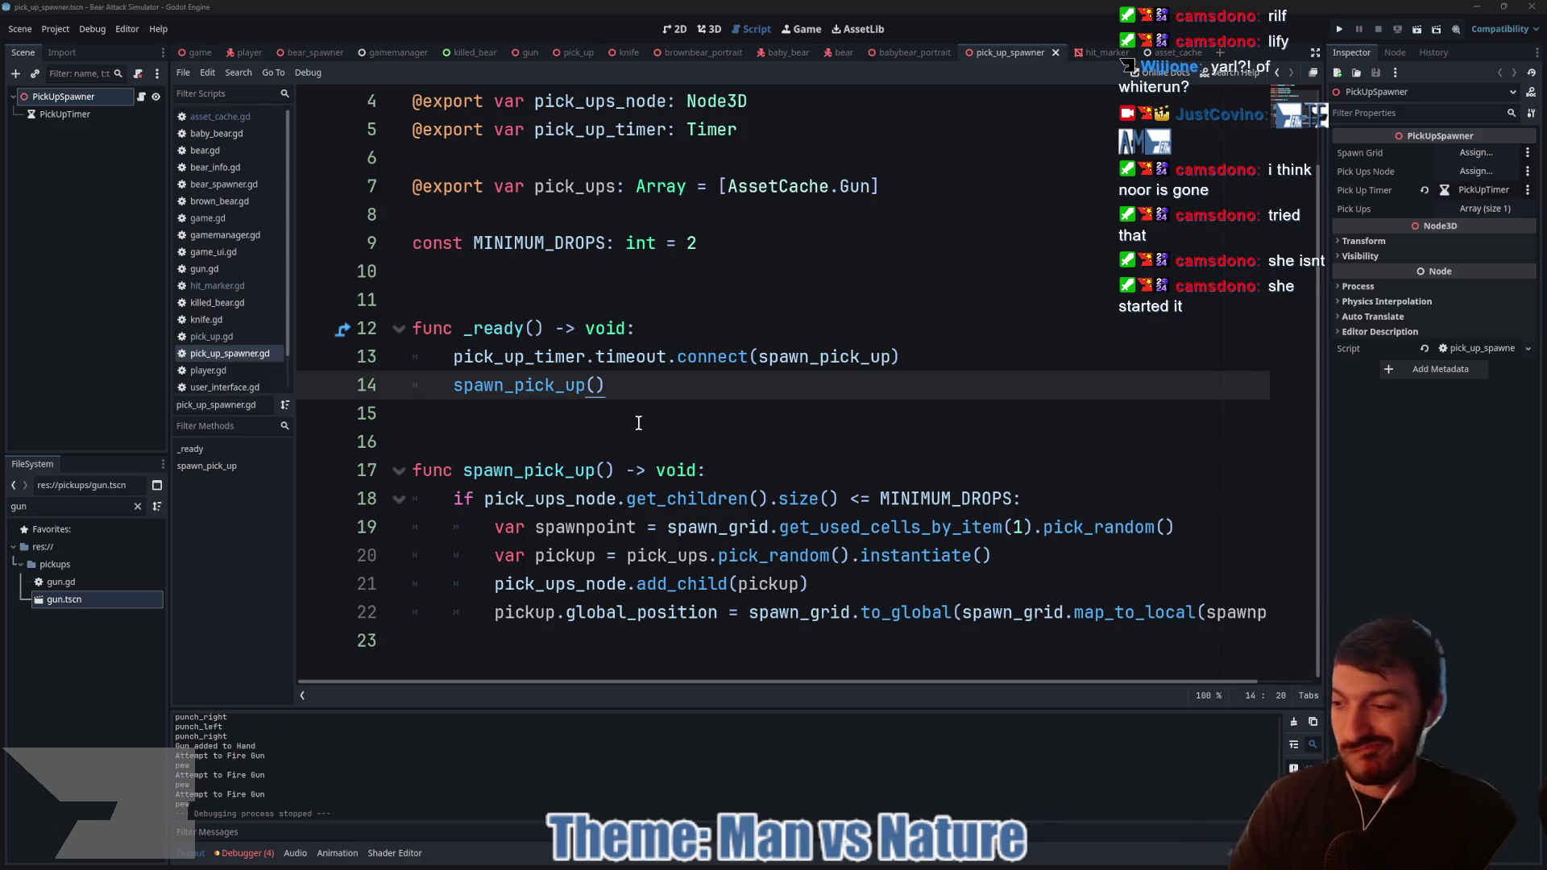
# Step: Place the cursor on script line 15, open the Desktop Godot folder and select the Godot 4.5 executable
pyautogui.click(641, 412)
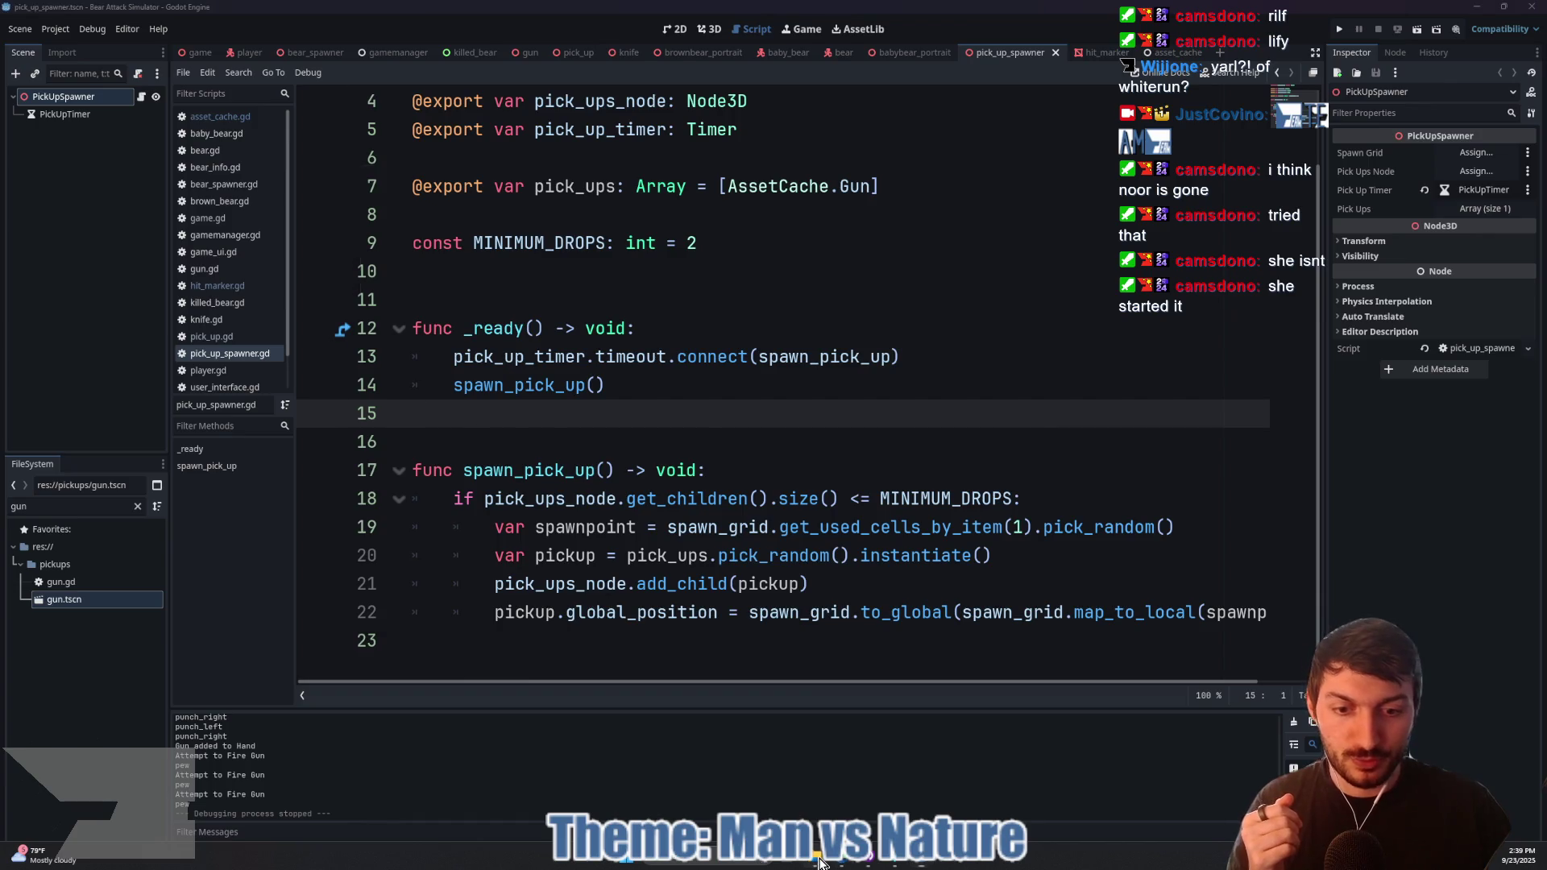
pyautogui.click(820, 862)
pyautogui.click(568, 425)
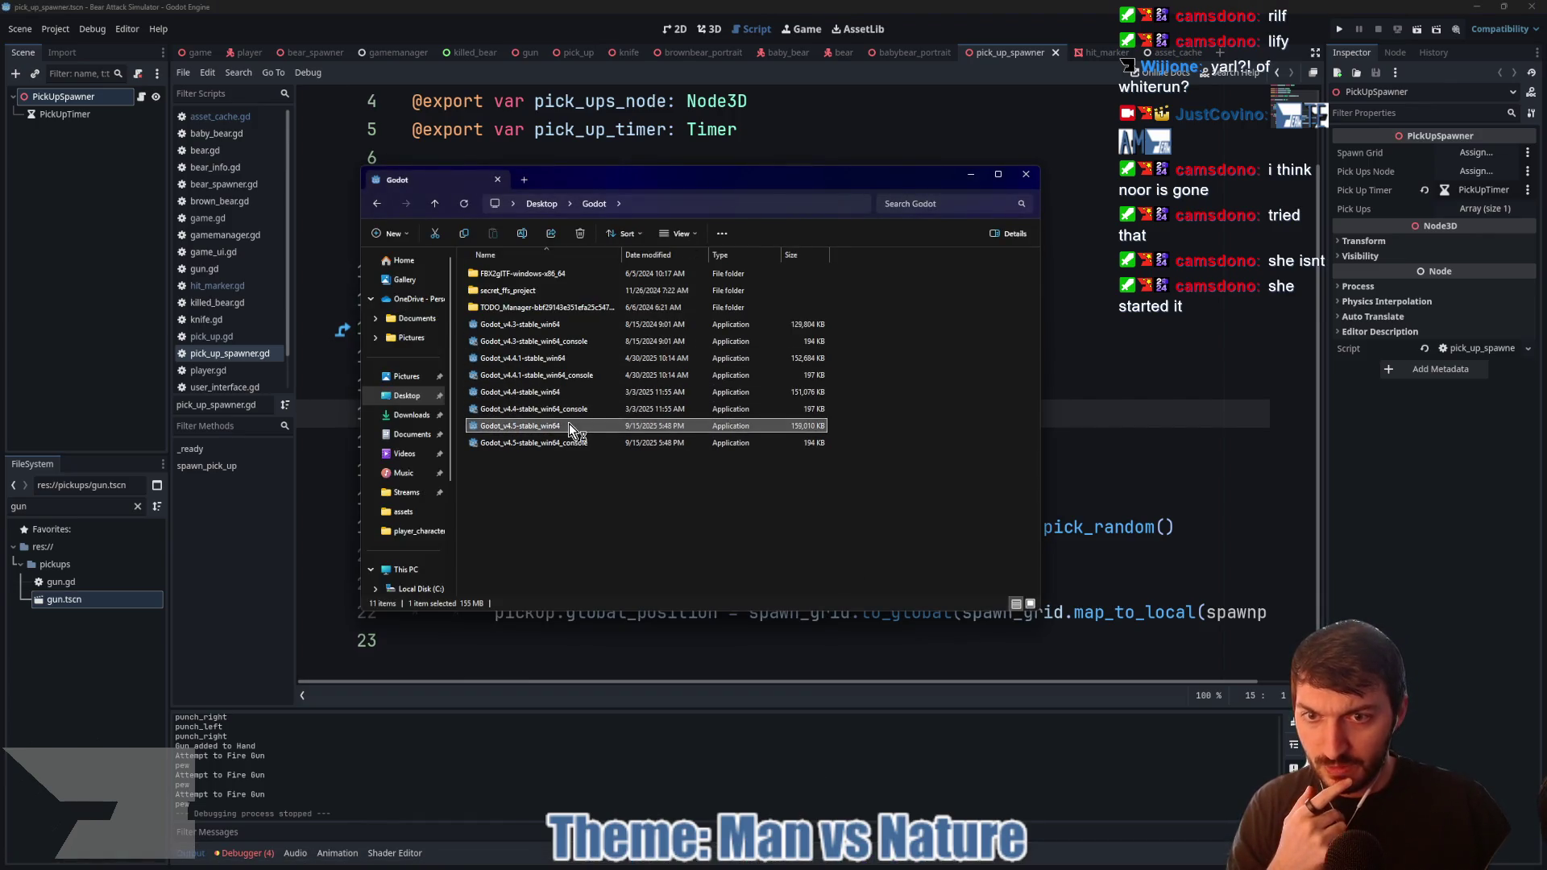
# Step: Launch Godot_v4.5-stable_win64, open the test project and add a new empty scene tab
pyautogui.doubleClick(568, 425)
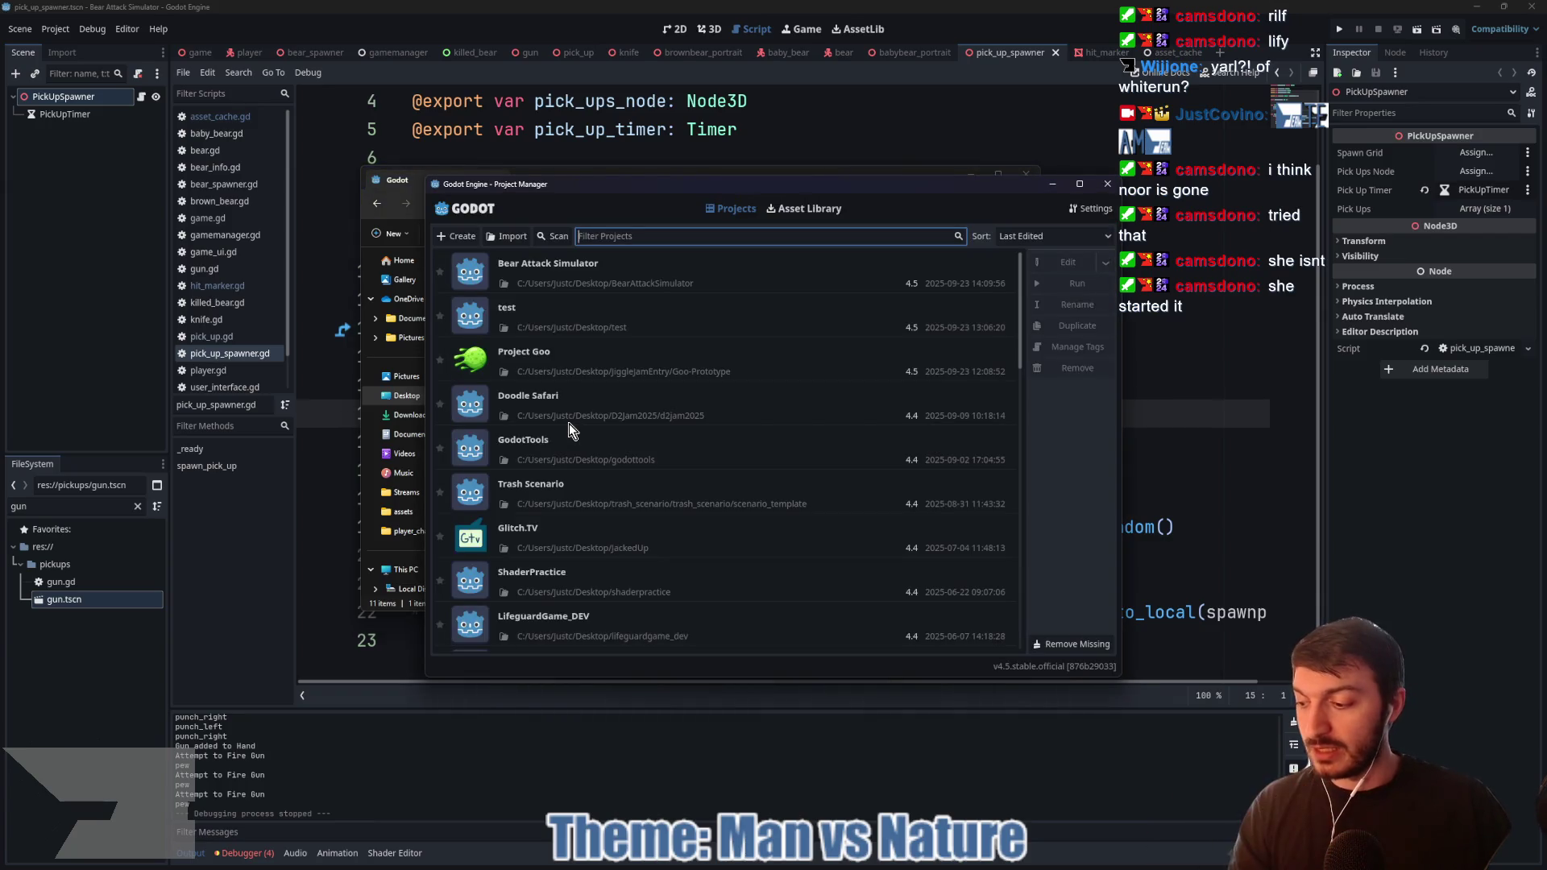
pyautogui.doubleClick(582, 313)
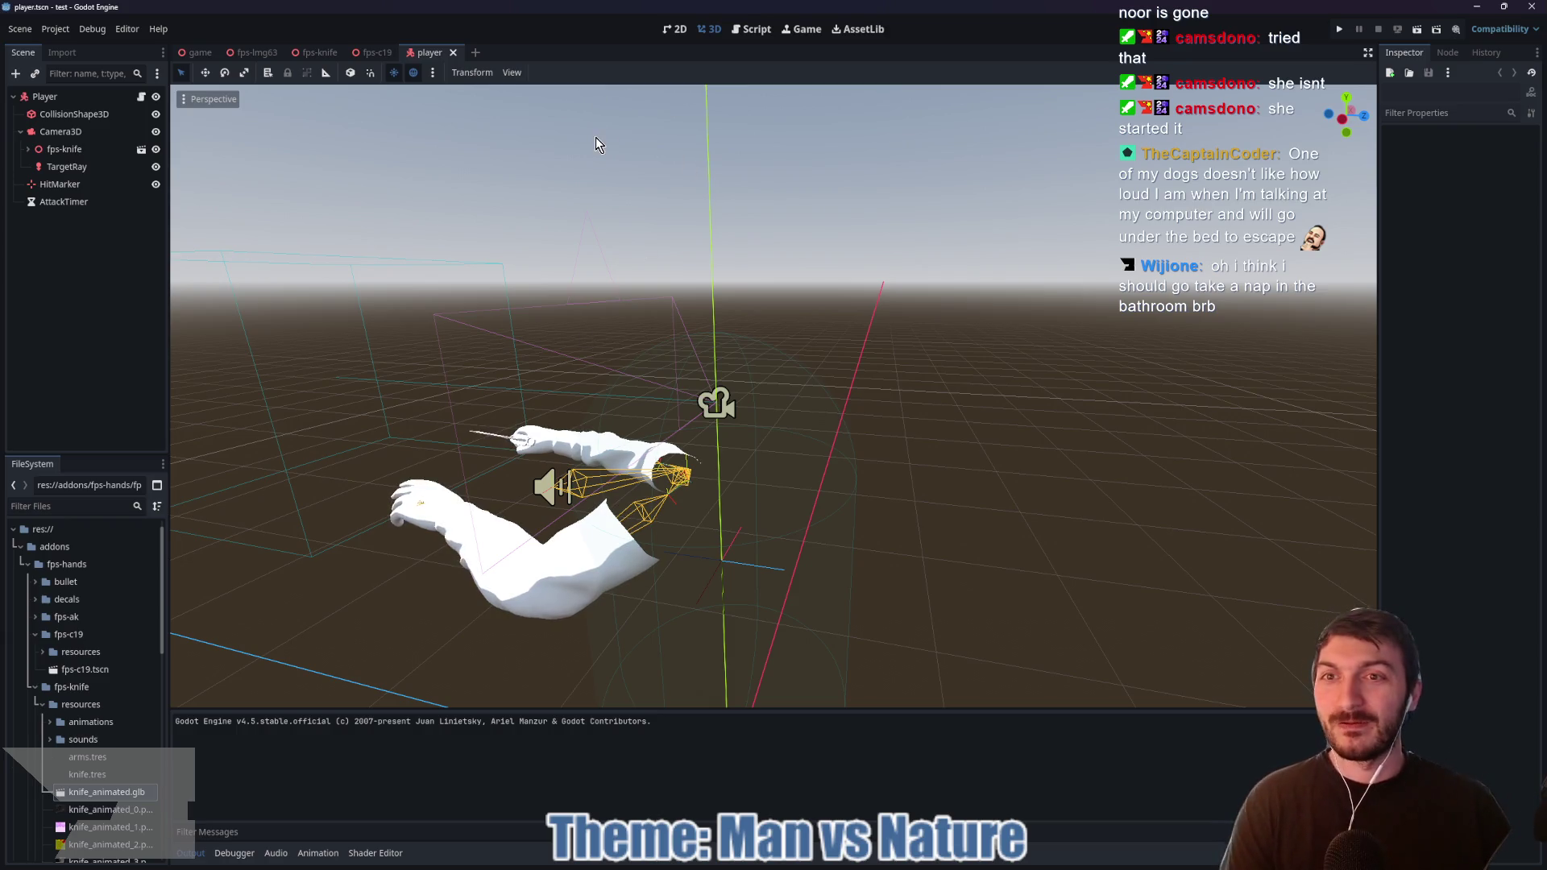
pyautogui.click(476, 53)
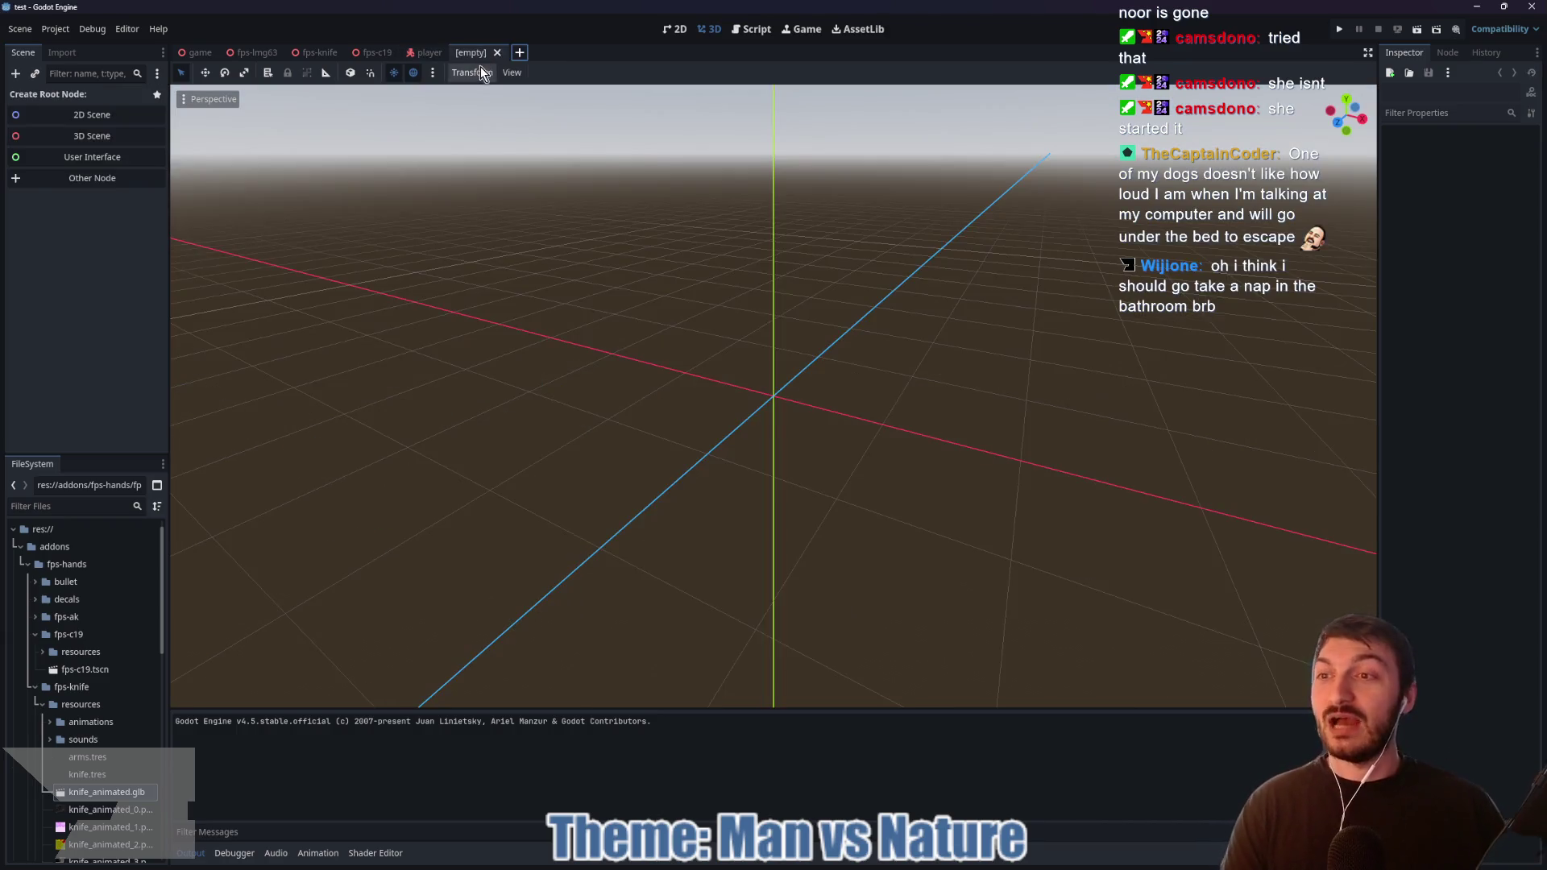
# Step: Open the AssetLib and search it for 'fps'
pyautogui.click(859, 33)
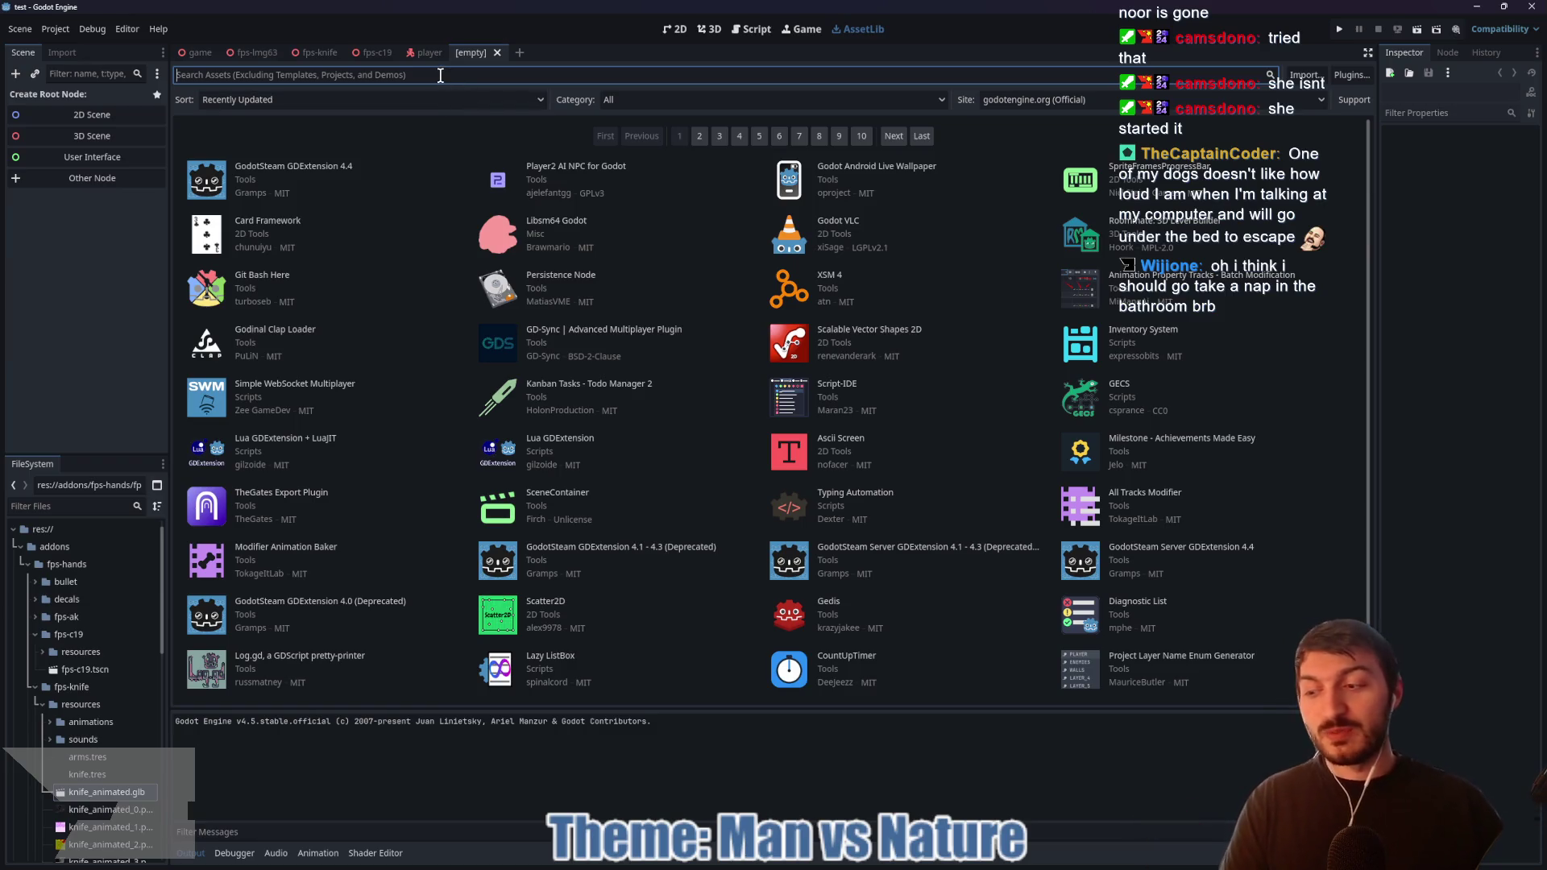
pyautogui.write('fps')
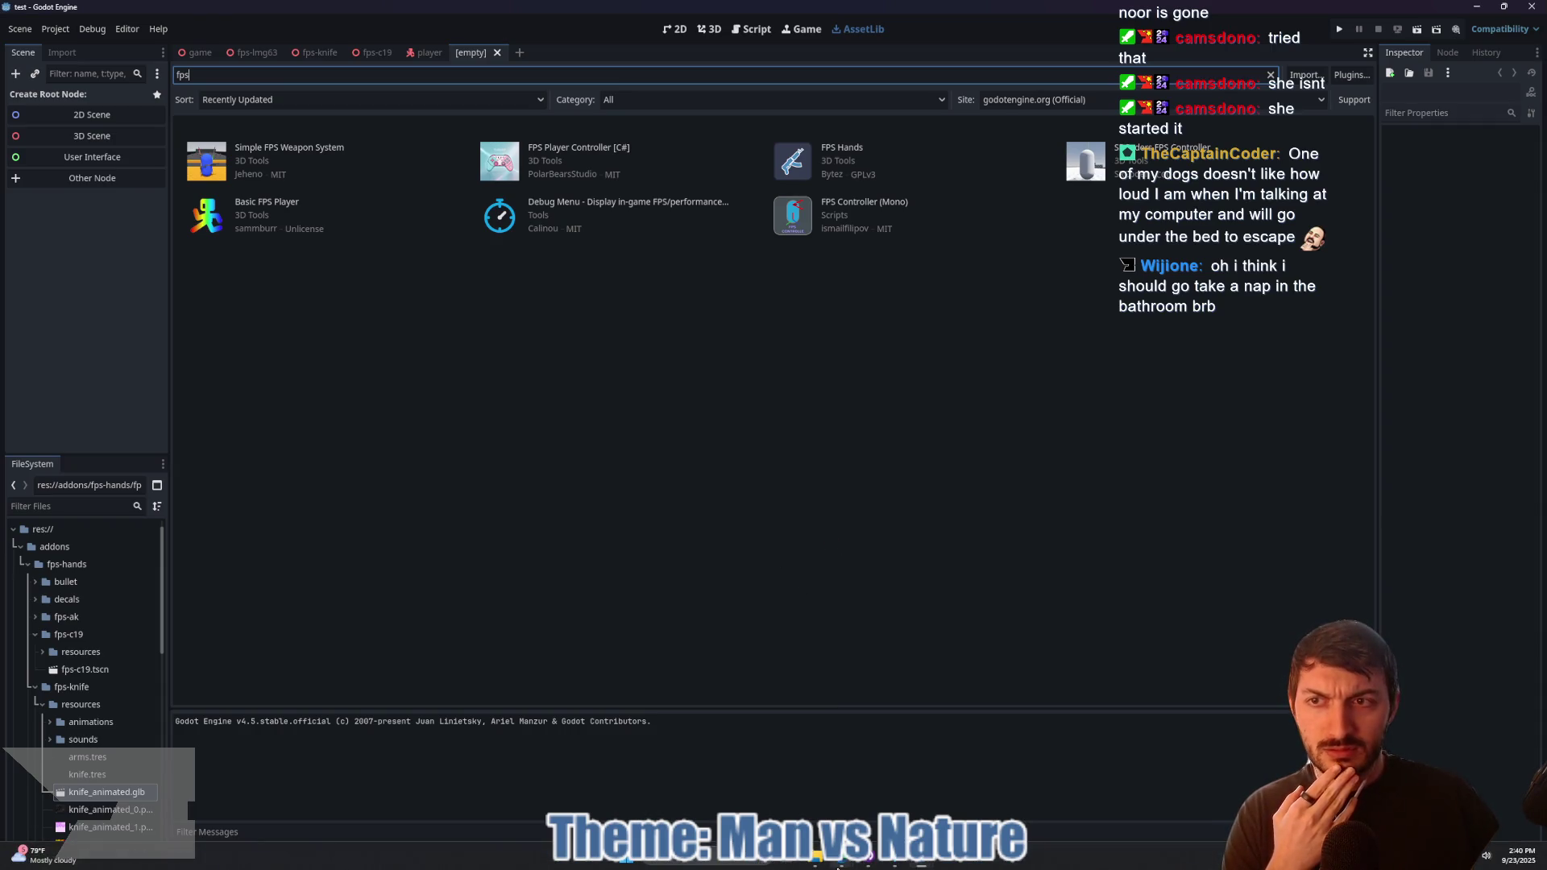
# Step: Close the Godot 4.5 release notes tab and the YouTube video window in Chrome
pyautogui.moveTo(831, 865)
pyautogui.click(776, 794)
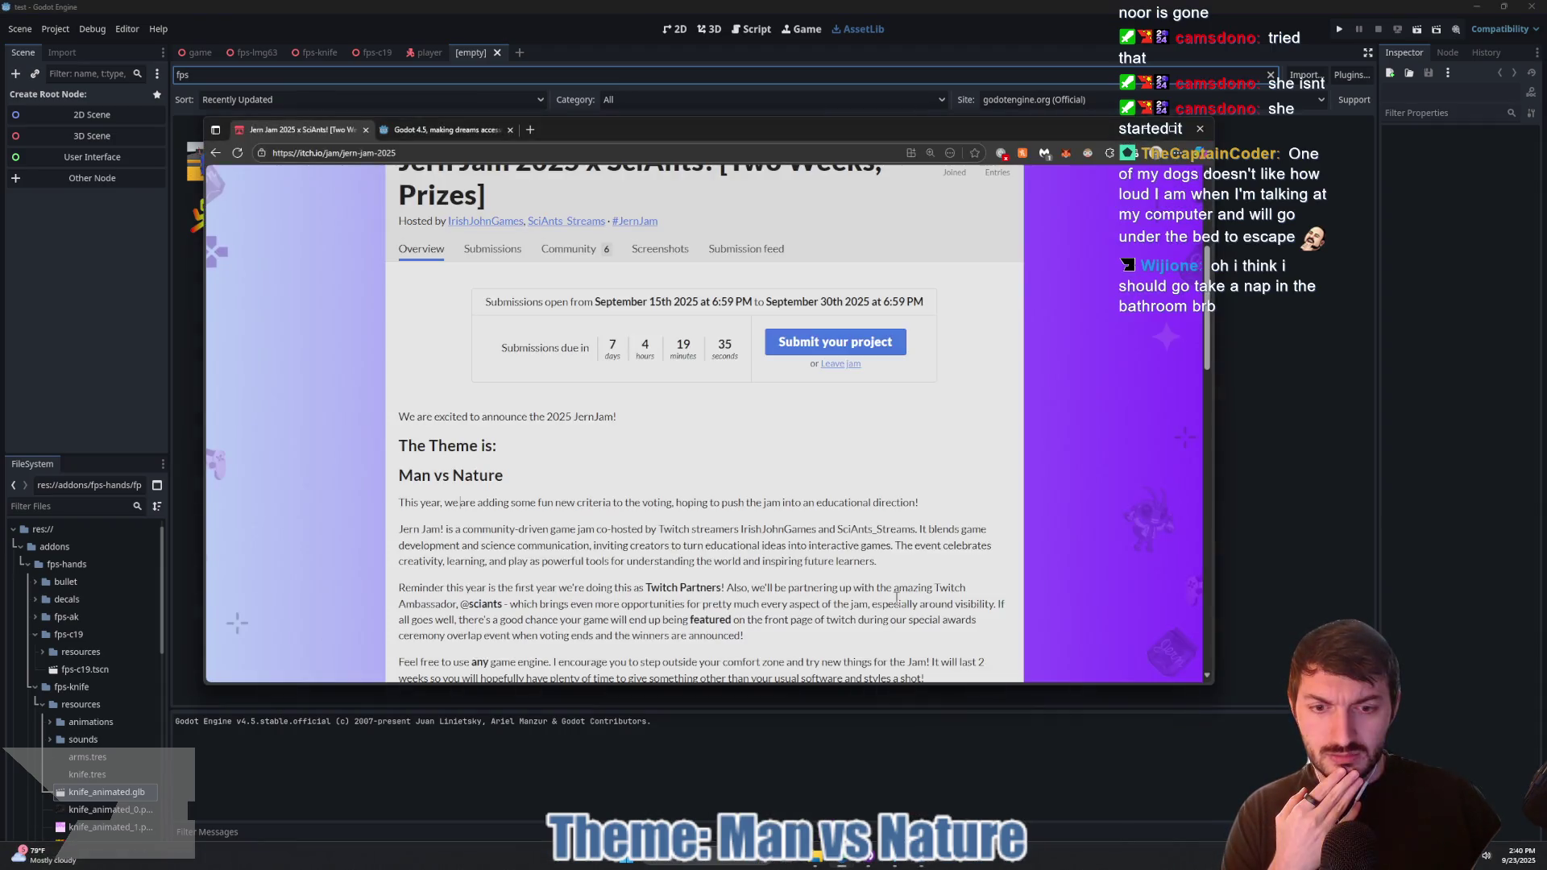
pyautogui.click(446, 130)
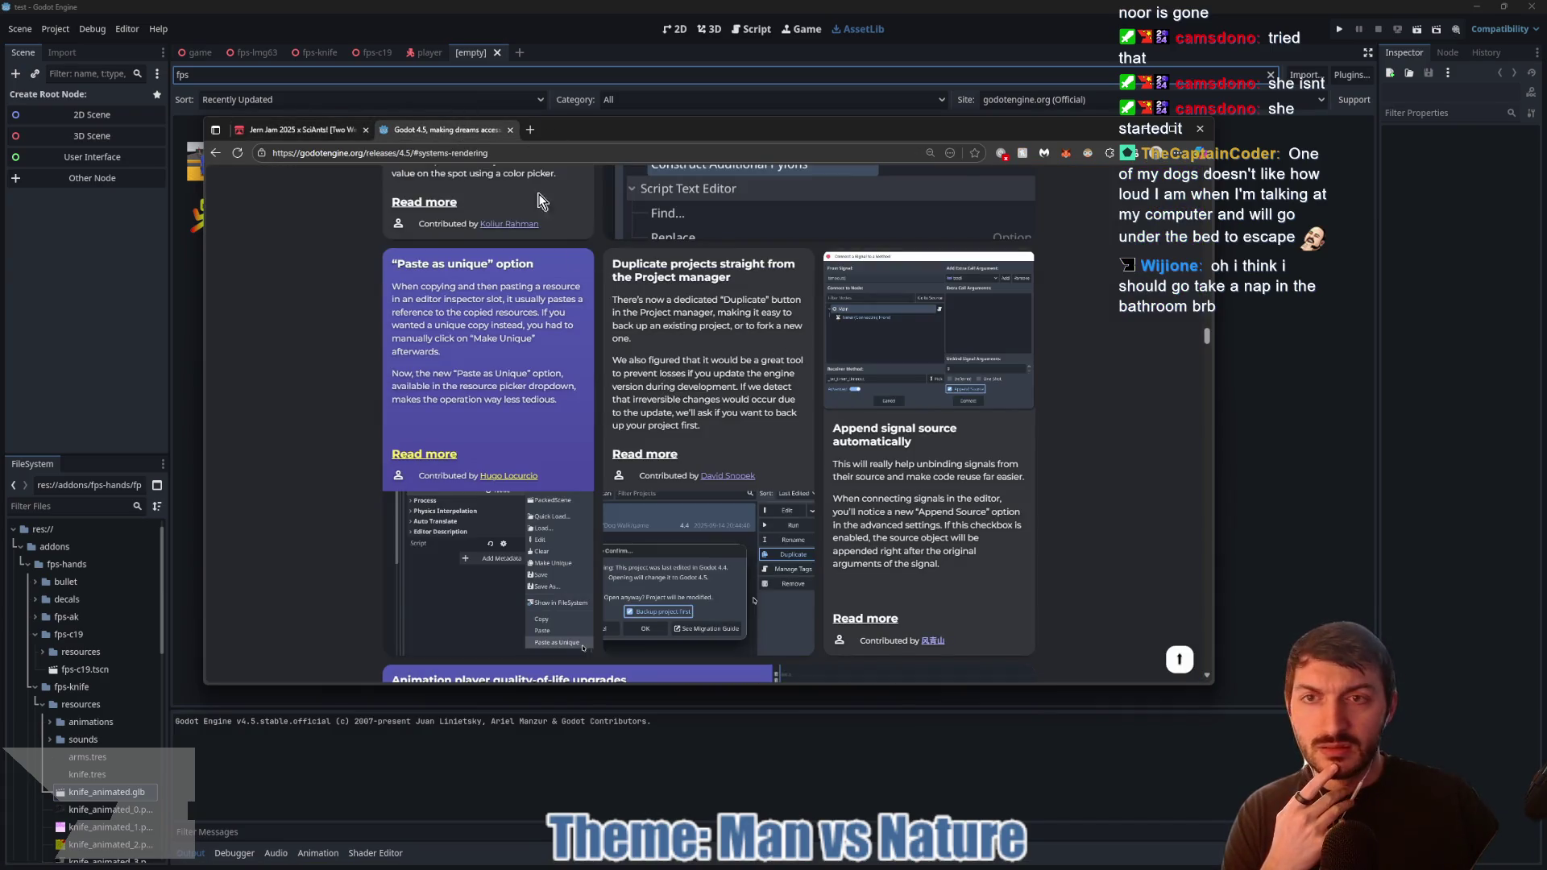
pyautogui.click(509, 130)
pyautogui.moveTo(831, 865)
pyautogui.click(907, 789)
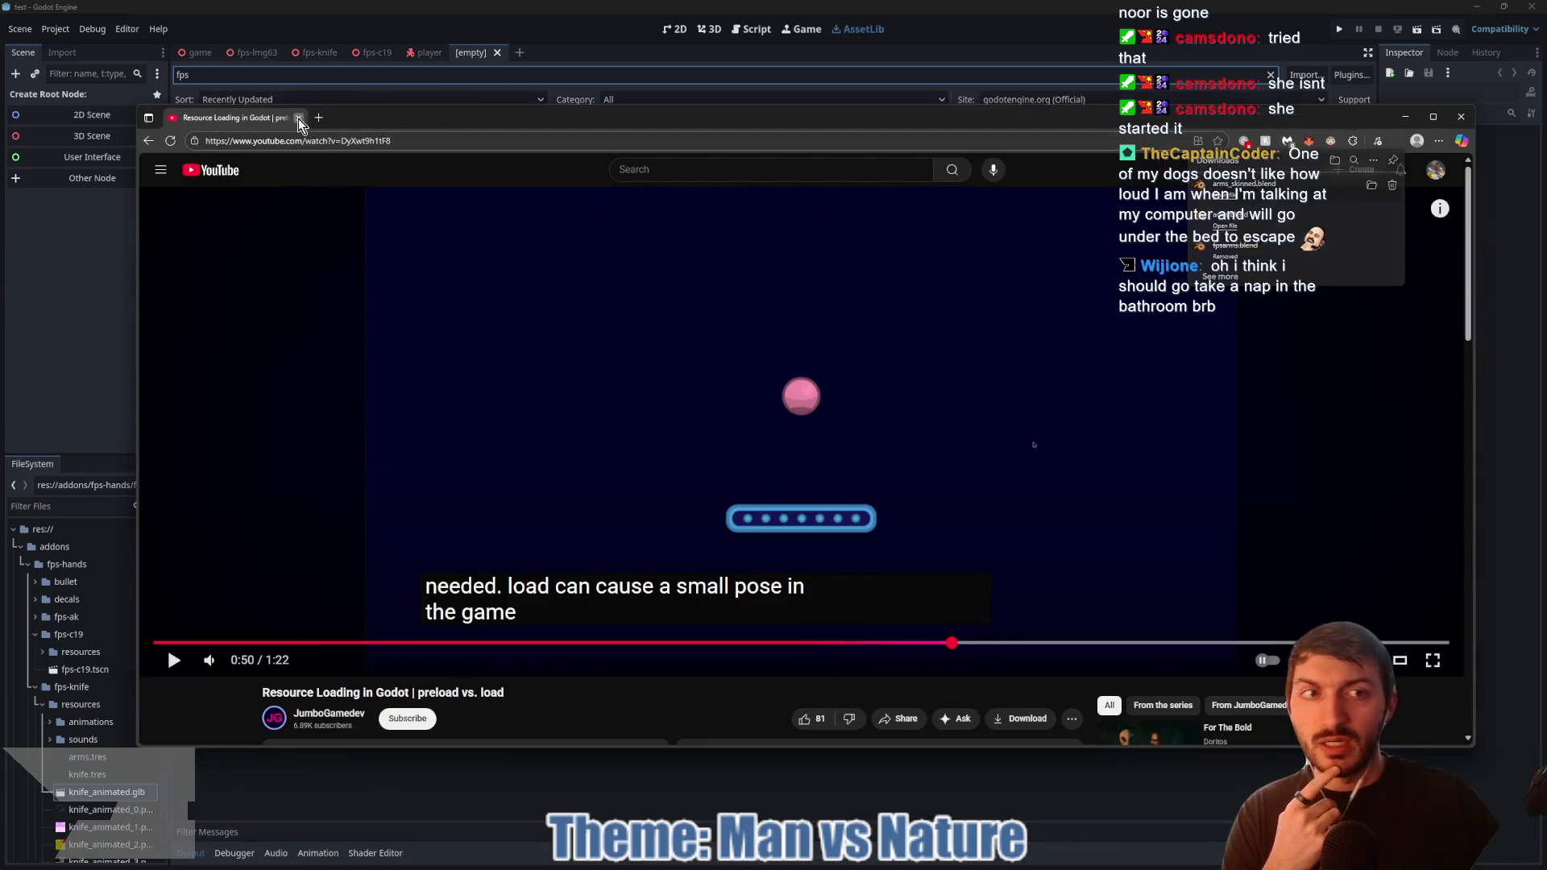
pyautogui.click(299, 118)
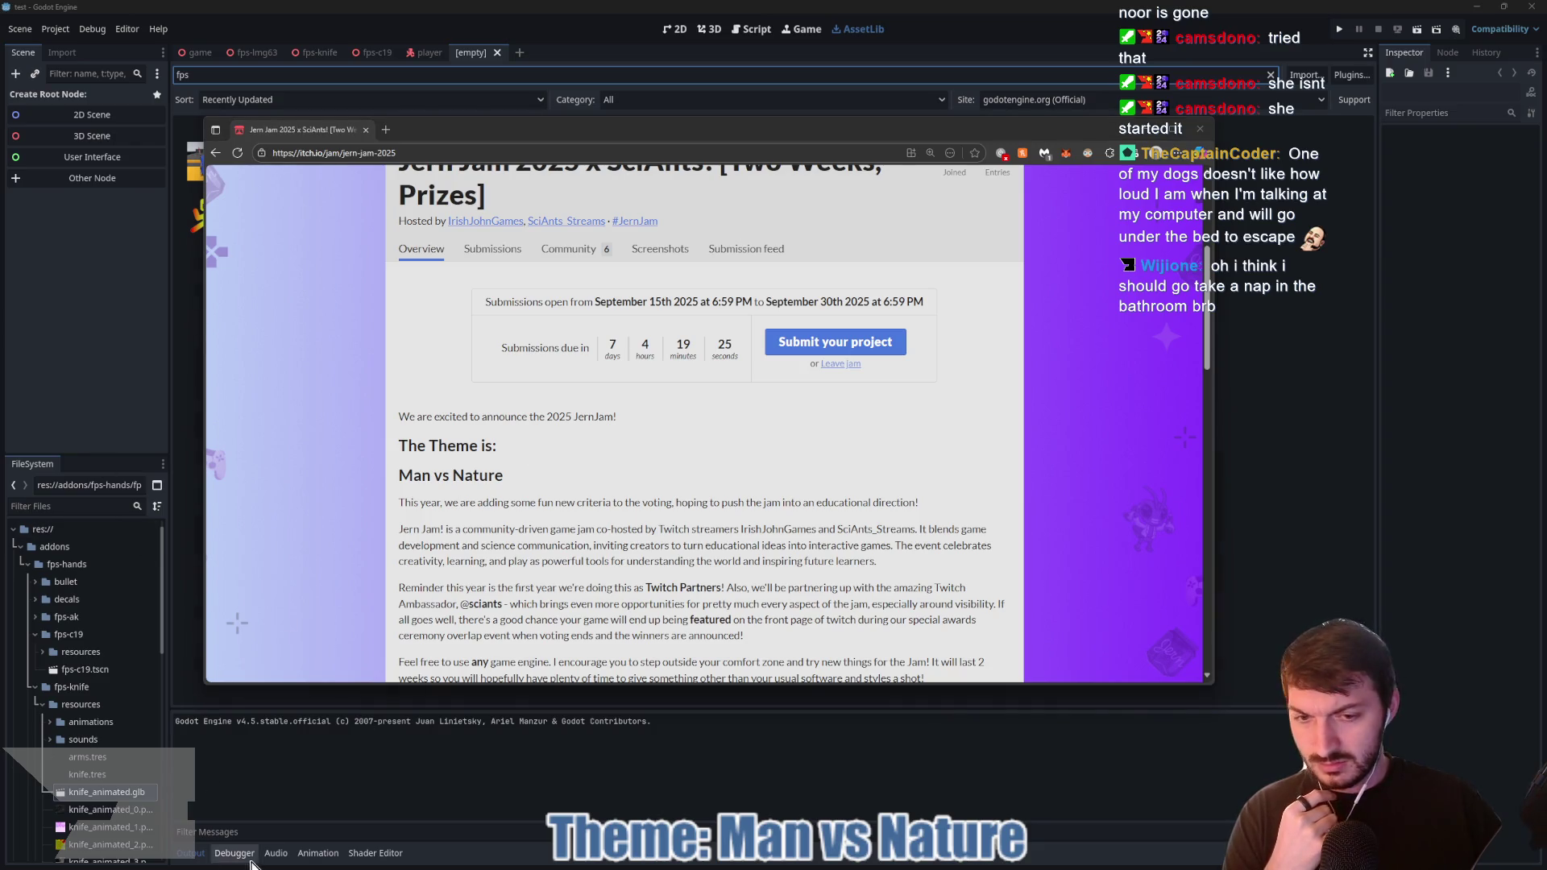
pyautogui.moveTo(842, 864)
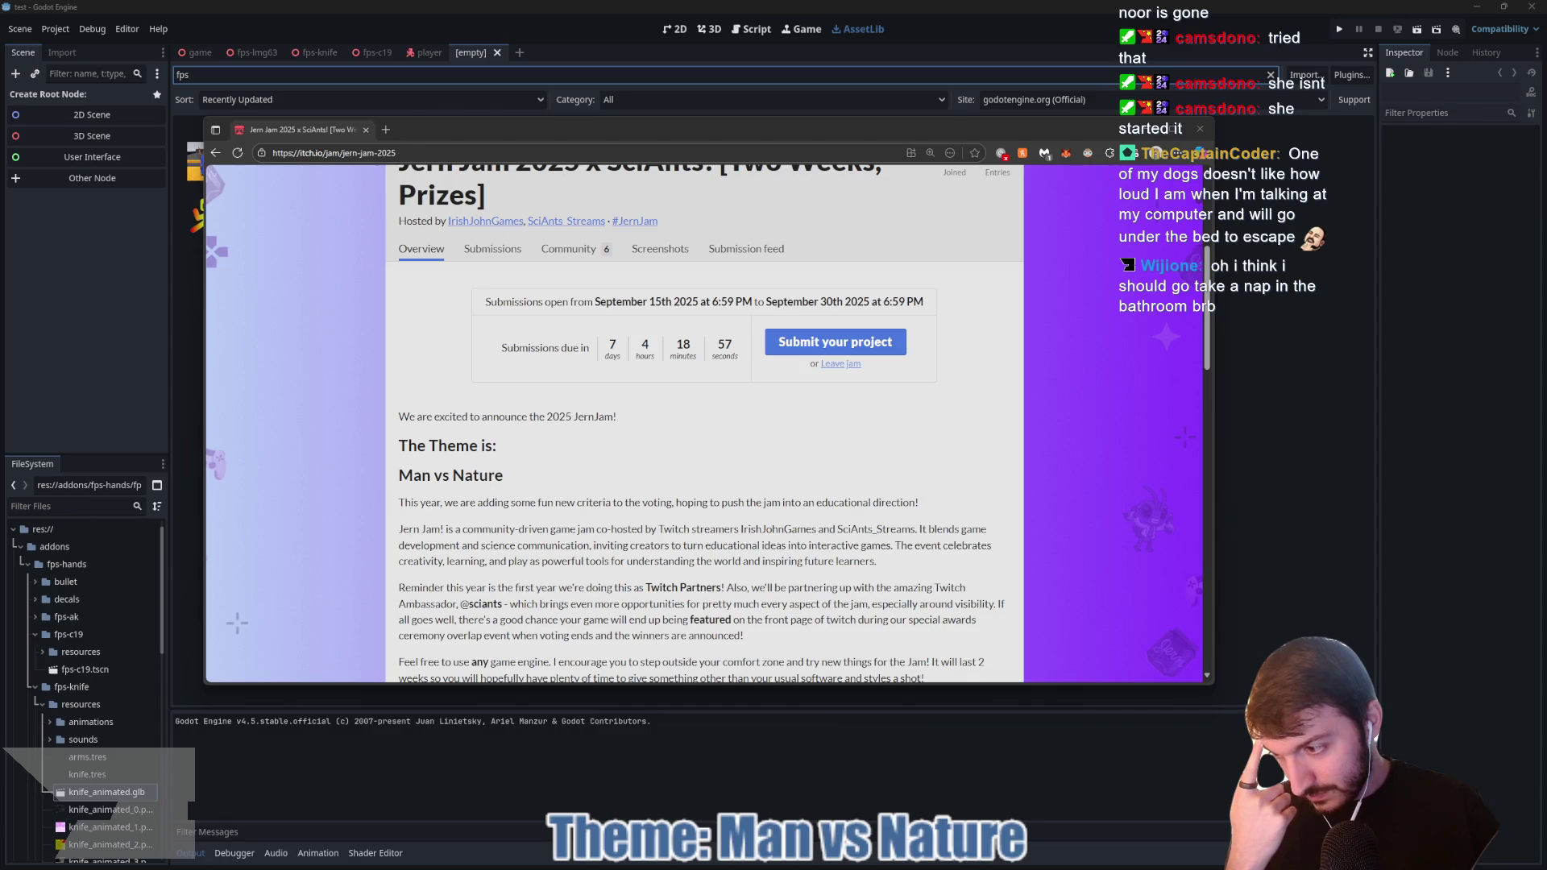
# Step: Preview the FPS Player Controller [C#] listing and filter the fps results to 3D Tools
pyautogui.click(1297, 369)
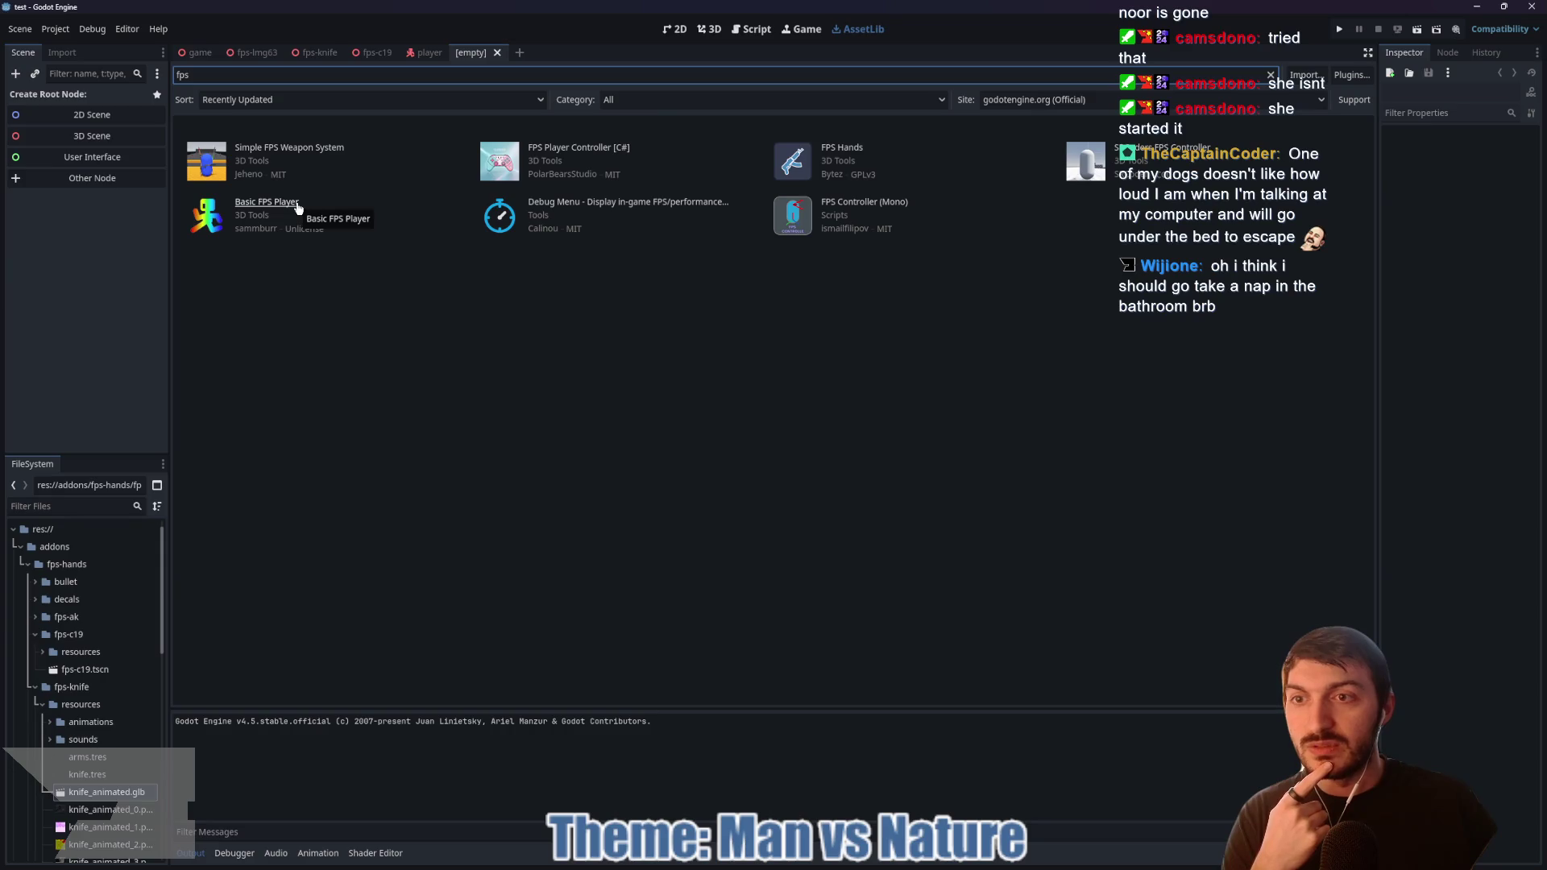
pyautogui.click(591, 150)
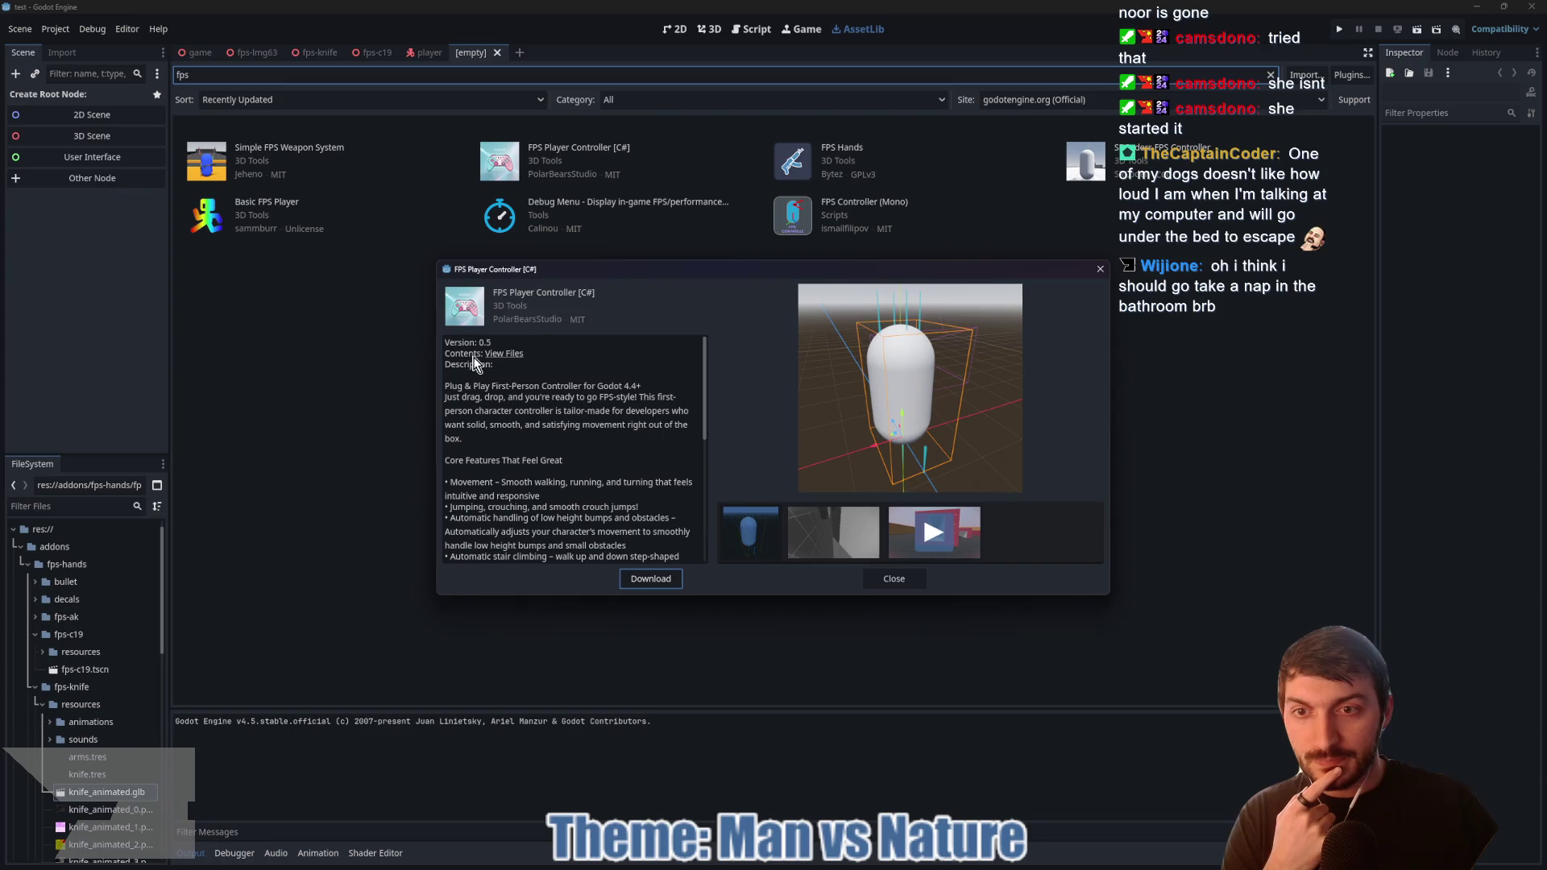
pyautogui.click(1100, 268)
pyautogui.click(253, 161)
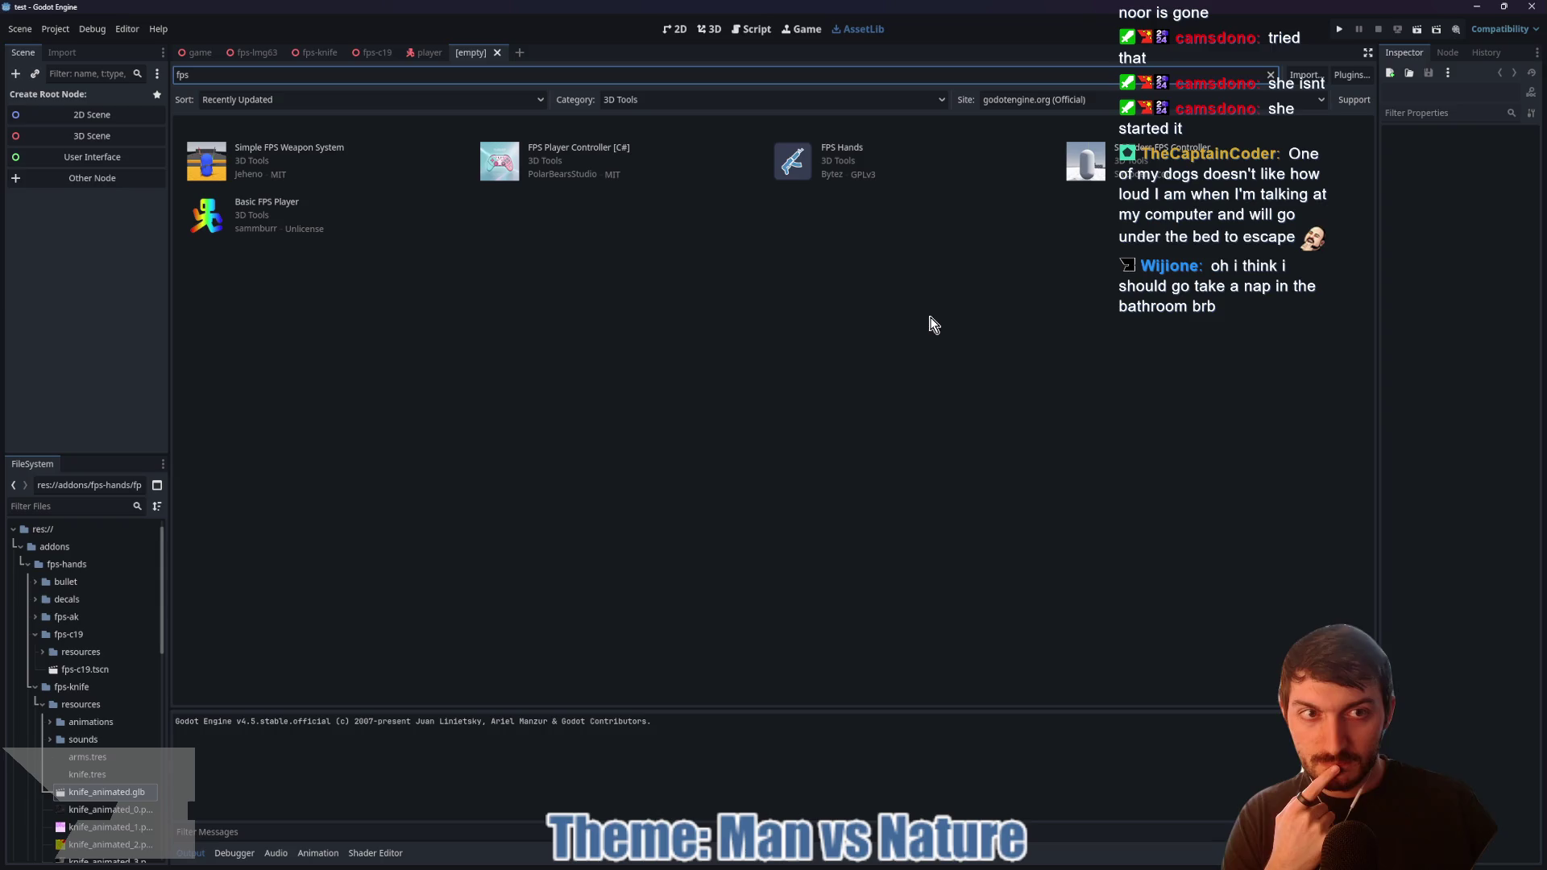
# Step: Preview the Simple FPS Weapon System and SRCoders FPS Controller listings, then open a new Chrome tab
pyautogui.click(317, 149)
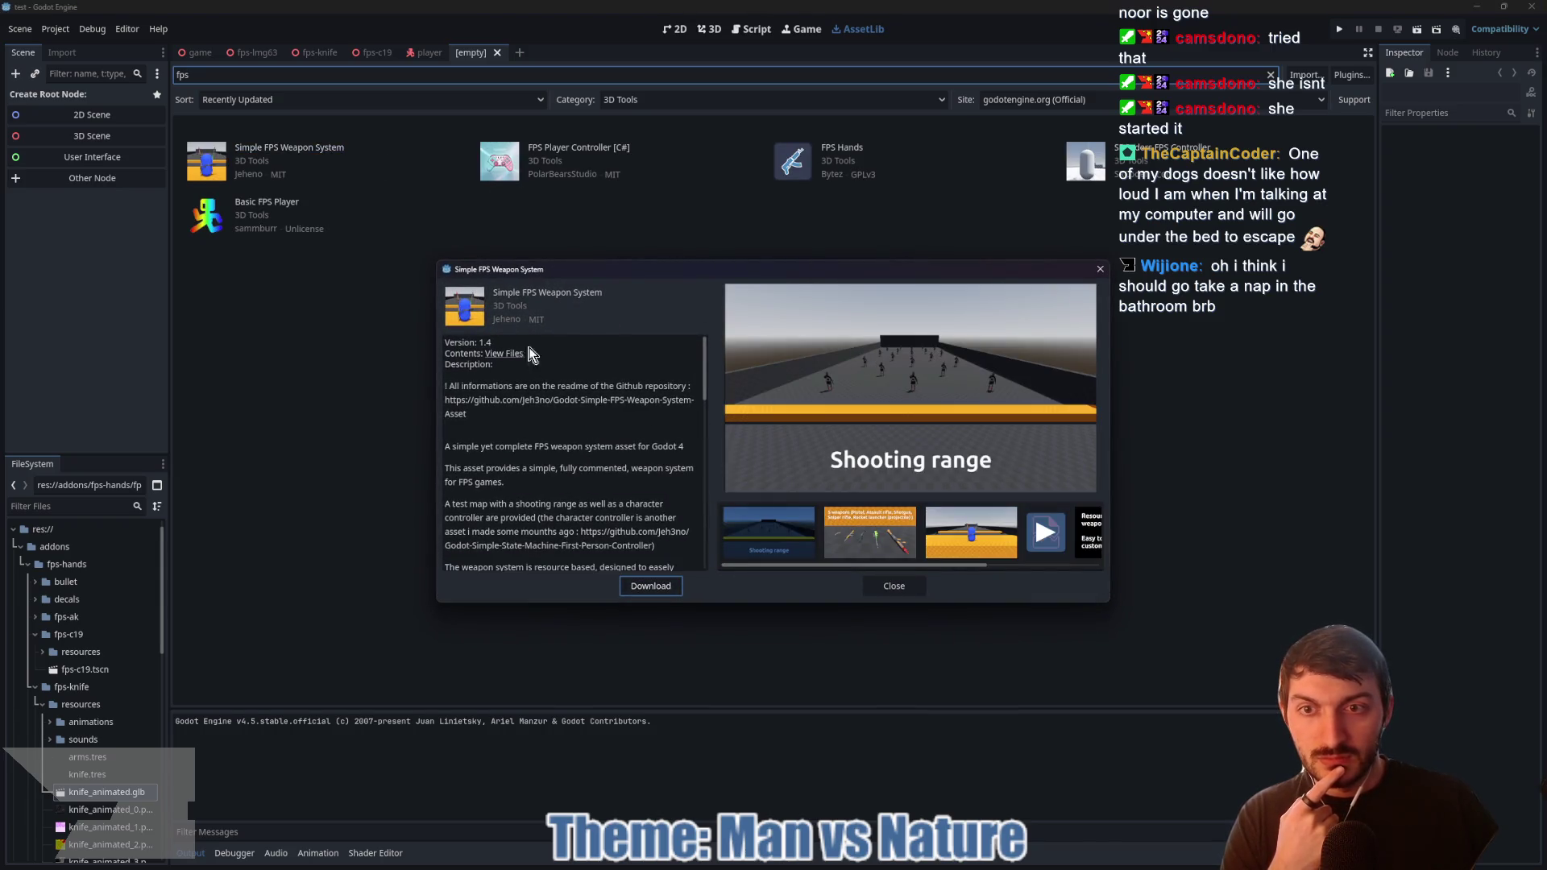
pyautogui.click(1100, 269)
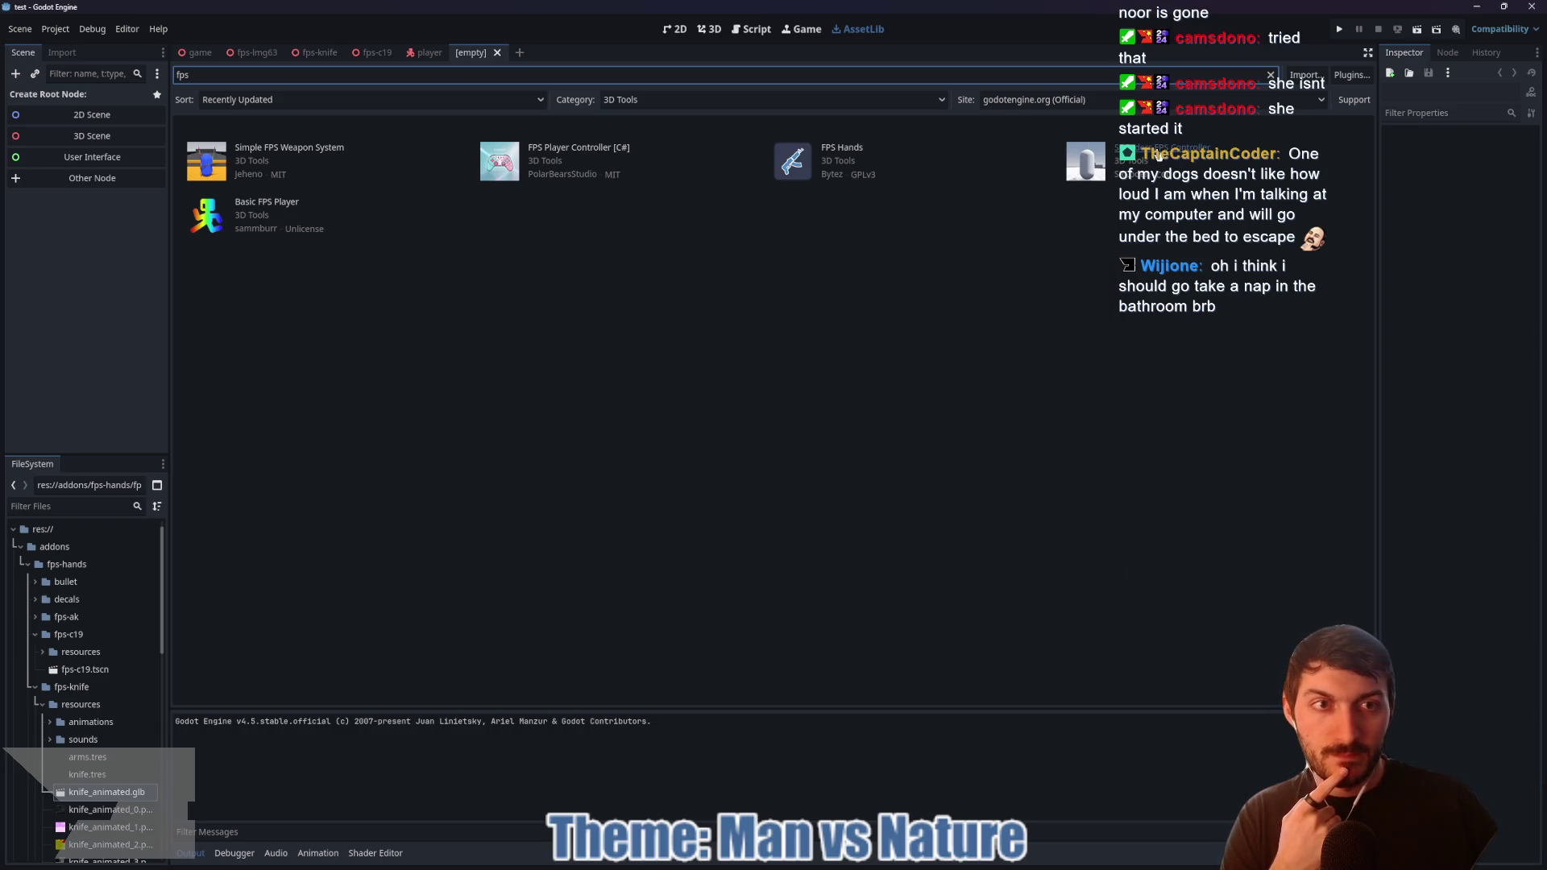
pyautogui.click(1158, 155)
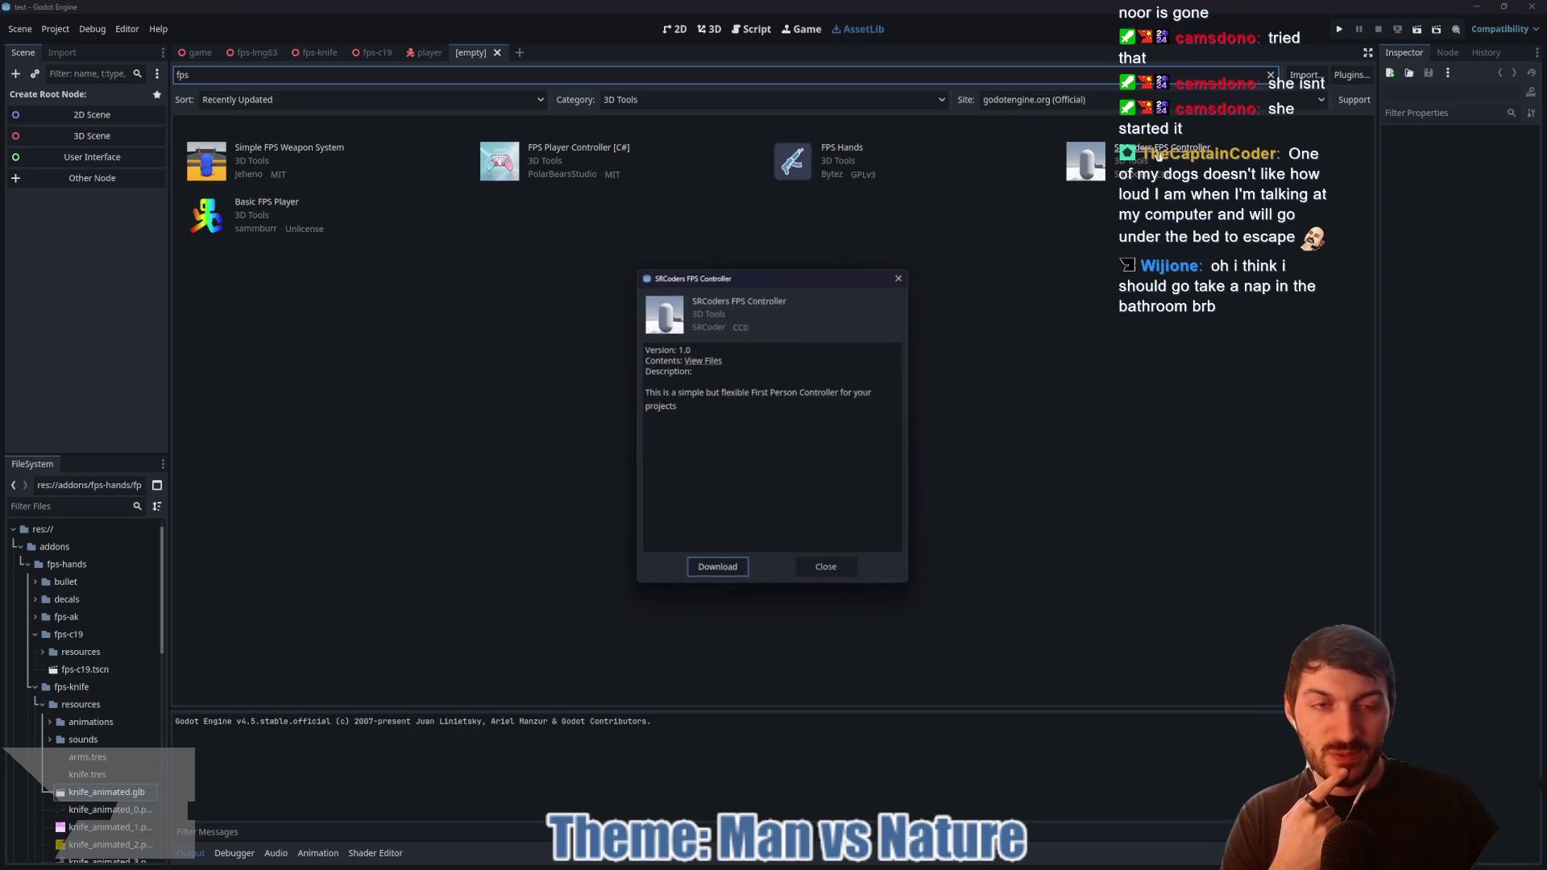
pyautogui.click(901, 276)
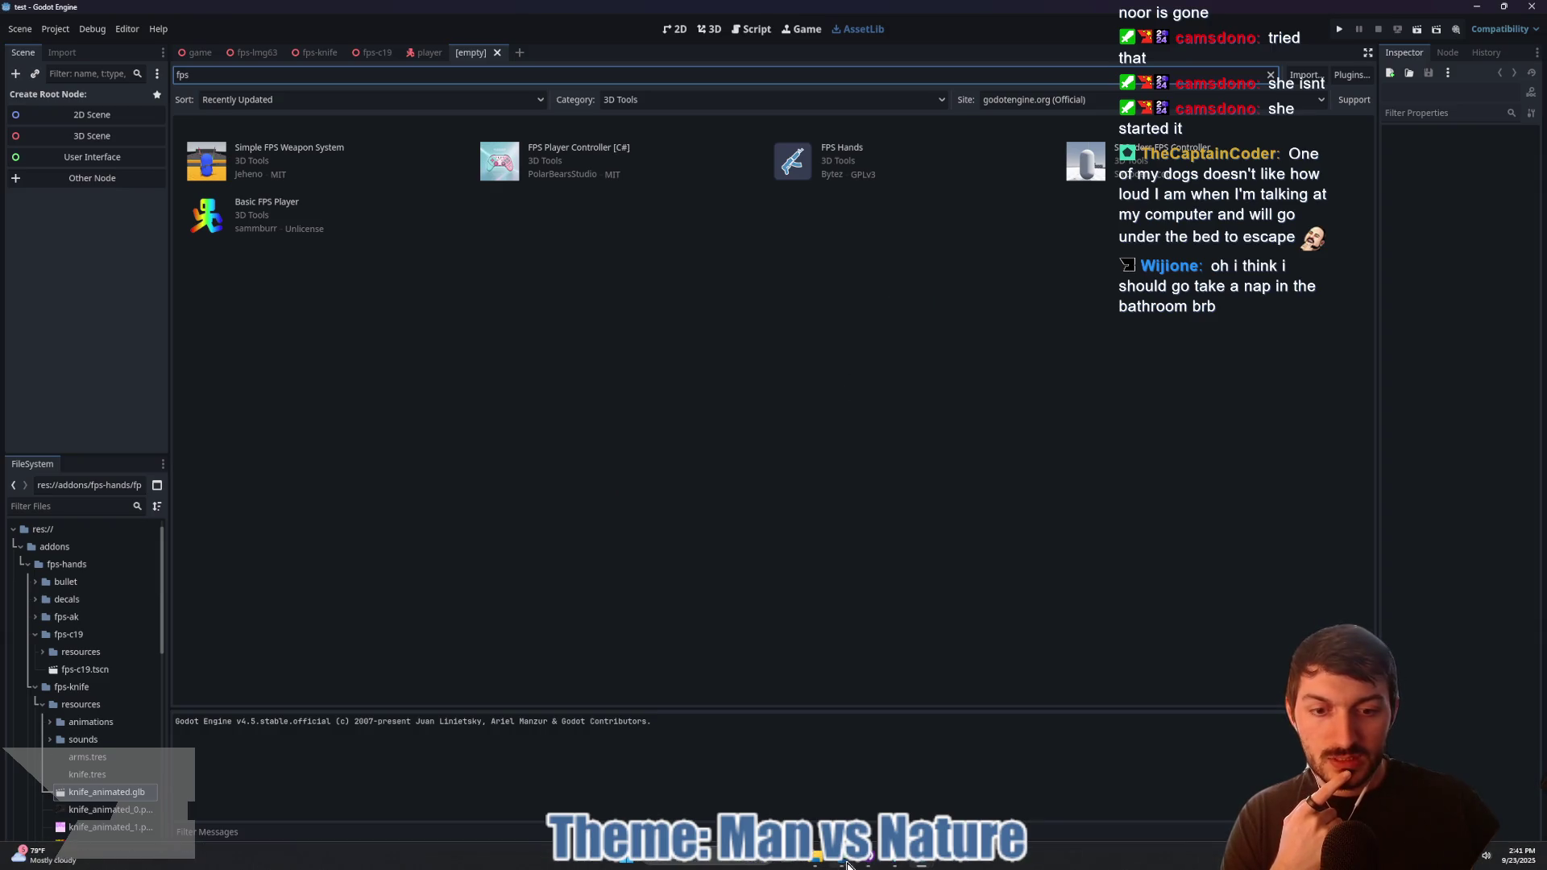
pyautogui.click(847, 865)
pyautogui.click(390, 130)
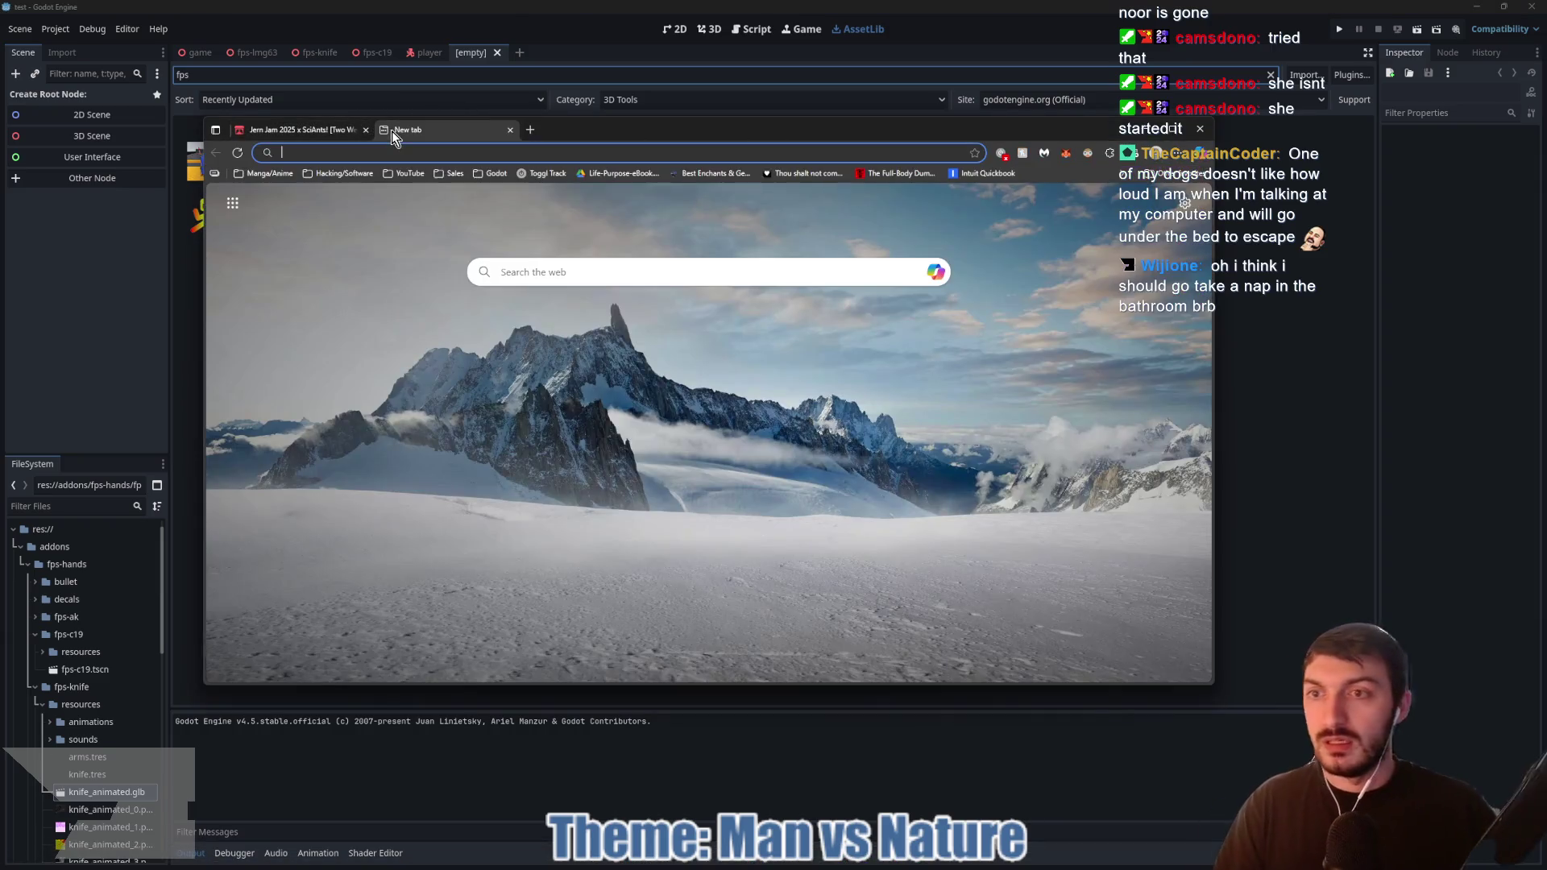
# Step: Google 'fps rig godot', scroll through the results, then close the search tab
pyautogui.write('fps')
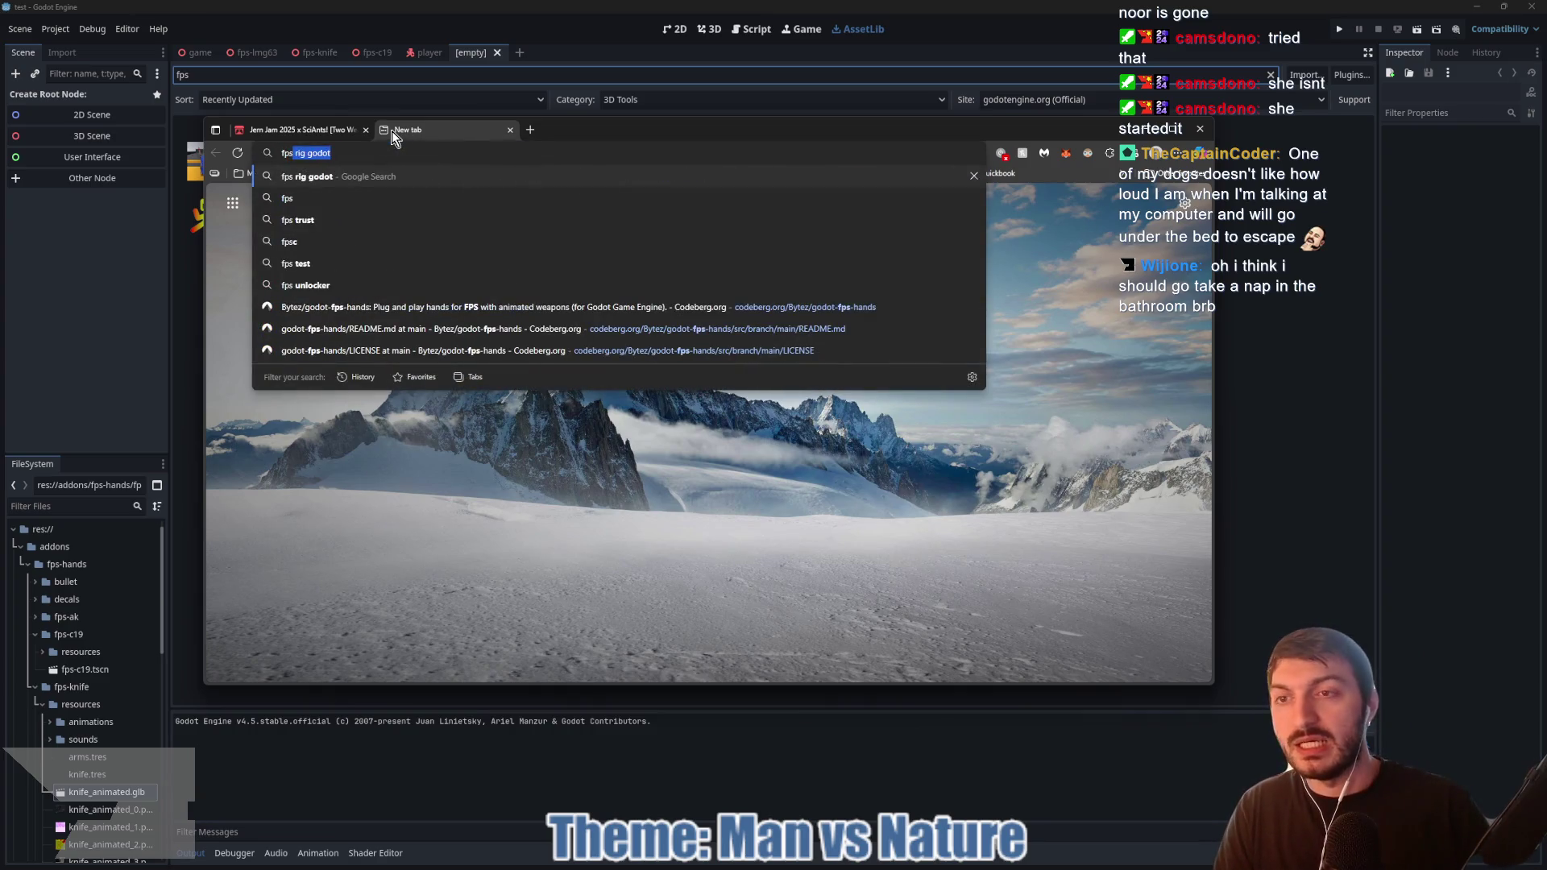
pyautogui.write(' rig godot')
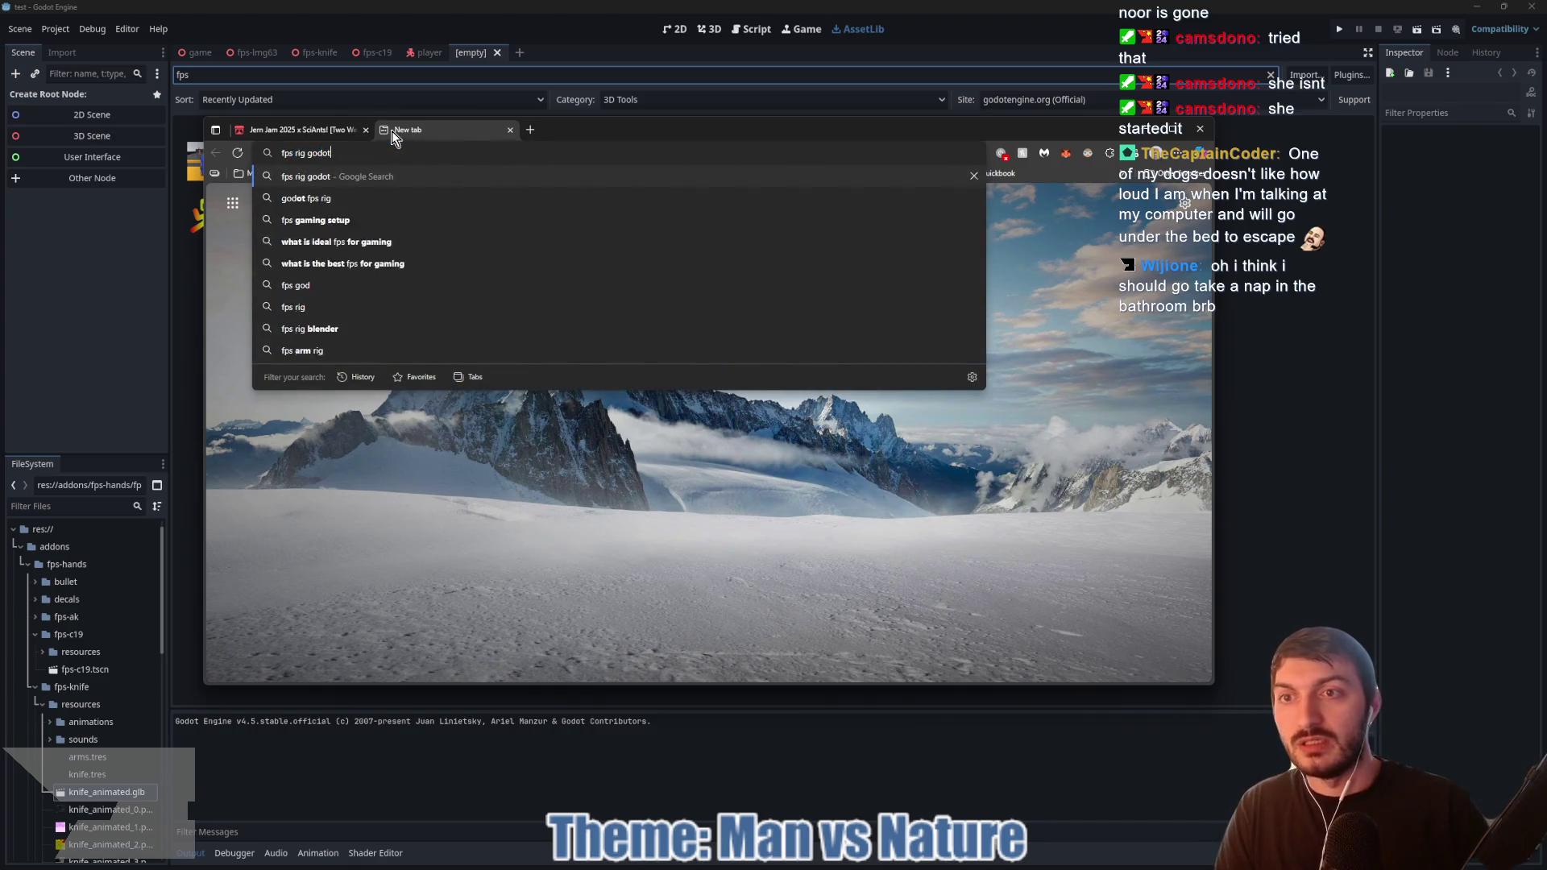
pyautogui.press('Return')
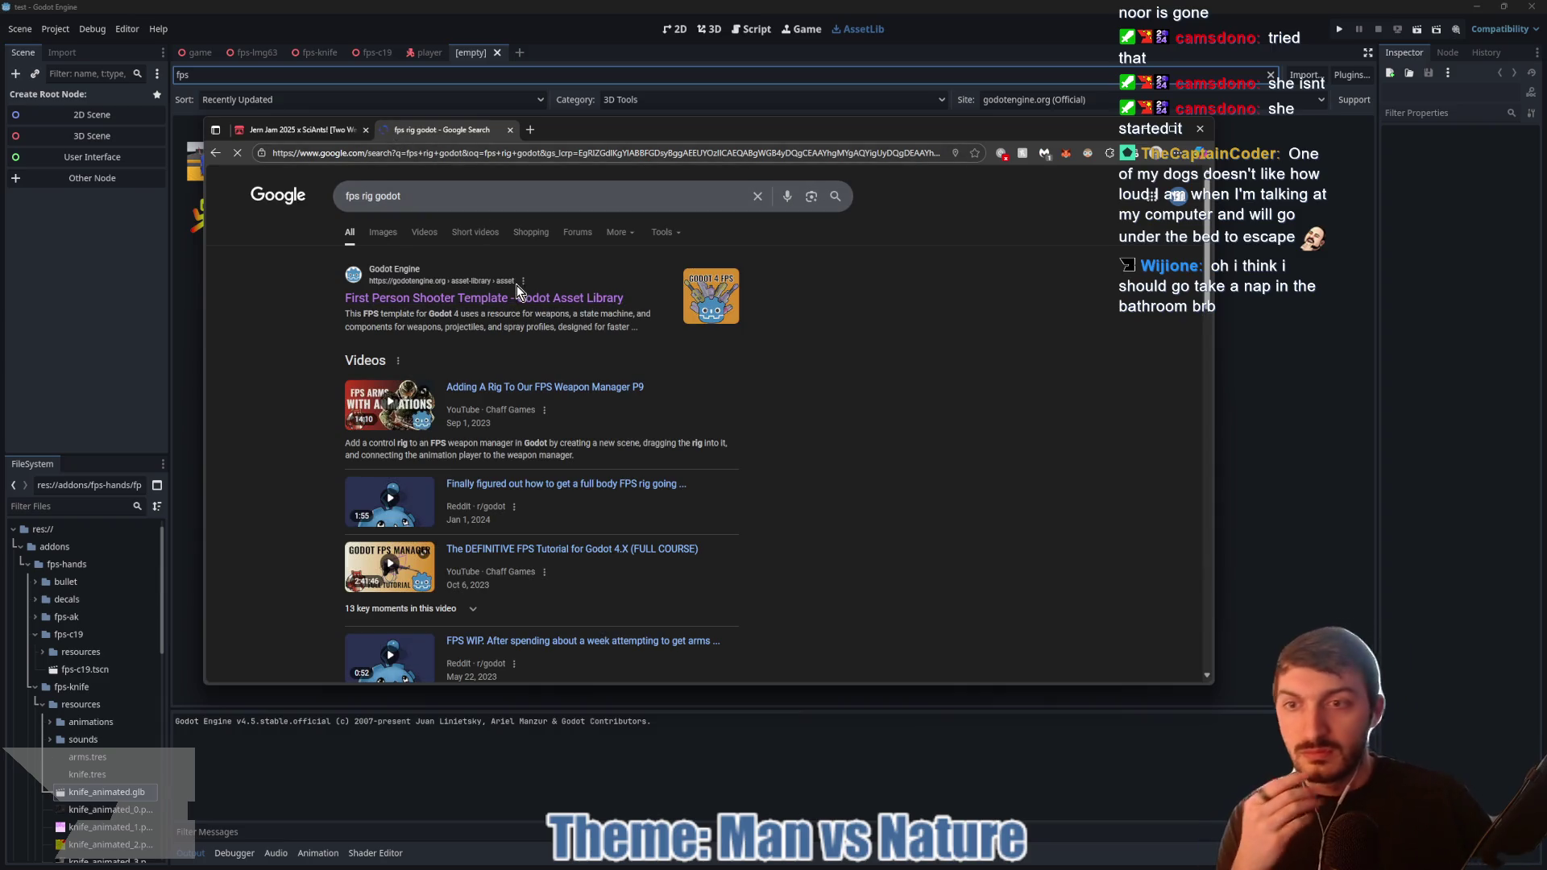
pyautogui.scroll(-10, 737, 295)
pyautogui.scroll(2, 761, 300)
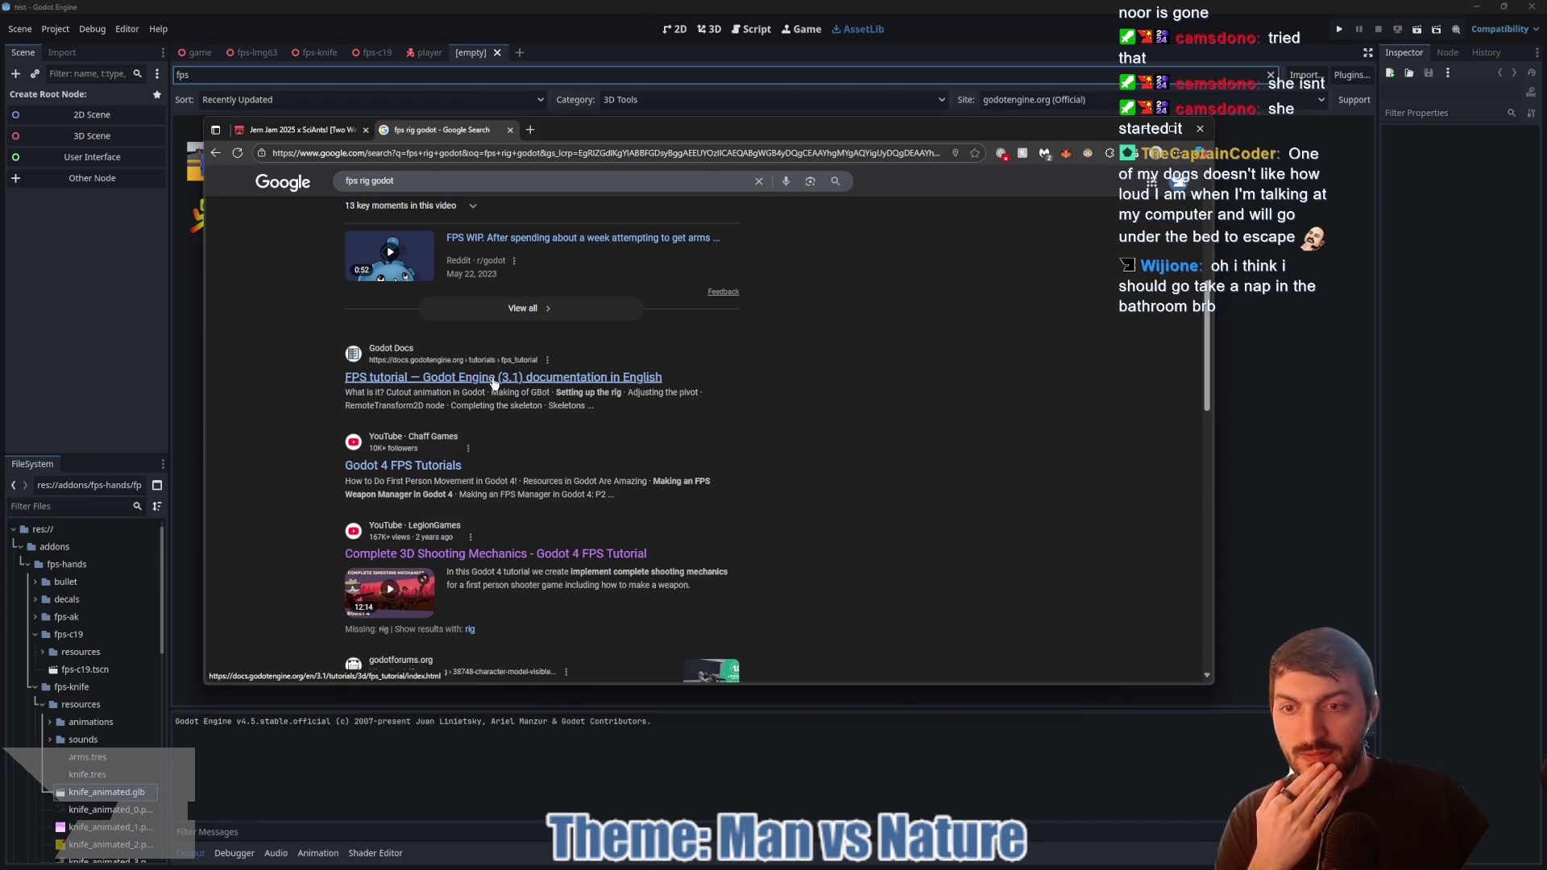
pyautogui.scroll(-5, 583, 379)
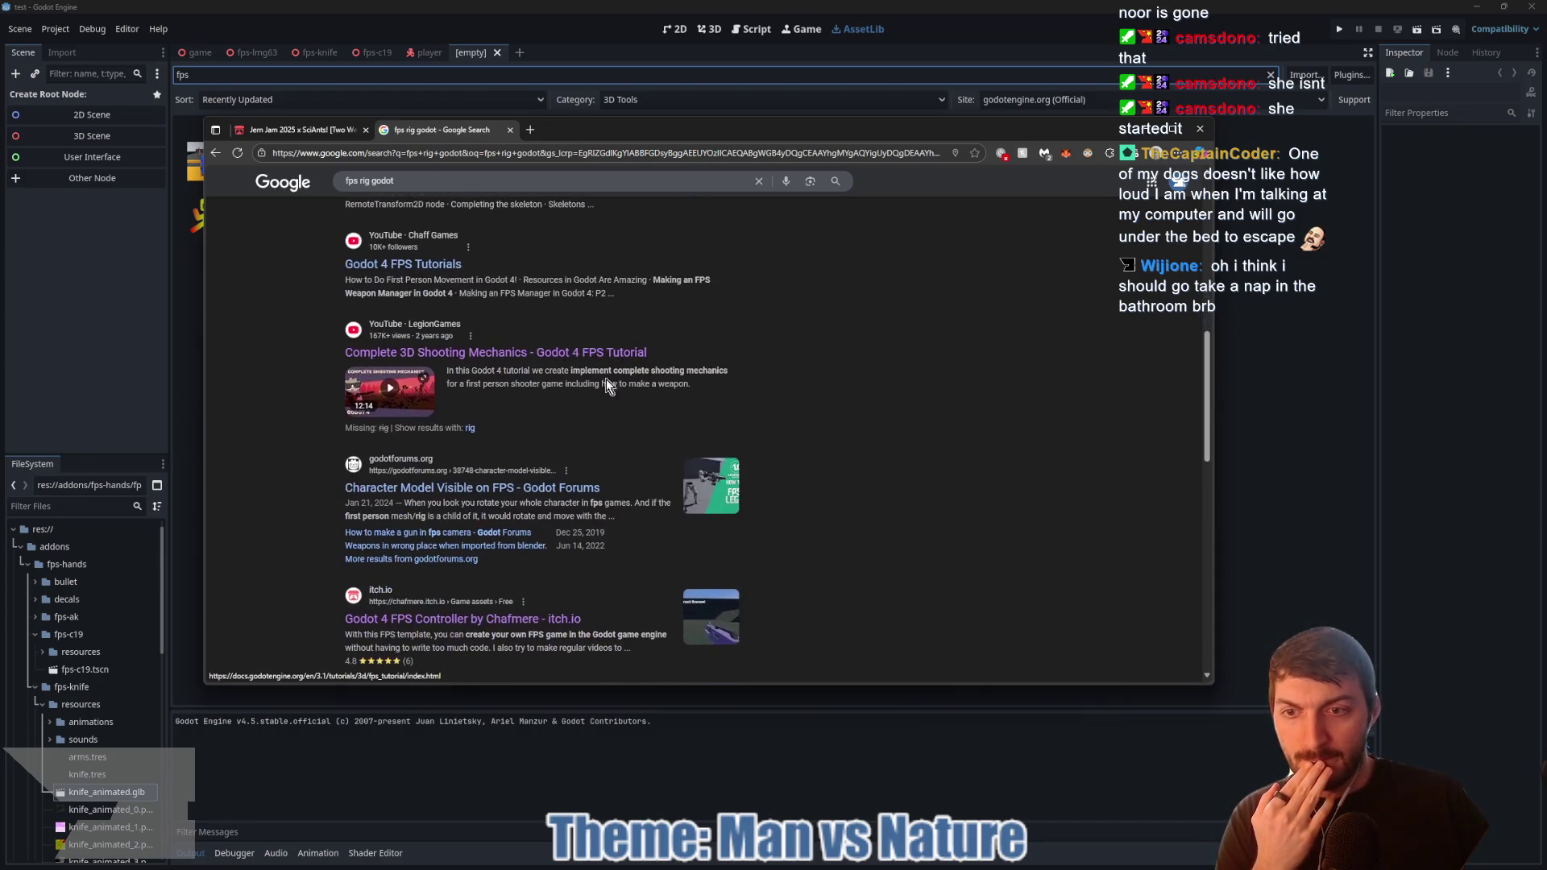
pyautogui.scroll(-1, 653, 412)
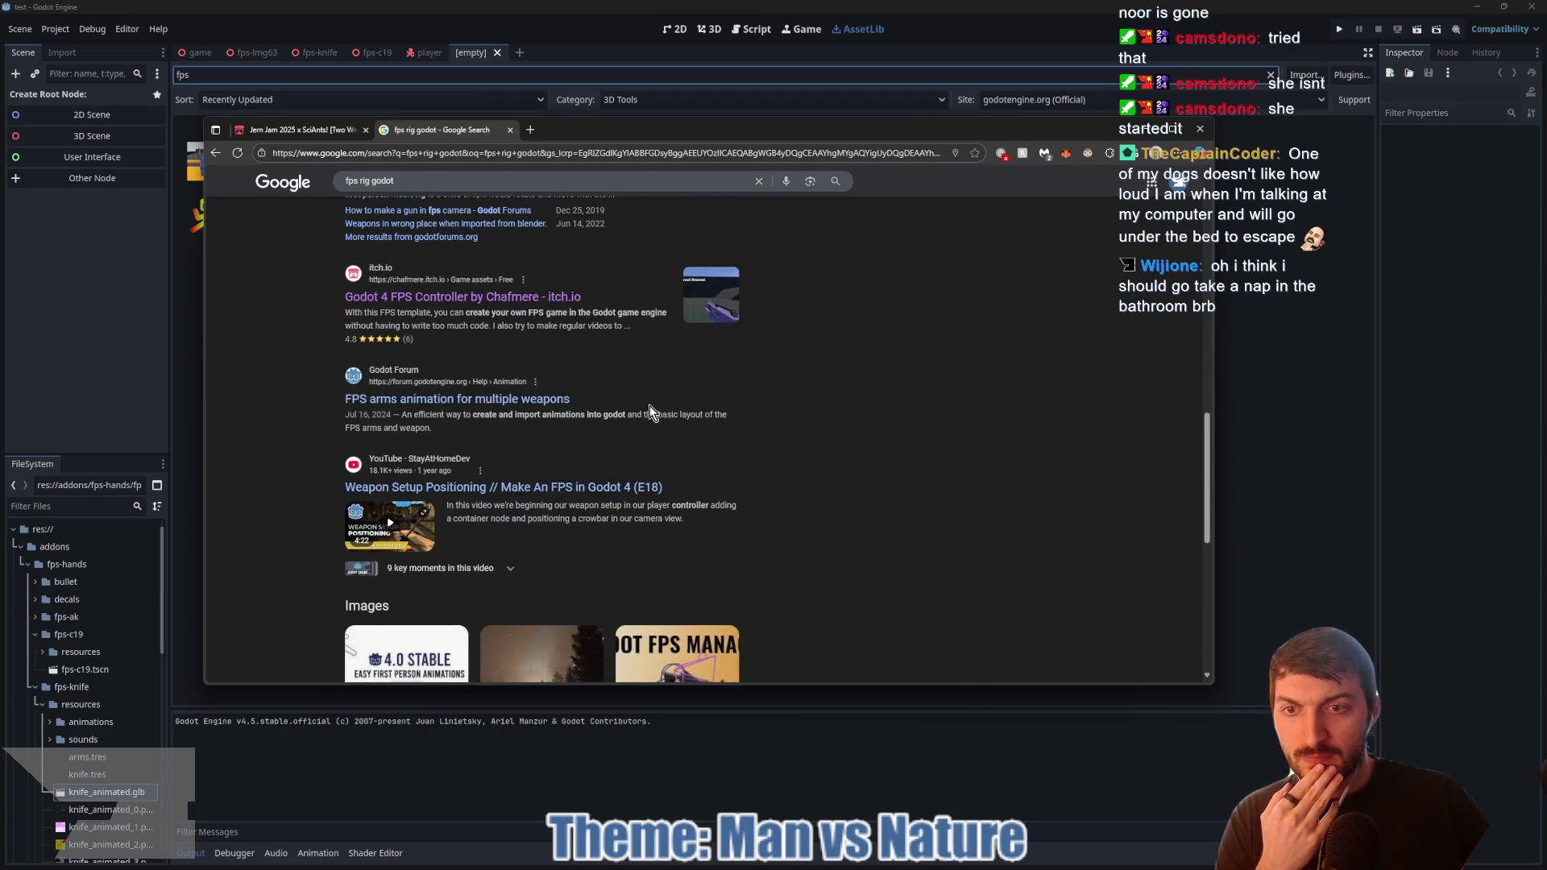
pyautogui.scroll(-5, 635, 399)
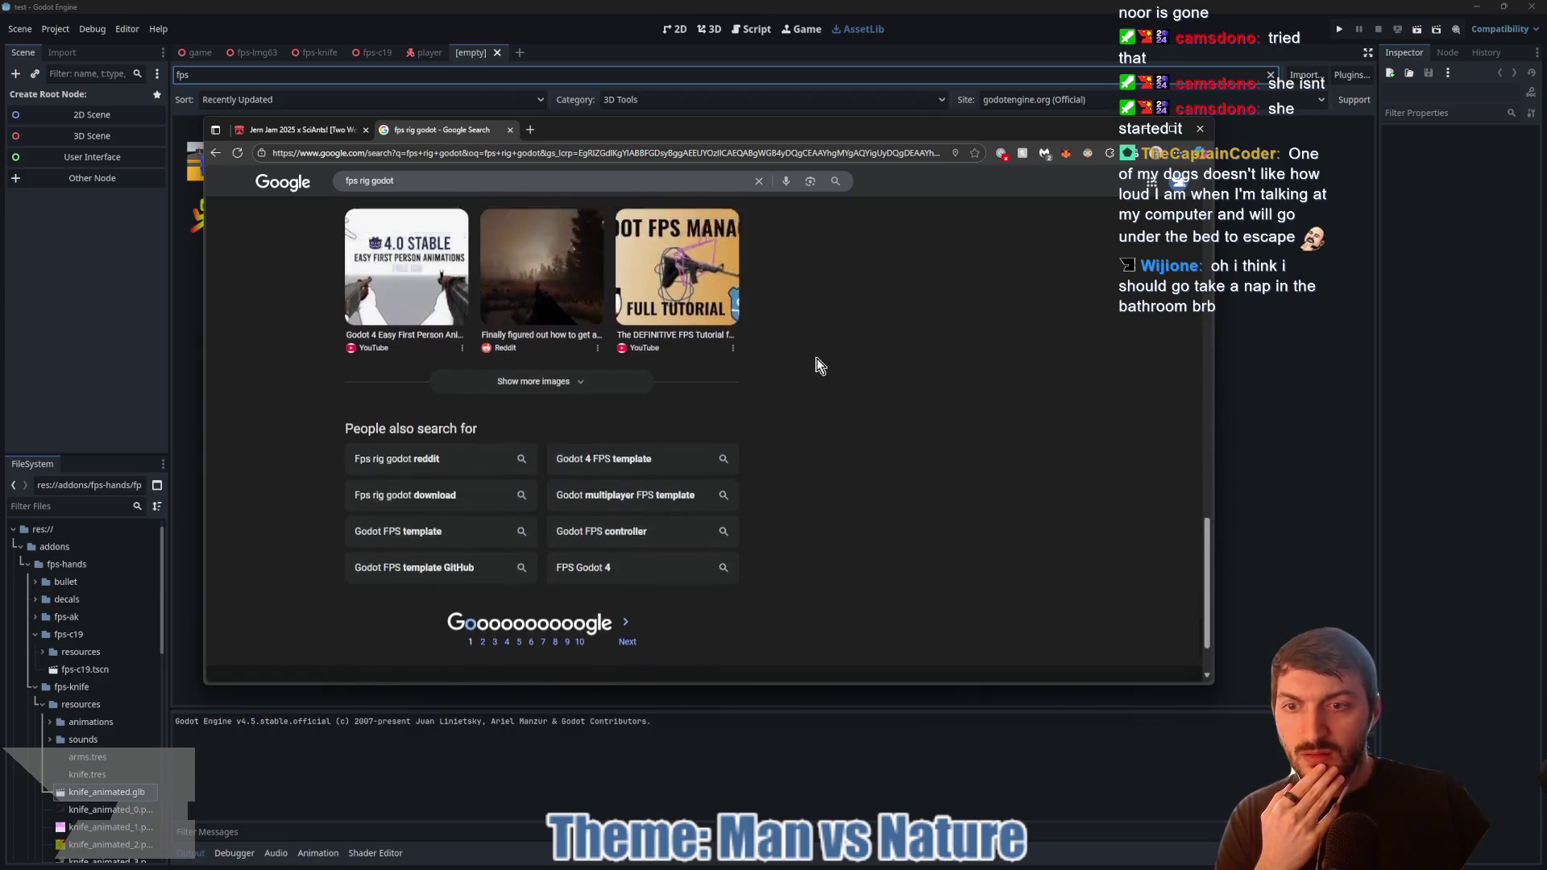
pyautogui.scroll(6, 818, 360)
pyautogui.scroll(3, 821, 374)
pyautogui.click(510, 130)
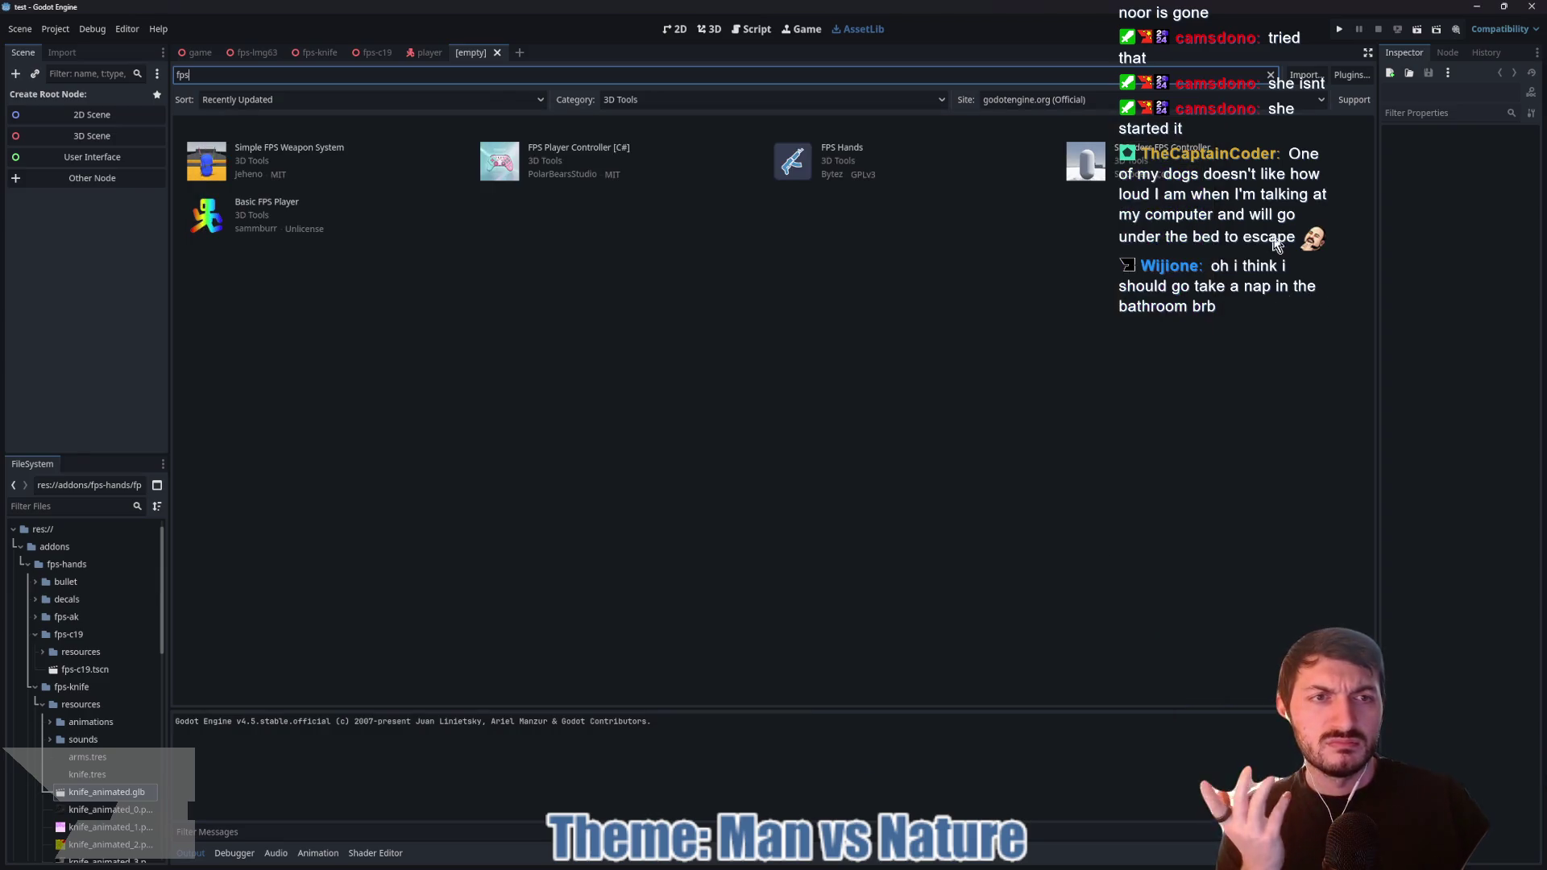
# Step: Glance at Godot's 3D Tools fps results, then bring the Jern Jam 2025 page back to the front
pyautogui.click(1274, 238)
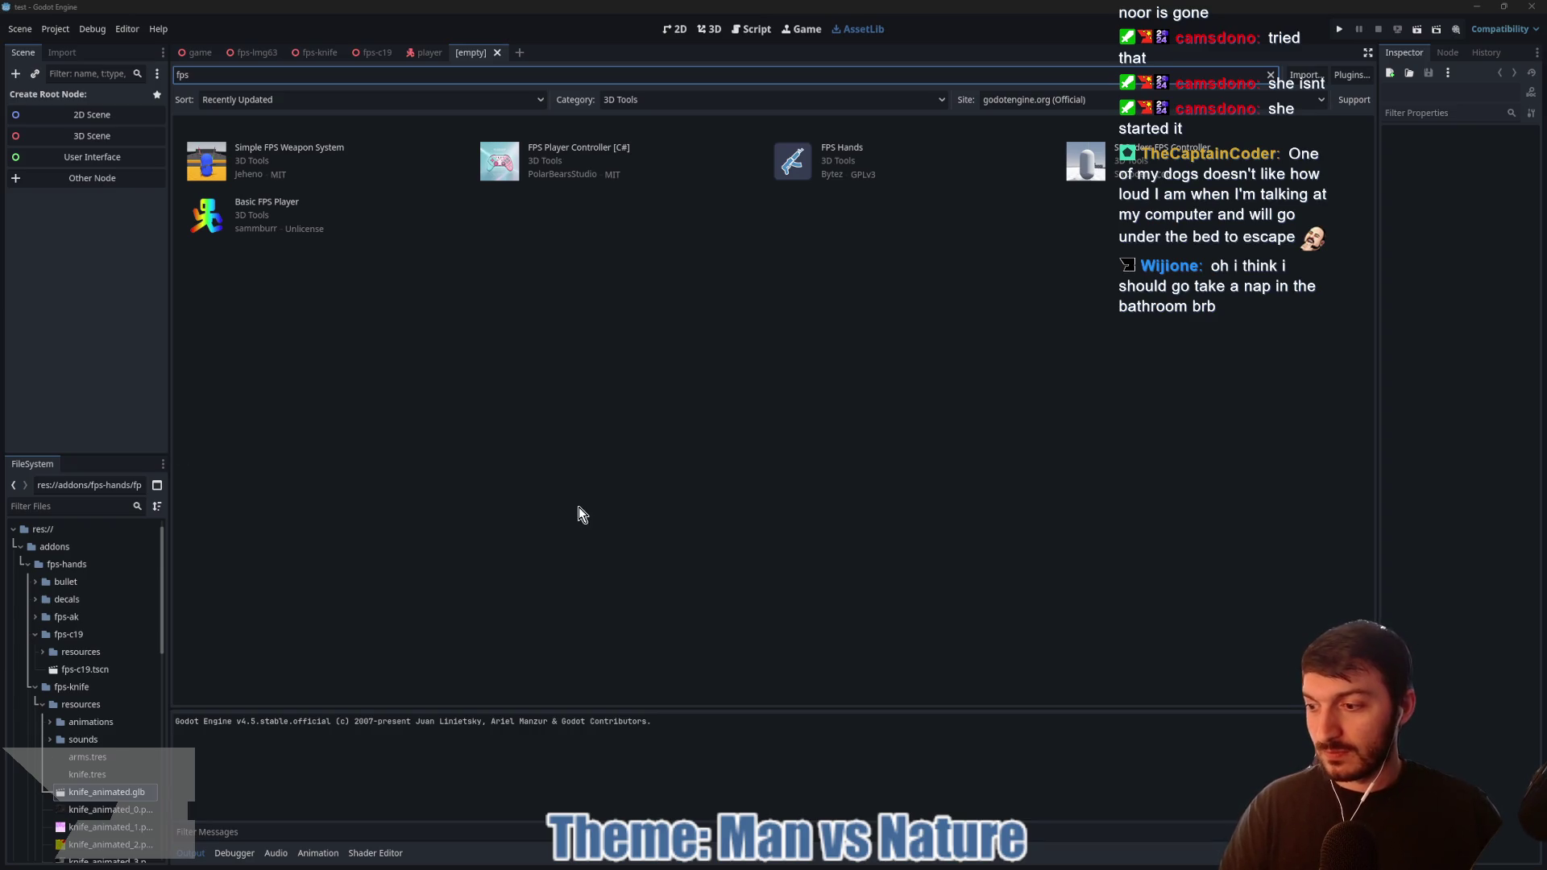
pyautogui.click(842, 864)
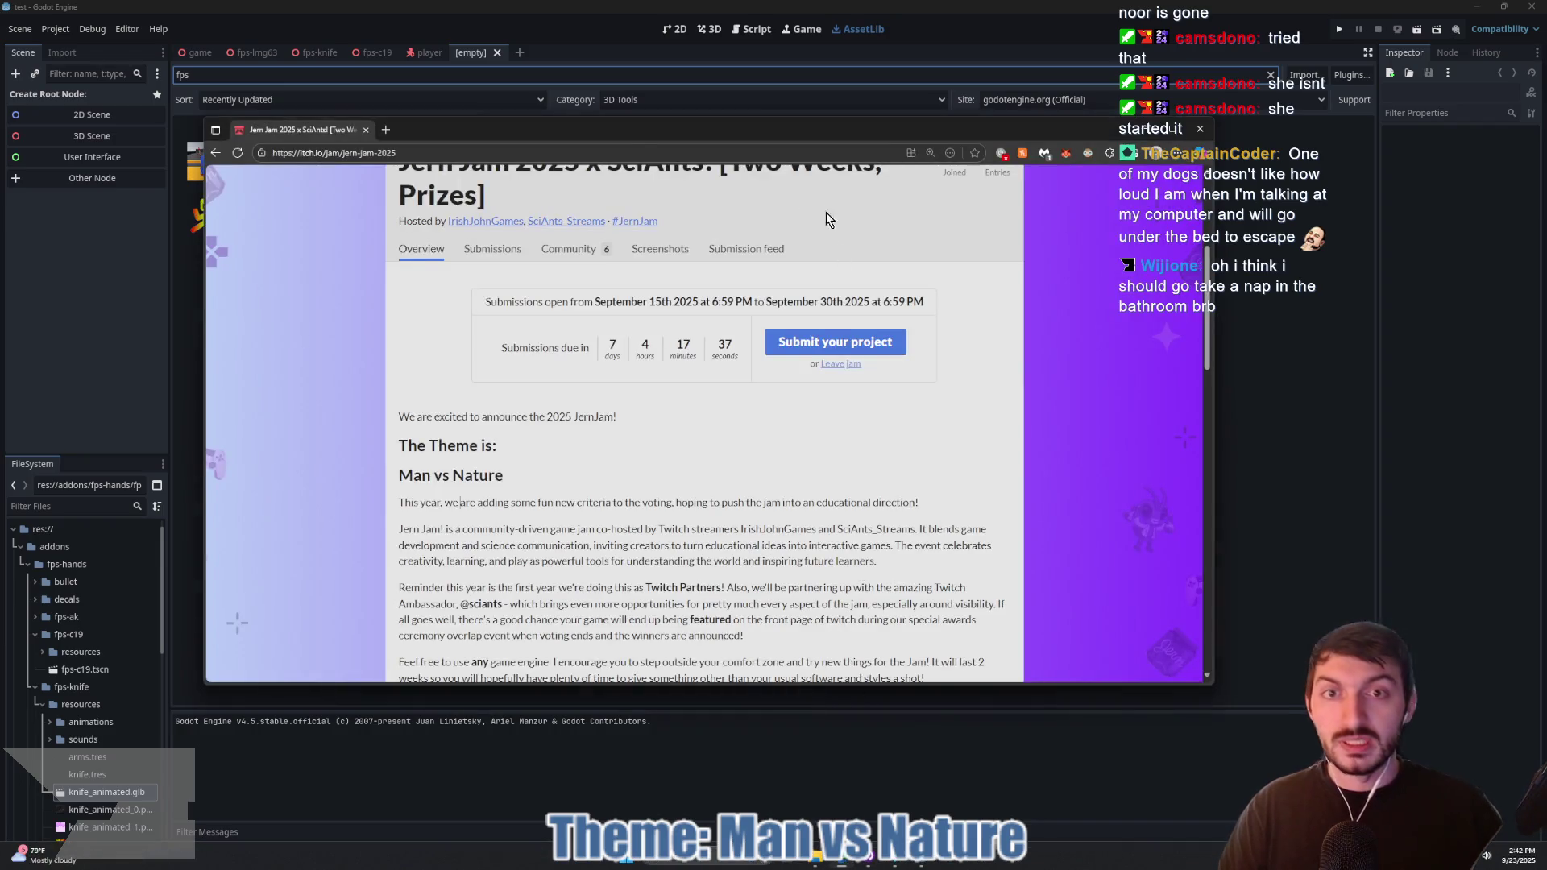
# Step: Load the gdquest-demos/godot-4-FPS-arms repository in a new tab and enlarge the browser window
pyautogui.click(385, 130)
pyautogui.write('https://github.com/gdquest-demos/godot-4-FPS-arms')
pyautogui.press('Return')
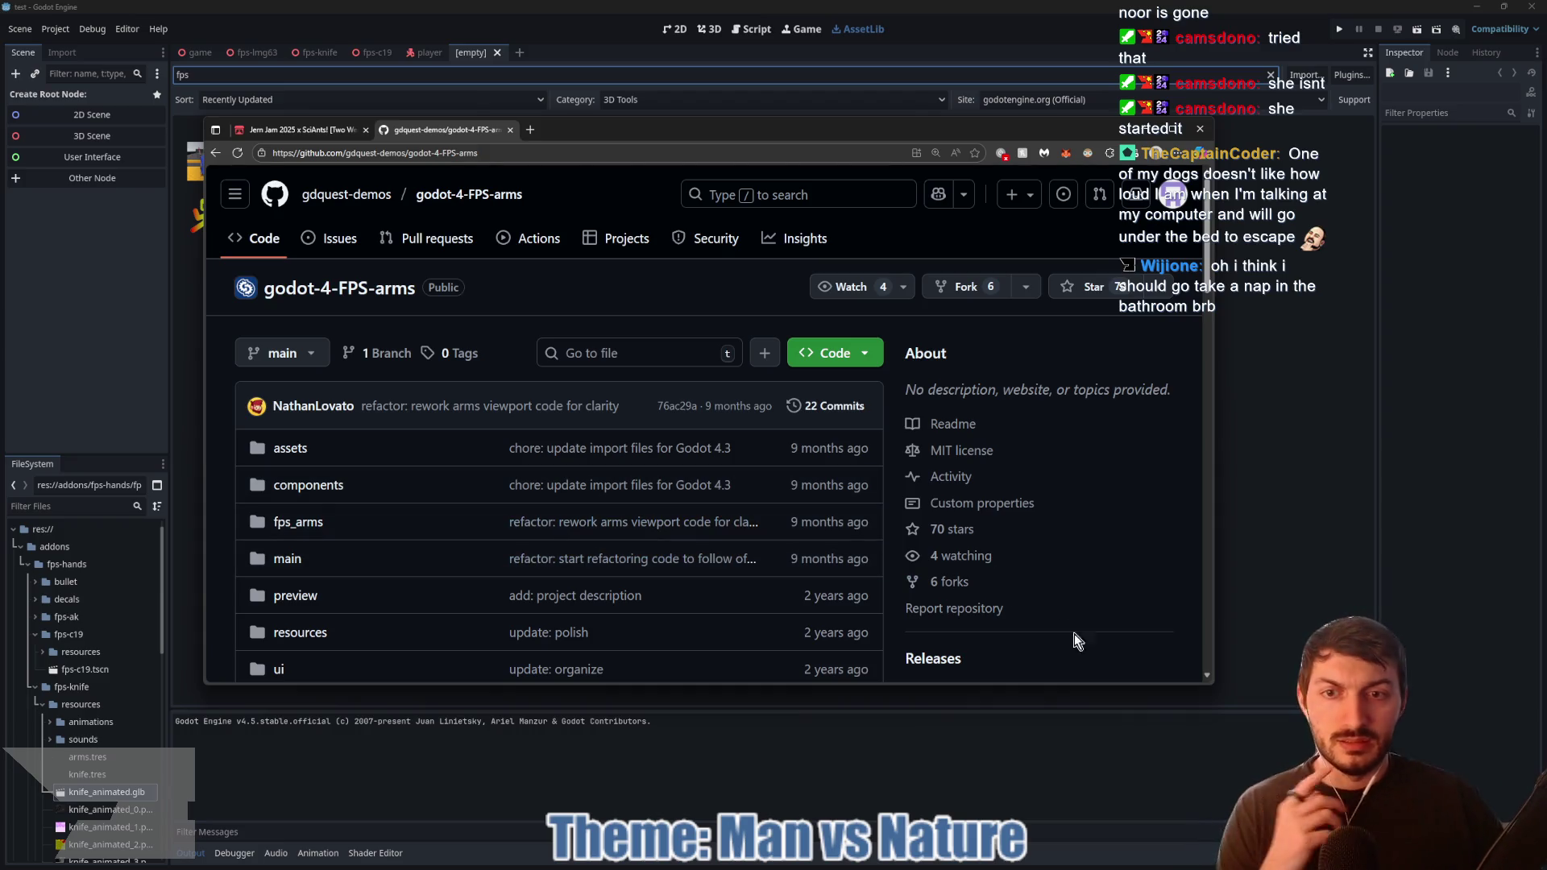
pyautogui.moveTo(1212, 683); pyautogui.dragTo(1420, 826)
pyautogui.moveTo(794, 127); pyautogui.dragTo(707, 79)
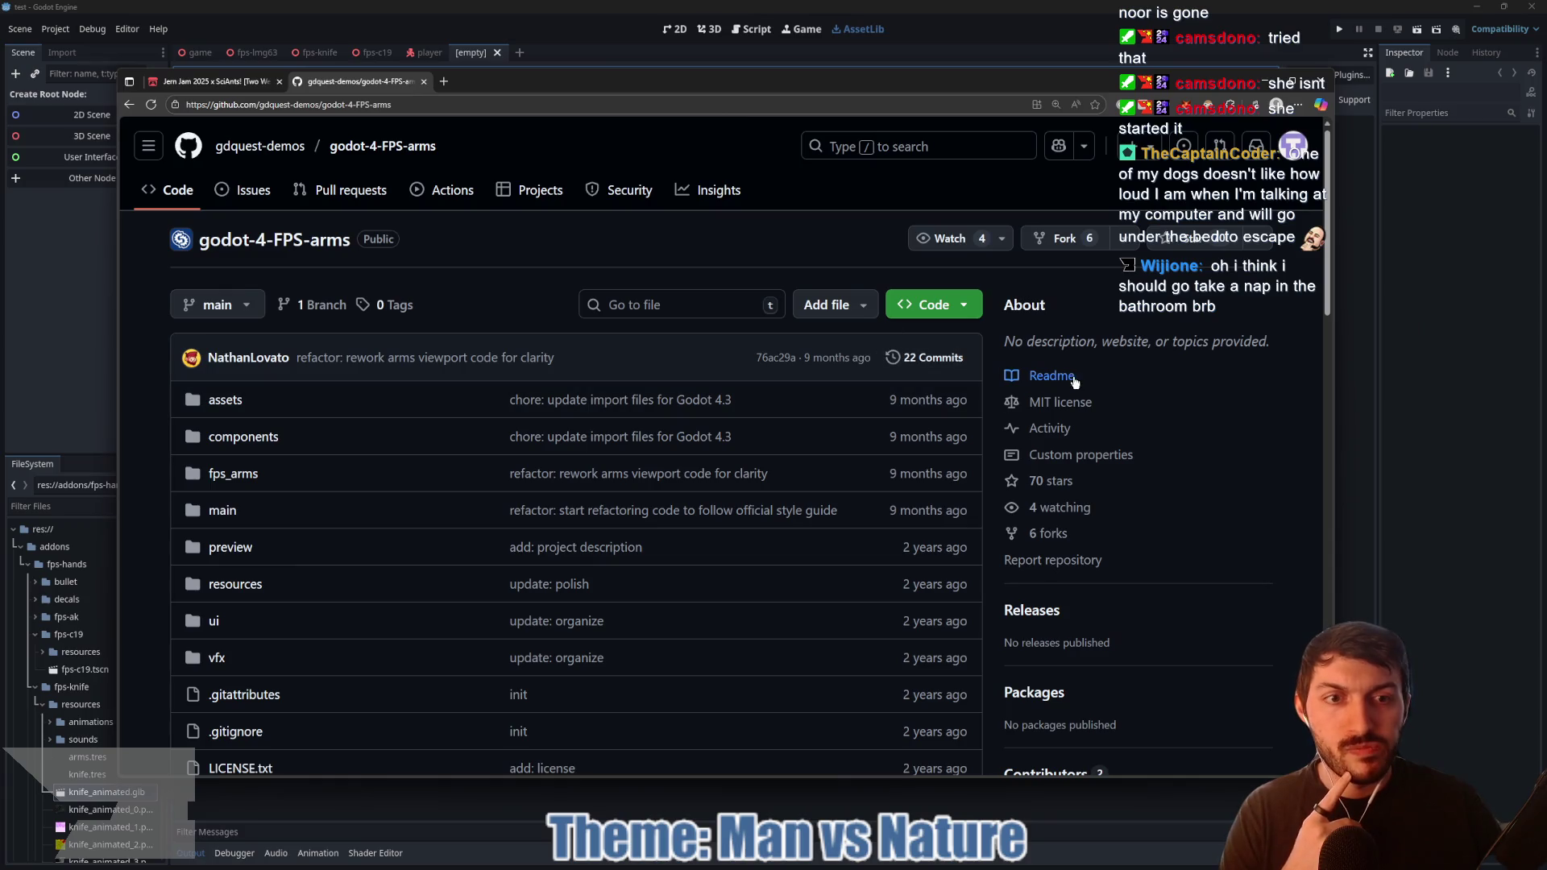
# Step: Check the repository's MIT license, scroll through the README, then open the fps_arms folder
pyautogui.click(1075, 407)
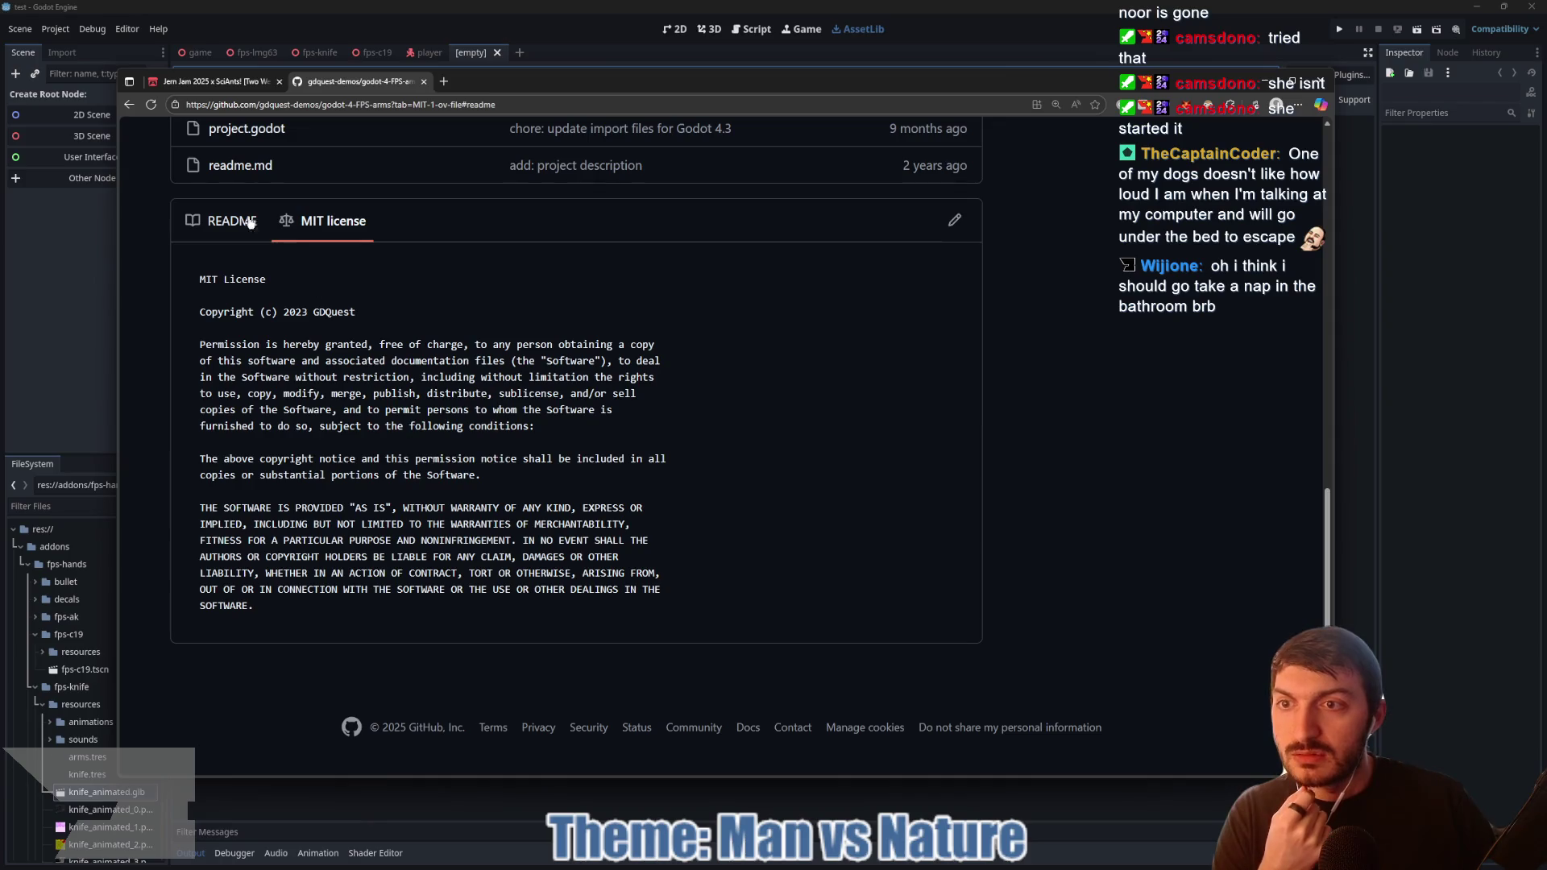
pyautogui.click(254, 227)
pyautogui.scroll(-8, 621, 435)
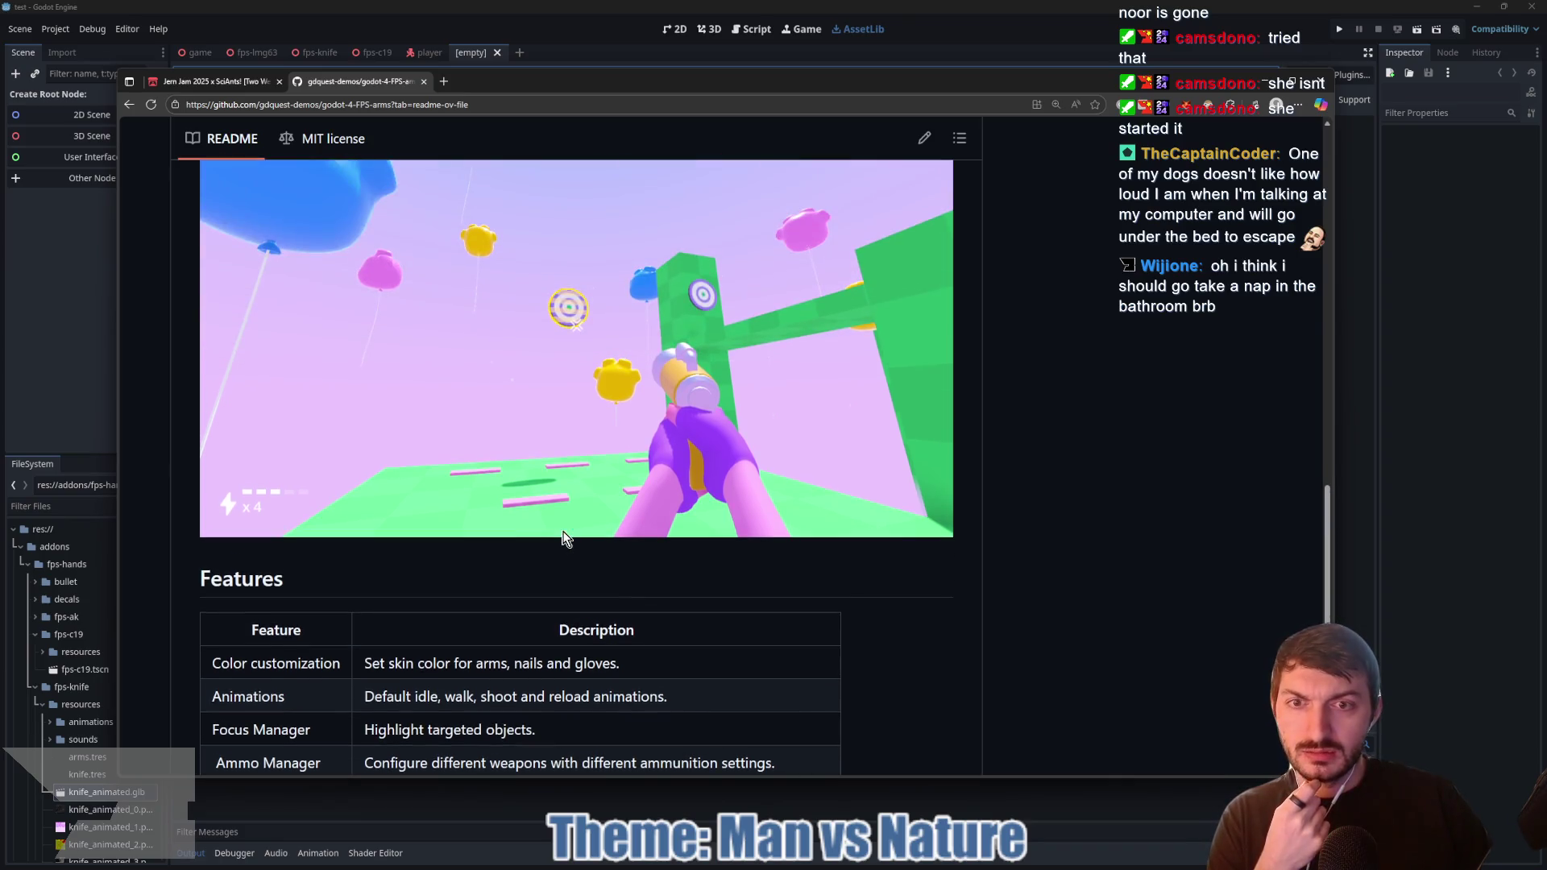
pyautogui.scroll(-1, 558, 532)
pyautogui.scroll(-1, 557, 534)
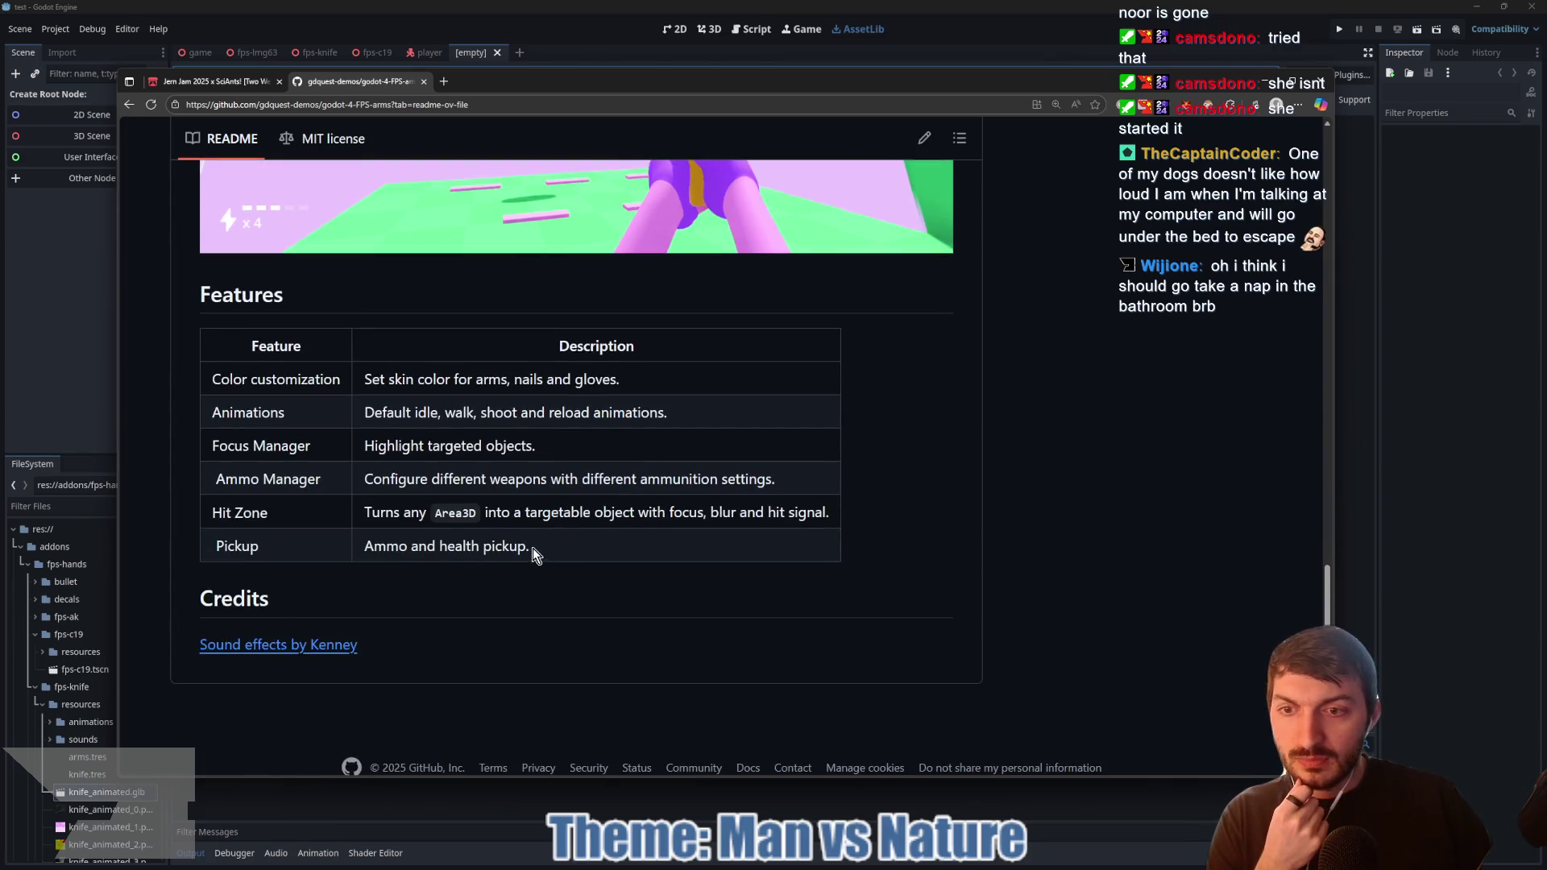
pyautogui.scroll(10, 504, 549)
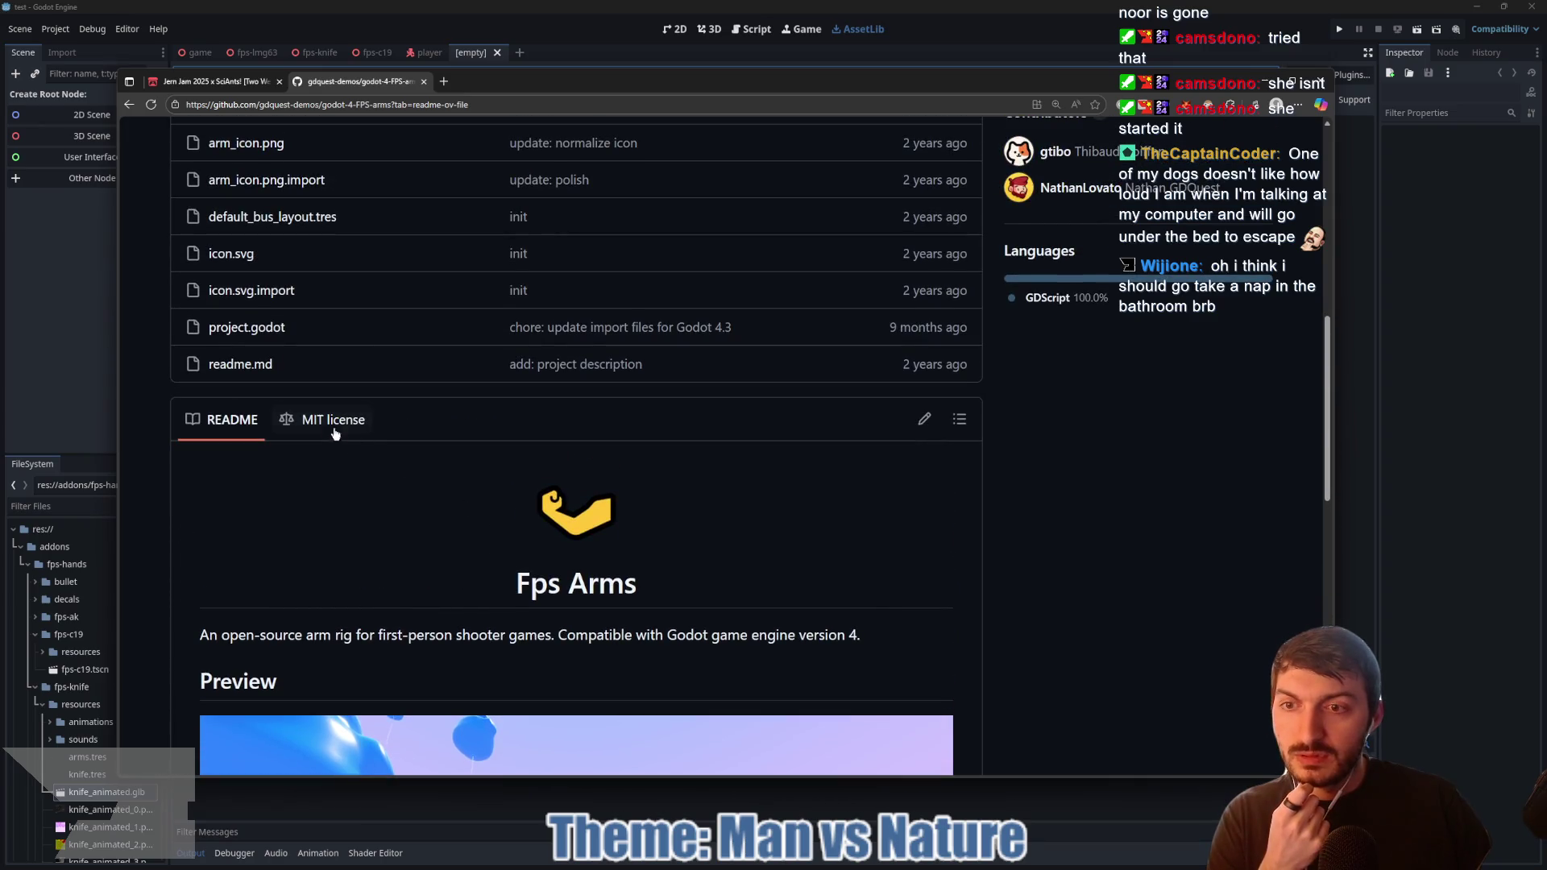
pyautogui.scroll(2, 335, 427)
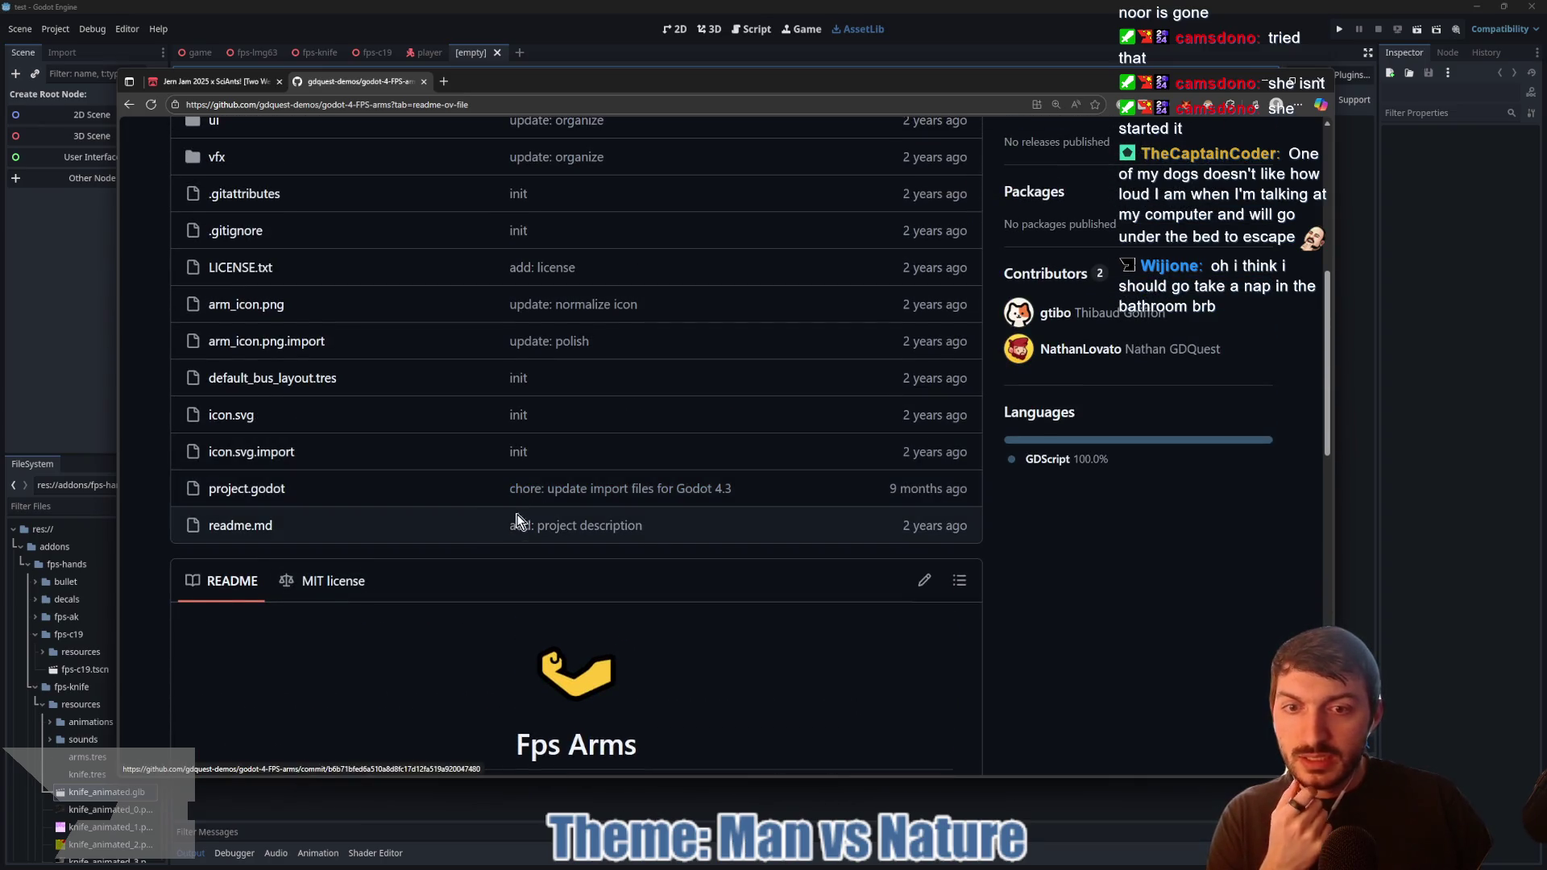
pyautogui.scroll(3, 481, 533)
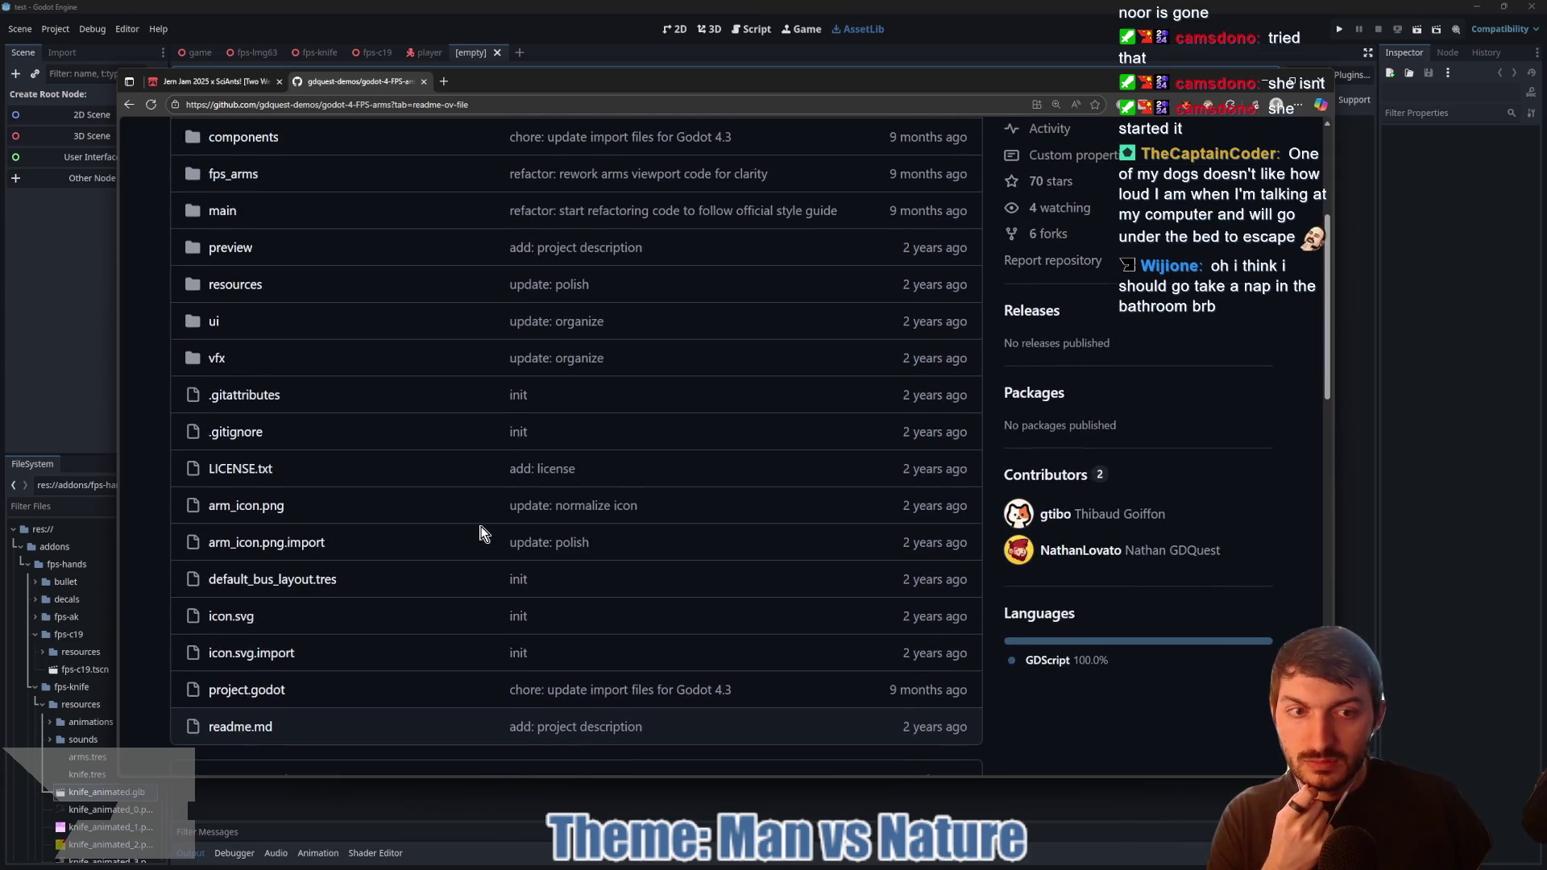
pyautogui.scroll(3, 482, 530)
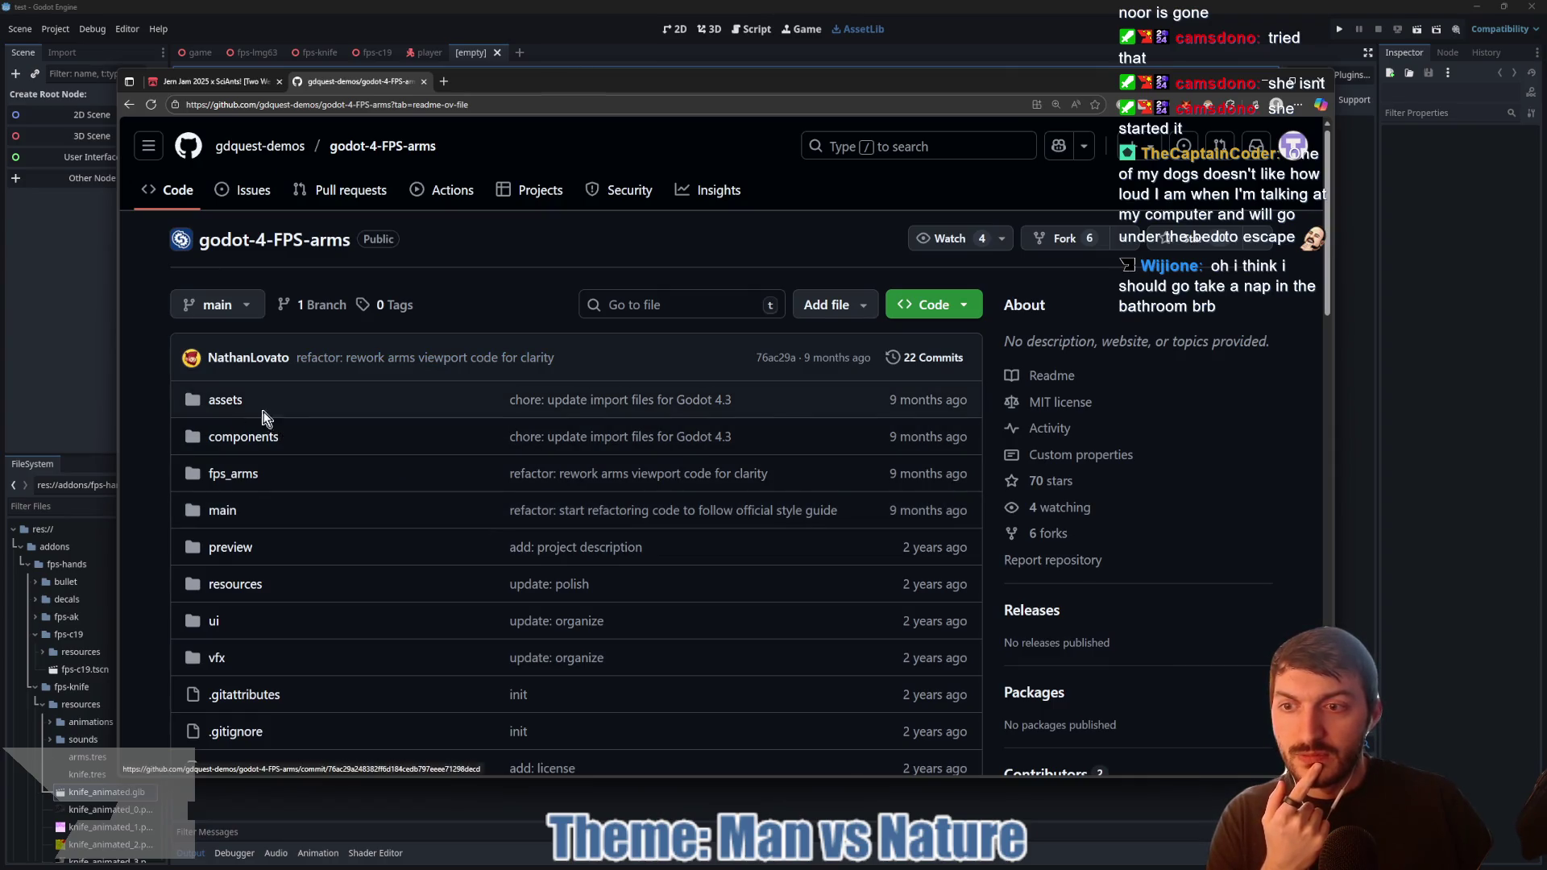
pyautogui.click(236, 476)
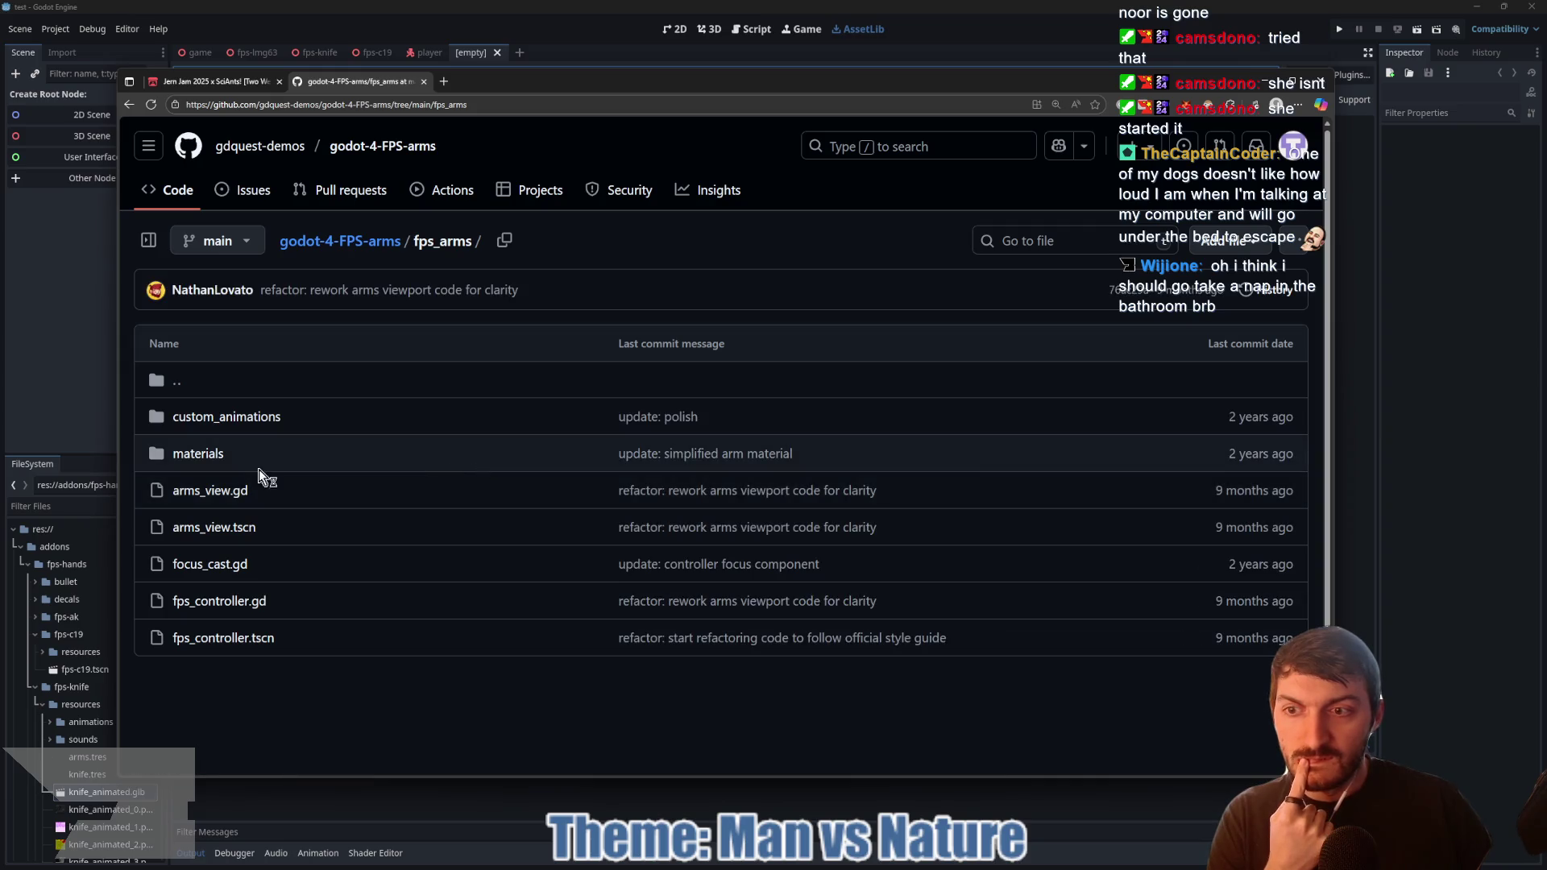
pyautogui.click(229, 420)
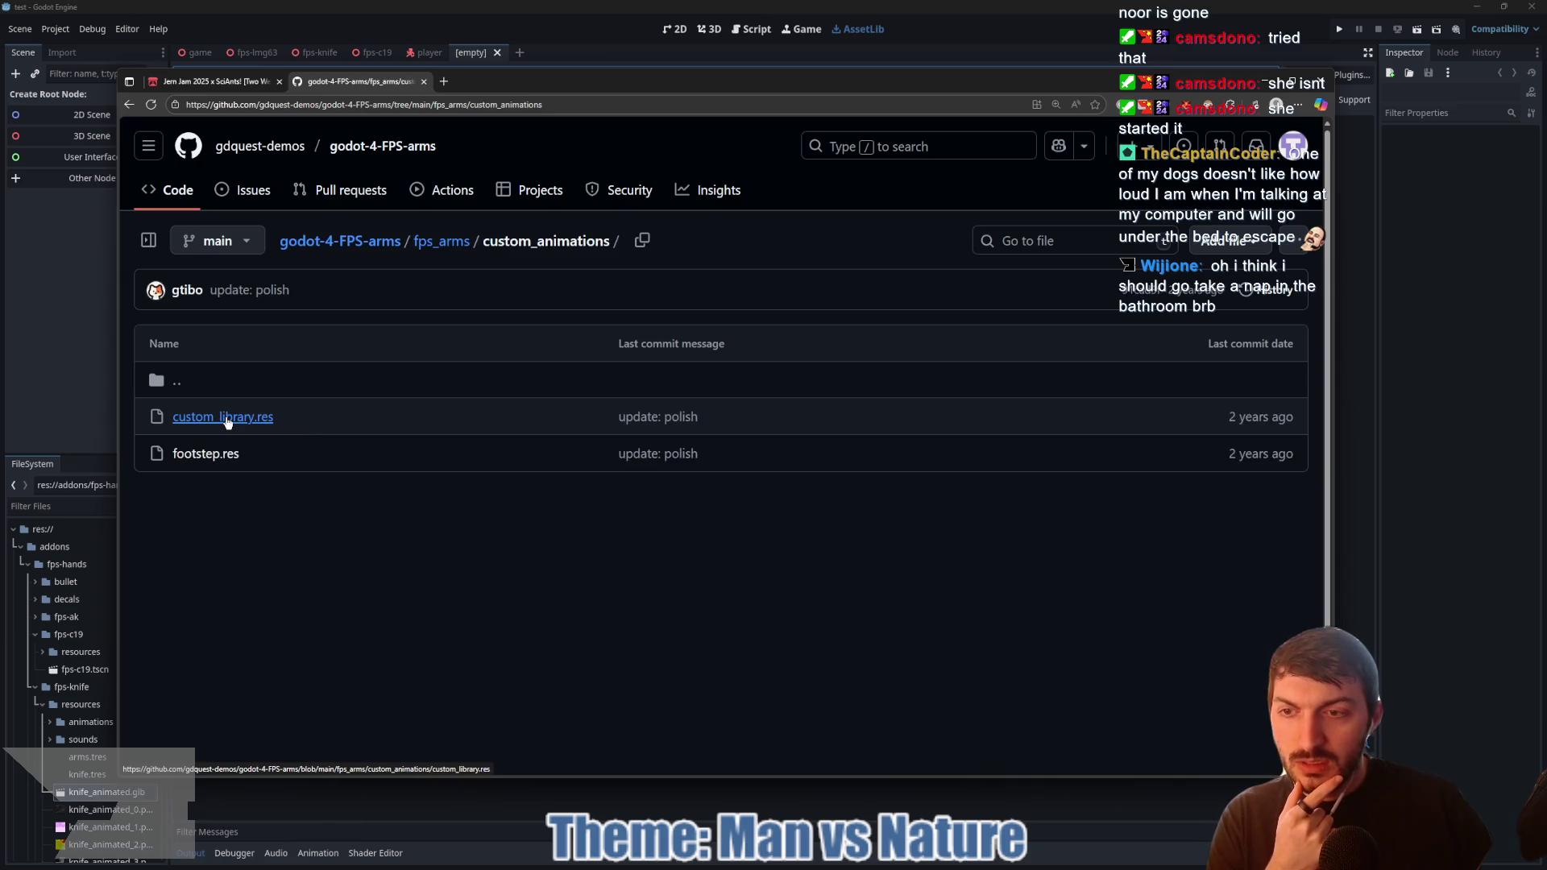
pyautogui.click(171, 378)
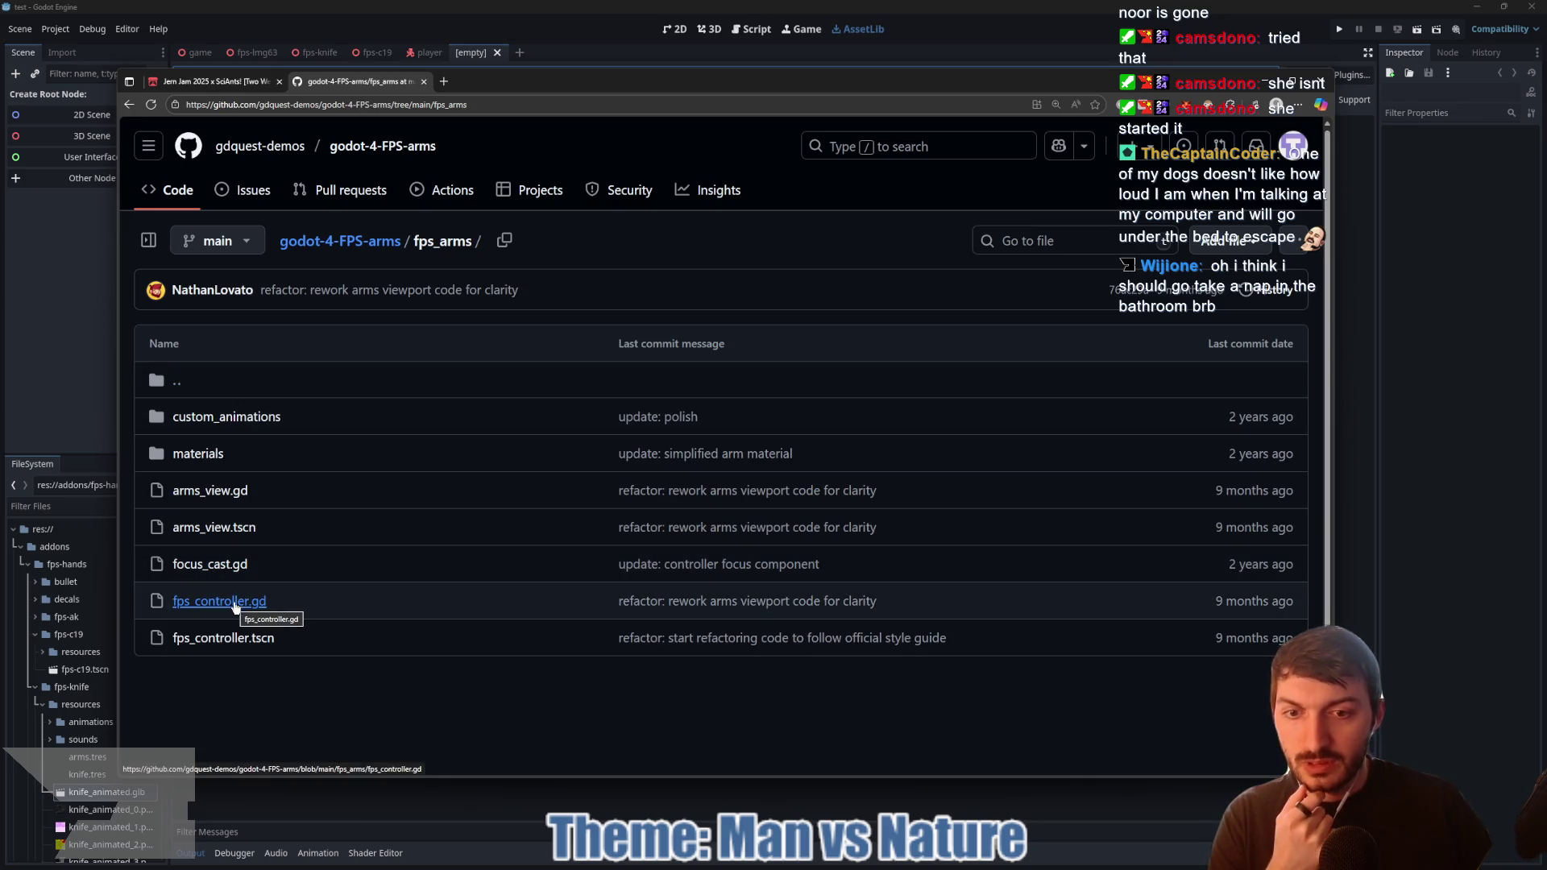
pyautogui.click(171, 384)
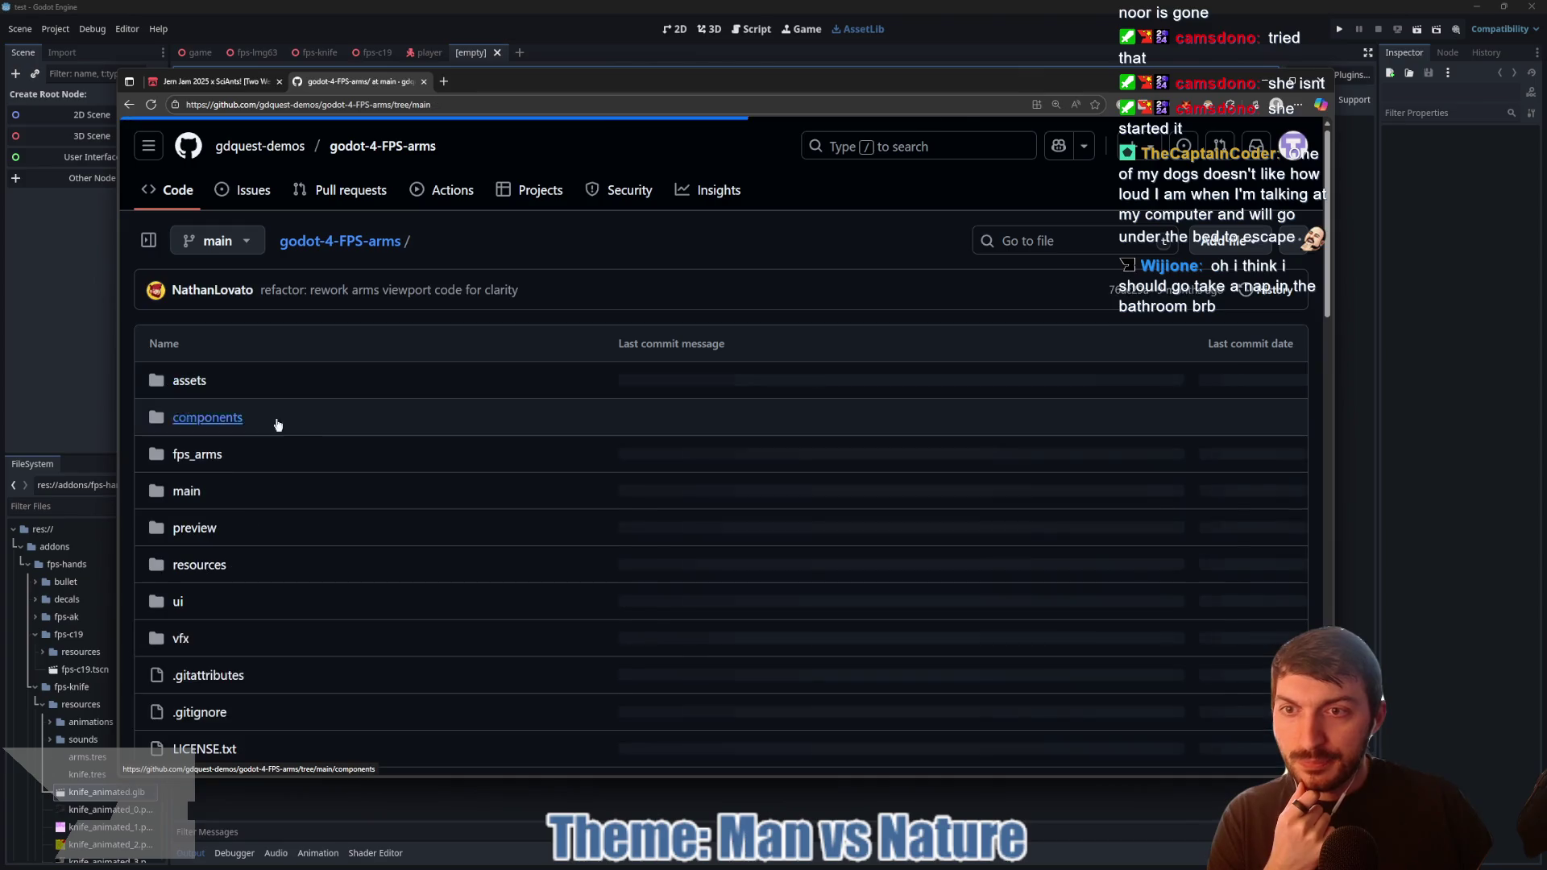
pyautogui.scroll(-3, 383, 439)
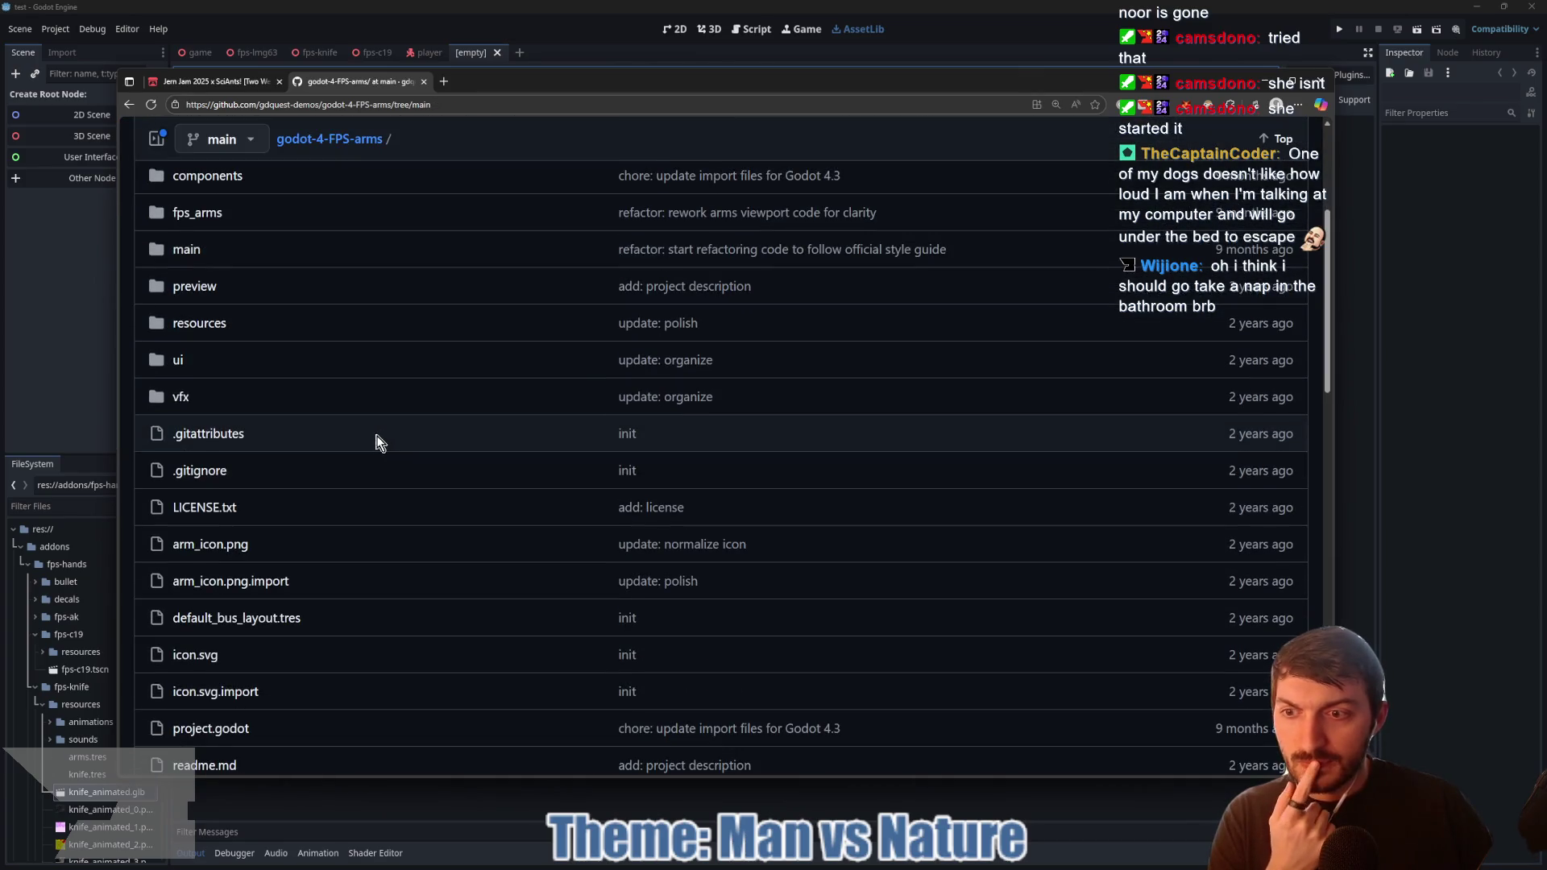
pyautogui.scroll(-3, 322, 476)
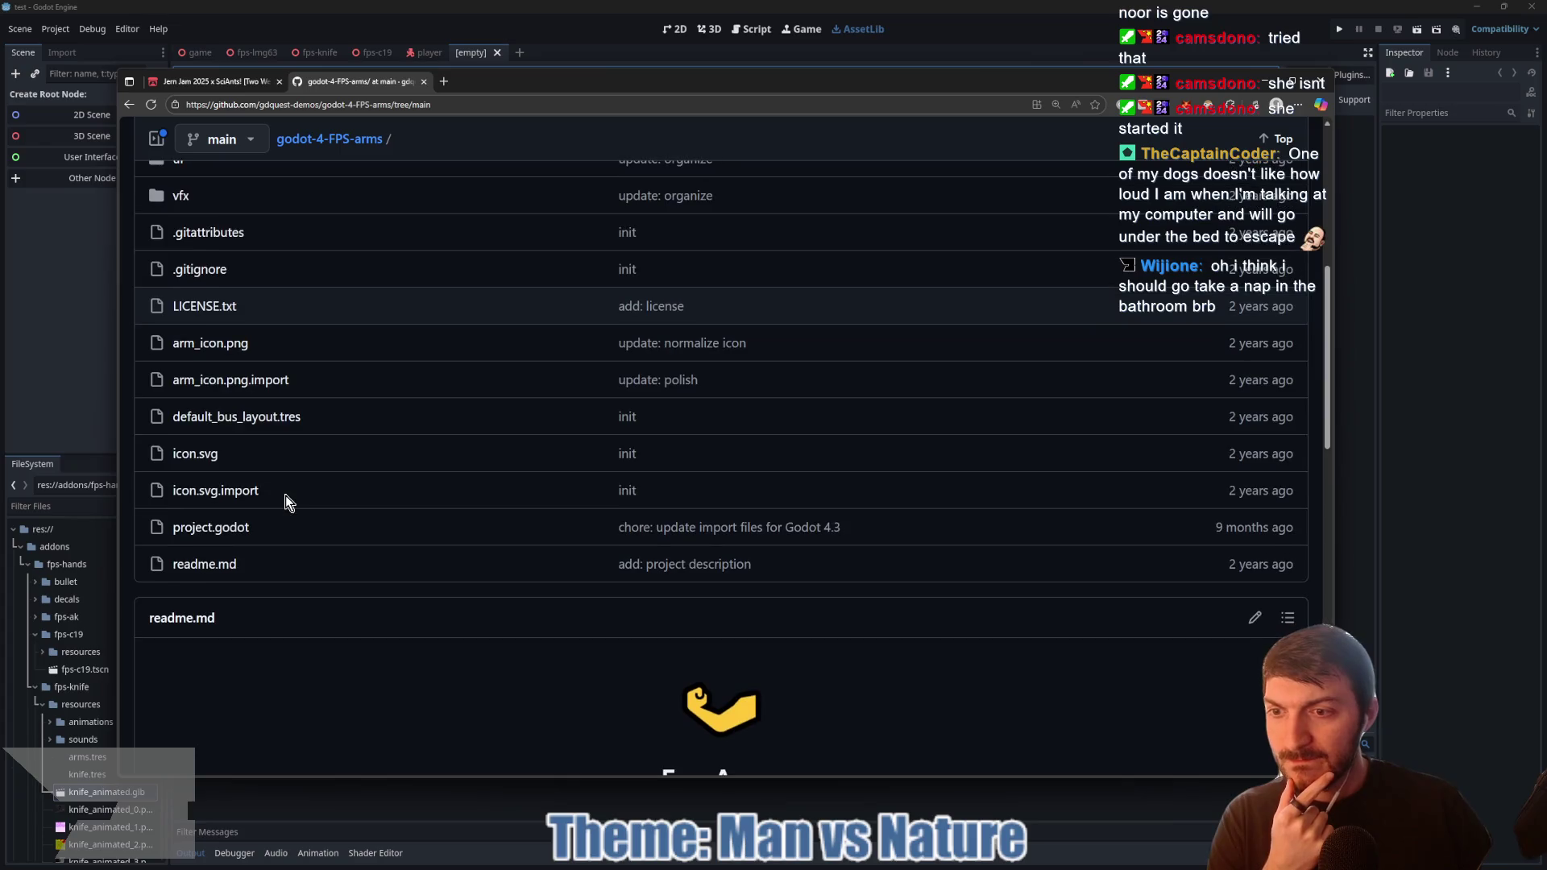
pyautogui.scroll(-7, 351, 527)
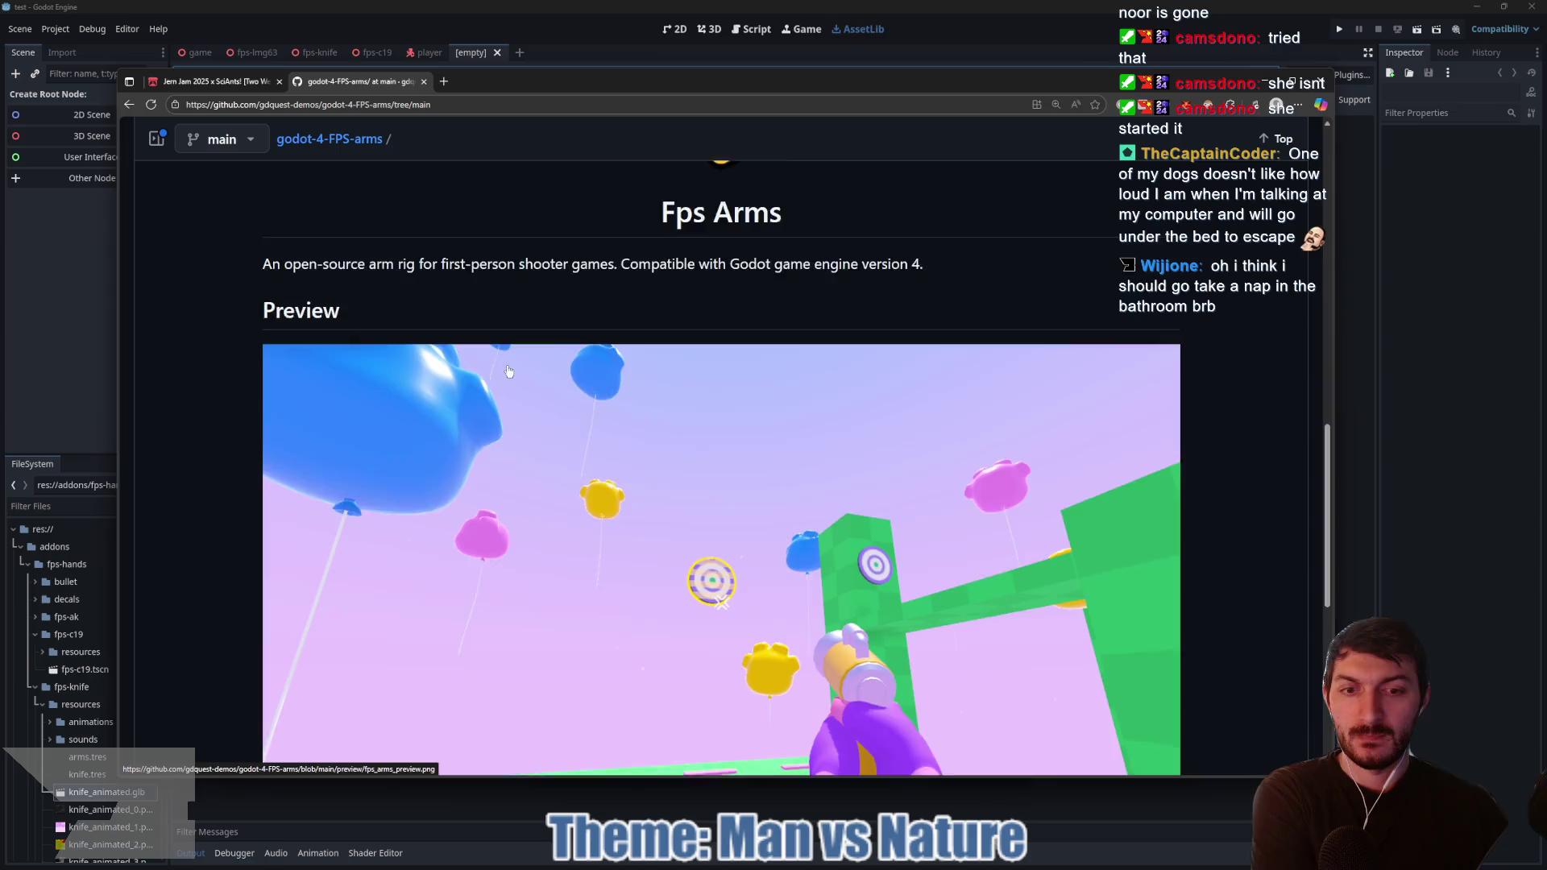
pyautogui.scroll(-3, 470, 356)
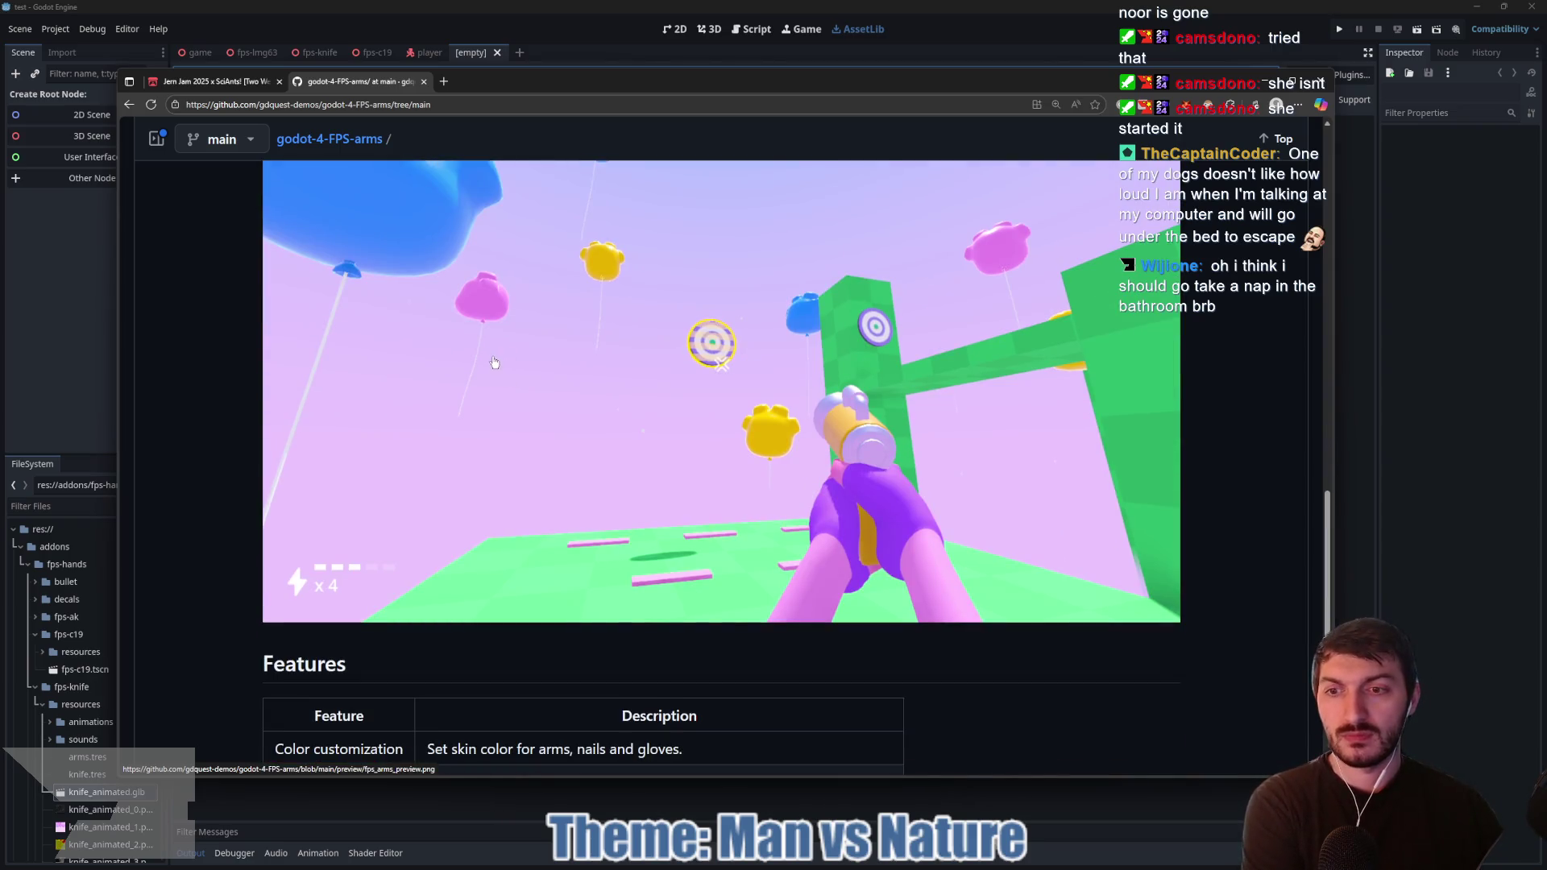
pyautogui.scroll(-4, 494, 362)
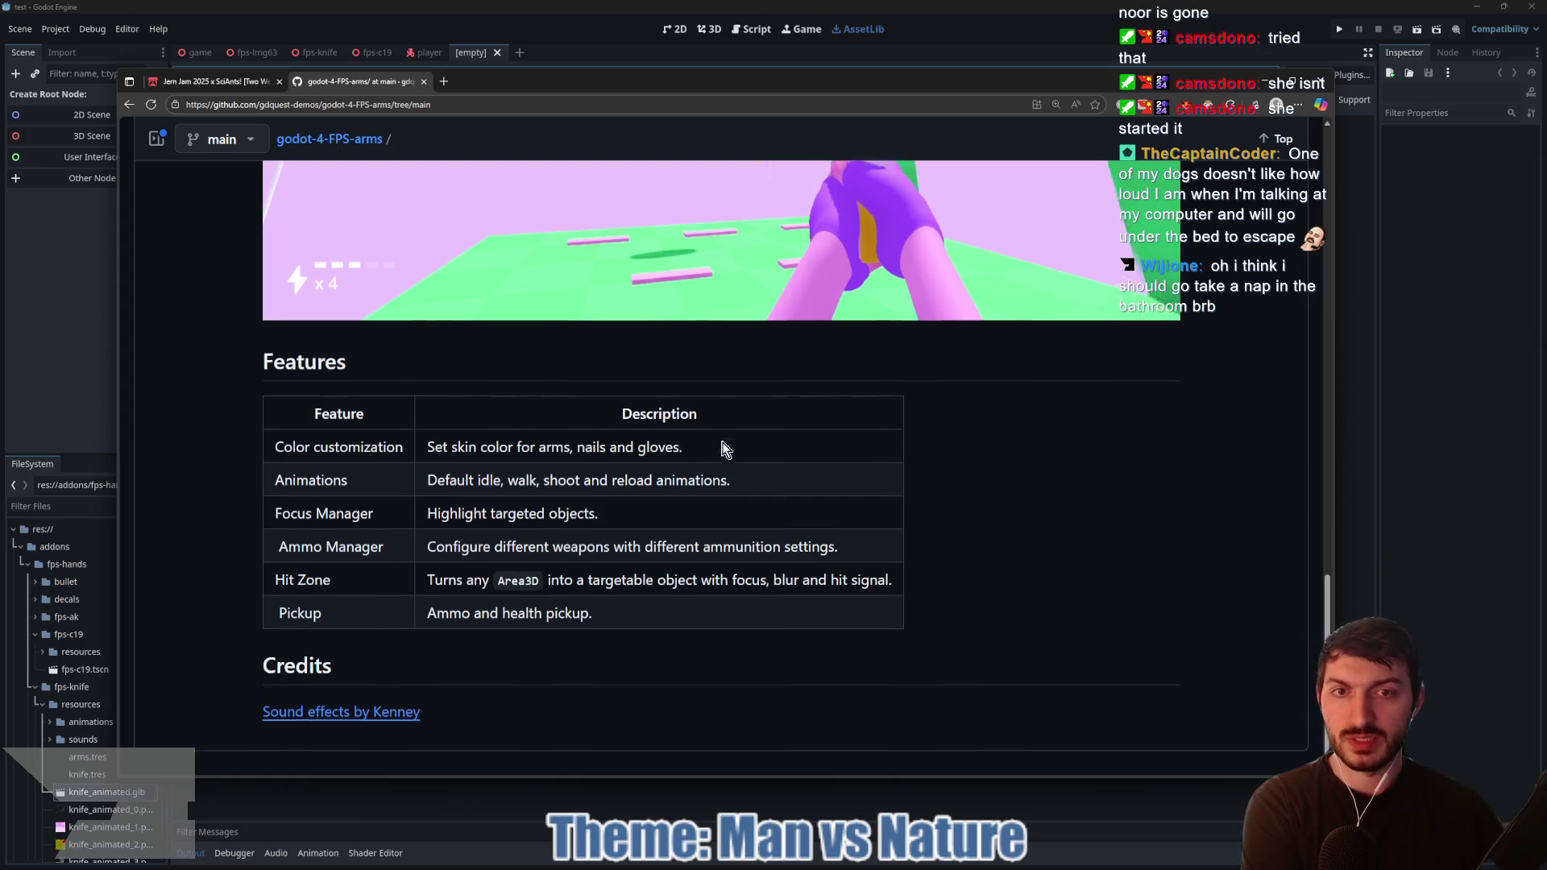
pyautogui.scroll(2, 724, 449)
pyautogui.scroll(-2, 869, 384)
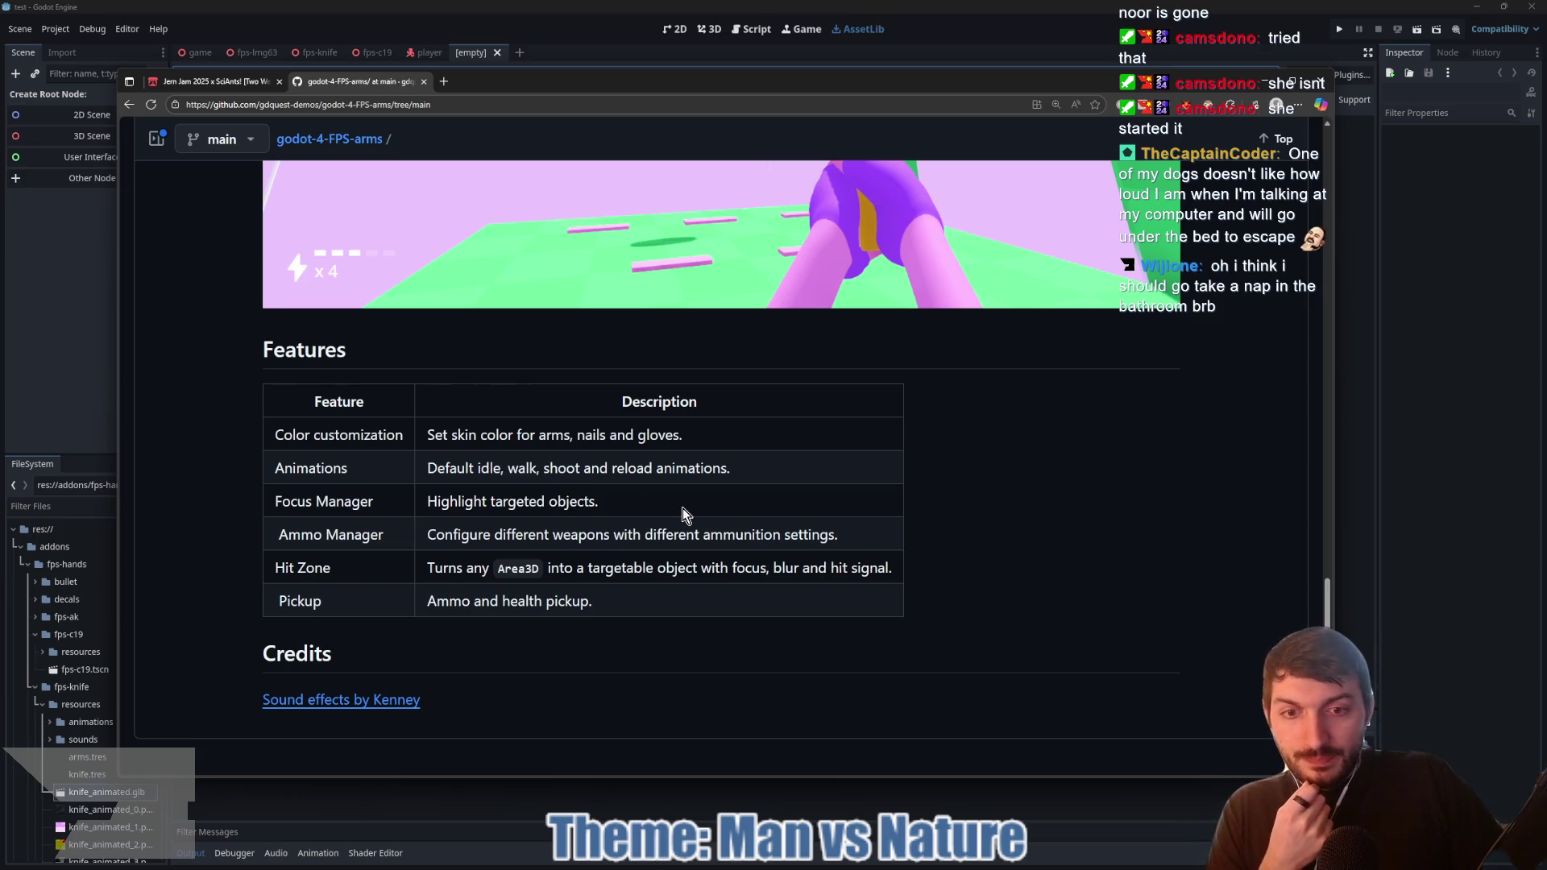
pyautogui.scroll(3, 686, 533)
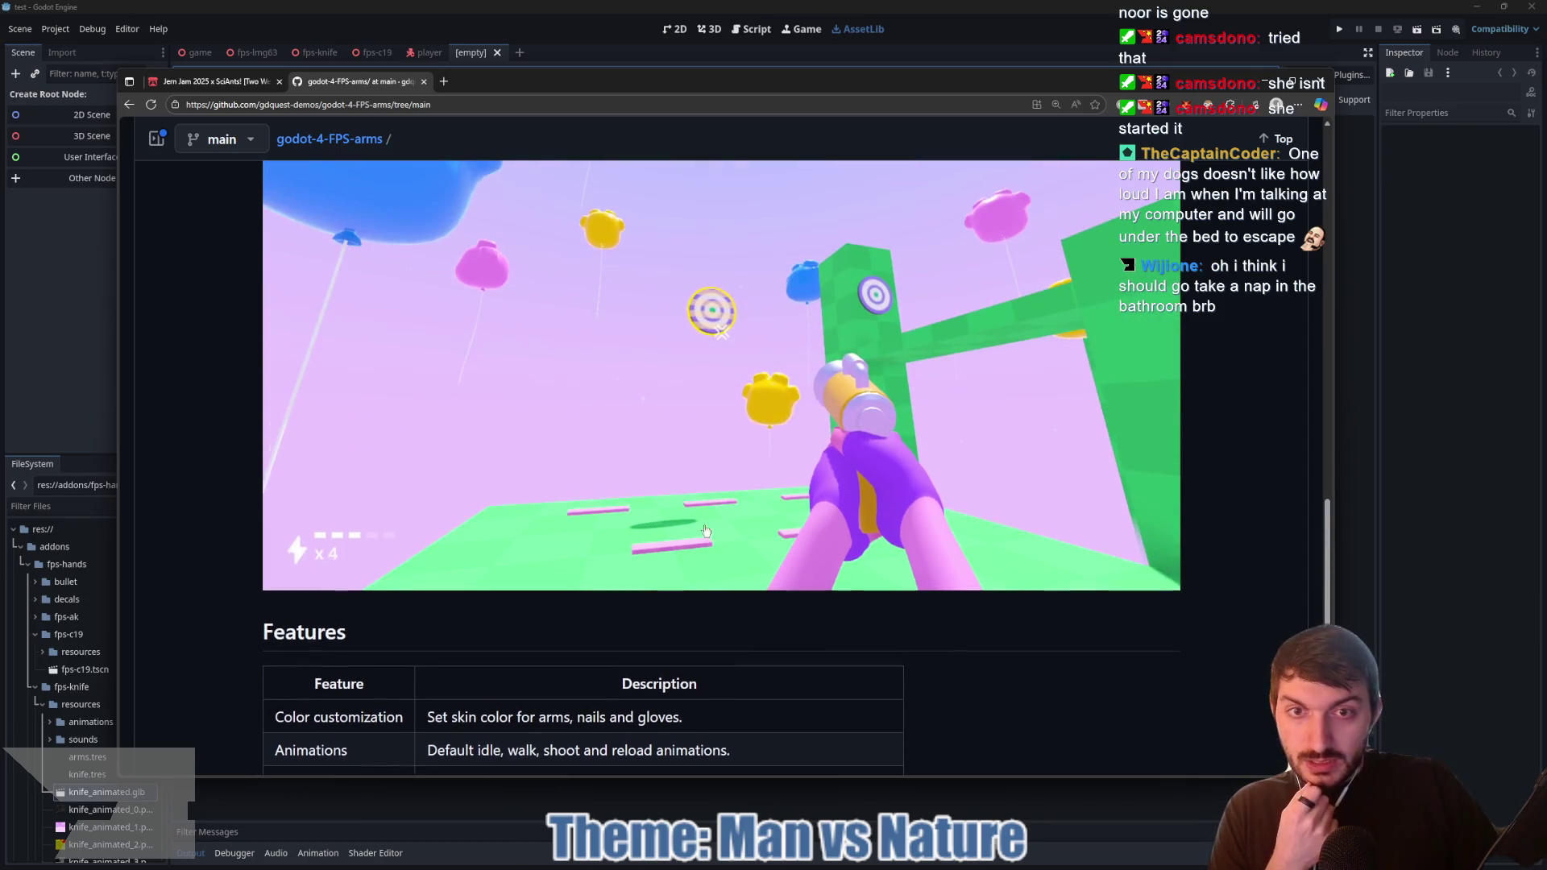
pyautogui.scroll(-3, 709, 507)
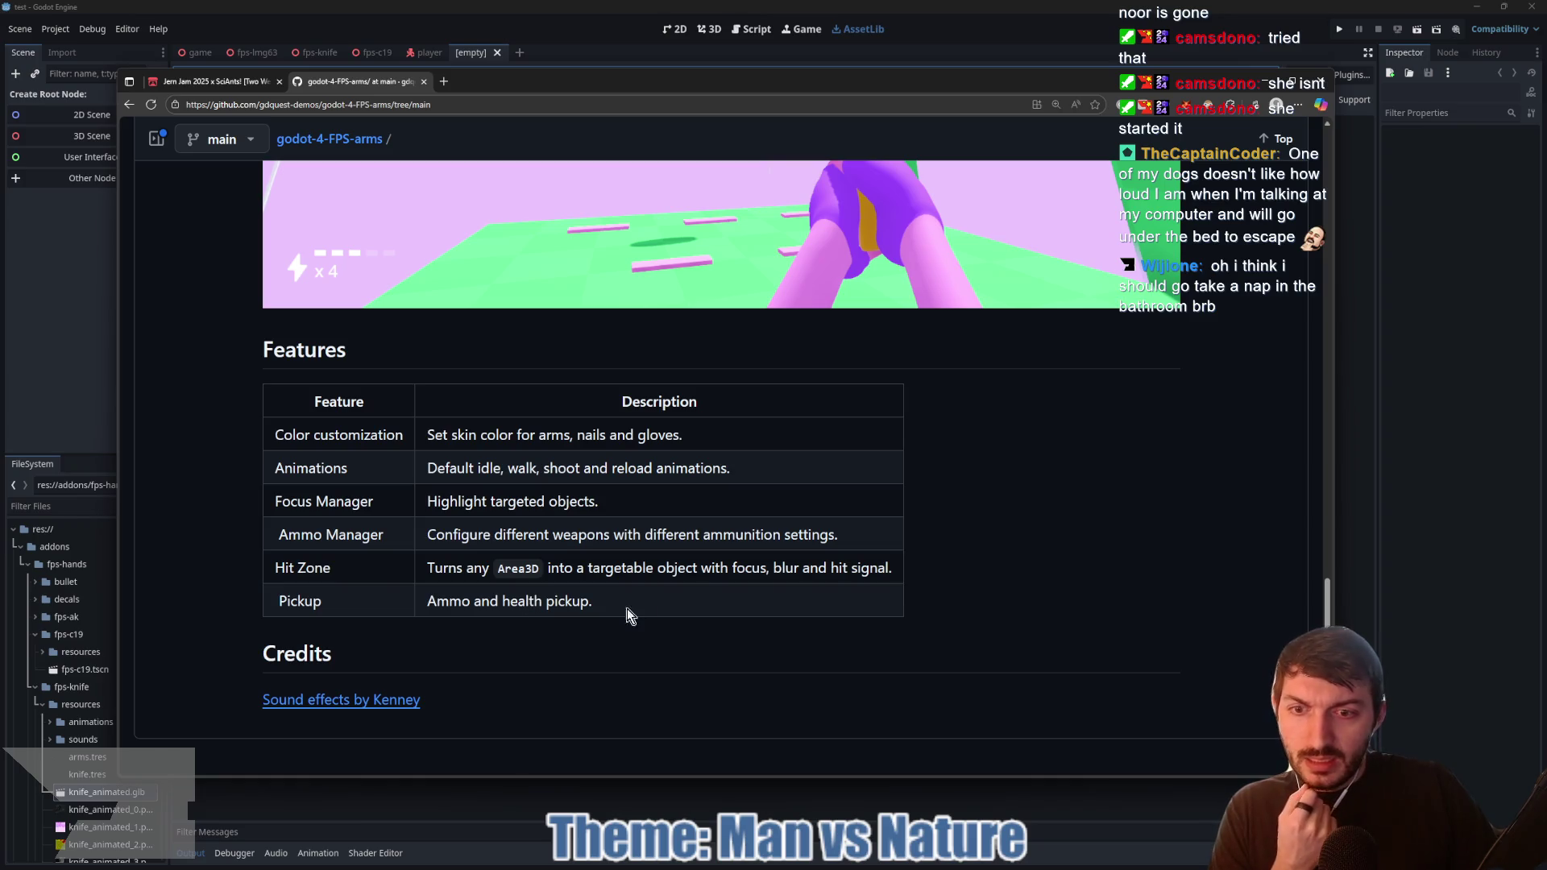
pyautogui.scroll(8, 619, 617)
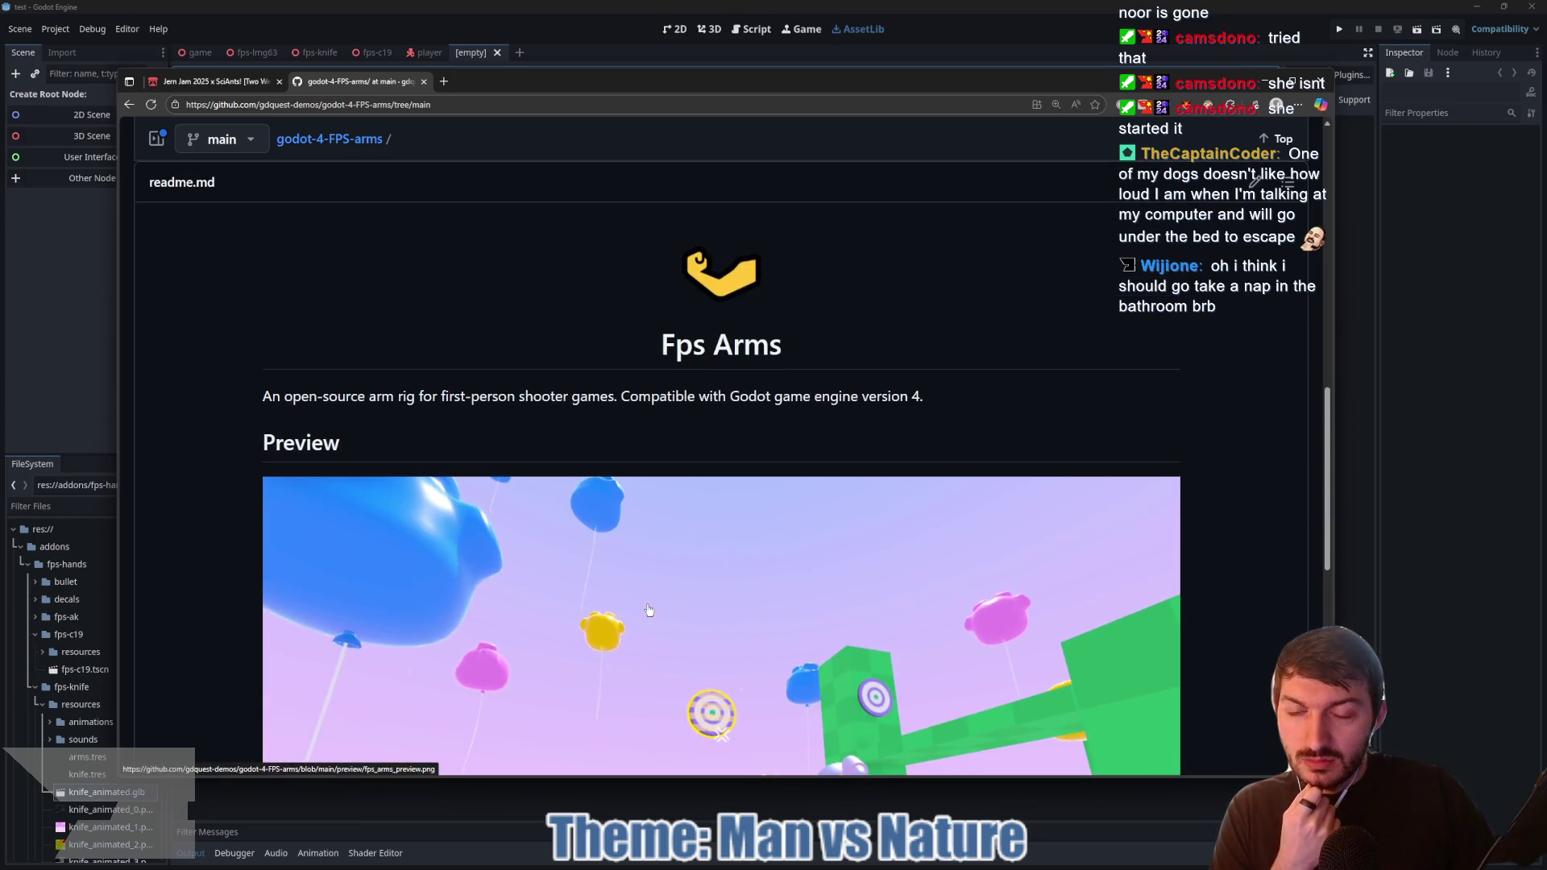
pyautogui.scroll(7, 649, 610)
pyautogui.scroll(4, 638, 596)
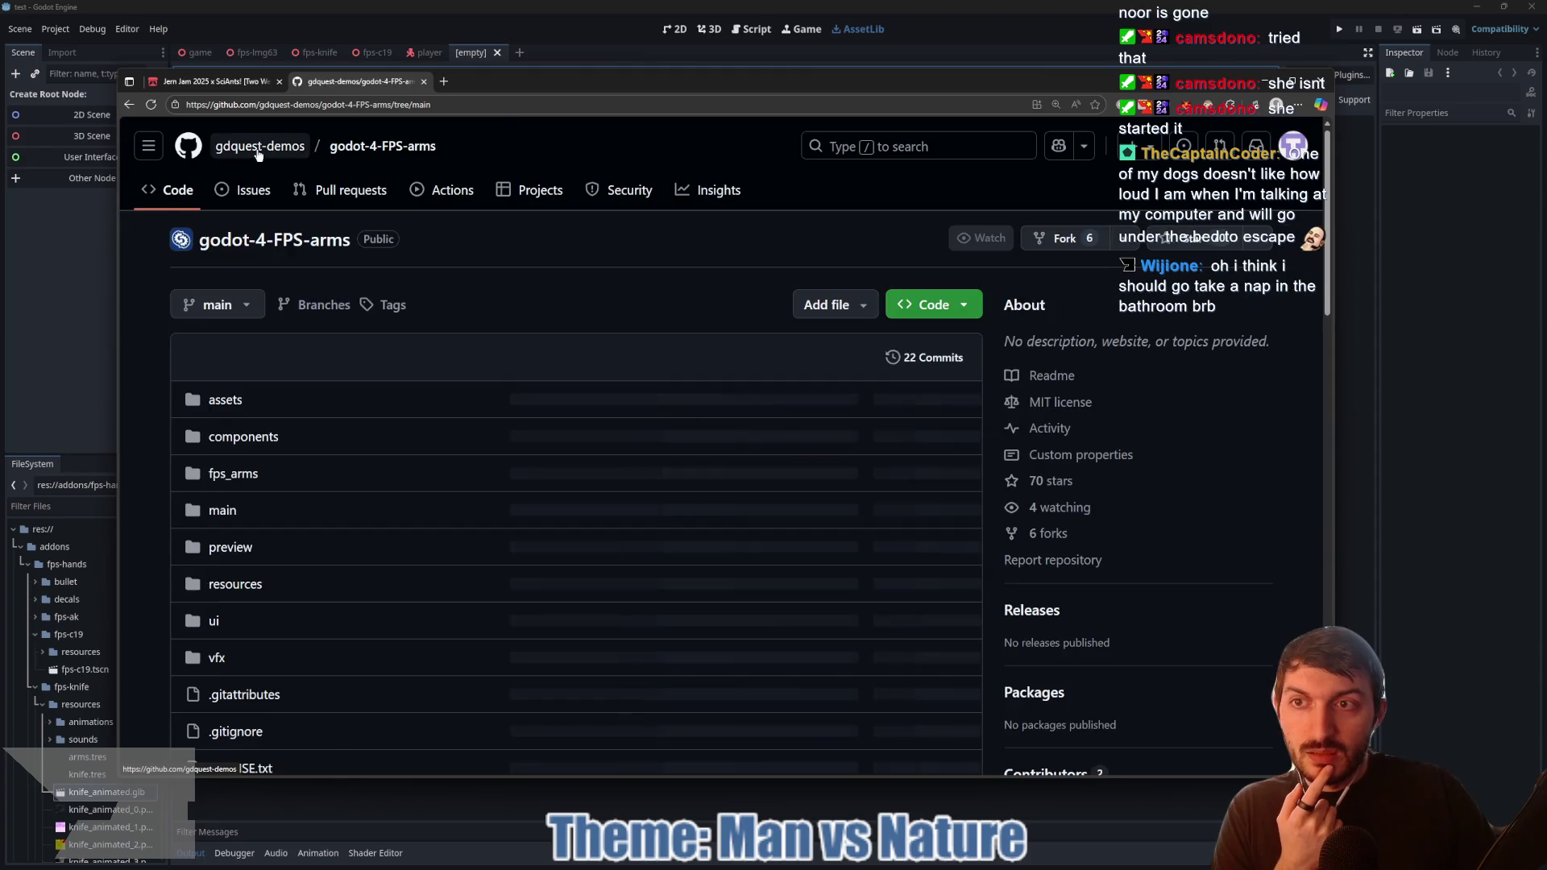
pyautogui.click(927, 305)
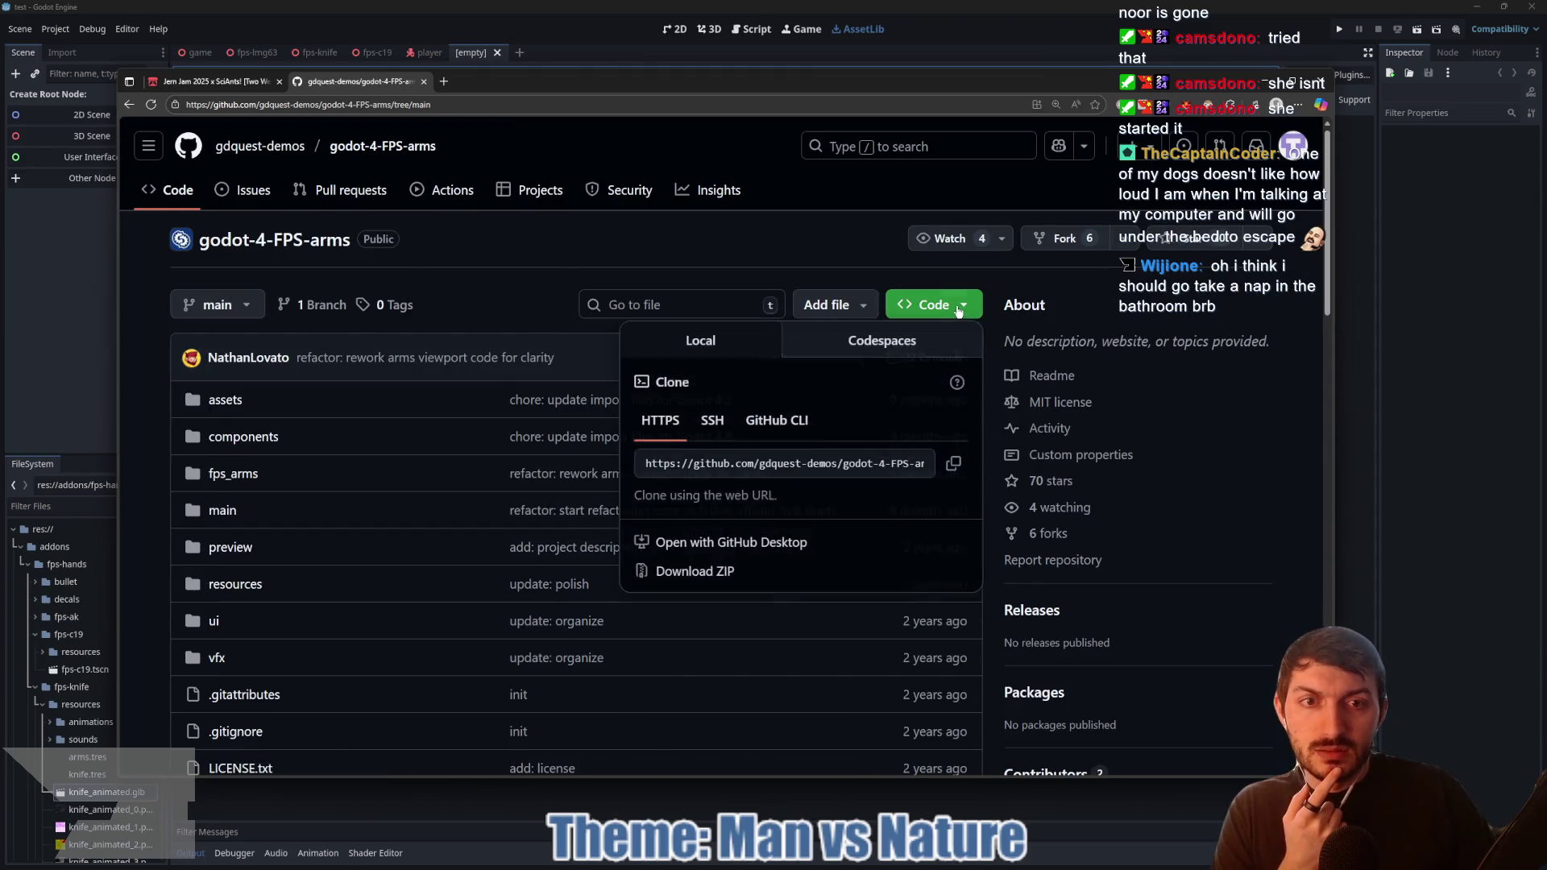
# Step: Download the repository ZIP into the player_character folder and show it in Explorer
pyautogui.click(677, 573)
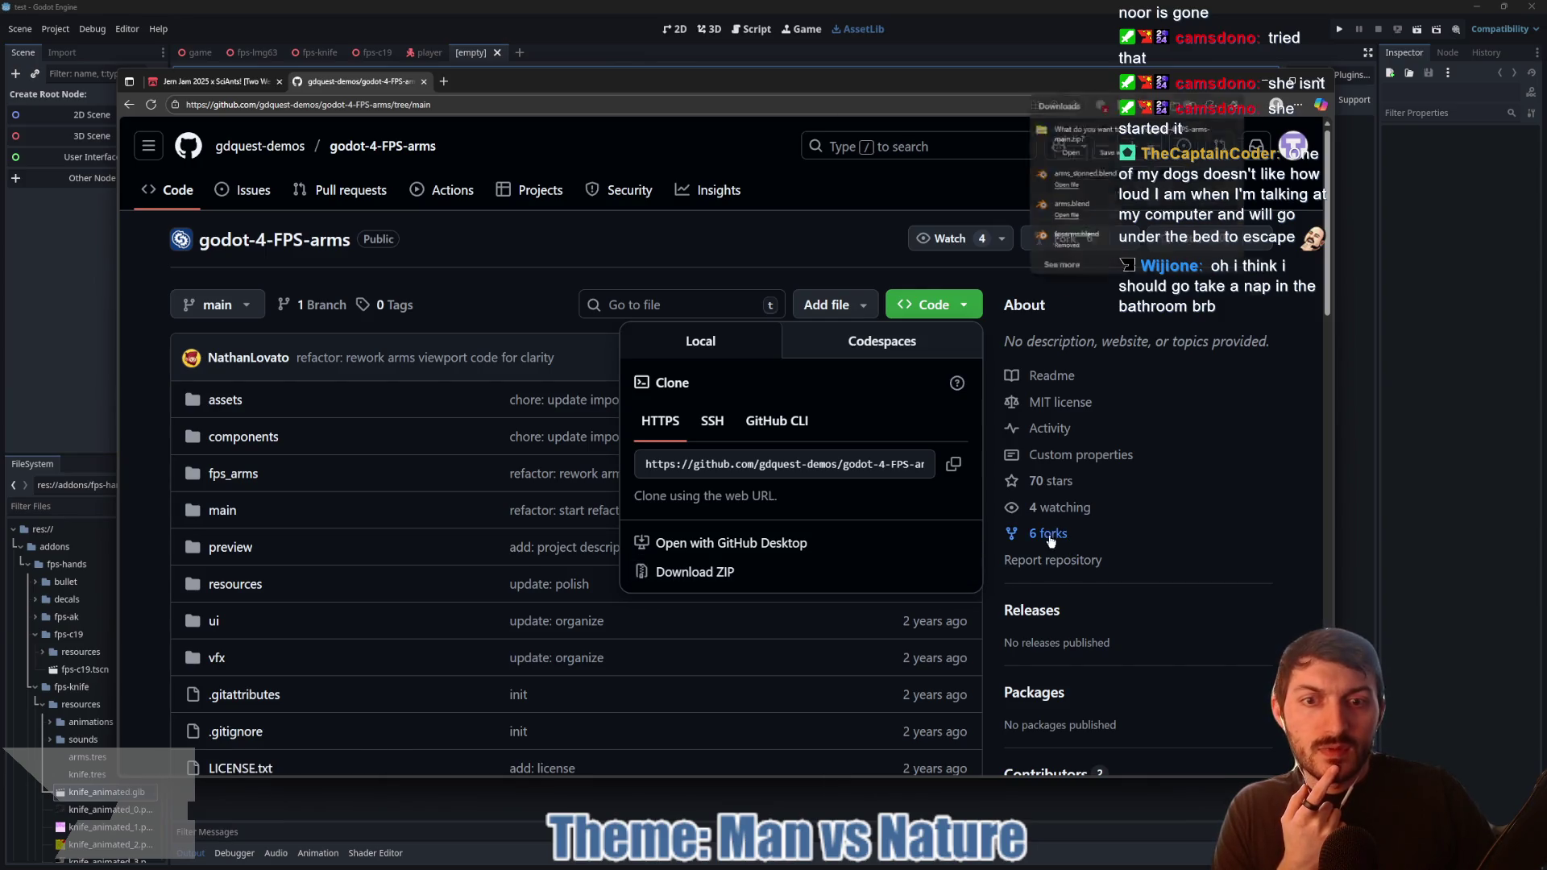
pyautogui.click(1131, 175)
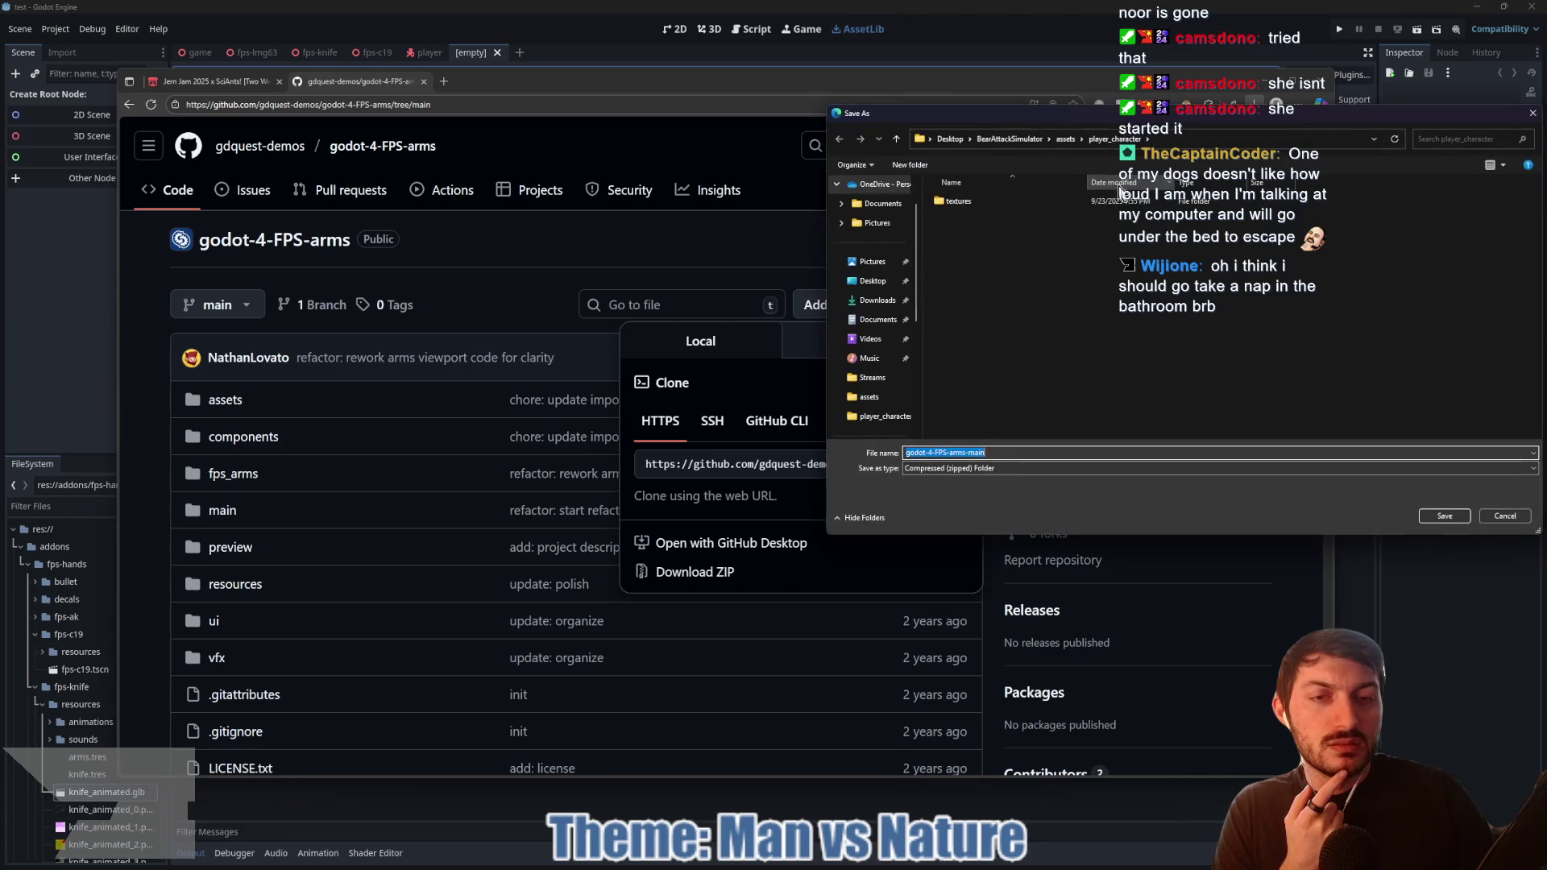
pyautogui.click(1445, 517)
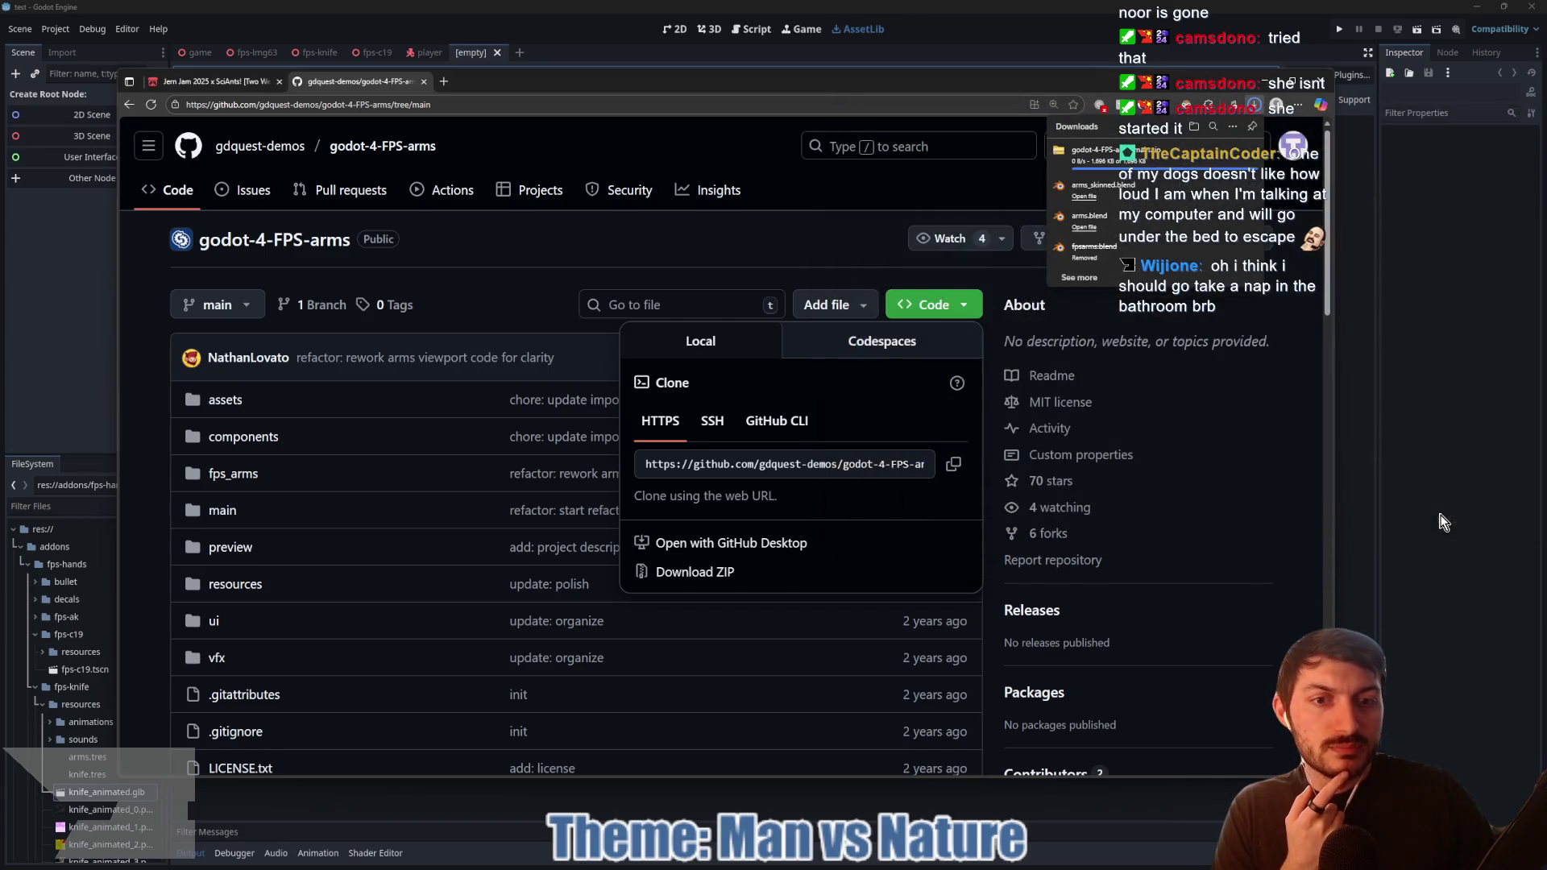
pyautogui.click(1231, 153)
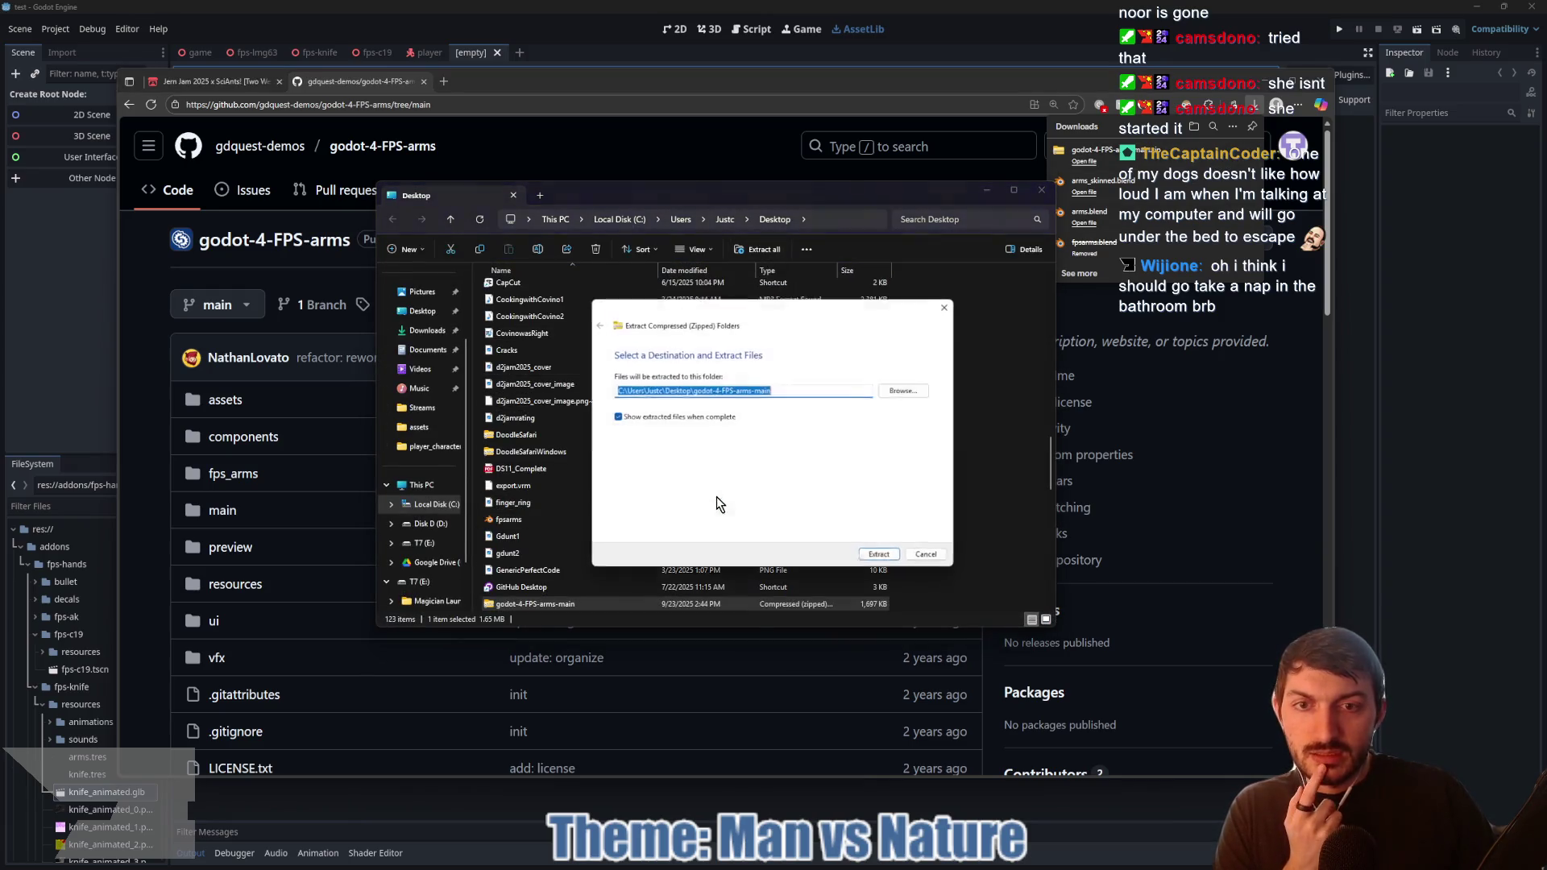
# Step: Extract the ZIP onto the Desktop, close the Explorer windows and GitHub tab, and return to Godot
pyautogui.click(880, 559)
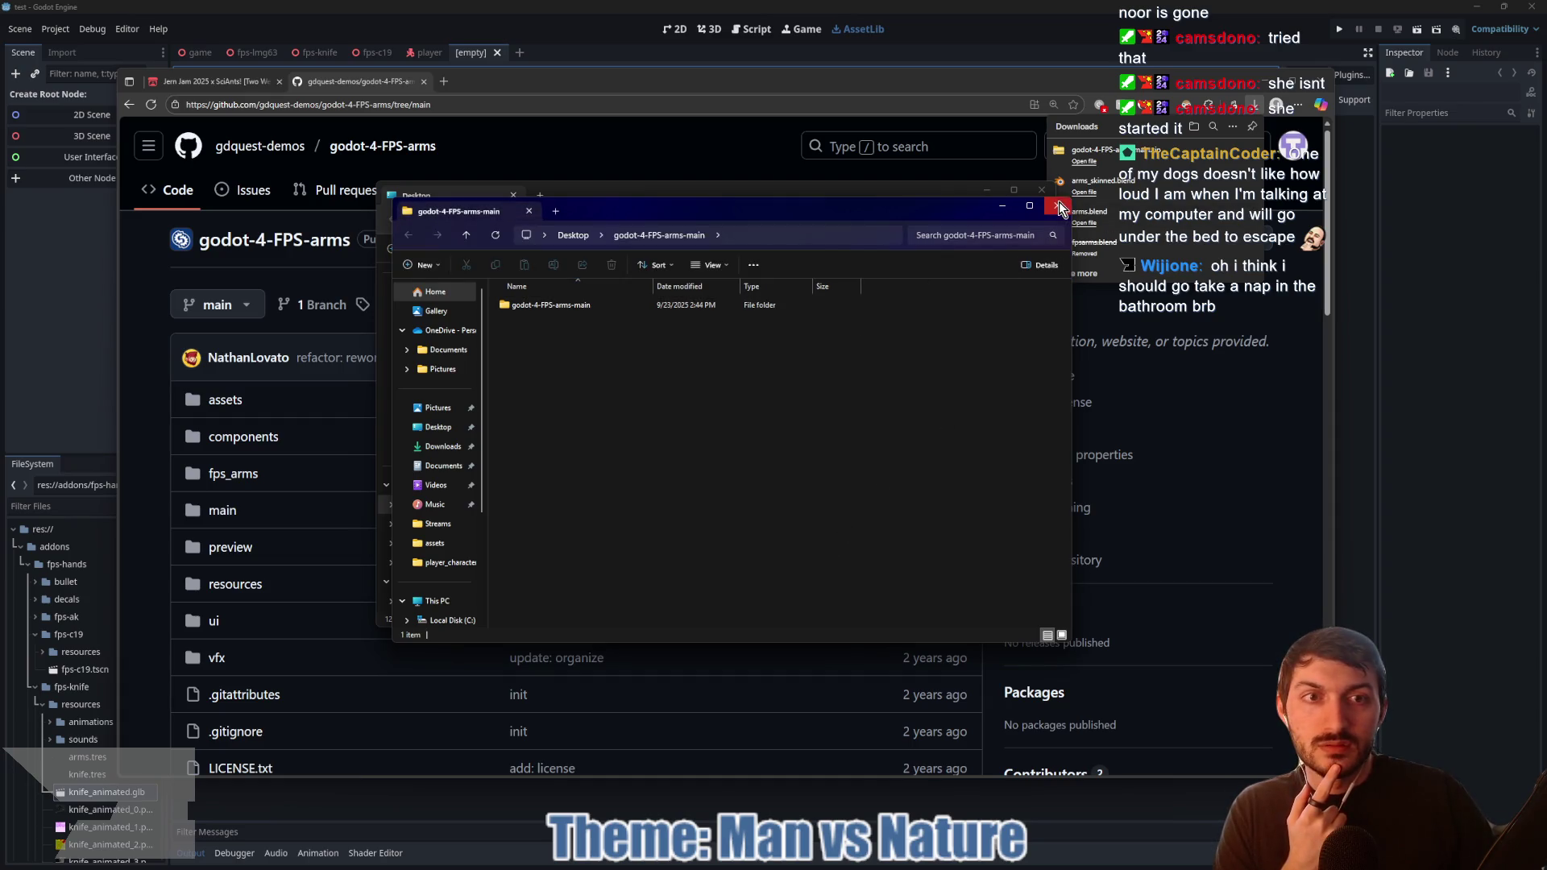
pyautogui.click(1045, 202)
pyautogui.click(1042, 190)
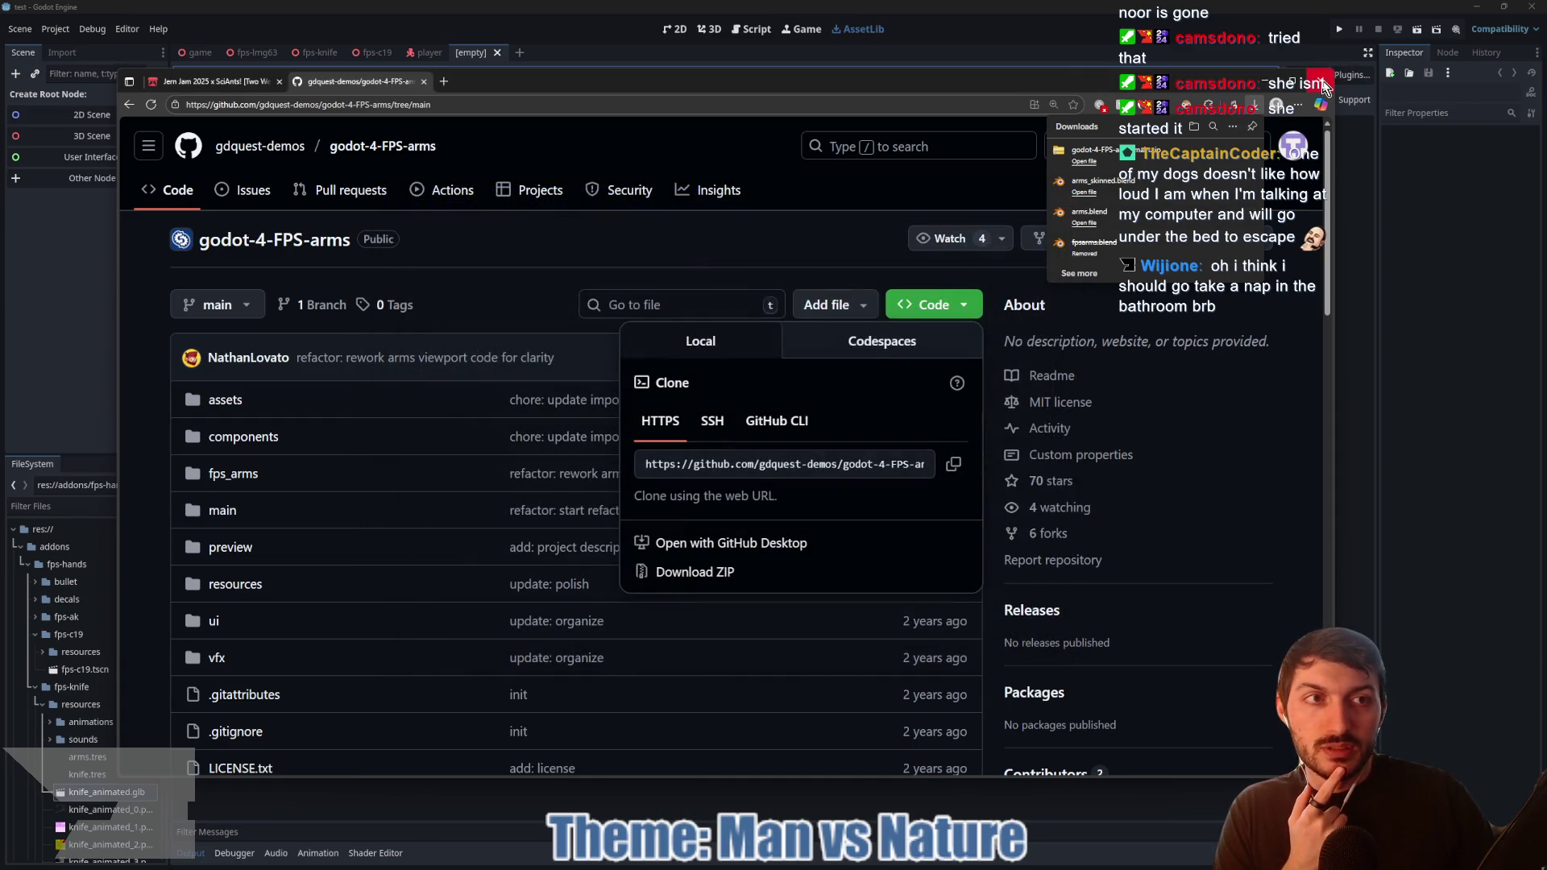
pyautogui.click(424, 82)
pyautogui.click(1463, 418)
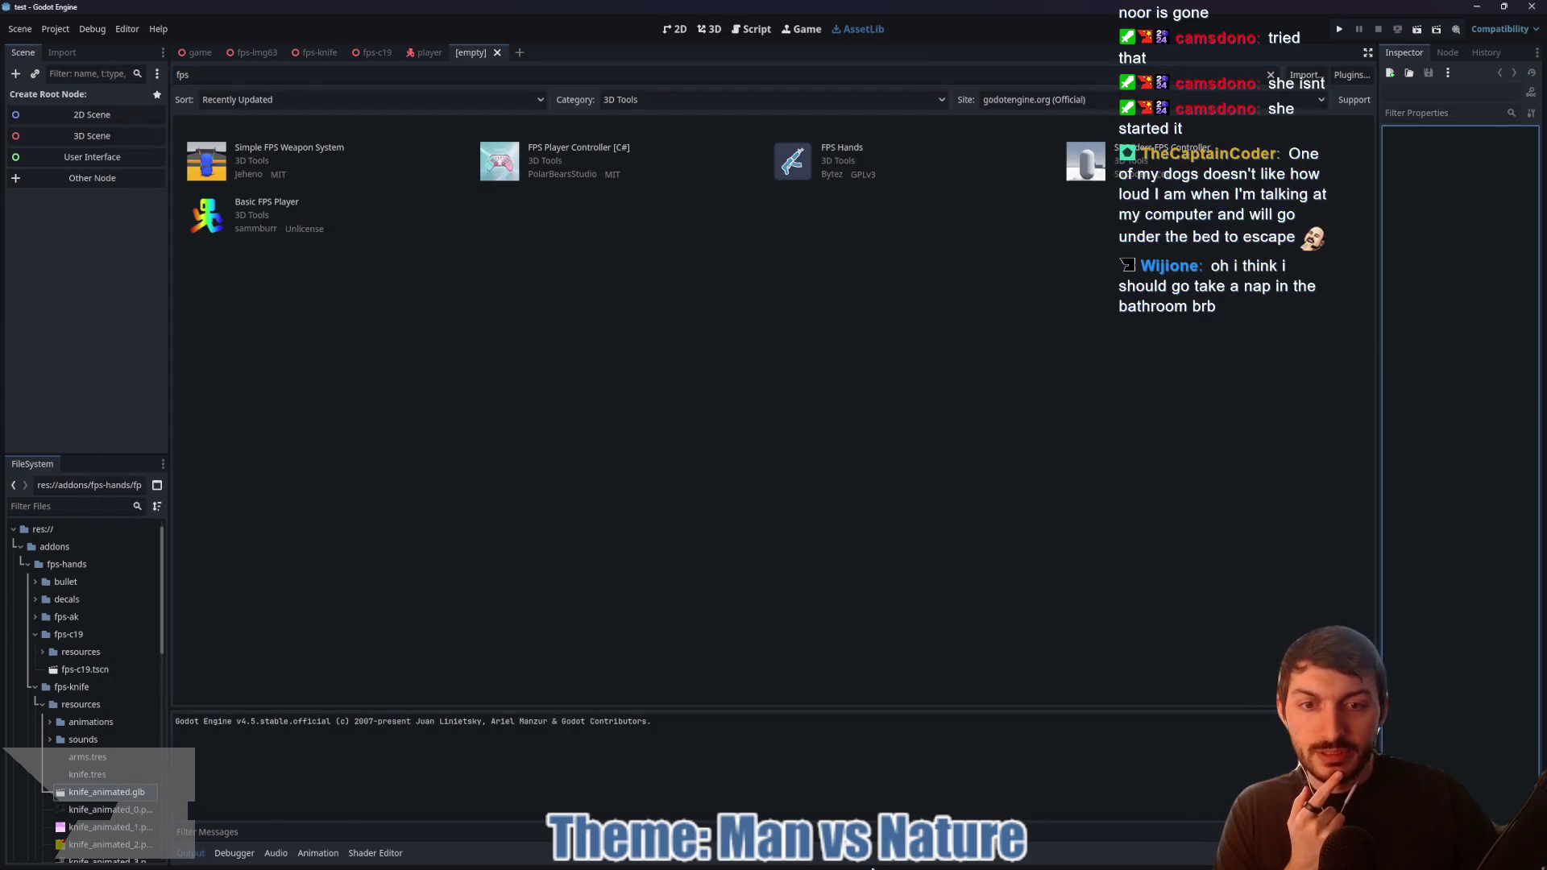
# Step: Inspect the arms model in the game scene's 3D view, then close the test project and return to Bear Attack Simulator
pyautogui.click(197, 52)
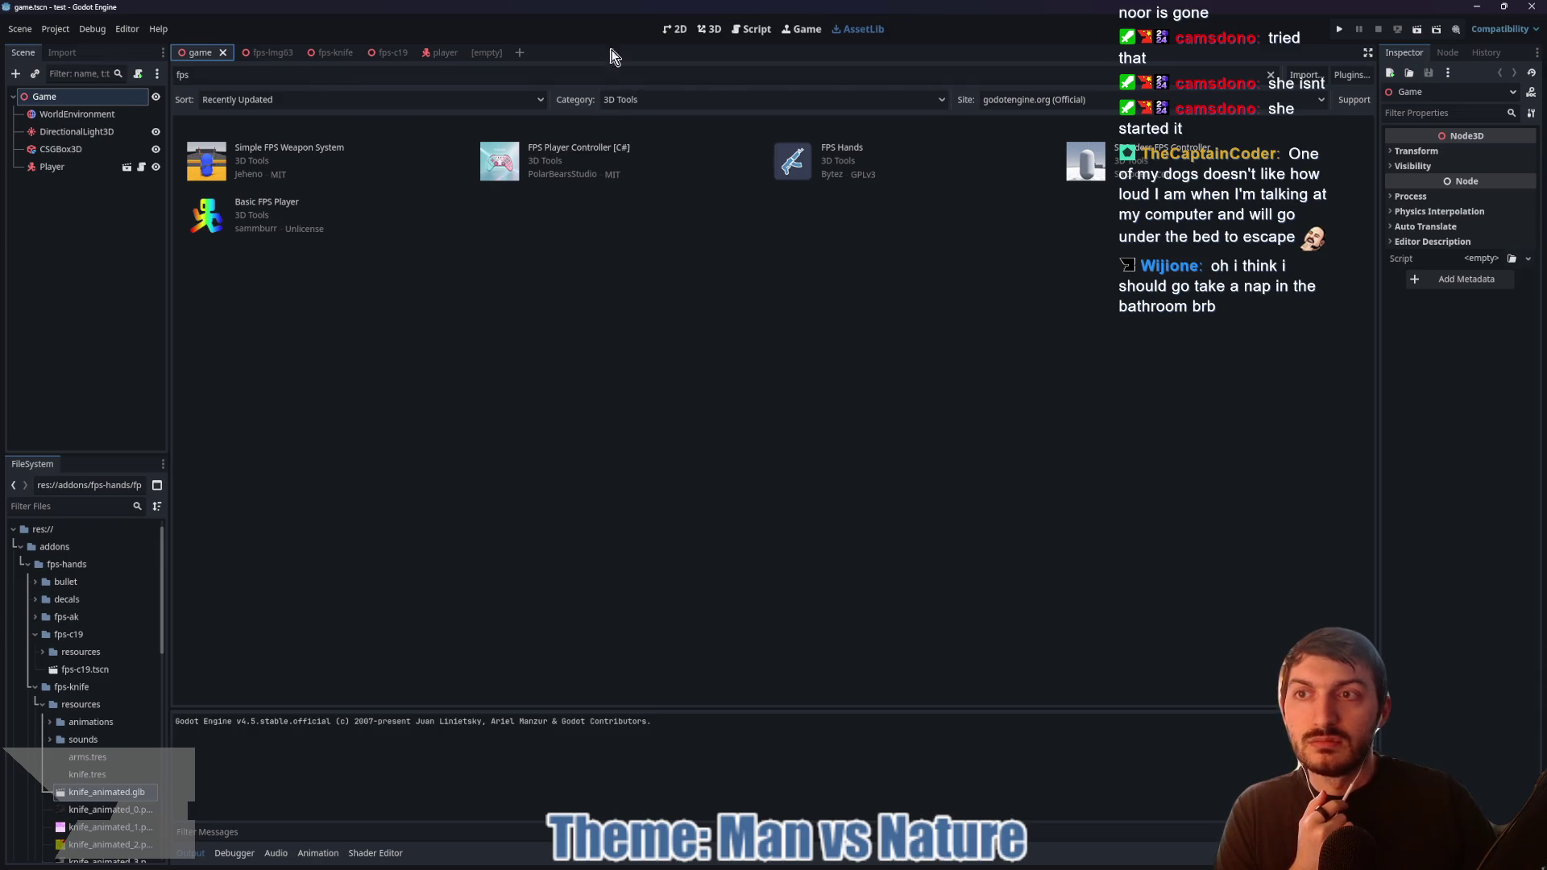
pyautogui.click(711, 32)
pyautogui.moveTo(809, 281)
pyautogui.mouseDown()
pyautogui.moveTo(859, 313)
pyautogui.moveTo(548, 305)
pyautogui.moveTo(760, 258)
pyautogui.mouseUp()
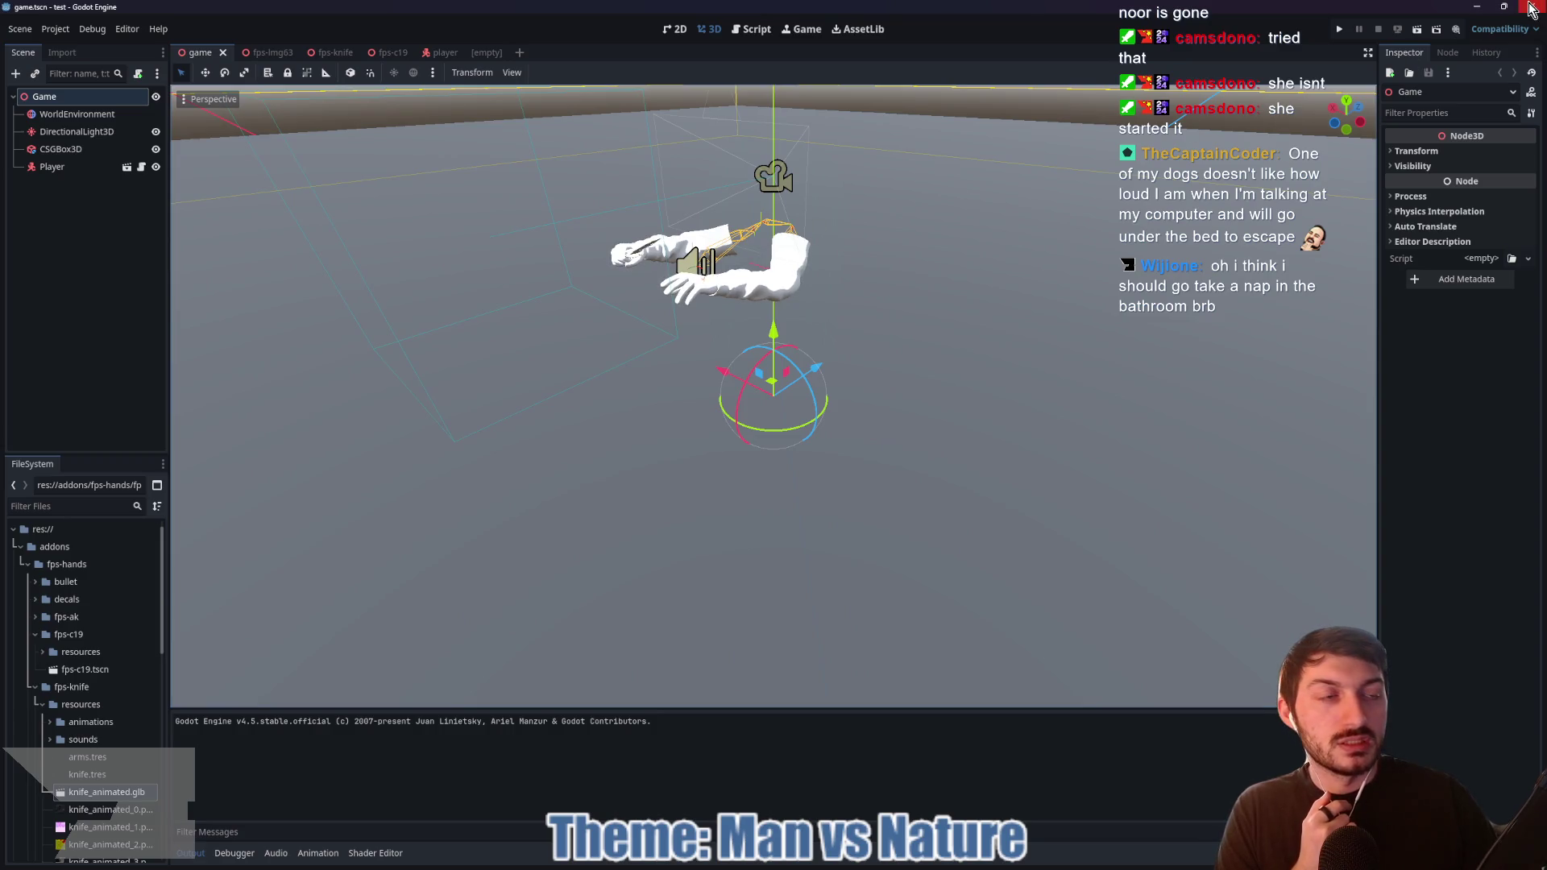
pyautogui.click(1532, 10)
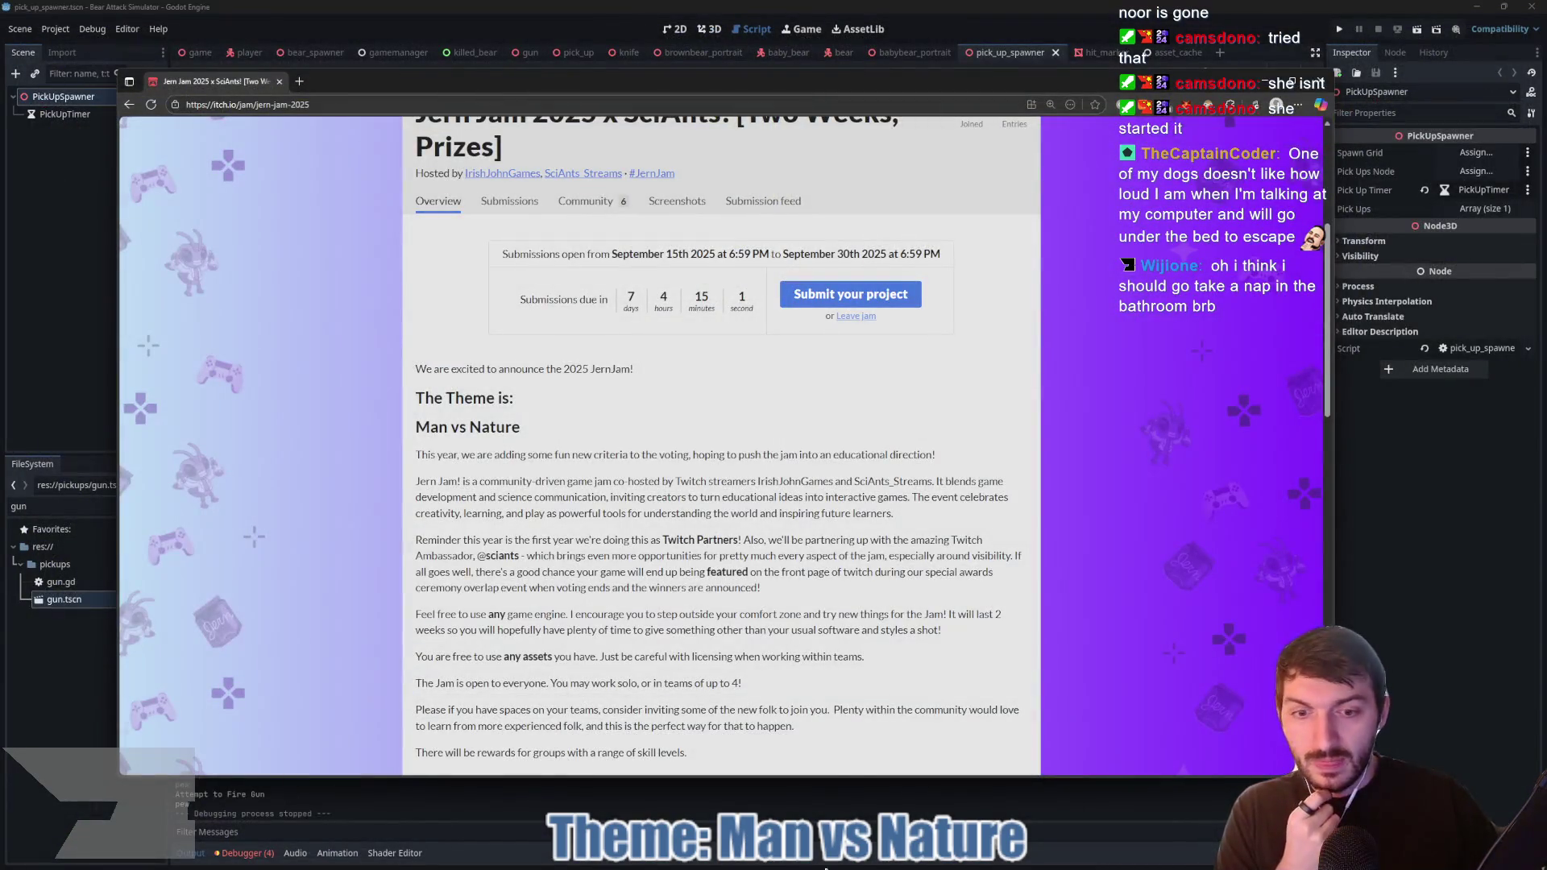
pyautogui.click(865, 867)
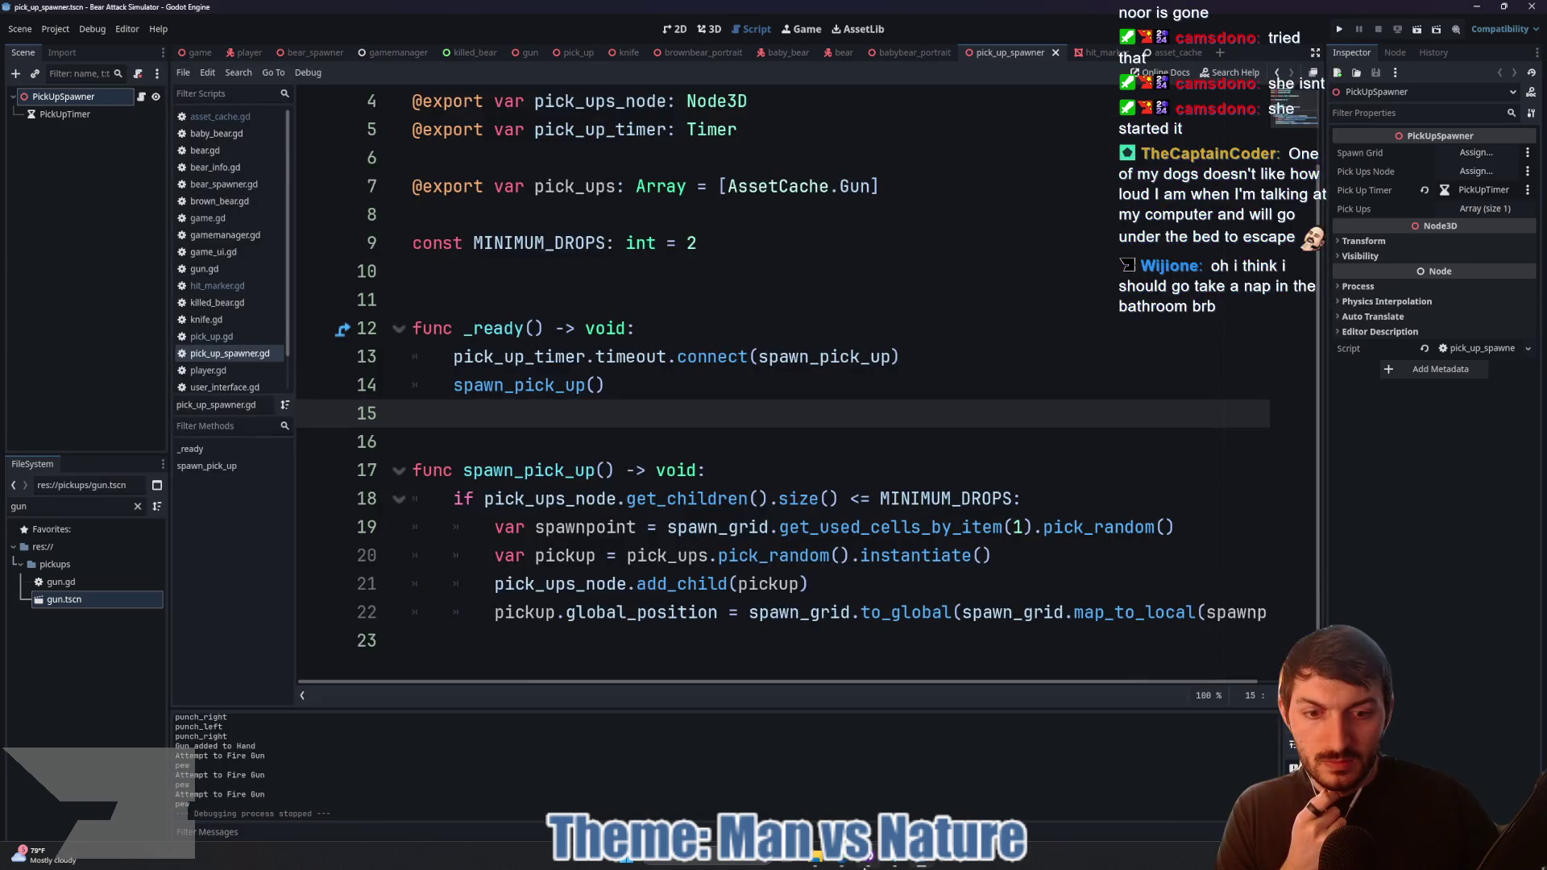
# Step: Launch Godot 4.5 and try importing the Desktop godot-4-FPS-arms-main folder, then cancel the rejected import
pyautogui.click(819, 863)
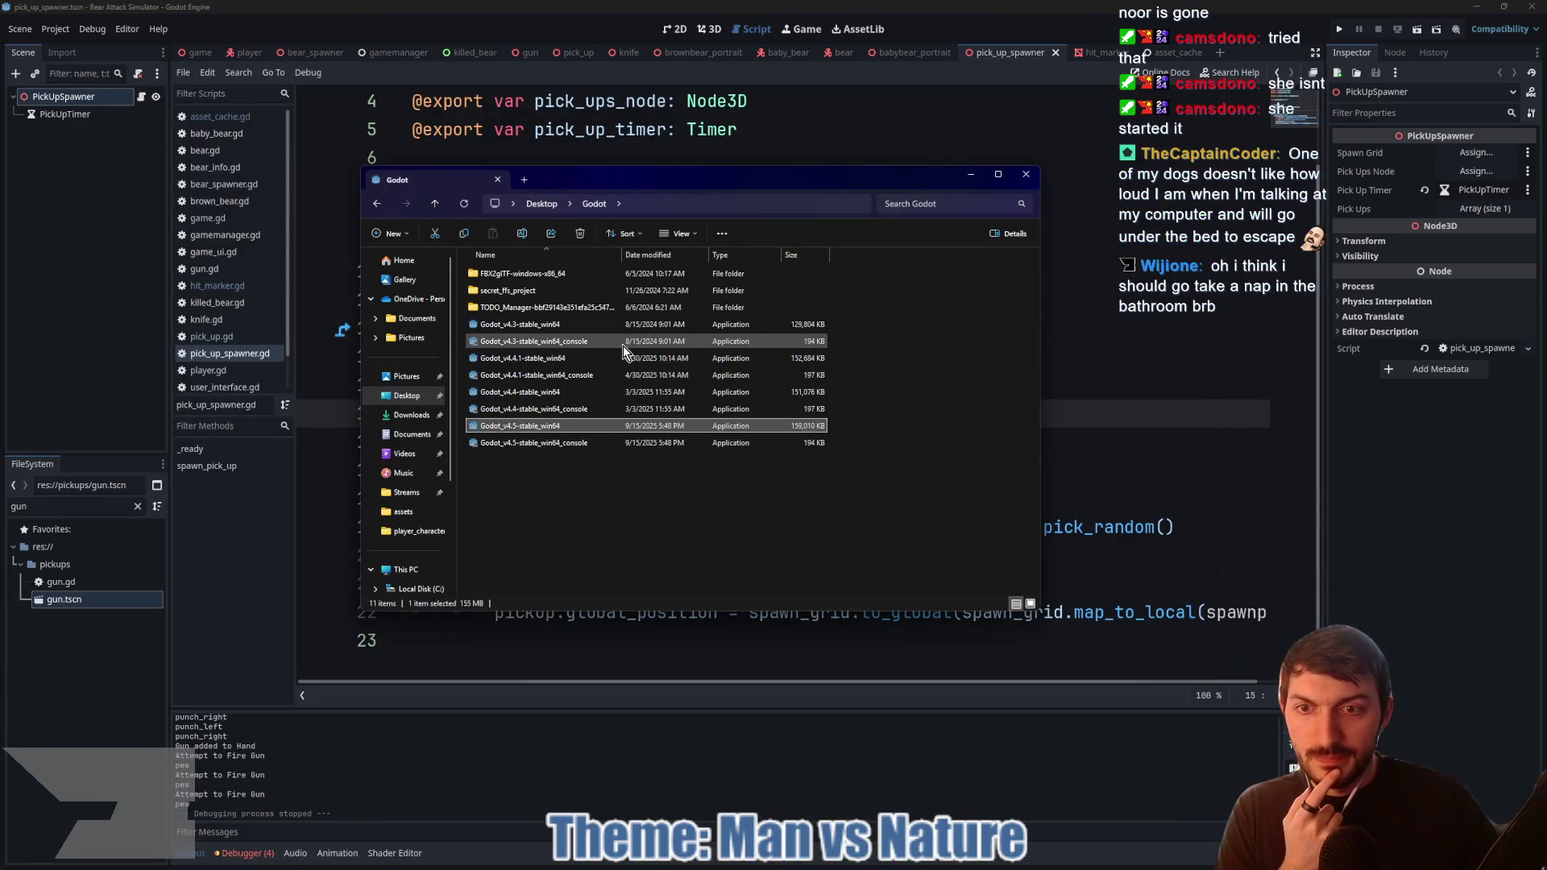
pyautogui.doubleClick(541, 432)
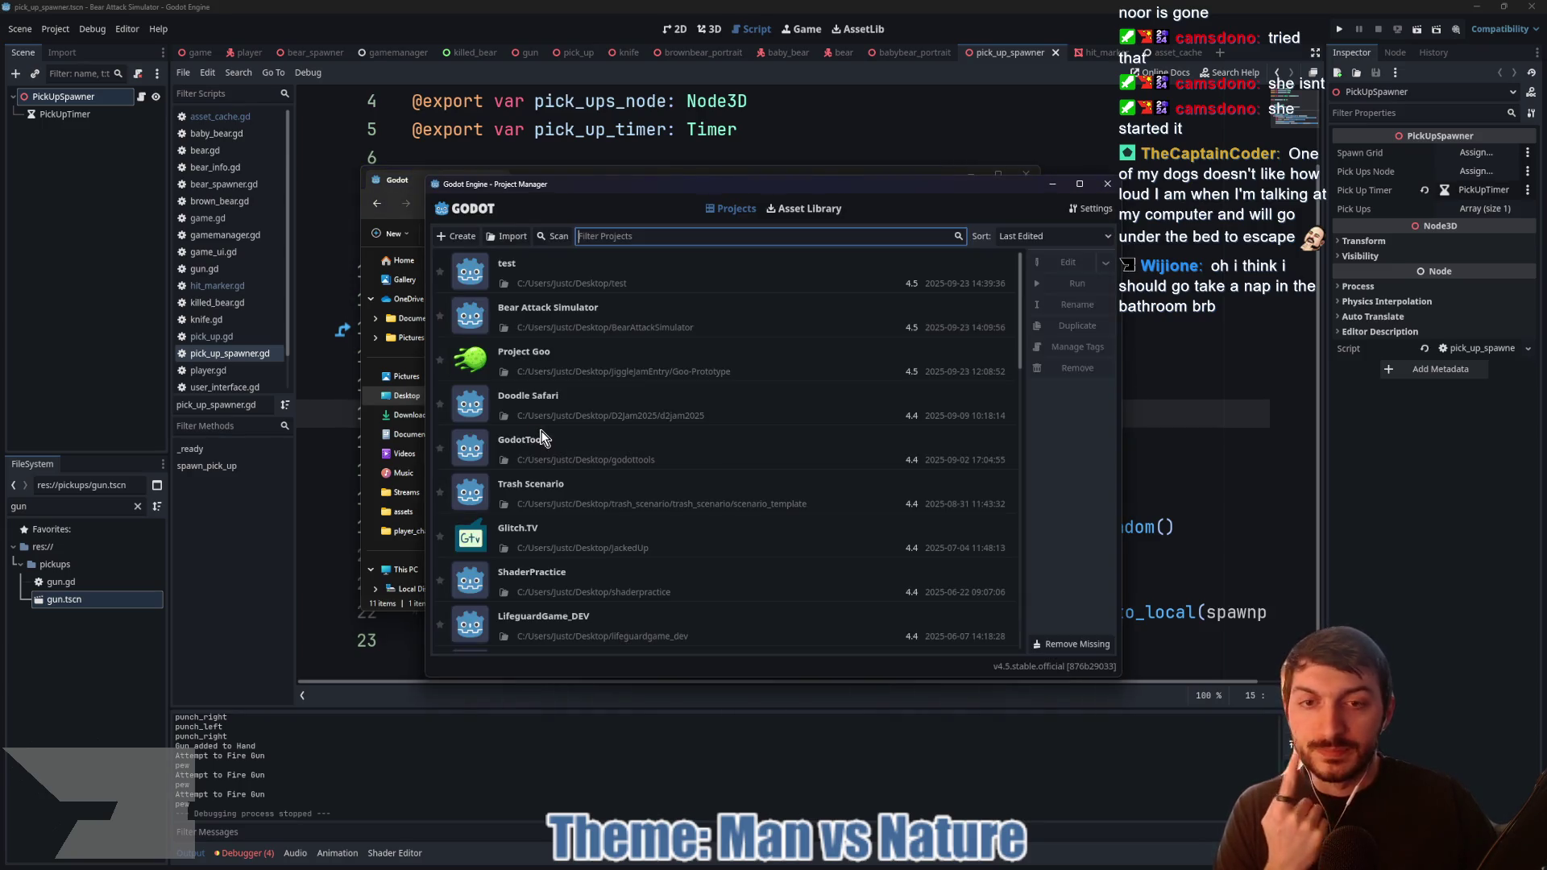
pyautogui.click(502, 236)
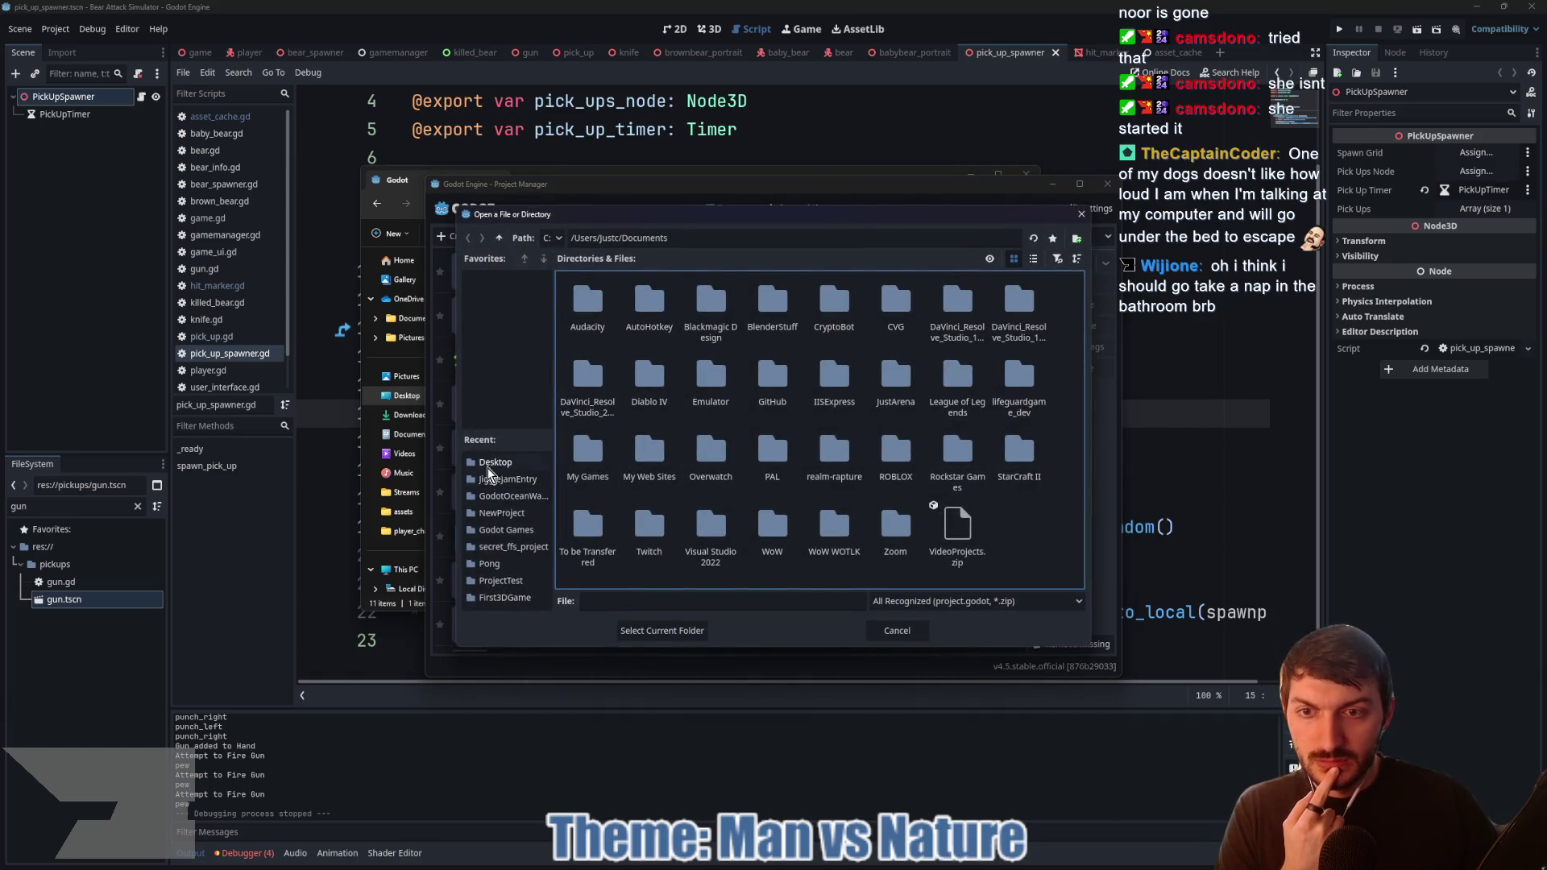
pyautogui.click(489, 464)
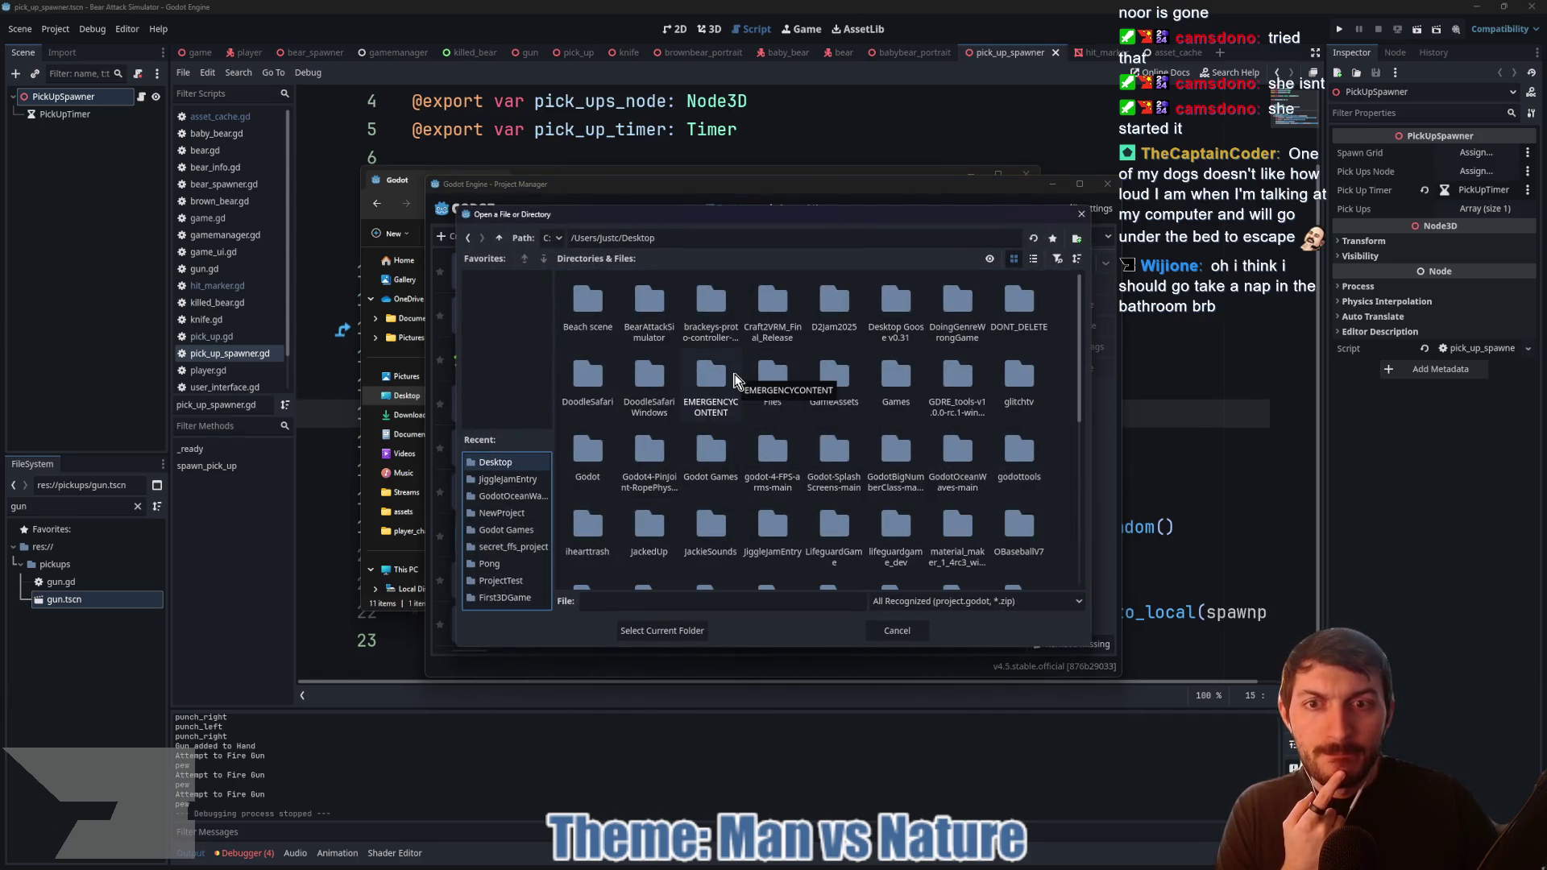
pyautogui.scroll(-3, 734, 377)
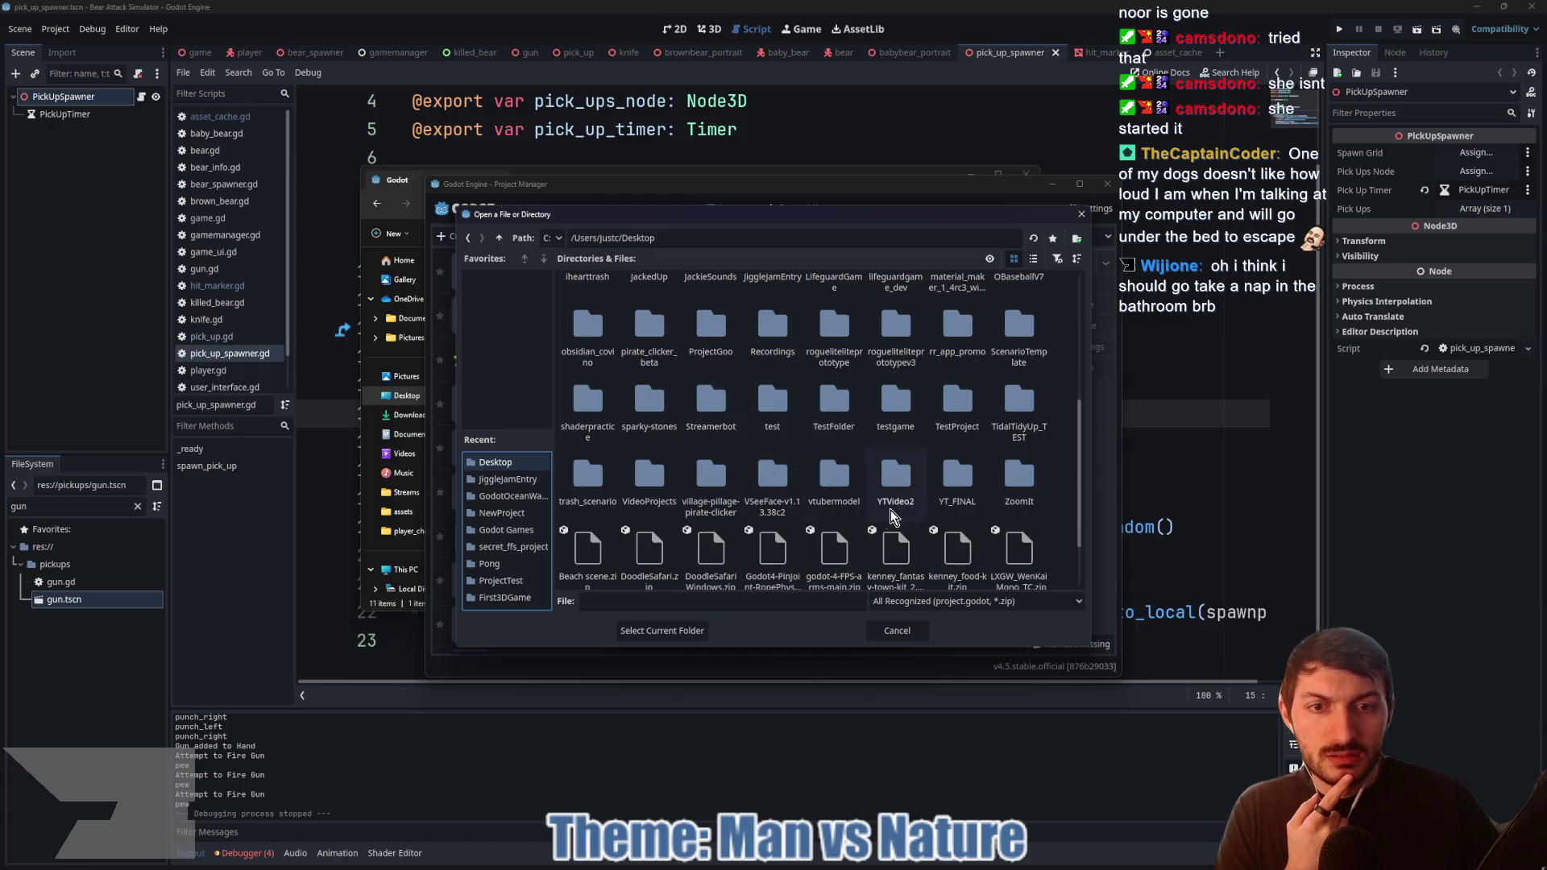
pyautogui.scroll(2, 740, 497)
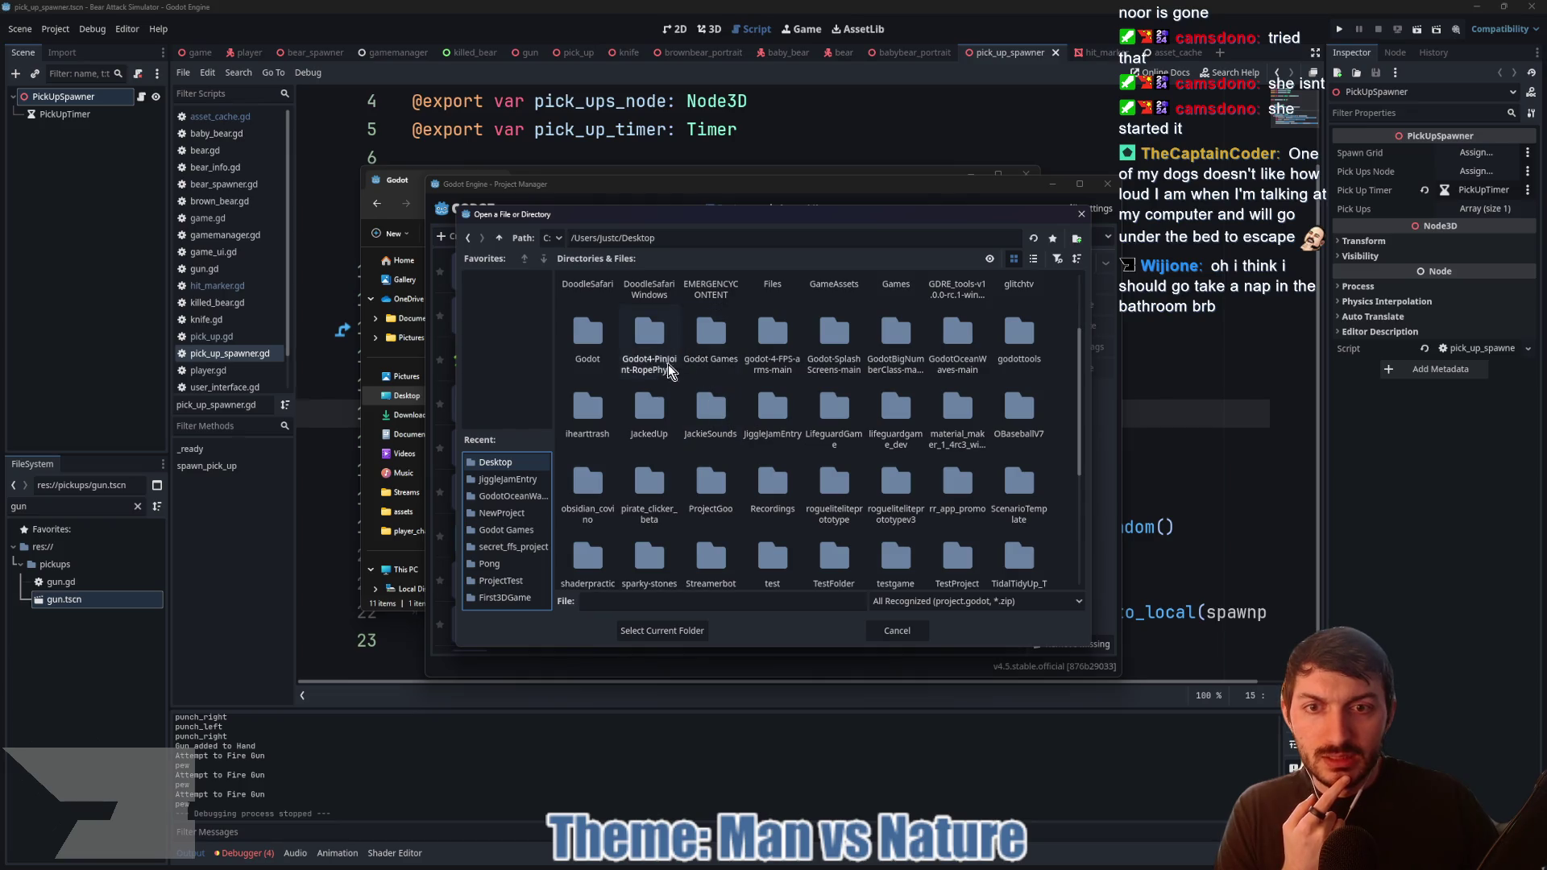
pyautogui.click(763, 371)
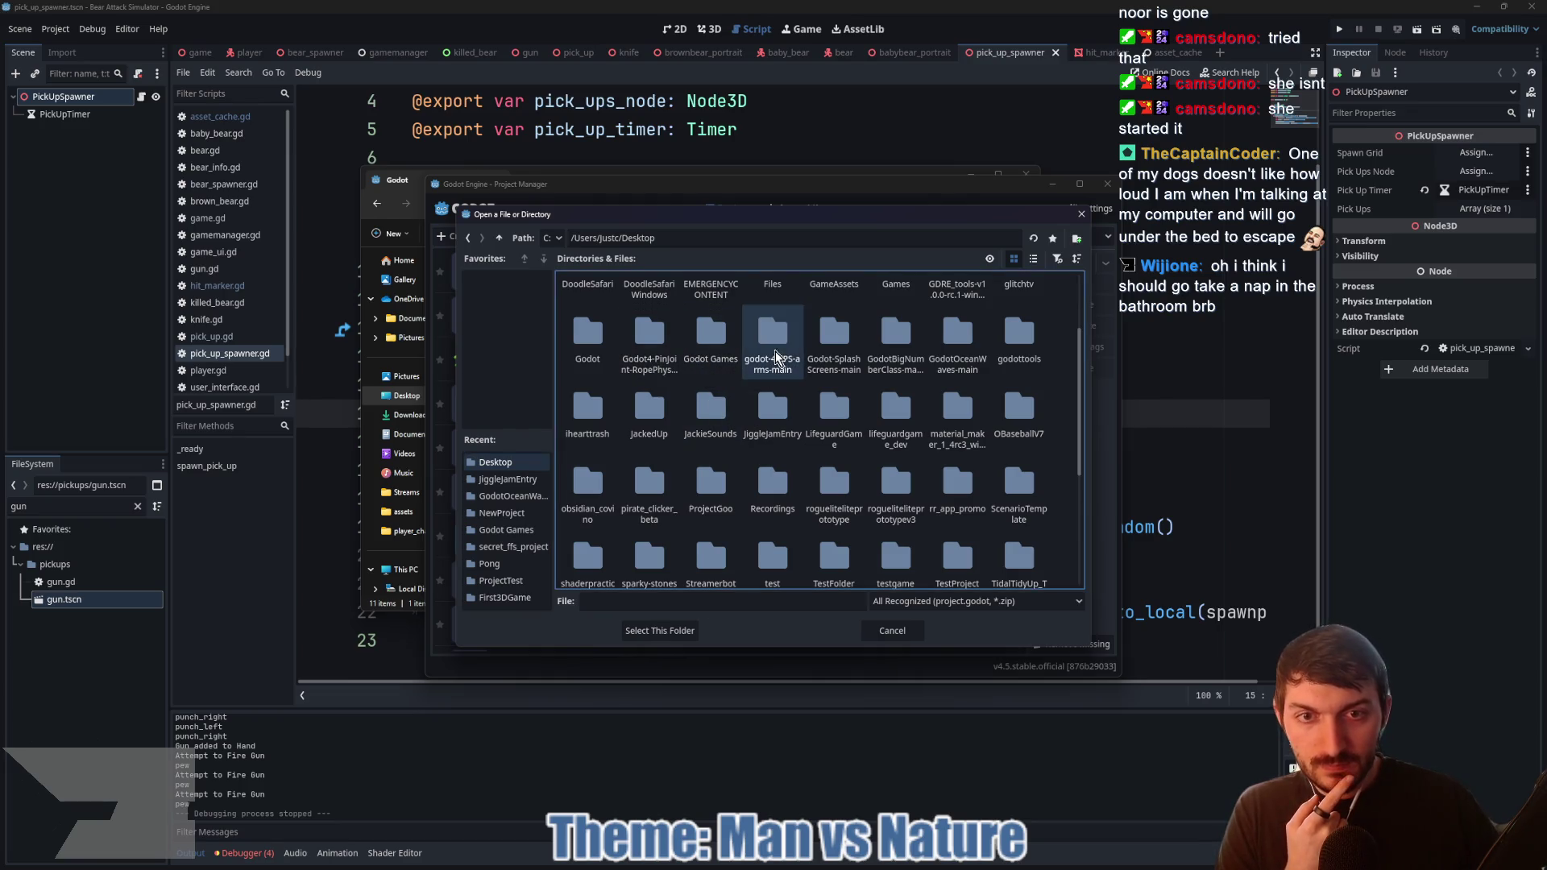
pyautogui.click(659, 631)
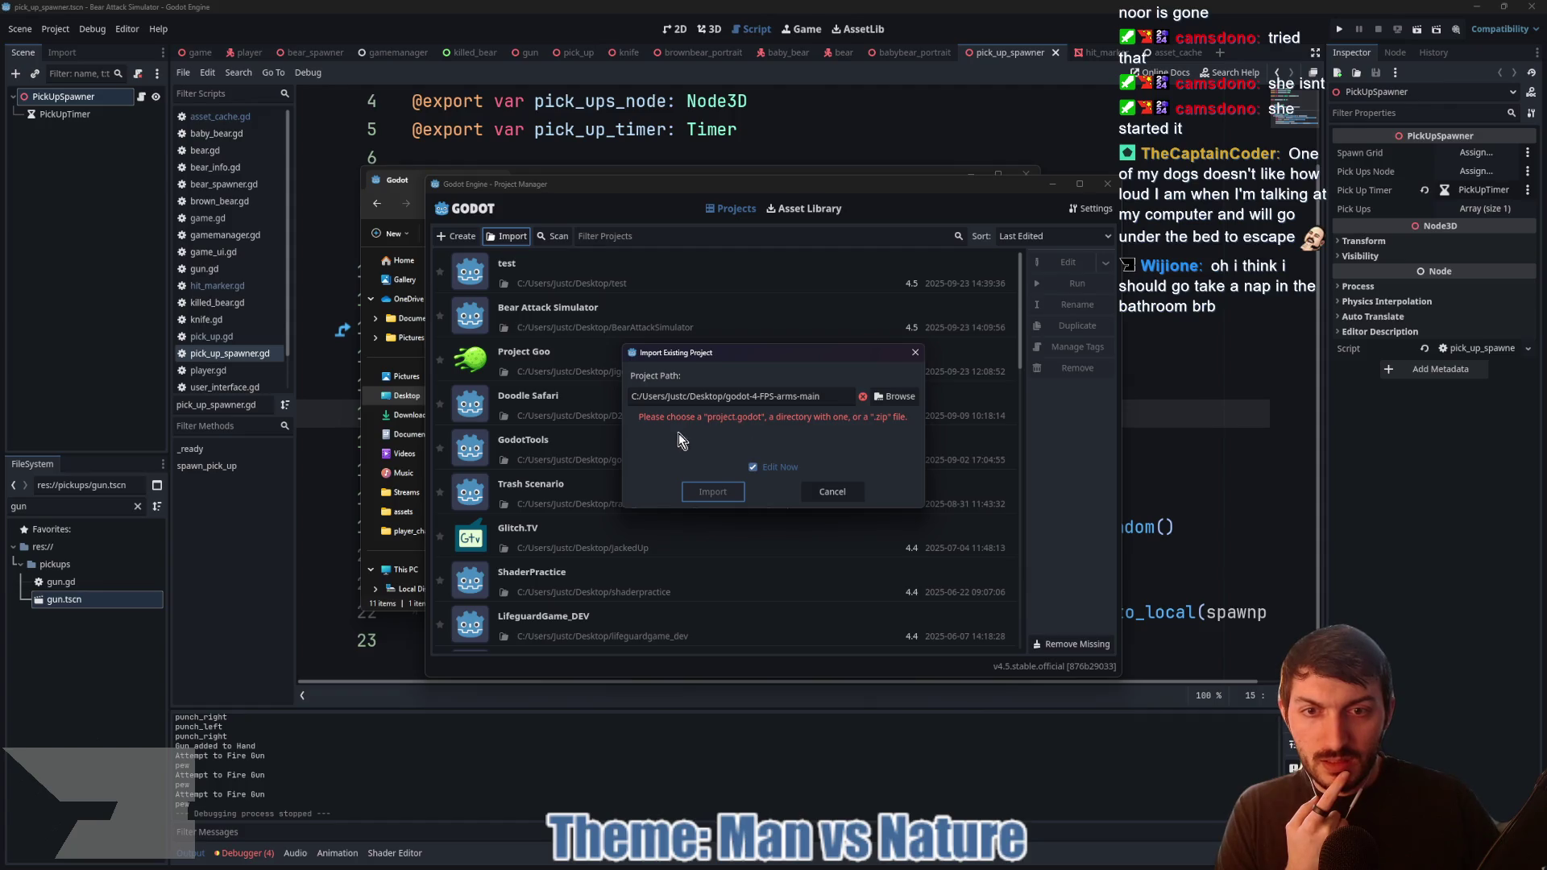
pyautogui.click(831, 492)
# Step: Minimize the Bear Attack Simulator editor and the browser window
pyautogui.click(1218, 290)
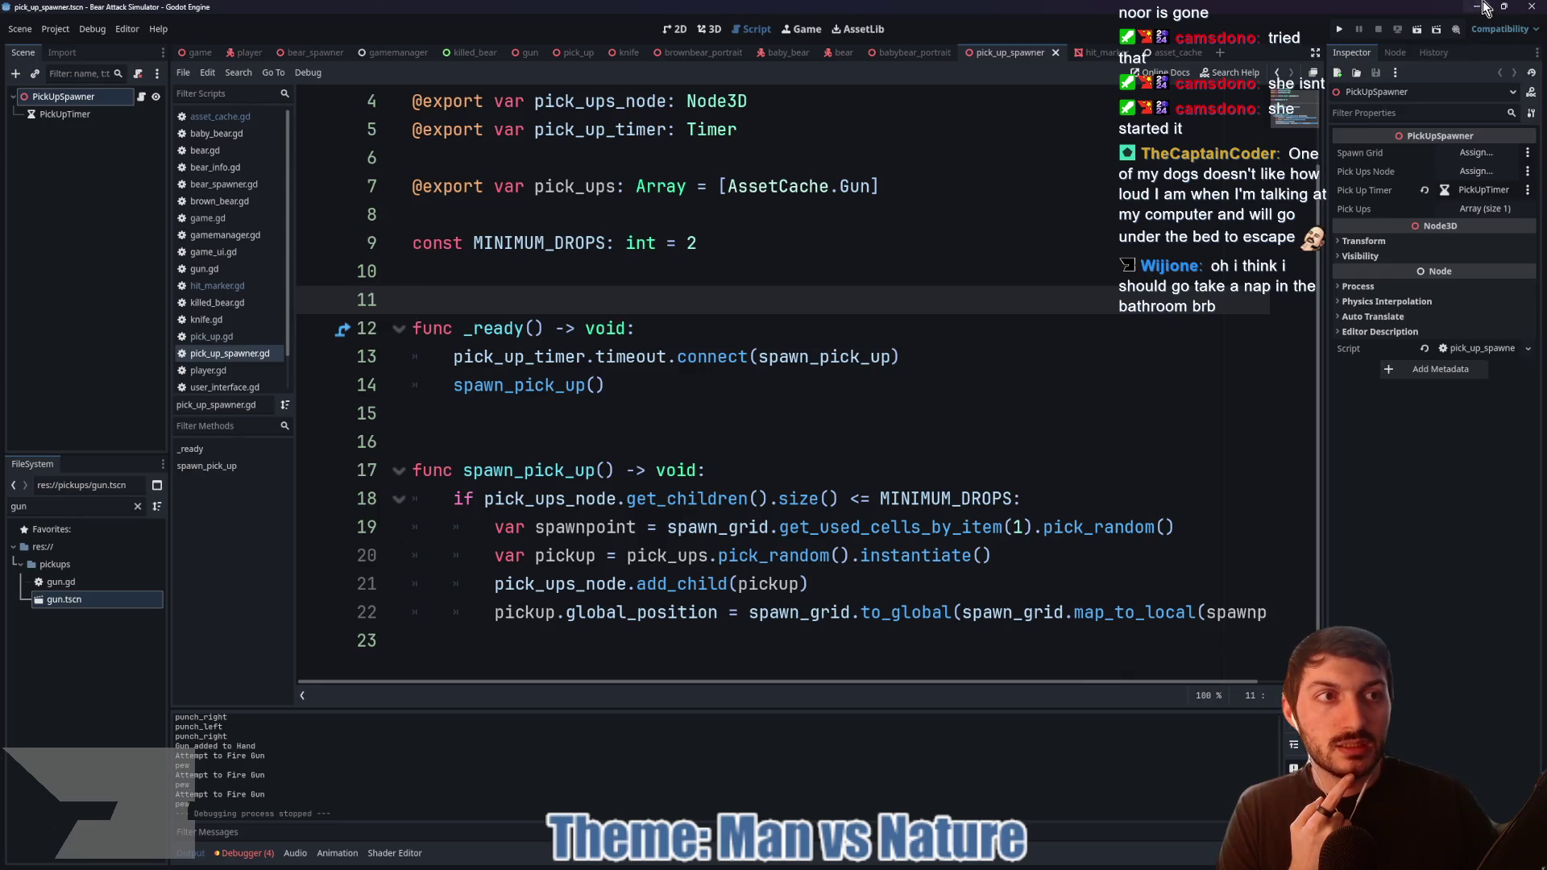
pyautogui.click(1477, 6)
pyautogui.click(1266, 88)
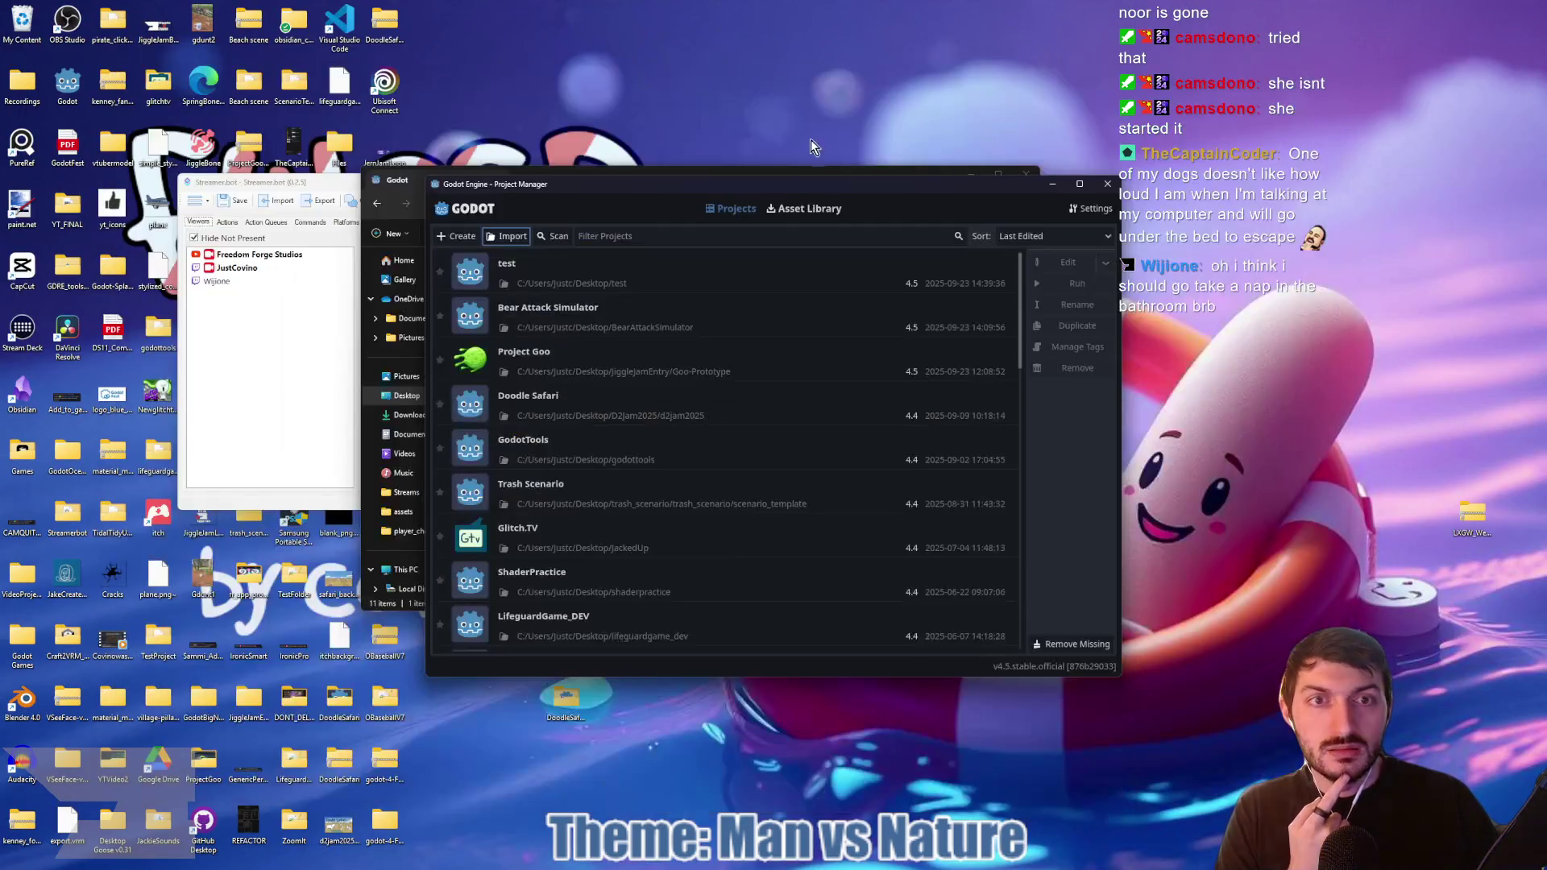
# Step: Move windows aside and open the extracted folder's inner godot-4-FPS-arms-main folder in Explorer
pyautogui.click(351, 321)
pyautogui.moveTo(433, 187)
pyautogui.mouseDown()
pyautogui.moveTo(790, 243)
pyautogui.moveTo(774, 0)
pyautogui.mouseUp()
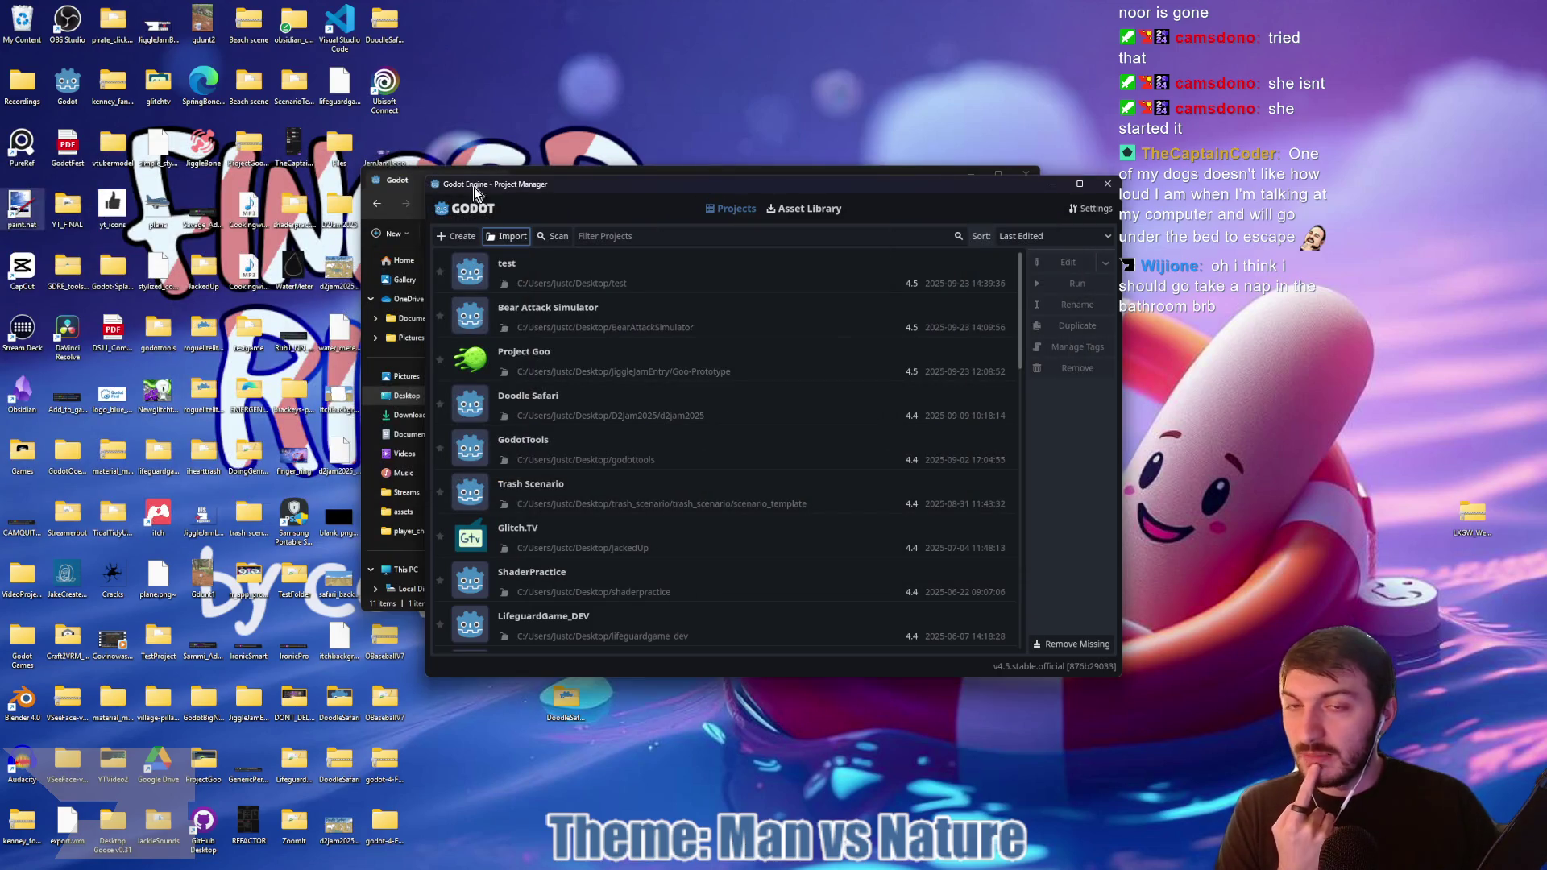
pyautogui.moveTo(607, 190); pyautogui.dragTo(889, 201)
pyautogui.click(971, 175)
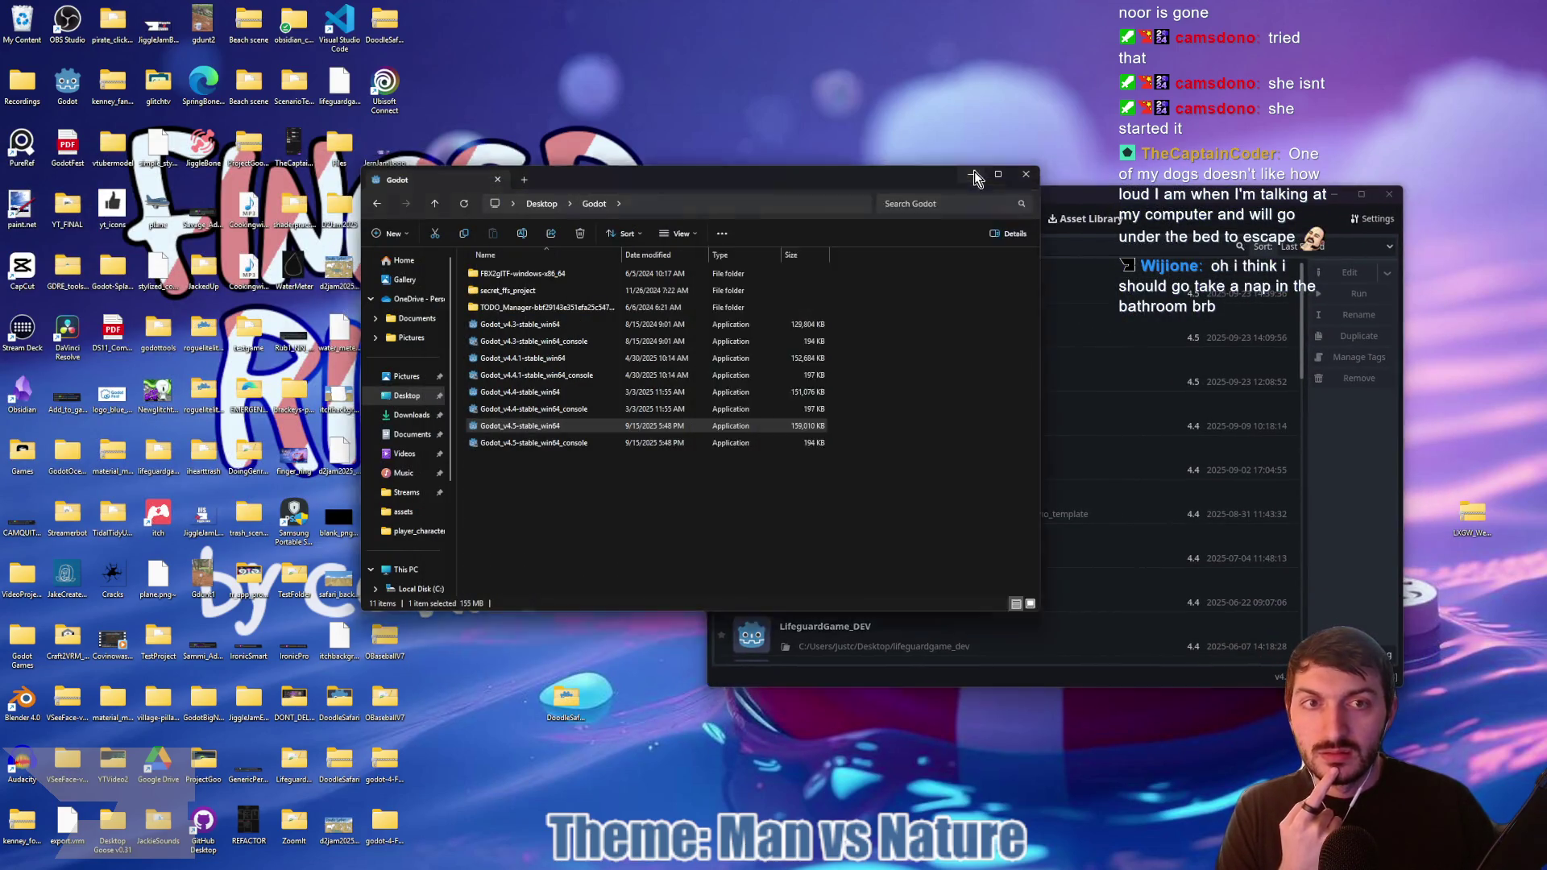
pyautogui.moveTo(385, 826)
pyautogui.mouseDown()
pyautogui.moveTo(403, 818)
pyautogui.moveTo(586, 331)
pyautogui.mouseUp()
pyautogui.doubleClick(579, 329)
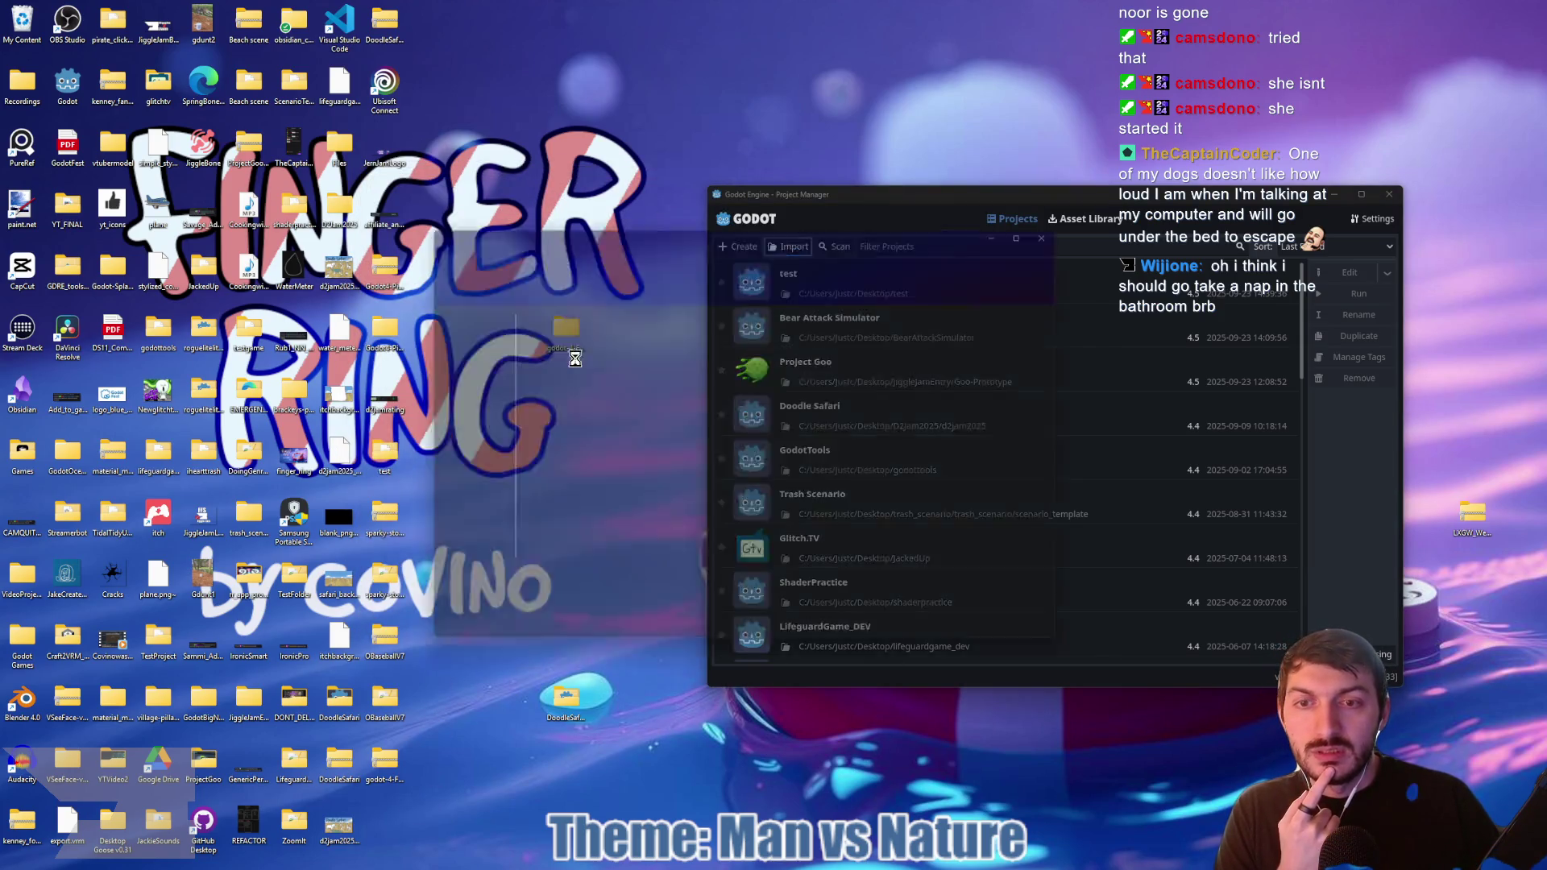
pyautogui.doubleClick(574, 320)
pyautogui.moveTo(674, 231); pyautogui.dragTo(373, 172)
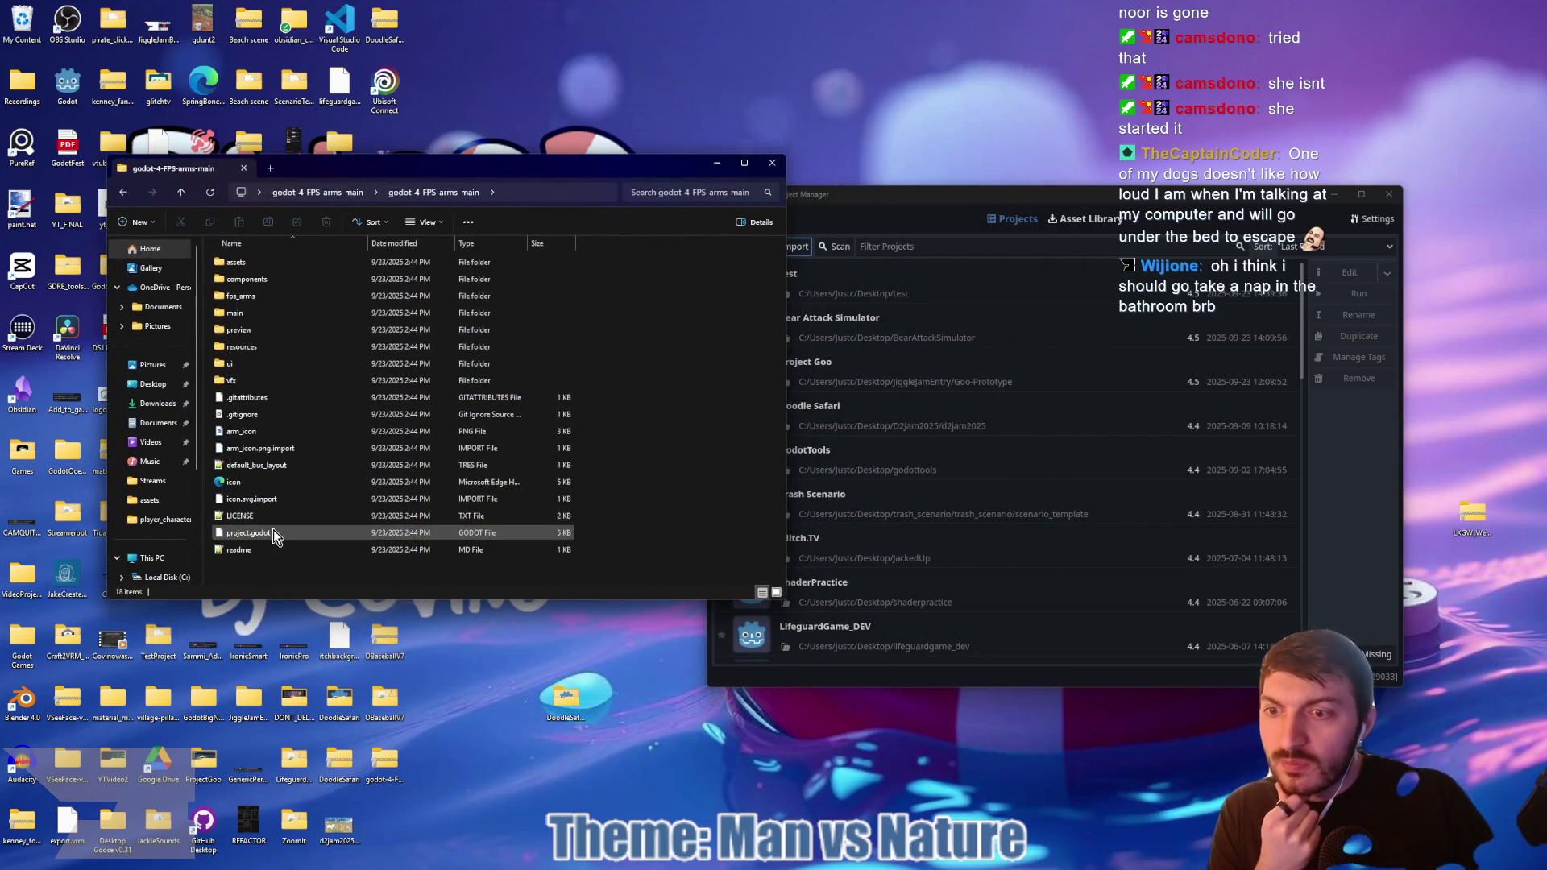
# Step: Import the inner godot-4-FPS-arms-main folder as a project and open it in Godot 4.5
pyautogui.click(888, 191)
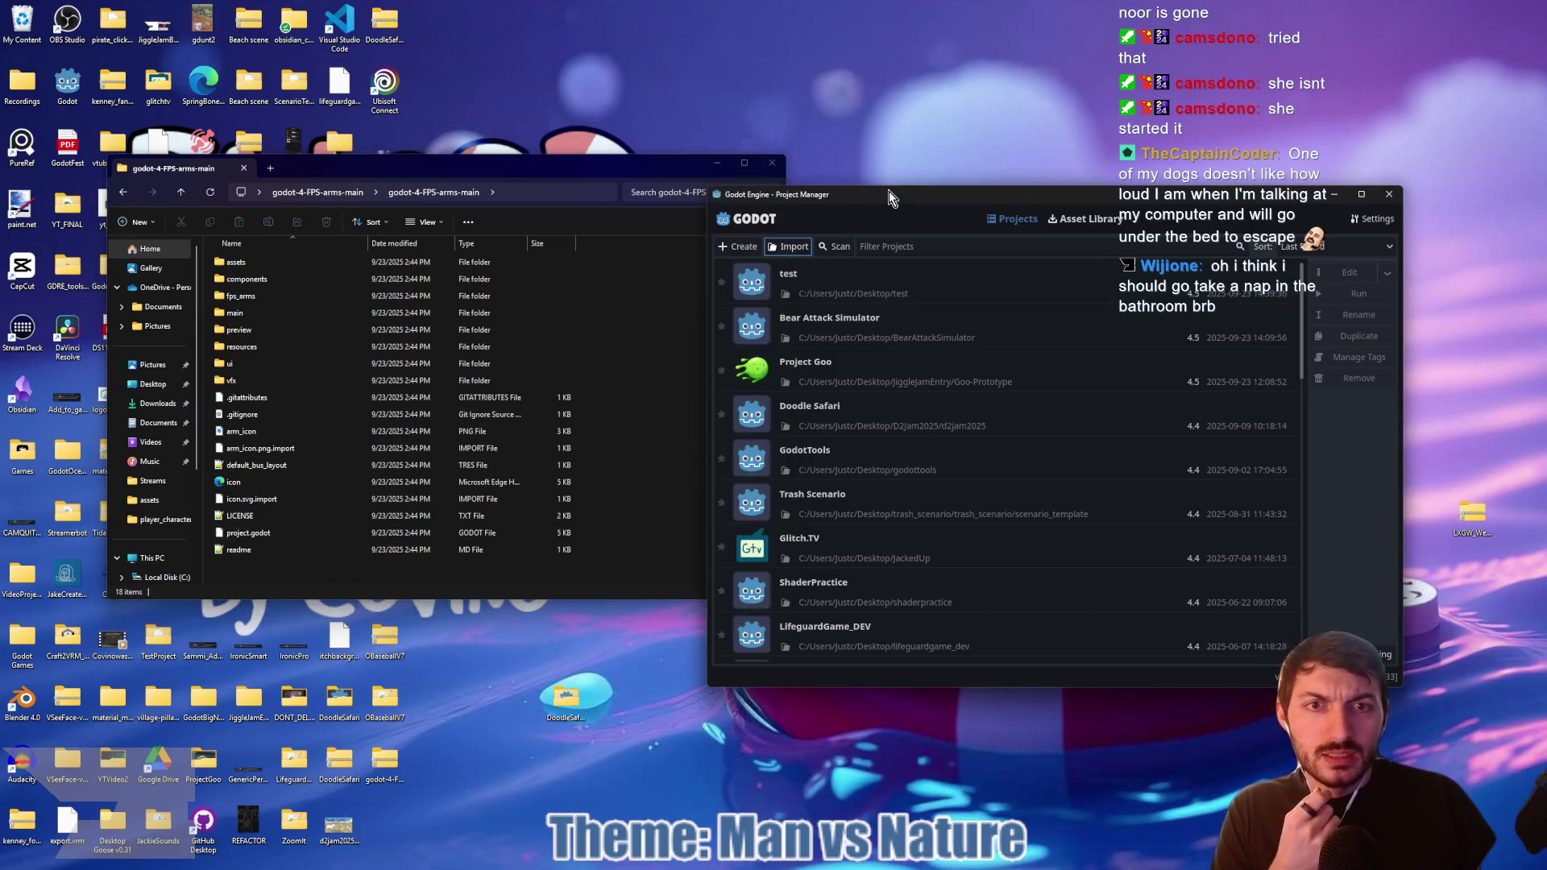
pyautogui.click(780, 249)
pyautogui.doubleClick(588, 307)
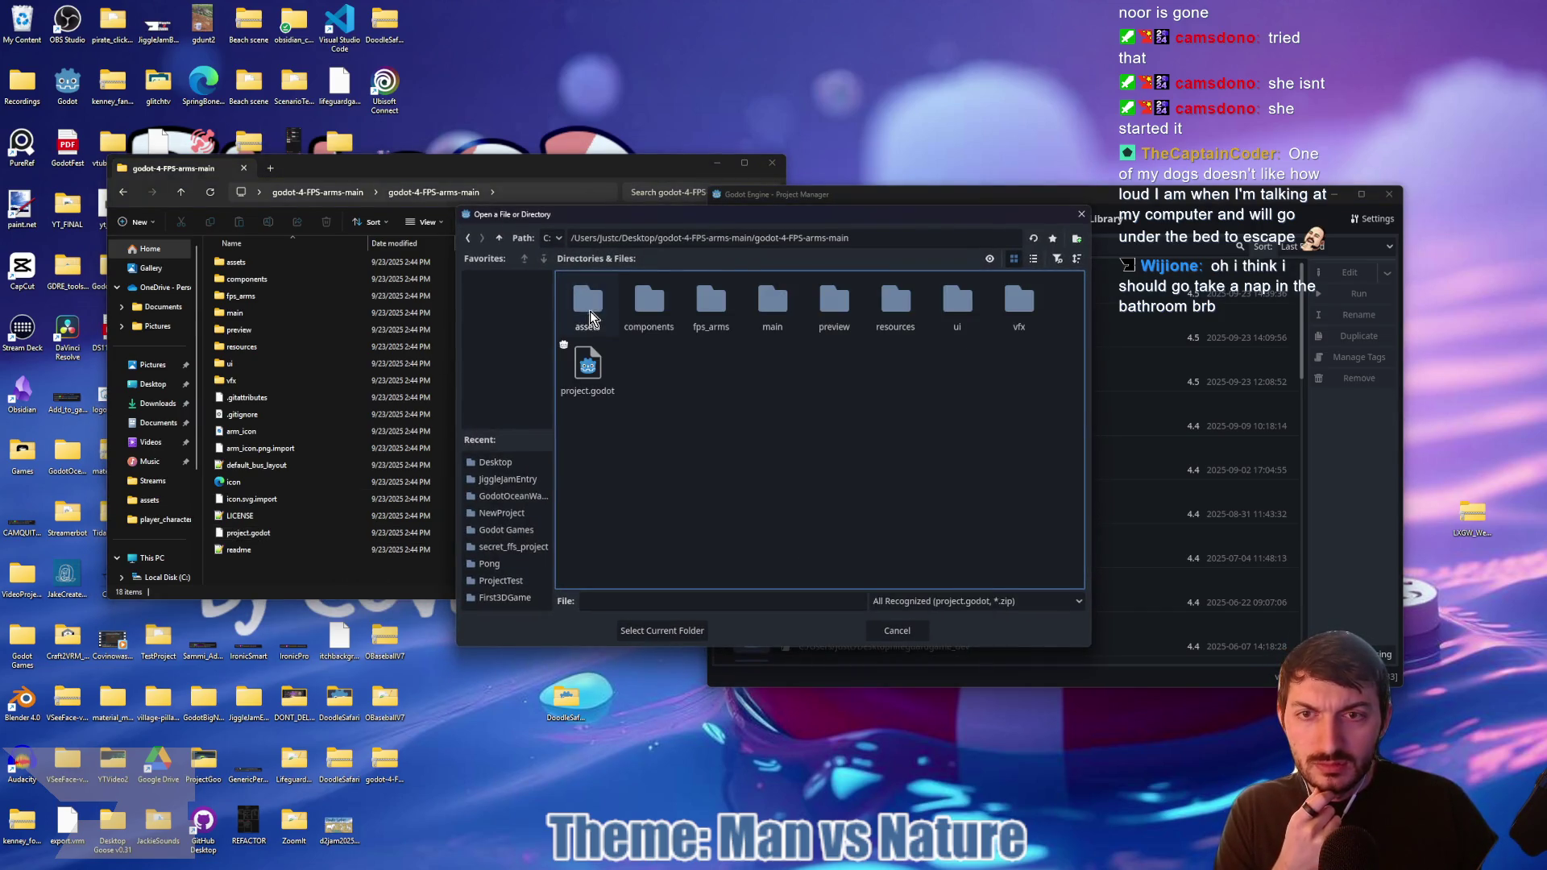
pyautogui.click(656, 635)
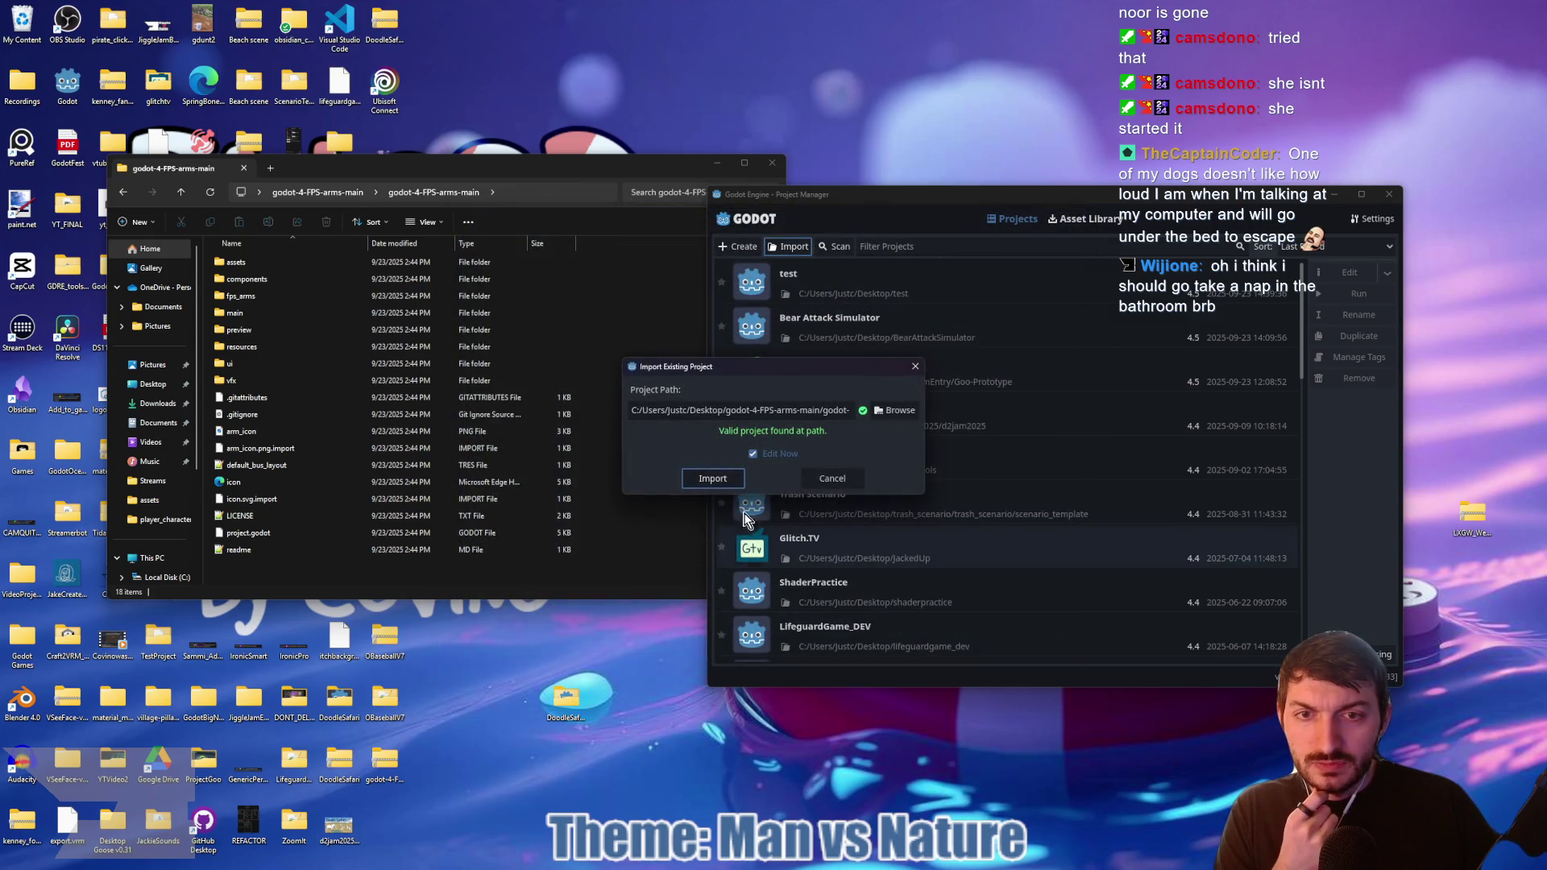
pyautogui.click(718, 472)
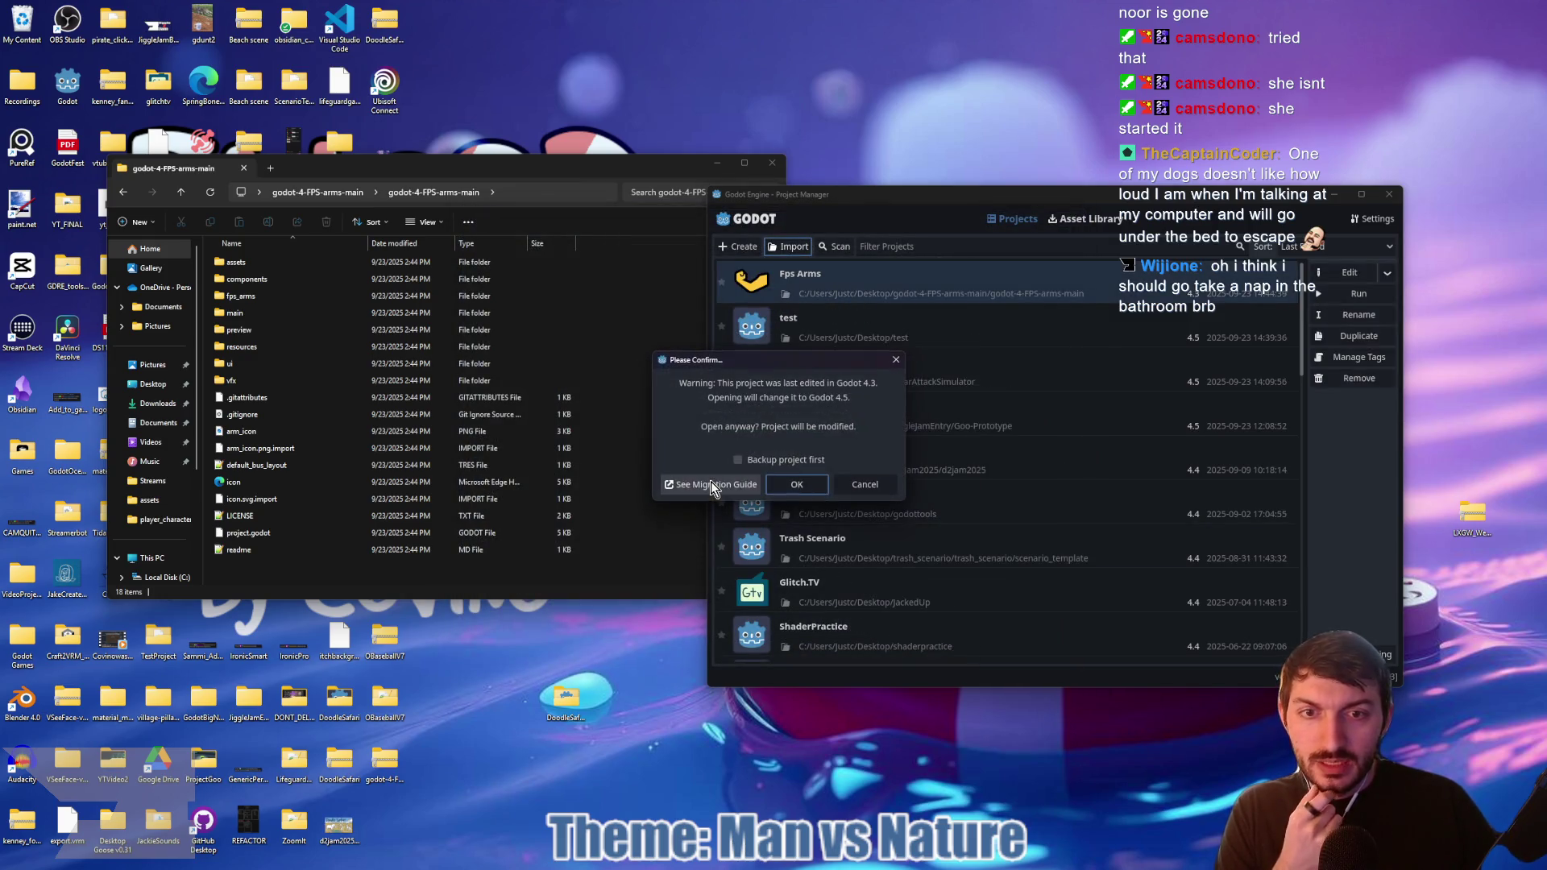
pyautogui.click(786, 492)
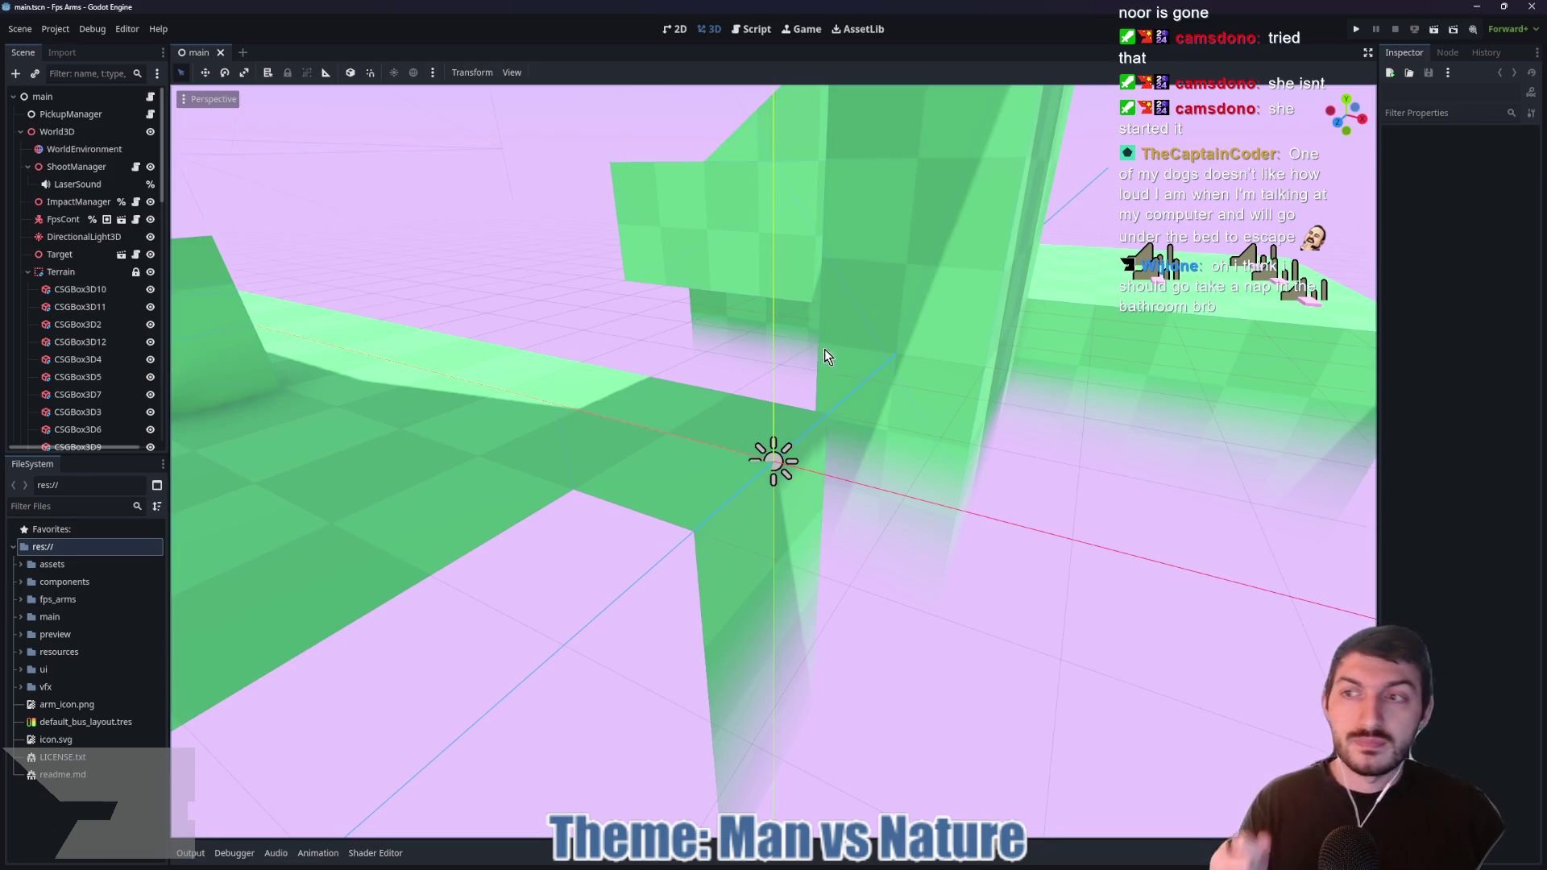
# Step: Look around the Fps Arms level in the 3D viewport, then run the demo with F5
pyautogui.scroll(-3, 801, 385)
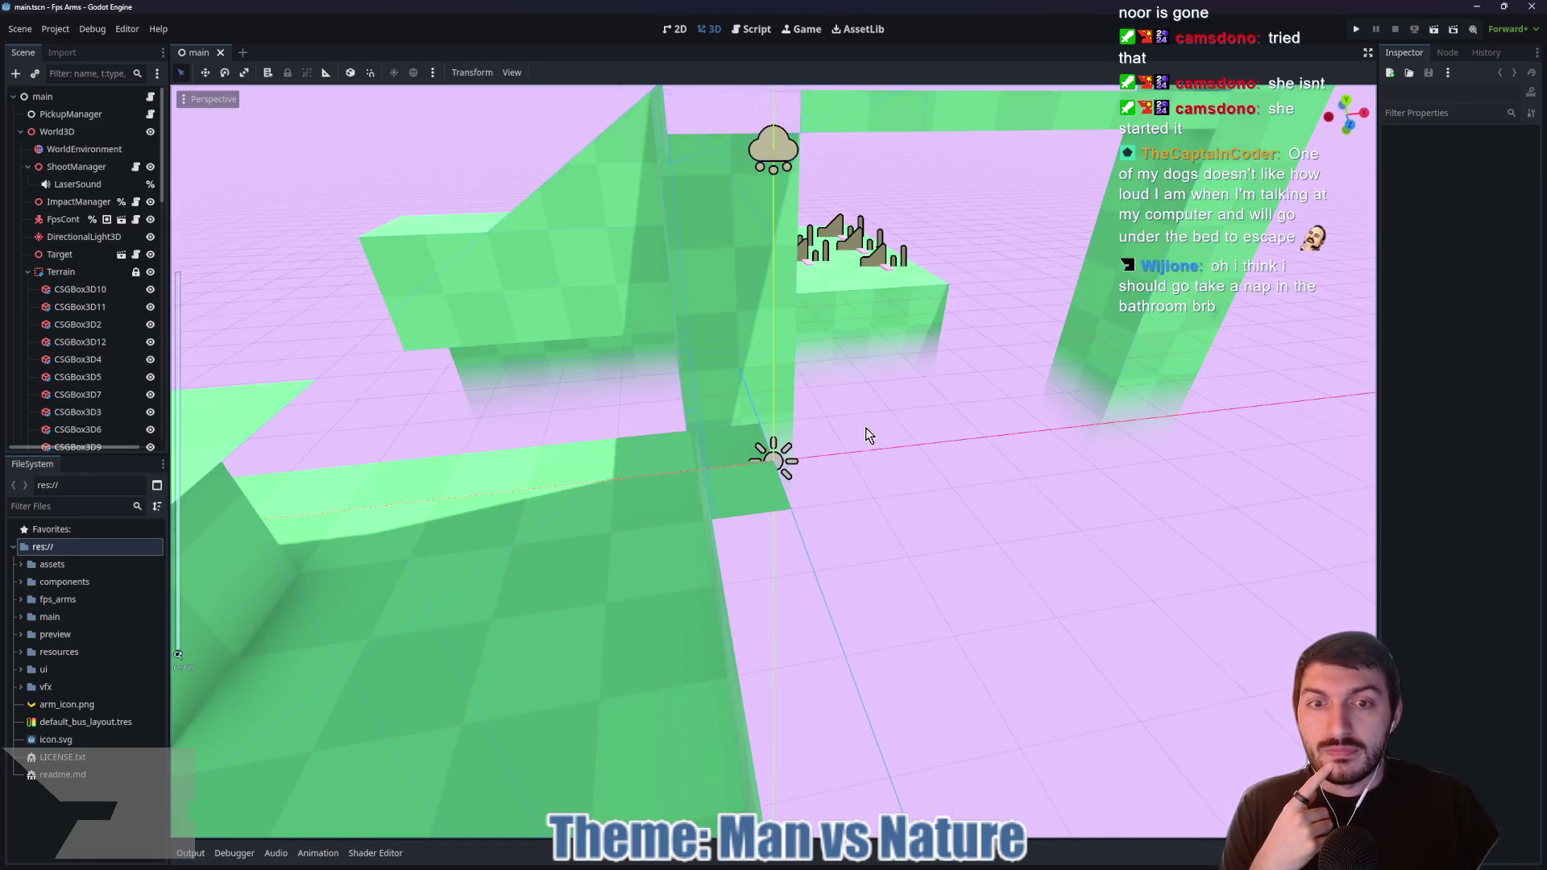
pyautogui.scroll(5, 868, 419)
pyautogui.scroll(-5, 1030, 373)
pyautogui.moveTo(1003, 390)
pyautogui.mouseDown()
pyautogui.moveTo(830, 512)
pyautogui.moveTo(614, 452)
pyautogui.moveTo(857, 473)
pyautogui.mouseUp()
pyautogui.press('F5')
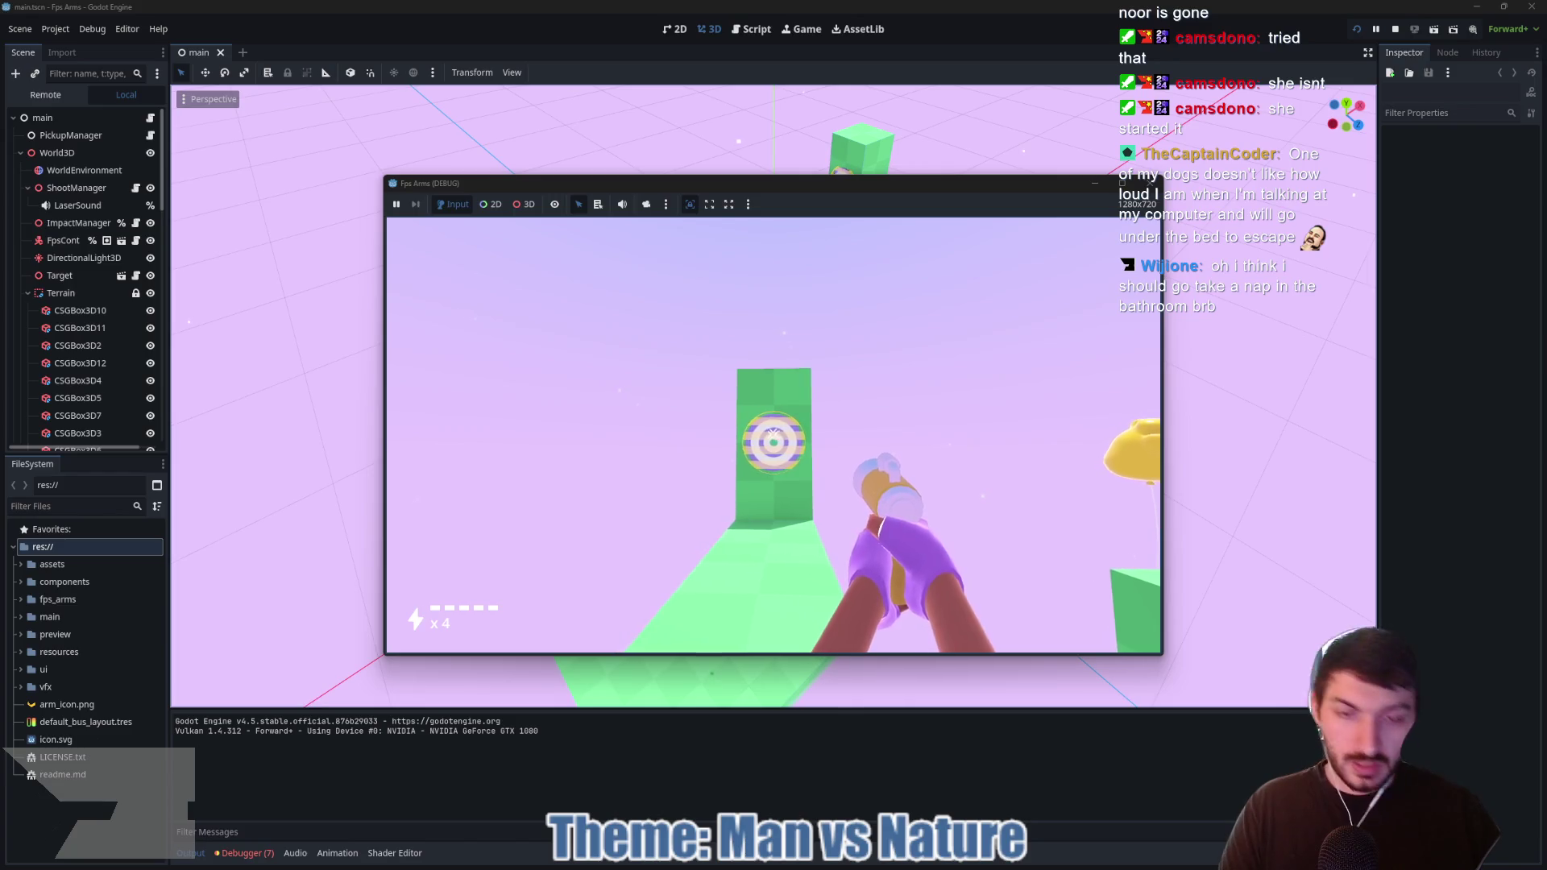
# Step: Stop the running demo and open the ShootManager node's shoot_manager.gd script
pyautogui.press('F8')
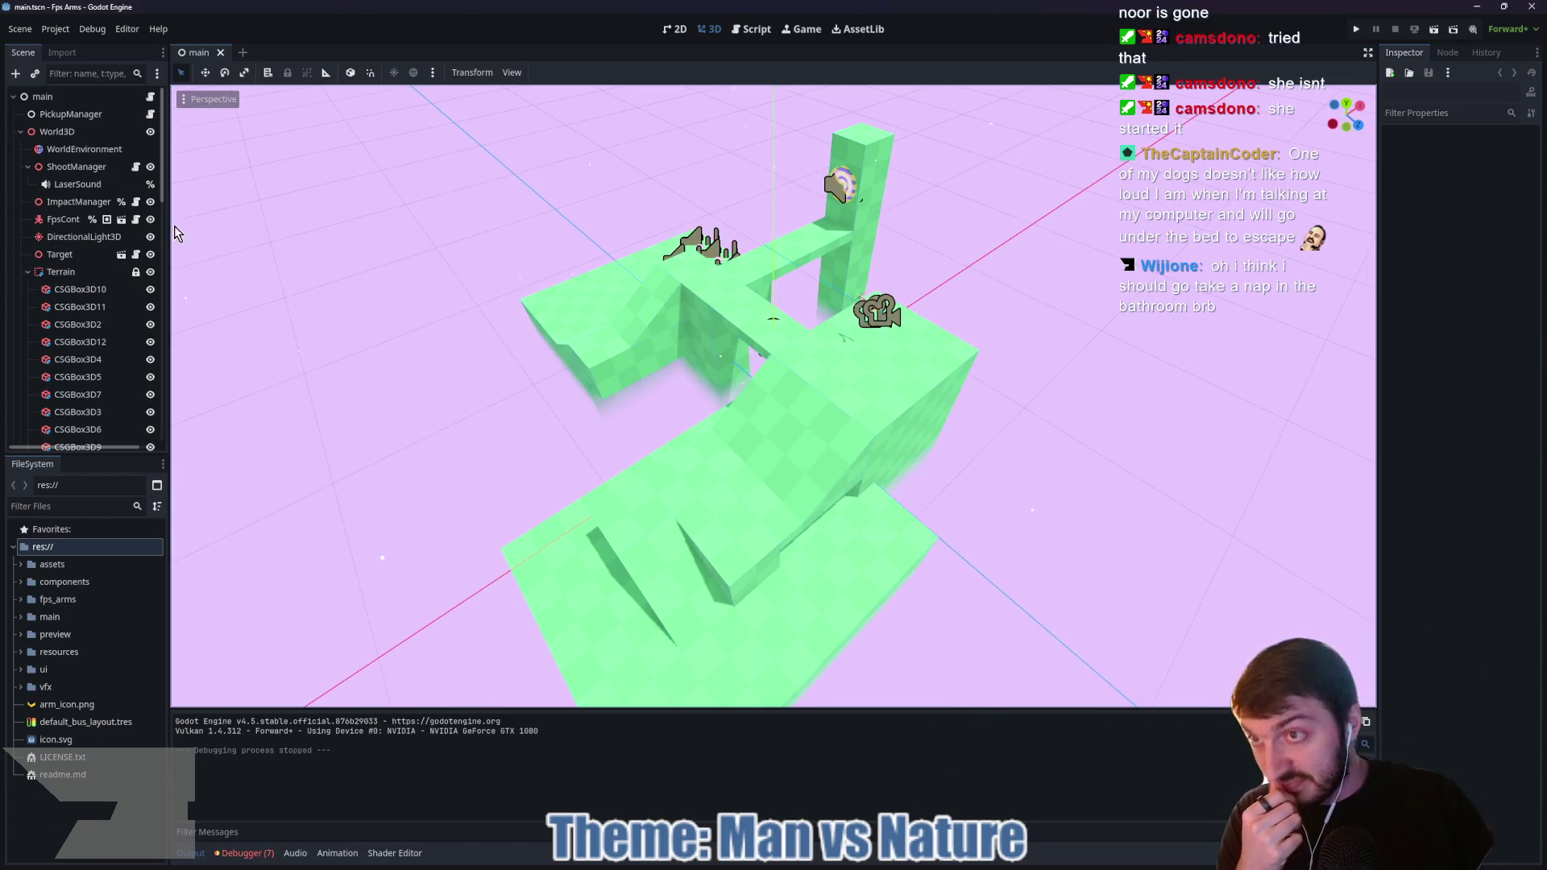
pyautogui.click(129, 171)
pyautogui.click(136, 167)
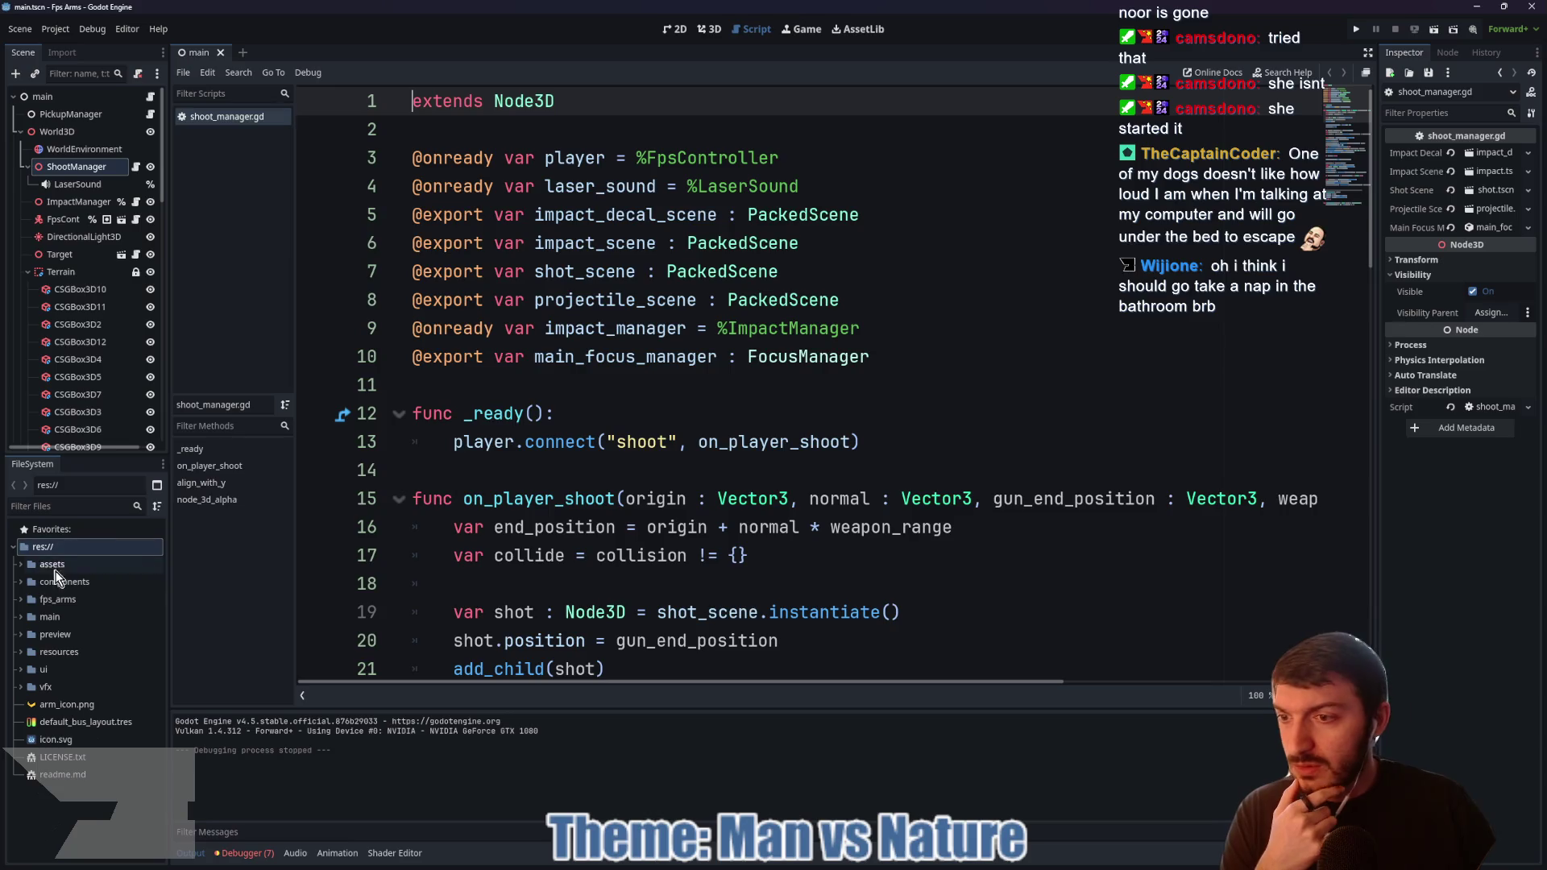
# Step: Open arms_view.tscn from the fps_arms folder and orbit around the arms in 3D
pyautogui.click(21, 600)
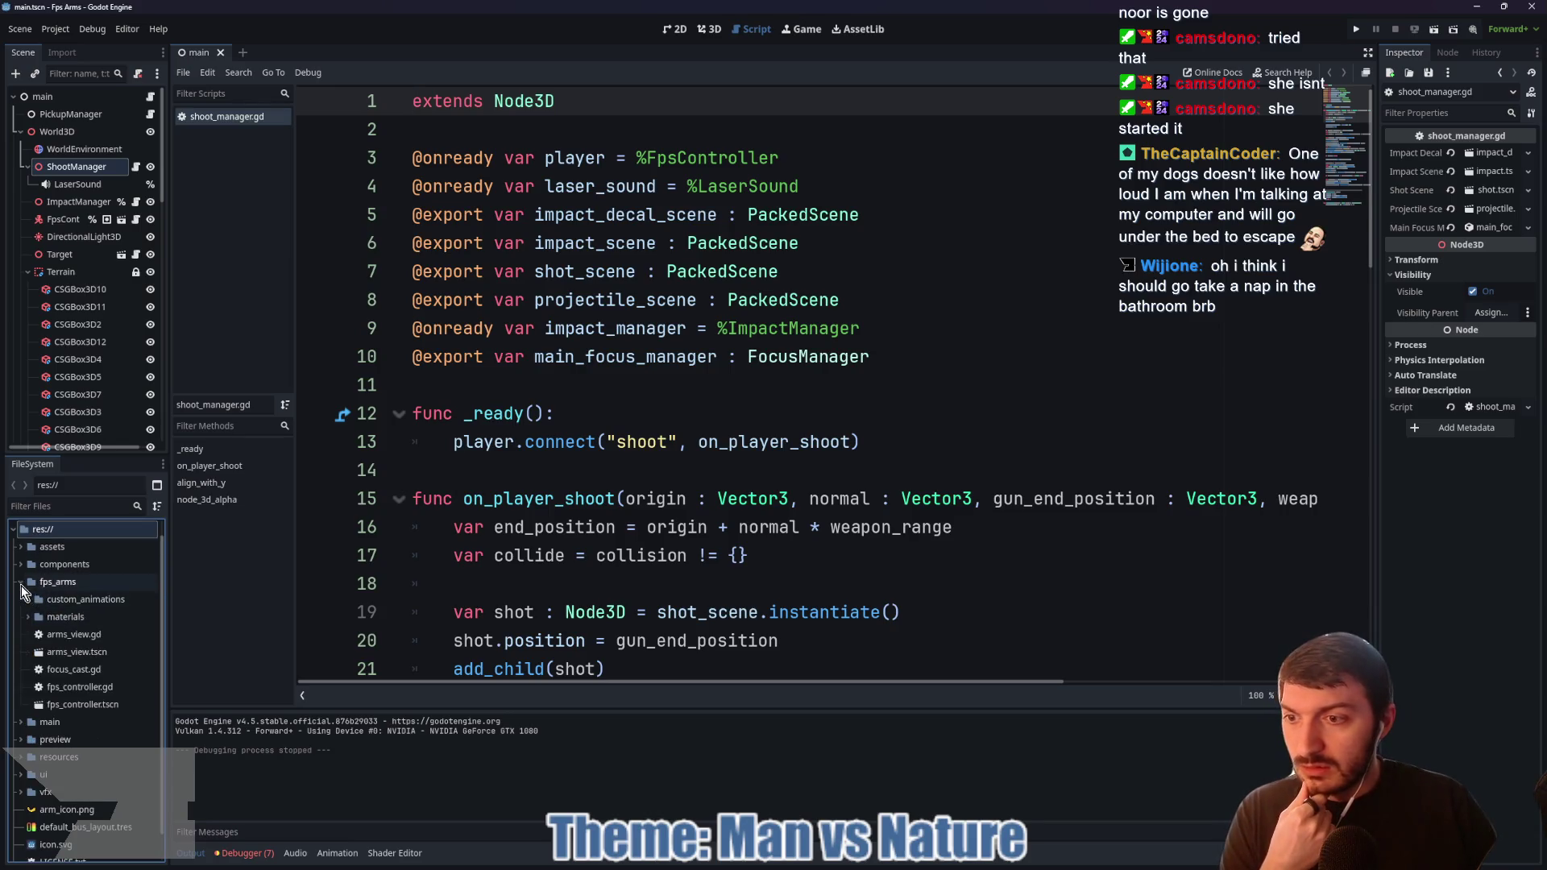
pyautogui.doubleClick(63, 654)
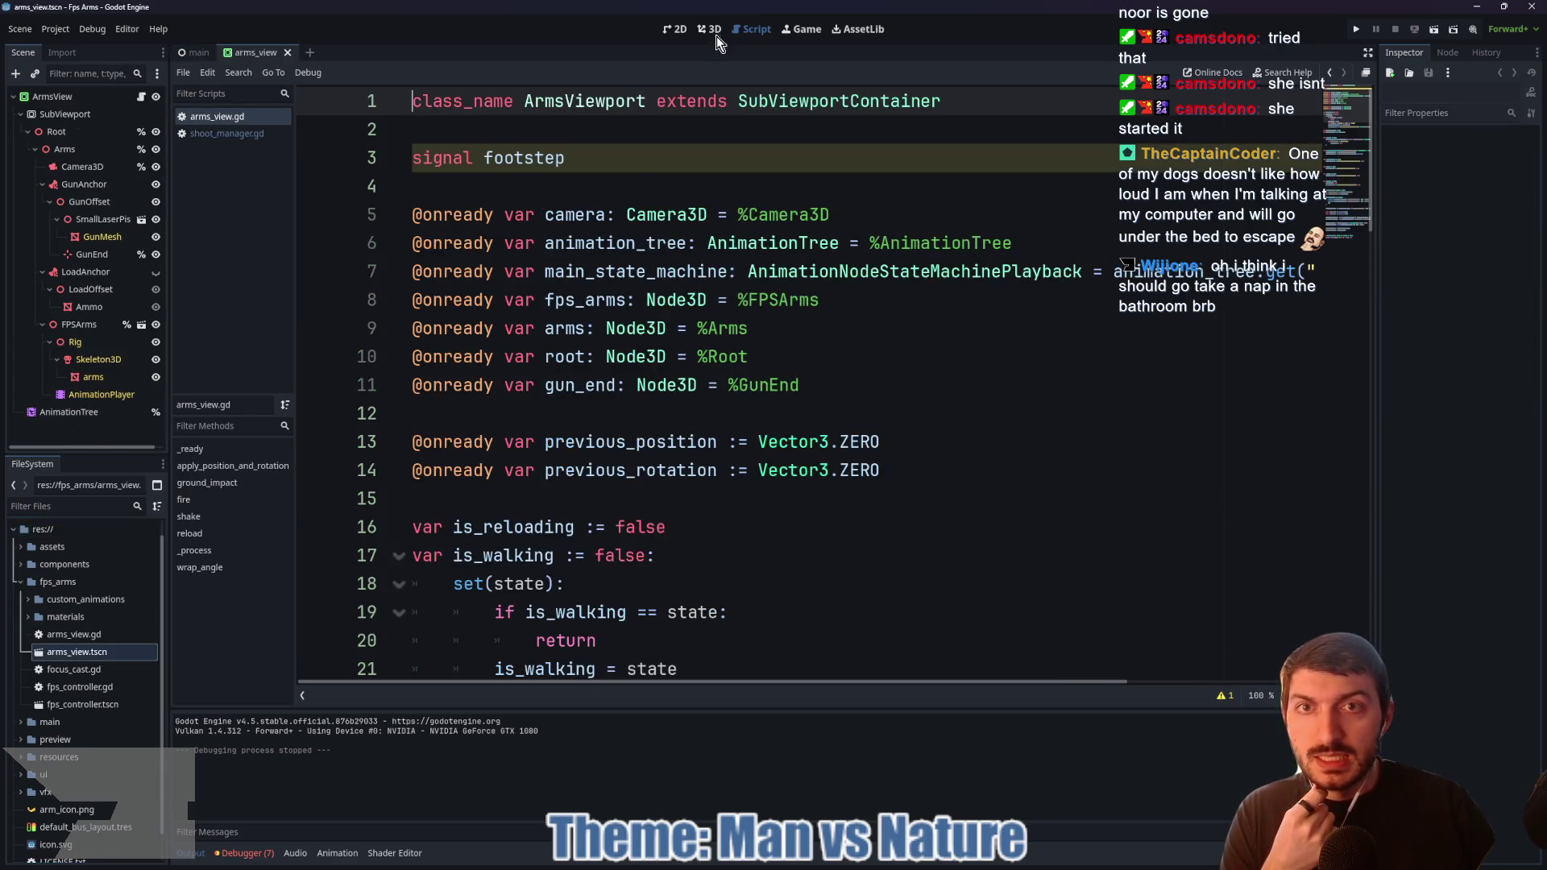
pyautogui.click(715, 32)
pyautogui.moveTo(1009, 441); pyautogui.dragTo(495, 429)
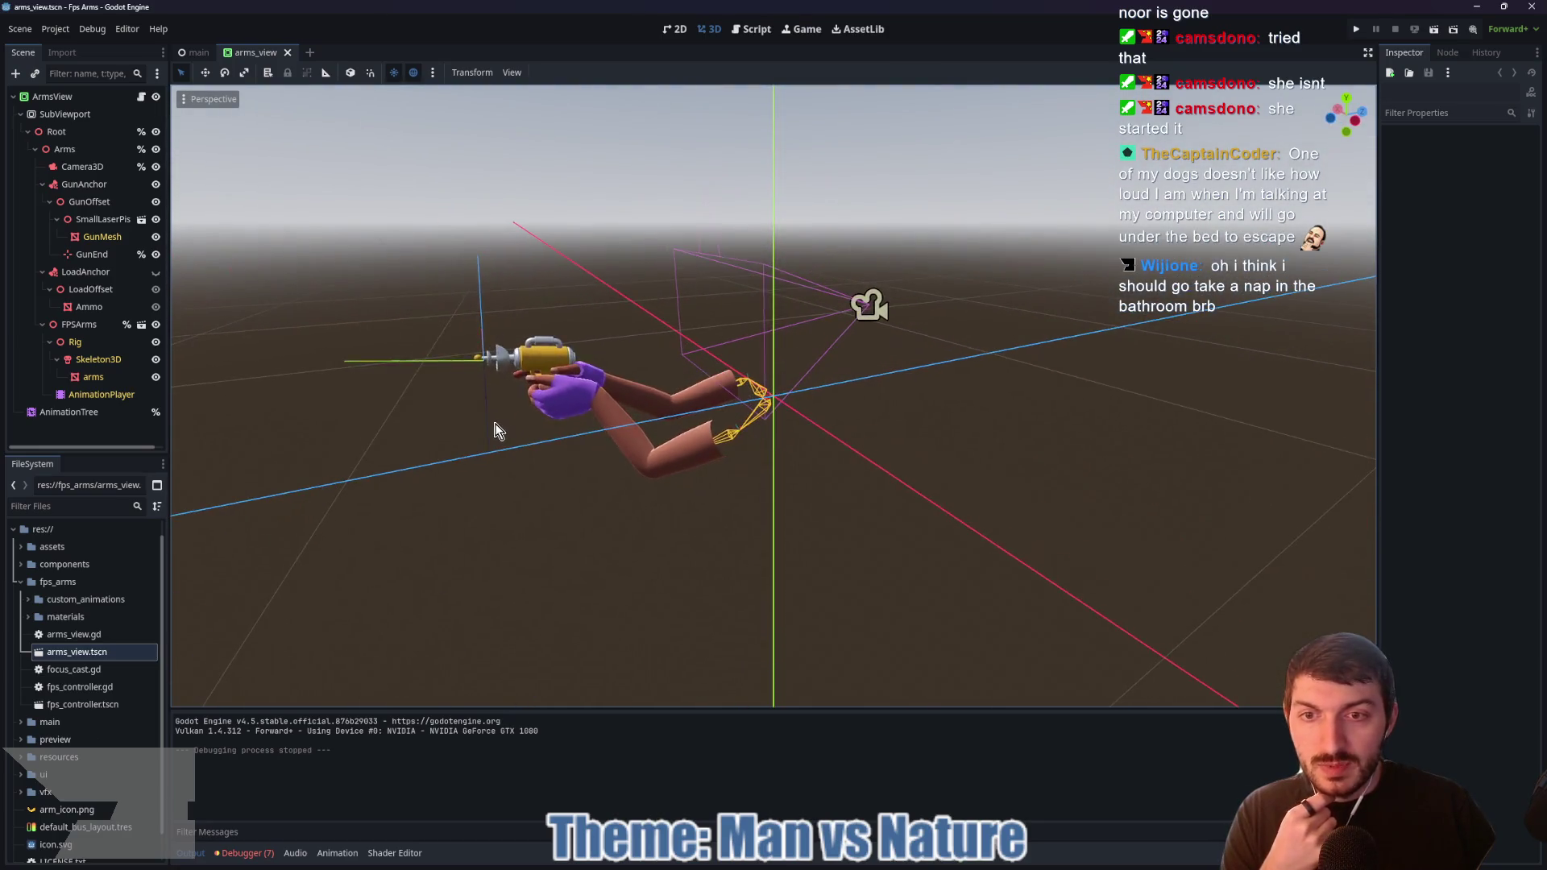
pyautogui.moveTo(627, 461); pyautogui.dragTo(772, 453)
pyautogui.scroll(3, 669, 467)
pyautogui.moveTo(669, 467); pyautogui.dragTo(692, 488)
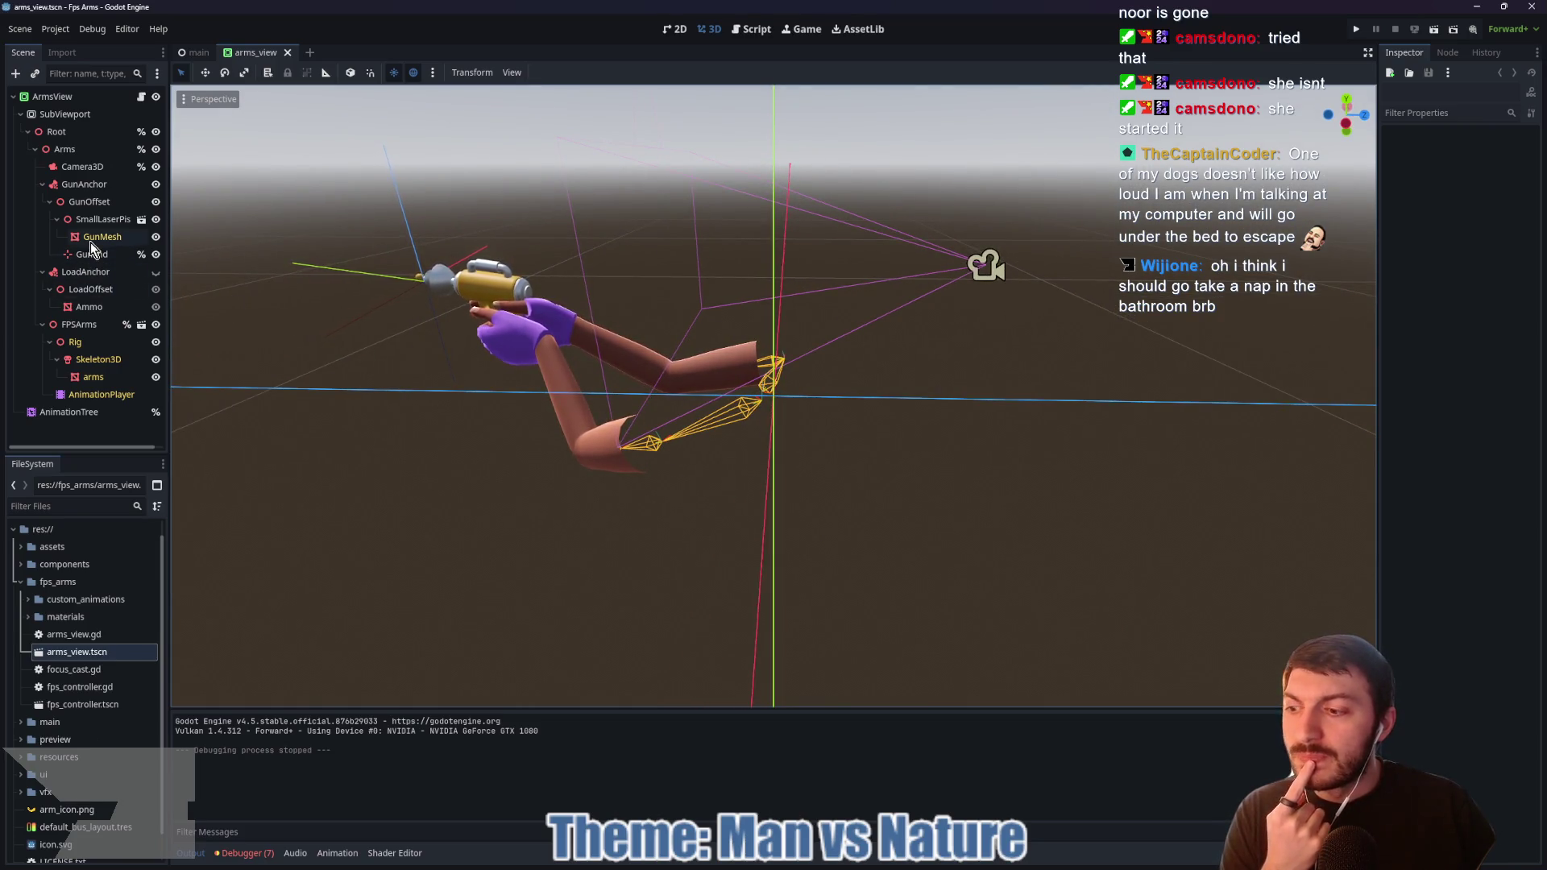
# Step: Select the FPSArms and Skeleton3D nodes to inspect the rig, then open the AnimationTree graph
pyautogui.click(81, 326)
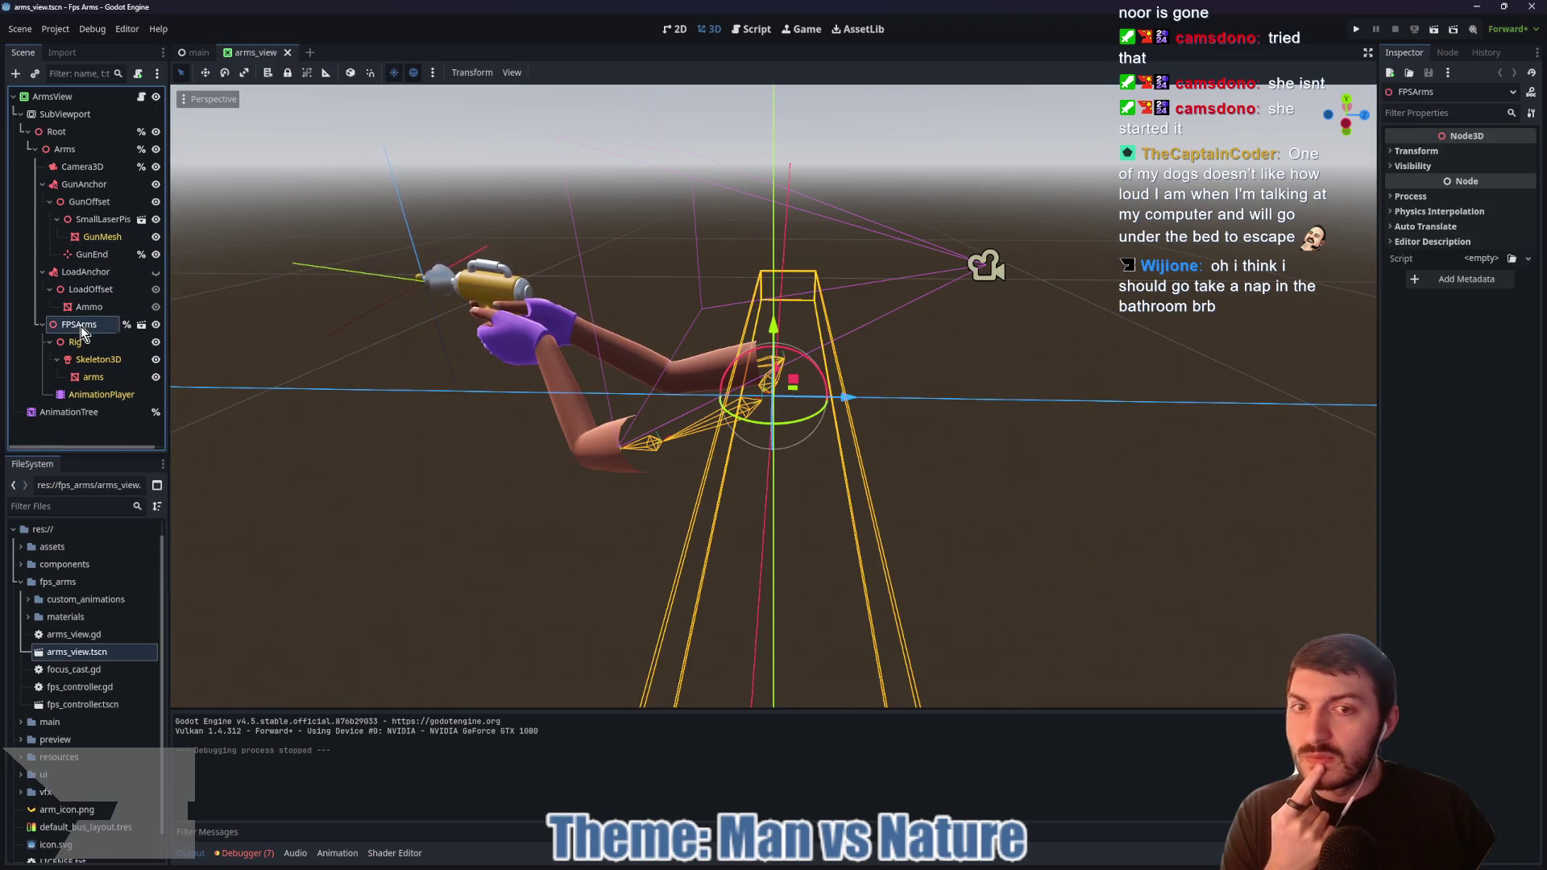
pyautogui.click(98, 359)
pyautogui.moveTo(338, 387)
pyautogui.mouseDown()
pyautogui.moveTo(429, 410)
pyautogui.moveTo(520, 390)
pyautogui.moveTo(398, 407)
pyautogui.mouseUp()
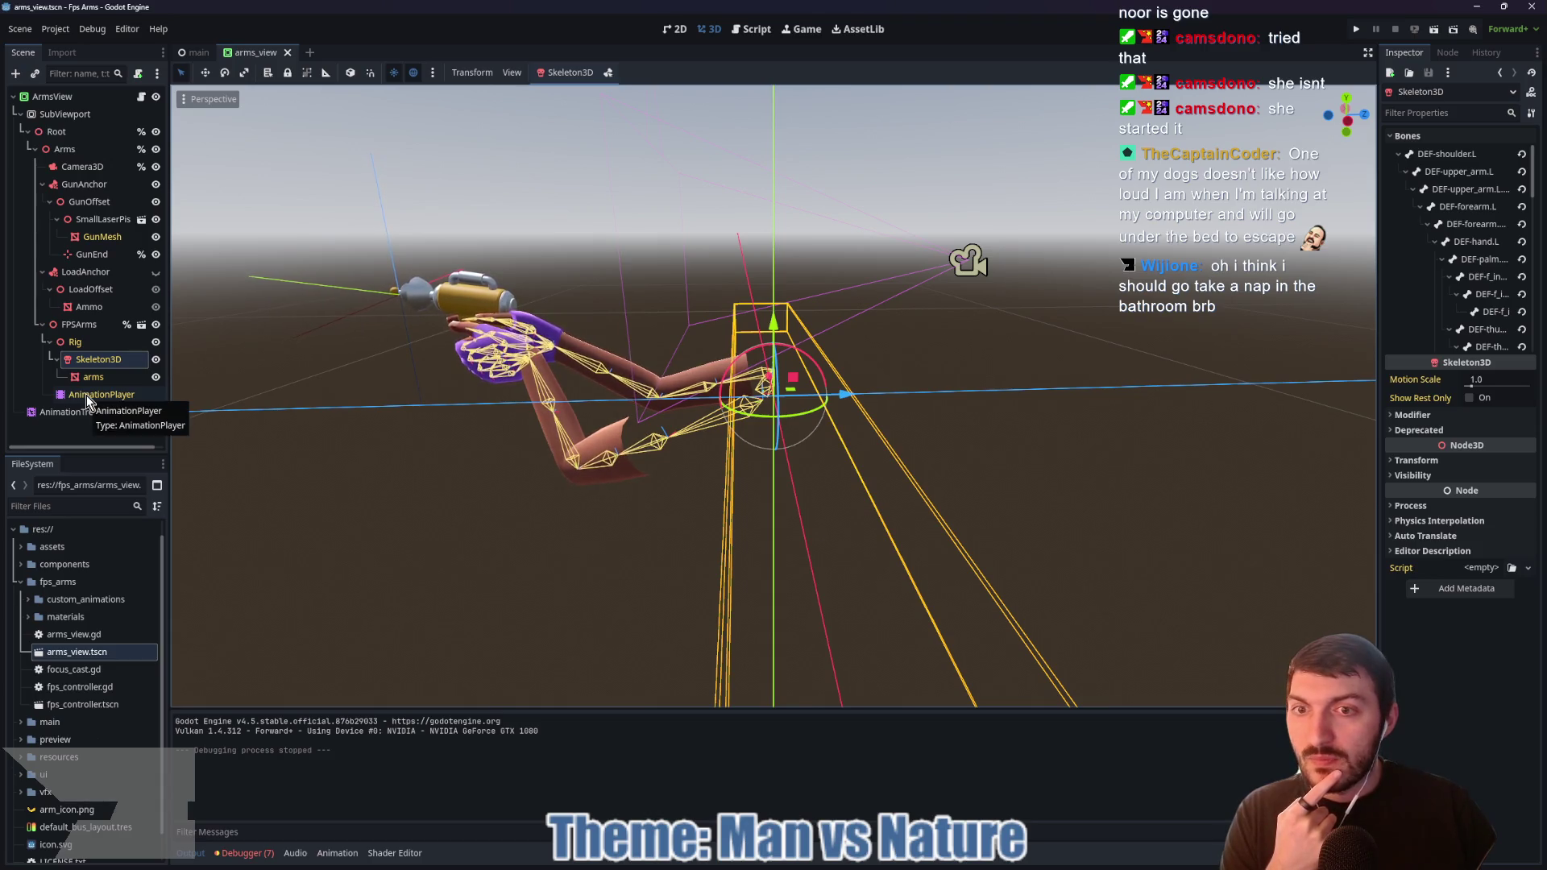
pyautogui.click(69, 412)
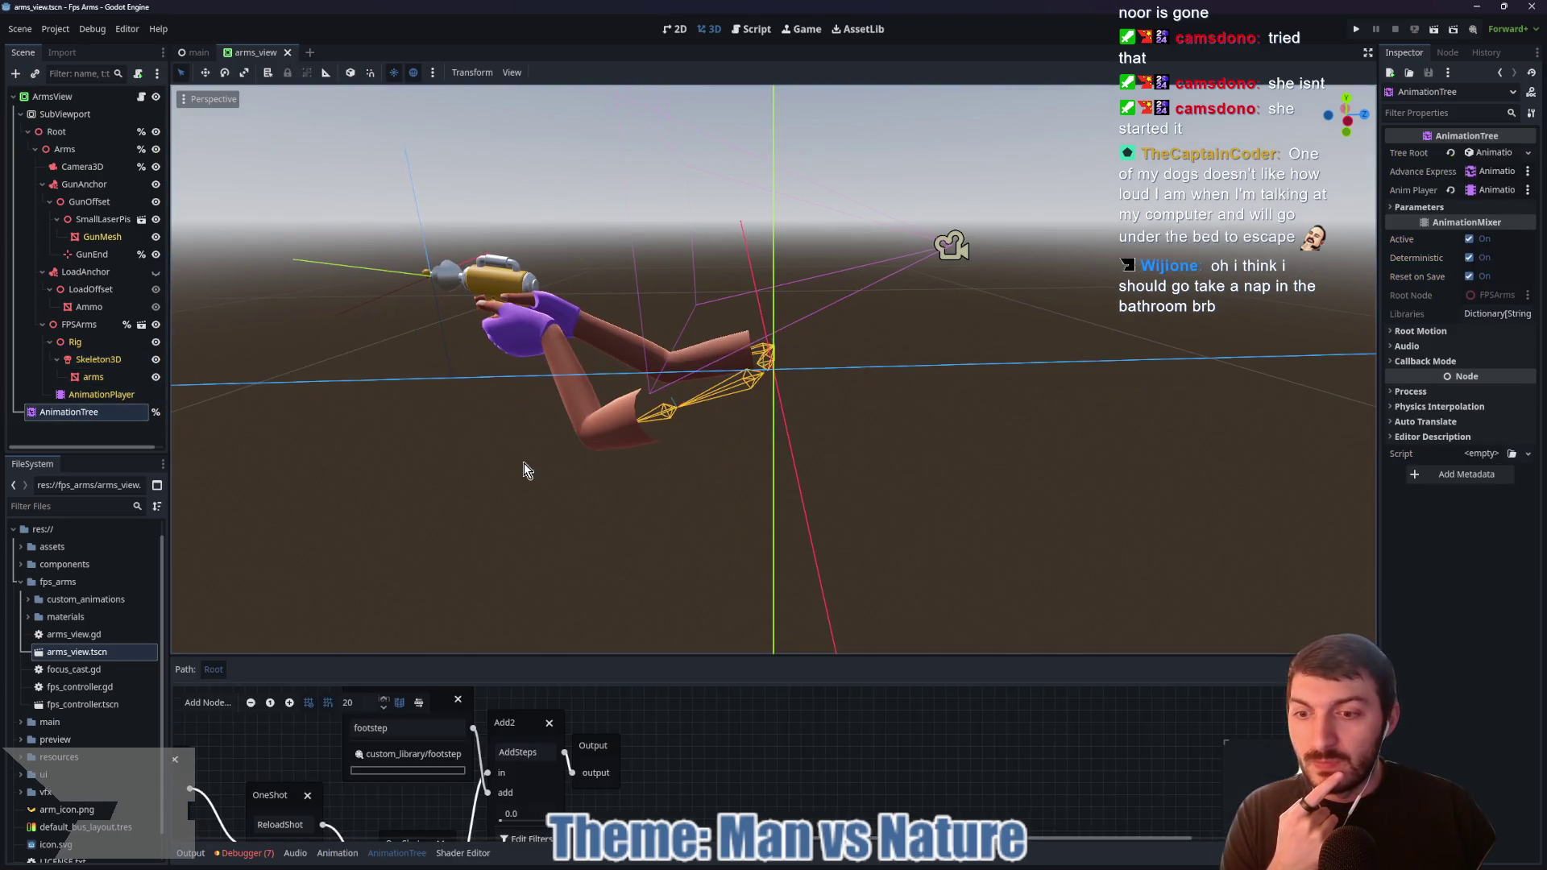
# Step: Enlarge the AnimationTree panel, reposition the reload_ammo and Shake nodes, and check ShakeShot's request options
pyautogui.moveTo(578, 657)
pyautogui.mouseDown()
pyautogui.moveTo(632, 438)
pyautogui.moveTo(597, 240)
pyautogui.mouseUp()
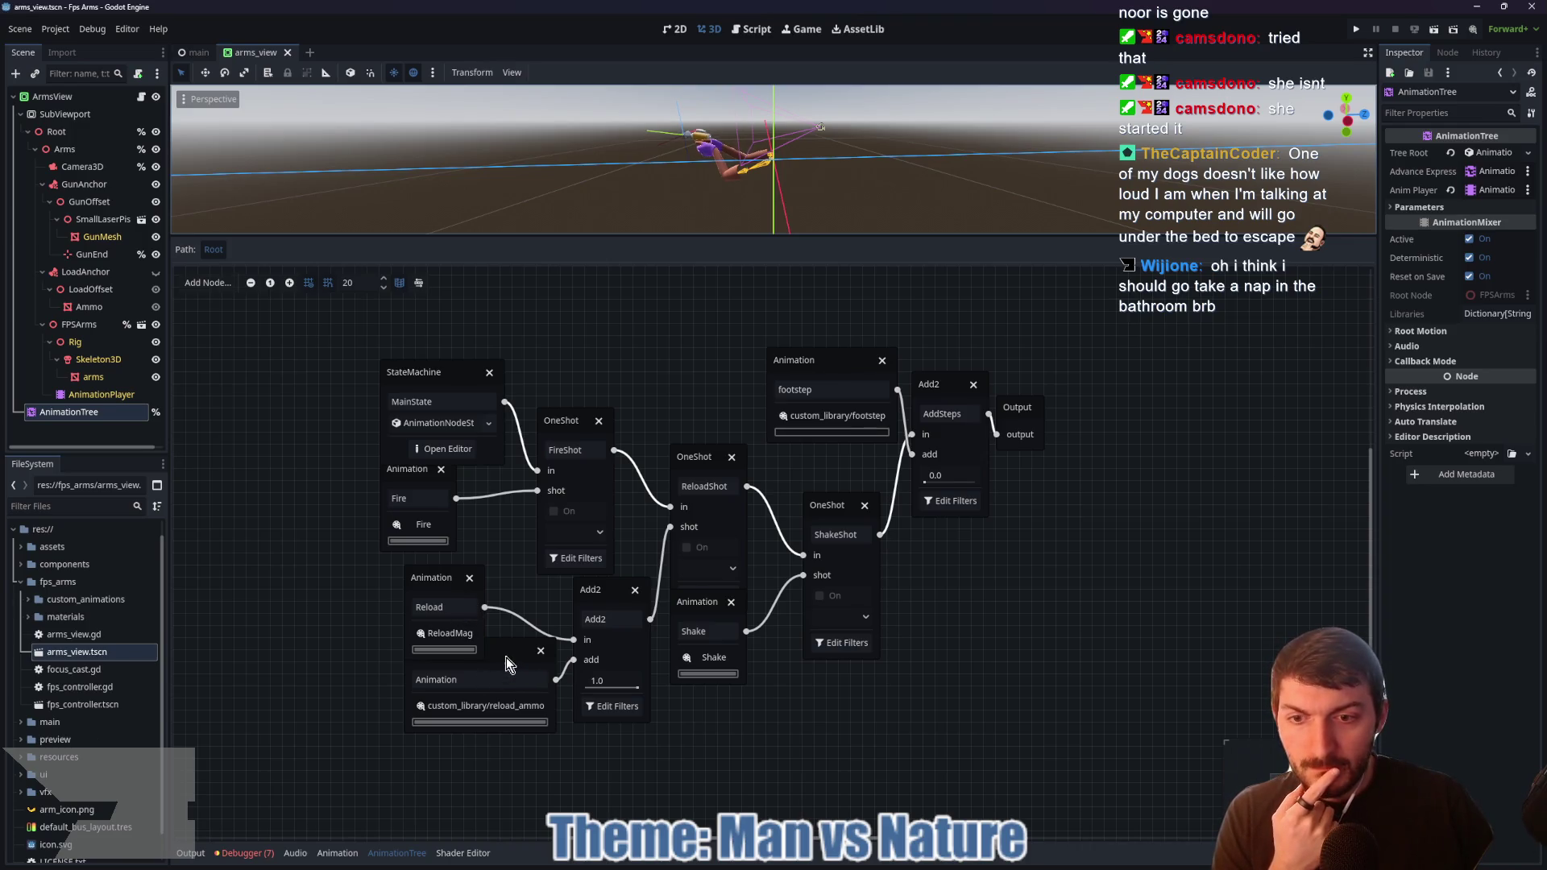
pyautogui.moveTo(500, 647)
pyautogui.mouseDown()
pyautogui.moveTo(483, 703)
pyautogui.moveTo(472, 695)
pyautogui.mouseUp()
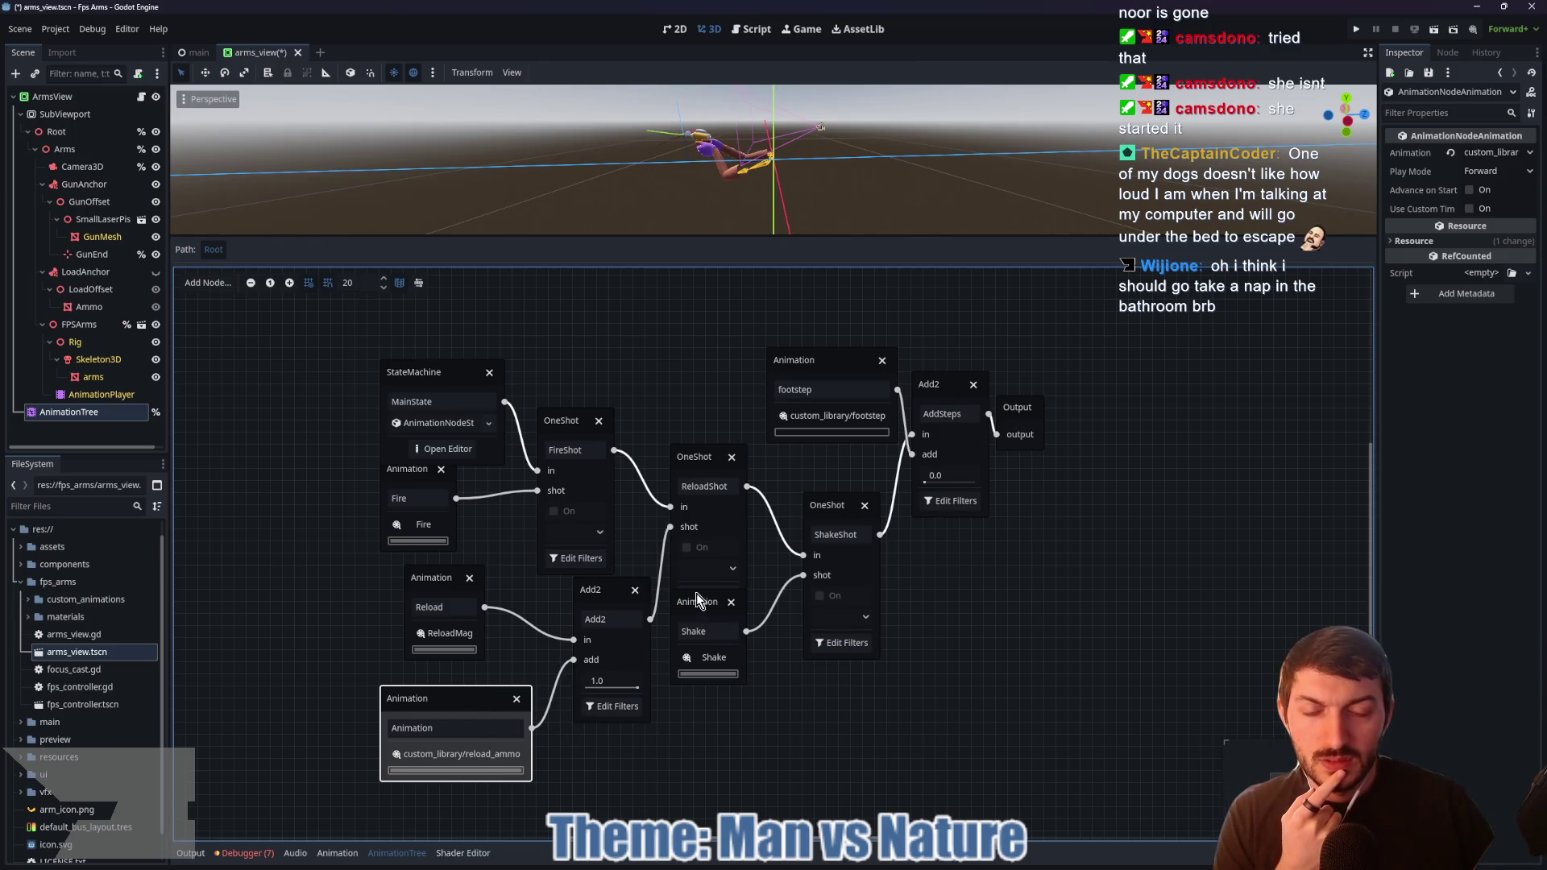
pyautogui.moveTo(742, 664)
pyautogui.mouseDown()
pyautogui.moveTo(744, 691)
pyautogui.moveTo(743, 657)
pyautogui.mouseUp()
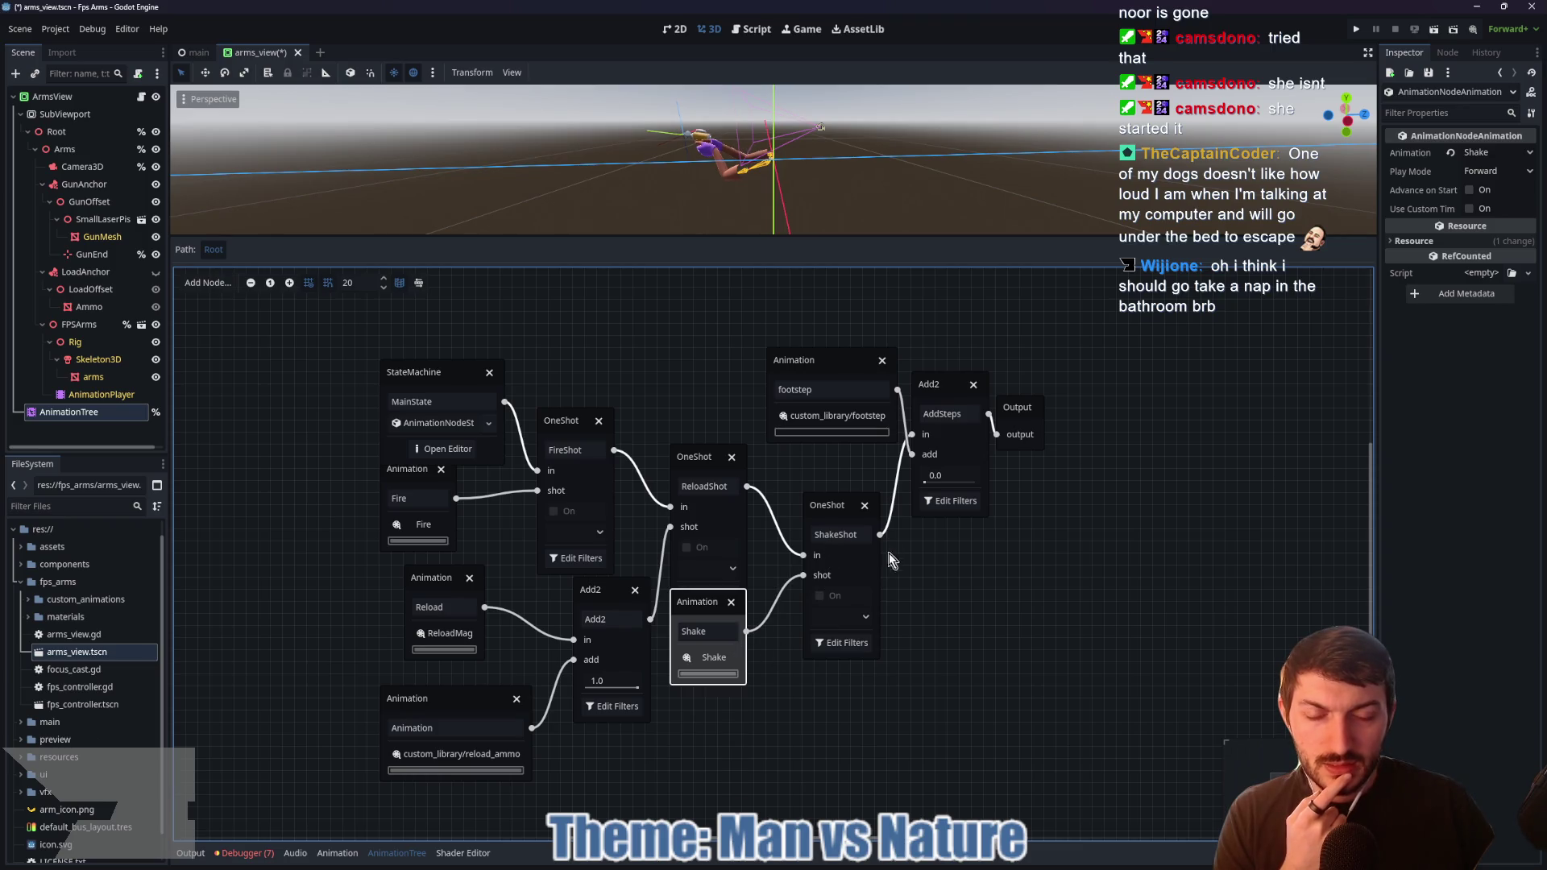
pyautogui.moveTo(1062, 585); pyautogui.dragTo(1022, 598)
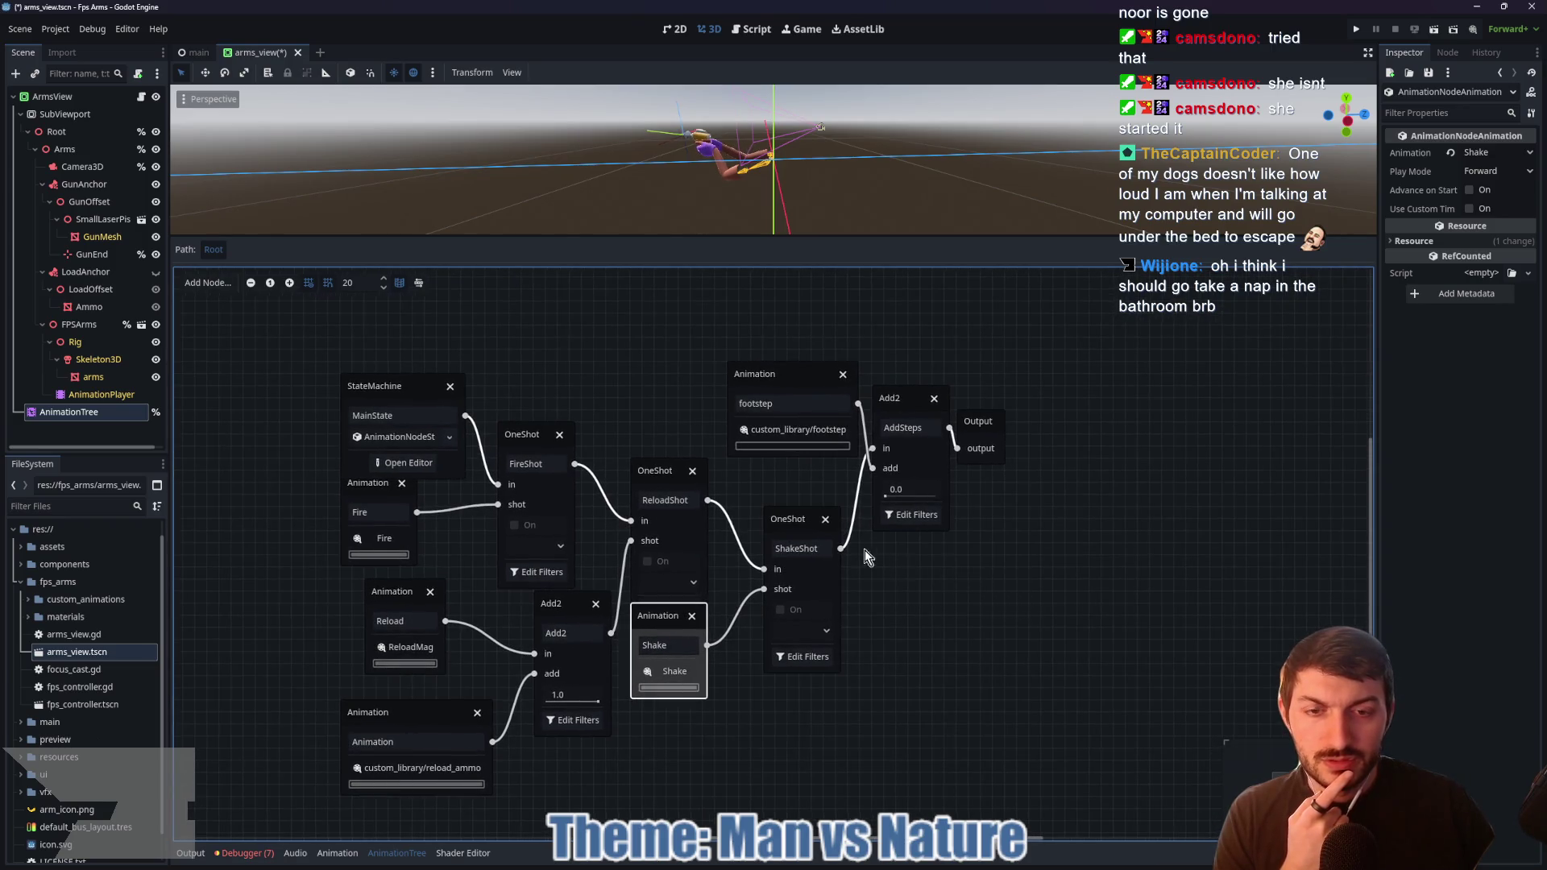
pyautogui.click(823, 636)
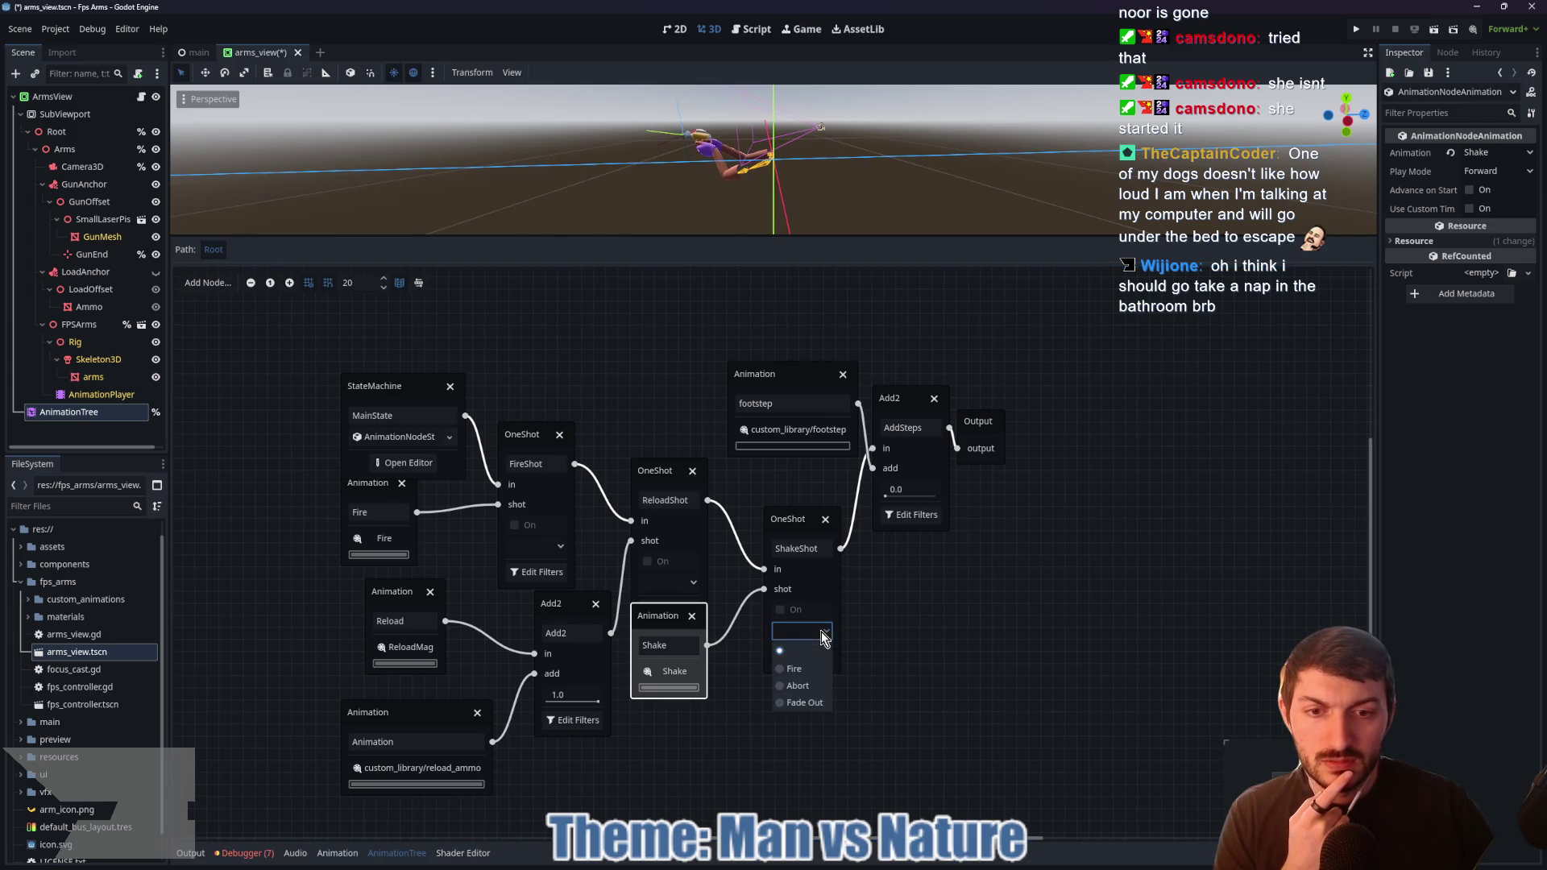
pyautogui.click(809, 675)
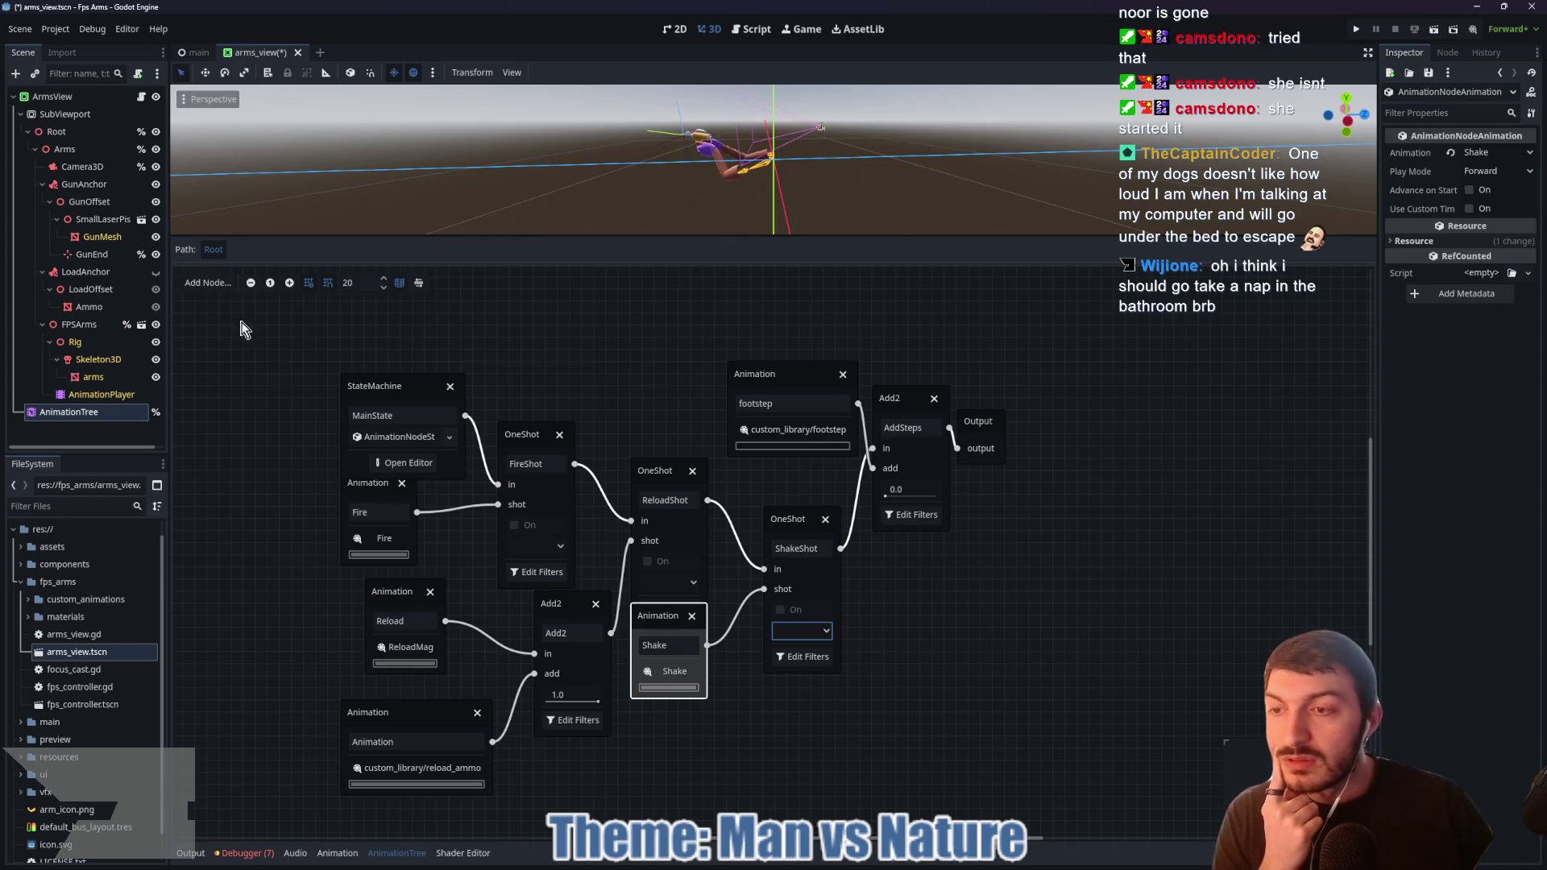
# Step: Preview the GroundImpact, reload_ammo, ReloadTop and ReloadMag animations in the AnimationPlayer
pyautogui.click(99, 395)
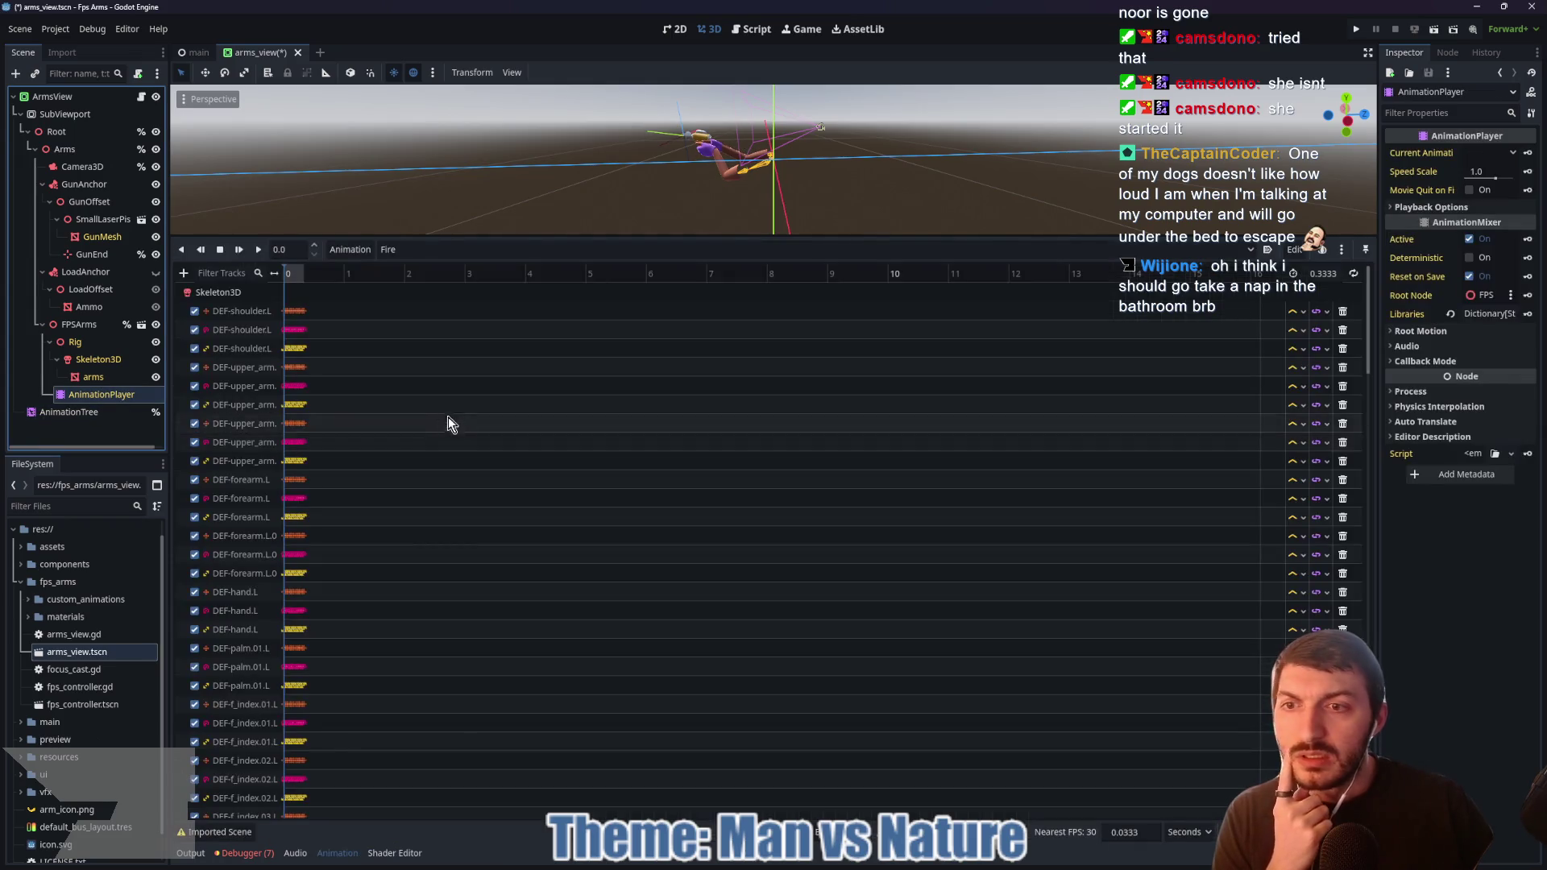
pyautogui.click(425, 250)
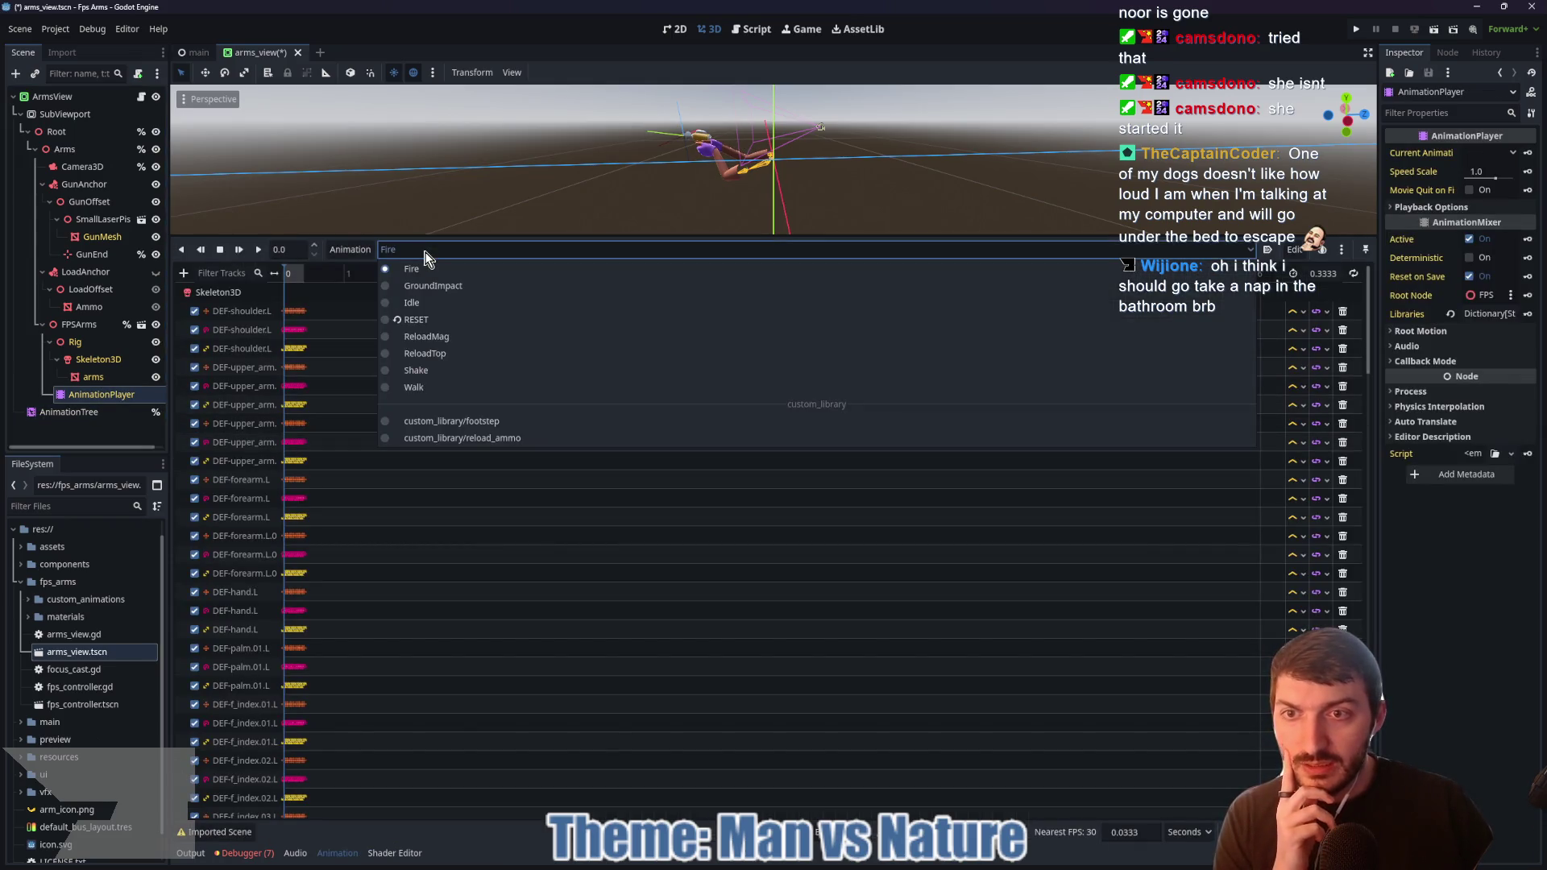
pyautogui.click(448, 288)
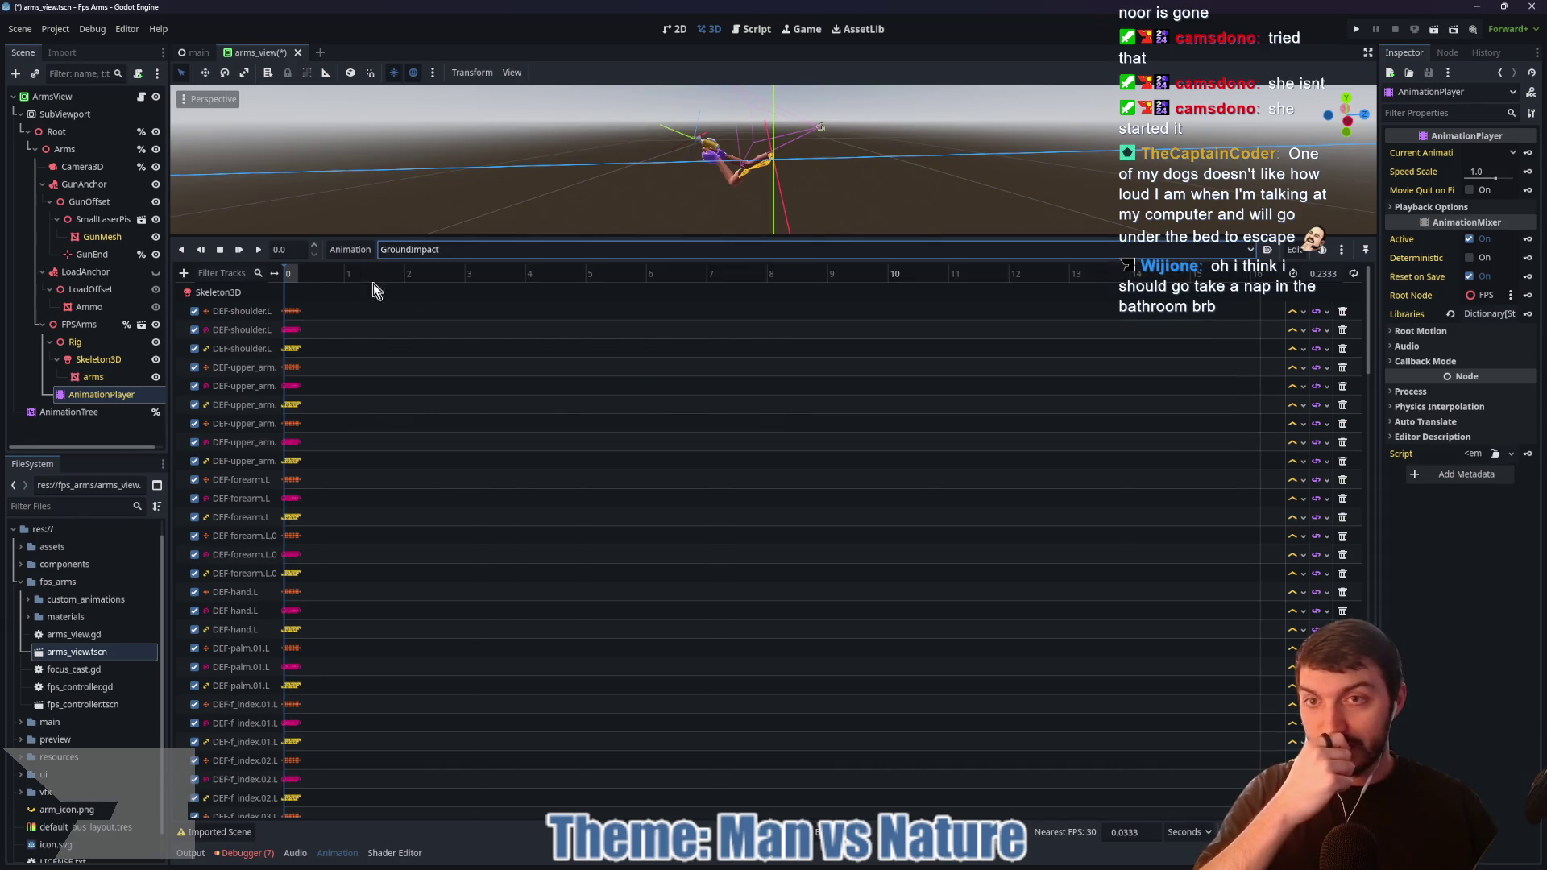
pyautogui.click(258, 251)
pyautogui.click(485, 249)
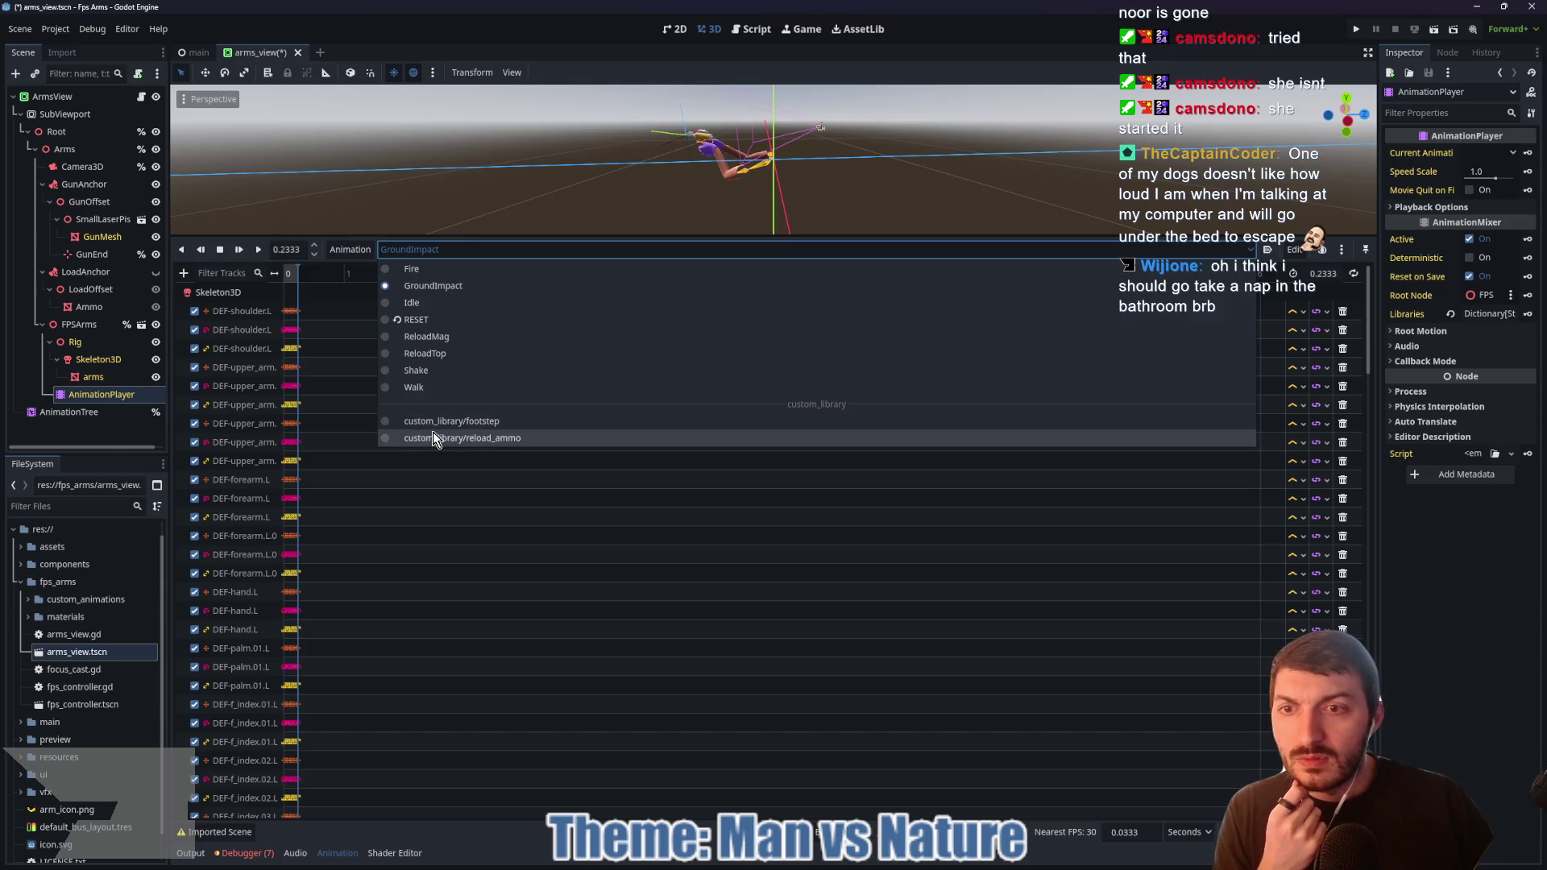
pyautogui.click(435, 438)
pyautogui.click(258, 249)
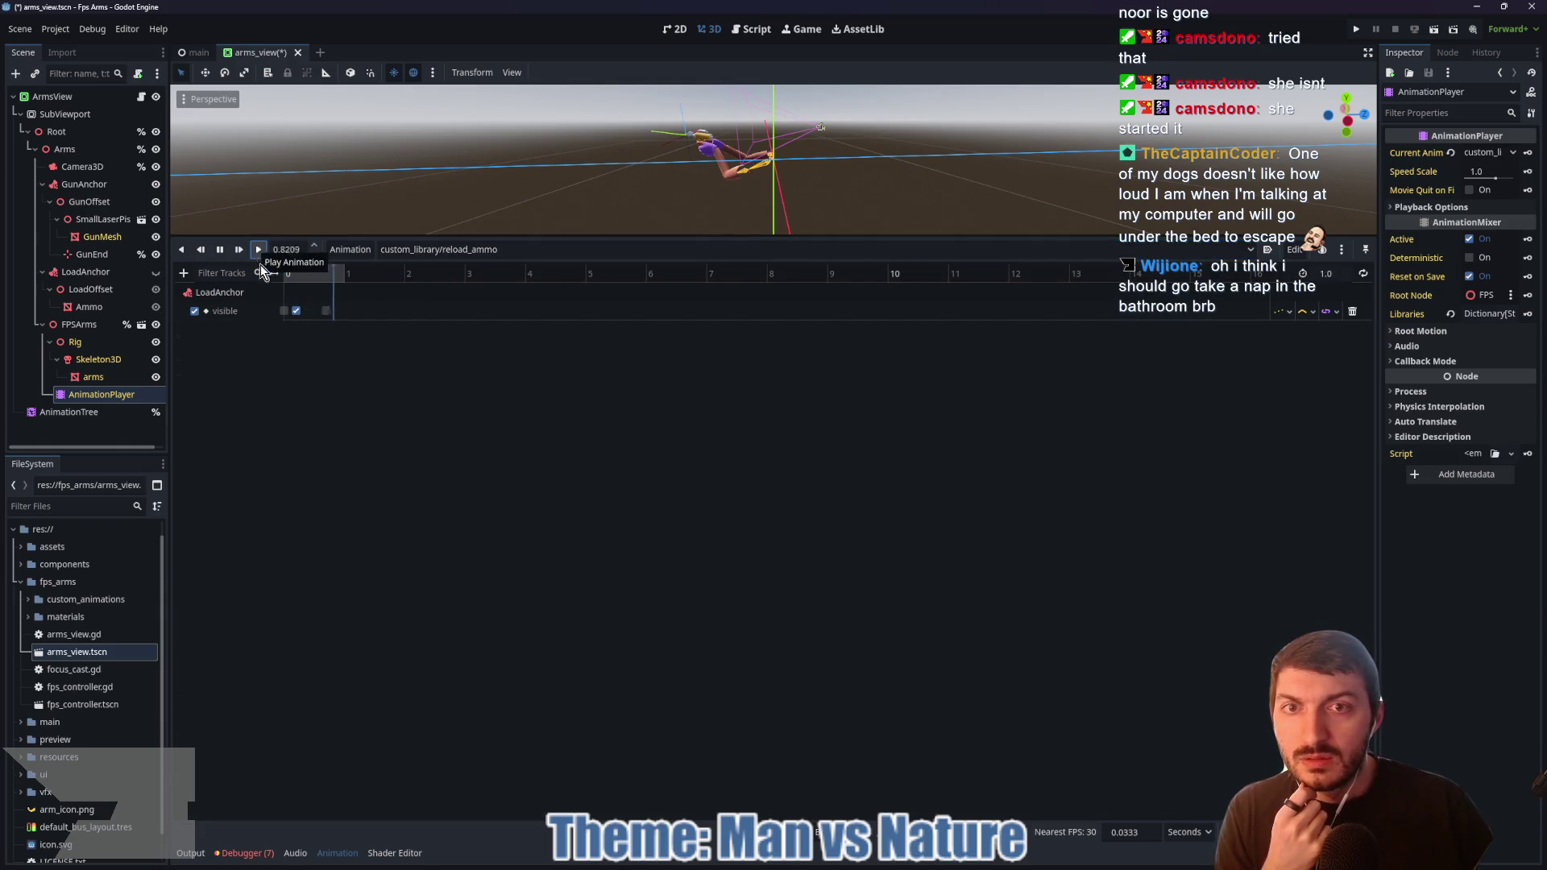
pyautogui.click(425, 255)
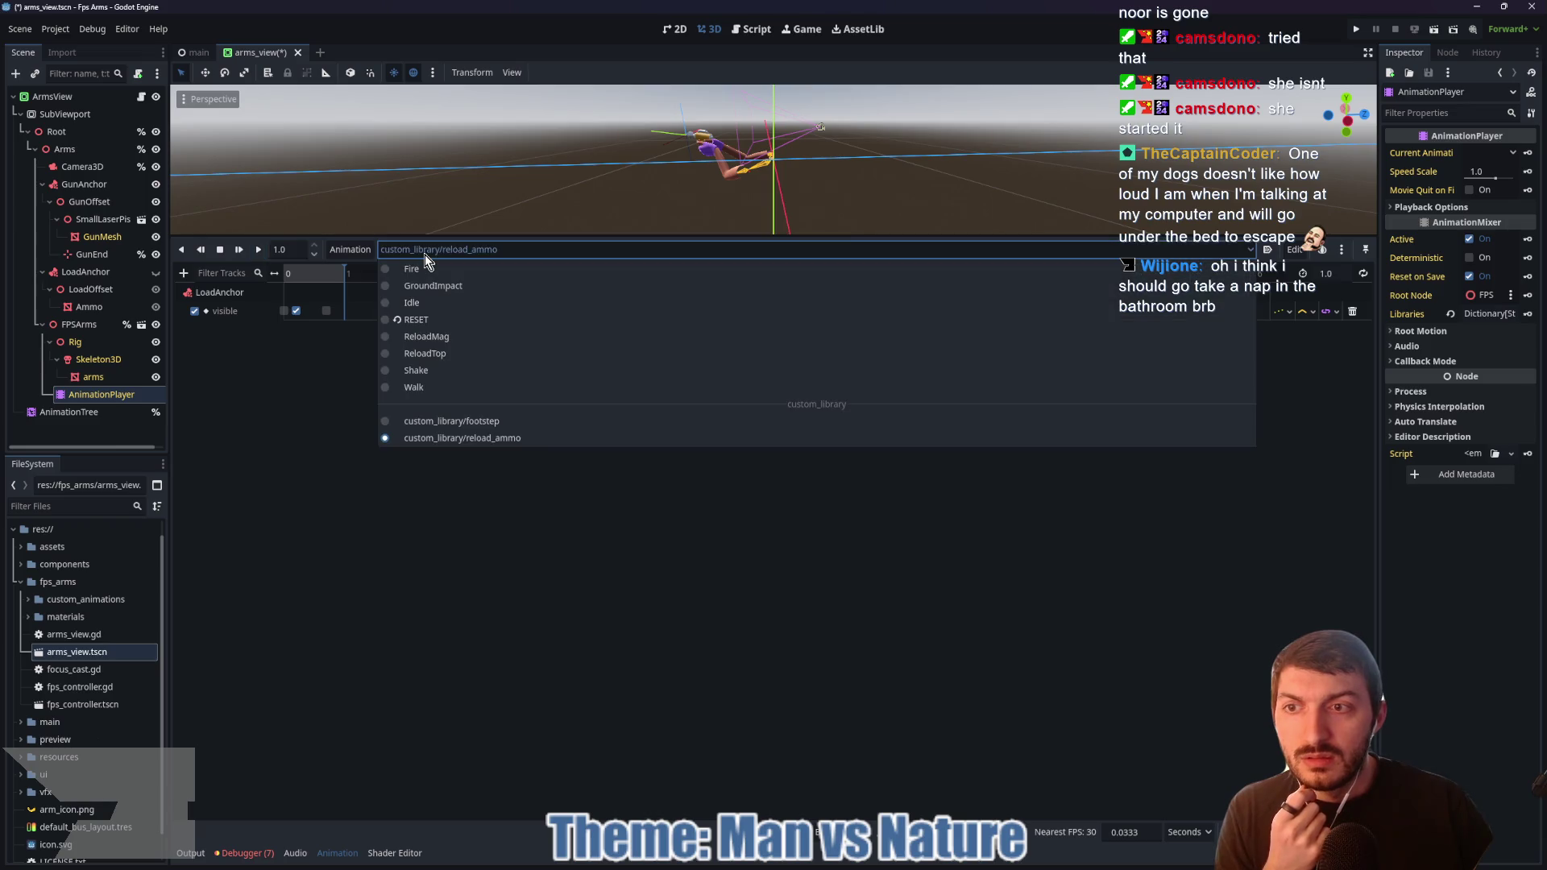
pyautogui.click(434, 353)
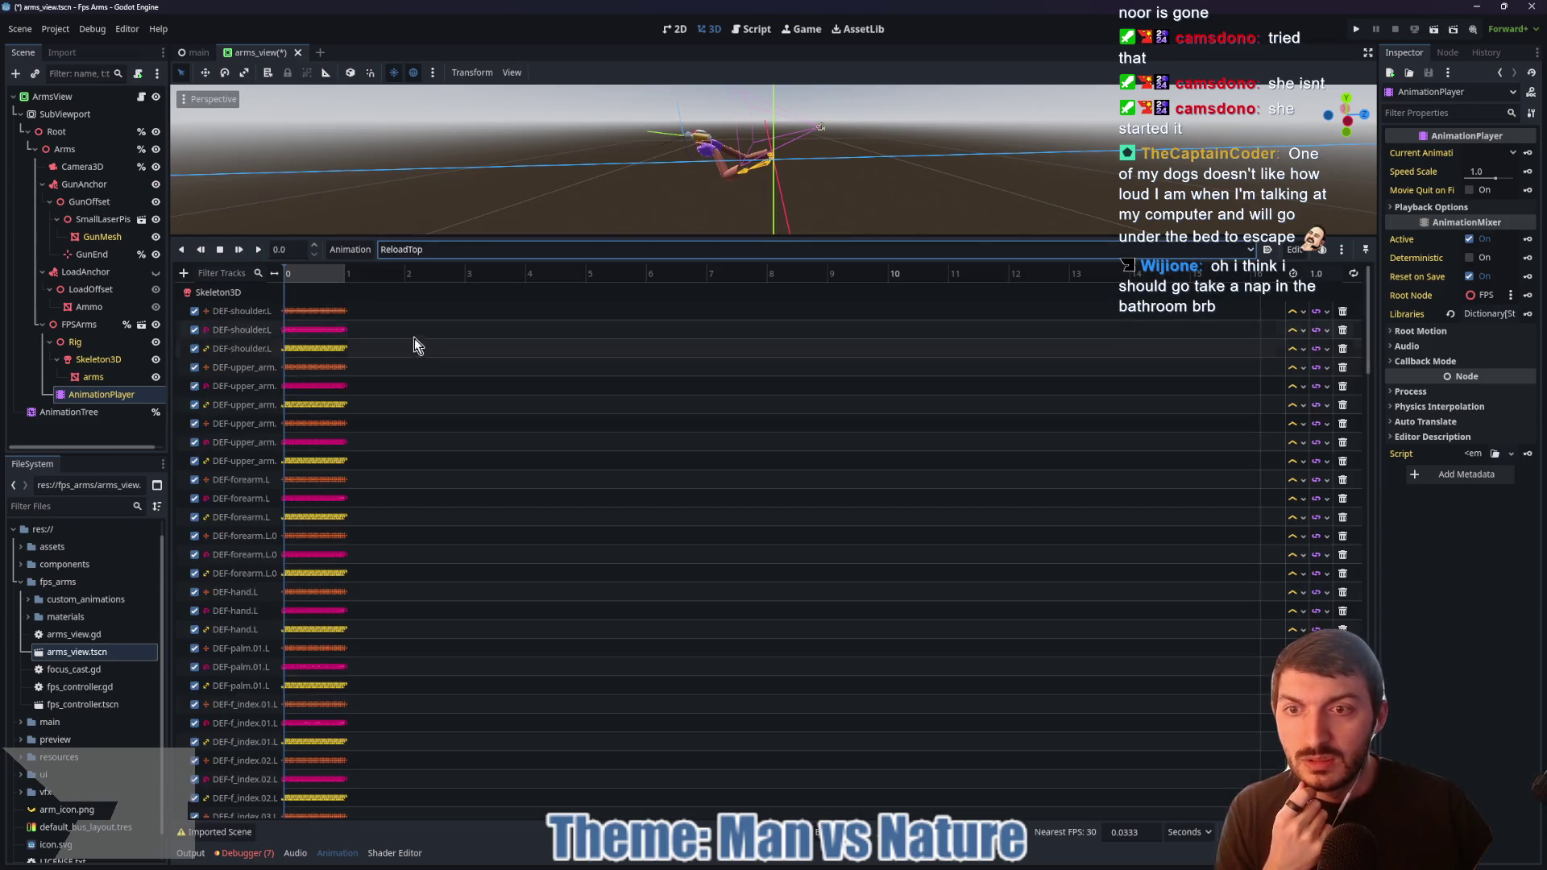
pyautogui.click(258, 249)
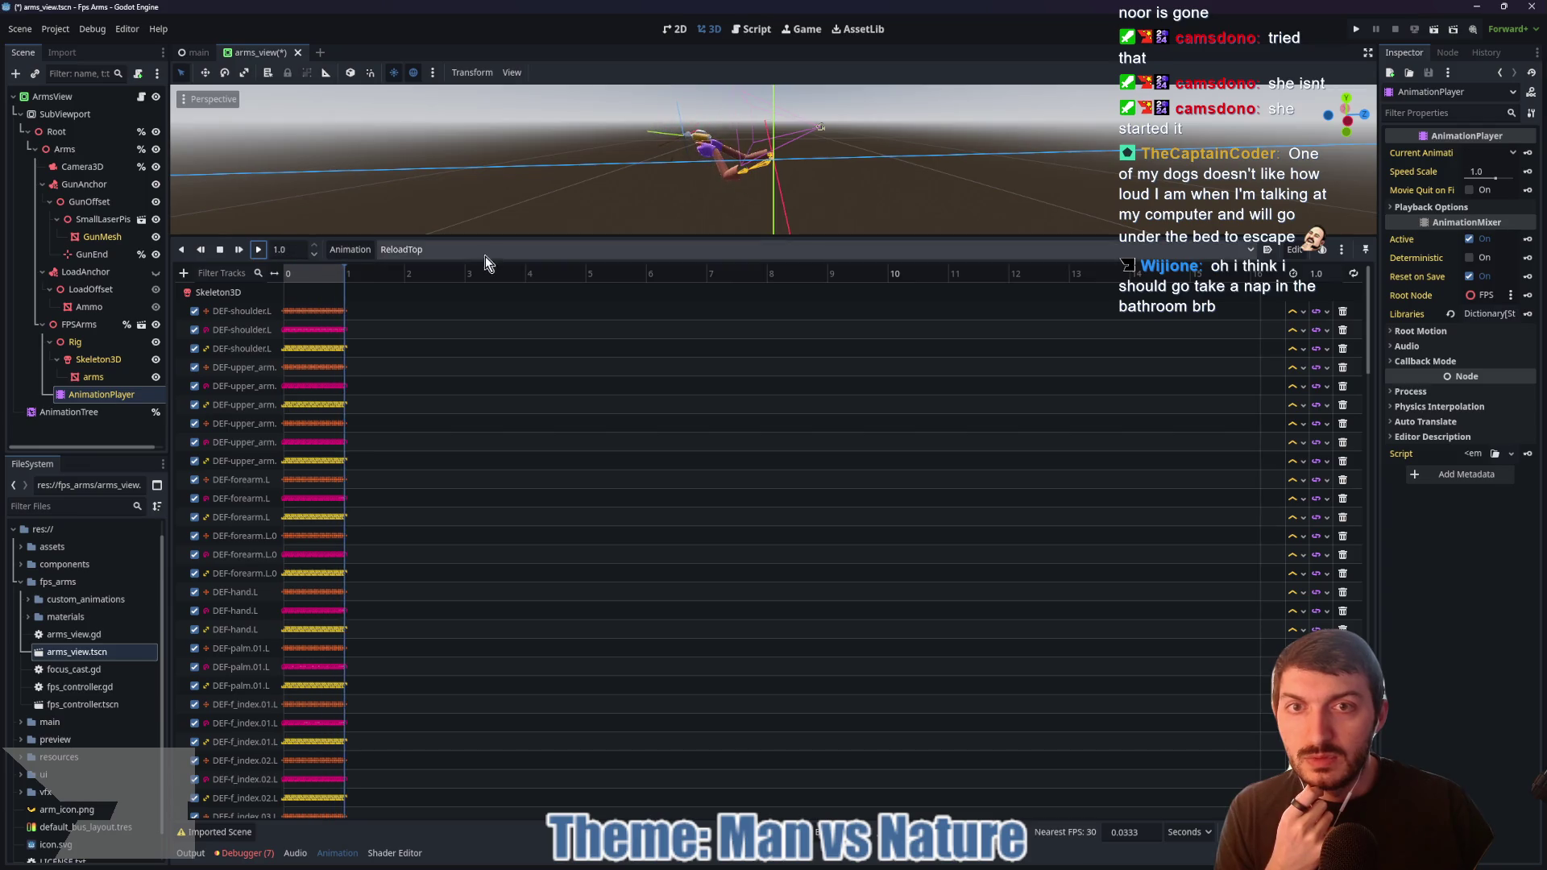
pyautogui.click(447, 249)
pyautogui.click(439, 337)
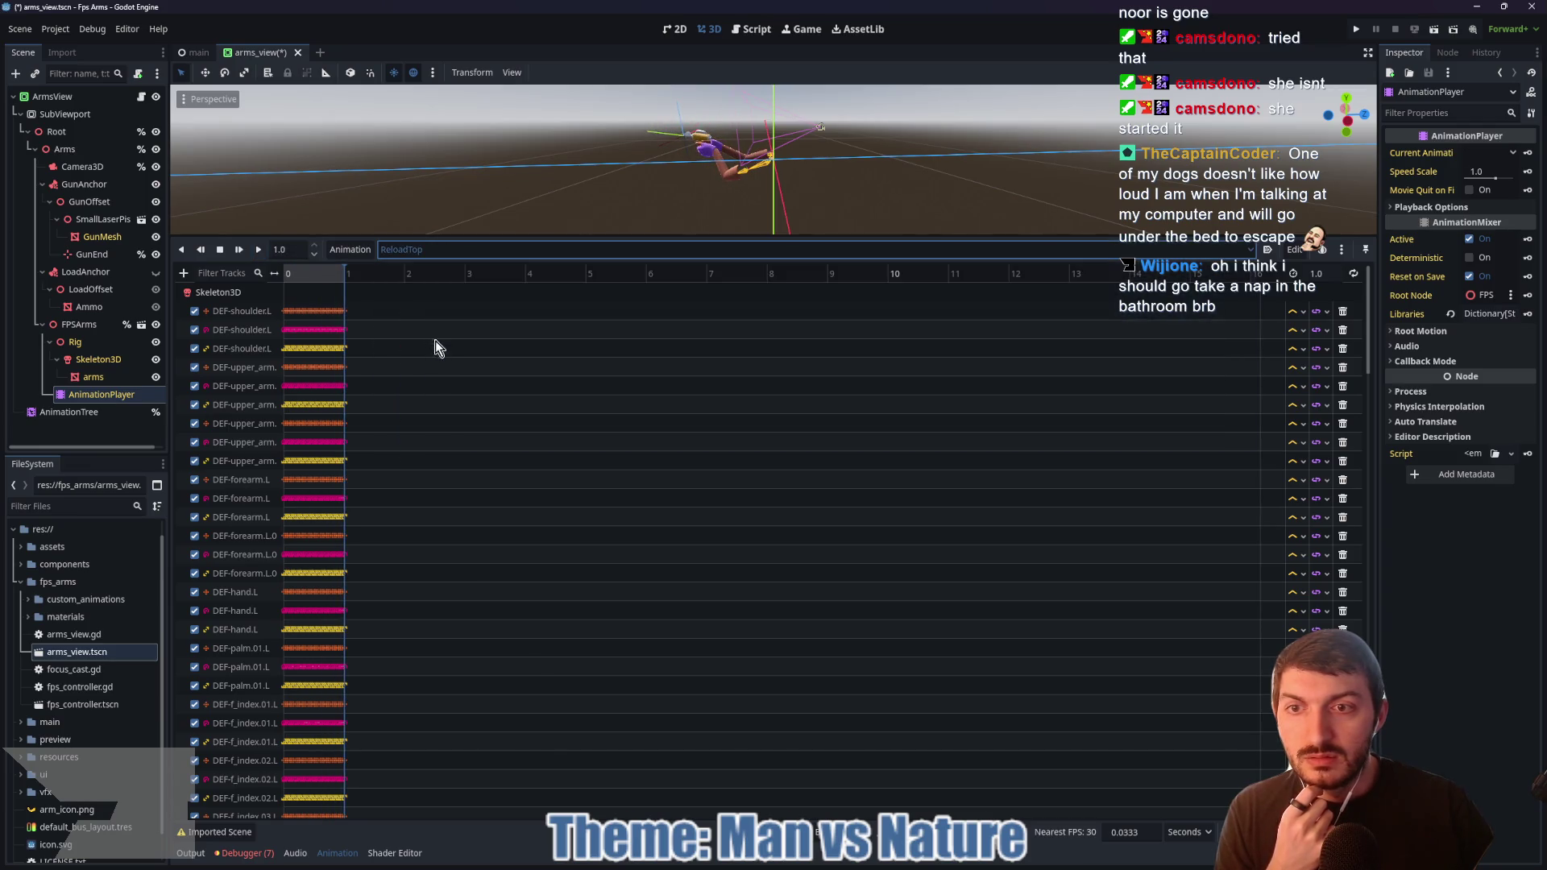
pyautogui.click(260, 249)
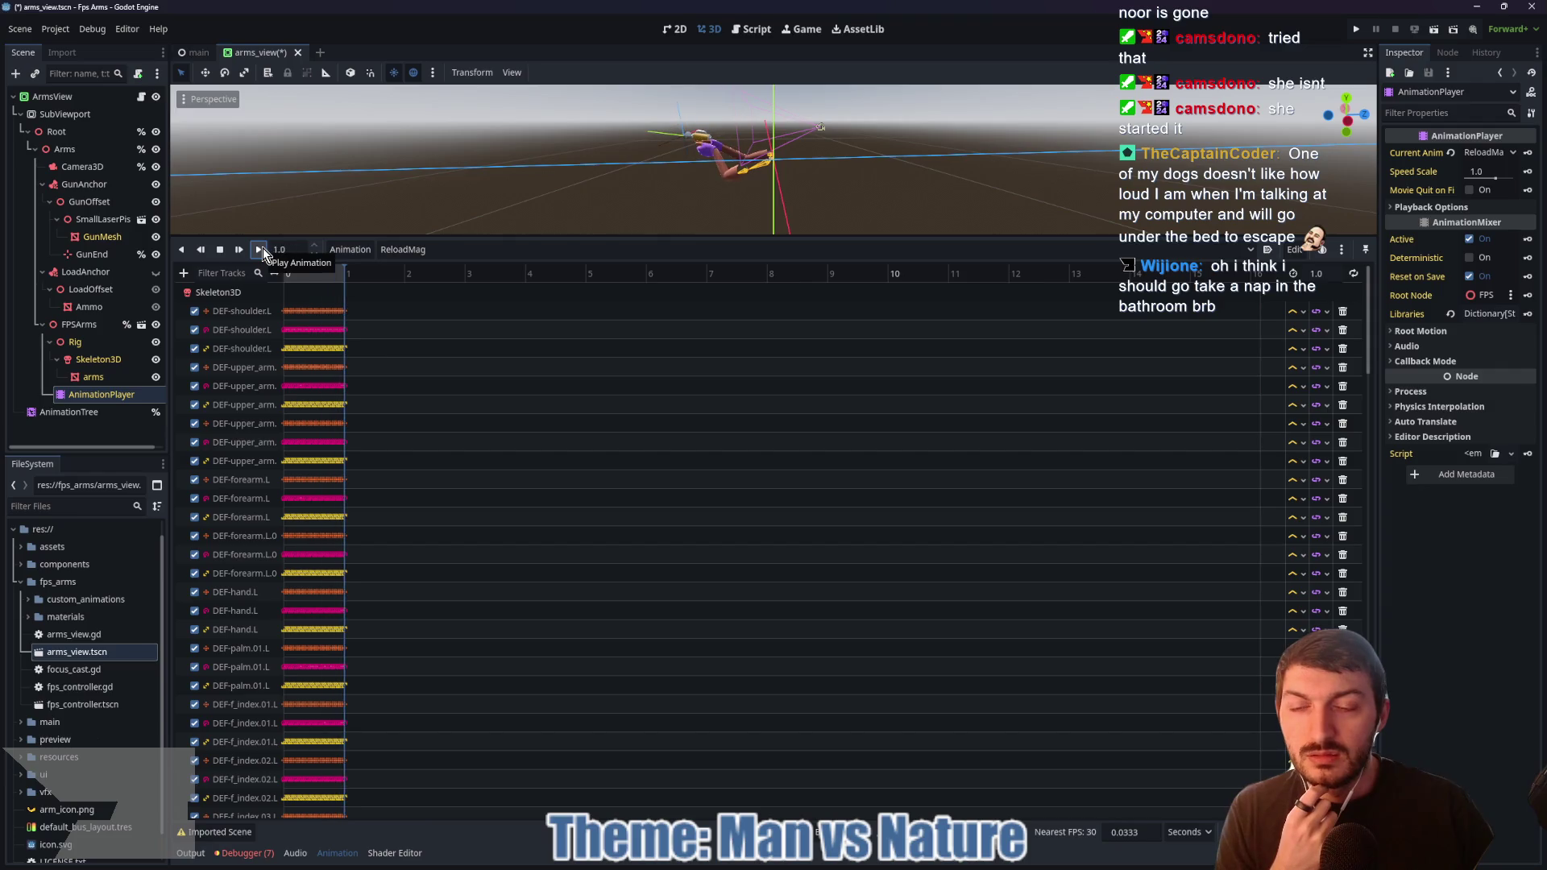
# Step: Play the Idle animation, pause it at 1.7056, and select the LoadAnchor node
pyautogui.click(457, 254)
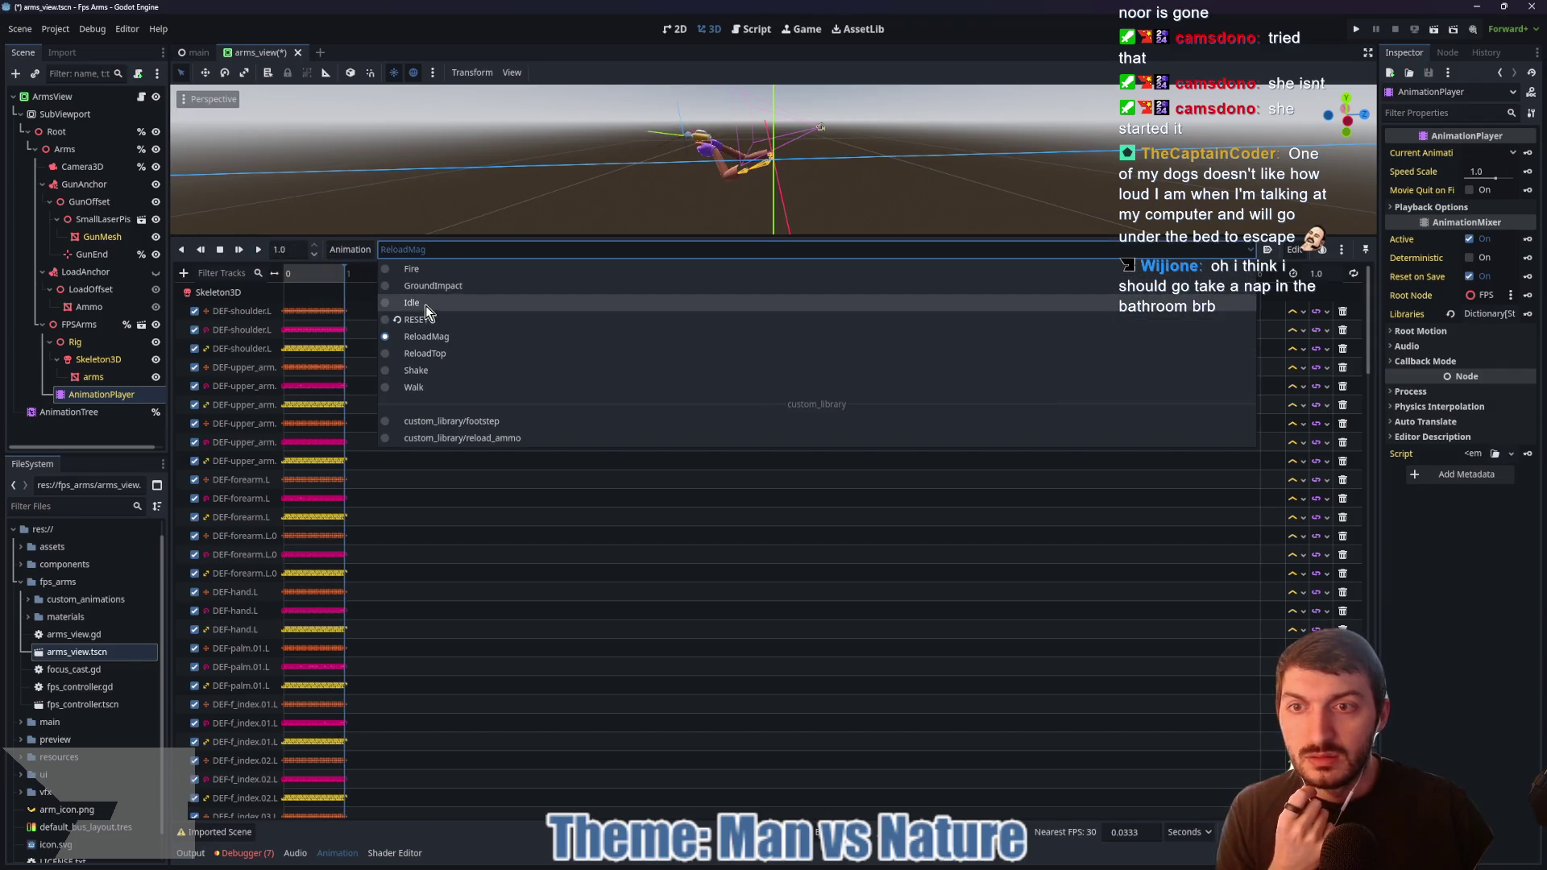
pyautogui.click(424, 305)
pyautogui.click(257, 251)
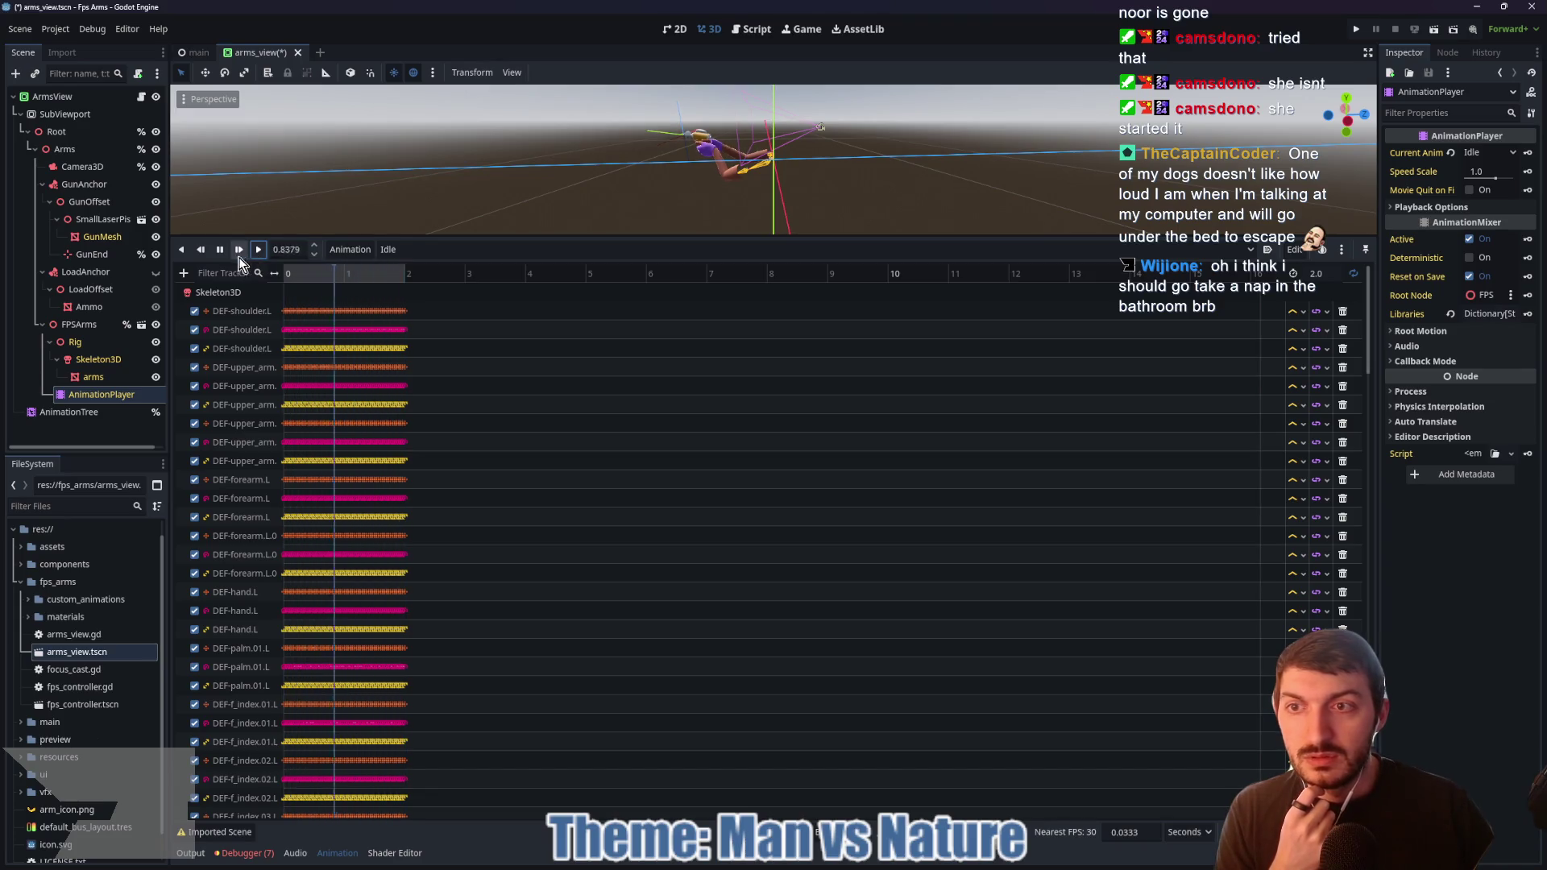
pyautogui.click(218, 254)
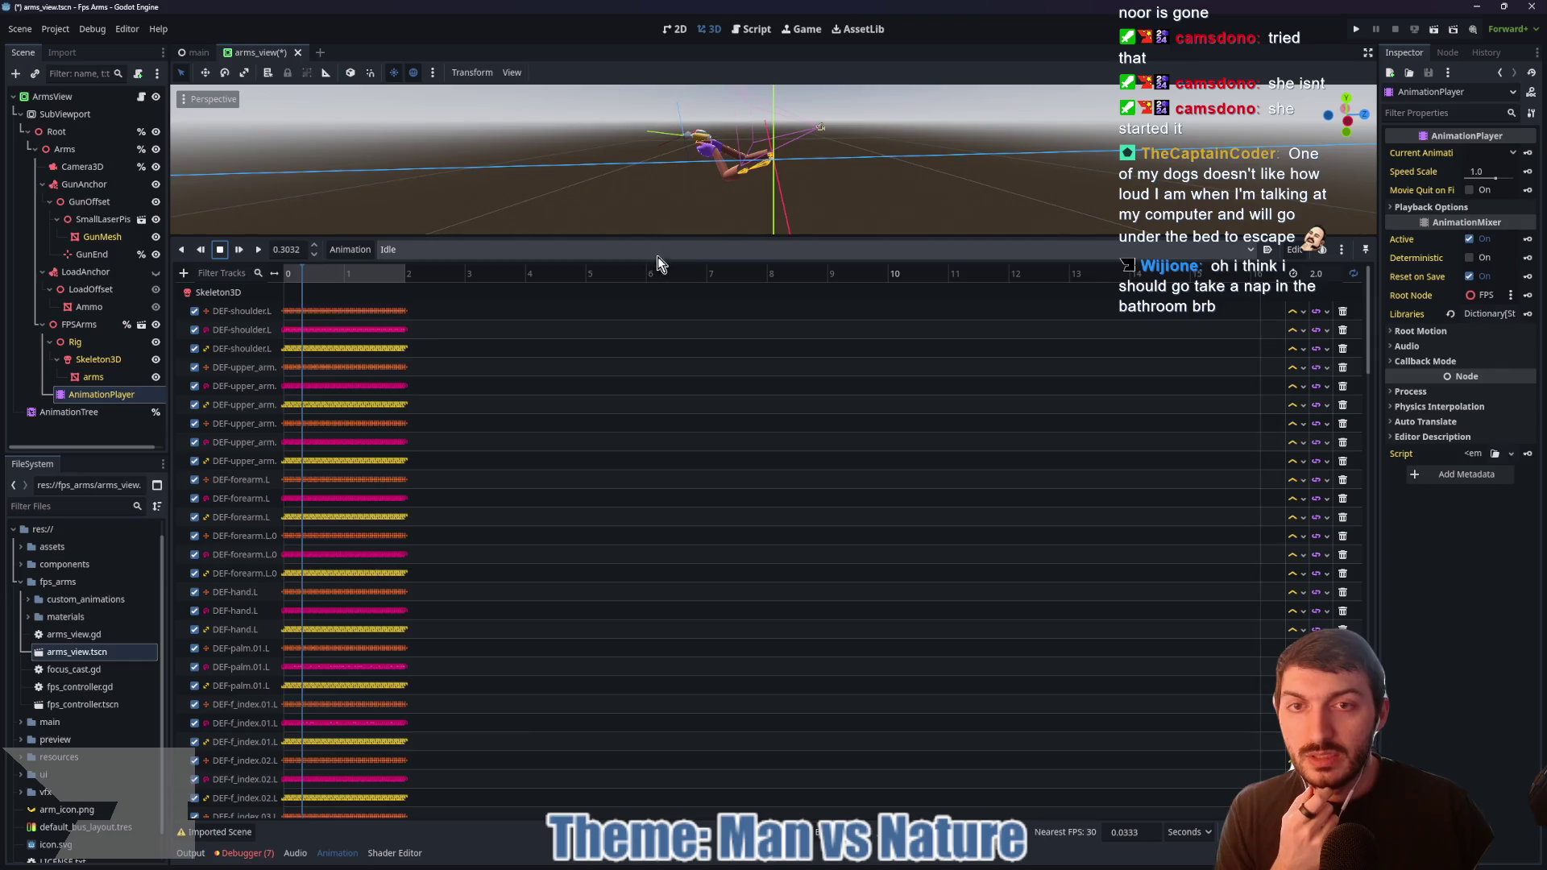
pyautogui.click(258, 249)
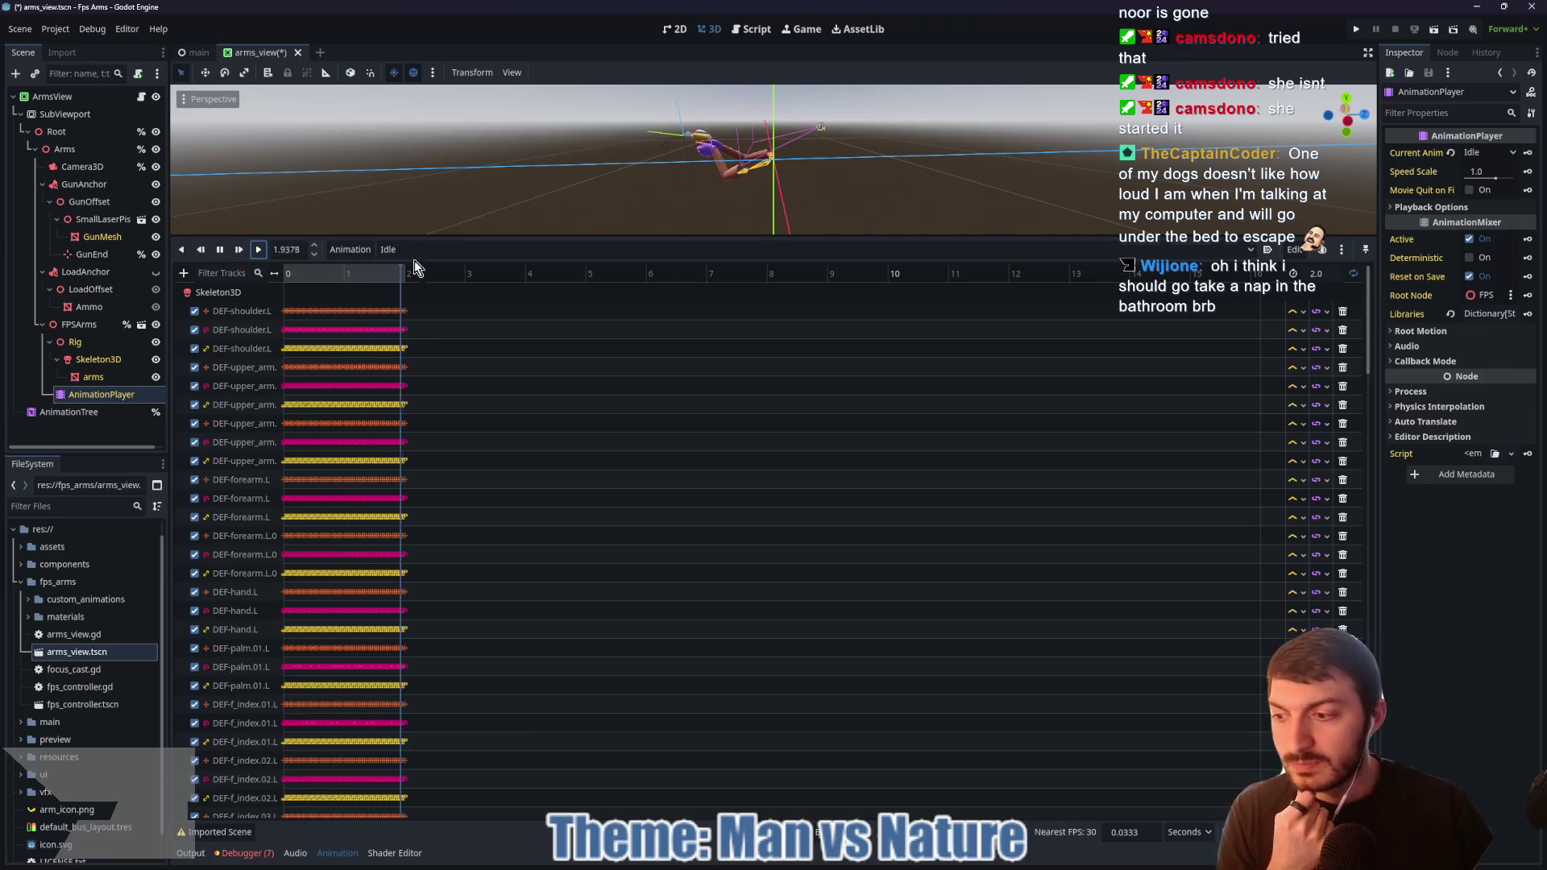
pyautogui.click(219, 250)
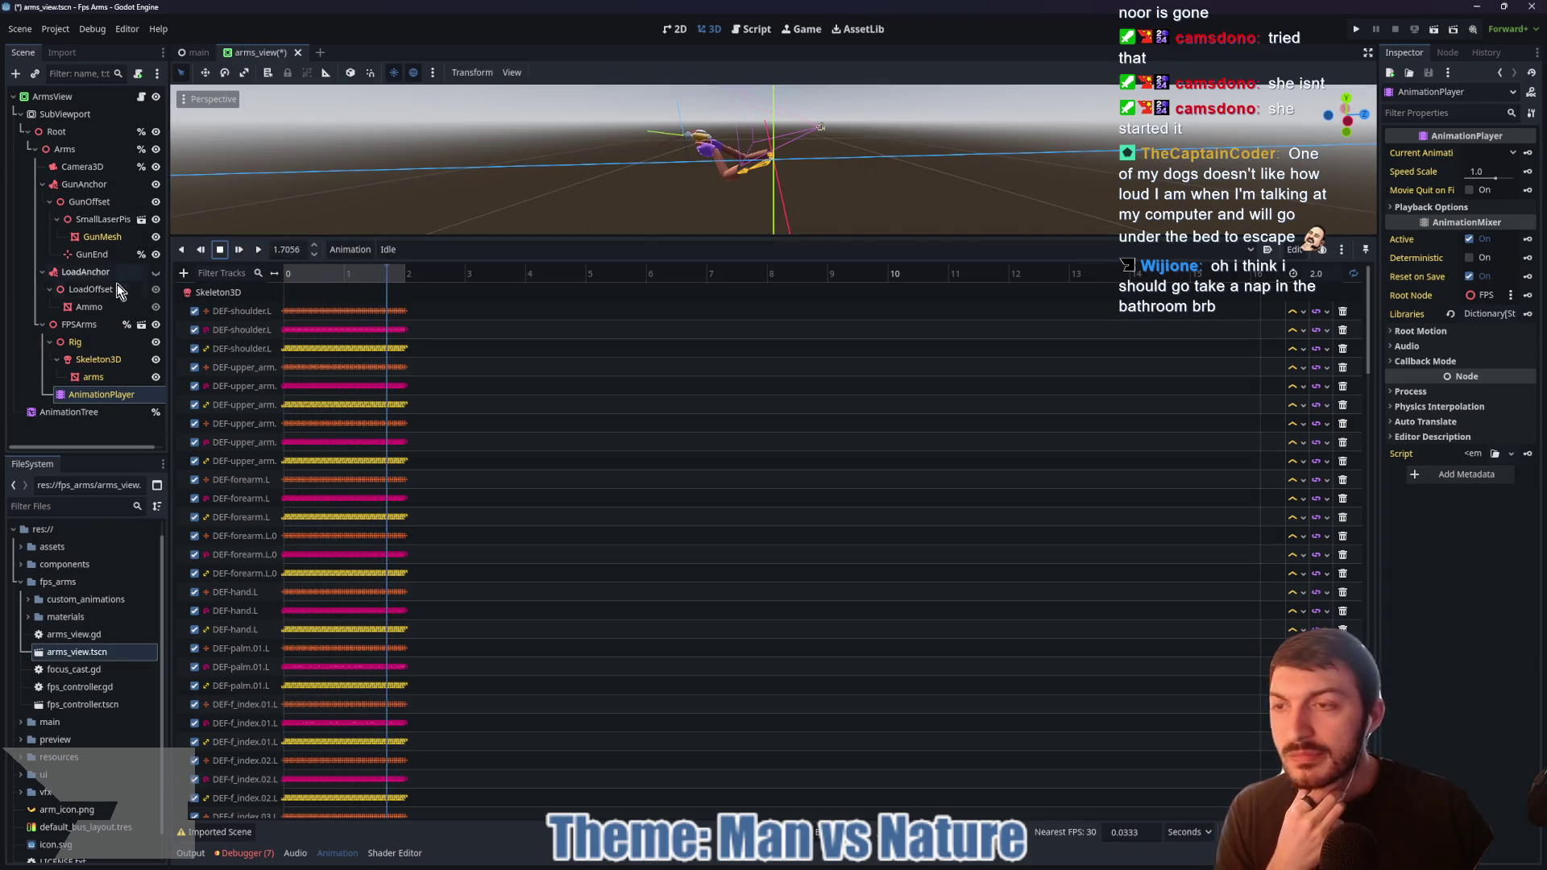
pyautogui.click(89, 274)
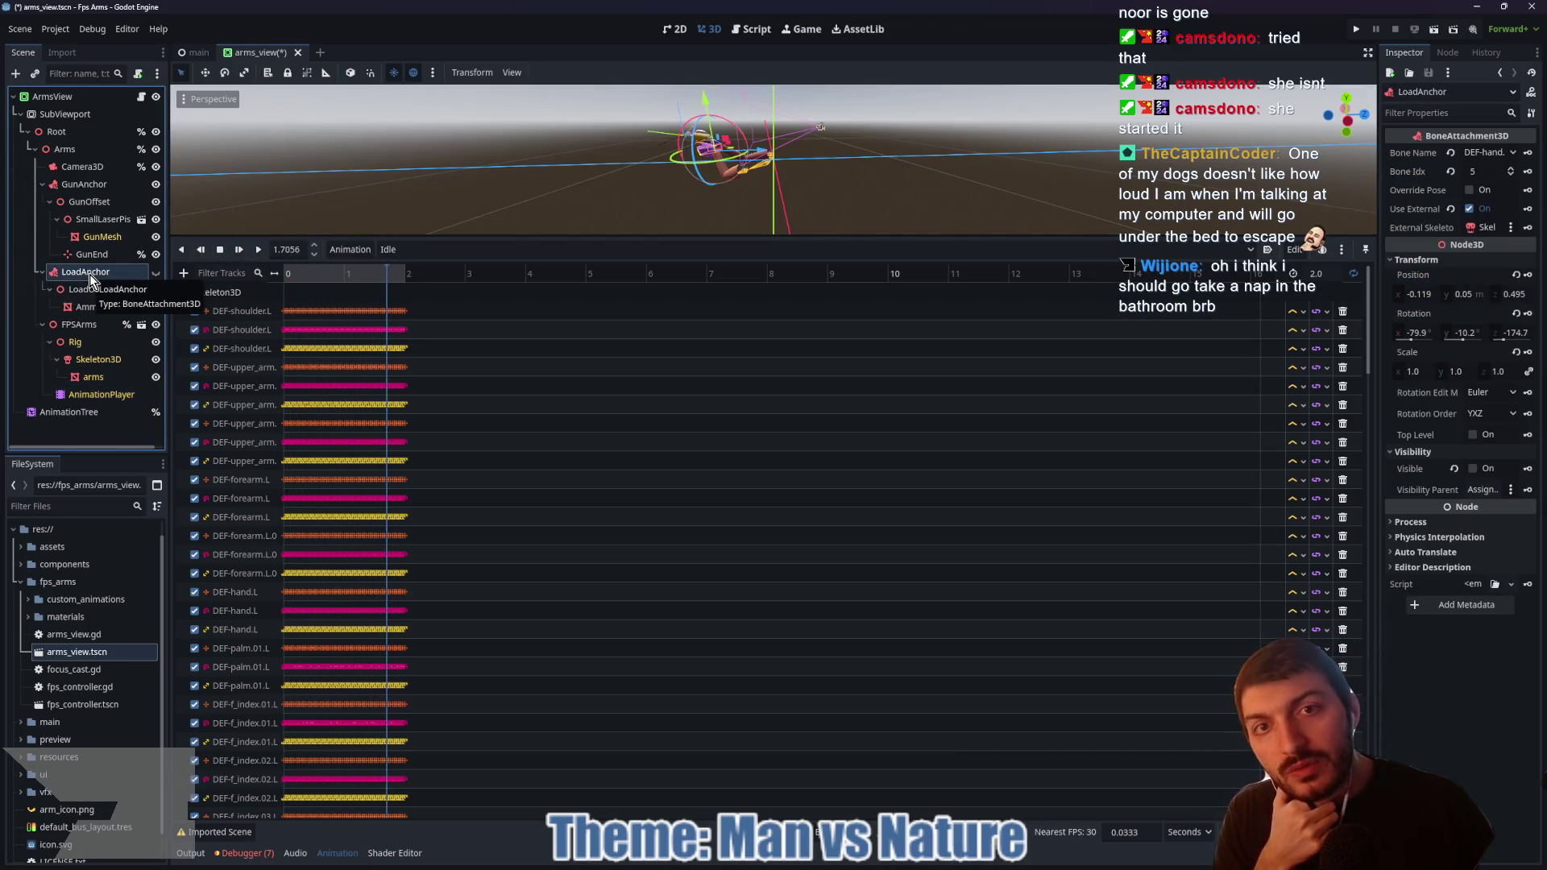
# Step: Enlarge the 3D view, focus on the LoadAnchor hand and orbit, then open fps_controller.tscn
pyautogui.moveTo(694, 236)
pyautogui.mouseDown()
pyautogui.moveTo(613, 425)
pyautogui.moveTo(515, 577)
pyautogui.mouseUp()
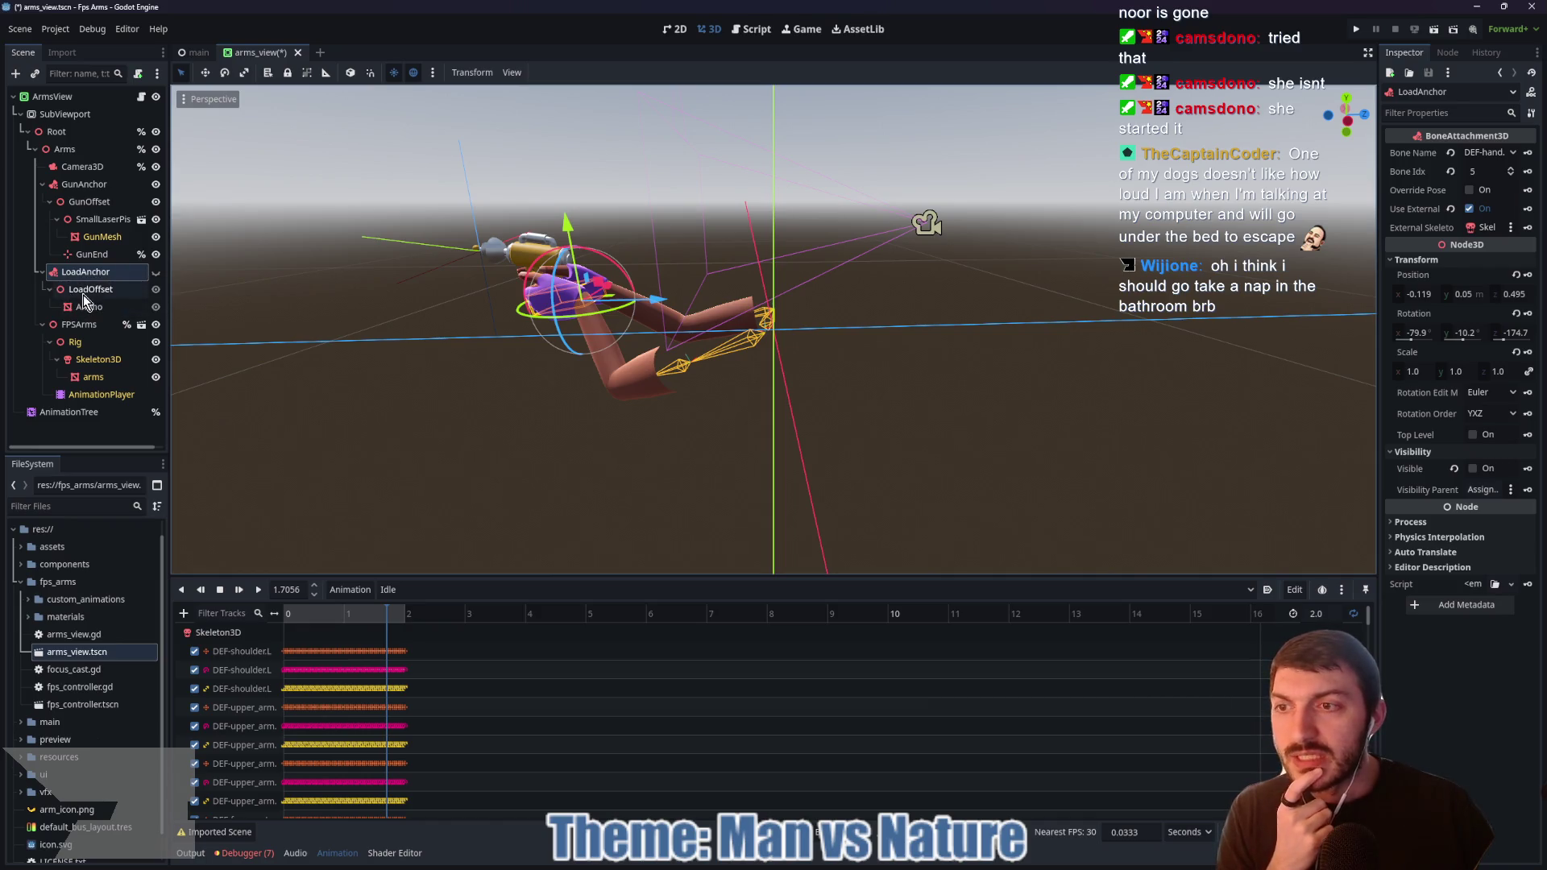
pyautogui.click(157, 273)
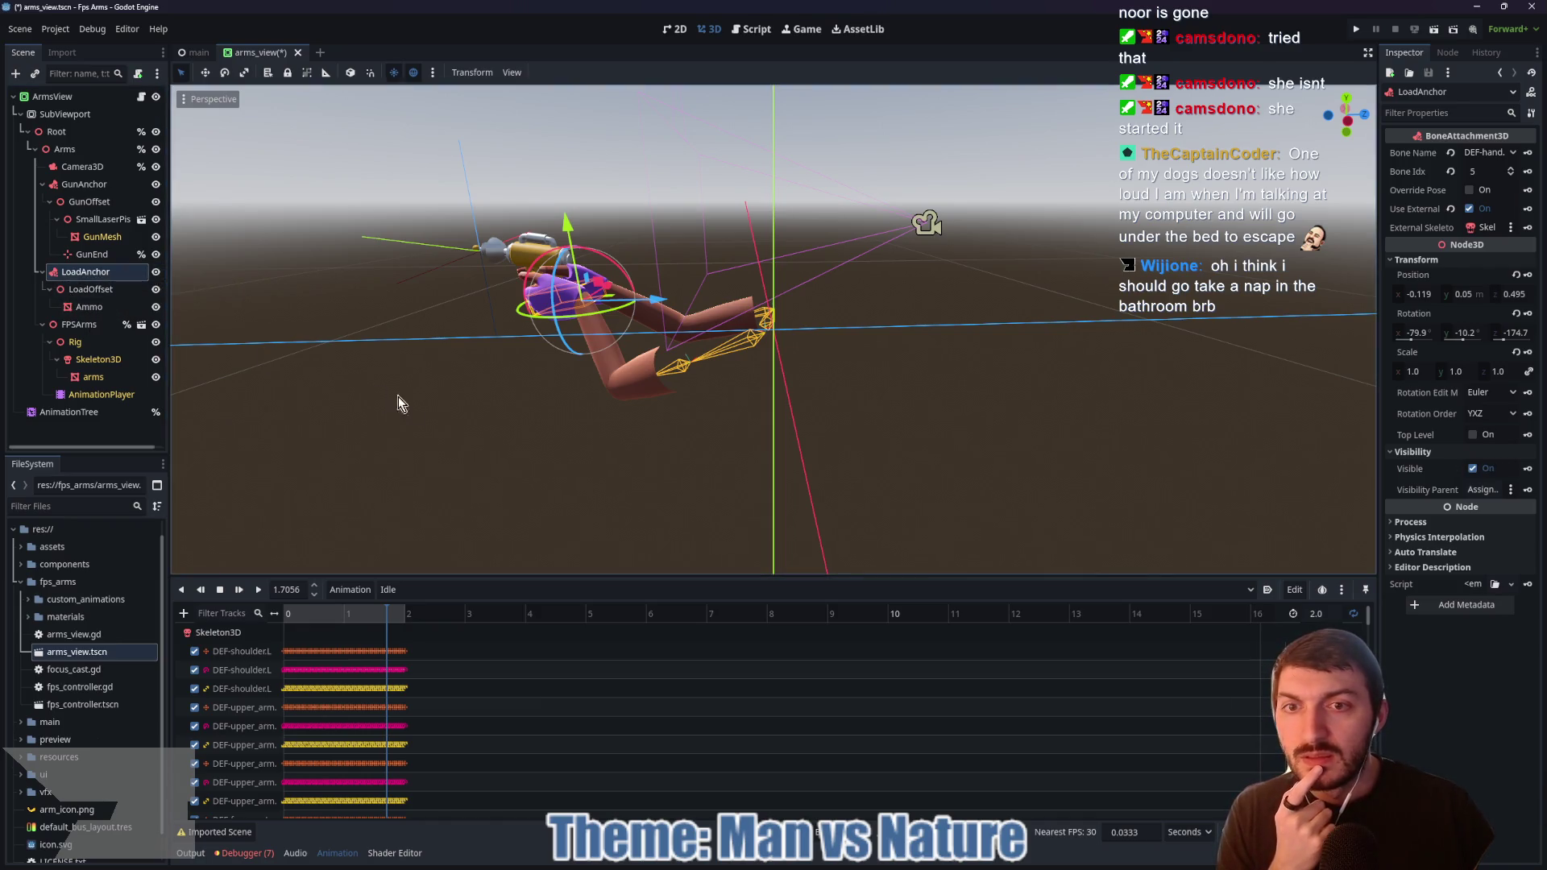
pyautogui.press('f')
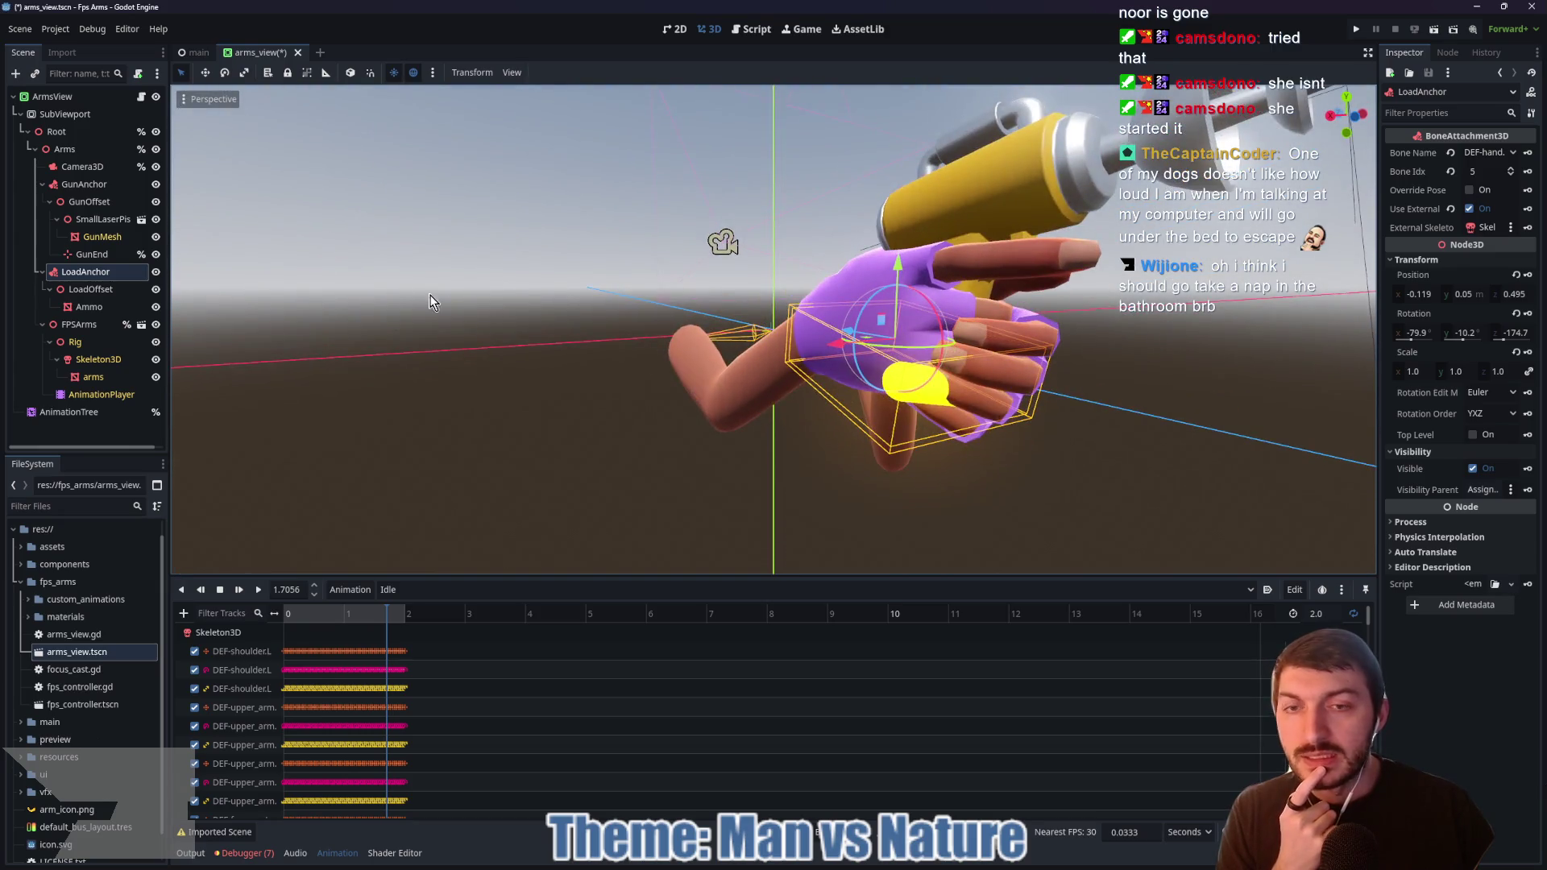
pyautogui.click(157, 273)
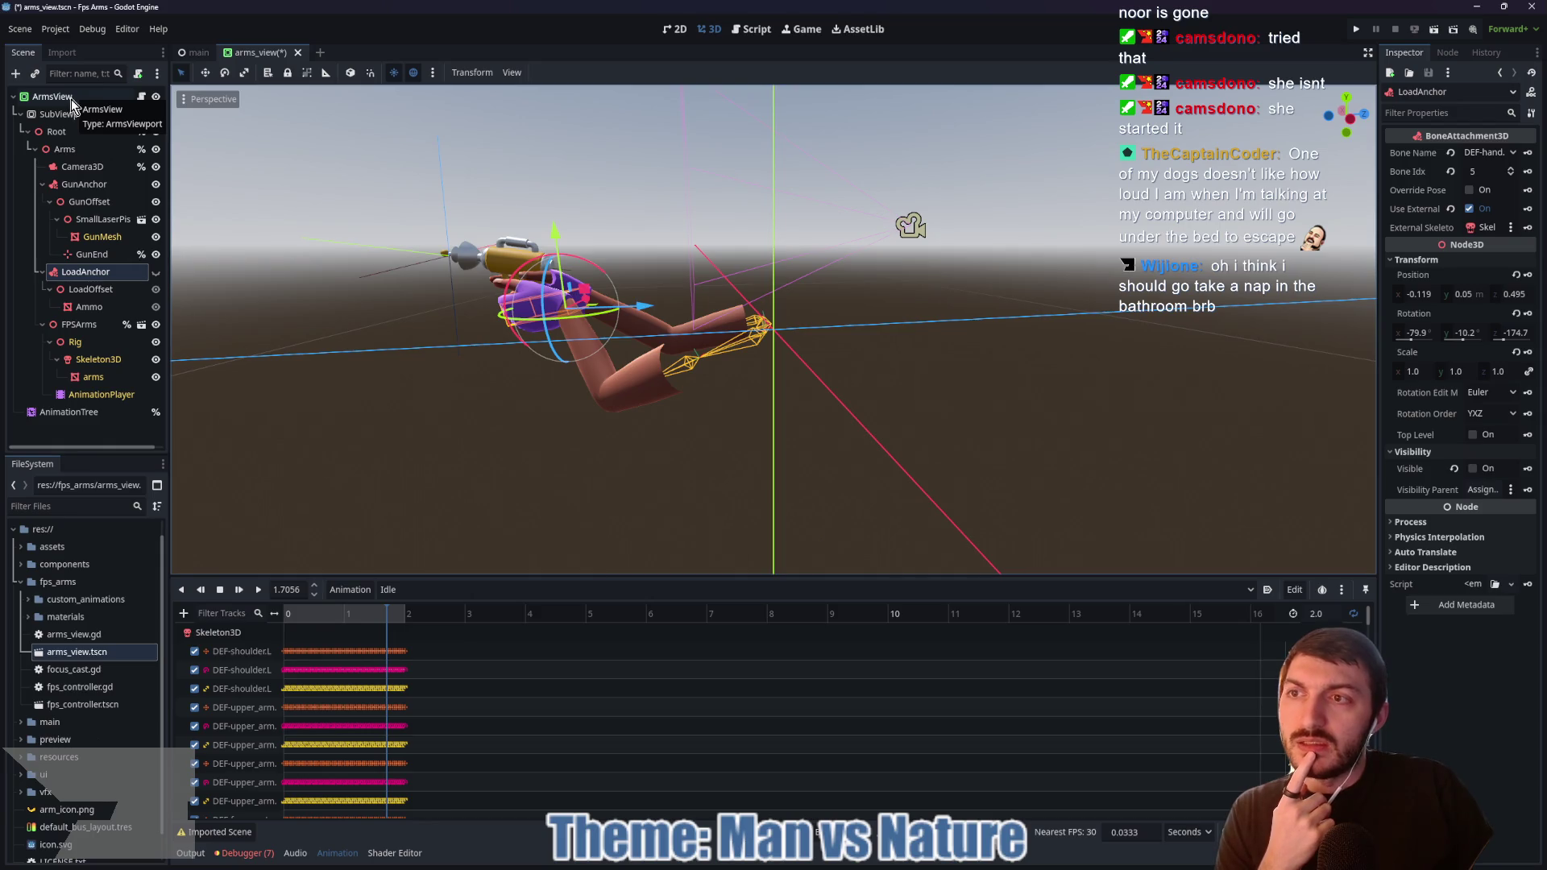
pyautogui.moveTo(757, 436)
pyautogui.mouseDown()
pyautogui.moveTo(808, 435)
pyautogui.moveTo(621, 458)
pyautogui.mouseUp()
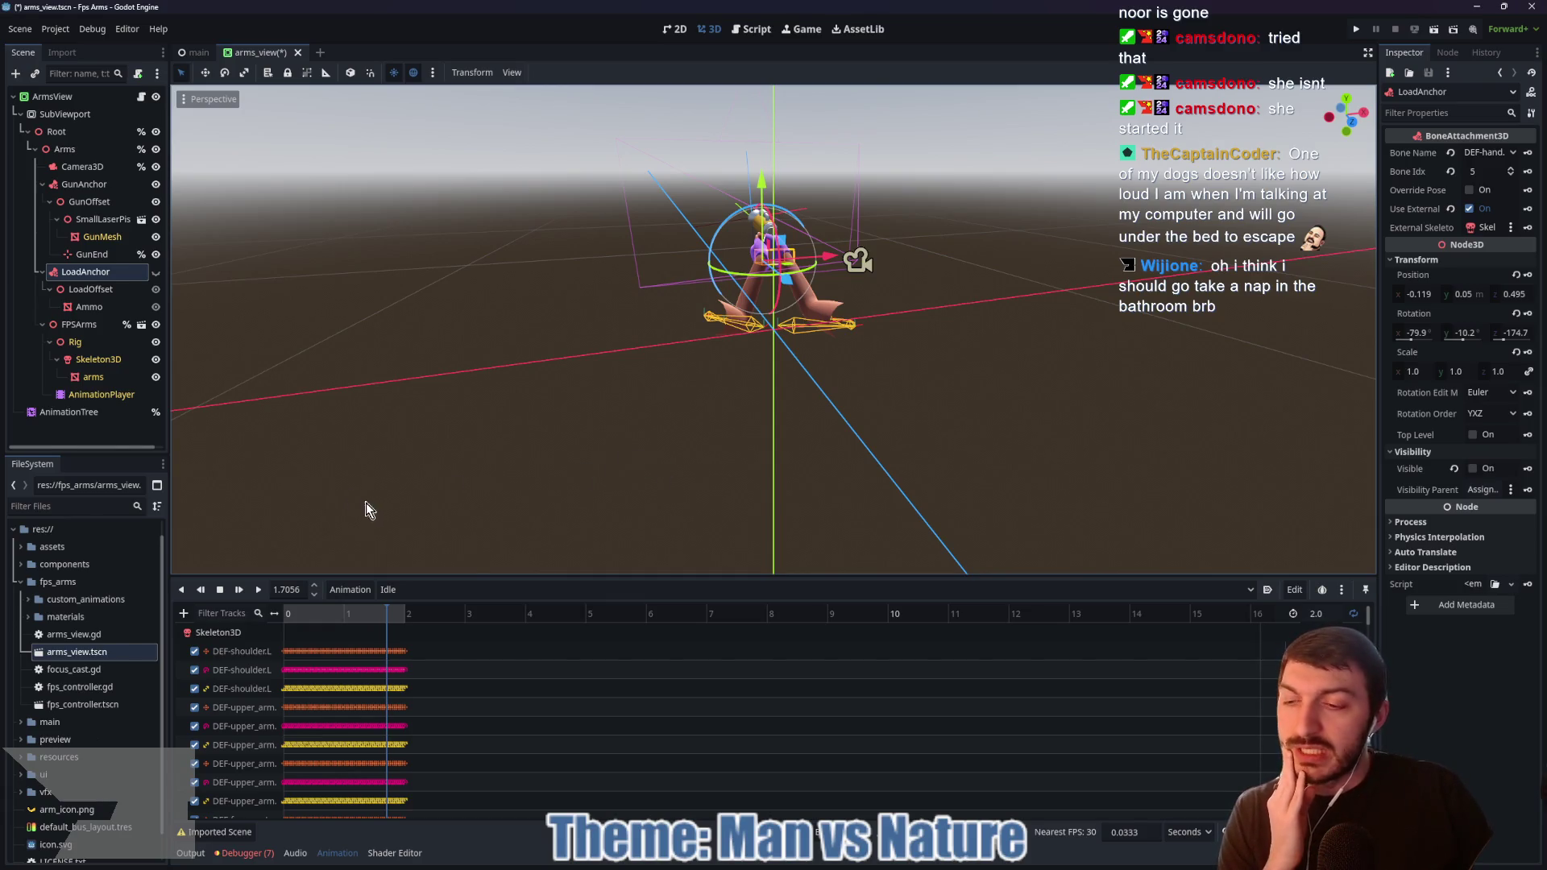
pyautogui.doubleClick(103, 704)
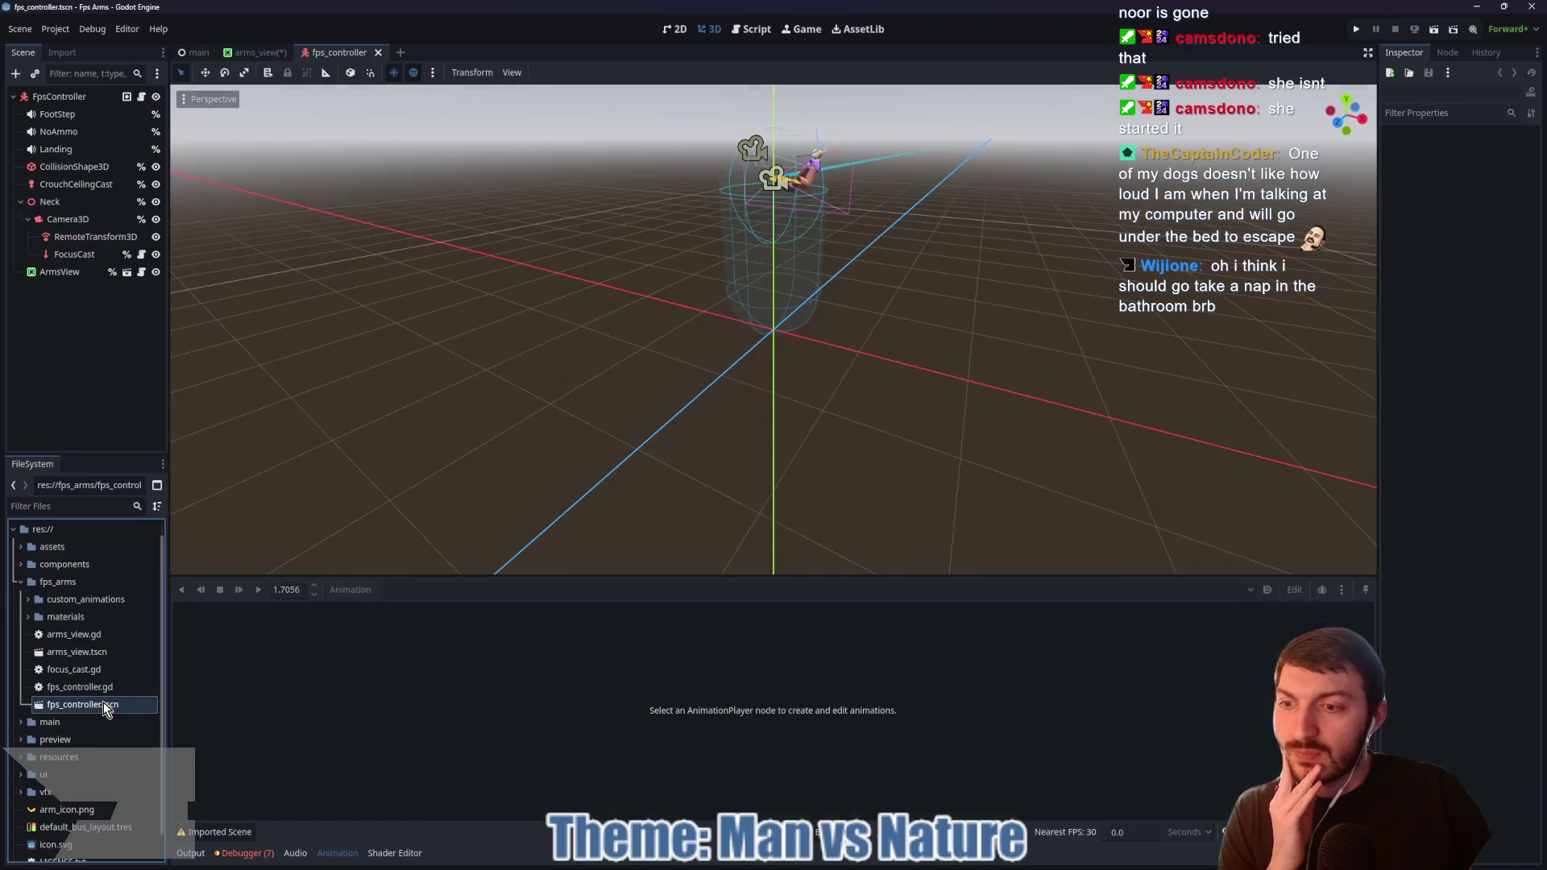
# Step: Inspect the Camera3D, ArmsView and FpsController nodes, then open the fps_controller.gd script
pyautogui.moveTo(862, 326)
pyautogui.mouseDown()
pyautogui.moveTo(715, 370)
pyautogui.moveTo(665, 364)
pyautogui.mouseUp()
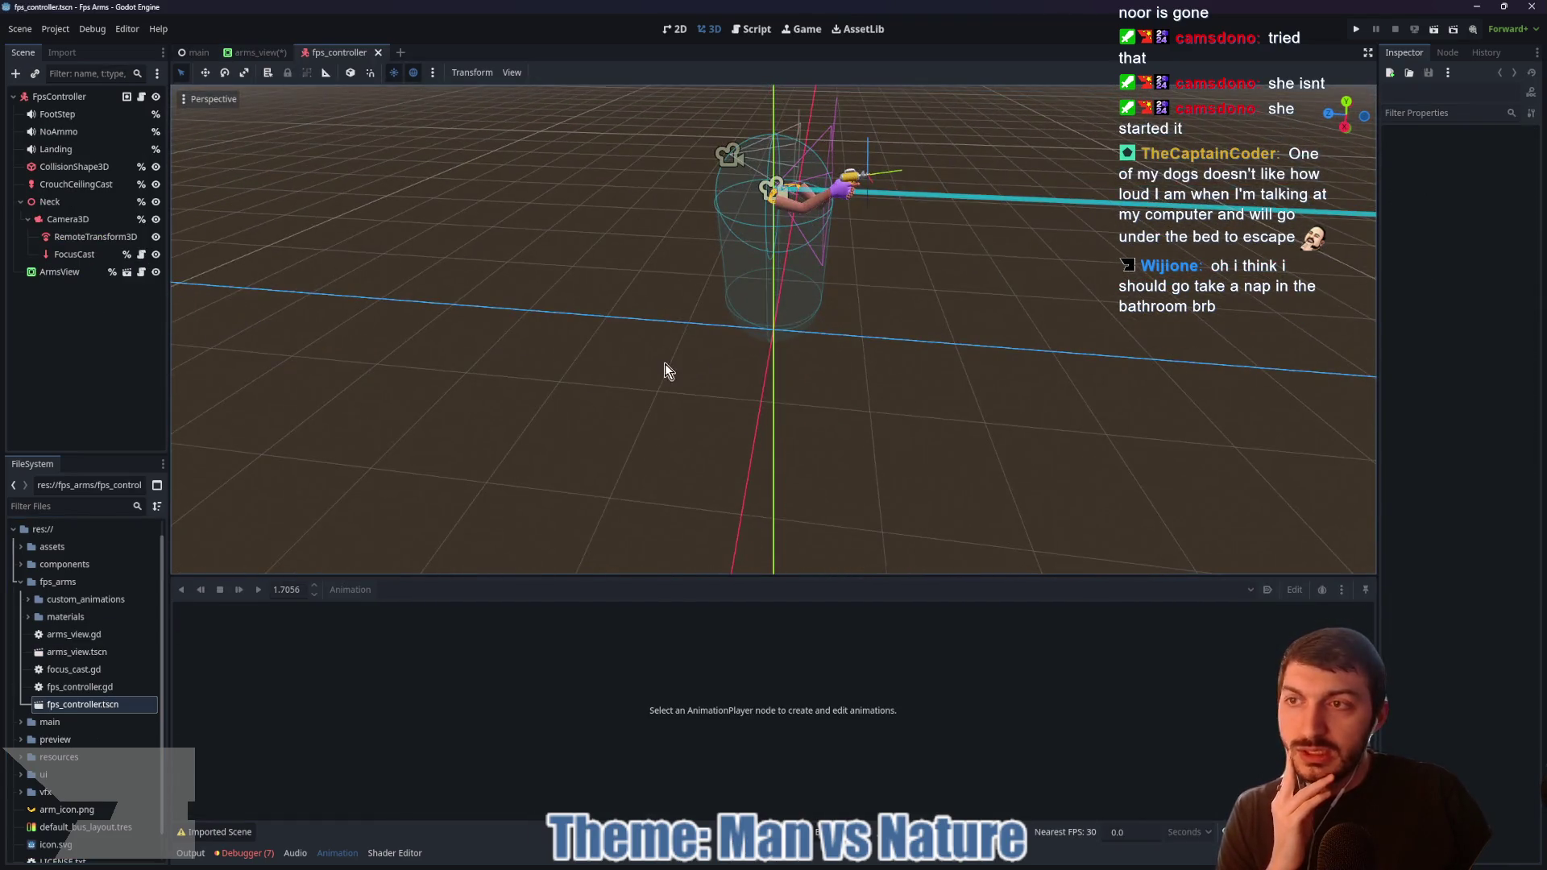
pyautogui.click(84, 222)
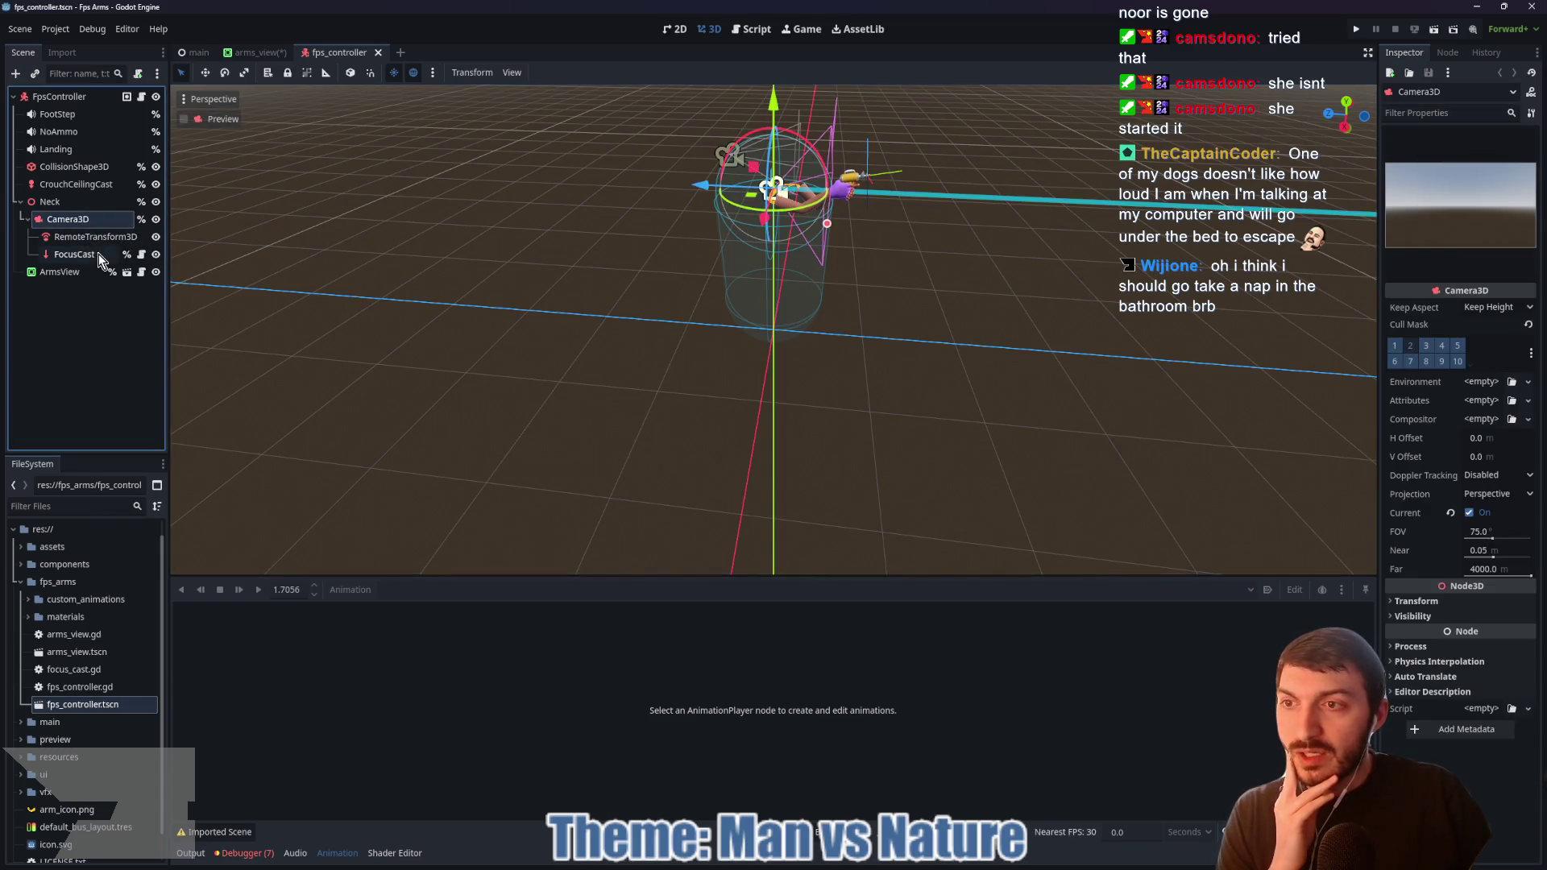
pyautogui.click(76, 271)
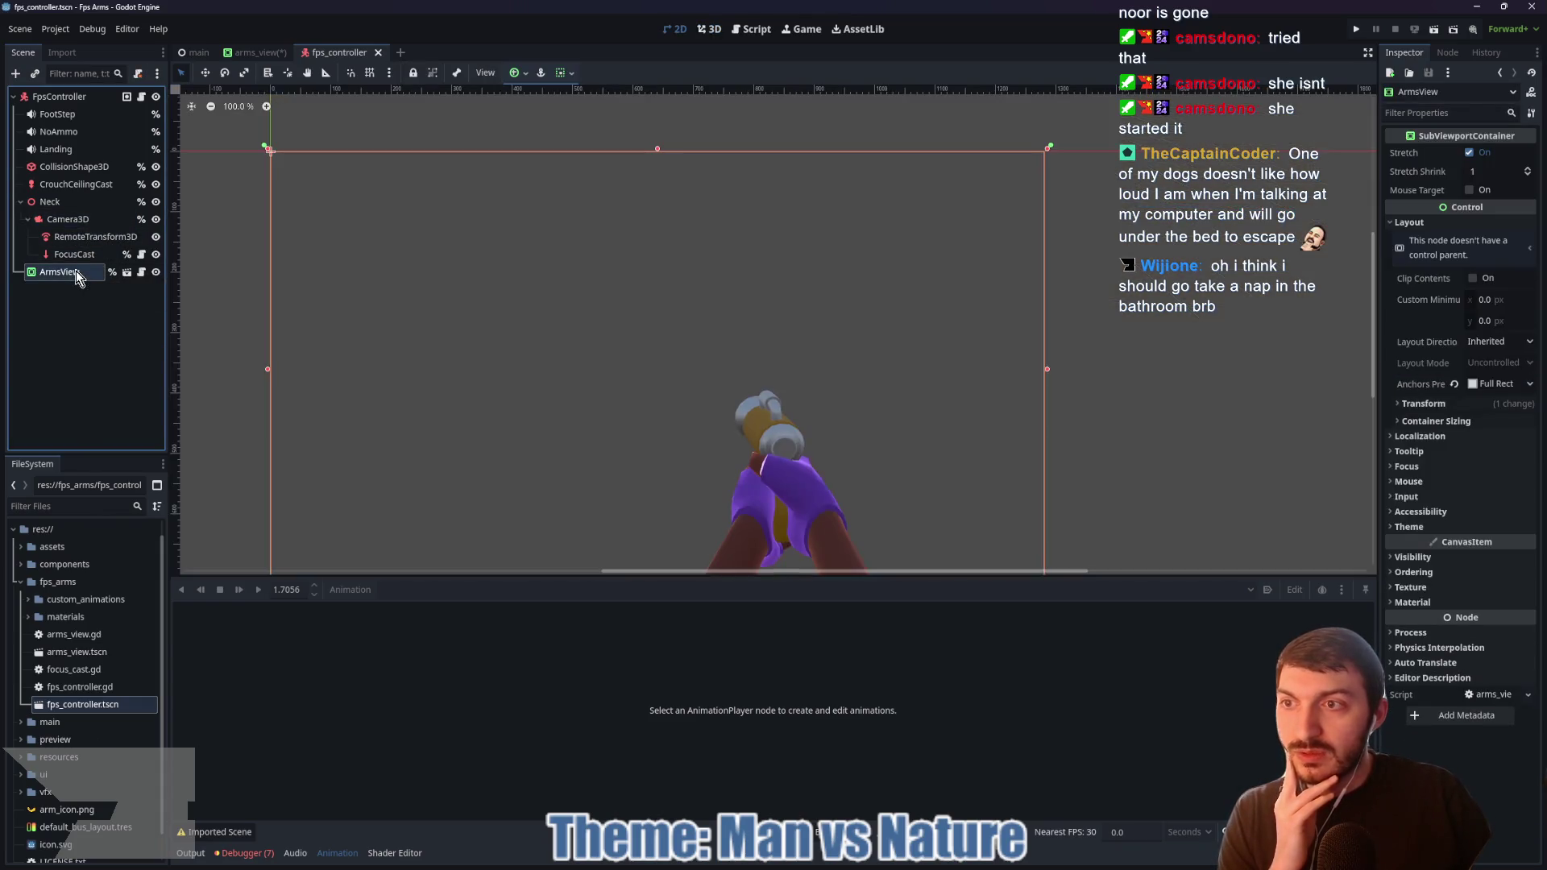
pyautogui.scroll(-4, 577, 344)
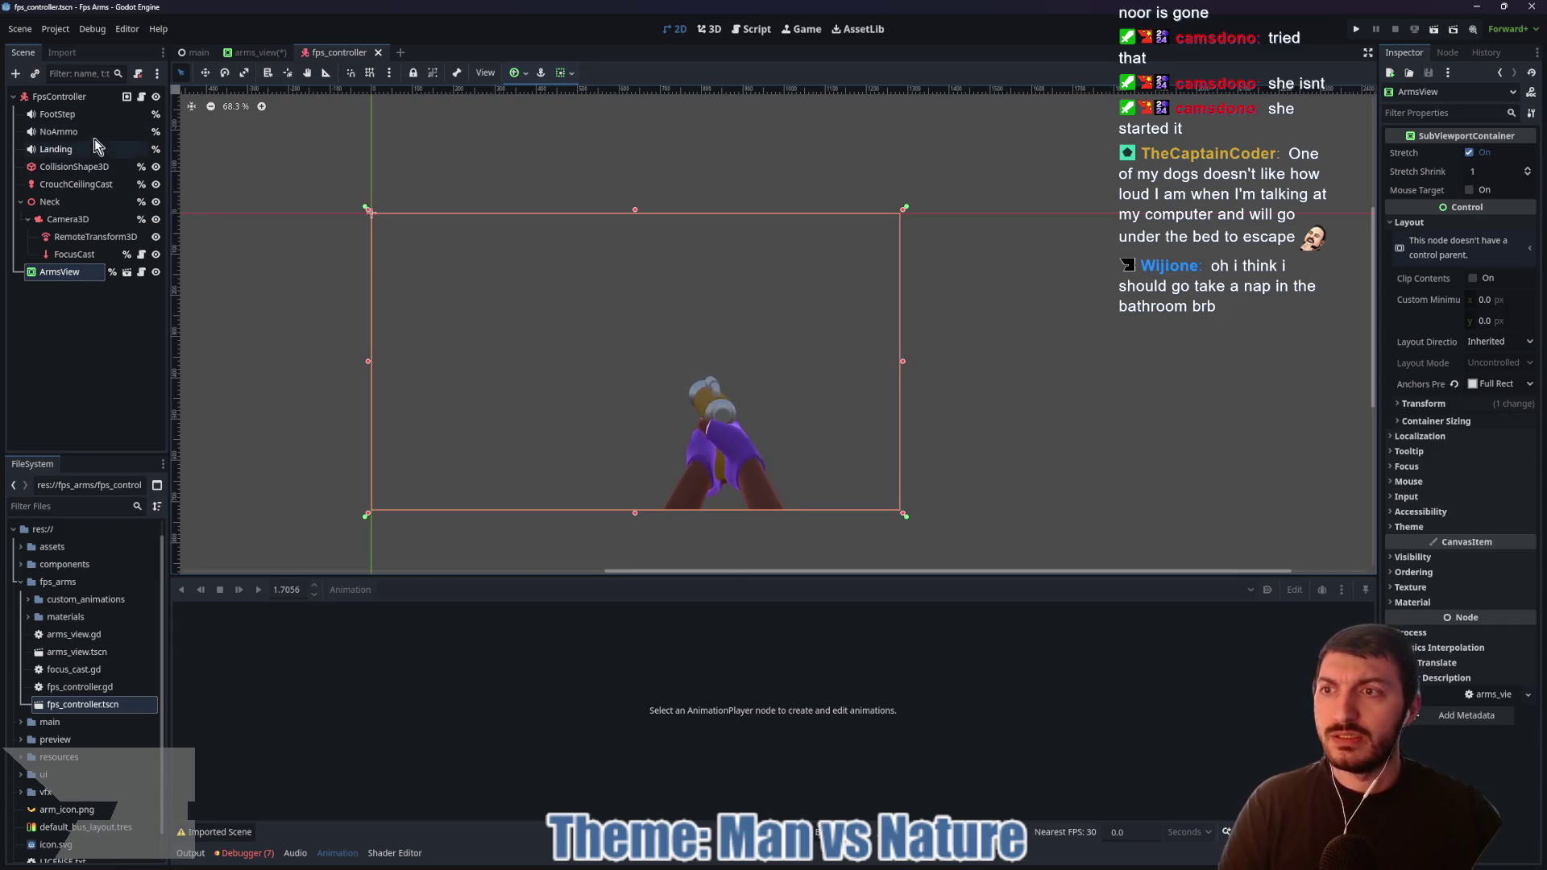
pyautogui.click(61, 97)
pyautogui.moveTo(586, 280)
pyautogui.mouseDown()
pyautogui.moveTo(988, 255)
pyautogui.moveTo(954, 267)
pyautogui.moveTo(1046, 262)
pyautogui.moveTo(973, 263)
pyautogui.moveTo(988, 281)
pyautogui.moveTo(1052, 276)
pyautogui.mouseUp()
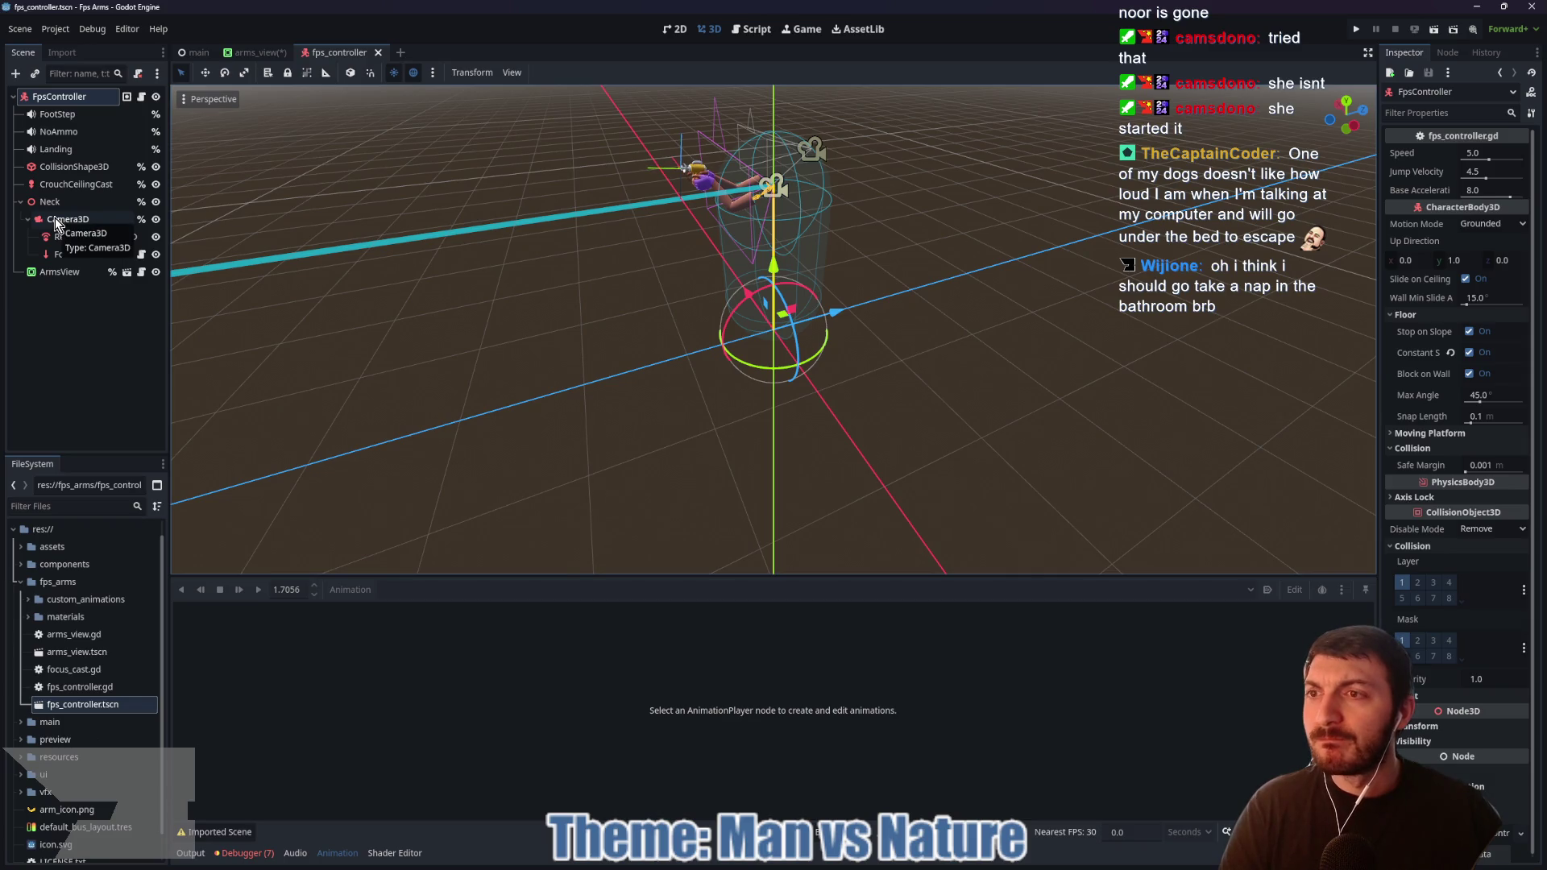
pyautogui.click(142, 96)
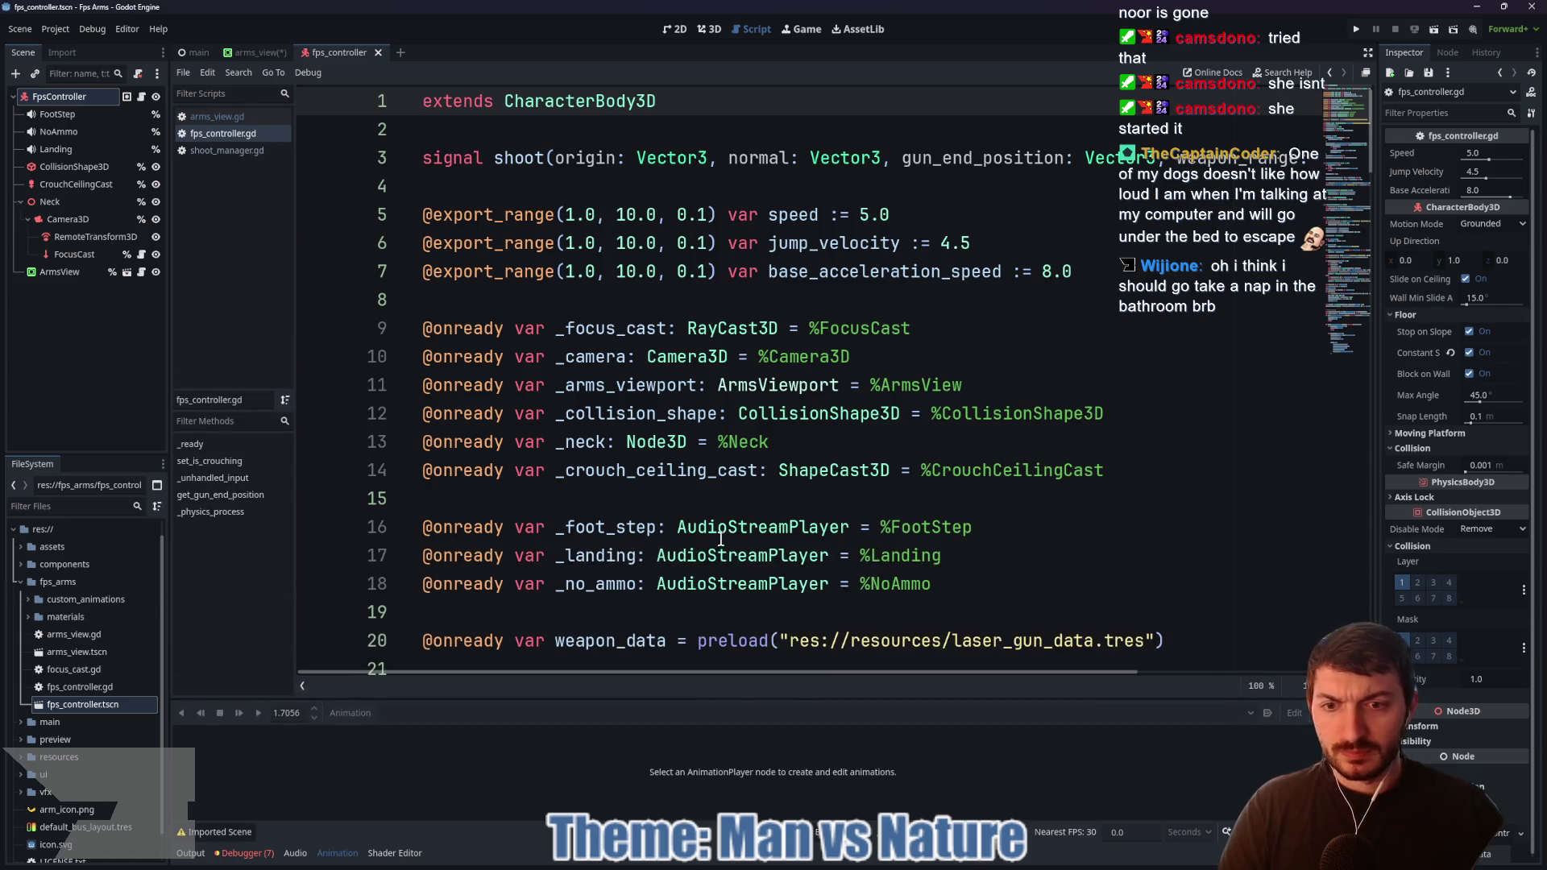
# Step: Scroll down through fps_controller.gd to read its code
pyautogui.scroll(-4, 721, 538)
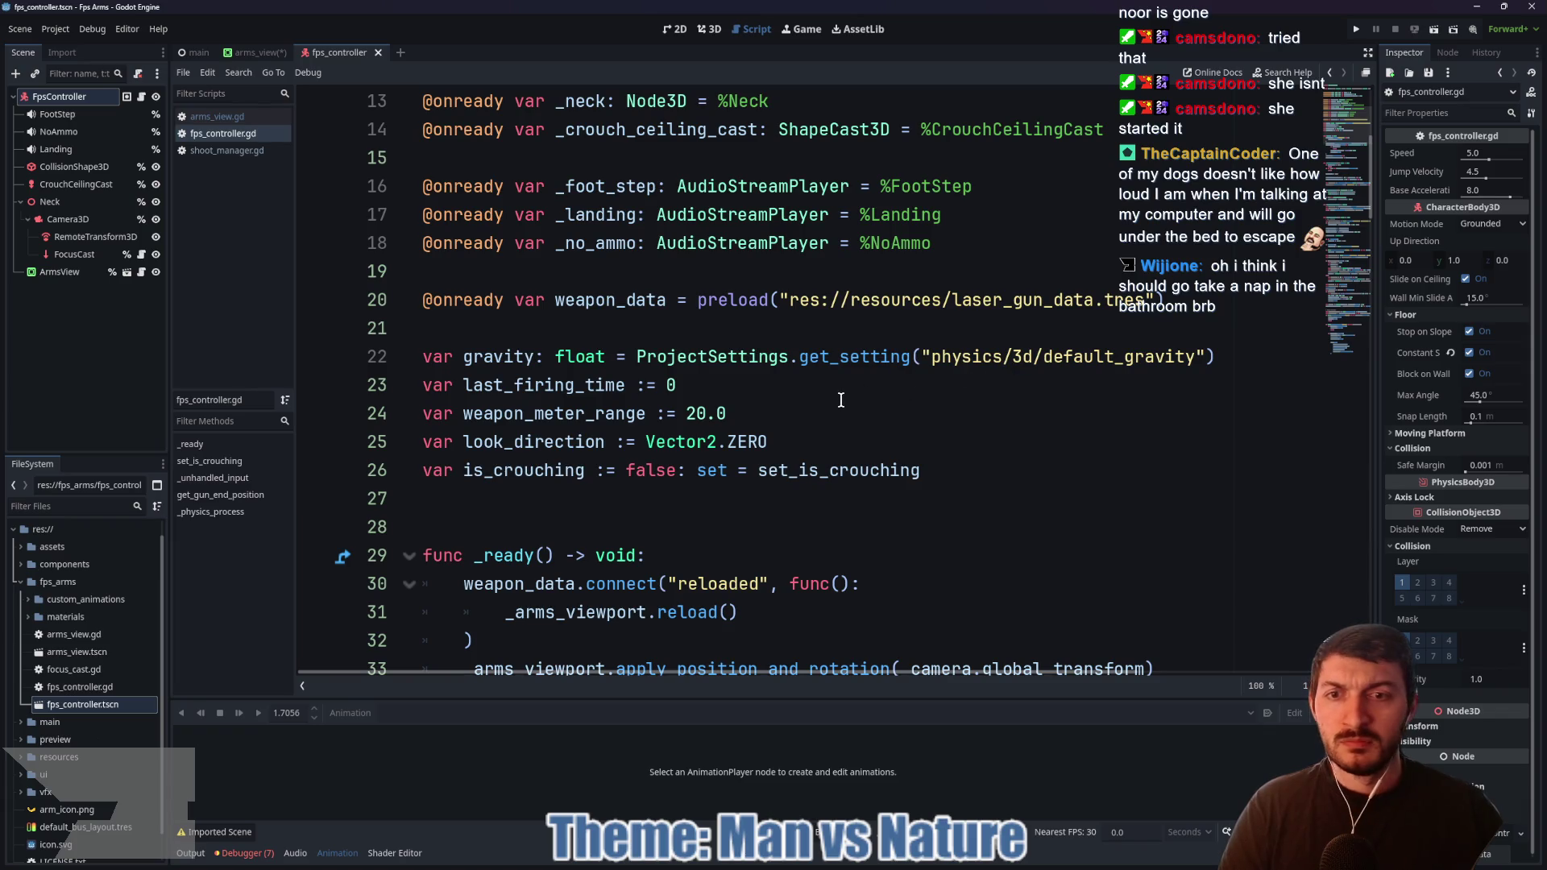
pyautogui.scroll(-5, 842, 401)
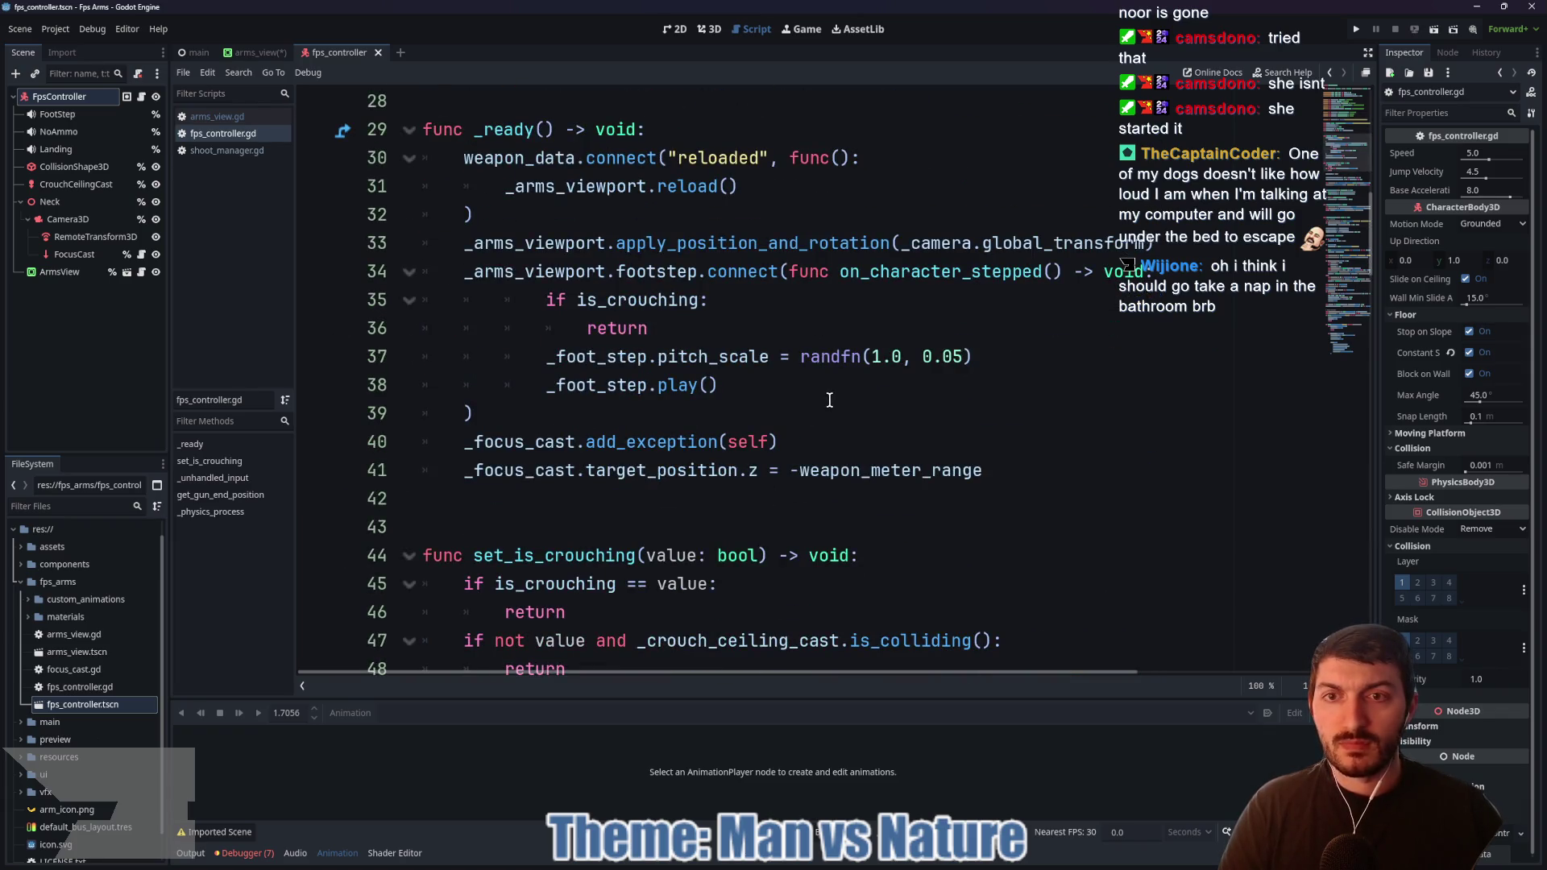
pyautogui.moveTo(757, 245)
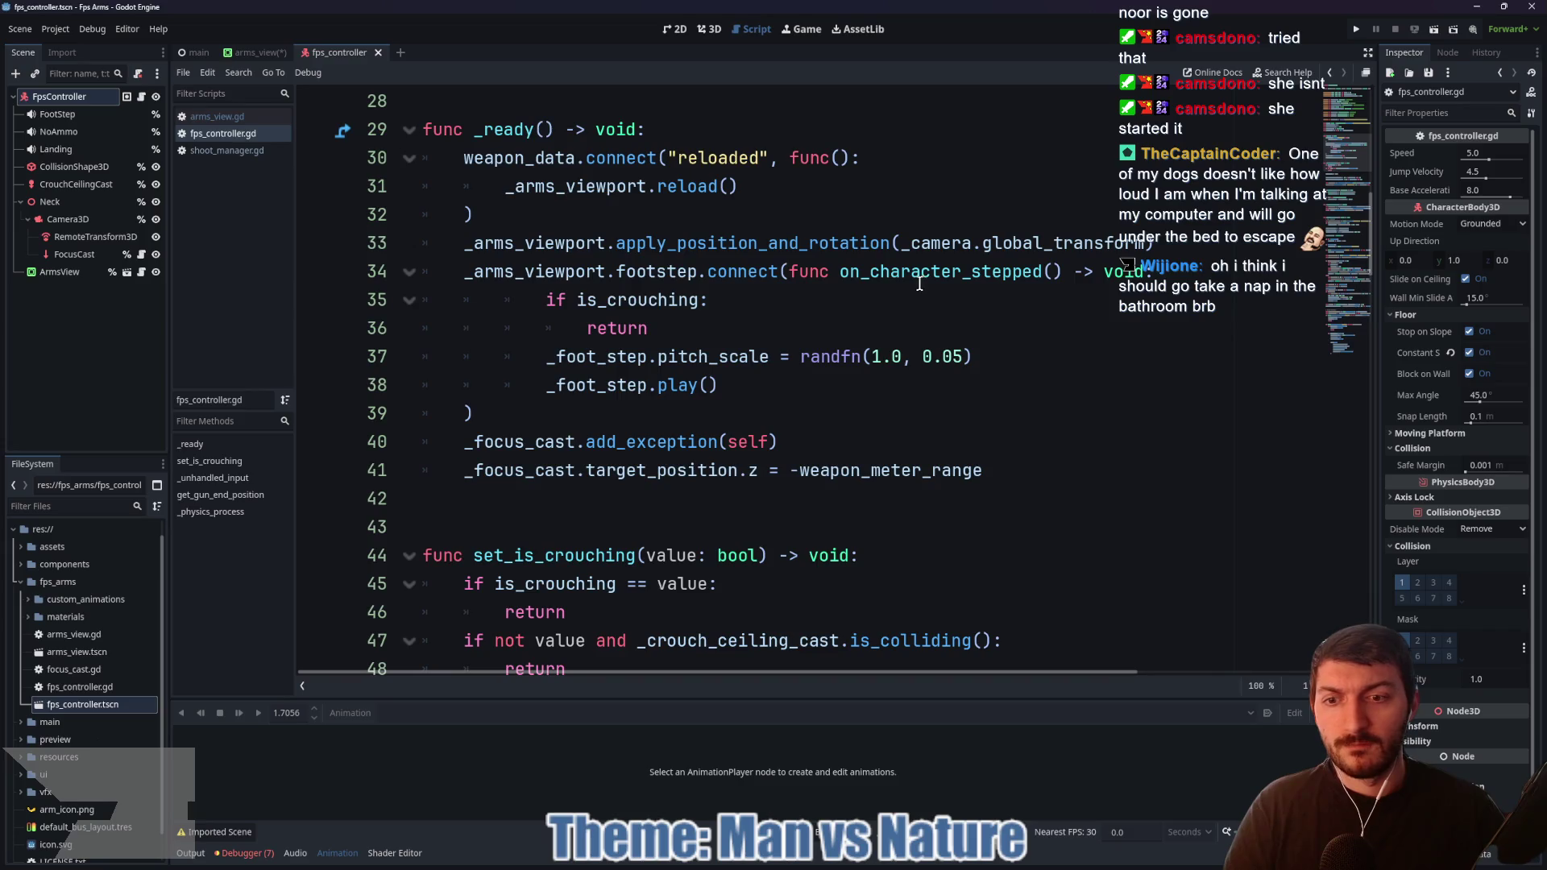
pyautogui.scroll(-10, 919, 284)
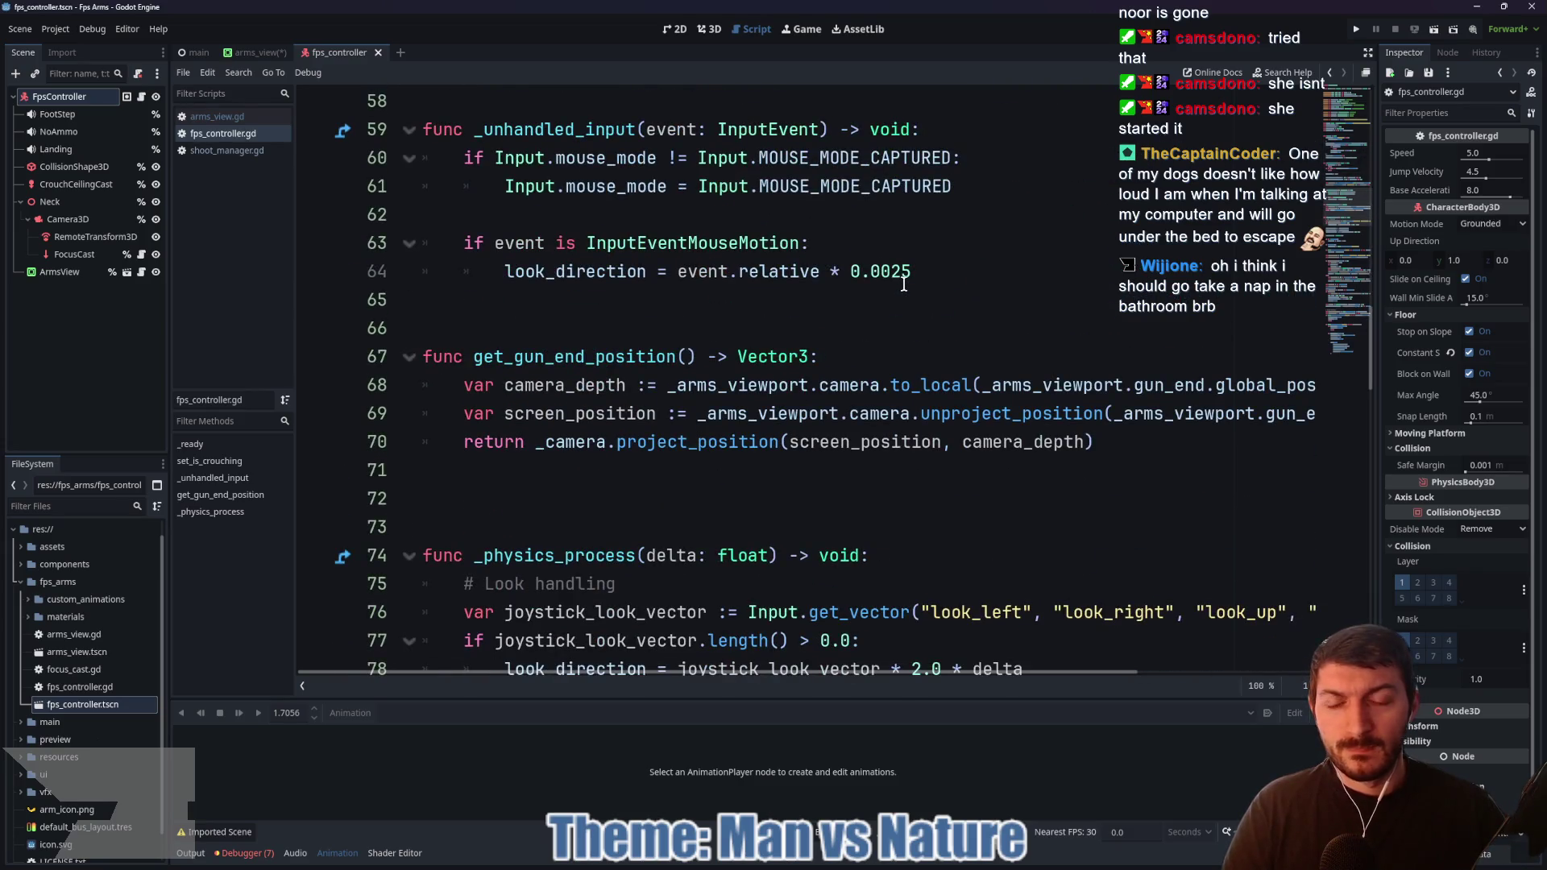
pyautogui.scroll(-6, 818, 294)
pyautogui.scroll(2, 816, 300)
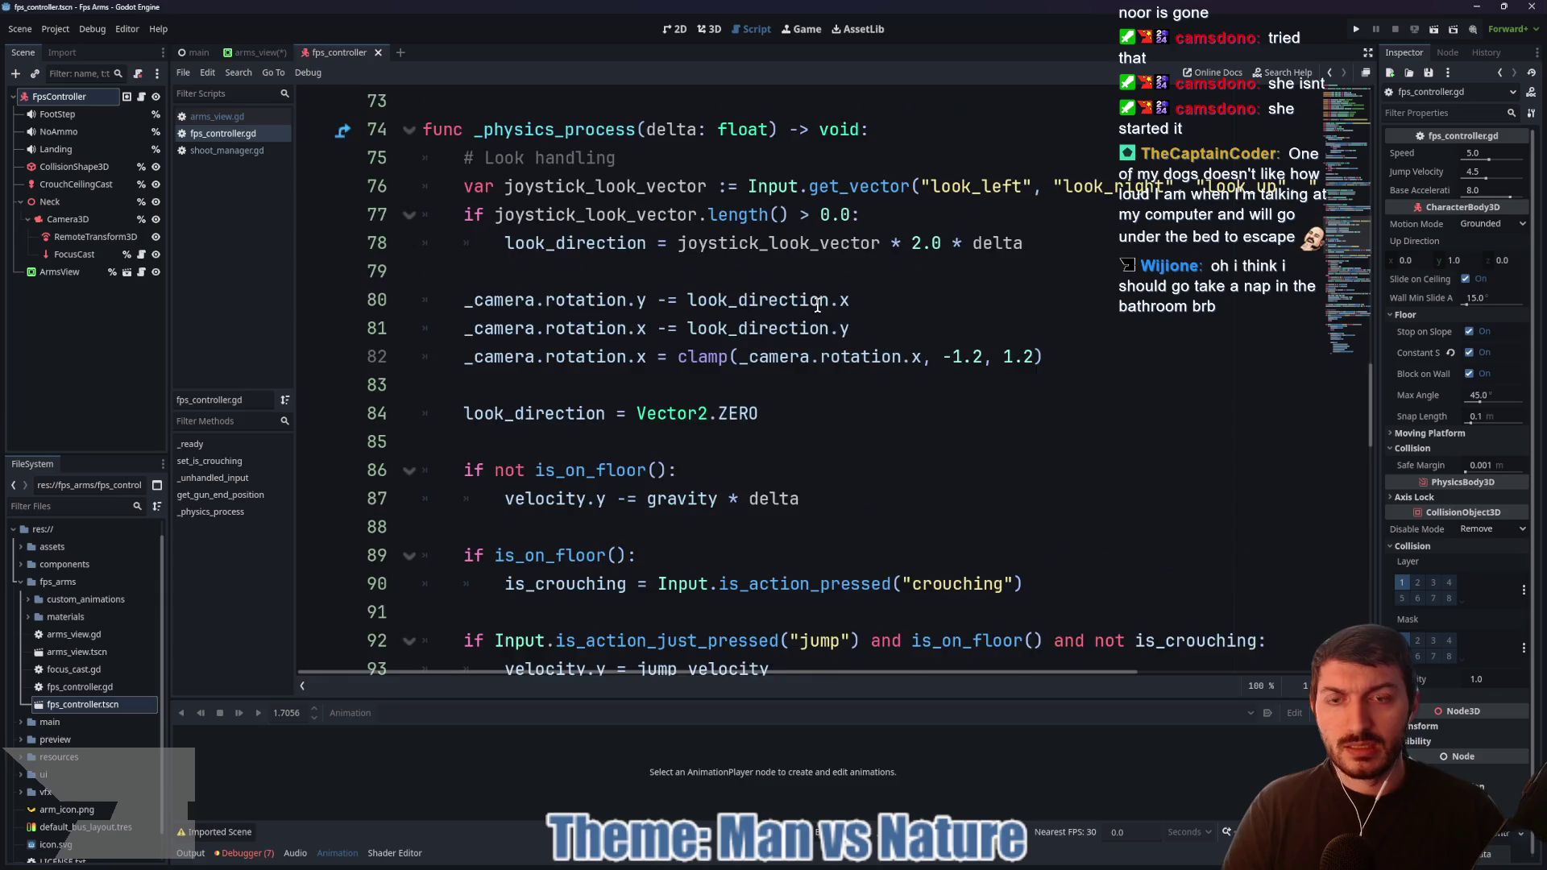
pyautogui.scroll(-6, 686, 358)
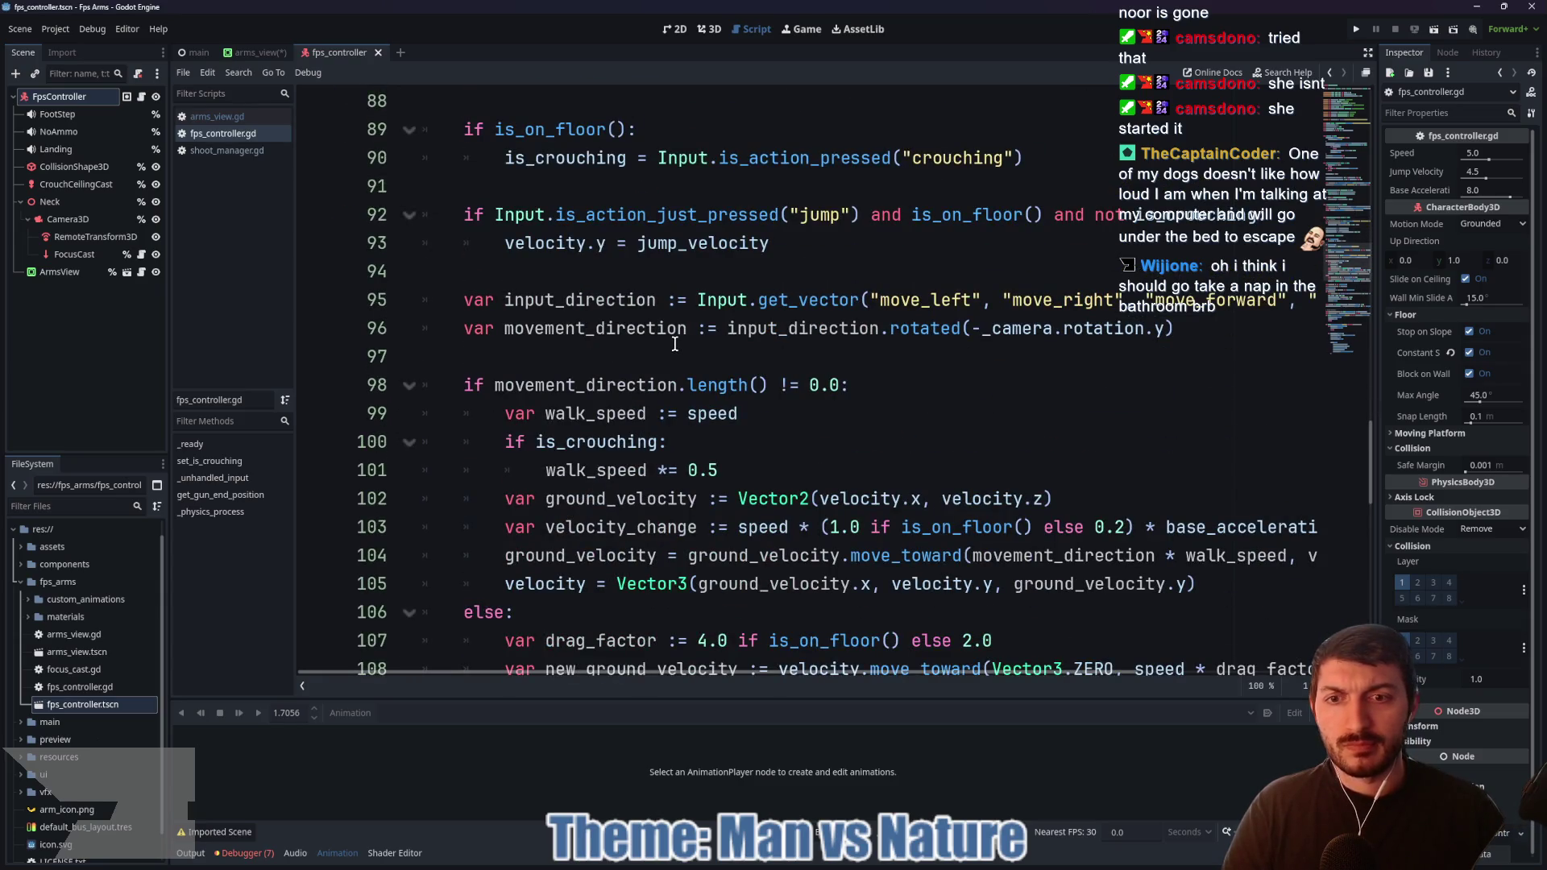
pyautogui.scroll(-2, 675, 344)
pyautogui.scroll(-3, 676, 344)
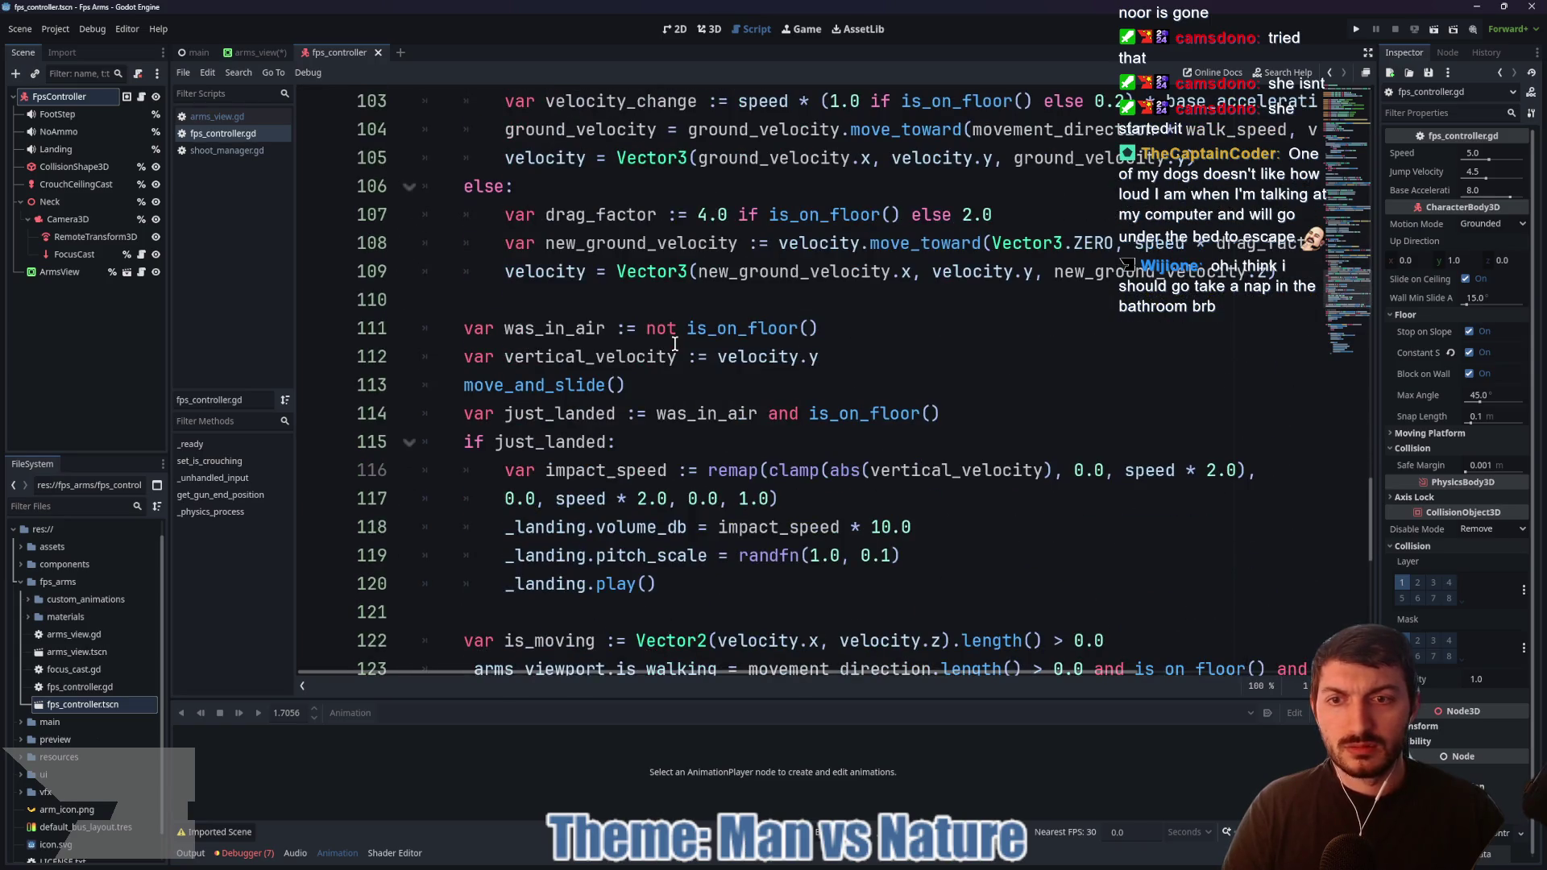
pyautogui.scroll(-1, 631, 384)
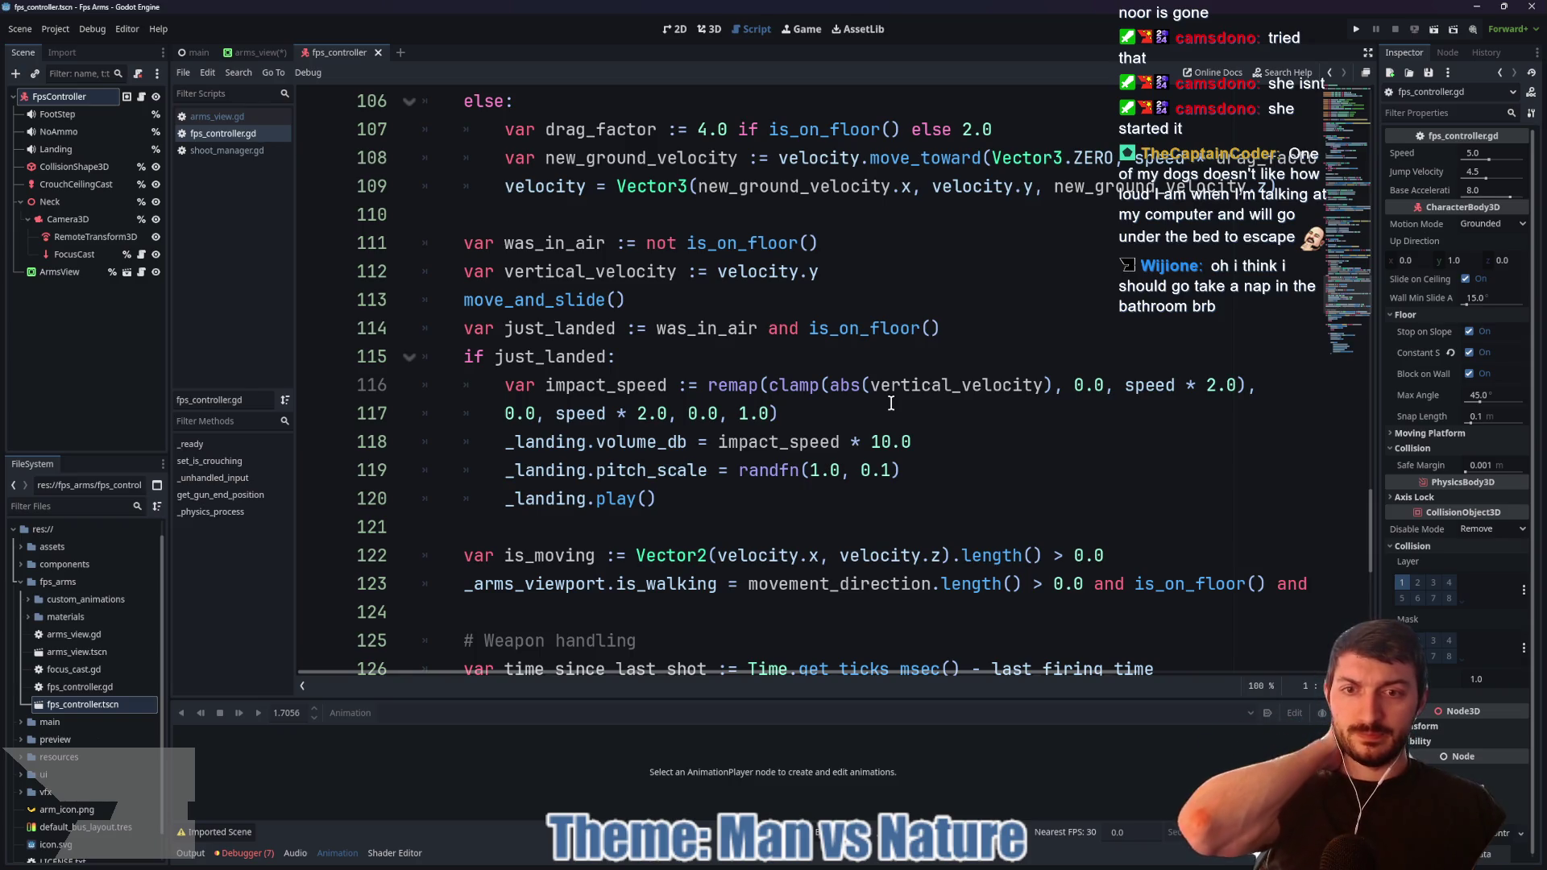
pyautogui.scroll(-4, 885, 400)
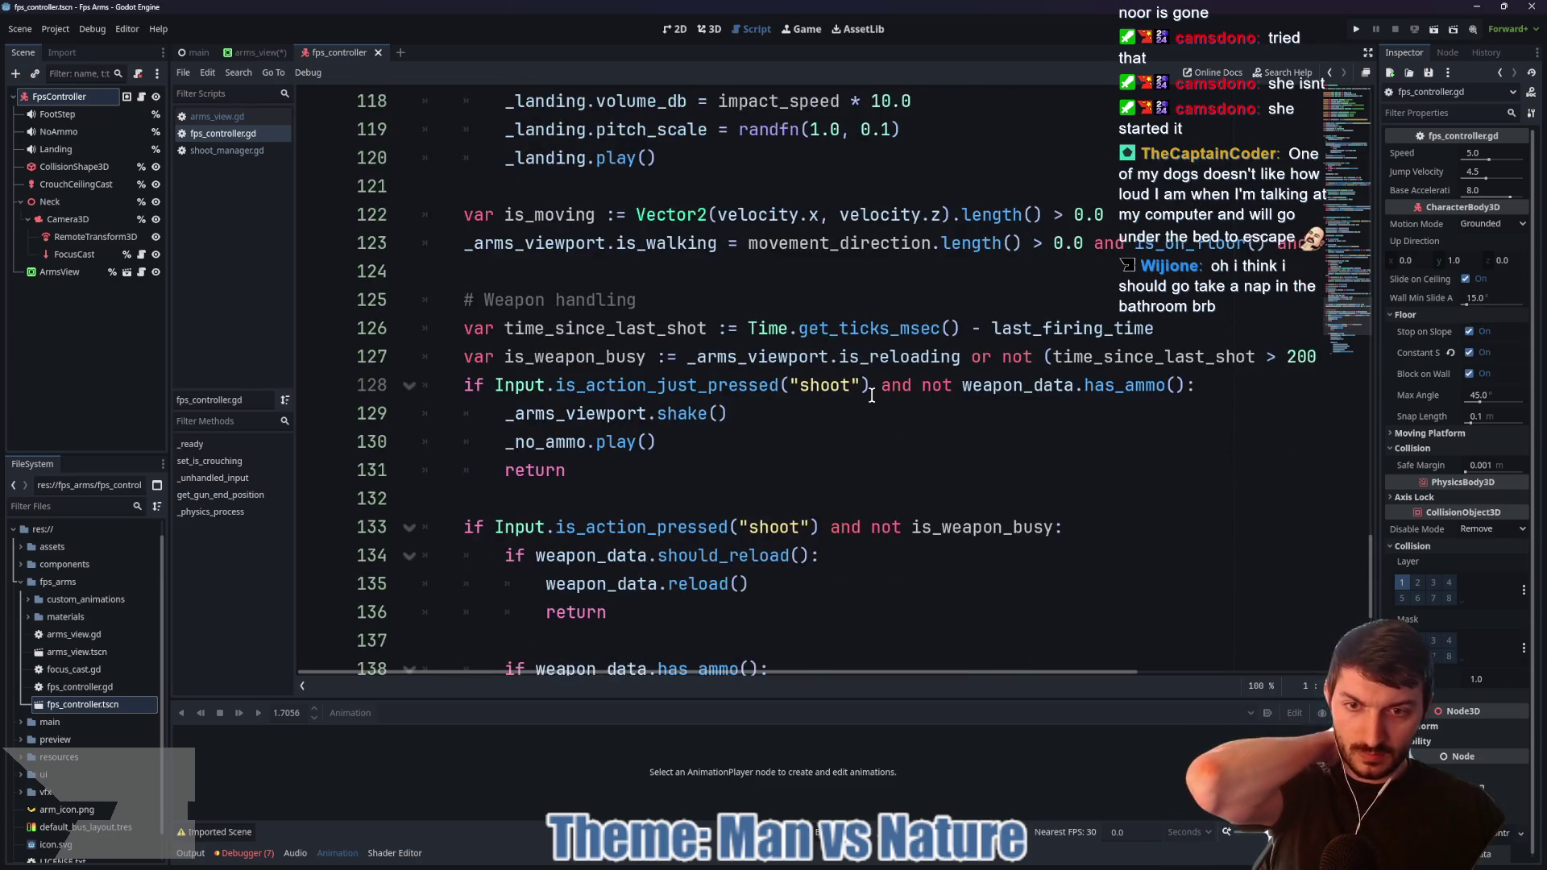
pyautogui.scroll(-4, 789, 429)
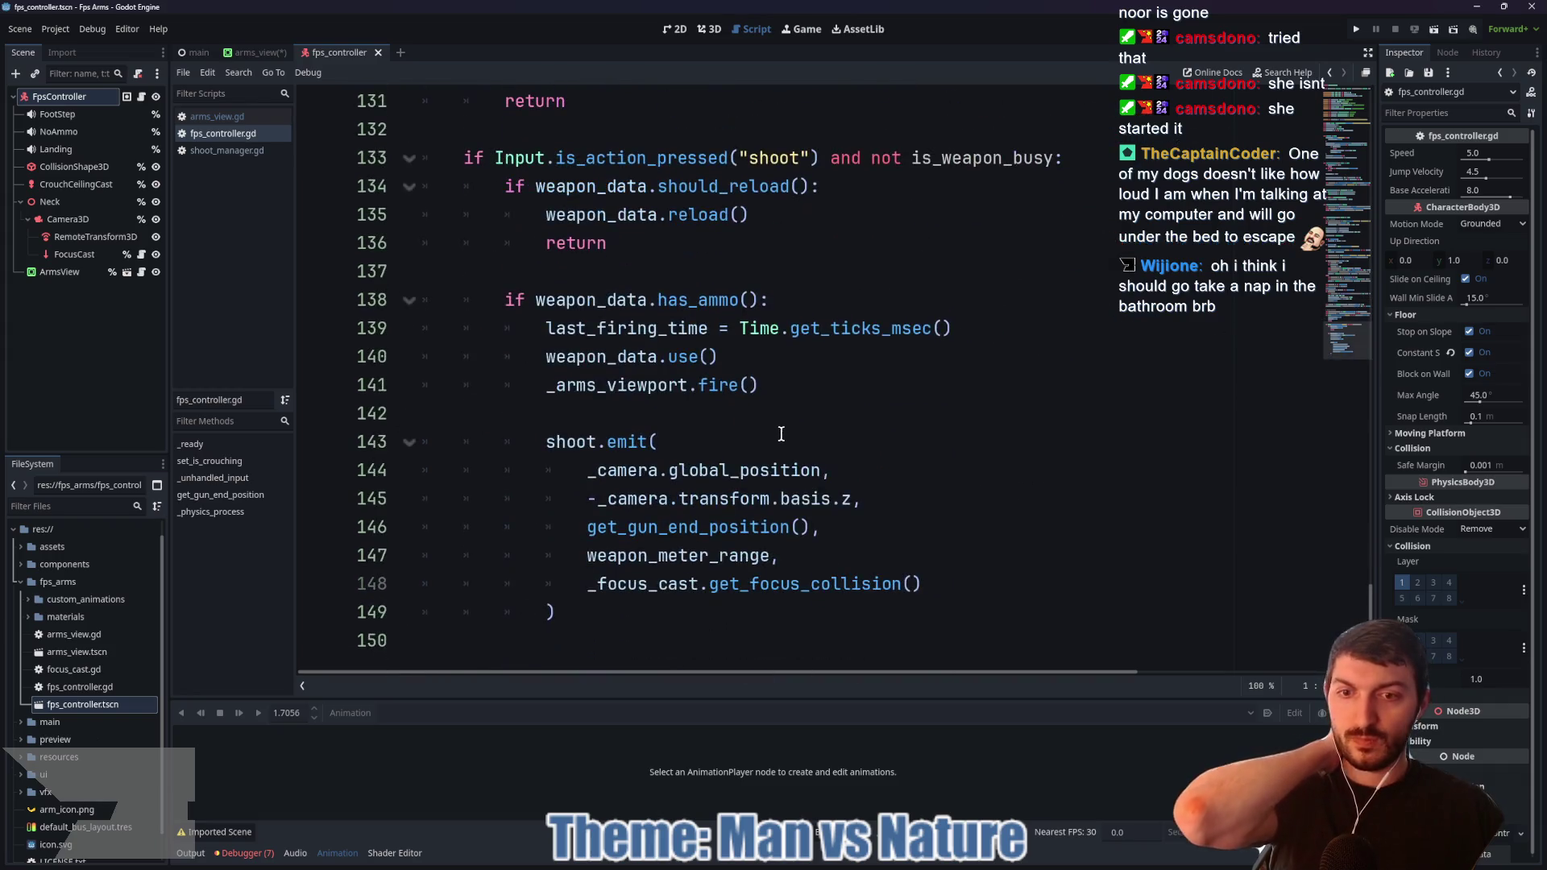
# Step: Scroll back up the script, then switch to the arms_view scene to show arms_view.gd
pyautogui.scroll(19, 760, 441)
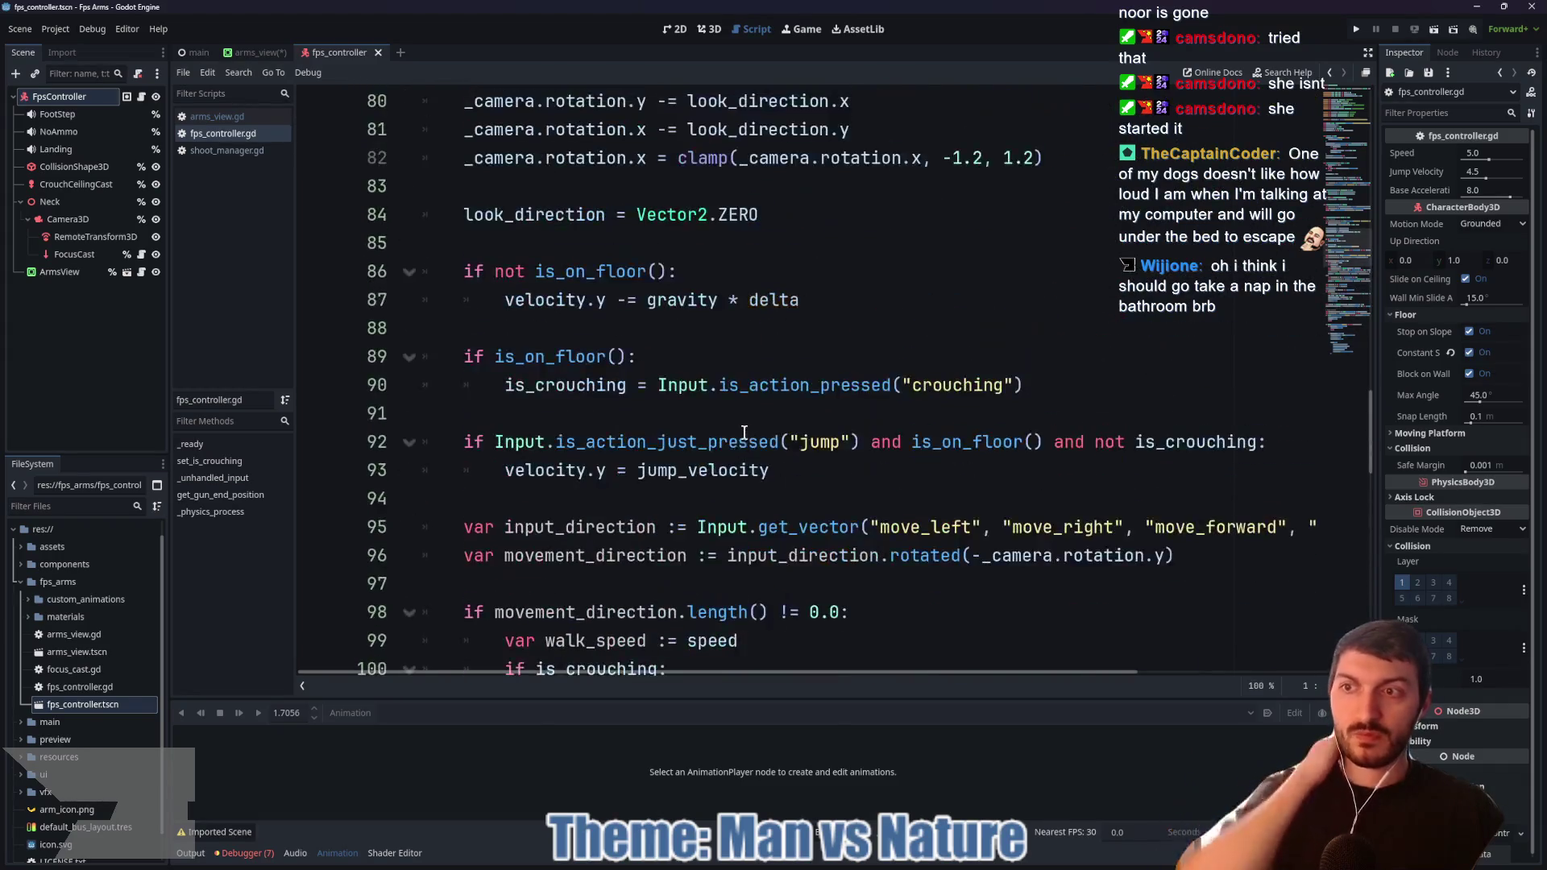
pyautogui.scroll(9, 726, 346)
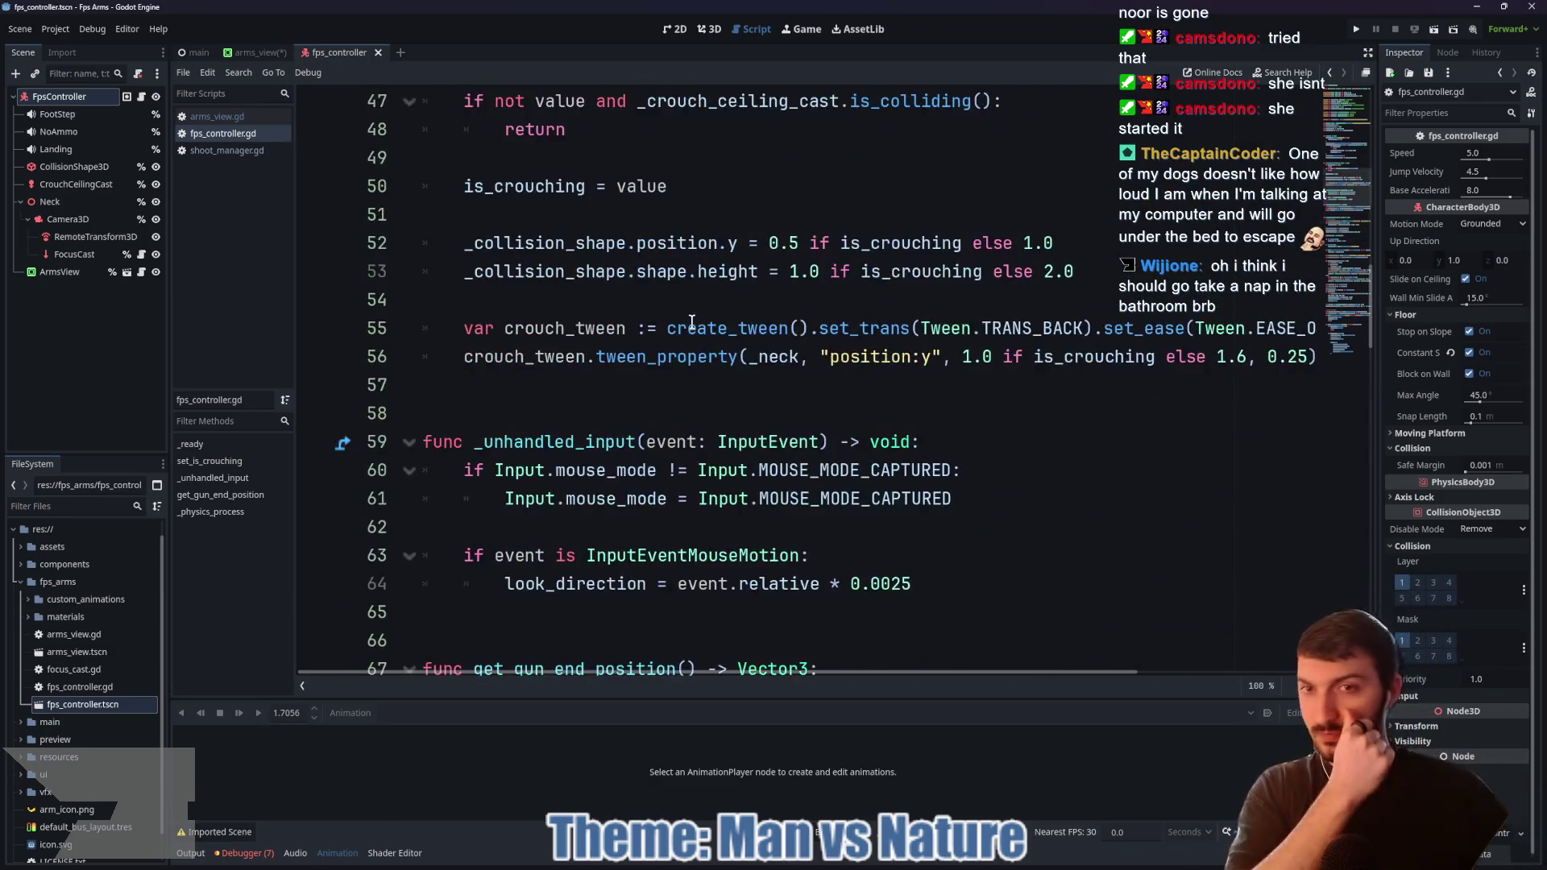
pyautogui.scroll(12, 691, 315)
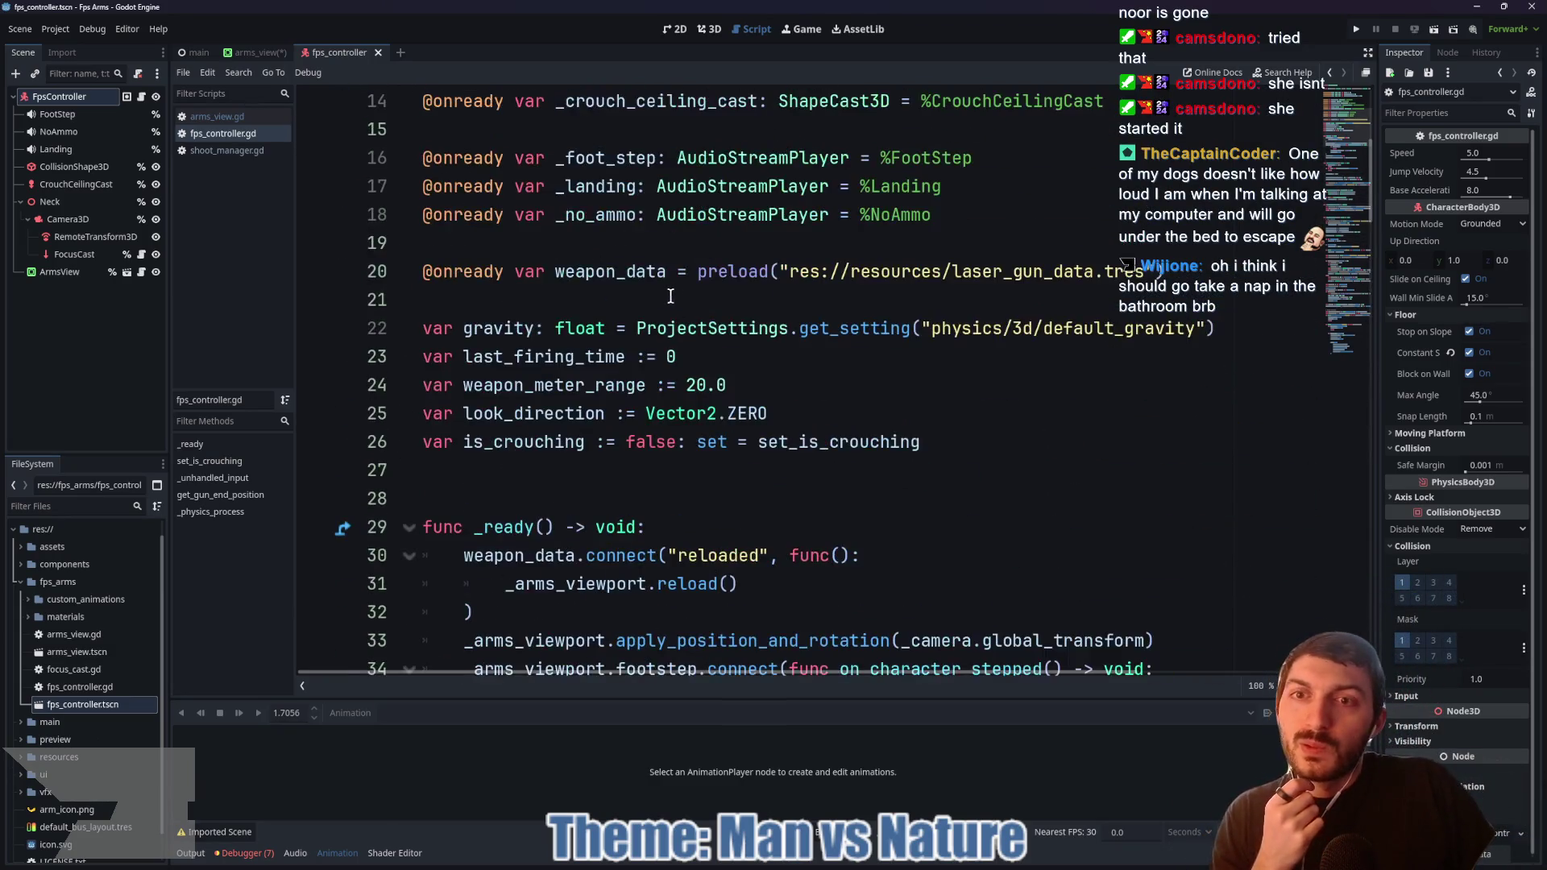
pyautogui.scroll(4, 621, 277)
pyautogui.click(255, 53)
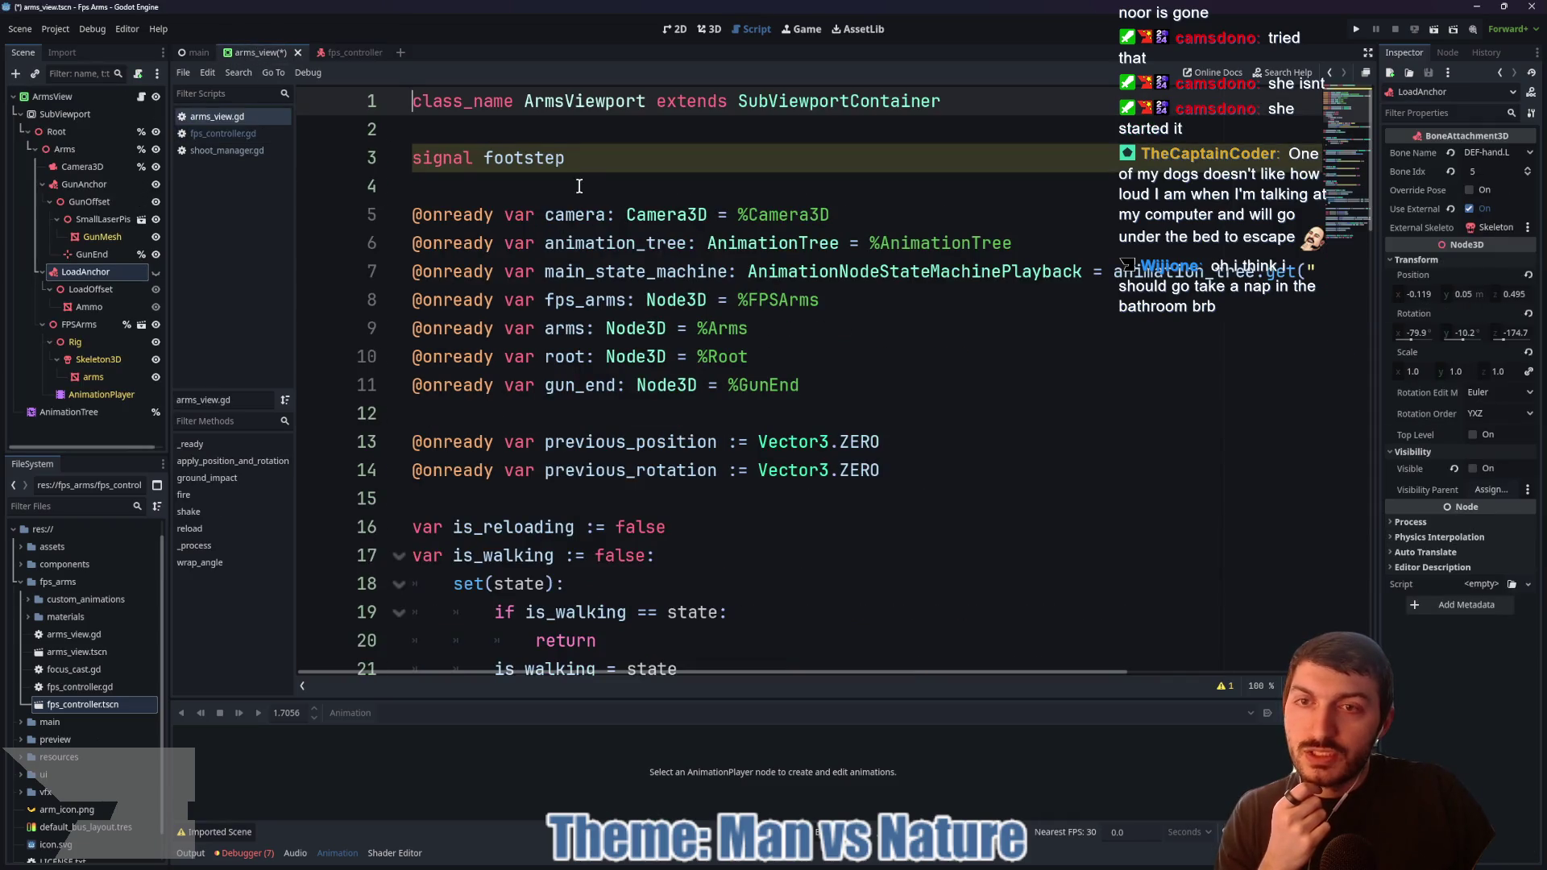
# Step: Orbit the 3D view around both sides of the arms model, then switch to the fps_controller scene
pyautogui.scroll(-3, 572, 228)
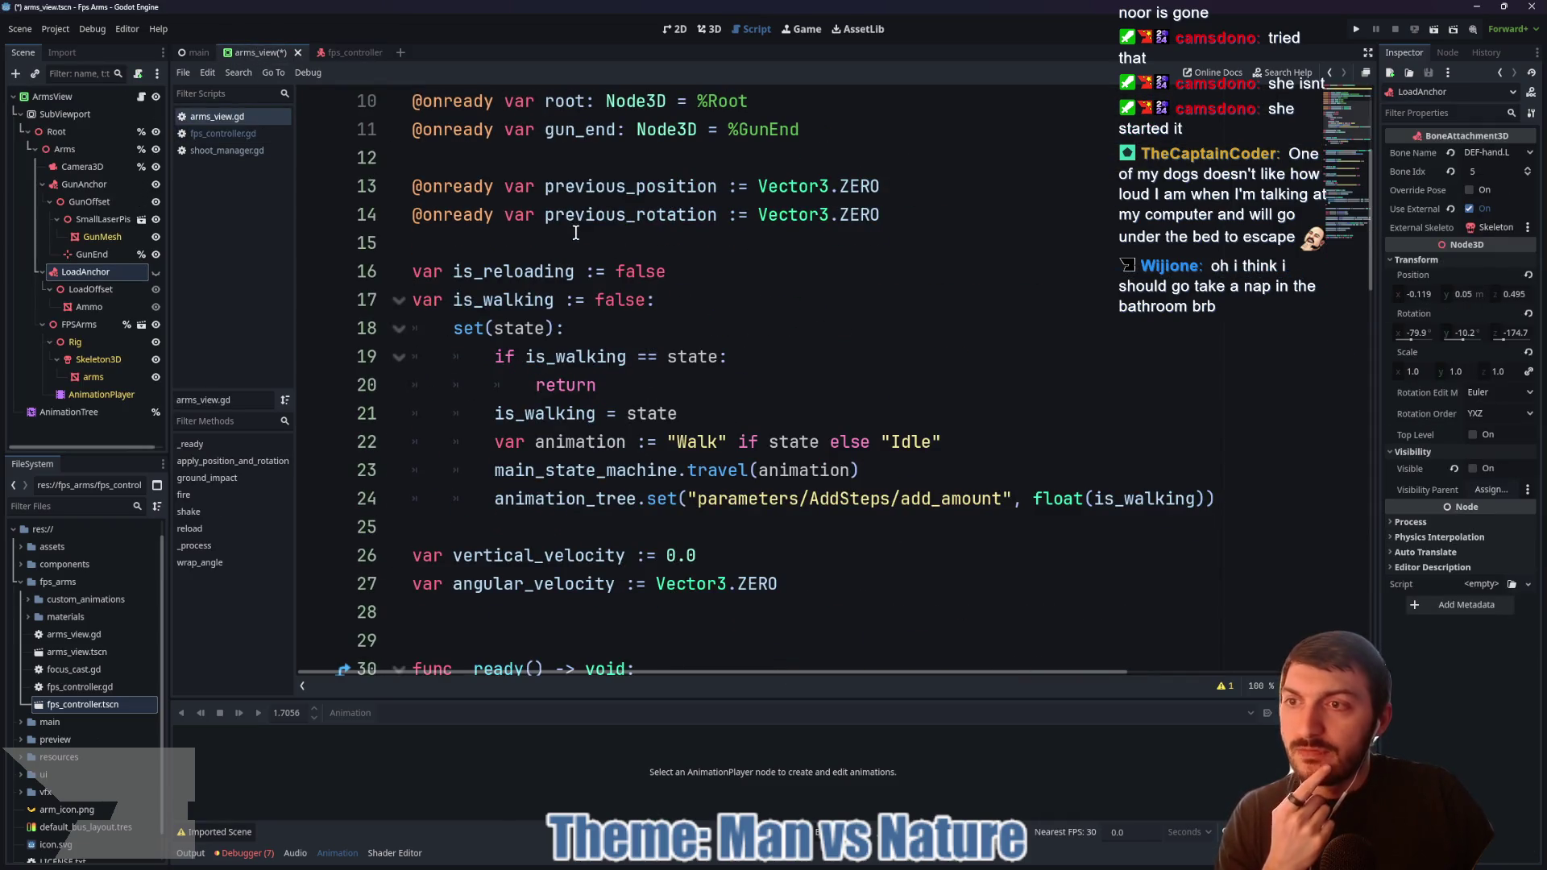
pyautogui.hotkey('ctrl', 'F2')
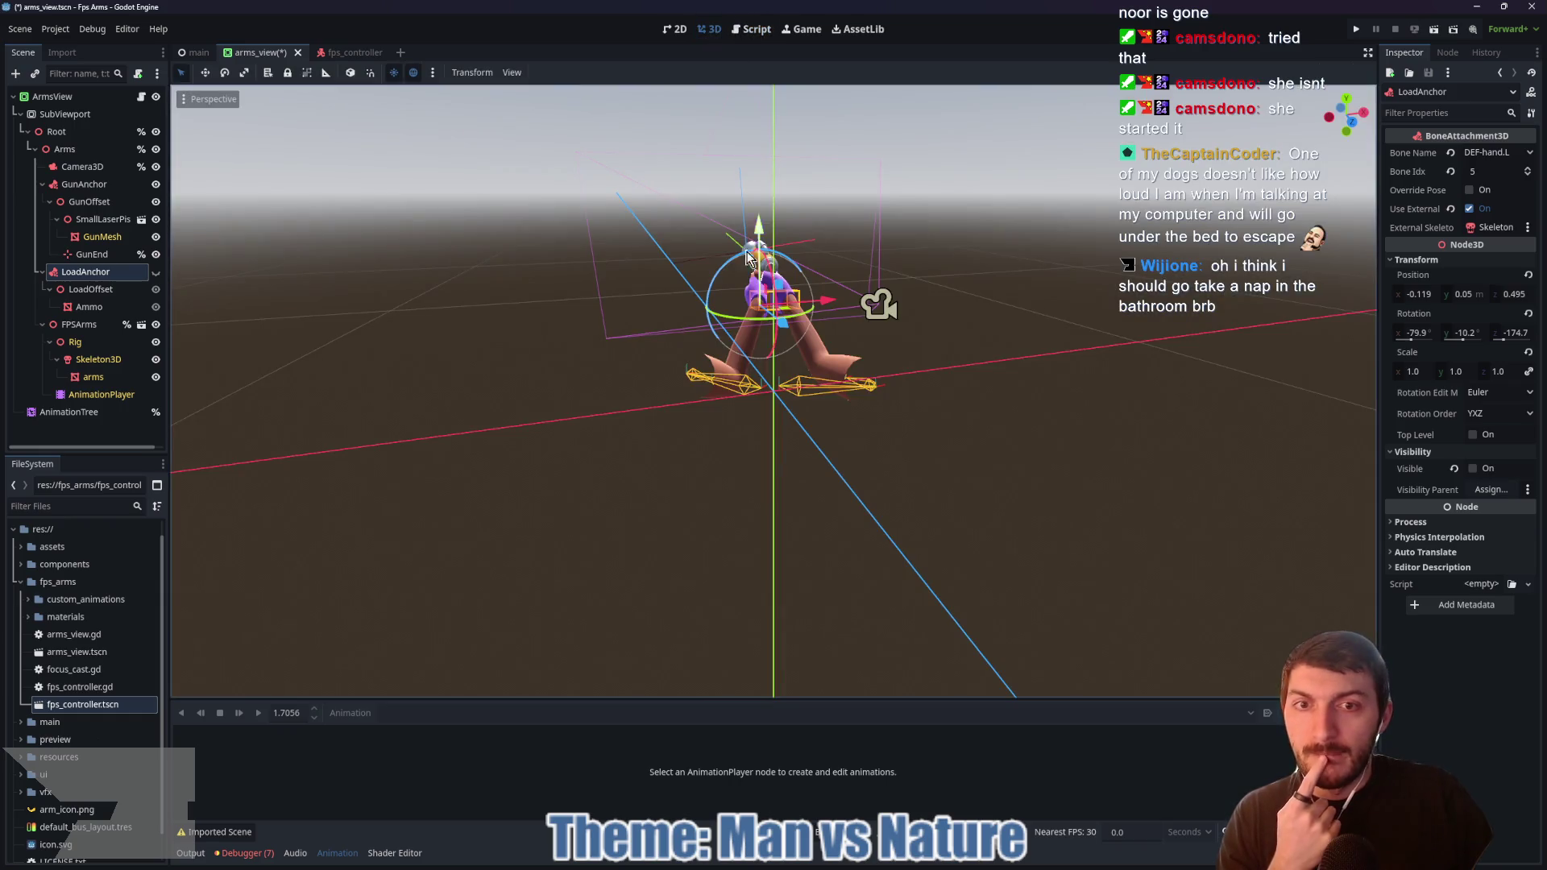
pyautogui.scroll(3, 929, 316)
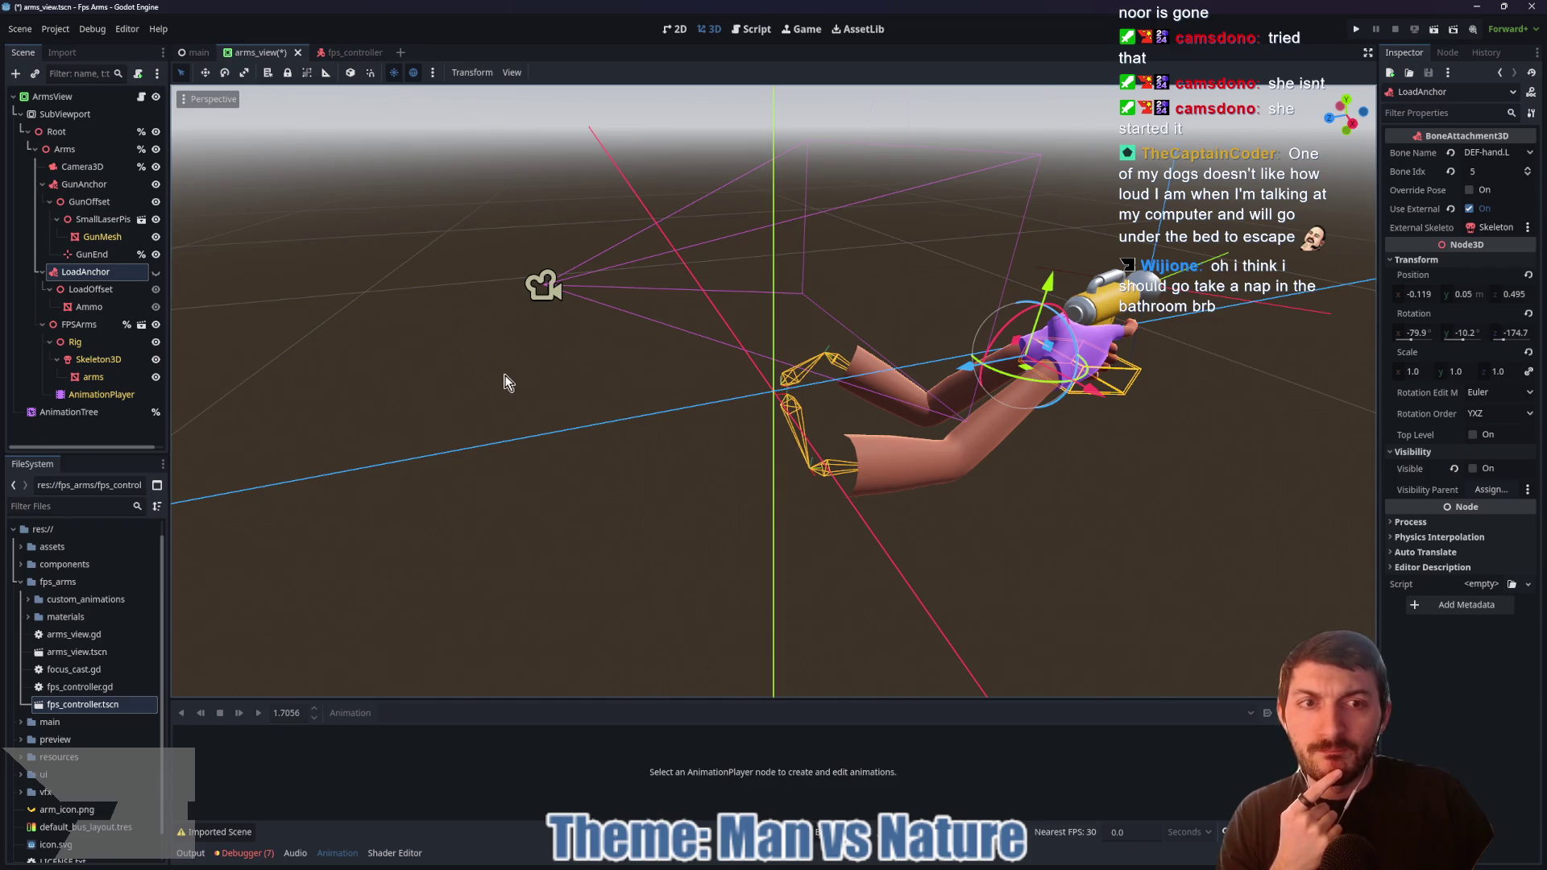
pyautogui.moveTo(502, 381); pyautogui.dragTo(633, 393)
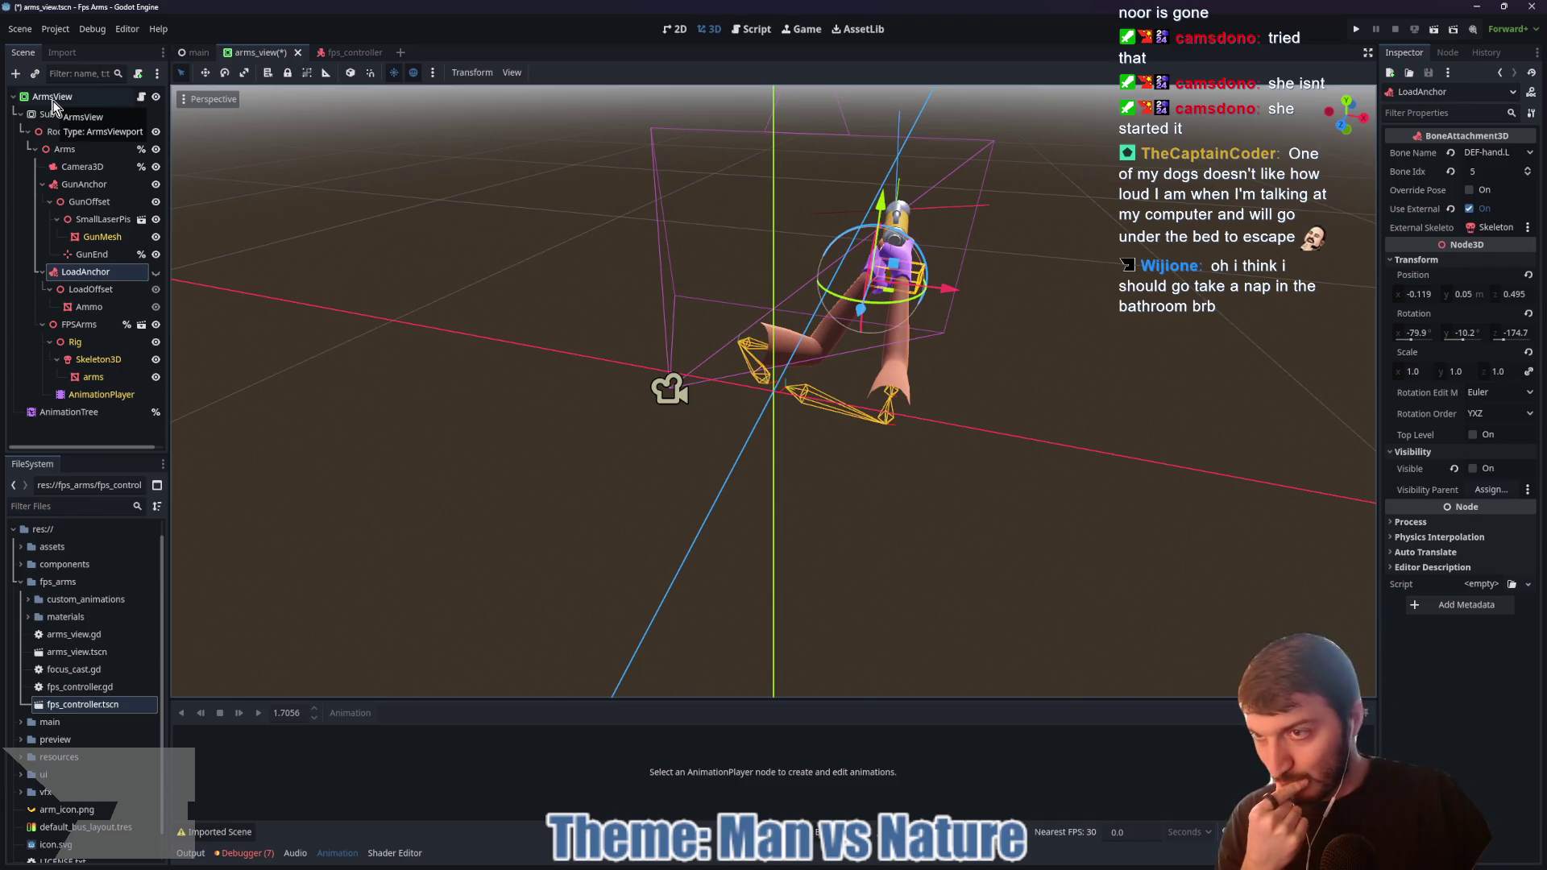
pyautogui.moveTo(475, 332); pyautogui.dragTo(695, 344)
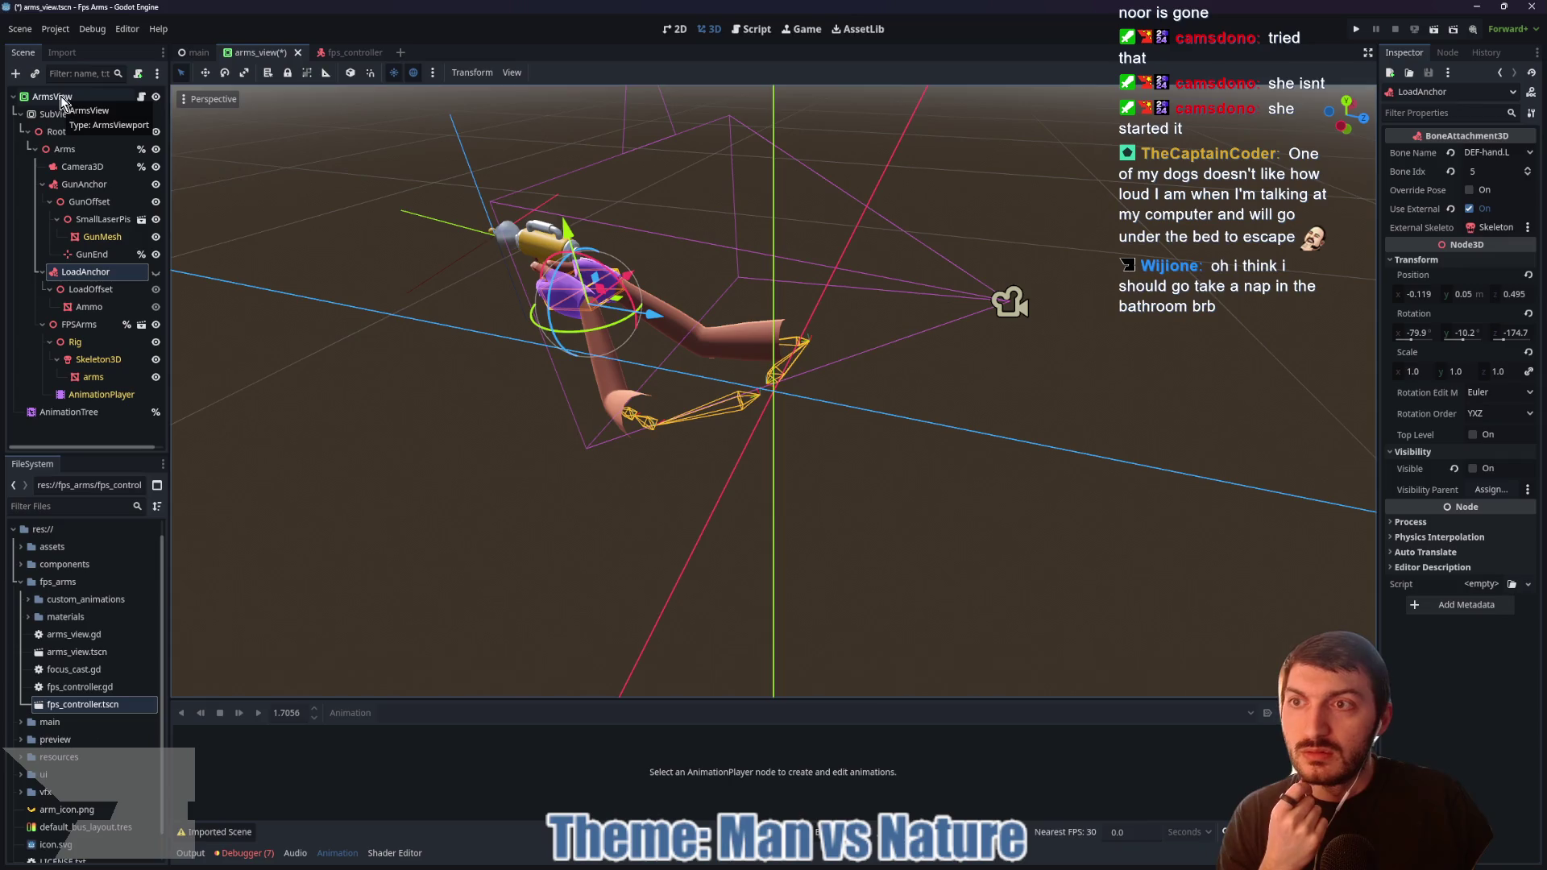
pyautogui.click(349, 53)
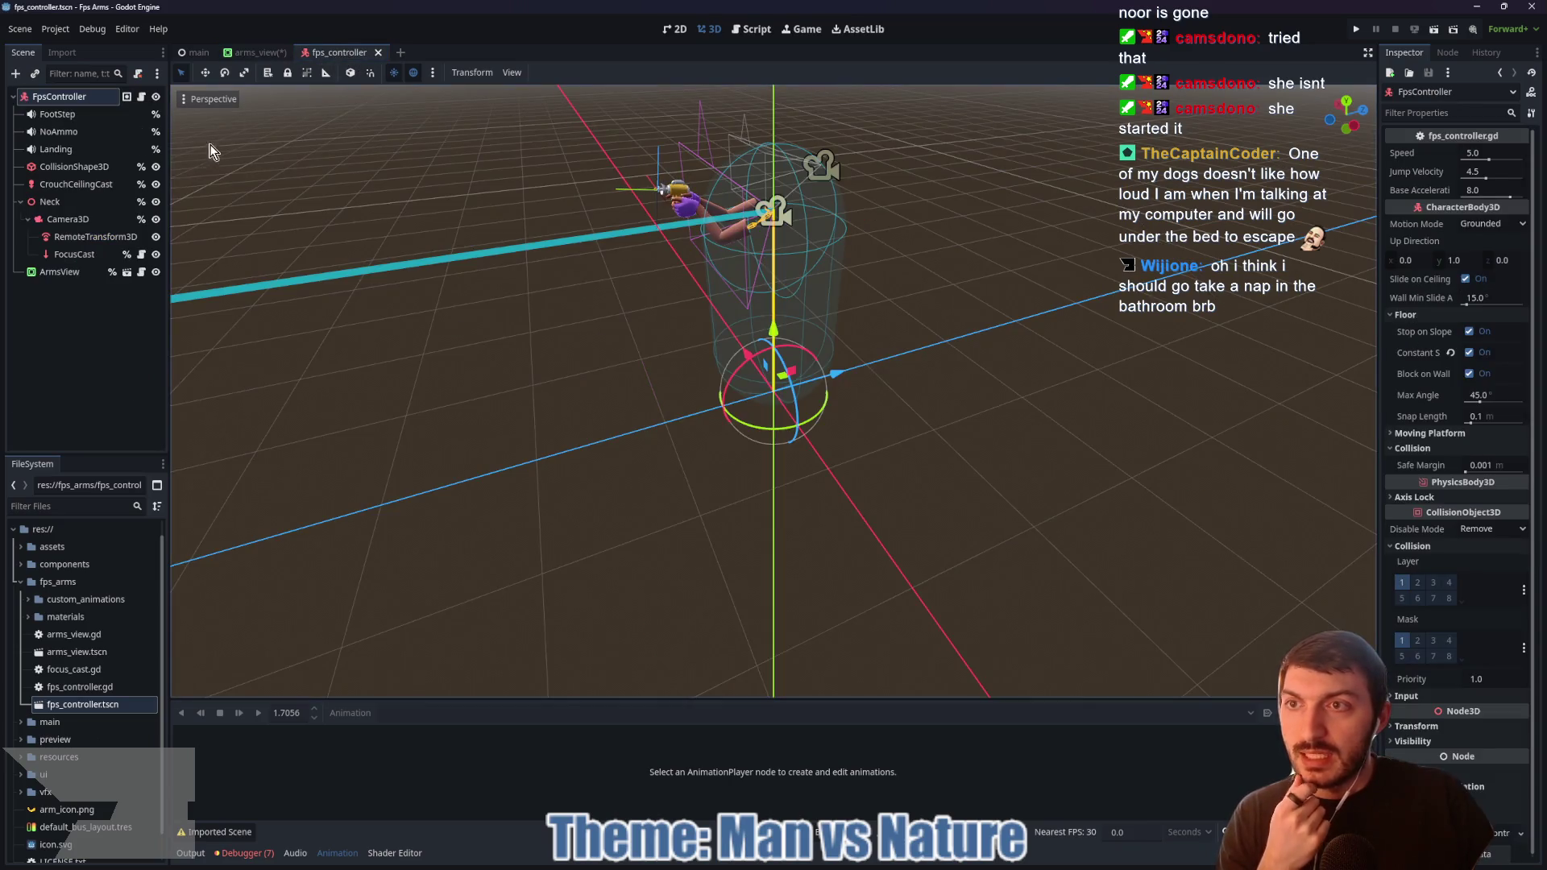
# Step: Select the Neck node and undo its accidental rotation, then run the game and stop it with F8
pyautogui.click(55, 202)
pyautogui.moveTo(558, 300)
pyautogui.mouseDown()
pyautogui.moveTo(825, 301)
pyautogui.moveTo(898, 264)
pyautogui.moveTo(768, 298)
pyautogui.moveTo(791, 257)
pyautogui.moveTo(914, 262)
pyautogui.moveTo(829, 281)
pyautogui.moveTo(828, 253)
pyautogui.moveTo(858, 244)
pyautogui.moveTo(727, 266)
pyautogui.moveTo(867, 254)
pyautogui.mouseUp()
pyautogui.scroll(2, 768, 298)
pyautogui.scroll(-2, 777, 274)
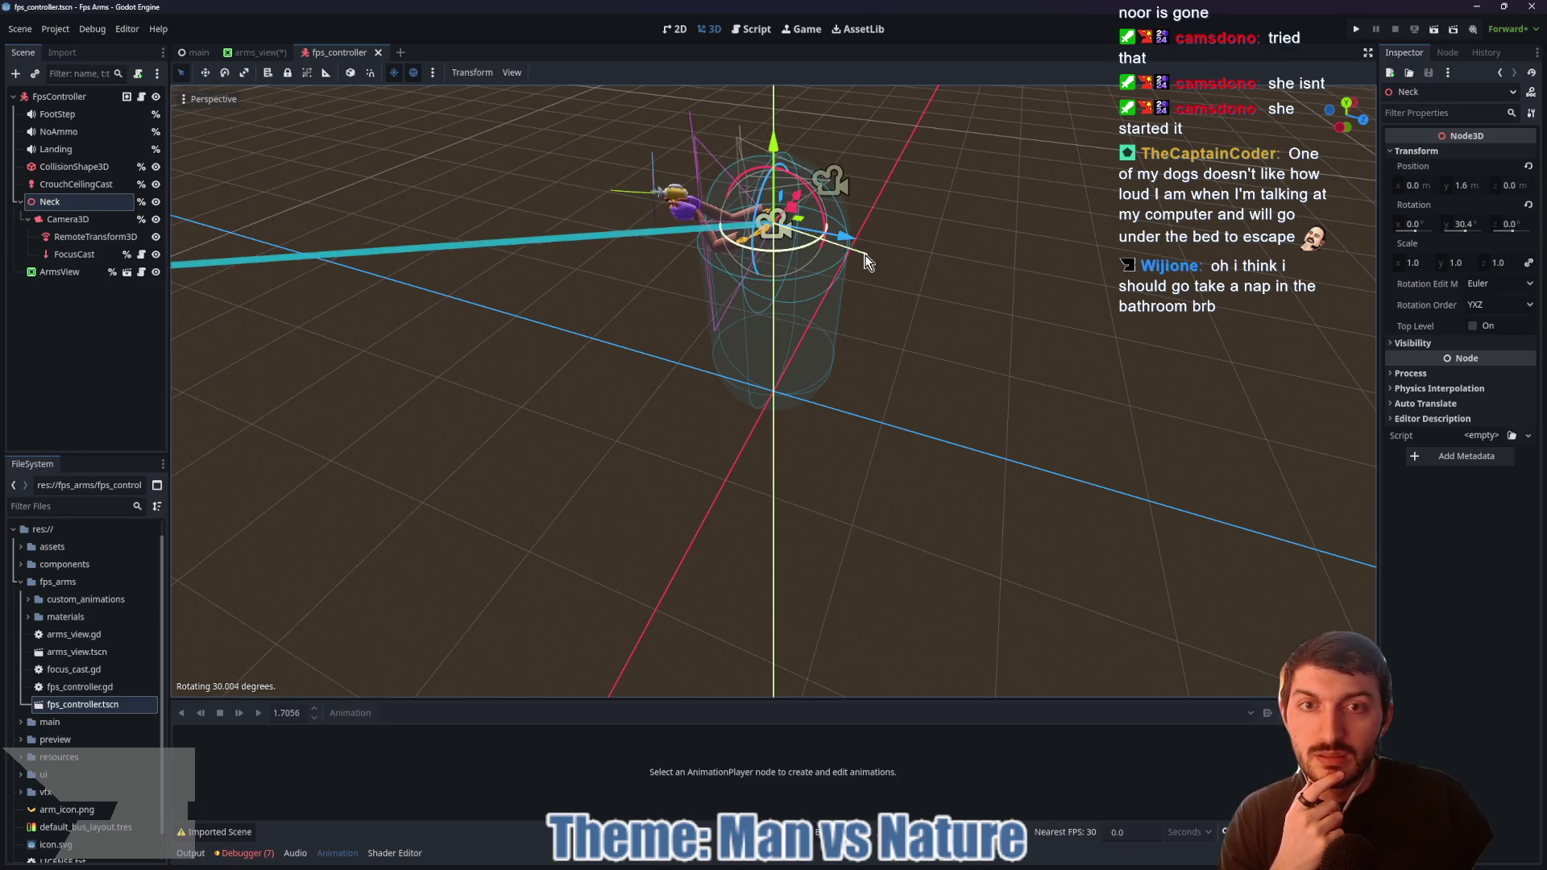
pyautogui.rightClick(865, 254)
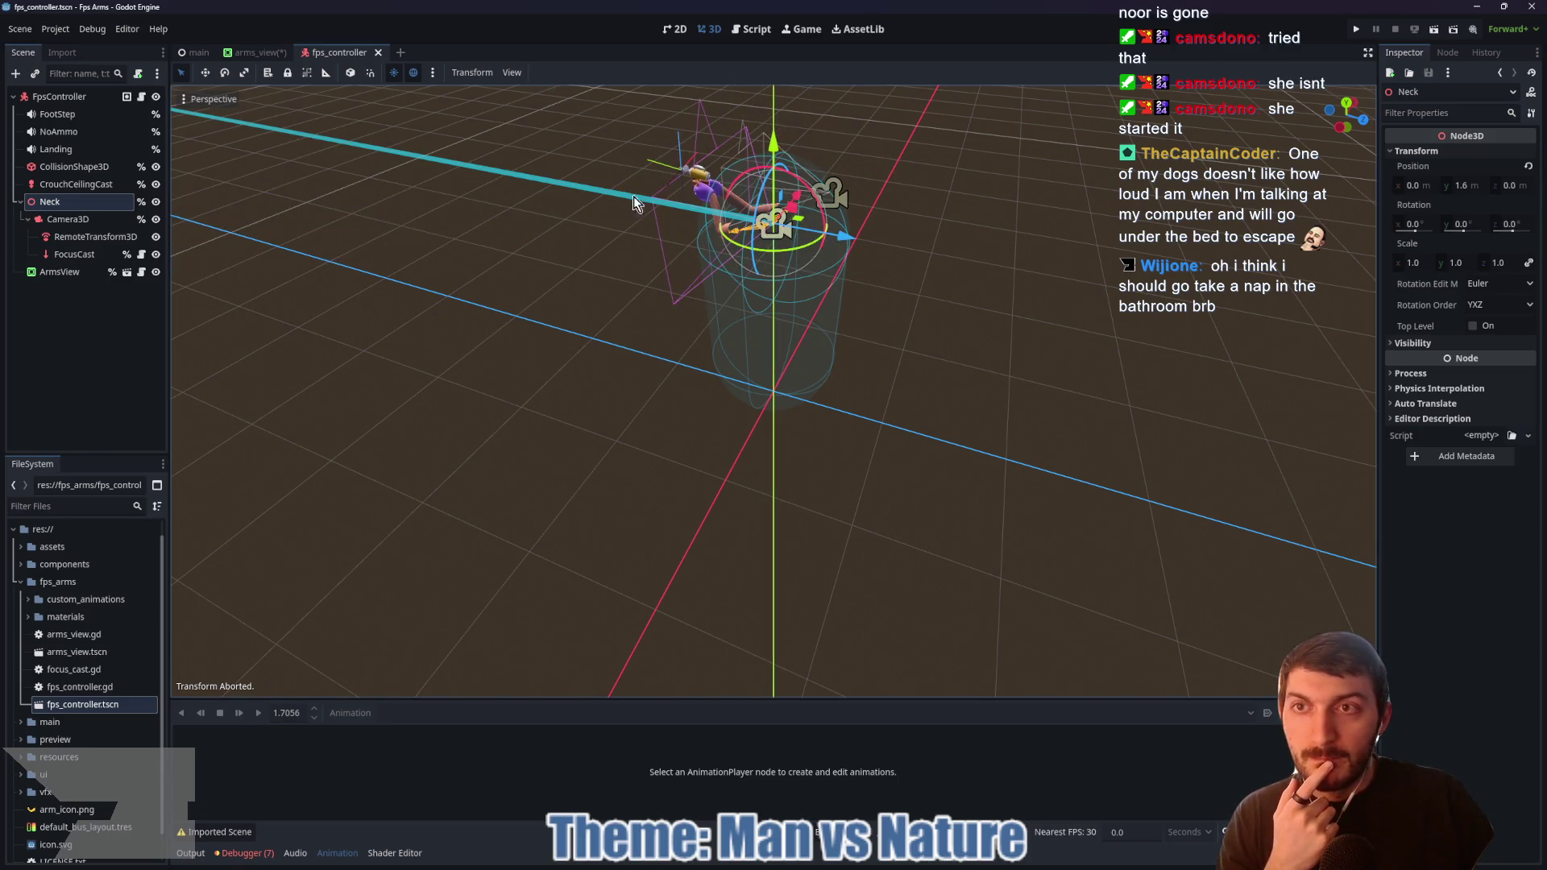
pyautogui.click(1357, 29)
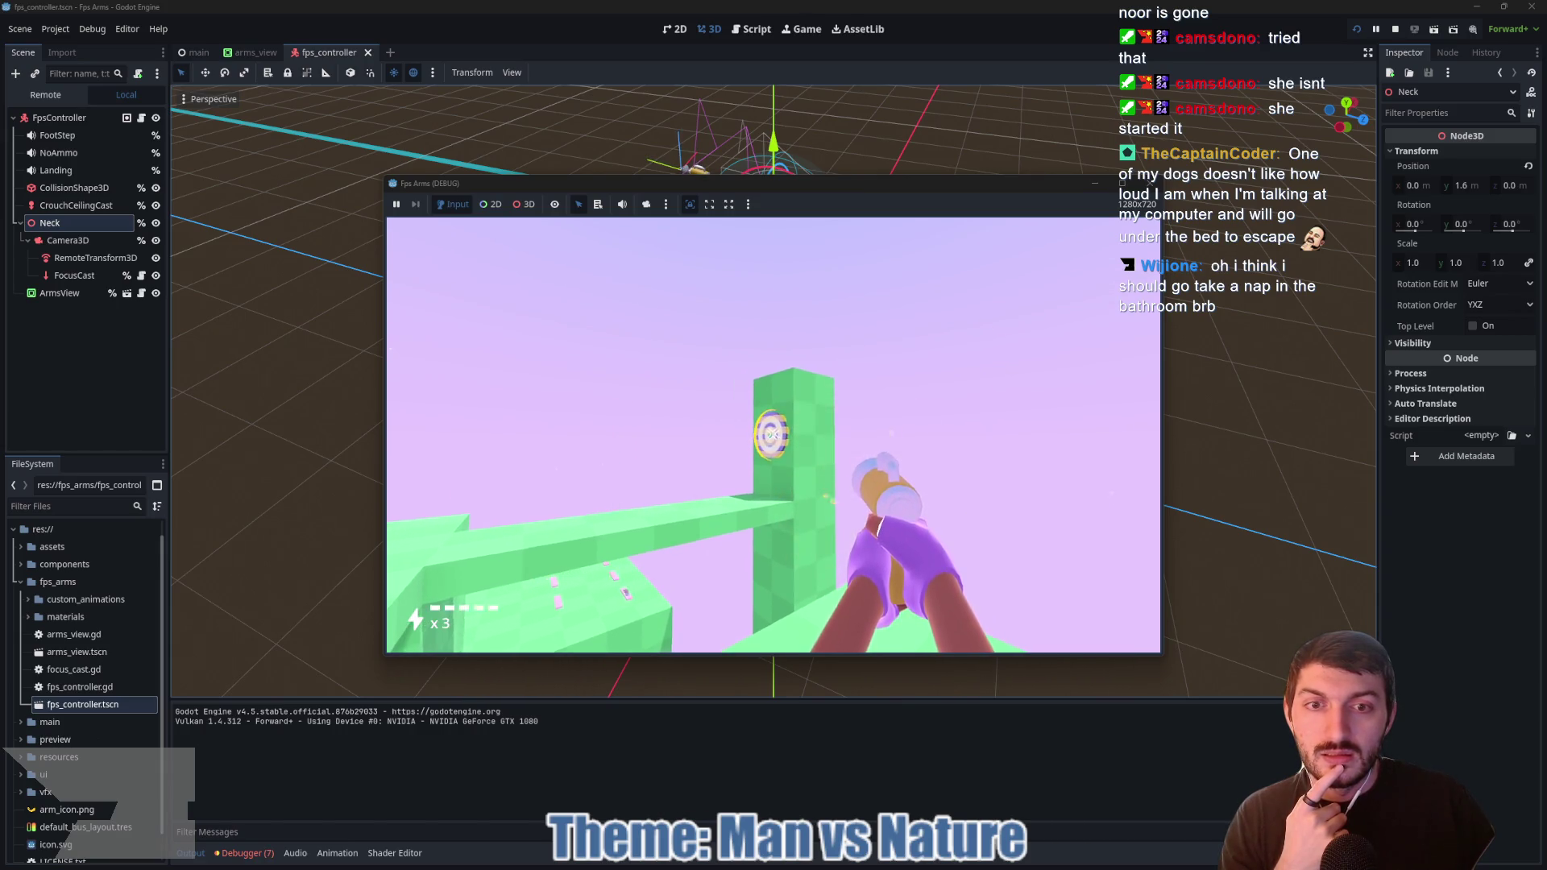
pyautogui.press('F8')
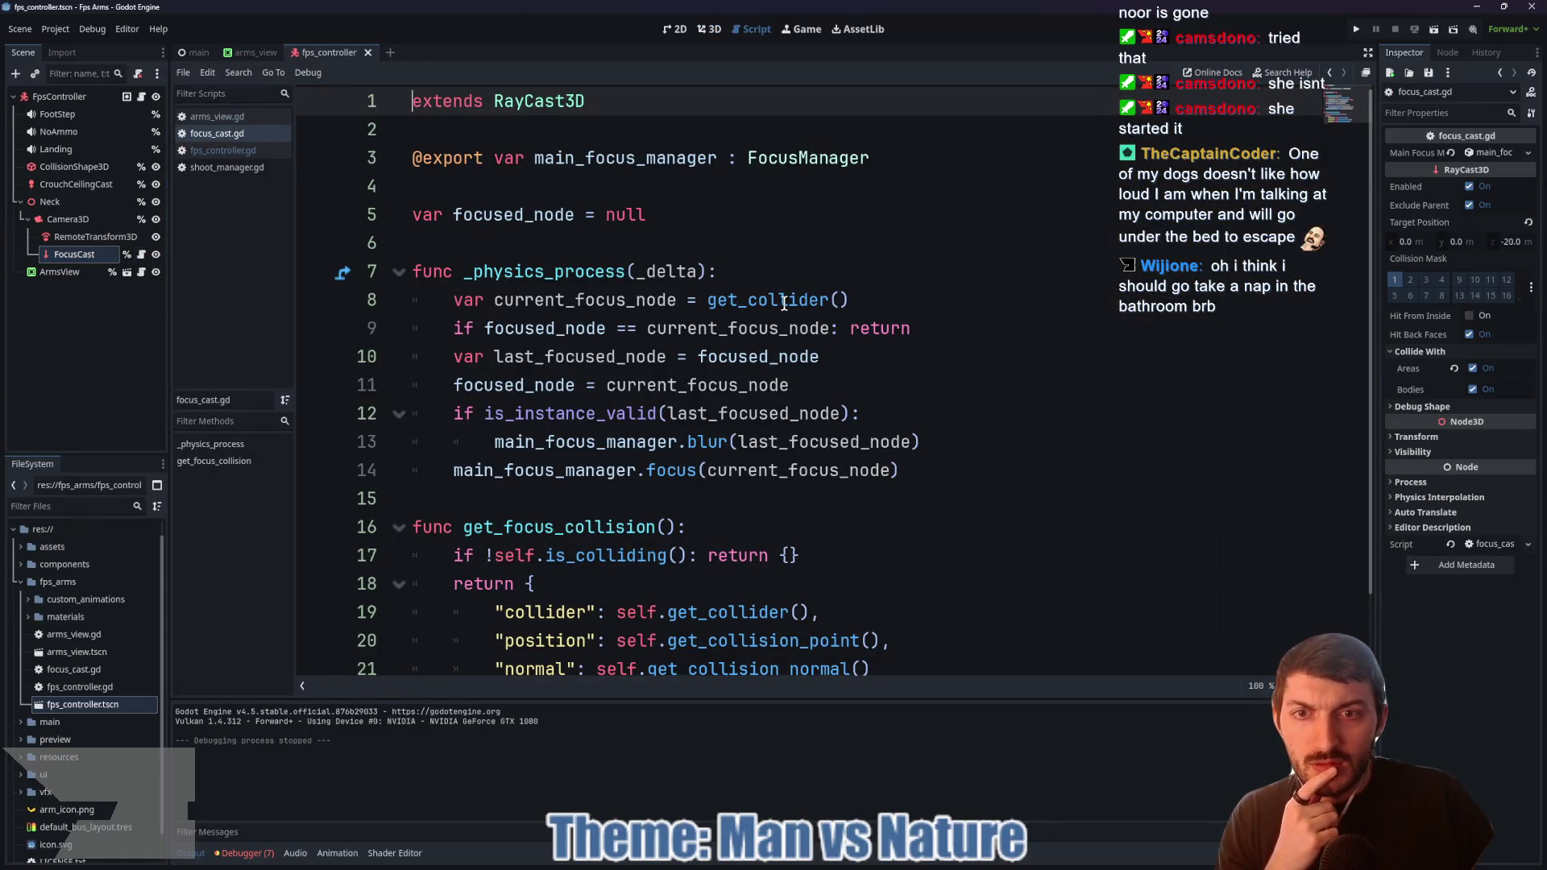
# Step: Run the game again, stop it with F8, and open the FpsController root's fps_controller.gd script
pyautogui.scroll(-1, 748, 302)
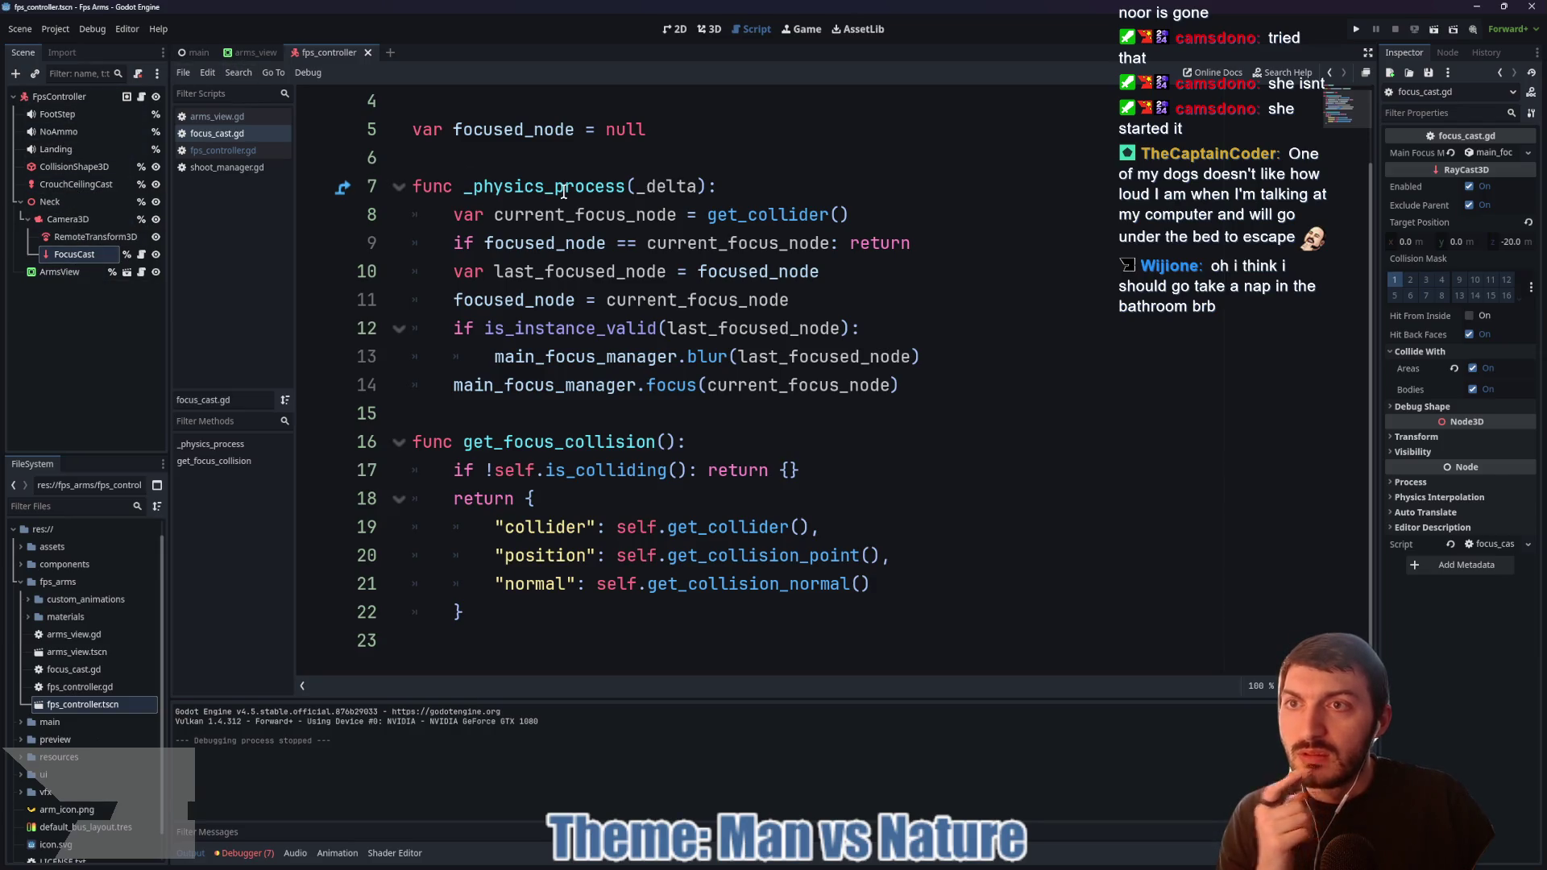
pyautogui.click(1357, 29)
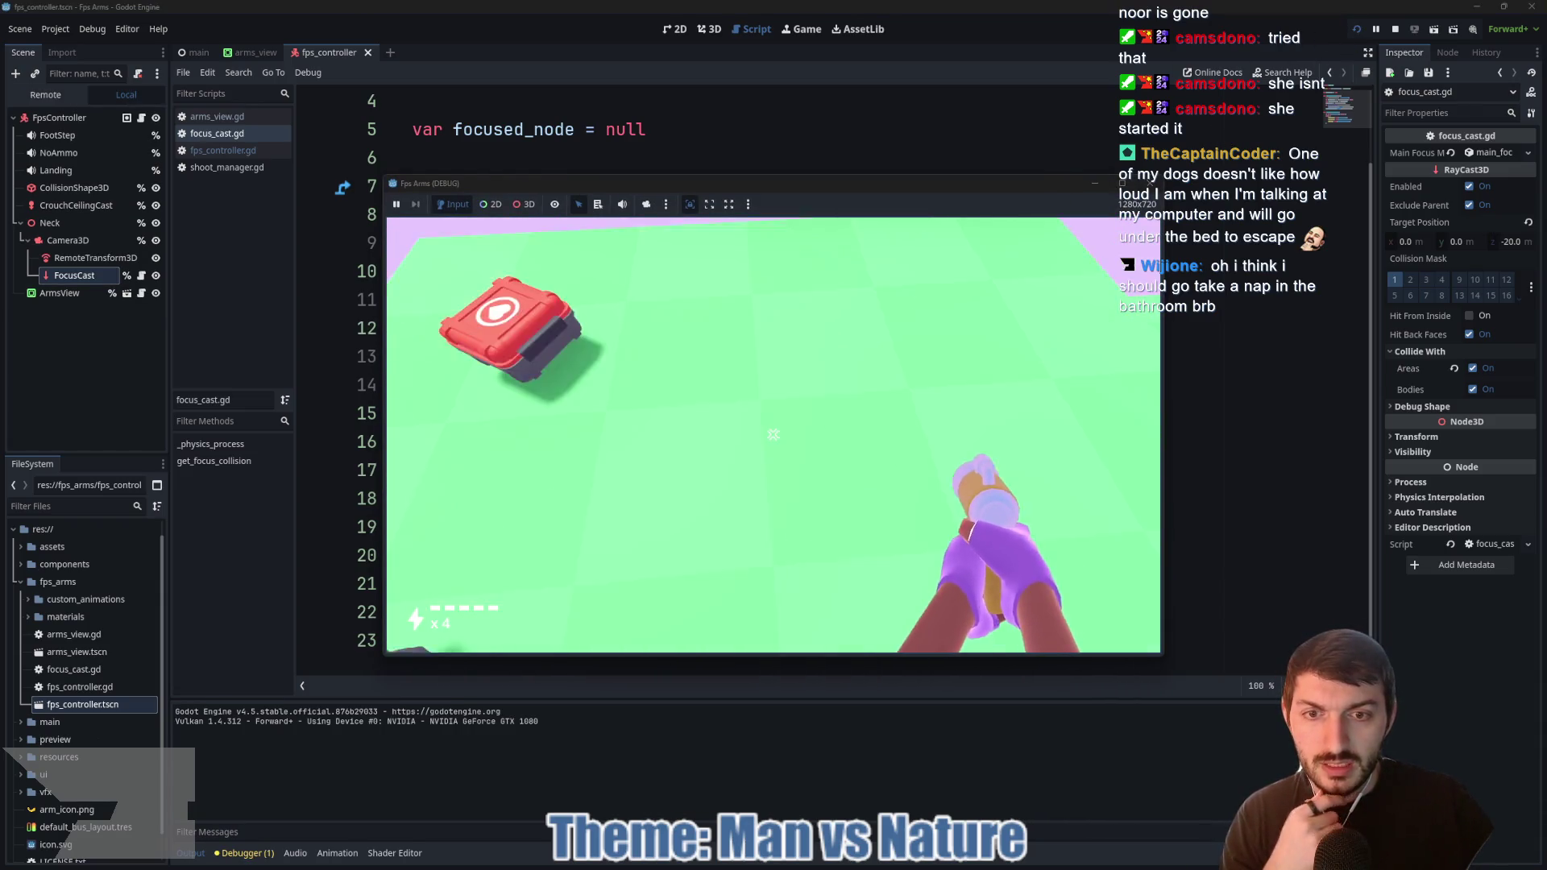
pyautogui.press('F8')
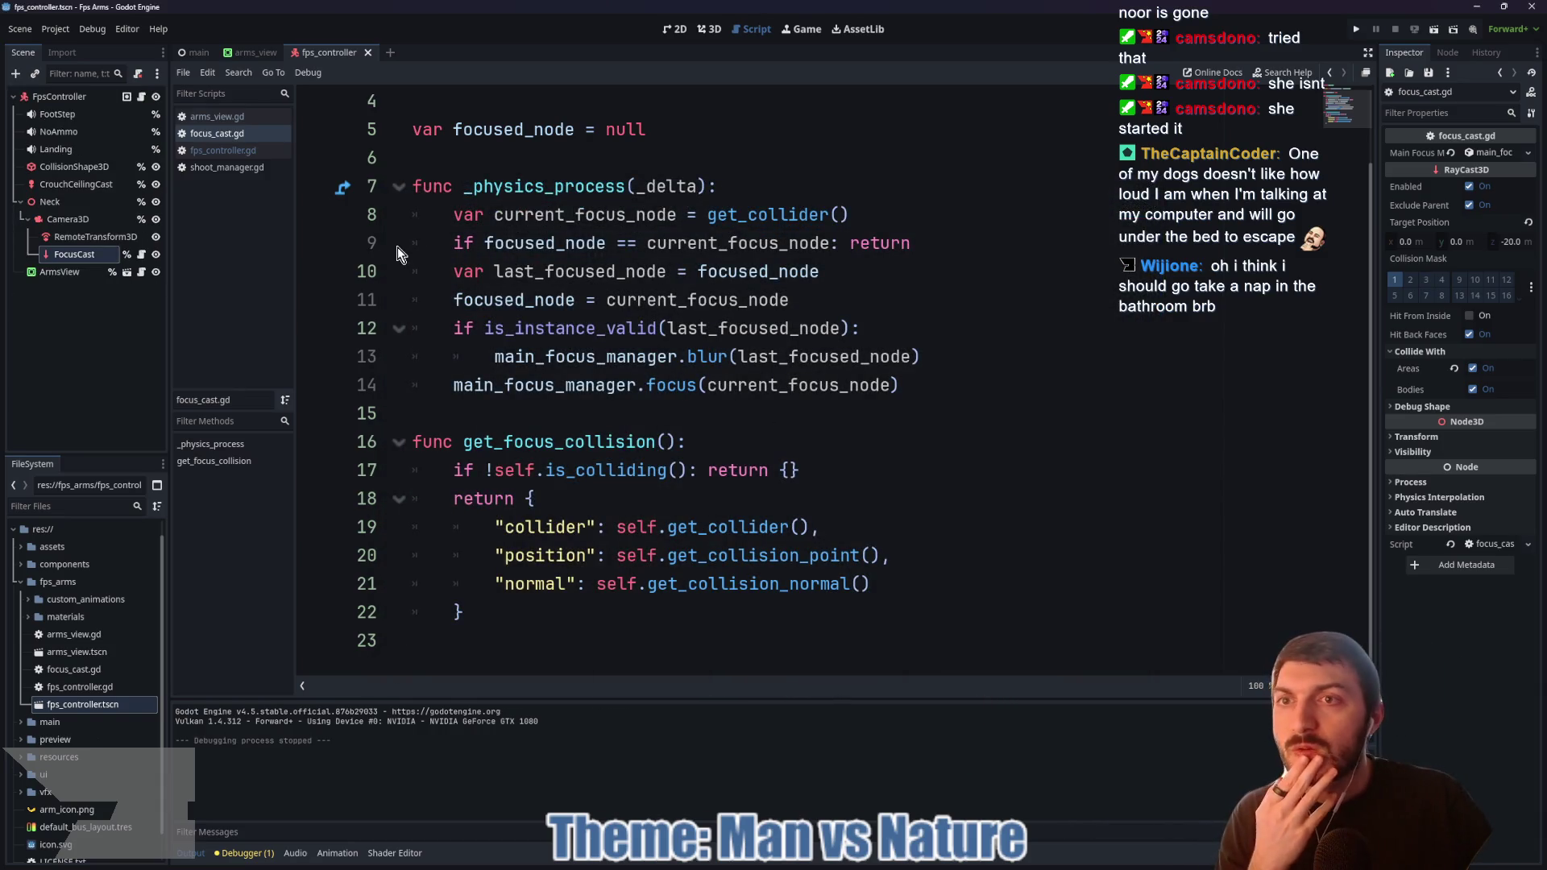
pyautogui.click(72, 98)
pyautogui.click(140, 97)
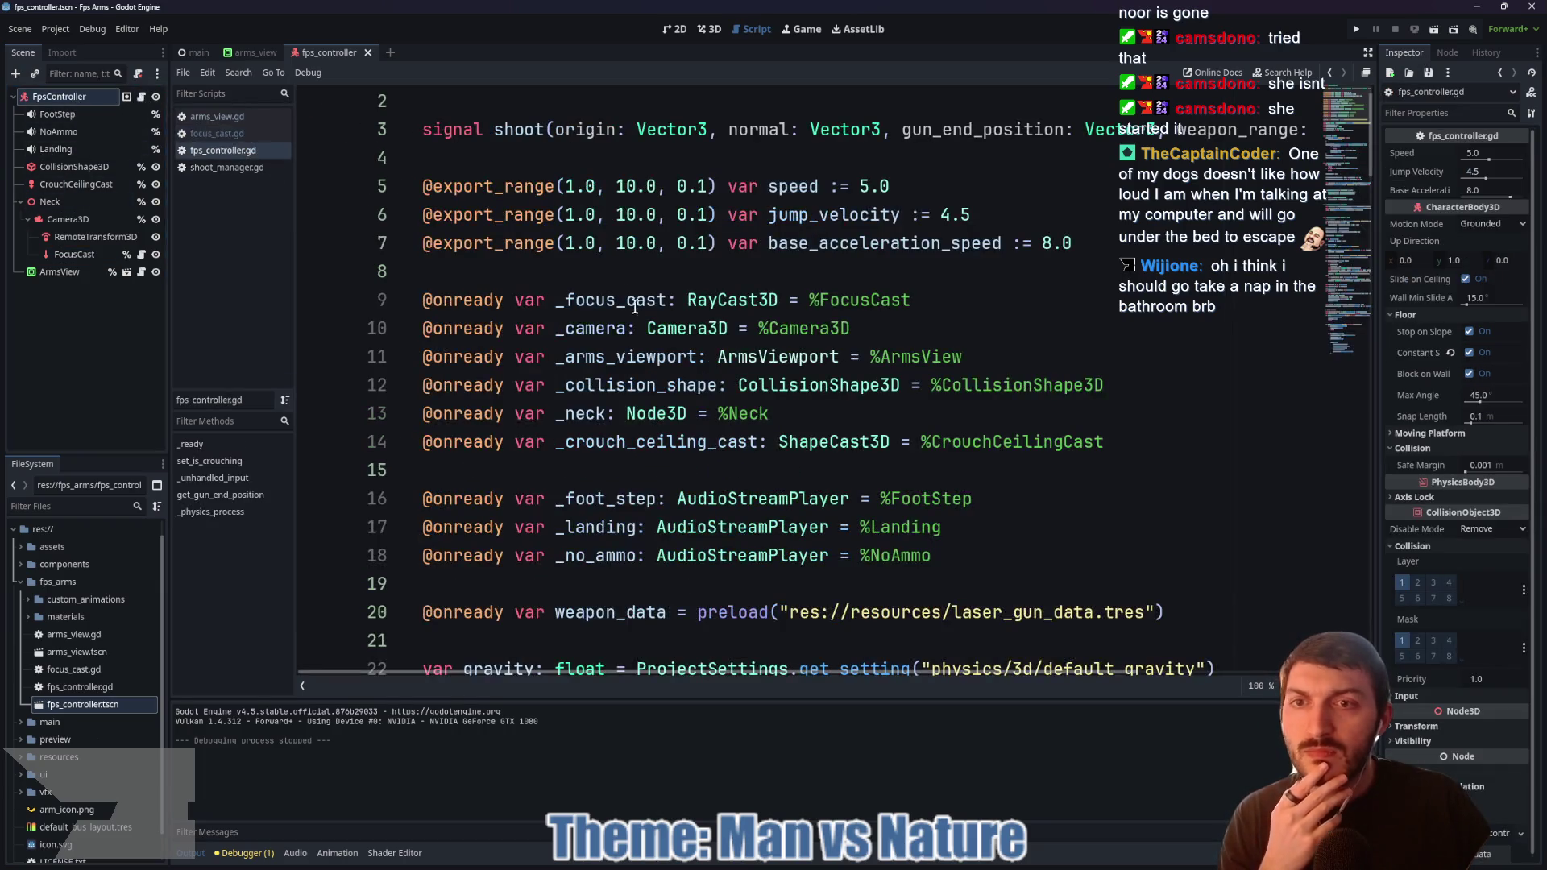
# Step: Read through fps_controller.gd and highlight the _camera uses, then select Camera3D in the arms_view scene
pyautogui.scroll(-6, 942, 303)
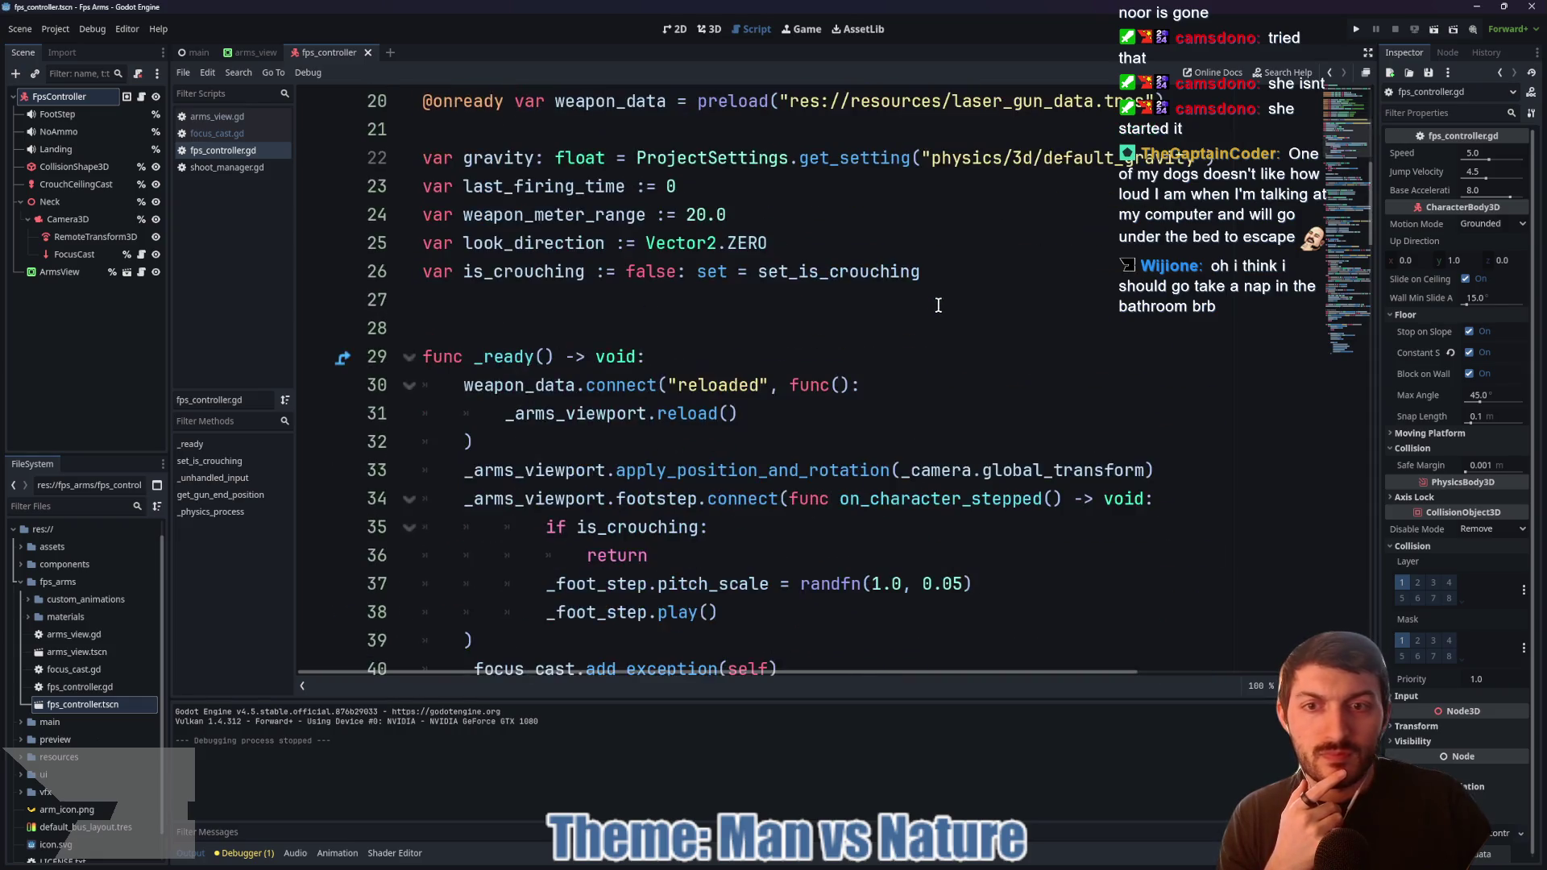
pyautogui.scroll(-2, 927, 306)
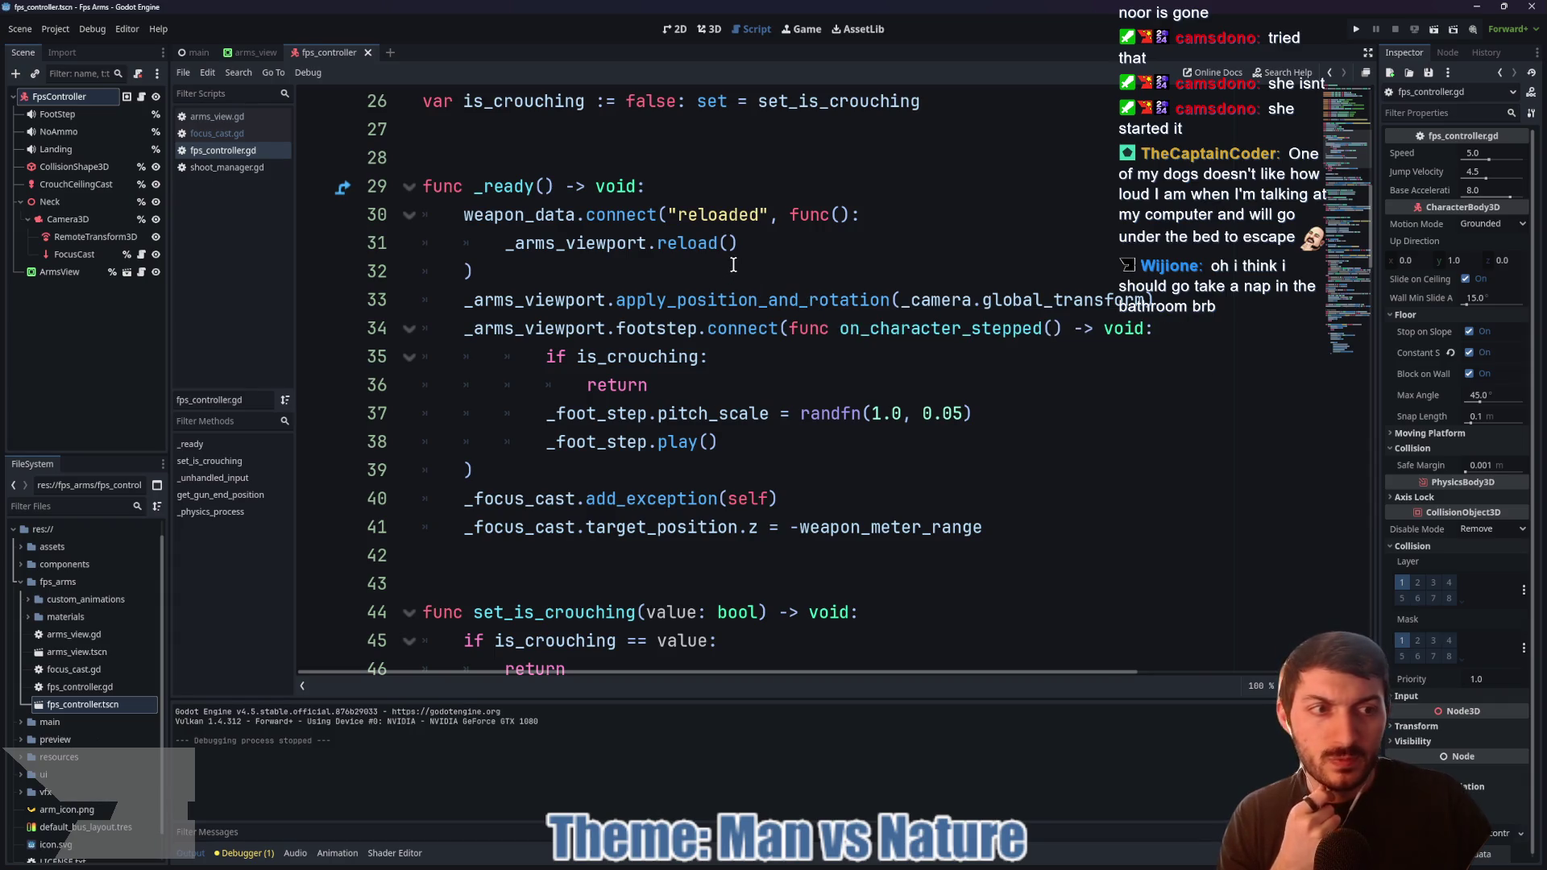
pyautogui.scroll(-1, 734, 265)
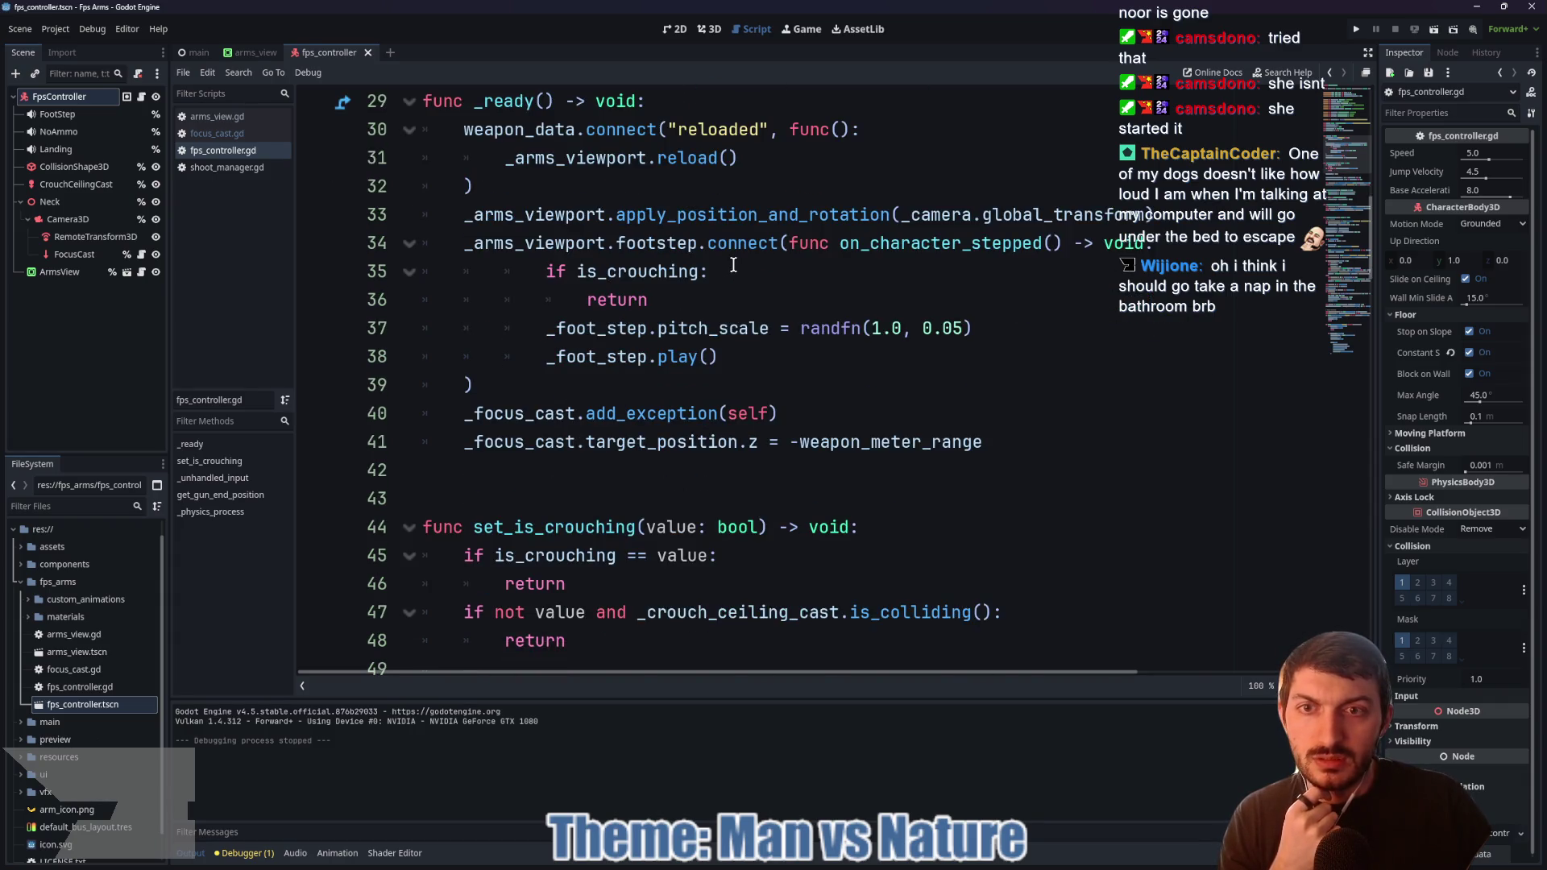
pyautogui.scroll(1, 733, 265)
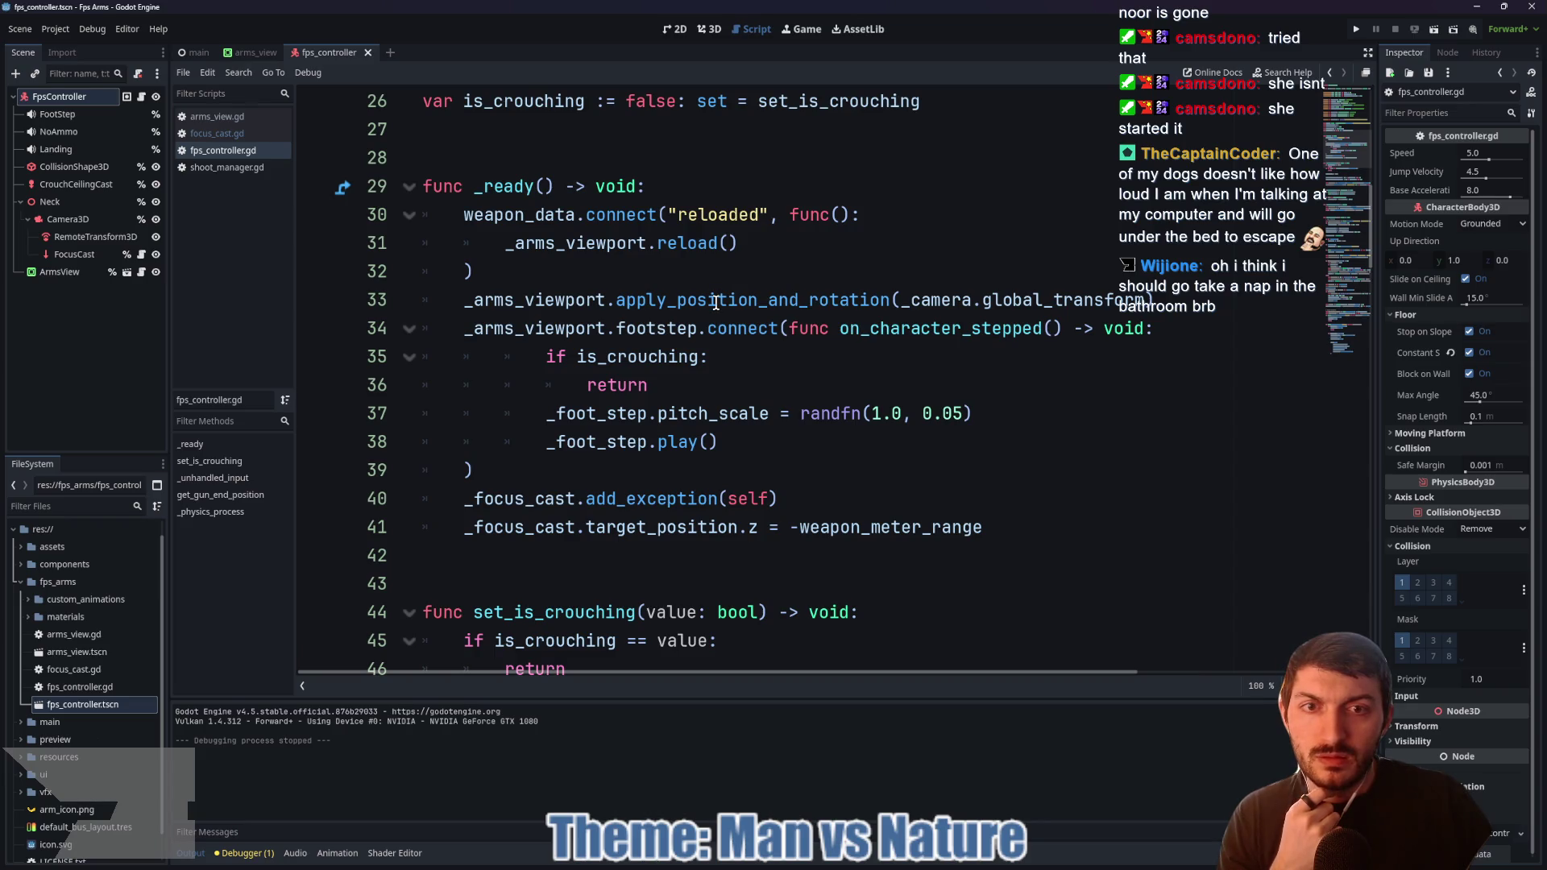
pyautogui.moveTo(716, 303)
pyautogui.doubleClick(937, 300)
pyautogui.scroll(8, 762, 314)
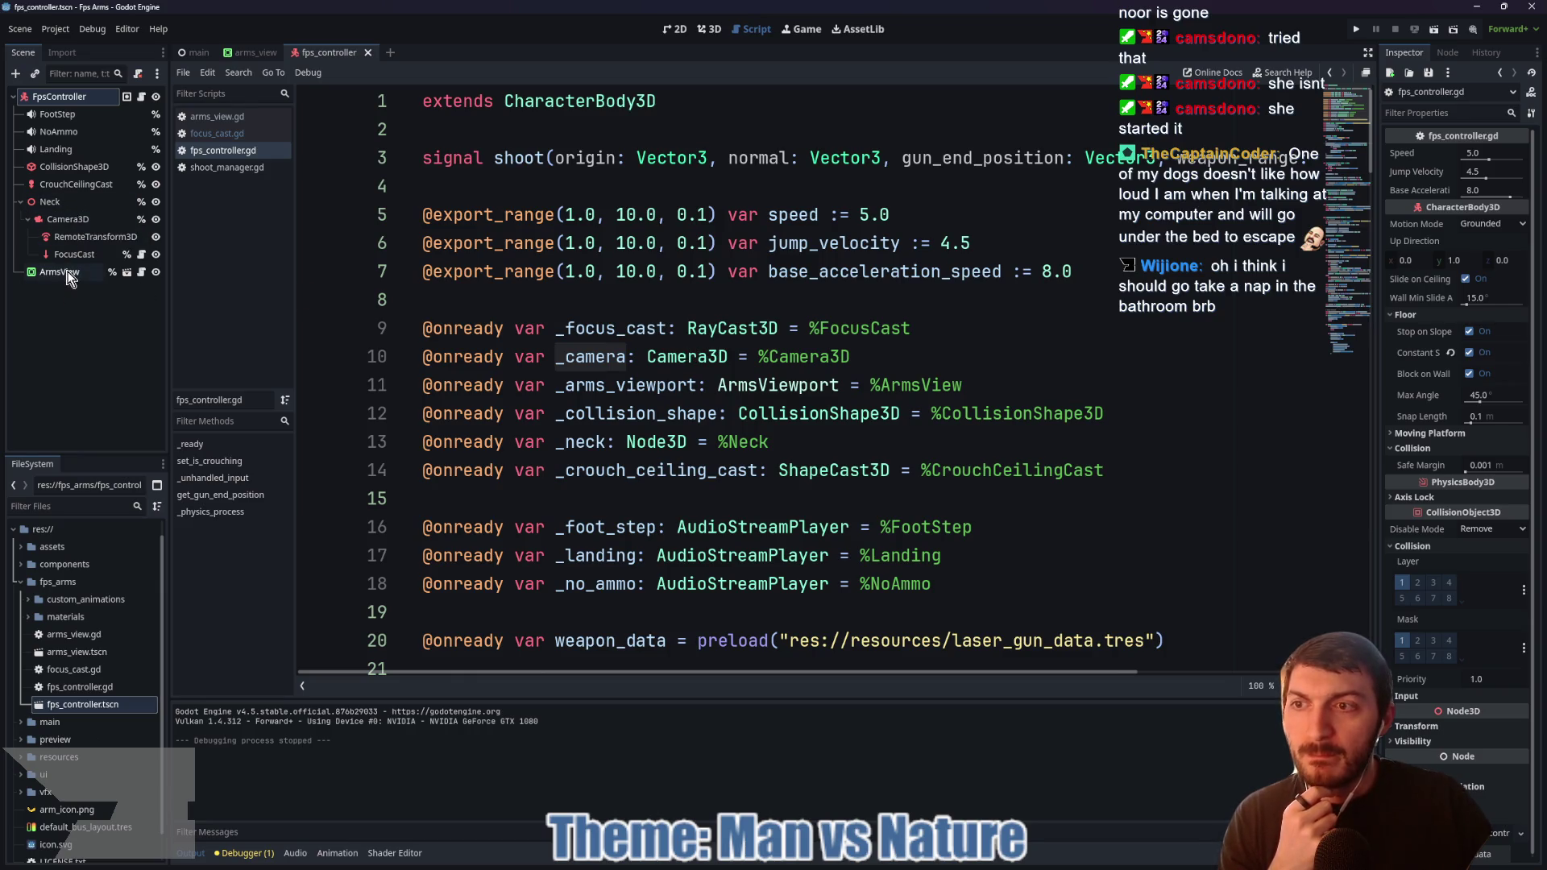
pyautogui.click(246, 52)
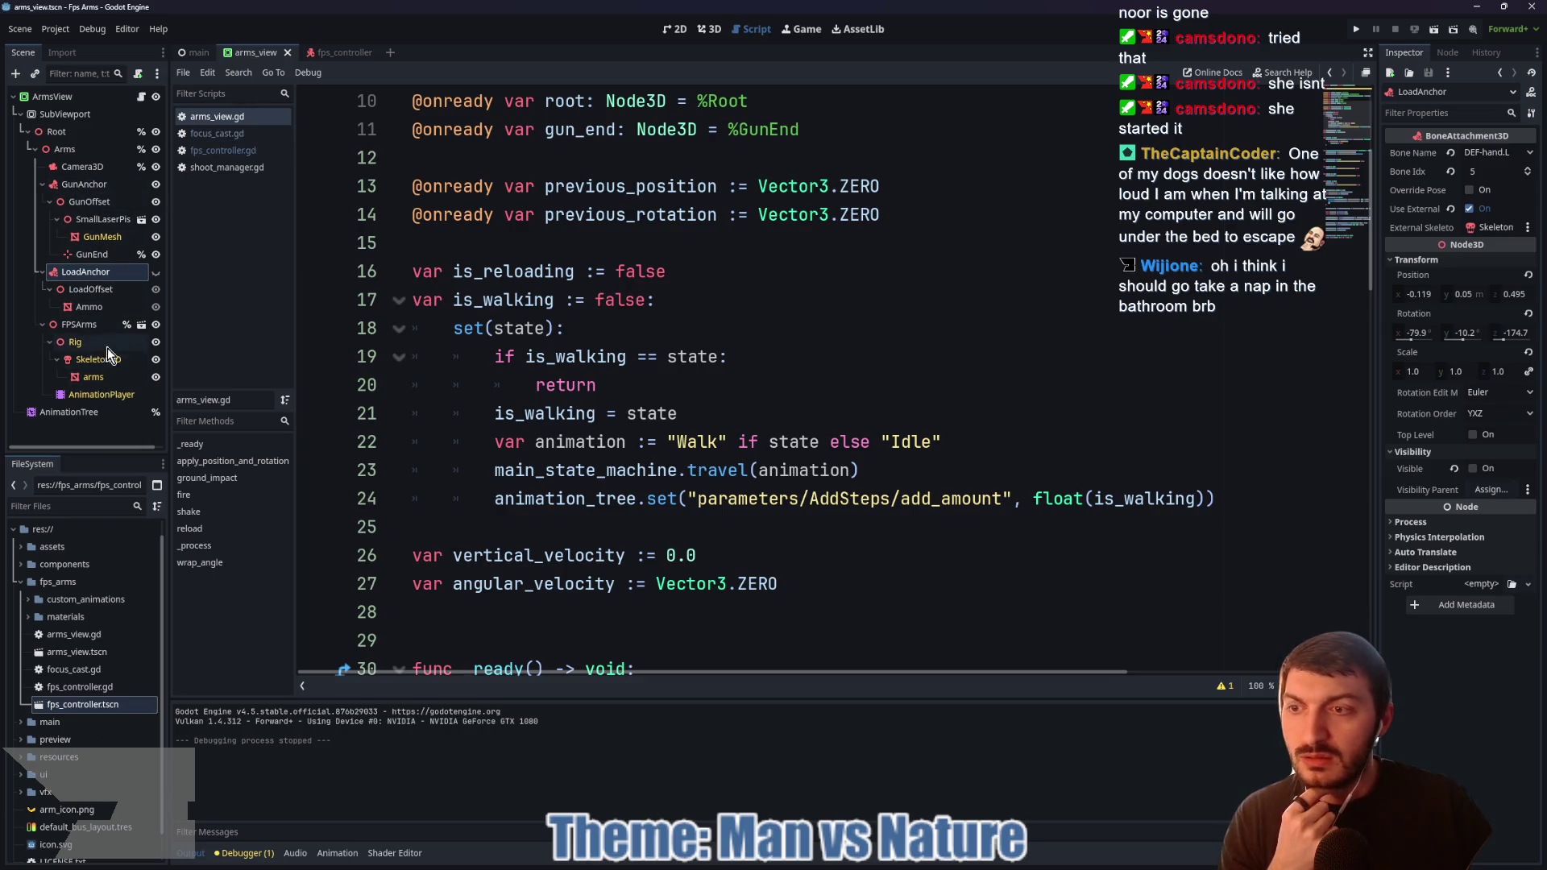
pyautogui.click(77, 169)
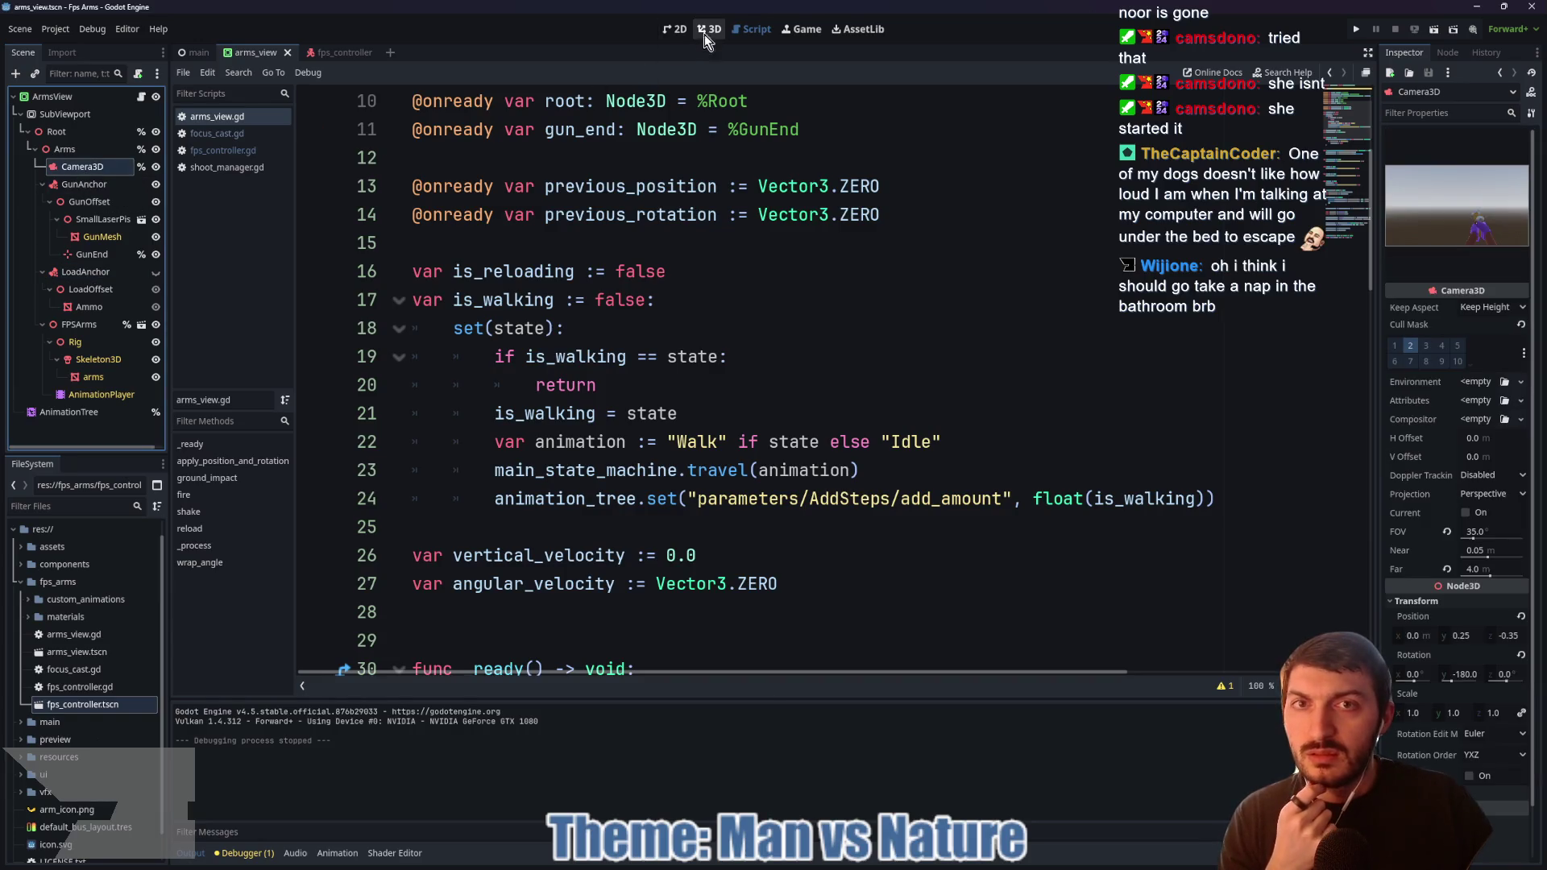
# Step: Compare arms_view and fps_controller in 3D, preview the arms camera in 2D, then switch to main.tscn
pyautogui.click(702, 35)
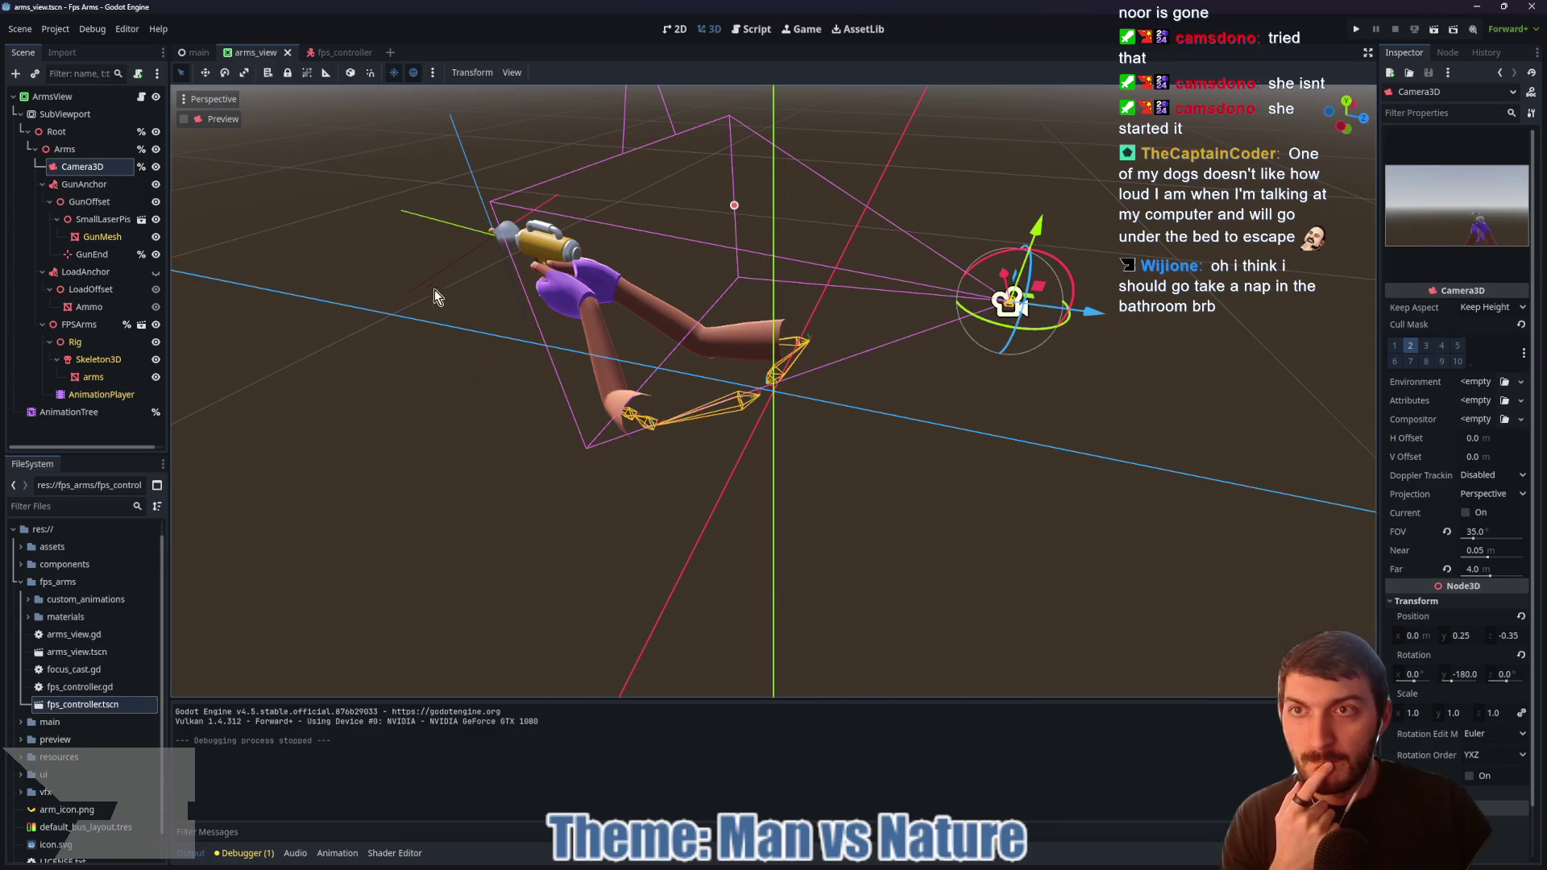
pyautogui.click(332, 53)
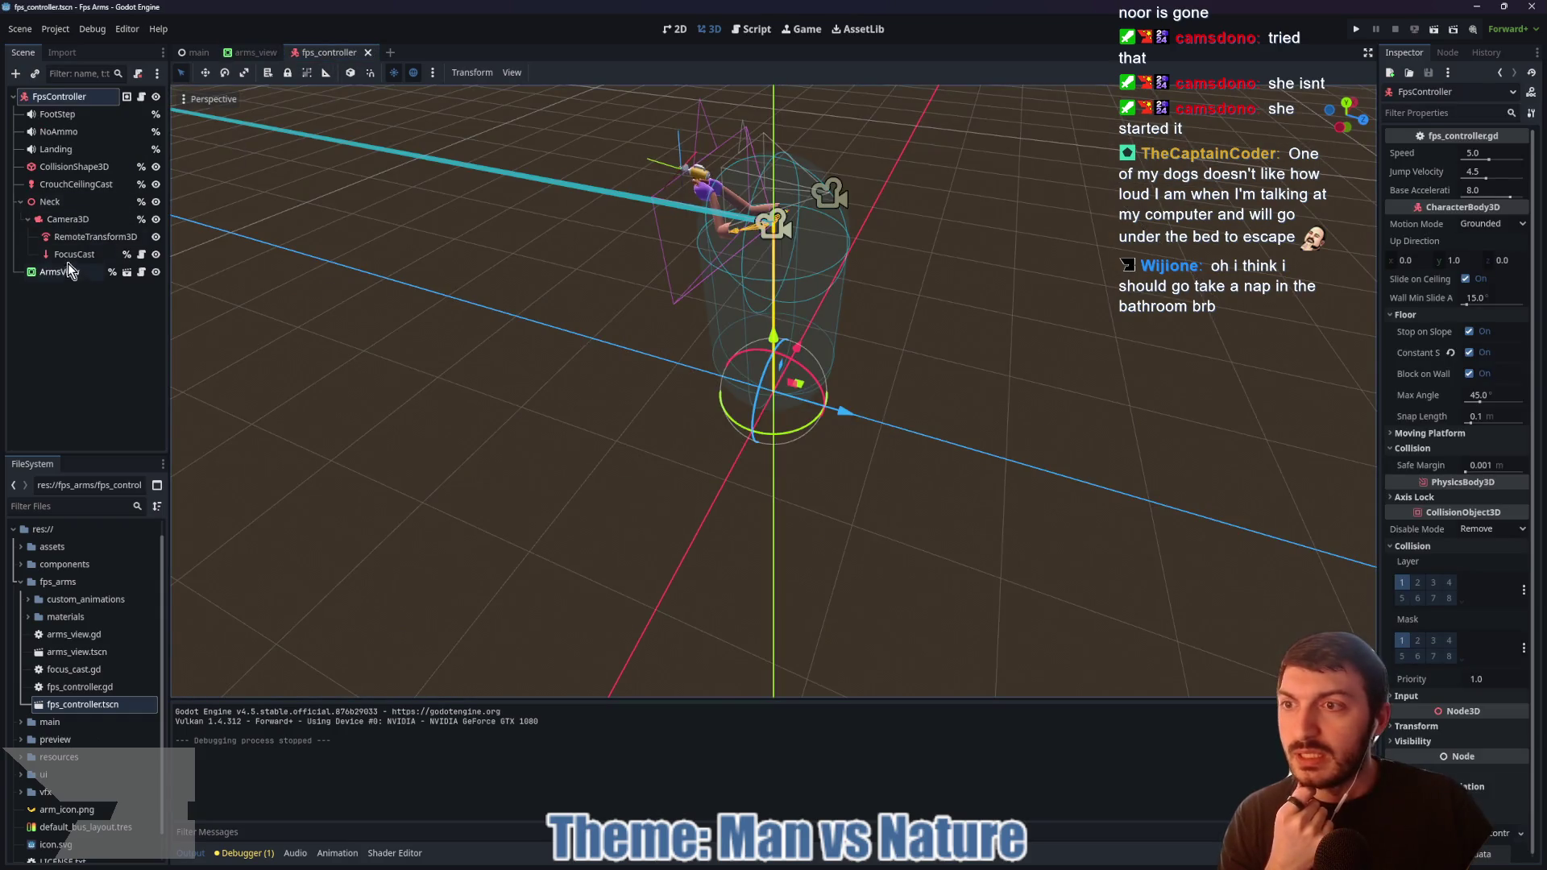
pyautogui.click(266, 52)
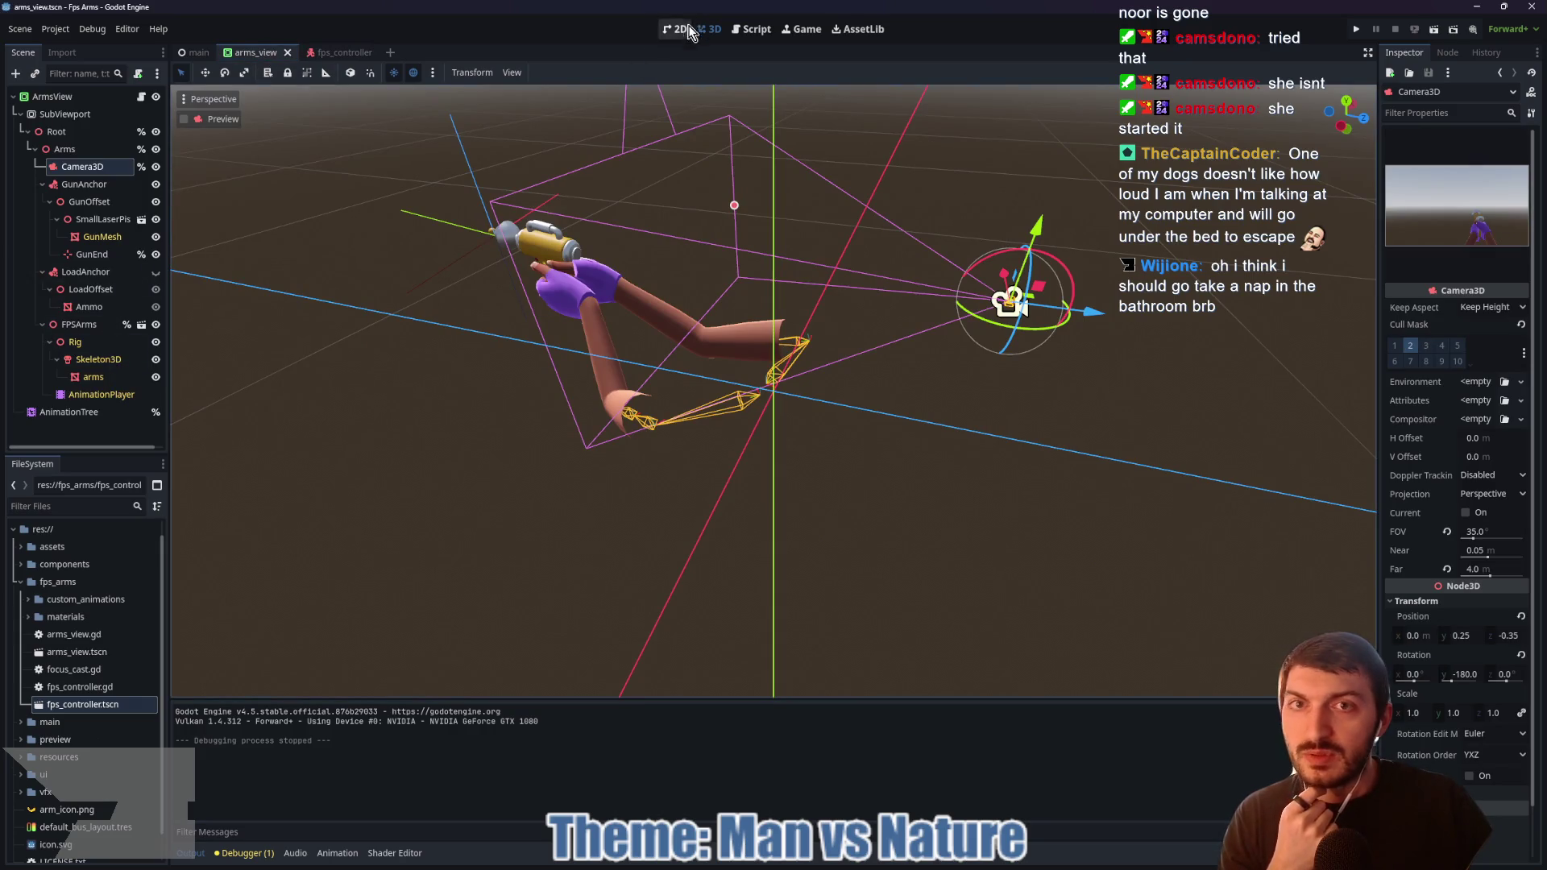
pyautogui.click(677, 29)
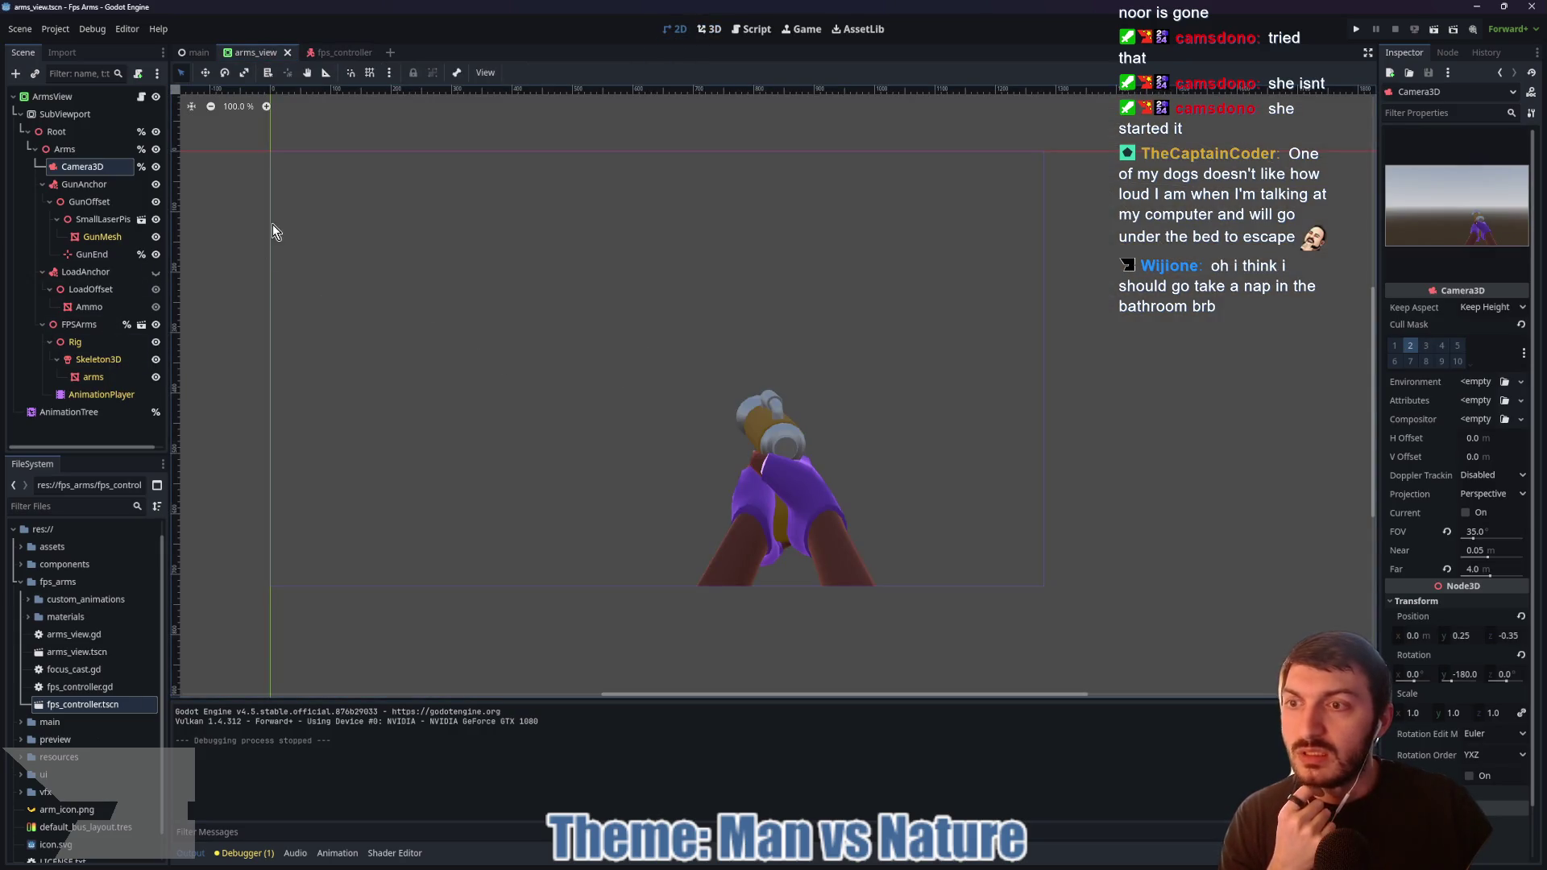
pyautogui.click(197, 52)
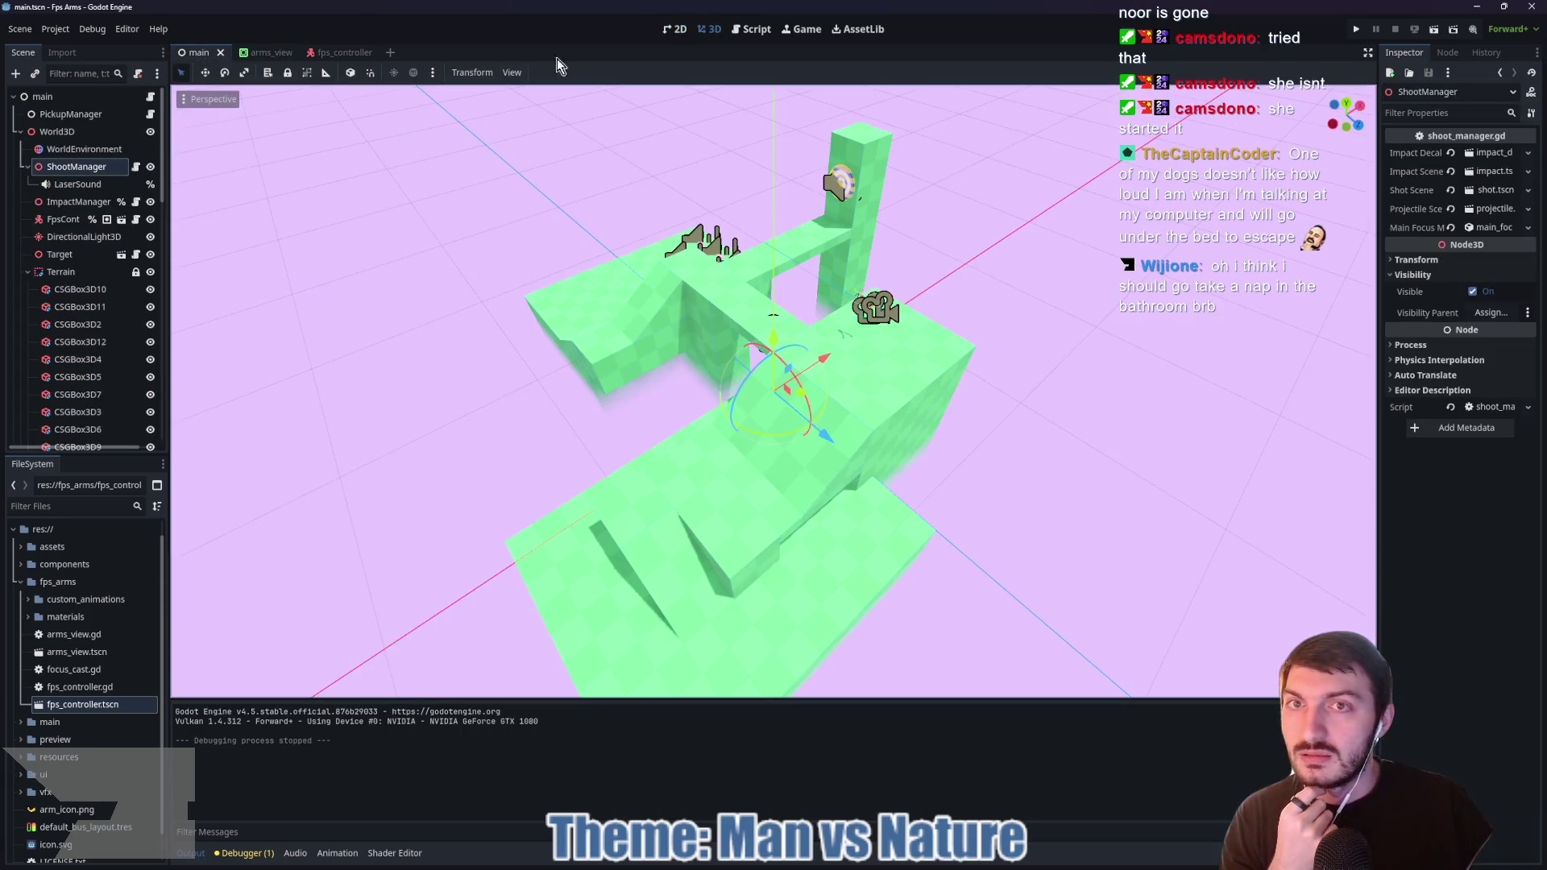
# Step: Show main.tscn's 2D layer with the arms overlay and crosshair, and scroll through the Scene dock
pyautogui.click(673, 30)
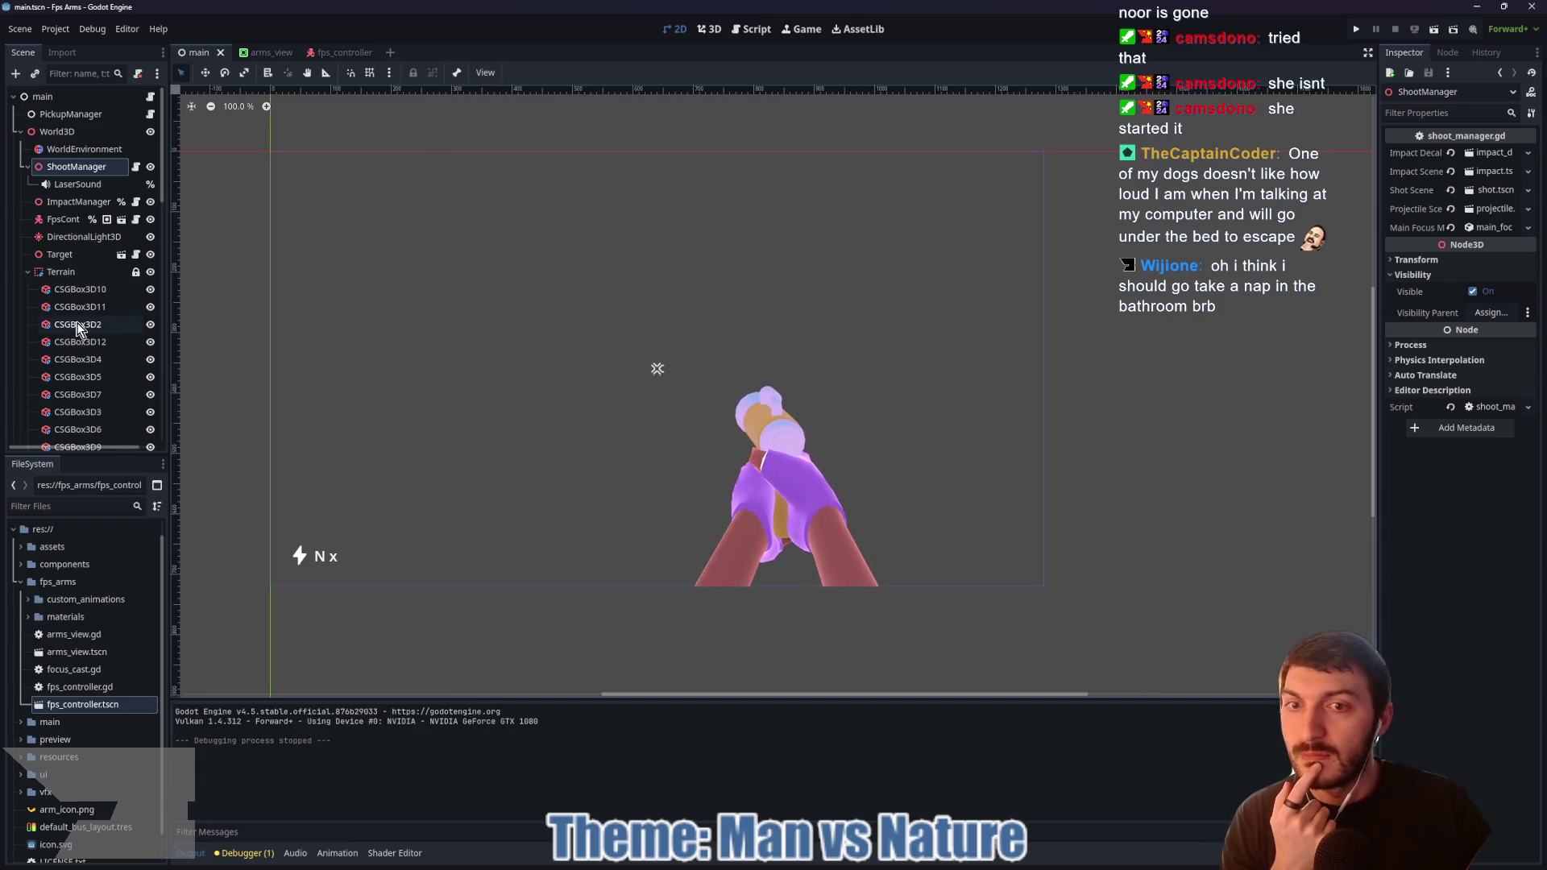
pyautogui.scroll(-5, 78, 328)
pyautogui.scroll(5, 78, 328)
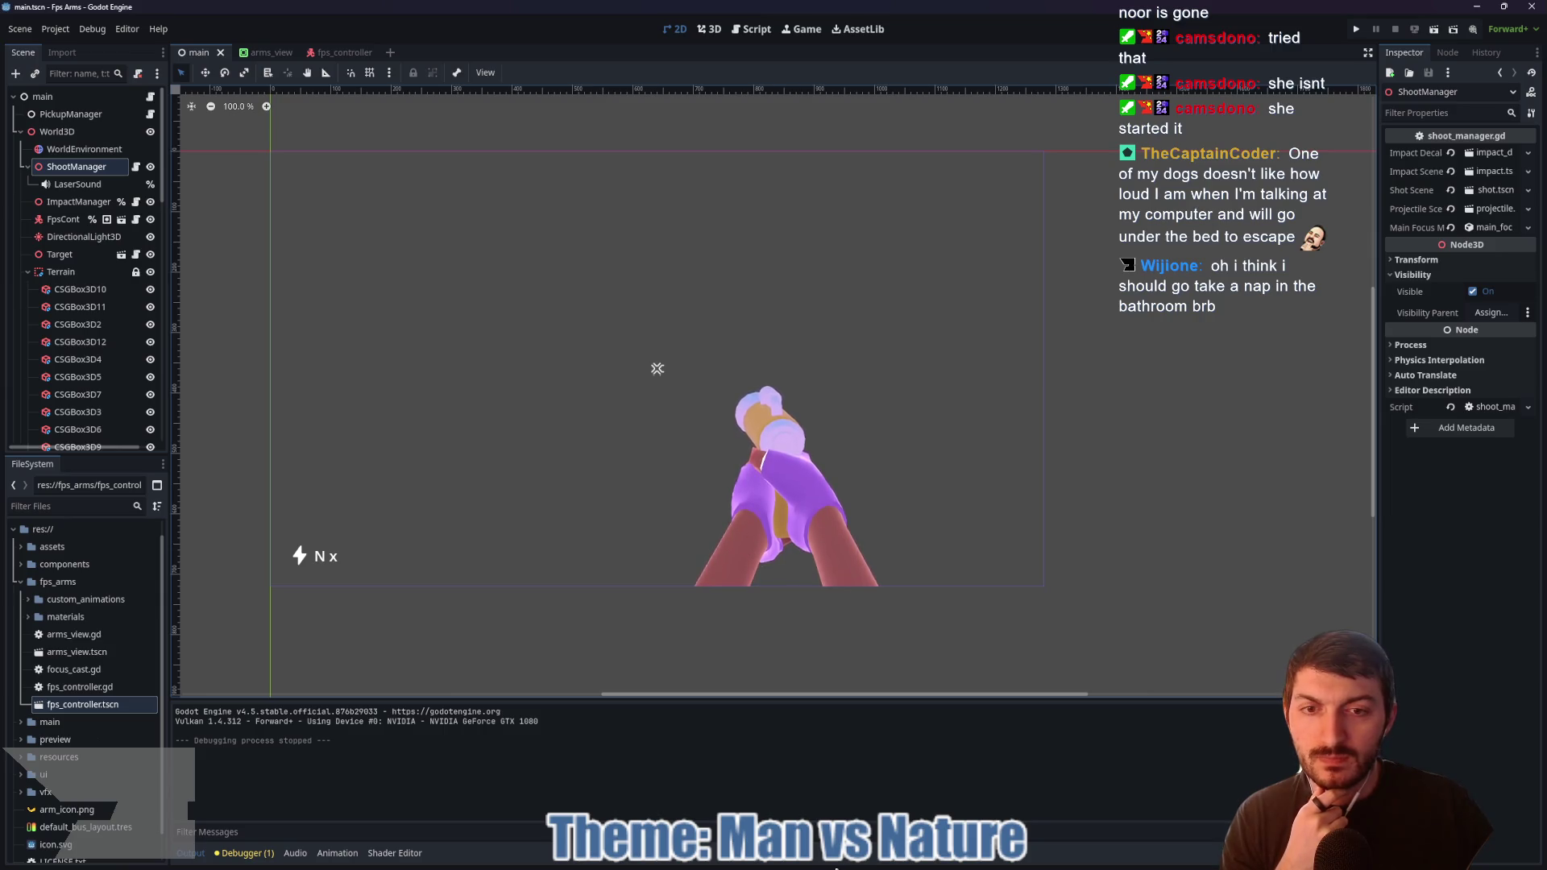
# Step: In the Bear Attack Simulator project, view the player scene in 3D and orbit around the player model
pyautogui.moveTo(904, 864)
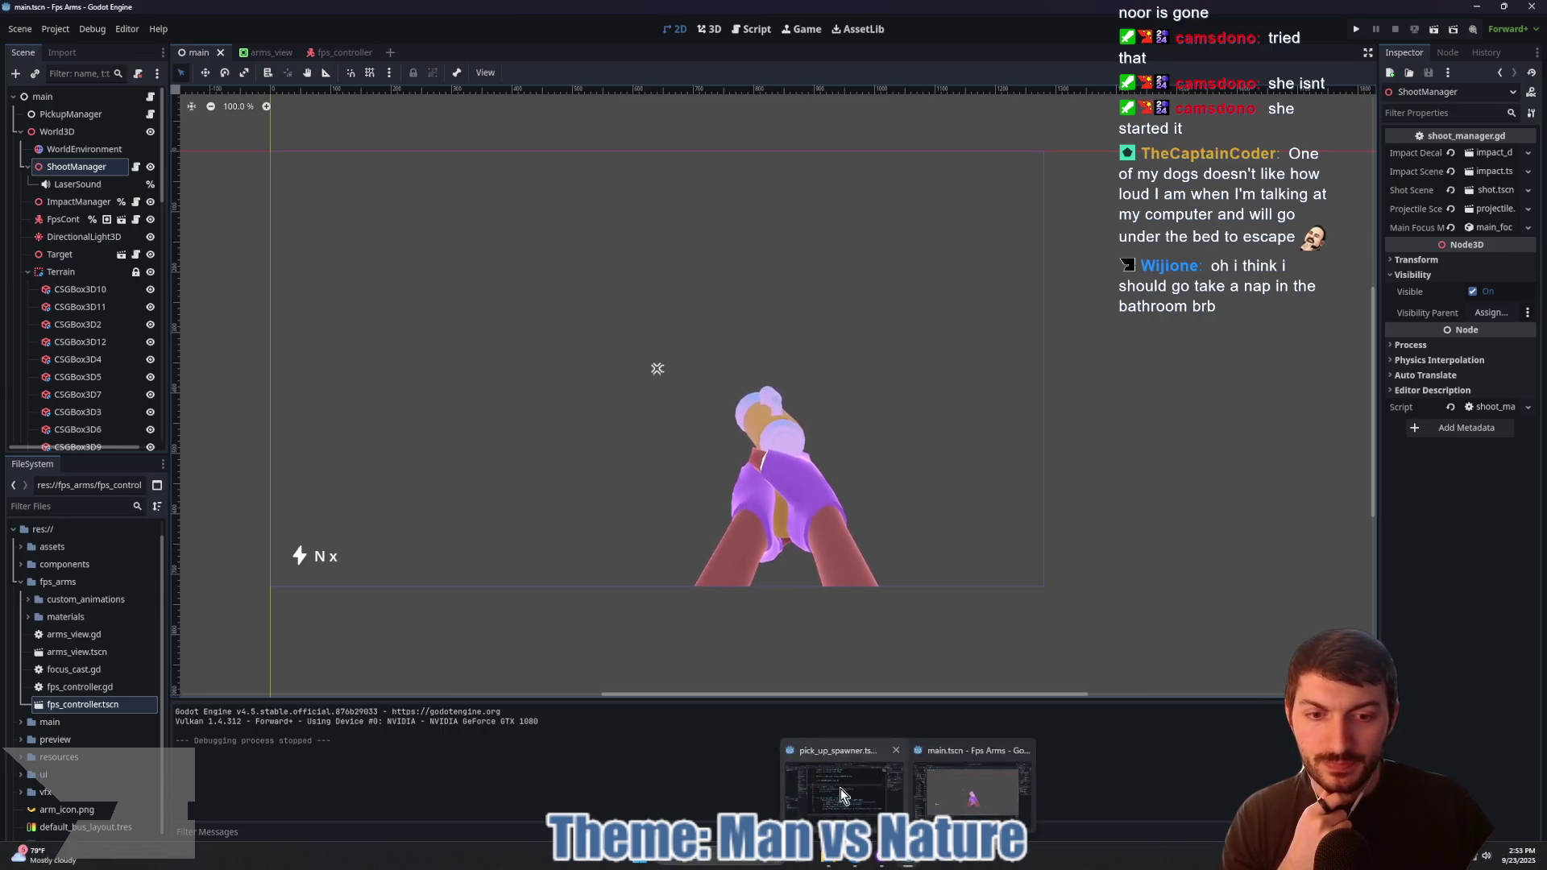
pyautogui.click(844, 777)
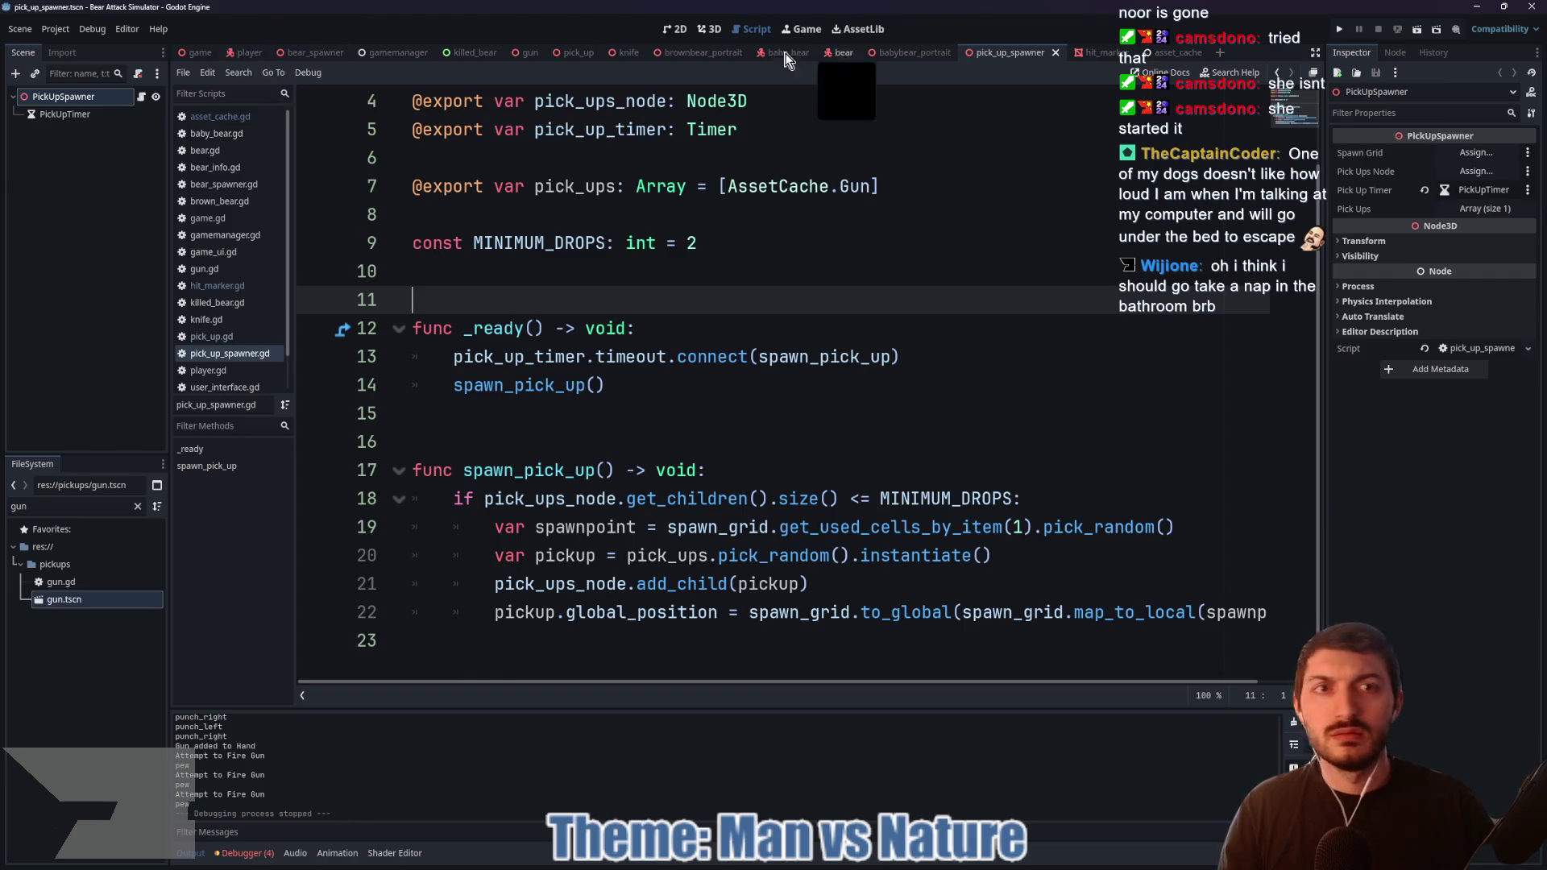
pyautogui.click(246, 55)
pyautogui.click(719, 34)
pyautogui.moveTo(878, 195)
pyautogui.mouseDown()
pyautogui.moveTo(1061, 219)
pyautogui.moveTo(989, 233)
pyautogui.moveTo(907, 219)
pyautogui.moveTo(686, 282)
pyautogui.mouseUp()
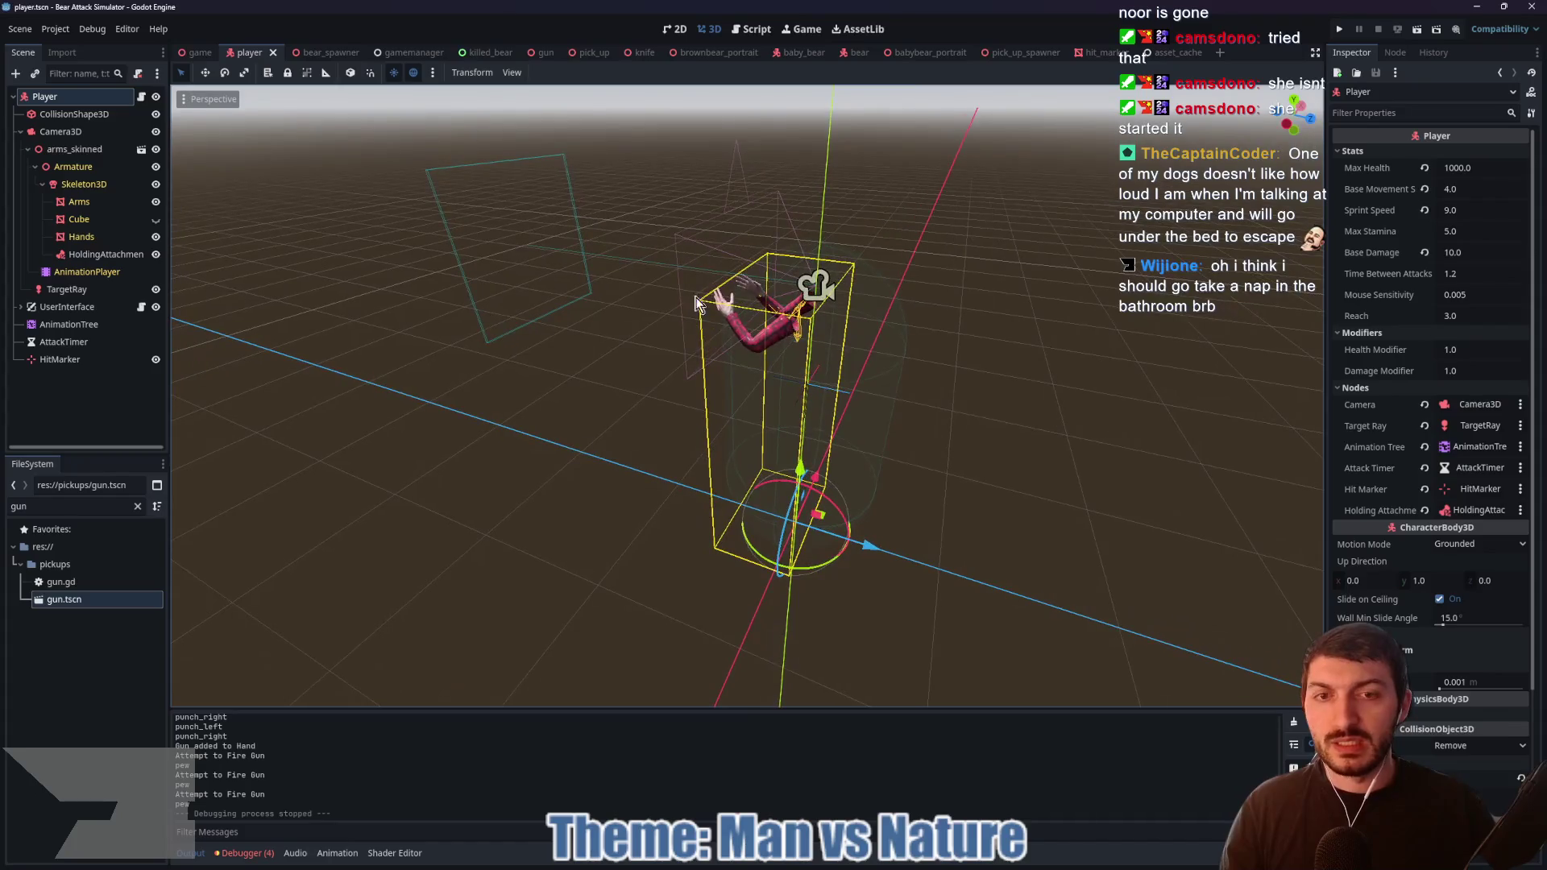
pyautogui.moveTo(864, 239)
pyautogui.mouseDown()
pyautogui.moveTo(1044, 226)
pyautogui.moveTo(942, 245)
pyautogui.mouseUp()
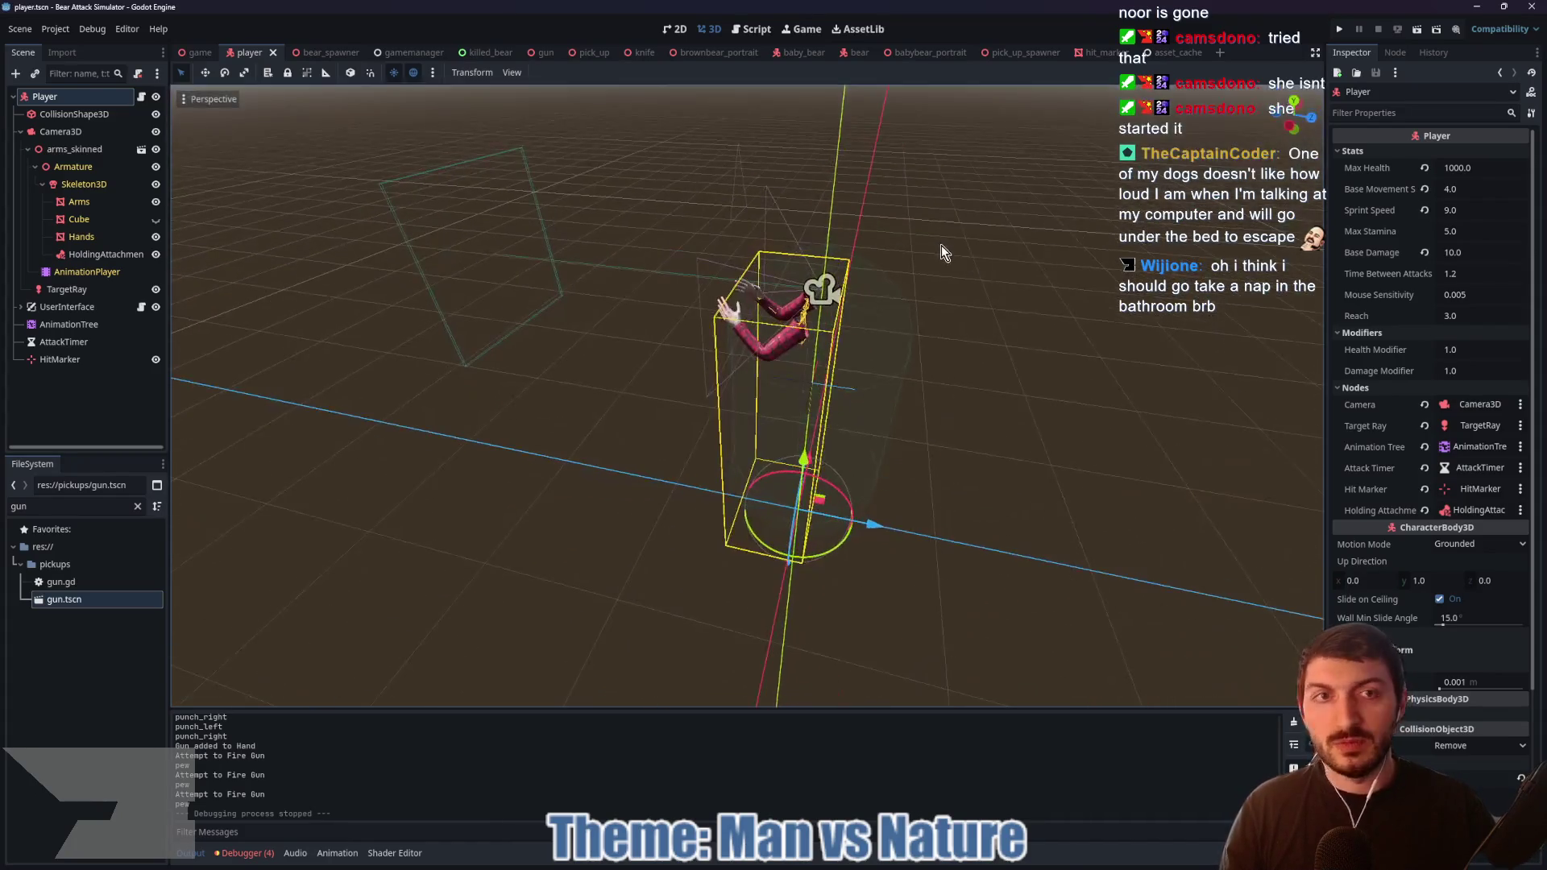
# Step: Close the hit_marker and babybear_portrait scene tabs and start a new empty scene
pyautogui.click(1099, 52)
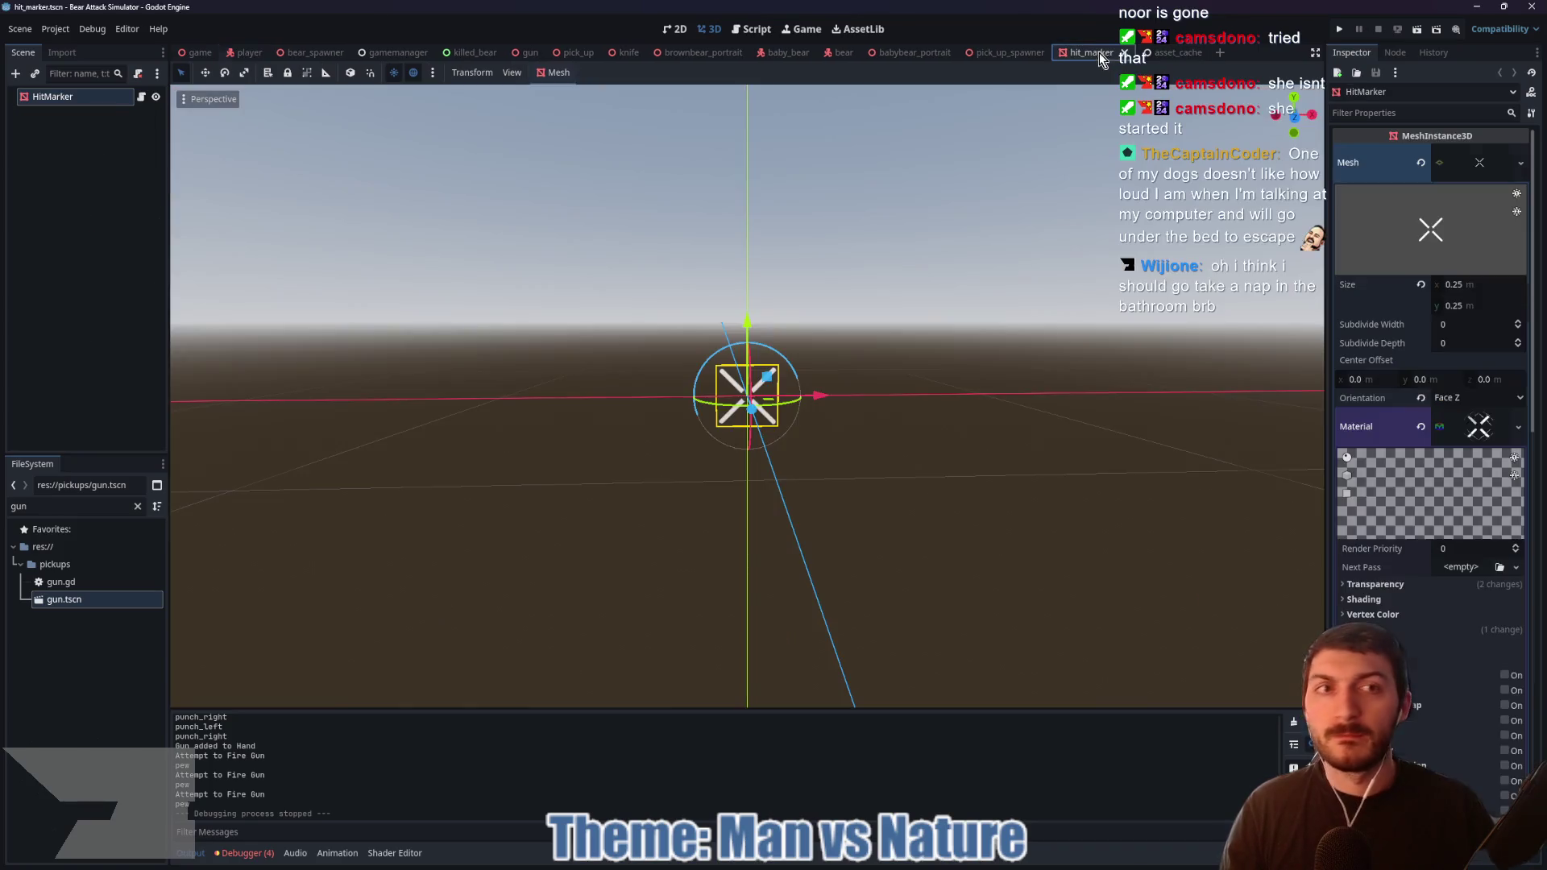
pyautogui.click(1121, 53)
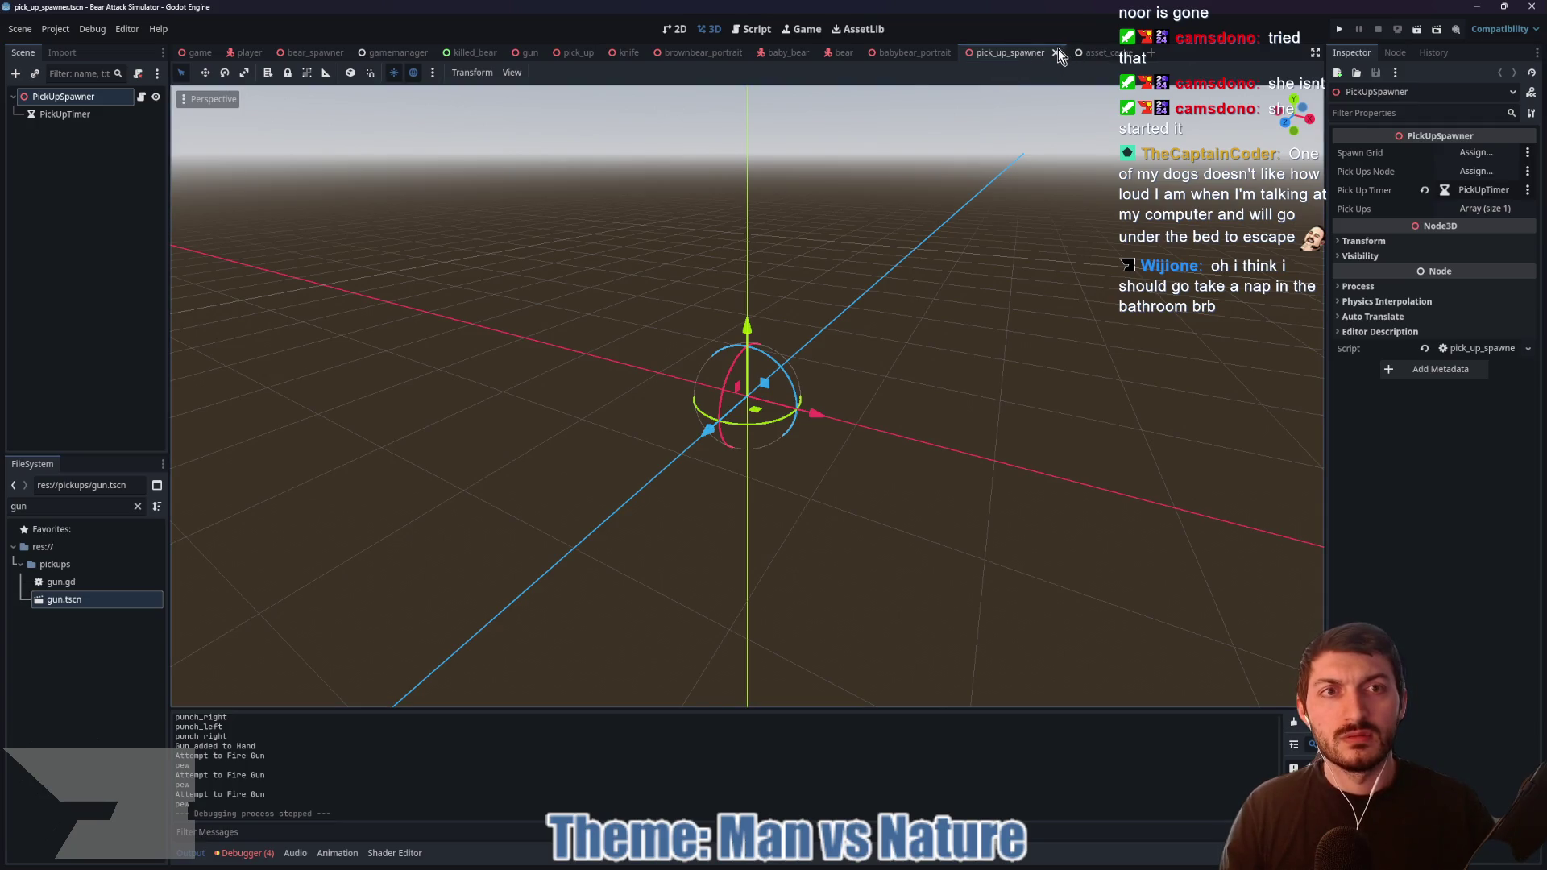
pyautogui.click(932, 51)
pyautogui.click(964, 51)
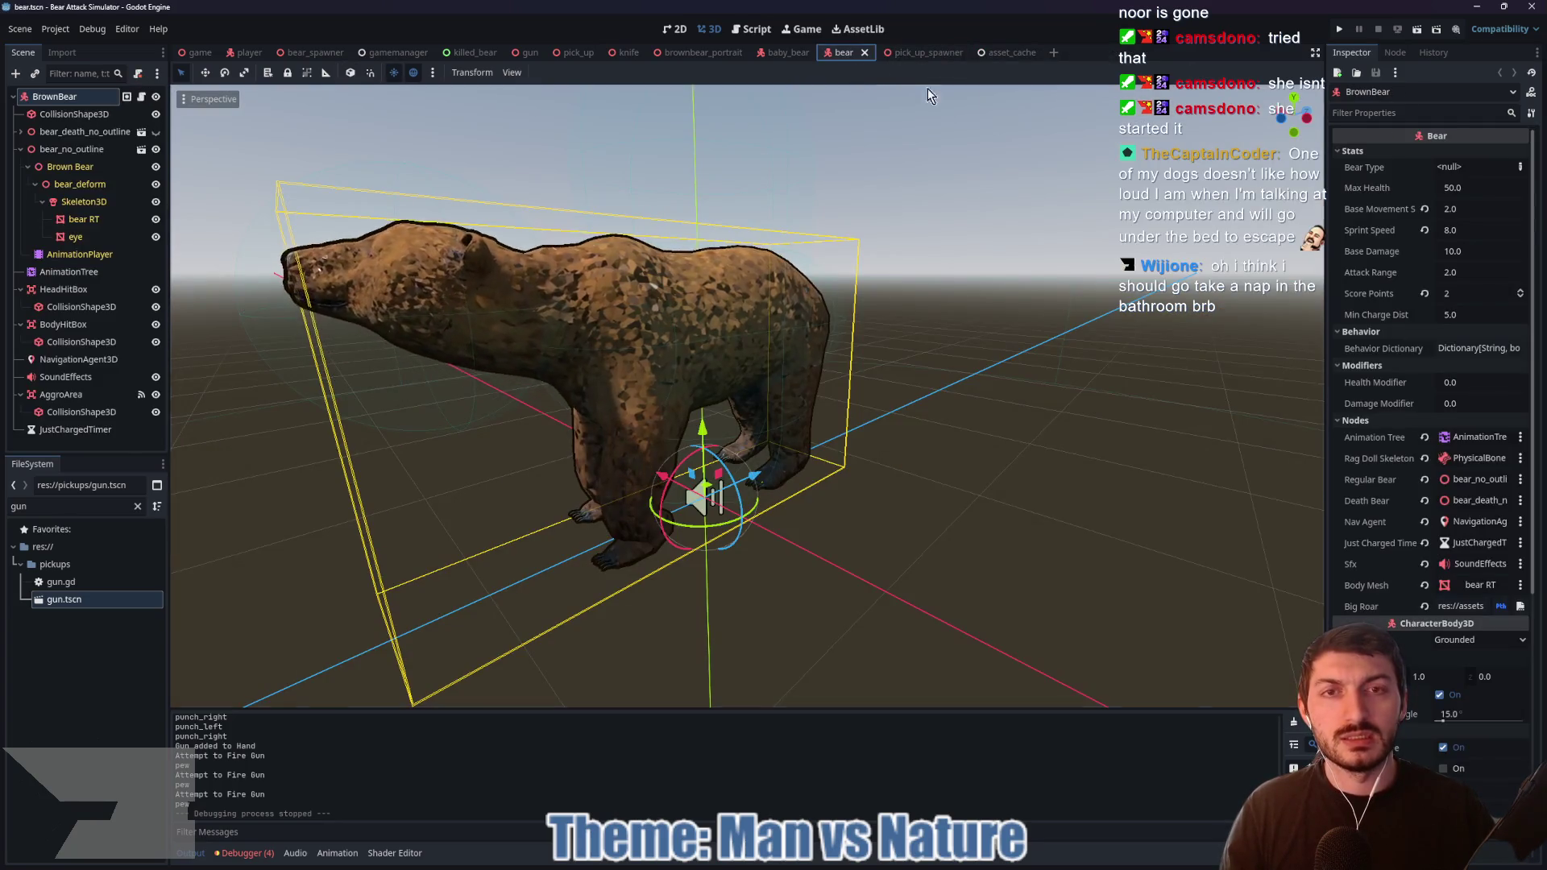
pyautogui.click(1055, 52)
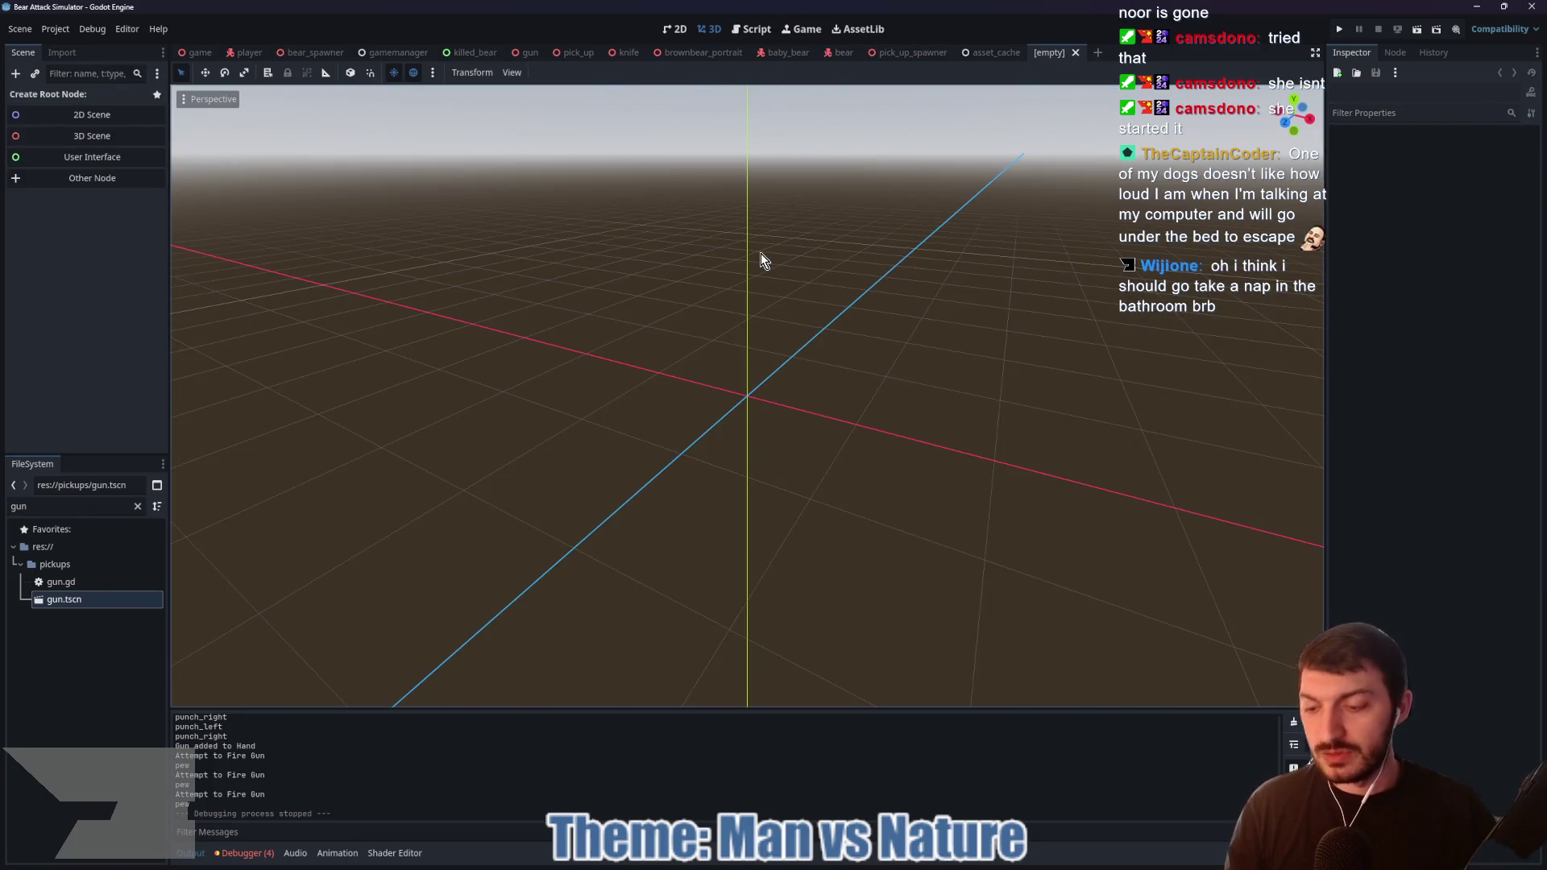
# Step: Create a SubViewportContainer root node anchored to the Full Rect preset
pyautogui.hotkey('ctrl', 'a')
pyautogui.write('sub')
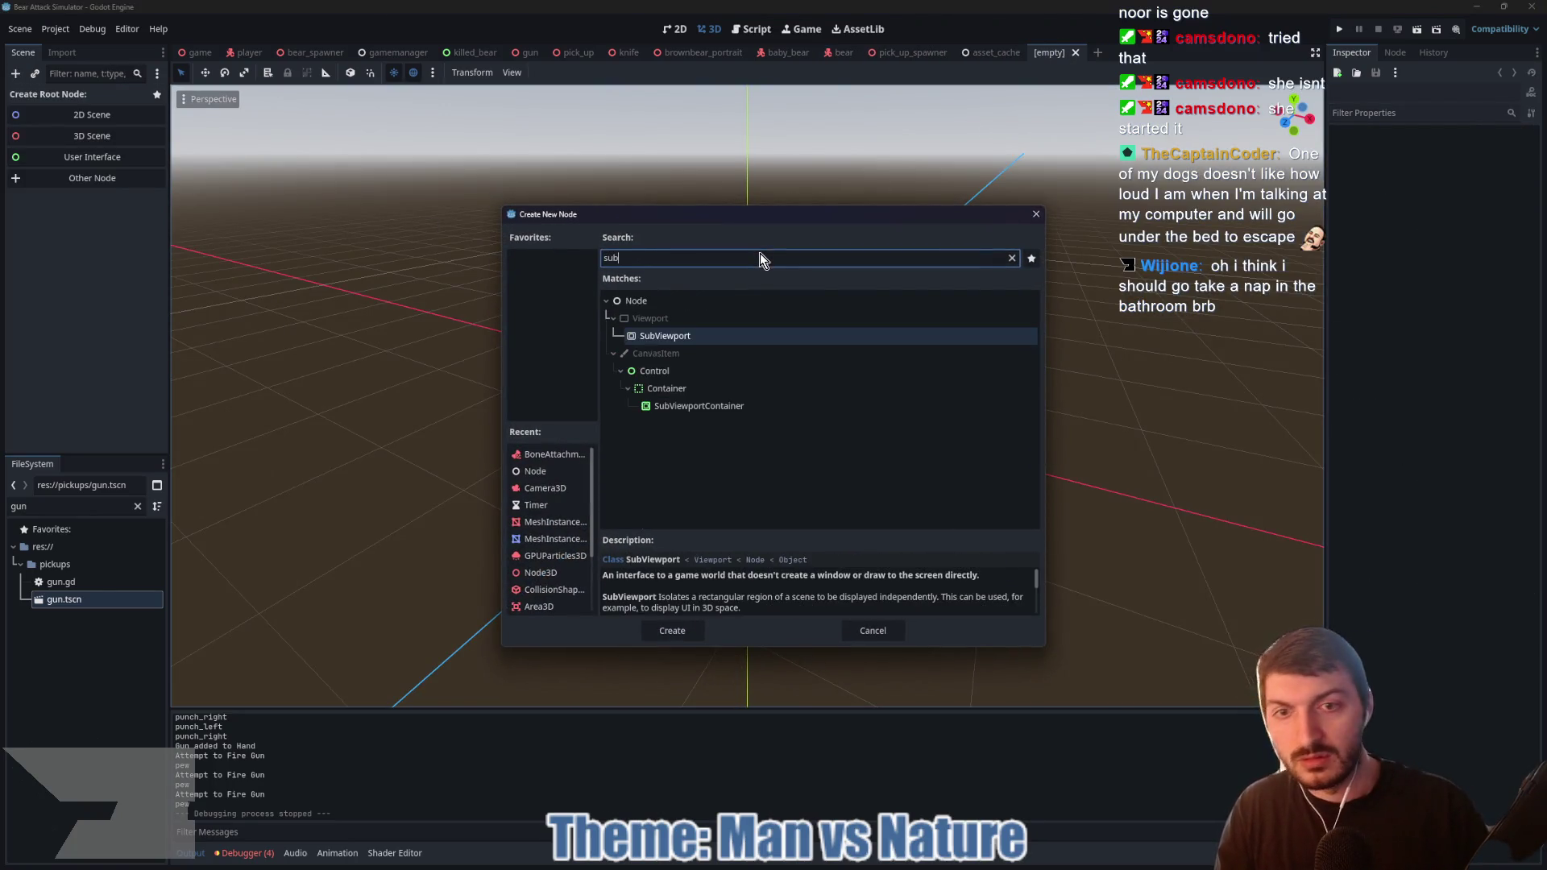
pyautogui.click(709, 407)
pyautogui.click(669, 629)
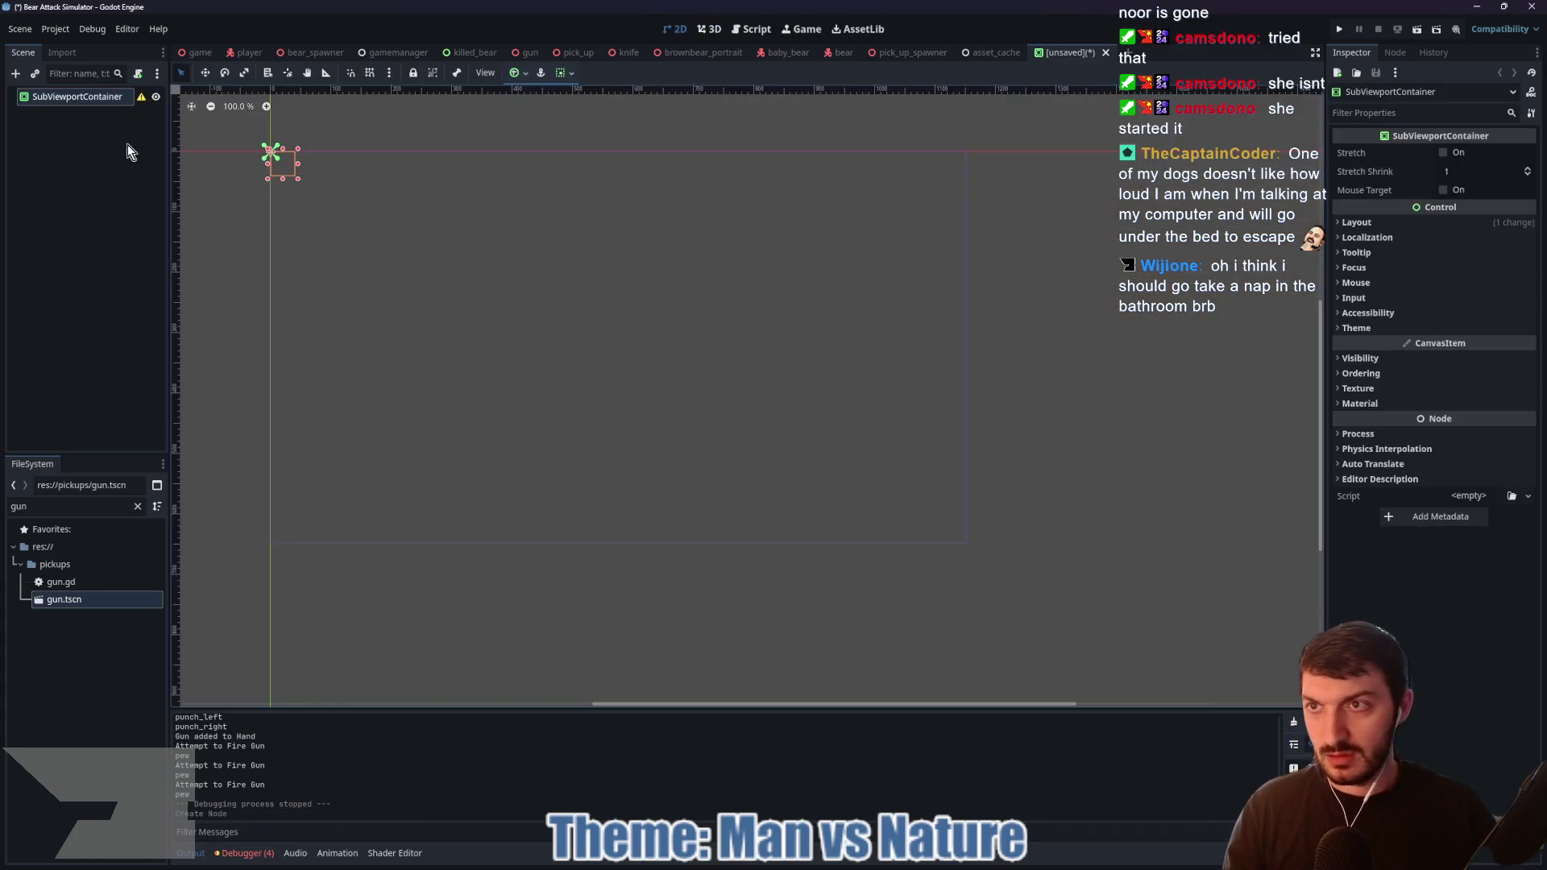
pyautogui.click(568, 74)
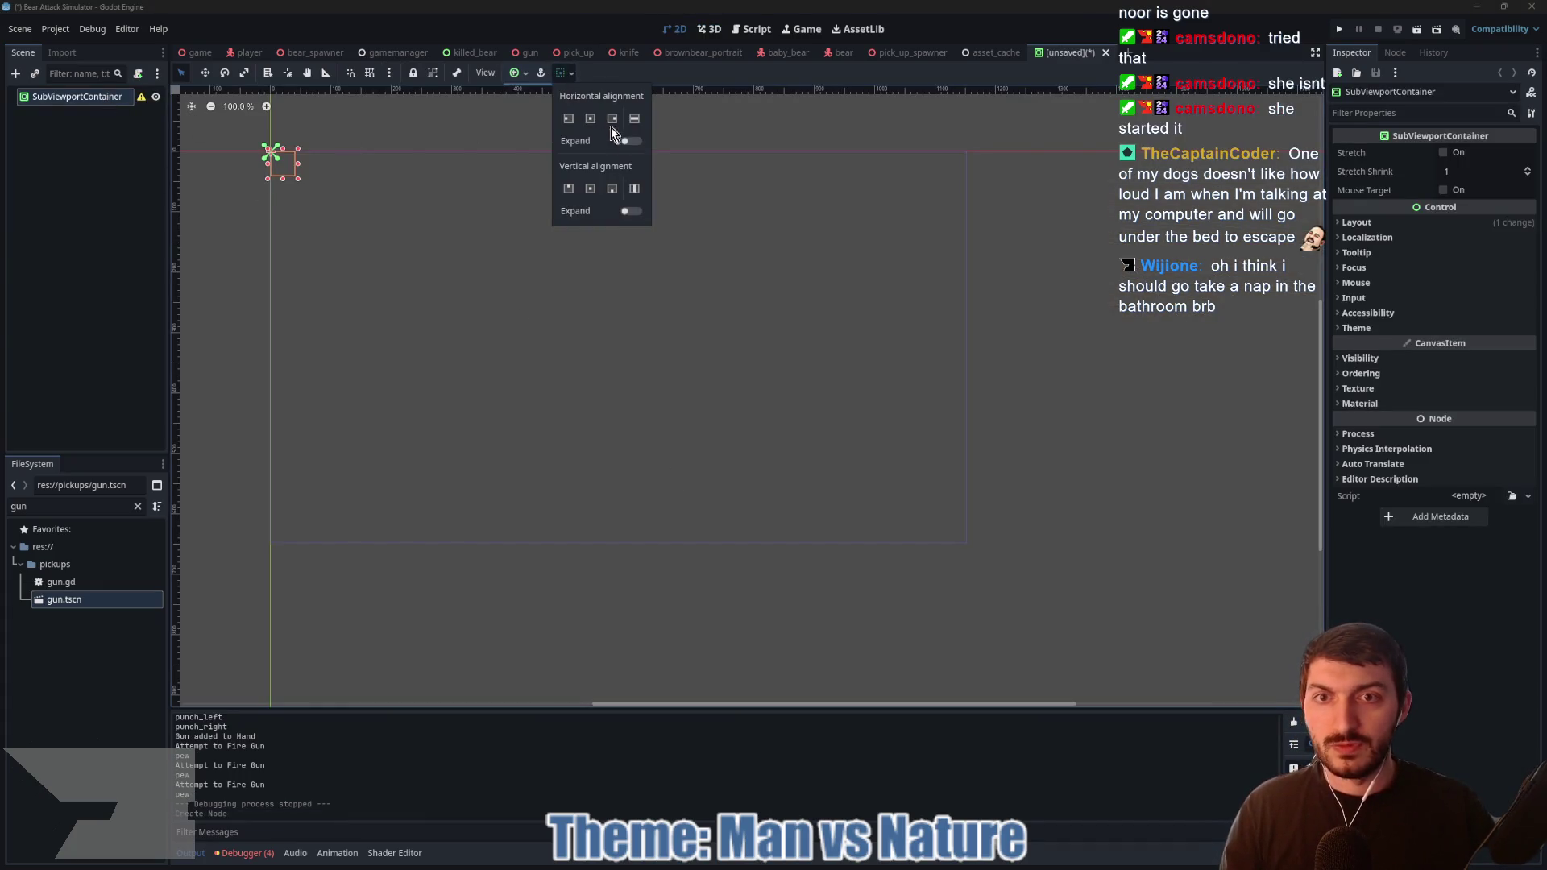
pyautogui.click(520, 73)
pyautogui.click(521, 73)
pyautogui.click(588, 185)
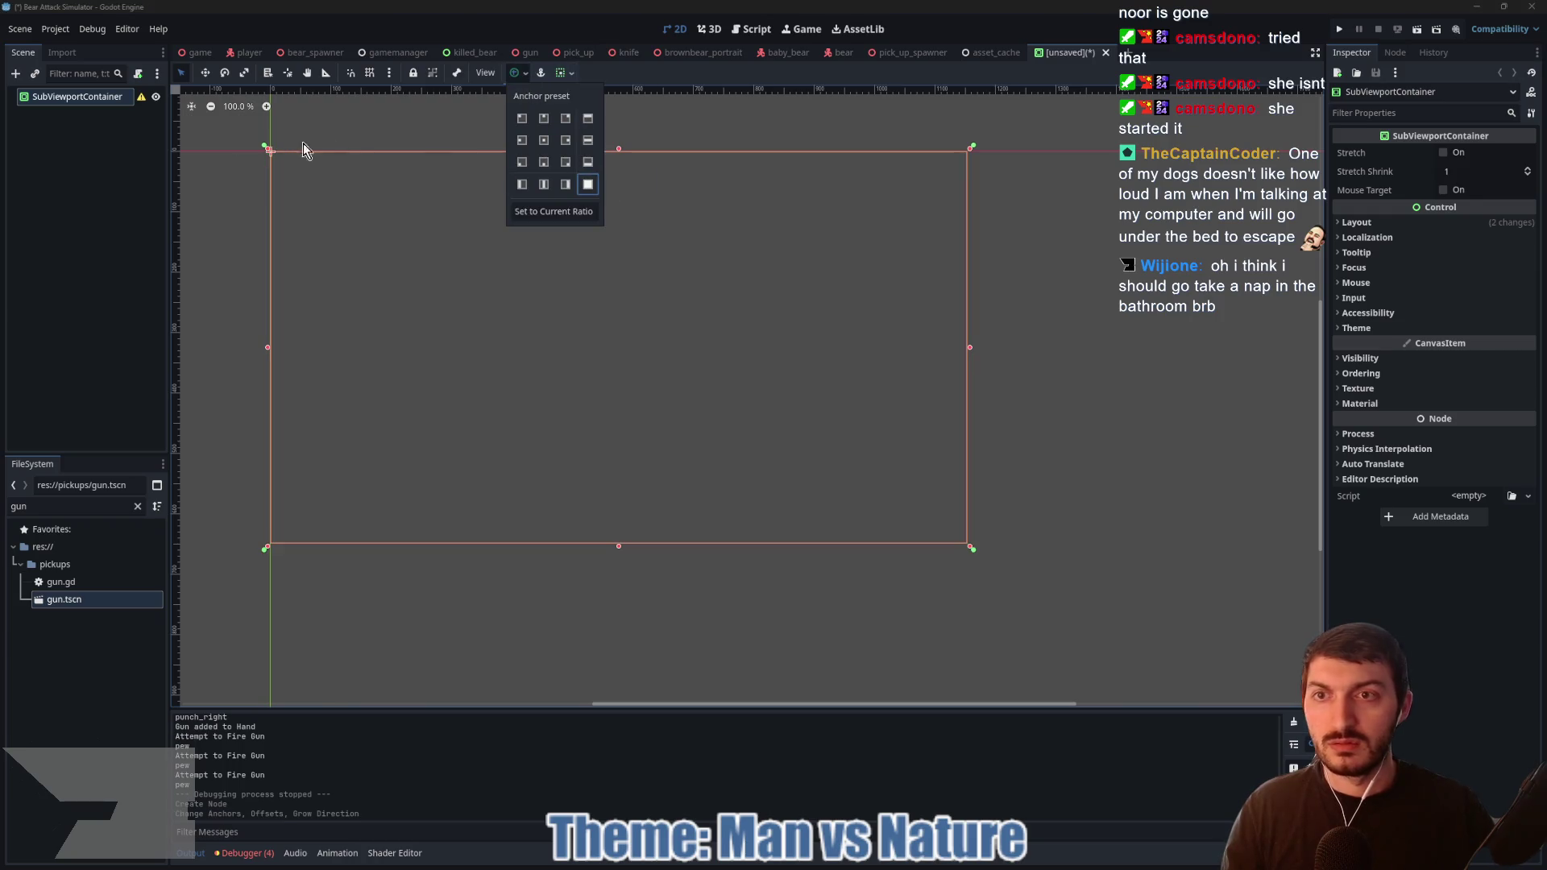
pyautogui.click(78, 104)
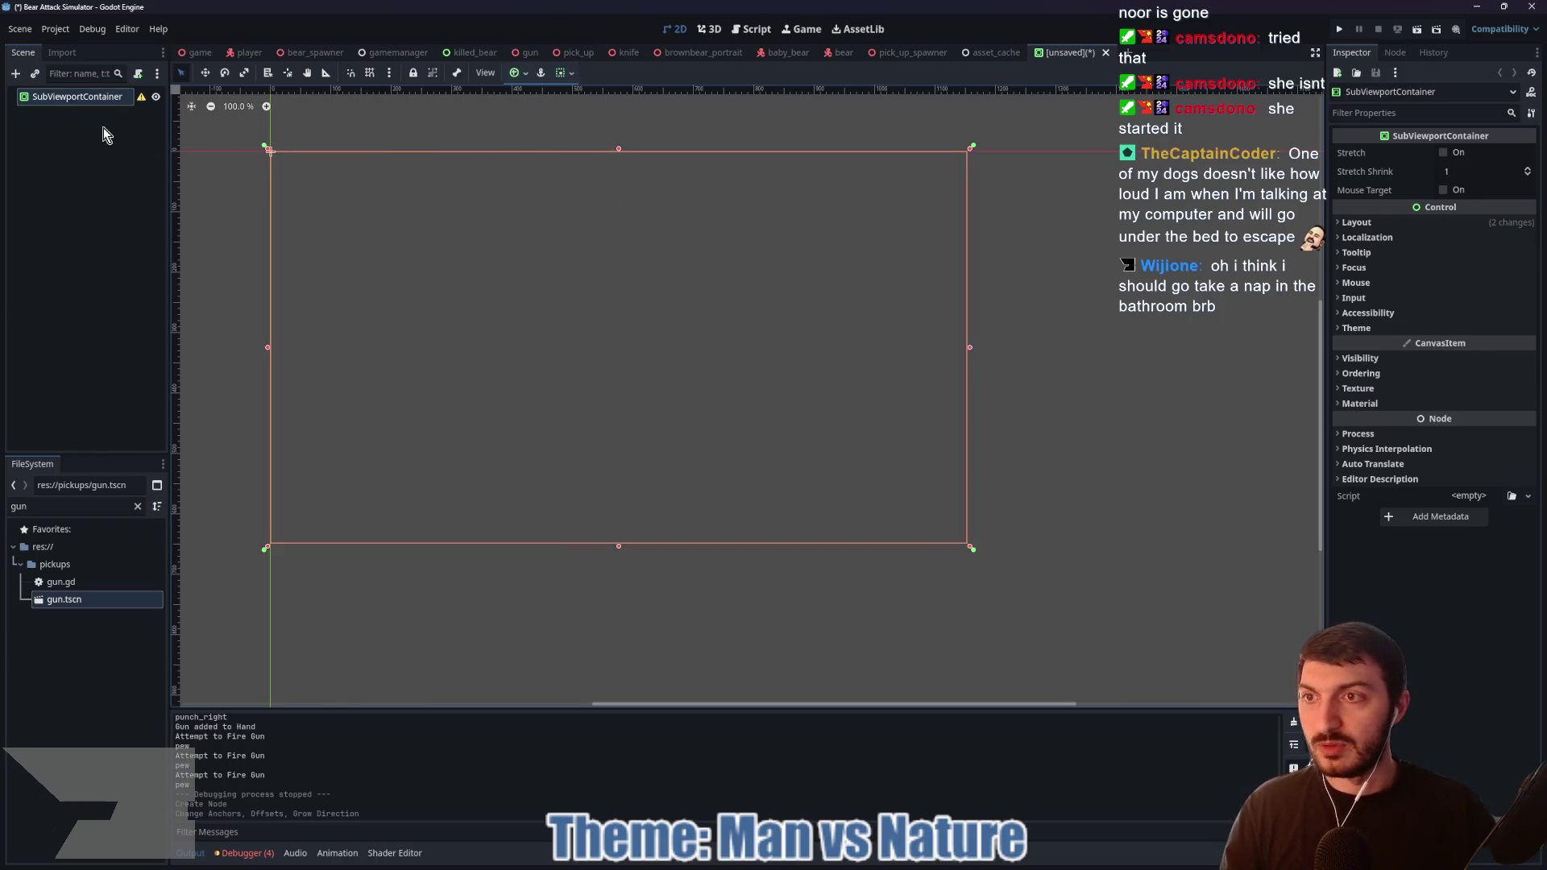
# Step: Add a SubViewport child to the container and a Node3D under it, then clear the gun file filter
pyautogui.hotkey('ctrl', 'a')
pyautogui.write('sub')
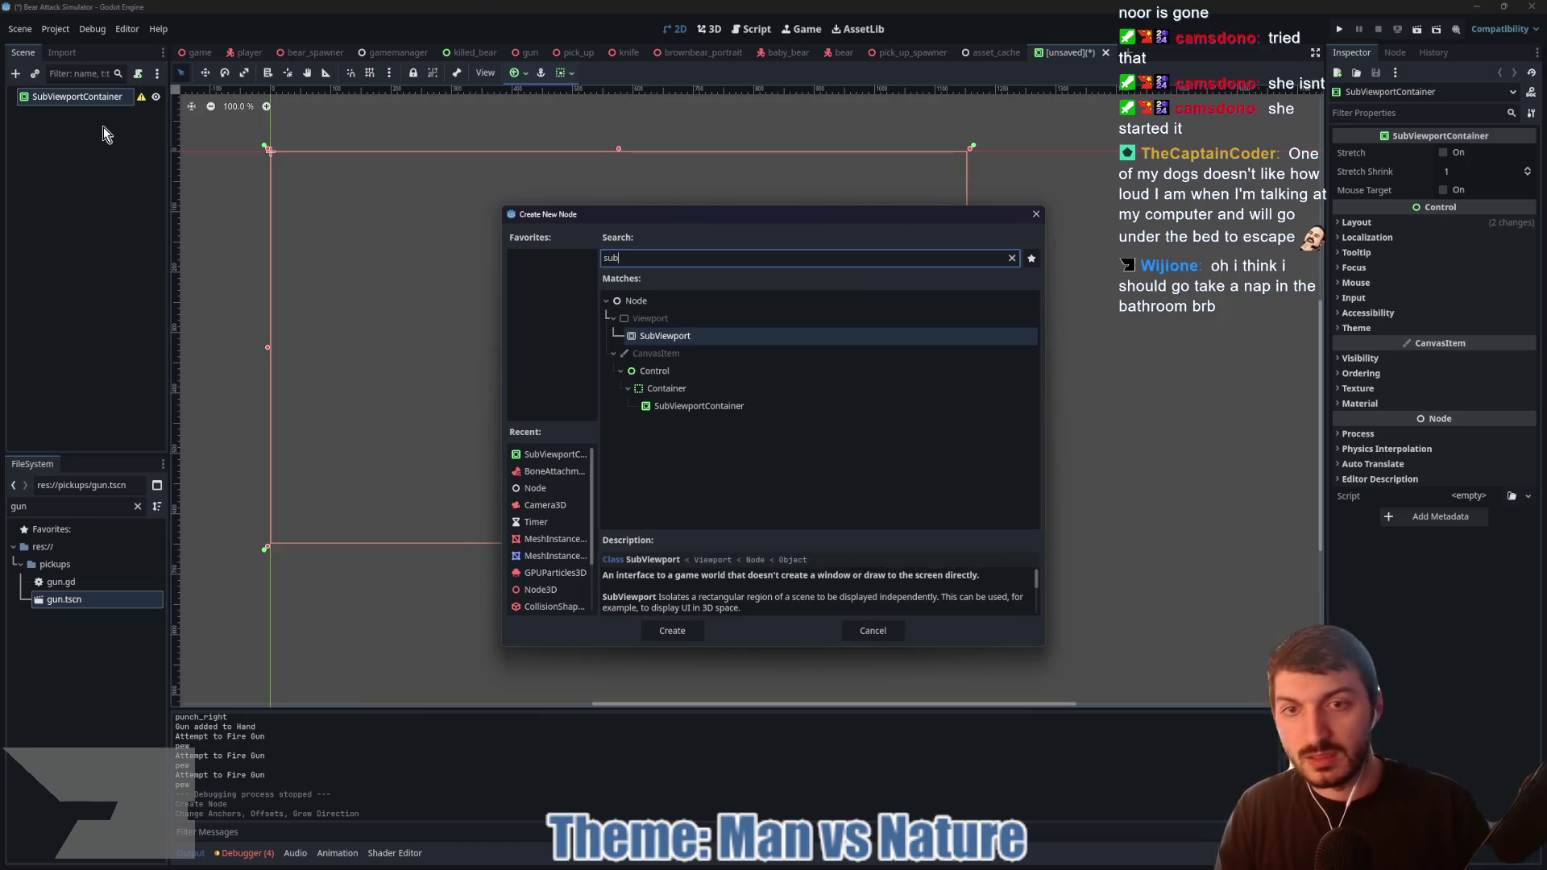
pyautogui.press('Return')
pyautogui.hotkey('ctrl', 'a')
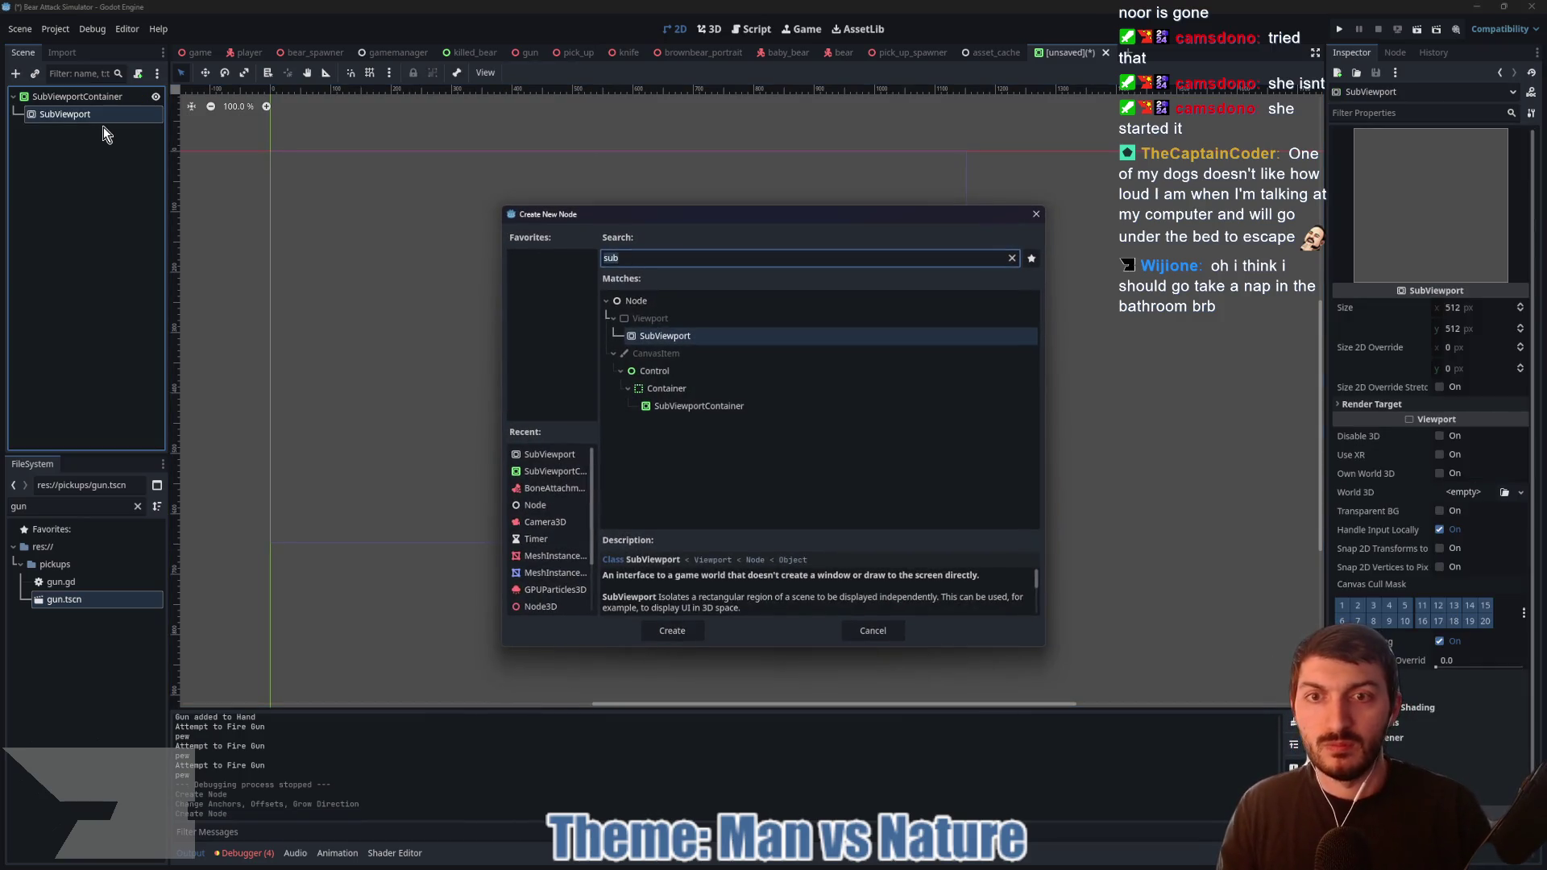
pyautogui.write('node3d')
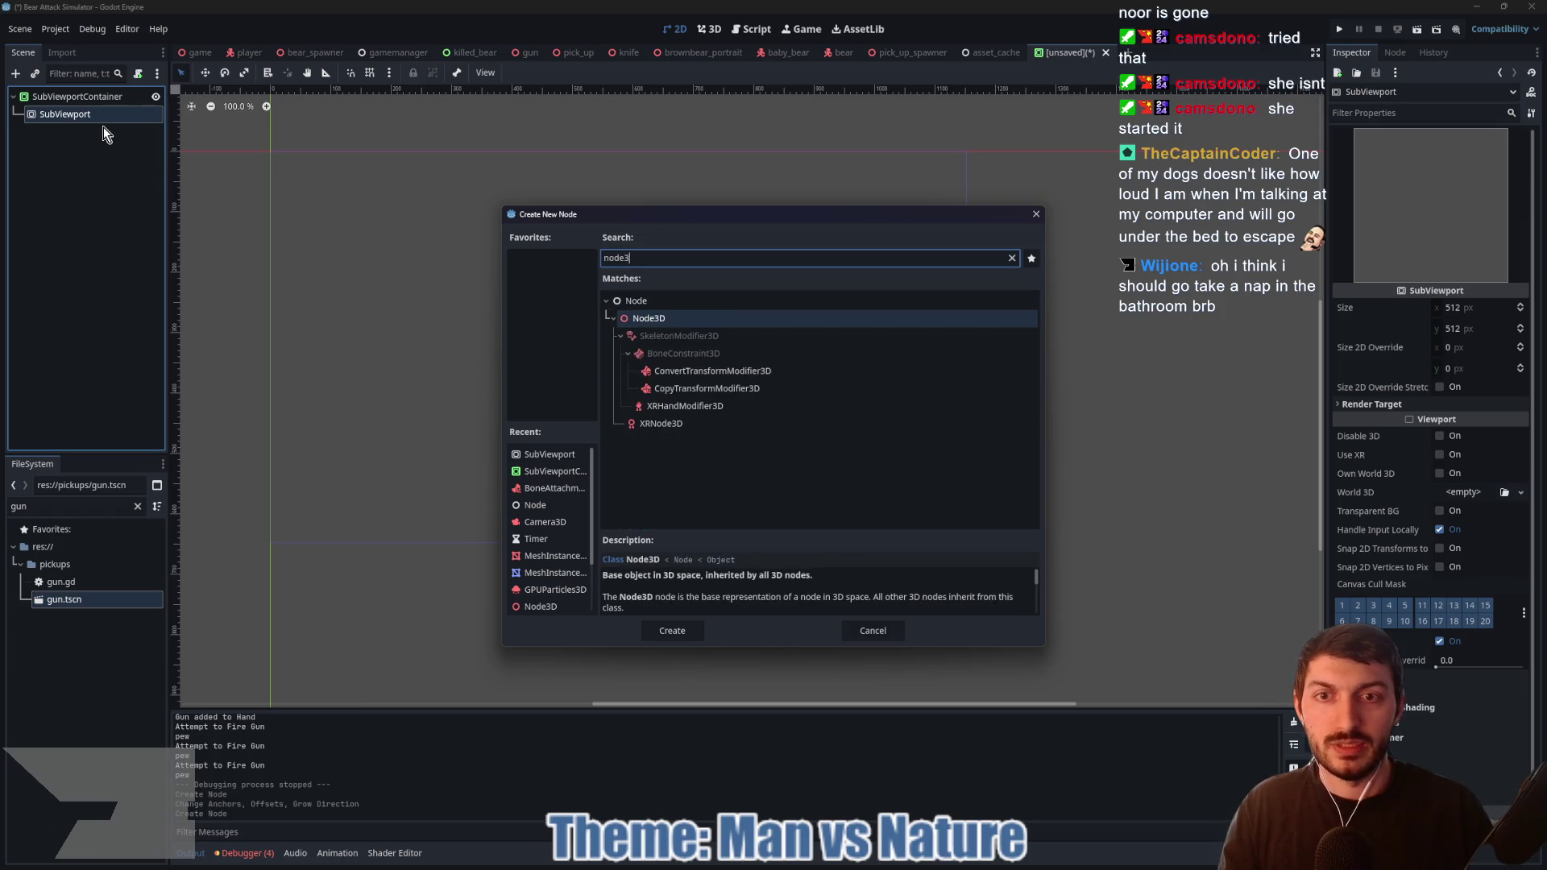
pyautogui.press('Return')
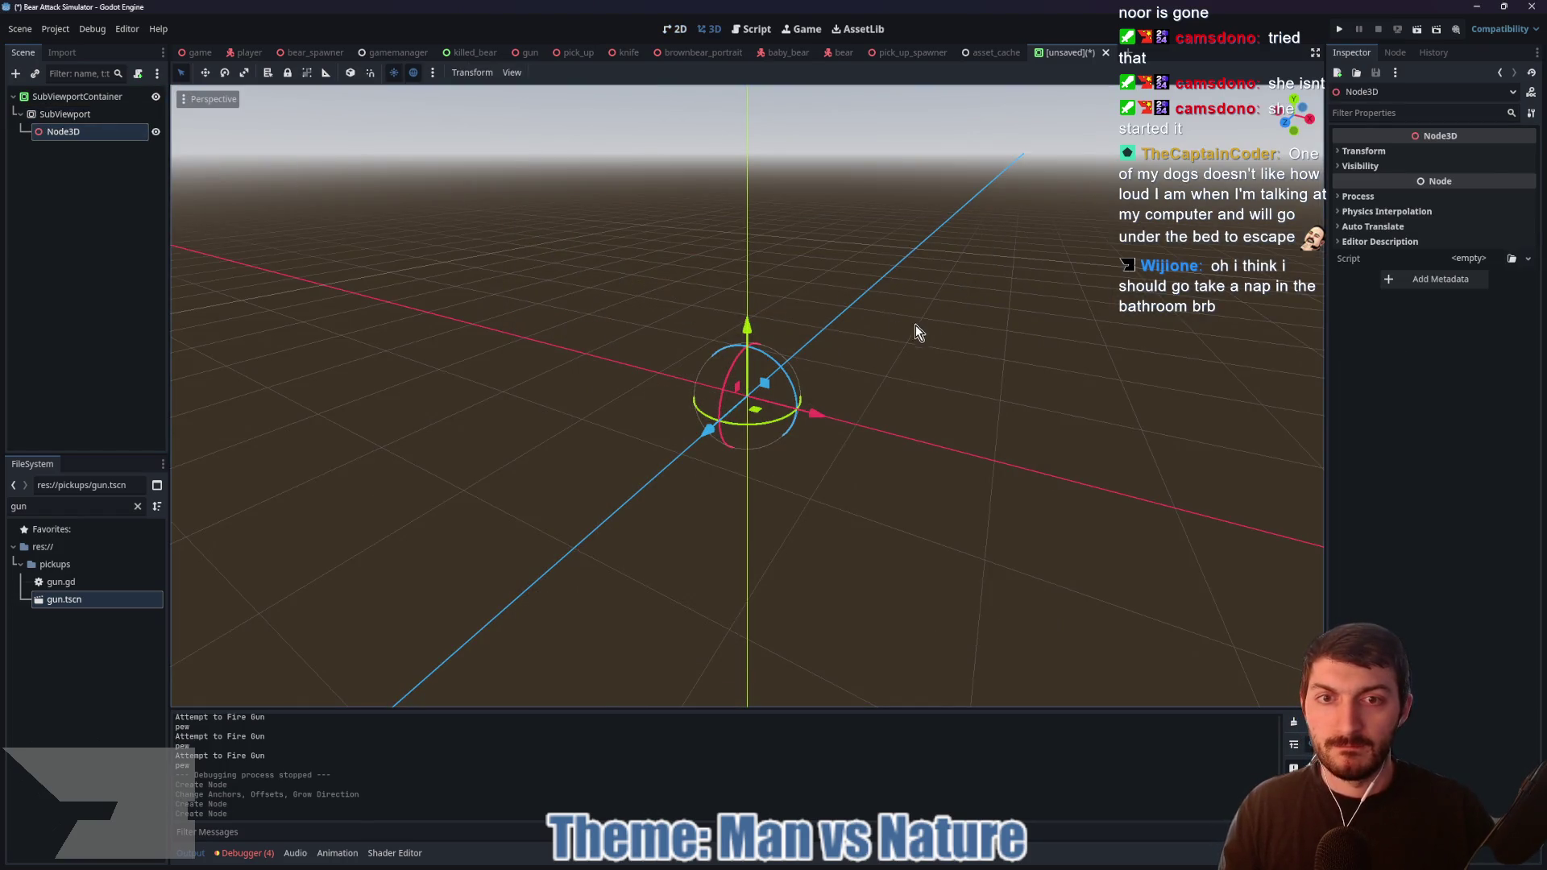
pyautogui.click(137, 507)
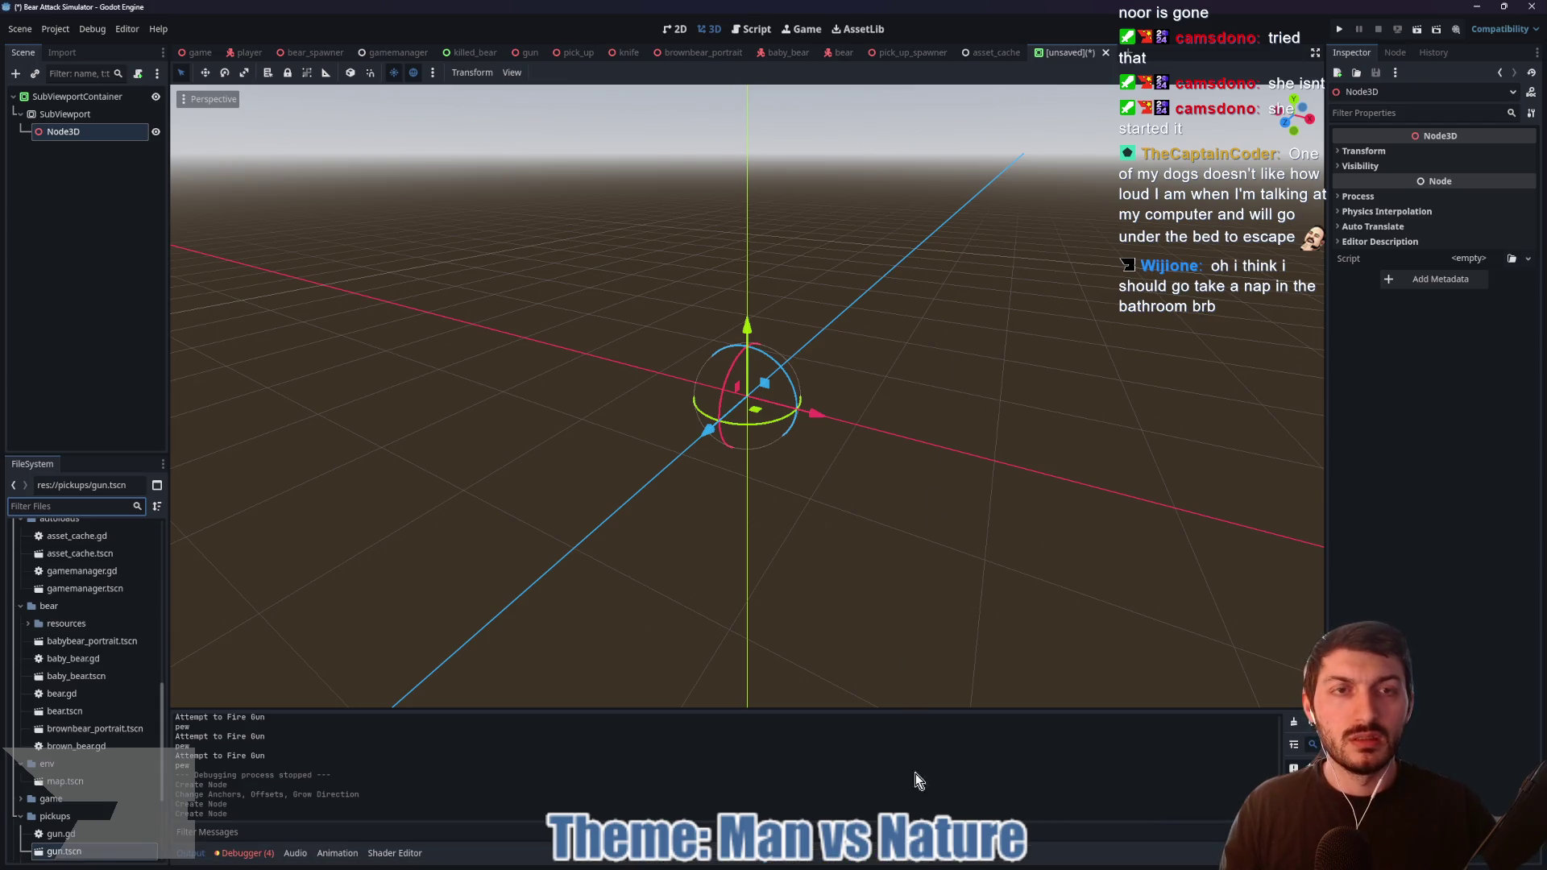
# Step: In the Fps Arms project, open the arms_view scene, inspect its Root node, and open arms_view.gd
pyautogui.moveTo(896, 867)
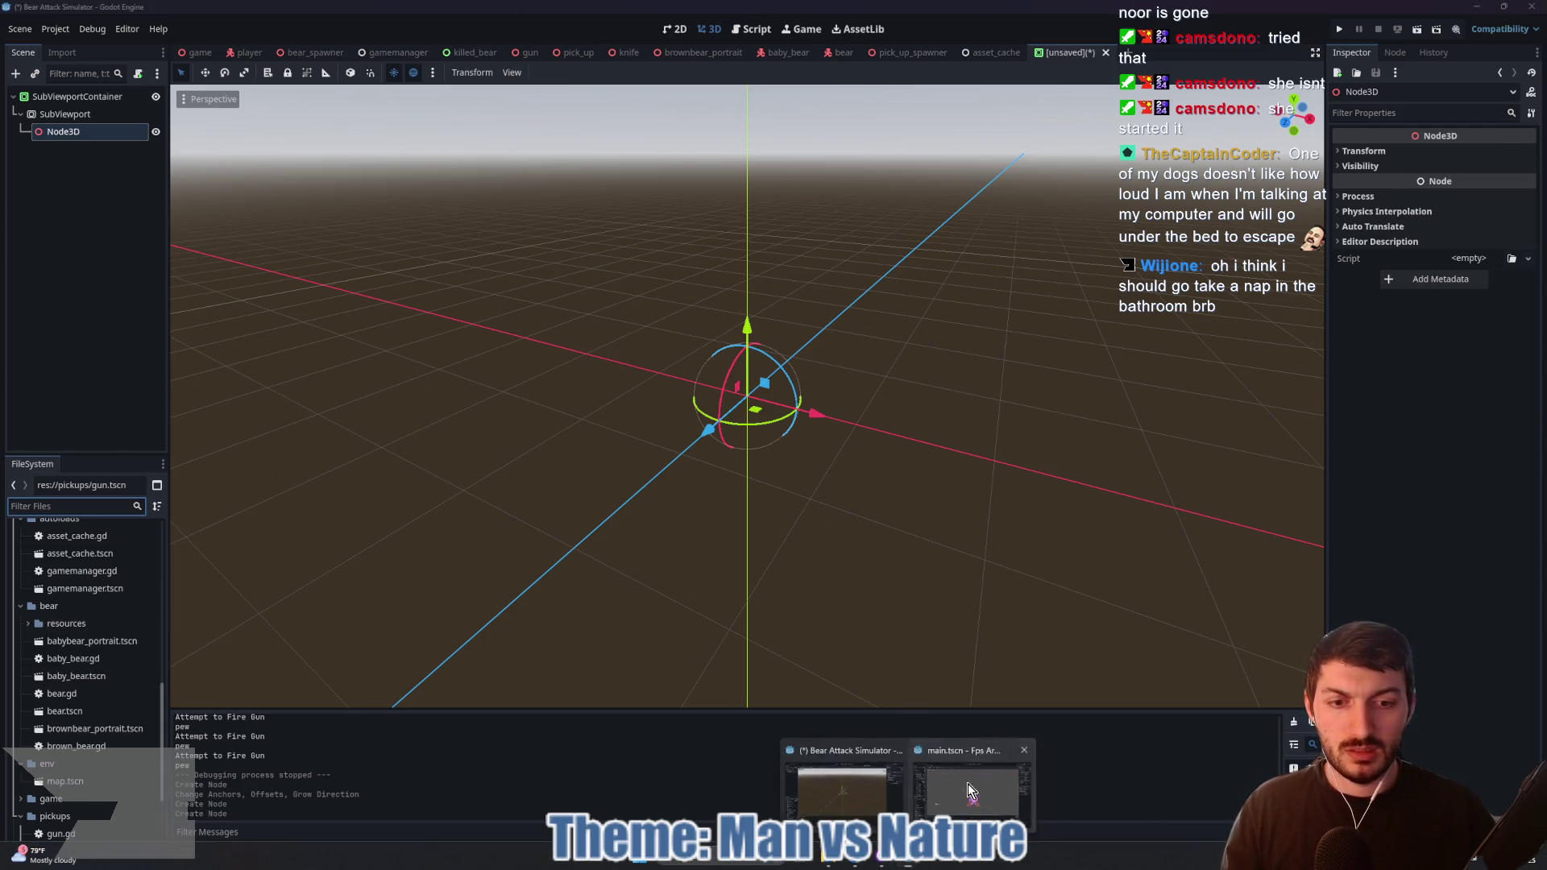
pyautogui.click(973, 793)
pyautogui.click(266, 52)
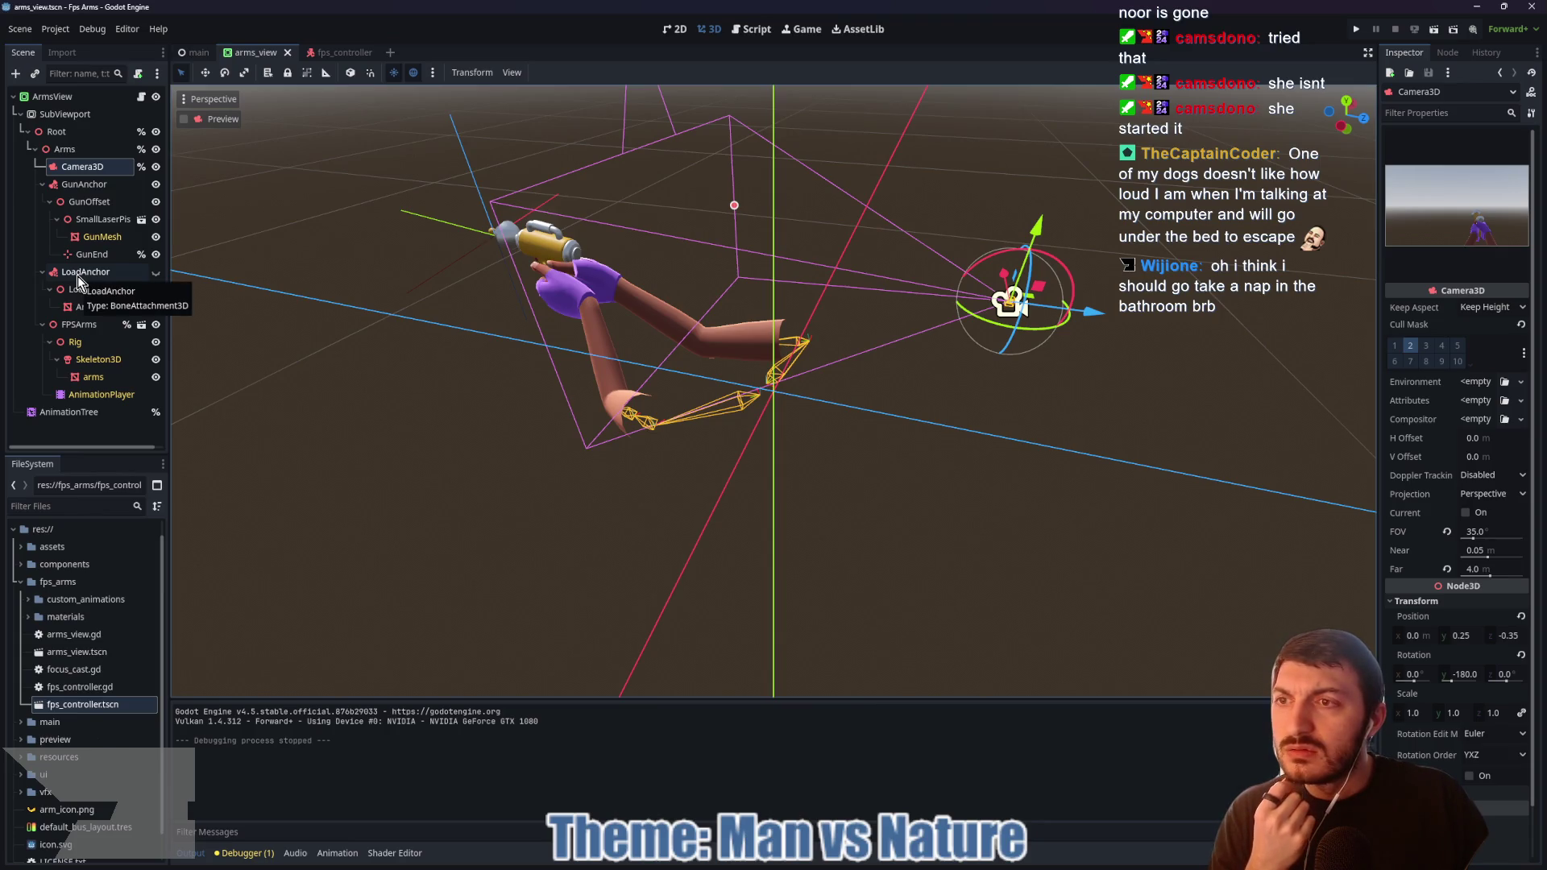
pyautogui.click(56, 132)
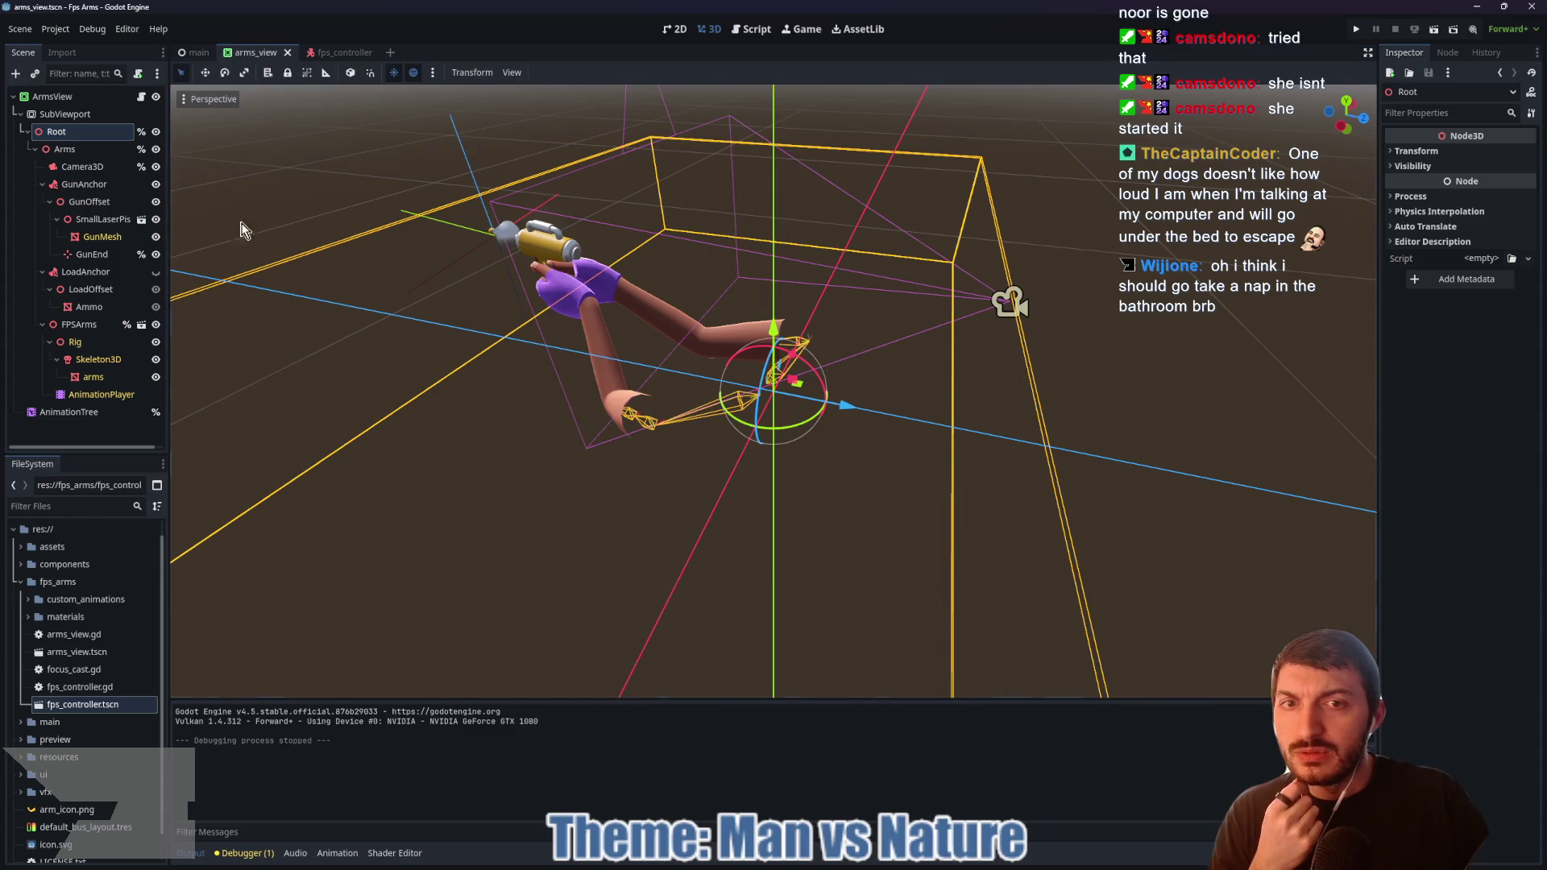
pyautogui.scroll(-5, 546, 281)
pyautogui.moveTo(549, 278)
pyautogui.mouseDown()
pyautogui.moveTo(598, 261)
pyautogui.moveTo(582, 263)
pyautogui.mouseUp()
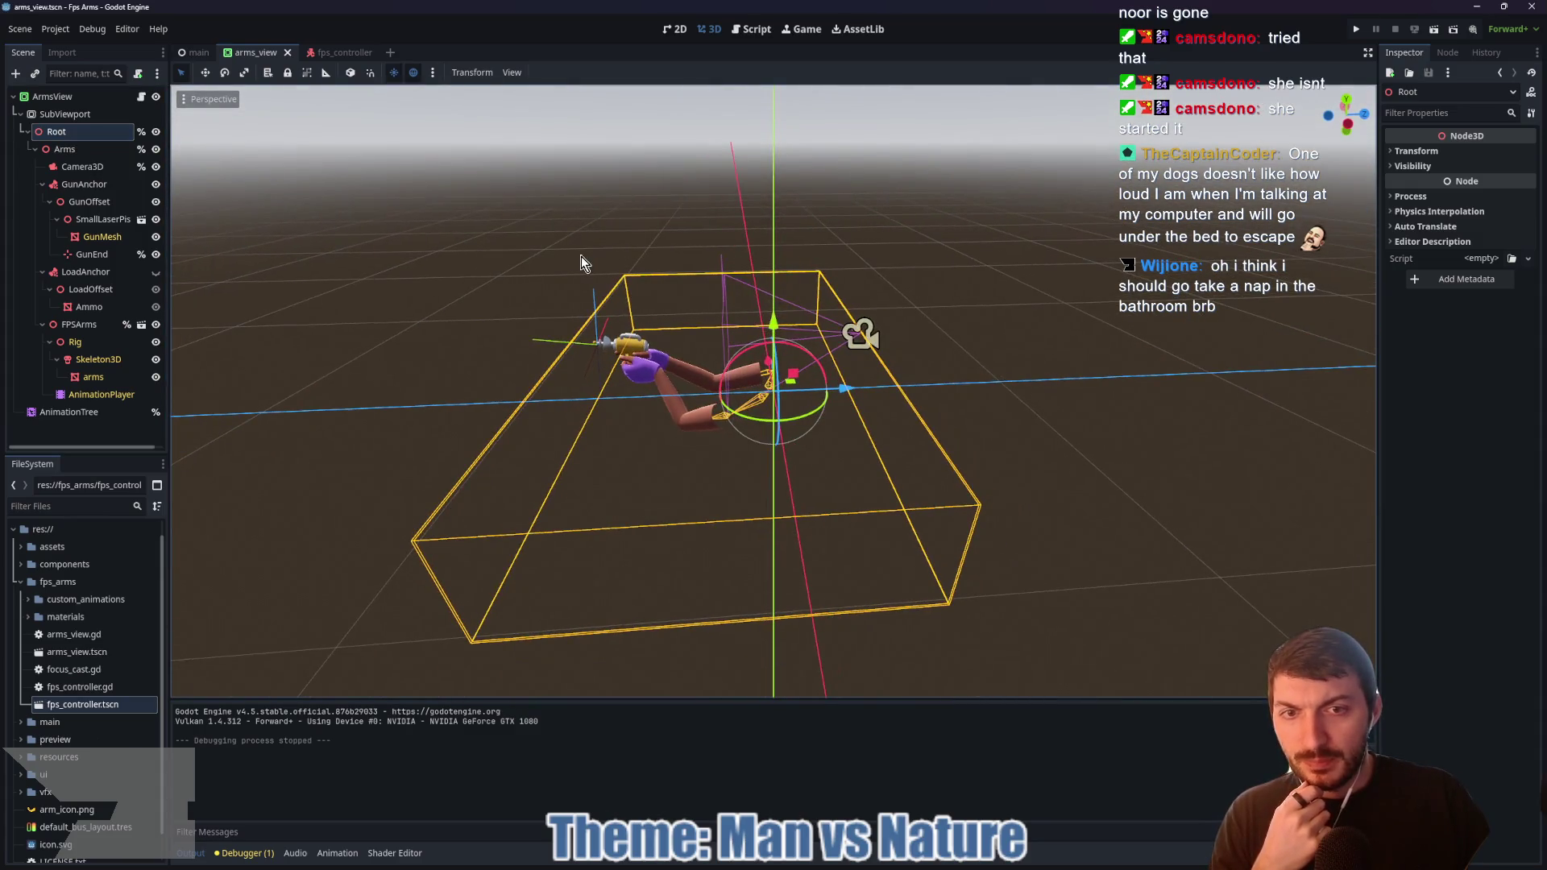
pyautogui.click(141, 97)
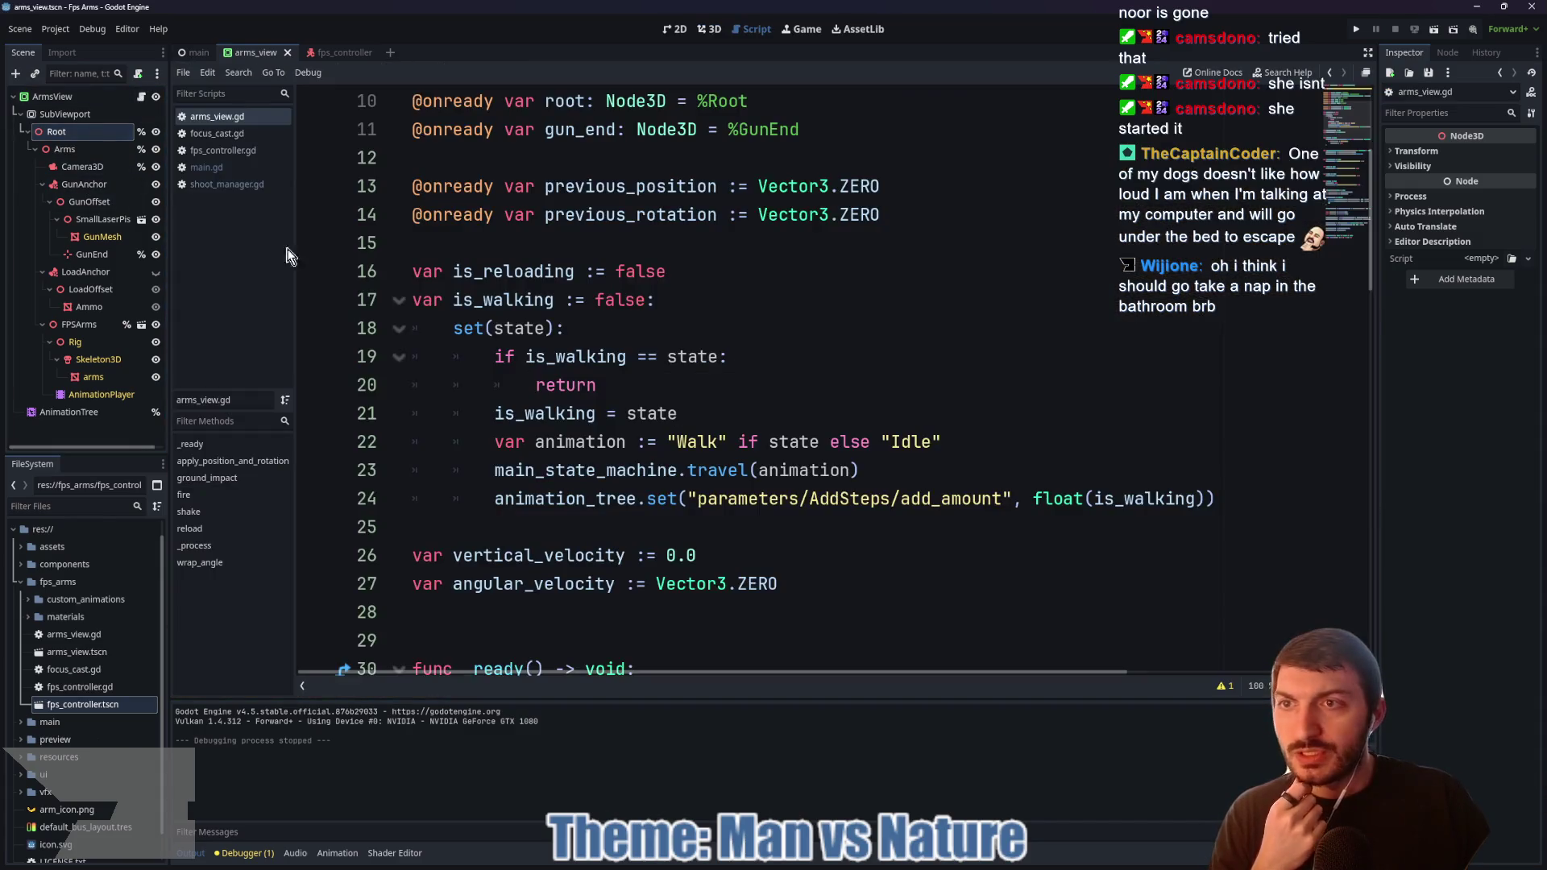
pyautogui.scroll(-2, 828, 346)
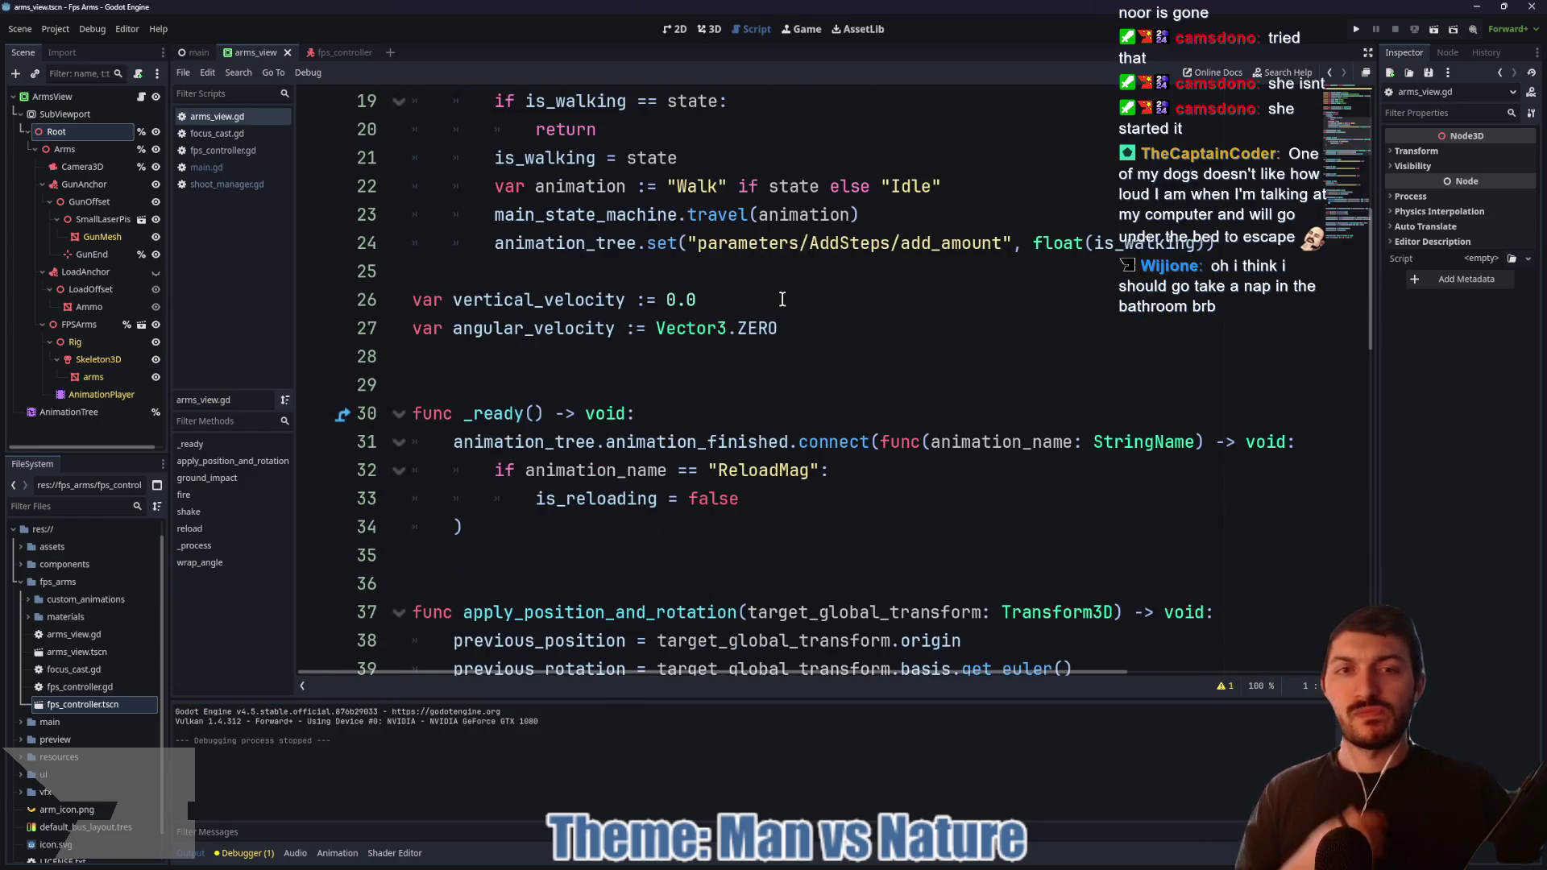
pyautogui.scroll(-6, 781, 298)
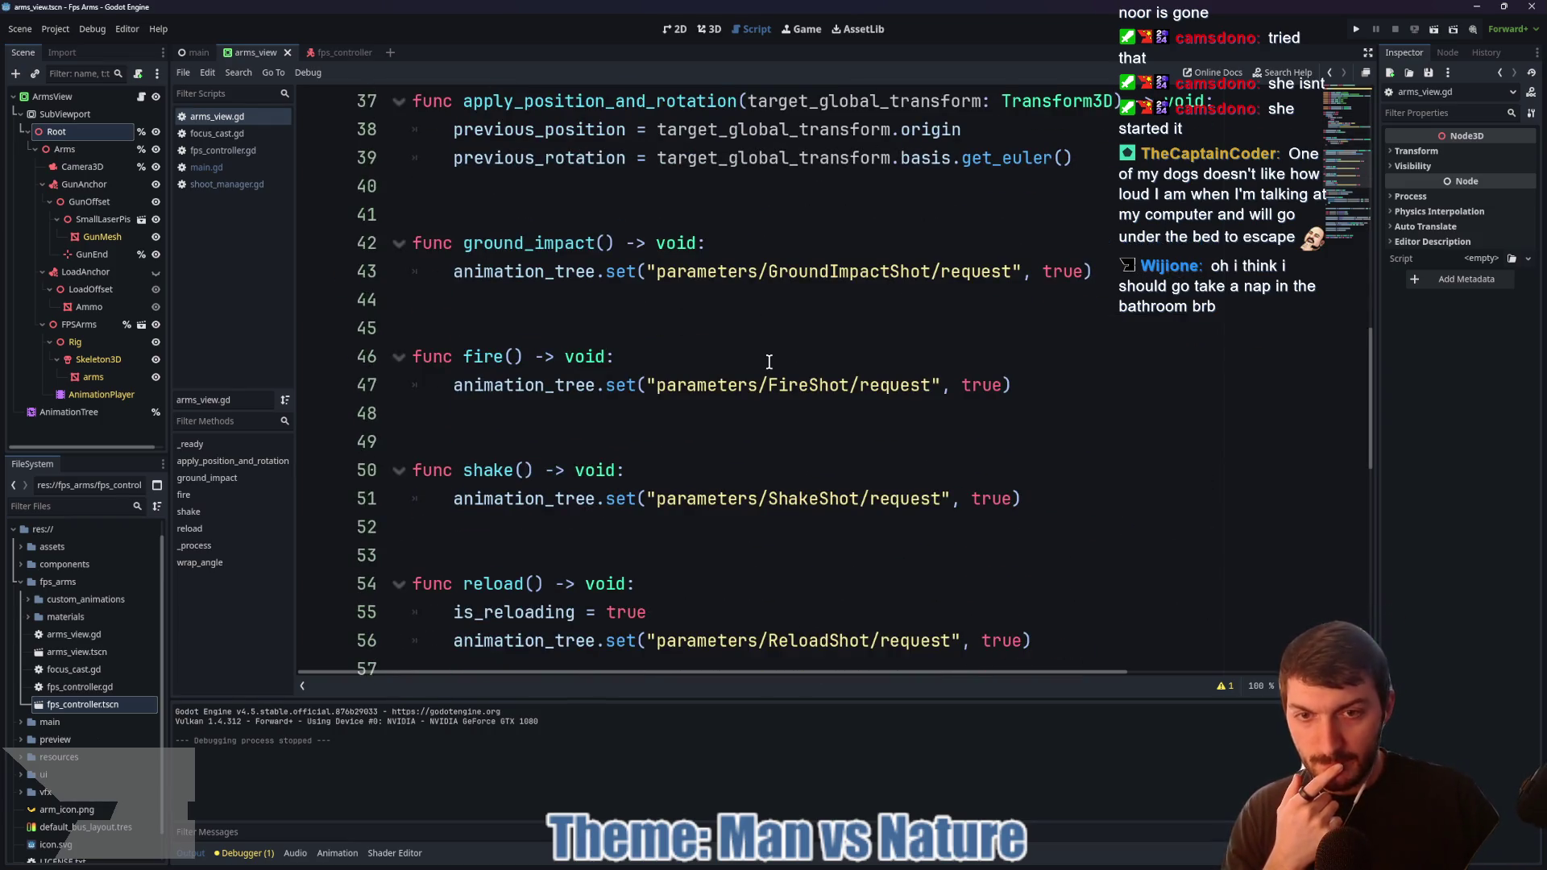
pyautogui.scroll(-1, 769, 362)
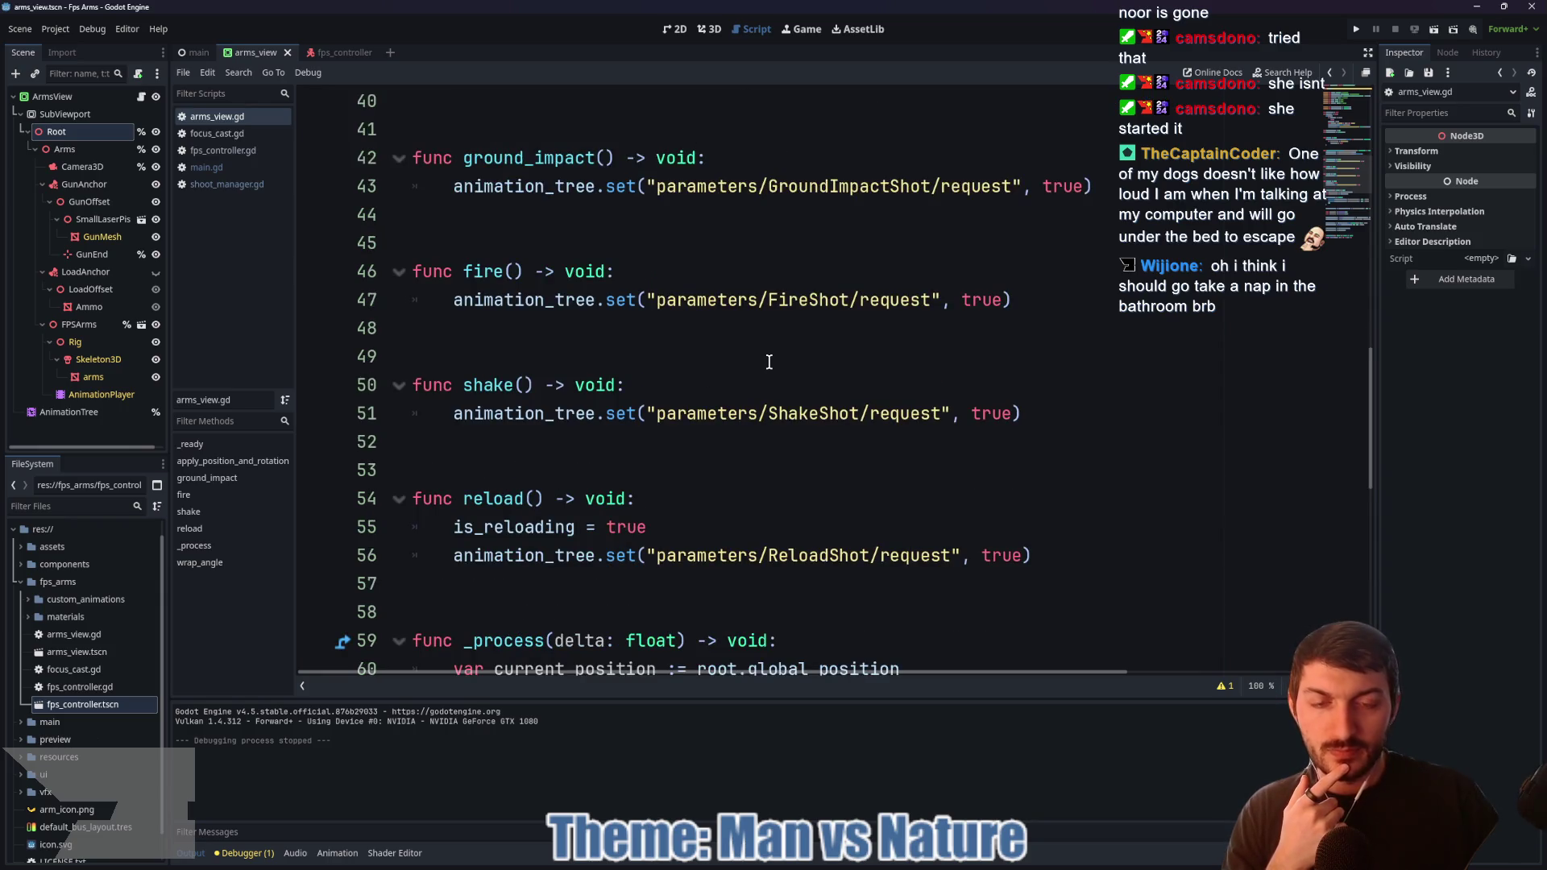
pyautogui.scroll(-1, 769, 362)
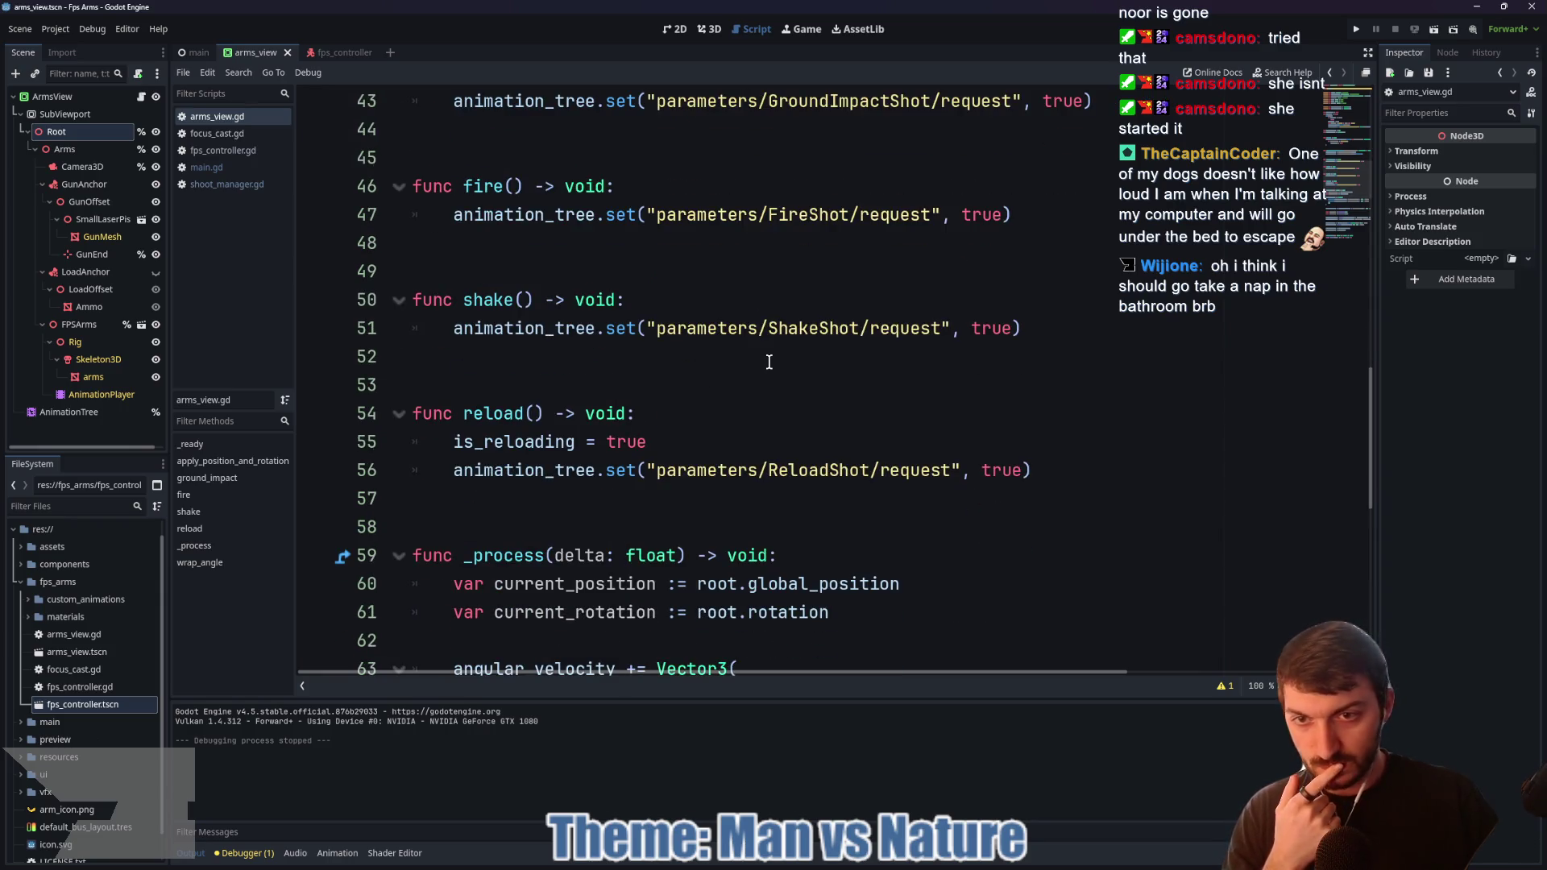
pyautogui.scroll(-4, 765, 361)
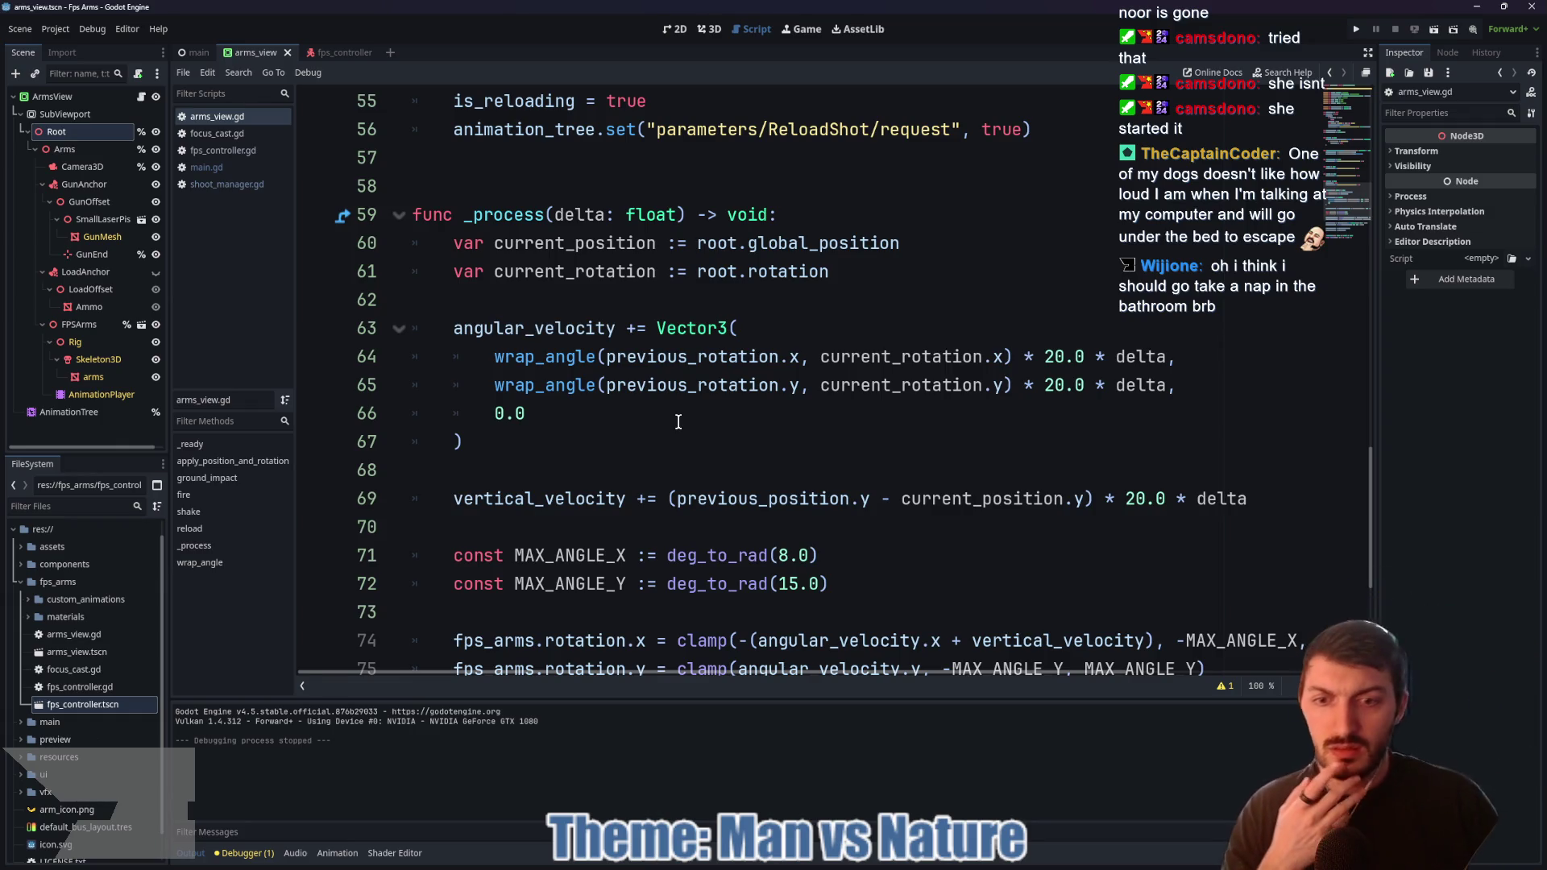
pyautogui.scroll(-2, 678, 422)
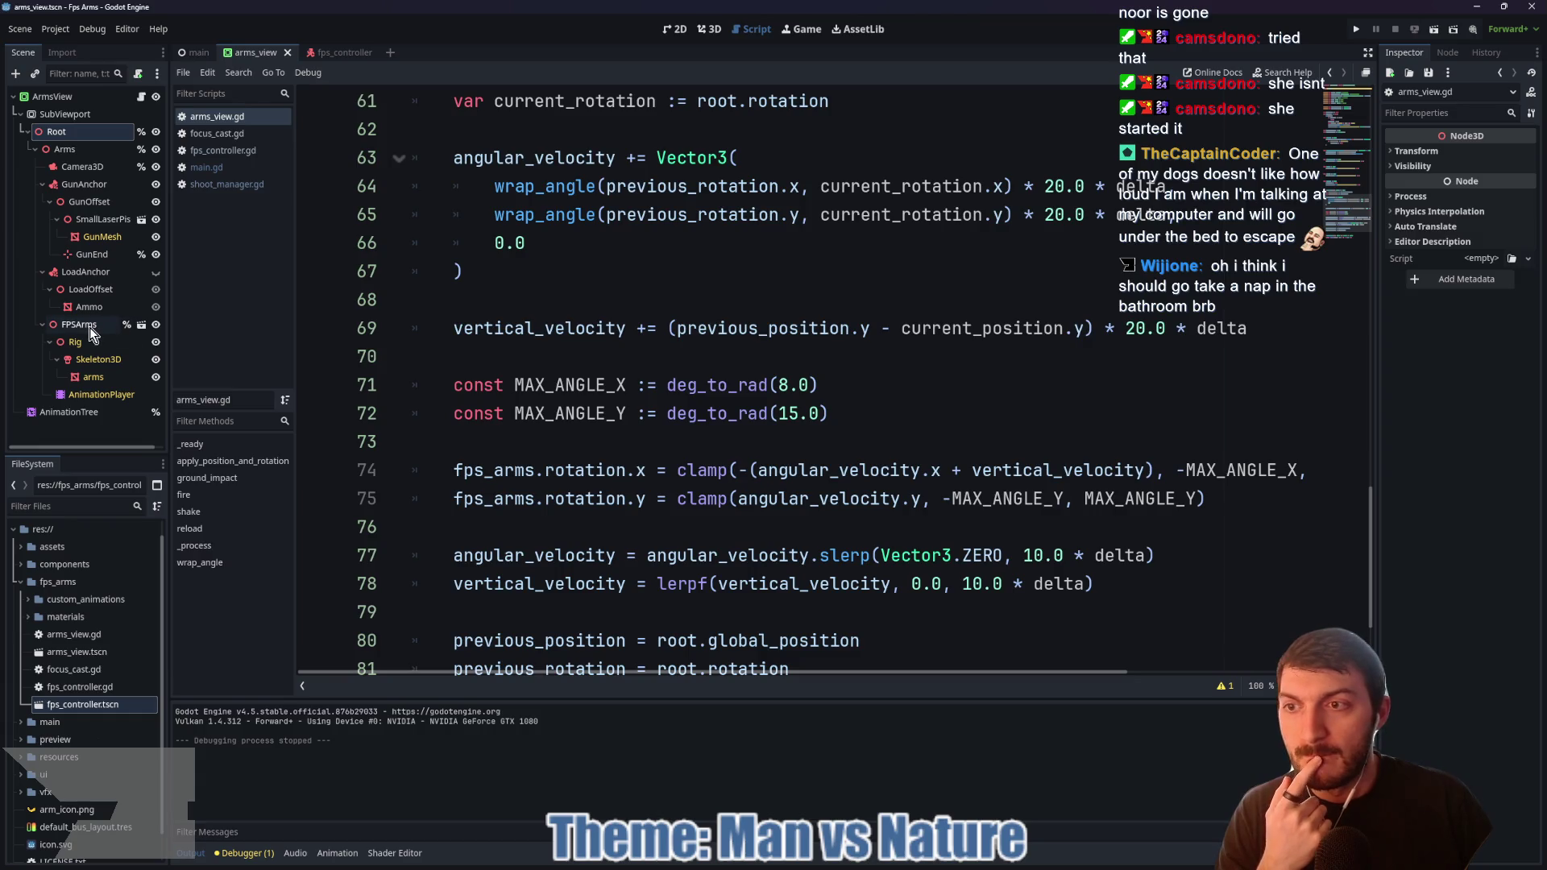
# Step: Cancel opening the fps_arms model, expand GunAnchor's children, and view its bone attachment properties
pyautogui.click(141, 324)
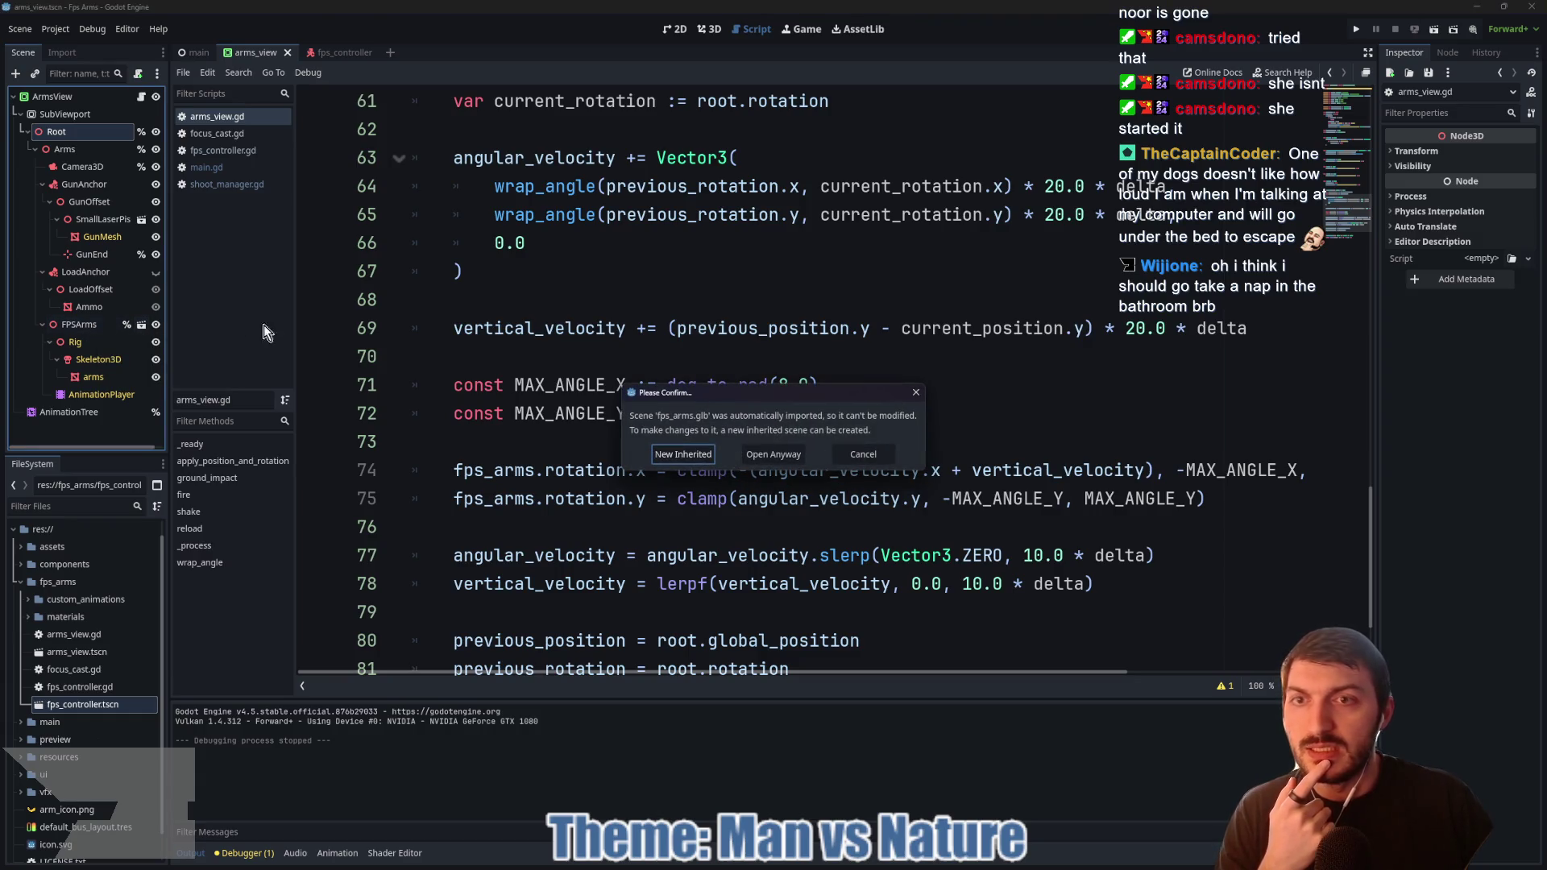
pyautogui.click(914, 394)
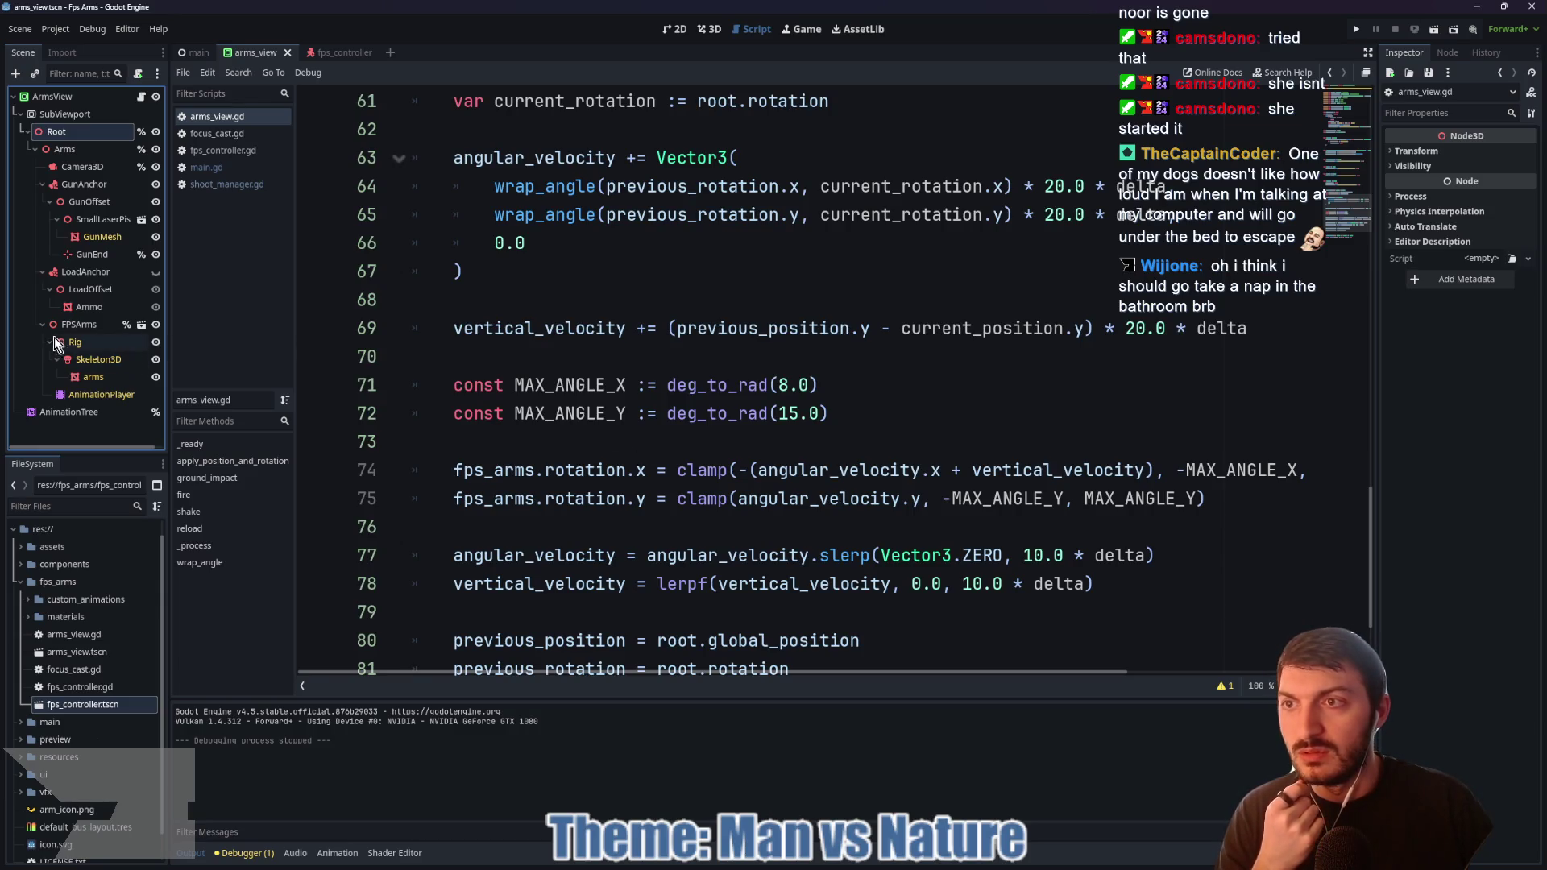
pyautogui.click(38, 150)
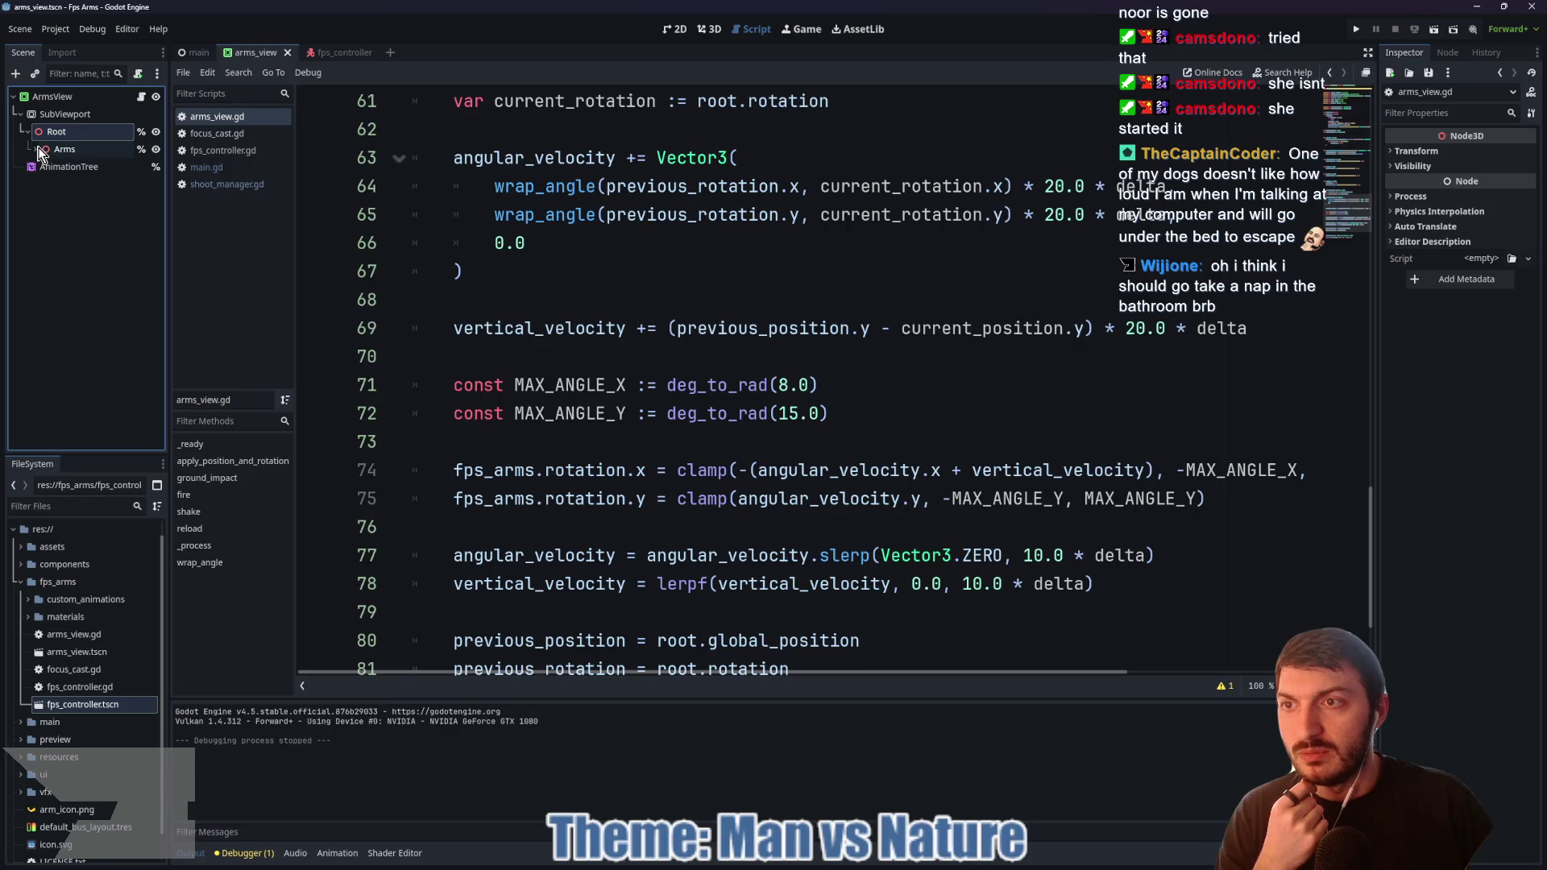
pyautogui.click(36, 150)
pyautogui.click(42, 185)
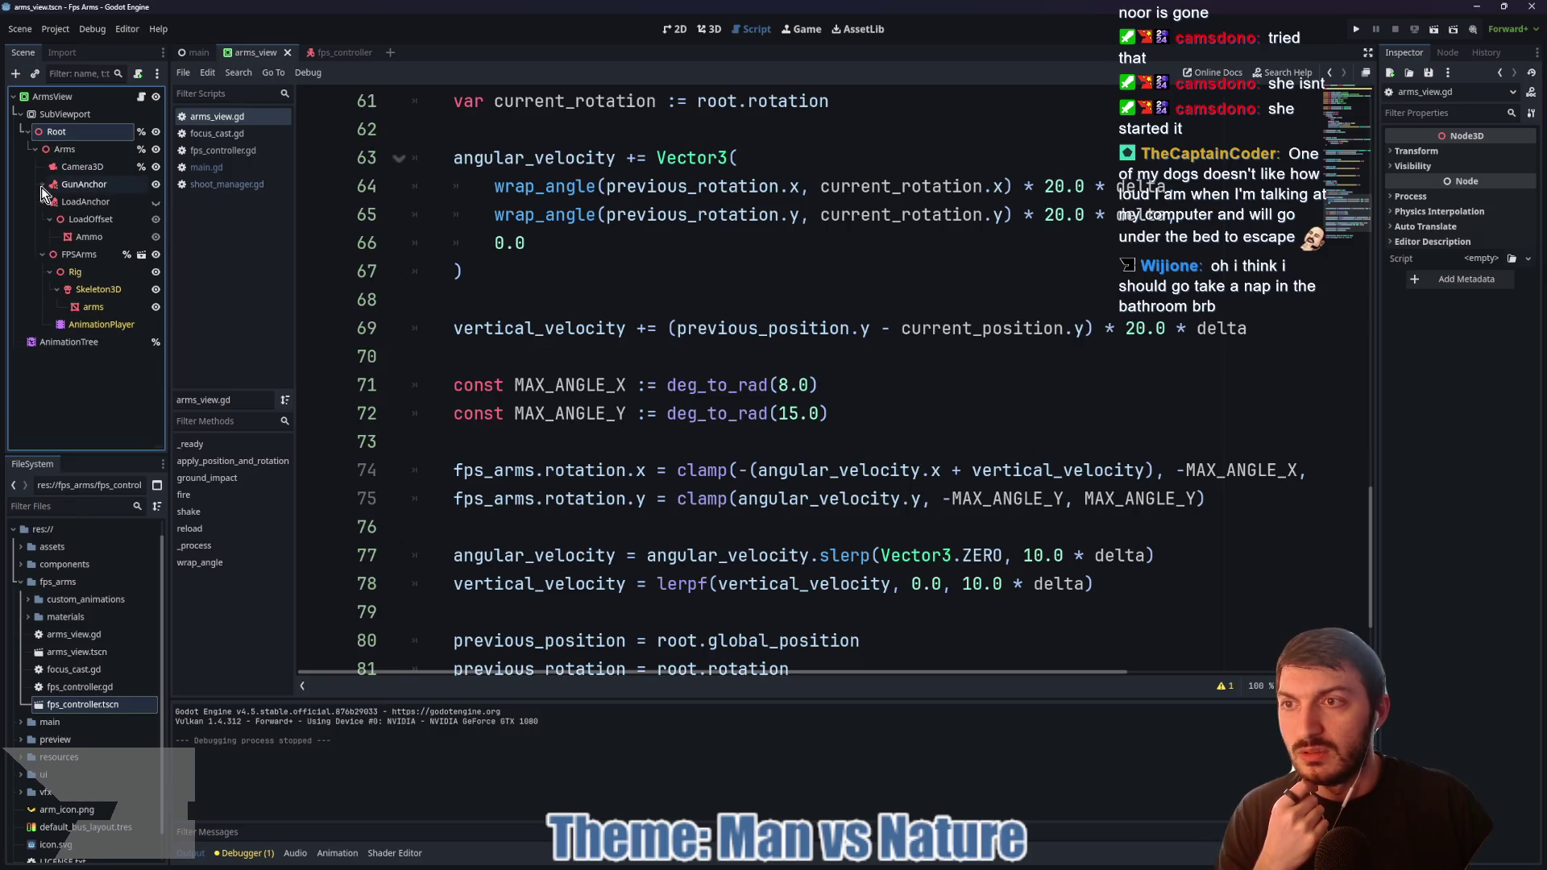
pyautogui.click(42, 202)
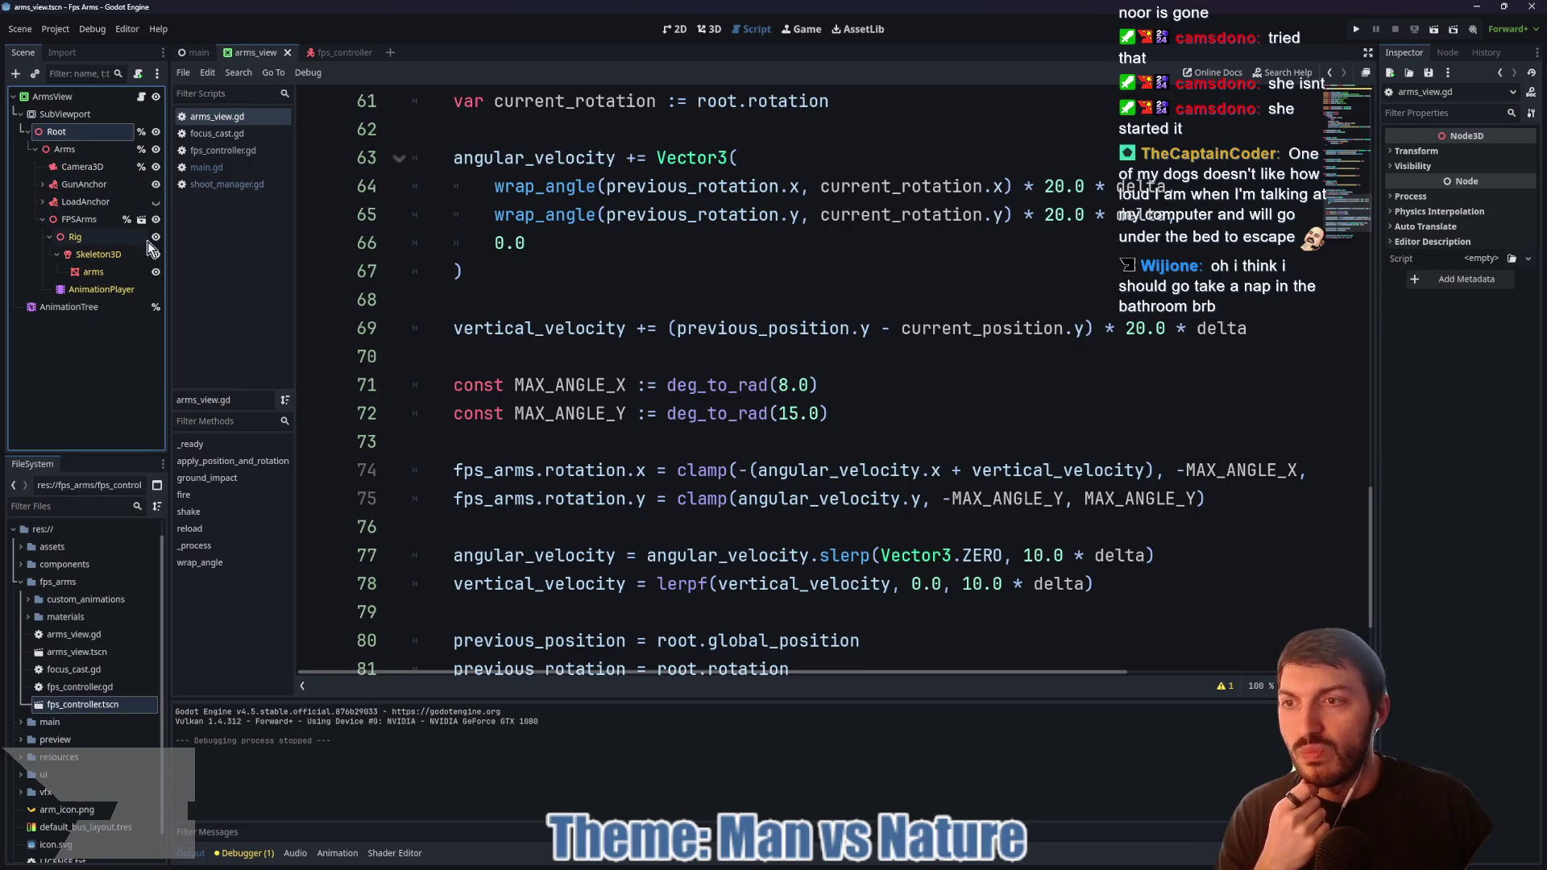
pyautogui.click(41, 185)
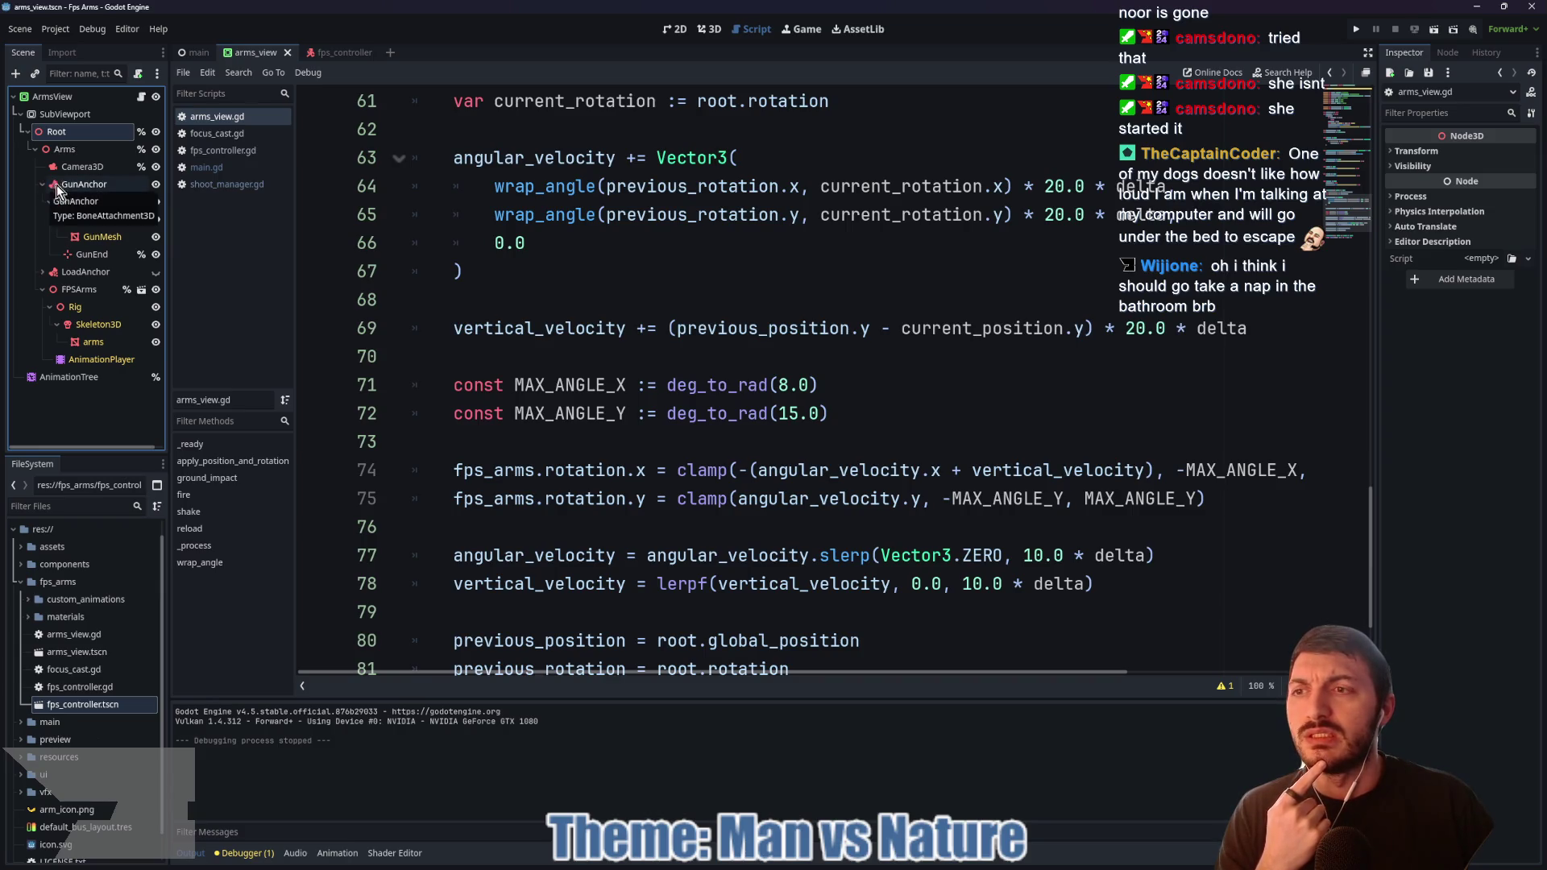
pyautogui.click(66, 188)
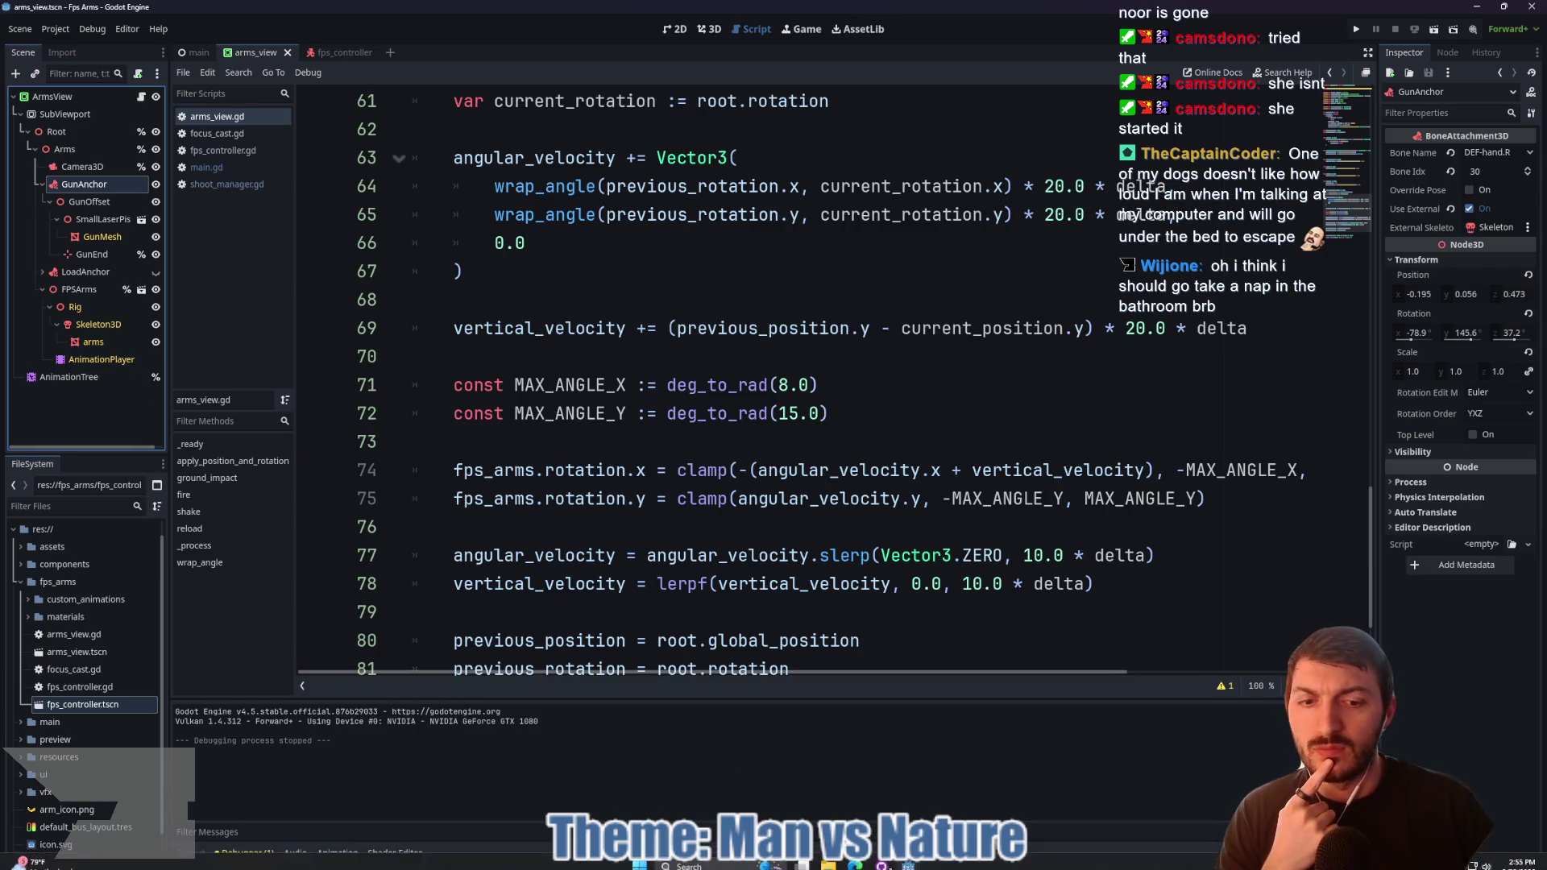
# Step: In the Bear Attack Simulator project, rename the Node3D under SubViewport to Root
pyautogui.moveTo(908, 867)
pyautogui.click(909, 777)
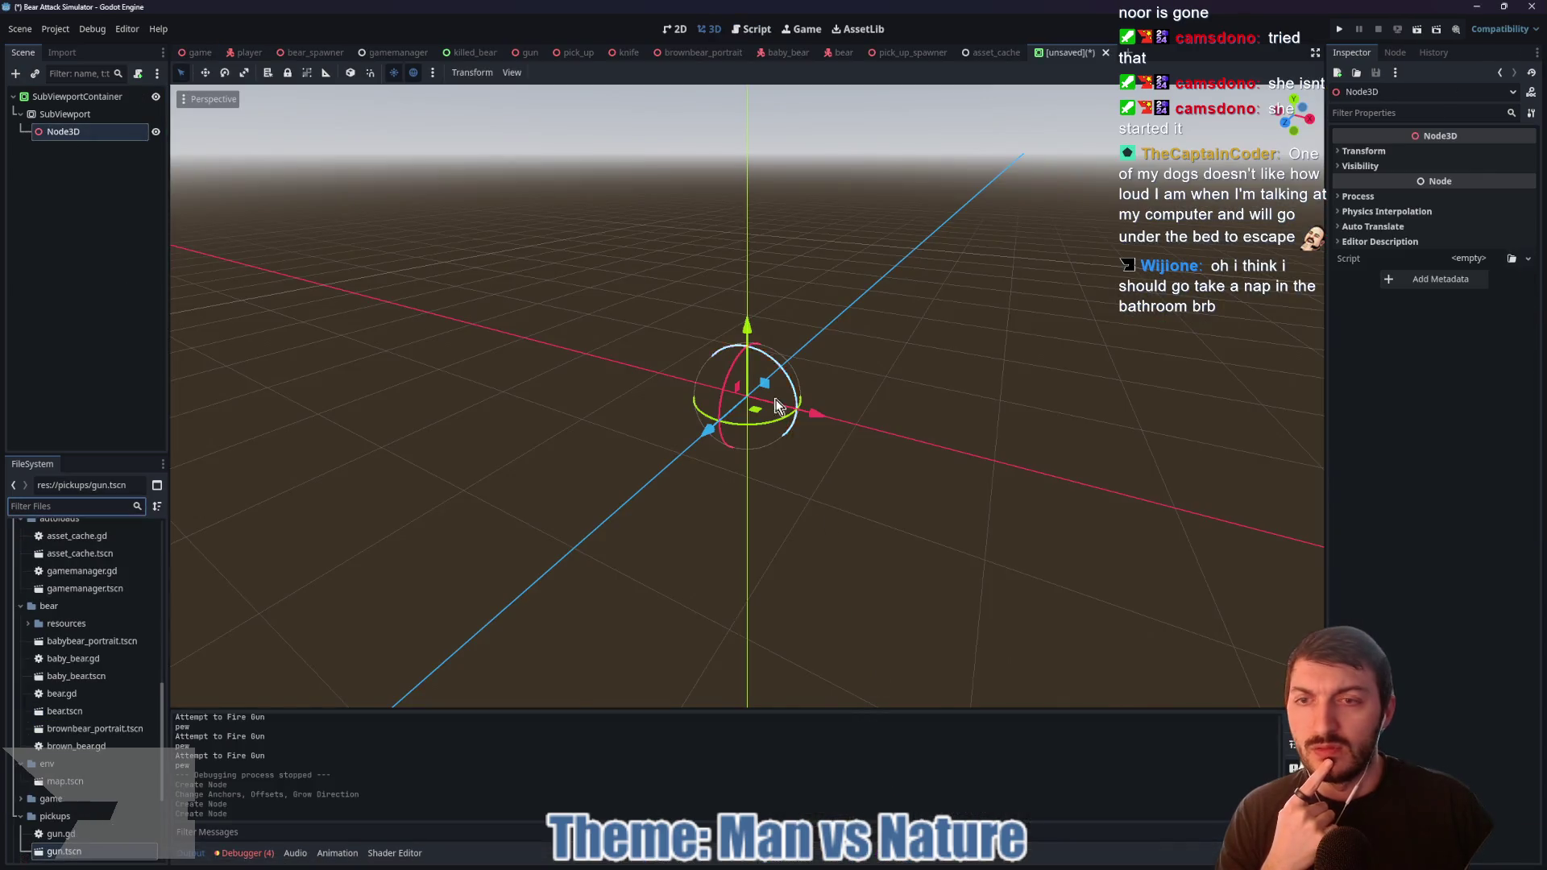
pyautogui.doubleClick(72, 133)
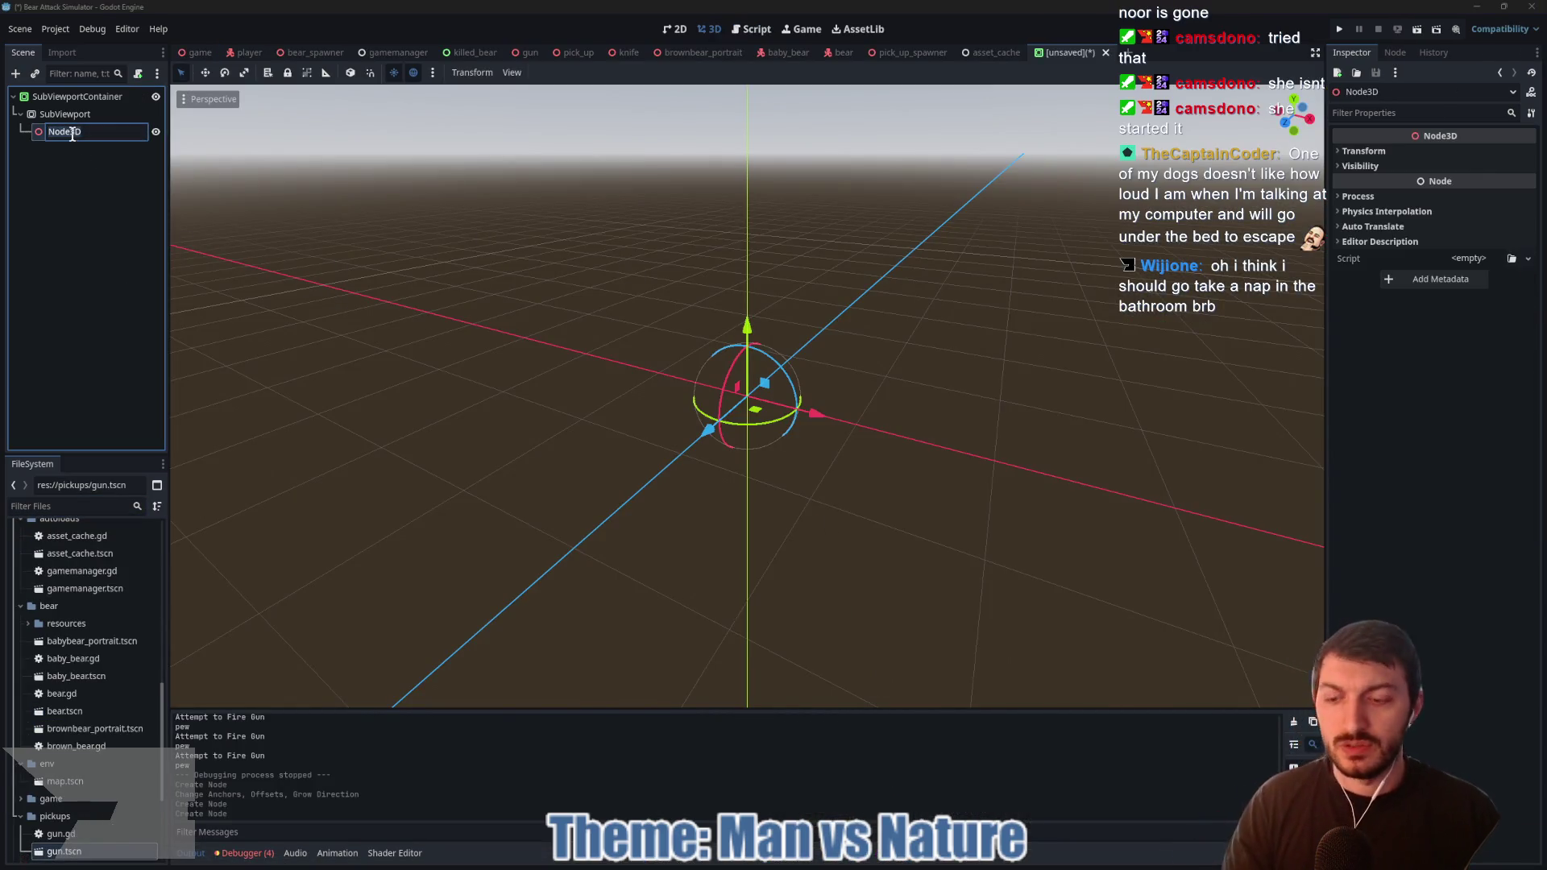
pyautogui.write('Root')
pyautogui.press('Return')
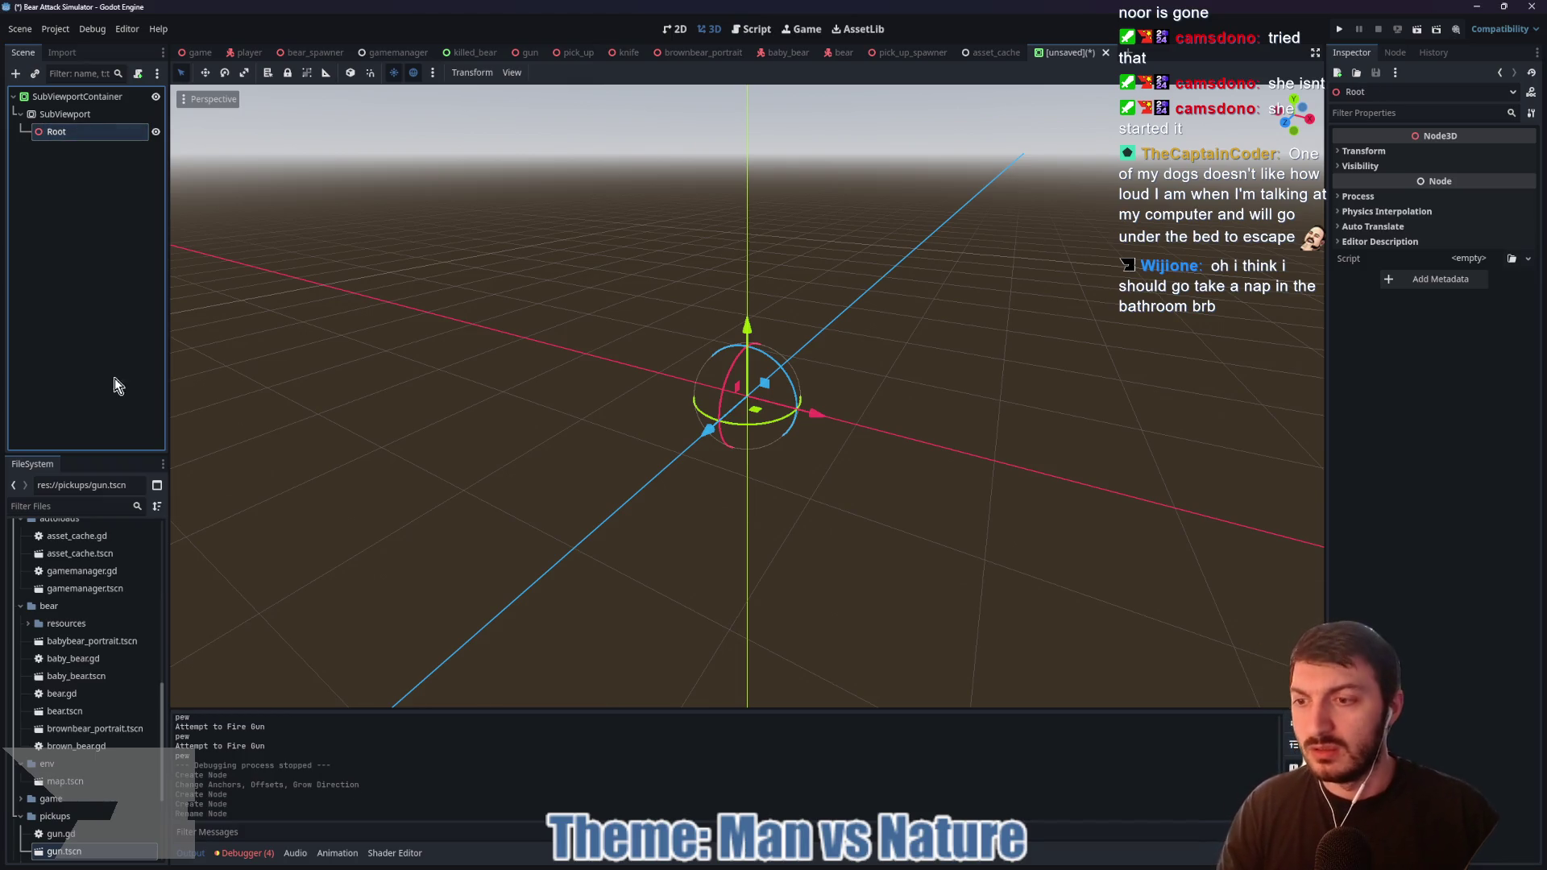
# Step: Instance arms.blend from the player_character folder into the scene
pyautogui.scroll(5, 100, 693)
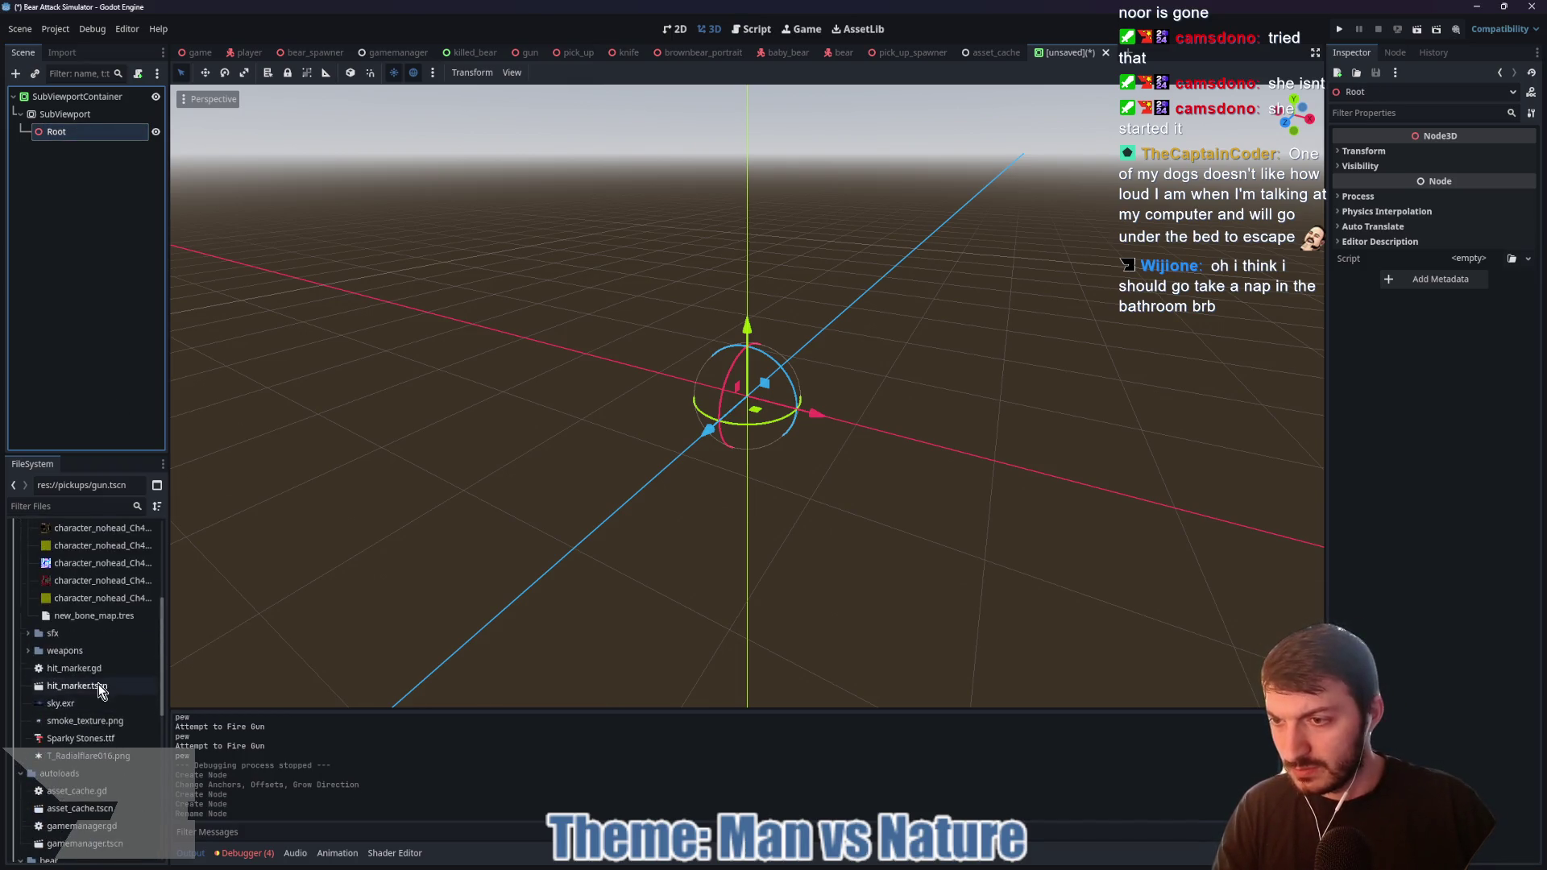
pyautogui.scroll(5, 95, 687)
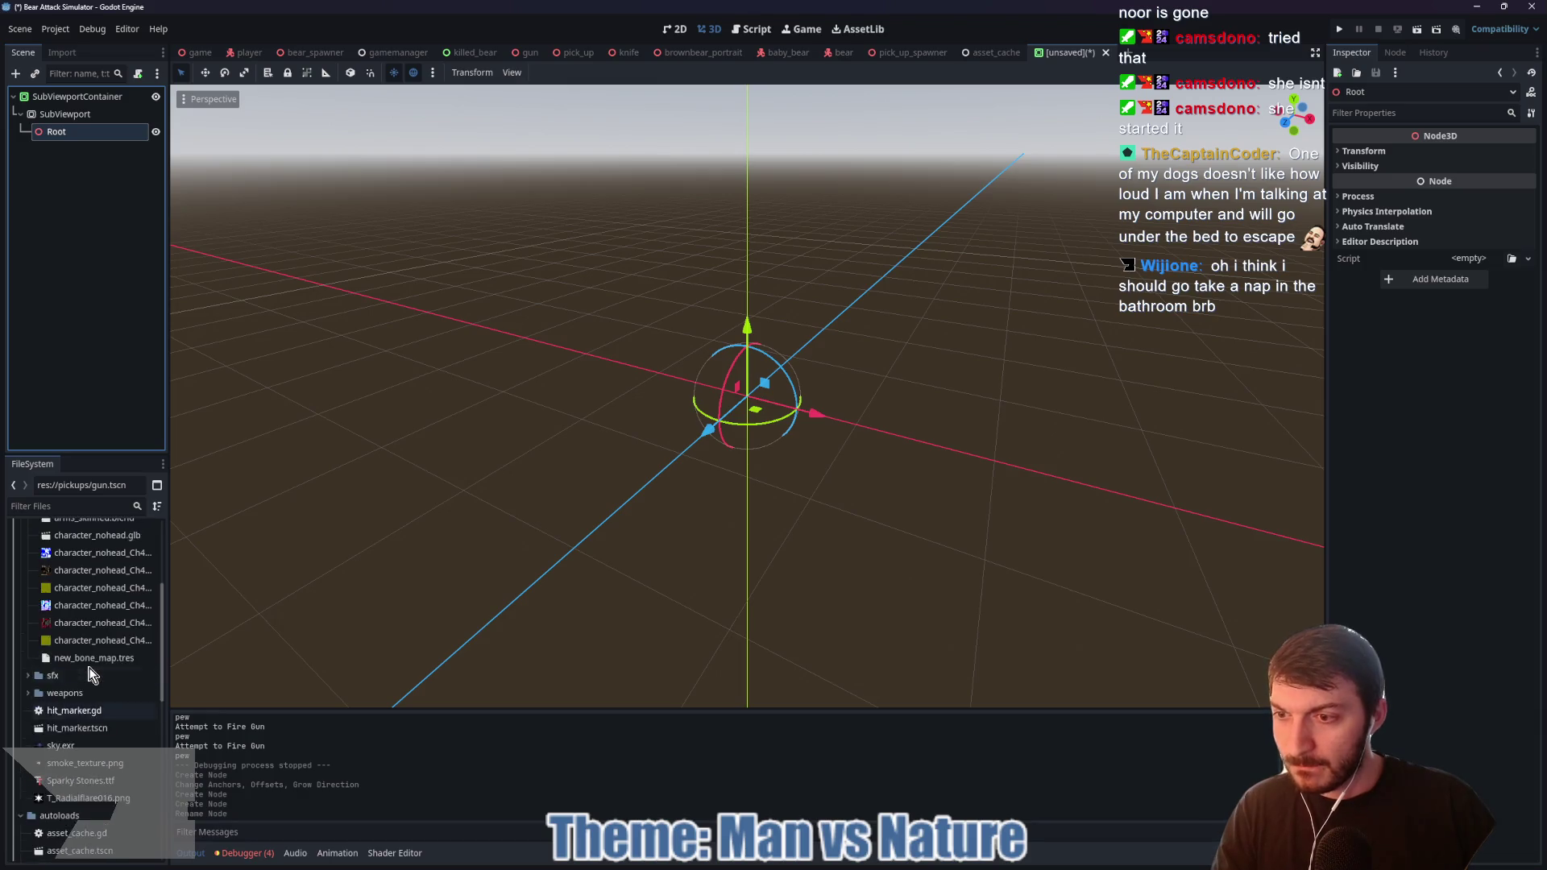
pyautogui.click(30, 635)
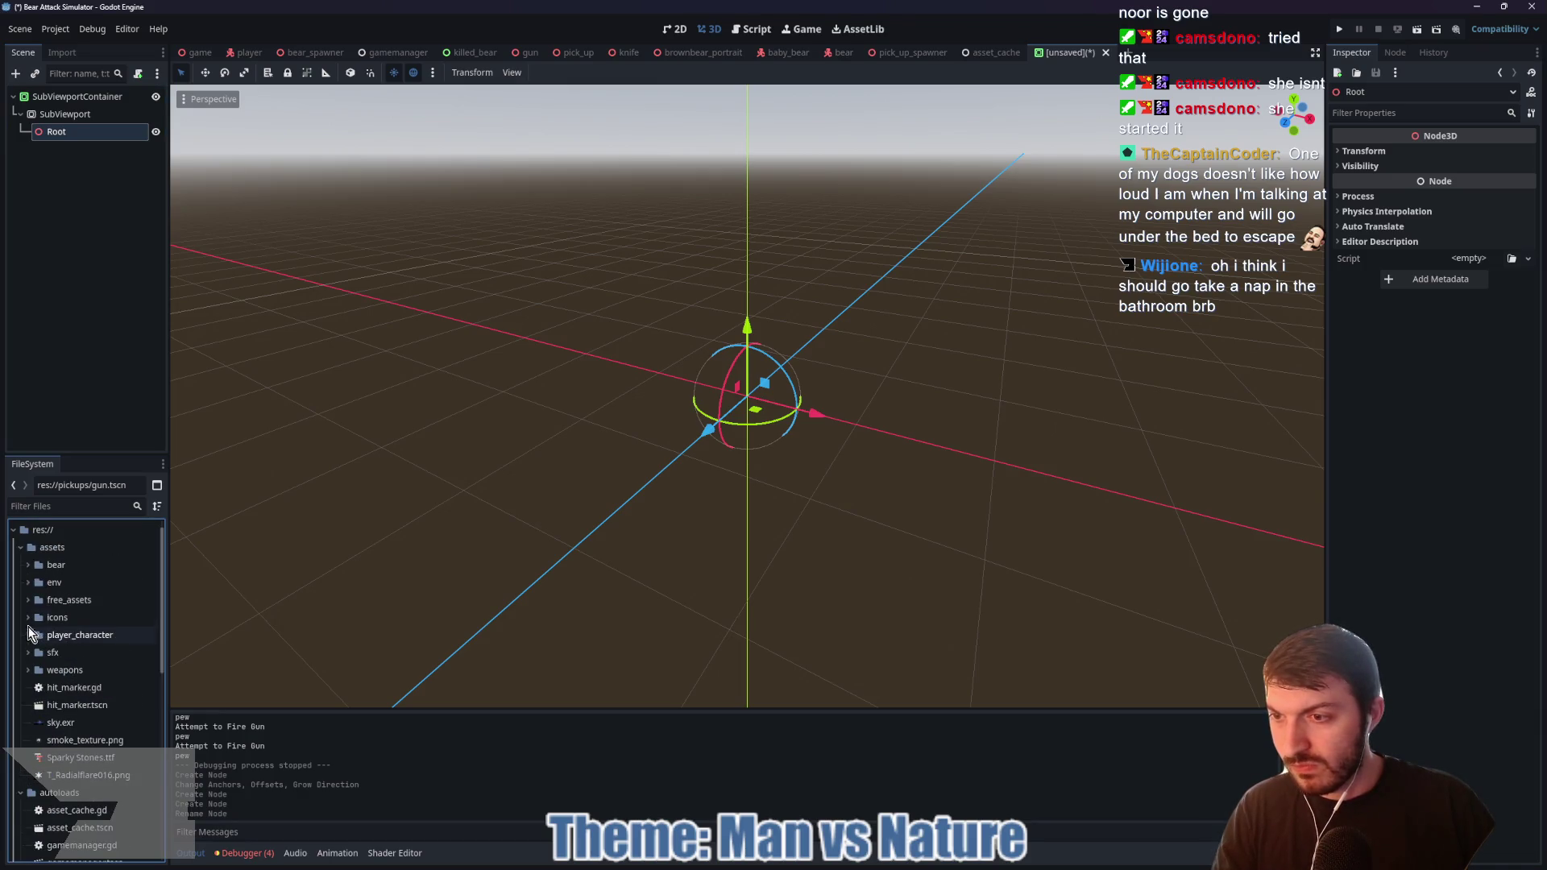
pyautogui.click(28, 635)
pyautogui.scroll(-1, 72, 636)
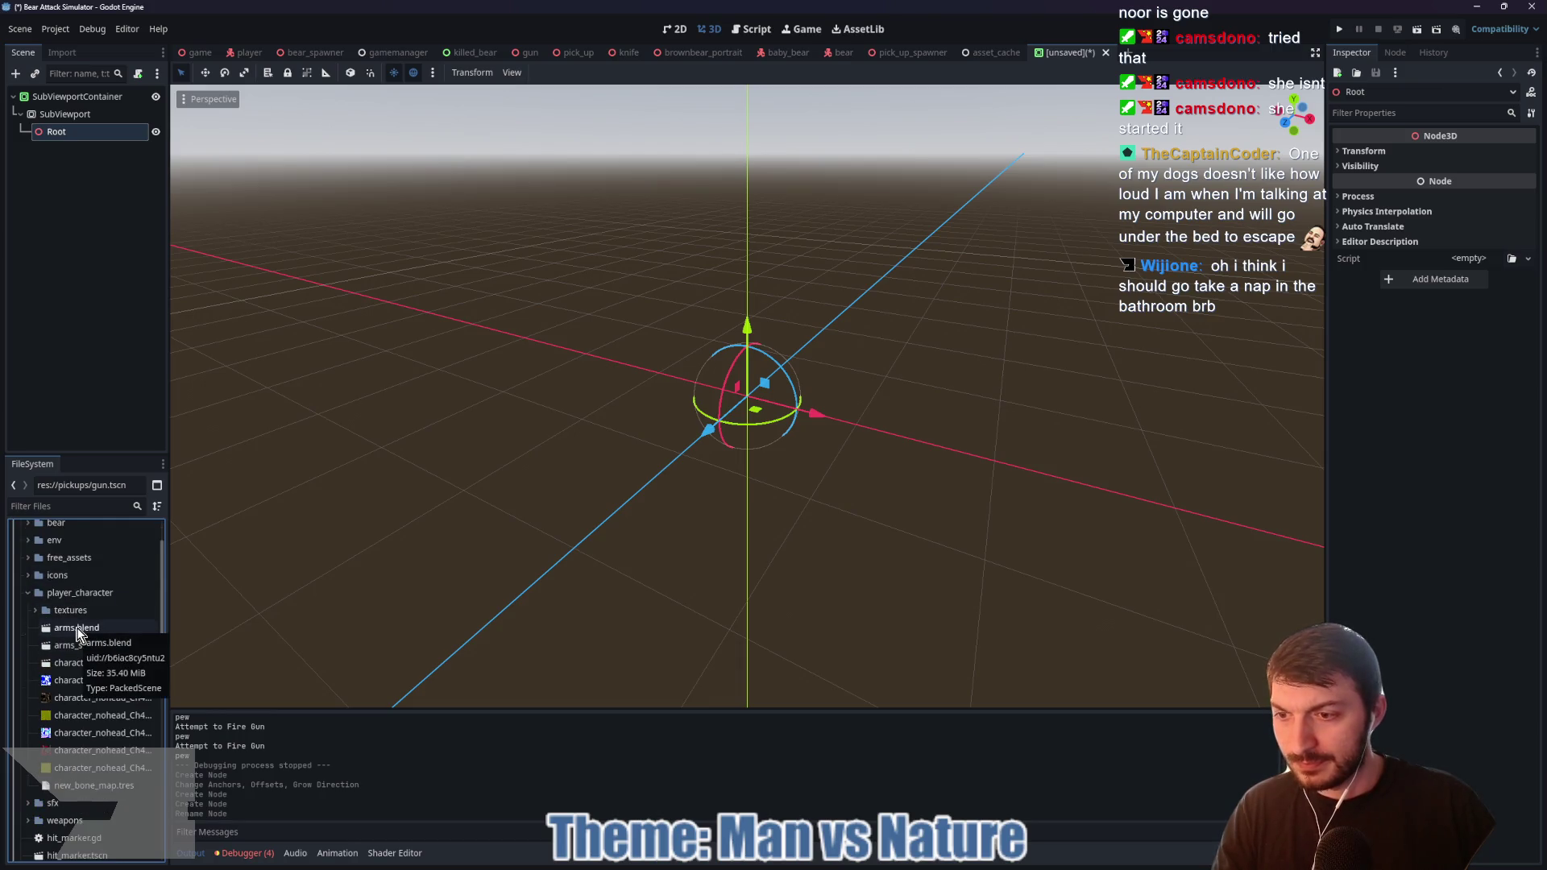
pyautogui.moveTo(78, 634)
pyautogui.mouseDown()
pyautogui.moveTo(484, 600)
pyautogui.moveTo(708, 458)
pyautogui.moveTo(756, 369)
pyautogui.mouseUp()
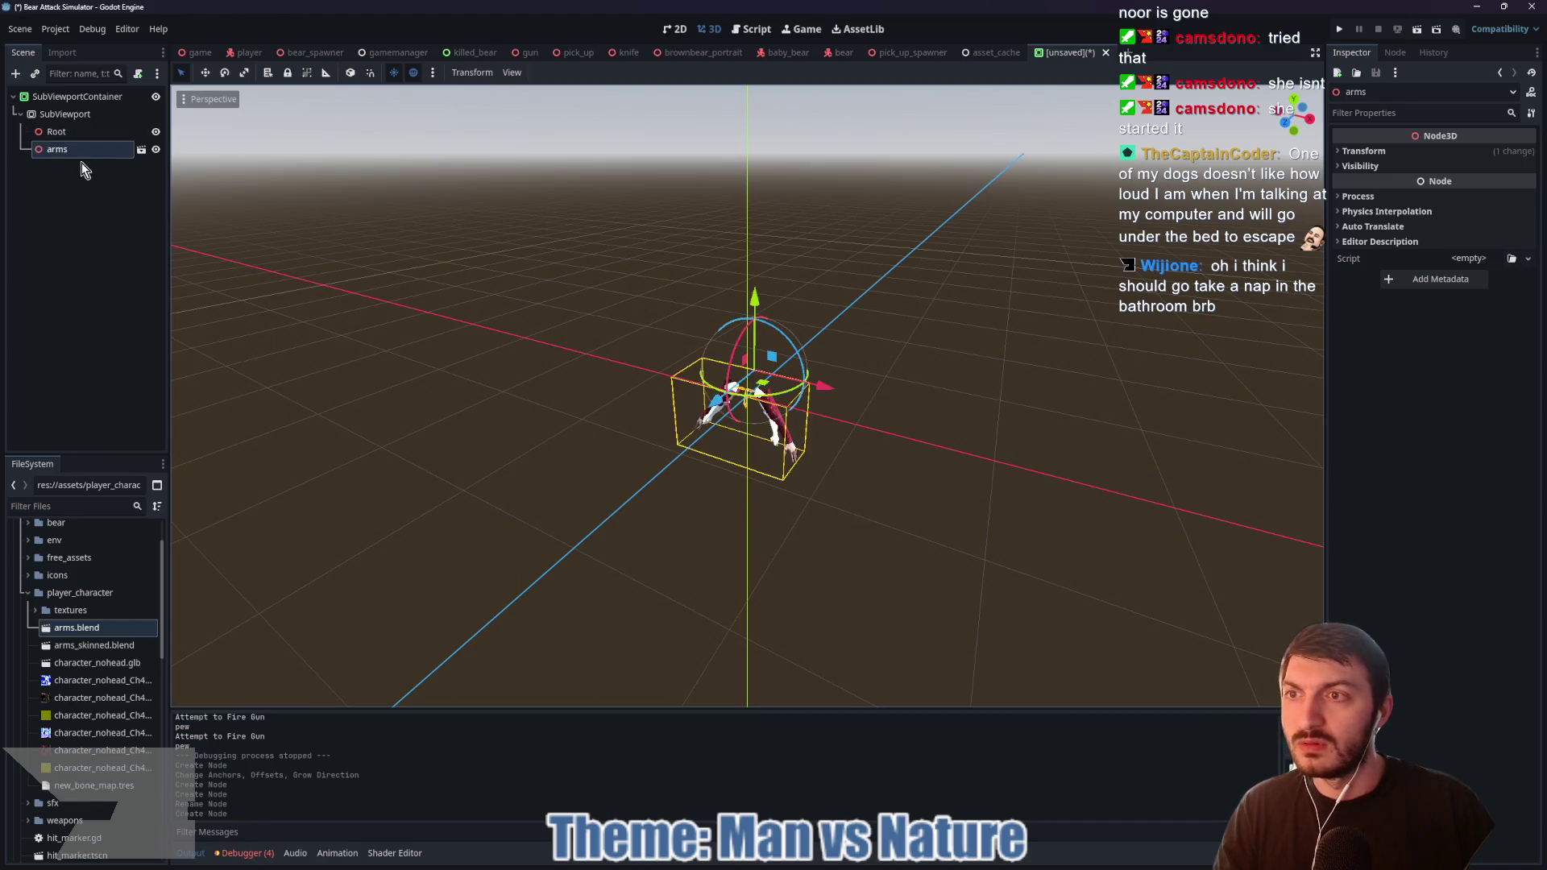
# Step: Make the arms children editable, hide Cube, and preview the blocking animation in AnimationPlayer
pyautogui.rightClick(63, 150)
pyautogui.click(118, 490)
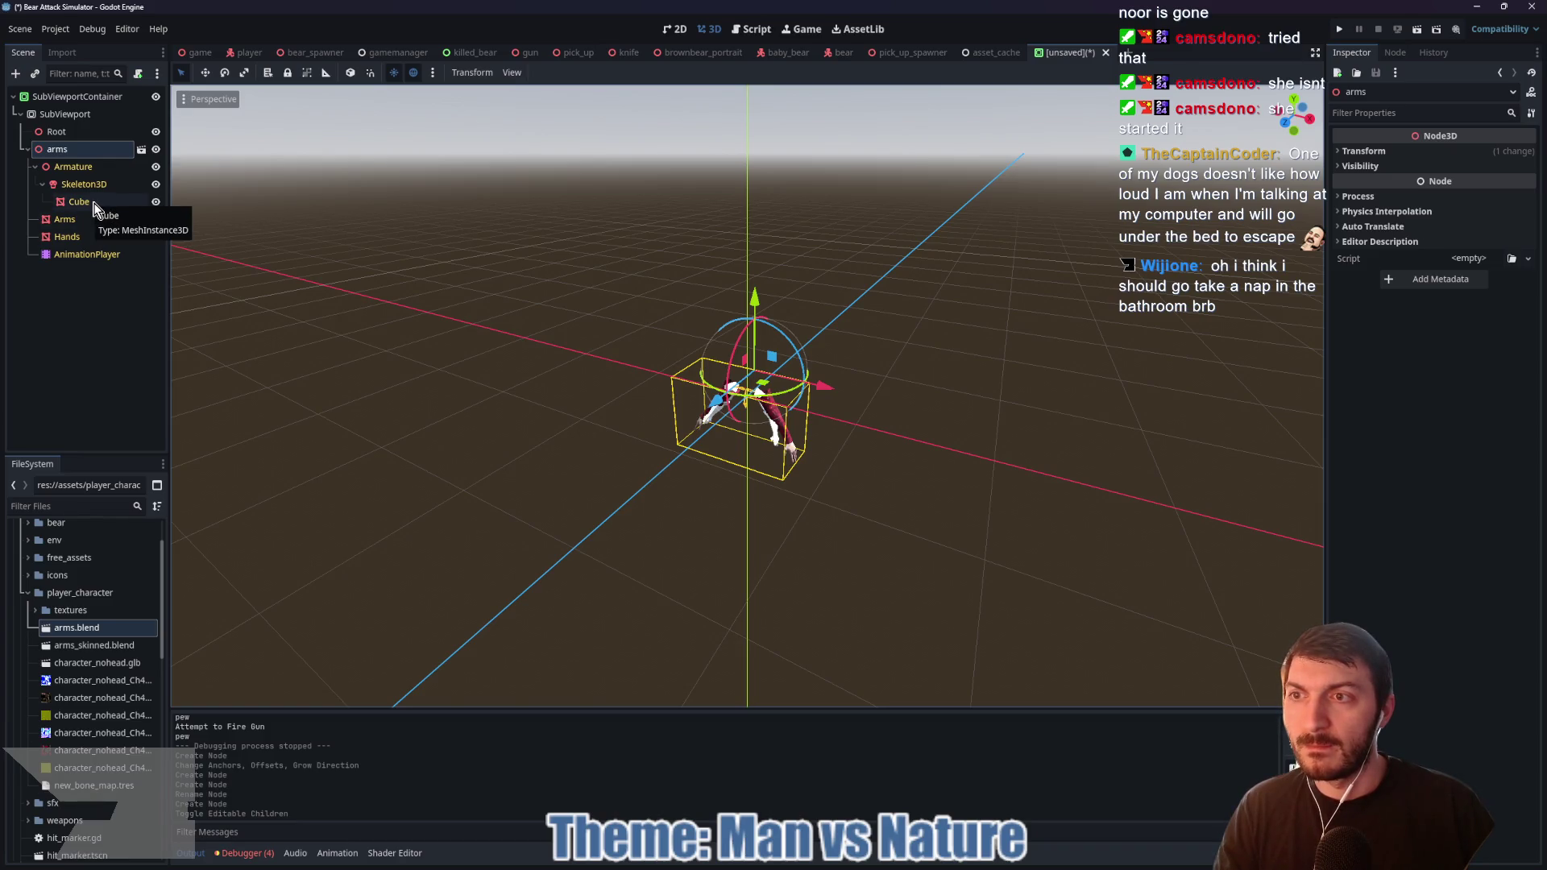
pyautogui.click(156, 202)
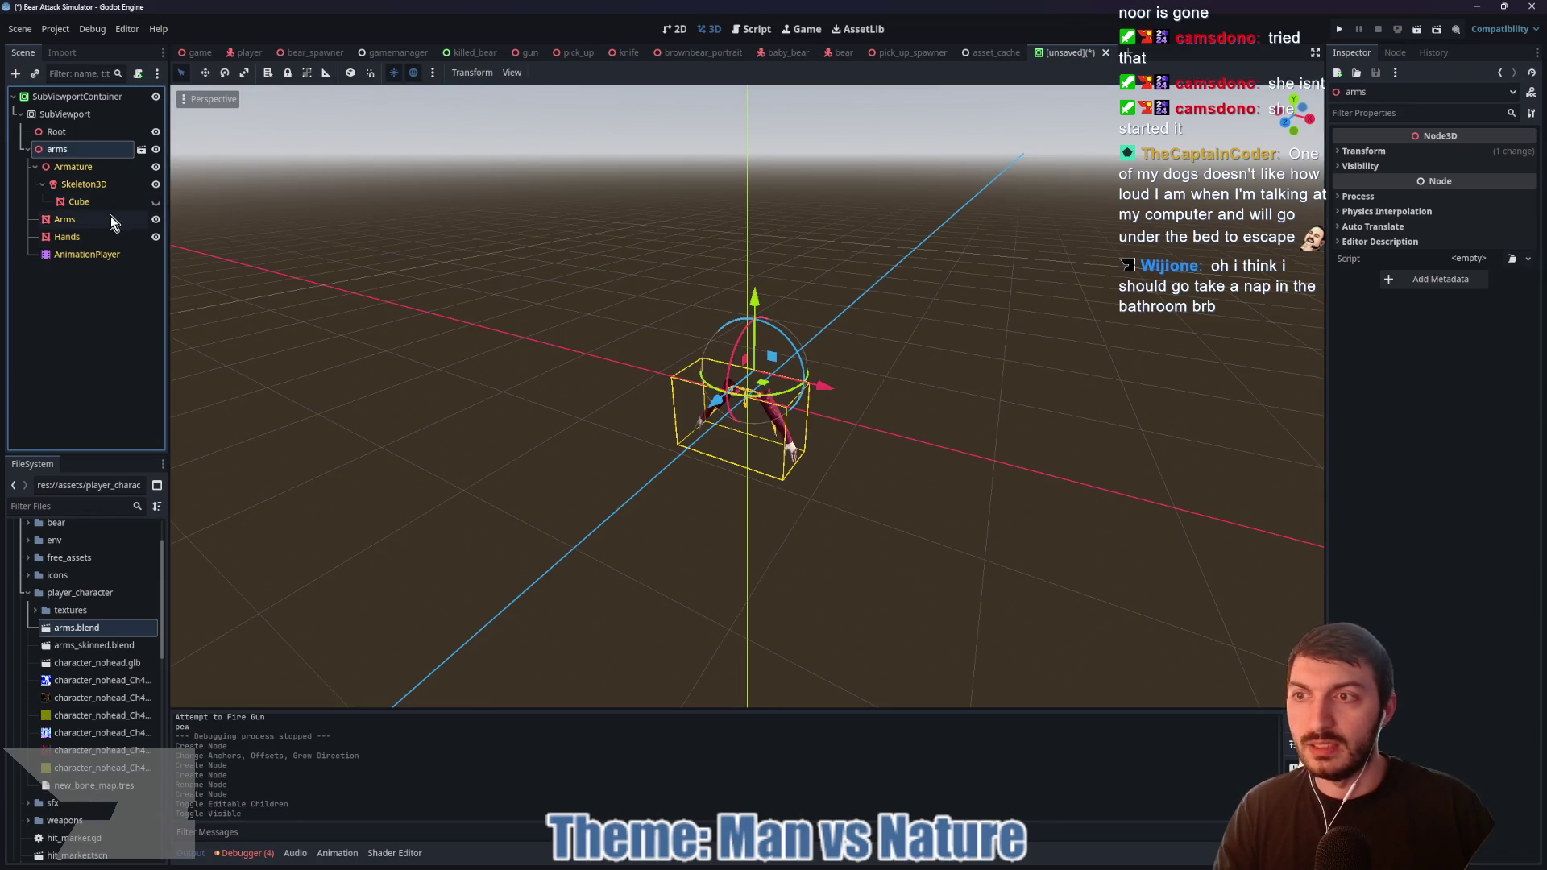
pyautogui.click(90, 254)
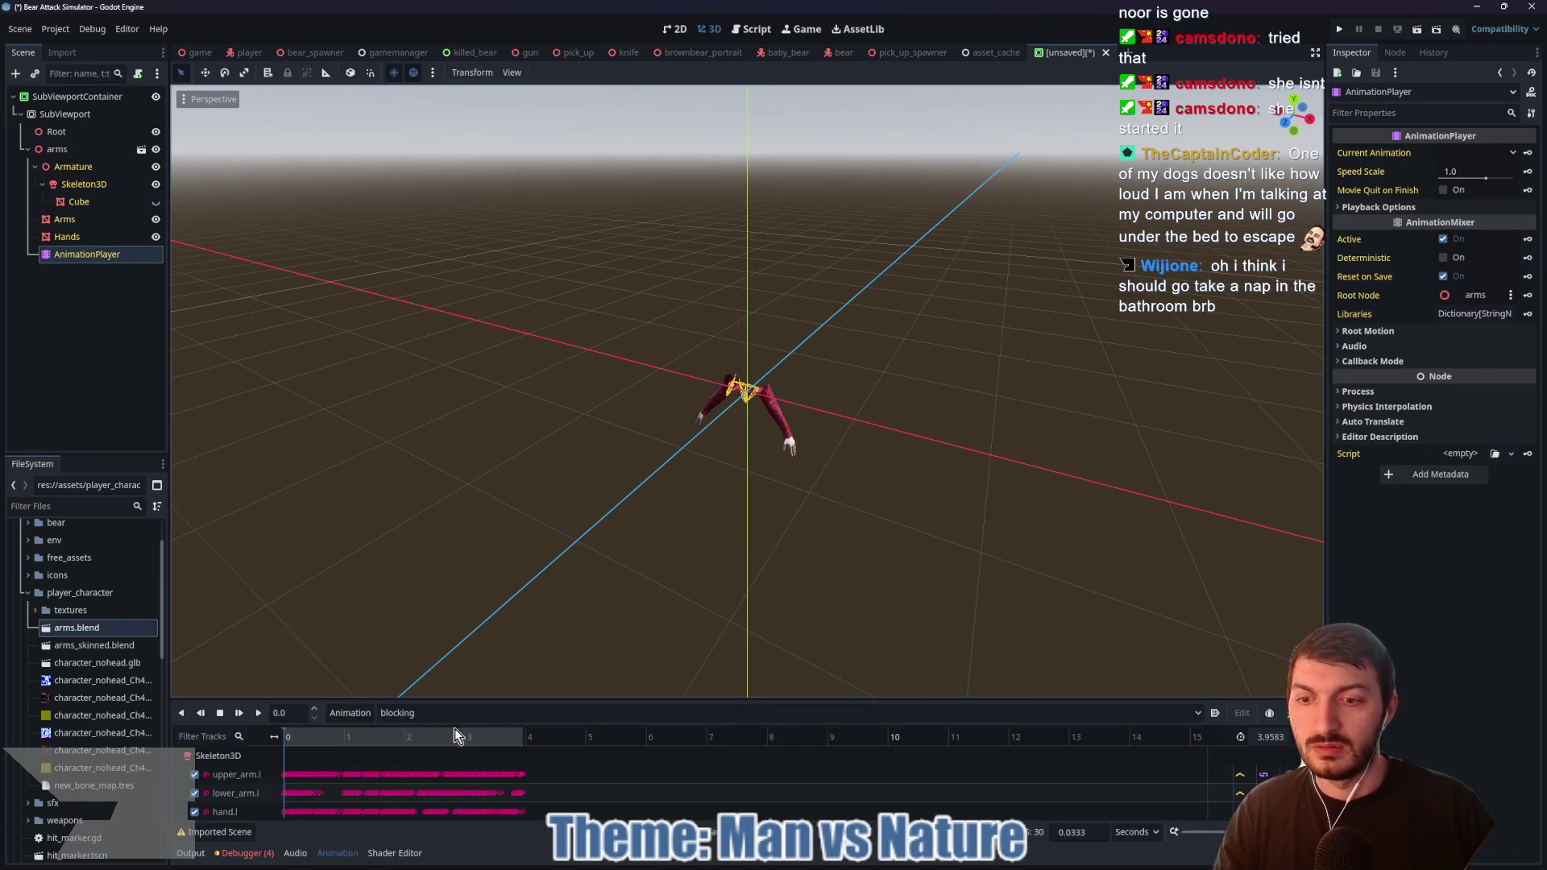
pyautogui.click(259, 714)
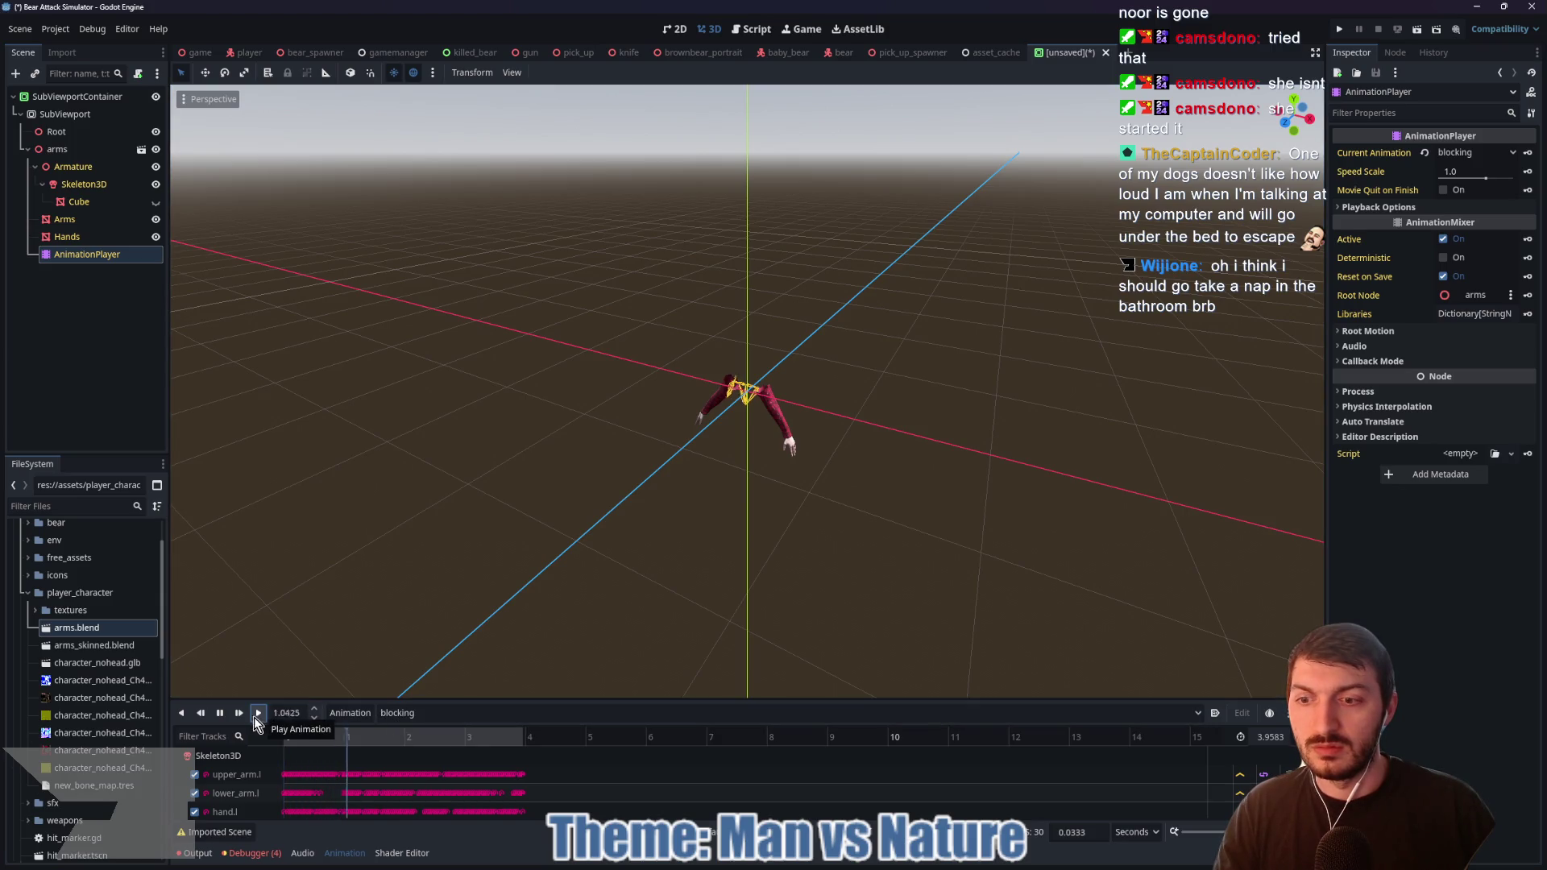
pyautogui.click(222, 714)
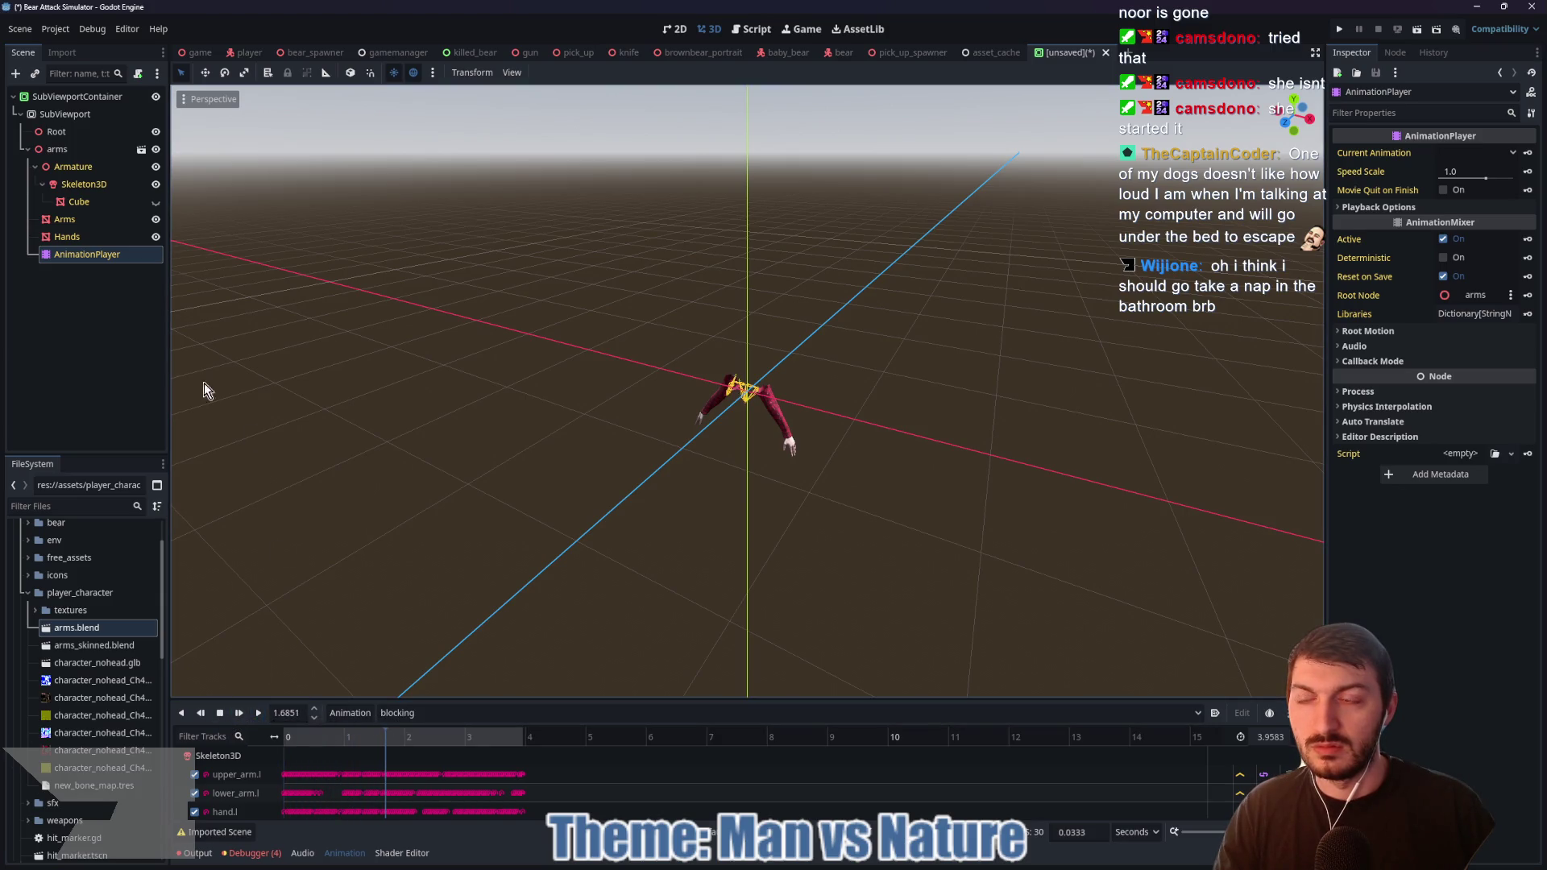
# Step: Delete the arms instance so only Root remains, and select Root
pyautogui.click(60, 220)
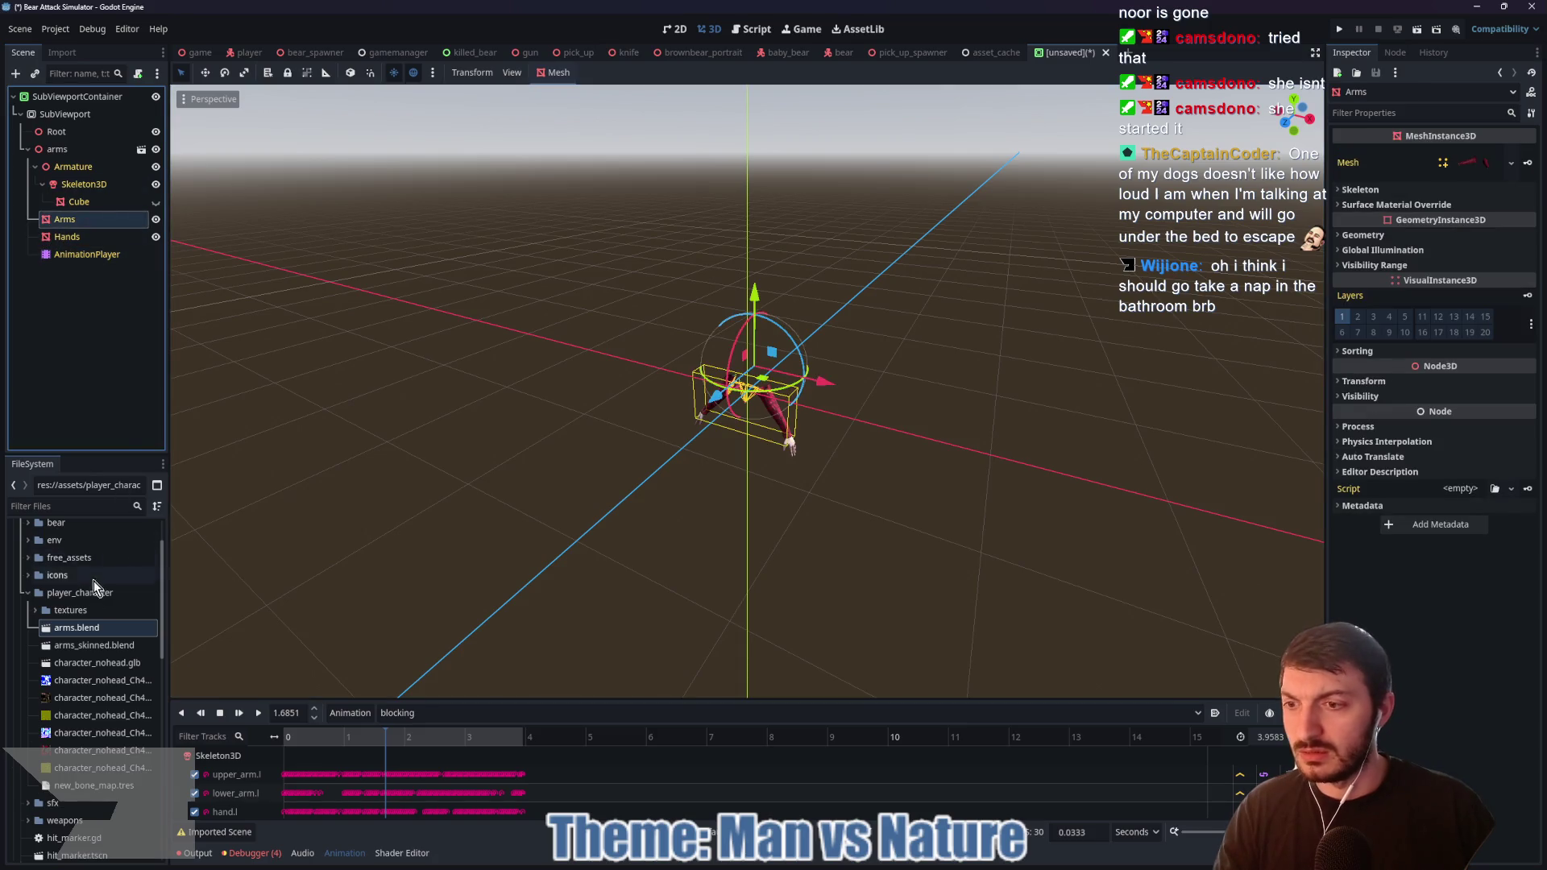
pyautogui.click(71, 149)
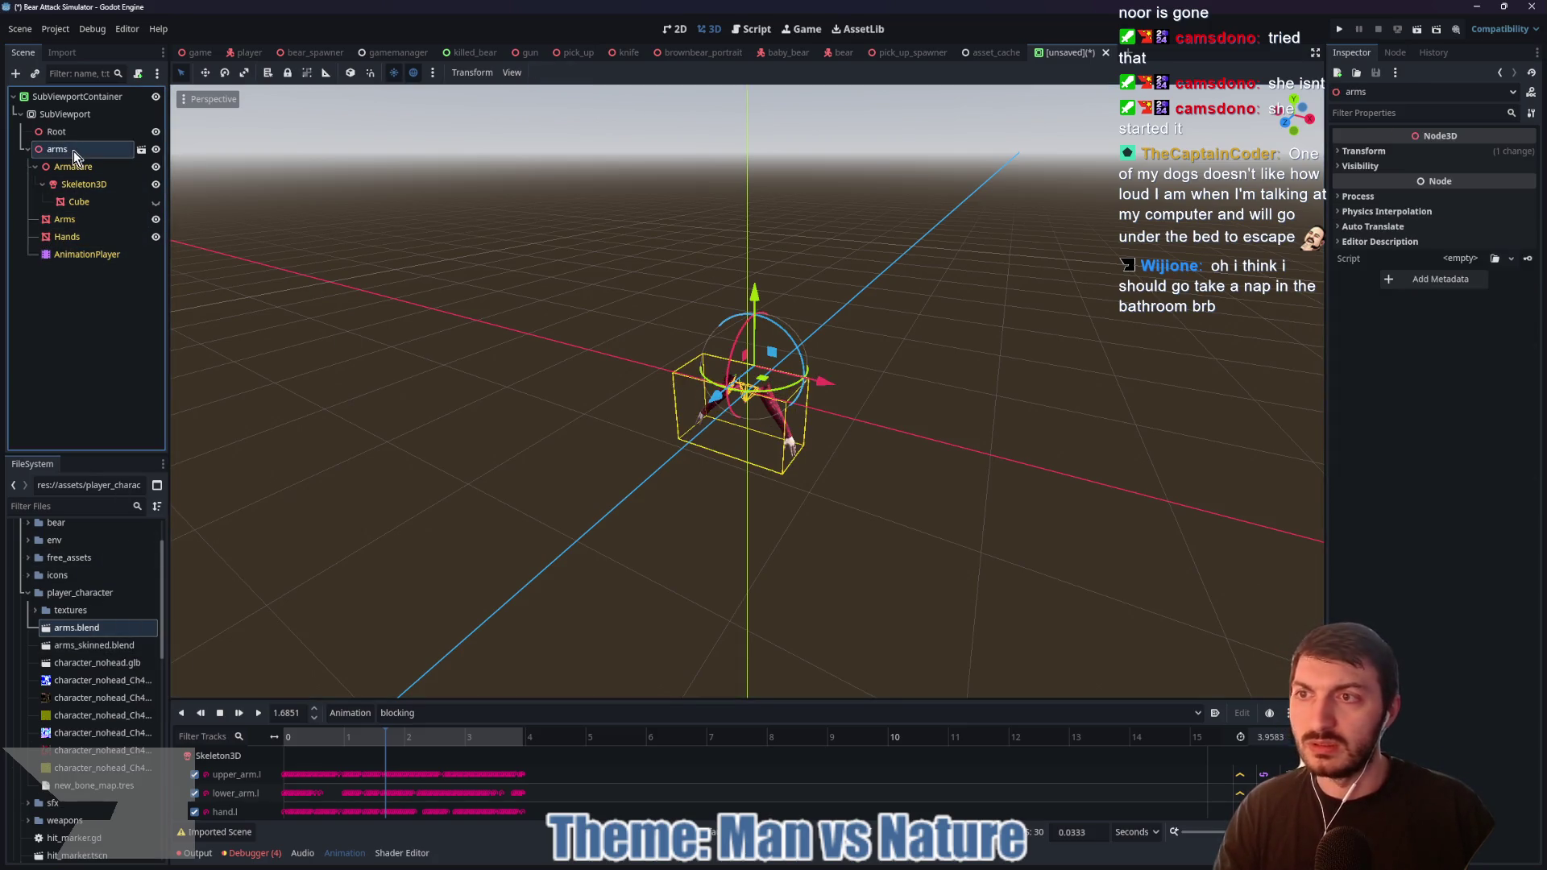
pyautogui.press('Delete')
pyautogui.click(738, 445)
pyautogui.click(54, 131)
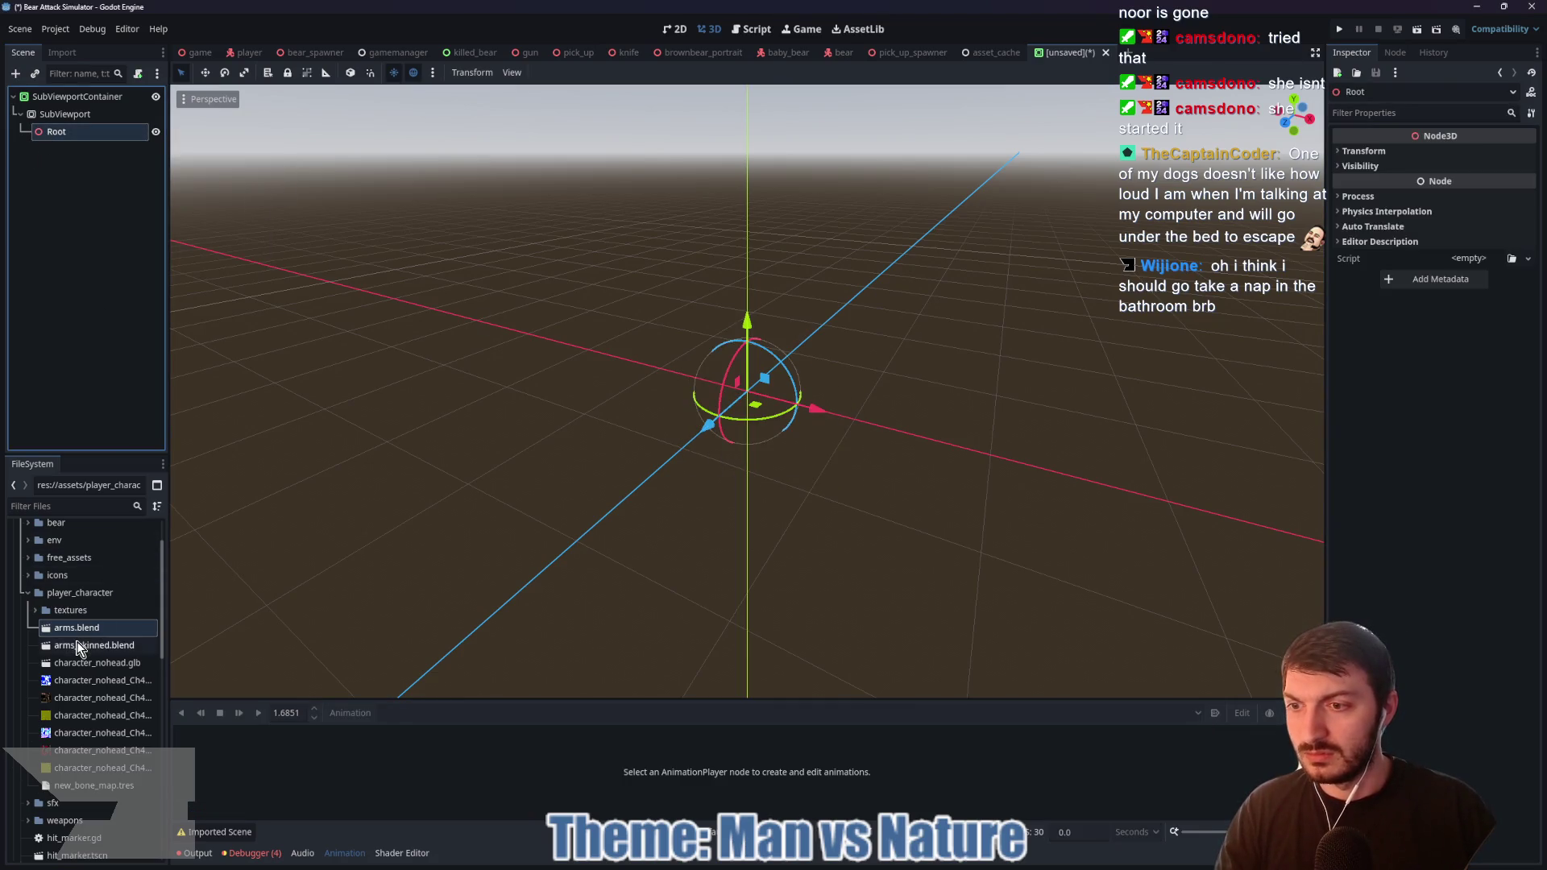
# Step: Instance arms_skinned.blend into the scene with editable children and its Cube hidden
pyautogui.click(75, 646)
pyautogui.moveTo(72, 647)
pyautogui.mouseDown()
pyautogui.moveTo(730, 476)
pyautogui.moveTo(764, 348)
pyautogui.mouseUp()
pyautogui.rightClick(81, 152)
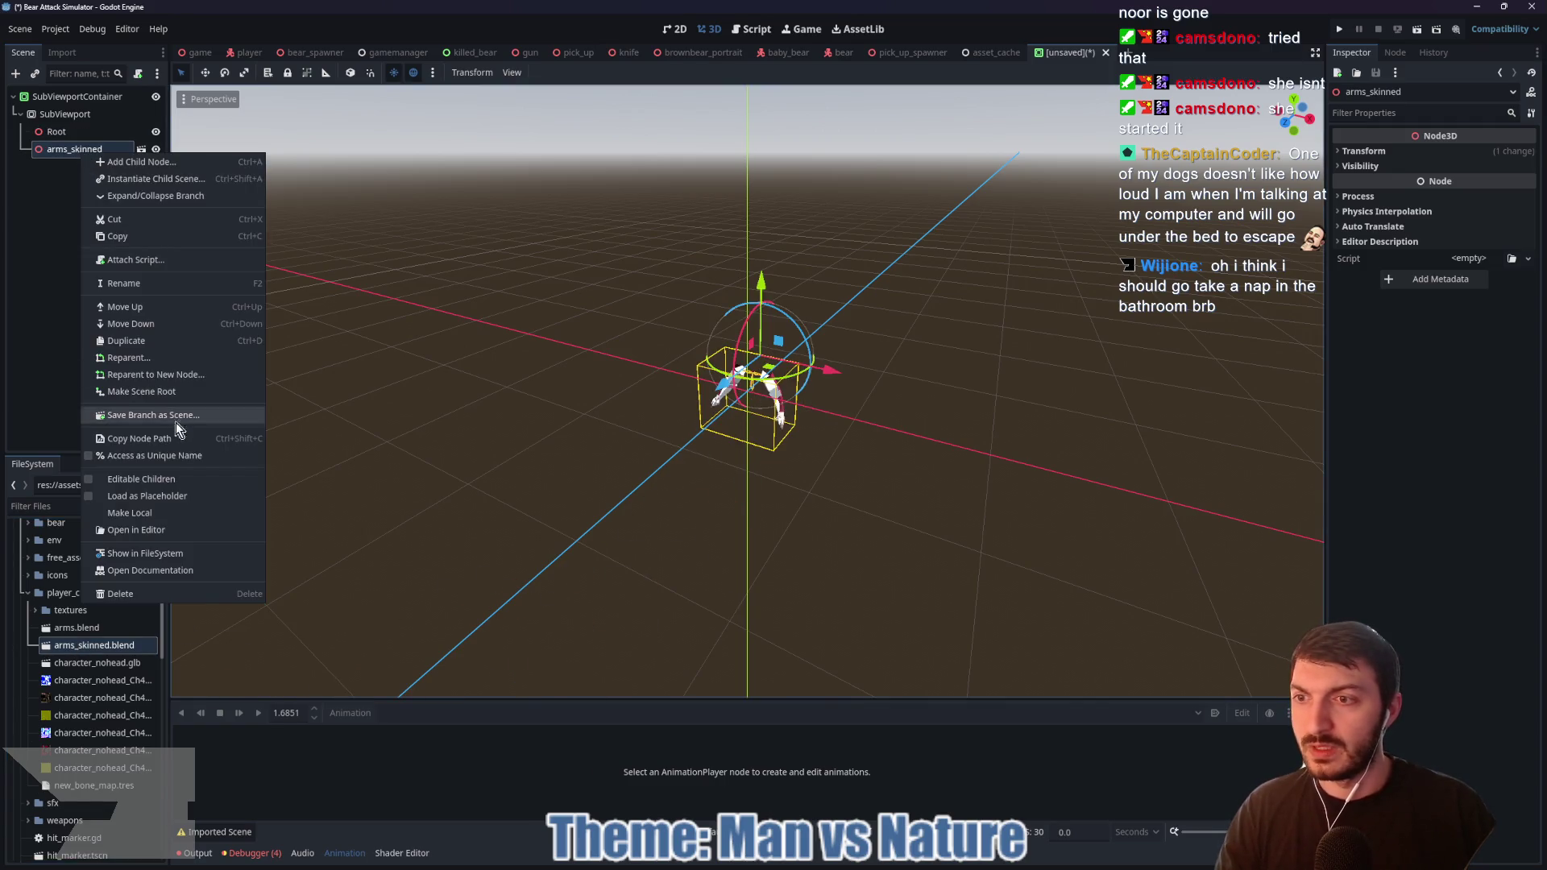
pyautogui.click(142, 481)
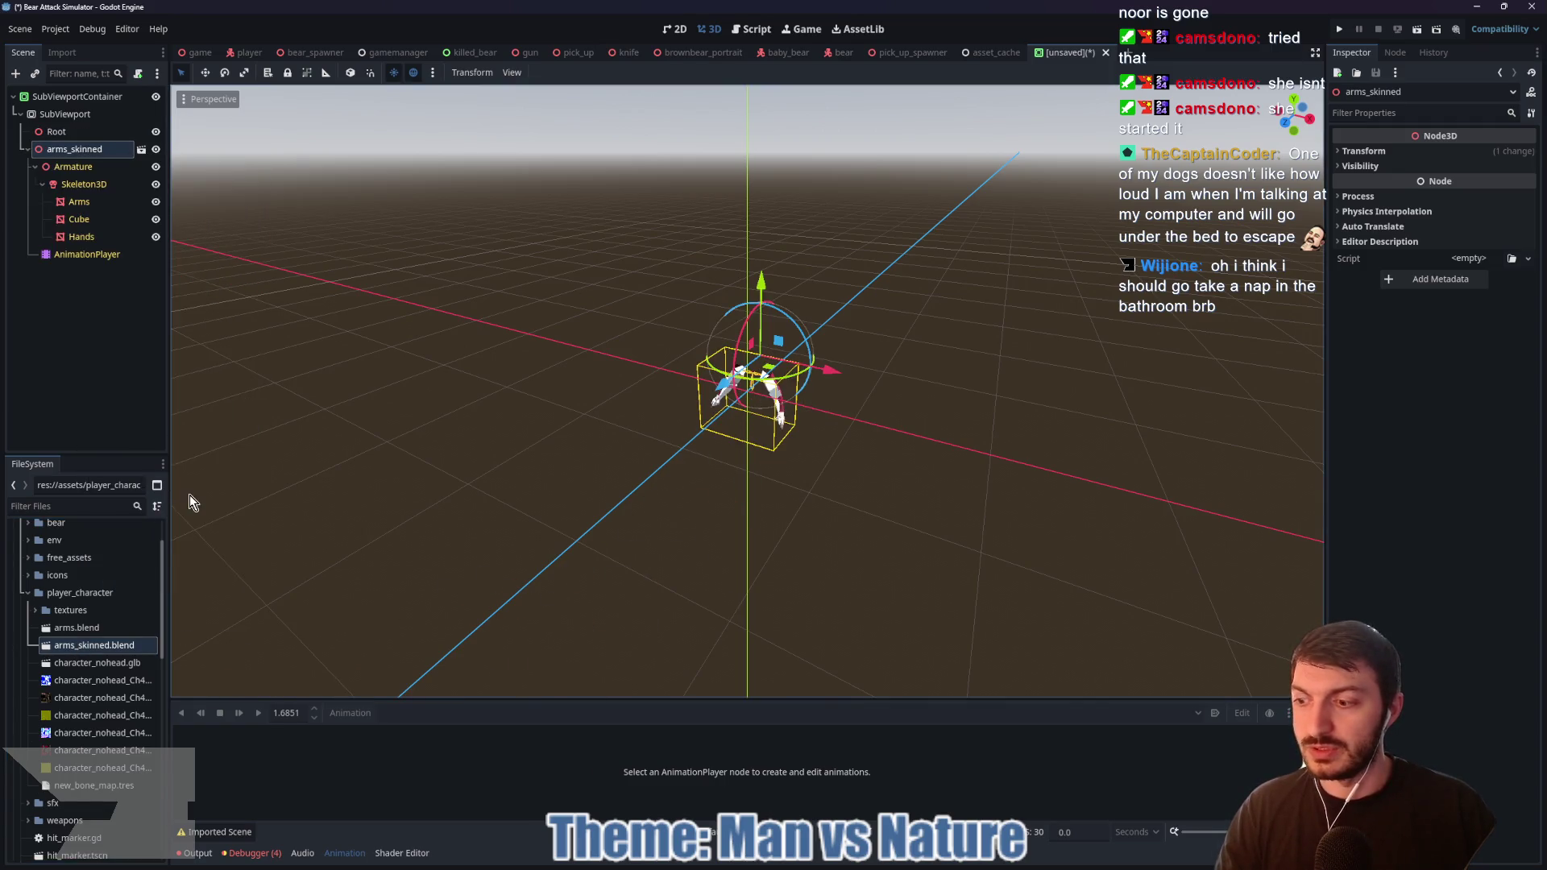
pyautogui.click(157, 220)
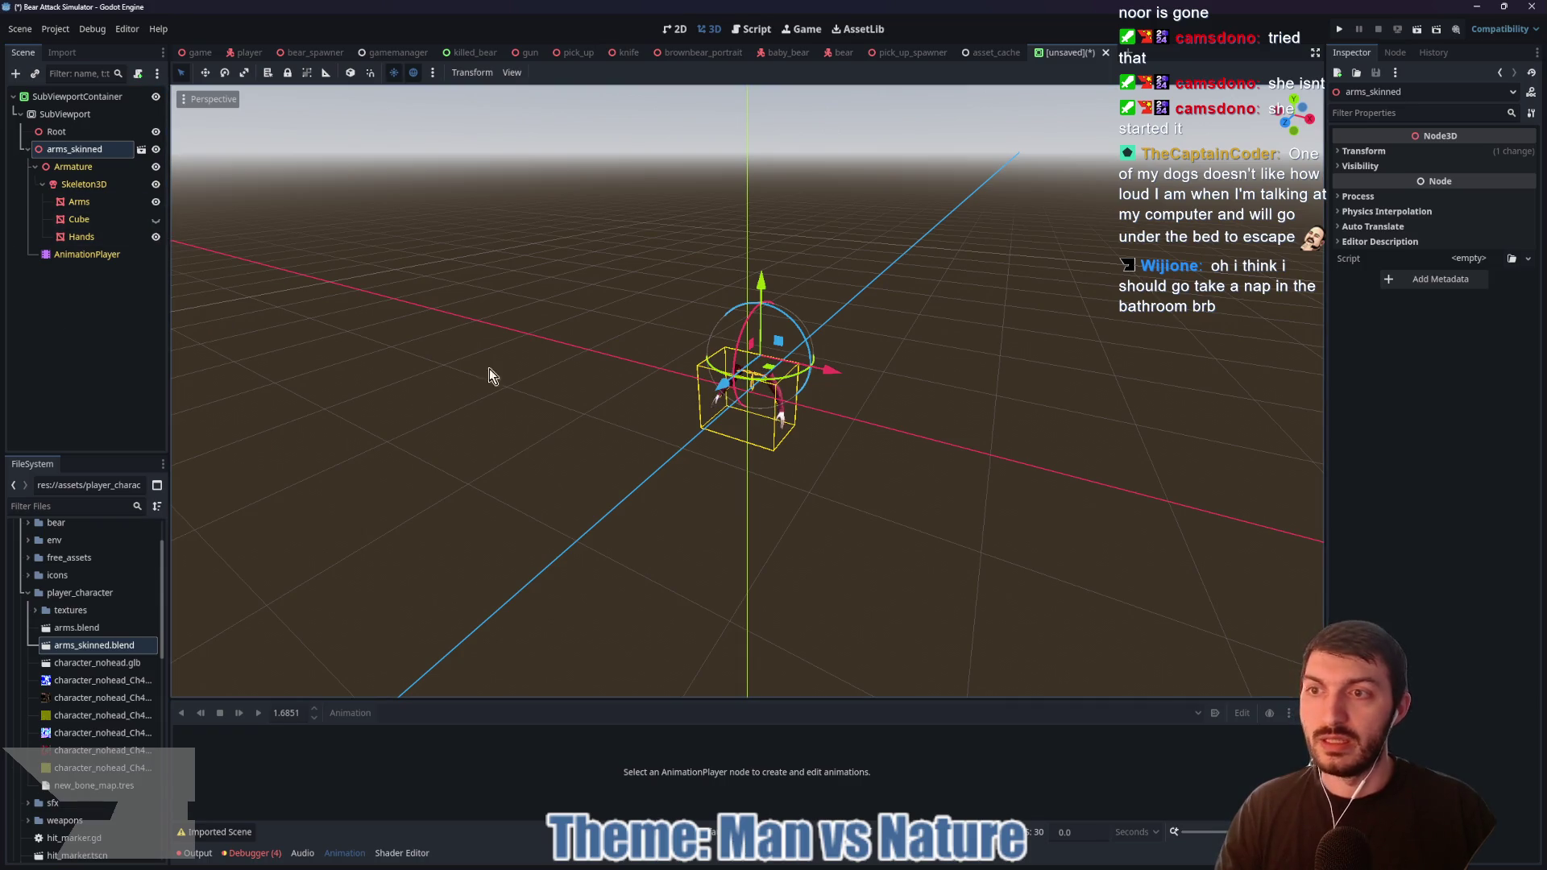
# Step: Set the arms_skinned position x and z to 0, then view the arms from the side
pyautogui.click(1363, 150)
pyautogui.write('0')
pyautogui.press('Tab')
pyautogui.press('Tab')
pyautogui.write('0')
pyautogui.press('Return')
pyautogui.scroll(3, 964, 381)
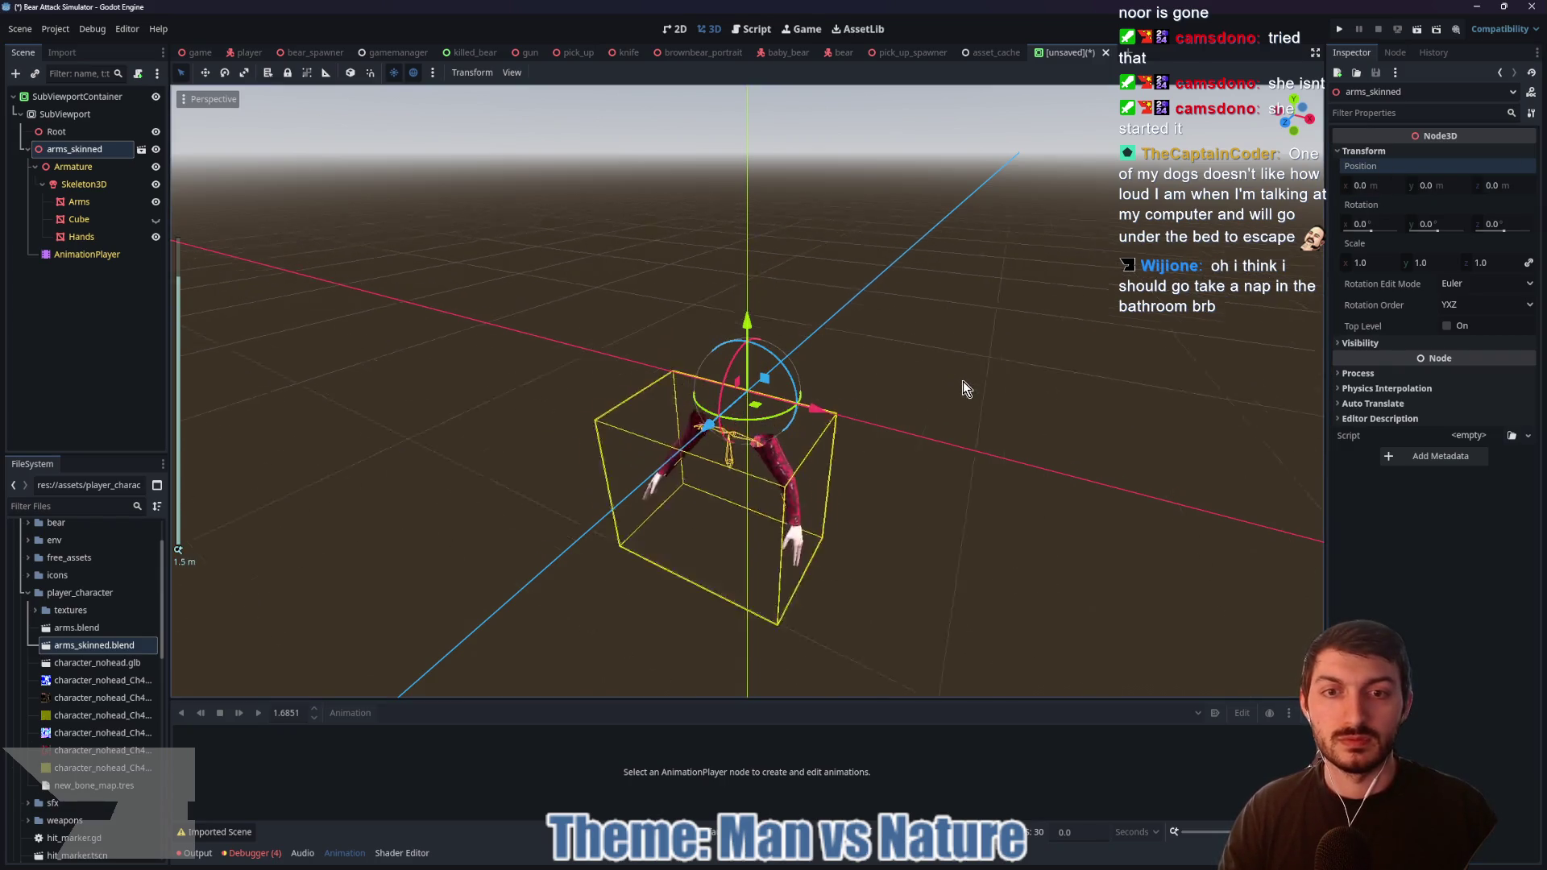
pyautogui.moveTo(993, 472)
pyautogui.mouseDown()
pyautogui.moveTo(887, 414)
pyautogui.moveTo(846, 443)
pyautogui.mouseUp()
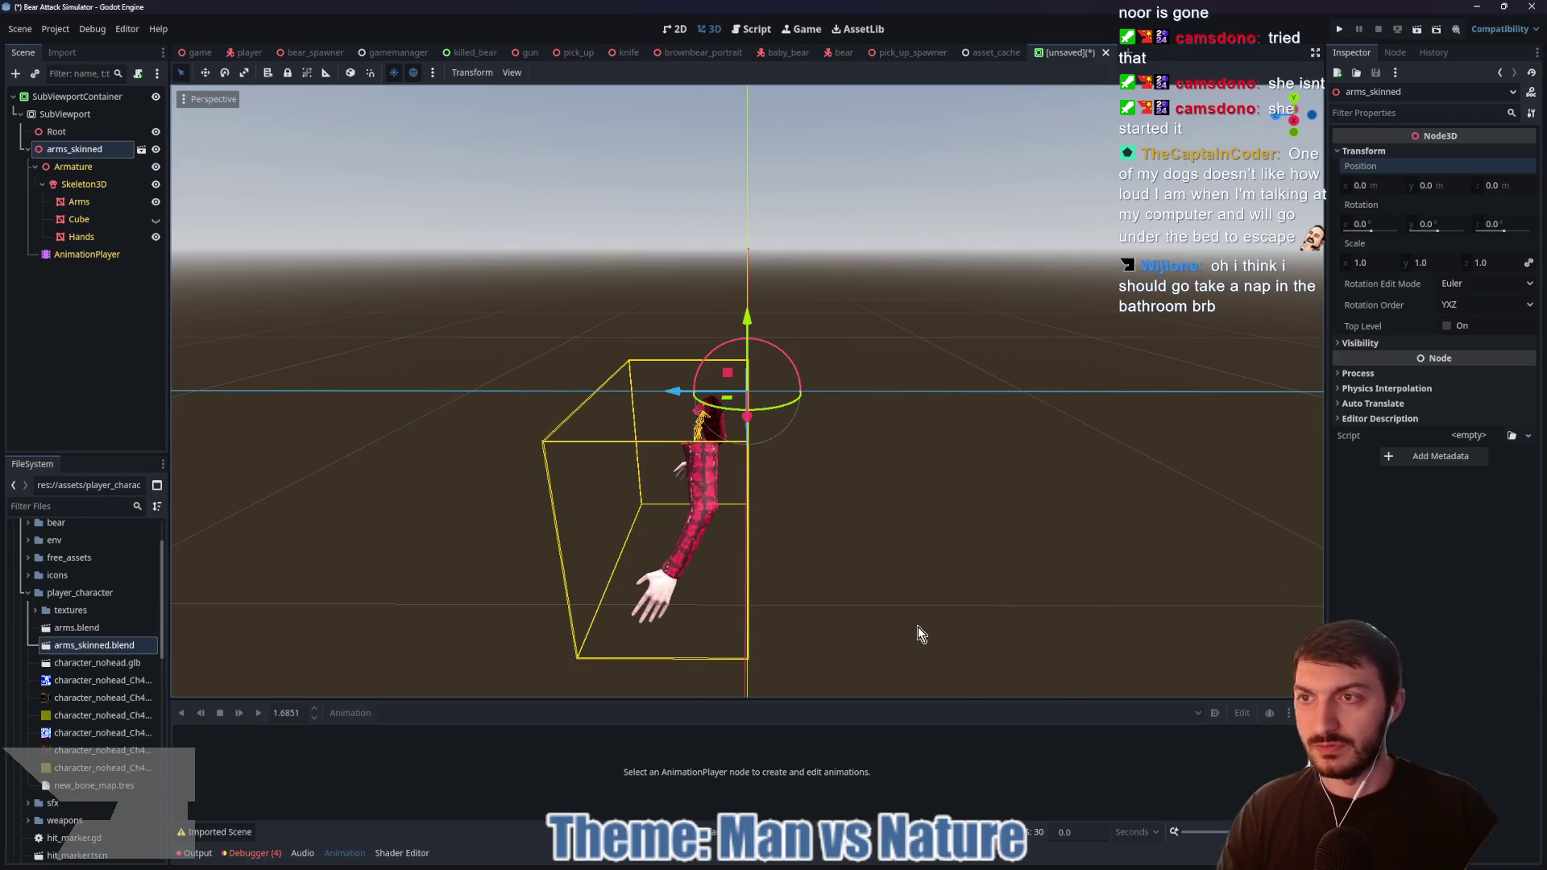
pyautogui.moveTo(856, 867)
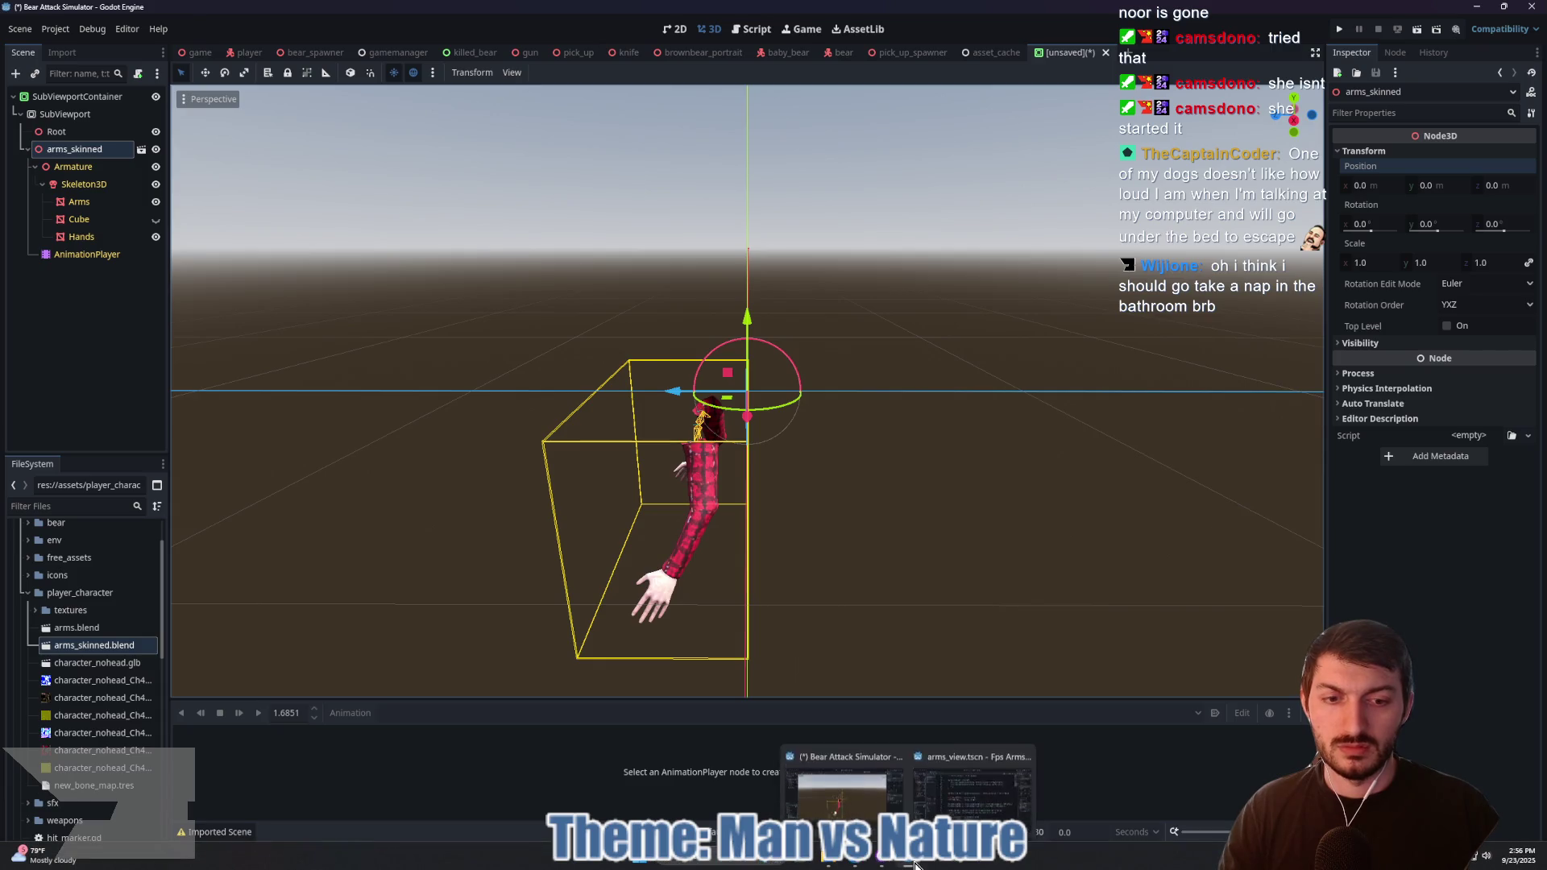
# Step: In the Fps Arms project, inspect the Arms node and select the arms variable on line 9
pyautogui.click(973, 786)
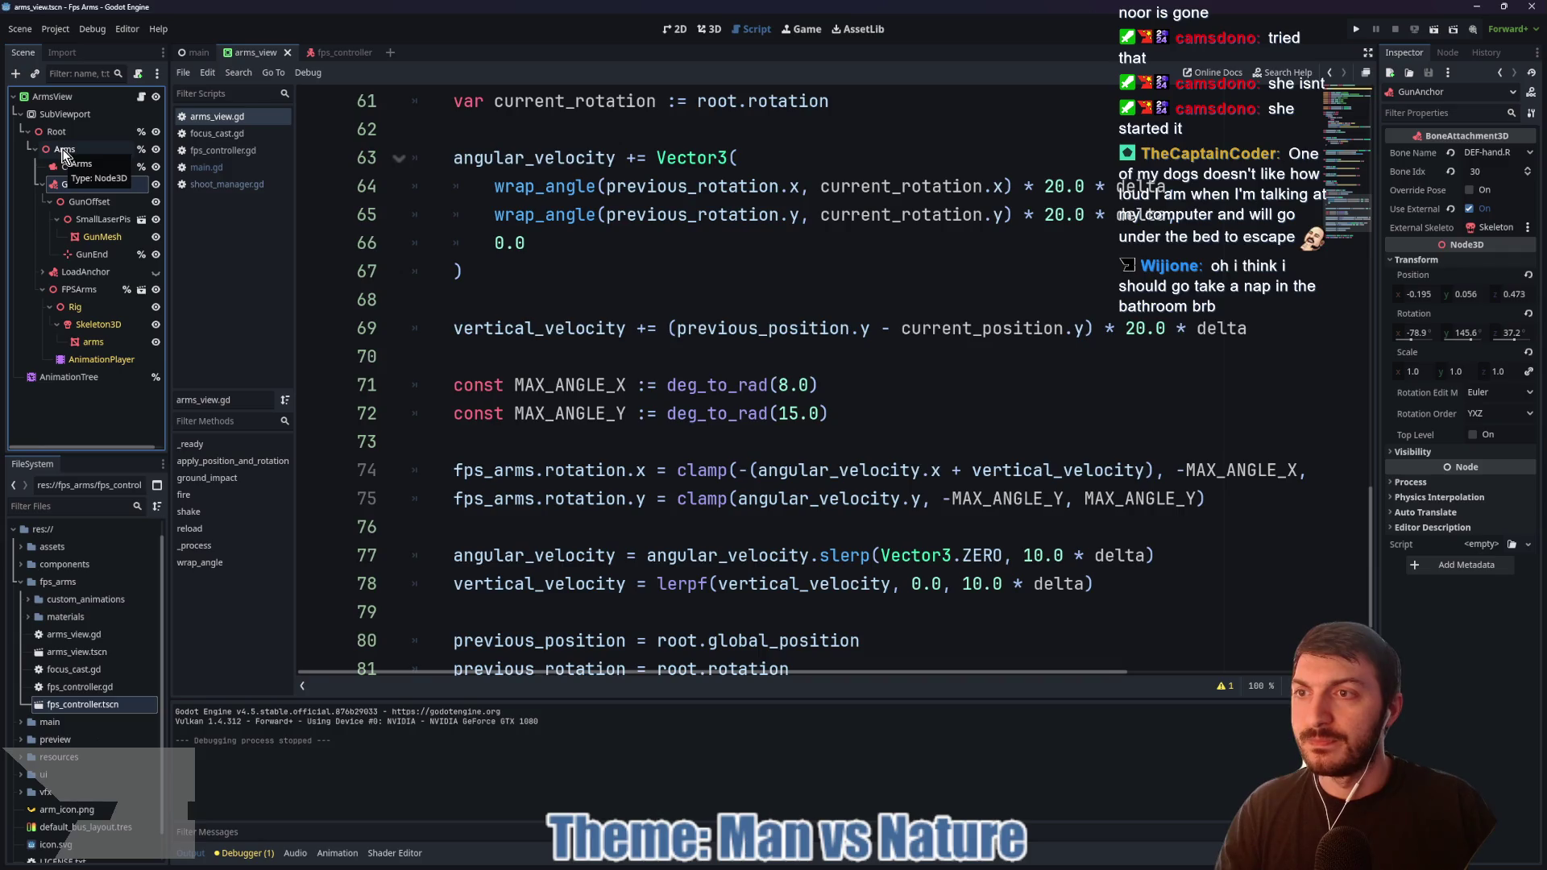
pyautogui.click(64, 150)
pyautogui.scroll(15, 531, 261)
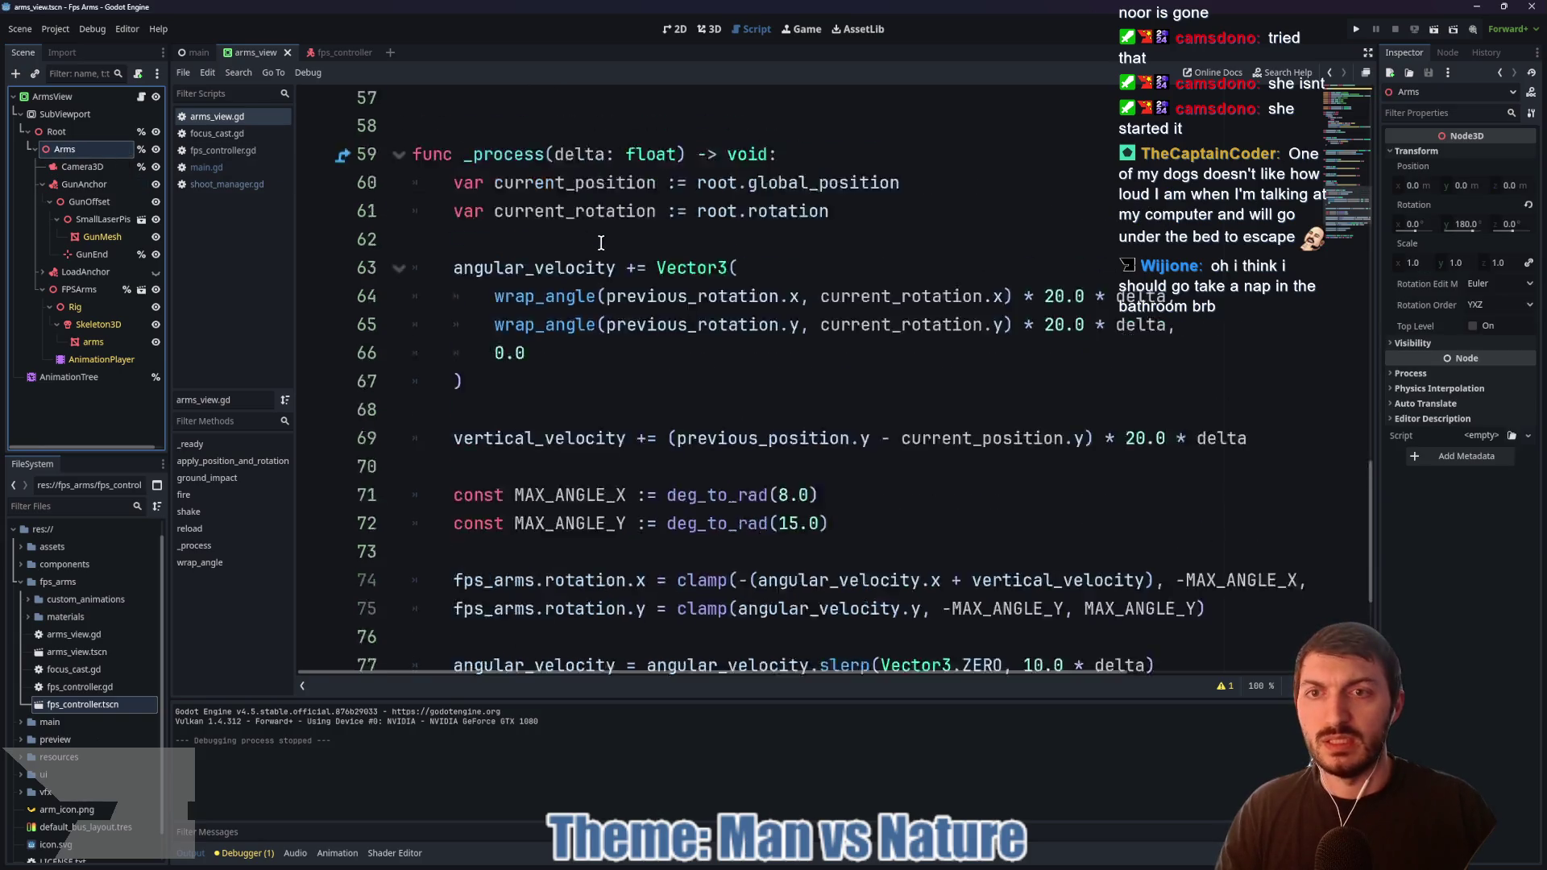
pyautogui.scroll(2, 532, 262)
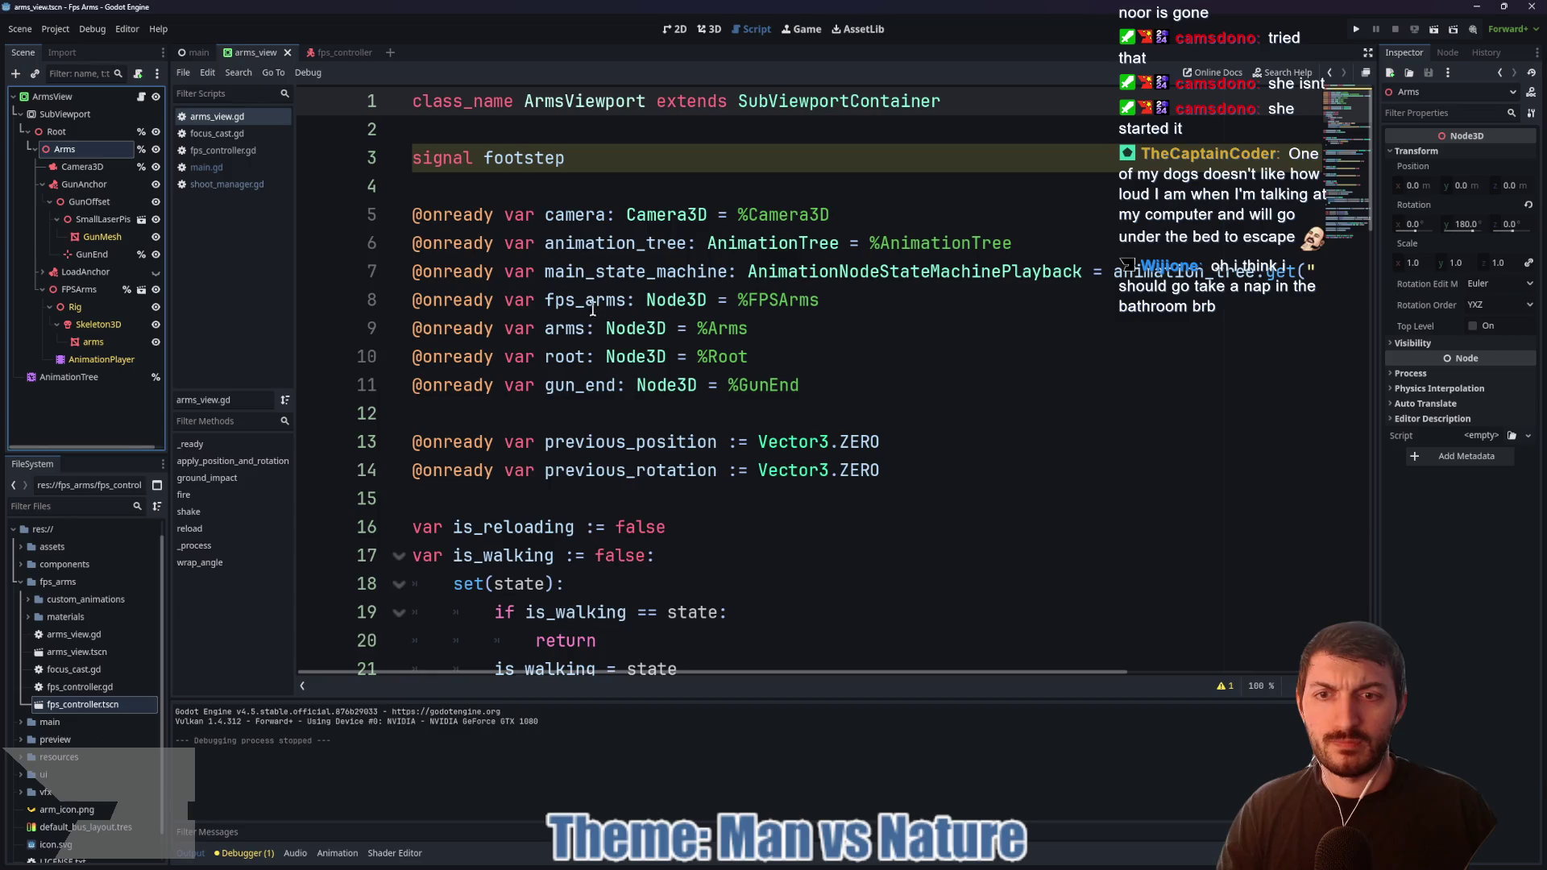
pyautogui.doubleClick(570, 328)
pyautogui.scroll(-8, 798, 330)
pyautogui.scroll(-13, 798, 330)
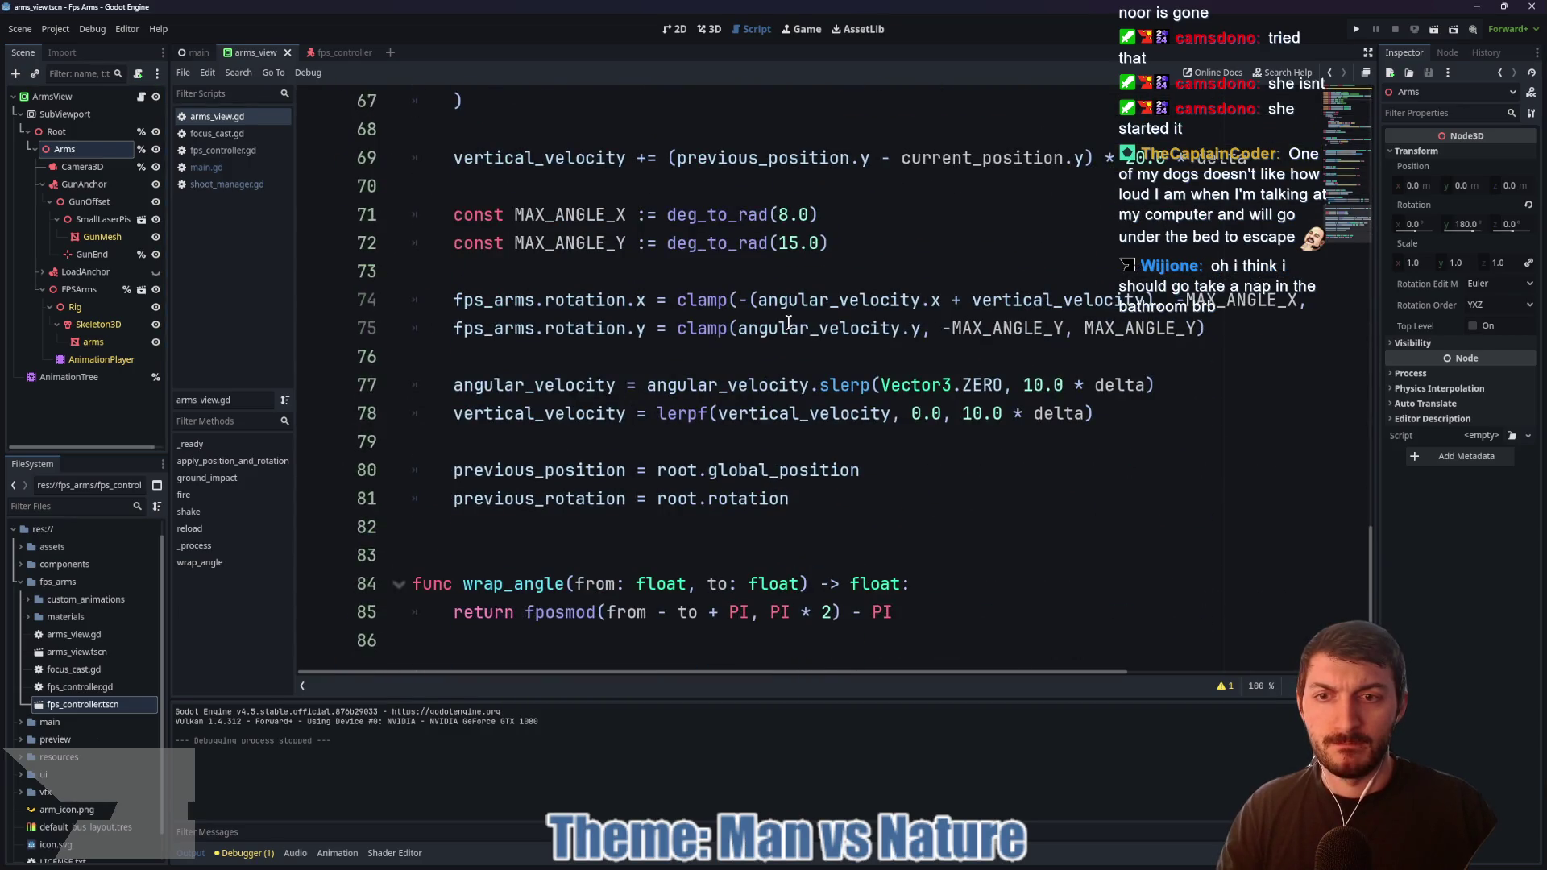
pyautogui.scroll(7, 788, 323)
# Step: Search arms_view.gd for 'arms' and step through all 7 matches
pyautogui.hotkey('ctrl', 'f')
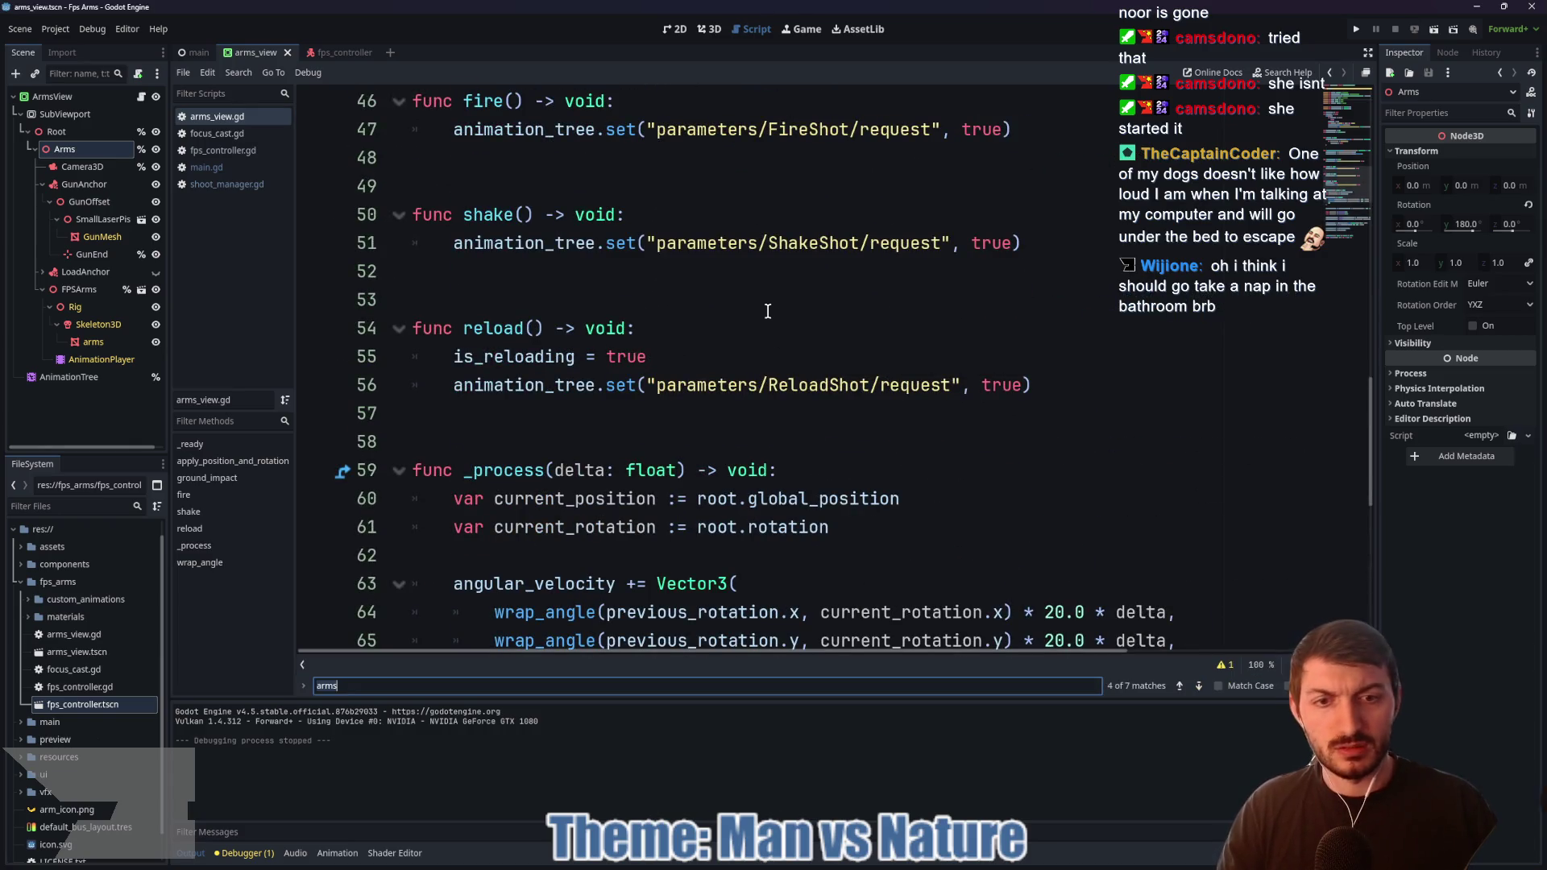
pyautogui.click(1198, 686)
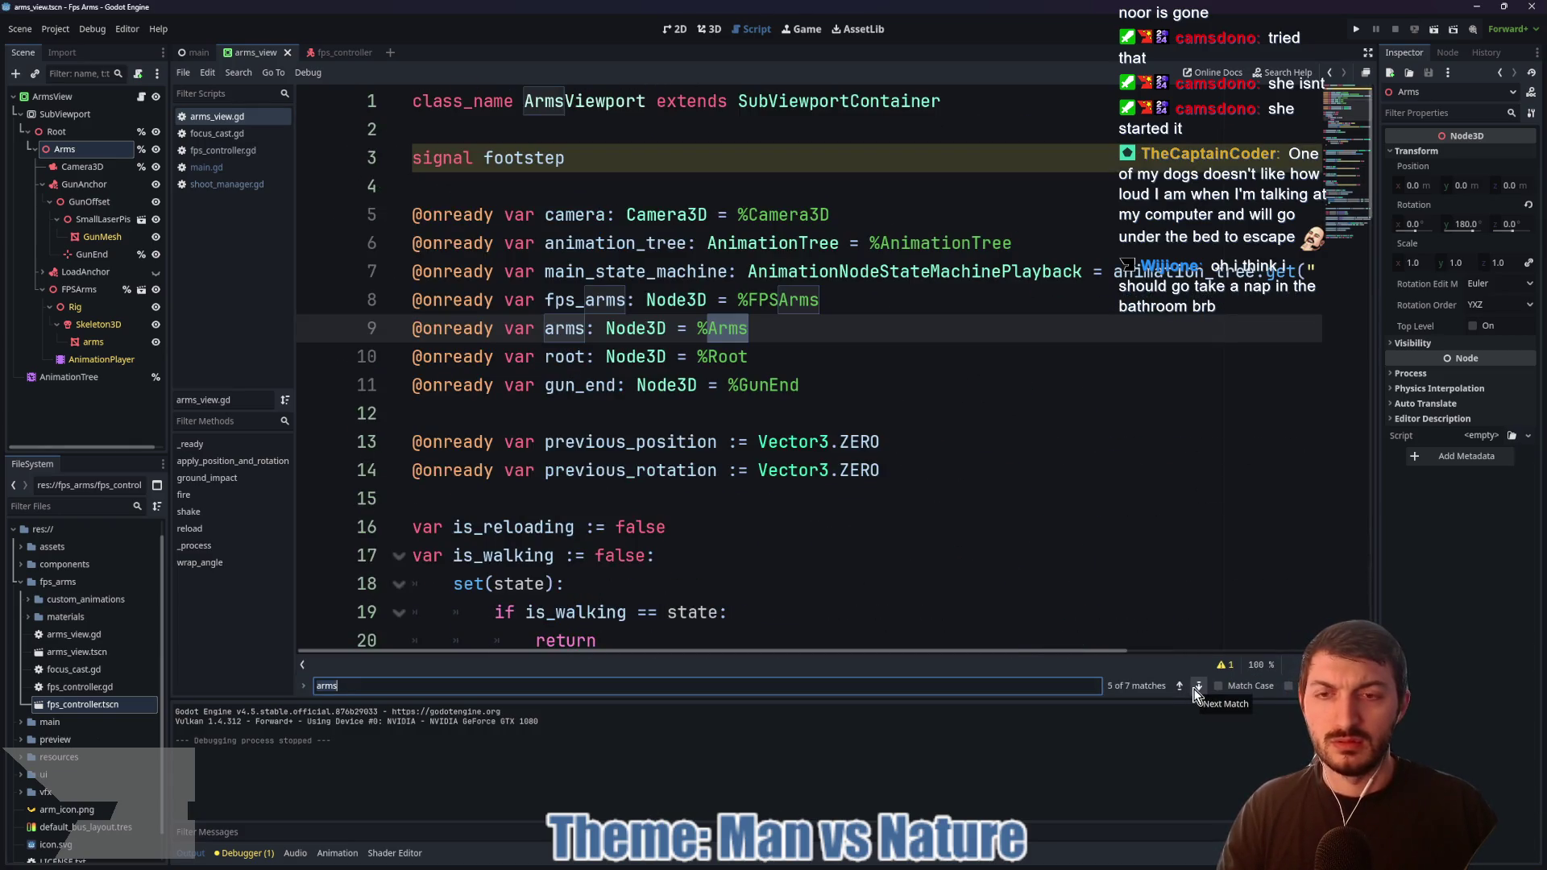
pyautogui.click(1197, 687)
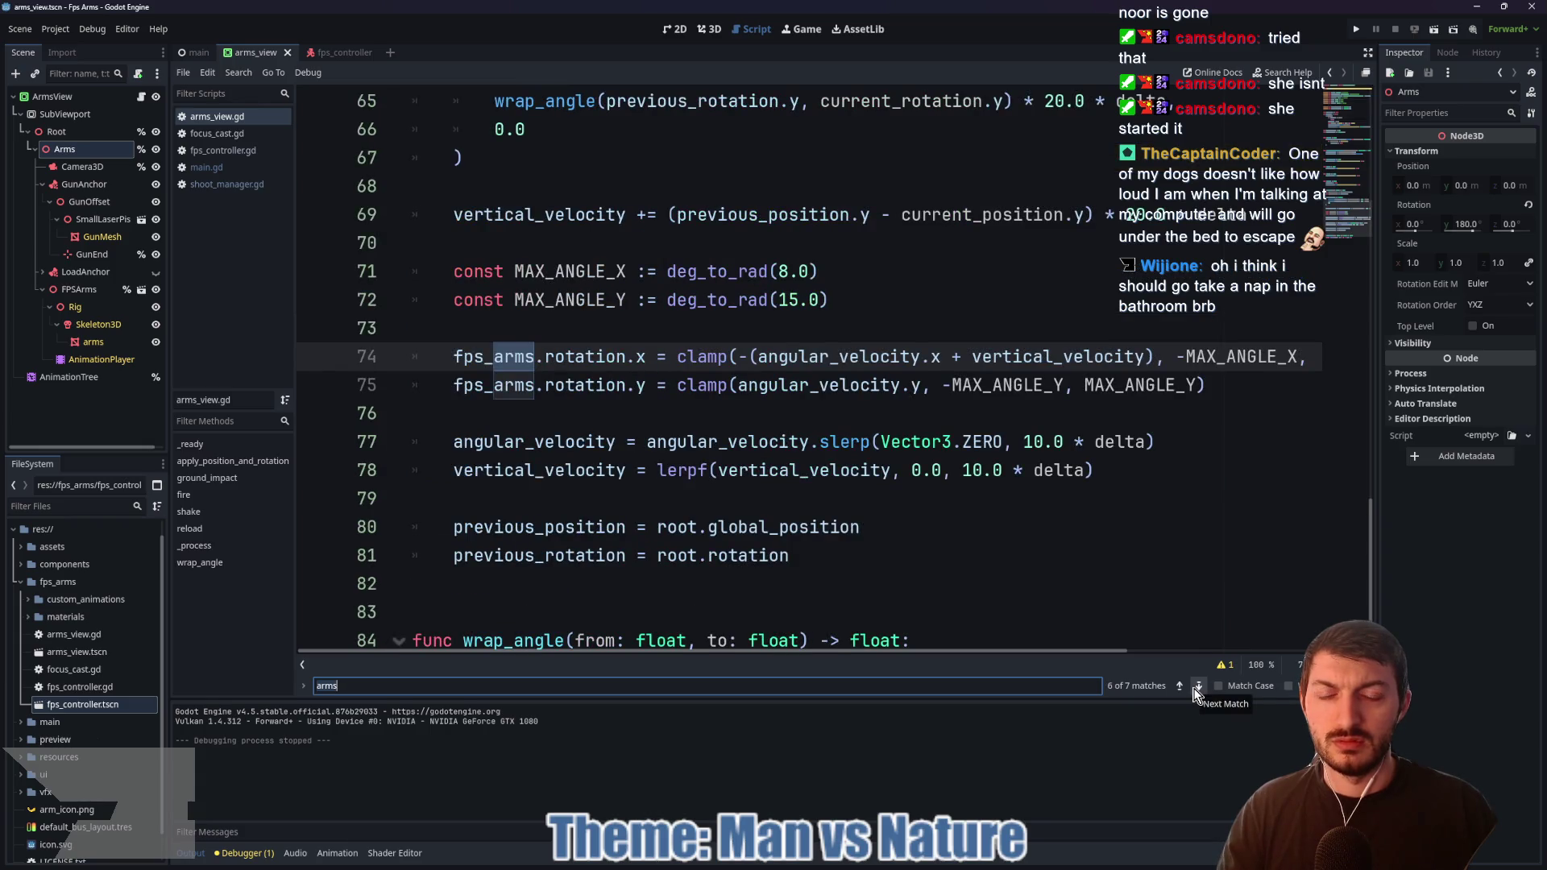
pyautogui.click(1196, 687)
pyautogui.click(1197, 687)
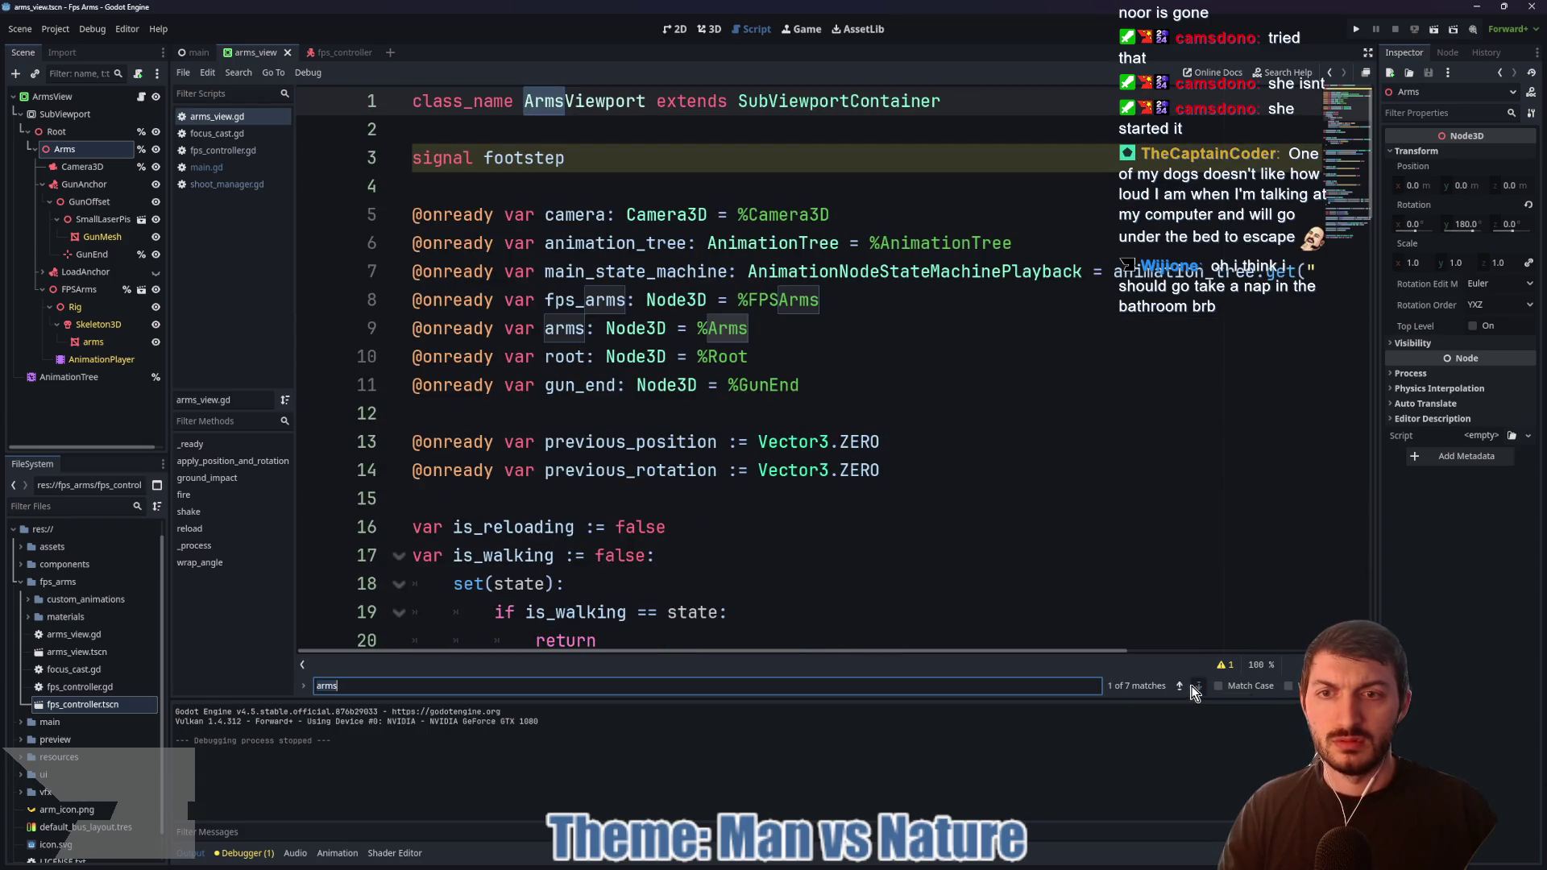
pyautogui.click(1196, 687)
pyautogui.click(1197, 686)
pyautogui.click(1197, 687)
pyautogui.click(1196, 687)
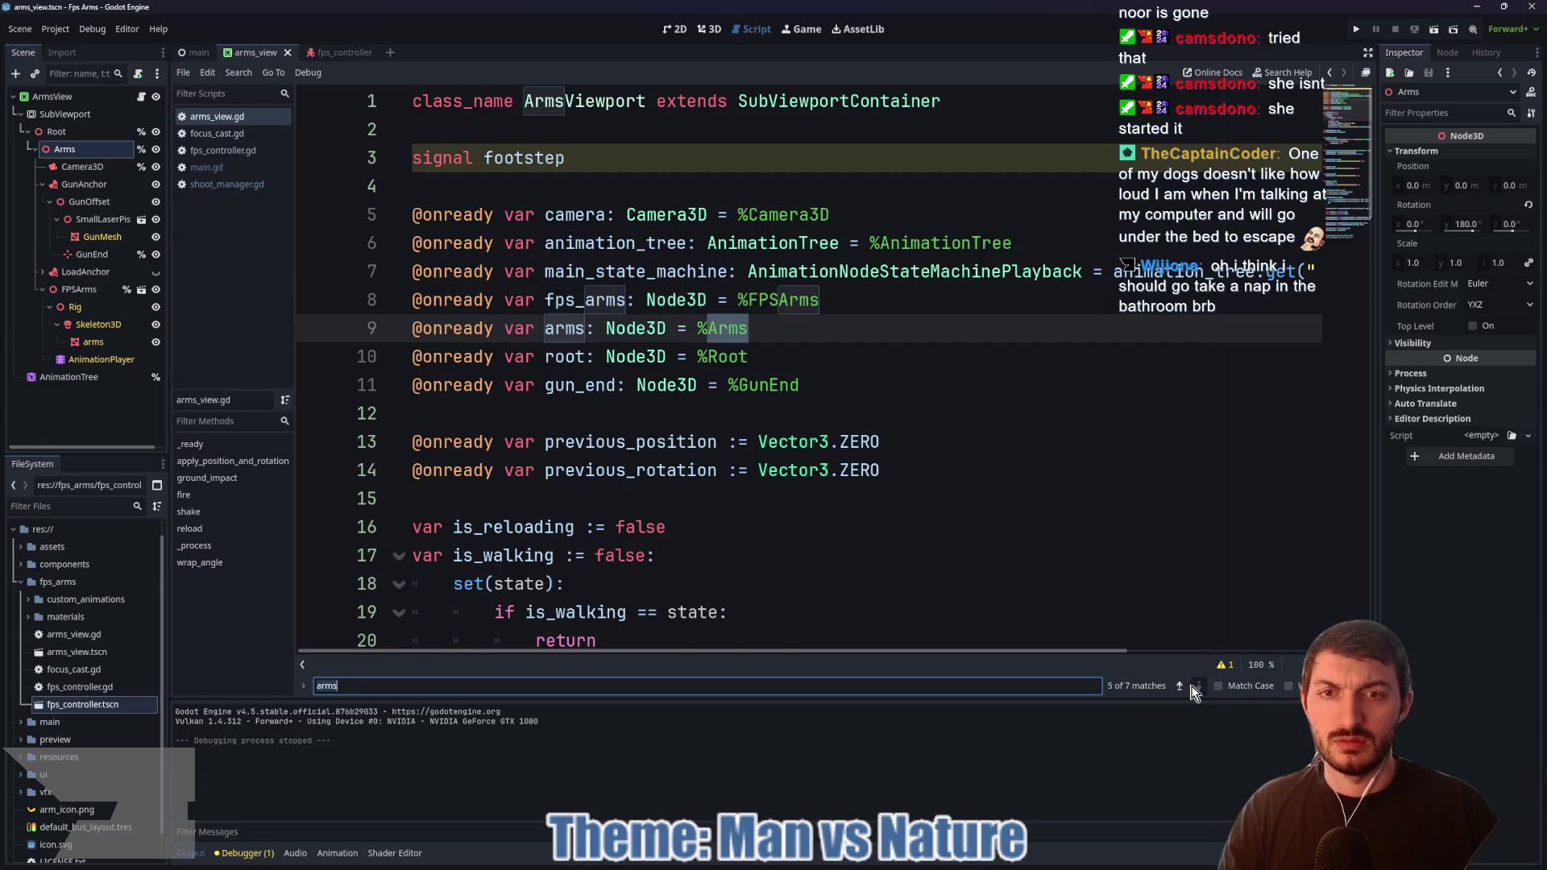
pyautogui.click(1197, 687)
pyautogui.click(1196, 687)
pyautogui.click(1196, 687)
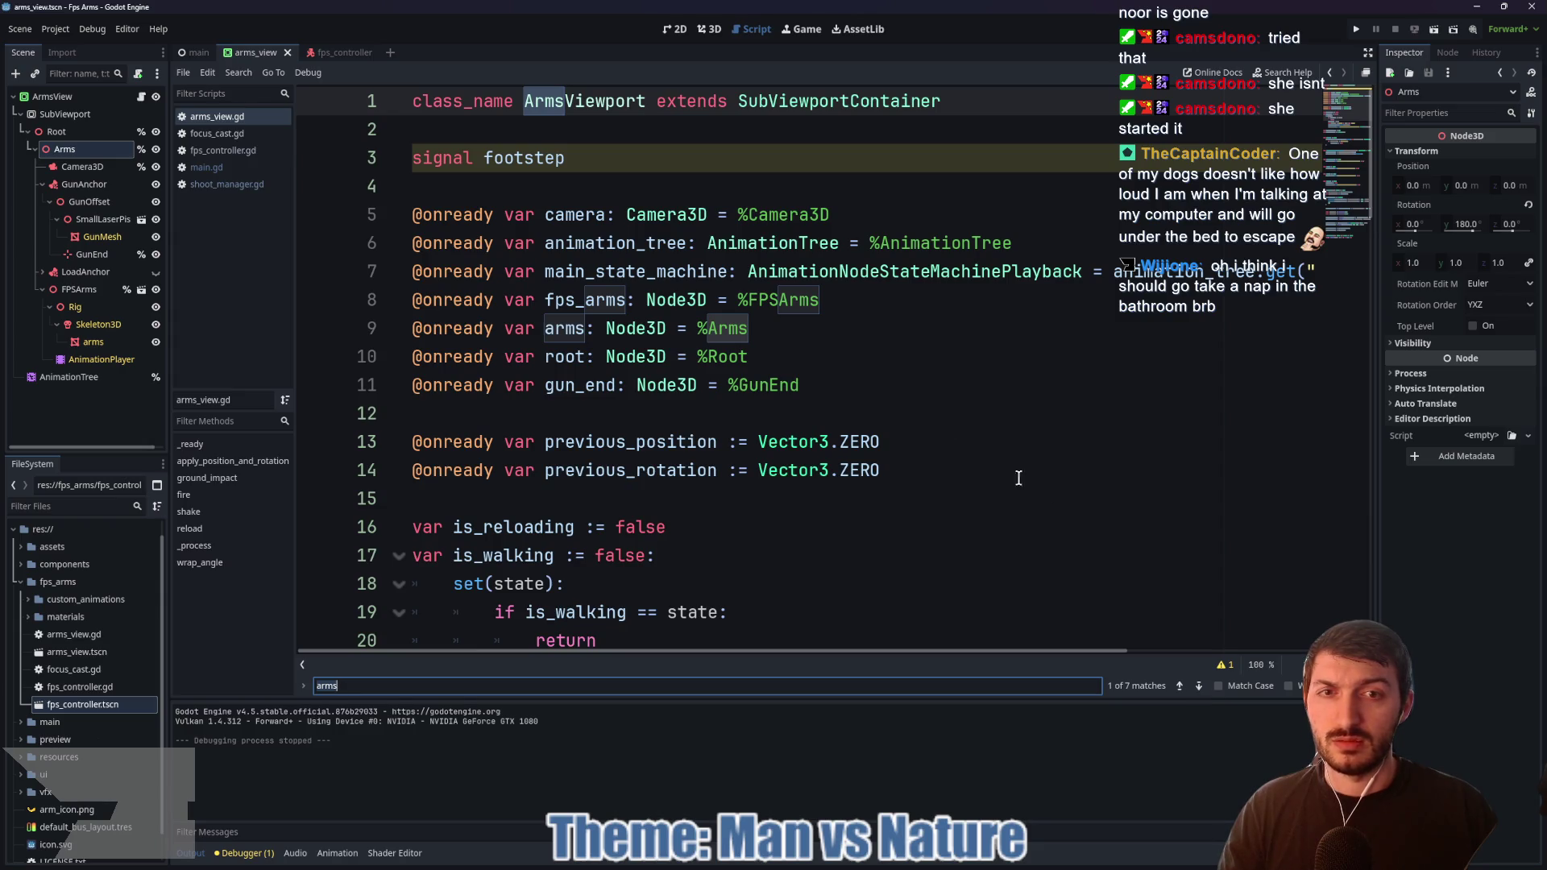
# Step: Scroll the script, then show the ArmsView root container's properties
pyautogui.click(895, 386)
pyautogui.scroll(-5, 907, 431)
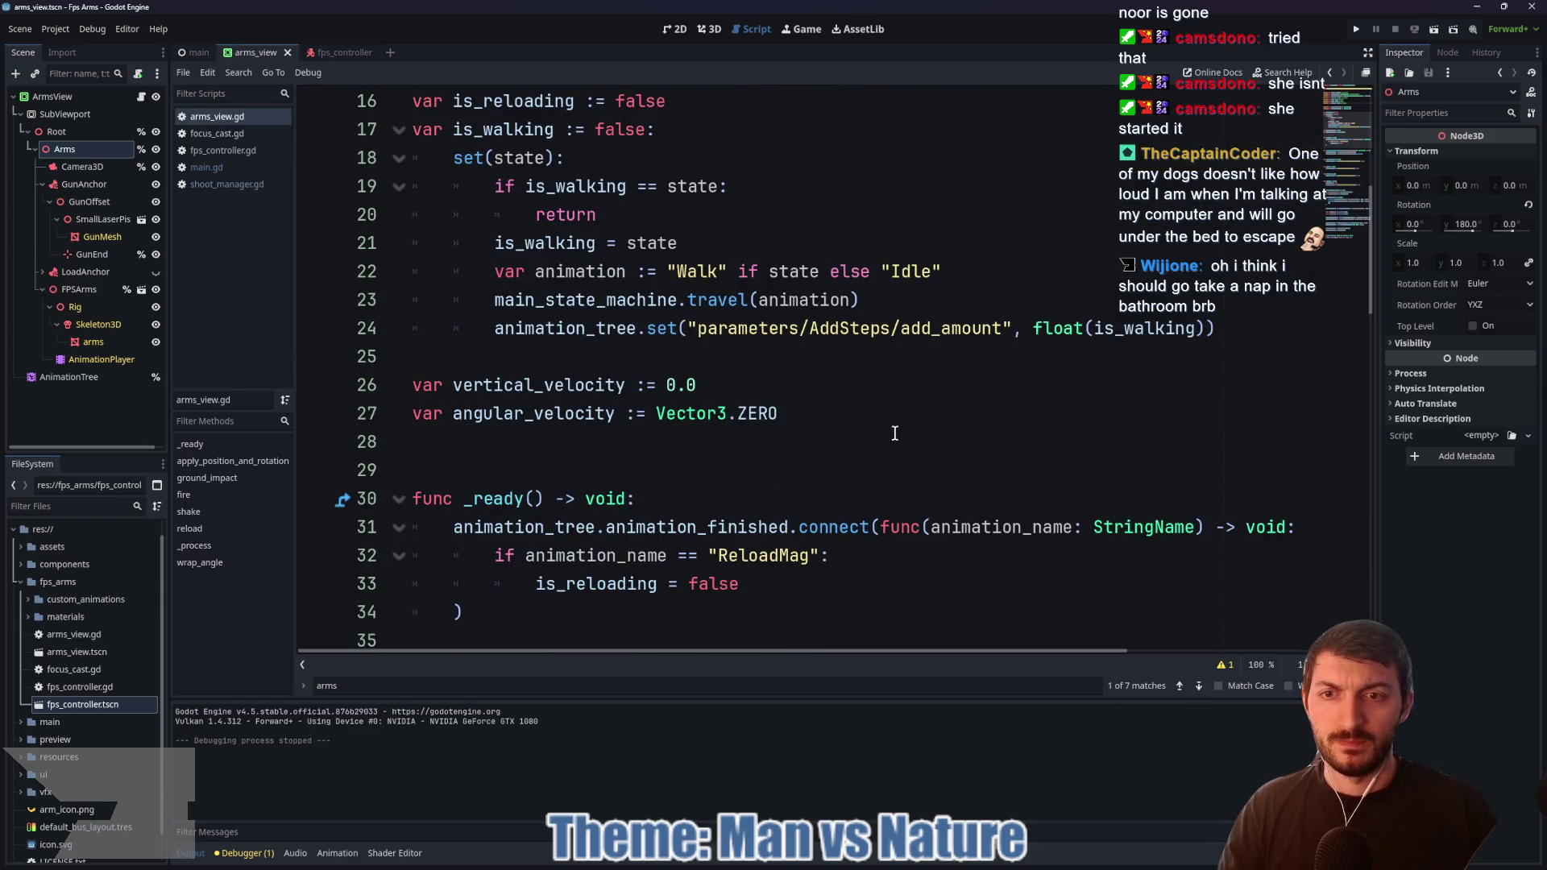
pyautogui.scroll(-3, 896, 434)
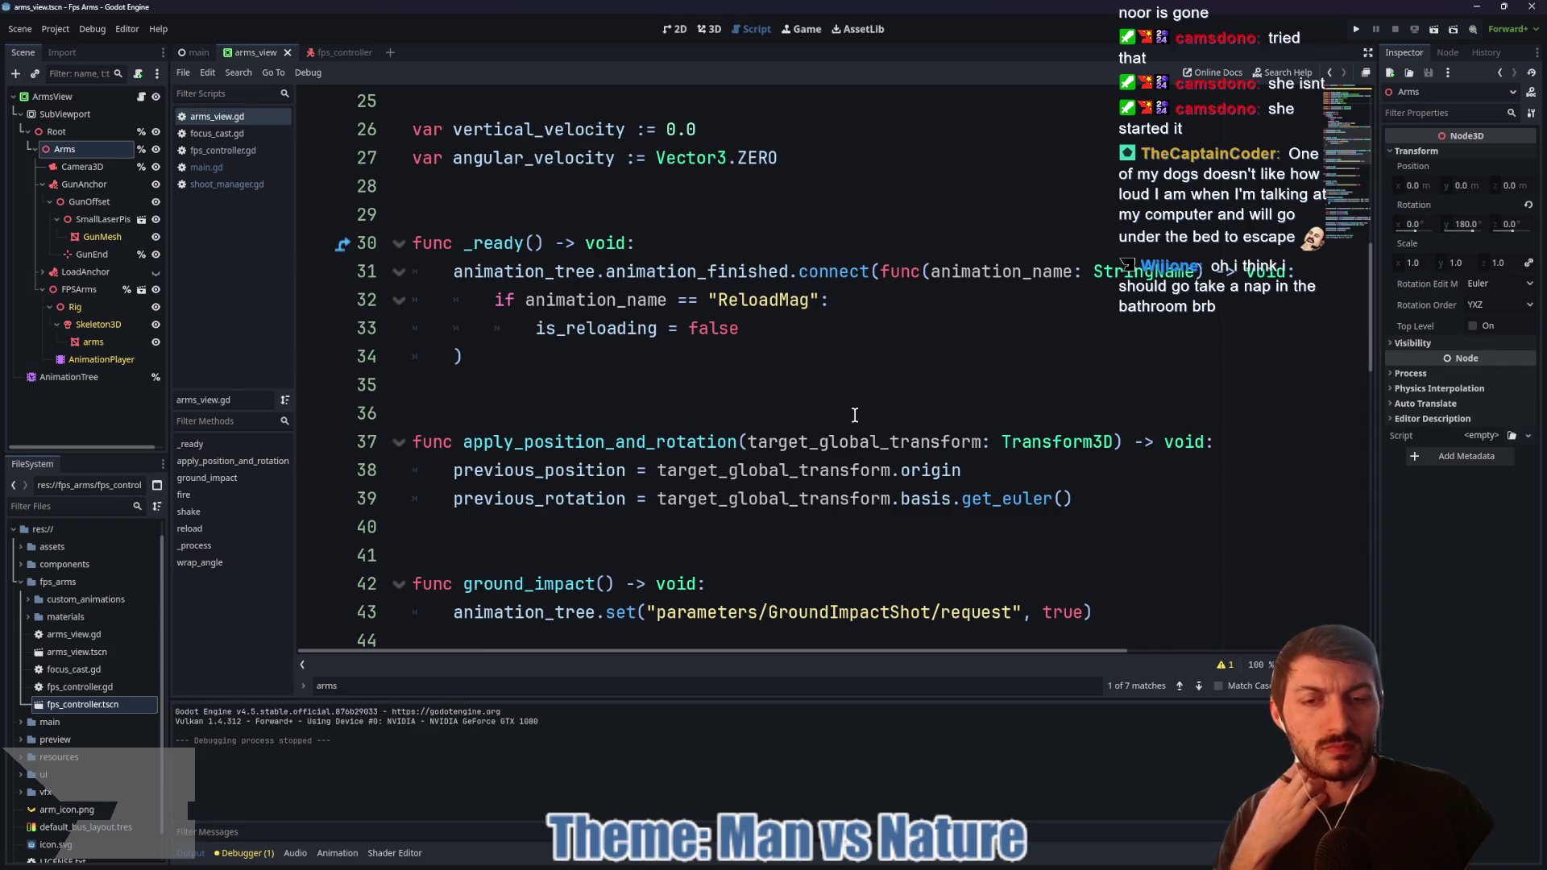
pyautogui.scroll(-1, 855, 415)
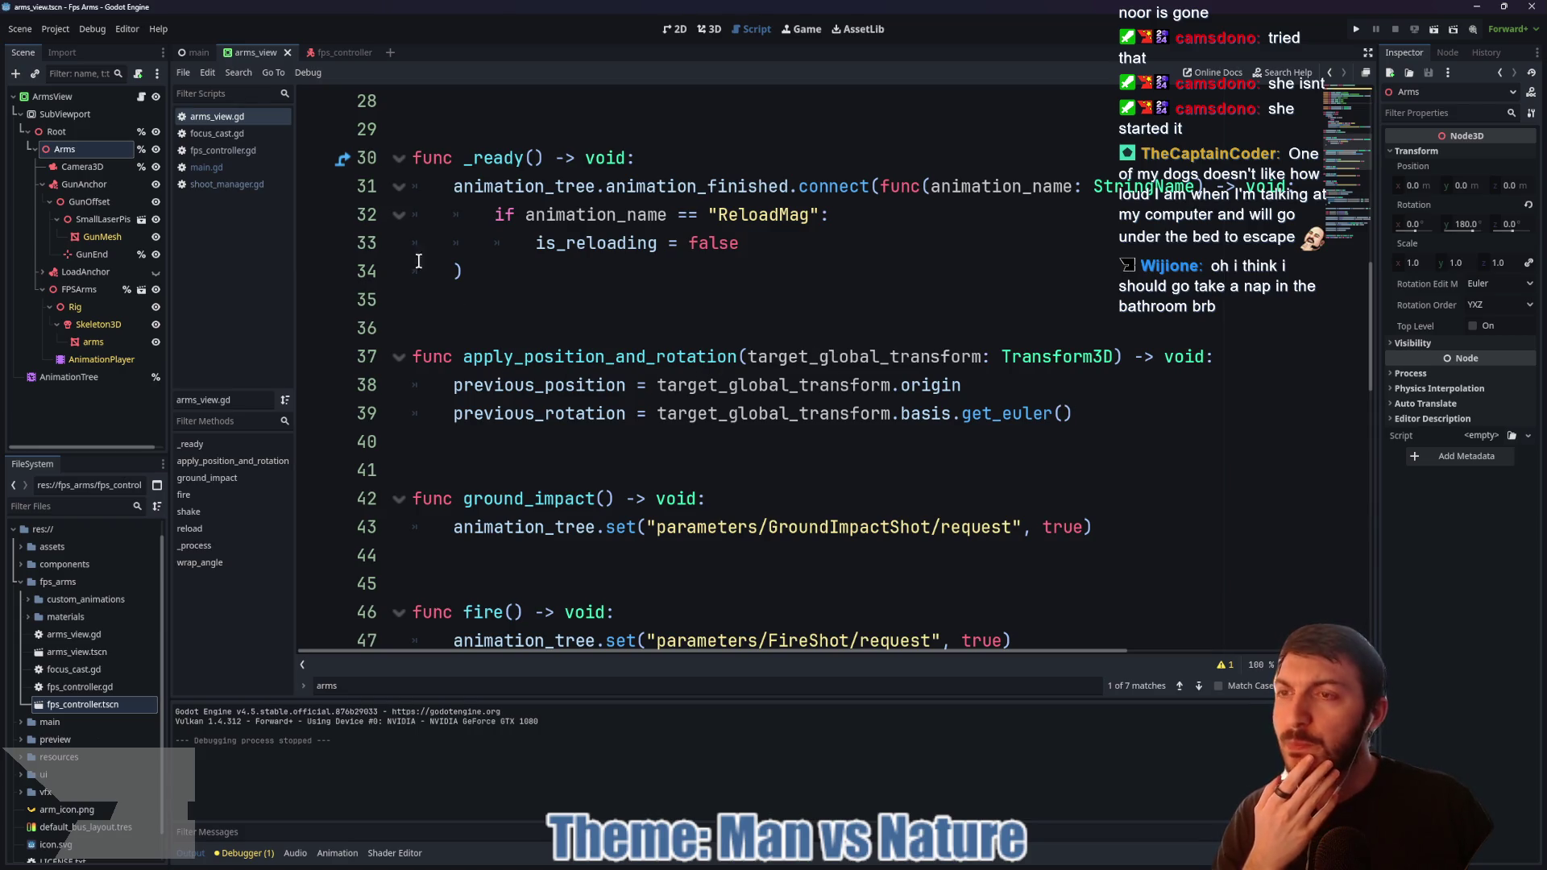
pyautogui.click(109, 96)
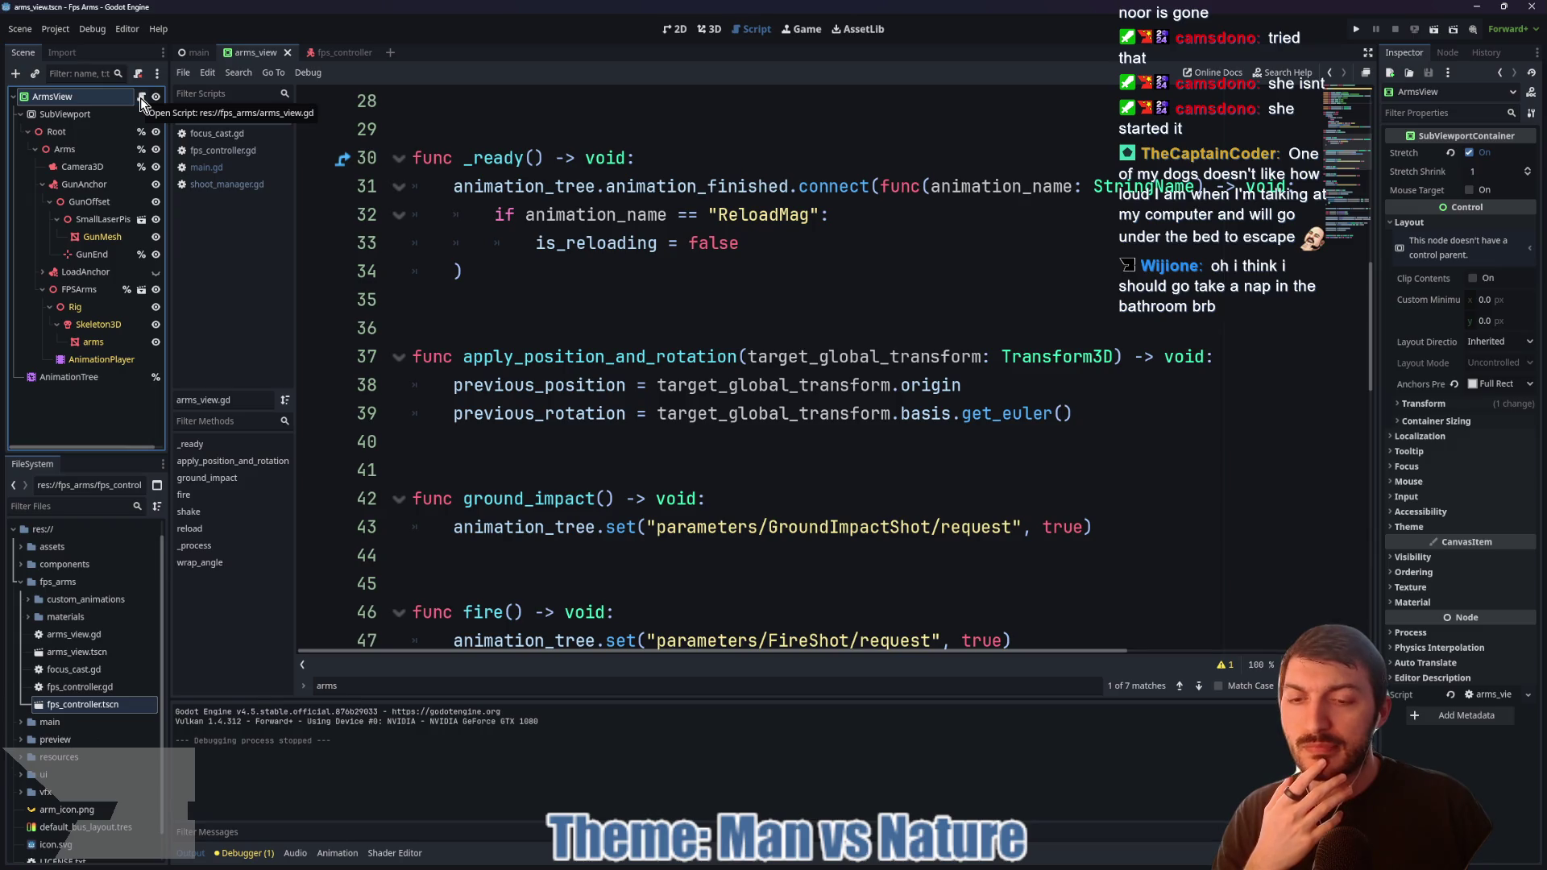
pyautogui.click(331, 53)
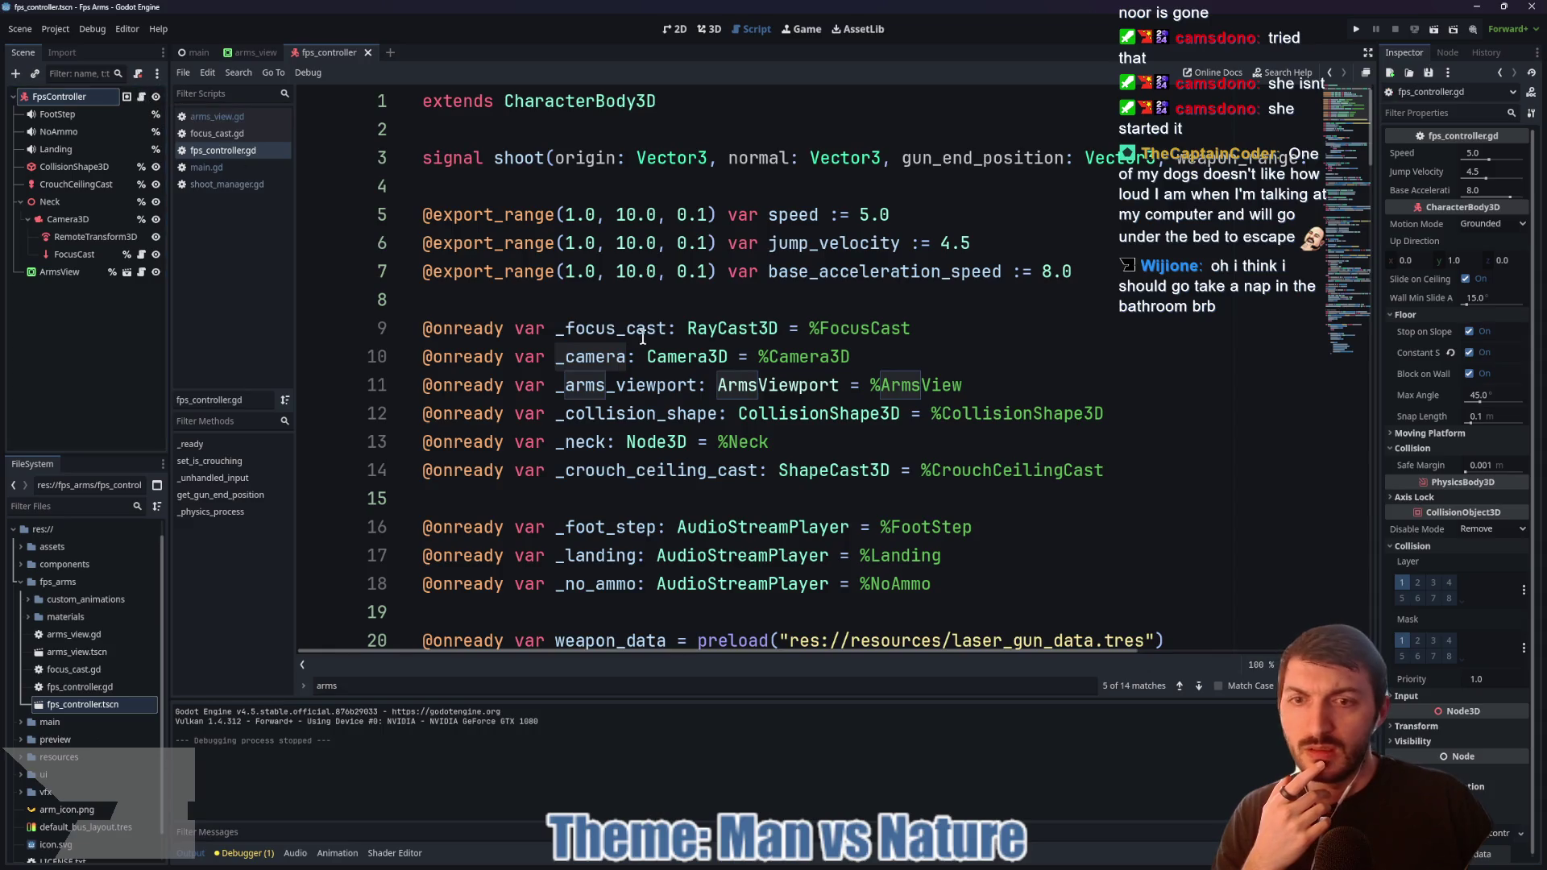
# Step: Close the 'arms' find bar in the fps_controller script
pyautogui.scroll(-5, 655, 348)
pyautogui.scroll(-3, 638, 354)
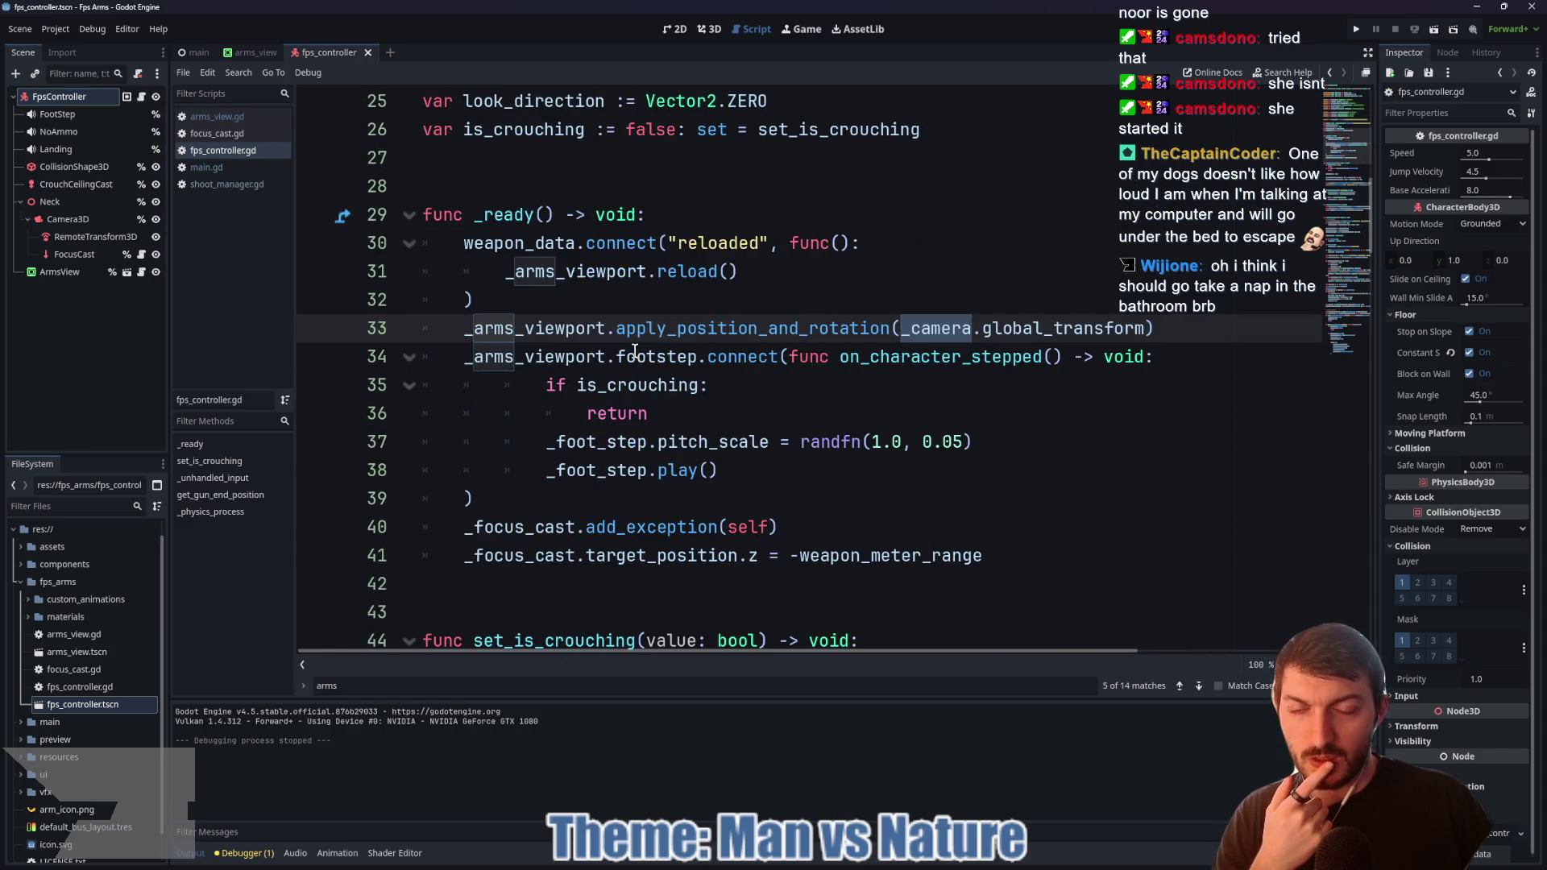
pyautogui.scroll(4, 635, 351)
pyautogui.scroll(-2, 633, 351)
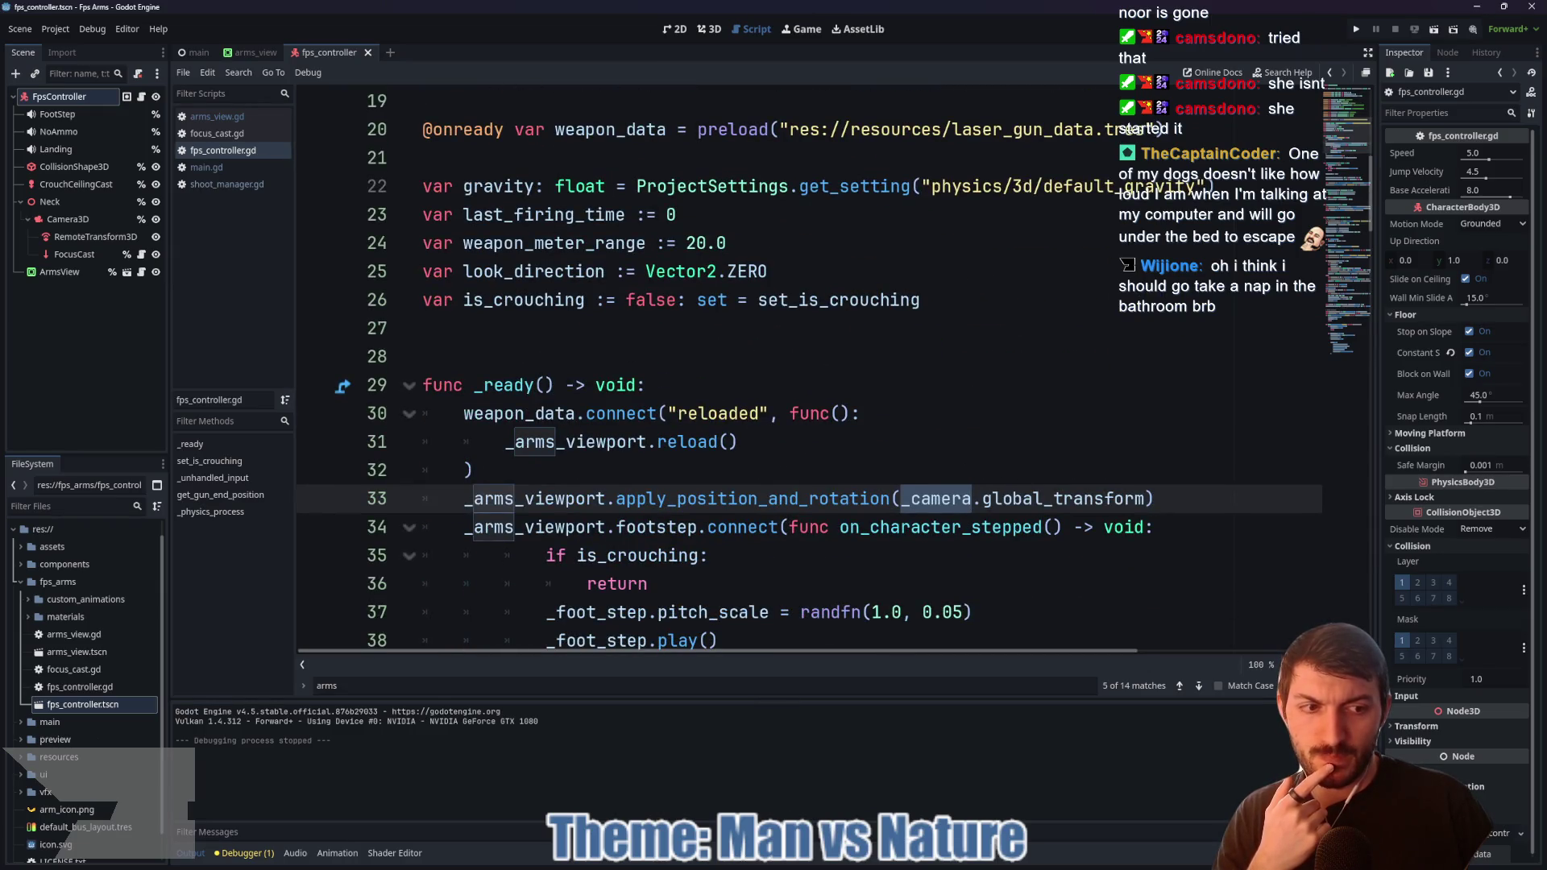
pyautogui.press('Escape')
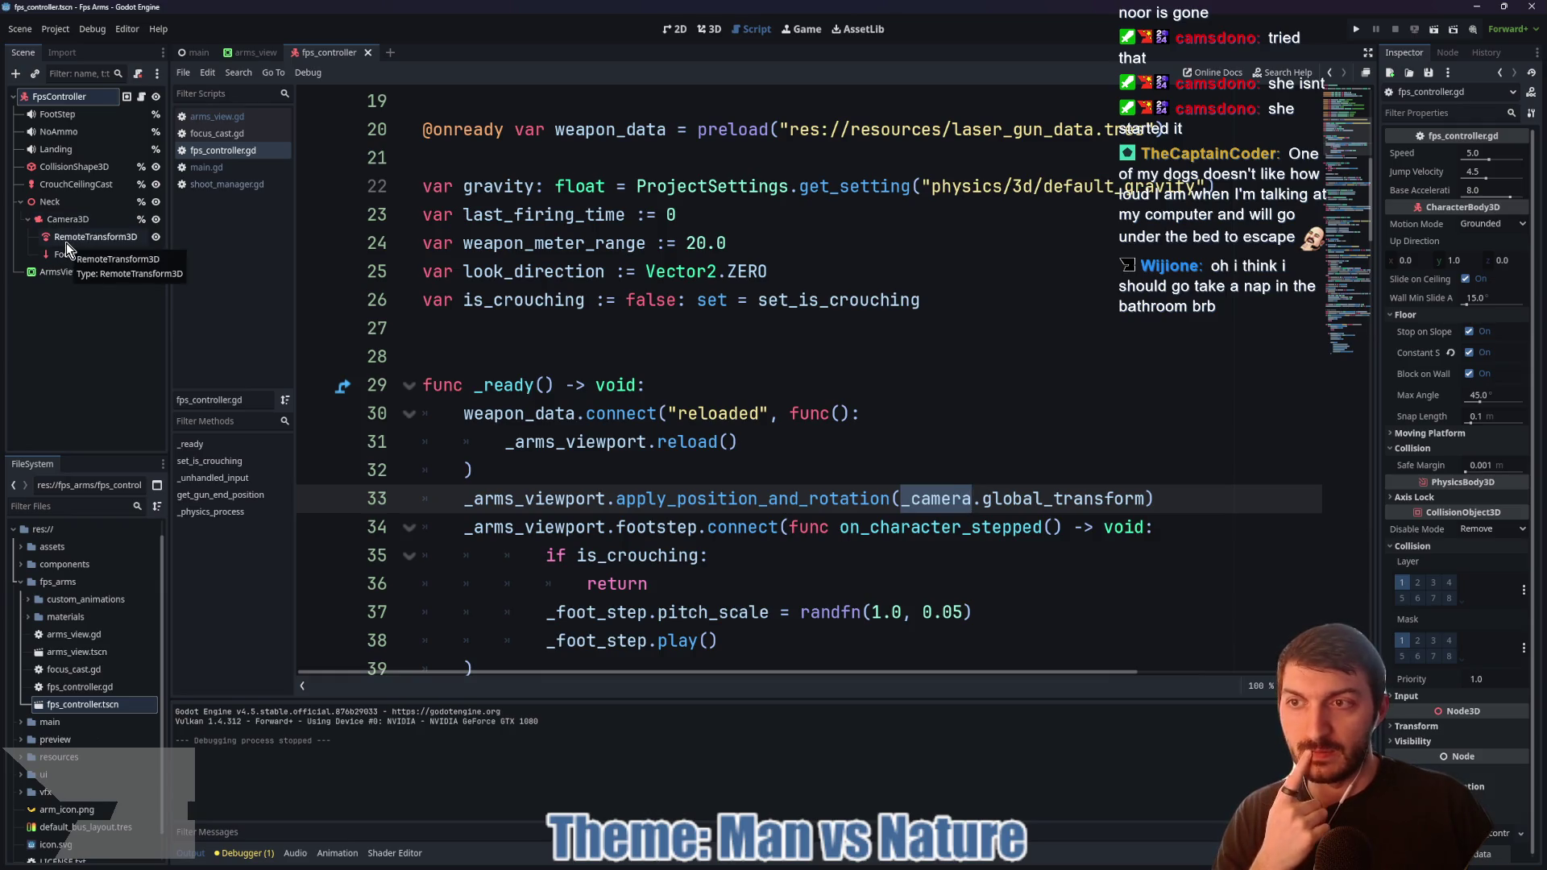
# Step: Read fps_controller.gd: _ready's ArmsViewport signal connections, set_is_crouching and get_gun_end_position
pyautogui.scroll(6, 645, 314)
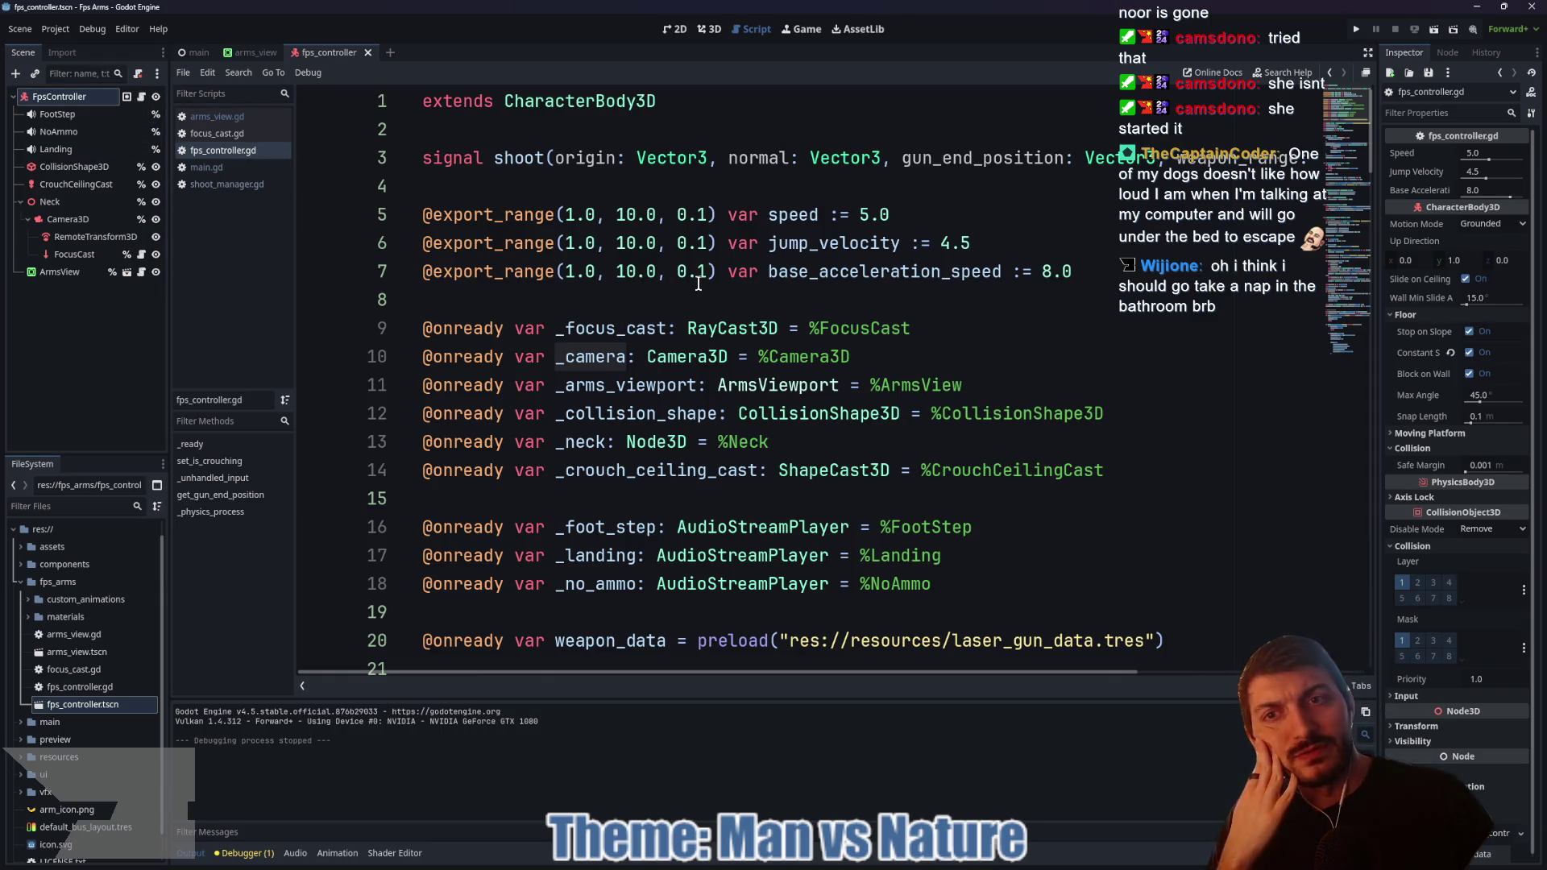
pyautogui.scroll(-1, 698, 284)
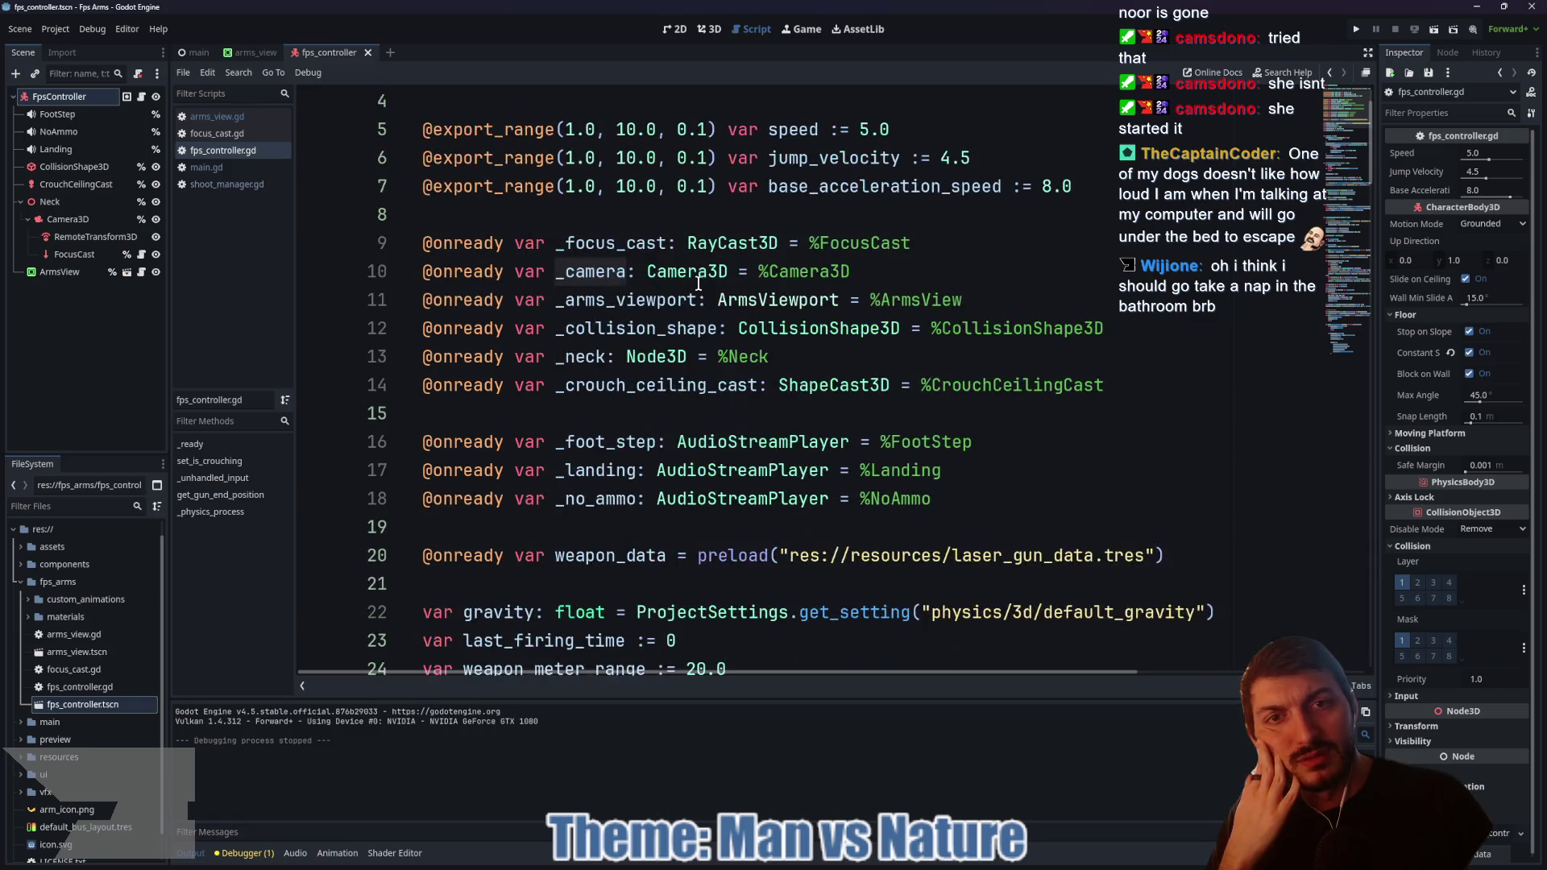
pyautogui.scroll(-1, 698, 283)
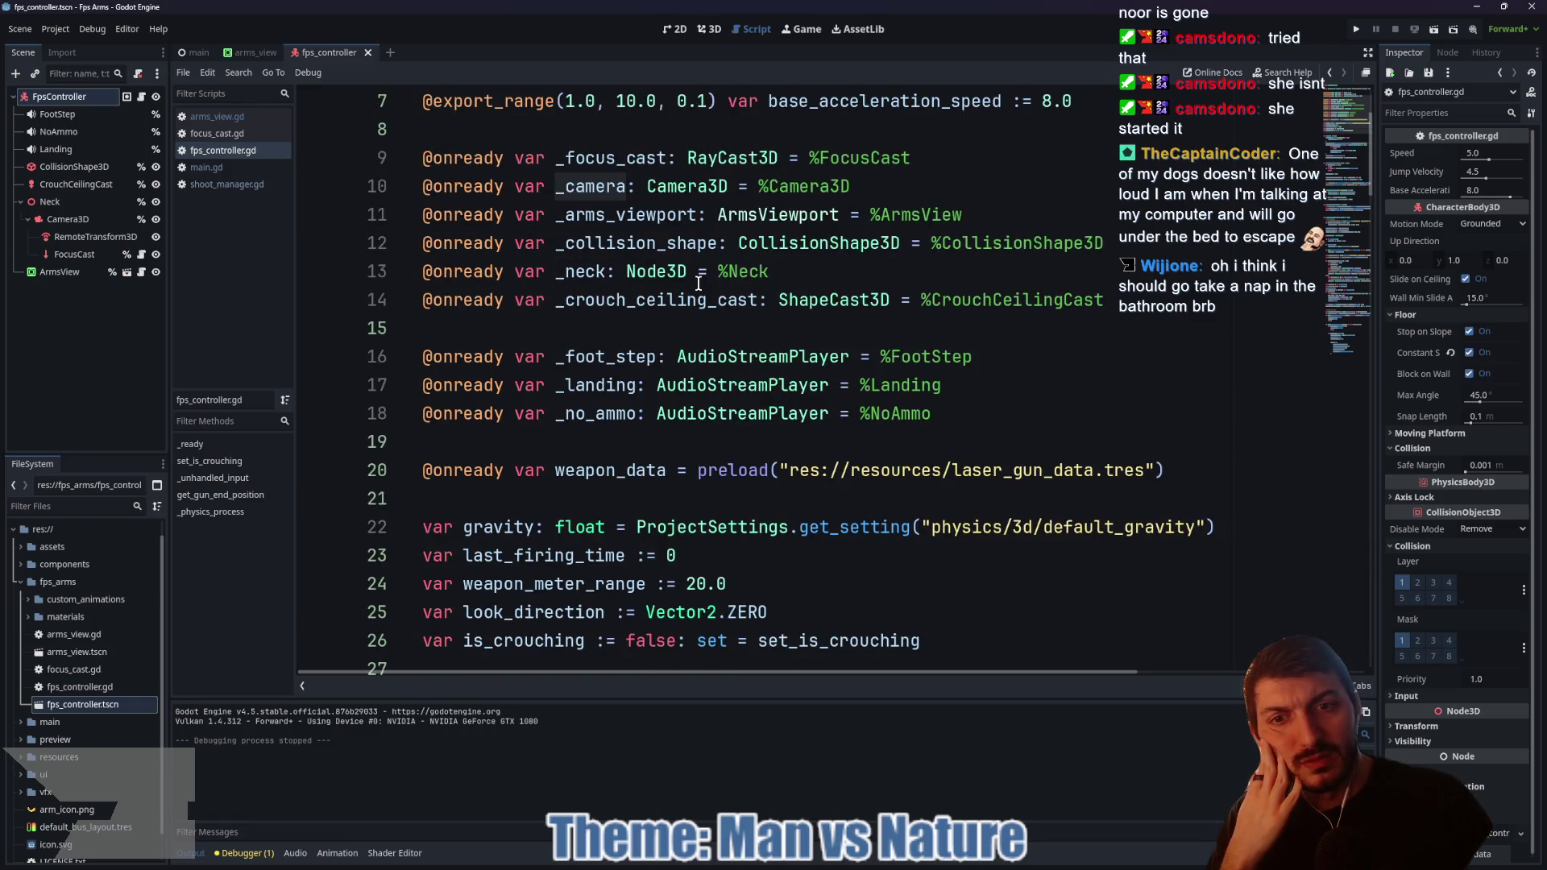
pyautogui.scroll(-2, 697, 284)
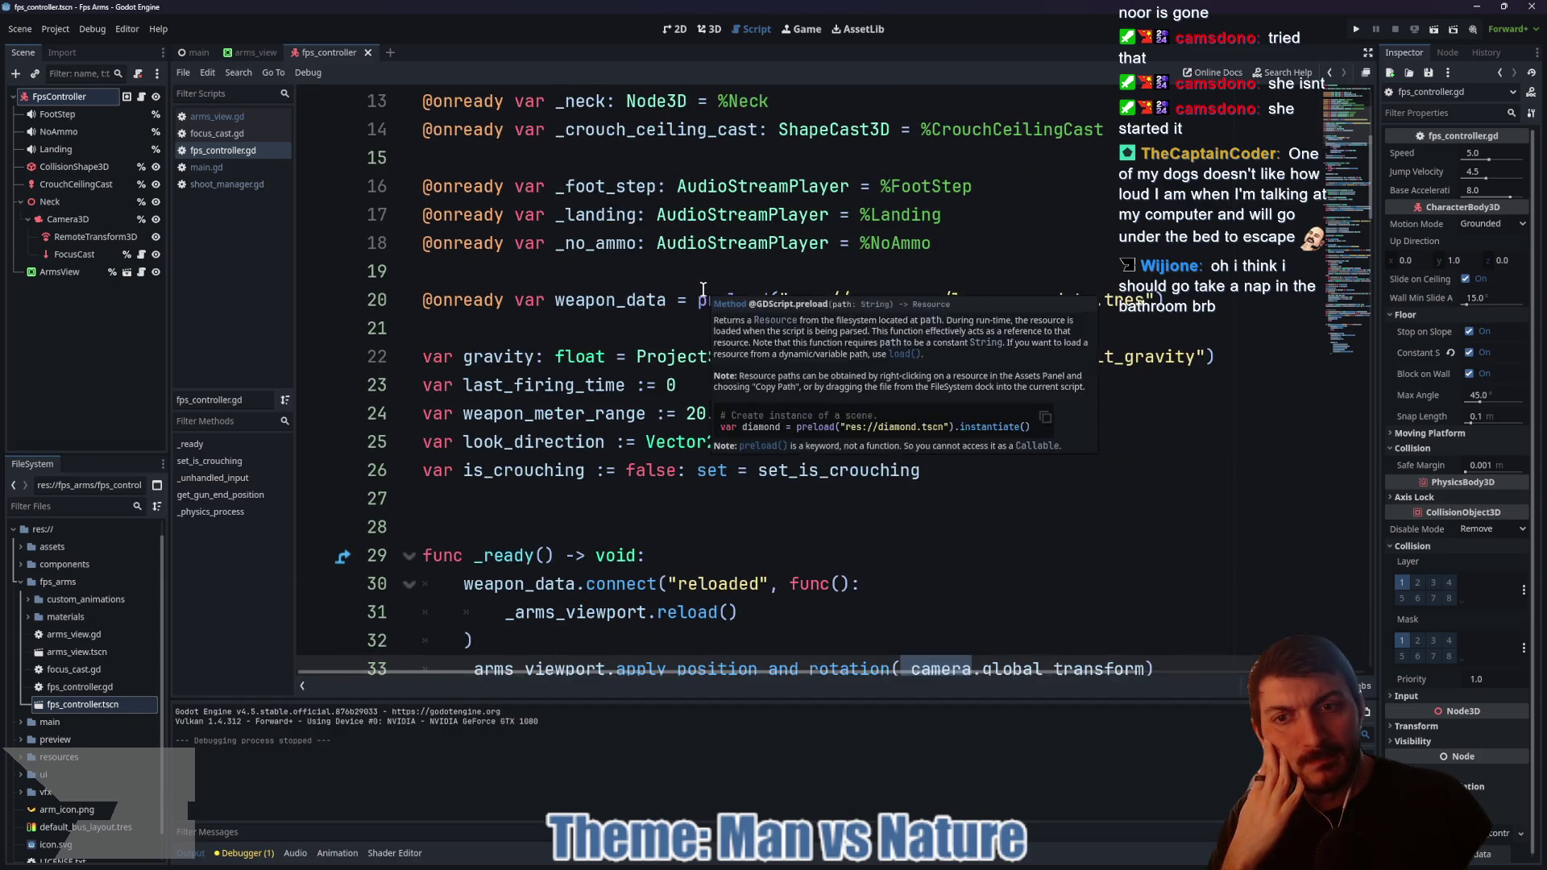
pyautogui.scroll(-1, 657, 315)
pyautogui.scroll(-1, 832, 321)
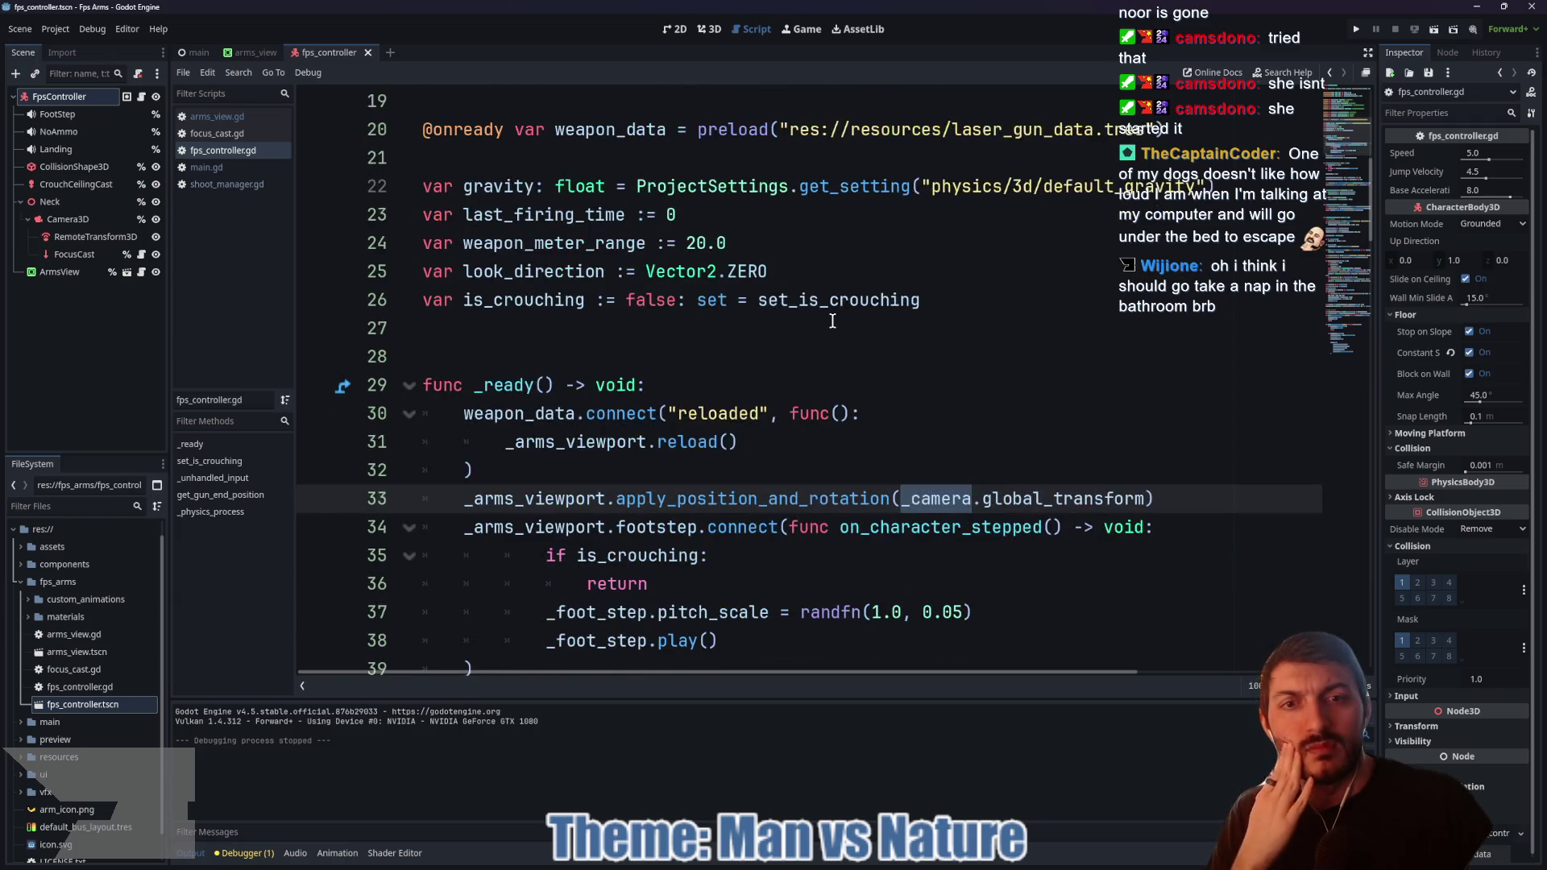
pyautogui.scroll(-1, 828, 320)
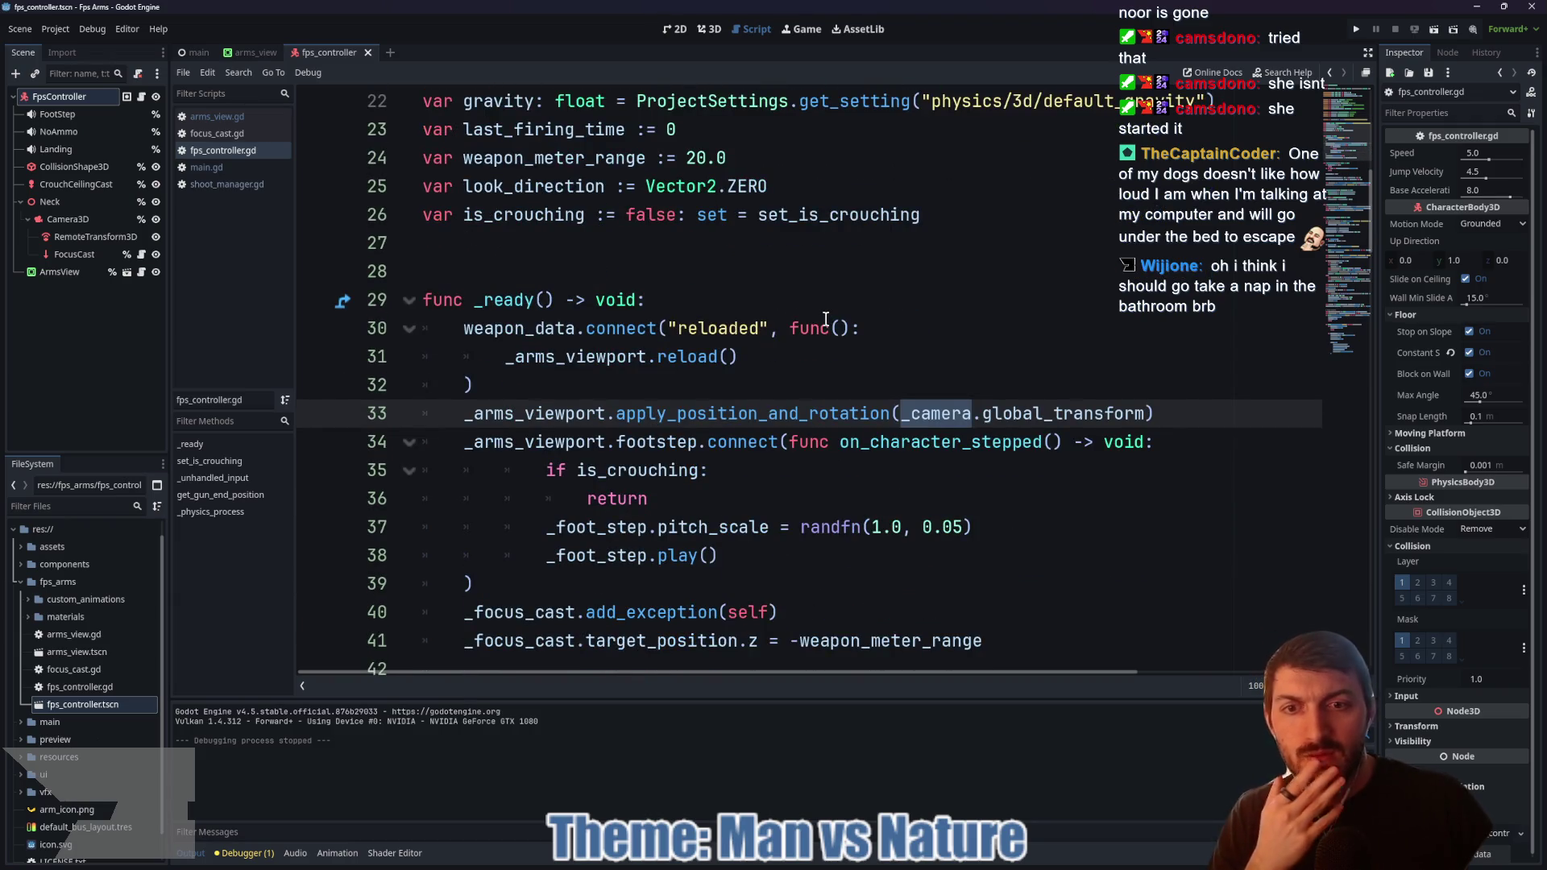
pyautogui.scroll(-1, 826, 319)
pyautogui.scroll(-1, 810, 311)
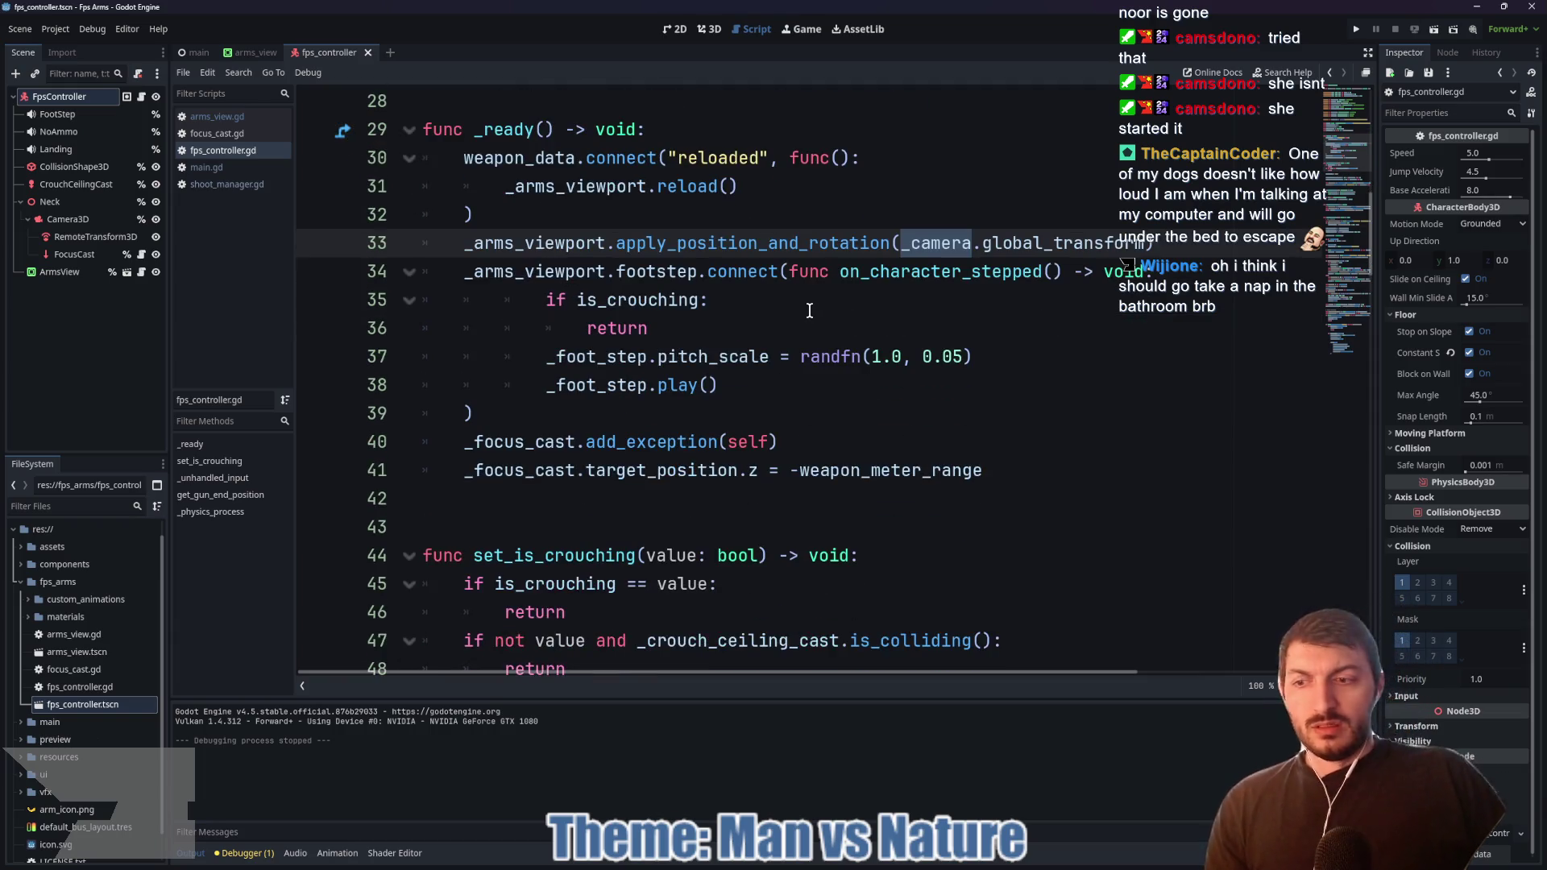
pyautogui.scroll(-2, 822, 302)
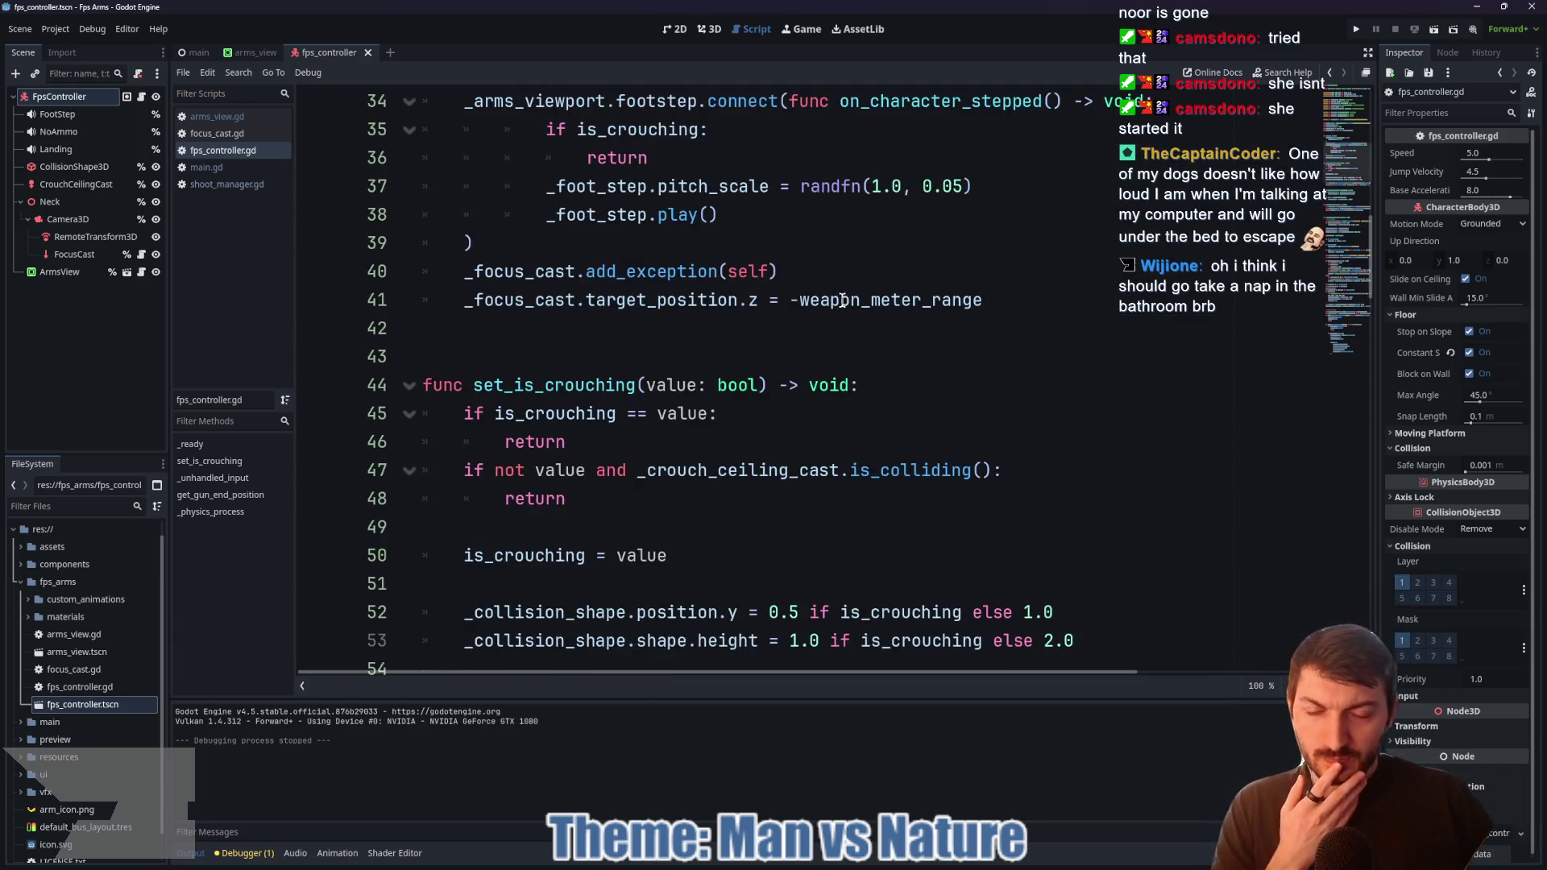
pyautogui.moveTo(842, 301)
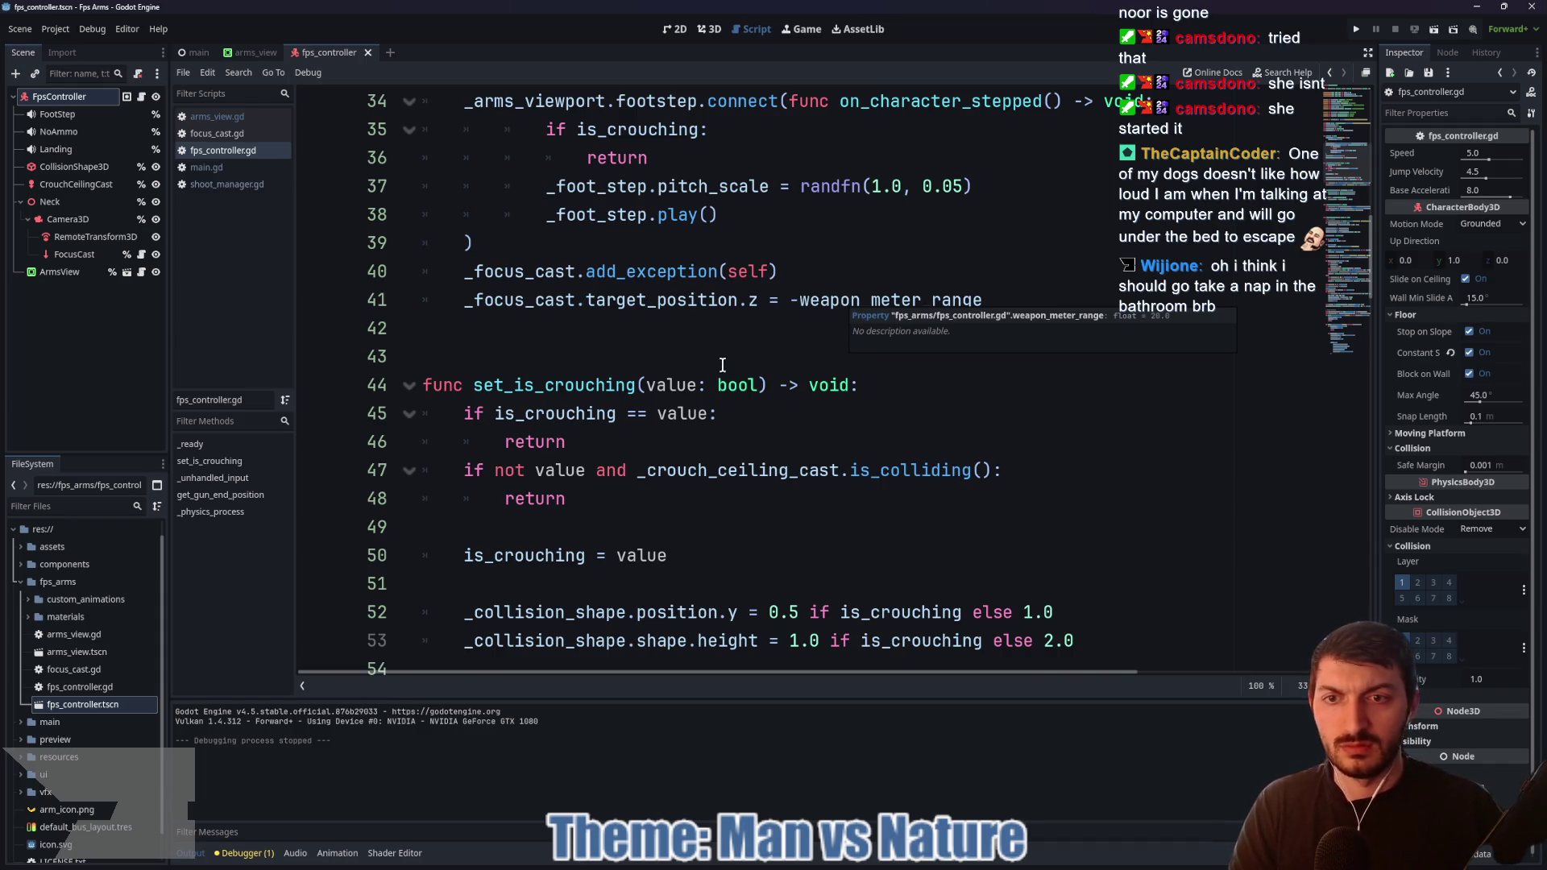
pyautogui.scroll(3, 724, 370)
pyautogui.scroll(-10, 727, 388)
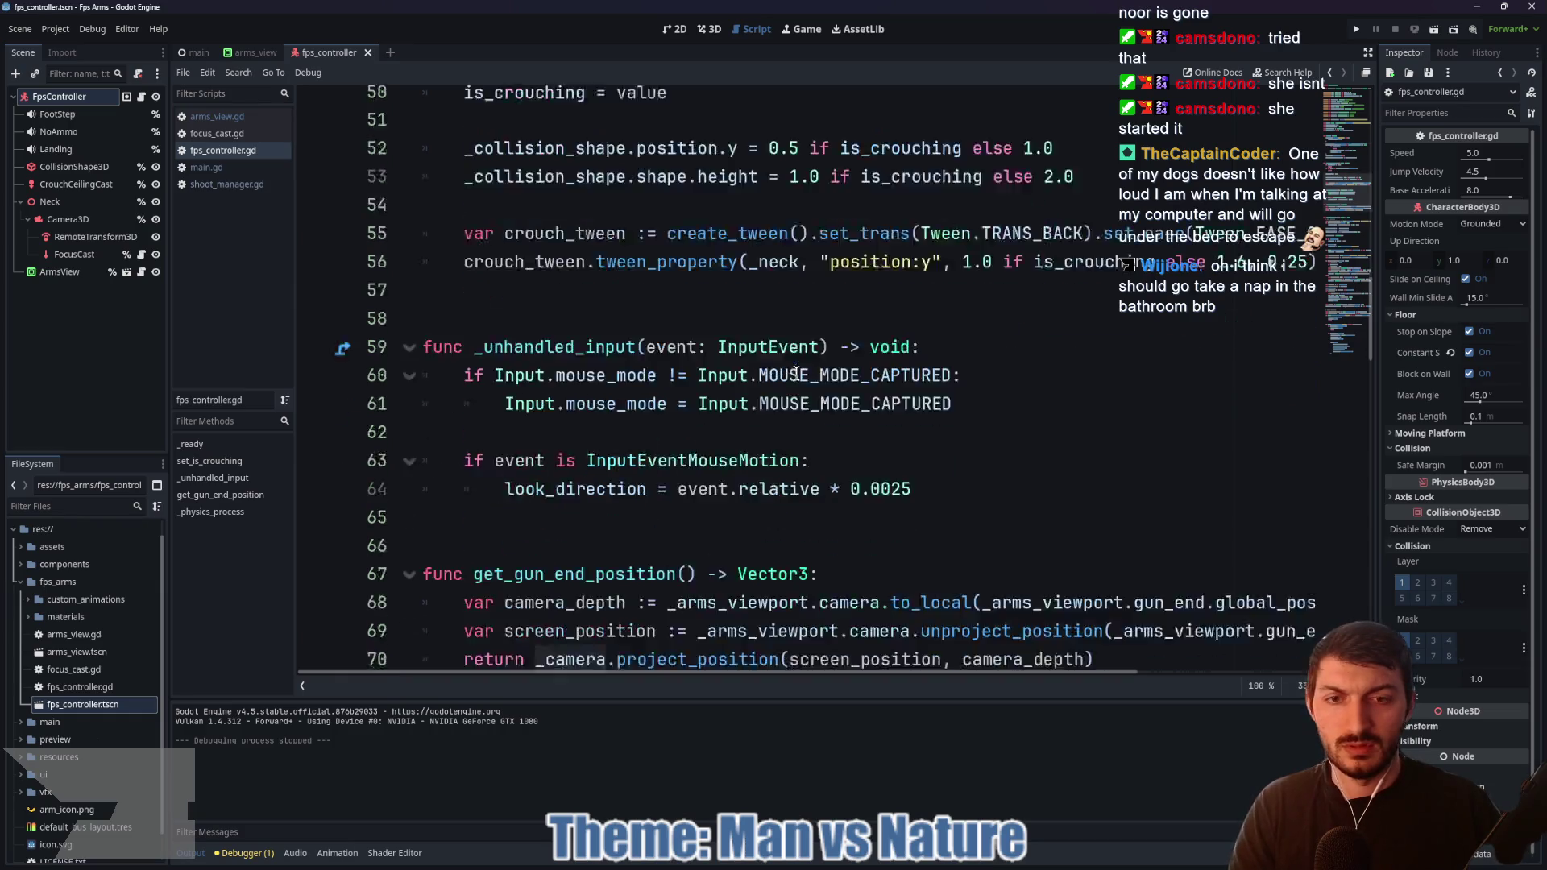
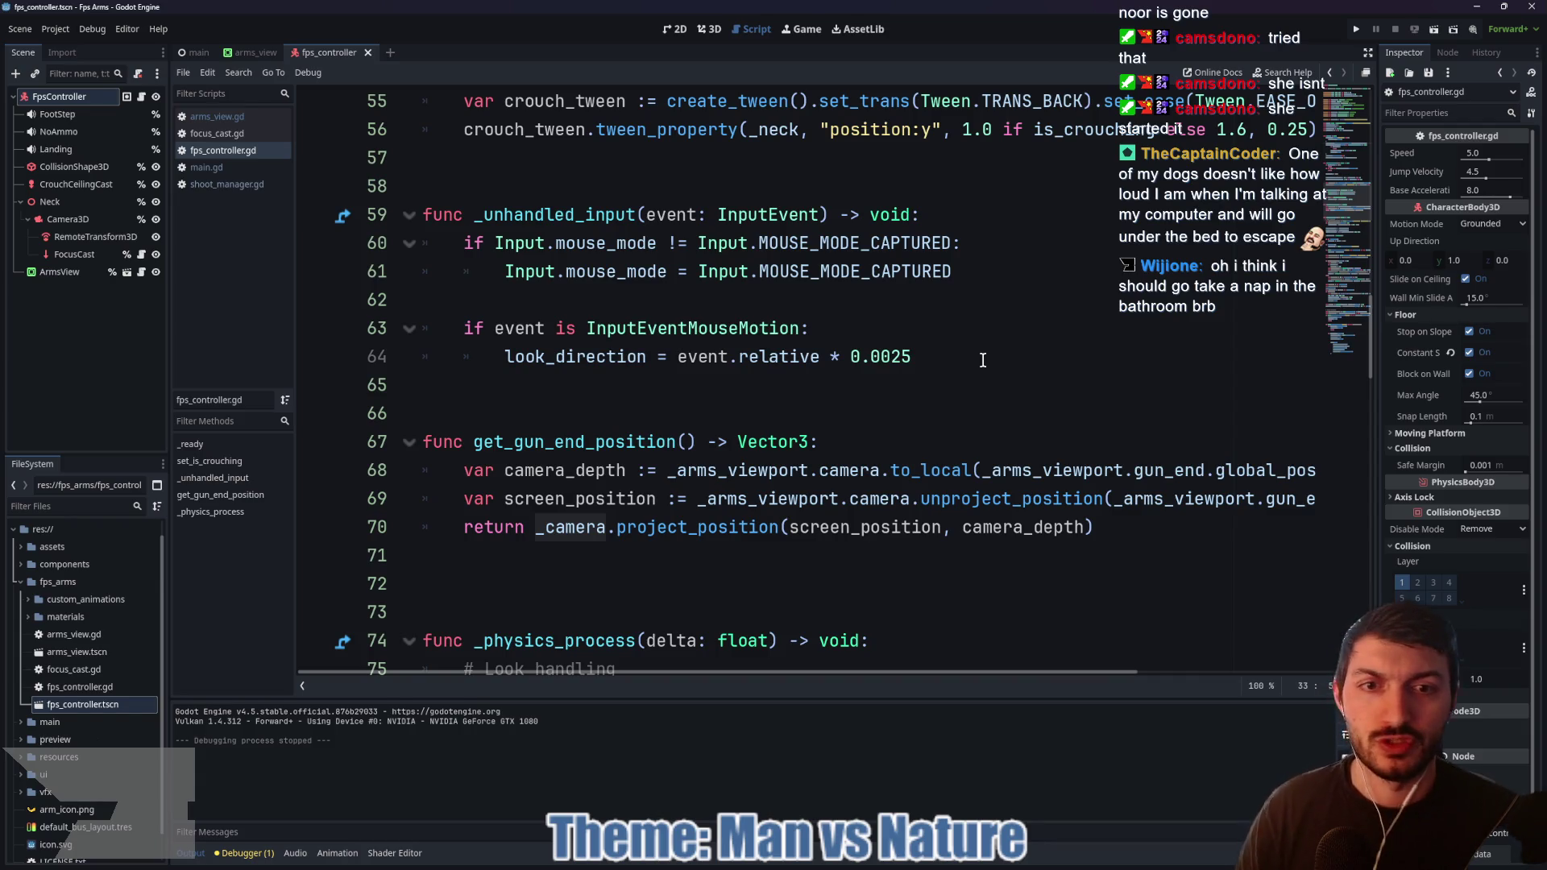
# Step: Review the reference script's 0.0025 look sensitivity and every use of _camera
pyautogui.moveTo(981, 357); pyautogui.dragTo(849, 356)
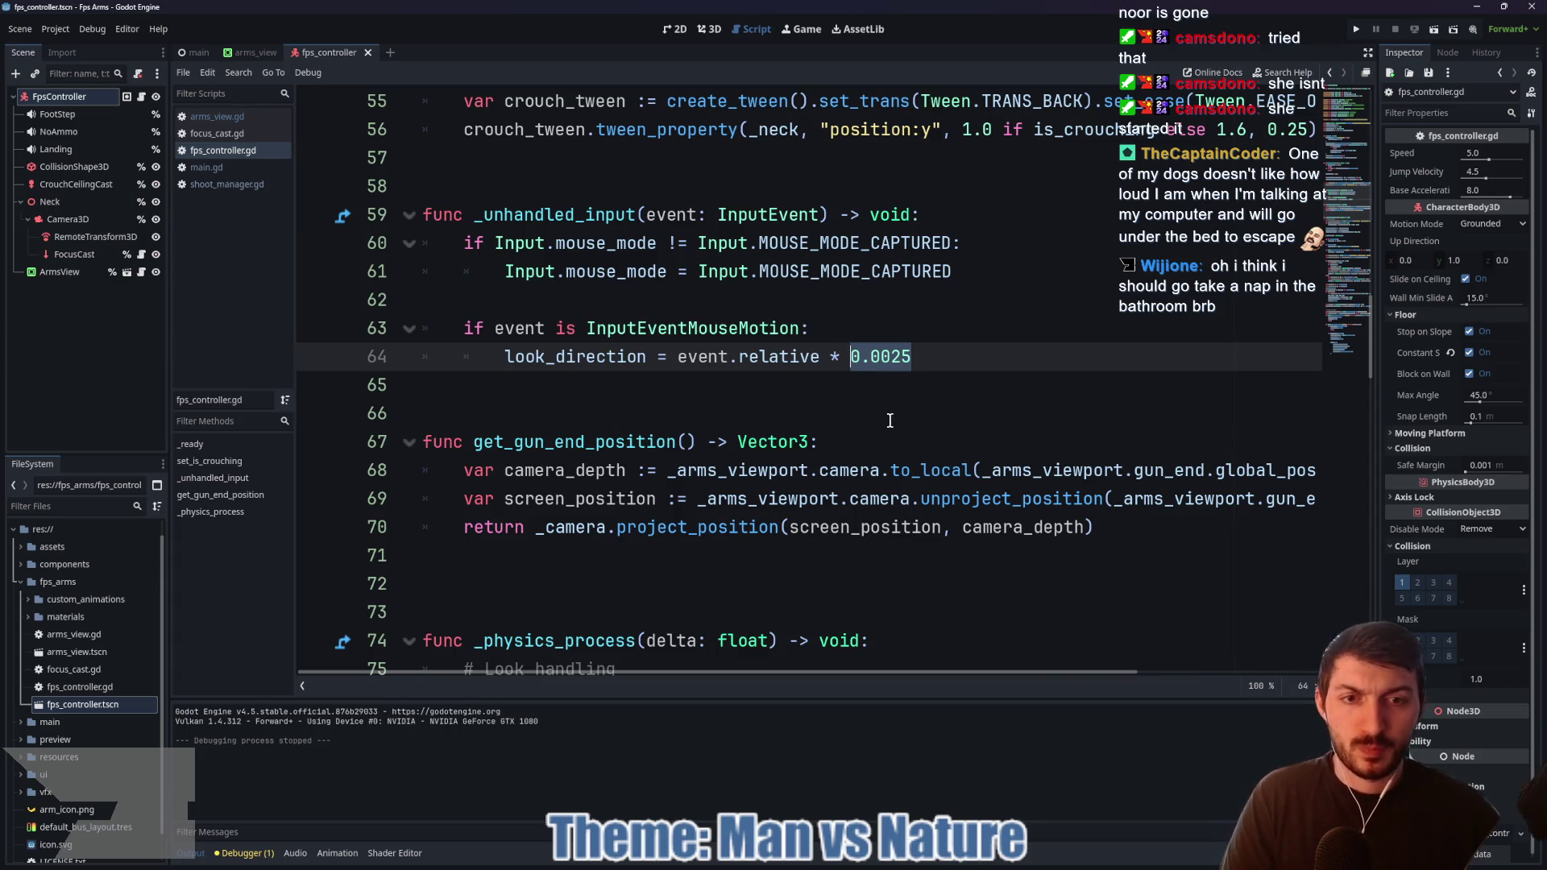
pyautogui.scroll(-1, 830, 443)
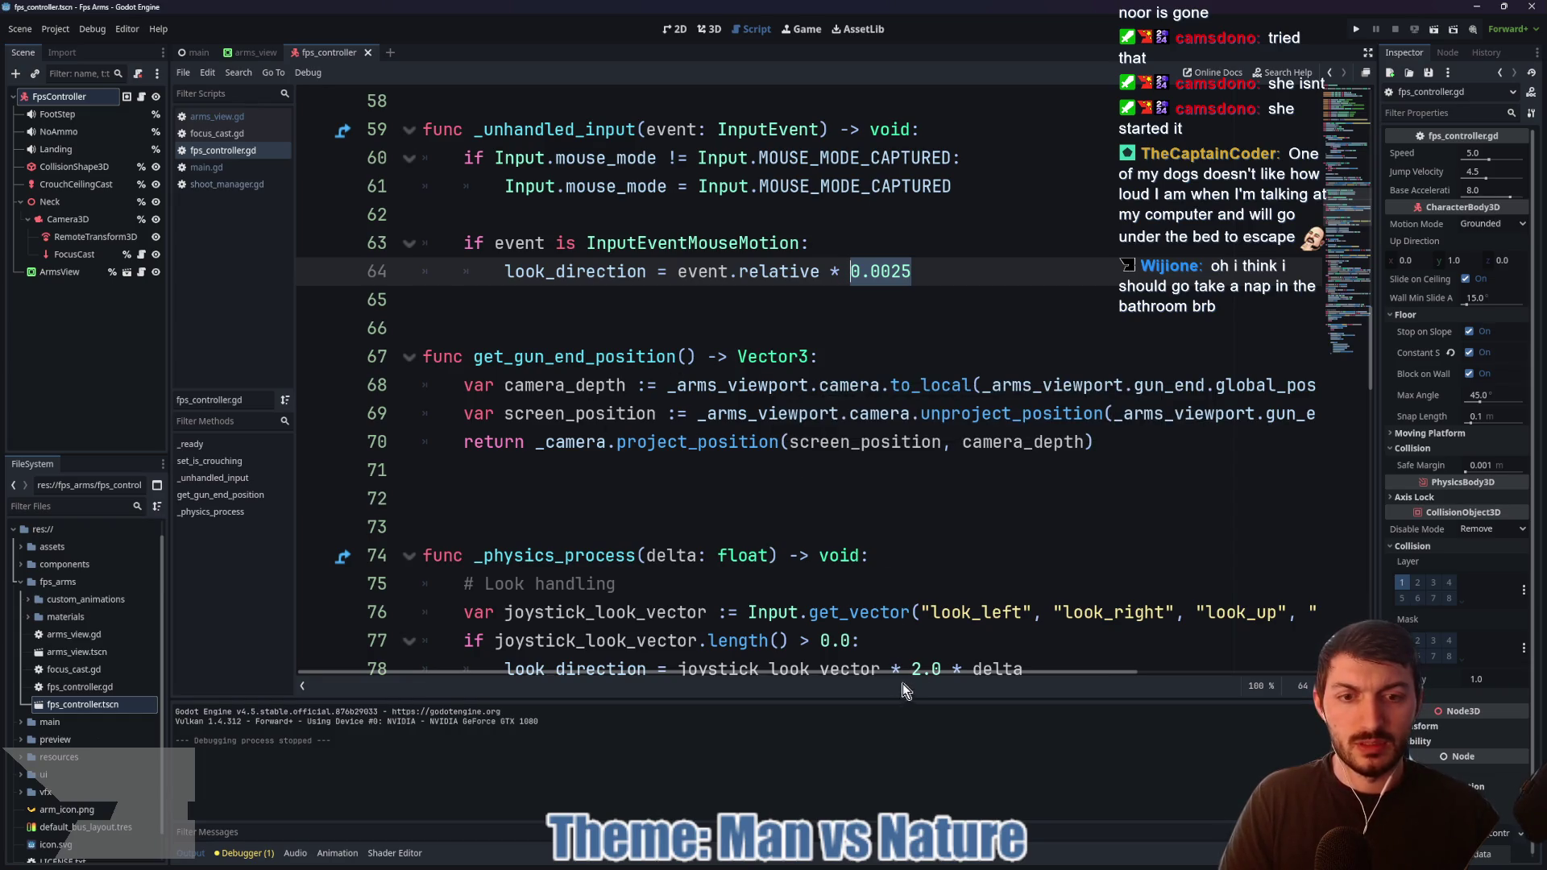
pyautogui.moveTo(893, 672)
pyautogui.mouseDown()
pyautogui.moveTo(1100, 685)
pyautogui.moveTo(887, 681)
pyautogui.mouseUp()
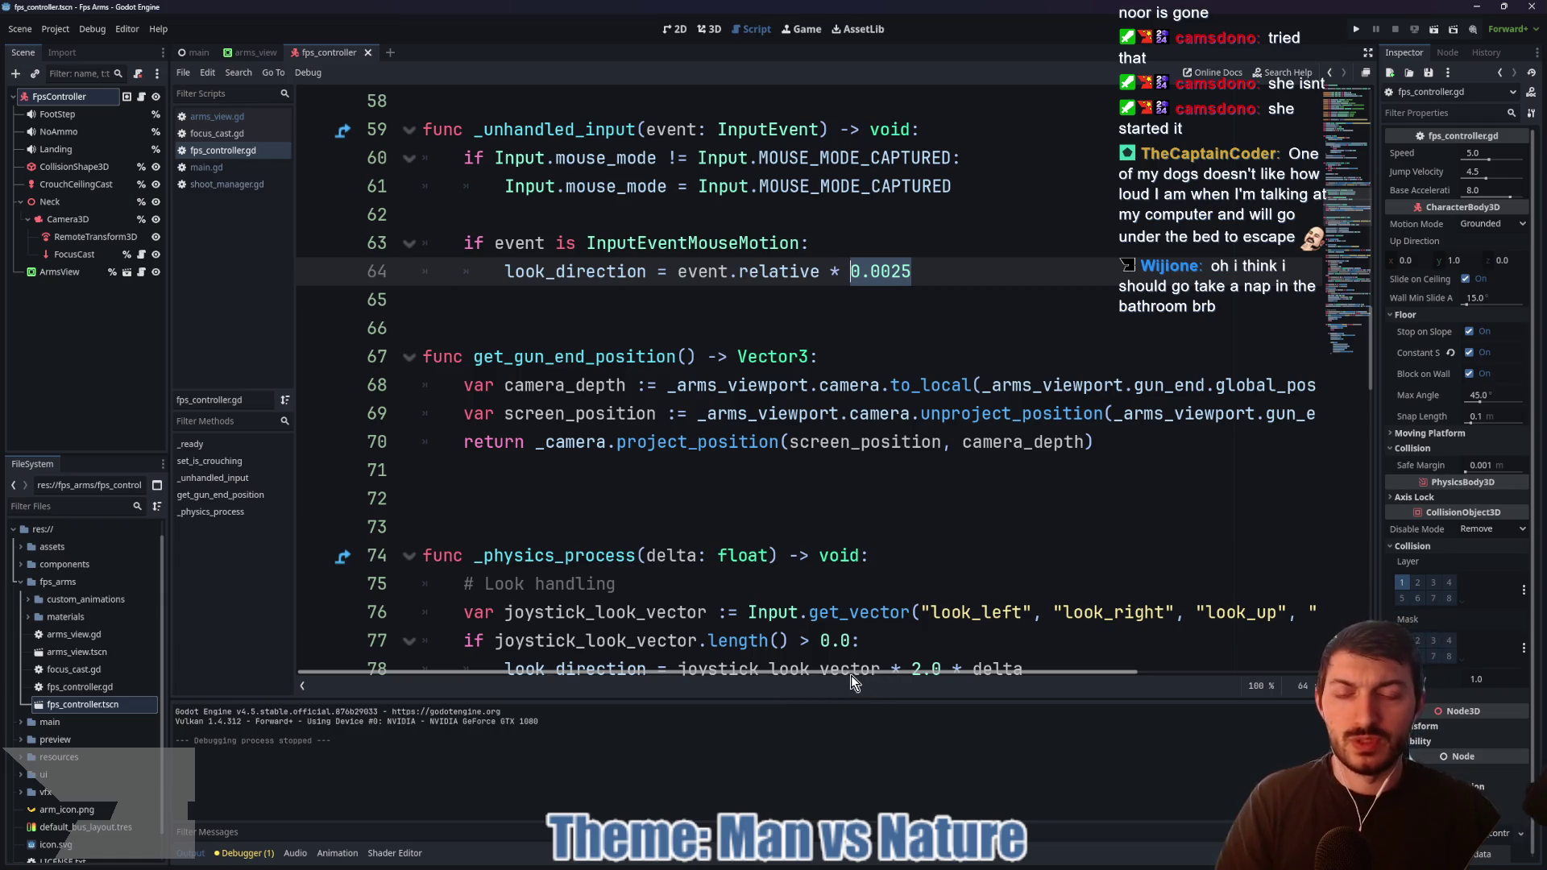
pyautogui.moveTo(868, 677)
pyautogui.mouseDown()
pyautogui.moveTo(935, 674)
pyautogui.moveTo(848, 674)
pyautogui.moveTo(1083, 674)
pyautogui.moveTo(849, 674)
pyautogui.mouseUp()
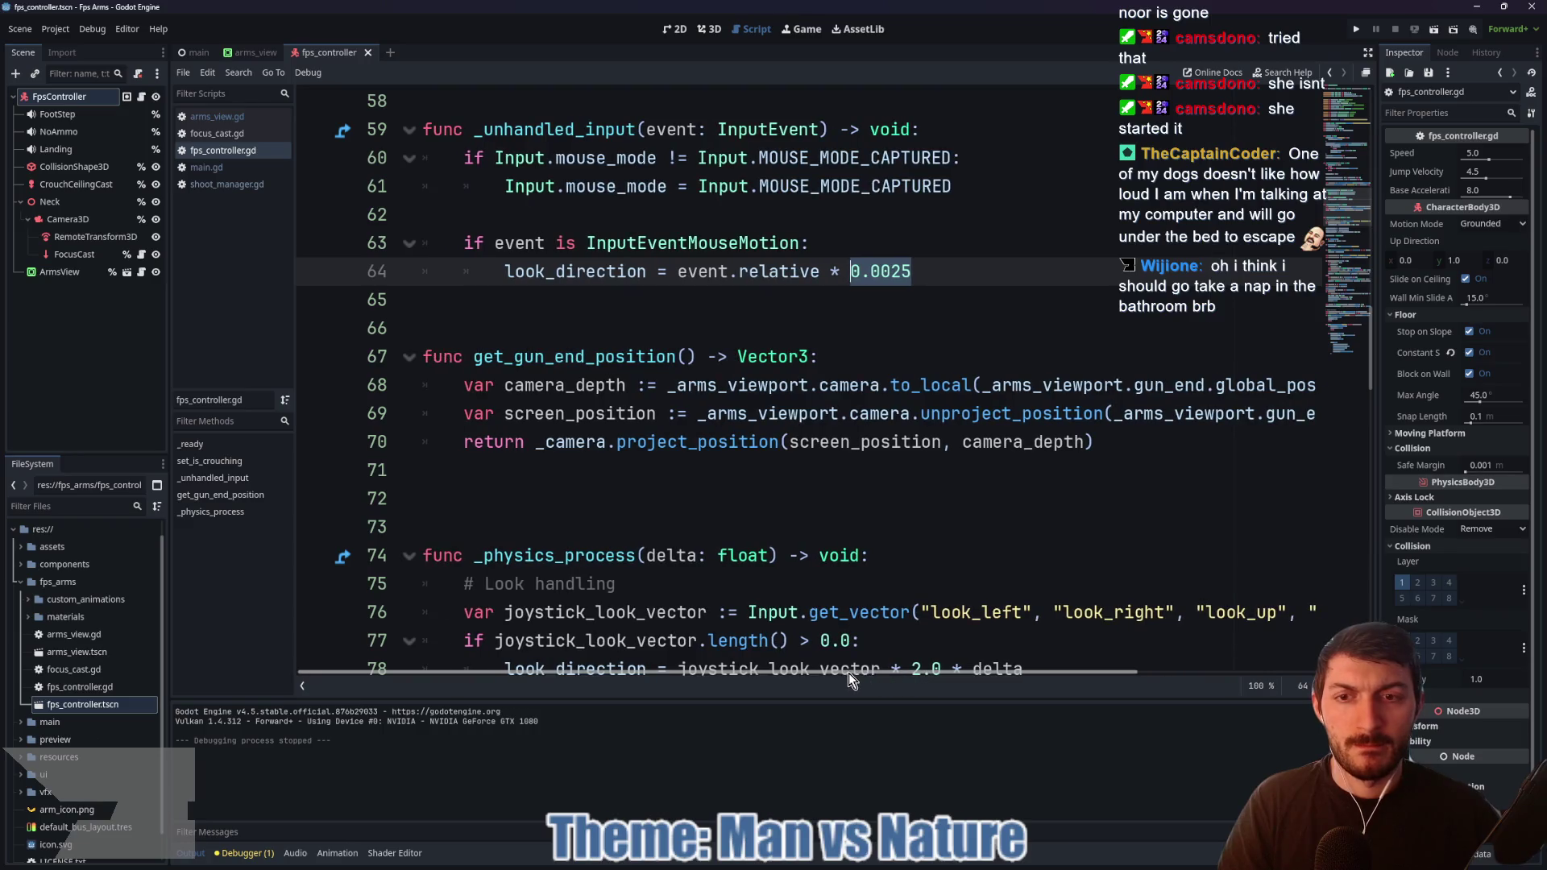
pyautogui.scroll(-4, 861, 460)
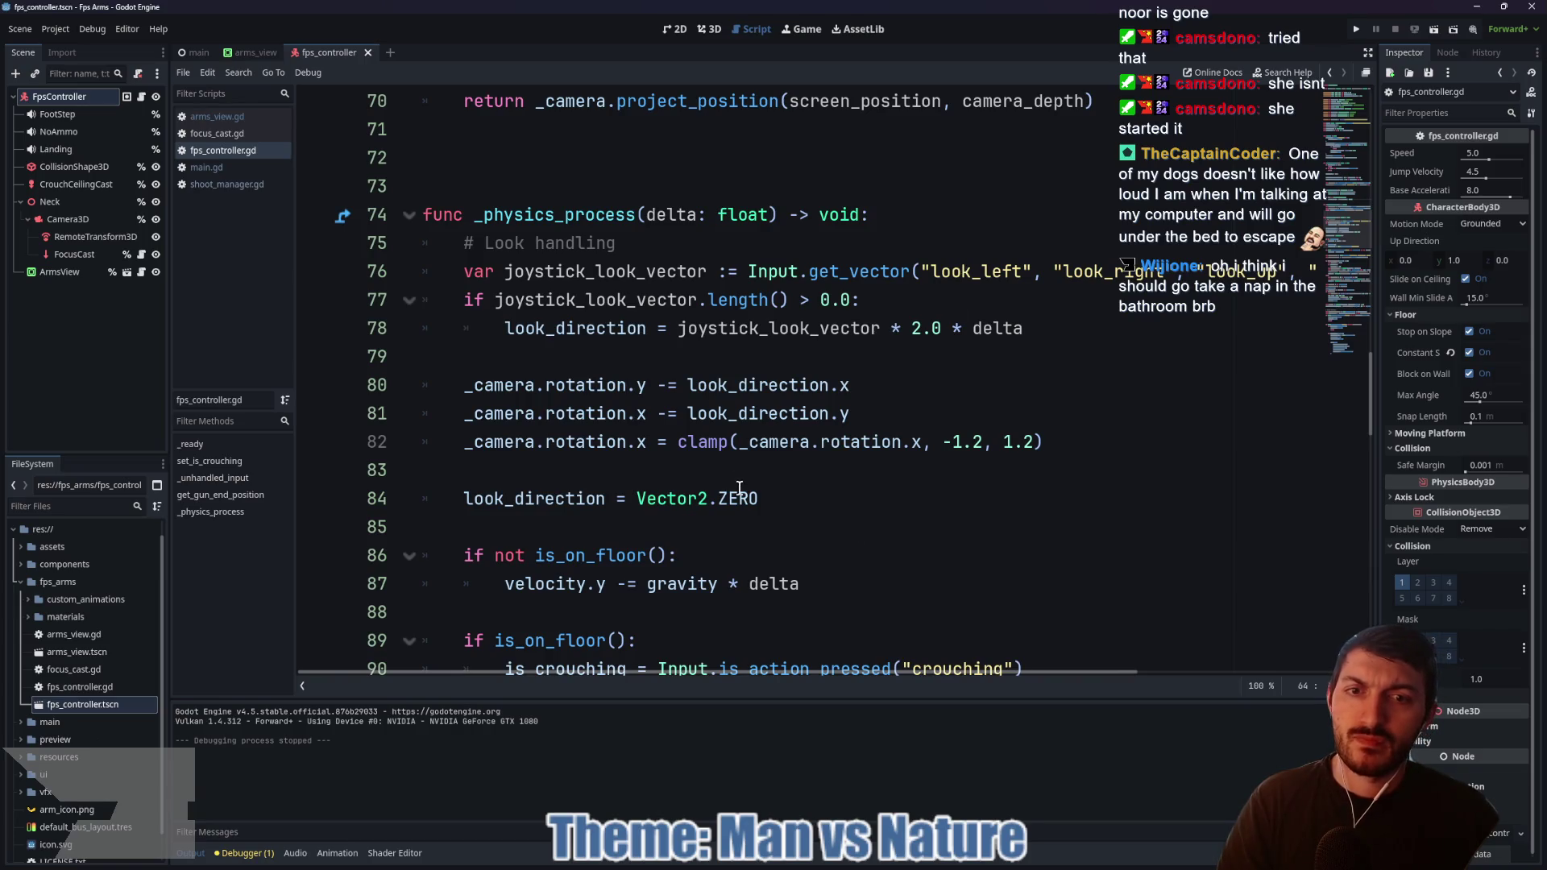
pyautogui.doubleClick(492, 384)
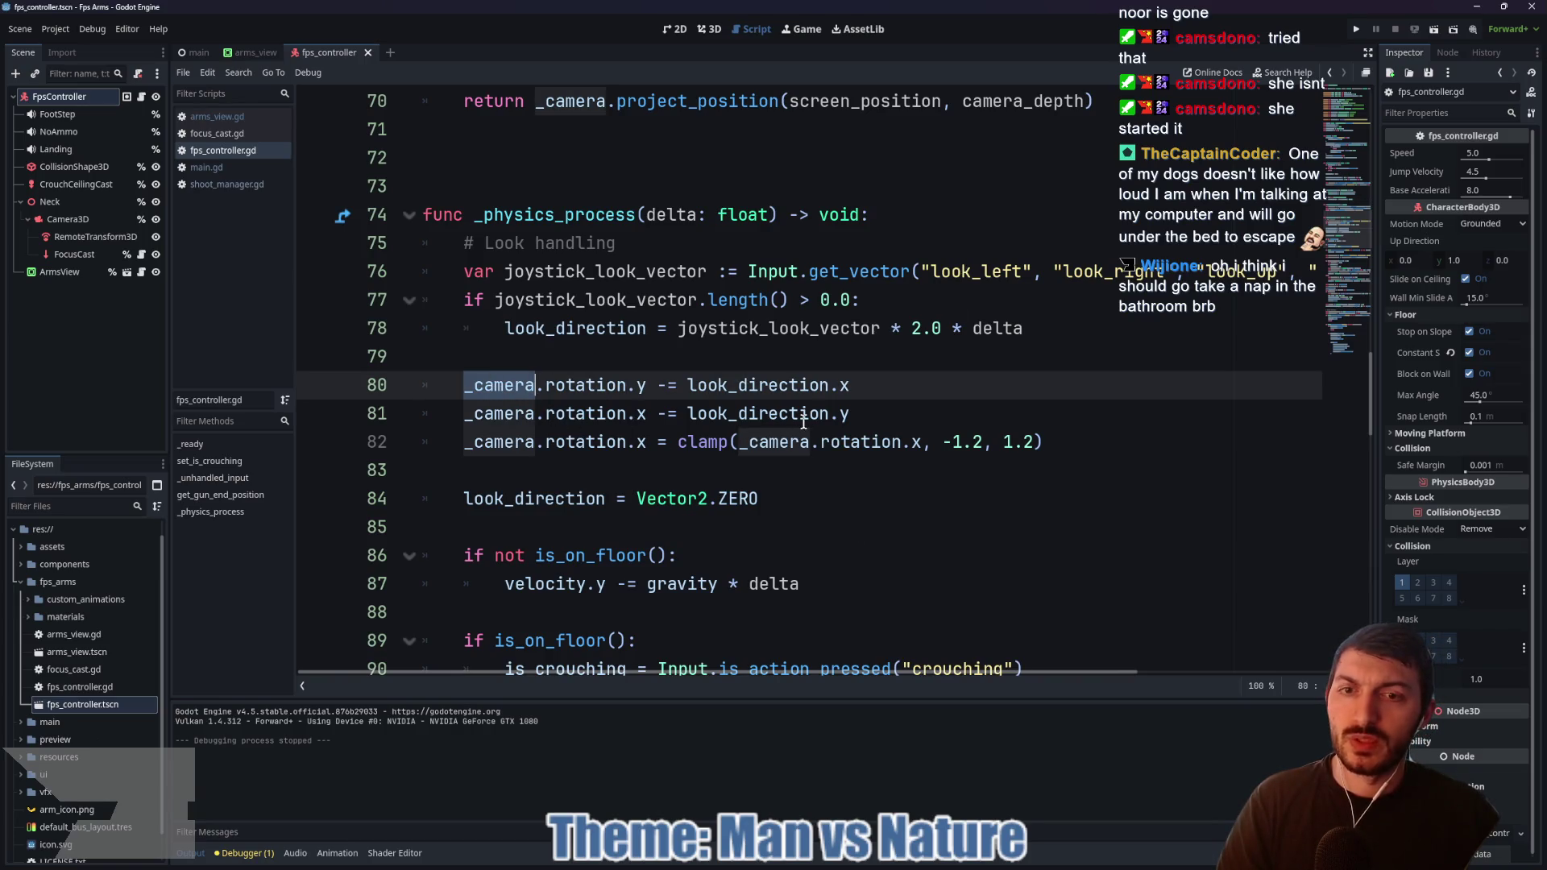
pyautogui.moveTo(802, 422)
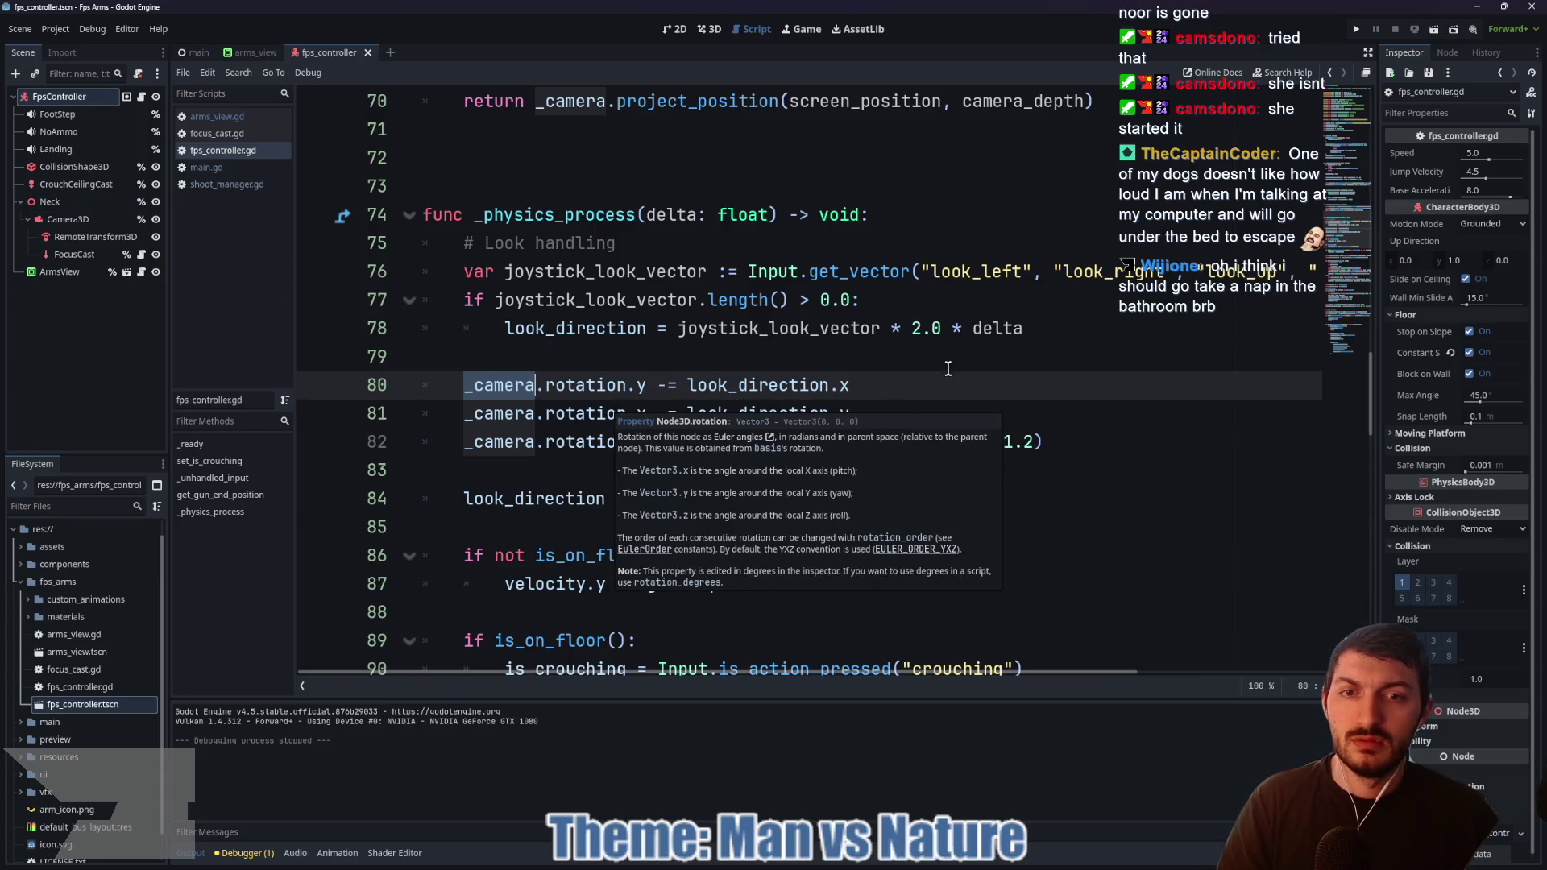
pyautogui.scroll(-4, 958, 359)
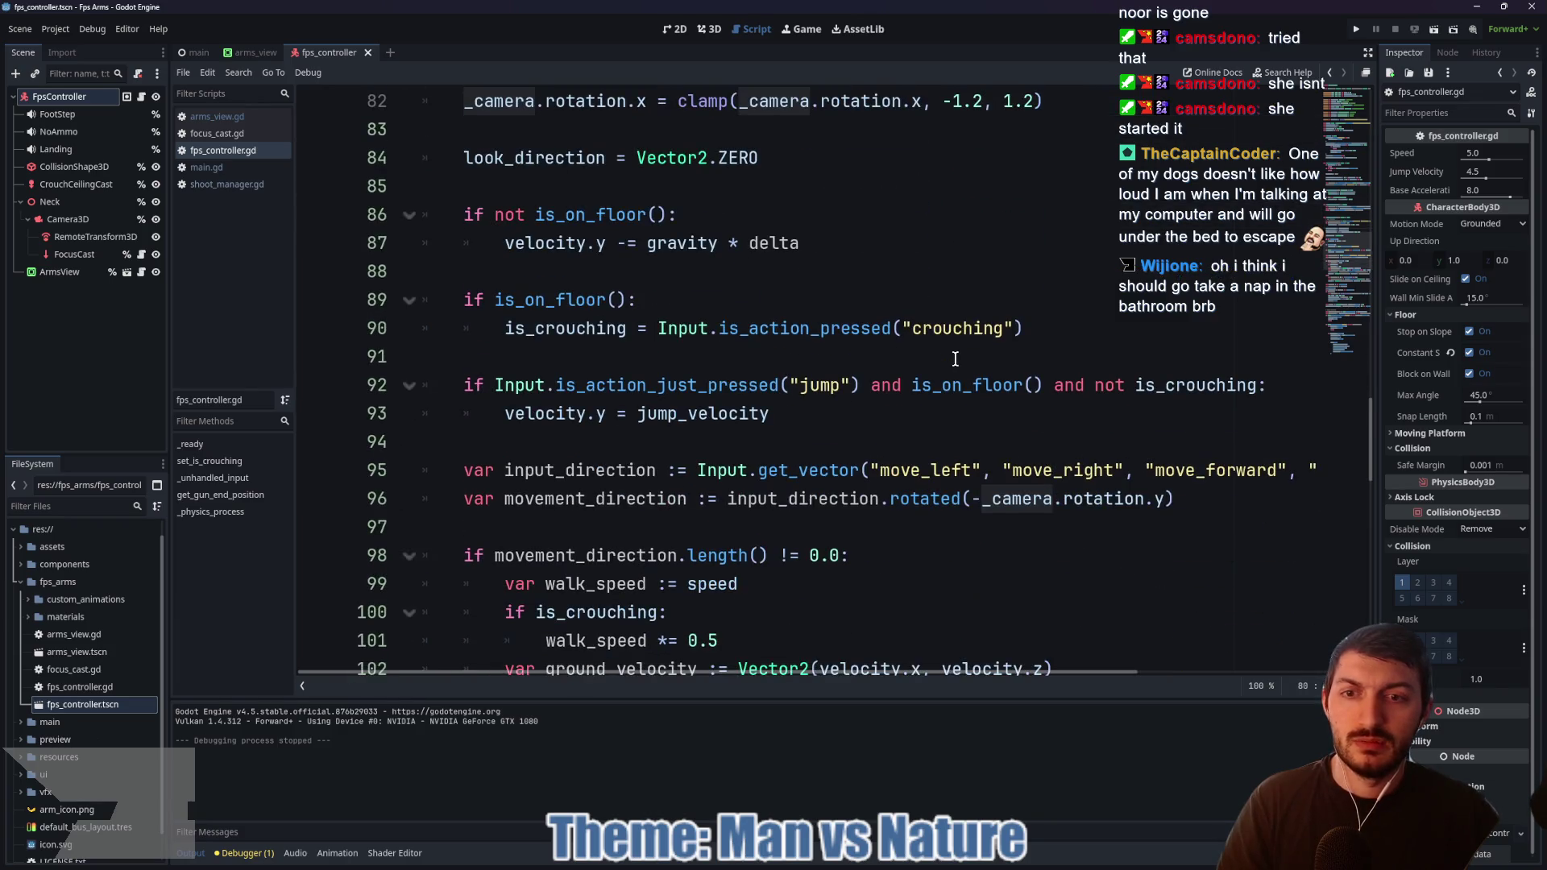
pyautogui.scroll(-1, 948, 361)
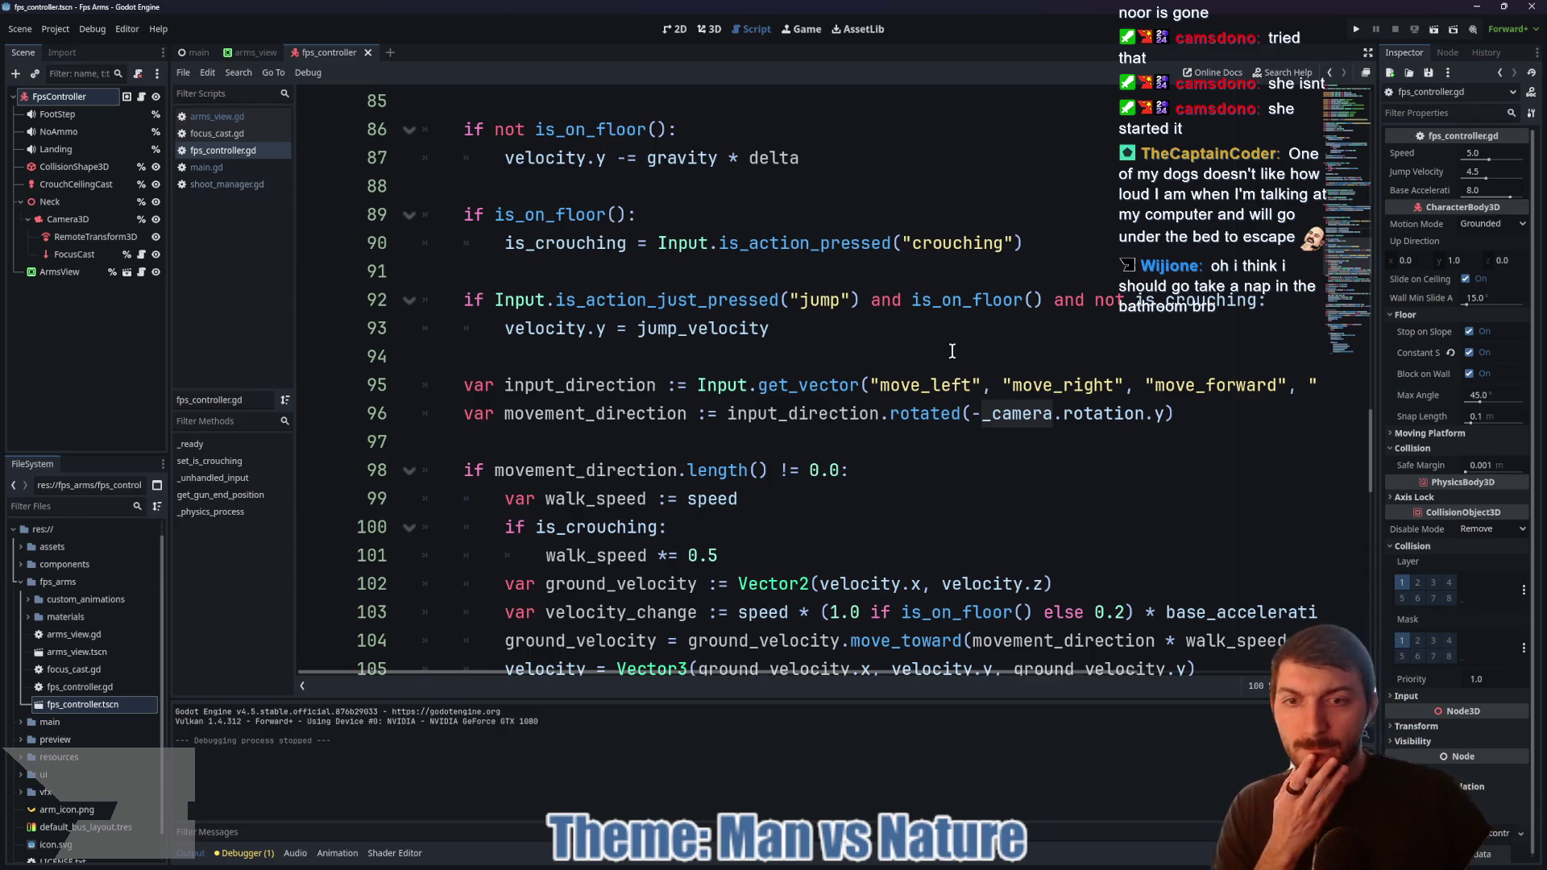
pyautogui.scroll(-1, 951, 353)
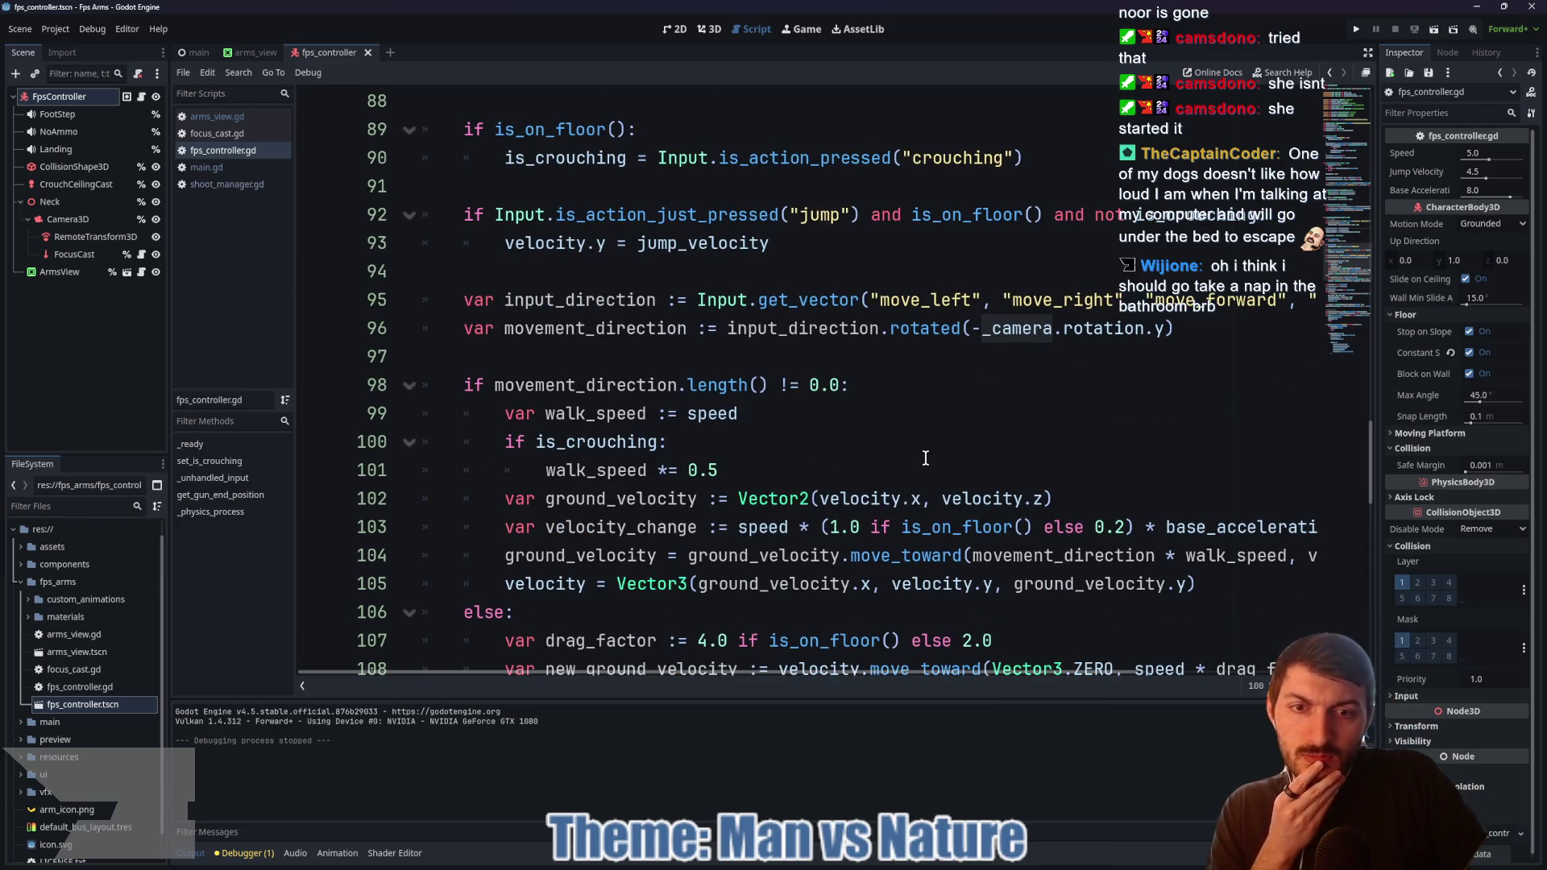
pyautogui.moveTo(872, 867)
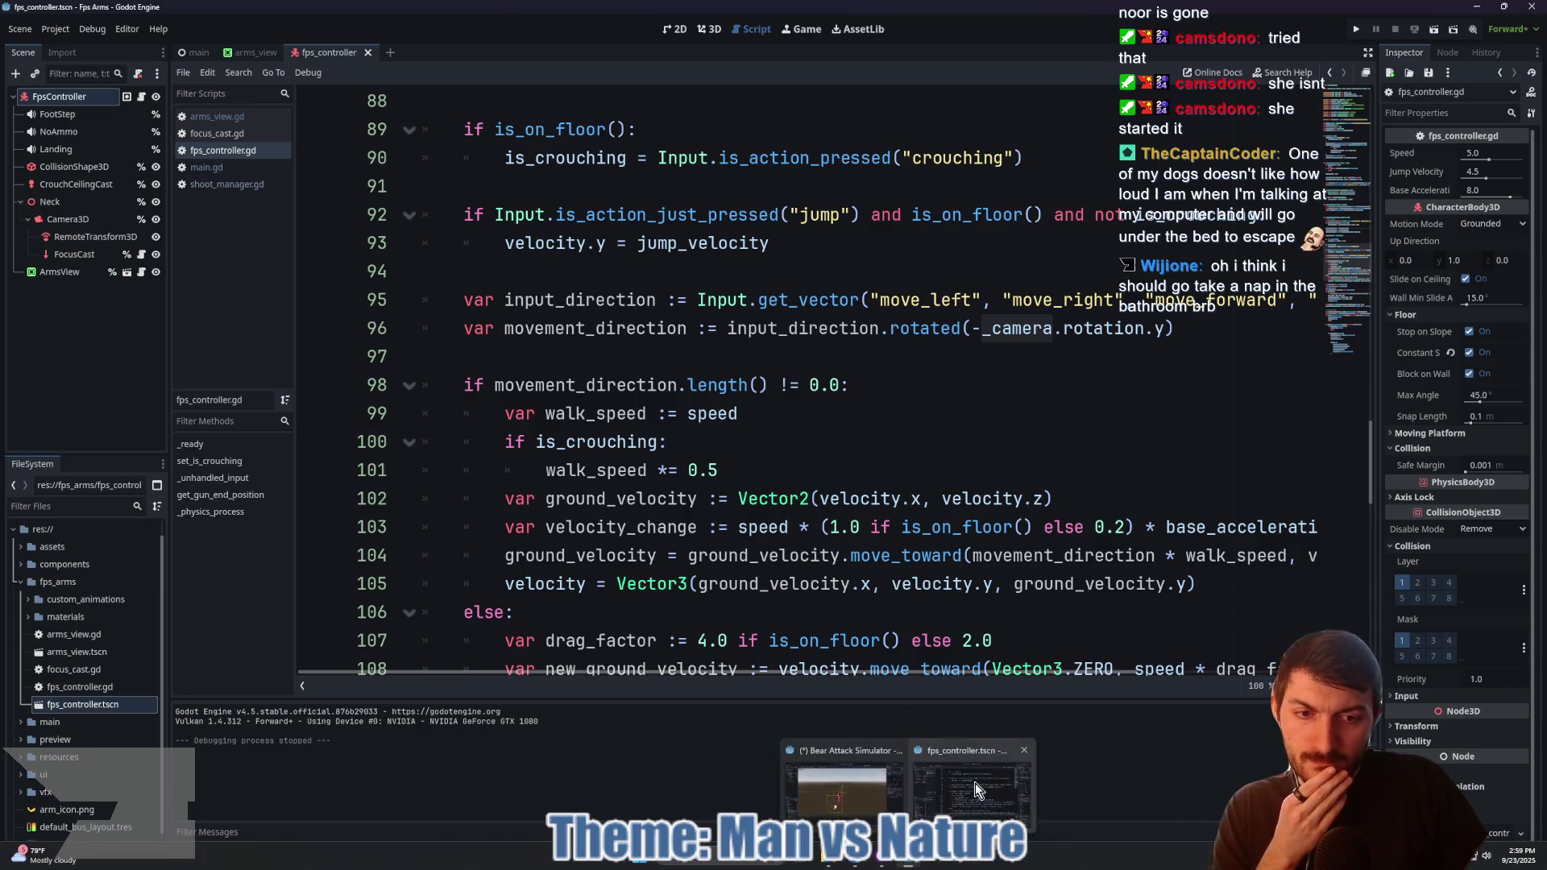
# Step: In Bear Attack Simulator, move arms_skinned under the Root node
pyautogui.click(909, 786)
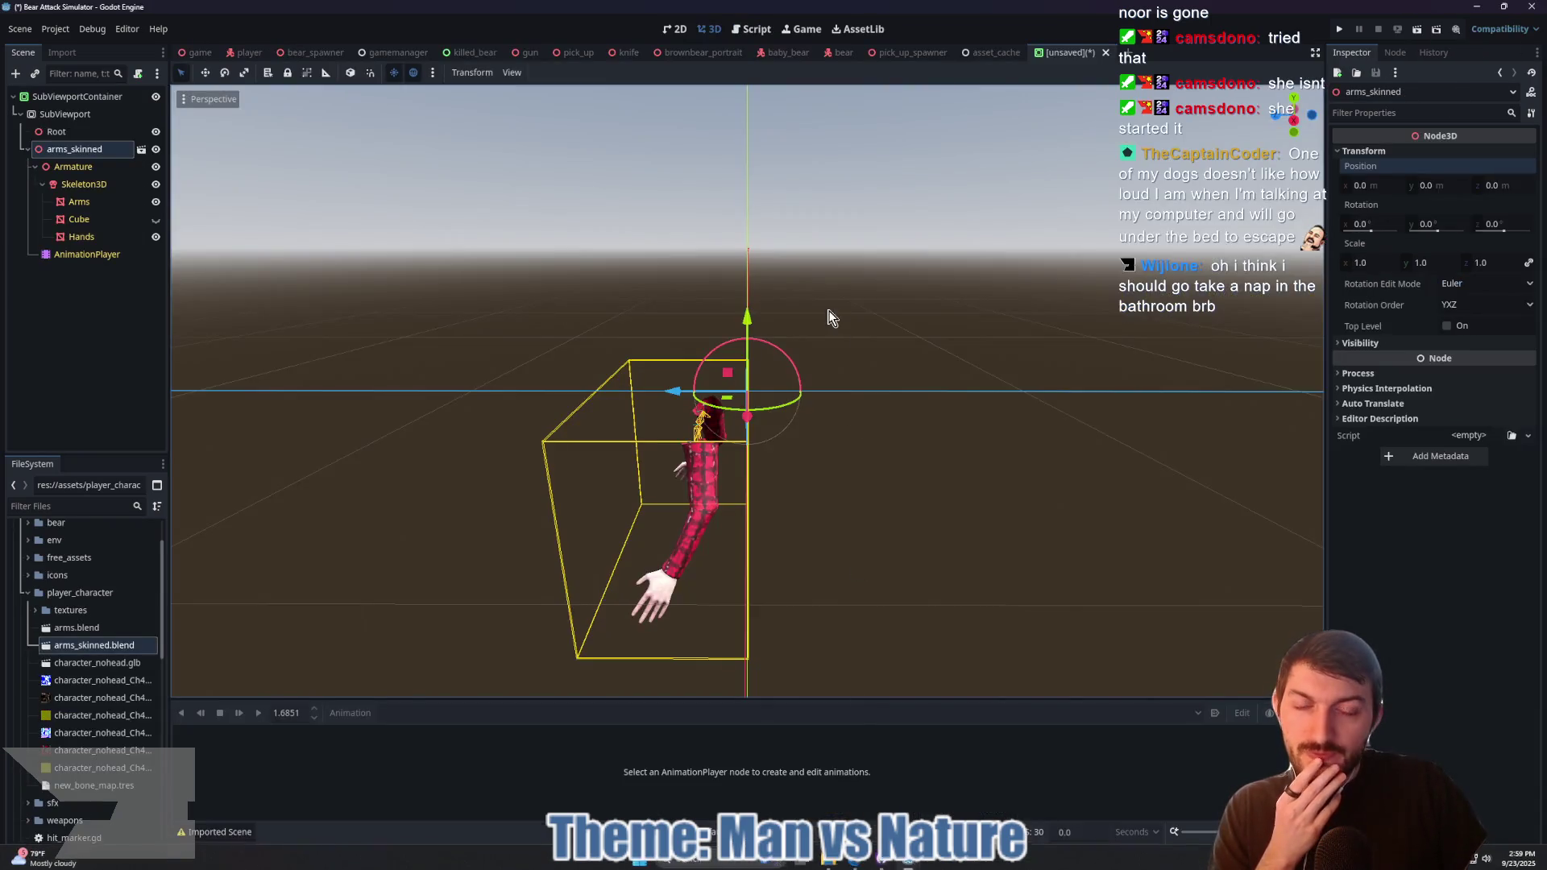
pyautogui.moveTo(1031, 365); pyautogui.dragTo(869, 369)
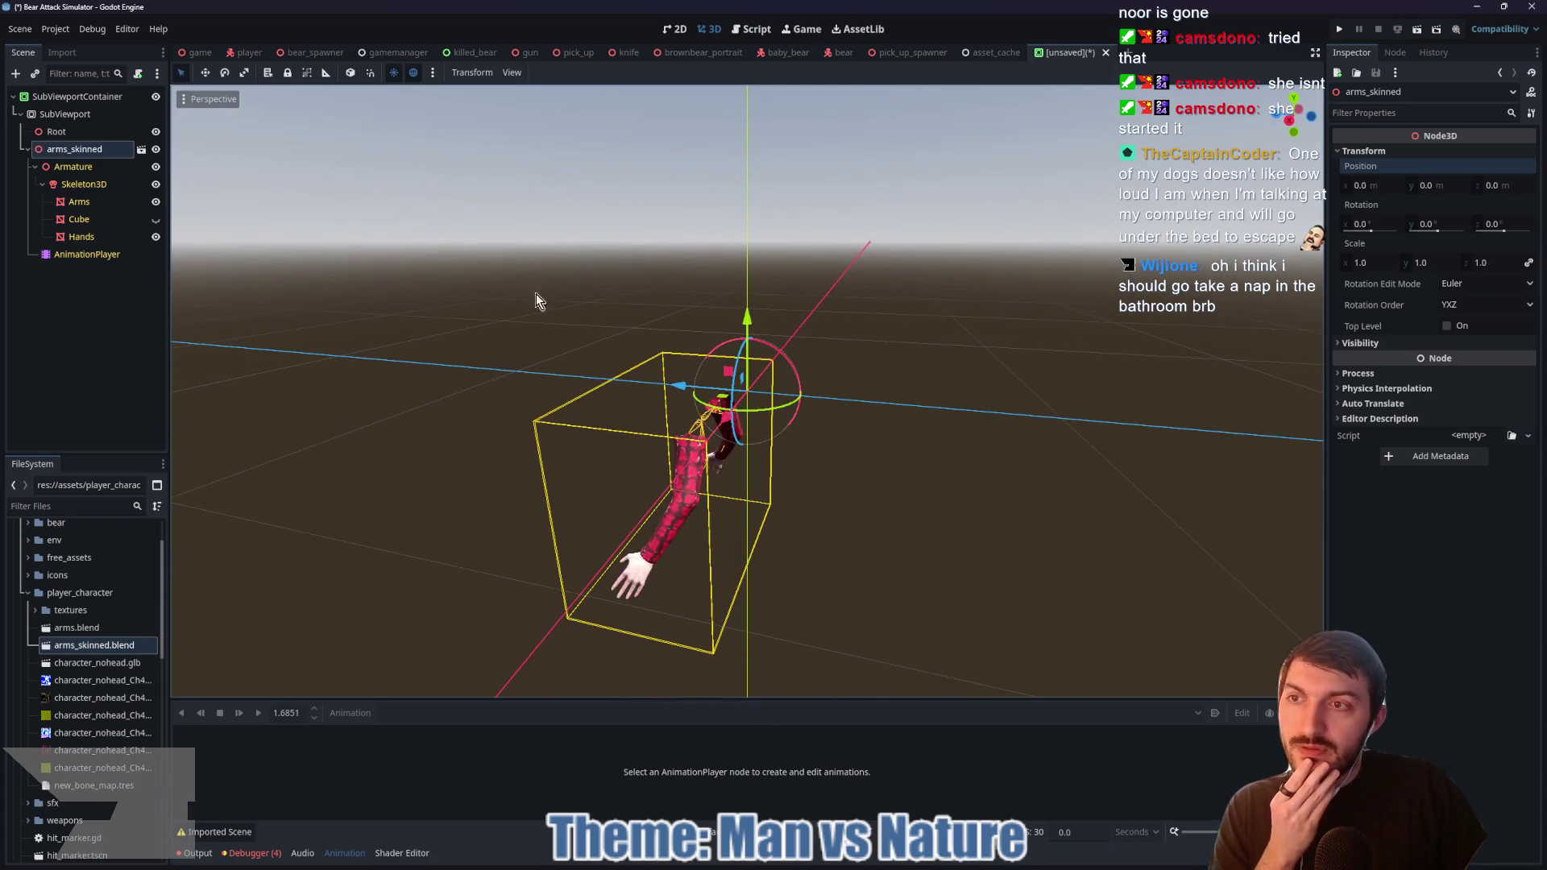
pyautogui.moveTo(53, 149); pyautogui.dragTo(59, 138)
pyautogui.click(59, 137)
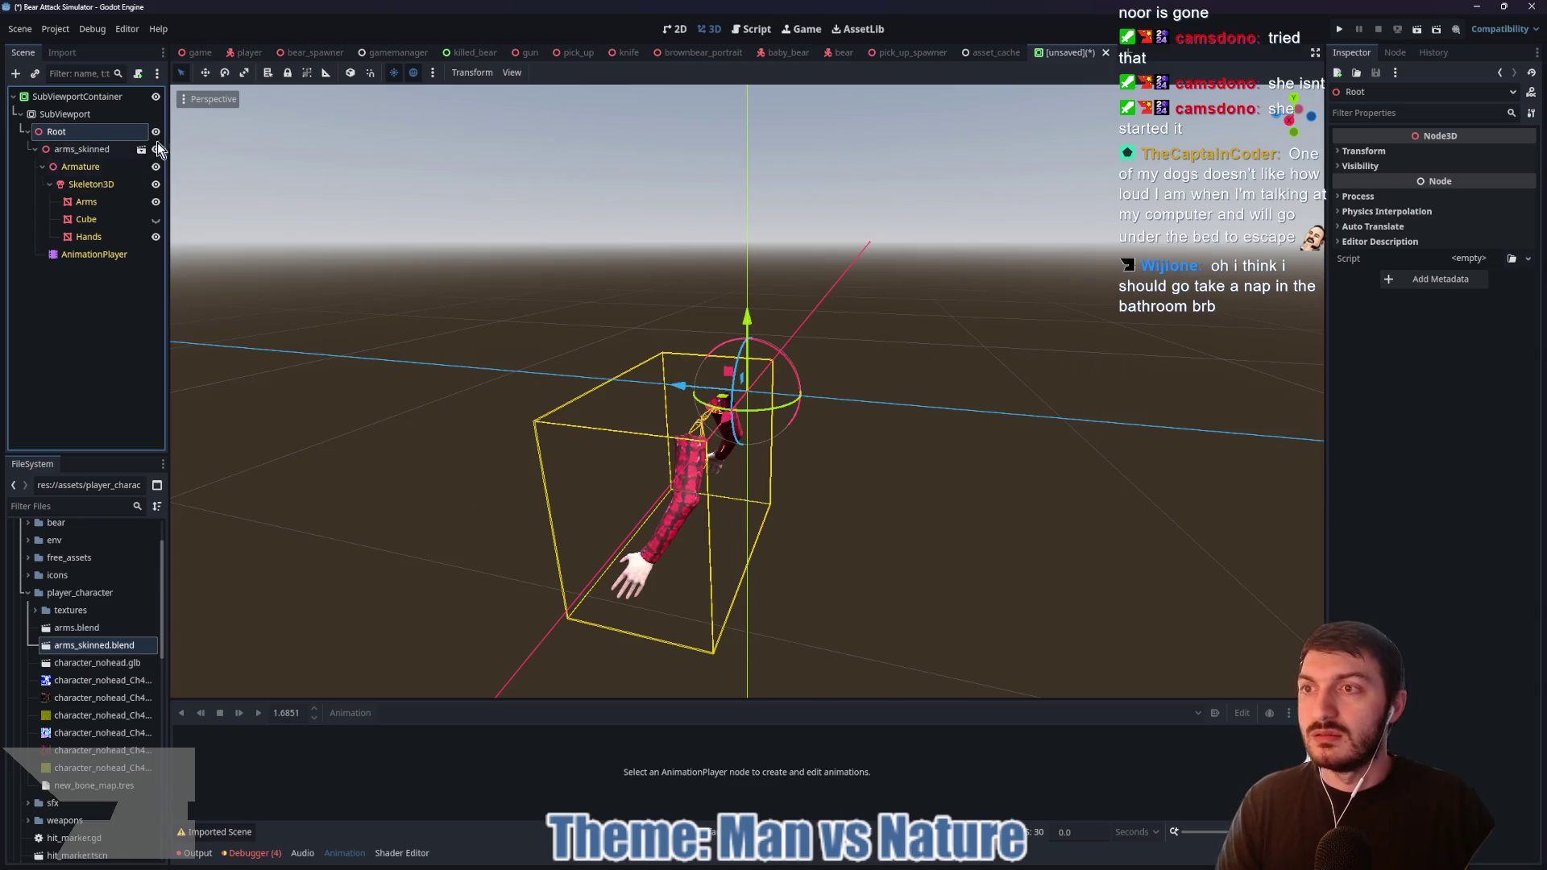
# Step: Check the Fps Arms arms_view scene for reference, then return to Bear Attack Simulator
pyautogui.moveTo(864, 868)
pyautogui.moveTo(915, 866)
pyautogui.click(845, 798)
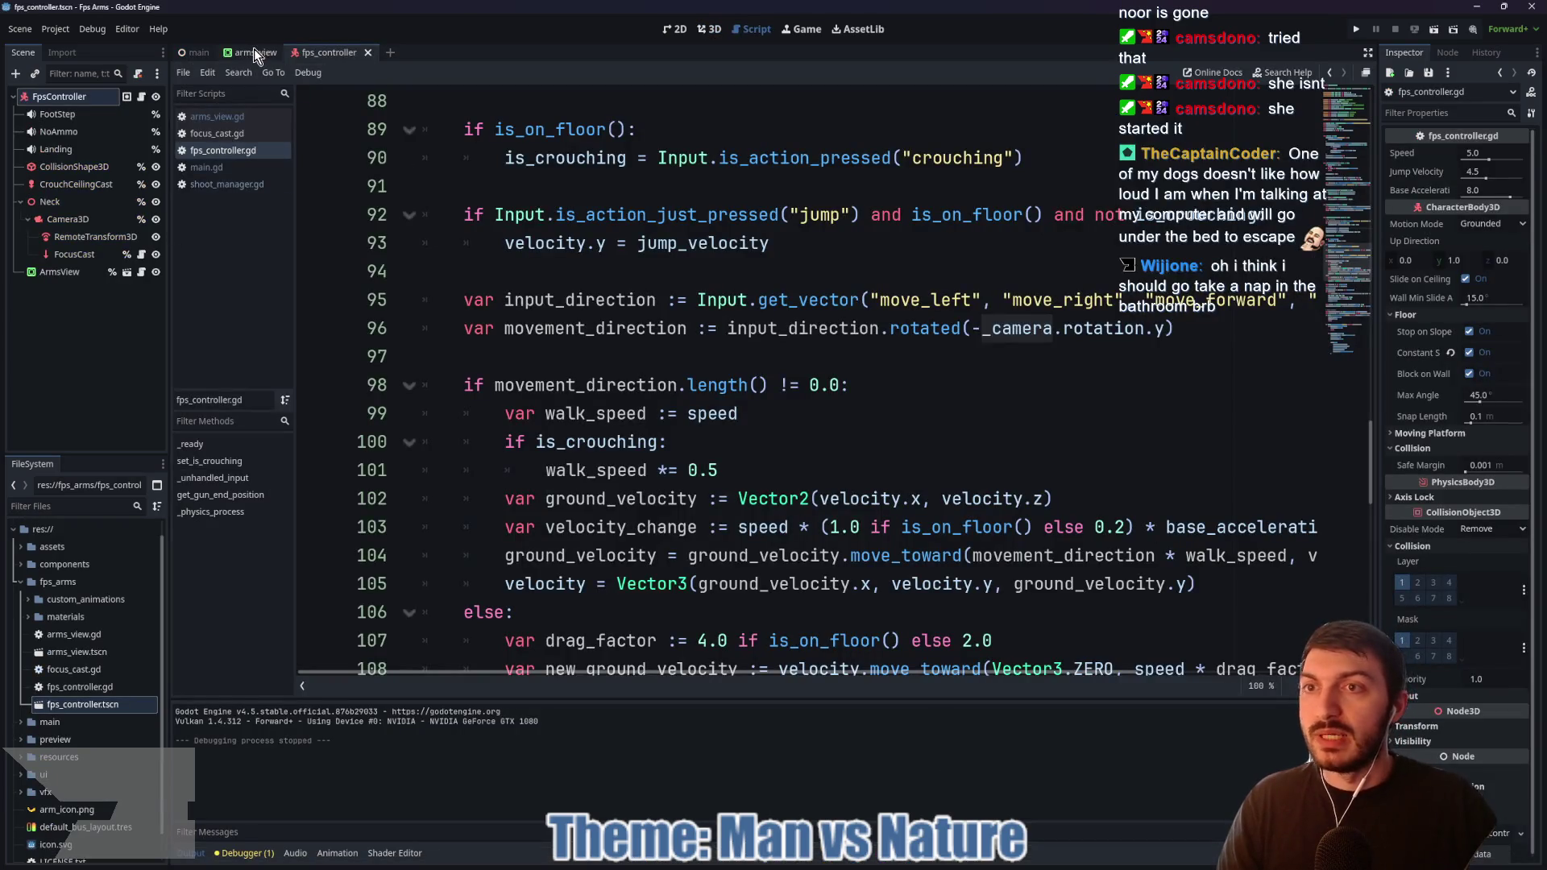
pyautogui.click(254, 52)
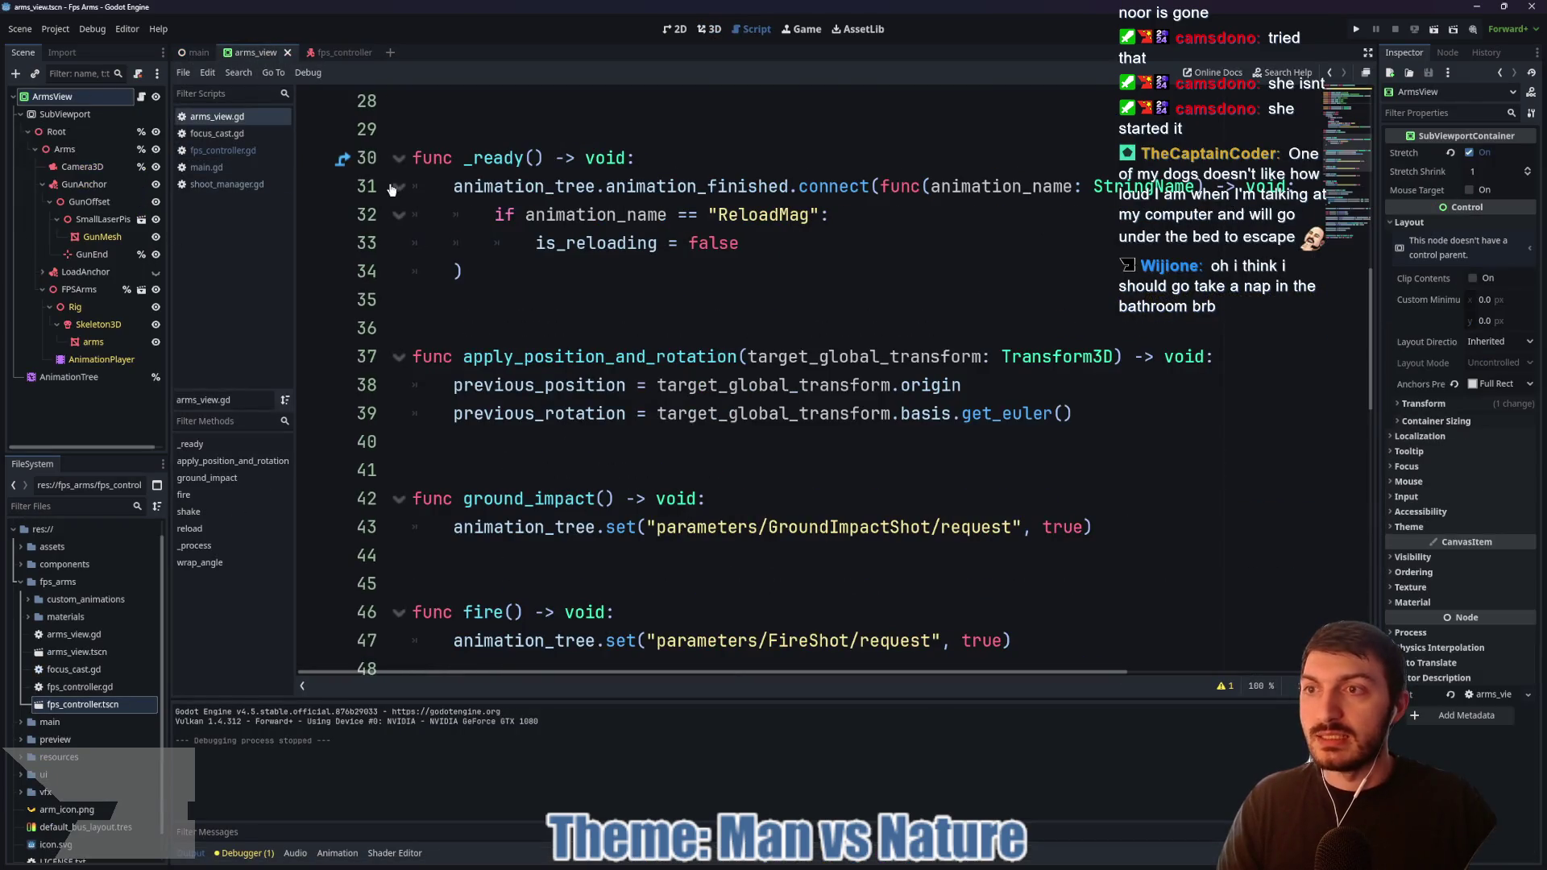
pyautogui.click(36, 150)
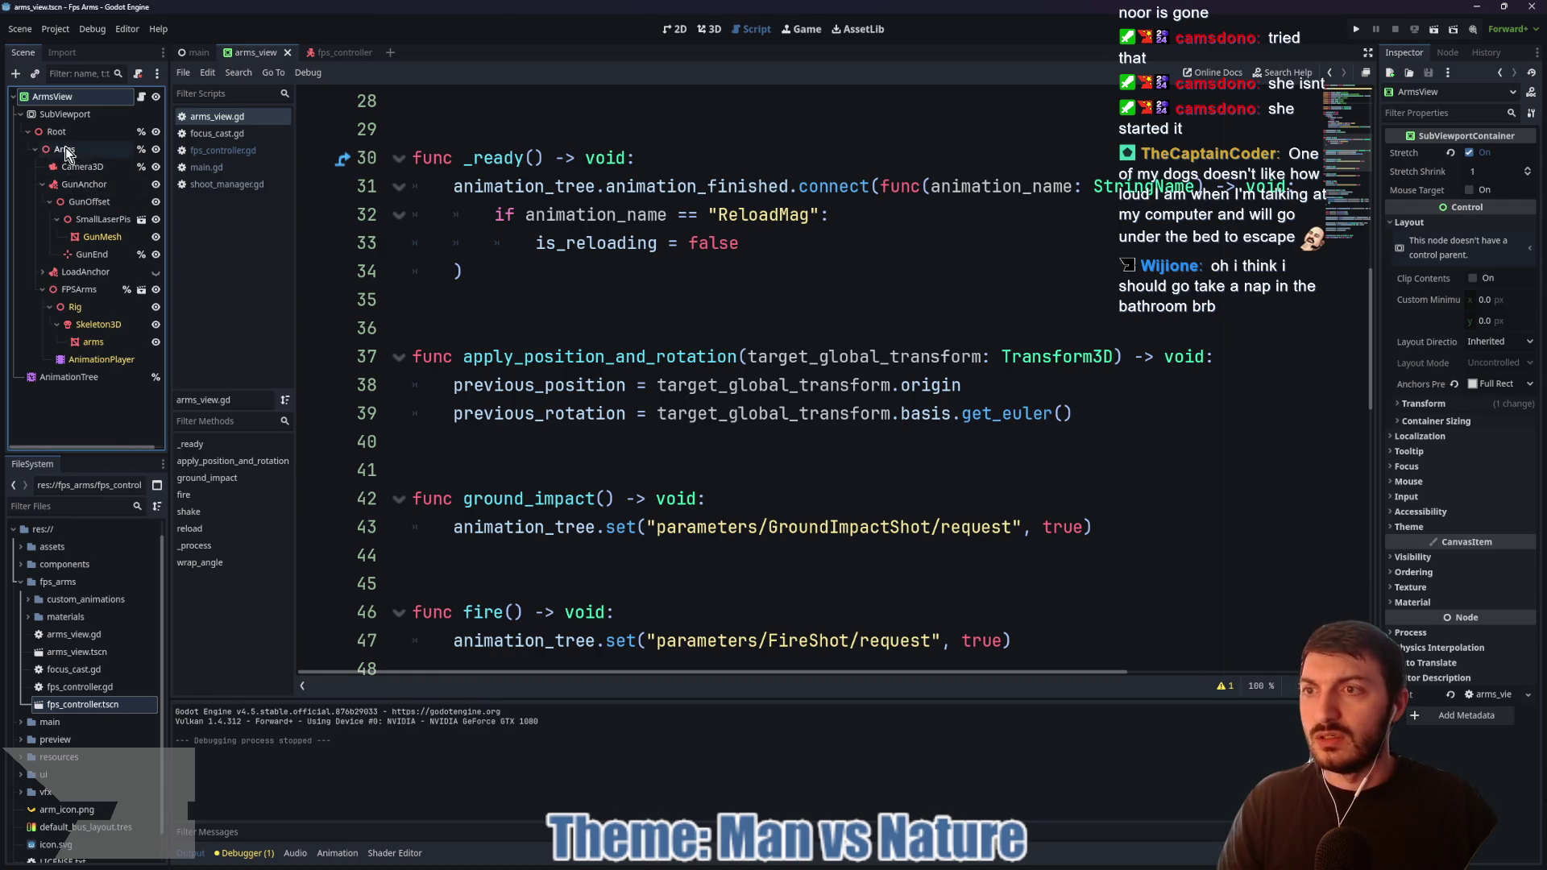
pyautogui.moveTo(906, 866)
pyautogui.click(854, 786)
# Step: Add a Node3D child under Root and name it Arms
pyautogui.click(80, 132)
pyautogui.hotkey('ctrl', 'a')
pyautogui.write('node3')
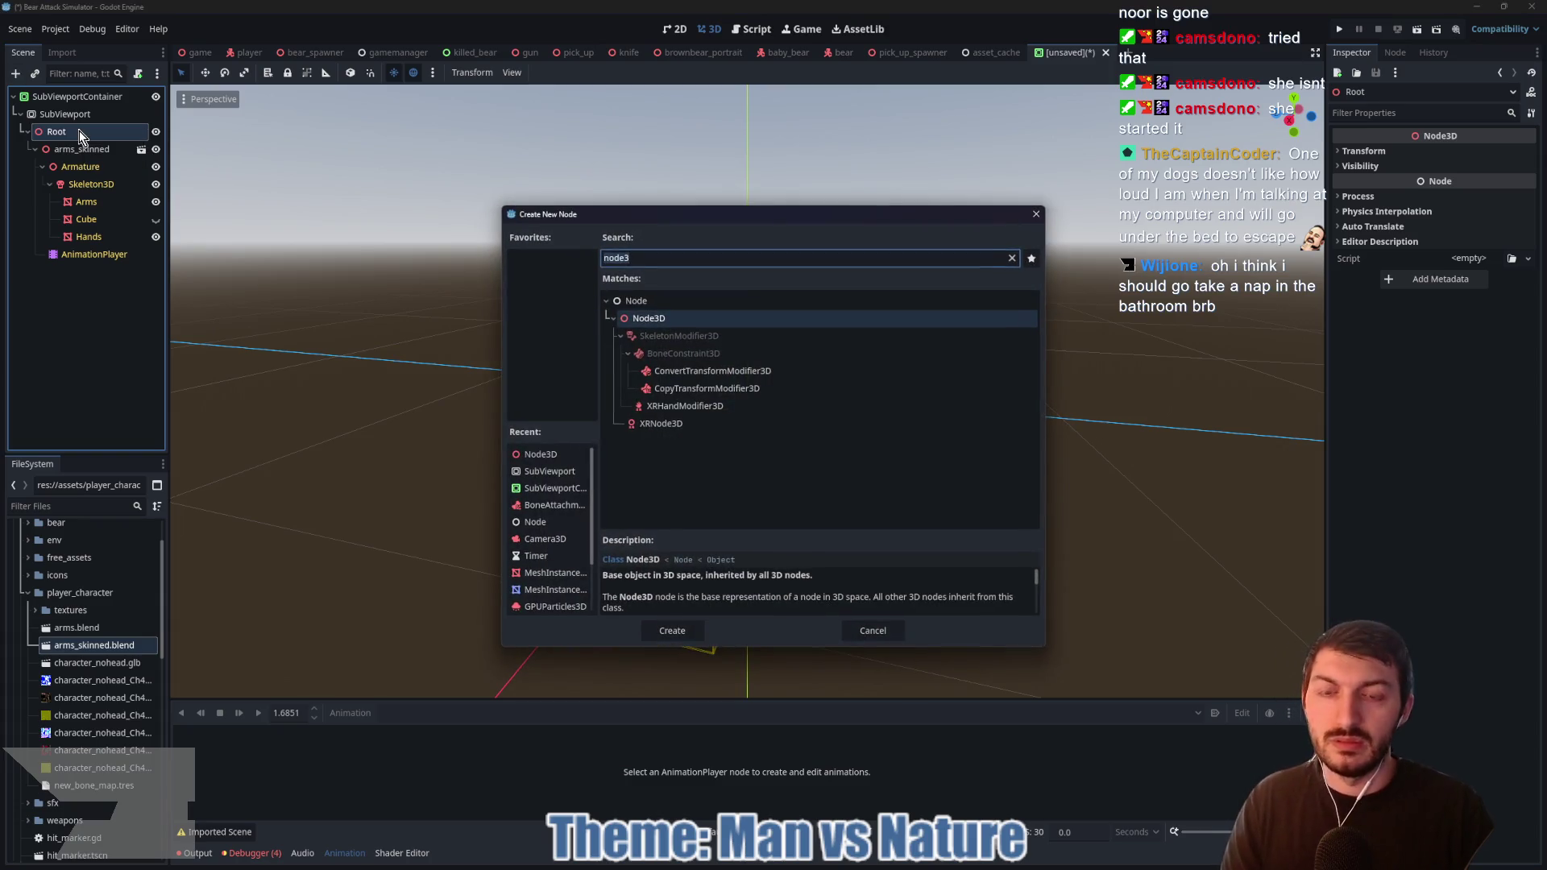
pyautogui.press('Return')
pyautogui.click(93, 271)
pyautogui.write('Arms')
pyautogui.press('Return')
# Step: Make arms_skinned a child of the Arms node and collapse its children
pyautogui.click(69, 170)
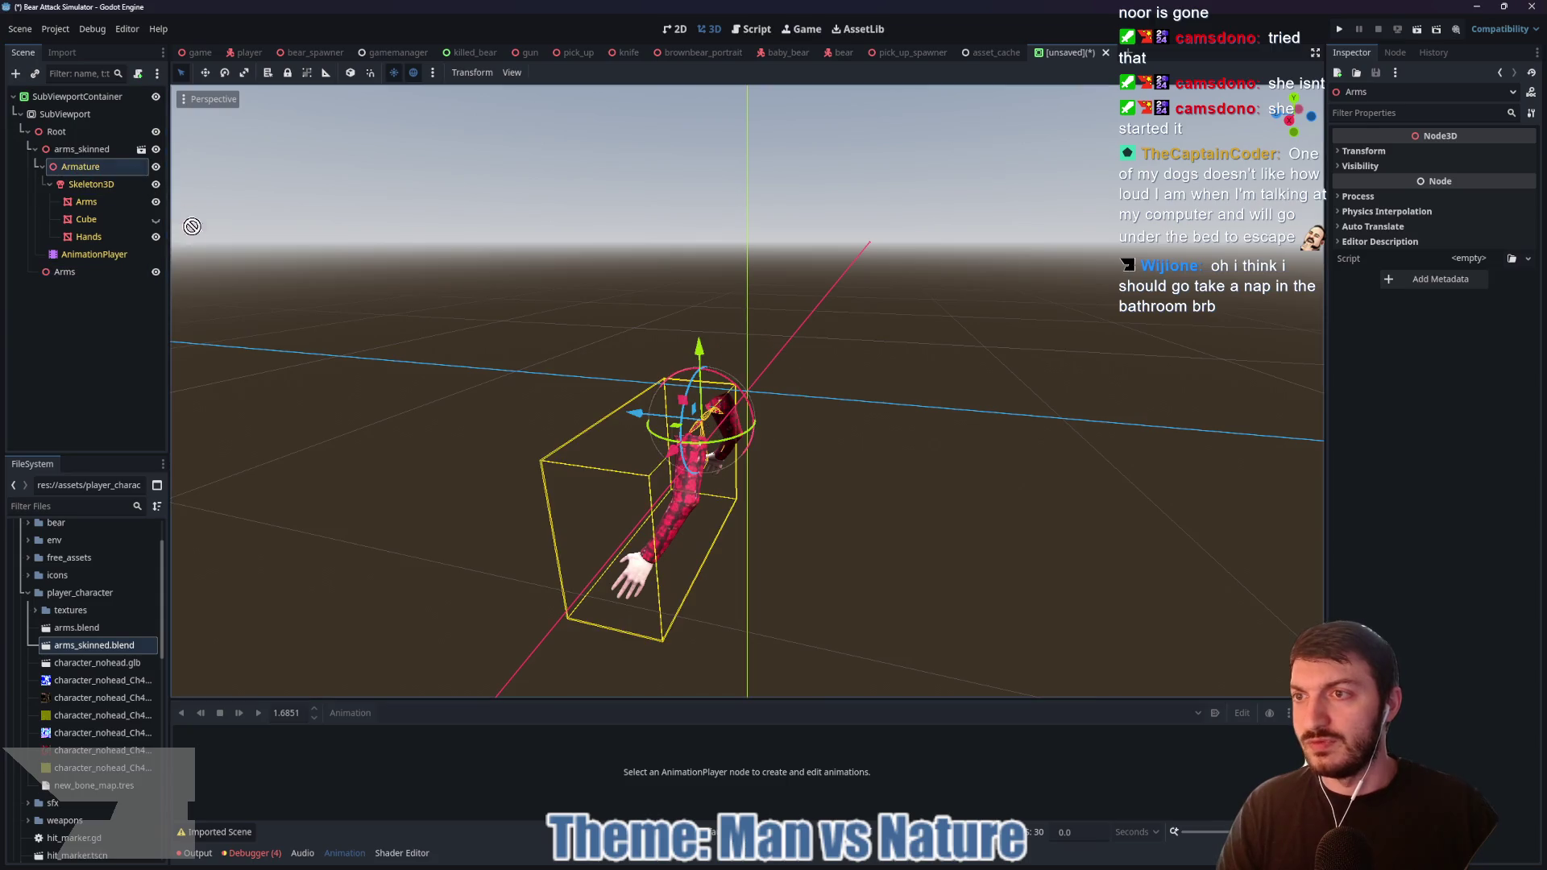
pyautogui.moveTo(64, 150); pyautogui.dragTo(81, 276)
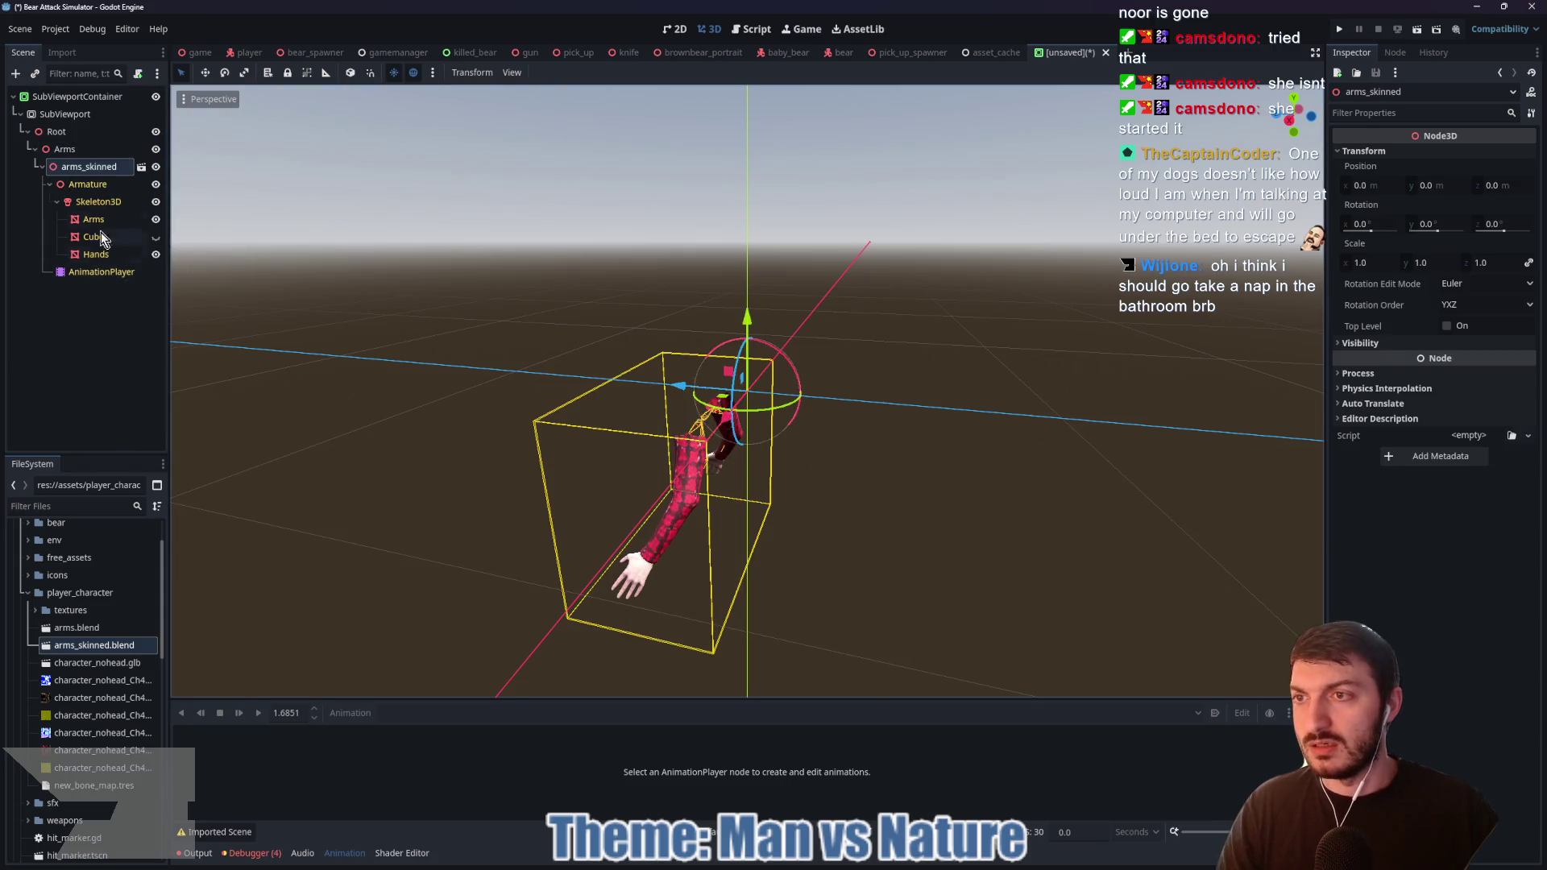
pyautogui.click(44, 167)
pyautogui.click(70, 152)
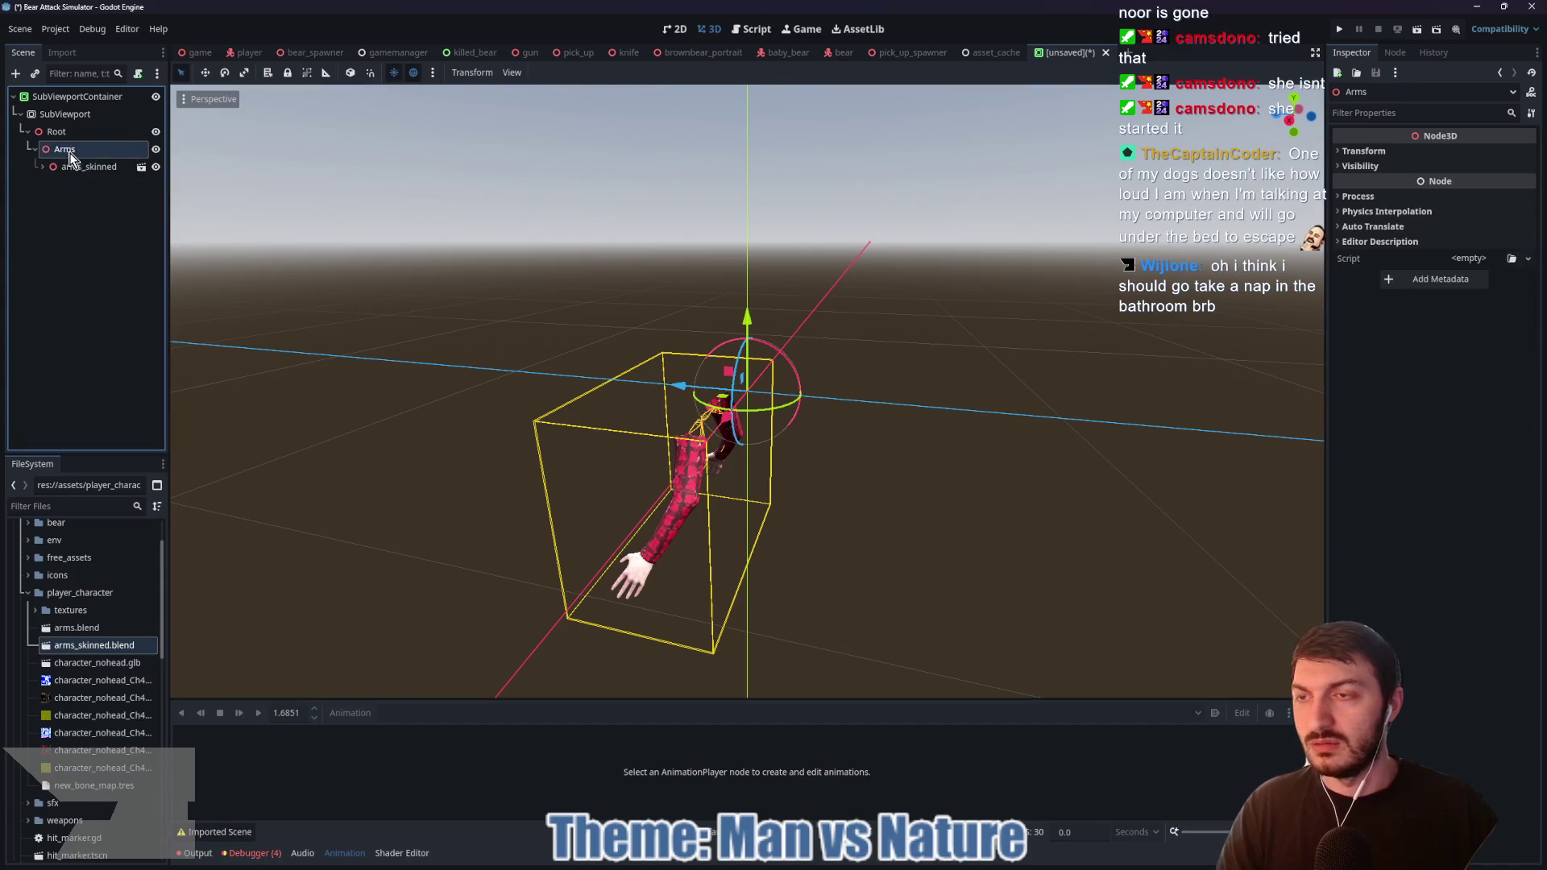
# Step: Replace a mistakenly added Camera2D under Arms with a Camera3D
pyautogui.hotkey('ctrl', 'a')
pyautogui.write('camera2d')
pyautogui.press('Return')
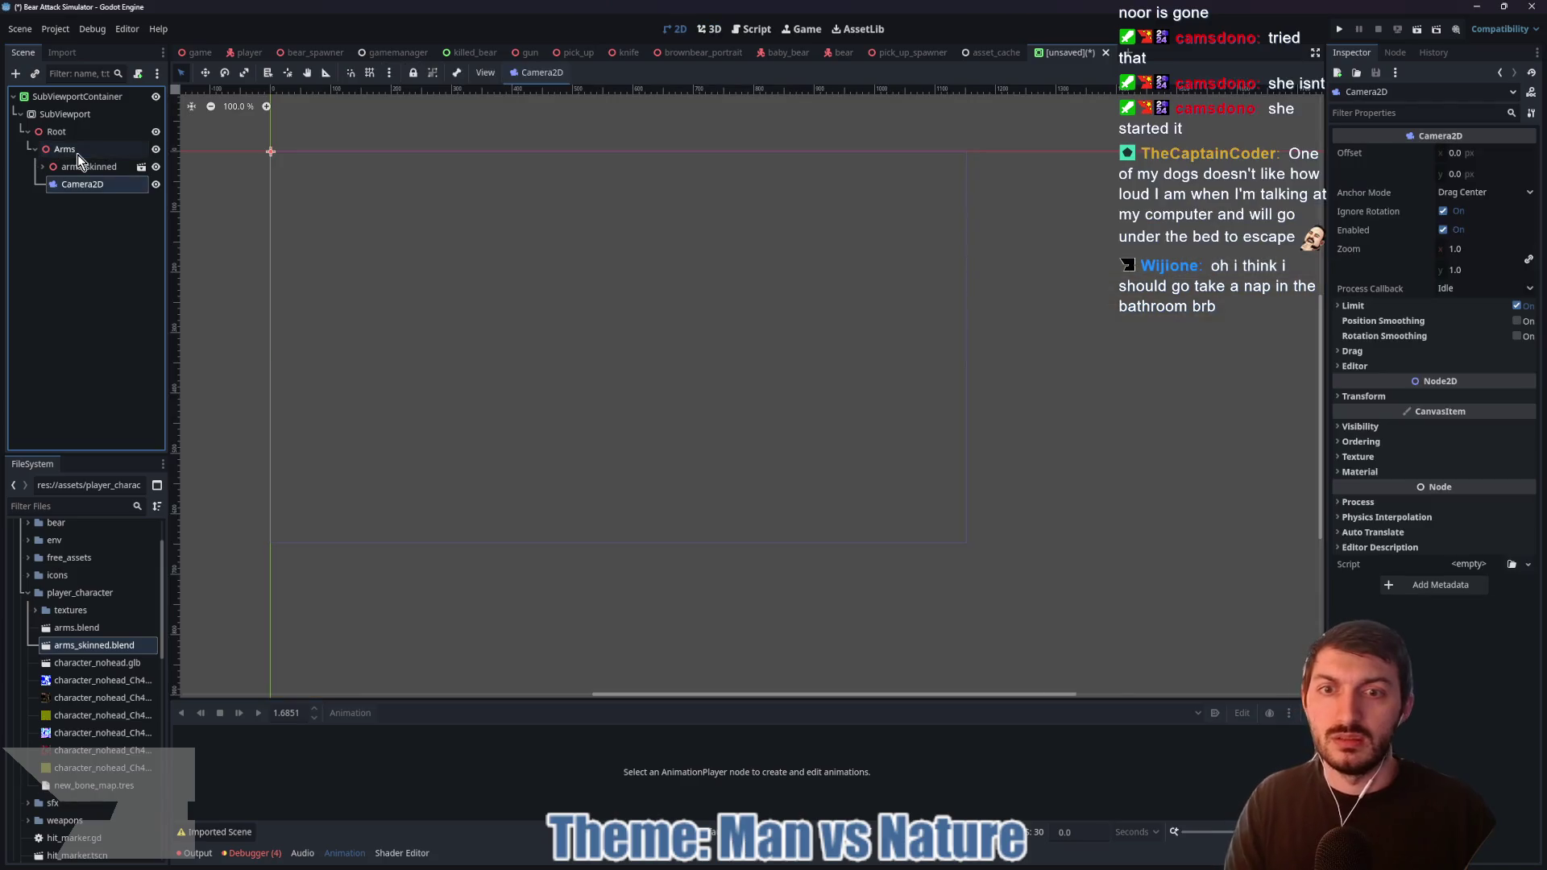
pyautogui.doubleClick(76, 182)
pyautogui.press('Escape')
pyautogui.press('Delete')
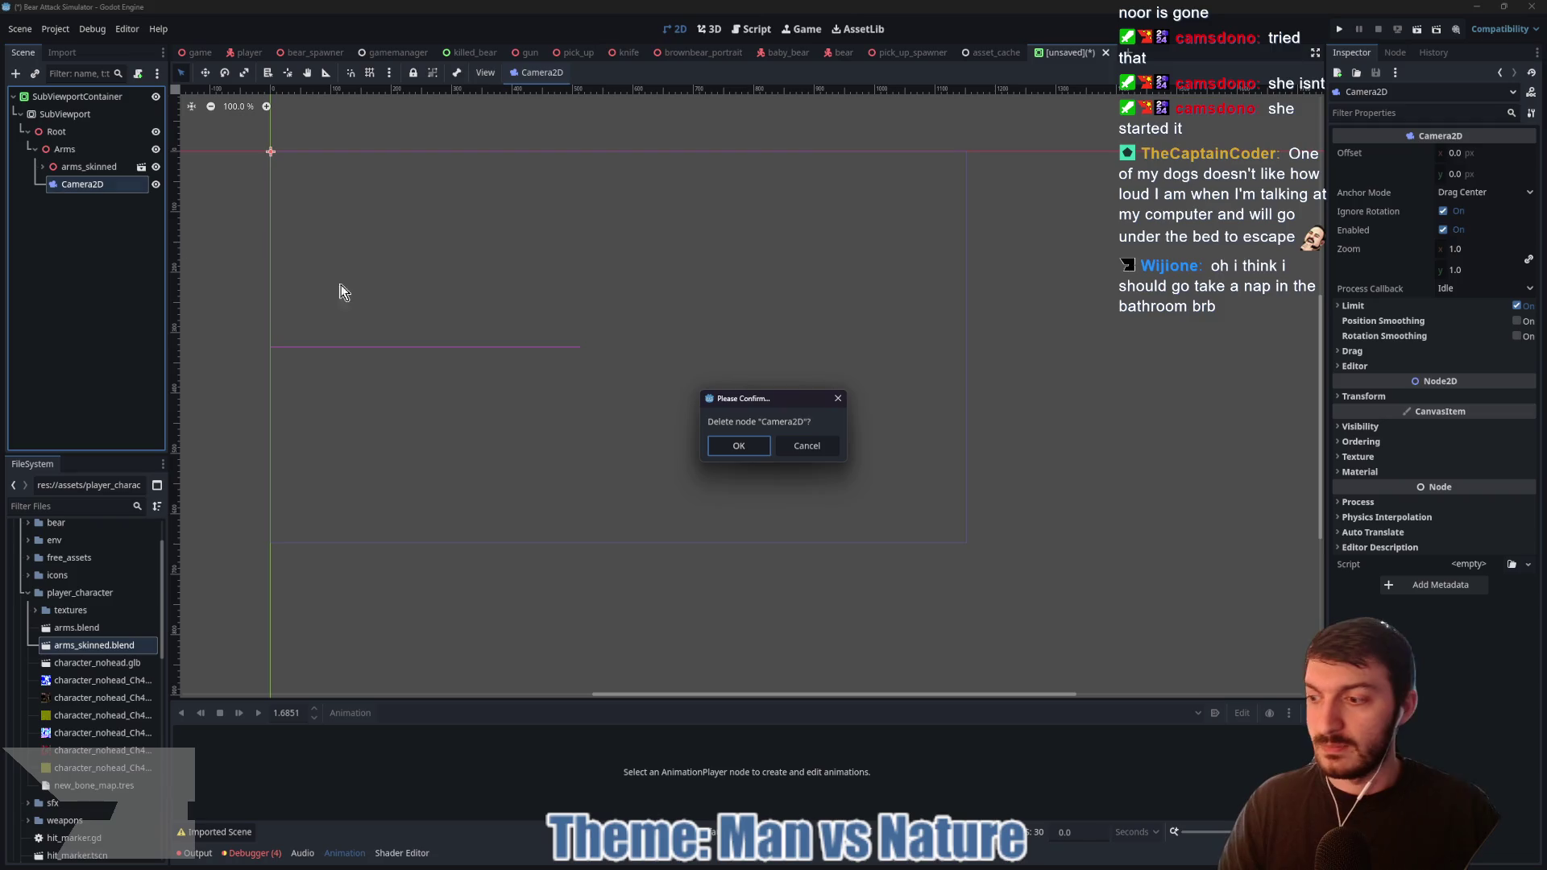
pyautogui.click(747, 442)
pyautogui.click(70, 146)
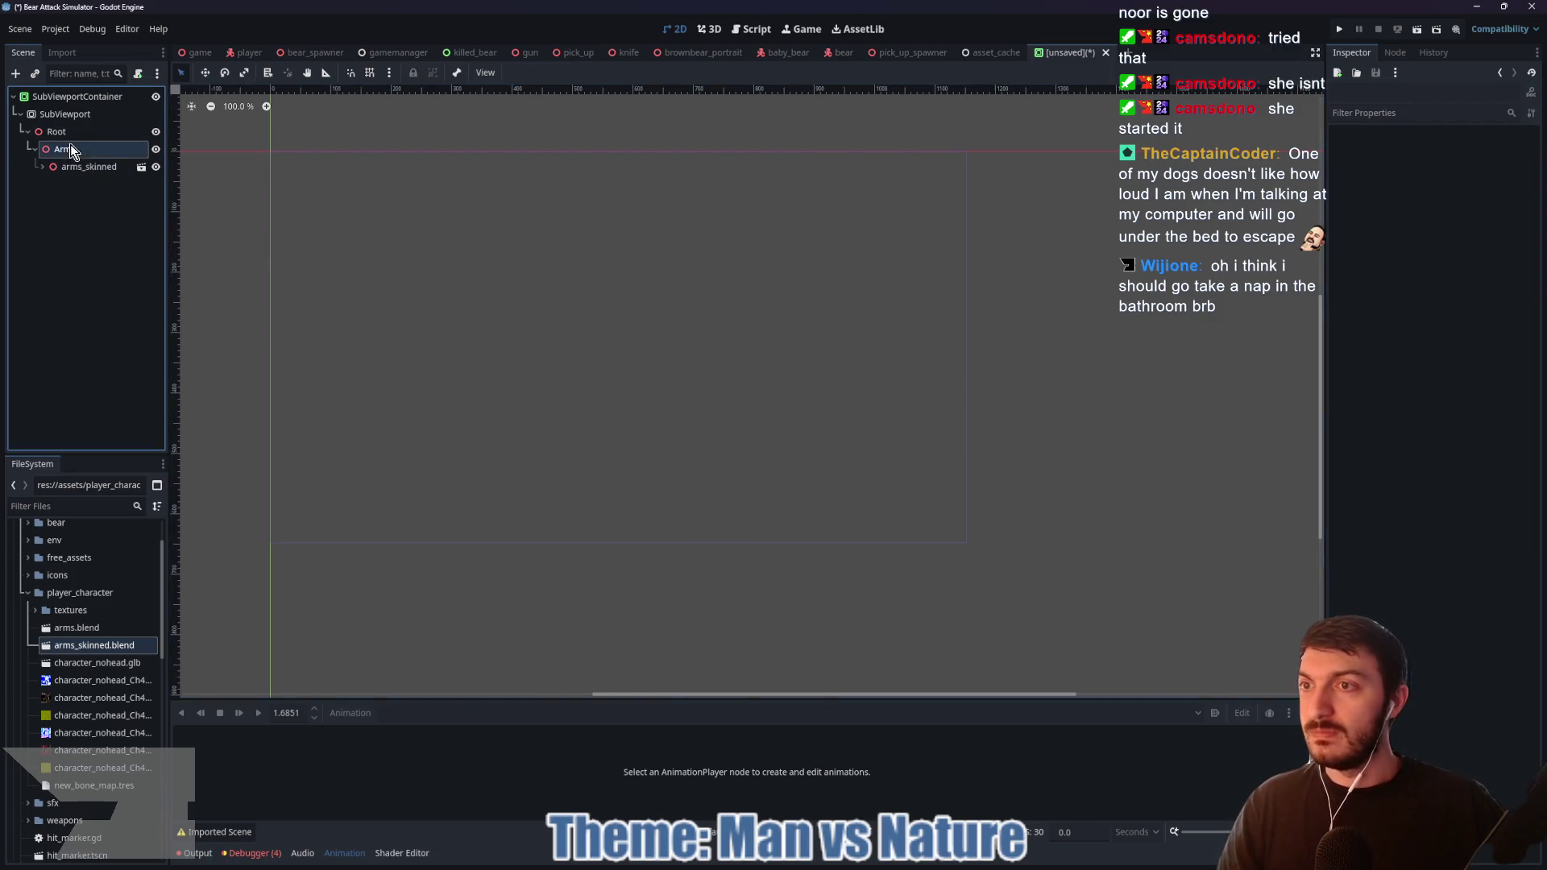
pyautogui.hotkey('ctrl', 'a')
pyautogui.write('camera3d')
pyautogui.press('Return')
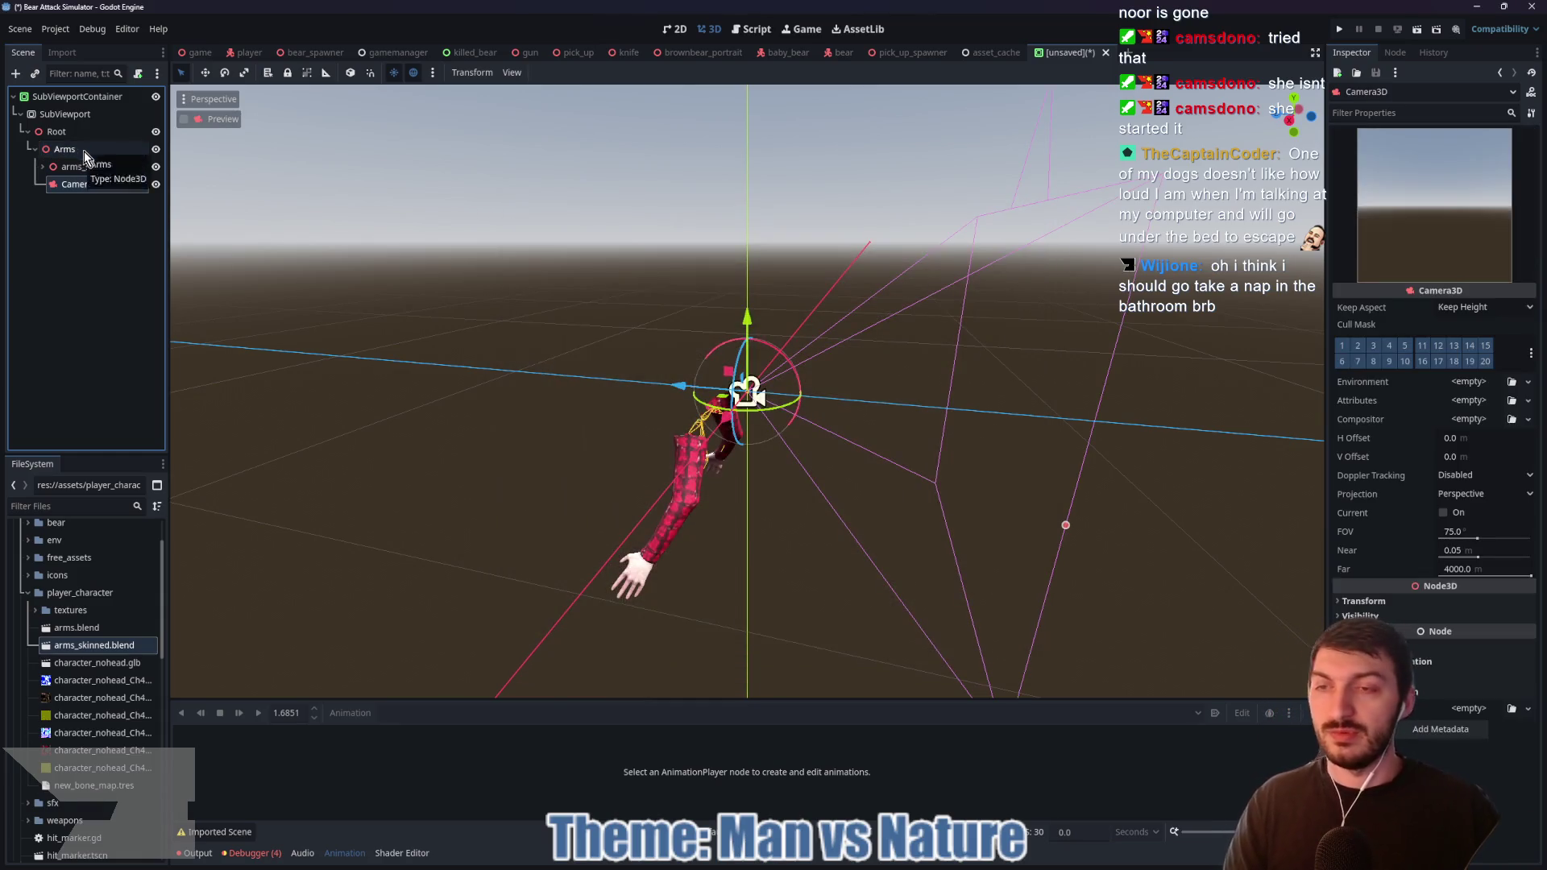
# Step: Place Camera3D above arms_skinned, rotate it to -180, and narrow its FOV to about 55
pyautogui.moveTo(79, 182); pyautogui.dragTo(50, 161)
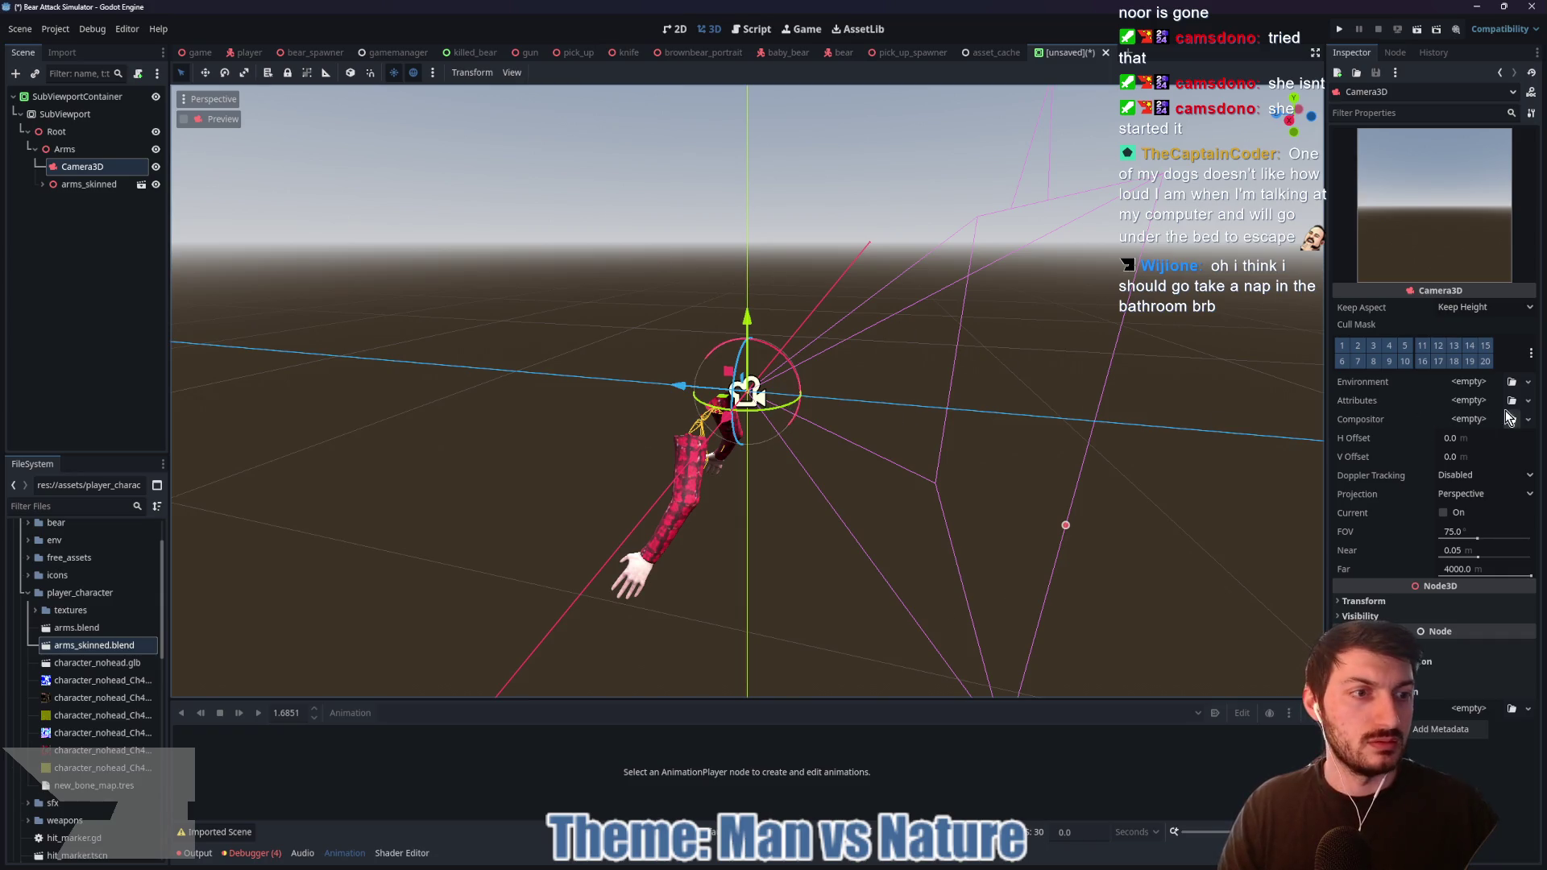
pyautogui.click(1396, 604)
pyautogui.click(1439, 671)
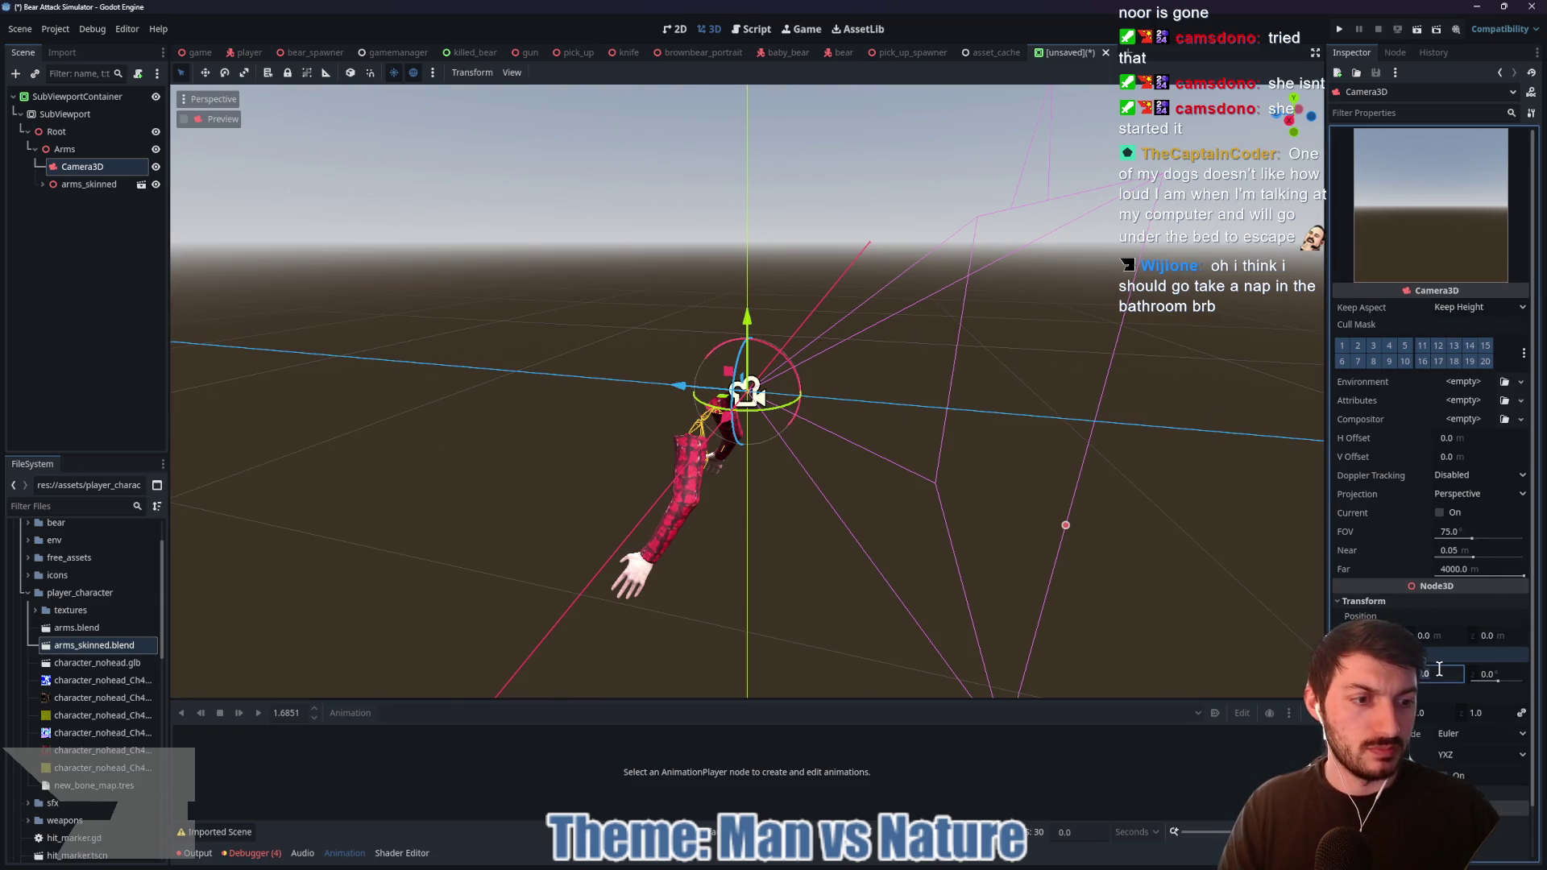
pyautogui.write('-180')
pyautogui.press('Return')
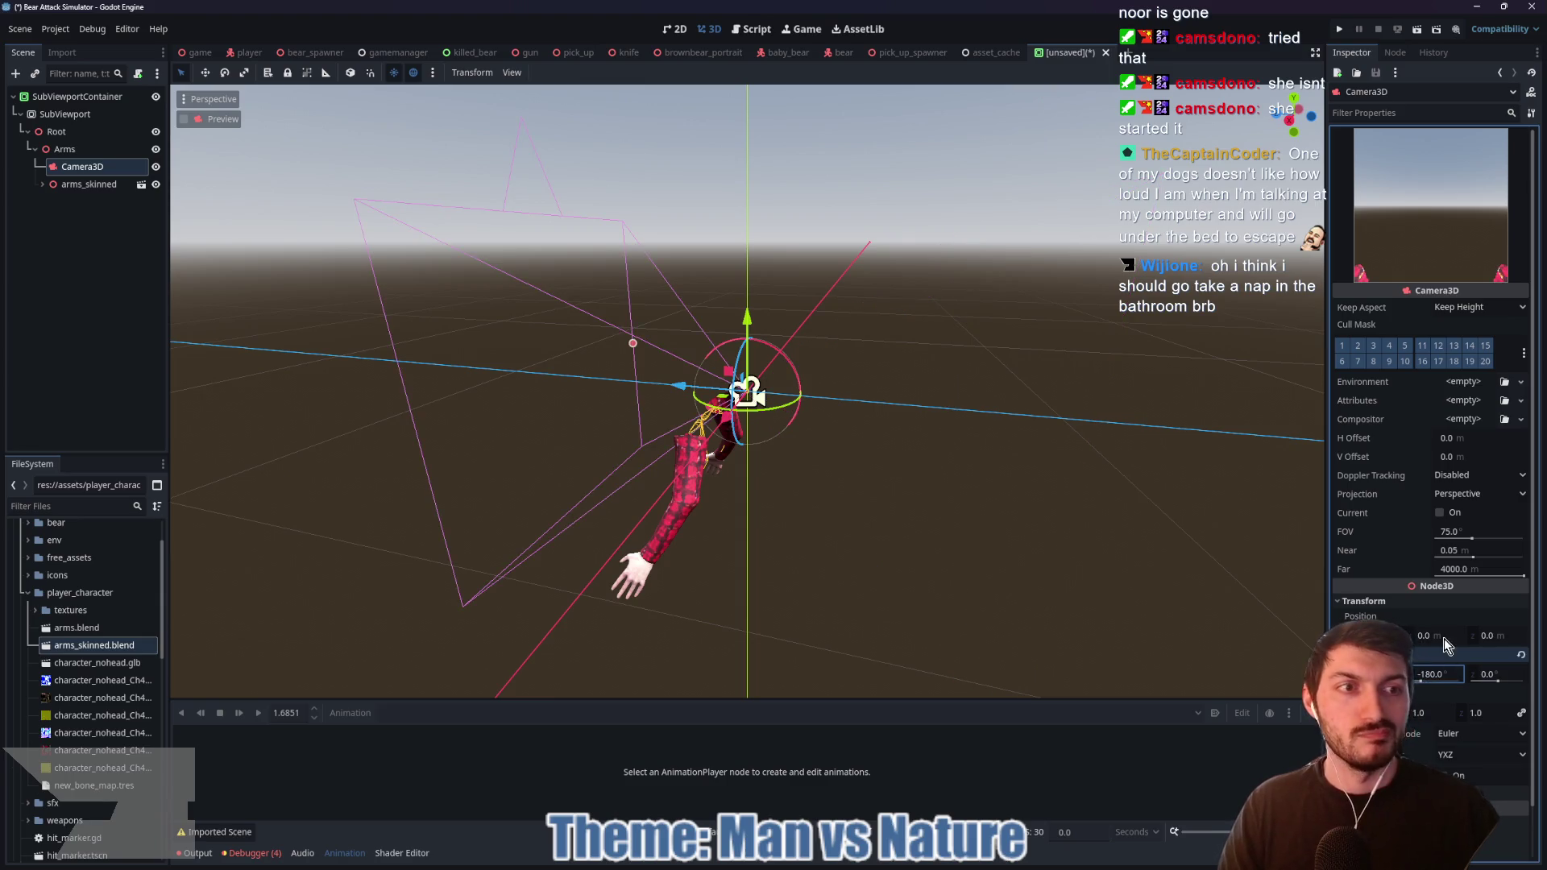
pyautogui.moveTo(633, 345)
pyautogui.mouseDown()
pyautogui.moveTo(606, 360)
pyautogui.moveTo(719, 399)
pyautogui.moveTo(684, 398)
pyautogui.mouseUp()
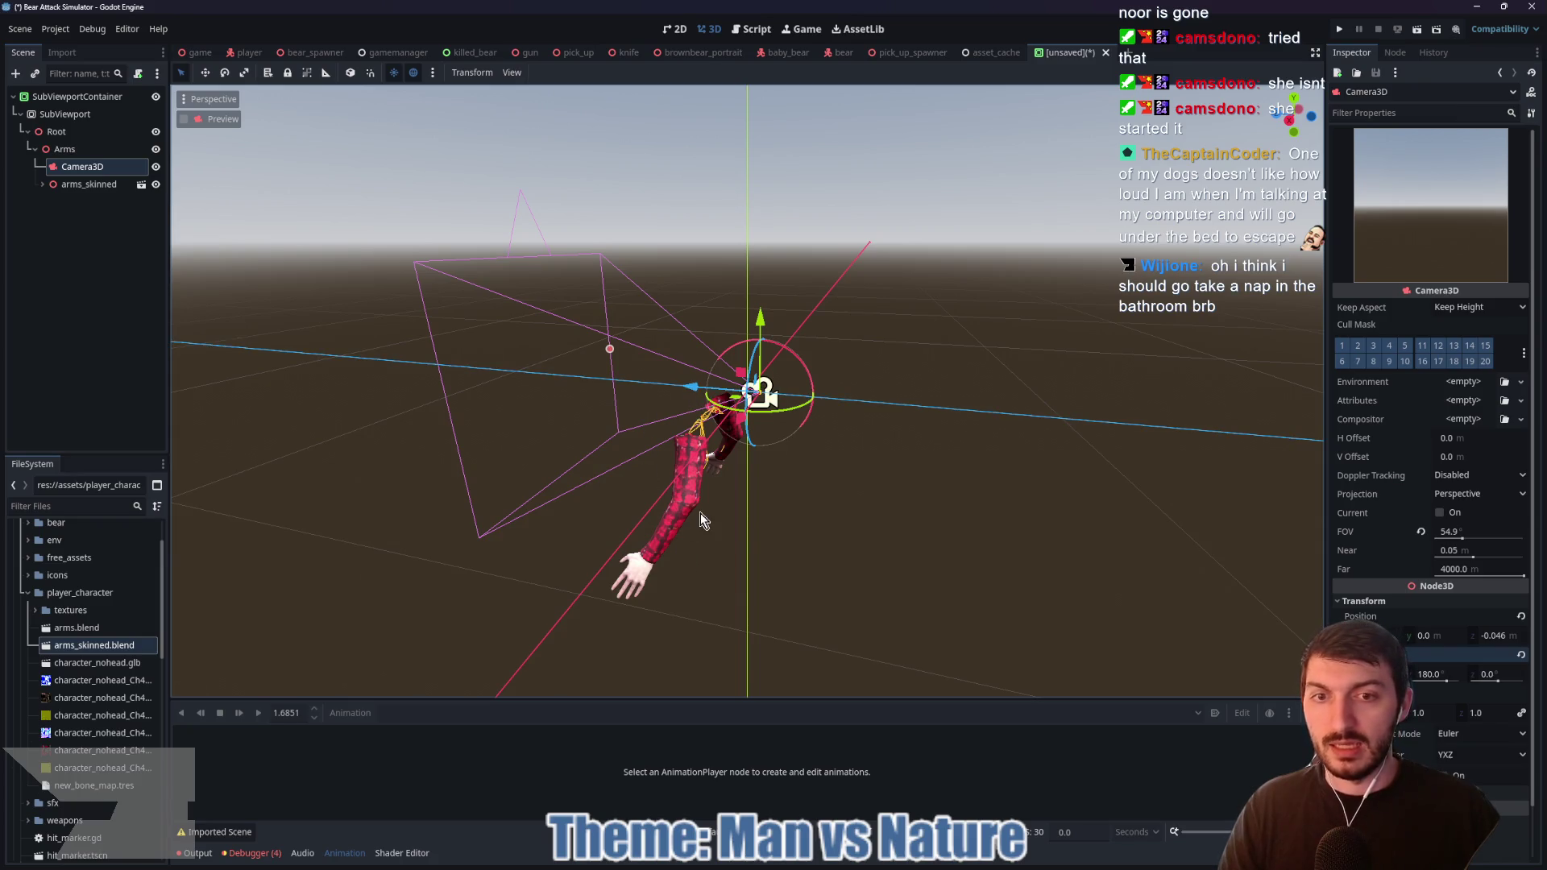
# Step: Preview the punch_left animation through arms_skinned's AnimationPlayer
pyautogui.click(43, 185)
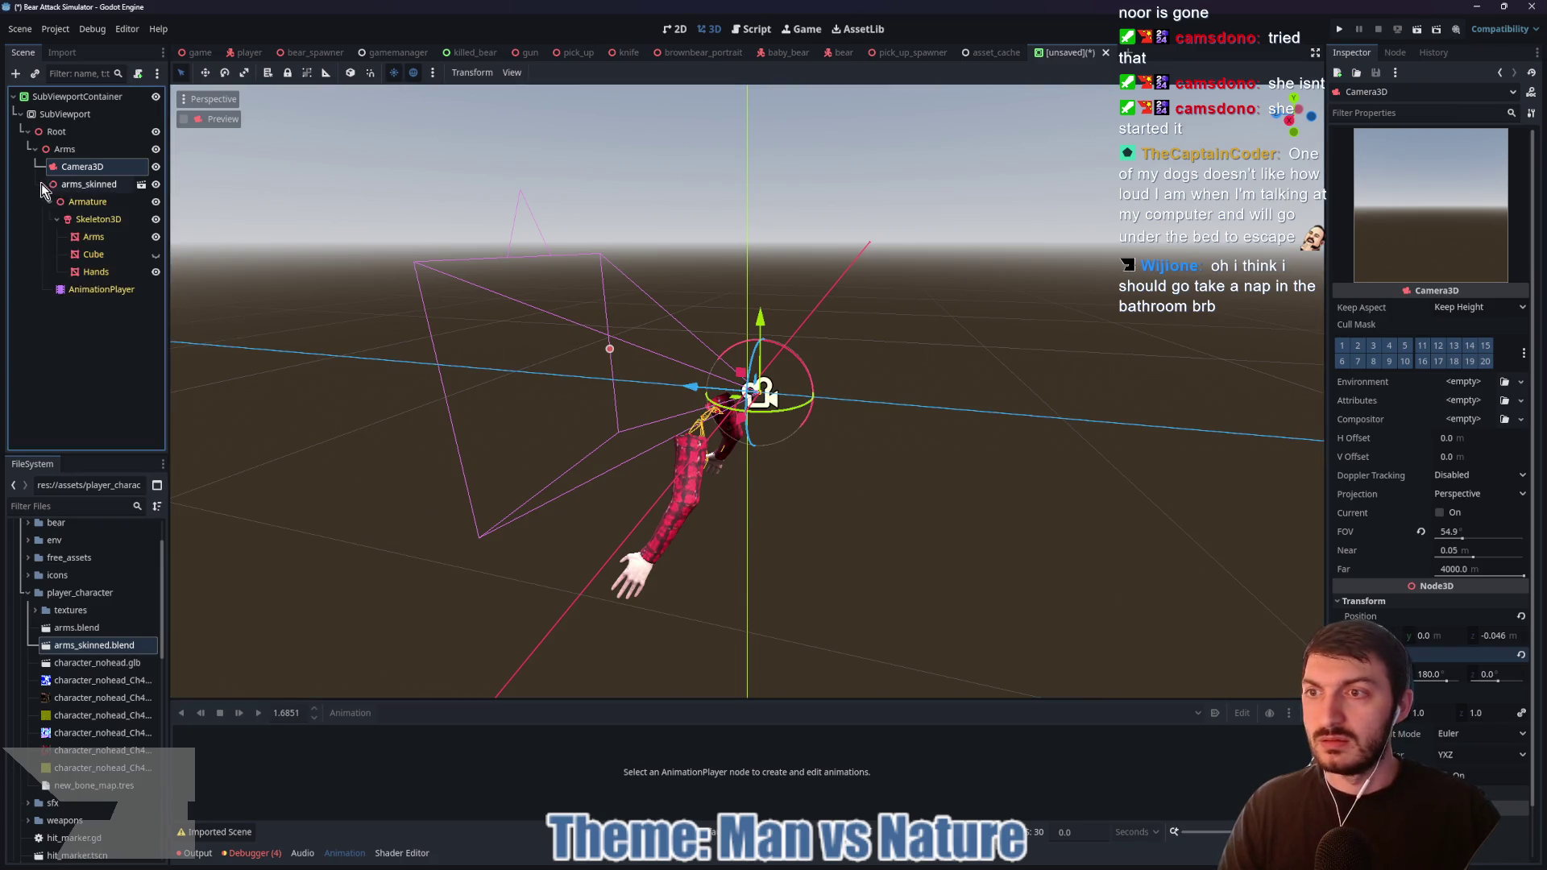
pyautogui.click(97, 289)
pyautogui.click(433, 712)
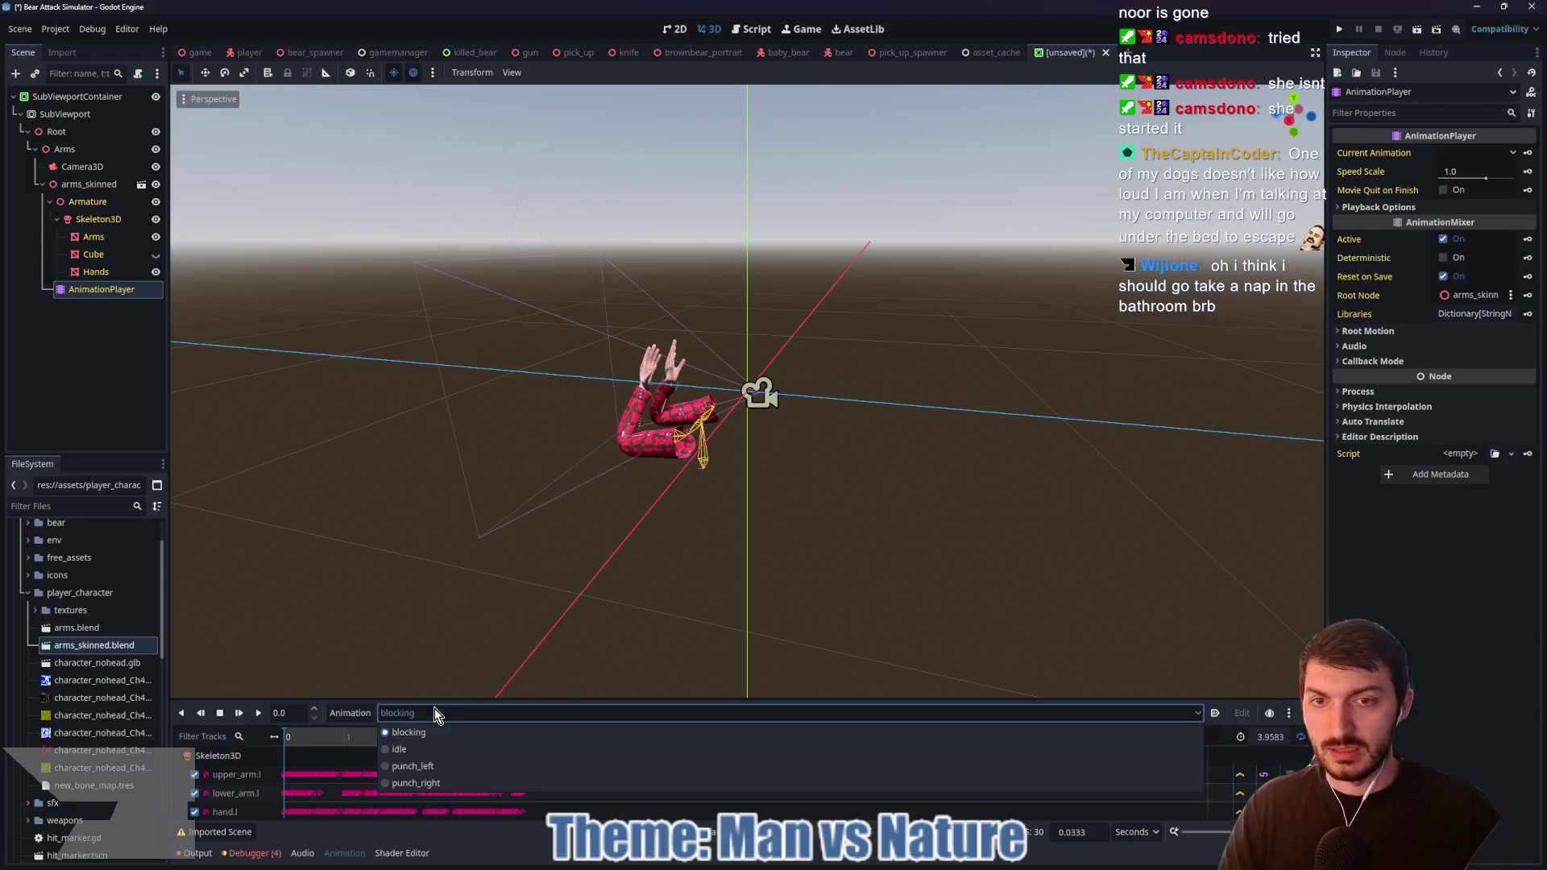
pyautogui.click(433, 770)
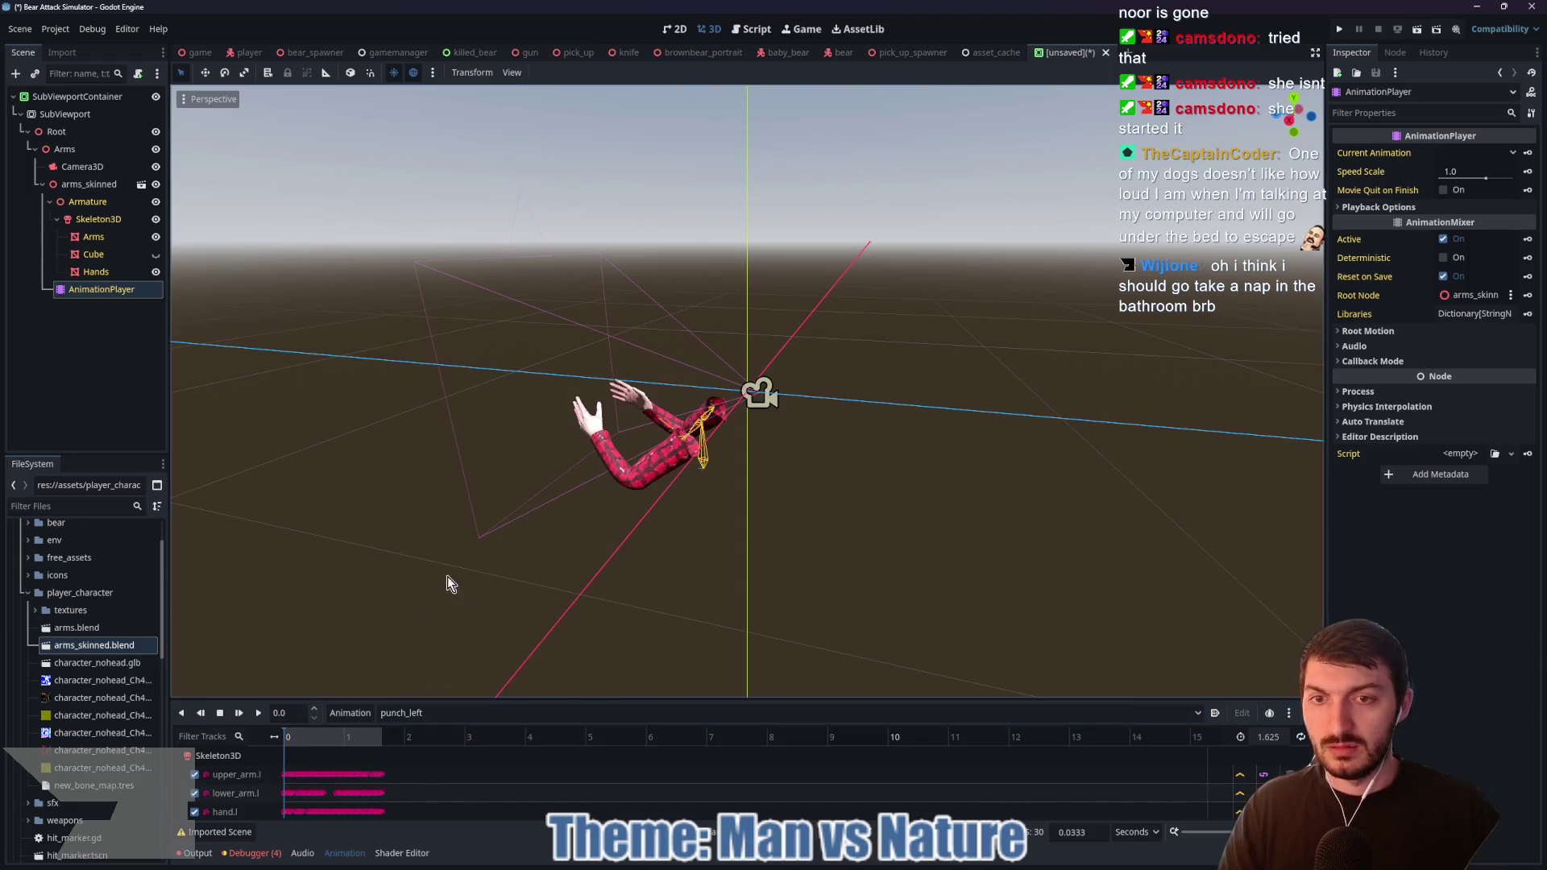
# Step: Reset the camera's field of view to 75 and move it slightly forward
pyautogui.click(82, 167)
pyautogui.moveTo(976, 337)
pyautogui.mouseDown()
pyautogui.moveTo(945, 360)
pyautogui.moveTo(805, 363)
pyautogui.moveTo(820, 316)
pyautogui.moveTo(861, 319)
pyautogui.moveTo(814, 315)
pyautogui.moveTo(857, 326)
pyautogui.mouseUp()
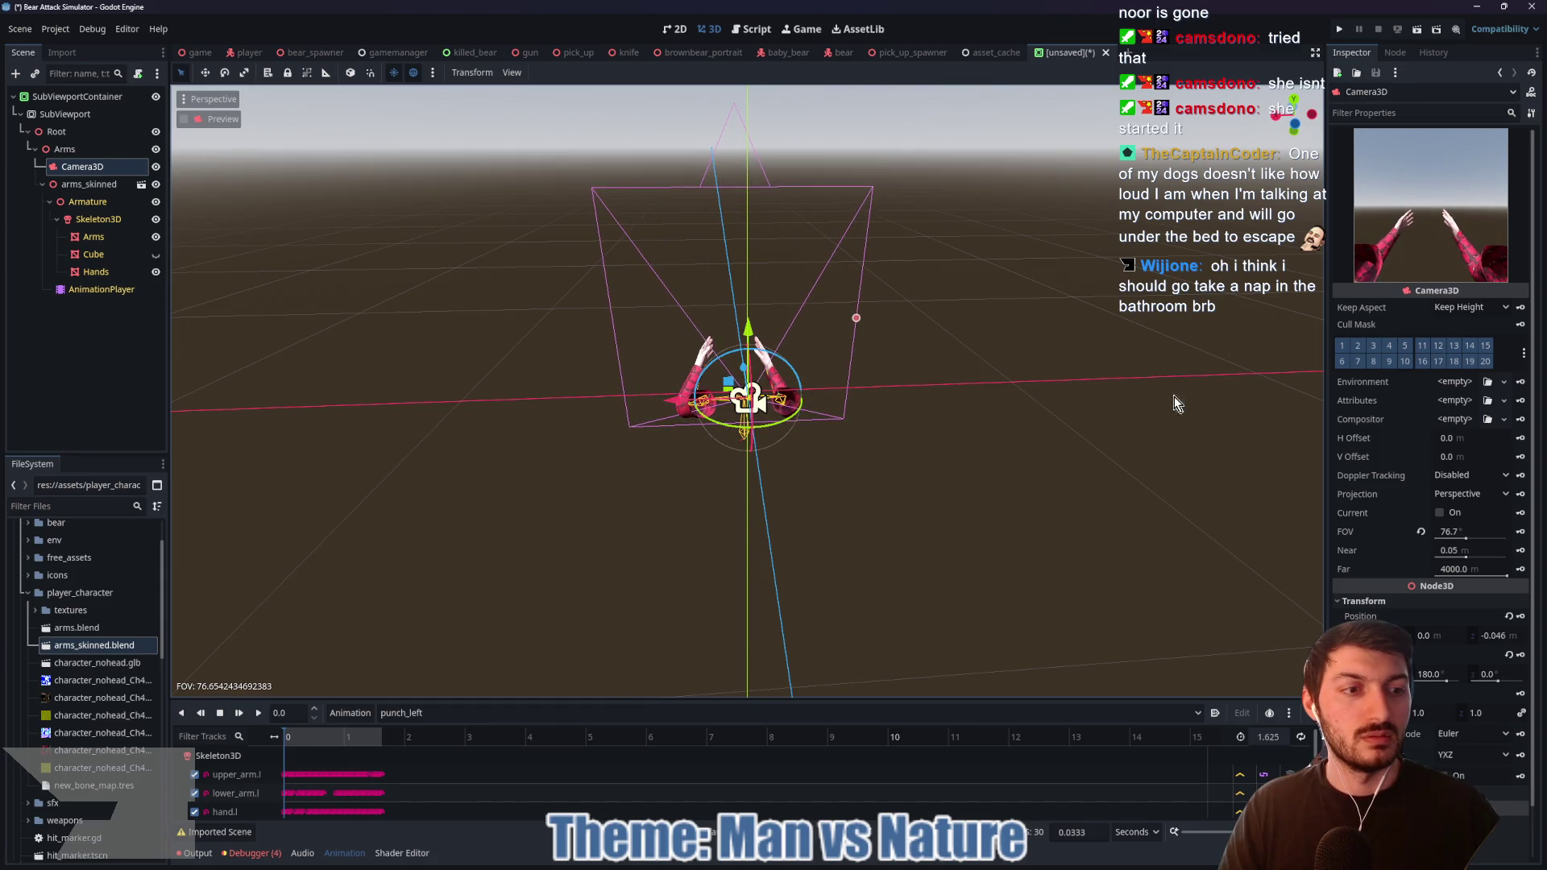
pyautogui.click(1421, 532)
pyautogui.moveTo(955, 372)
pyautogui.mouseDown()
pyautogui.moveTo(901, 475)
pyautogui.moveTo(709, 395)
pyautogui.moveTo(656, 390)
pyautogui.mouseUp()
pyautogui.moveTo(693, 439)
pyautogui.mouseDown()
pyautogui.moveTo(828, 398)
pyautogui.moveTo(742, 410)
pyautogui.moveTo(663, 385)
pyautogui.mouseUp()
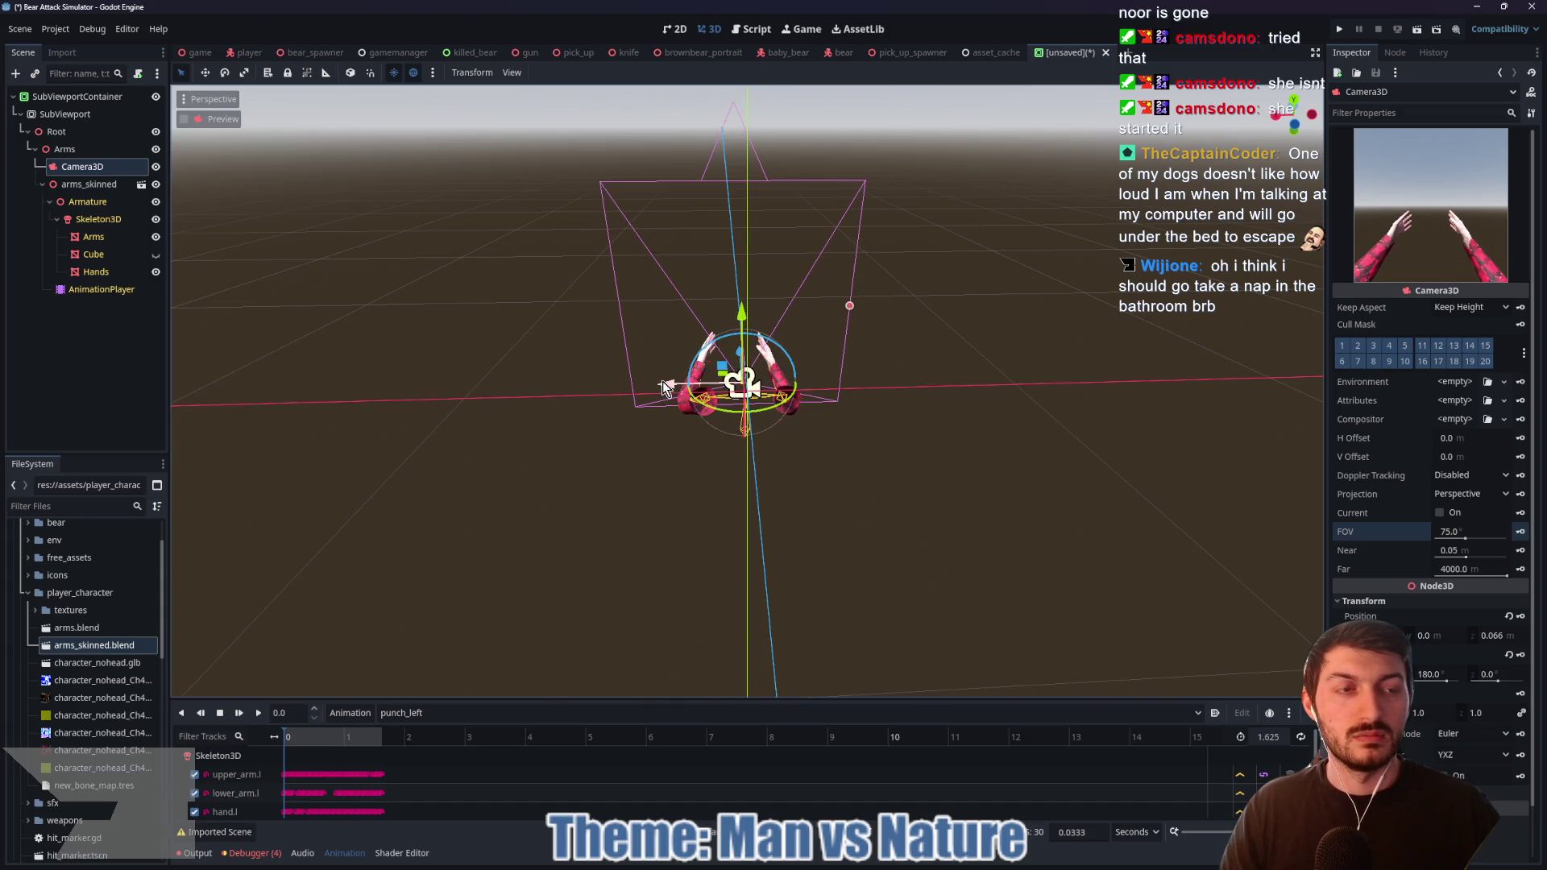
pyautogui.moveTo(937, 393); pyautogui.dragTo(1194, 365)
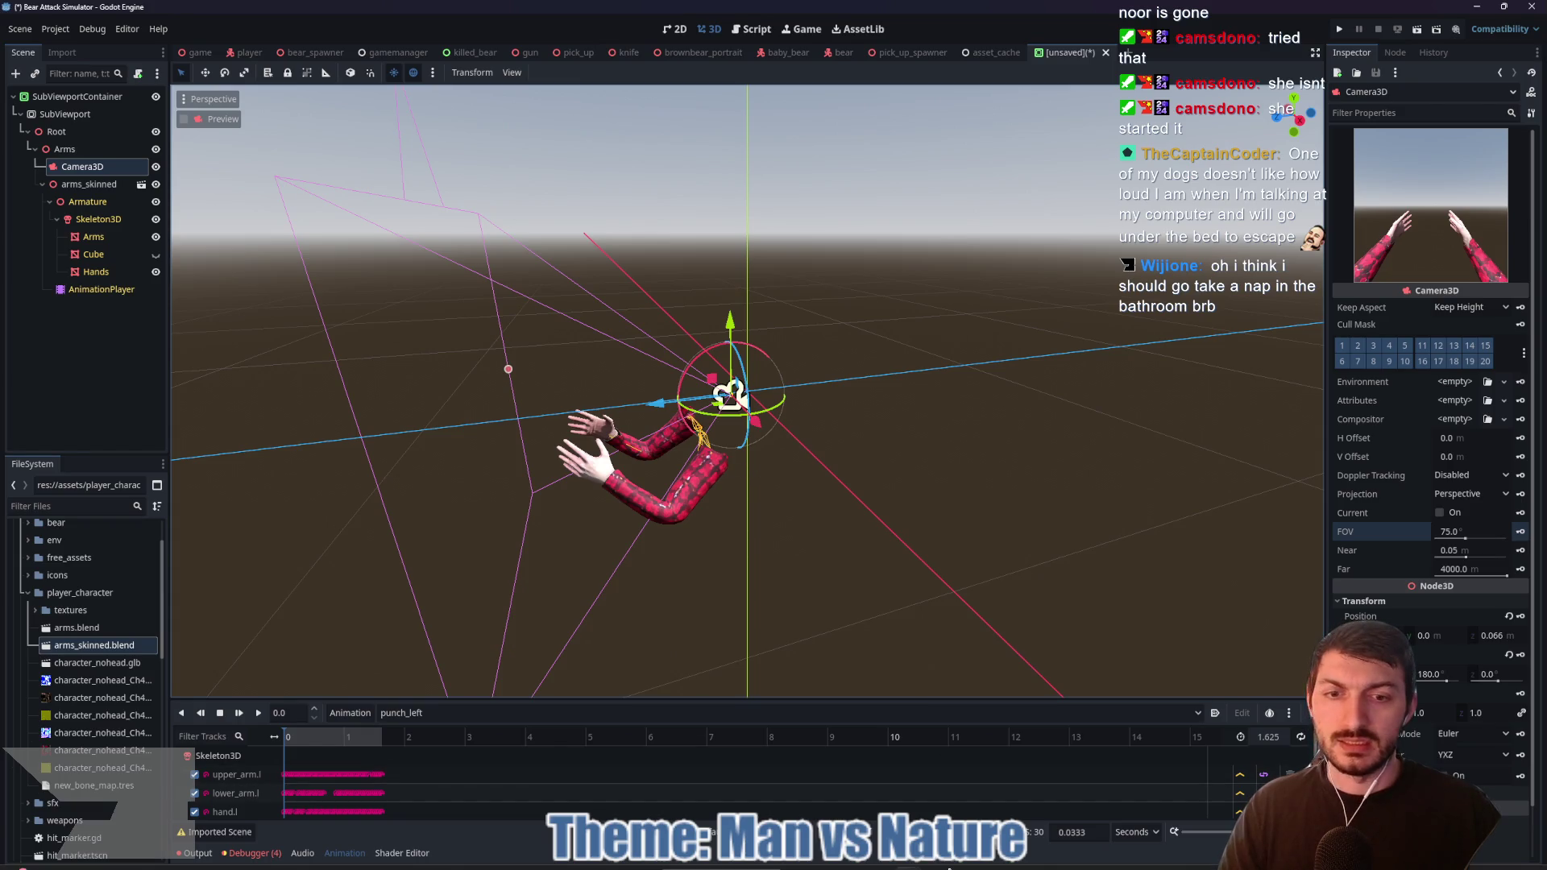
# Step: In the Fps Arms 3D view, inspect the GunAnchor bone attachment and GunEnd marker
pyautogui.moveTo(909, 866)
pyautogui.click(909, 784)
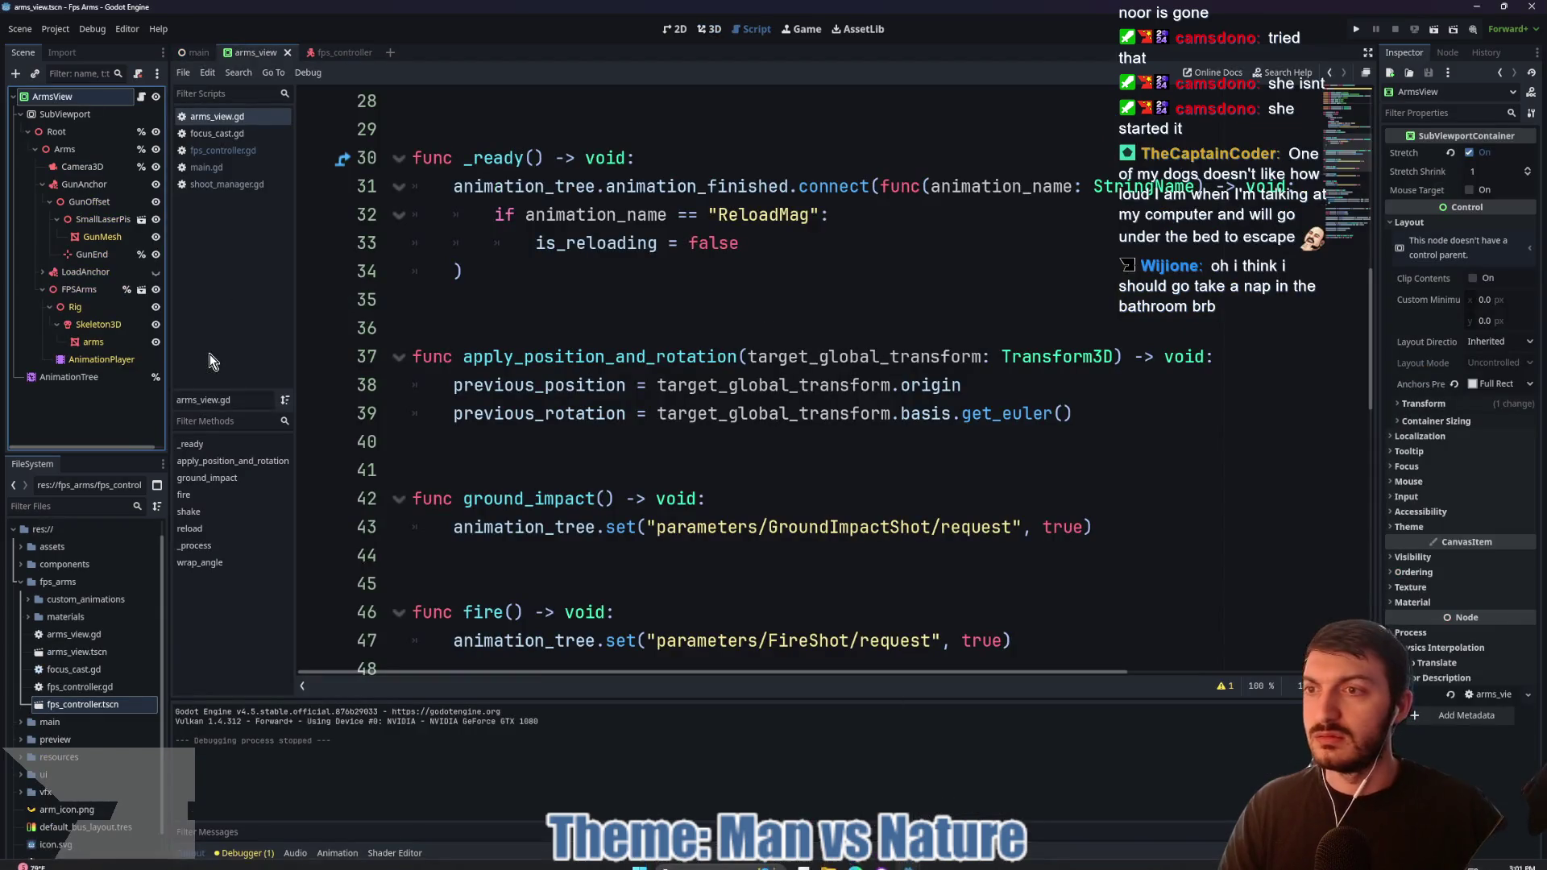
pyautogui.click(709, 29)
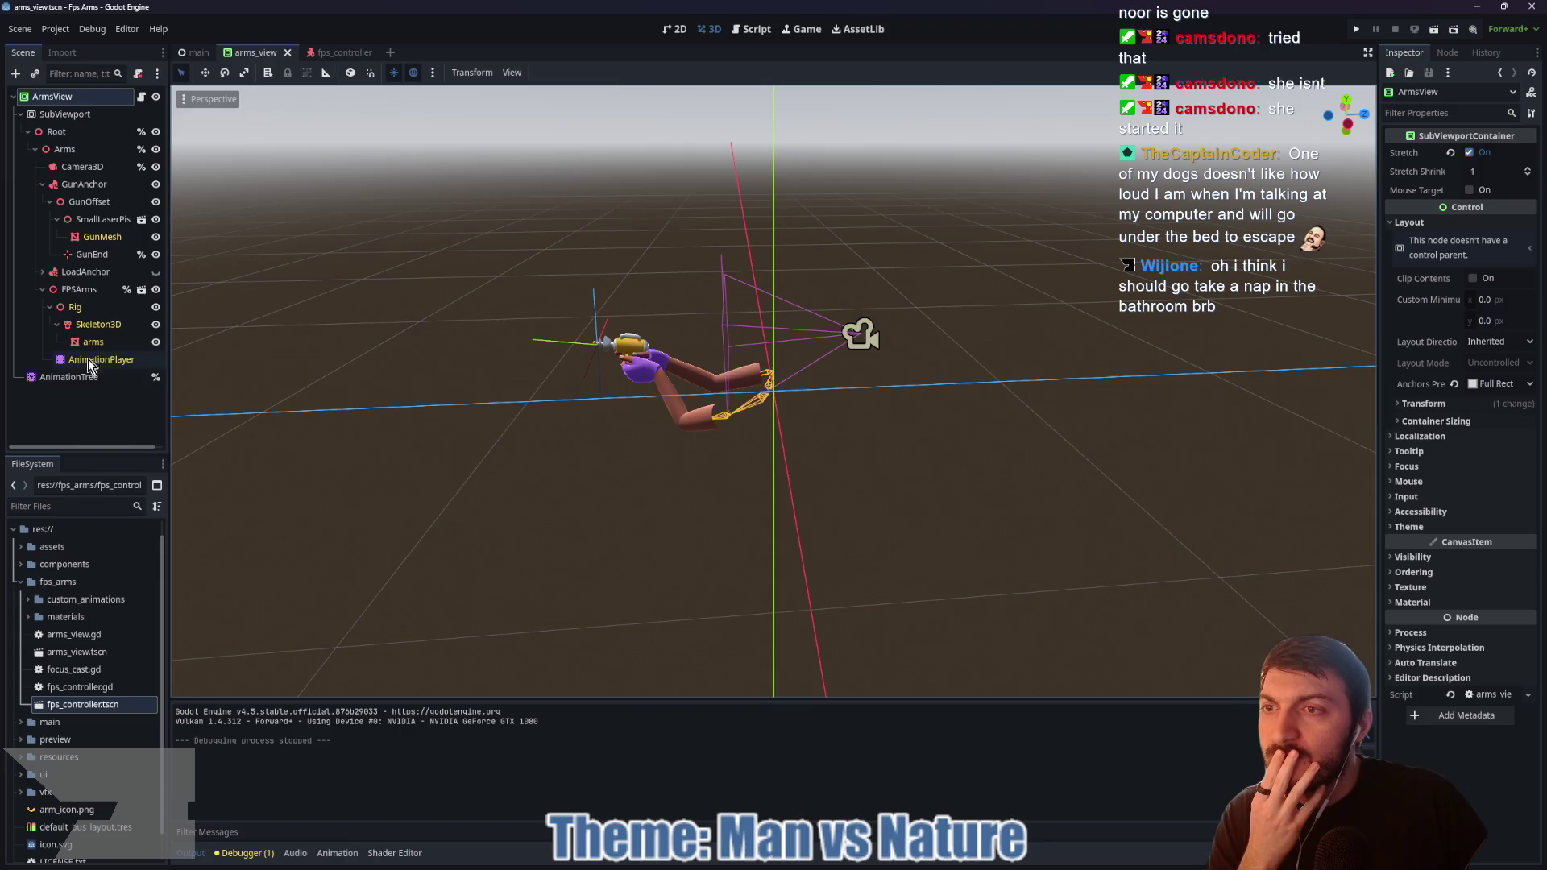
pyautogui.click(84, 184)
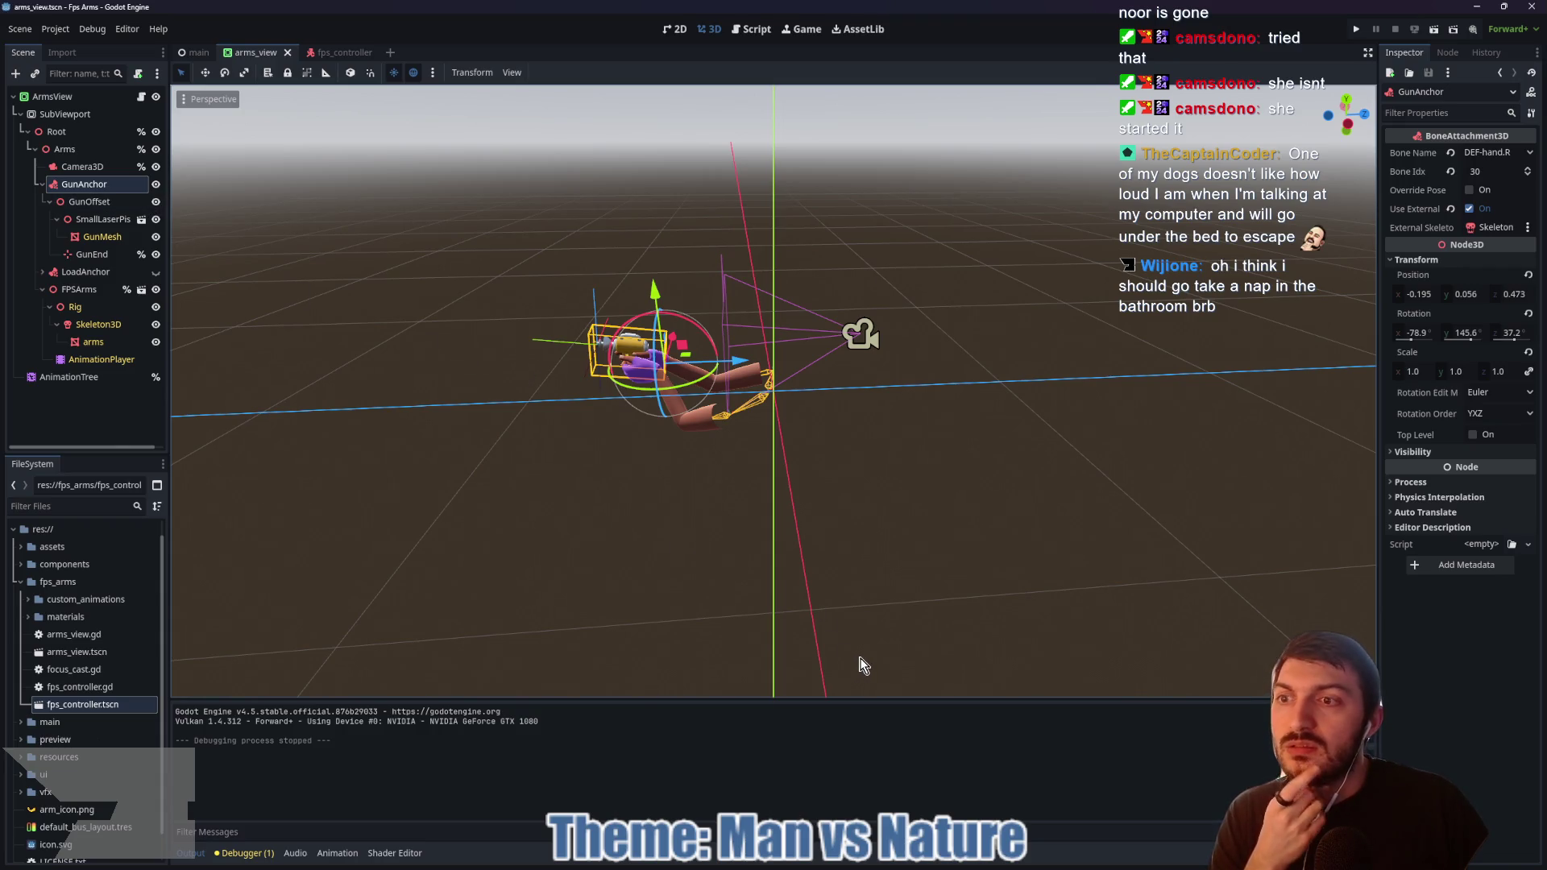
pyautogui.click(91, 254)
pyautogui.moveTo(464, 440)
pyautogui.mouseDown()
pyautogui.moveTo(562, 442)
pyautogui.moveTo(626, 419)
pyautogui.moveTo(535, 408)
pyautogui.moveTo(501, 427)
pyautogui.mouseUp()
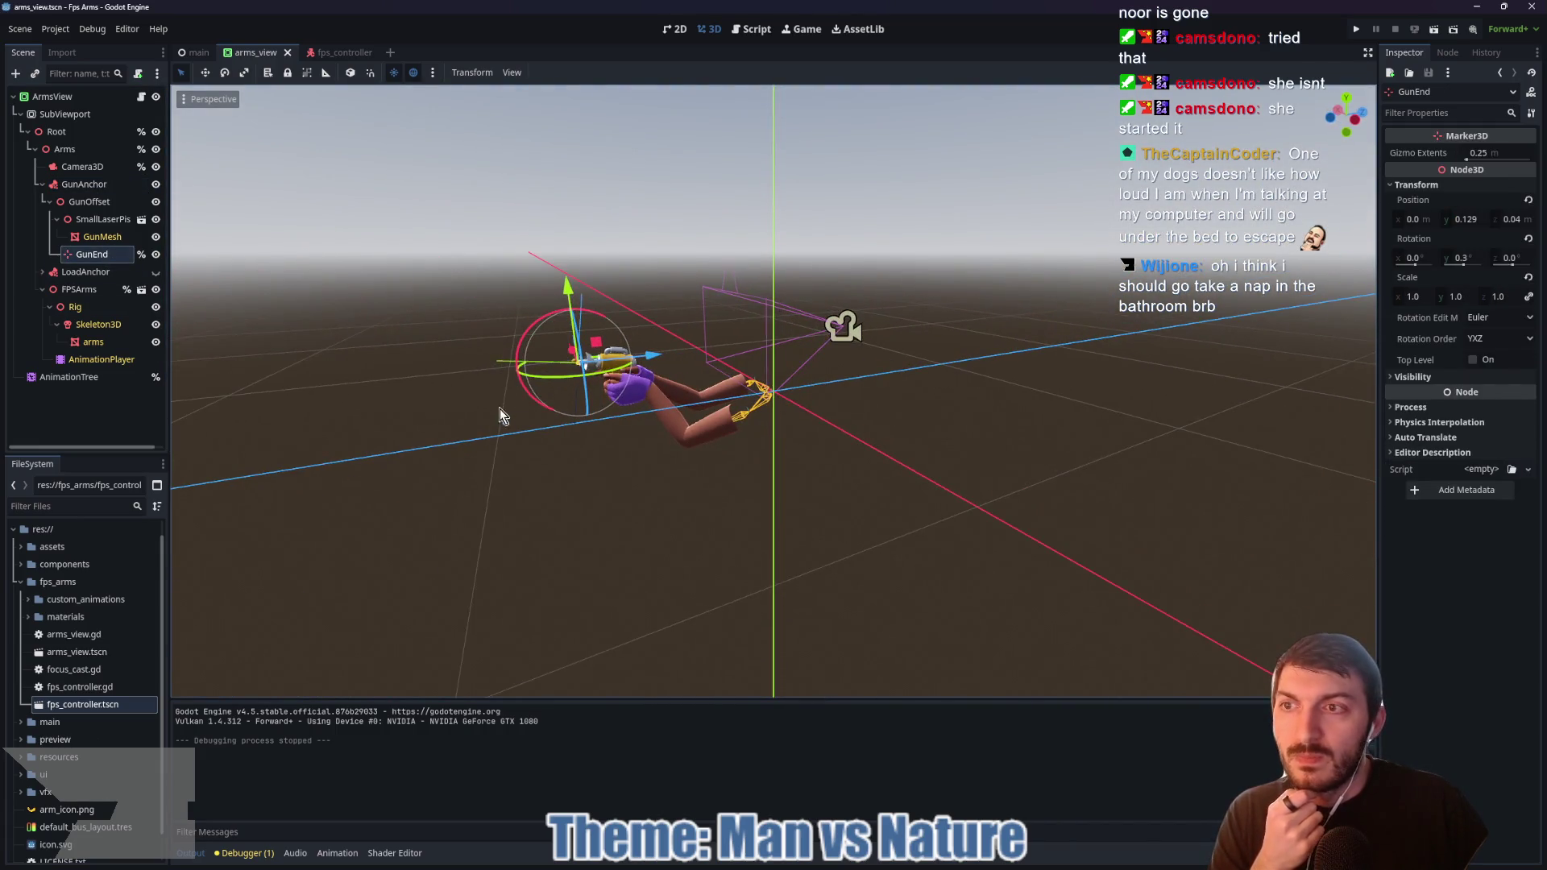
pyautogui.click(141, 96)
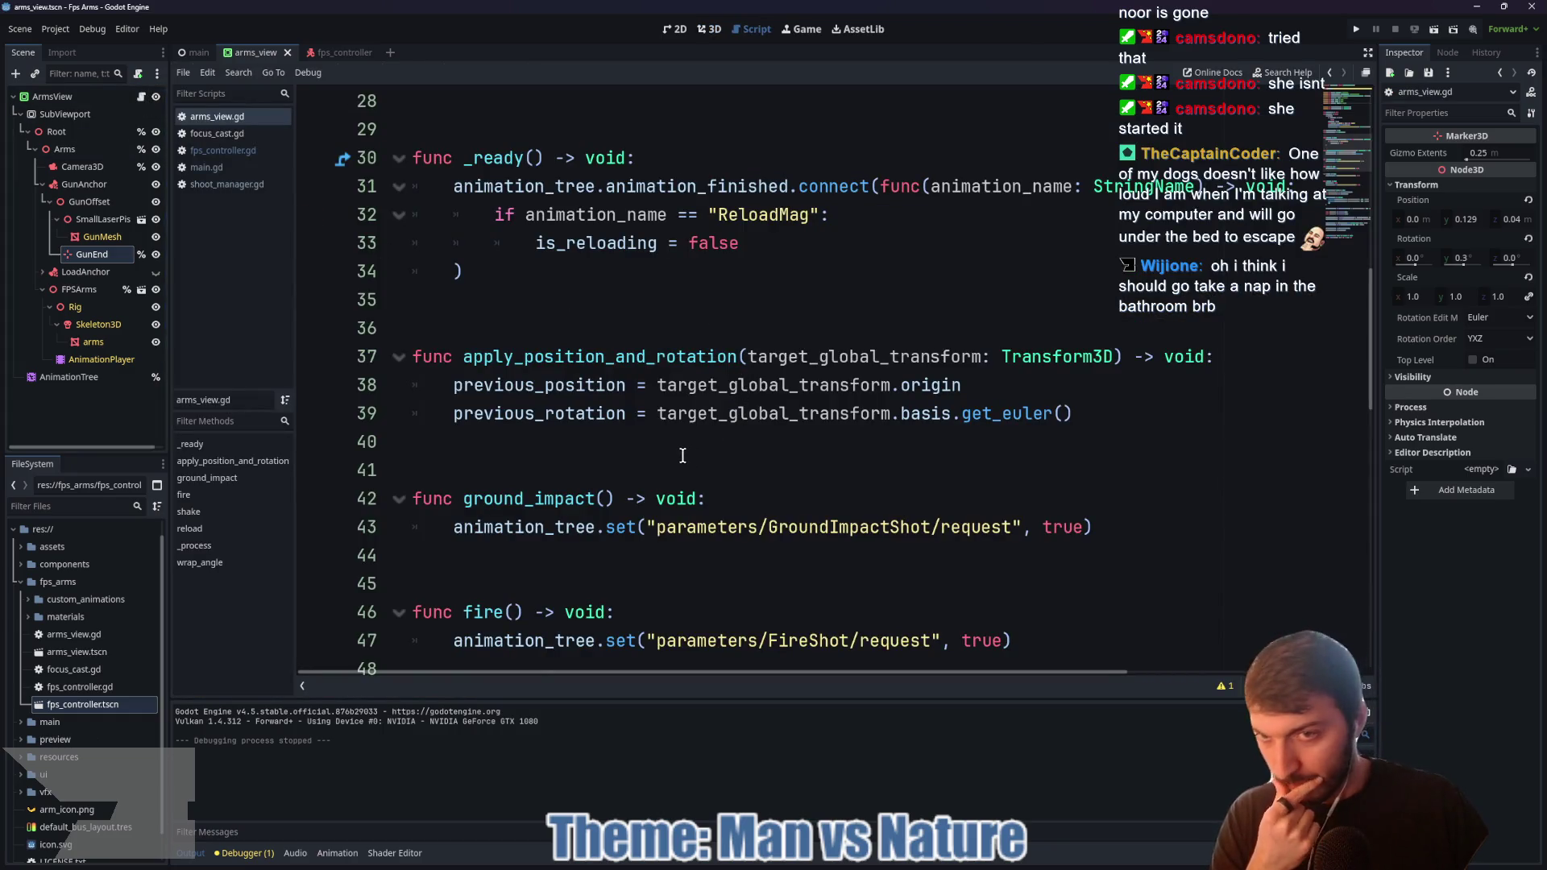
pyautogui.click(338, 53)
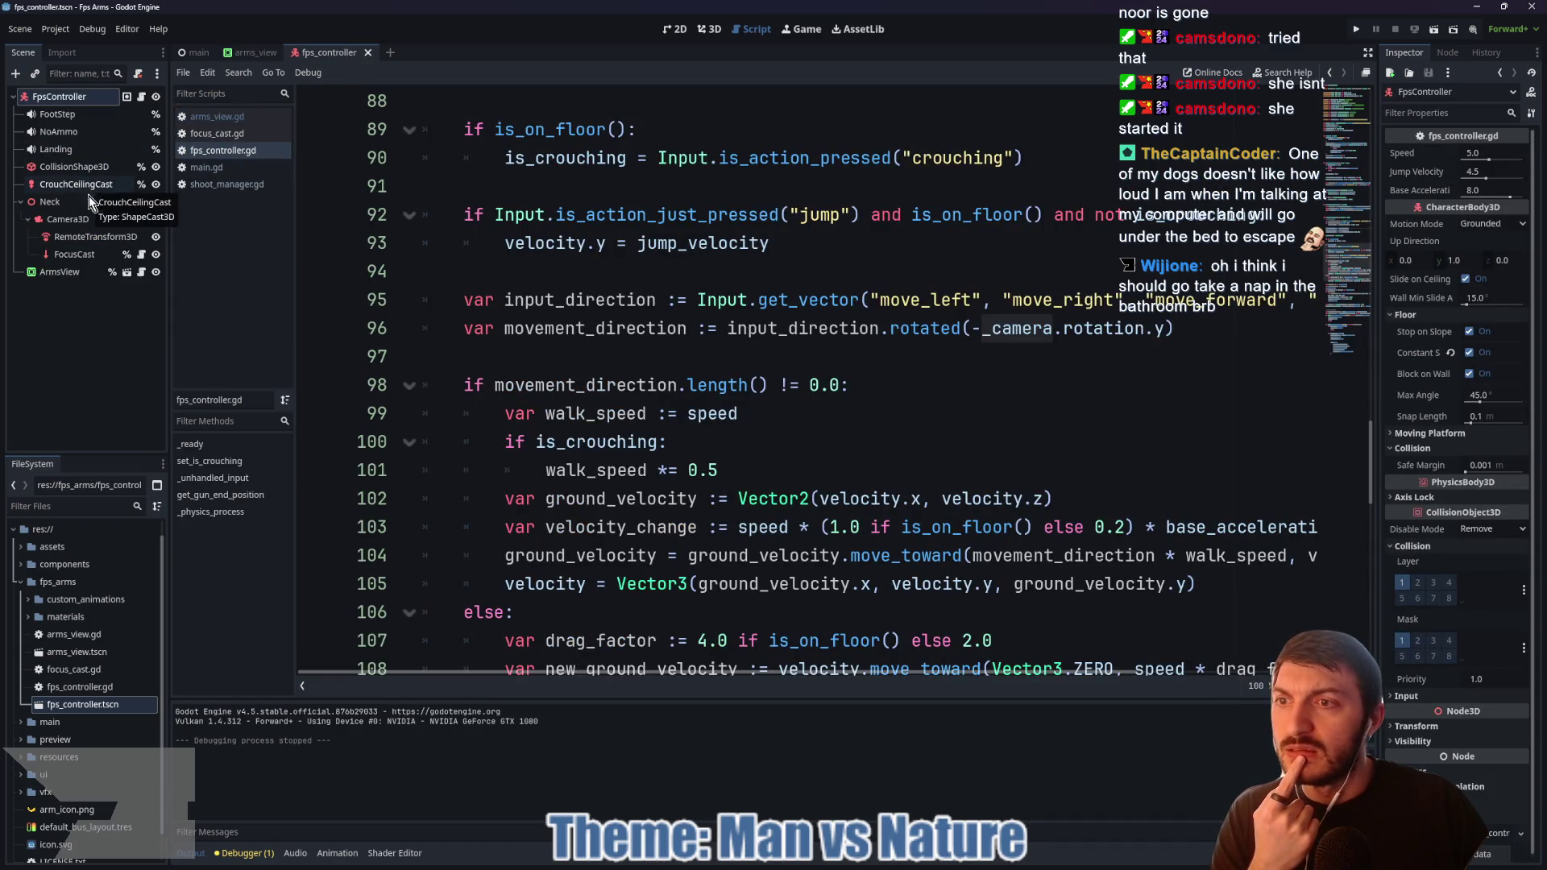
# Step: Inspect the FocusCast raycast and its focus_cast.gd script, viewing the player in 3D
pyautogui.click(89, 257)
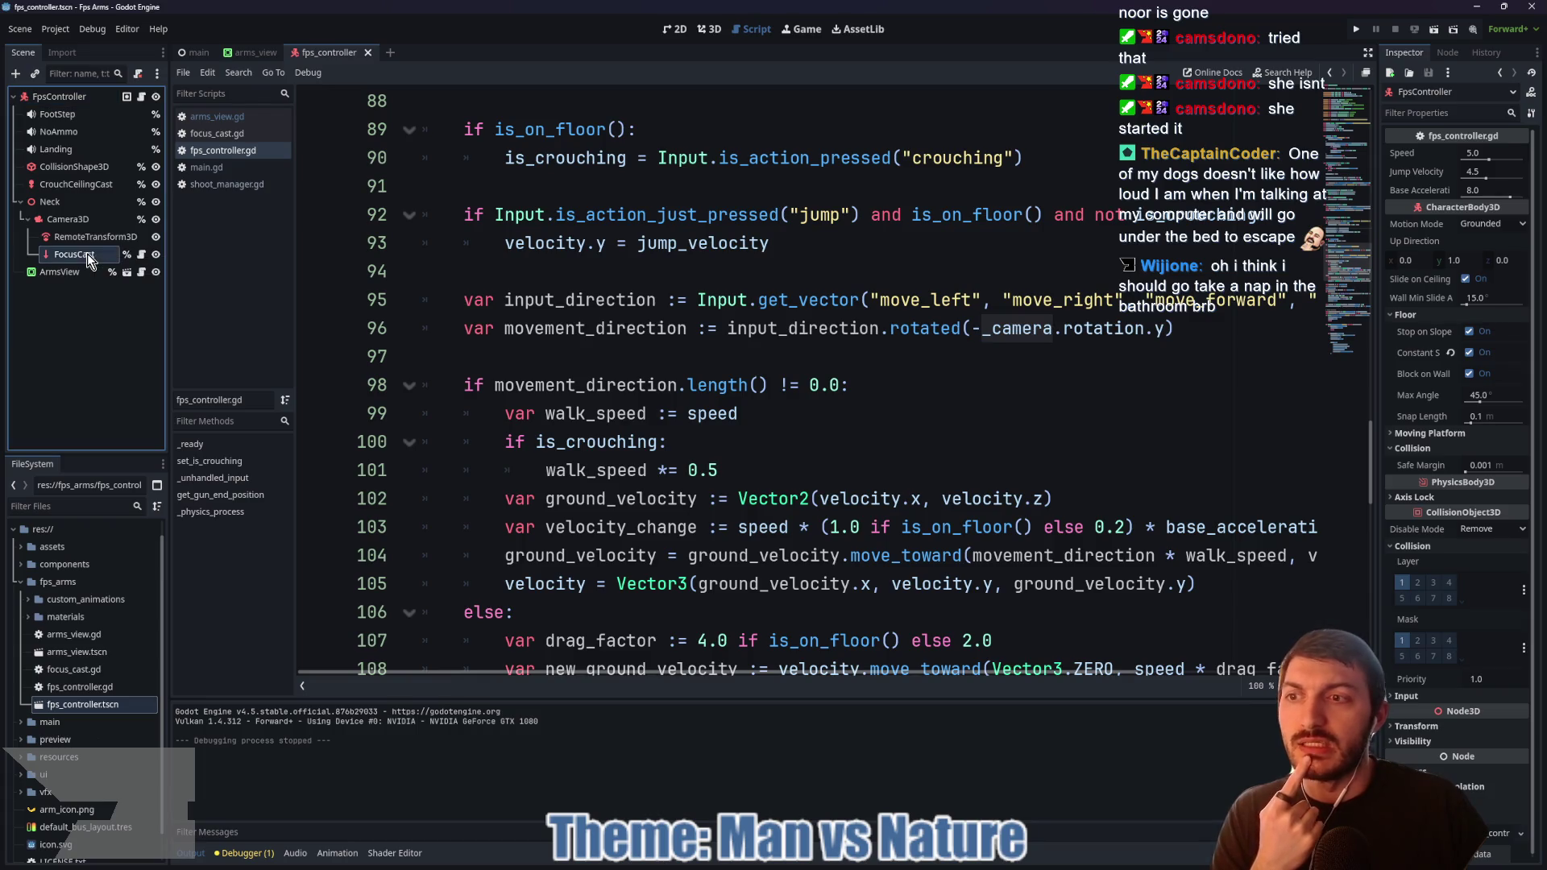
pyautogui.click(142, 255)
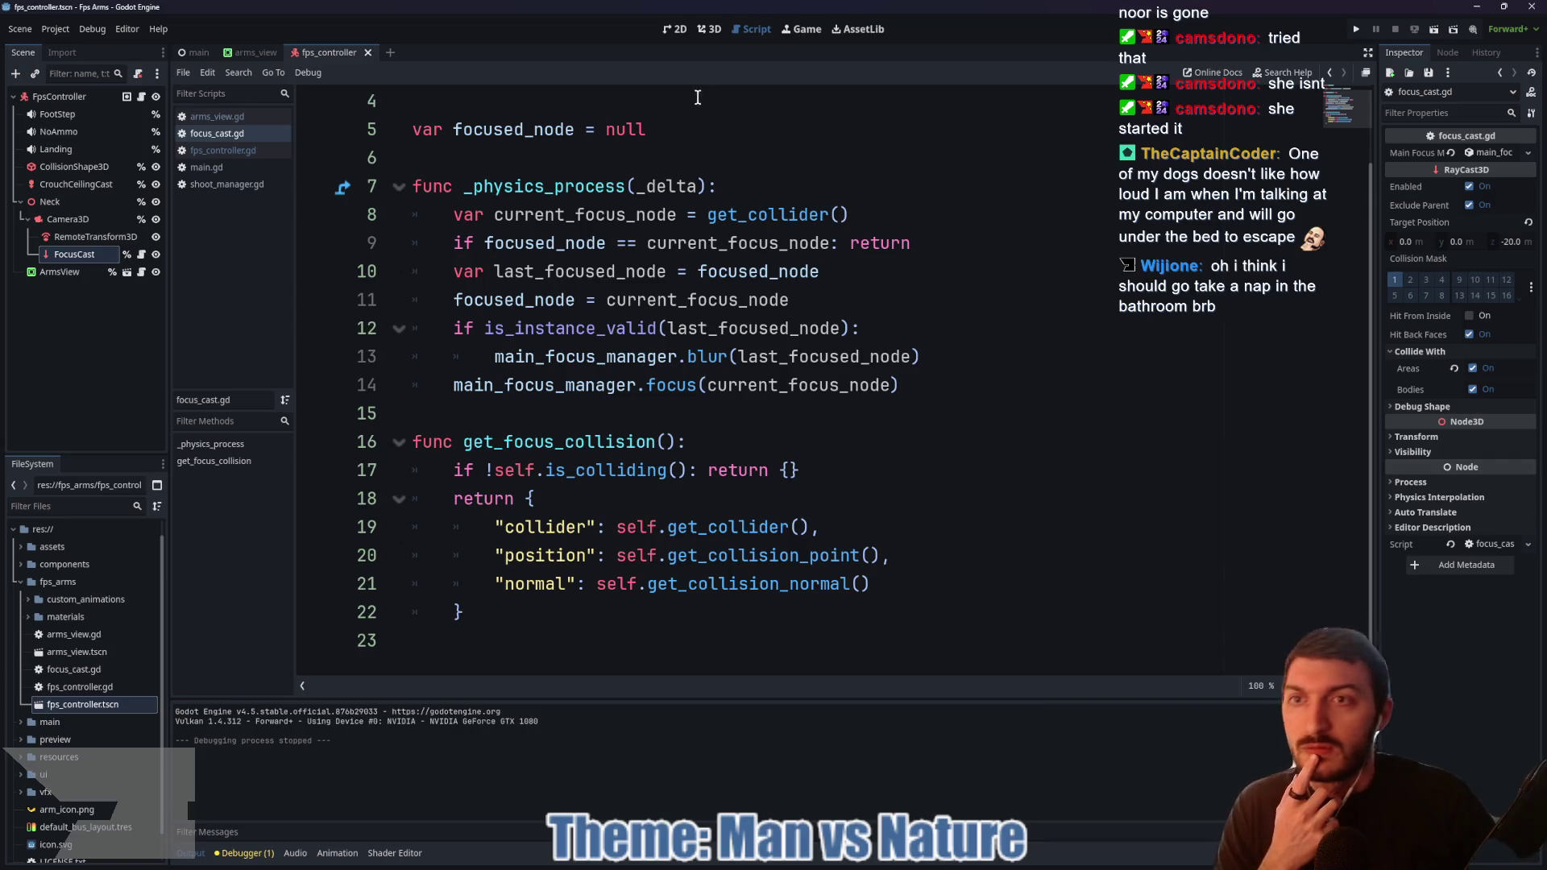
pyautogui.click(712, 38)
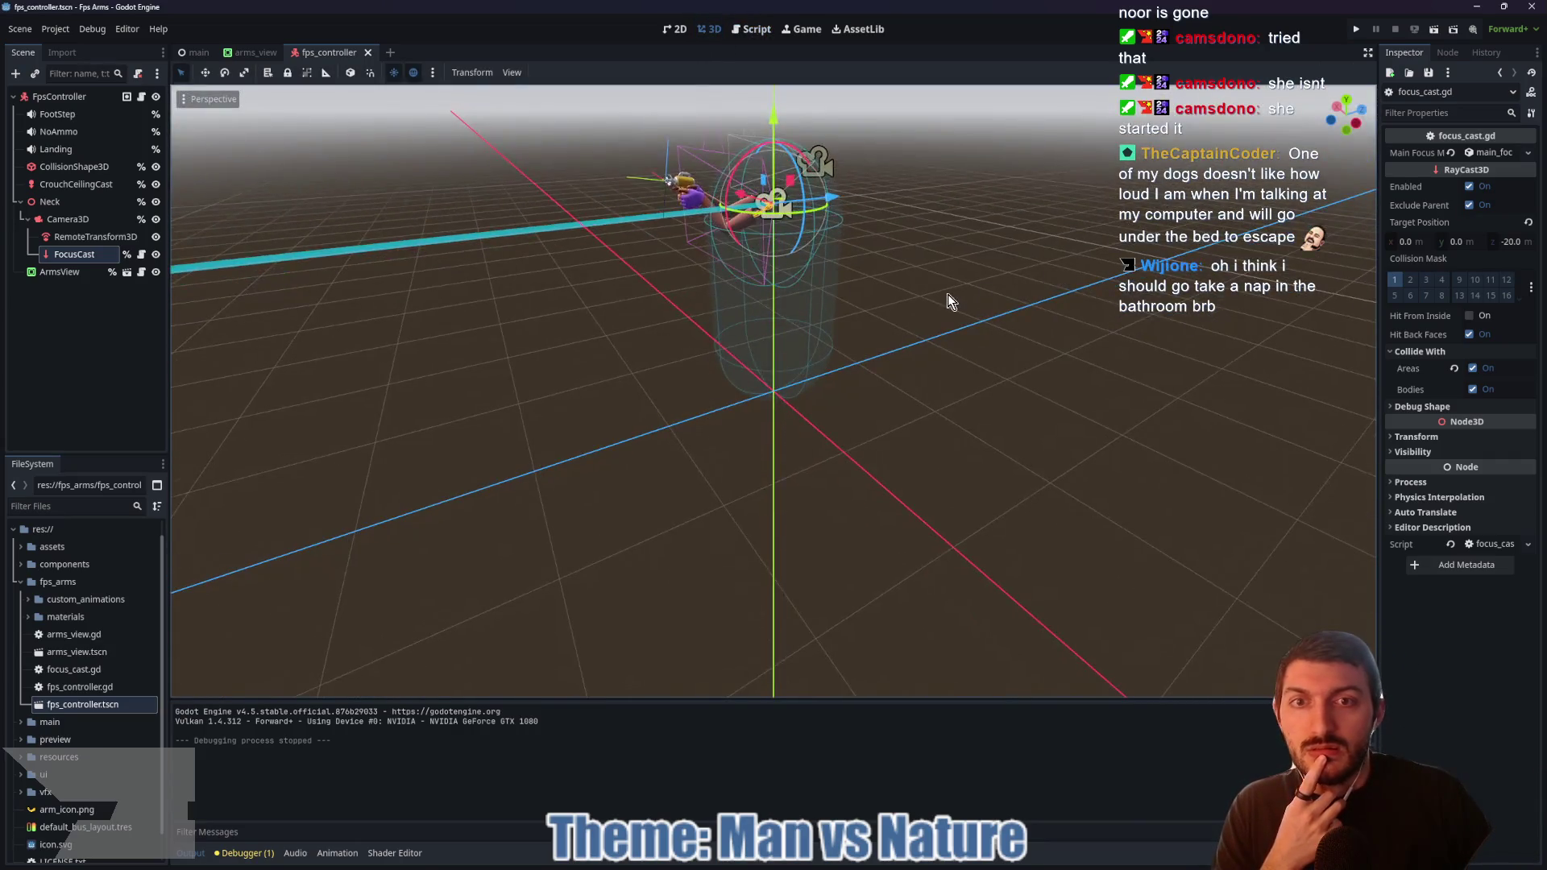
pyautogui.moveTo(956, 246); pyautogui.dragTo(857, 483)
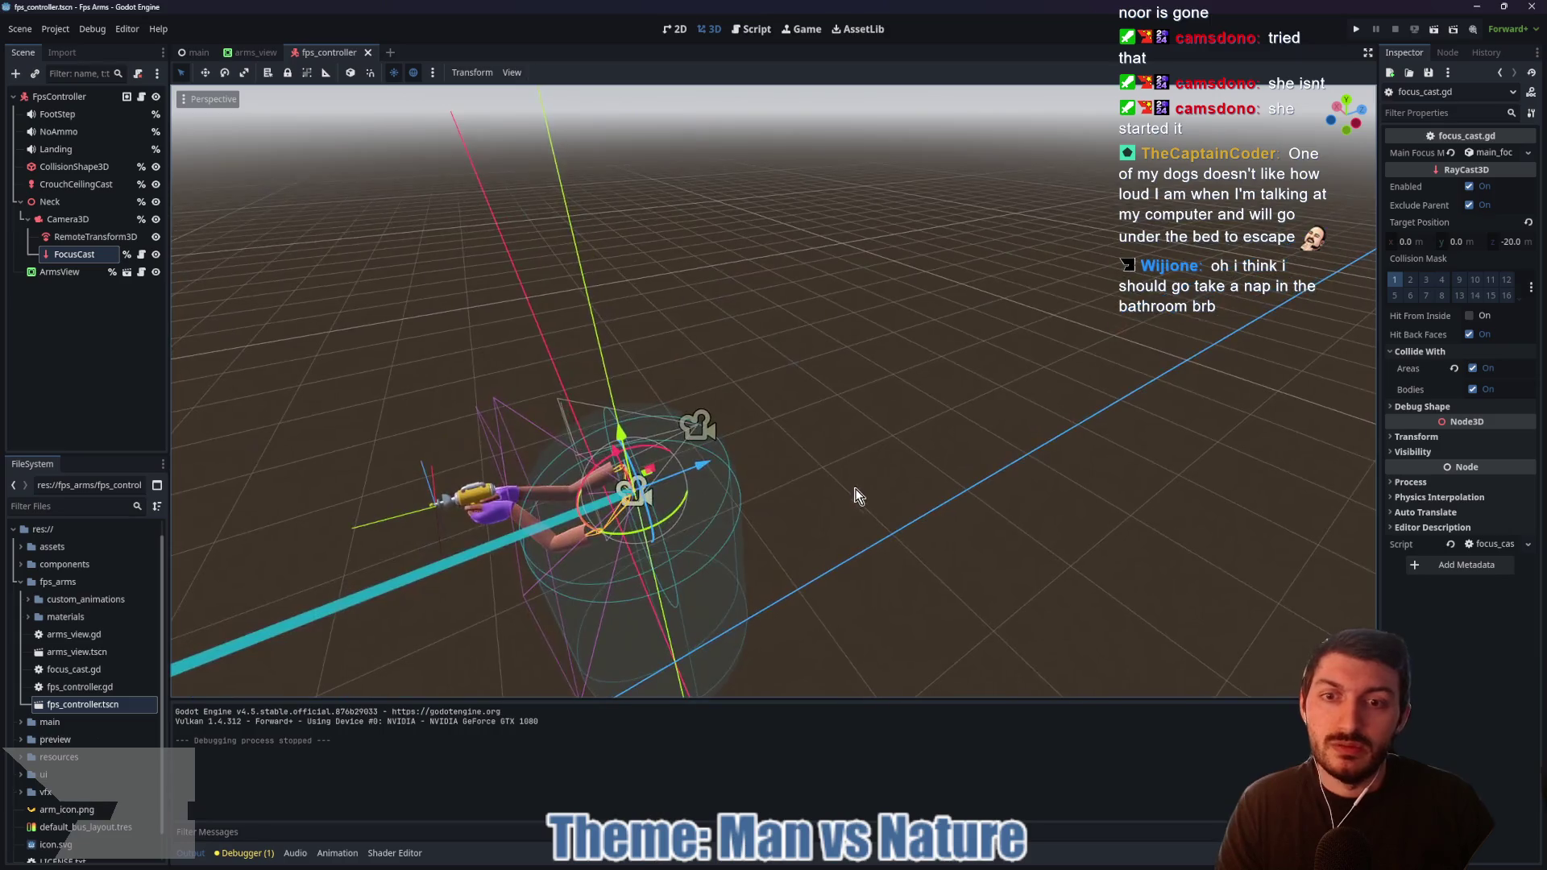
pyautogui.moveTo(780, 529)
pyautogui.mouseDown()
pyautogui.moveTo(767, 443)
pyautogui.moveTo(684, 466)
pyautogui.moveTo(685, 493)
pyautogui.moveTo(743, 535)
pyautogui.moveTo(725, 529)
pyautogui.mouseUp()
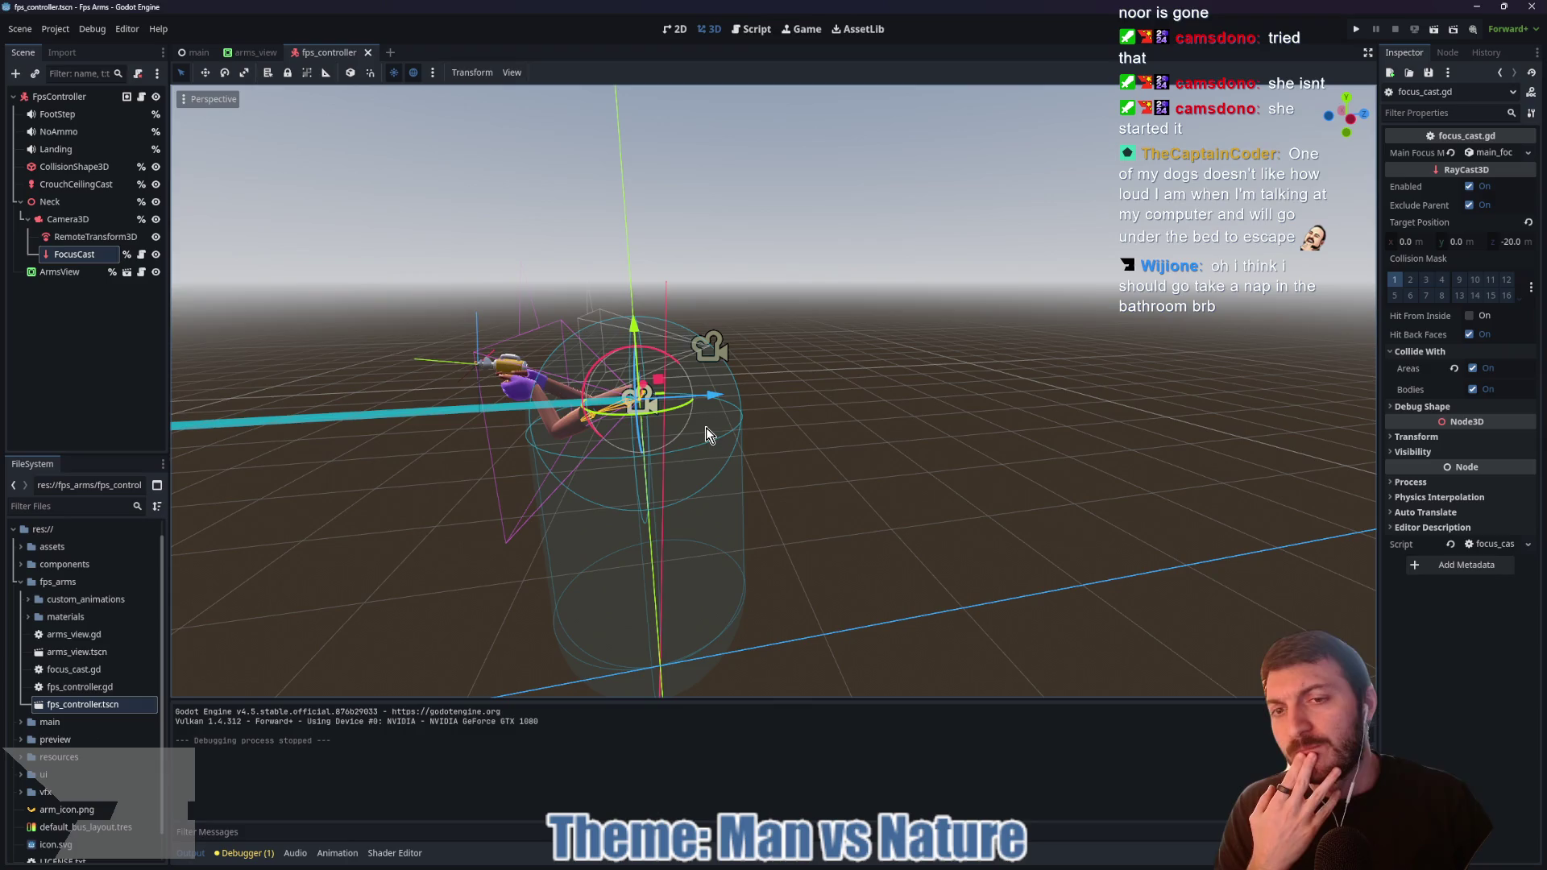
# Step: Look over the arms and gun in arms_view, then bring up the main scene
pyautogui.click(257, 52)
pyautogui.moveTo(864, 356)
pyautogui.mouseDown()
pyautogui.moveTo(798, 375)
pyautogui.moveTo(633, 375)
pyautogui.moveTo(863, 373)
pyautogui.moveTo(747, 380)
pyautogui.mouseUp()
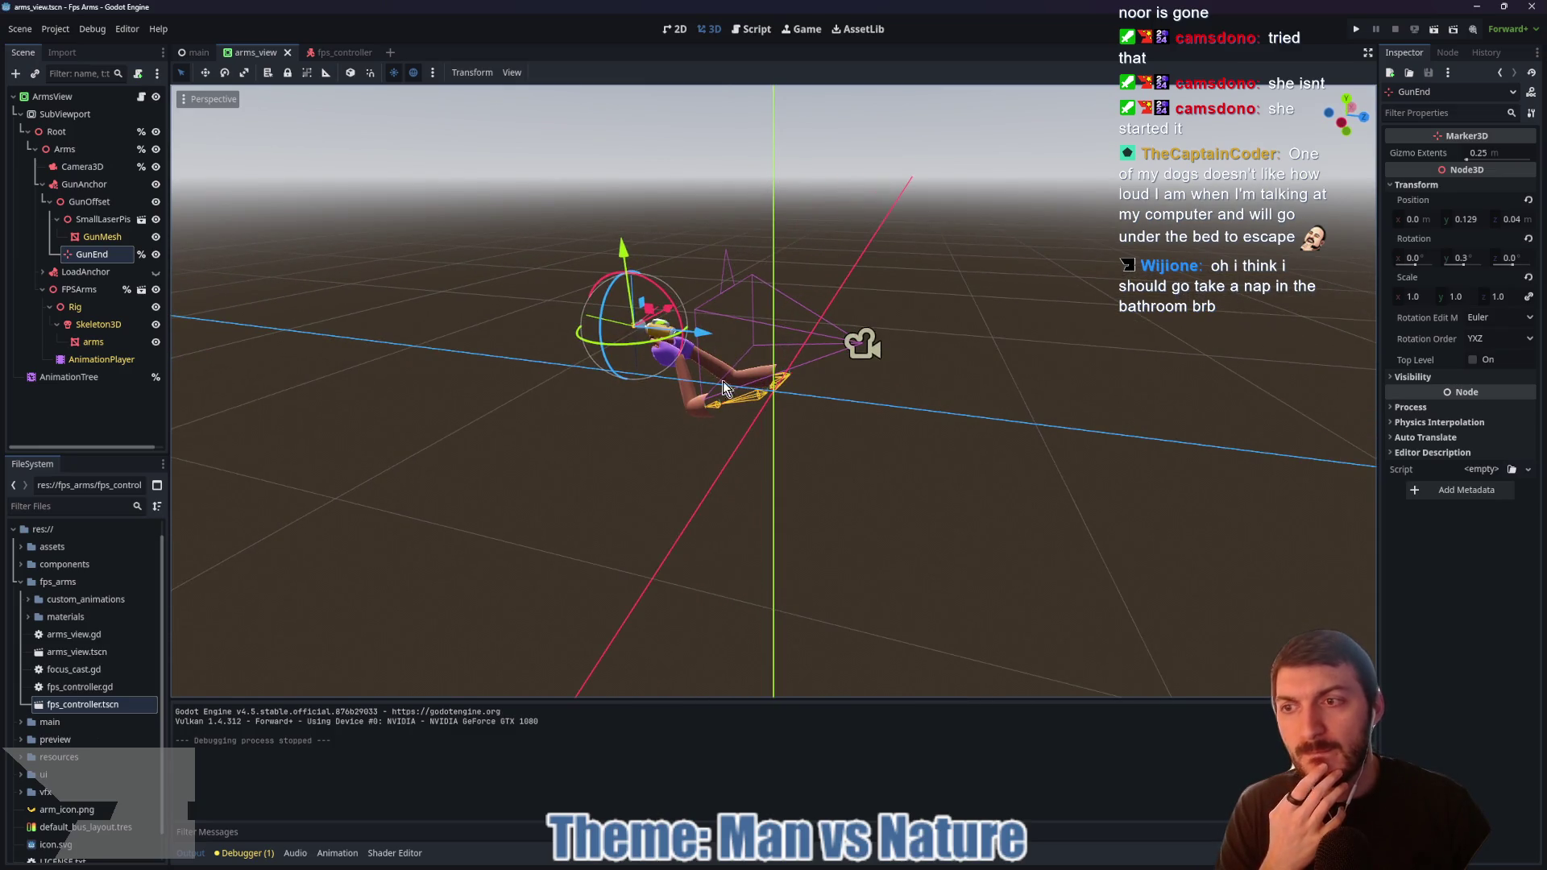
pyautogui.click(196, 53)
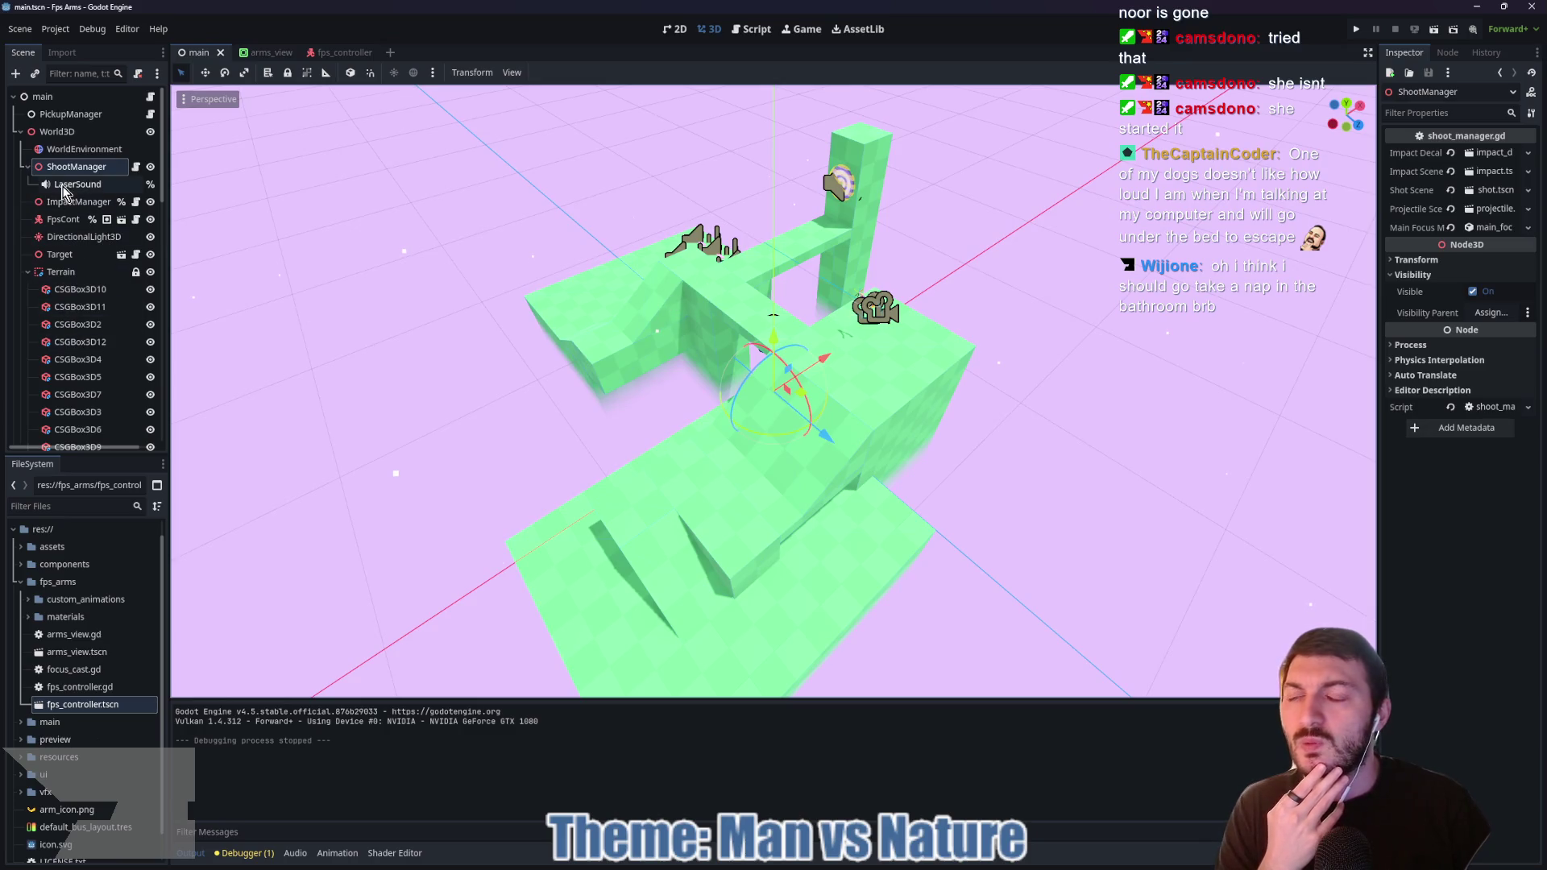
# Step: Open and read through the ShootManager script
pyautogui.click(135, 167)
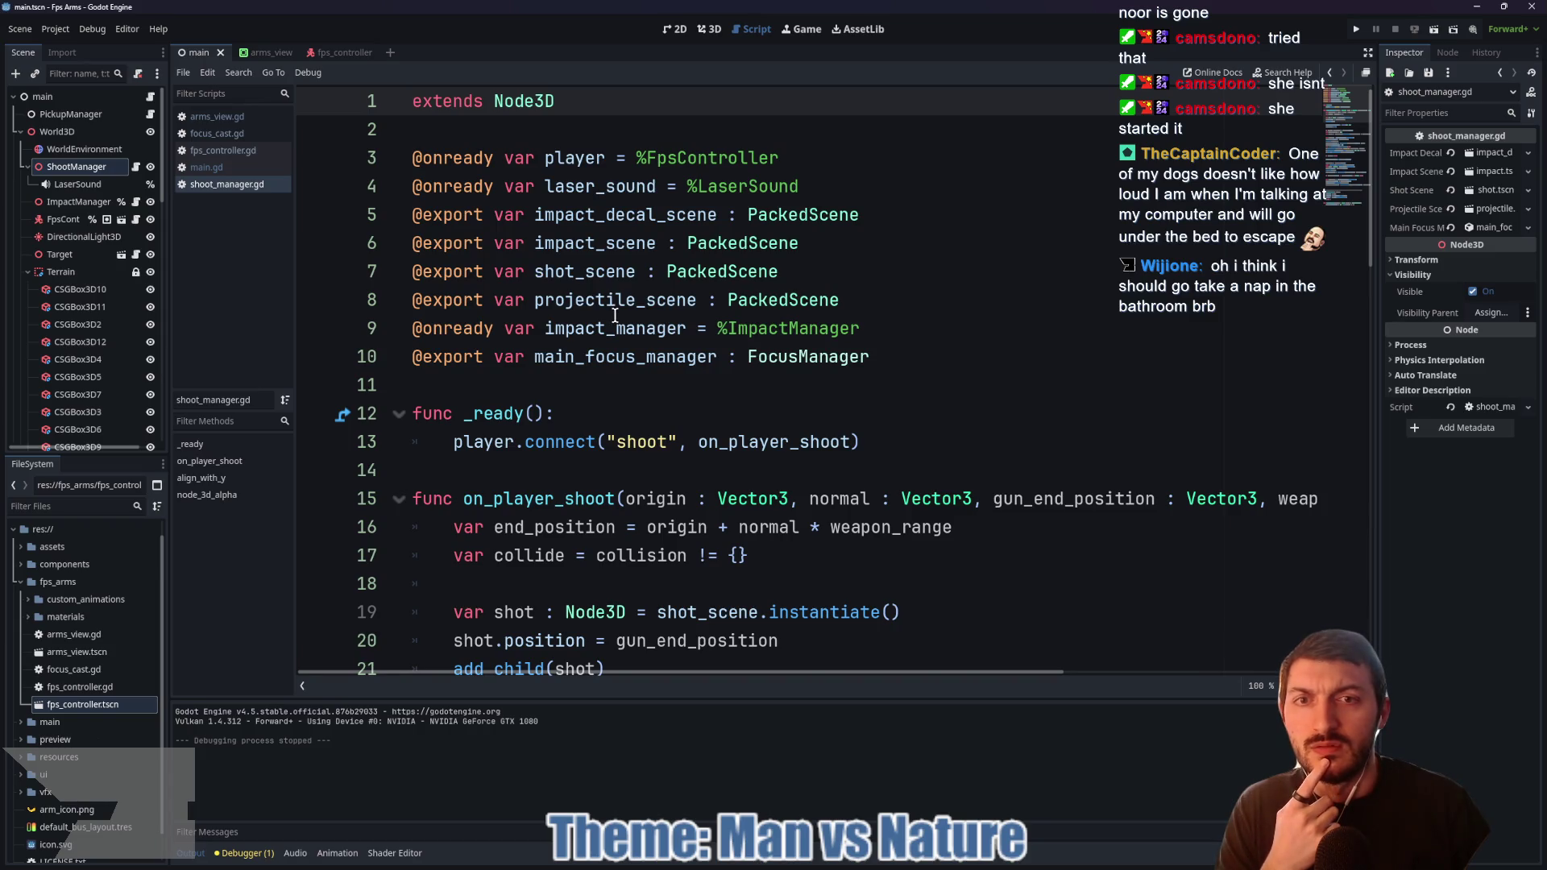
pyautogui.scroll(-4, 615, 315)
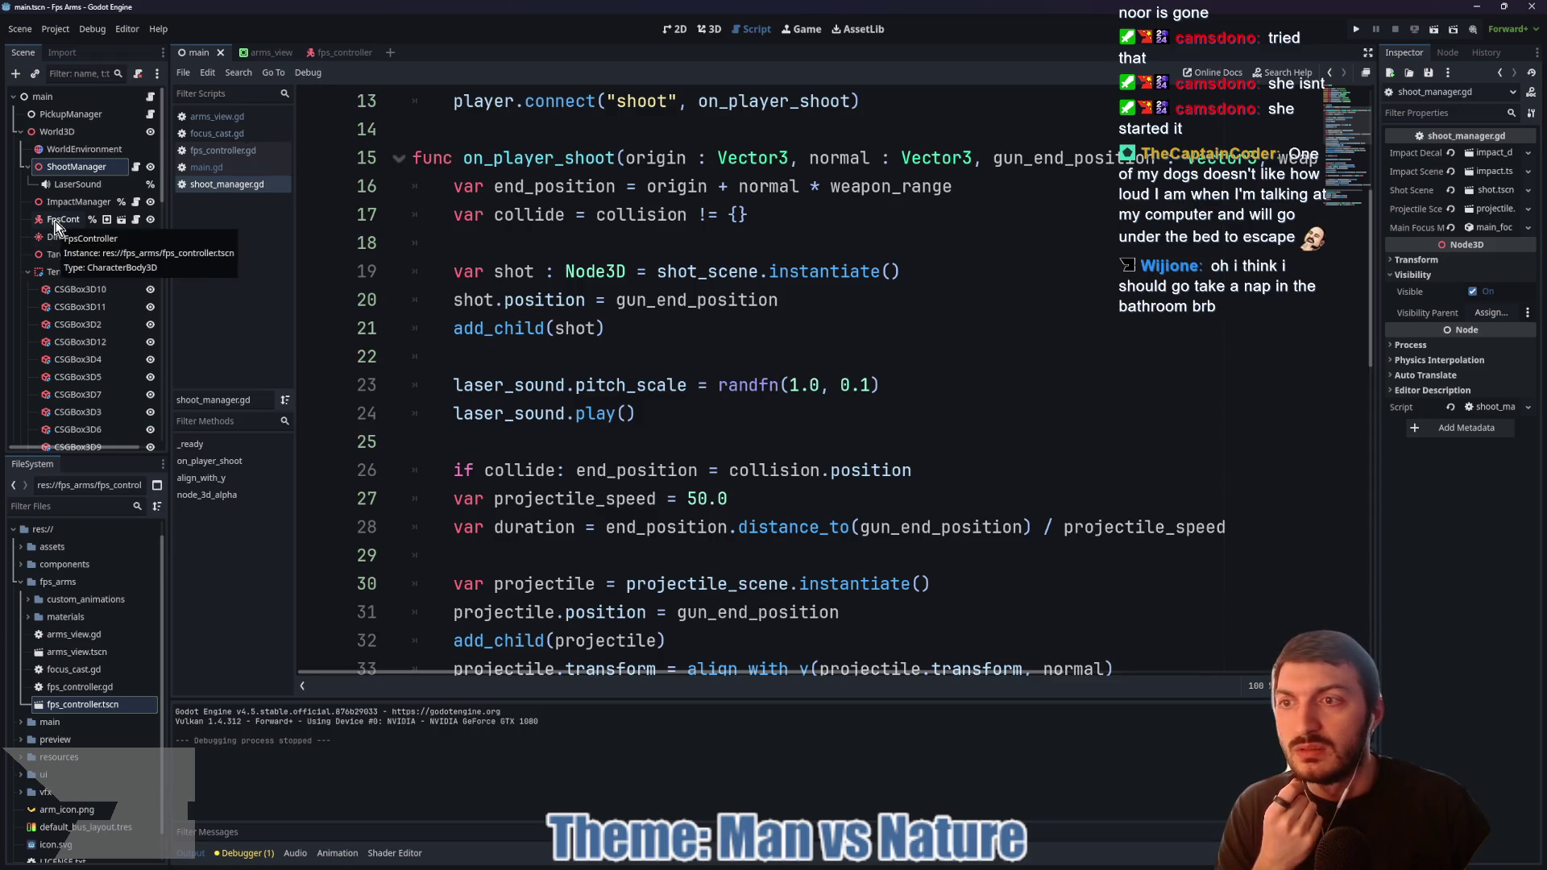
pyautogui.scroll(-5, 57, 266)
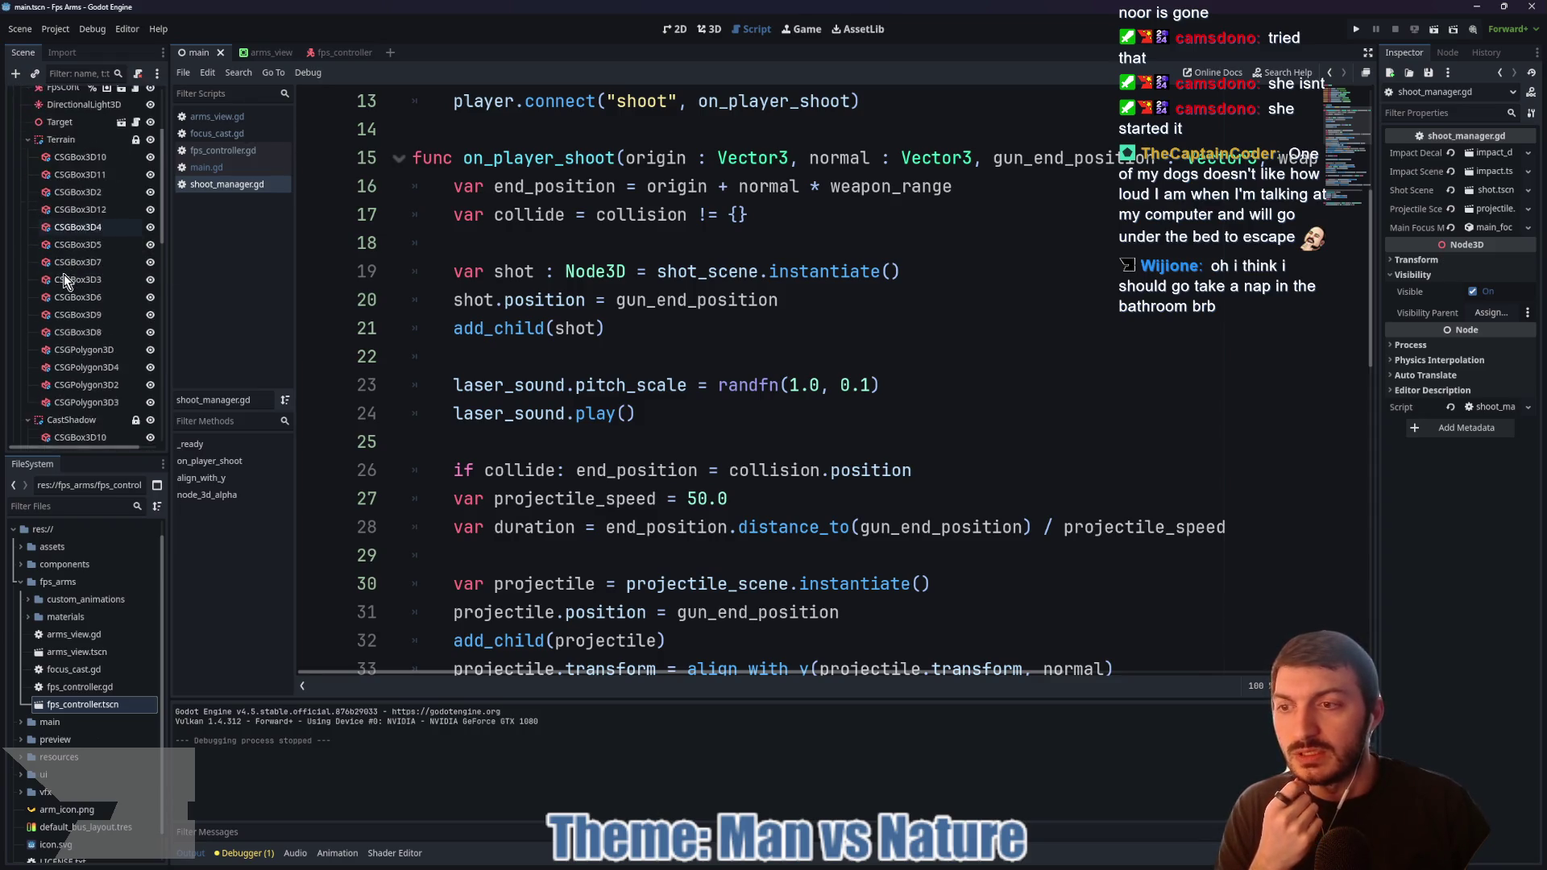
pyautogui.scroll(5, 40, 303)
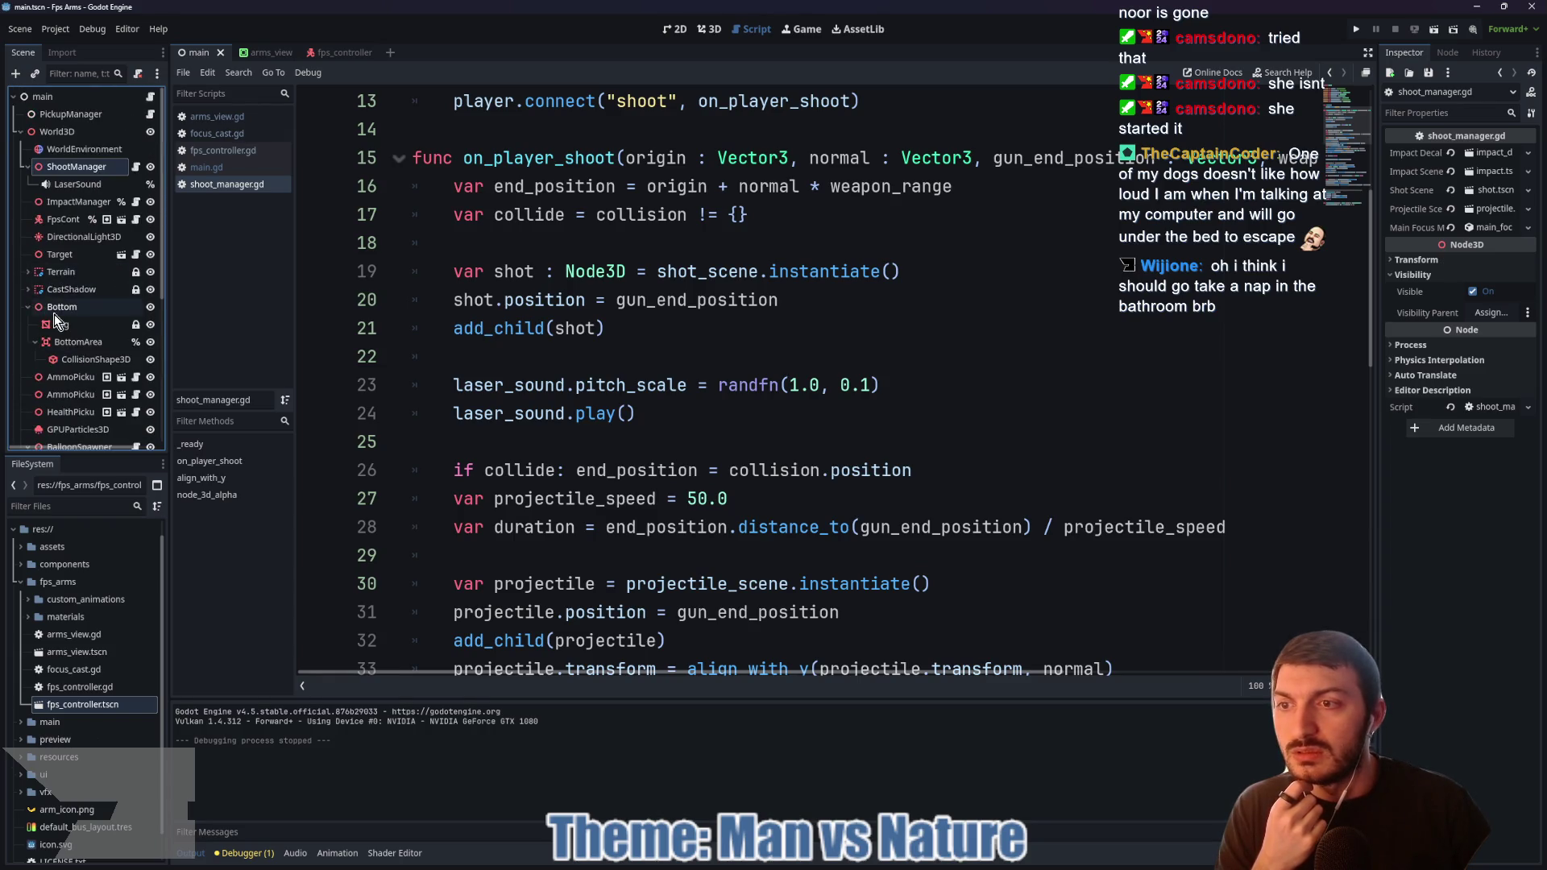
# Step: Collapse Terrain and Bottom in the scene tree and open the CrossHair script
pyautogui.click(28, 272)
pyautogui.scroll(-1, 78, 306)
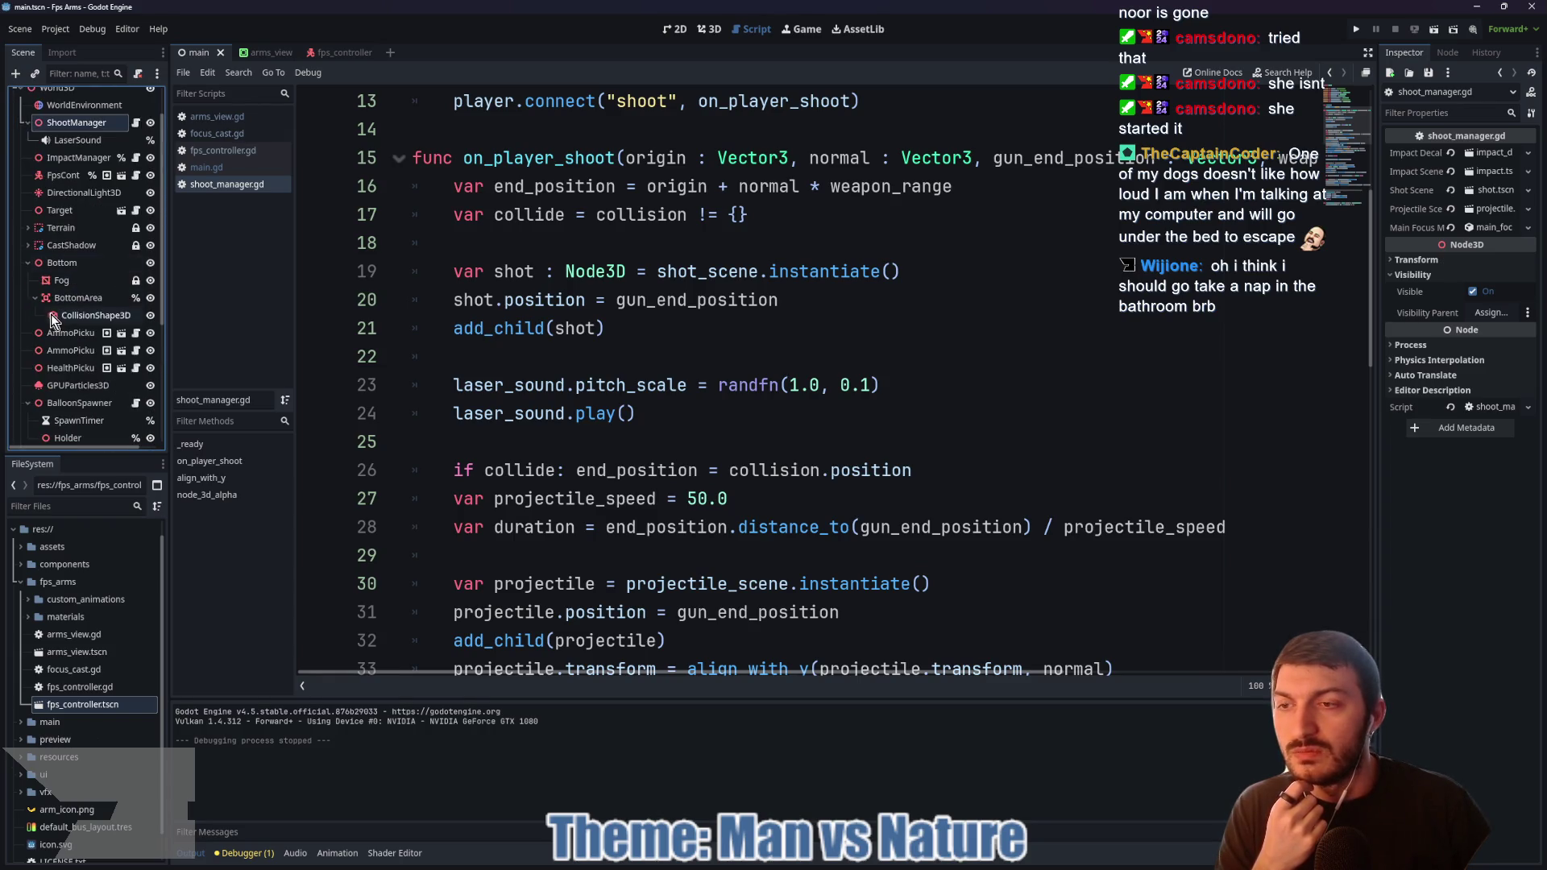
pyautogui.click(27, 263)
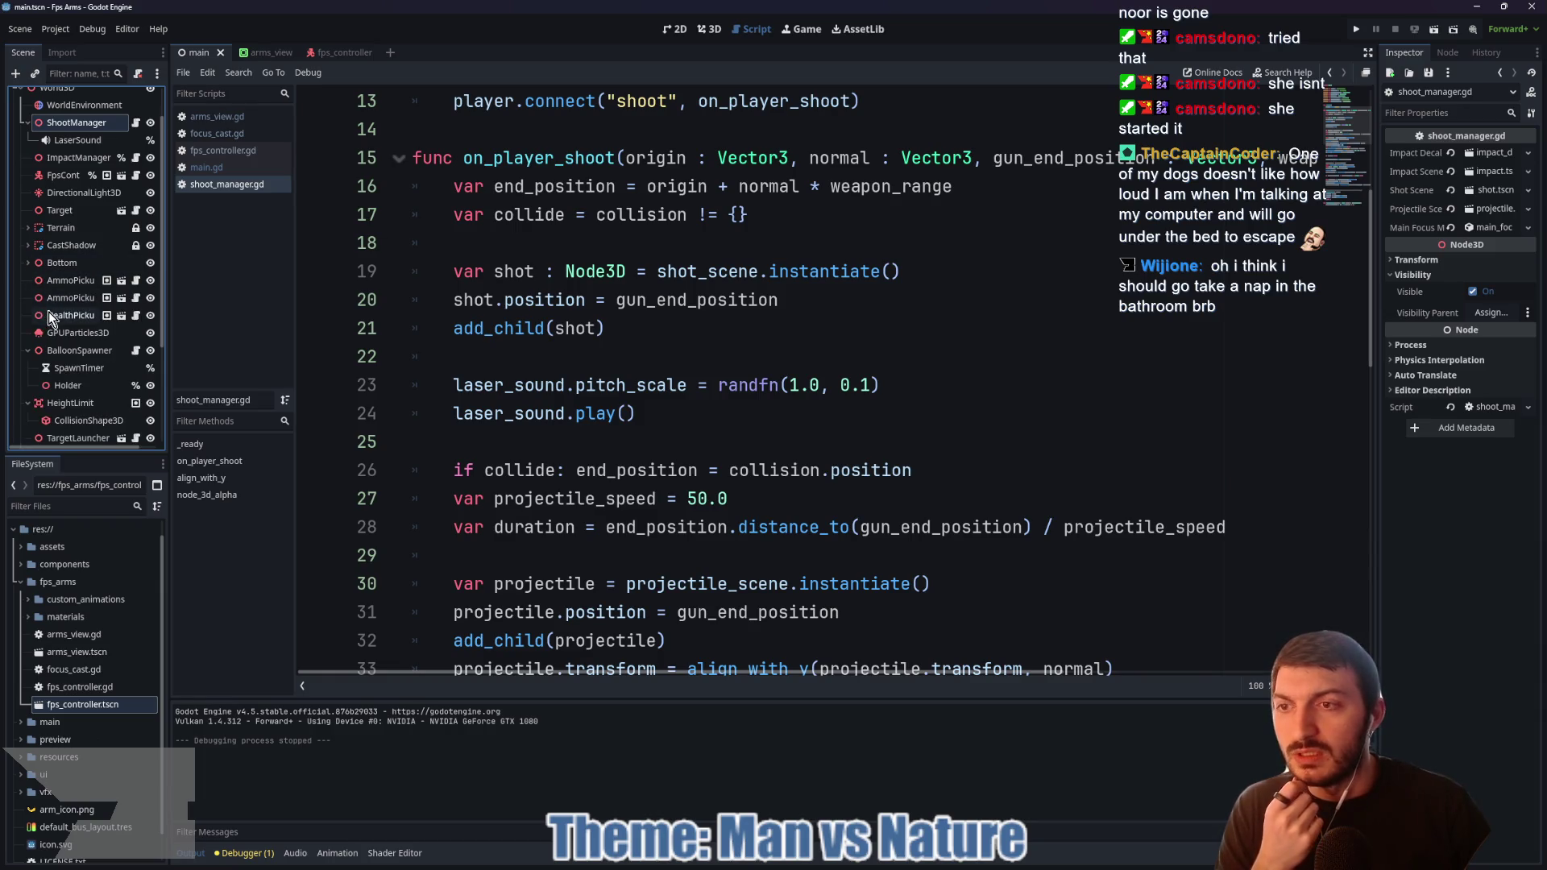
pyautogui.scroll(-2, 44, 330)
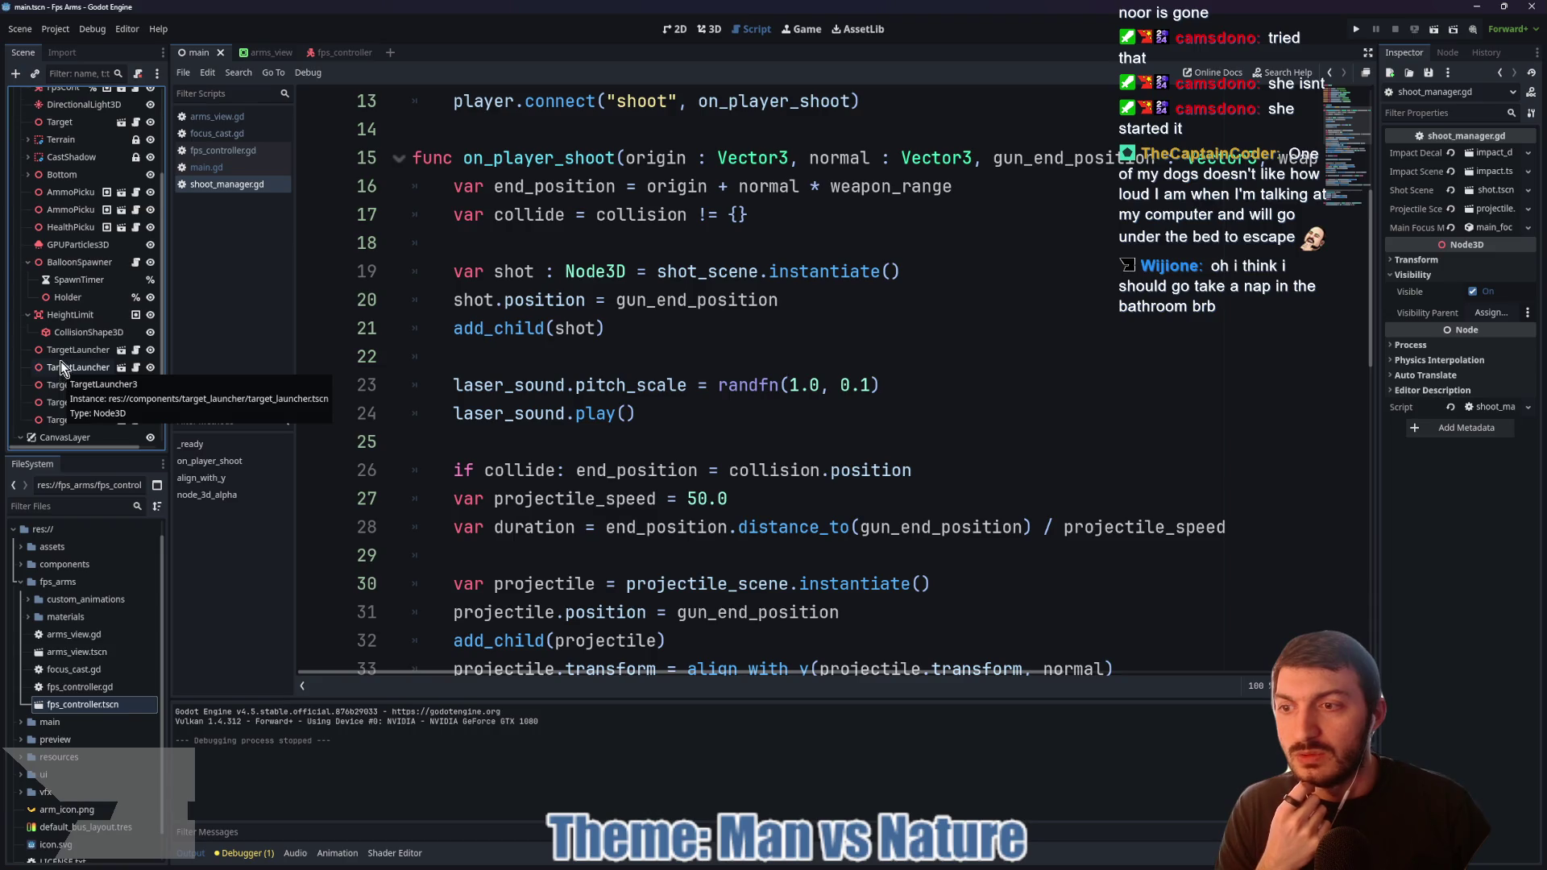
pyautogui.scroll(-1, 61, 371)
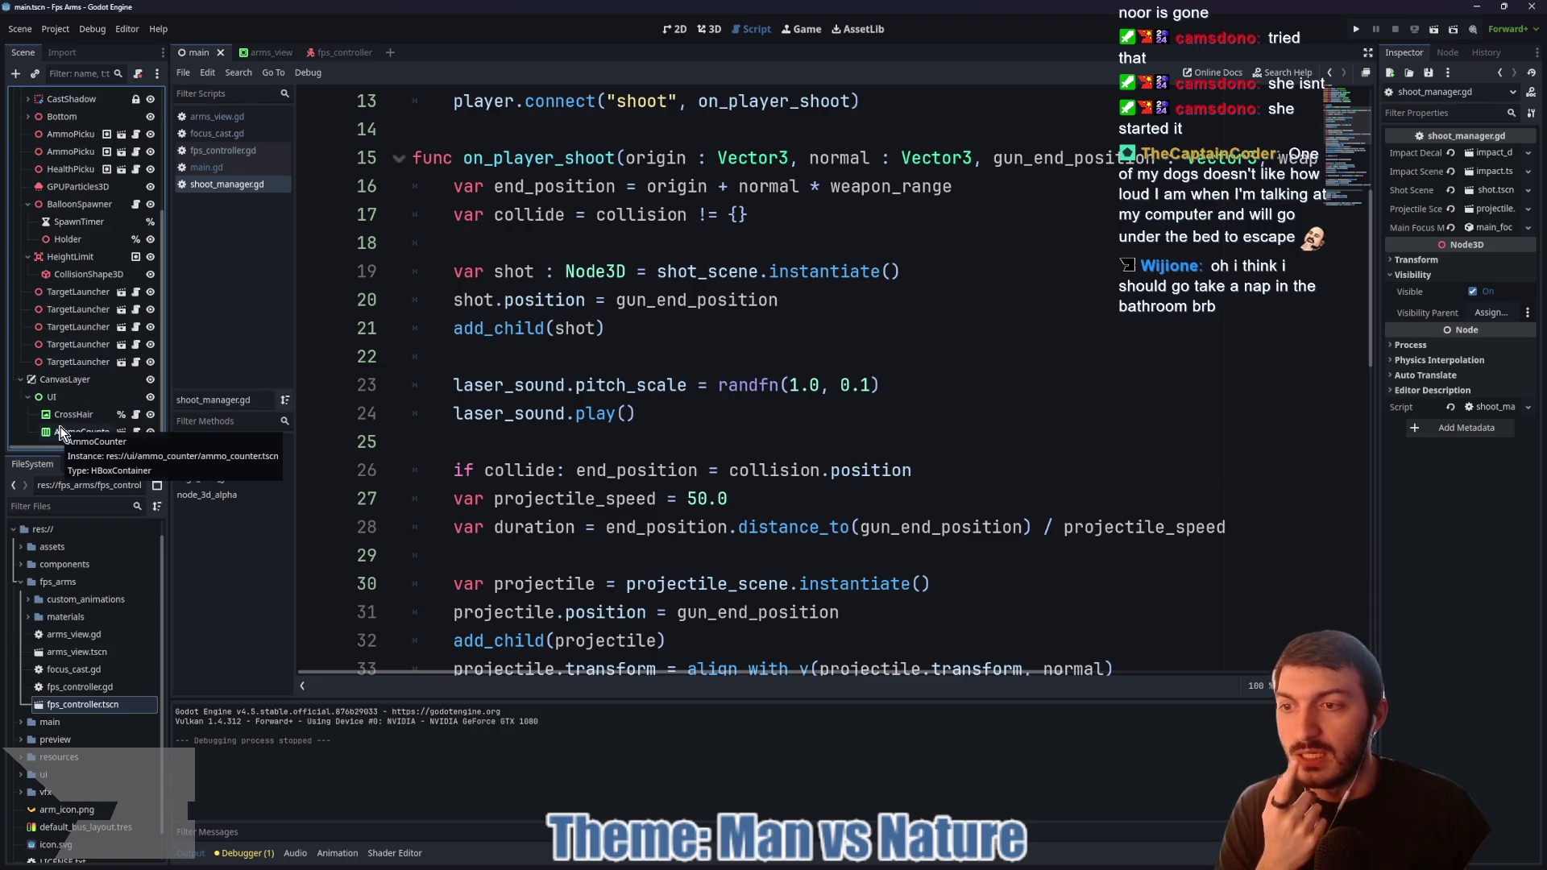
pyautogui.click(135, 414)
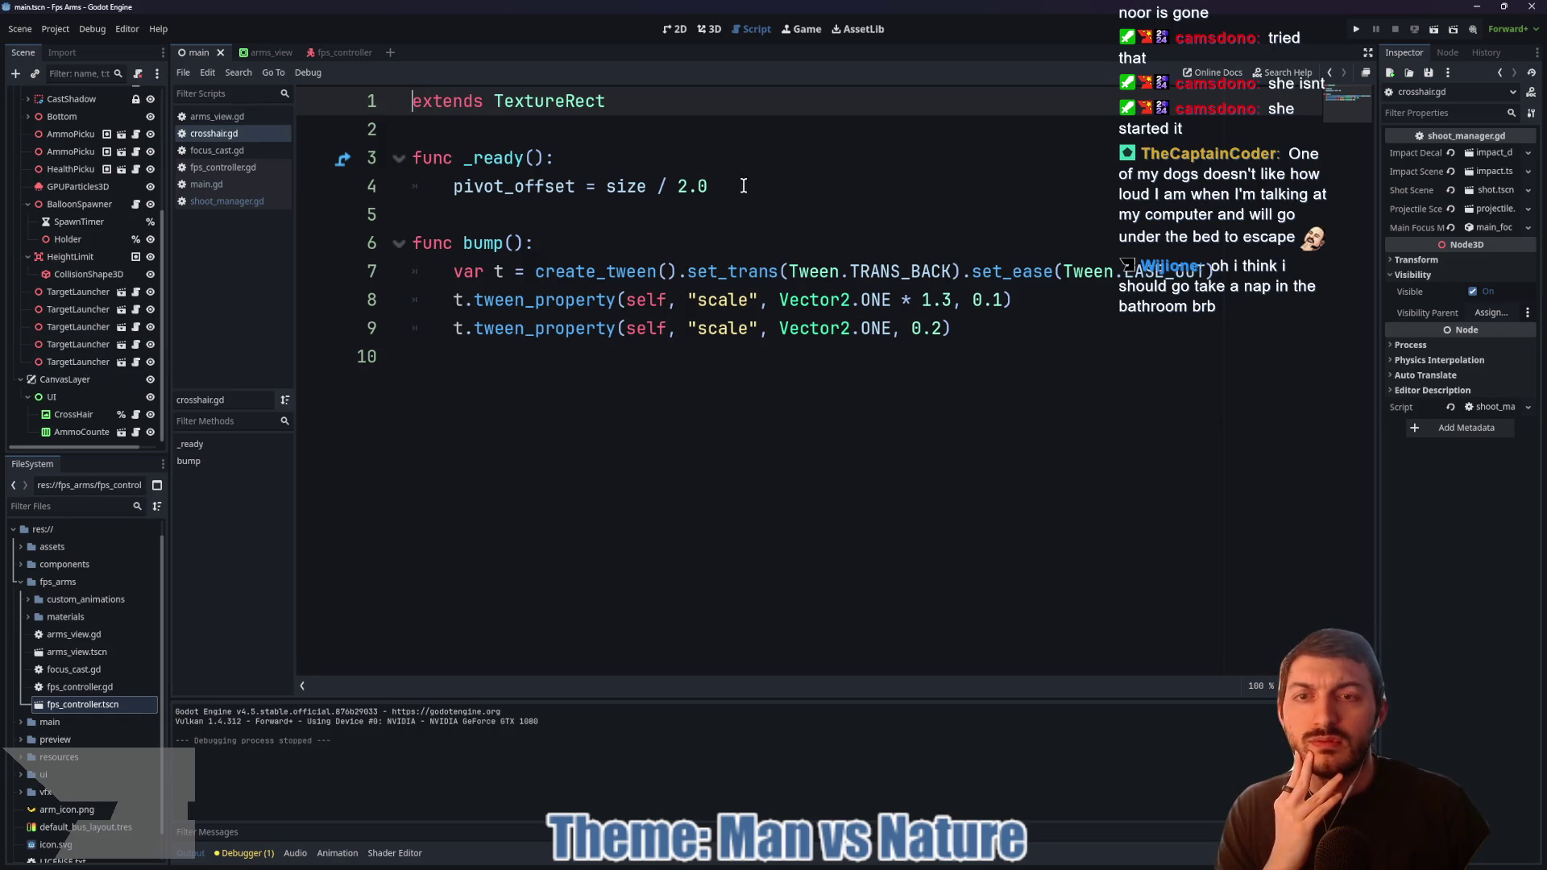
# Step: Glance at the AmmoCounter script, then open impact_manager.gd with its 10-decal limit
pyautogui.doubleClick(618, 186)
pyautogui.click(758, 189)
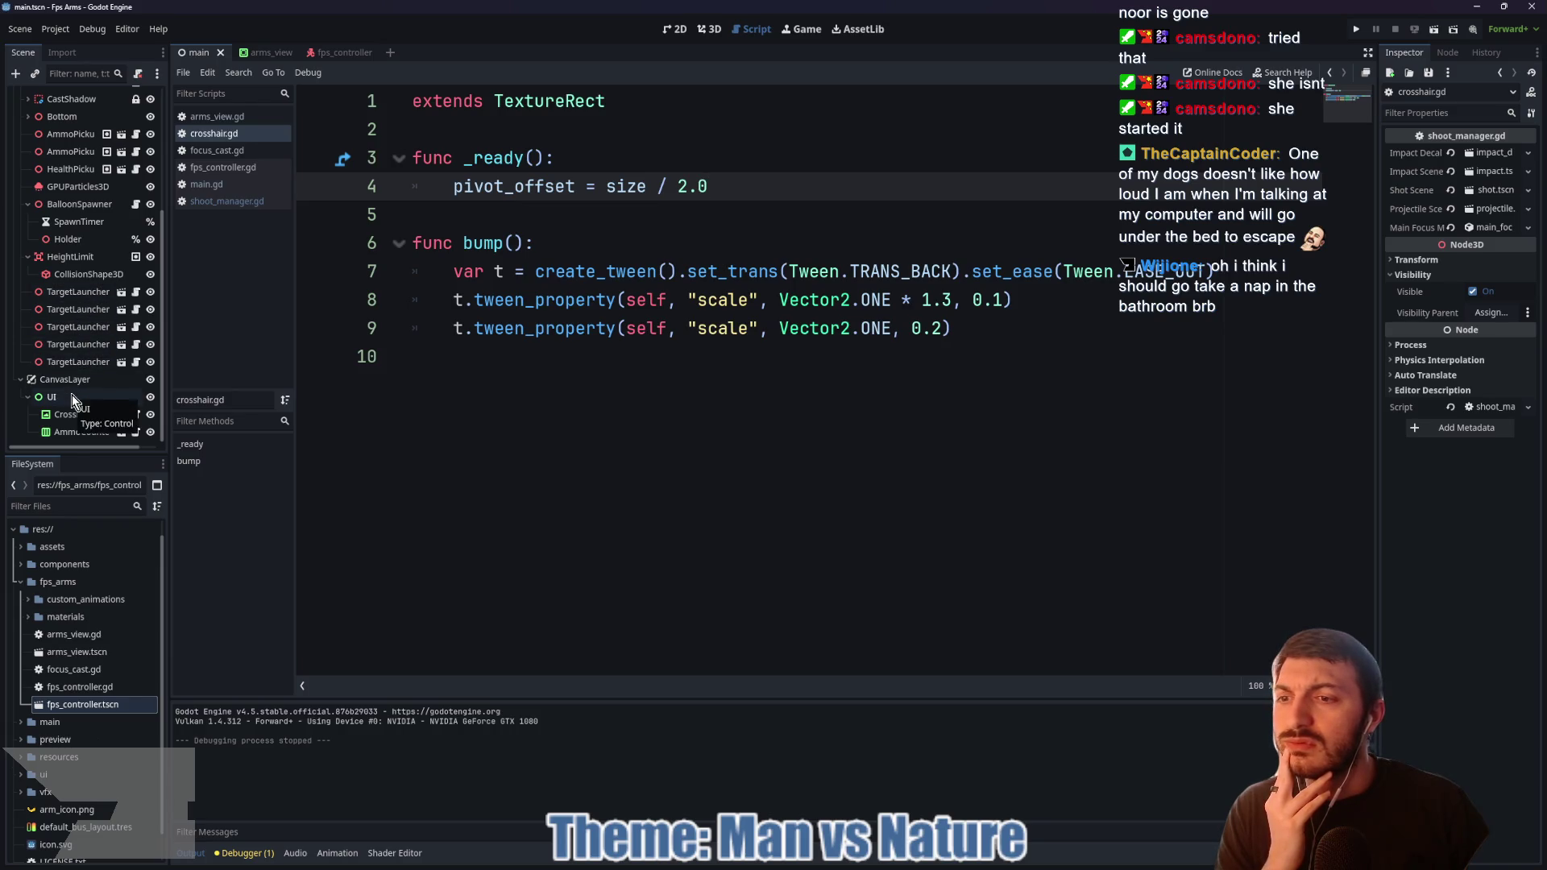
pyautogui.click(136, 433)
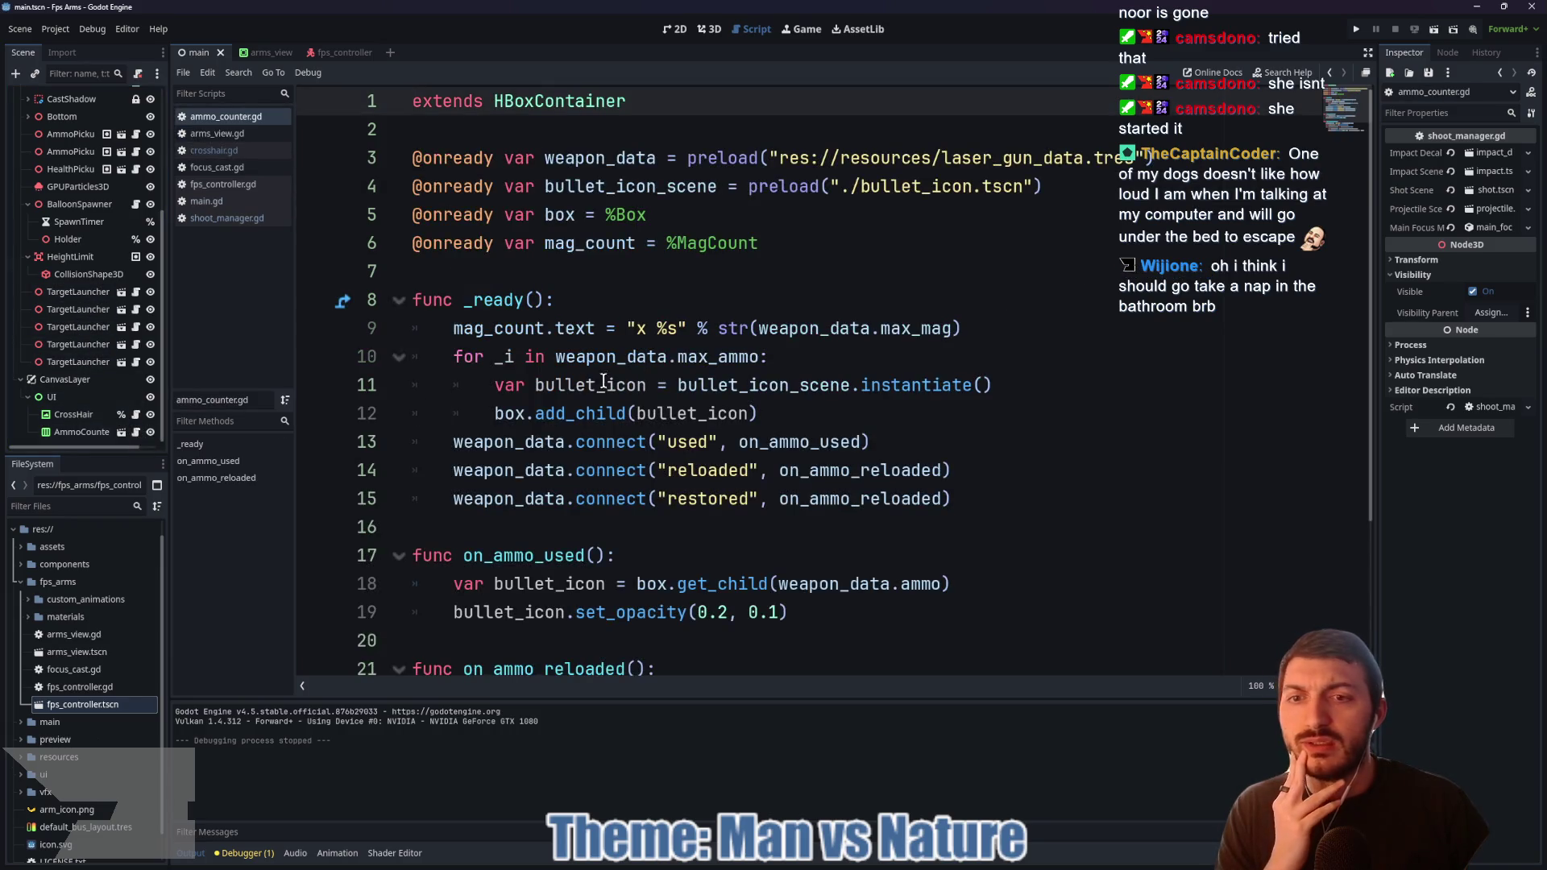
pyautogui.scroll(-1, 547, 250)
pyautogui.click(452, 242)
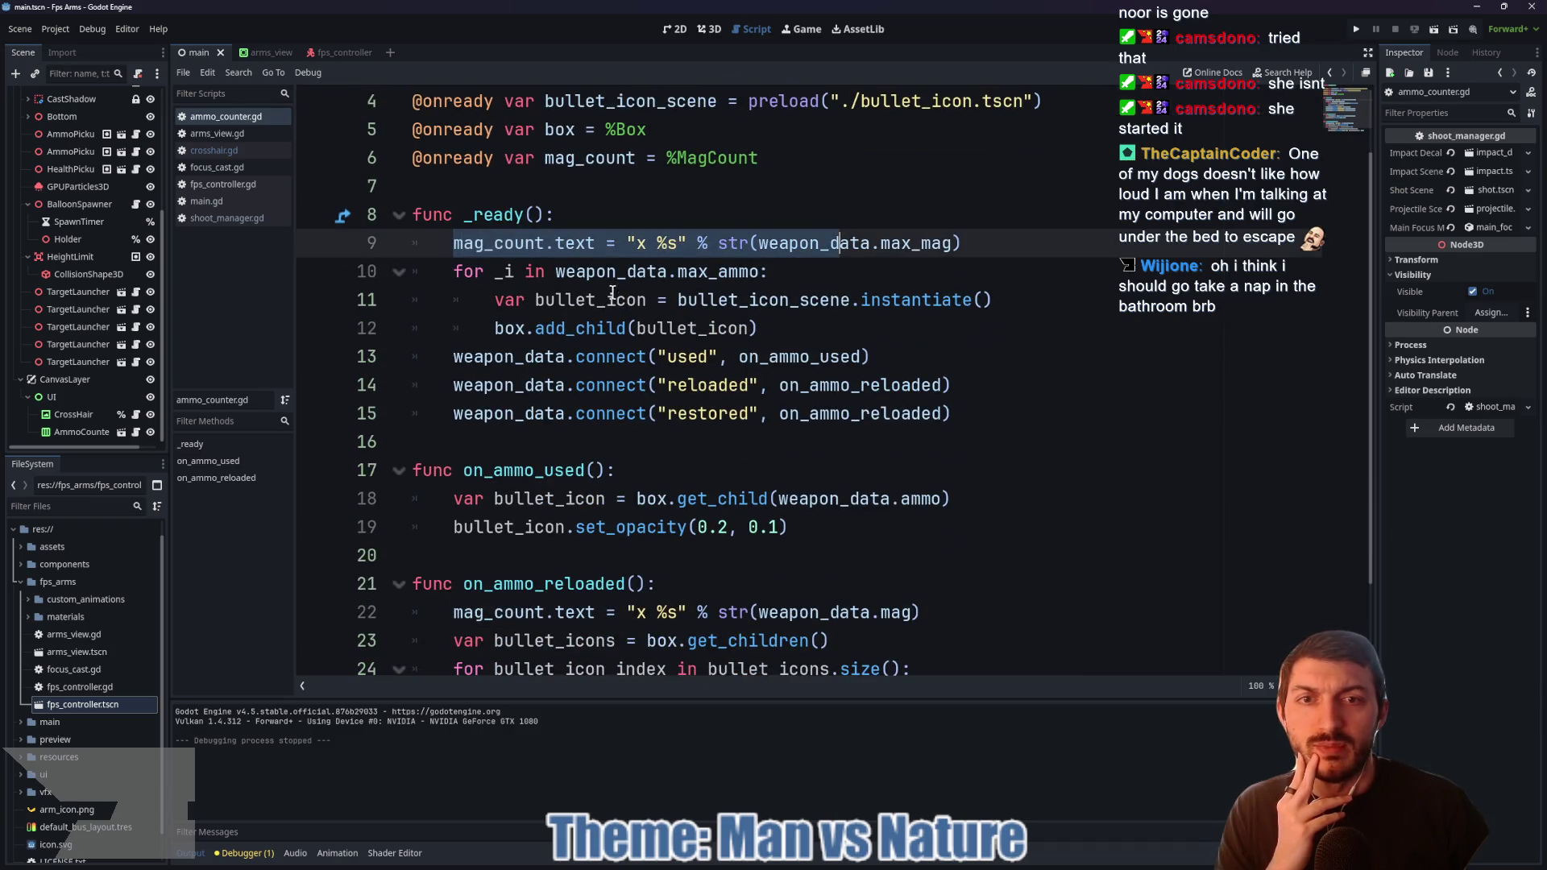
pyautogui.click(645, 299)
pyautogui.scroll(1, 700, 309)
pyautogui.scroll(-2, 700, 309)
pyautogui.scroll(2, 701, 309)
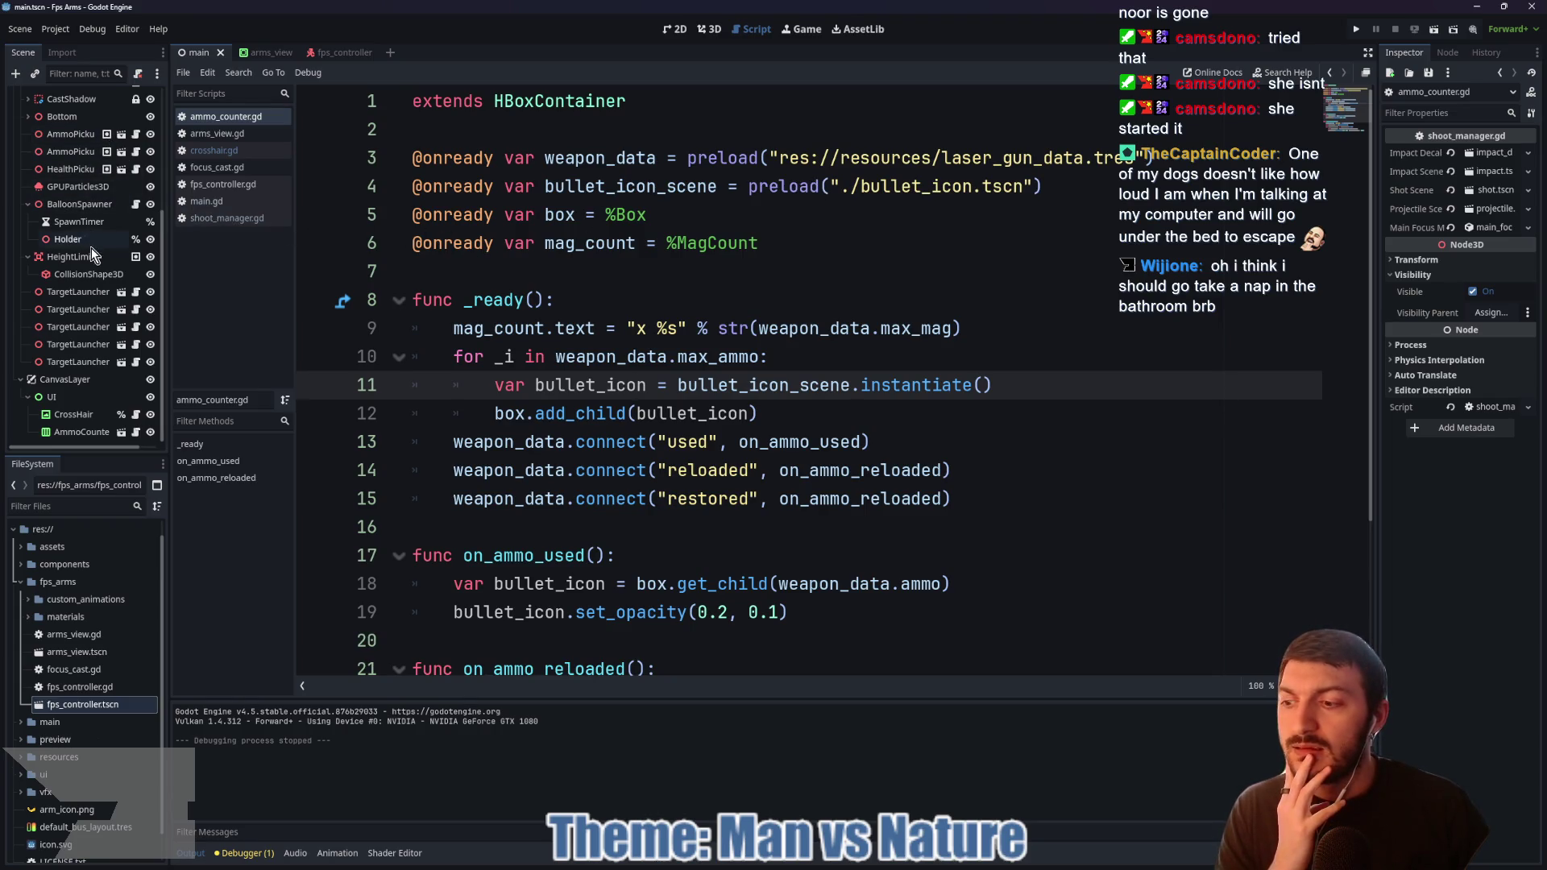
pyautogui.scroll(5, 89, 256)
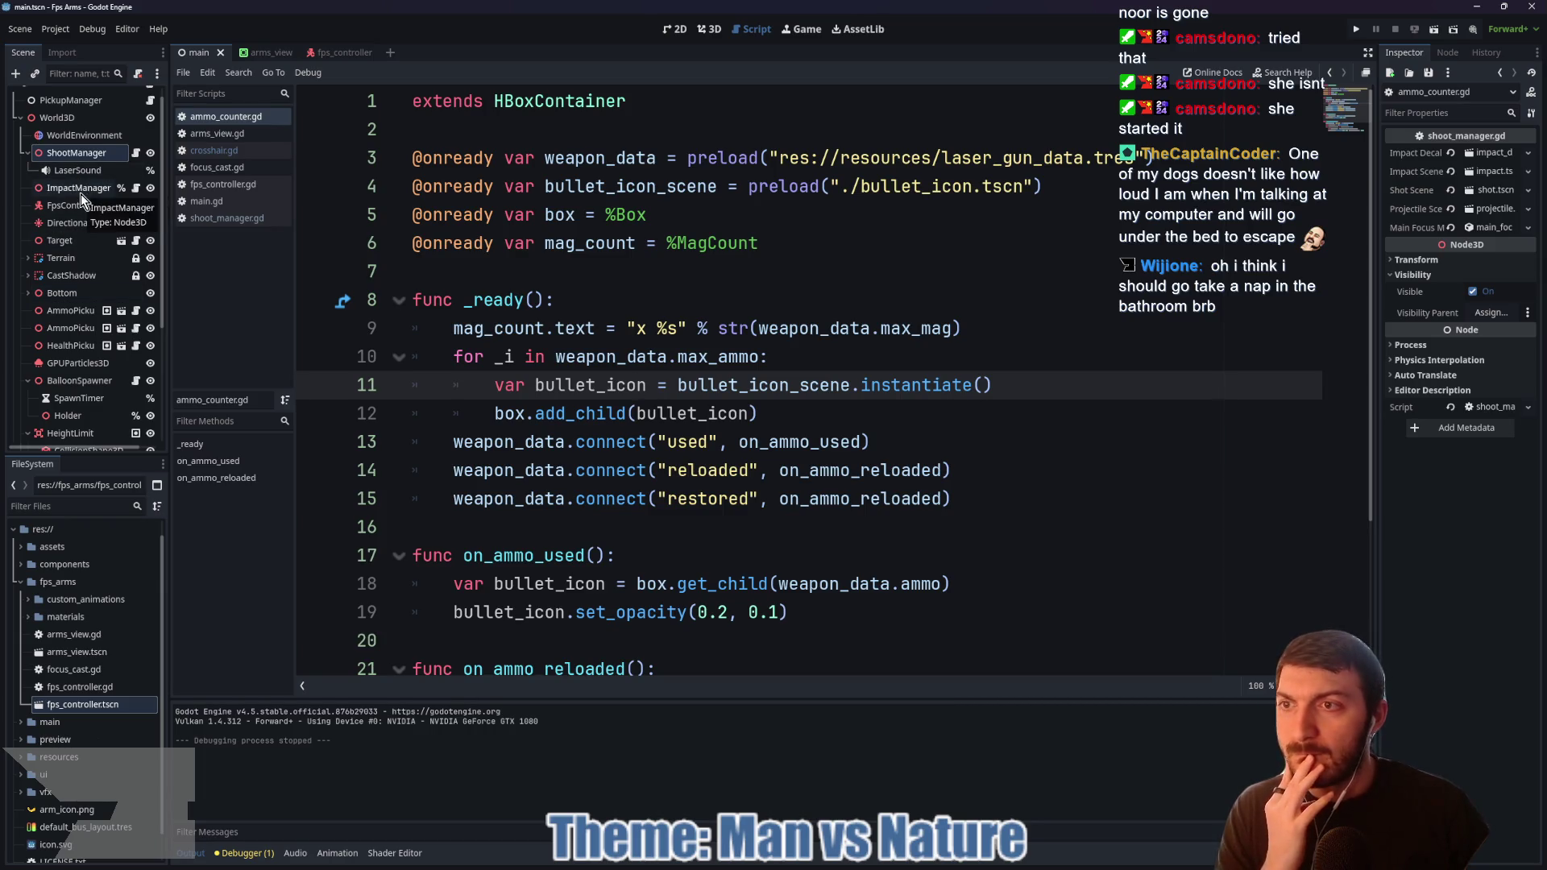
pyautogui.click(135, 189)
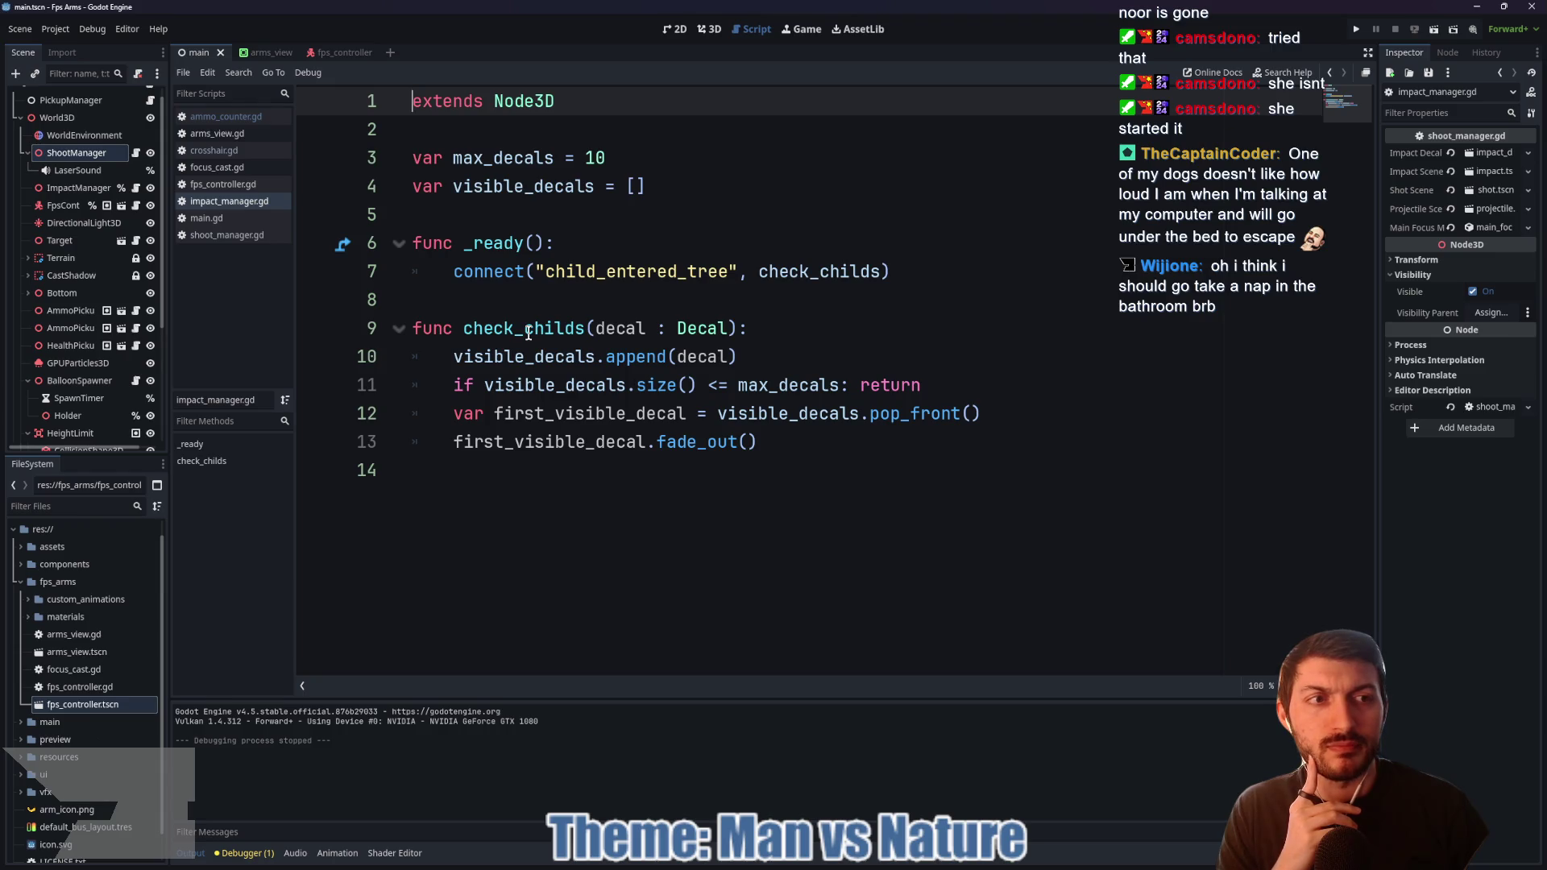
# Step: Select WorldEnvironment and bring up the fps_controller scene and script
pyautogui.click(89, 136)
pyautogui.click(324, 53)
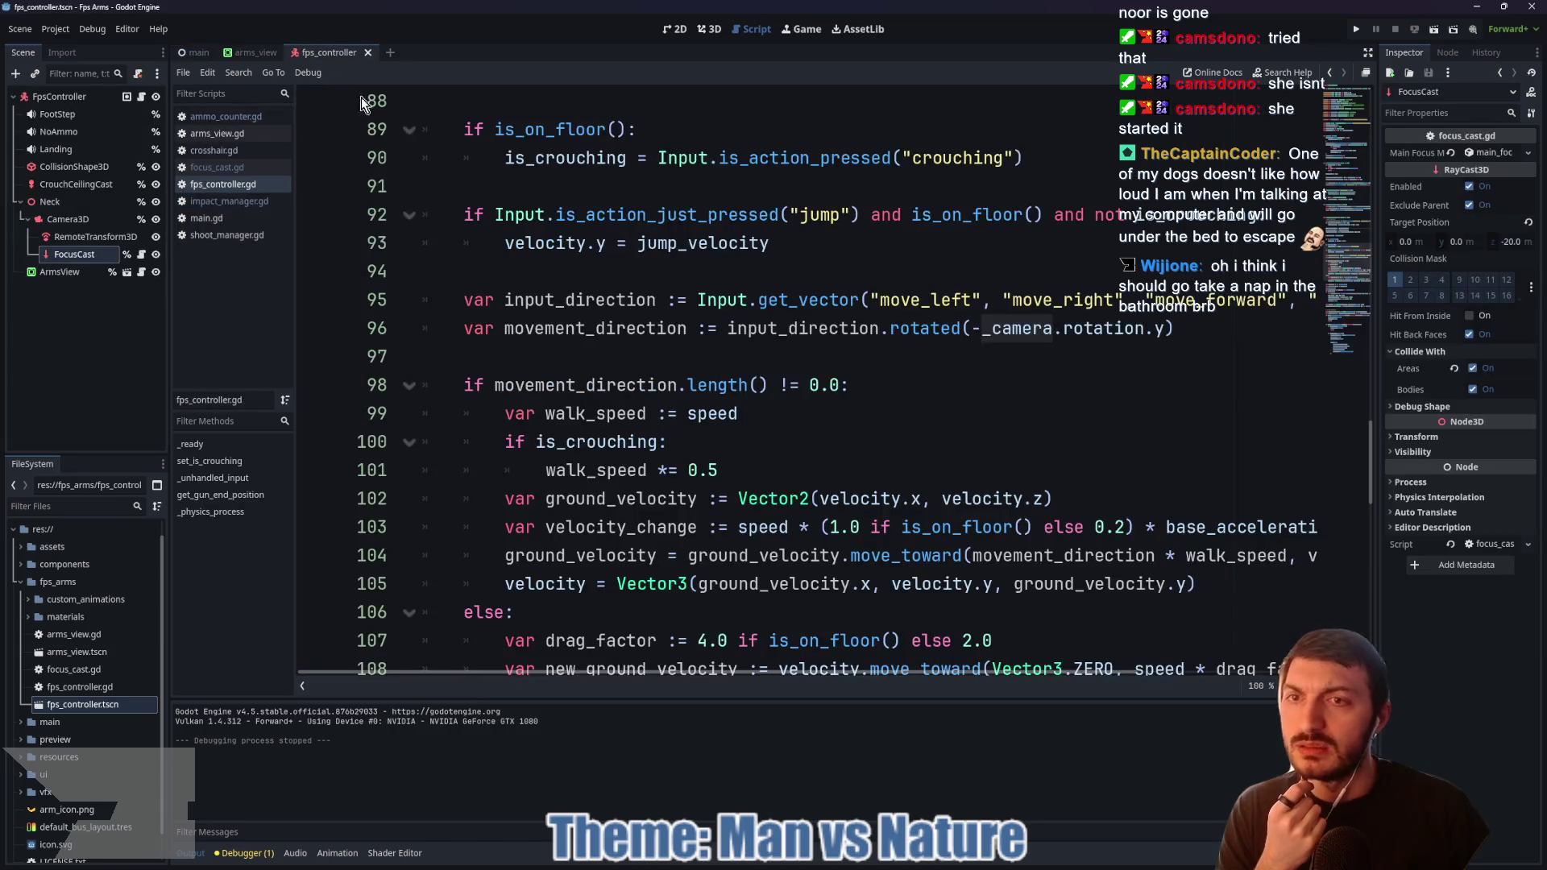
pyautogui.scroll(5, 723, 228)
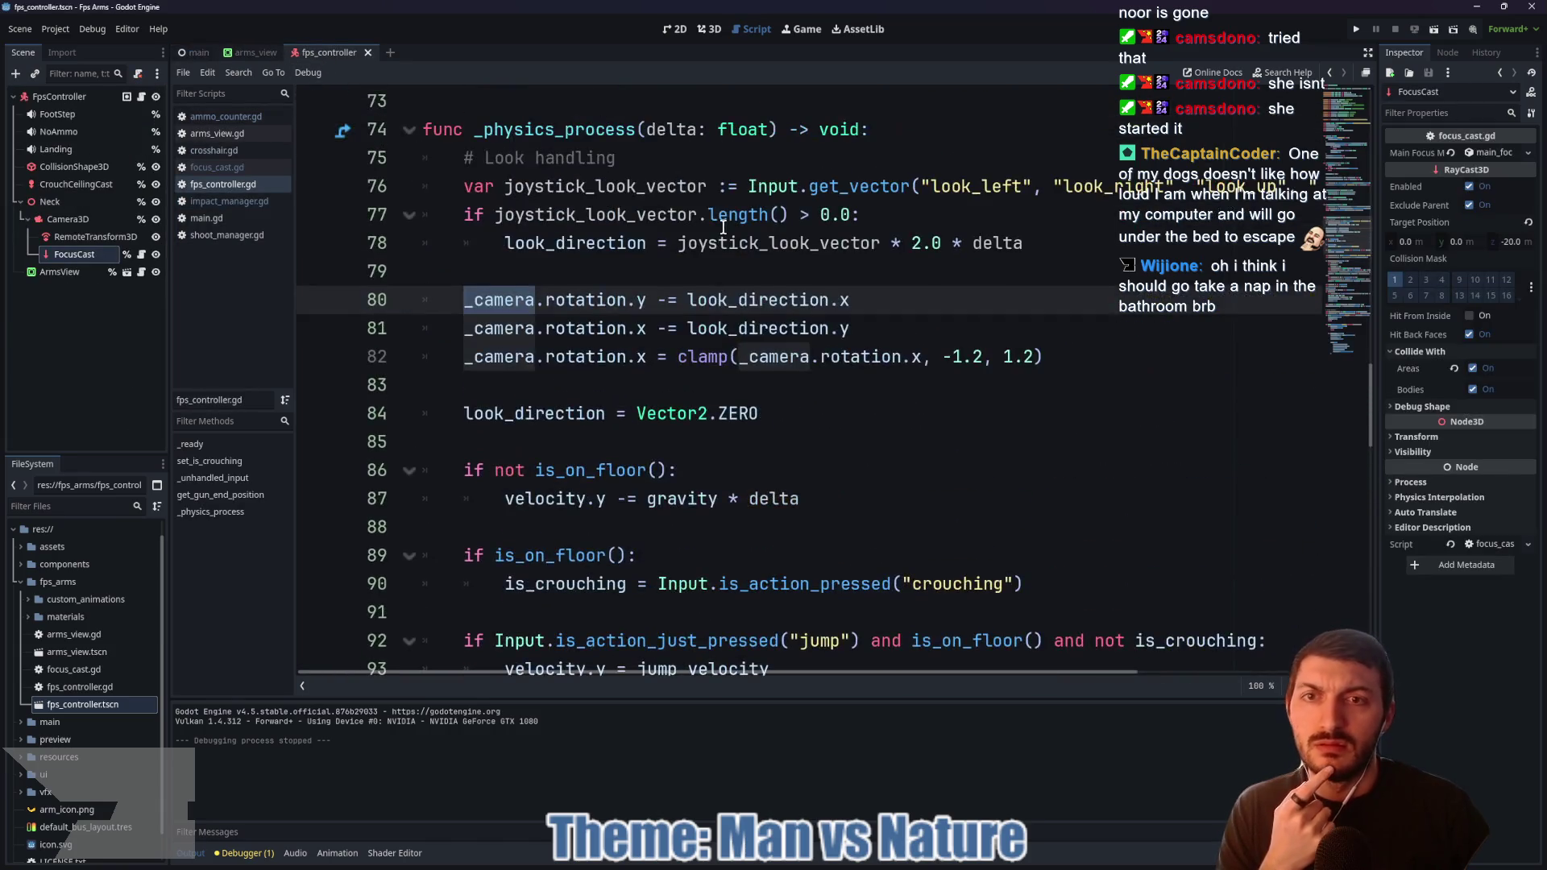
pyautogui.click(693, 380)
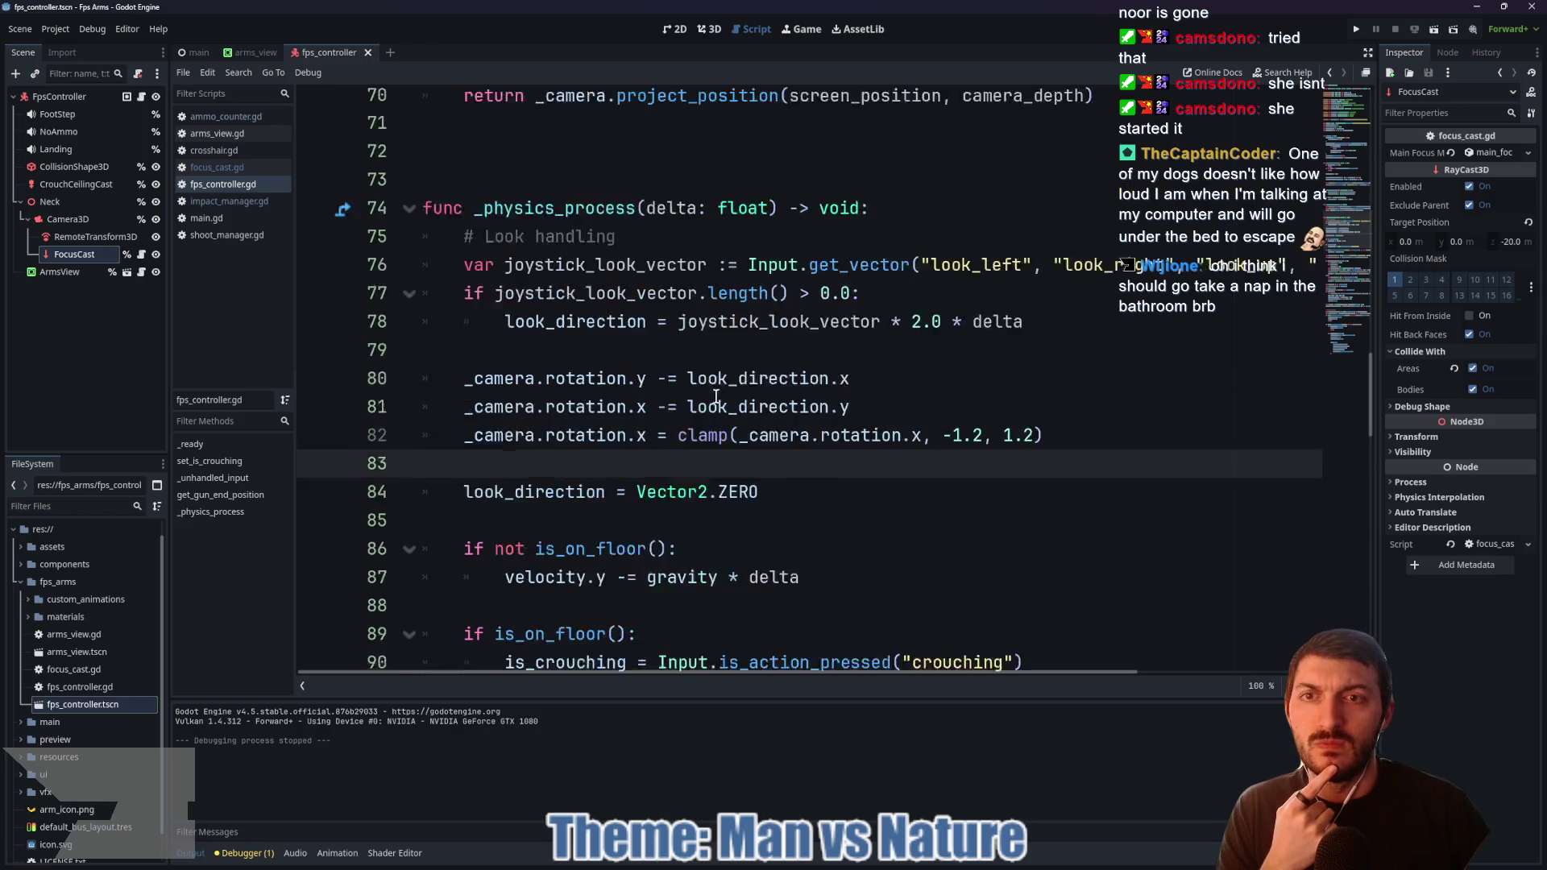
pyautogui.scroll(2, 709, 387)
# Step: Open arms_view.gd with the arms_view scene and read down through the sway and wrap_angle code
pyautogui.click(141, 272)
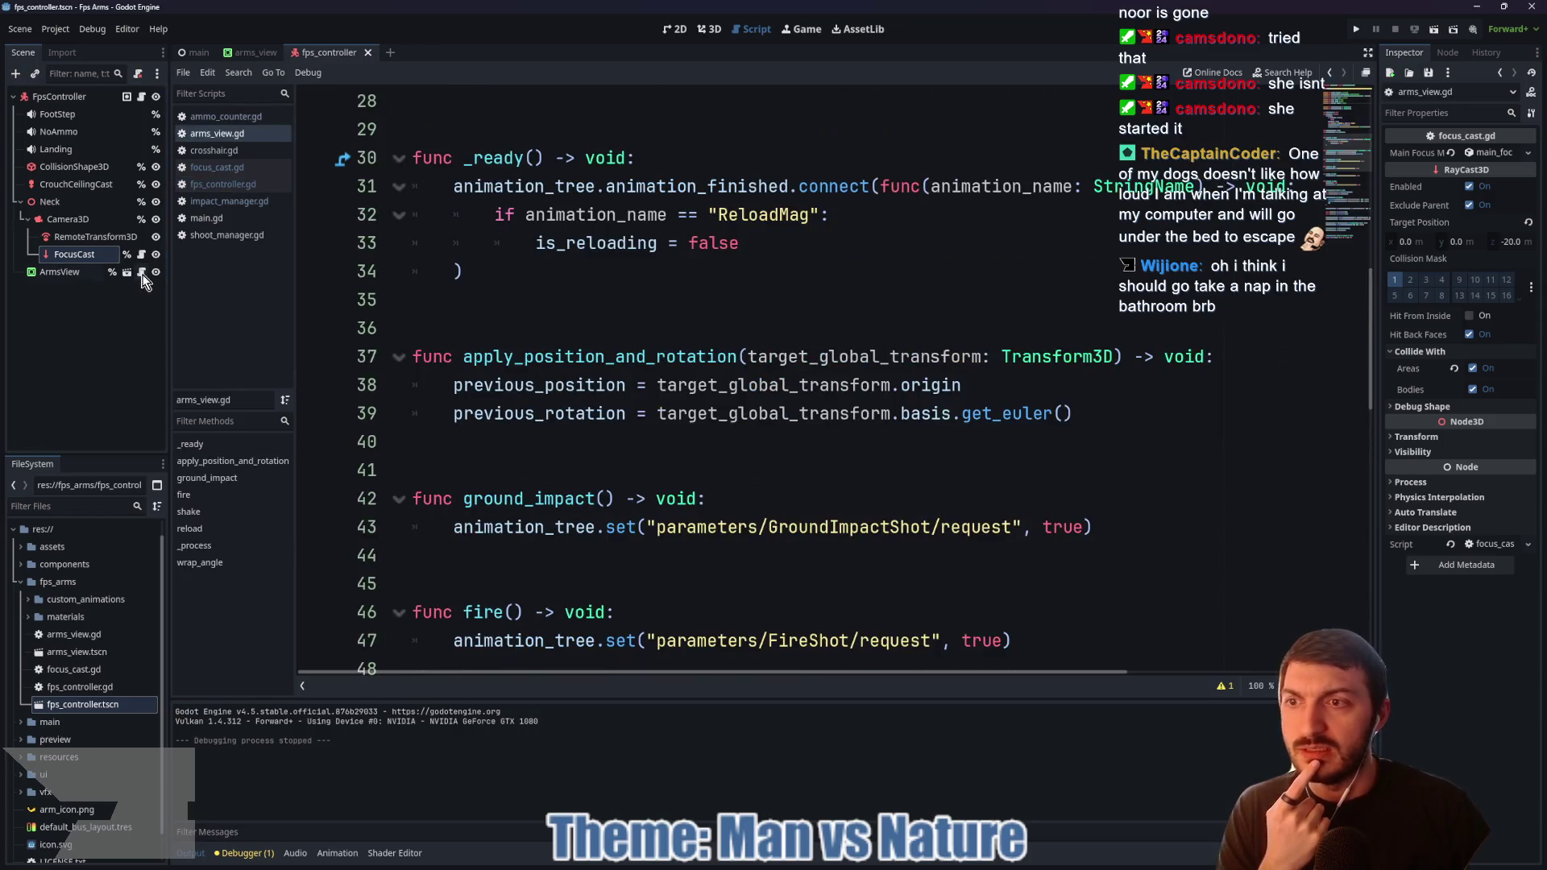
pyautogui.click(256, 53)
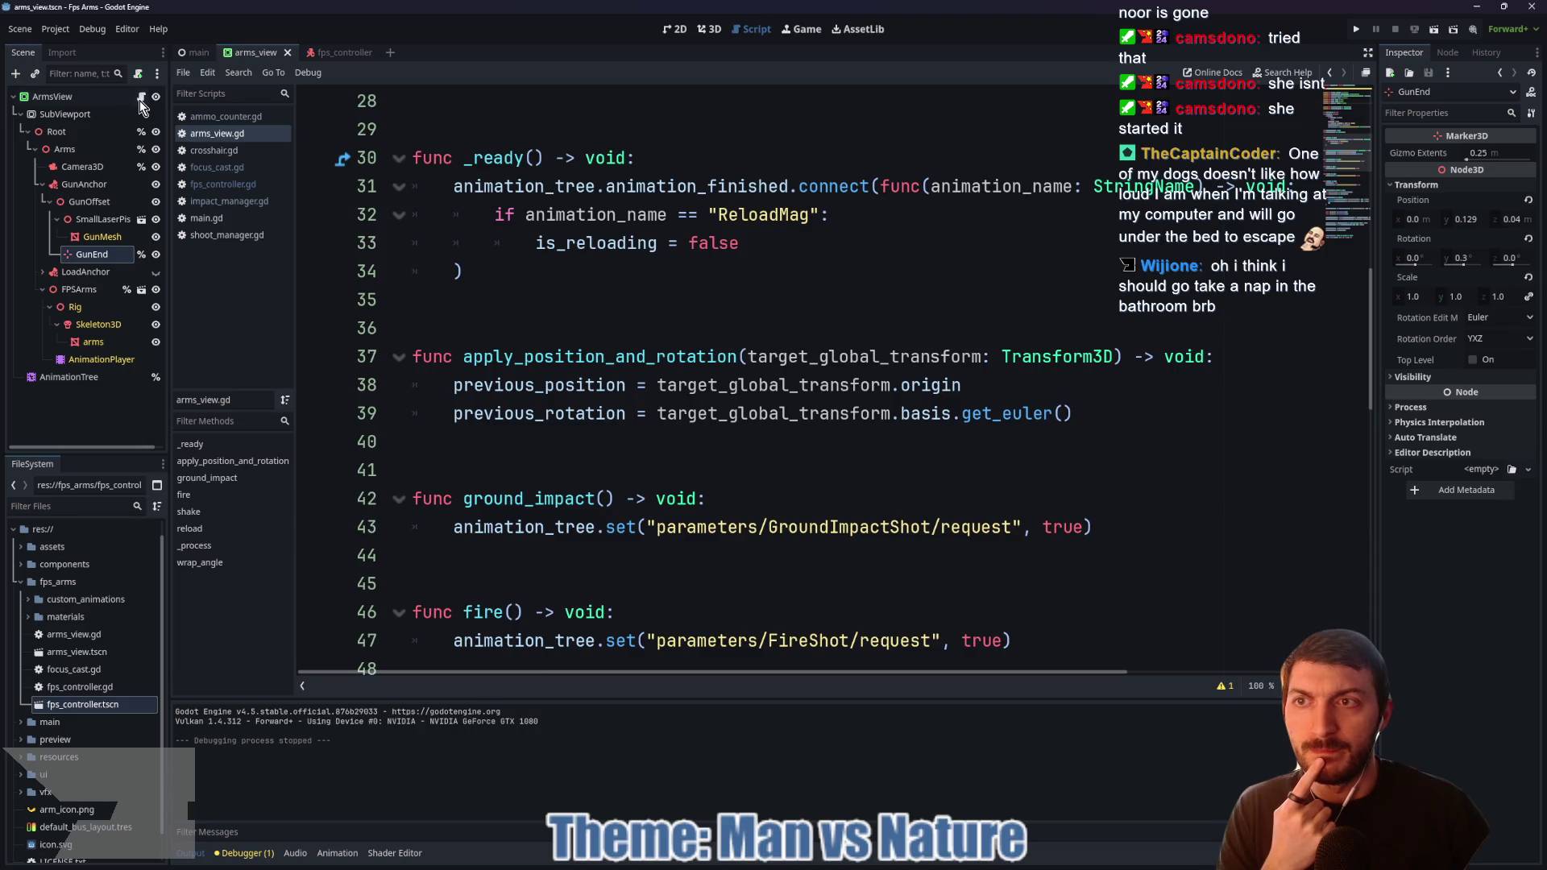
pyautogui.scroll(5, 729, 346)
pyautogui.scroll(-3, 725, 355)
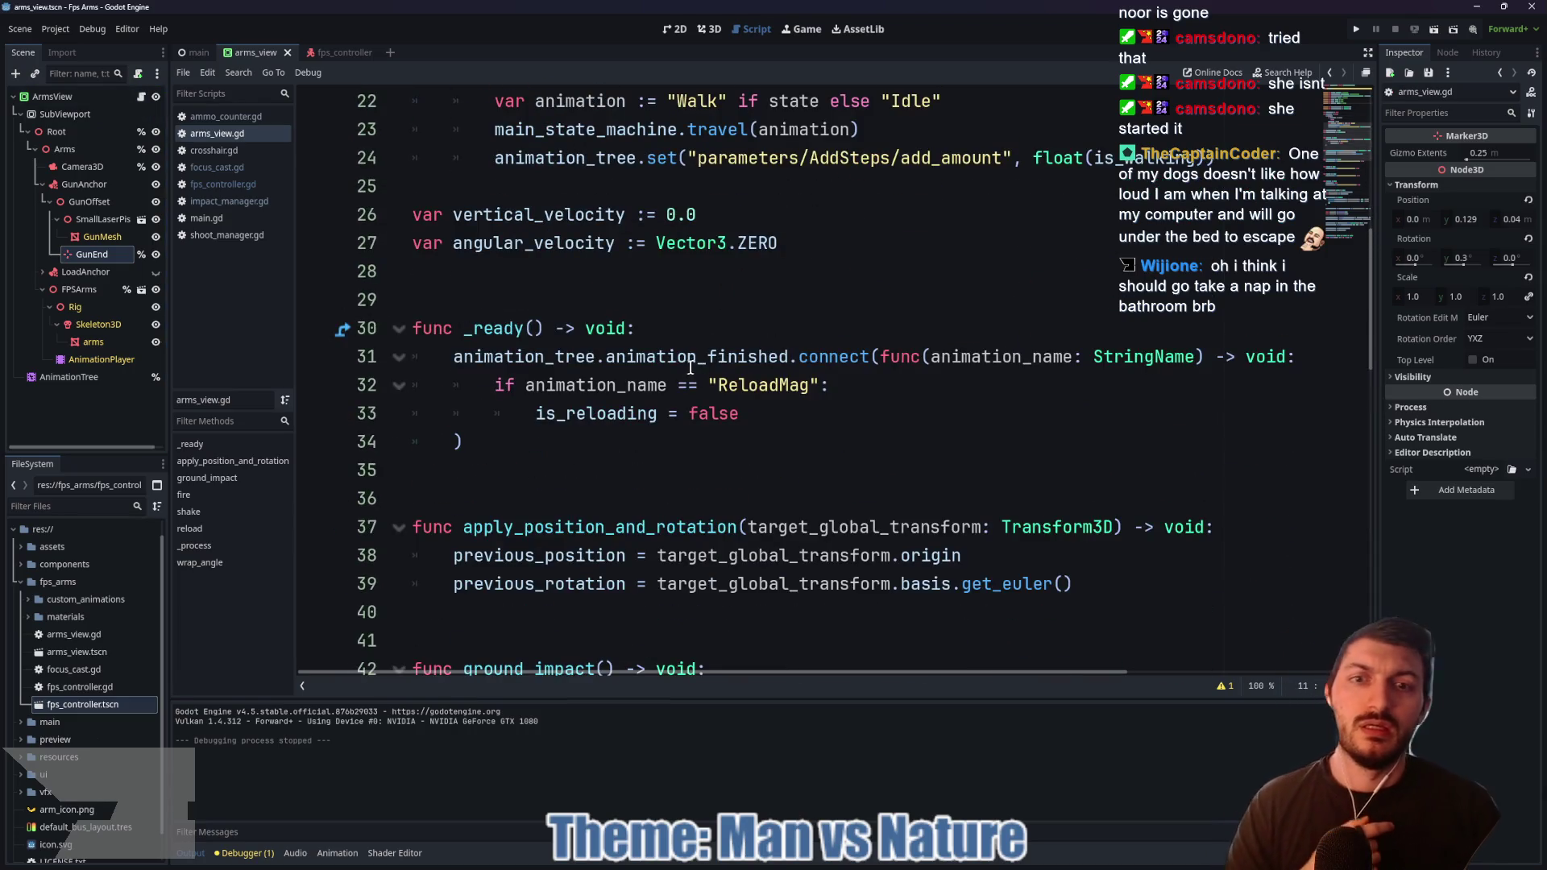
pyautogui.scroll(-1, 692, 367)
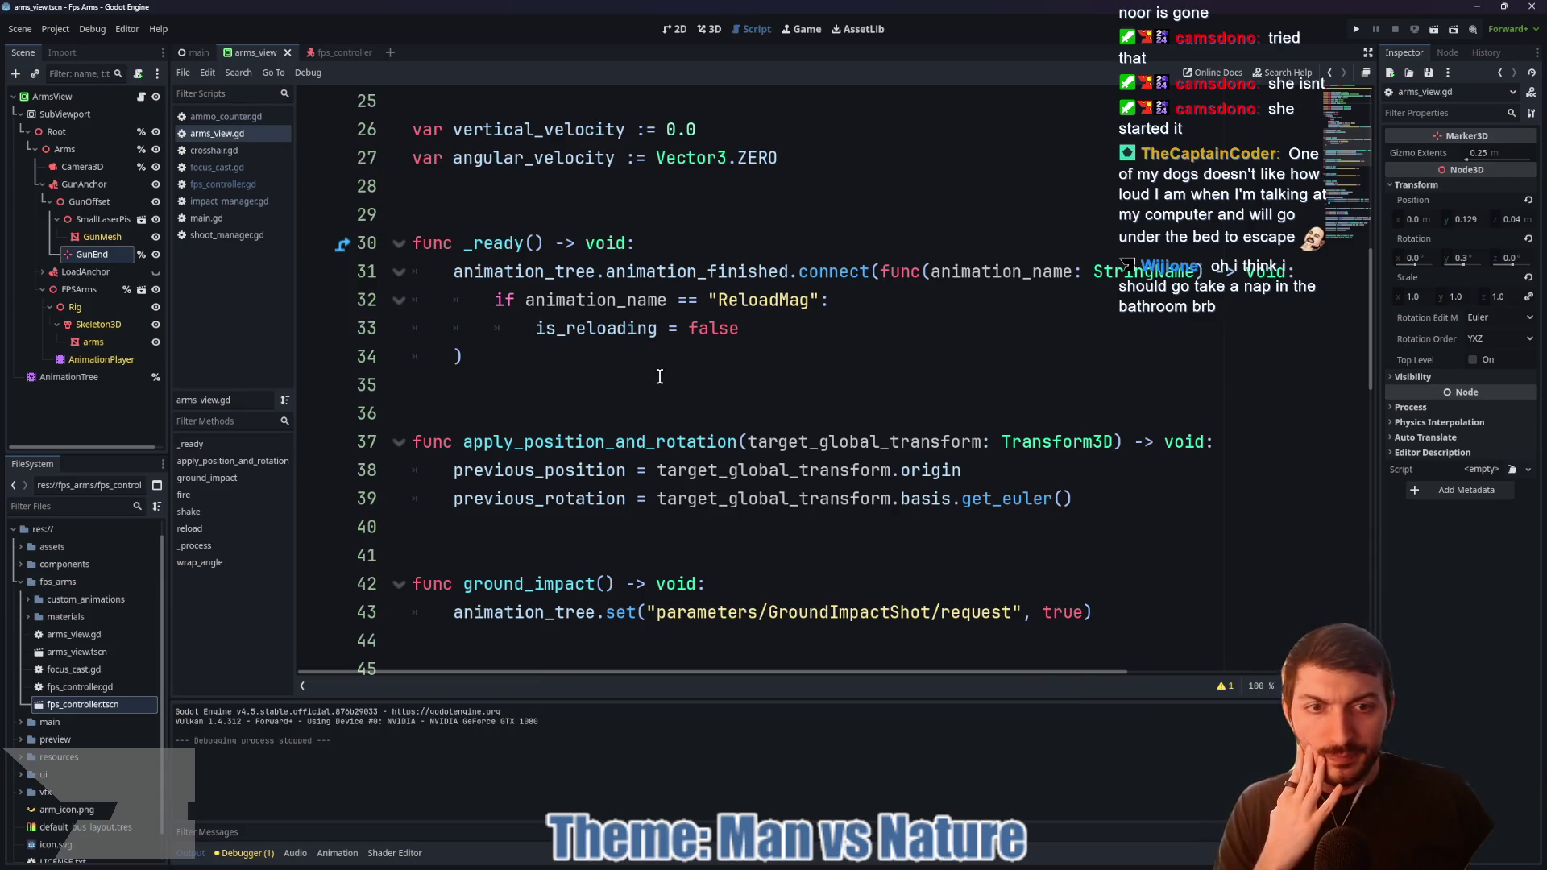
pyautogui.scroll(-2, 720, 477)
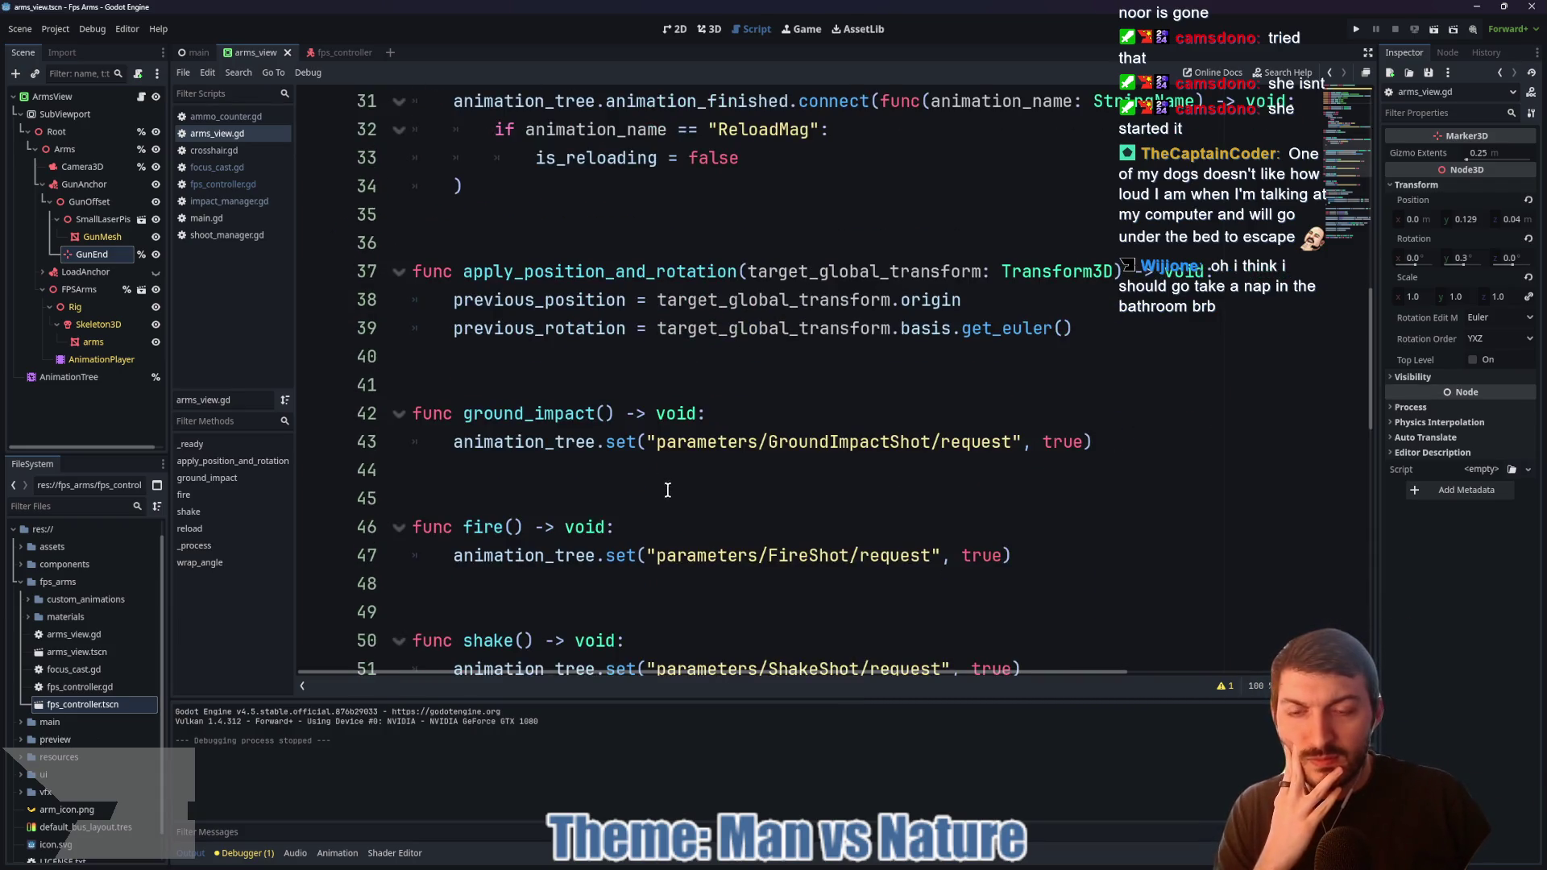
pyautogui.scroll(-5, 668, 490)
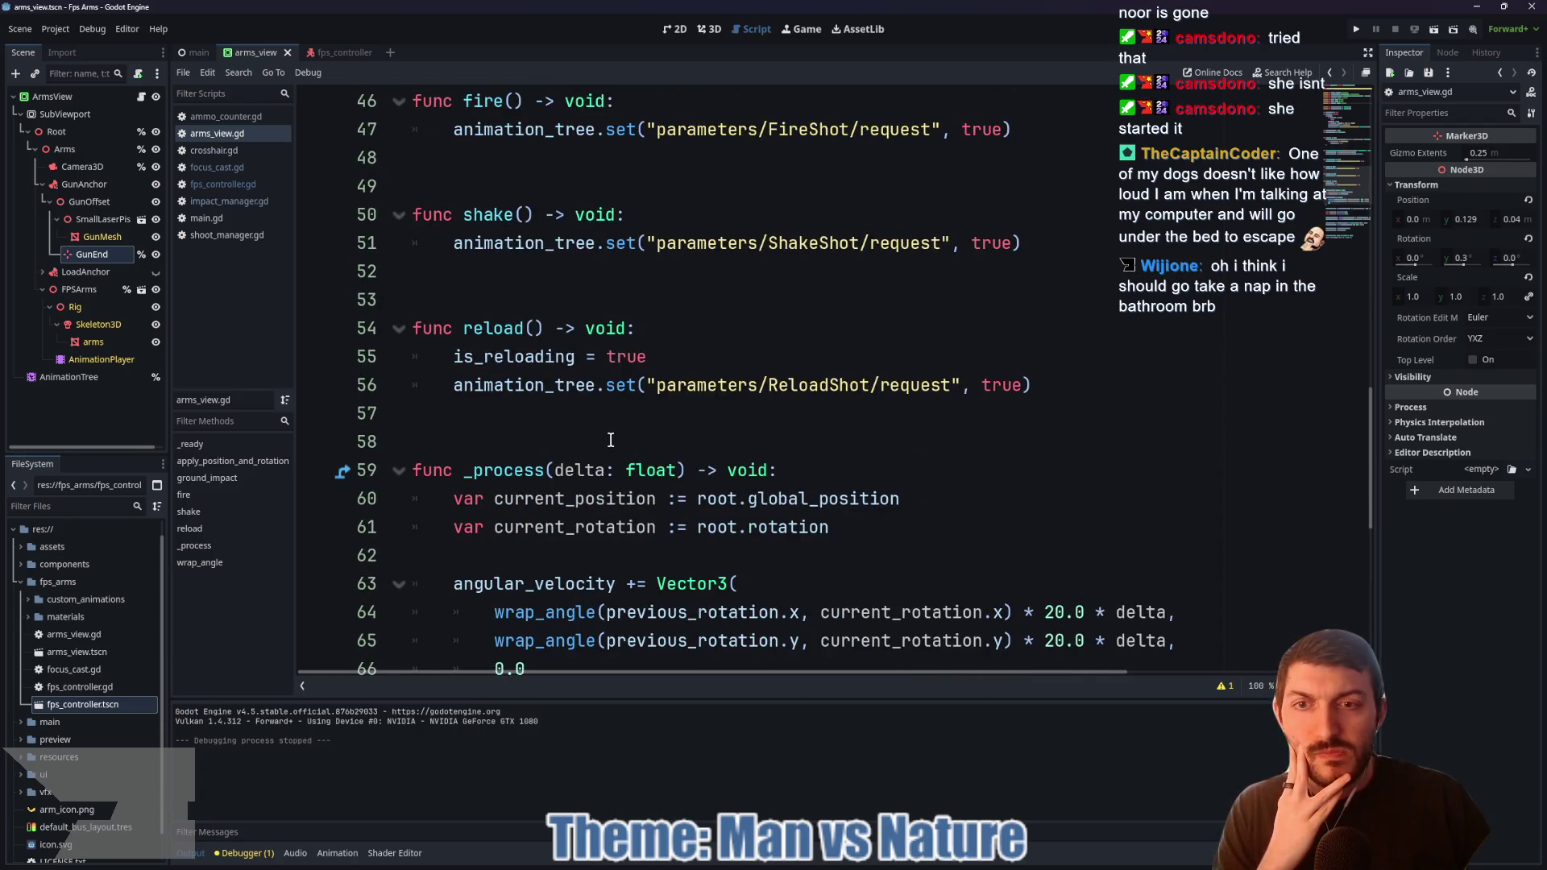
pyautogui.scroll(-2, 611, 440)
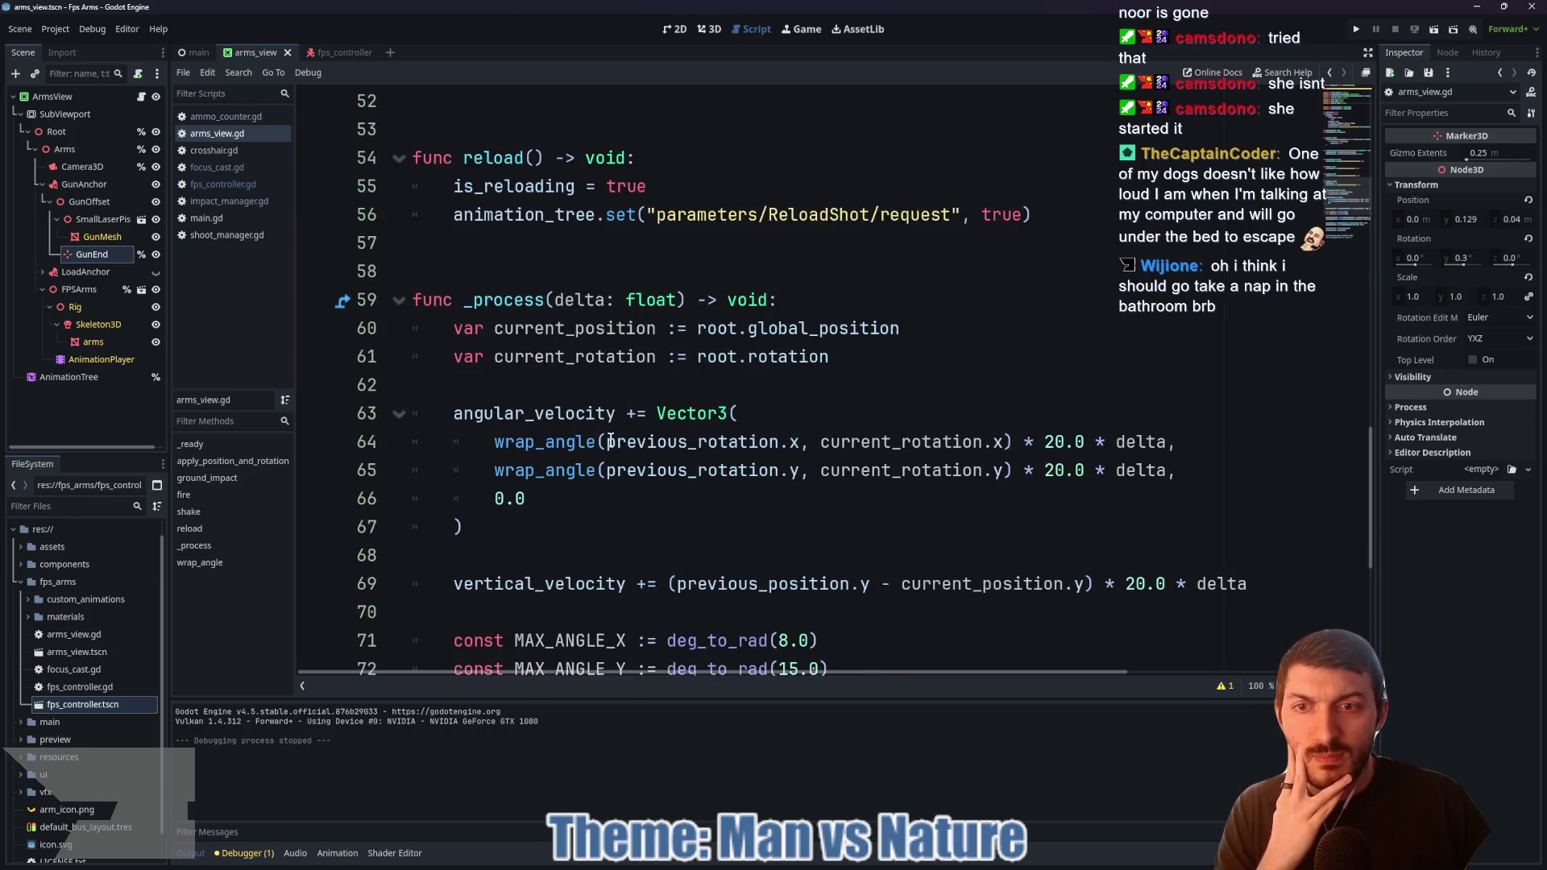
pyautogui.scroll(-1, 611, 440)
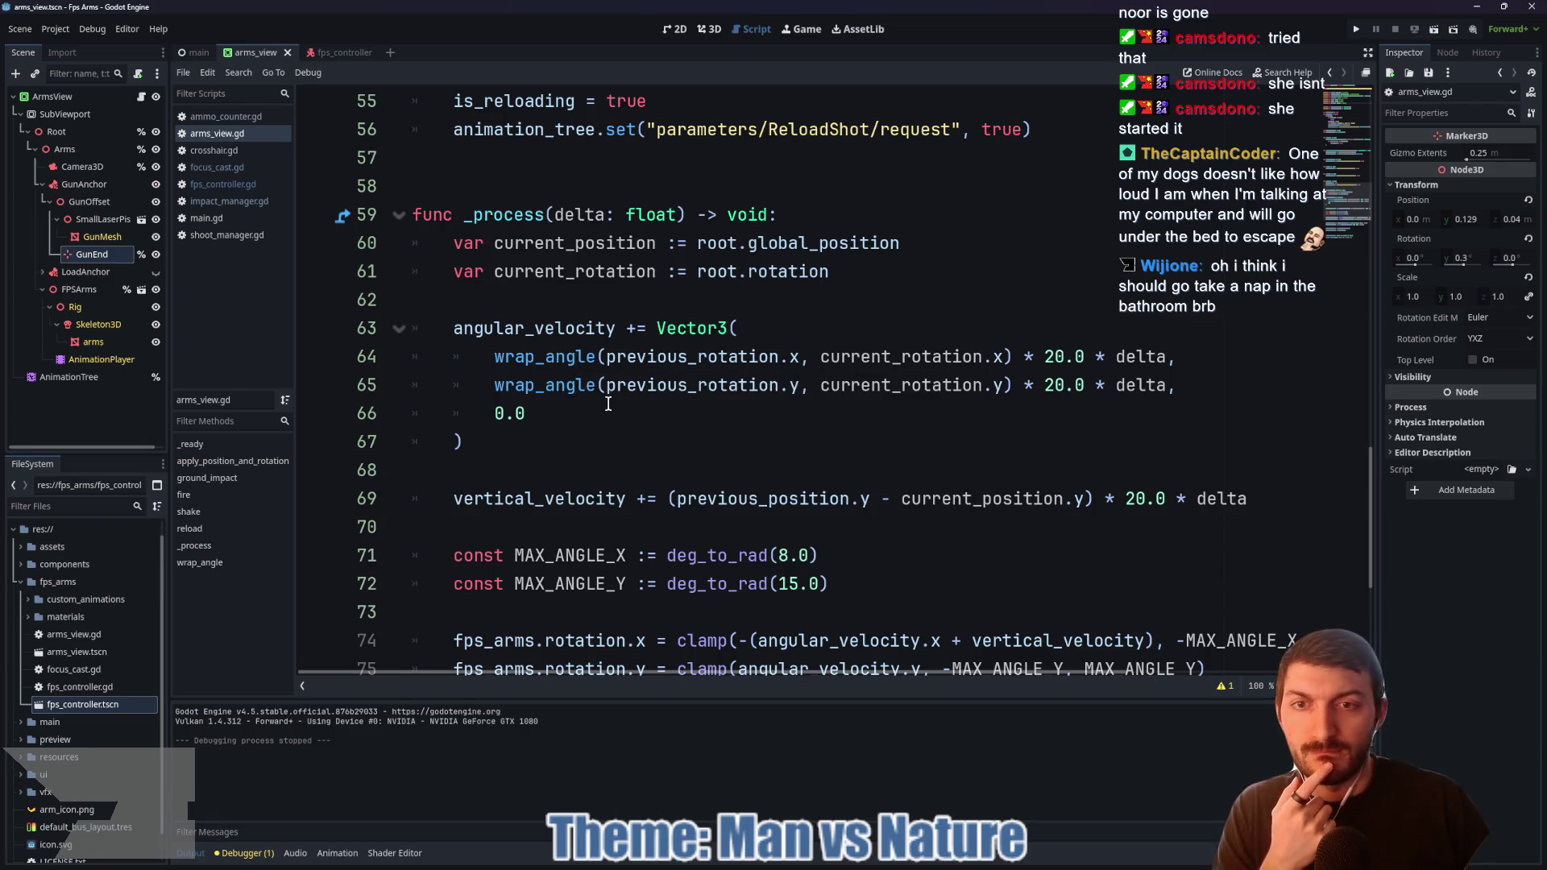
pyautogui.scroll(-1, 657, 436)
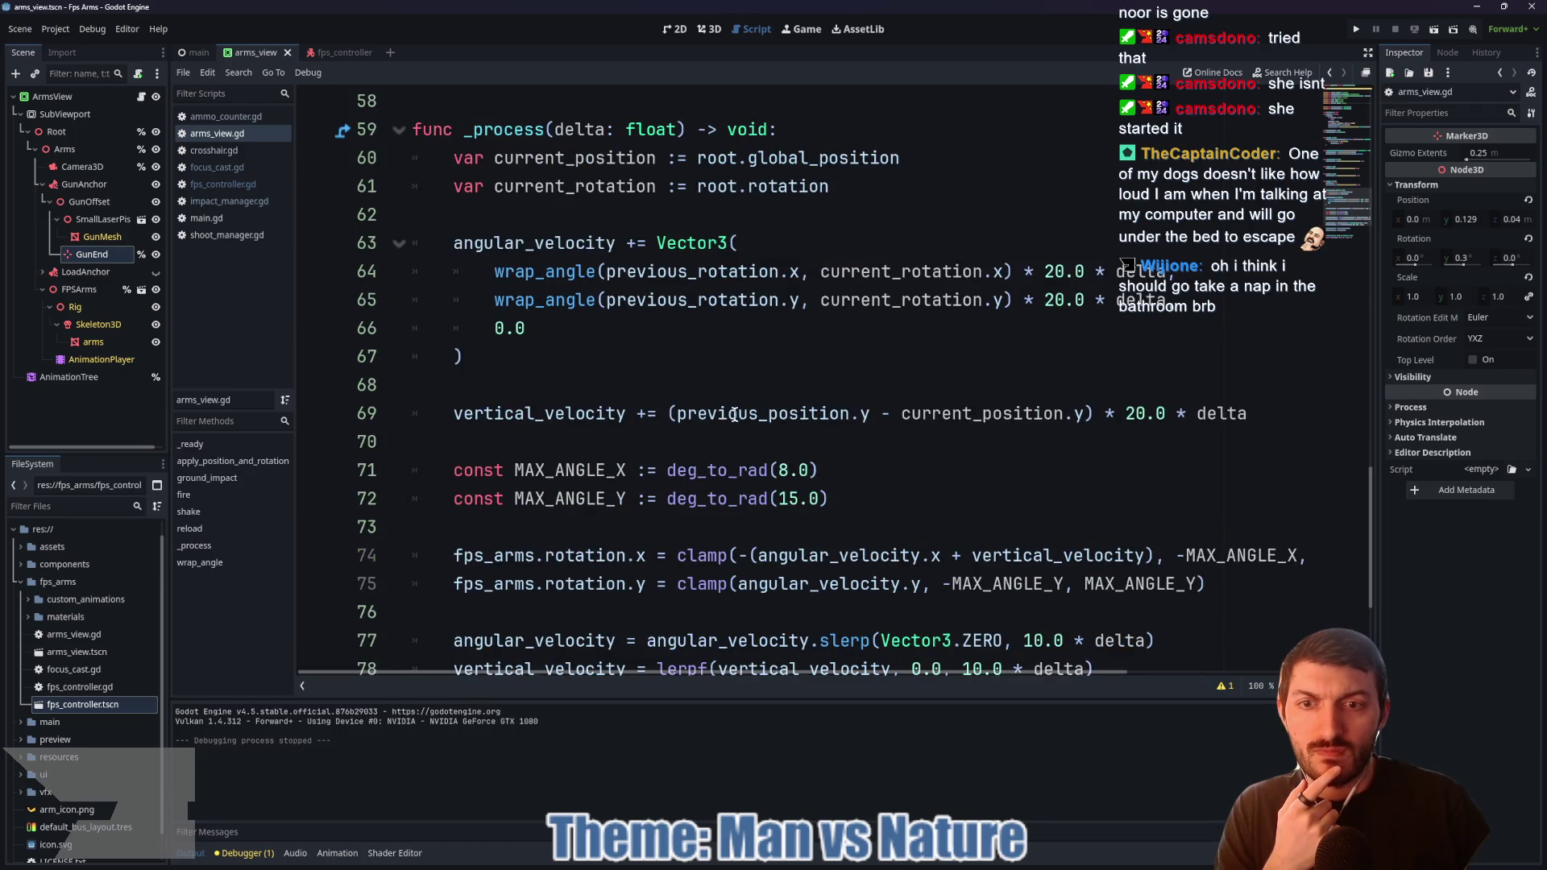
pyautogui.scroll(-1, 793, 434)
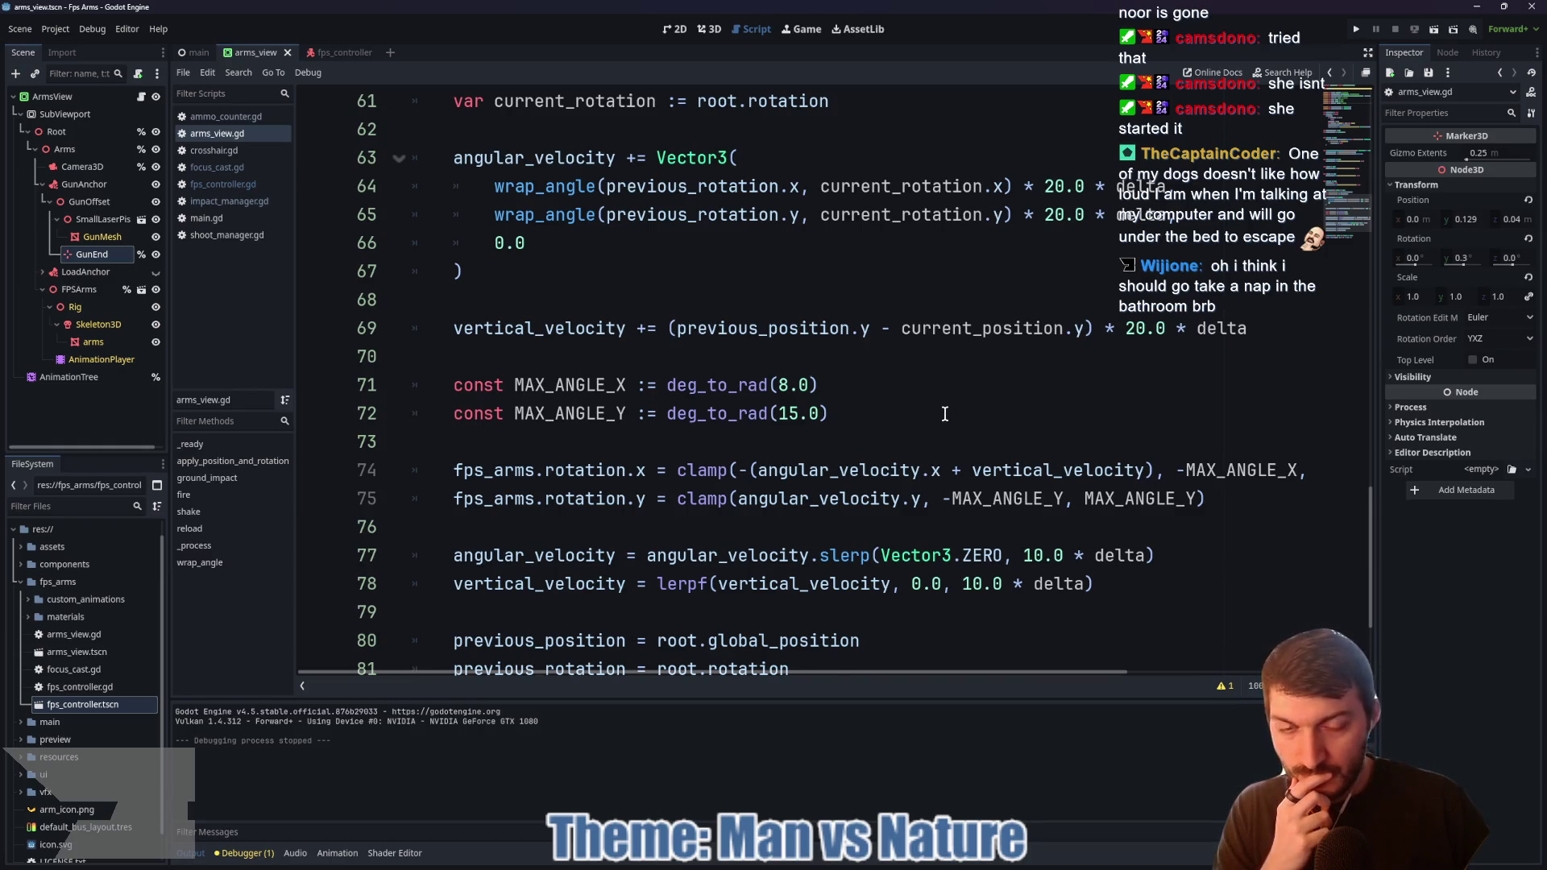
pyautogui.scroll(-1, 945, 414)
pyautogui.scroll(-1, 935, 411)
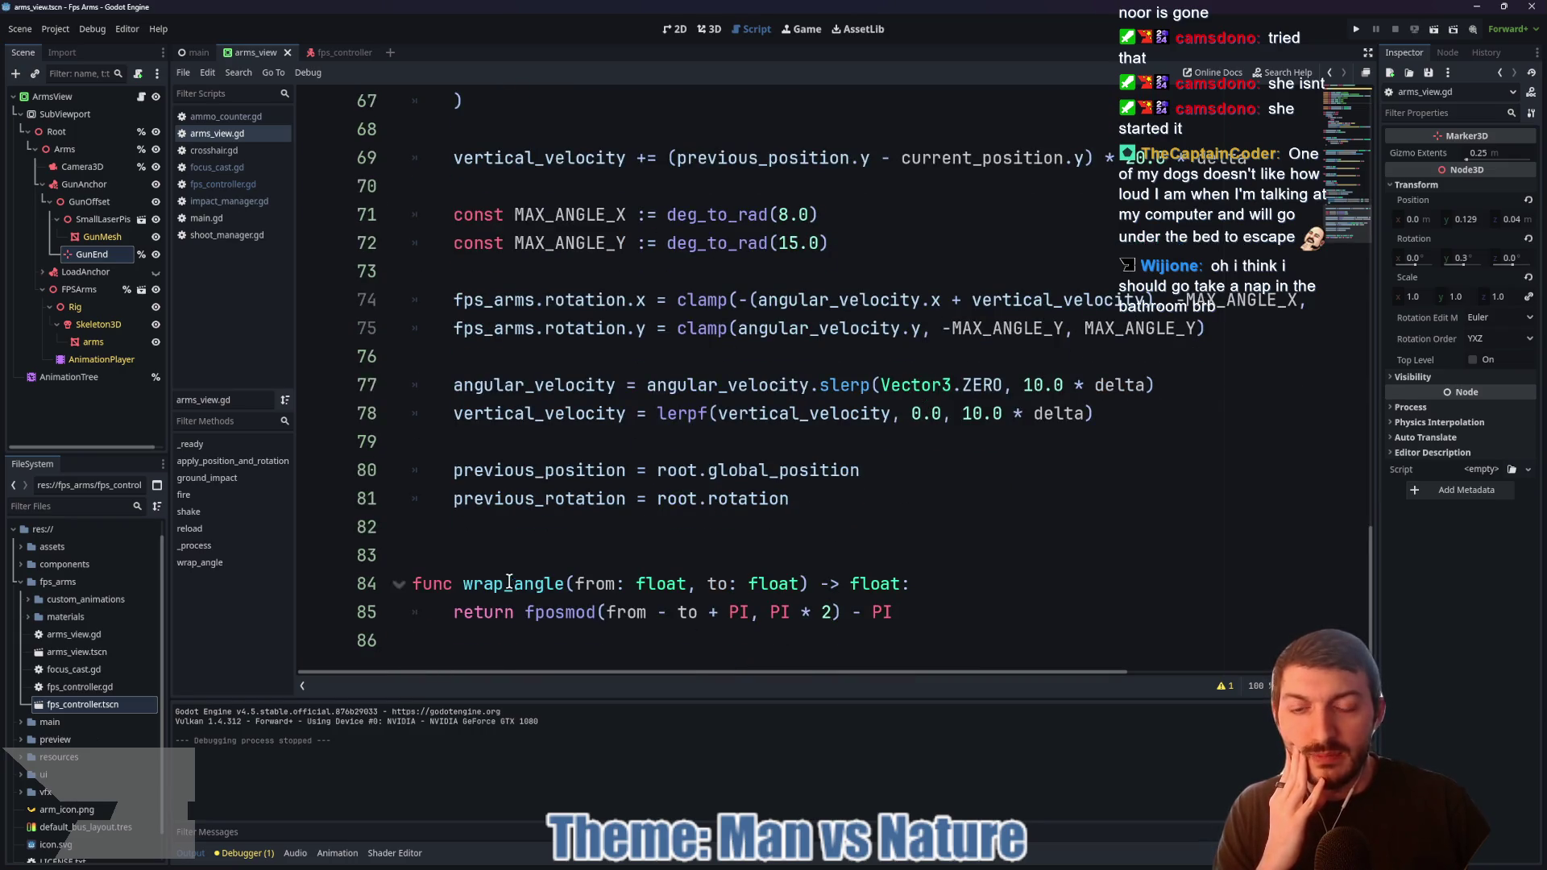
# Step: Scroll back up through arms_view.gd and return to the Bear Attack Simulator project
pyautogui.moveTo(545, 618)
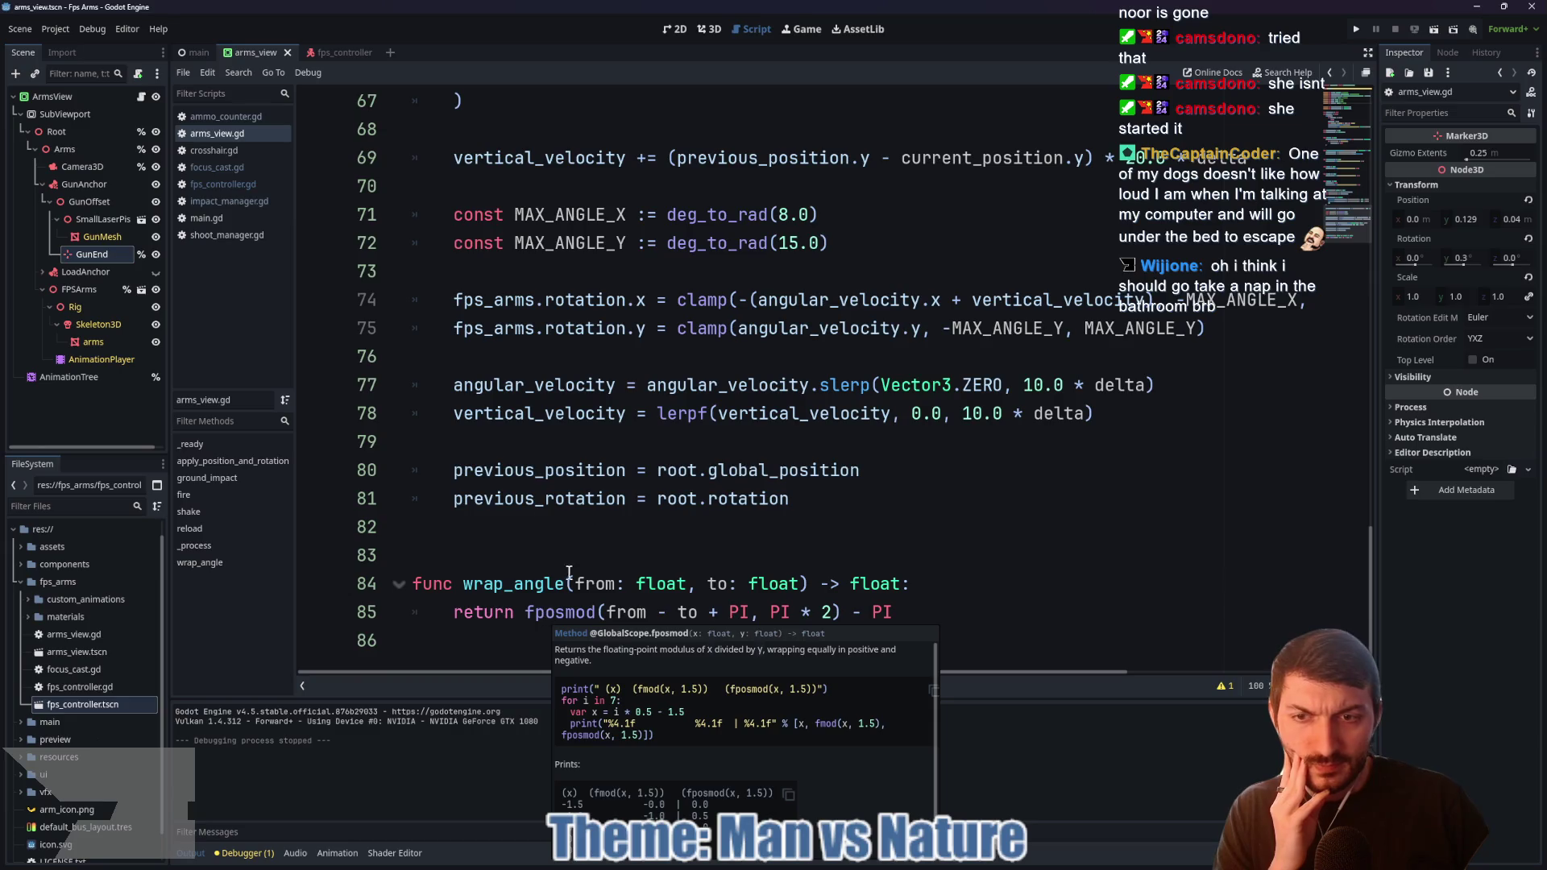
pyautogui.scroll(1, 660, 491)
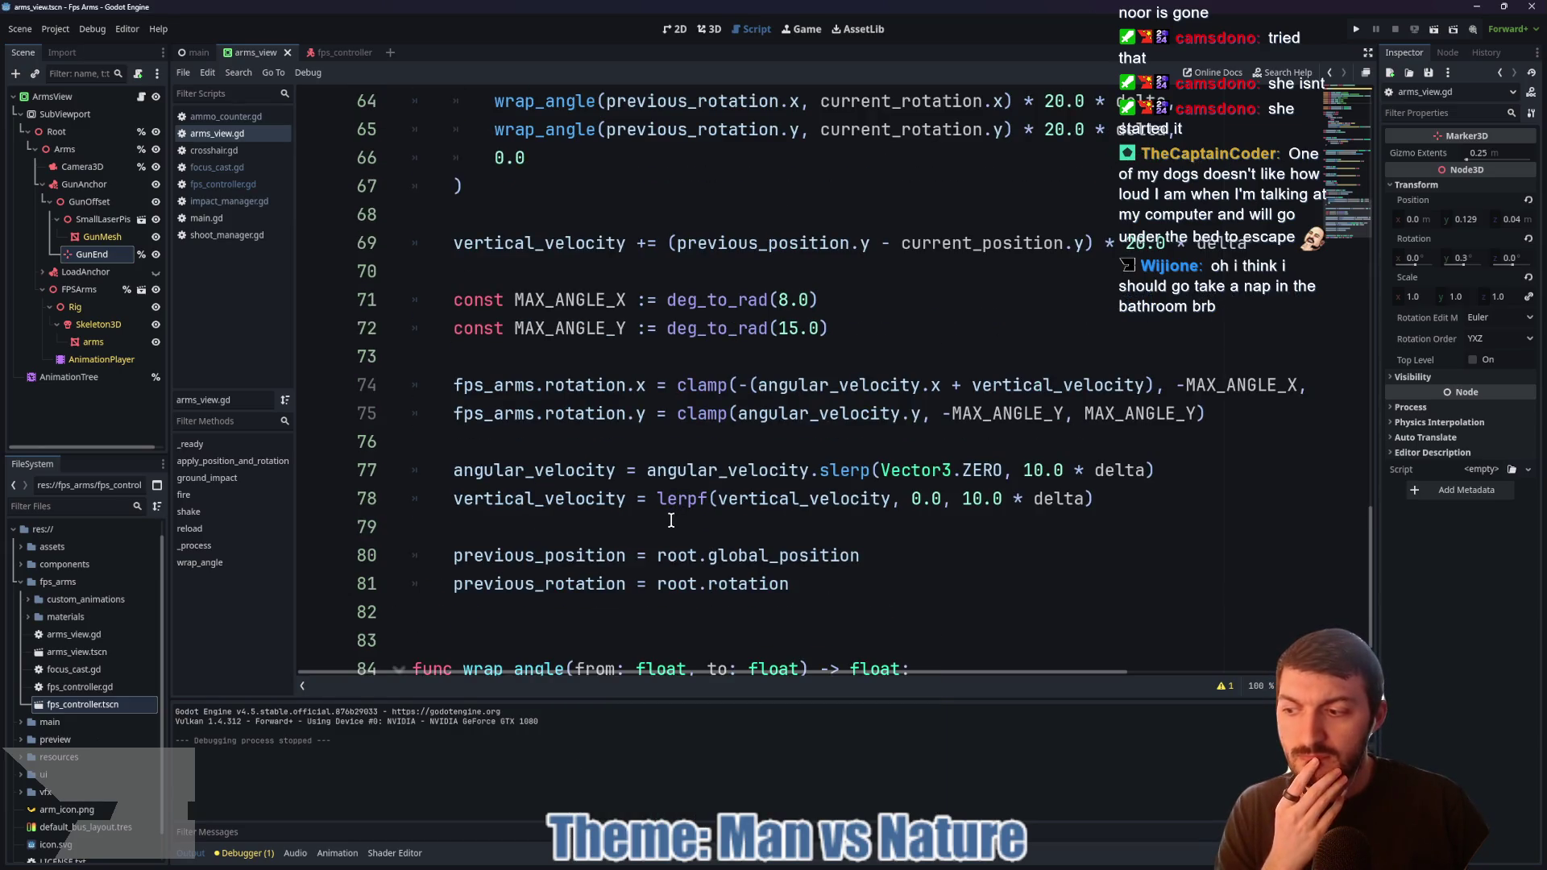
pyautogui.scroll(3, 671, 521)
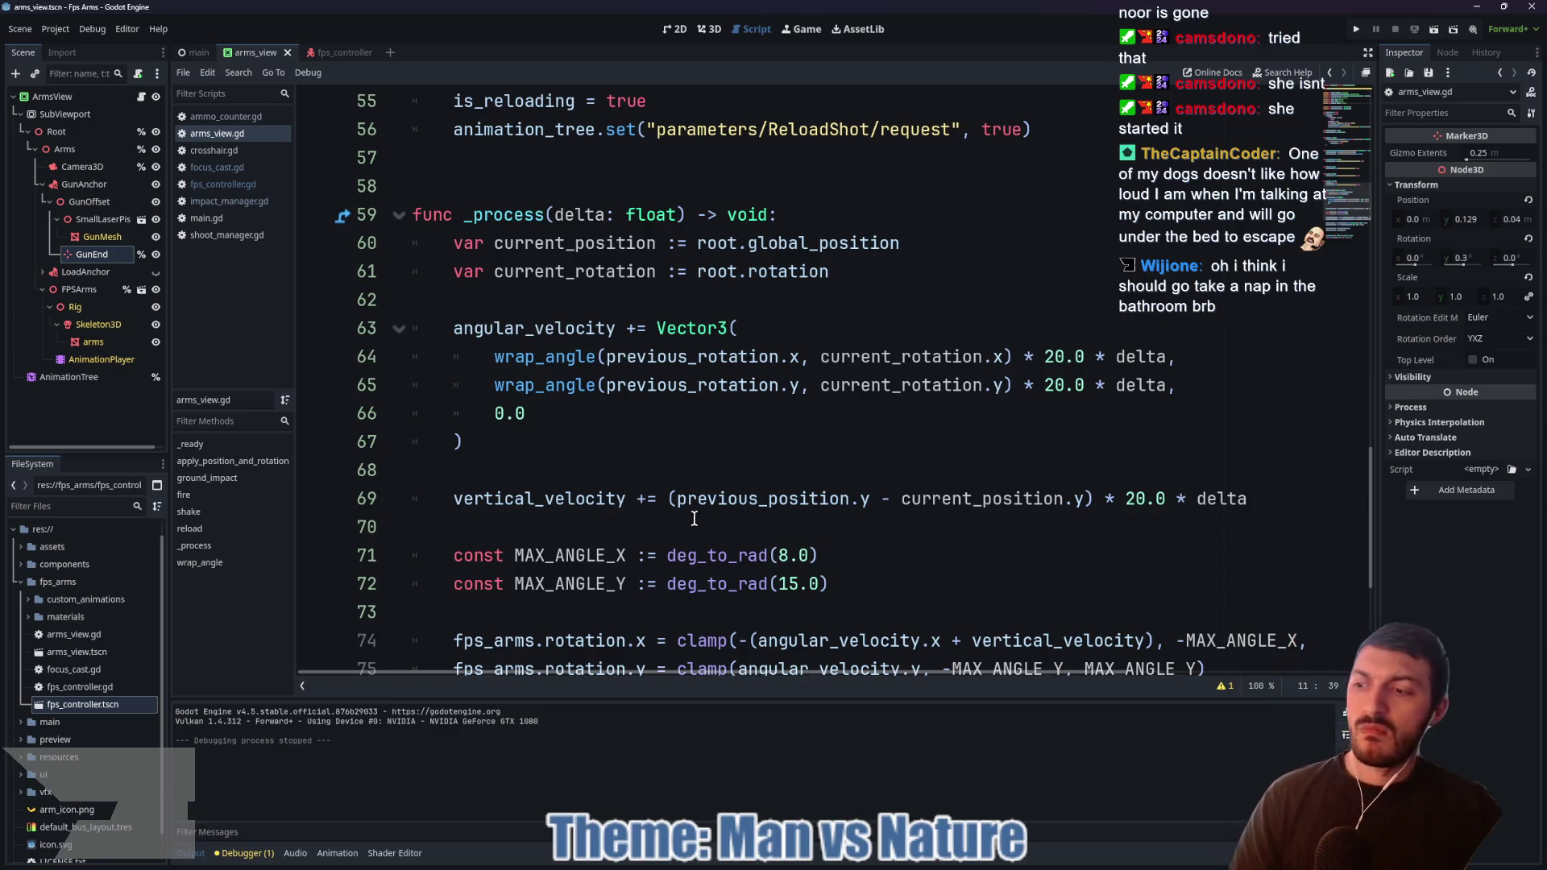
pyautogui.scroll(5, 706, 460)
pyautogui.scroll(3, 693, 452)
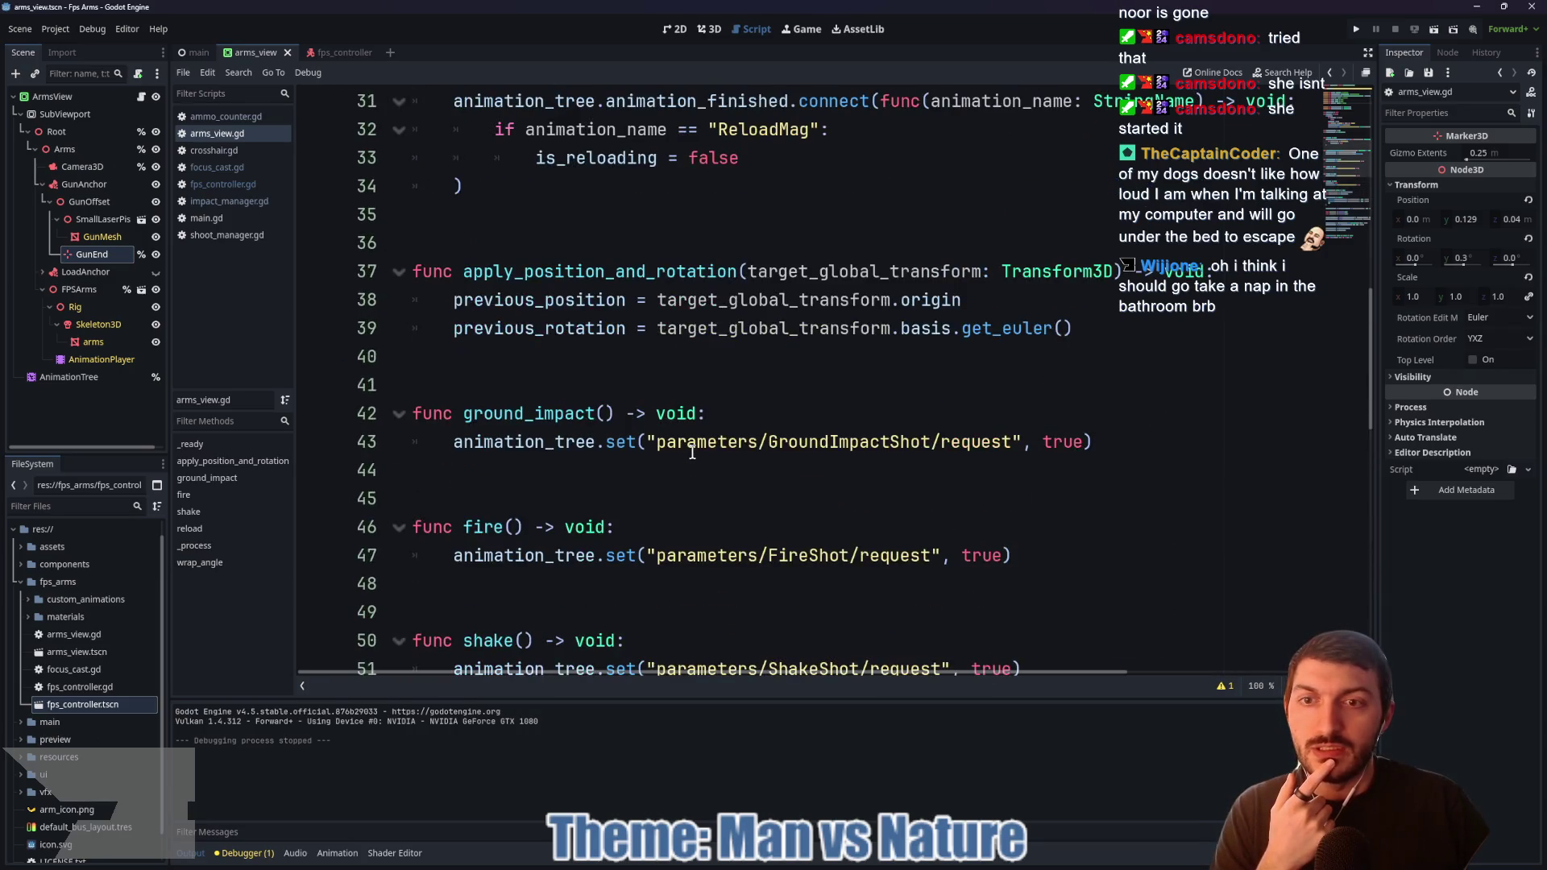
pyautogui.scroll(3, 661, 482)
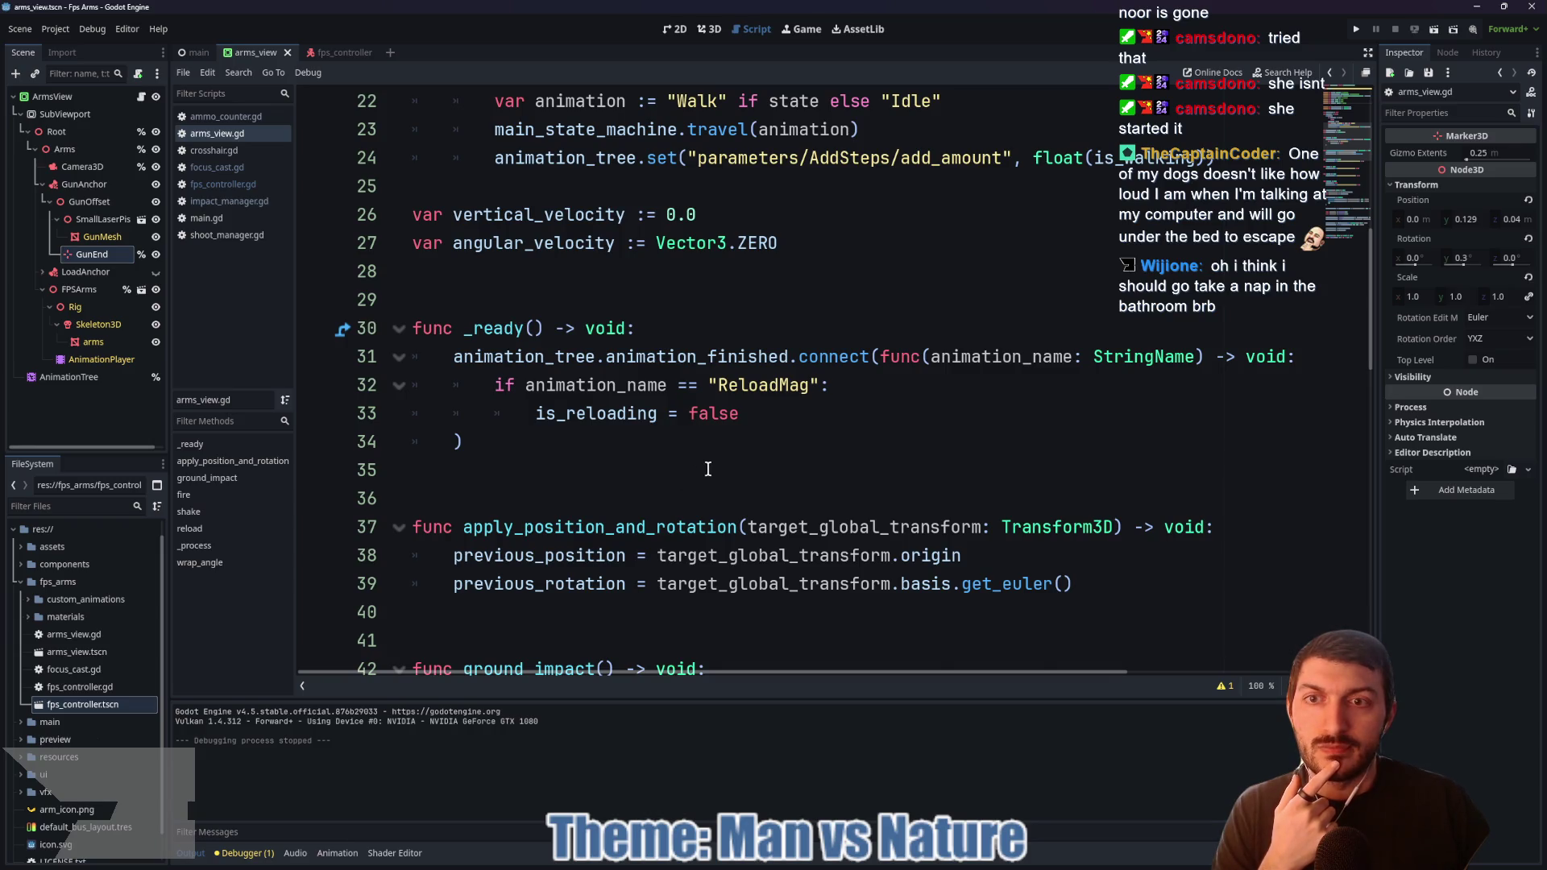
pyautogui.scroll(3, 707, 472)
pyautogui.click(830, 801)
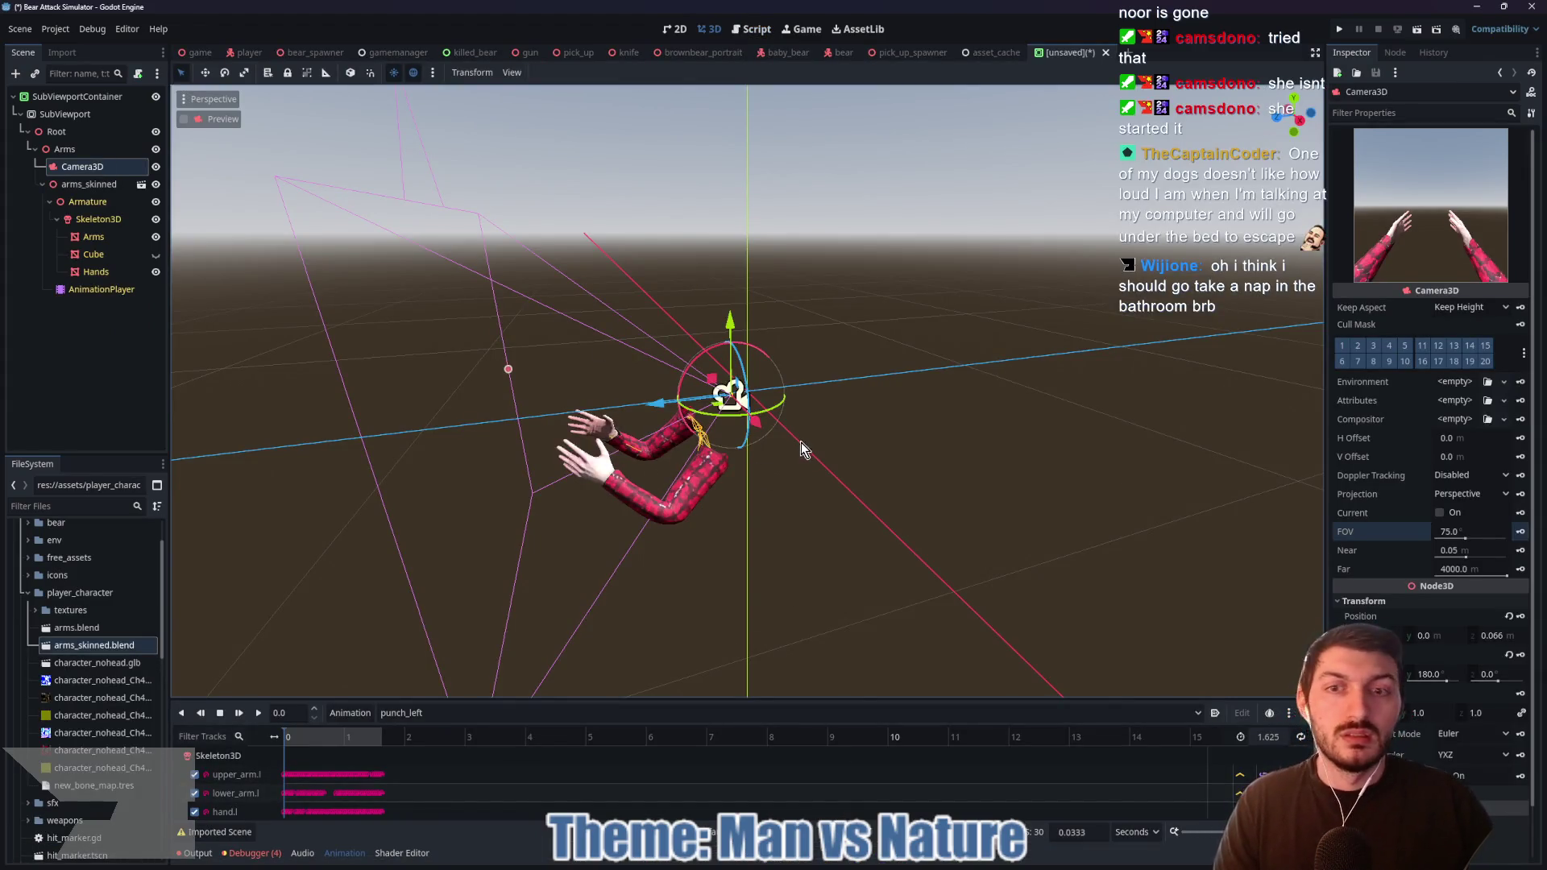
# Step: Enable Stretch on the SubViewportContainer so the arms fill it
pyautogui.moveTo(830, 435); pyautogui.dragTo(759, 437)
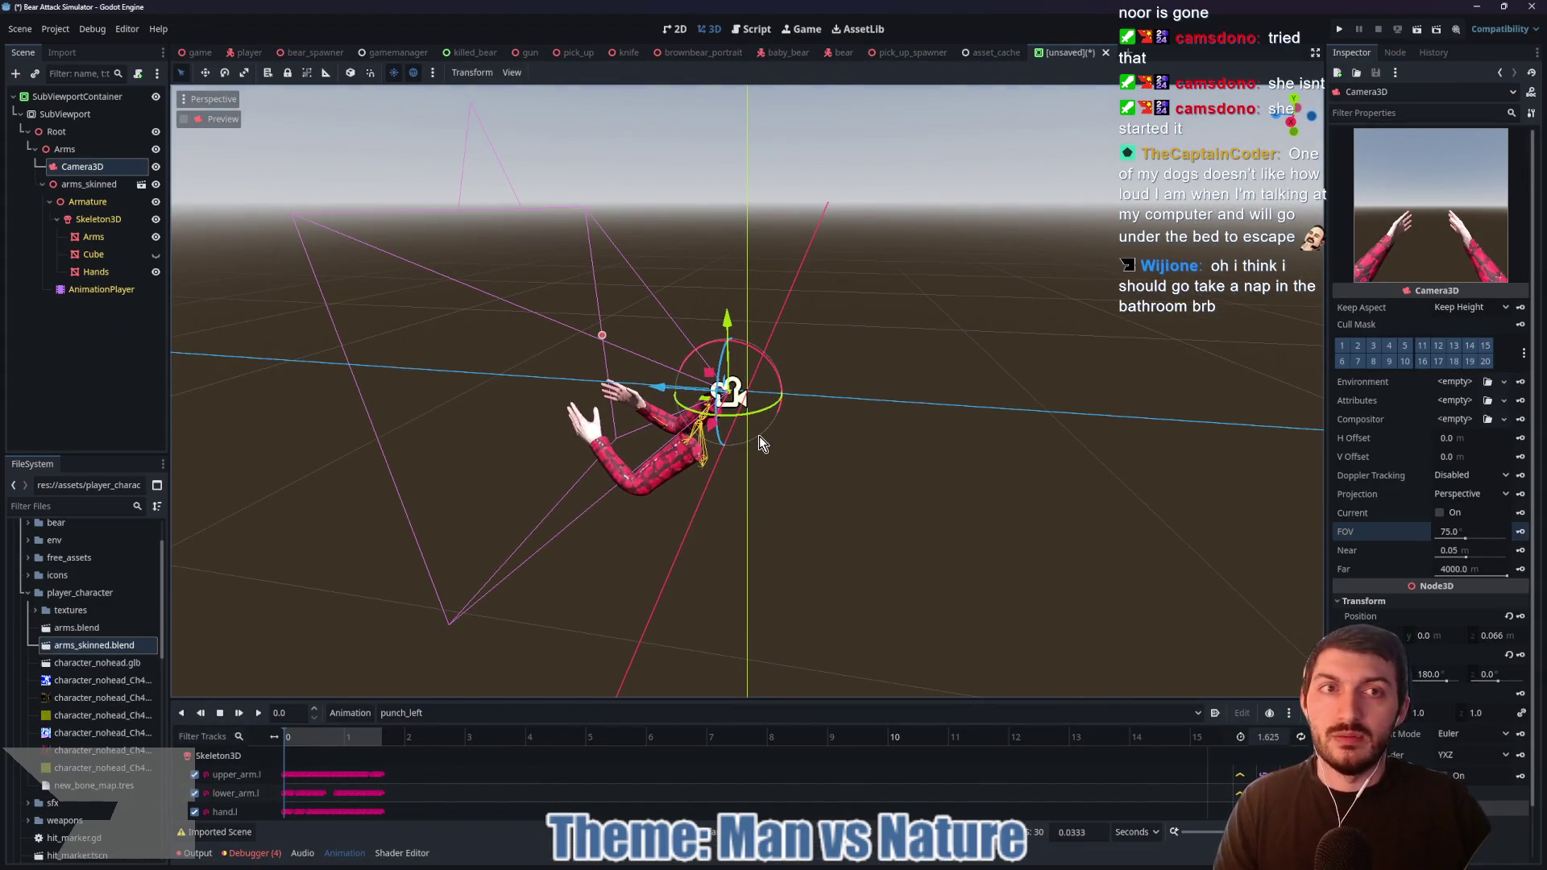
pyautogui.click(103, 97)
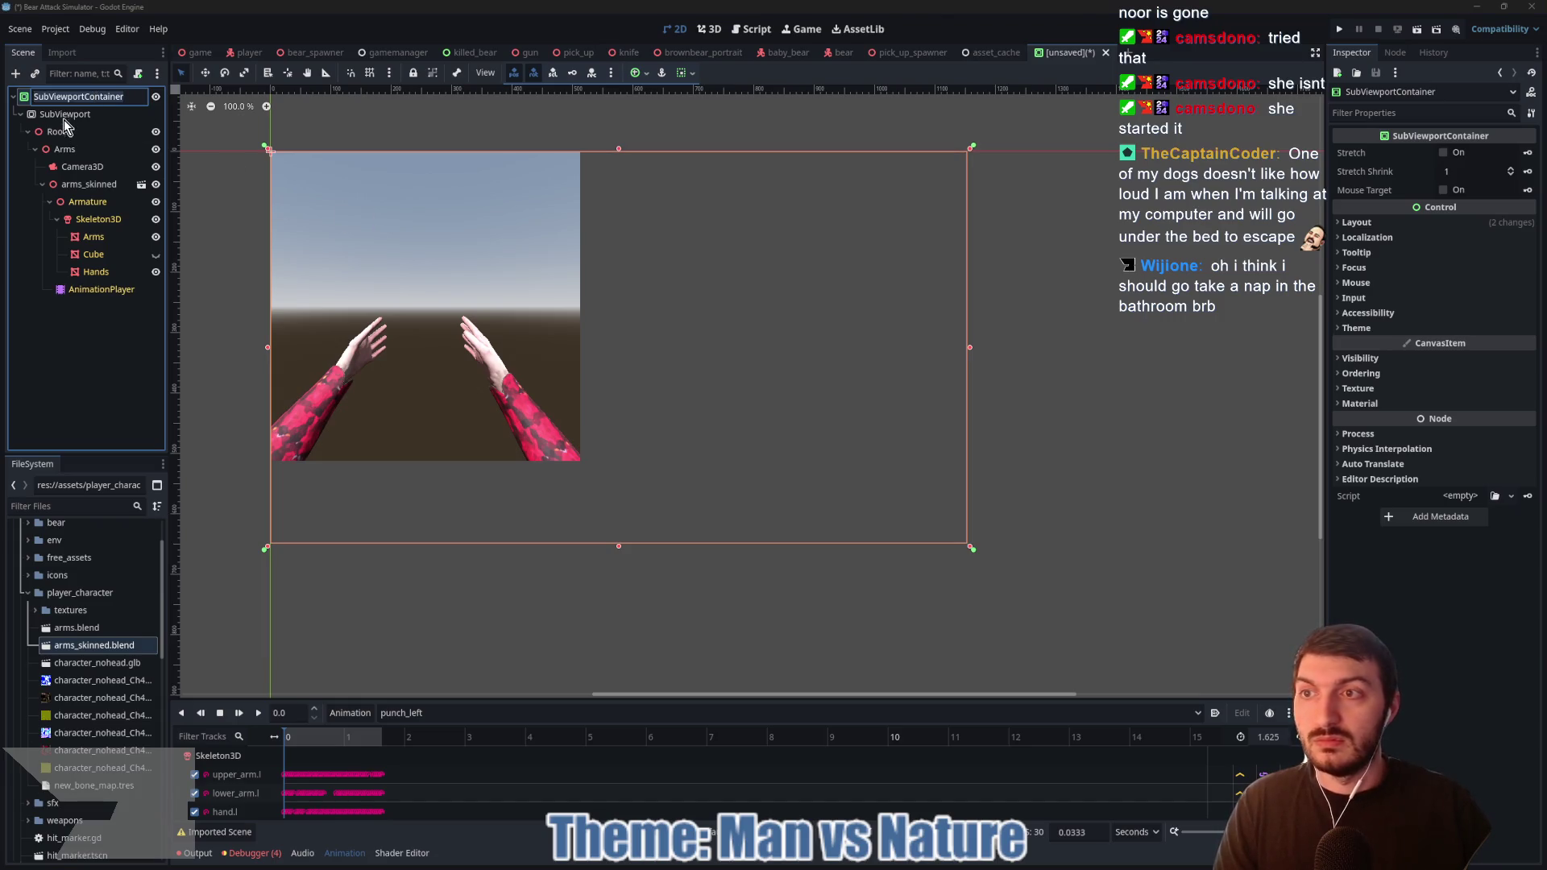
pyautogui.click(1446, 155)
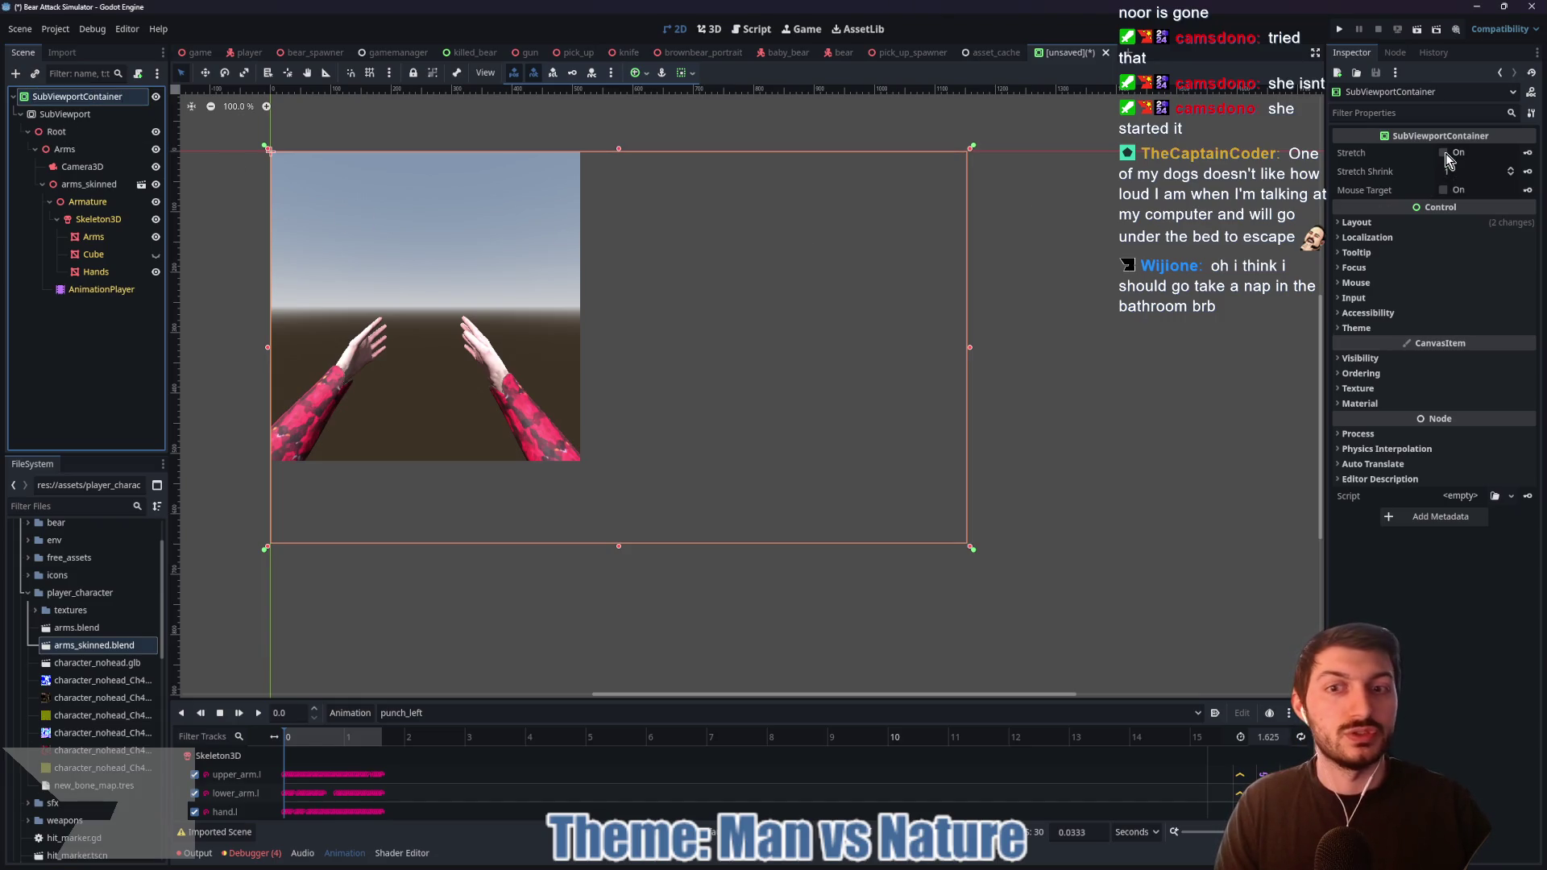
pyautogui.click(1444, 153)
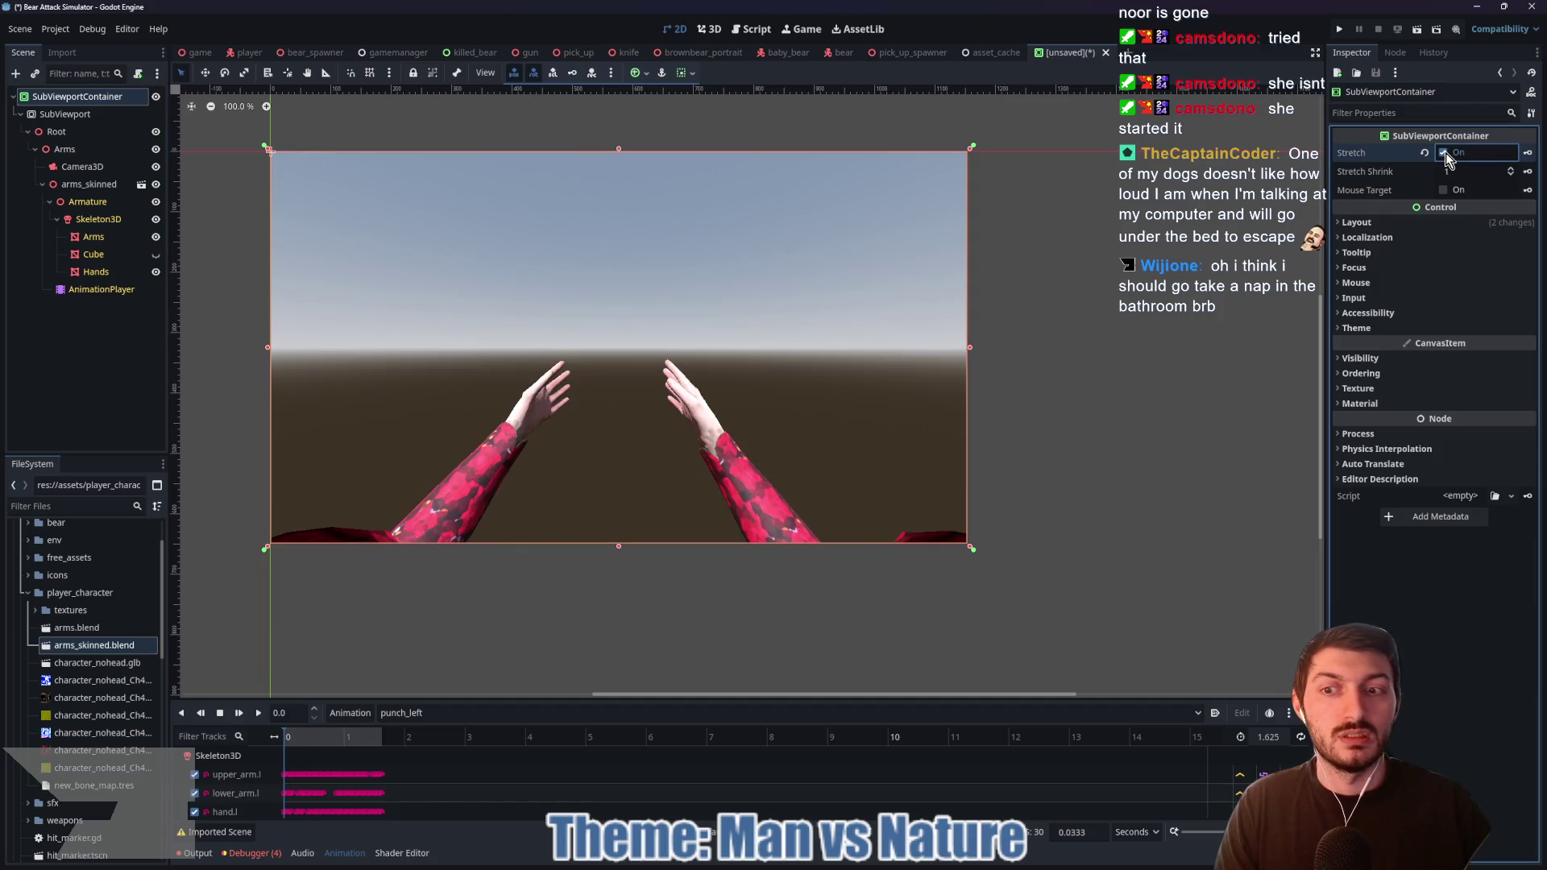
# Step: Nudge Camera3D forward on Z and turn on the SubViewport's Transparent BG
pyautogui.click(110, 166)
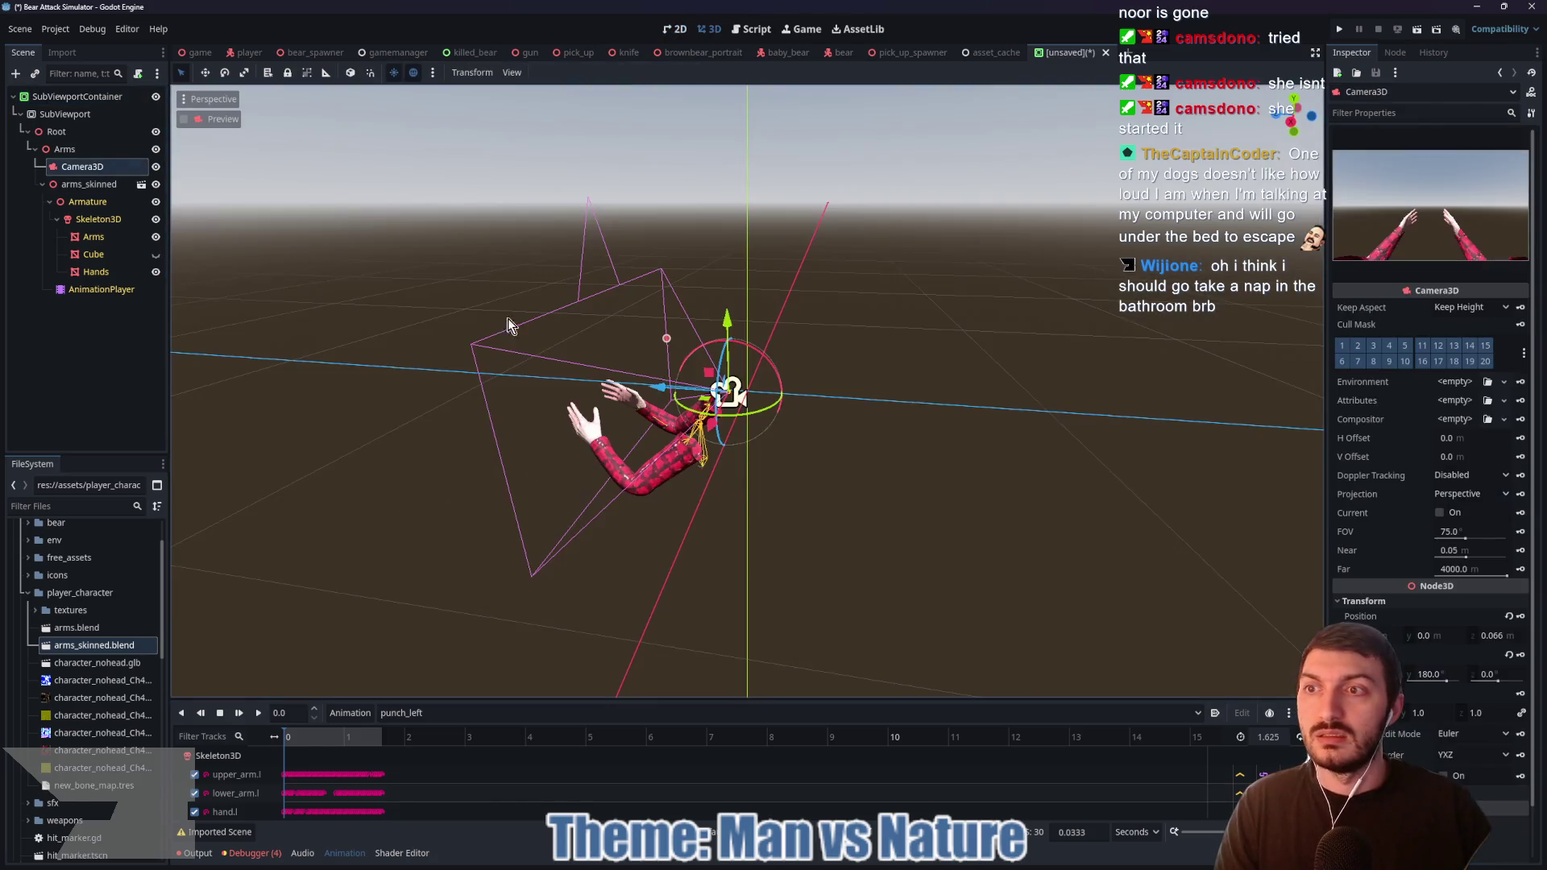
pyautogui.moveTo(658, 387); pyautogui.dragTo(645, 393)
pyautogui.click(110, 97)
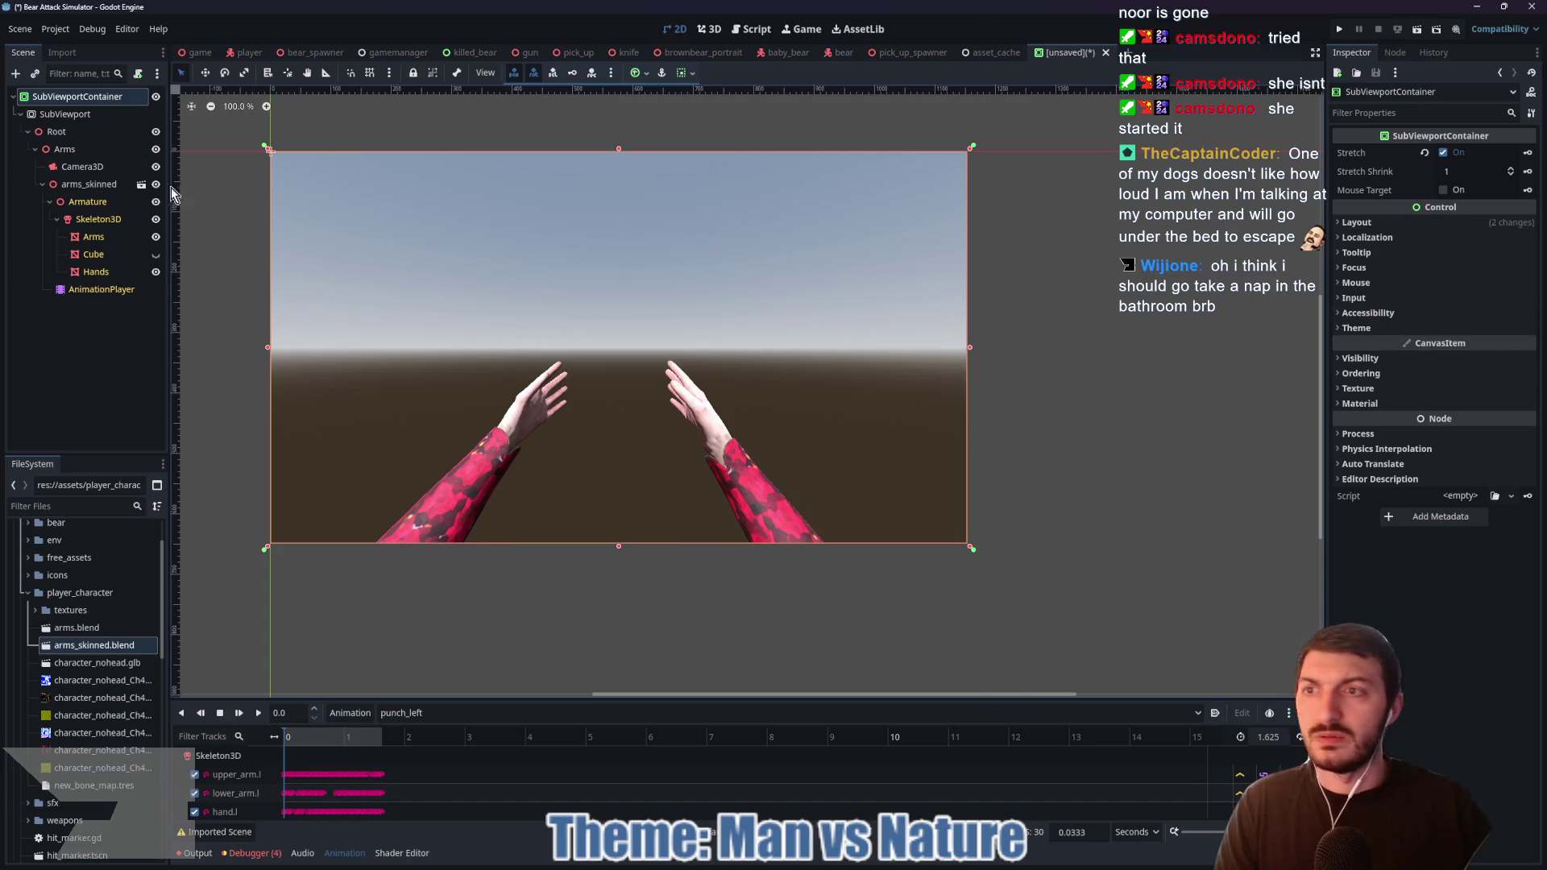
pyautogui.click(65, 113)
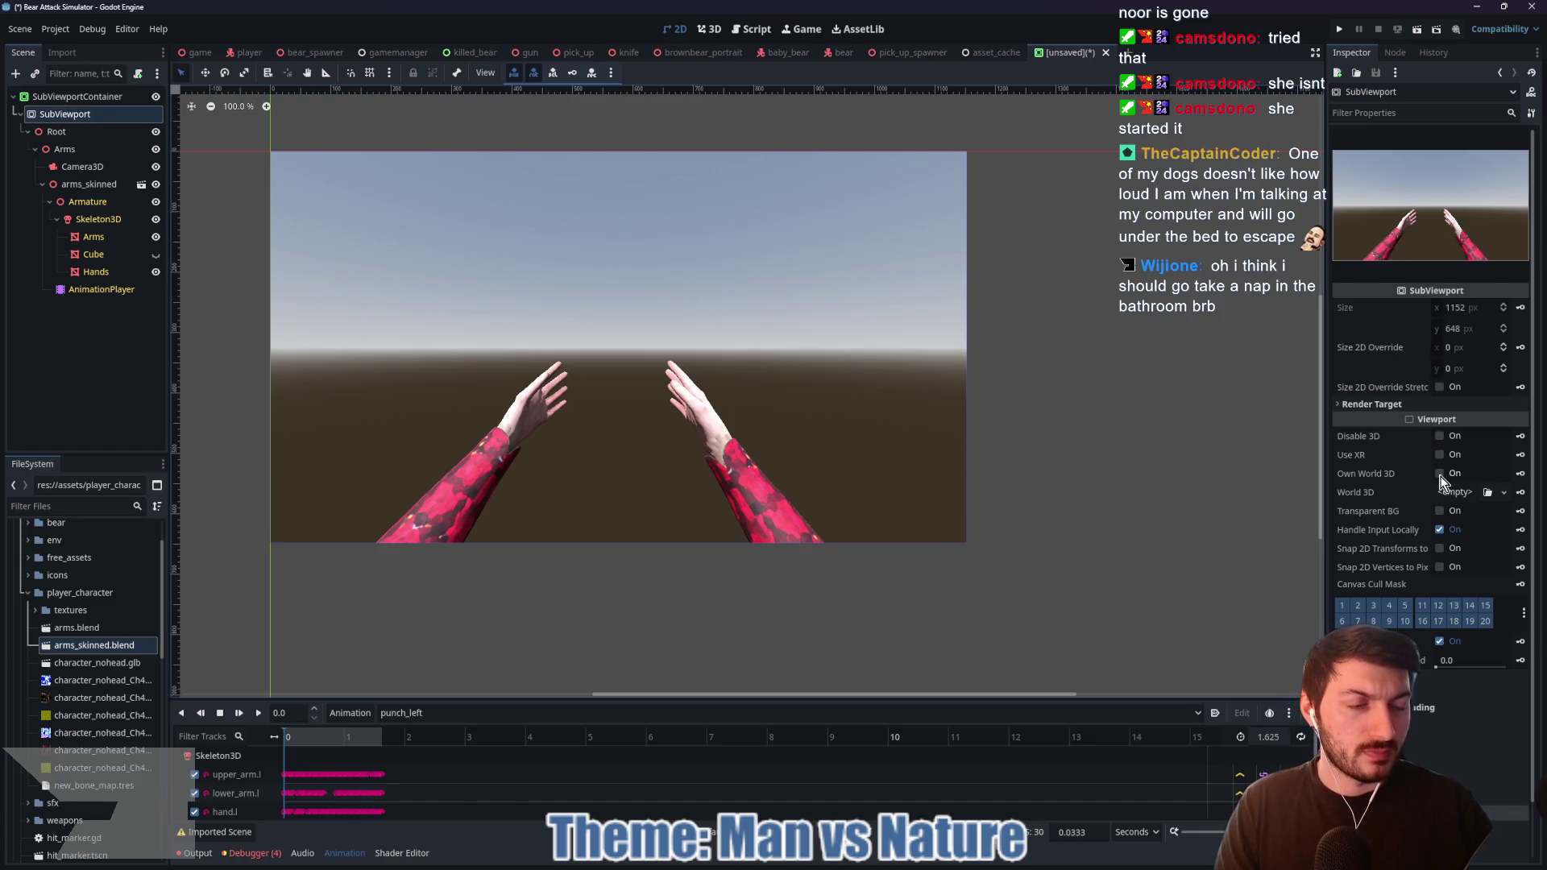
pyautogui.click(1439, 511)
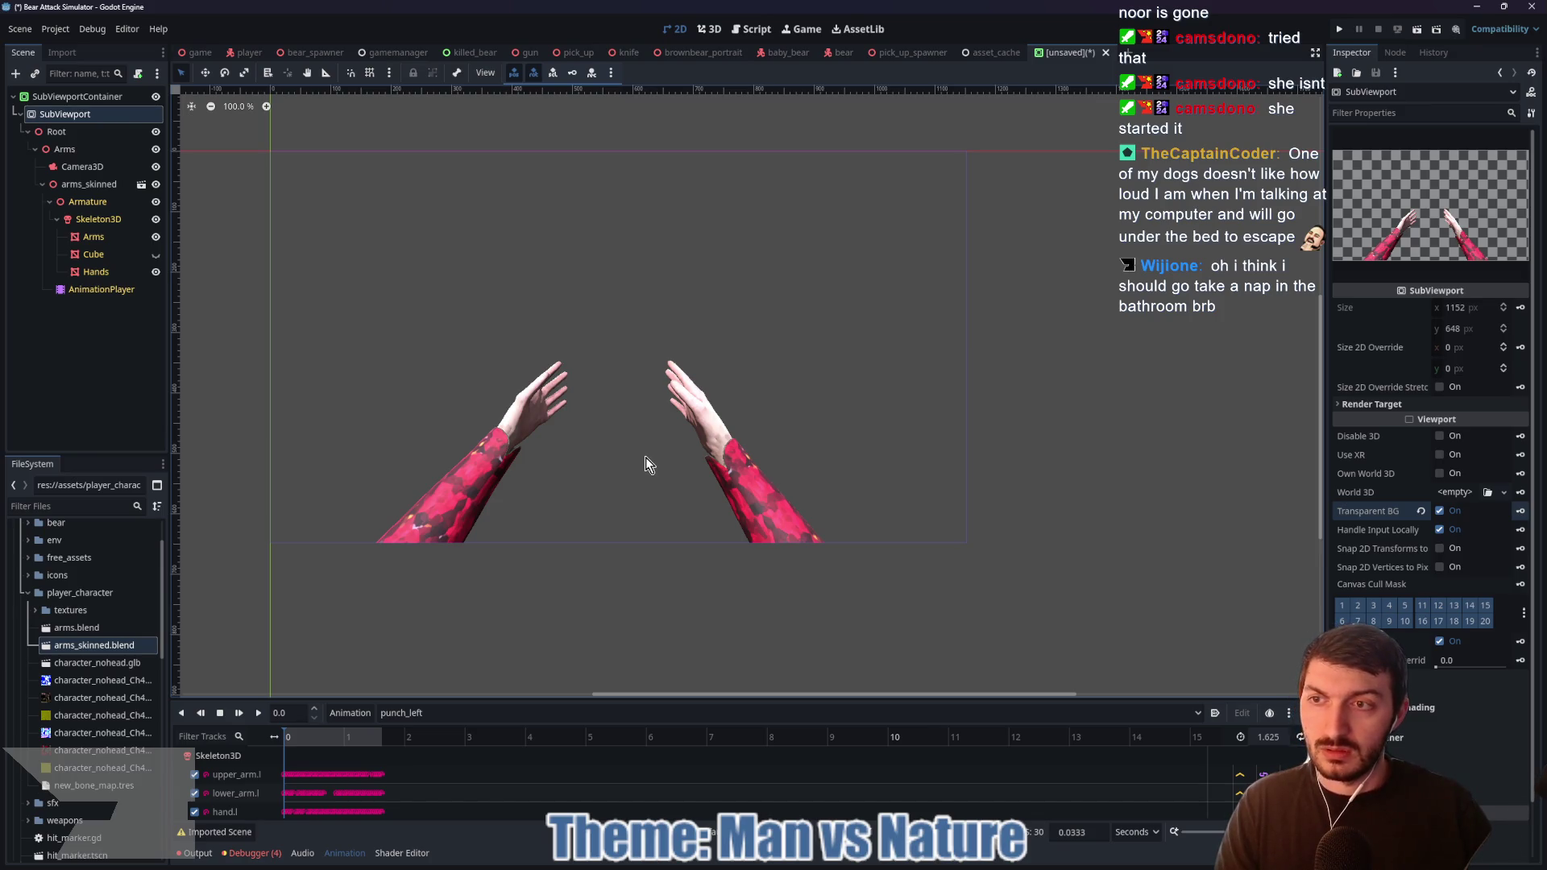
pyautogui.click(103, 292)
pyautogui.click(259, 715)
pyautogui.click(259, 714)
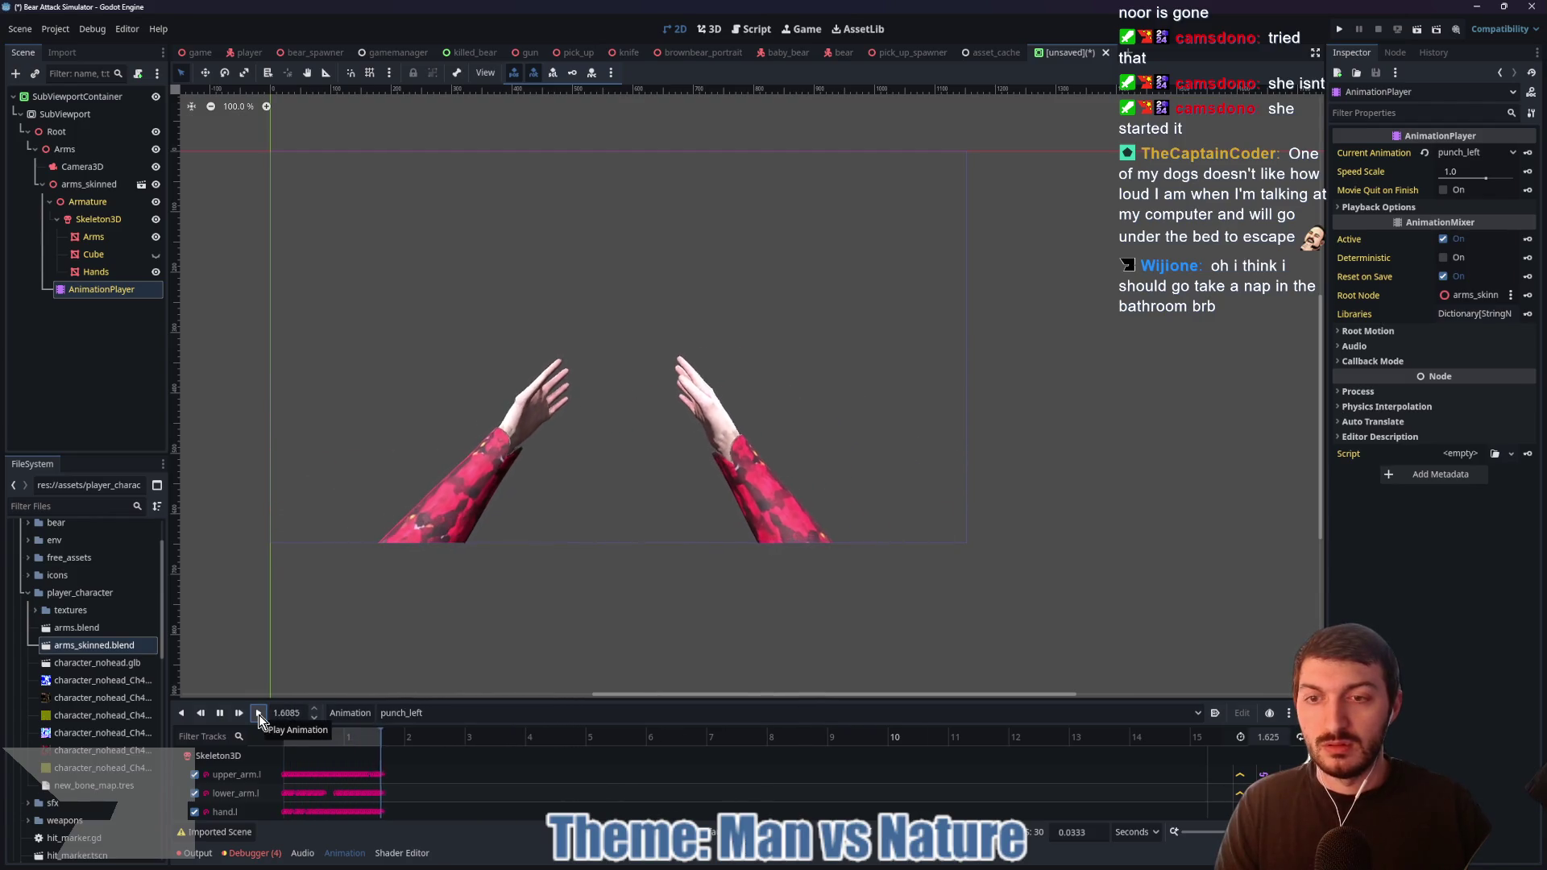
pyautogui.click(259, 714)
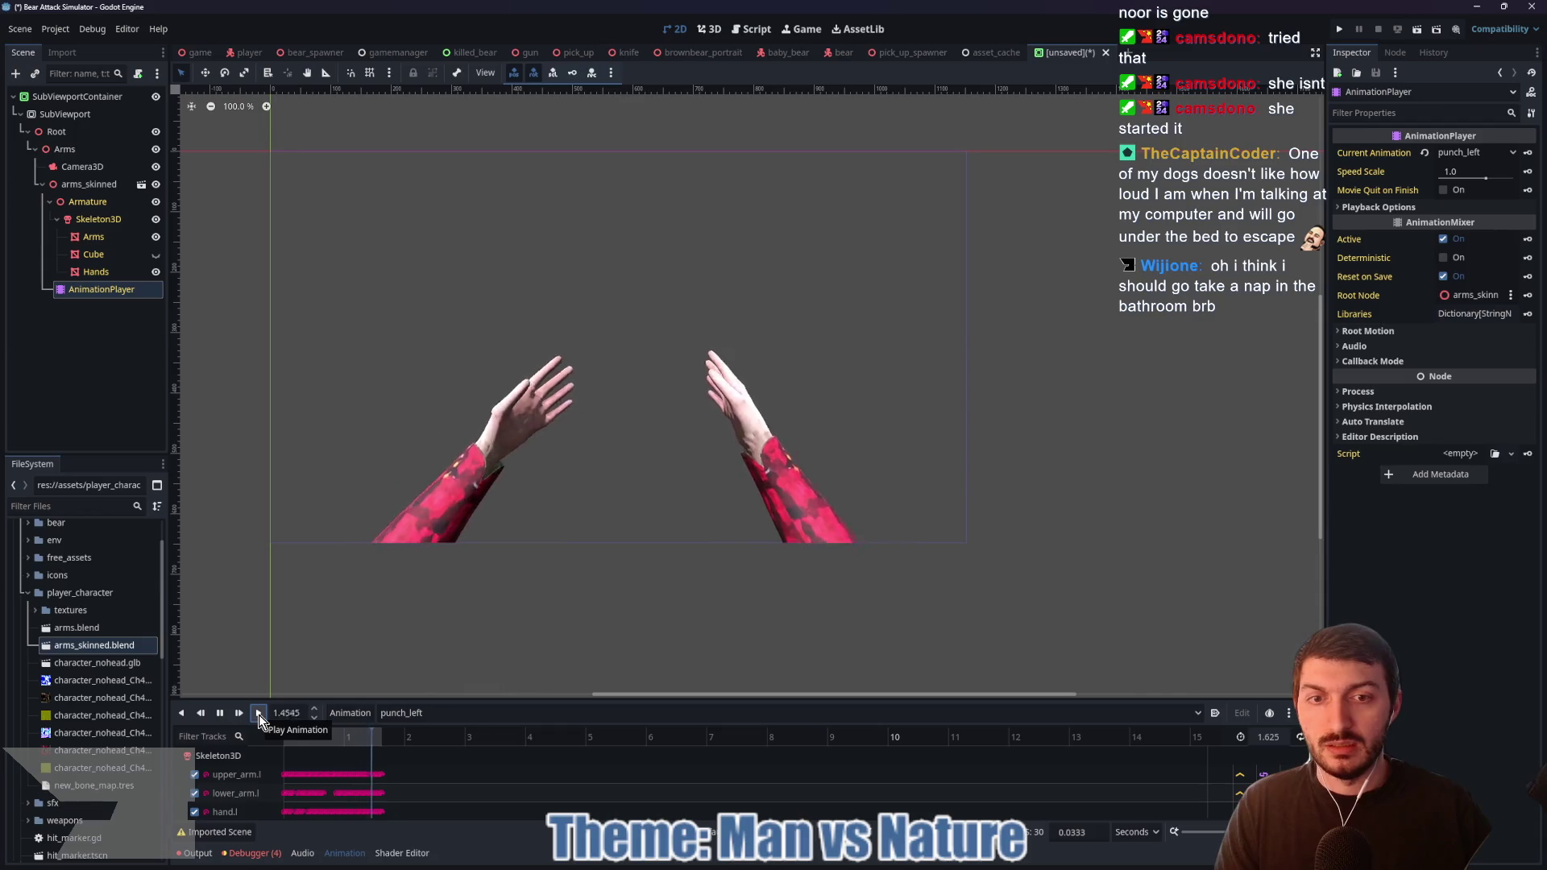
pyautogui.click(258, 714)
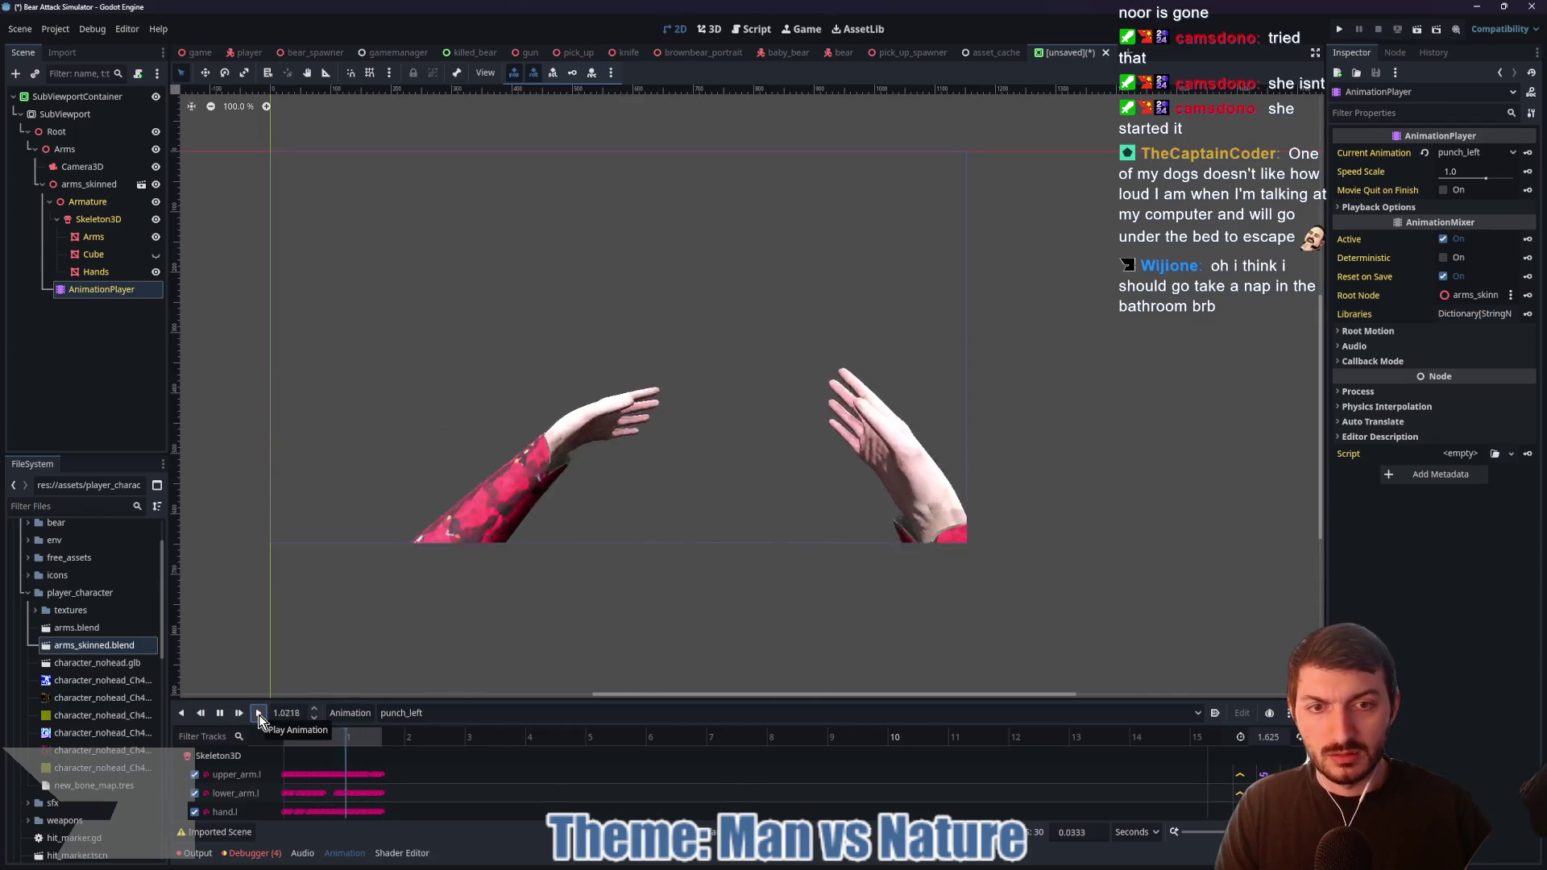
pyautogui.click(260, 714)
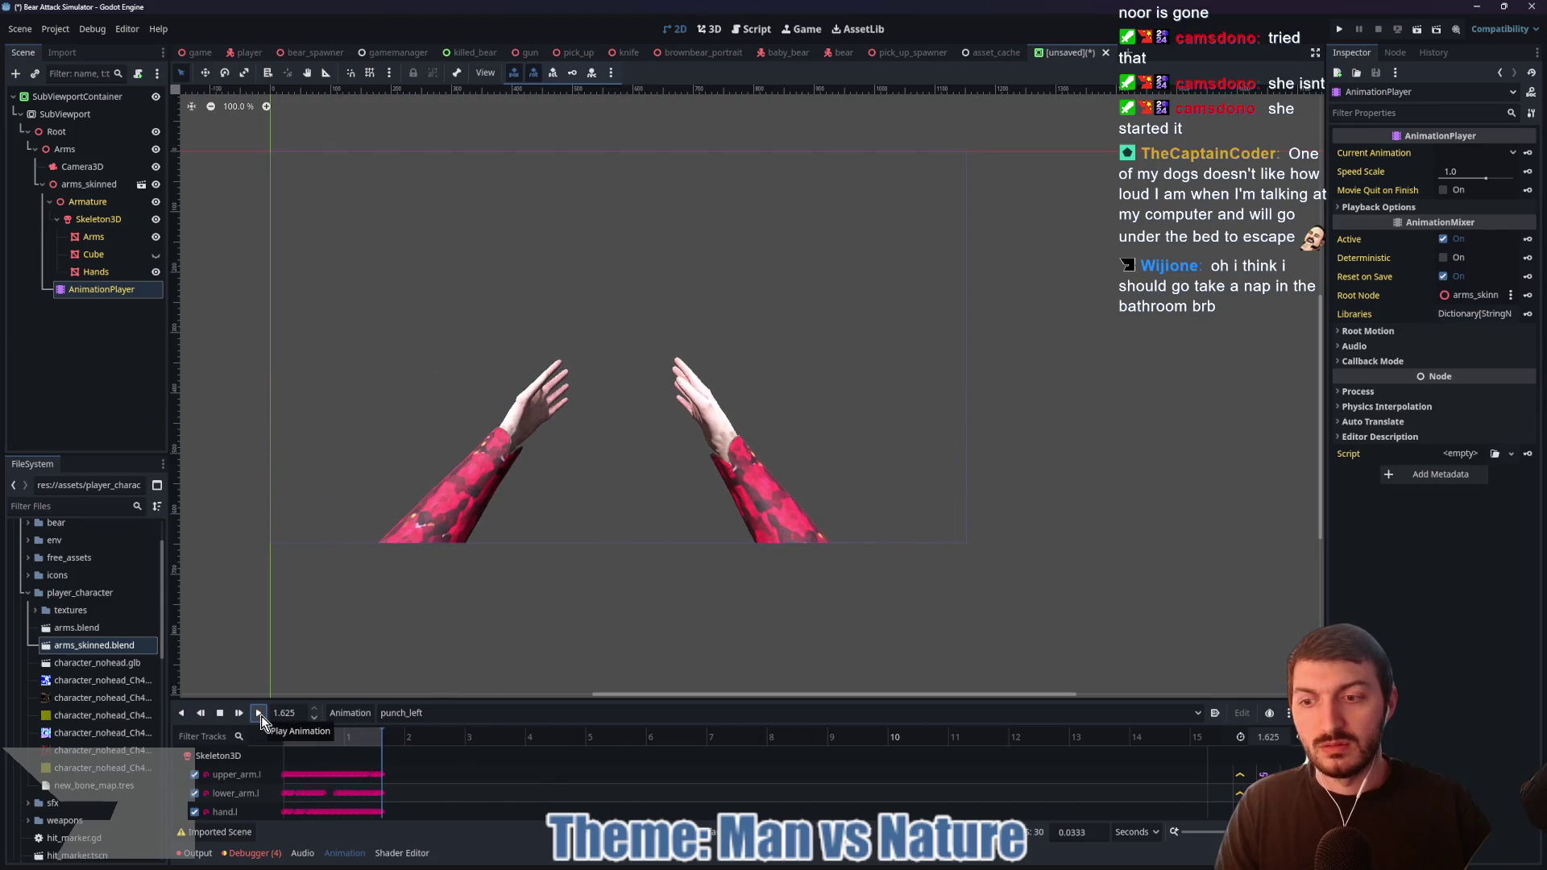
pyautogui.click(259, 714)
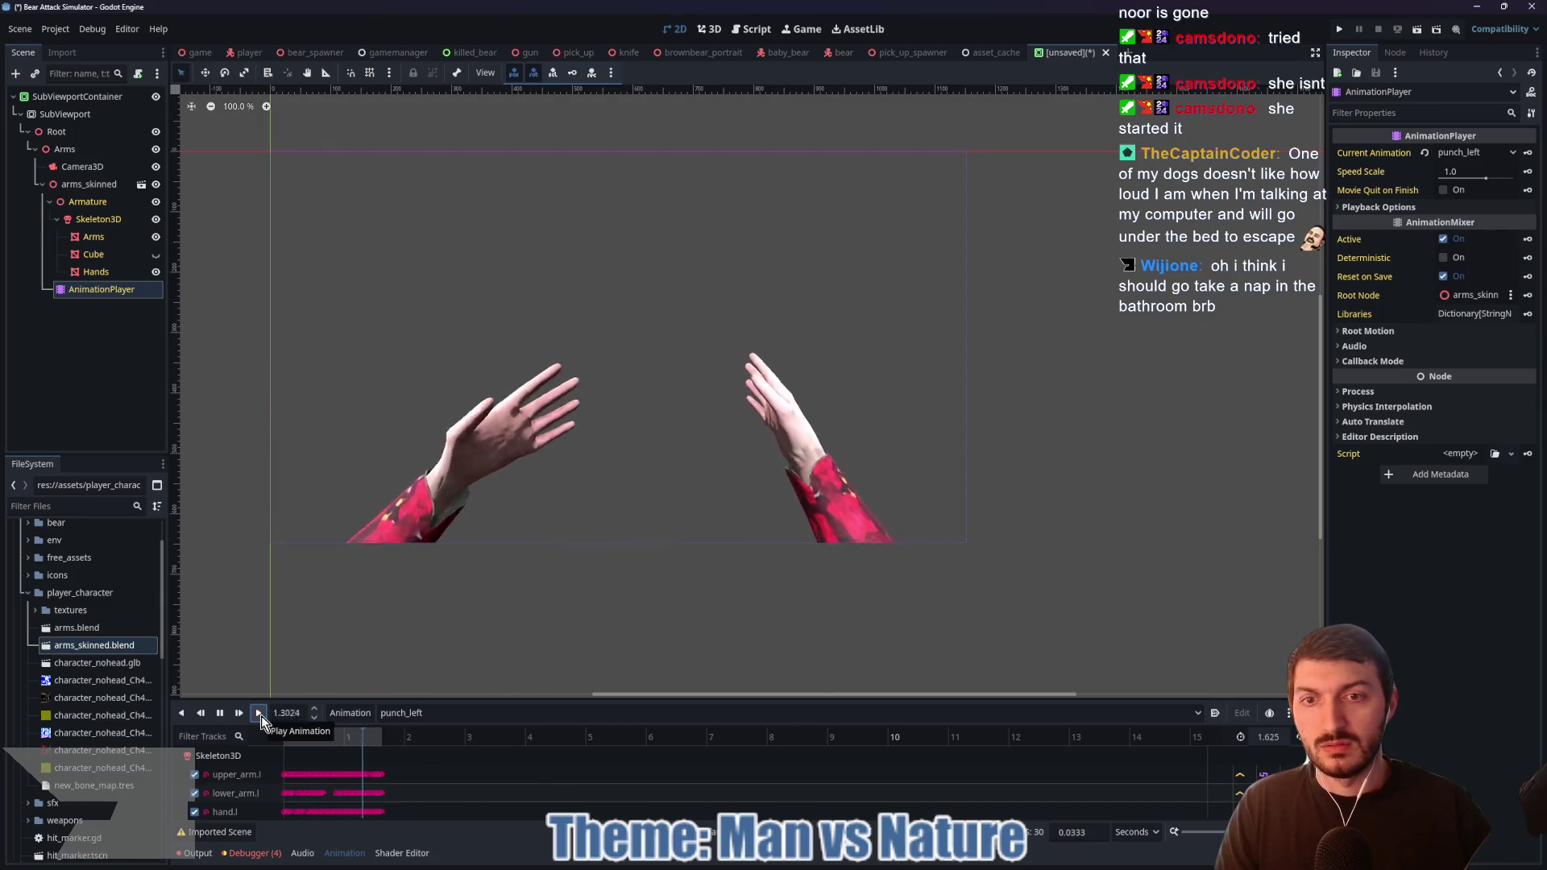
pyautogui.click(260, 714)
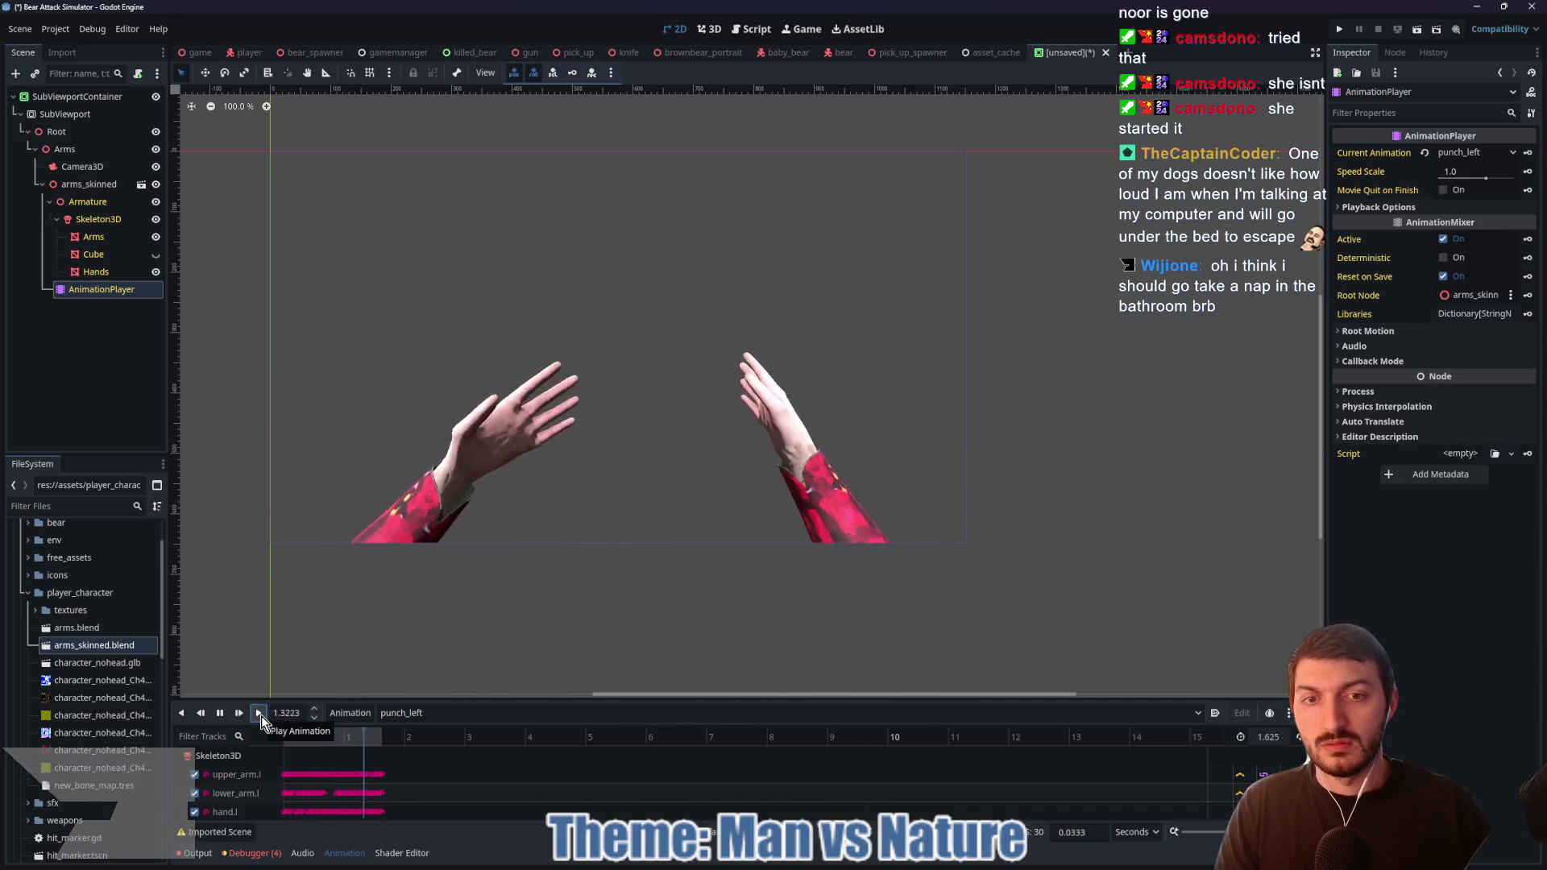
pyautogui.click(261, 716)
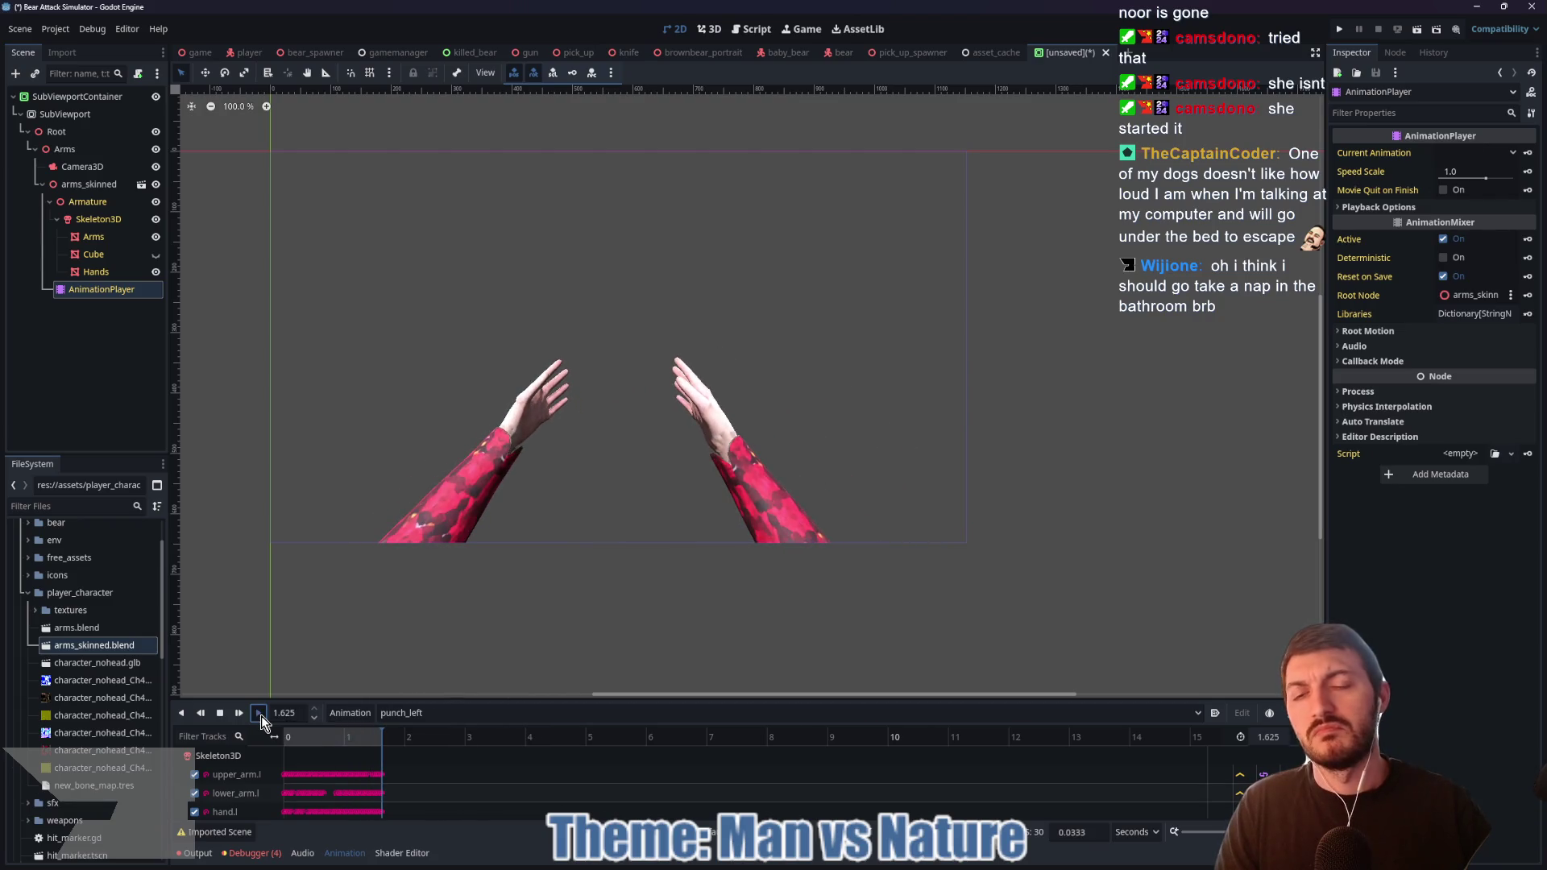
pyautogui.click(261, 716)
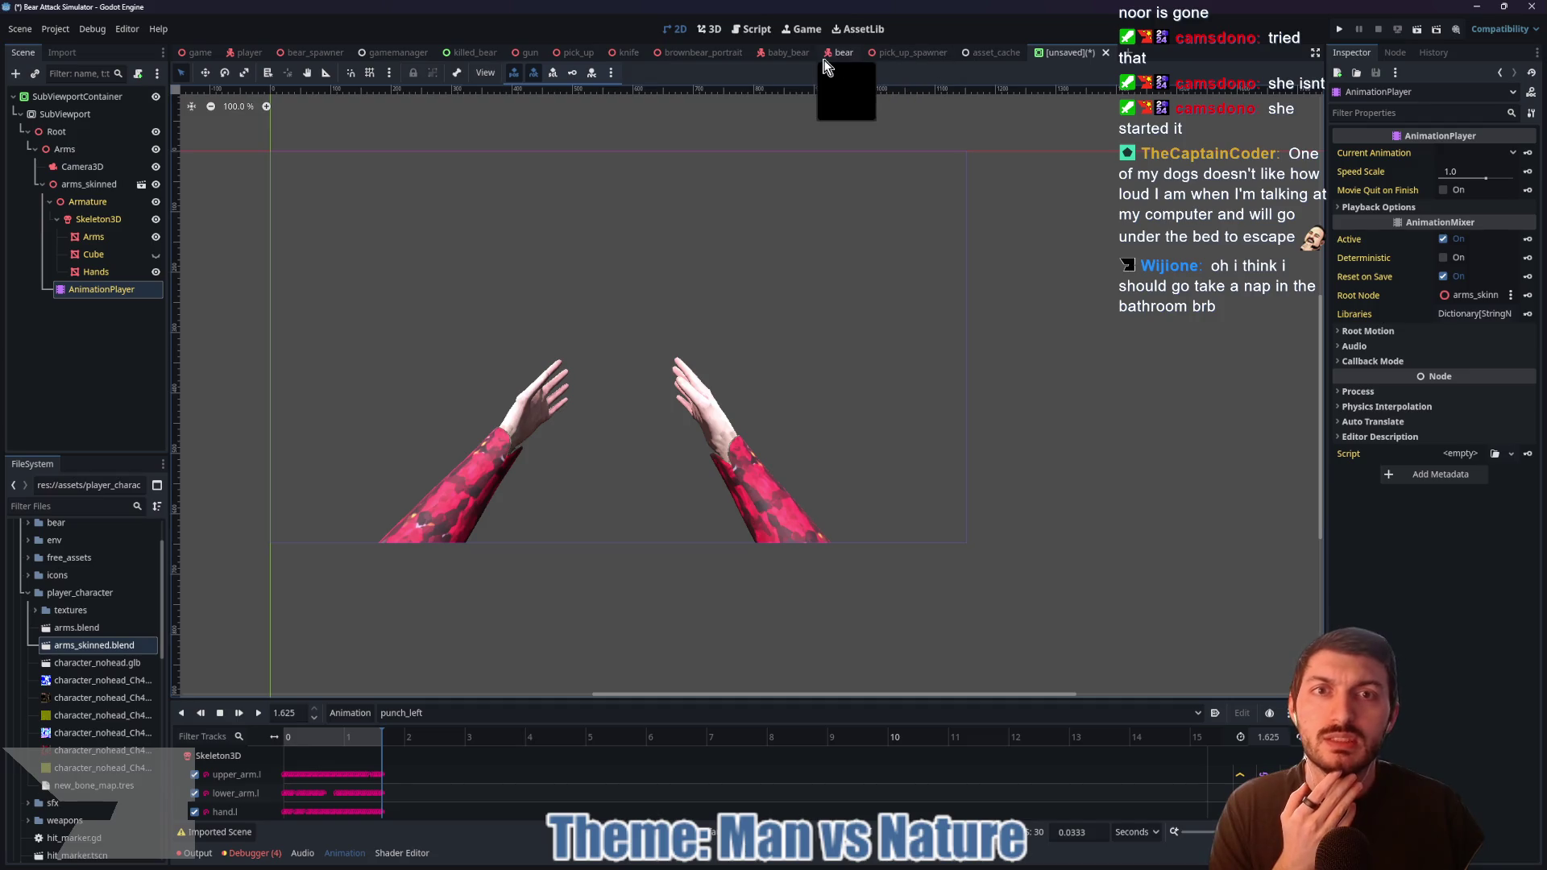
pyautogui.click(248, 52)
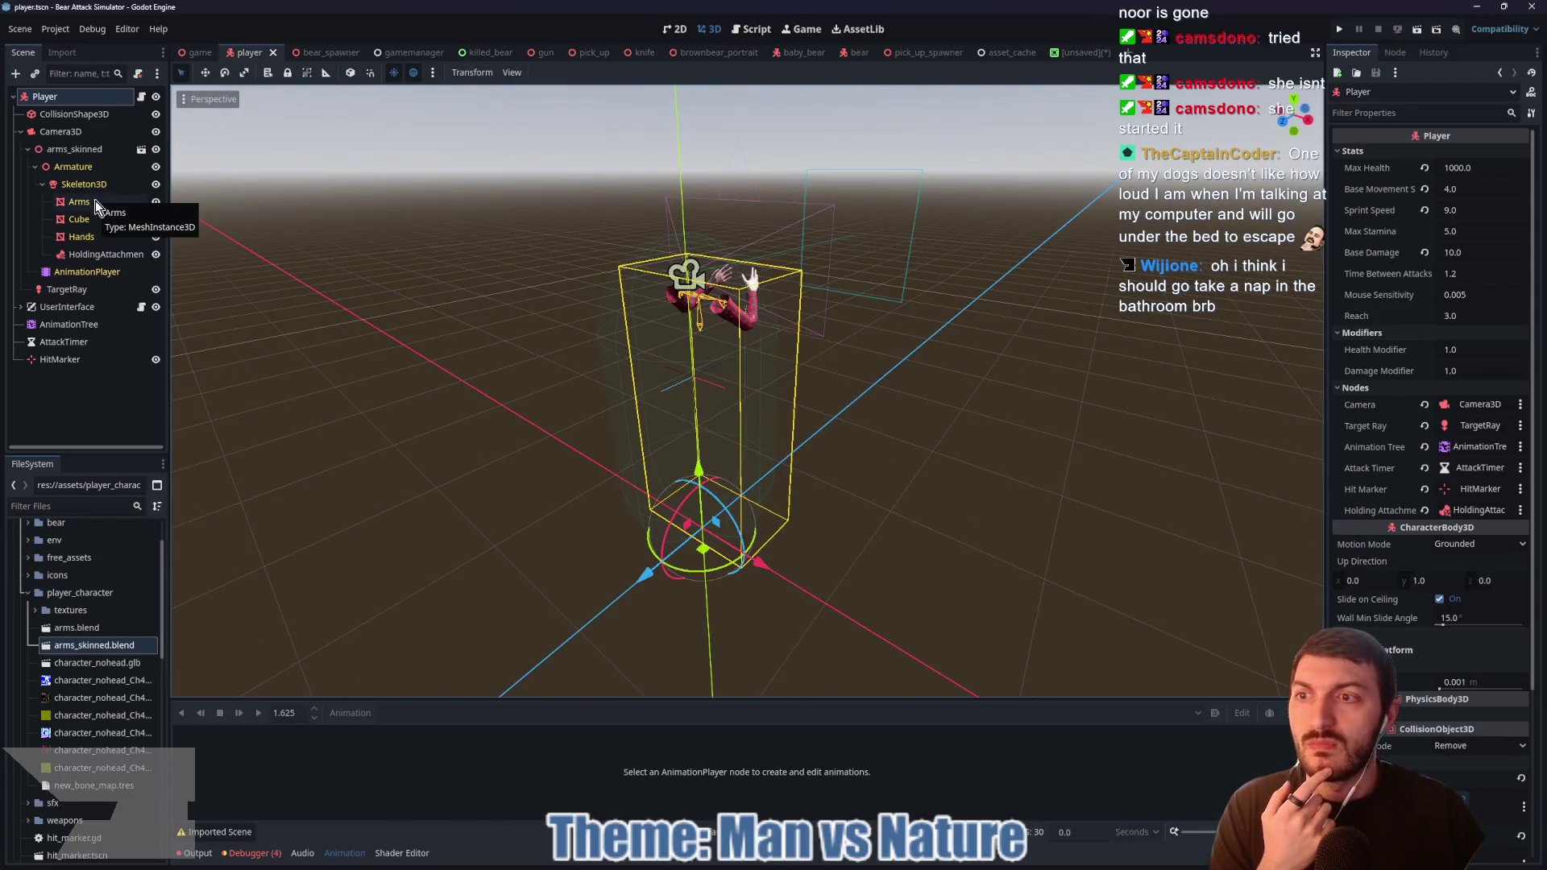
# Step: Set Cast Shadow to Off for both the Arms and Hands meshes
pyautogui.click(81, 236)
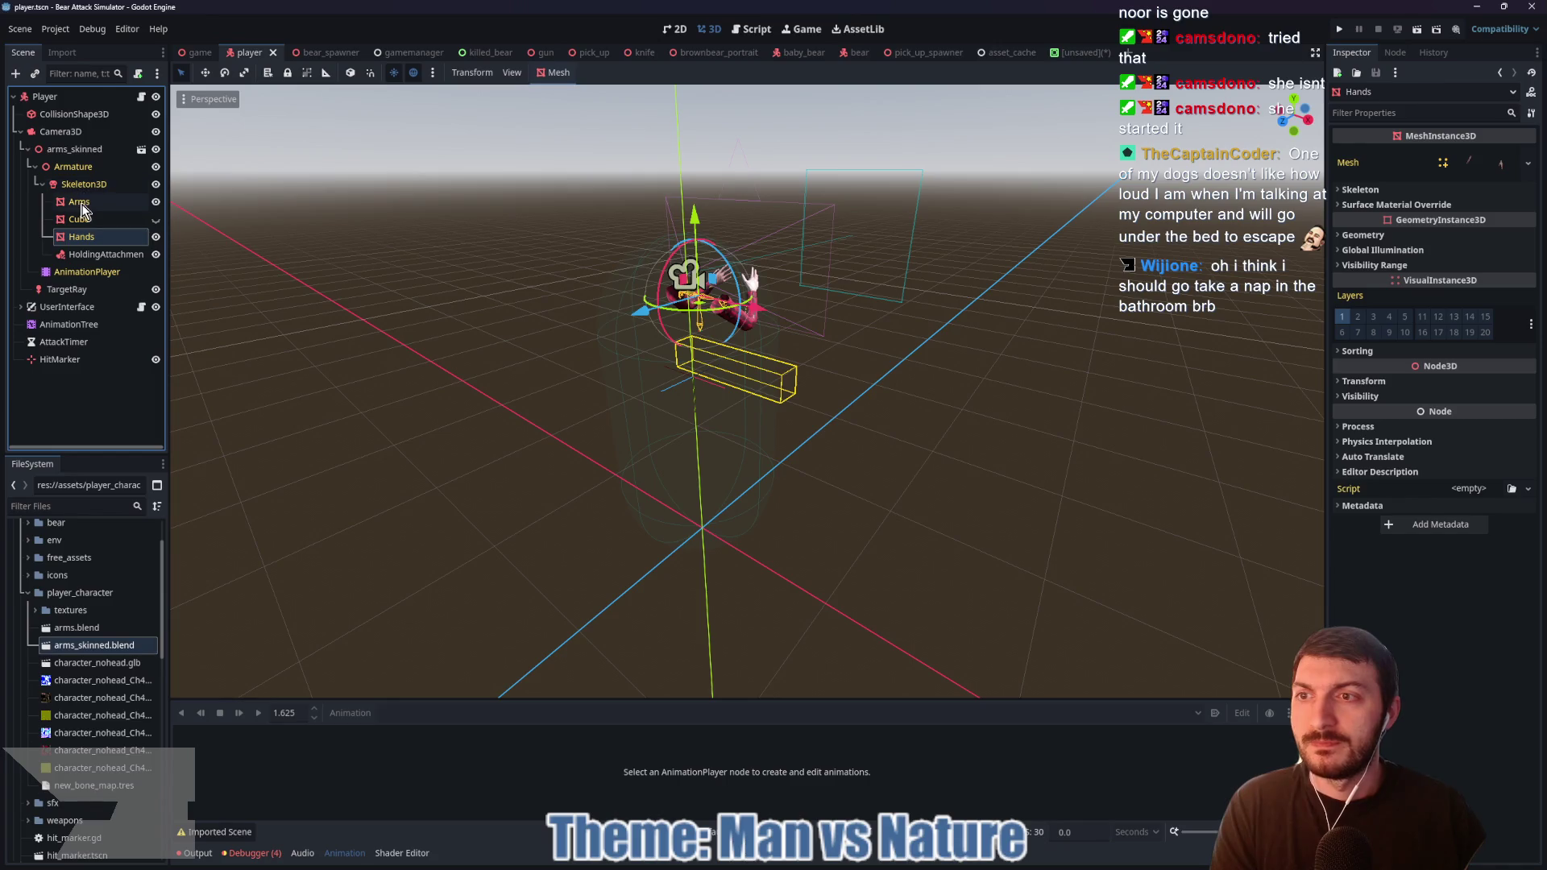
pyautogui.keyDown('ctrl'); pyautogui.click(82, 203); pyautogui.keyUp('ctrl')
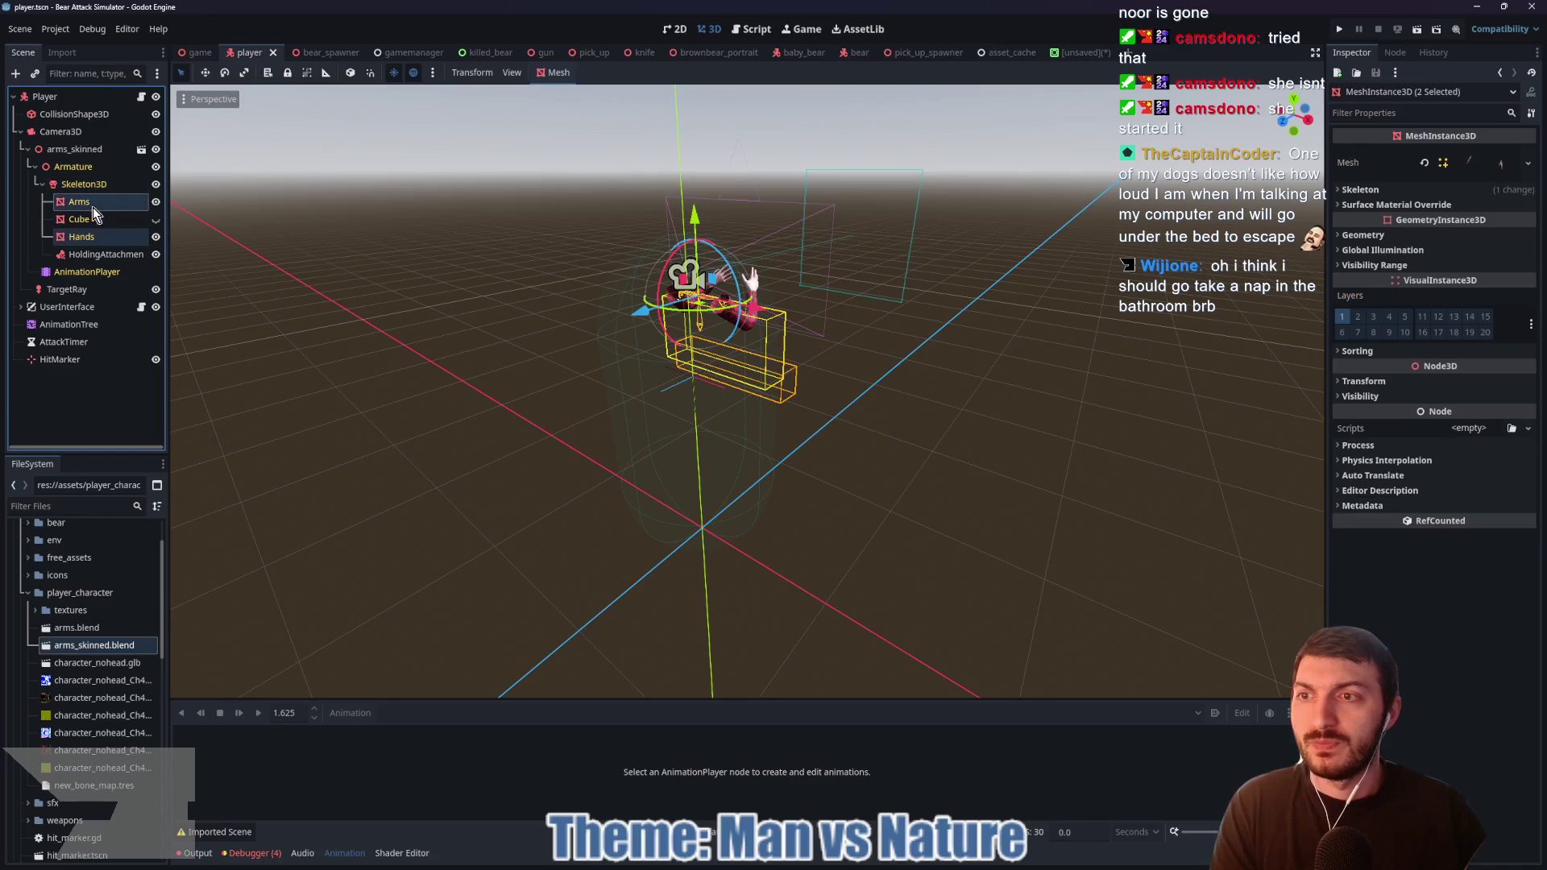
pyautogui.click(1392, 266)
pyautogui.click(1410, 266)
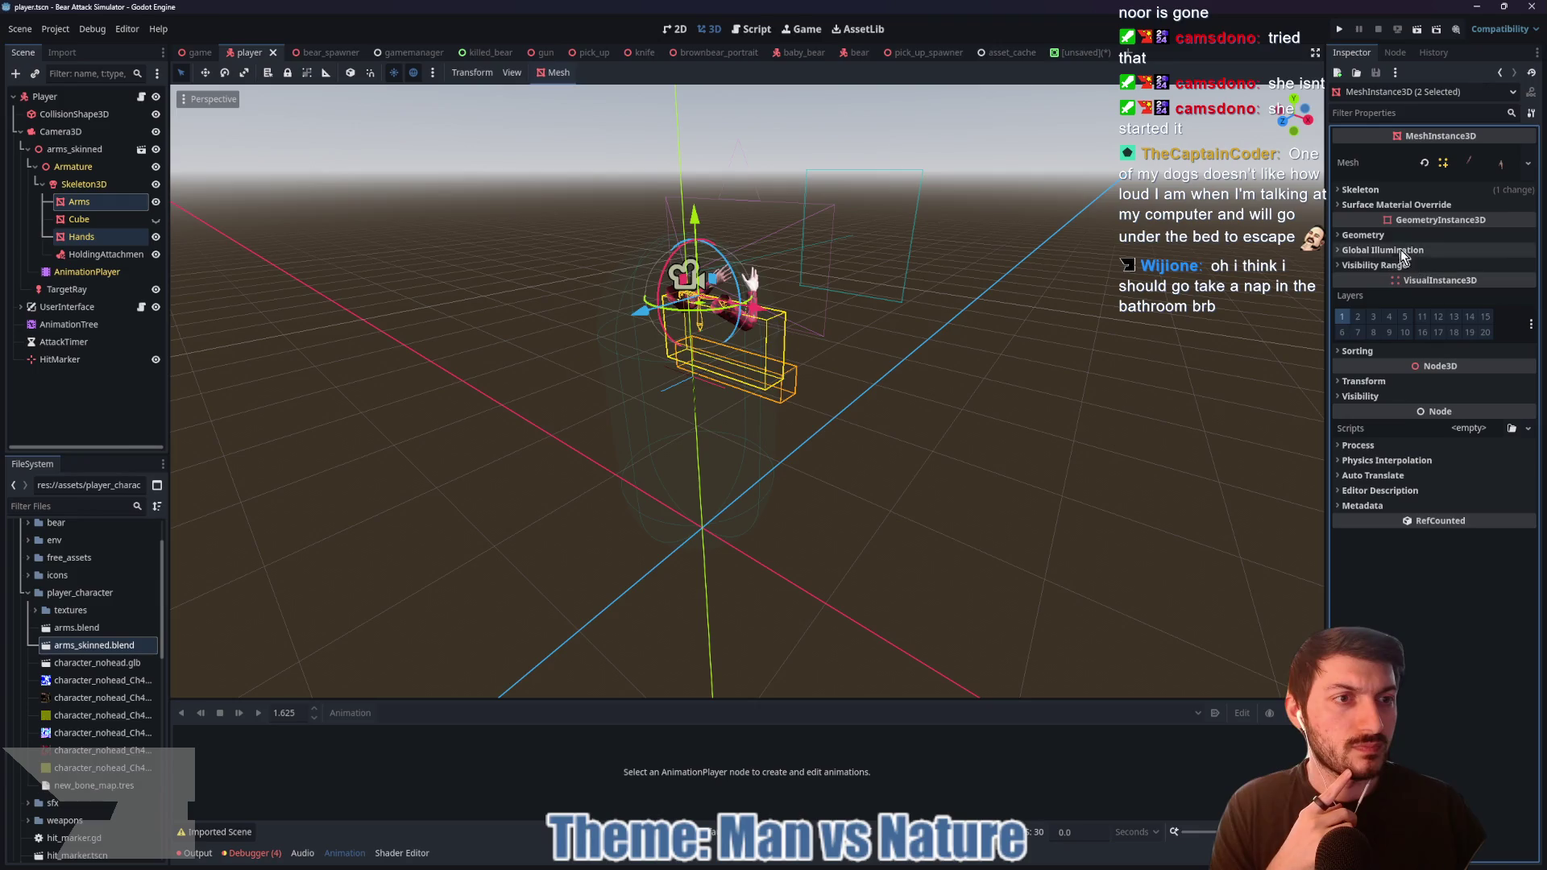
pyautogui.click(1389, 236)
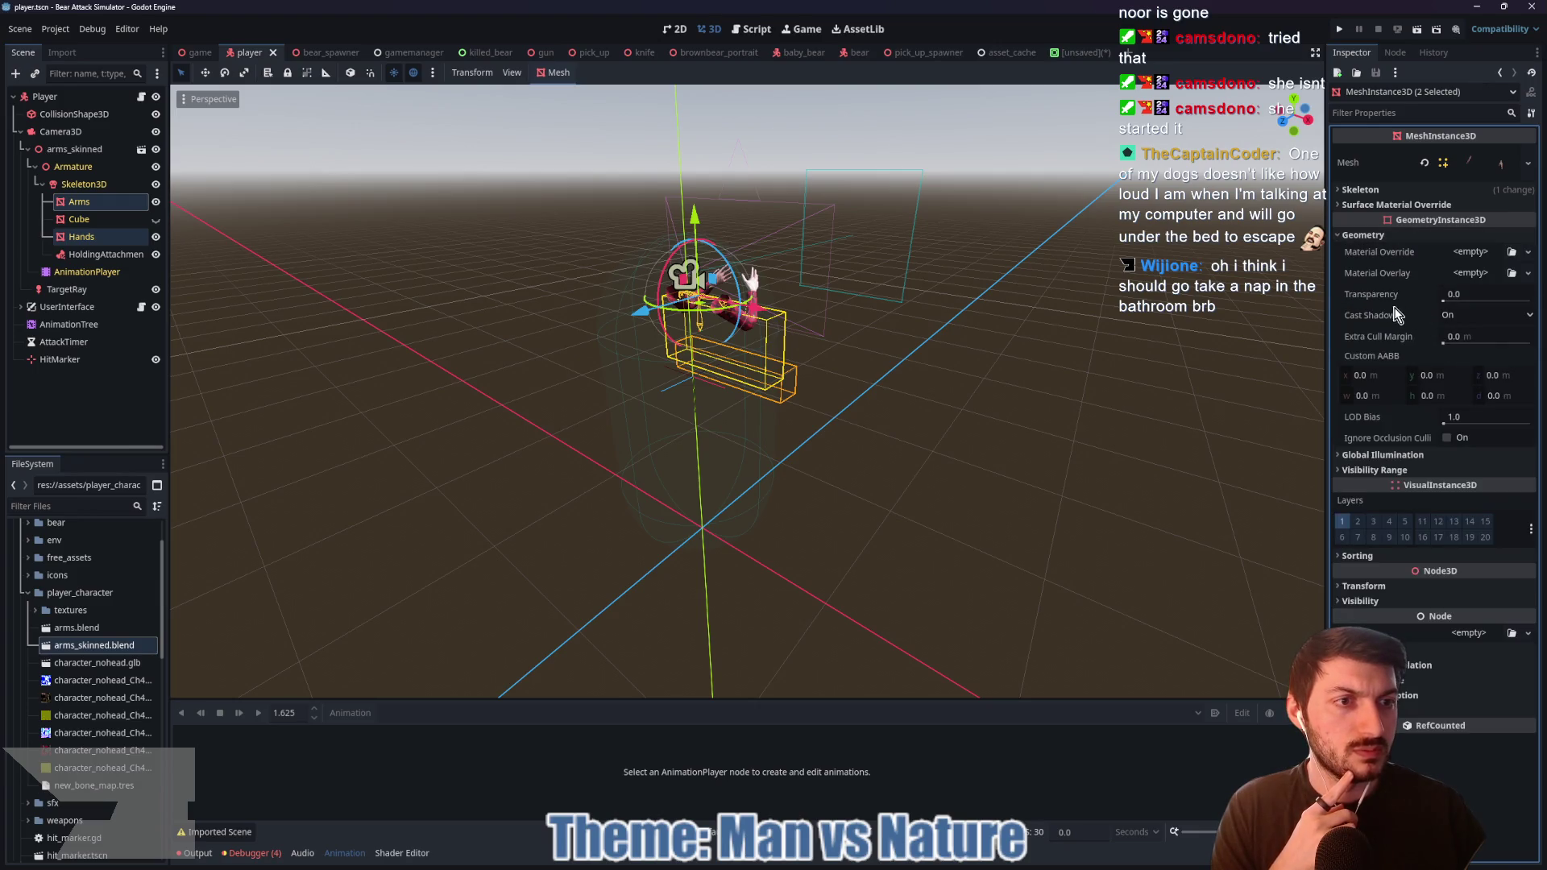
pyautogui.click(1474, 315)
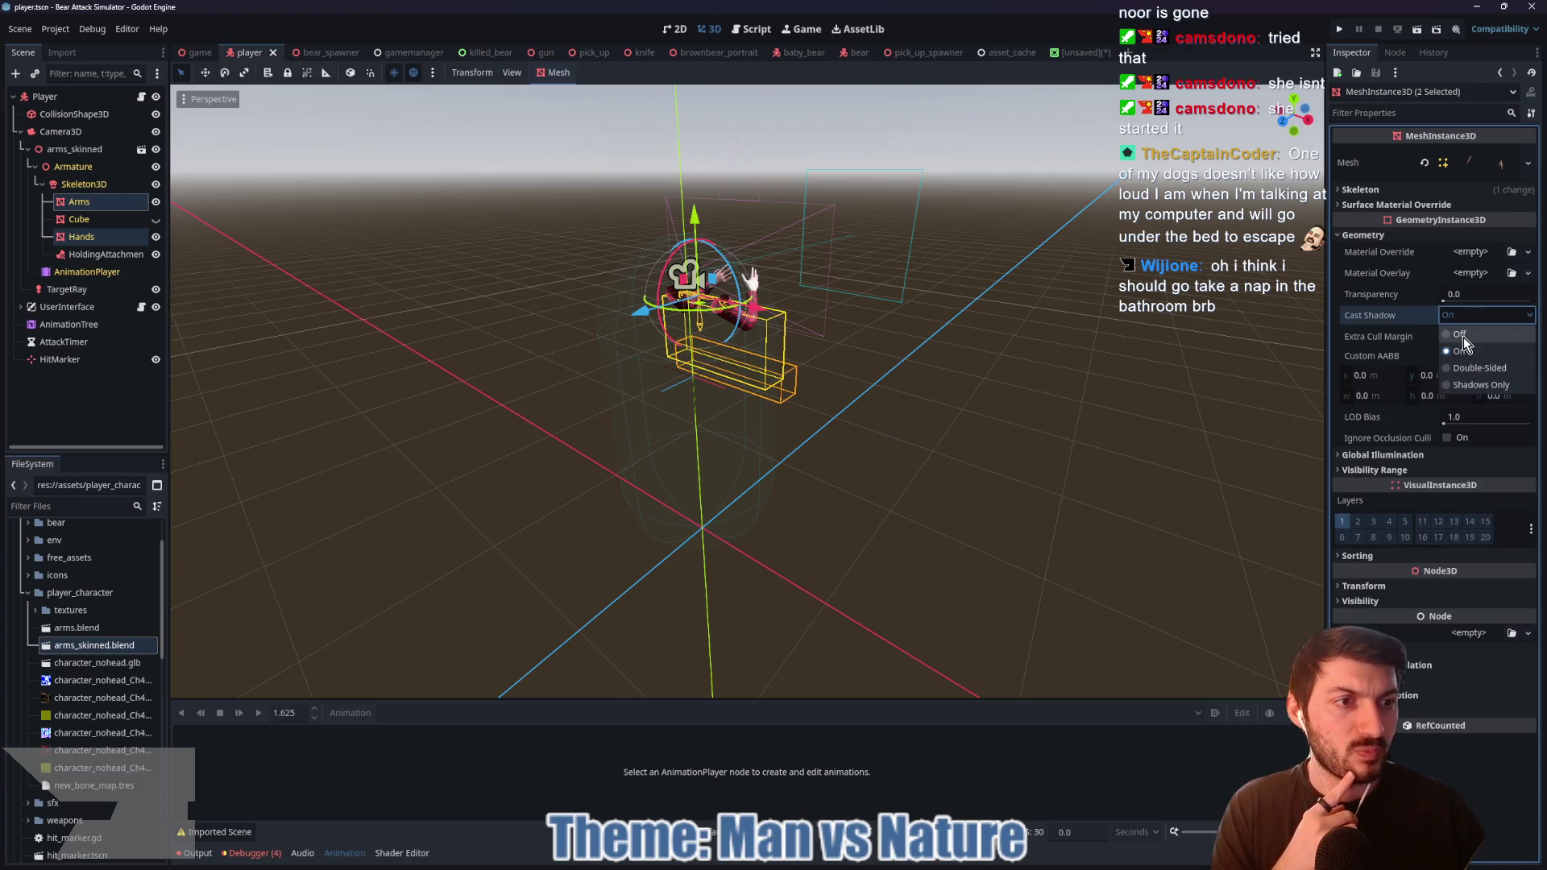
pyautogui.click(1464, 337)
# Step: Save the player scene, inspect the arms, and return to the unsaved arms scene
pyautogui.hotkey('ctrl', 's')
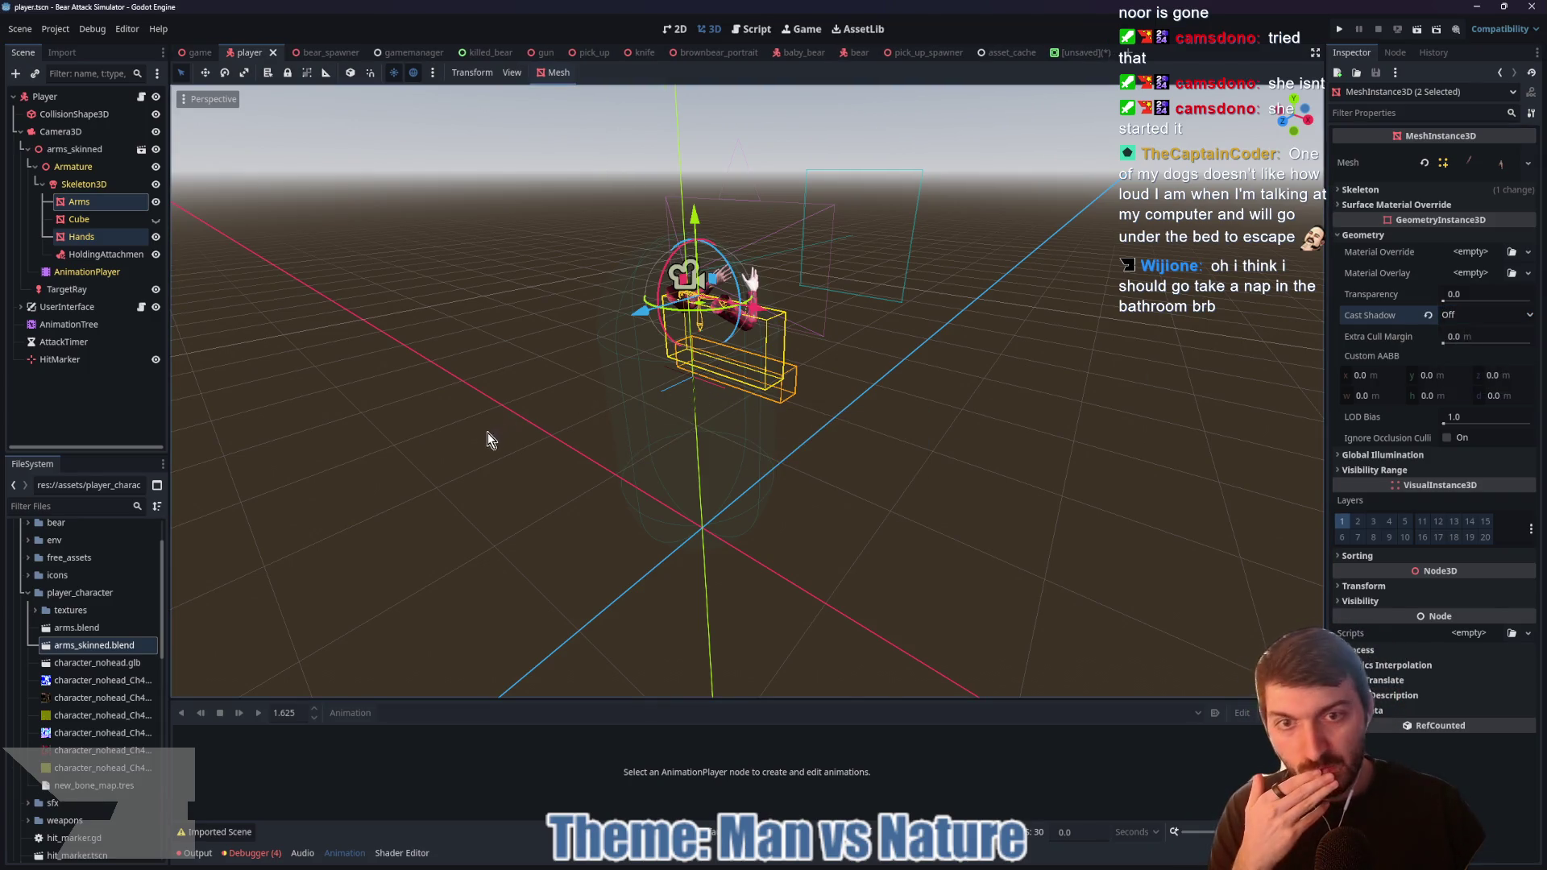
pyautogui.moveTo(500, 434); pyautogui.dragTo(770, 442)
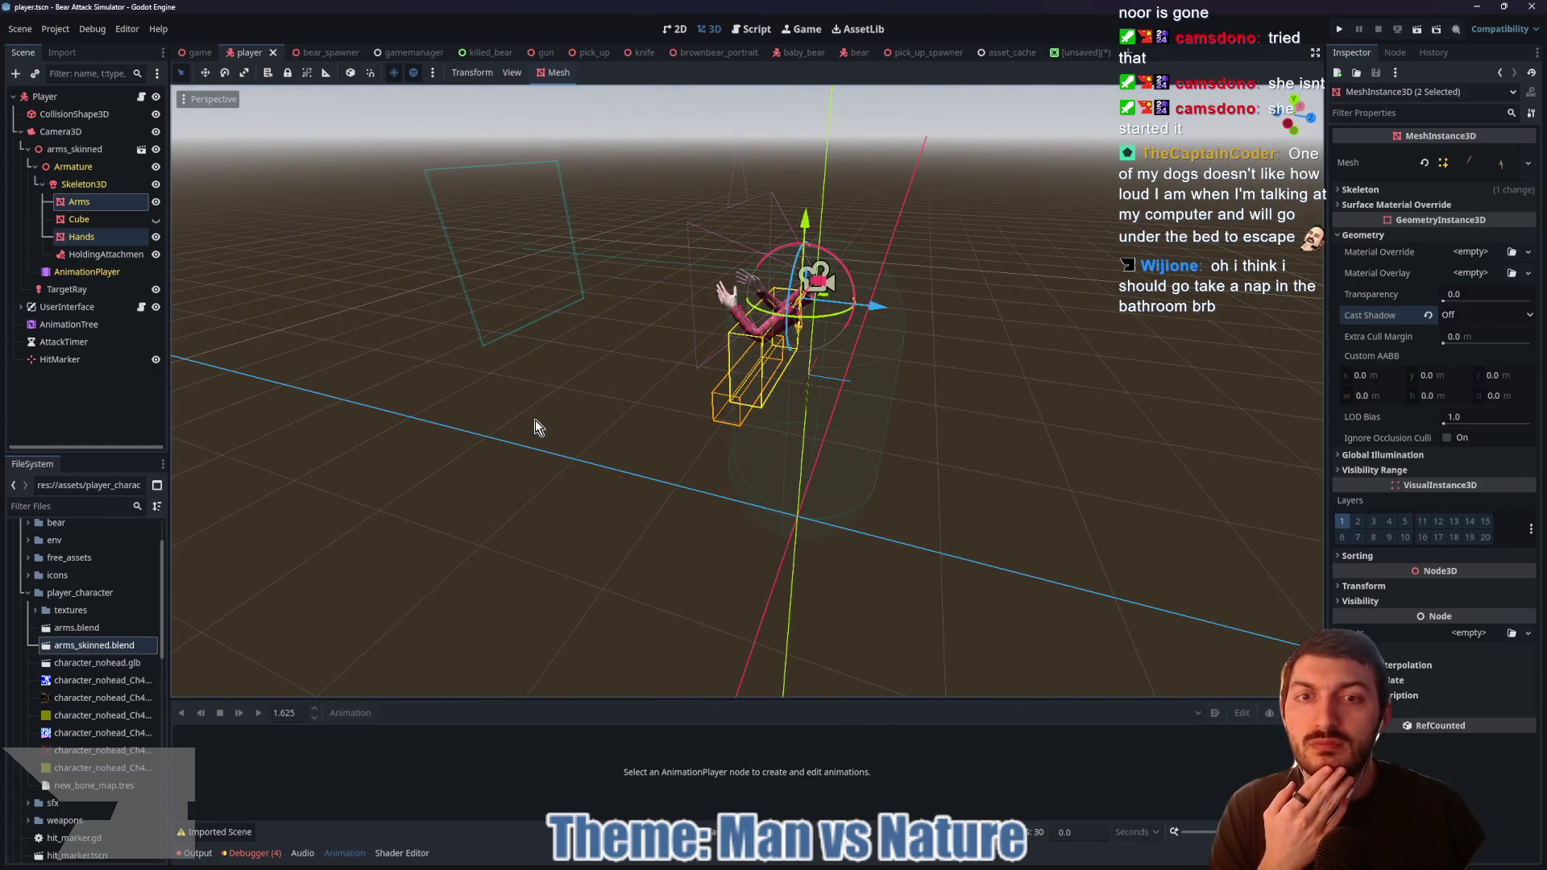
pyautogui.click(92, 255)
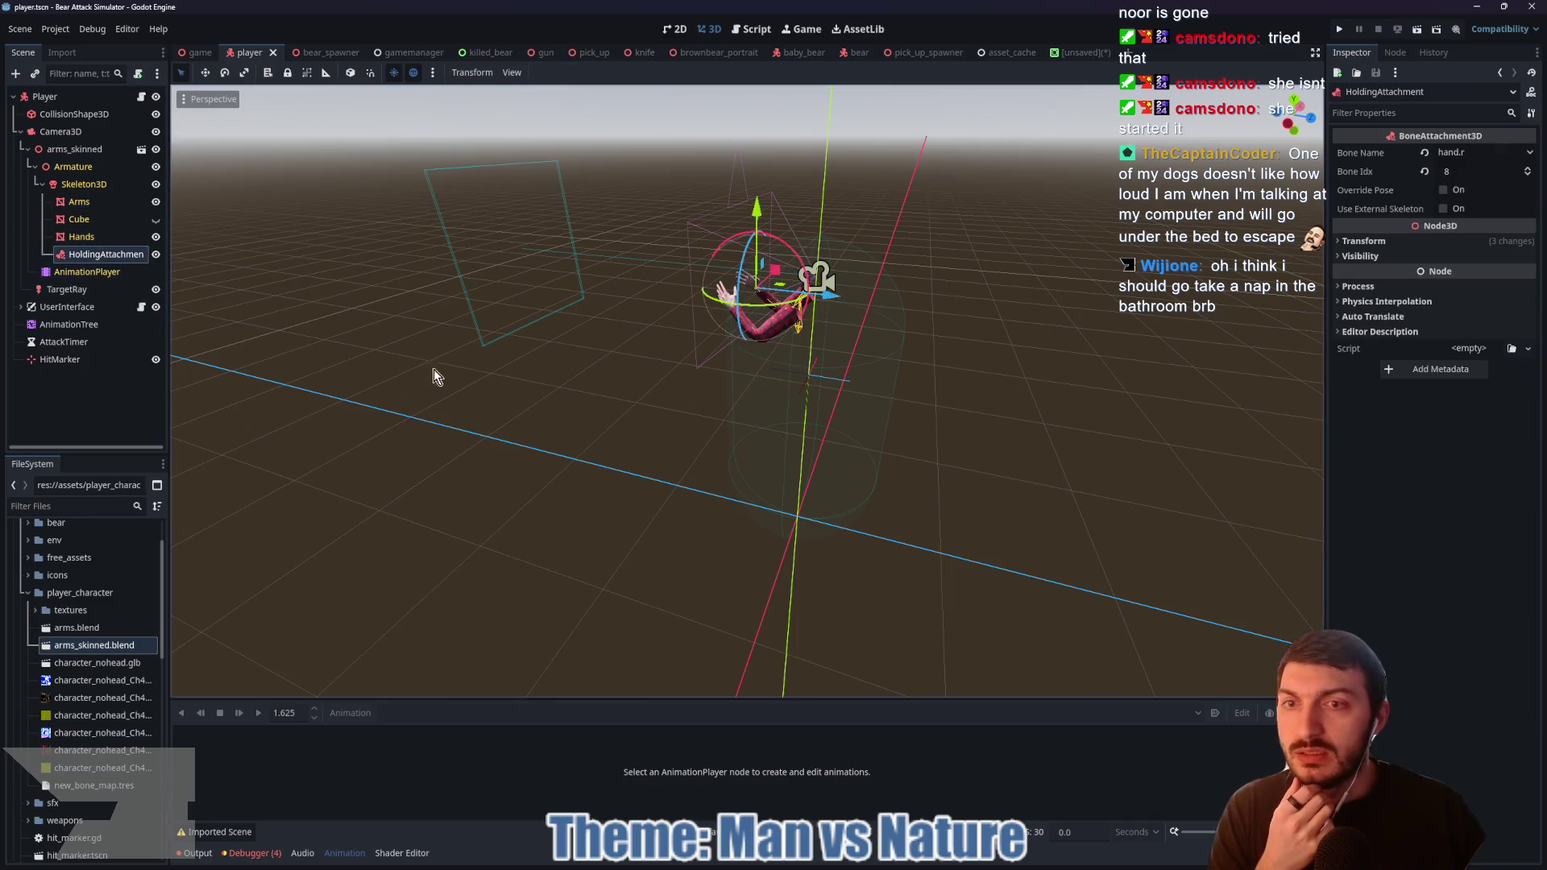
pyautogui.scroll(3, 762, 353)
pyautogui.moveTo(762, 353)
pyautogui.mouseDown()
pyautogui.moveTo(674, 367)
pyautogui.moveTo(891, 408)
pyautogui.moveTo(619, 393)
pyautogui.mouseUp()
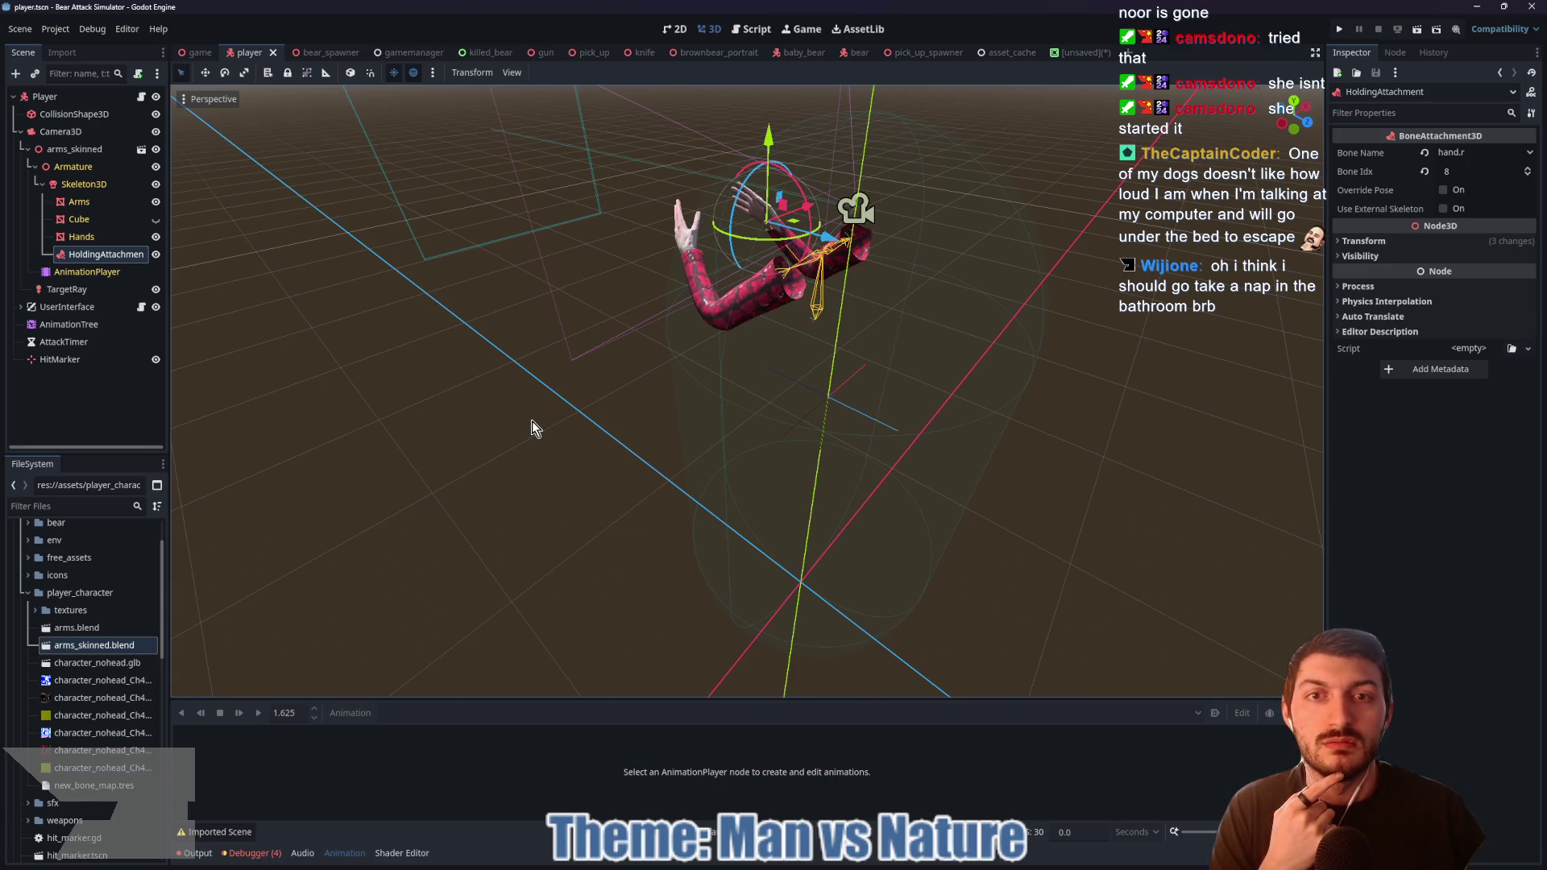
pyautogui.moveTo(466, 418)
pyautogui.mouseDown()
pyautogui.moveTo(701, 414)
pyautogui.moveTo(461, 417)
pyautogui.mouseUp()
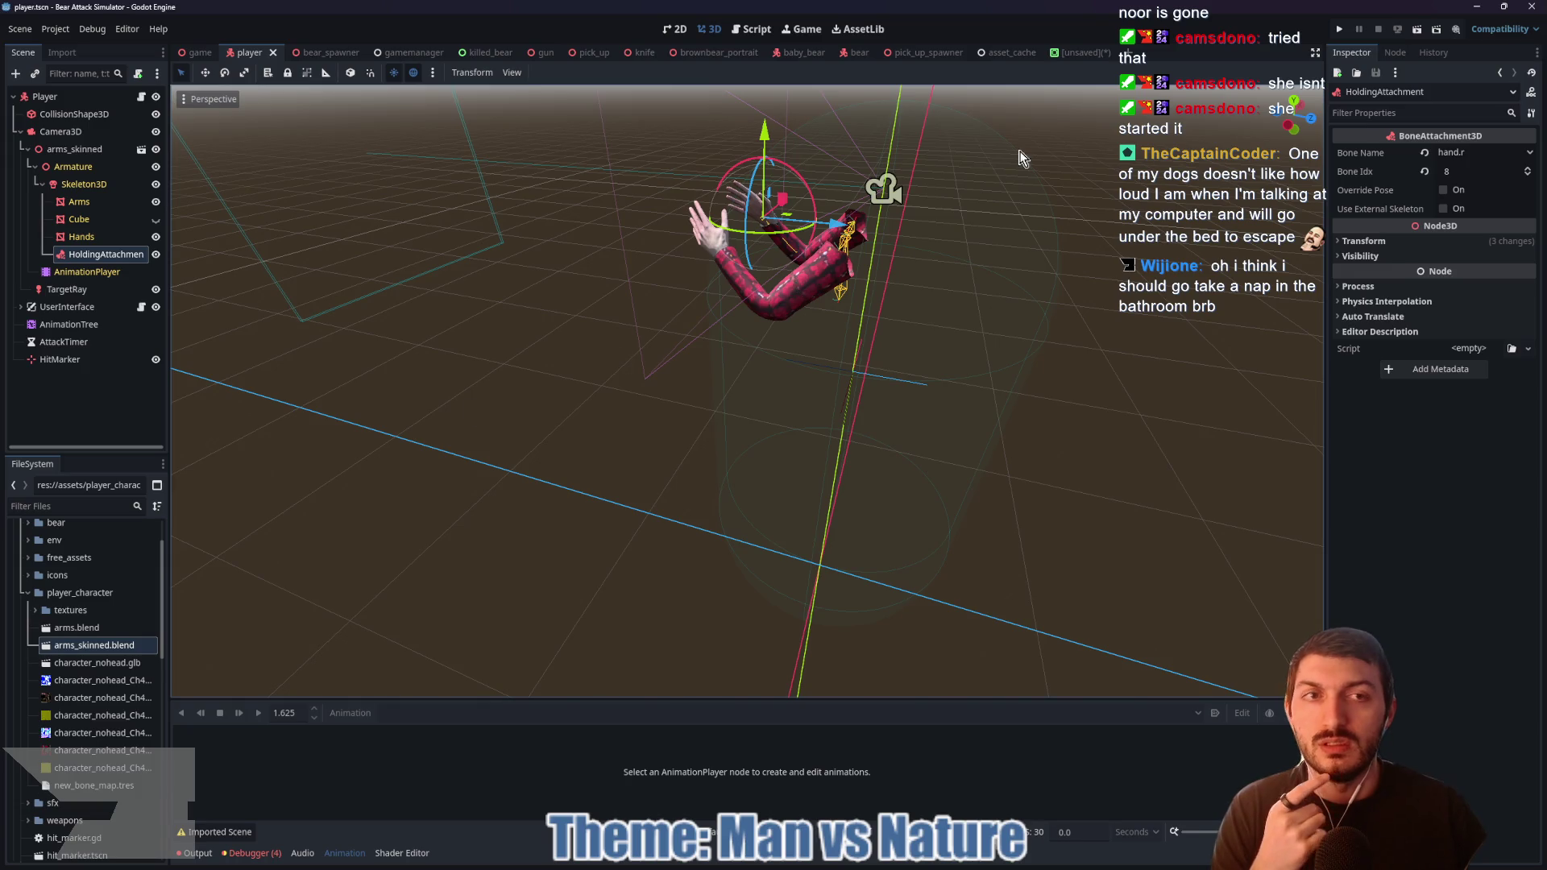
pyautogui.click(1071, 52)
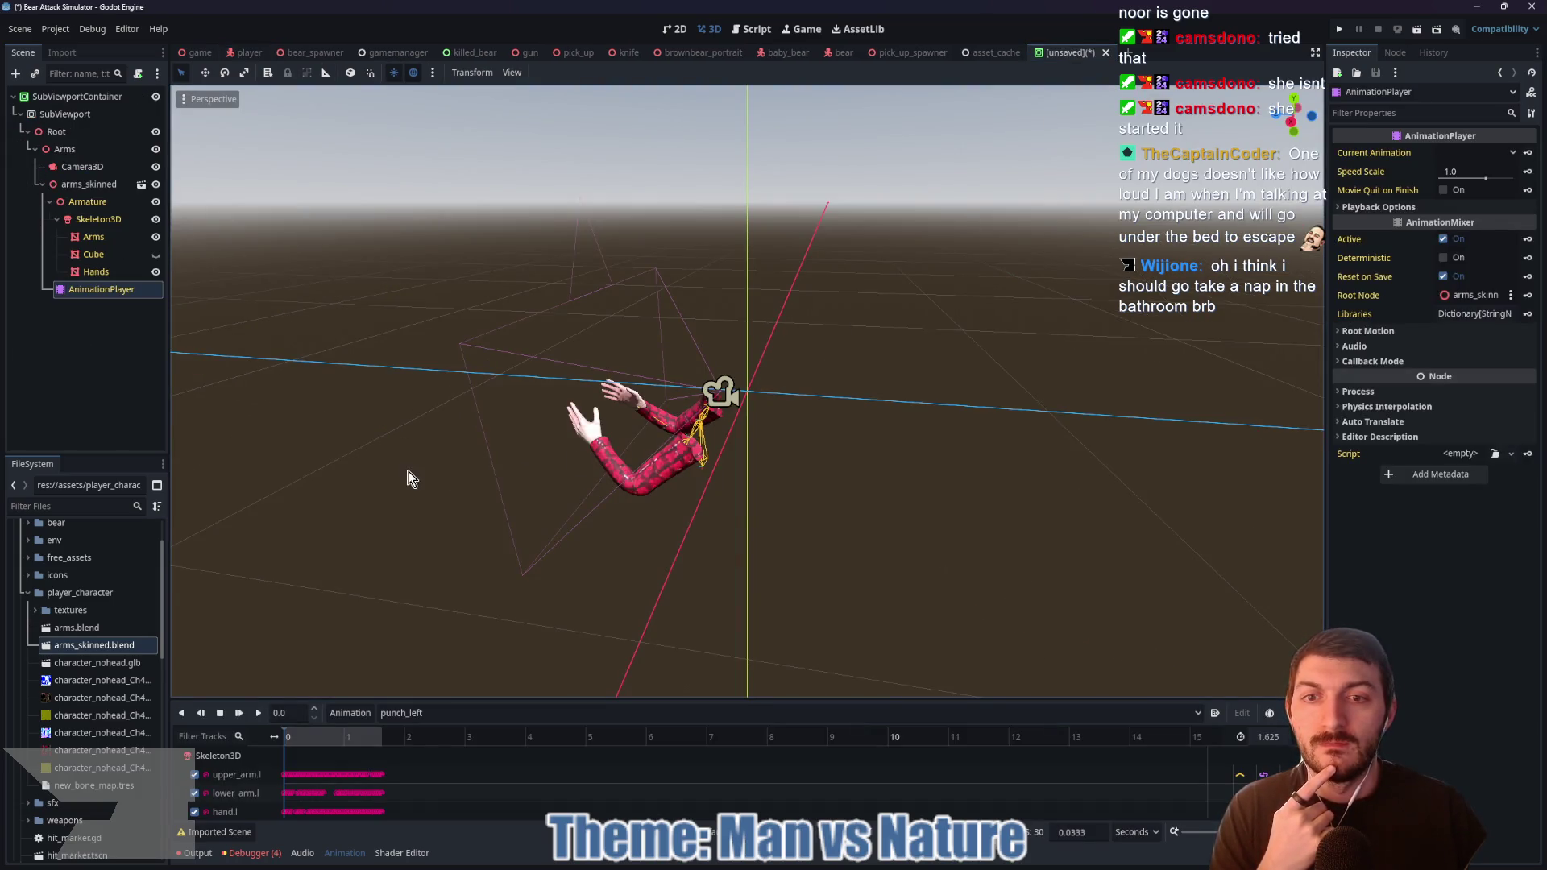
# Step: Close the unsaved arms scene, answering its save prompt
pyautogui.moveTo(408, 475); pyautogui.dragTo(553, 459)
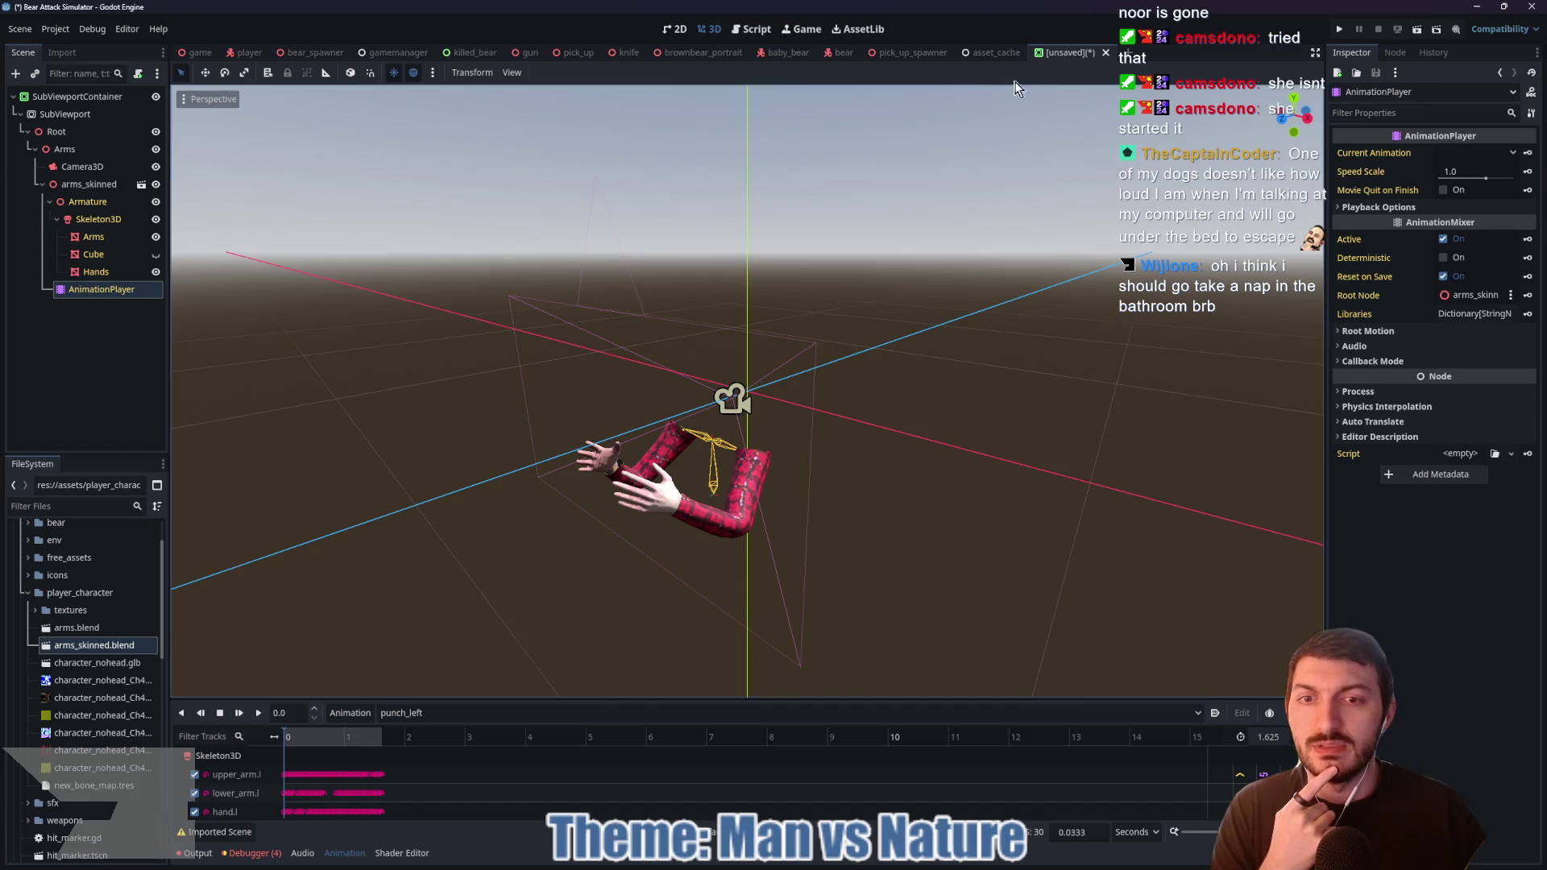
pyautogui.click(994, 49)
pyautogui.click(1083, 53)
pyautogui.click(1105, 52)
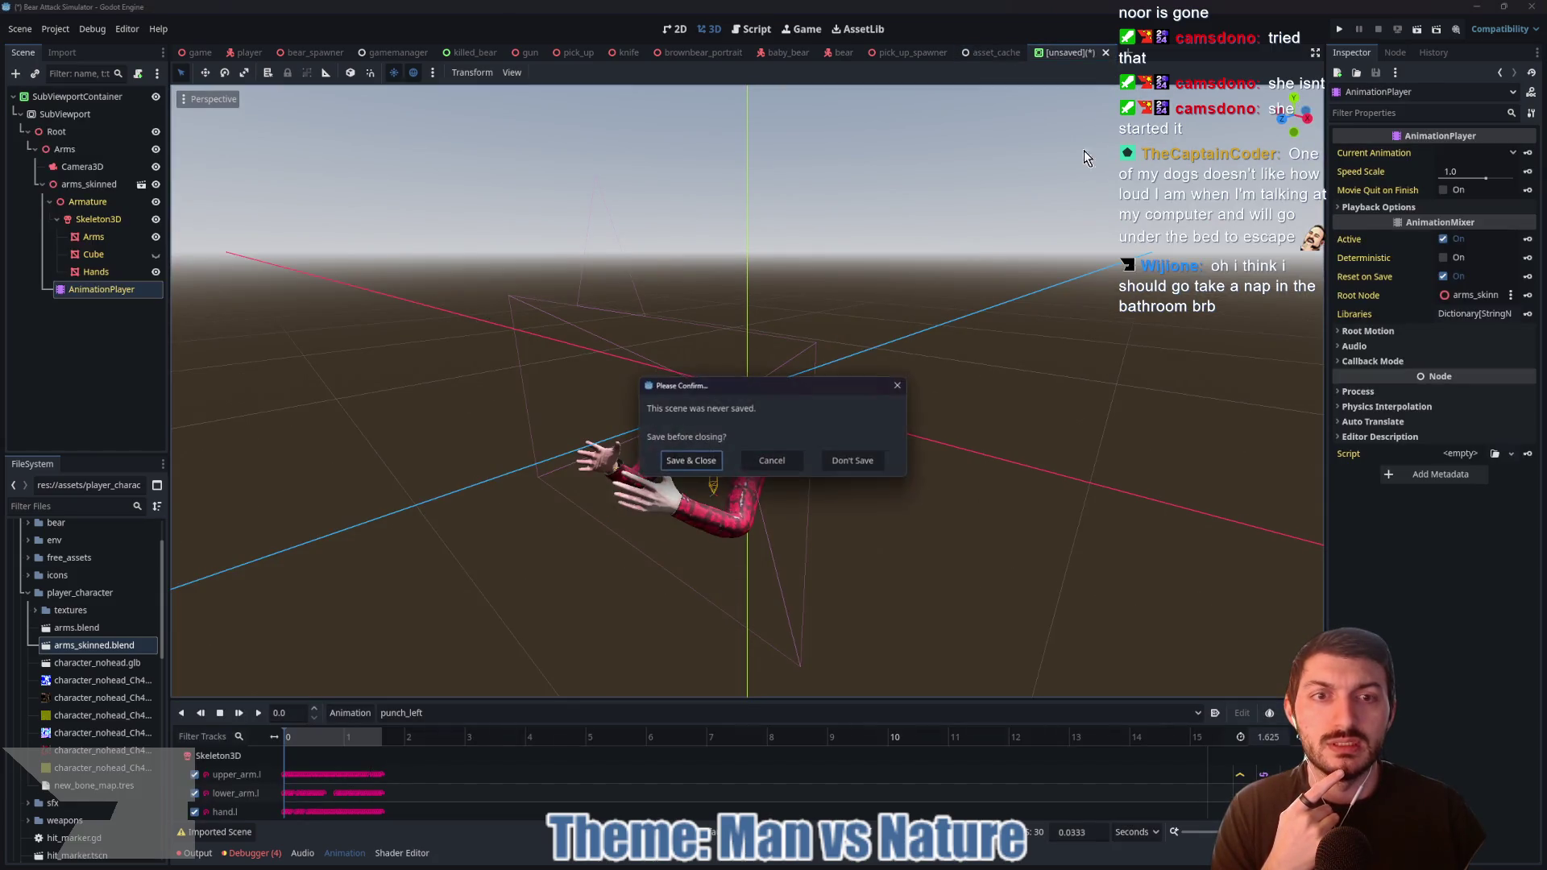
pyautogui.click(854, 462)
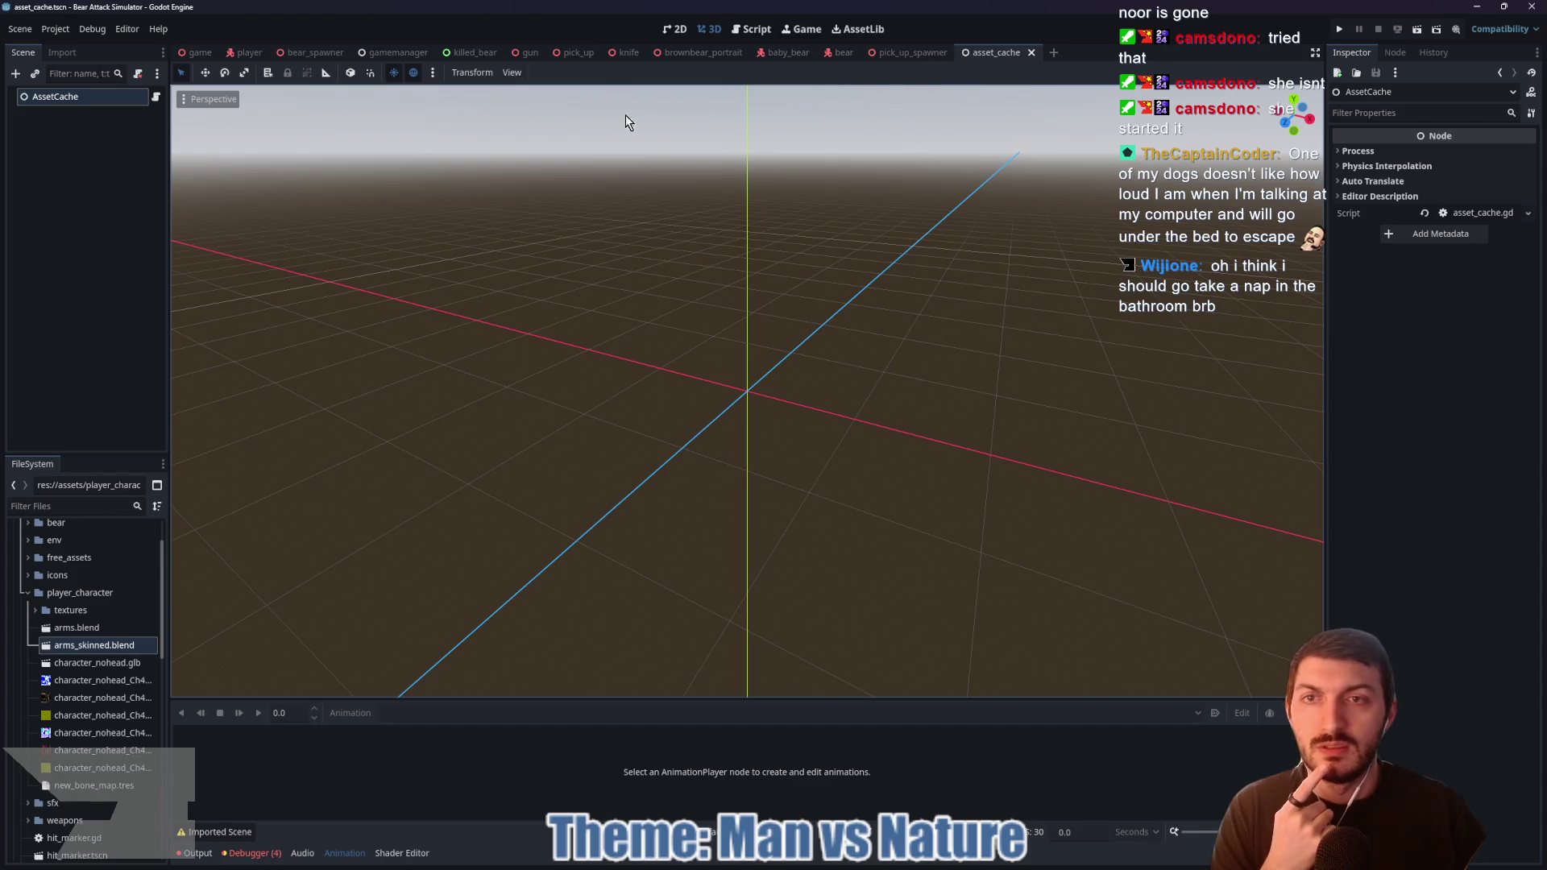
# Step: Run the game level with F5 and walk forward throwing punches
pyautogui.click(208, 51)
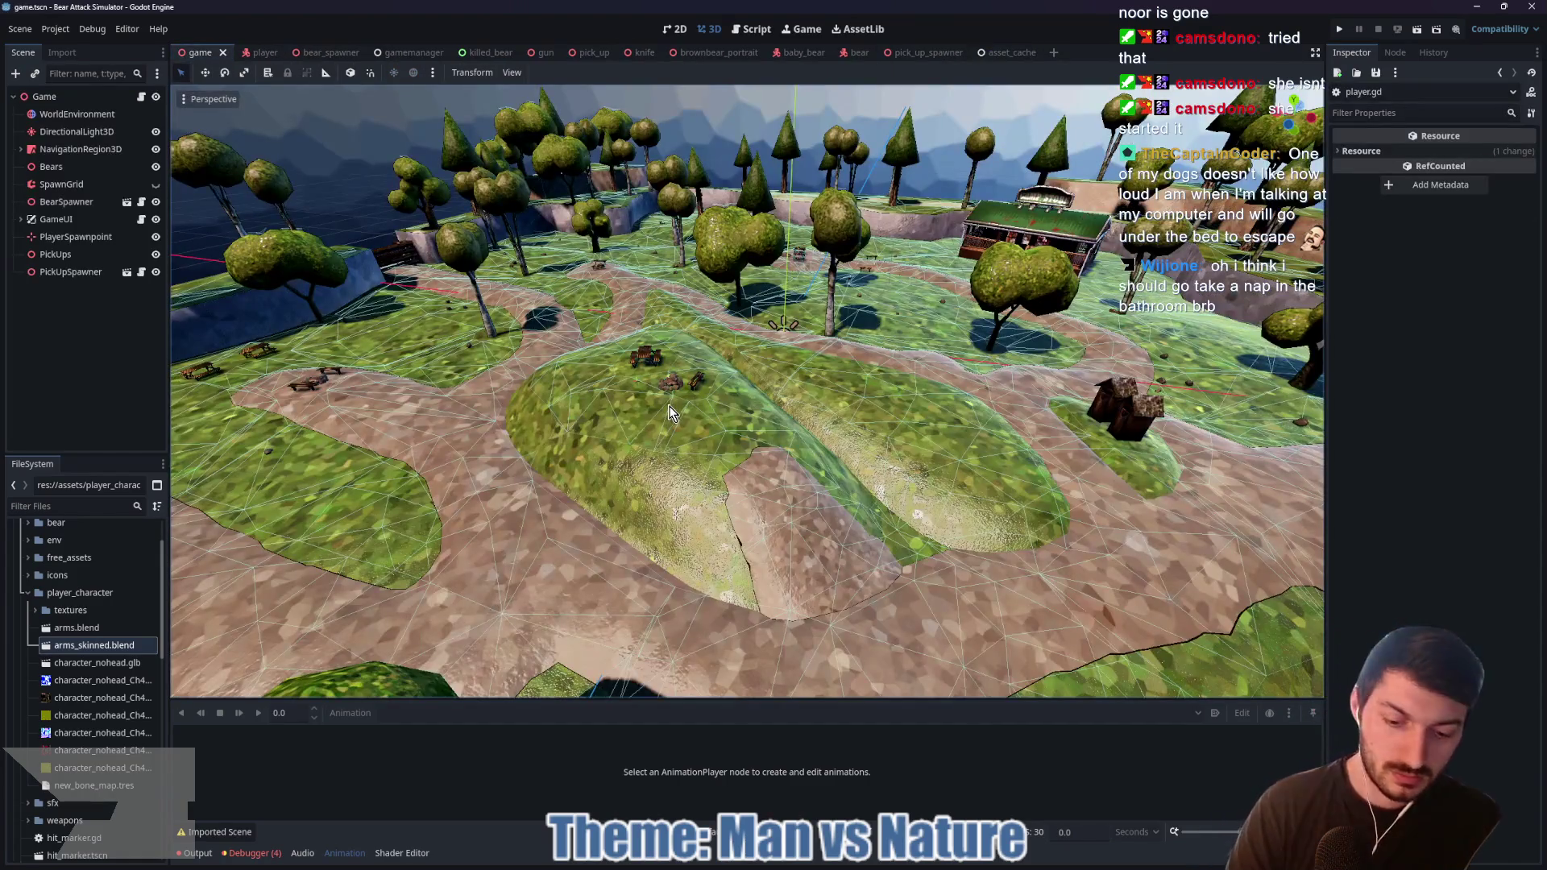
pyautogui.press('F5')
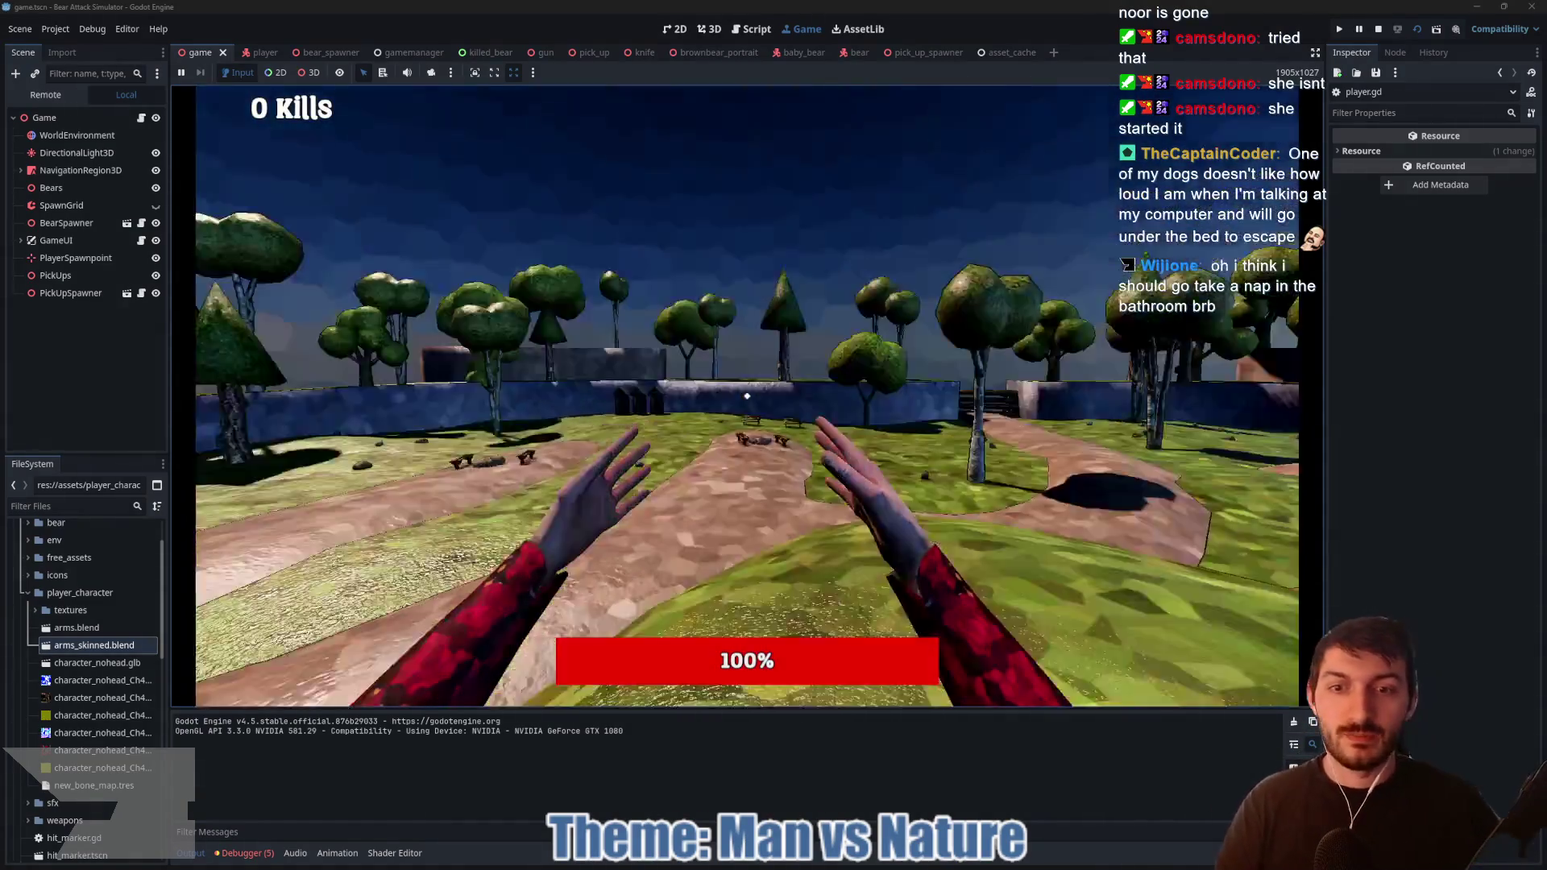
pyautogui.press('w')
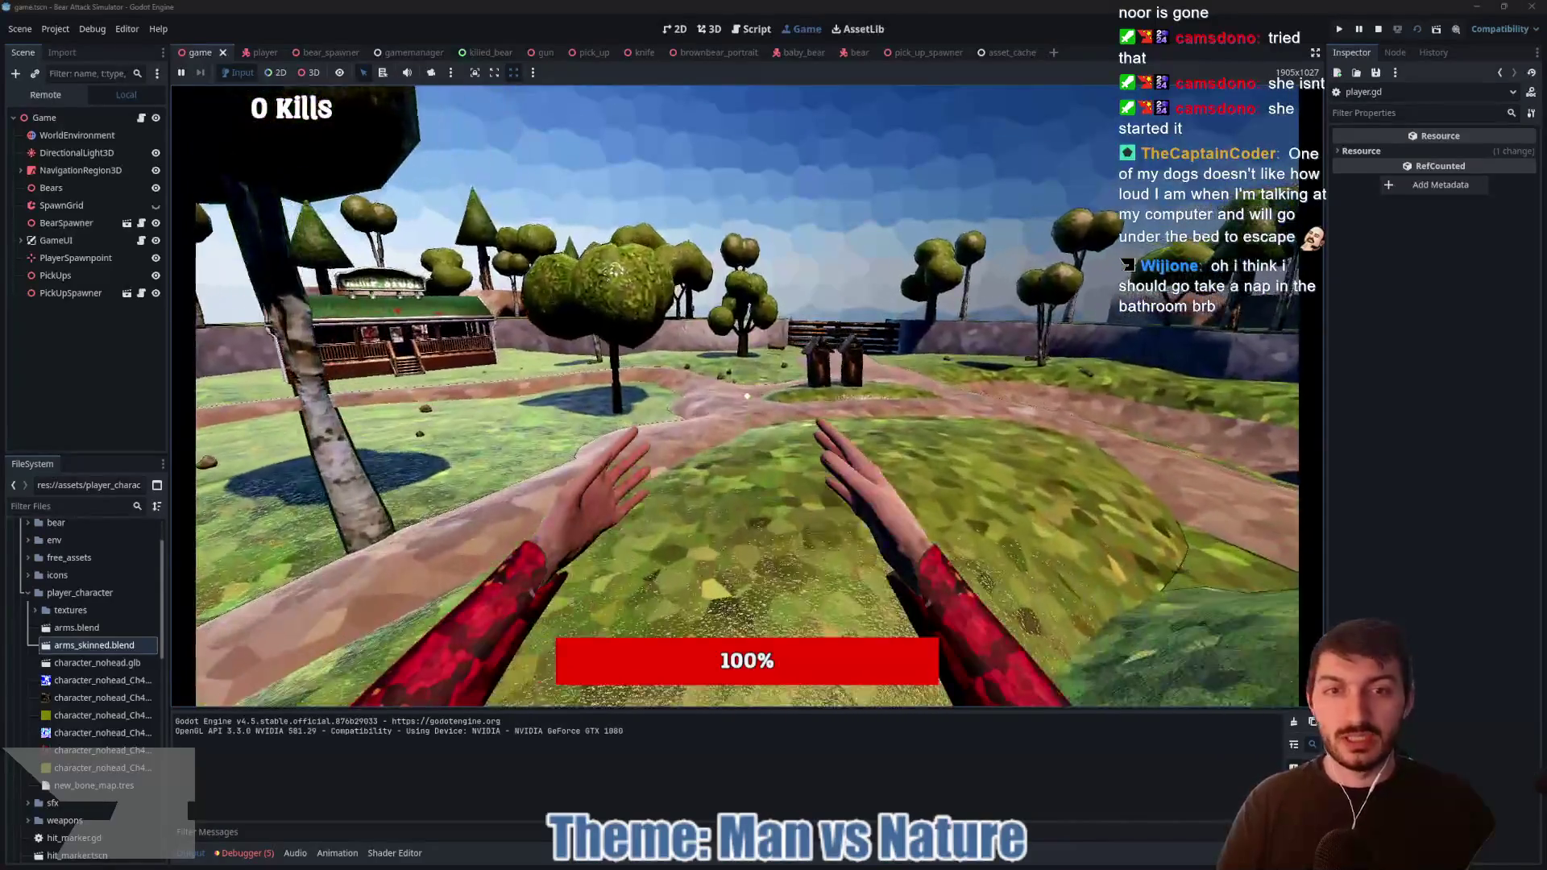
pyautogui.click(747, 395)
pyautogui.click(747, 396)
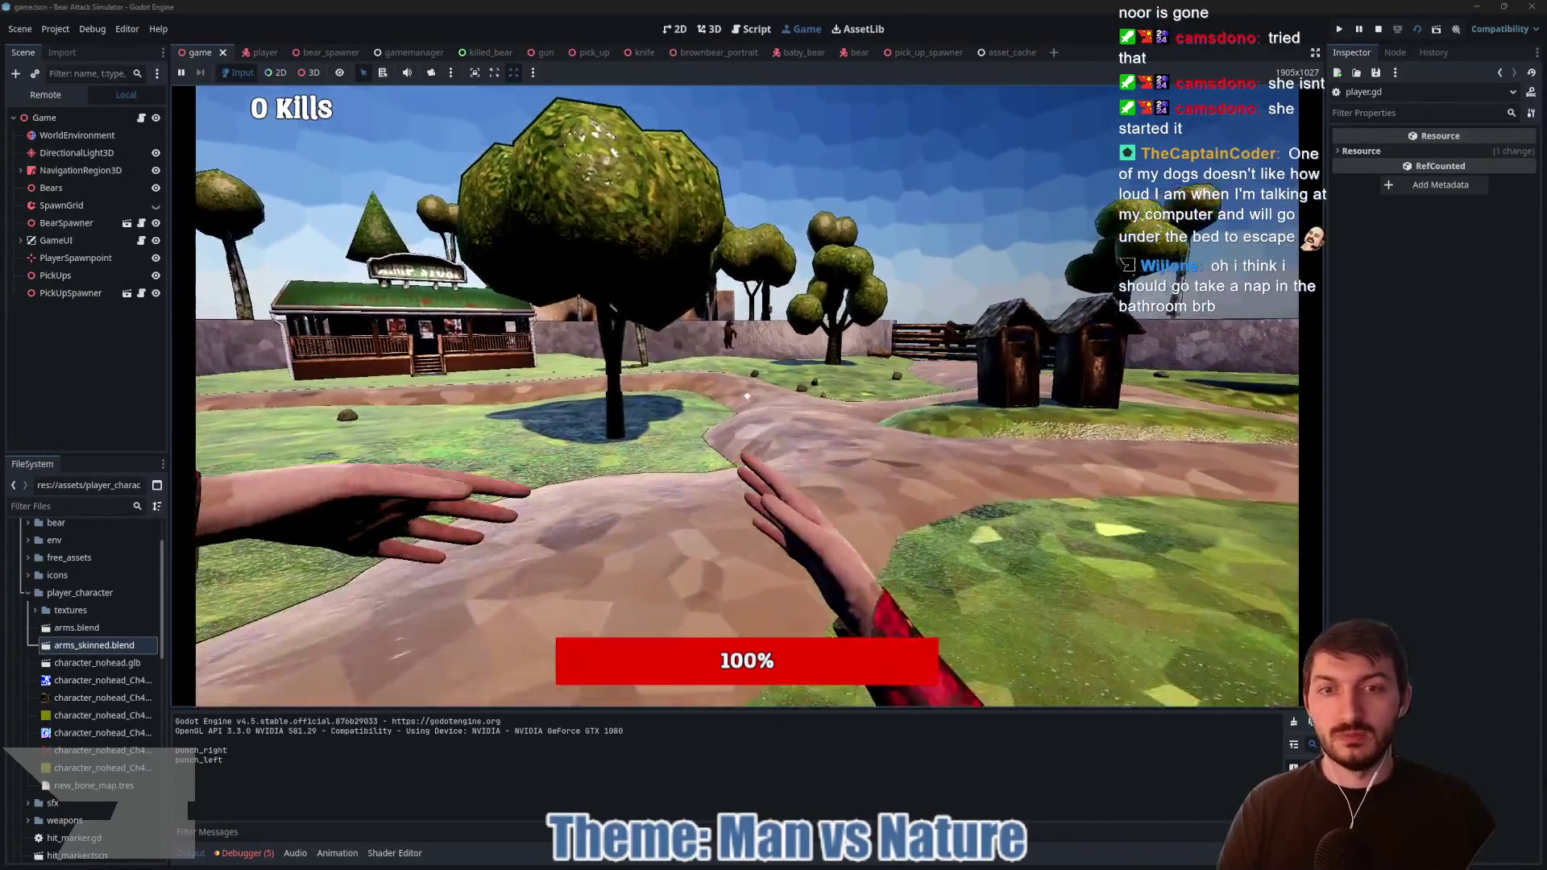
pyautogui.click(747, 395)
pyautogui.press('w')
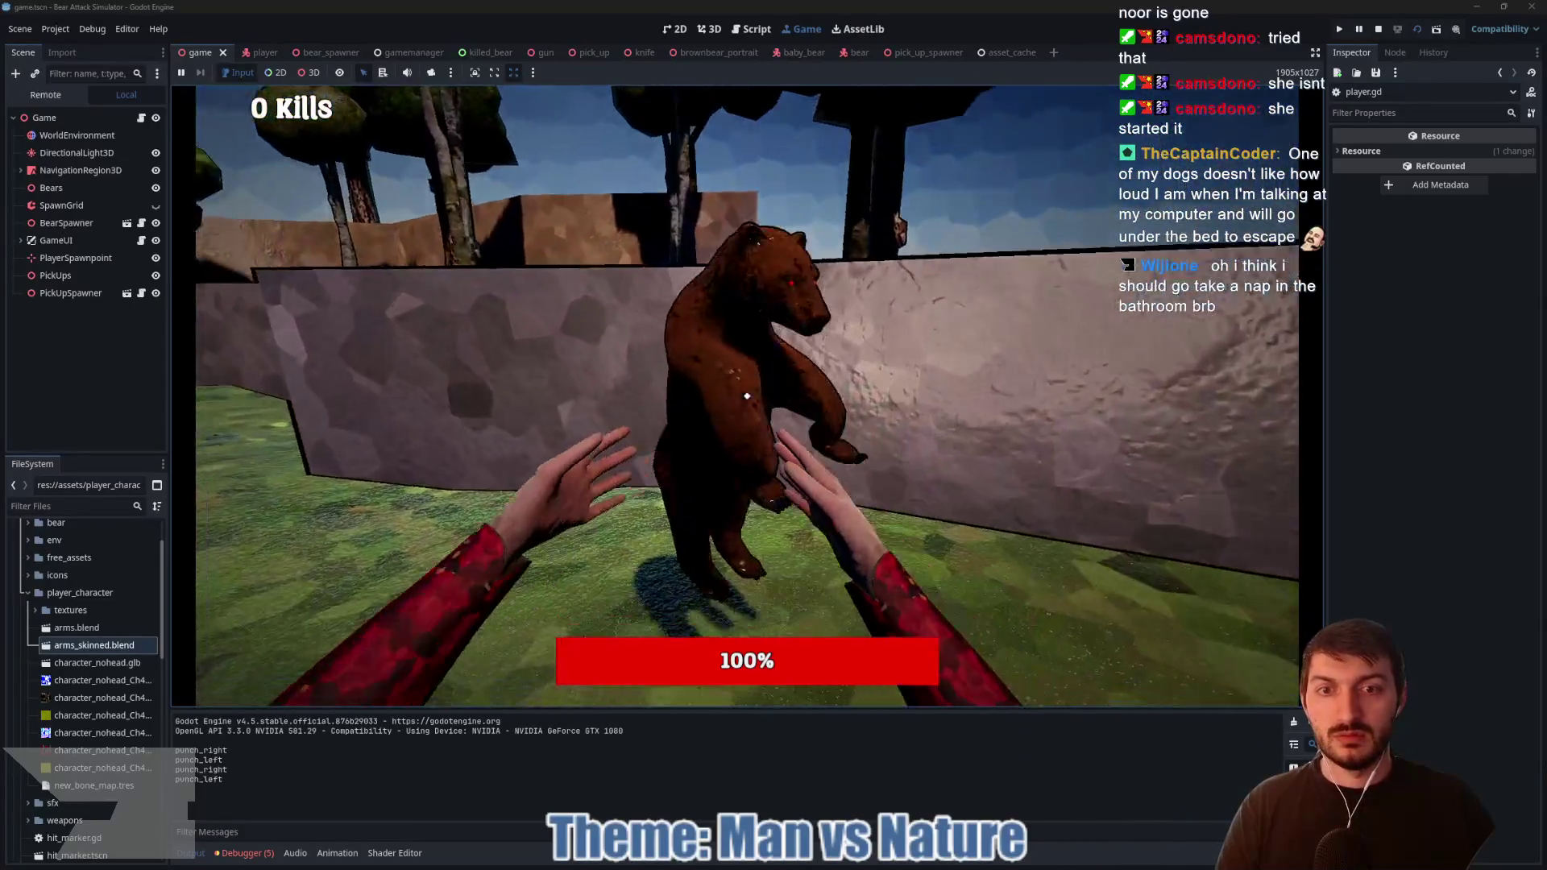
# Step: Punch the bear until it dies, then stop the game with F8
pyautogui.click(747, 395)
pyautogui.click(747, 395)
pyautogui.click(748, 396)
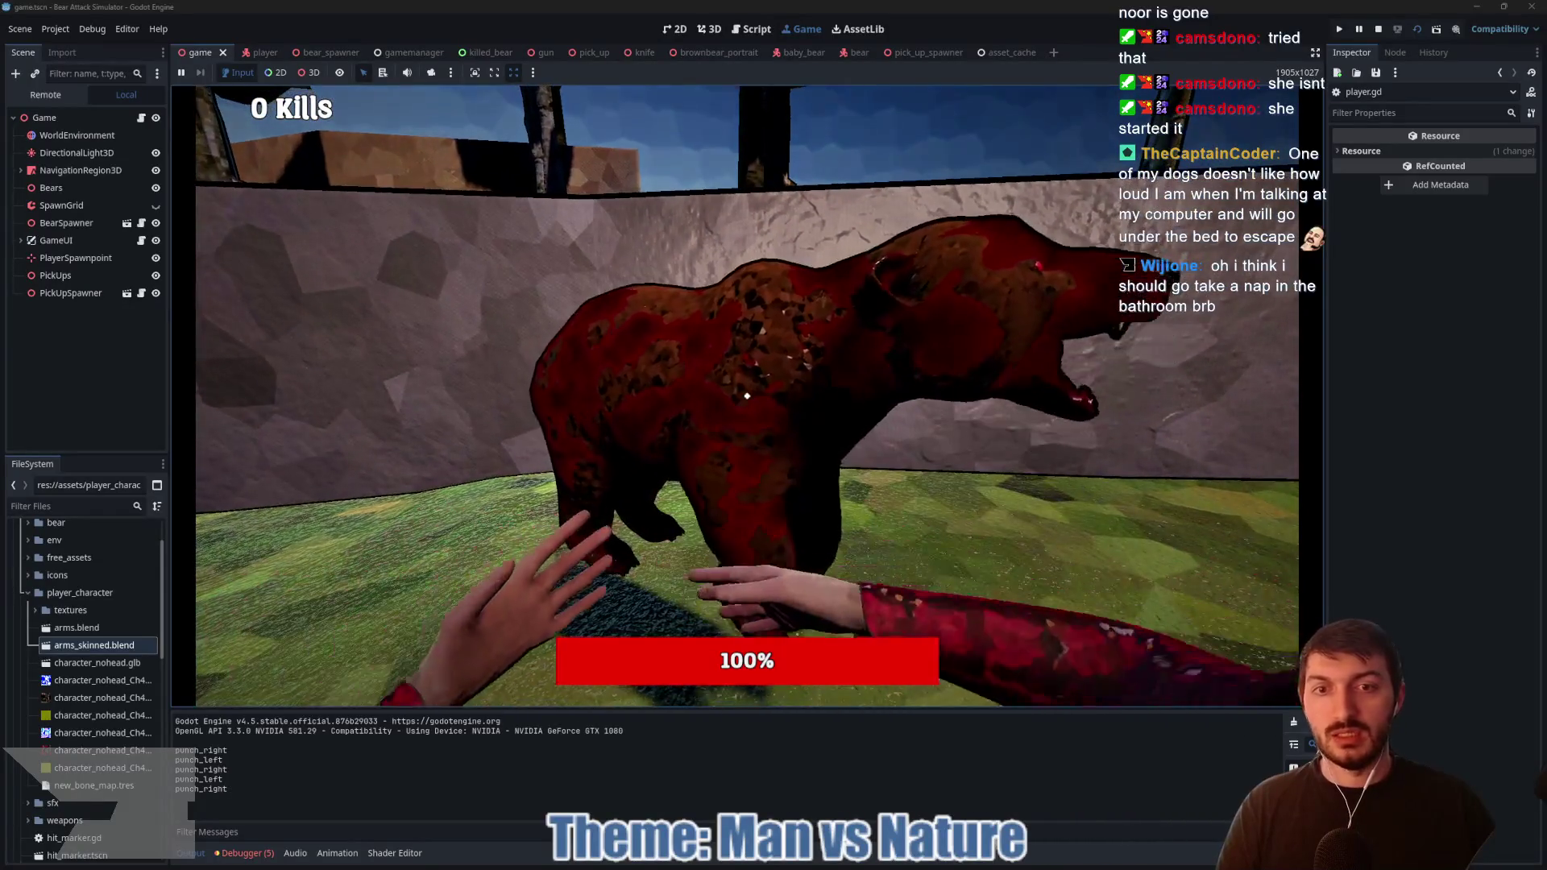
pyautogui.click(747, 396)
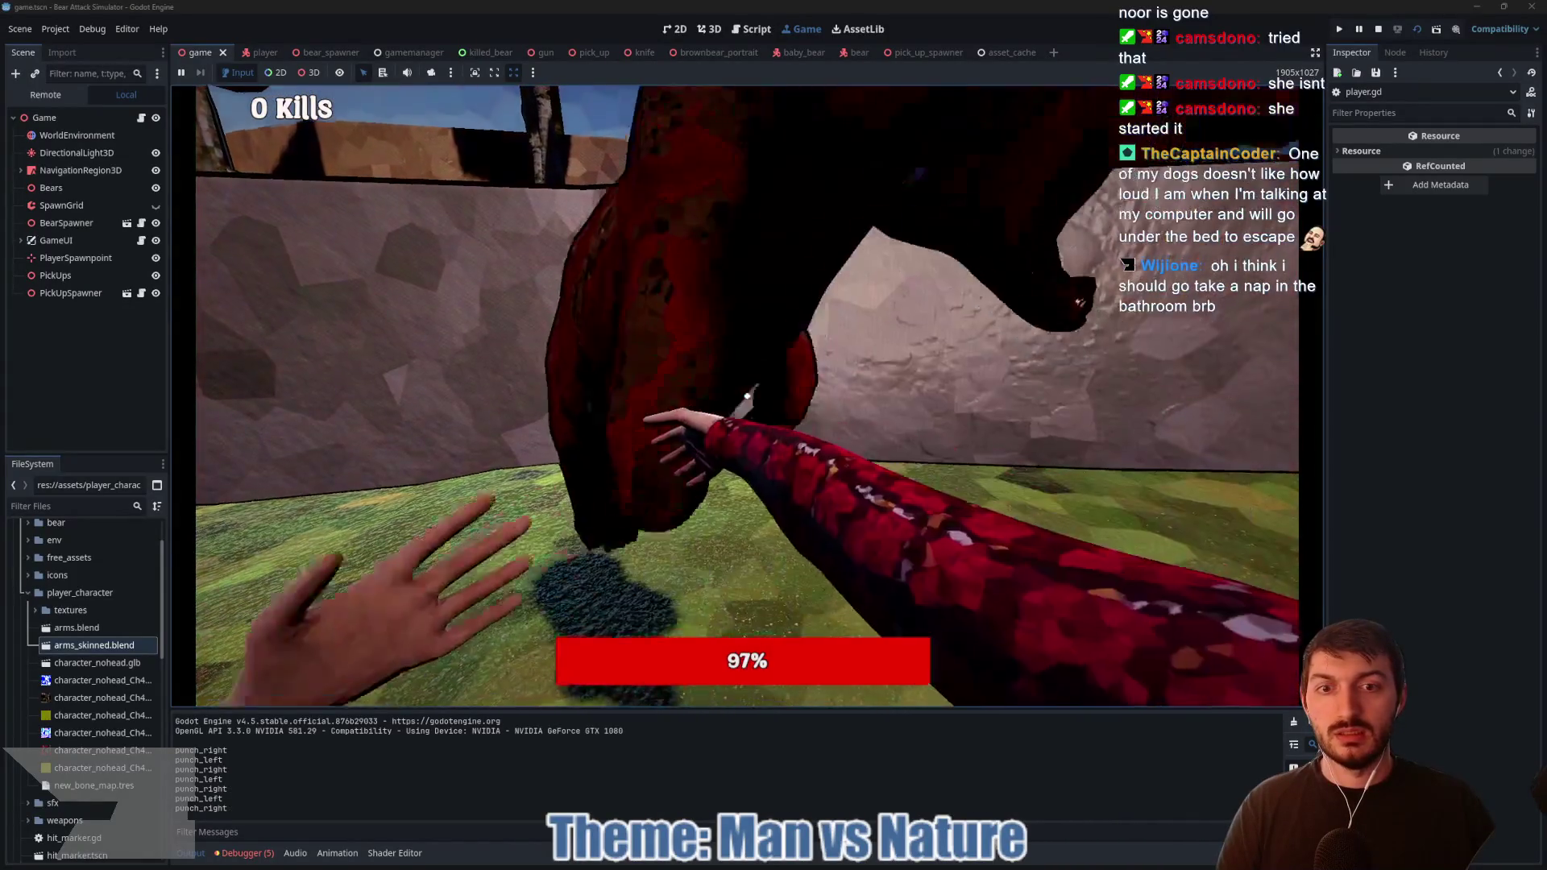
pyautogui.click(747, 396)
pyautogui.click(747, 396)
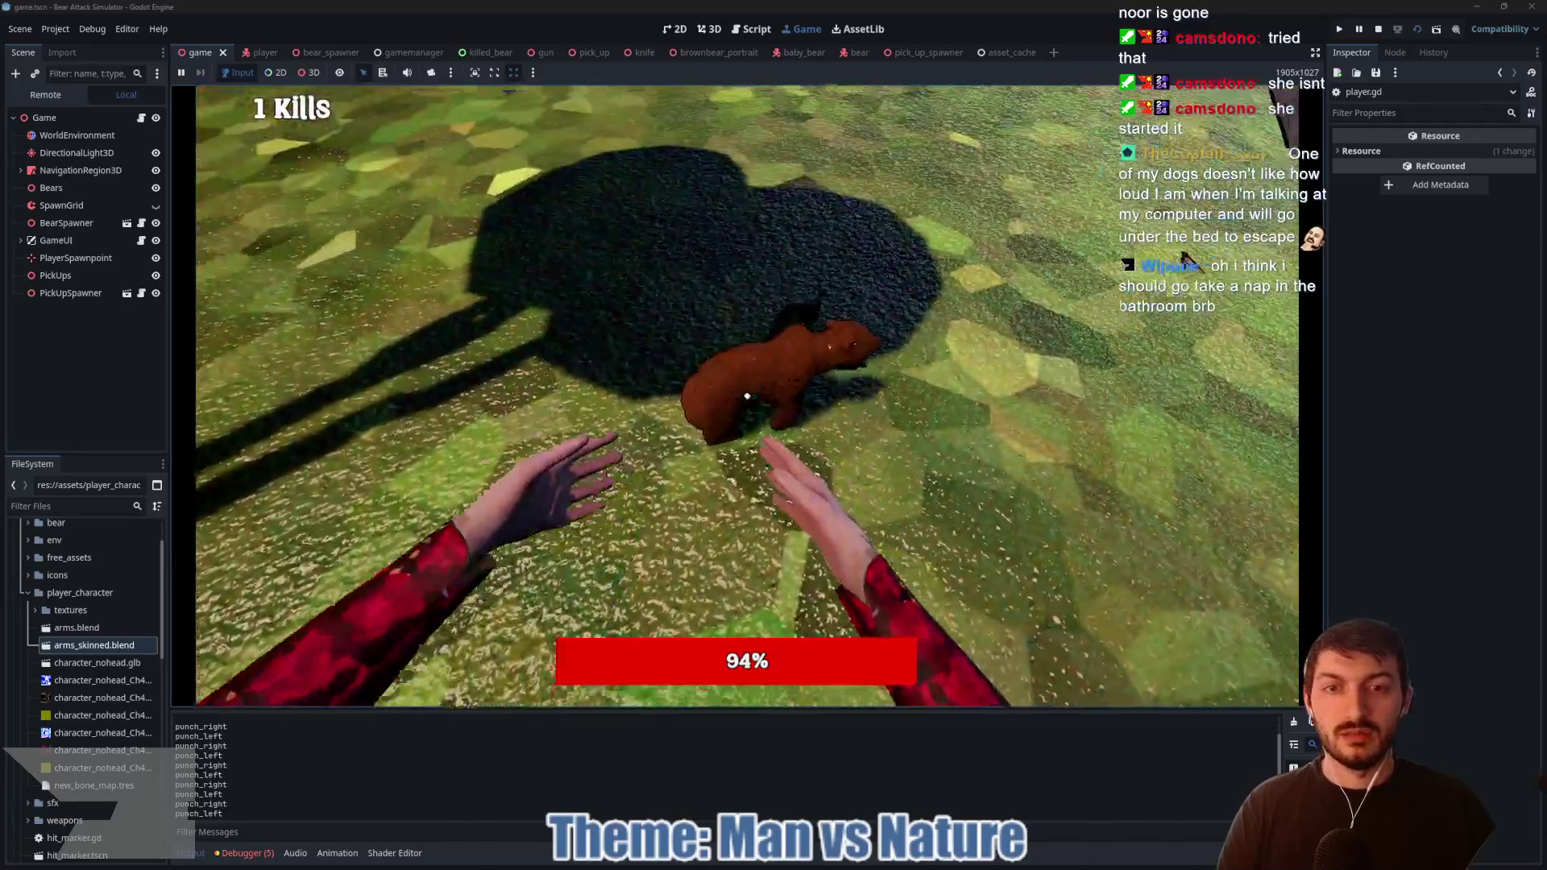
pyautogui.click(747, 396)
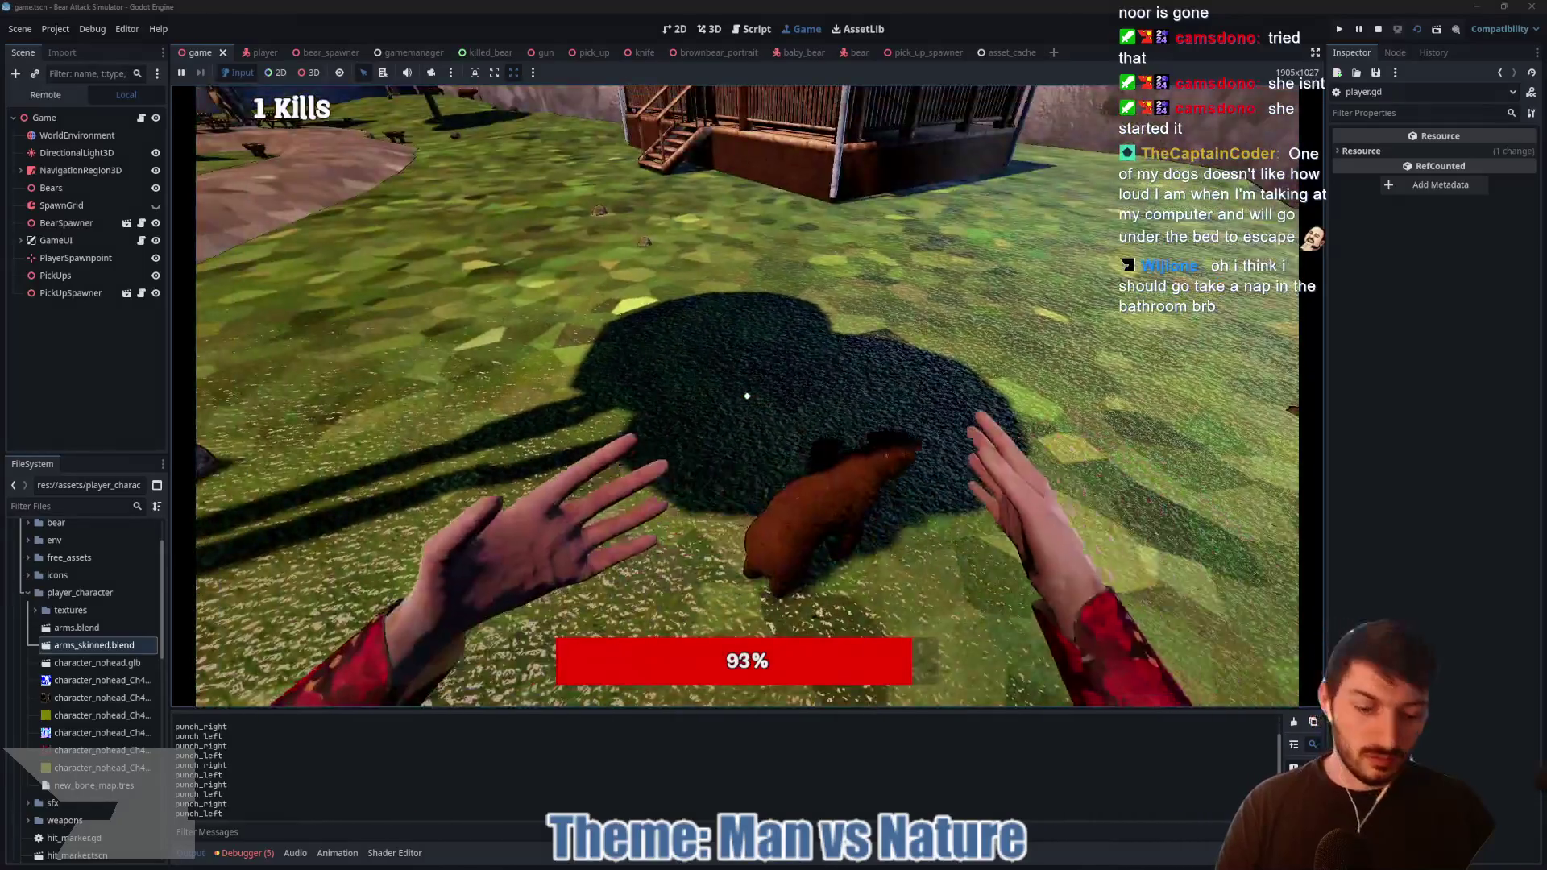
pyautogui.press('F8')
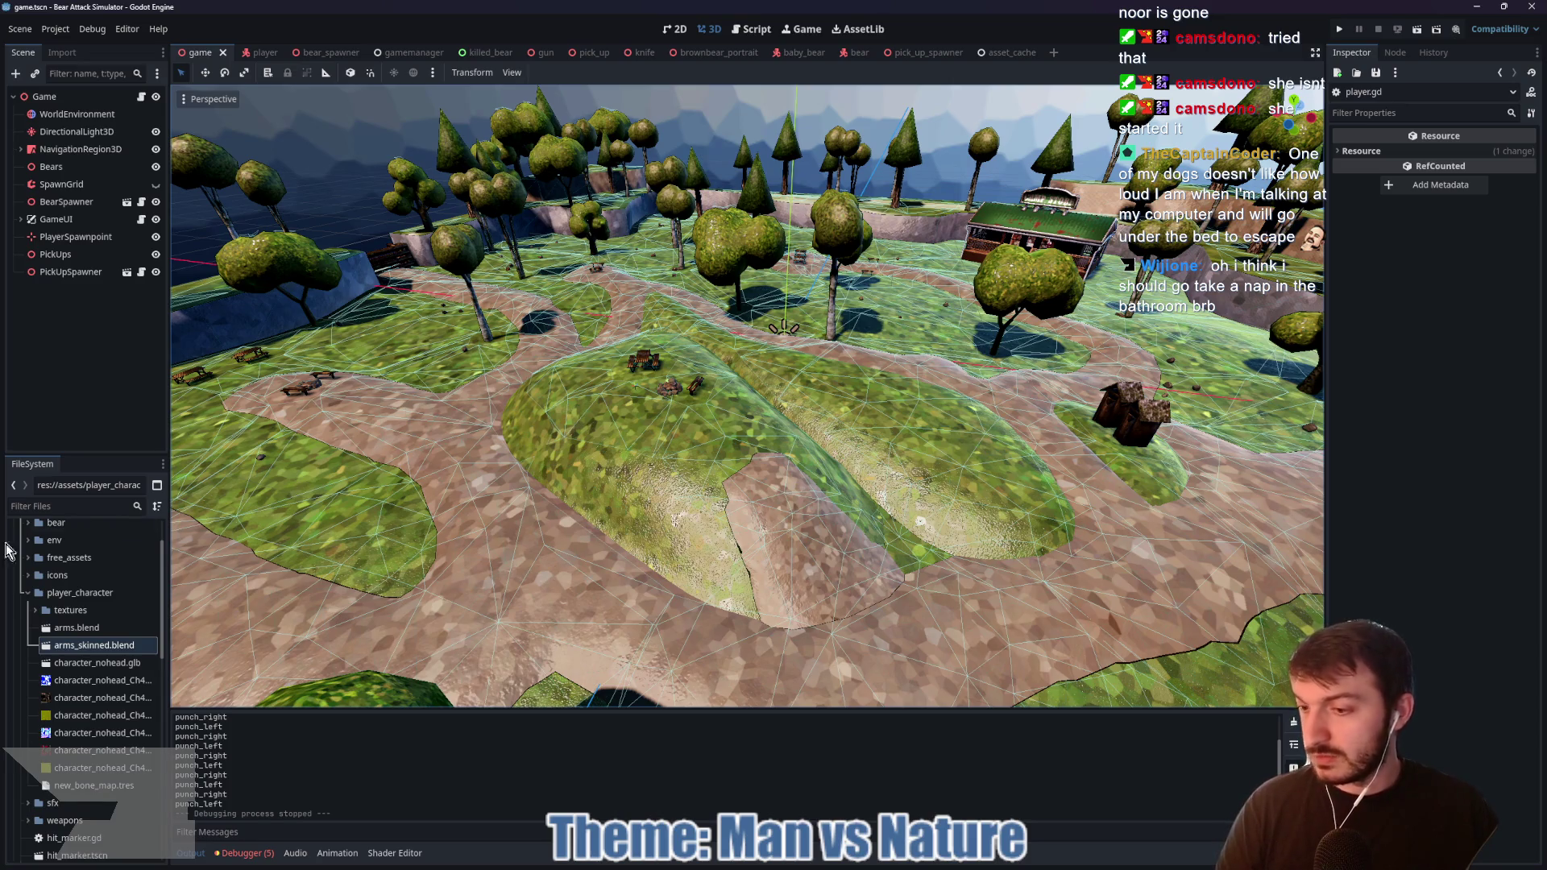
# Step: Delete arms.blend from the player_character folder and confirm its removal
pyautogui.click(78, 628)
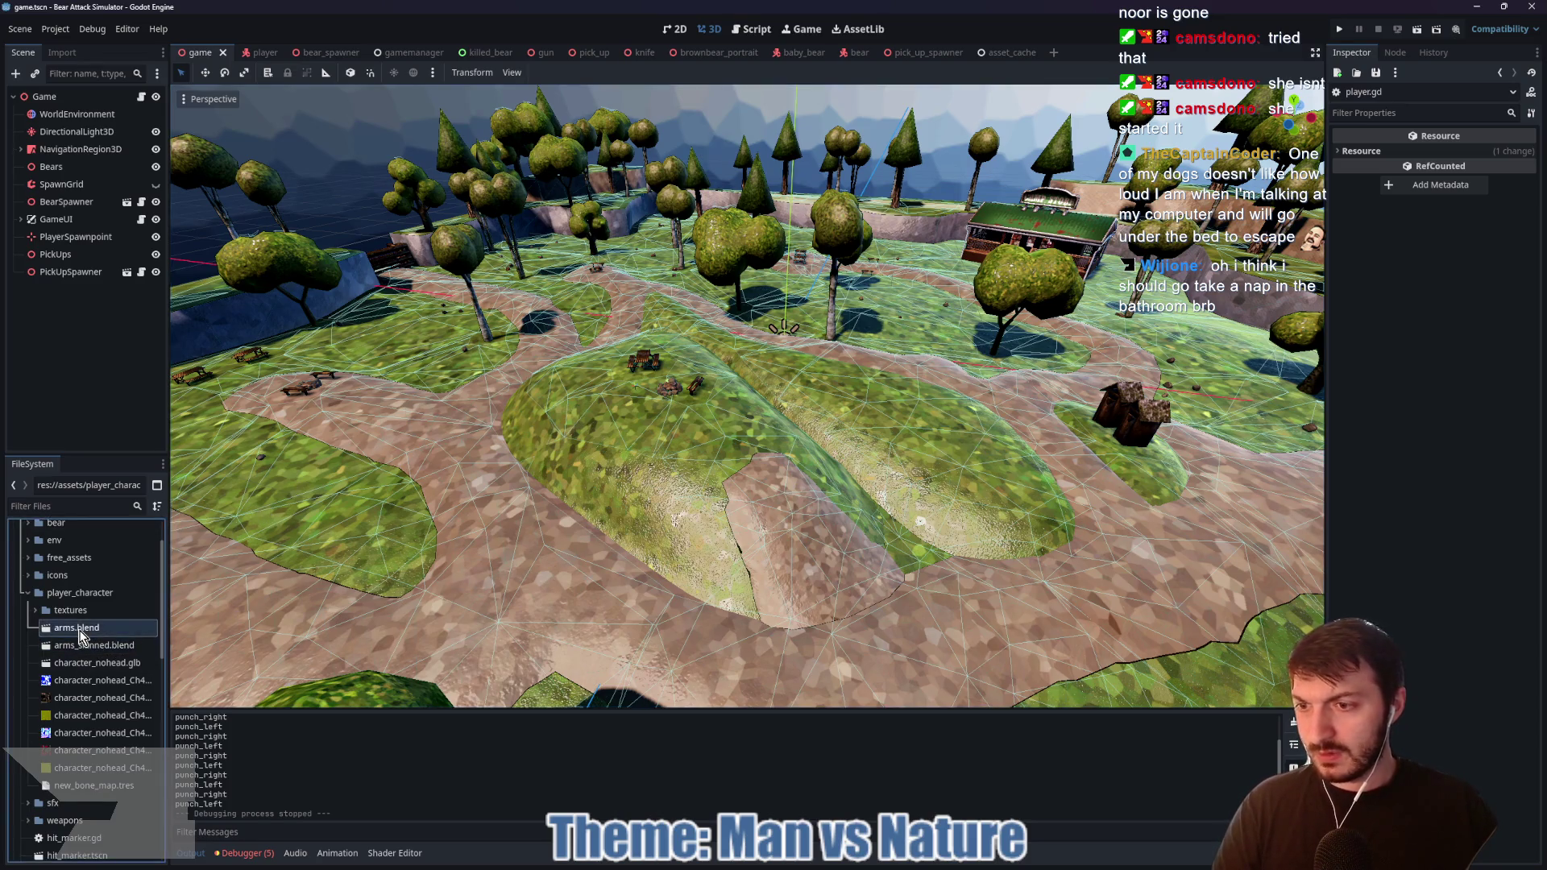
pyautogui.press('Delete')
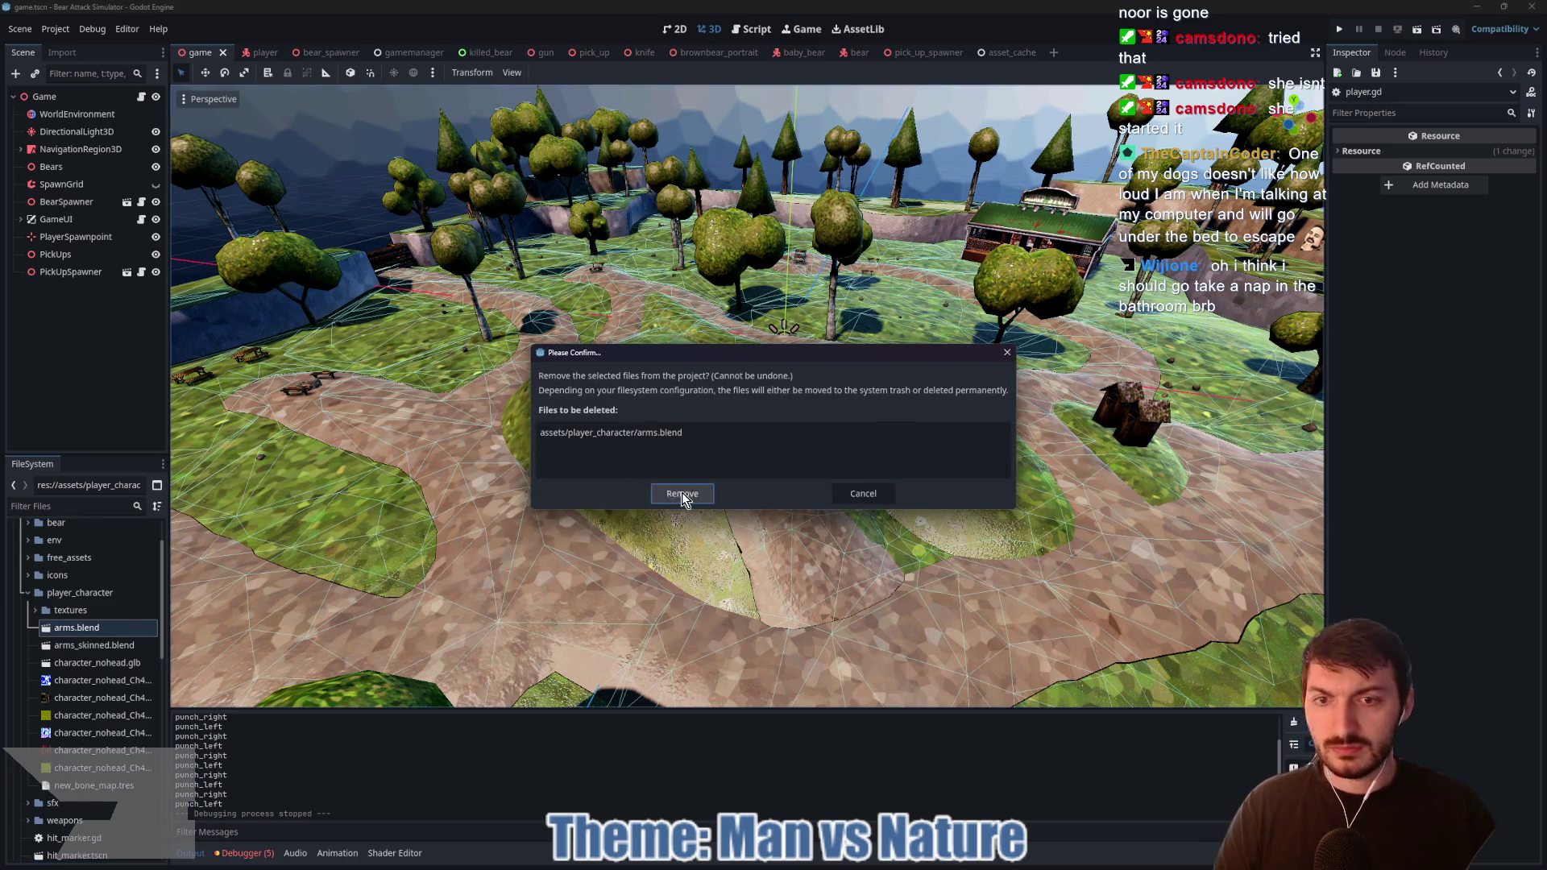
pyautogui.click(682, 493)
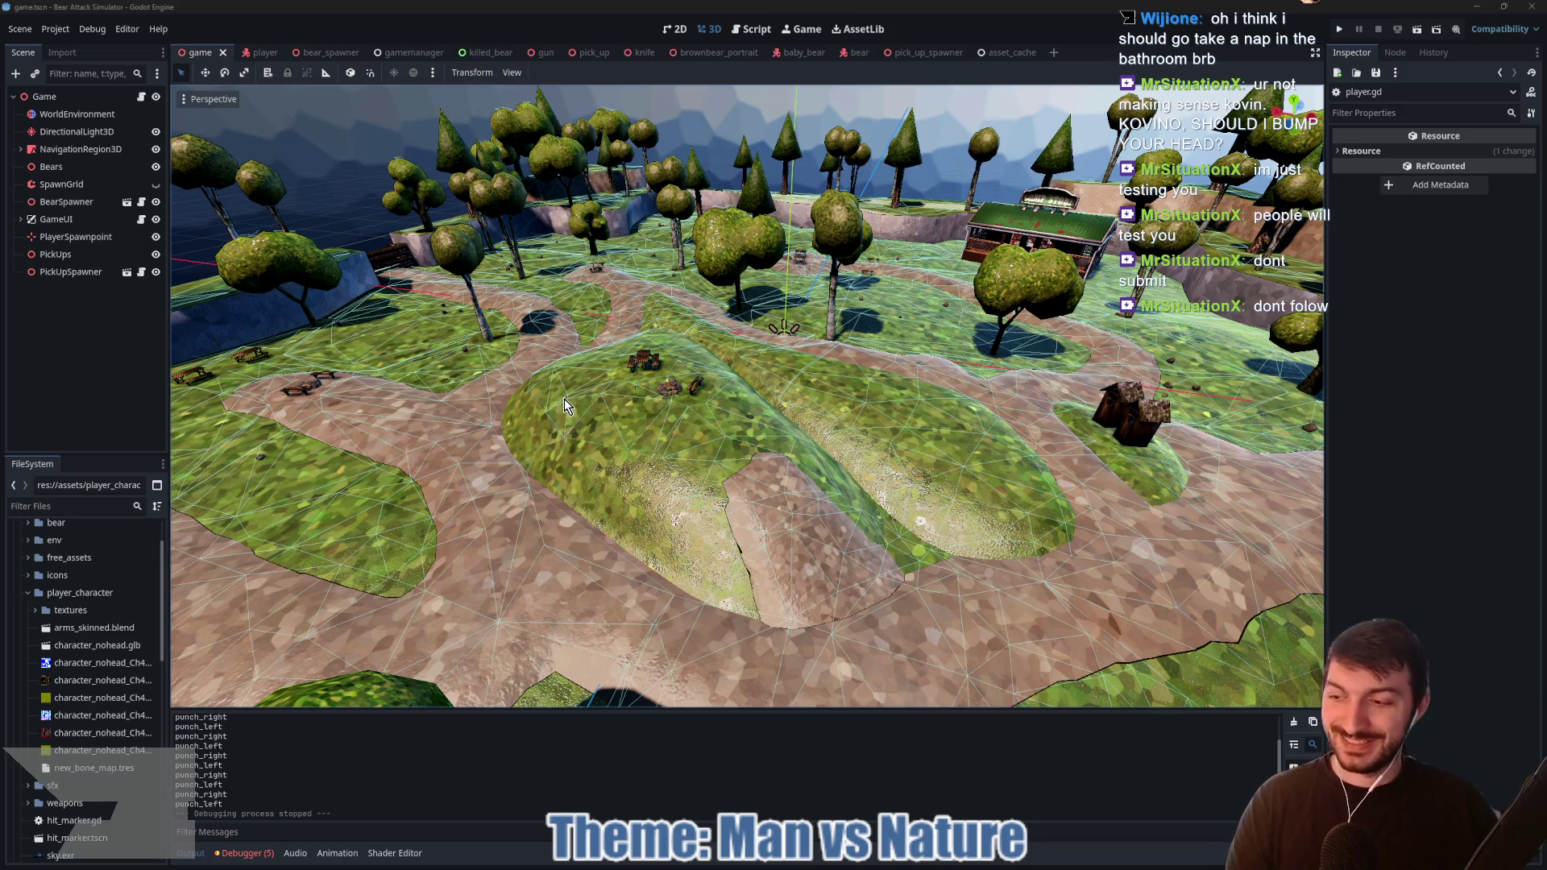
# Step: Orbit the 3D view toward the cabin and switch to the 2D editor
pyautogui.click(127, 352)
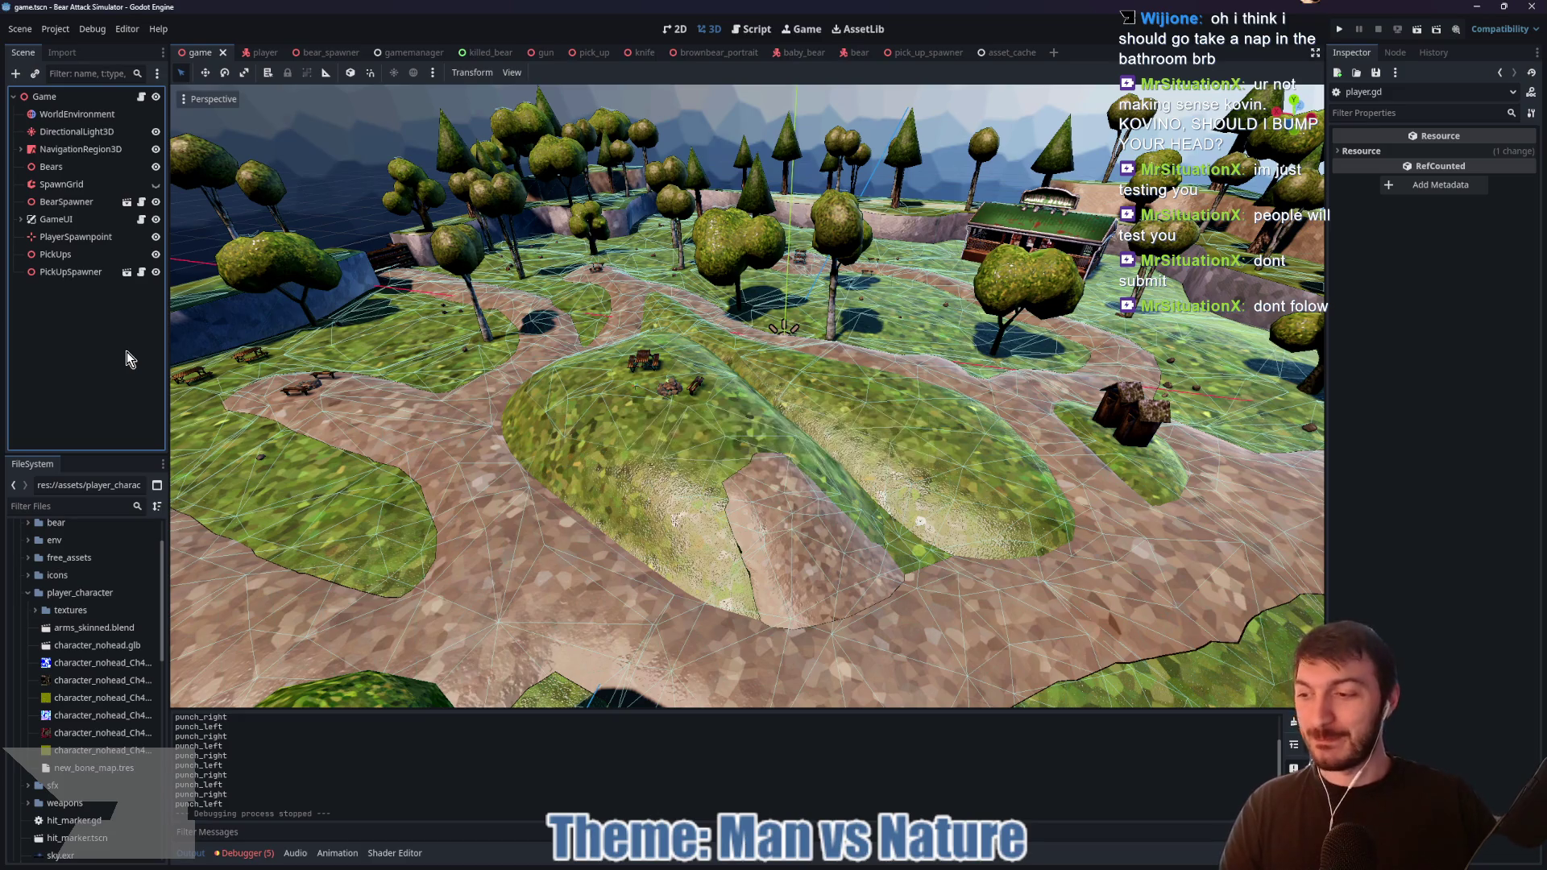
pyautogui.moveTo(371, 356); pyautogui.dragTo(591, 367)
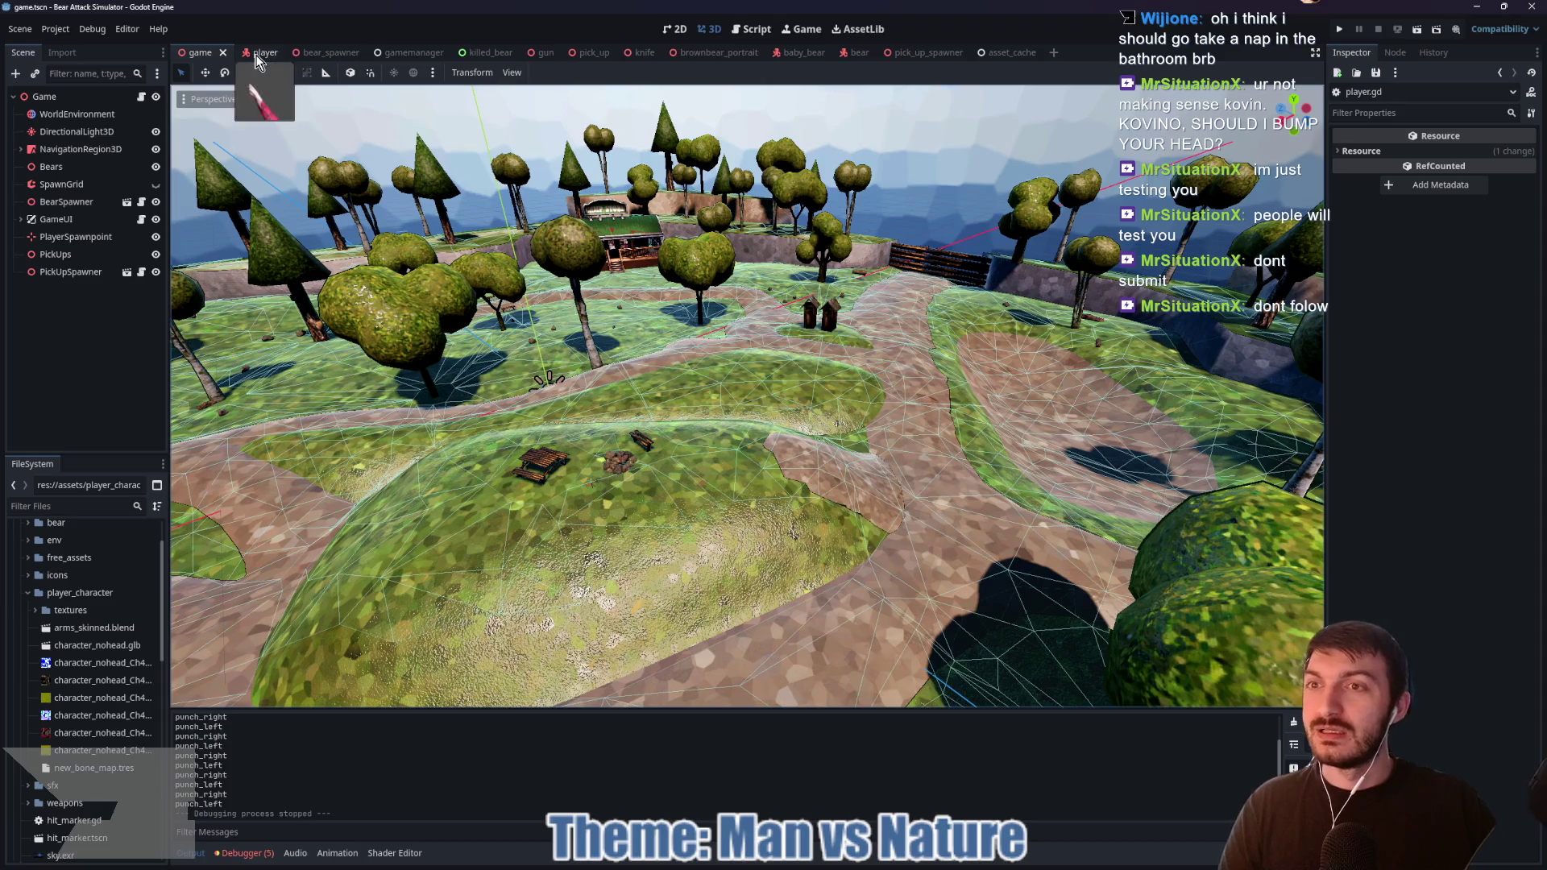
pyautogui.click(677, 29)
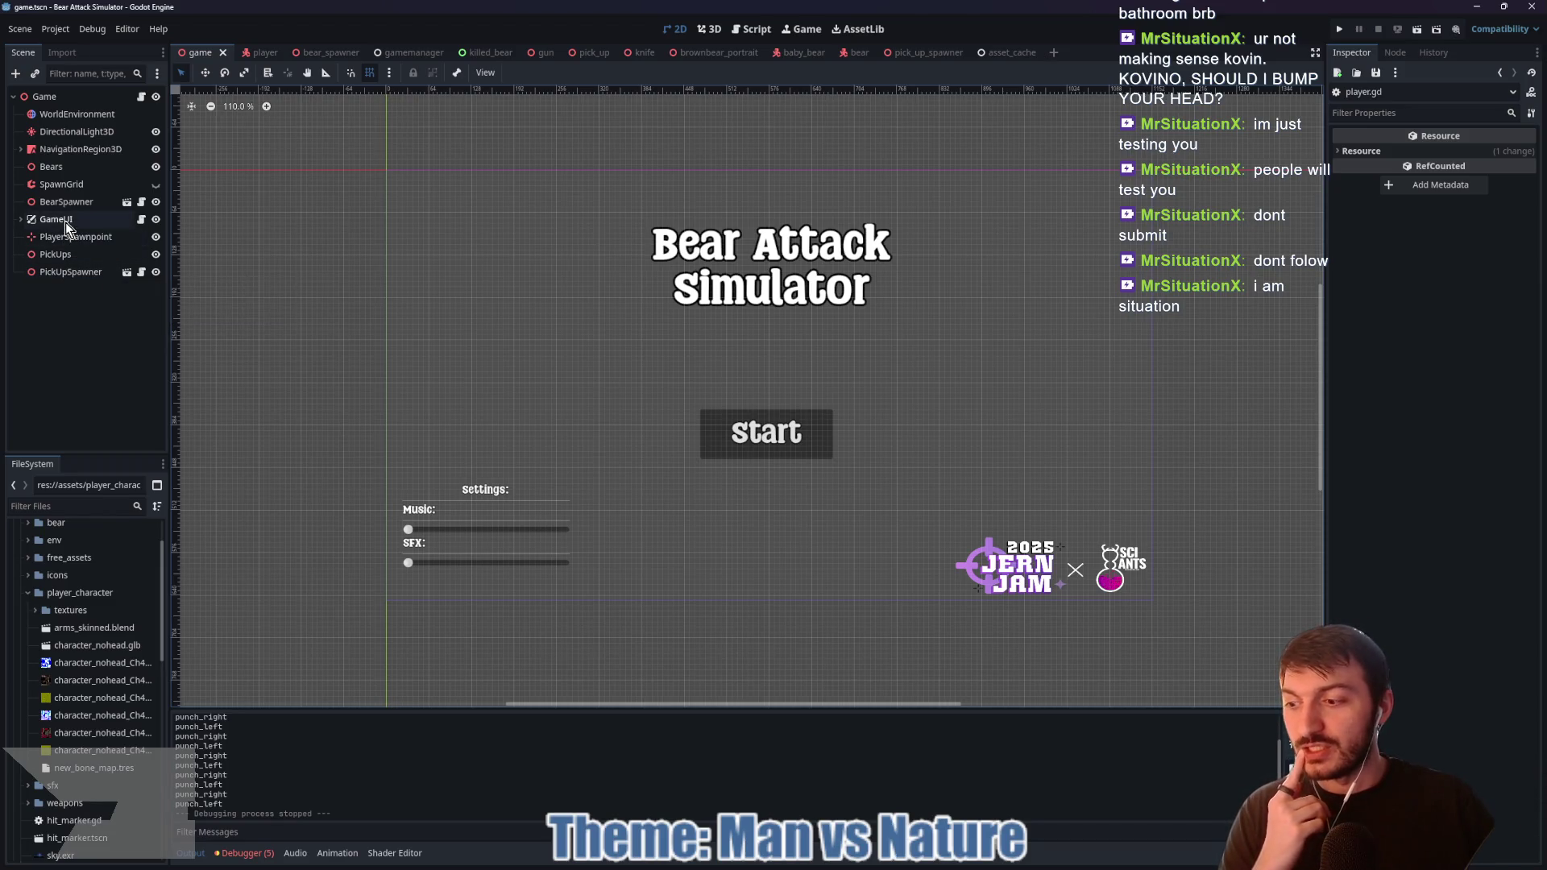
# Step: Assign rect_button.png from the icons folder as the StartButton's Icon
pyautogui.click(21, 219)
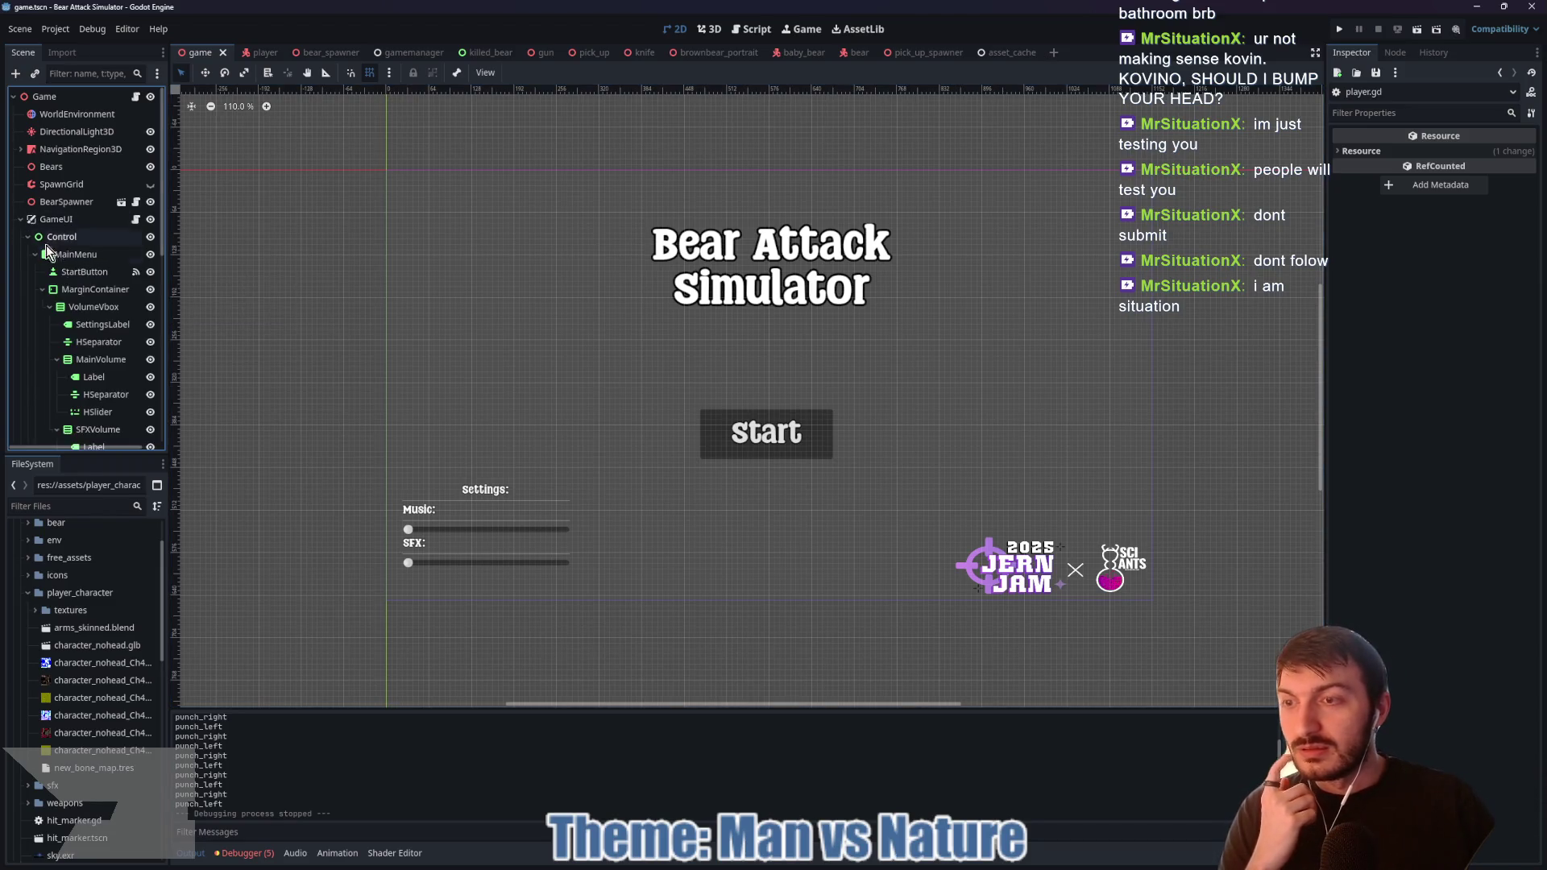
pyautogui.click(85, 274)
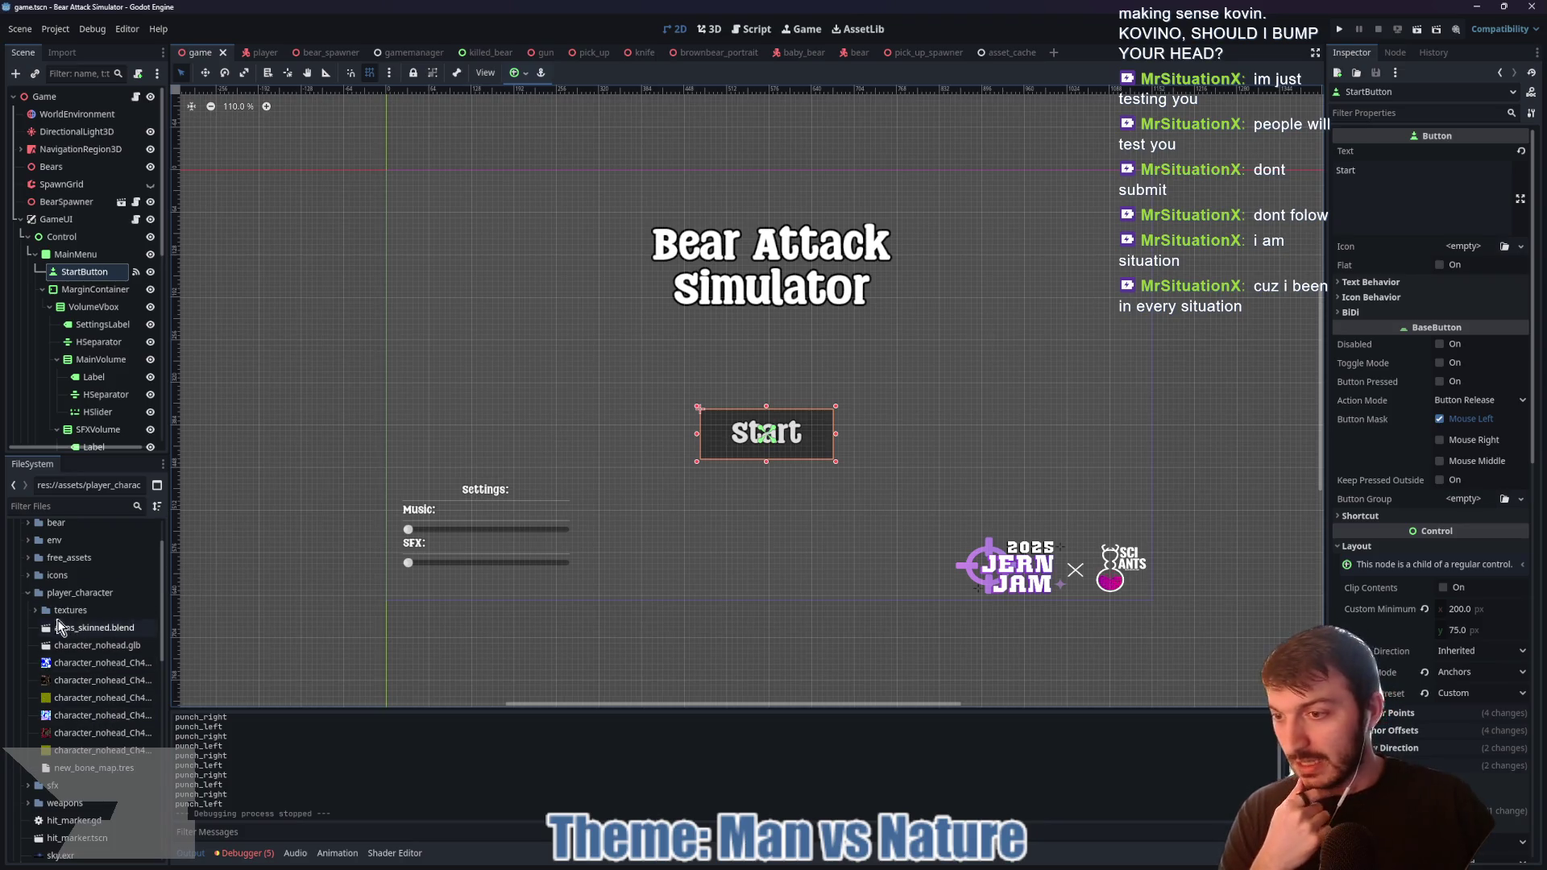
pyautogui.click(27, 597)
pyautogui.click(27, 575)
pyautogui.click(70, 664)
pyautogui.moveTo(70, 669)
pyautogui.mouseDown()
pyautogui.moveTo(1270, 399)
pyautogui.moveTo(1465, 248)
pyautogui.mouseUp()
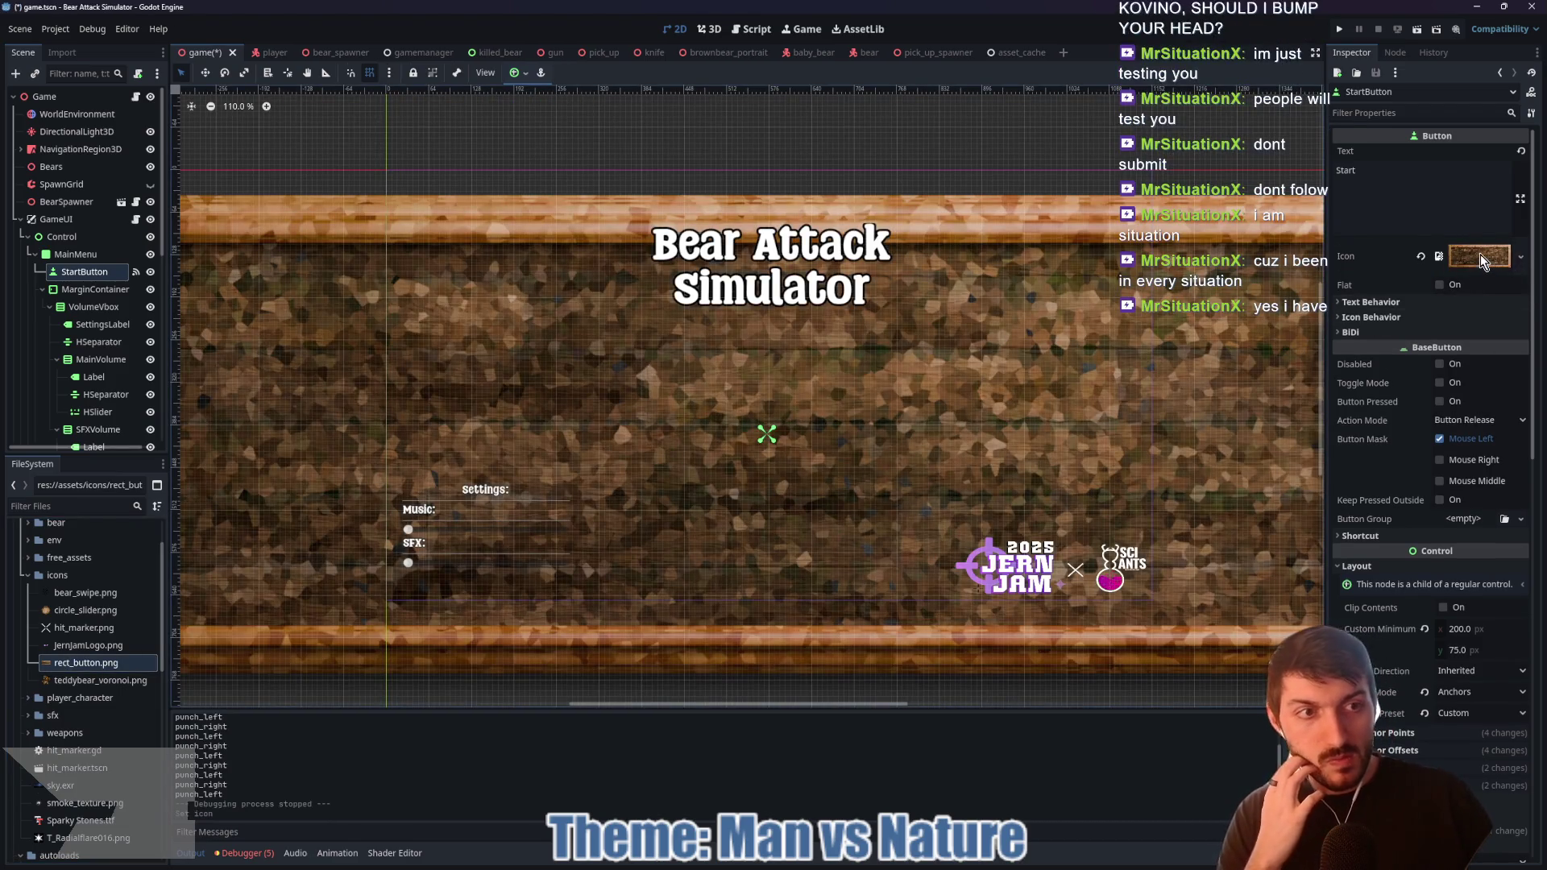
pyautogui.click(1481, 256)
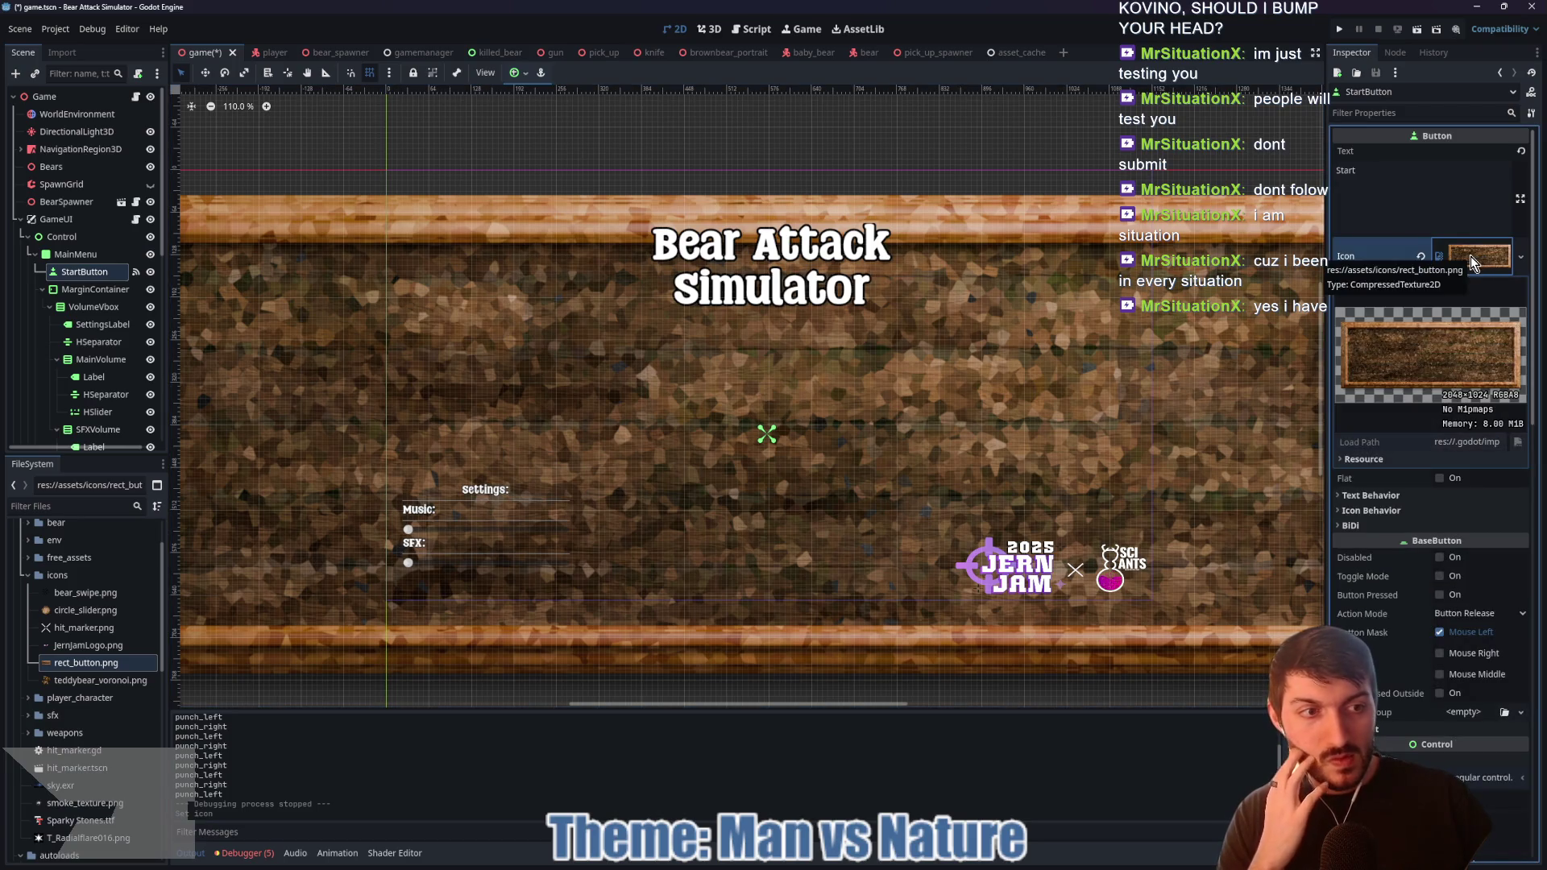
pyautogui.click(1472, 257)
# Step: Enable Expand Icon, set Icon Alignment to Center, and turn on Flat
pyautogui.scroll(-2, 970, 456)
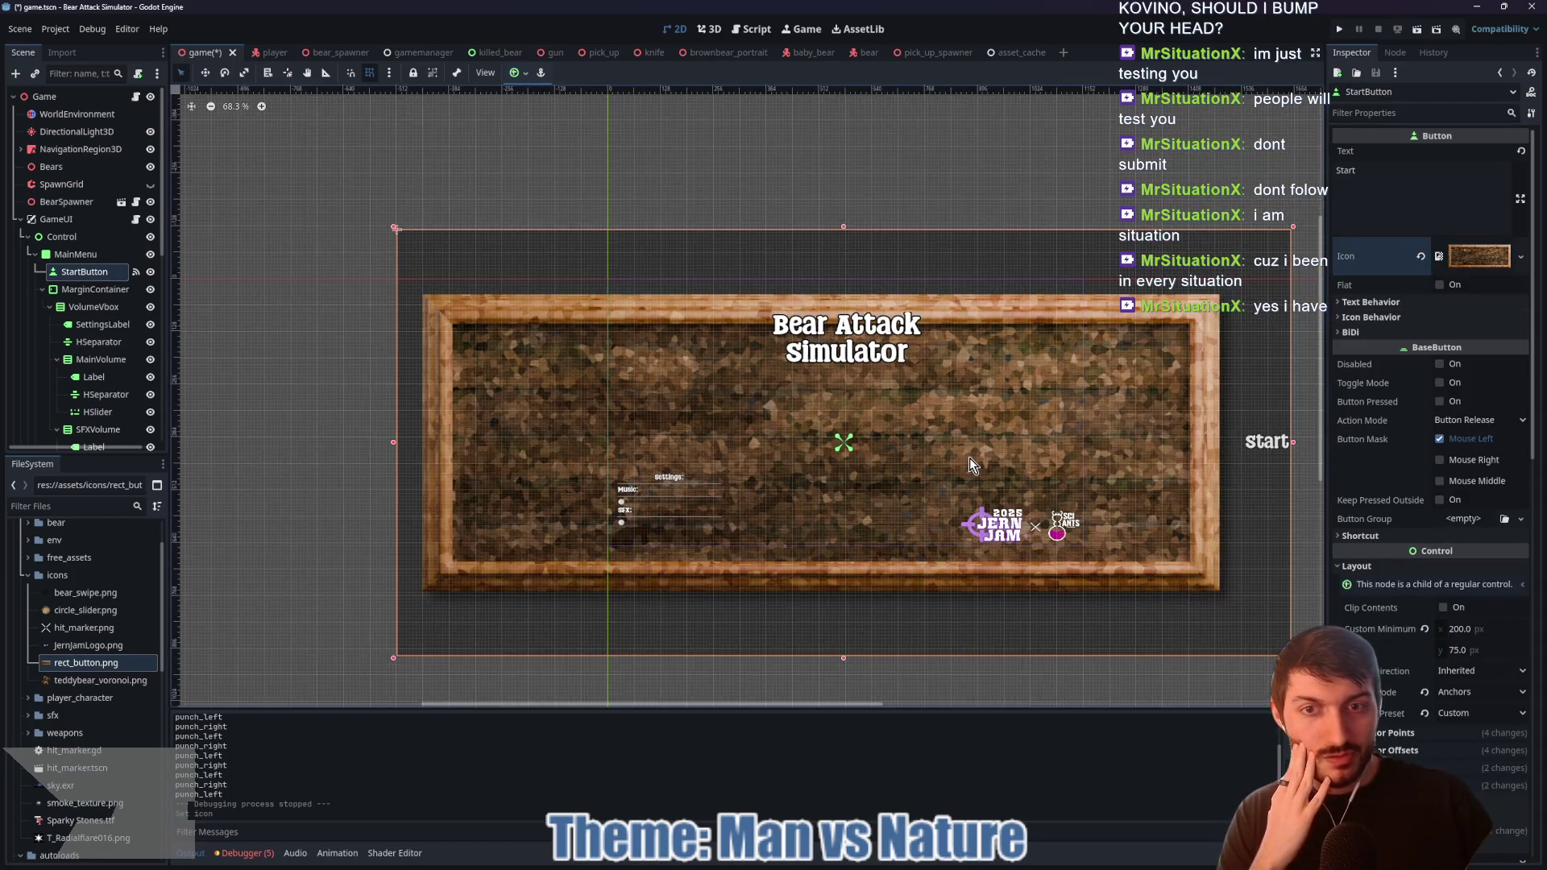
pyautogui.scroll(-2, 969, 458)
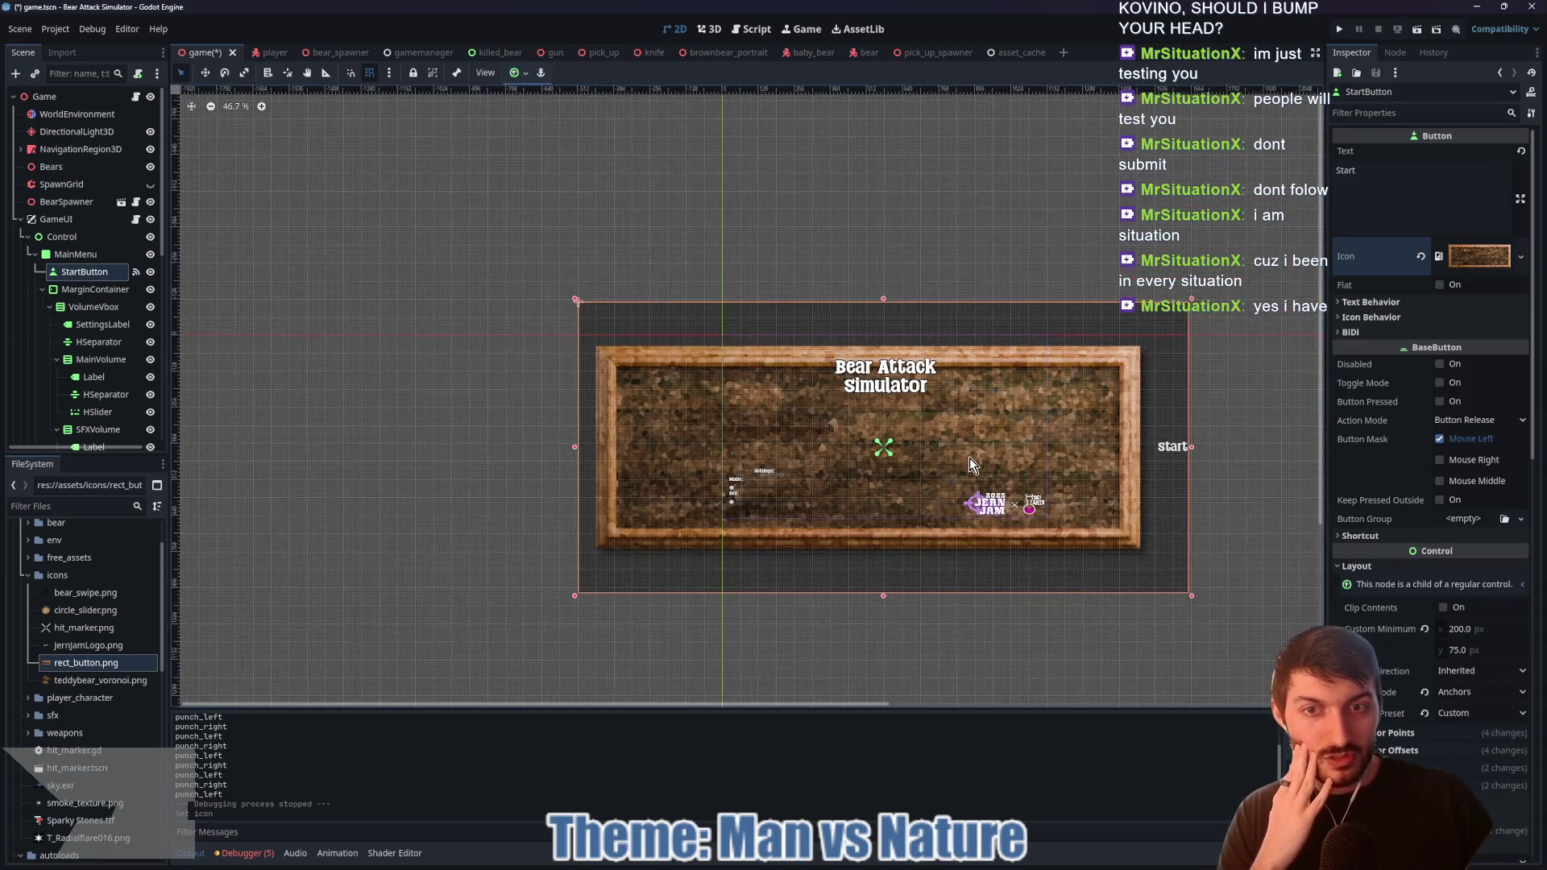
pyautogui.click(1362, 318)
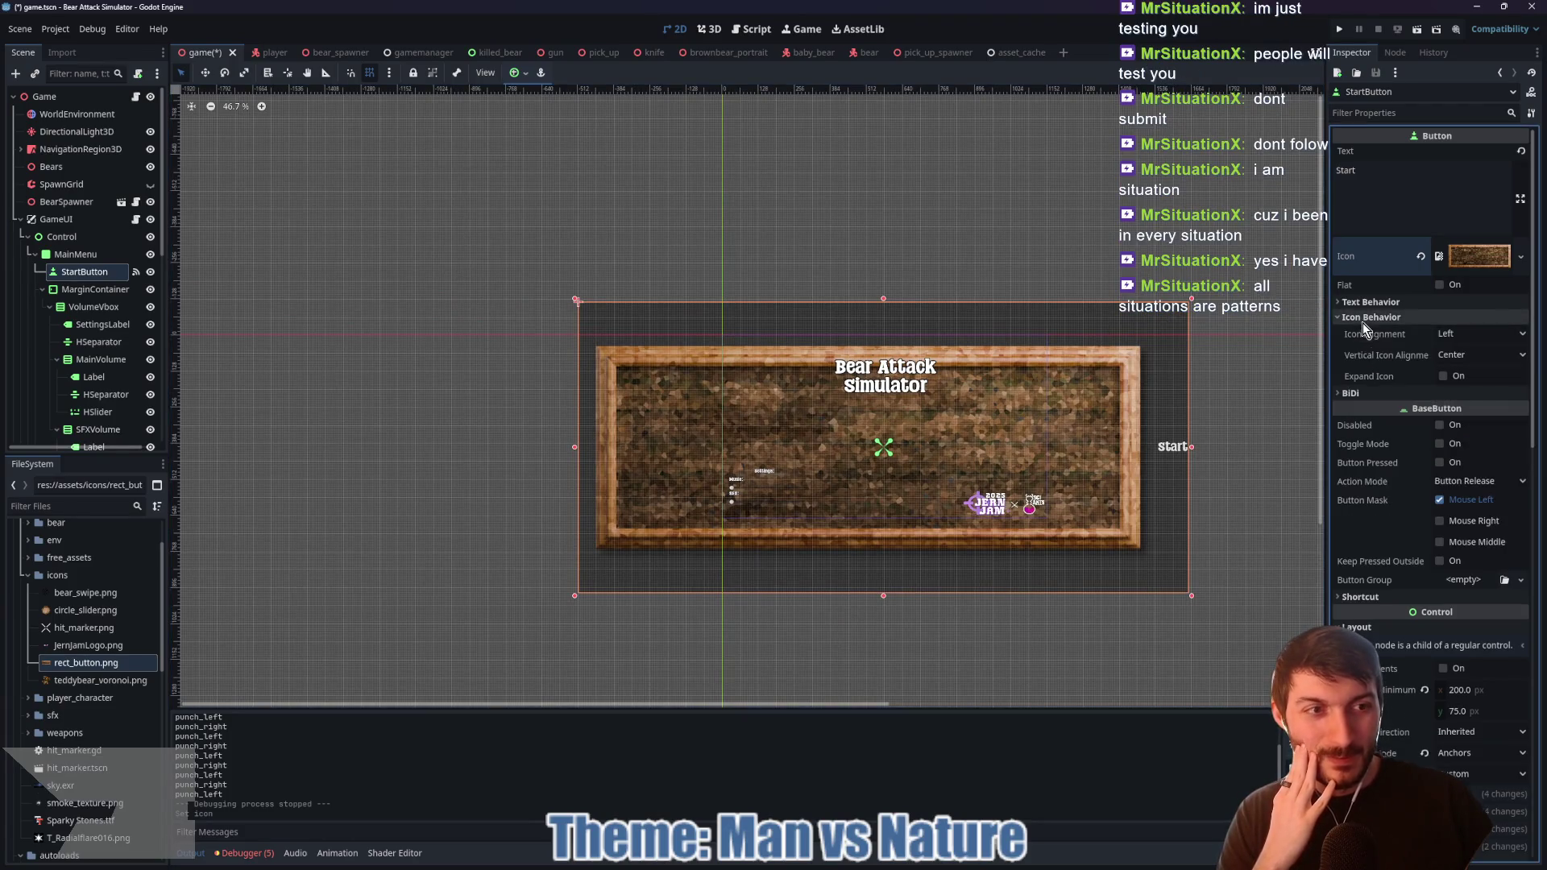
pyautogui.click(1444, 377)
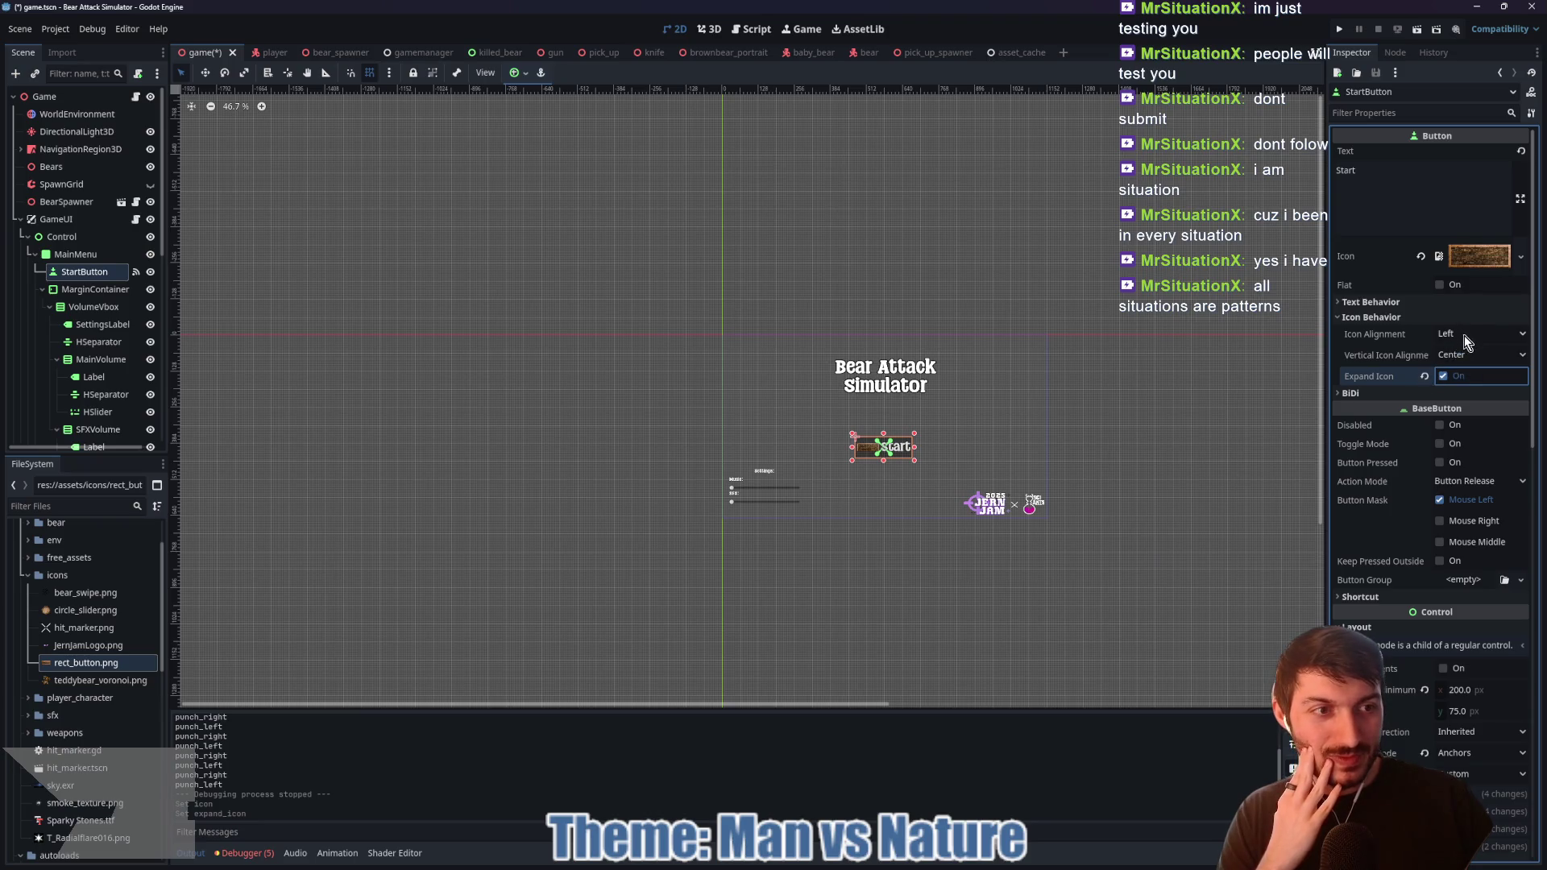
pyautogui.click(1464, 336)
pyautogui.click(1475, 369)
pyautogui.click(1441, 286)
pyautogui.scroll(10, 967, 460)
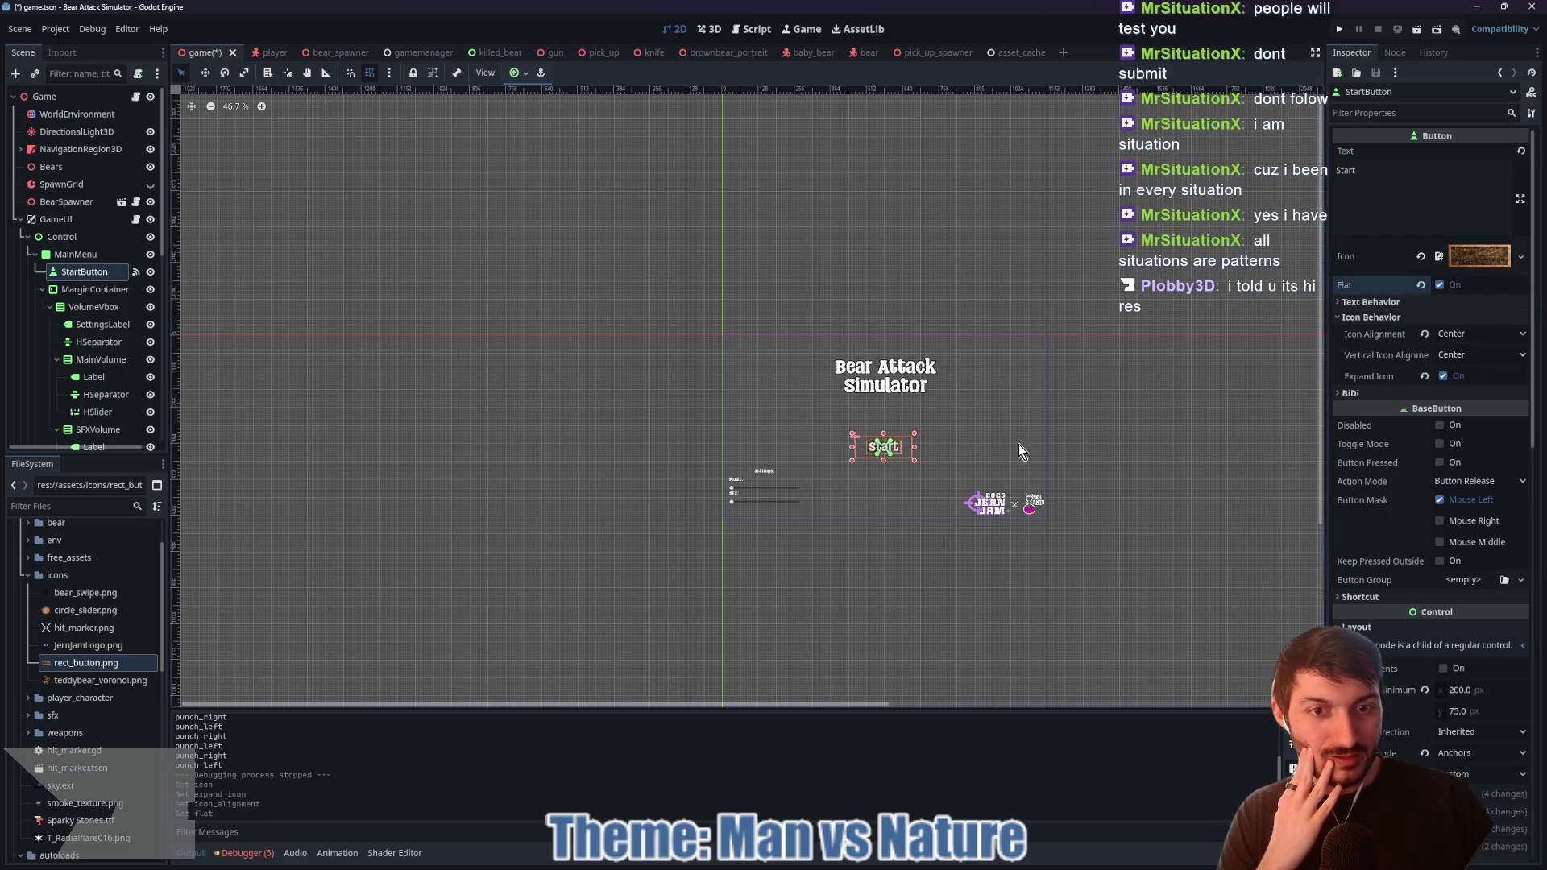
pyautogui.scroll(3, 835, 503)
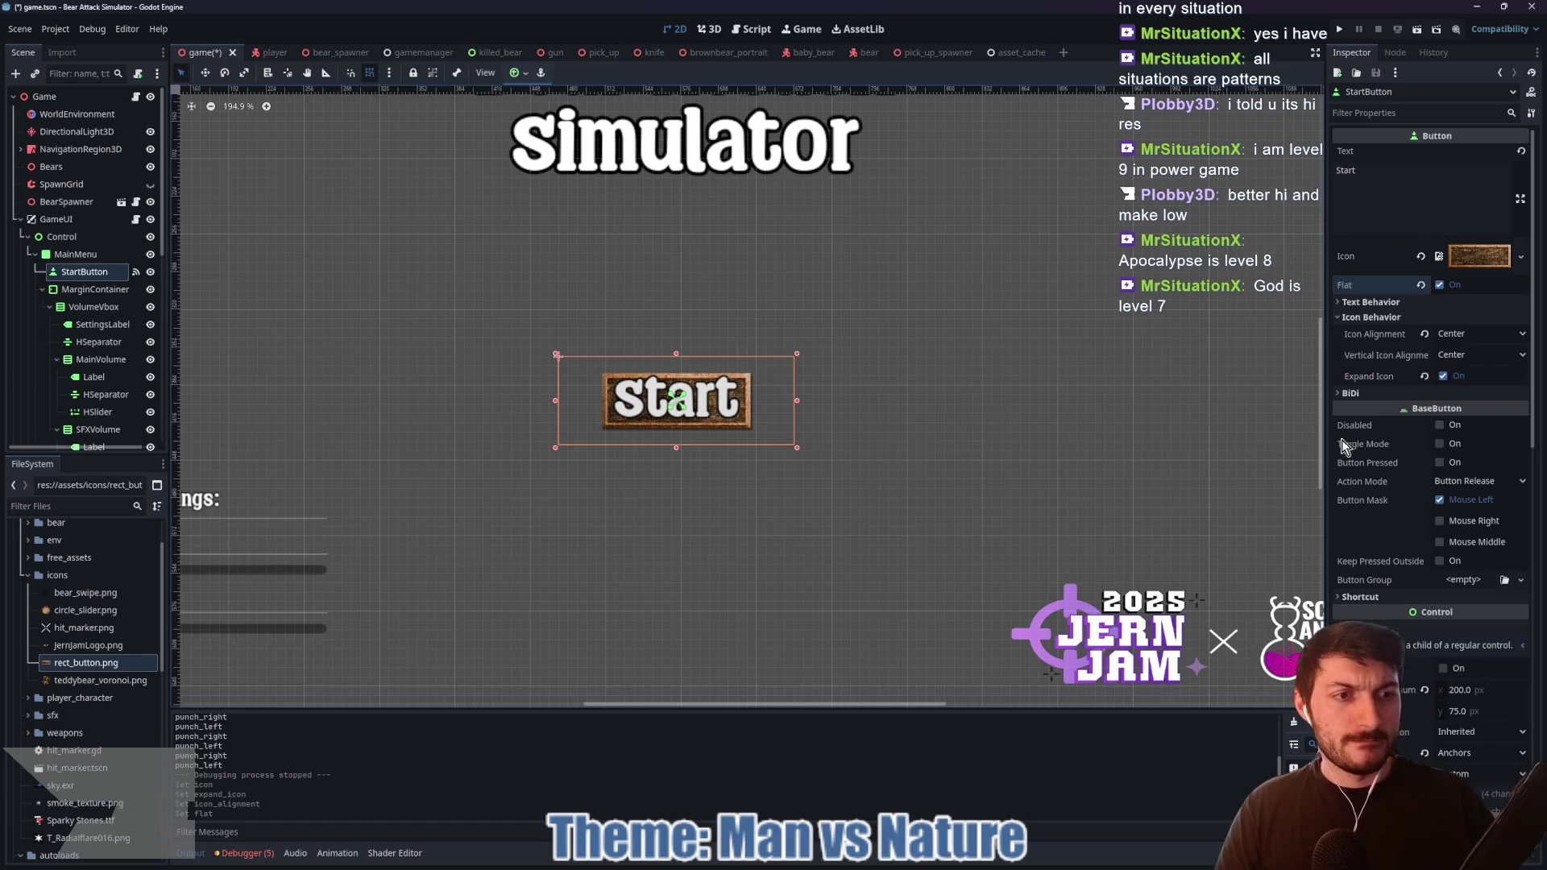
pyautogui.scroll(-4, 1443, 451)
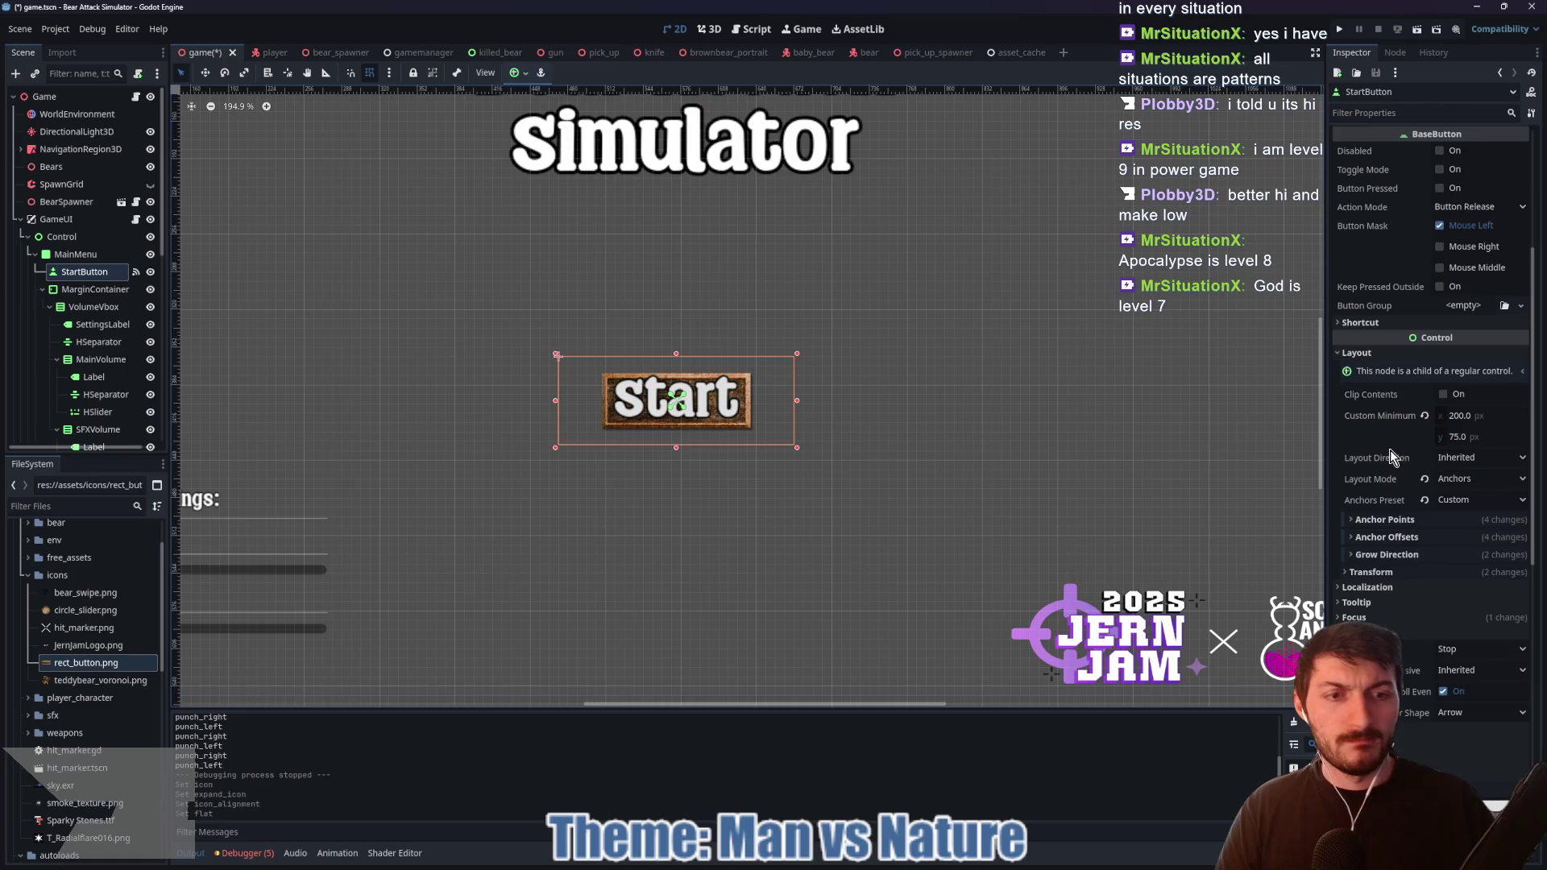
pyautogui.scroll(4, 1482, 256)
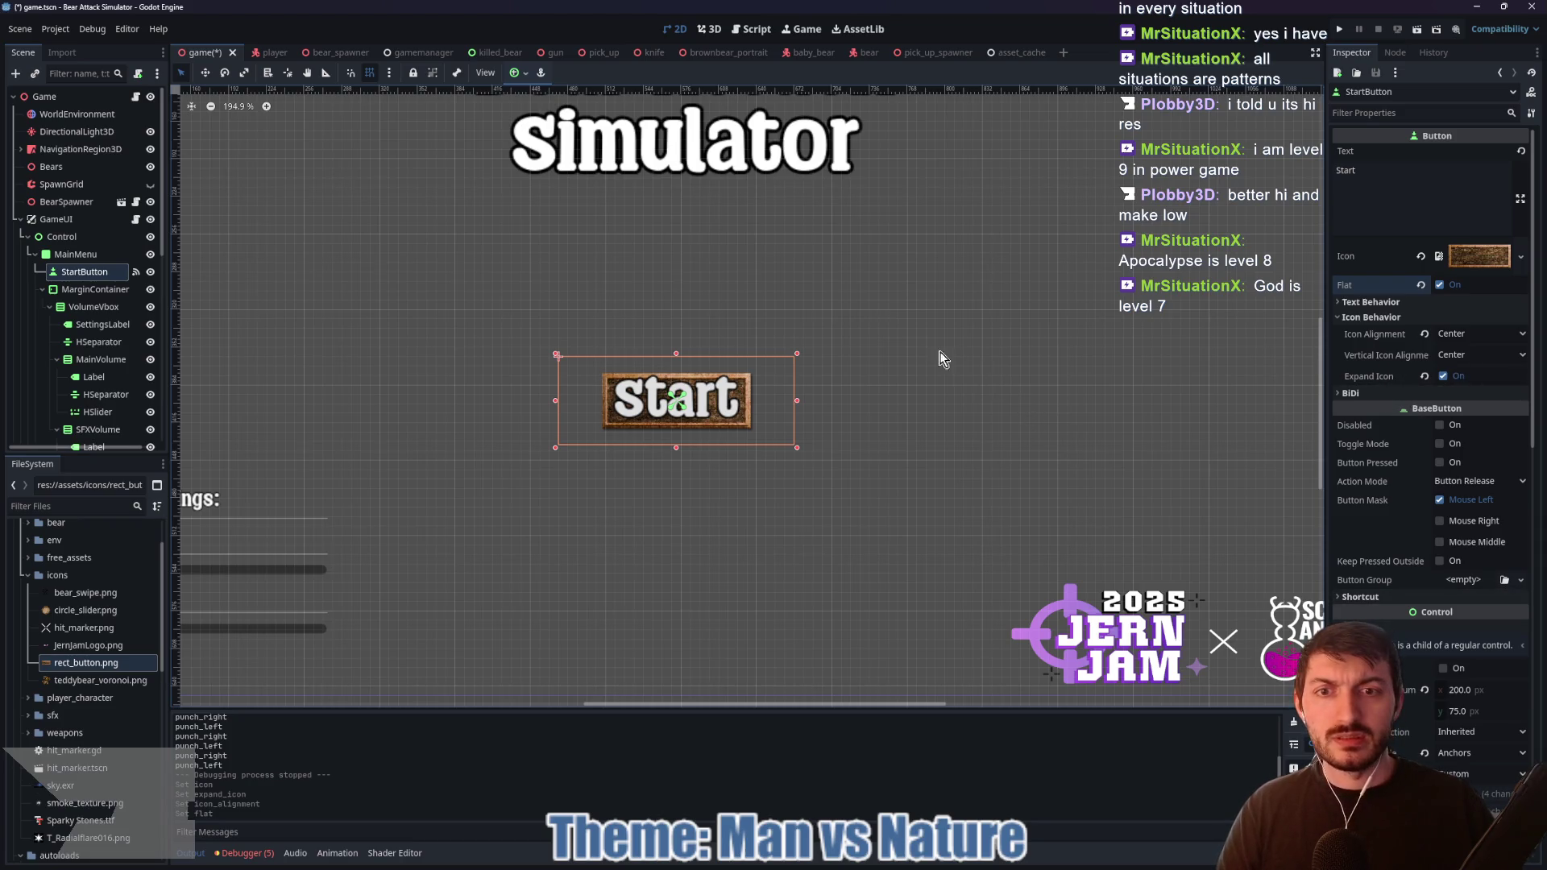
# Step: Apply the Center anchor preset to the Start button
pyautogui.click(520, 74)
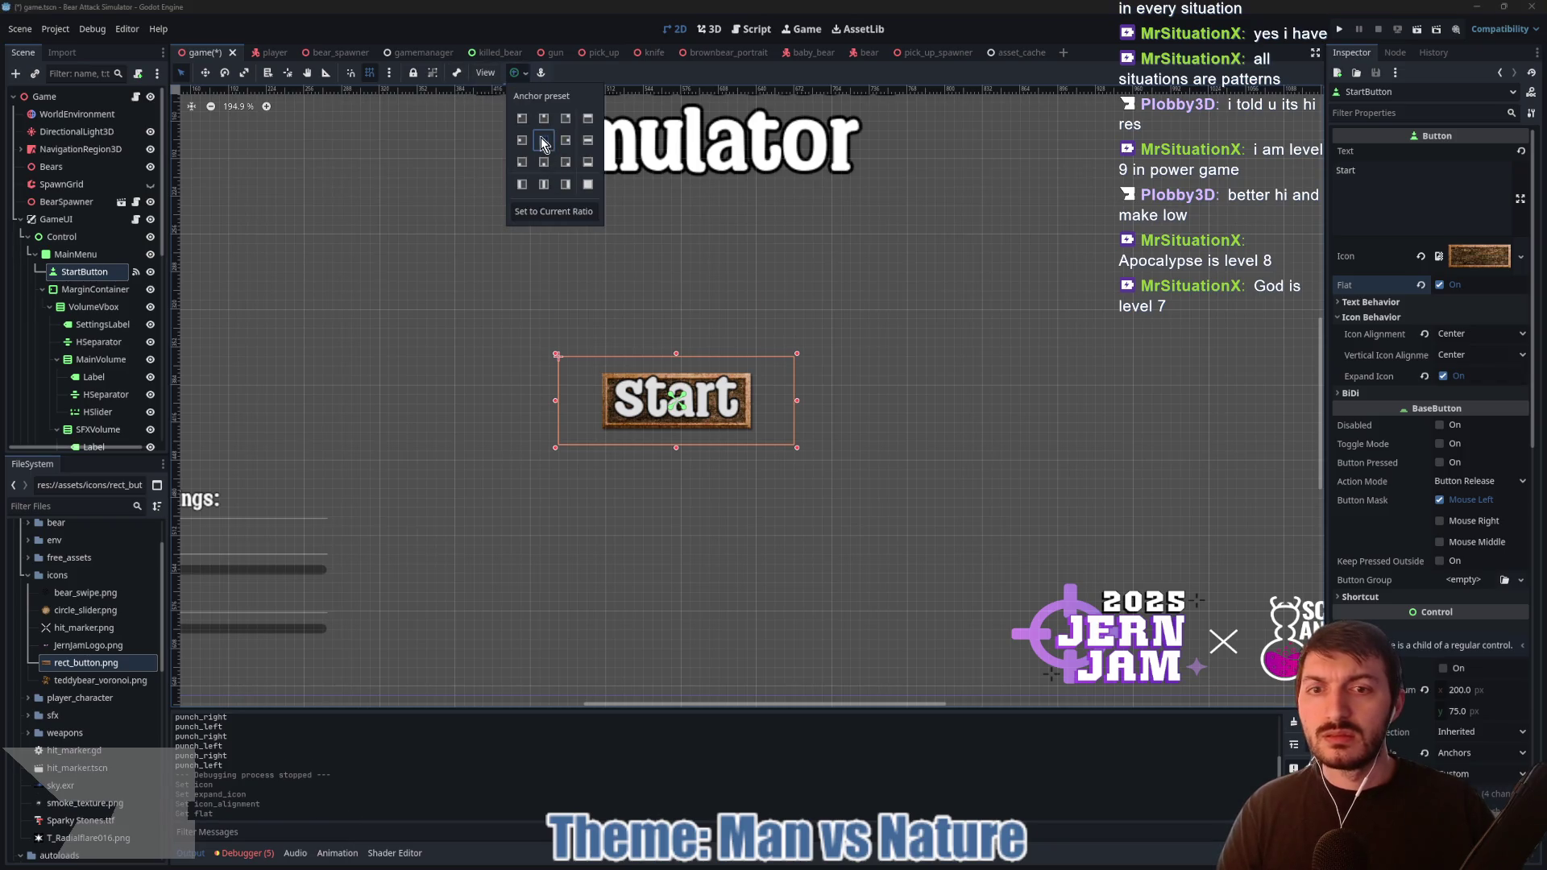
pyautogui.click(544, 140)
pyautogui.scroll(-4, 806, 294)
pyautogui.scroll(4, 830, 300)
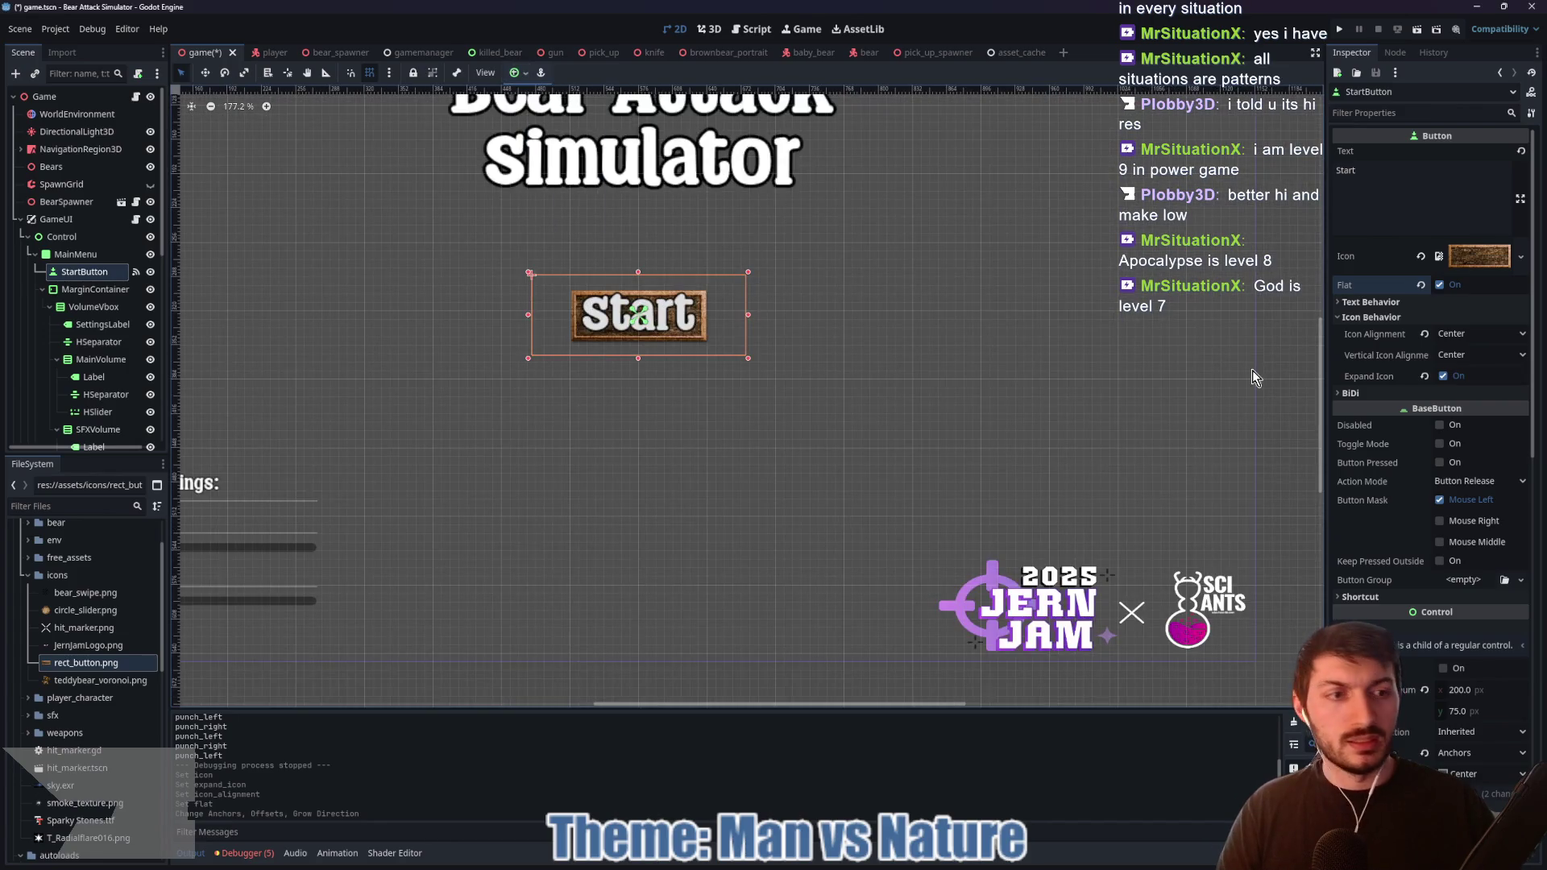
# Step: Double the Custom Minimum Size to 400×150 and save the scene
pyautogui.click(1482, 689)
pyautogui.click(1482, 690)
pyautogui.write('*2')
pyautogui.press('Return')
pyautogui.click(1480, 712)
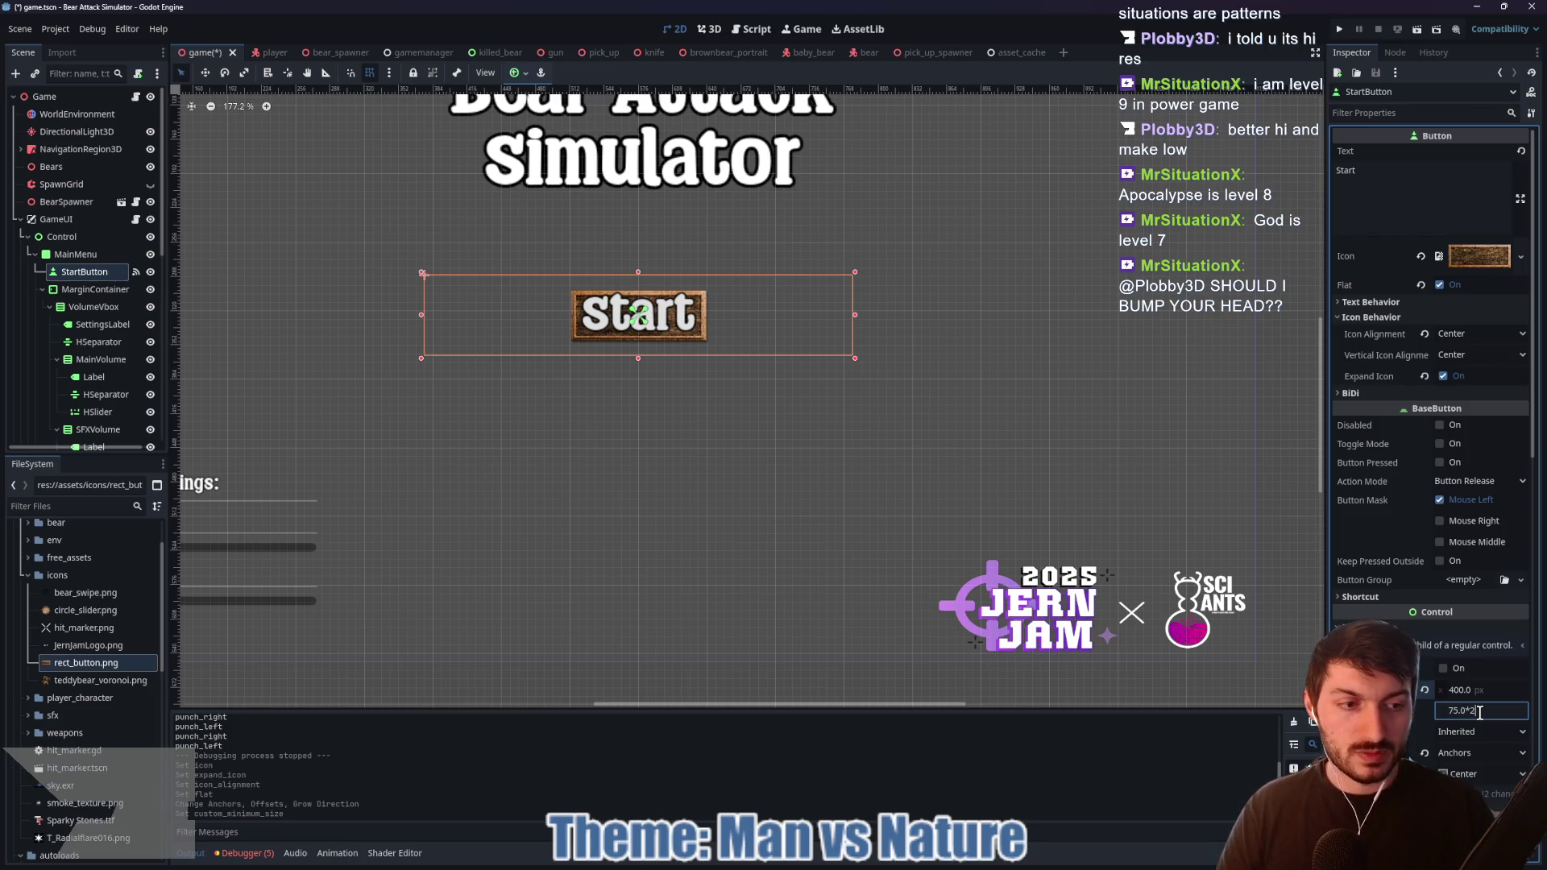
pyautogui.press('Return')
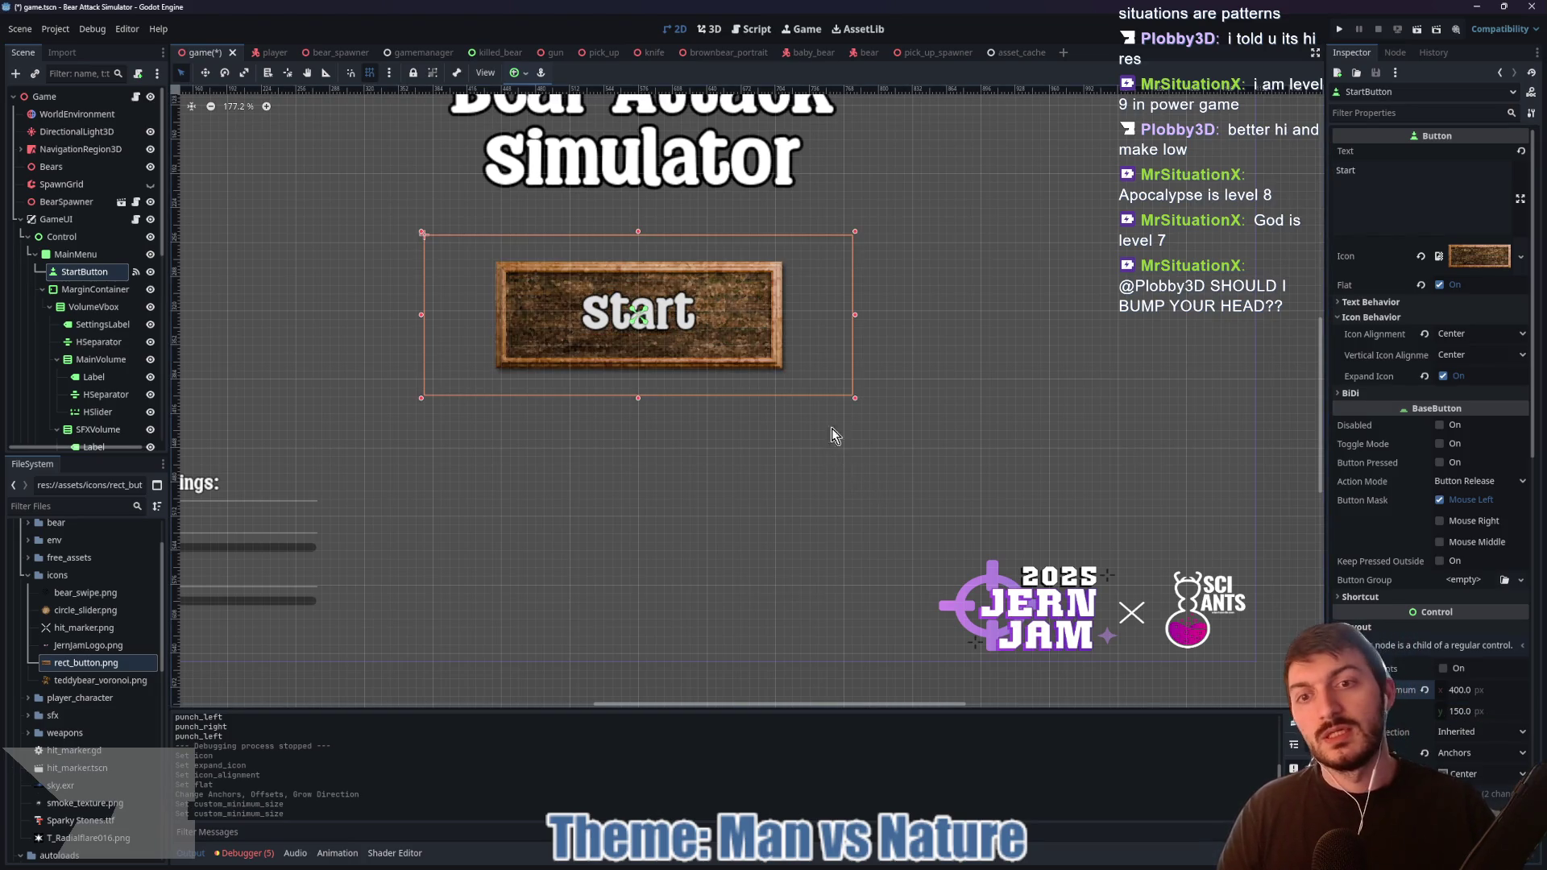
pyautogui.scroll(-3, 705, 460)
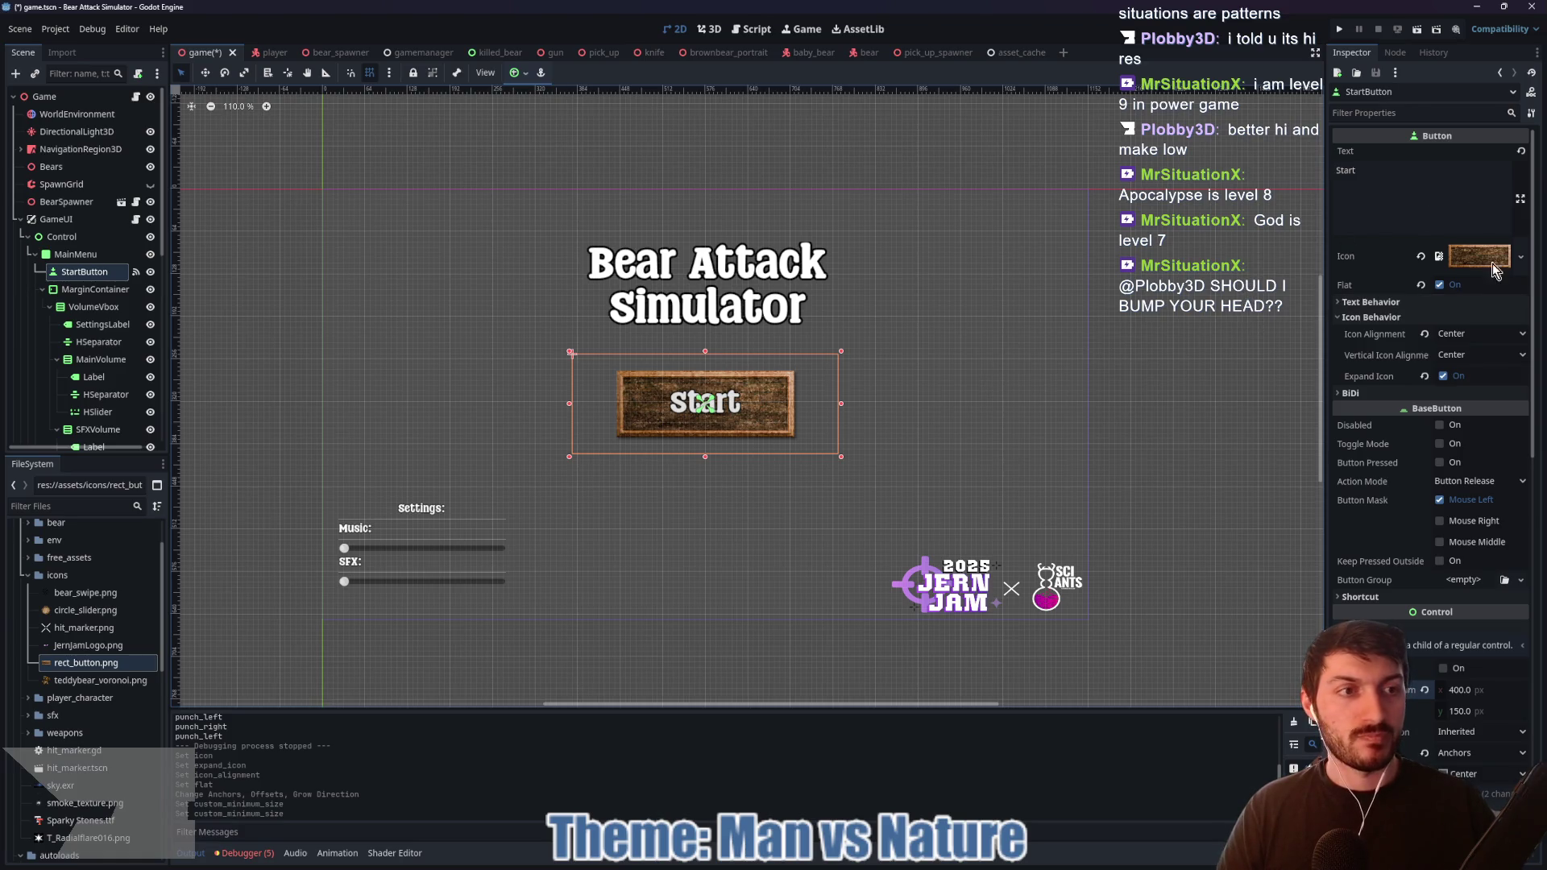
pyautogui.hotkey('ctrl', 's')
pyautogui.click(1372, 317)
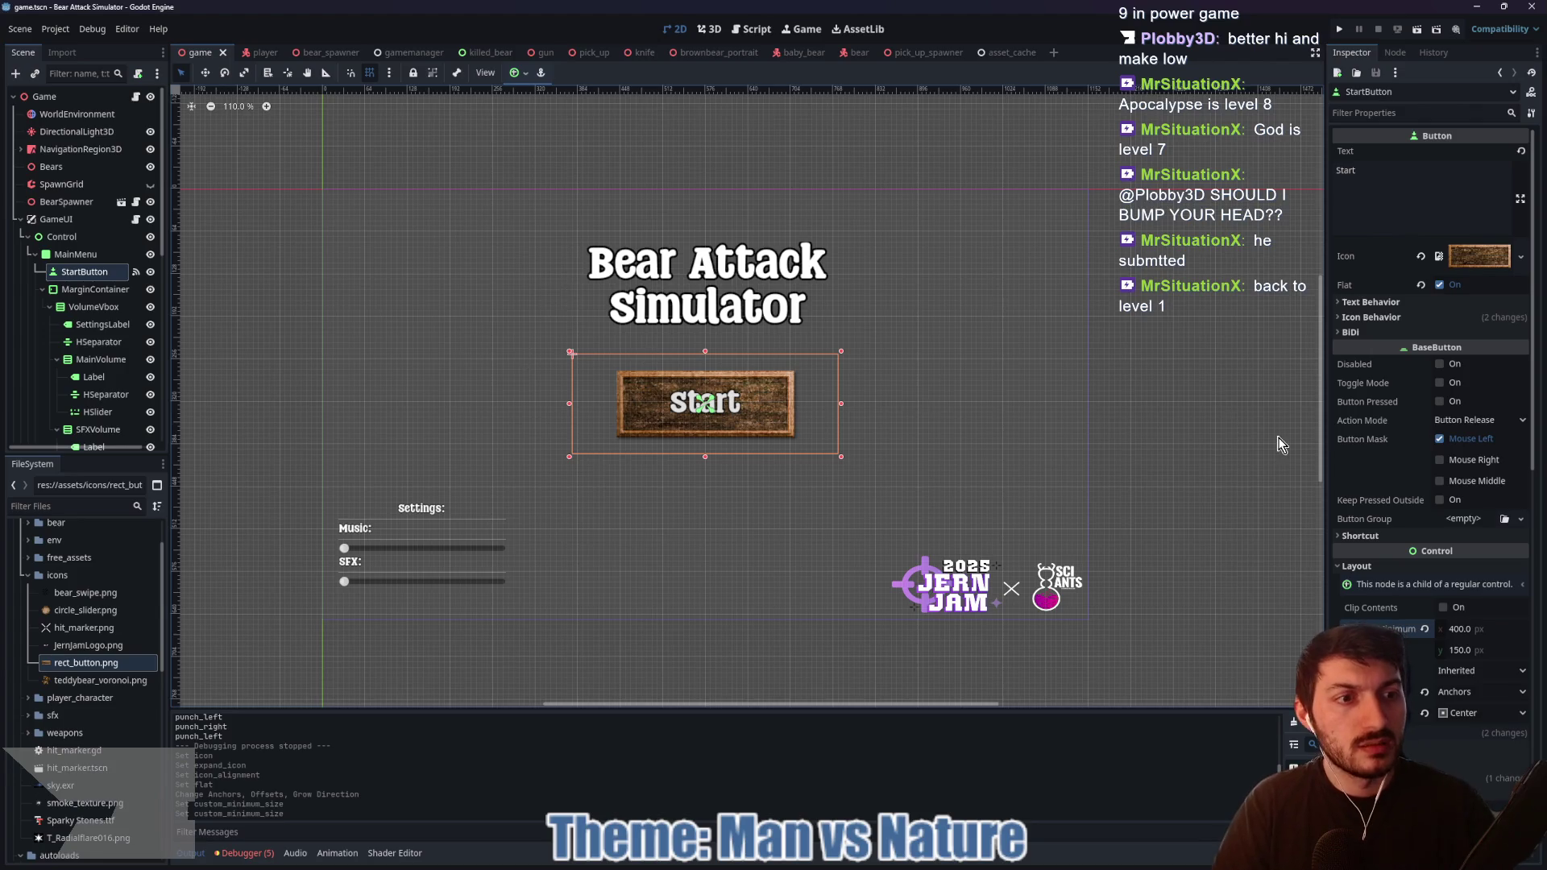
# Step: Frame StartButton, reset its minimum size to 200×75, and clear its Icon texture
pyautogui.scroll(6, 1278, 442)
pyautogui.press('f')
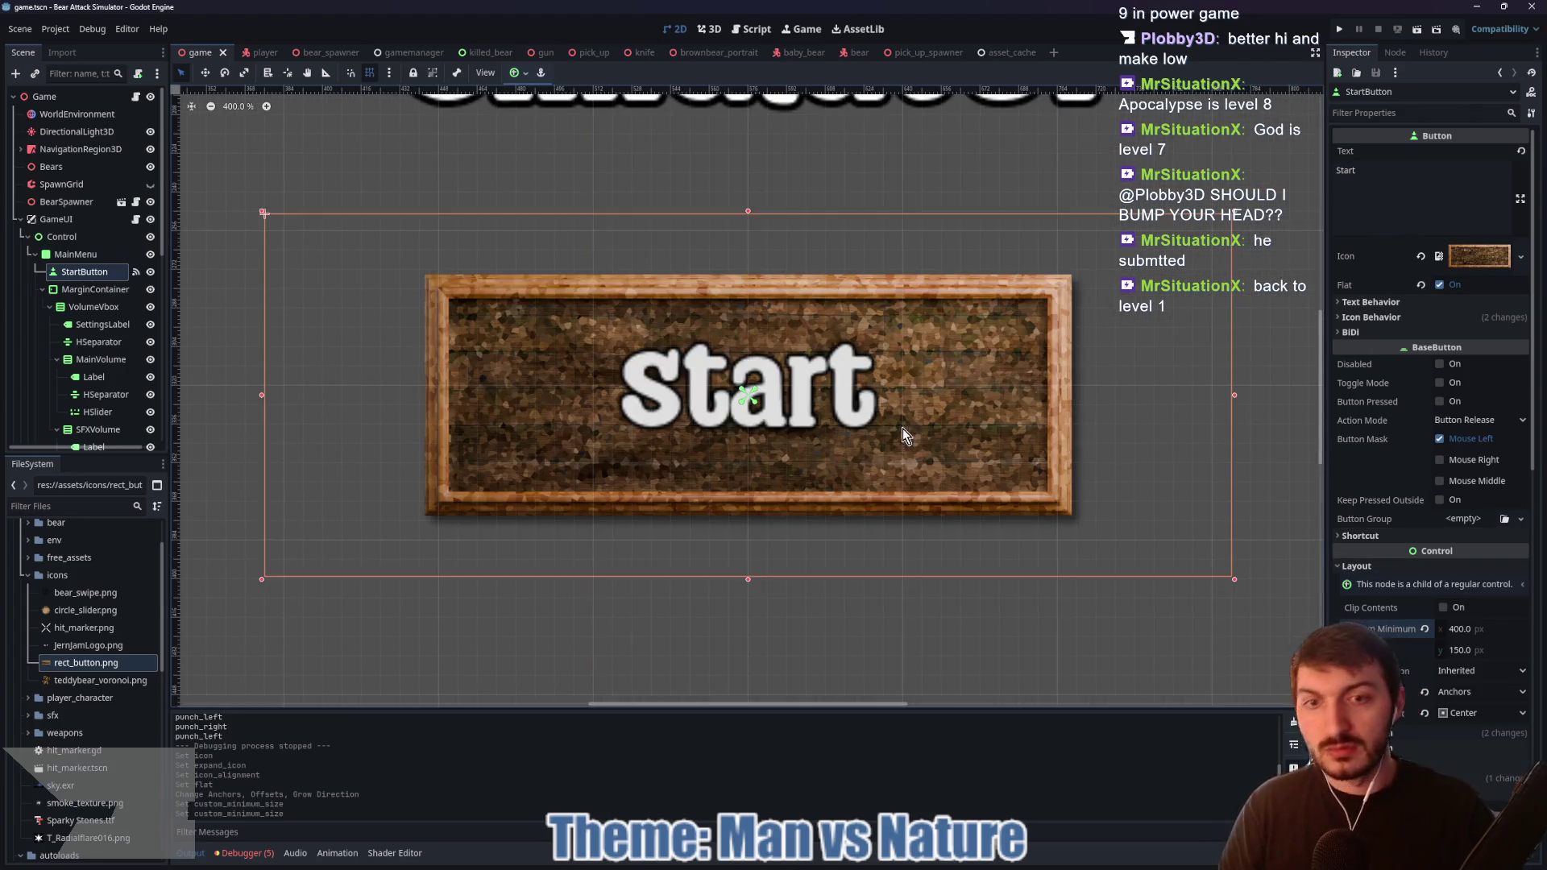
pyautogui.scroll(-2, 906, 428)
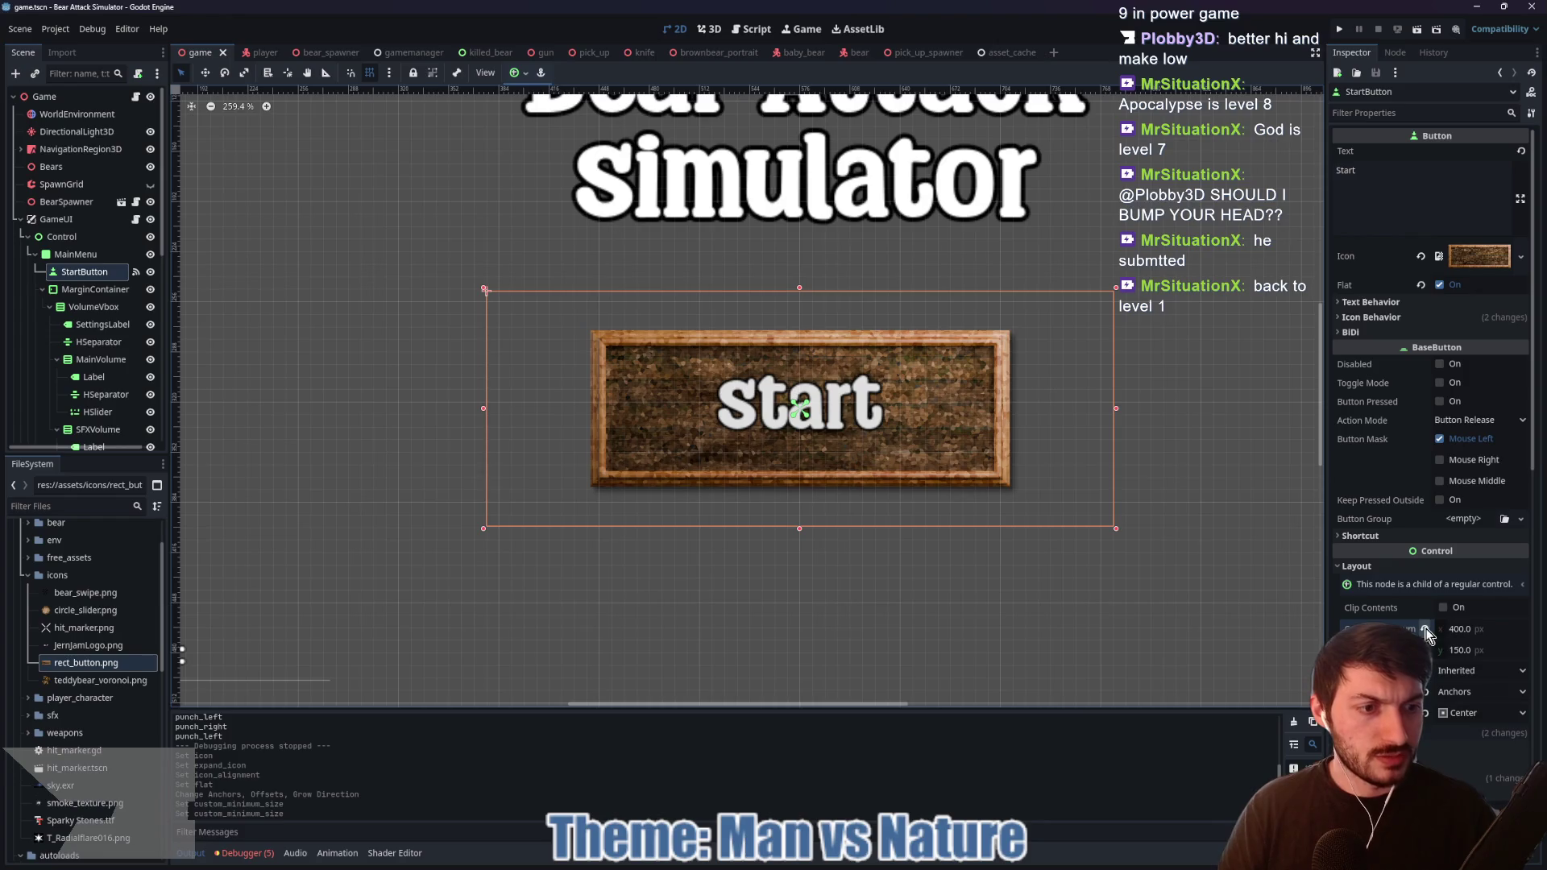
pyautogui.click(1481, 632)
pyautogui.write('200')
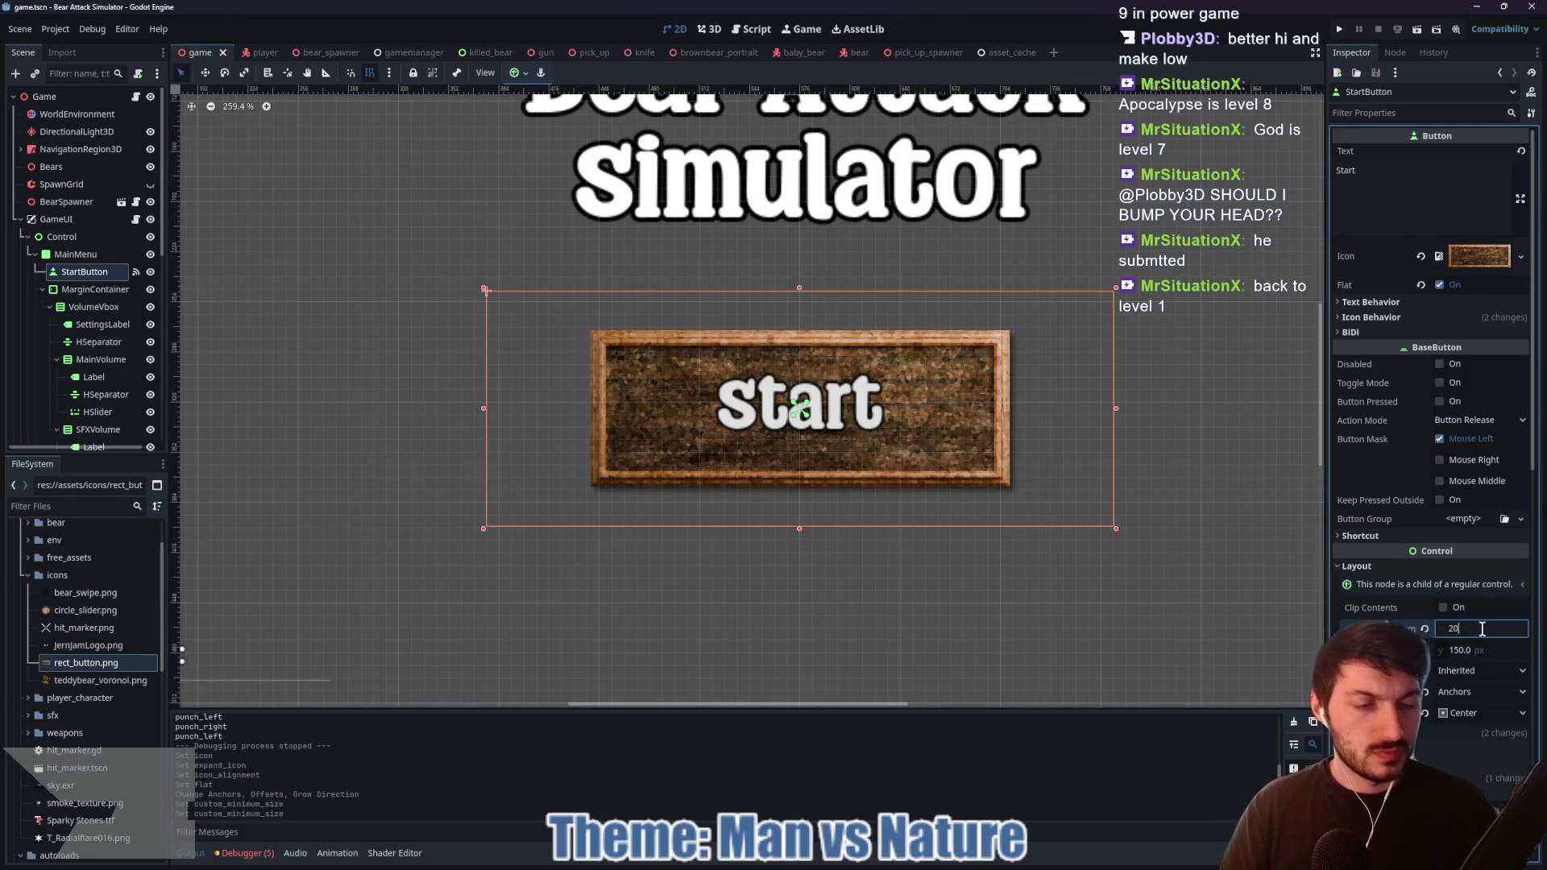
pyautogui.press('Tab')
pyautogui.write('75')
pyautogui.press('Return')
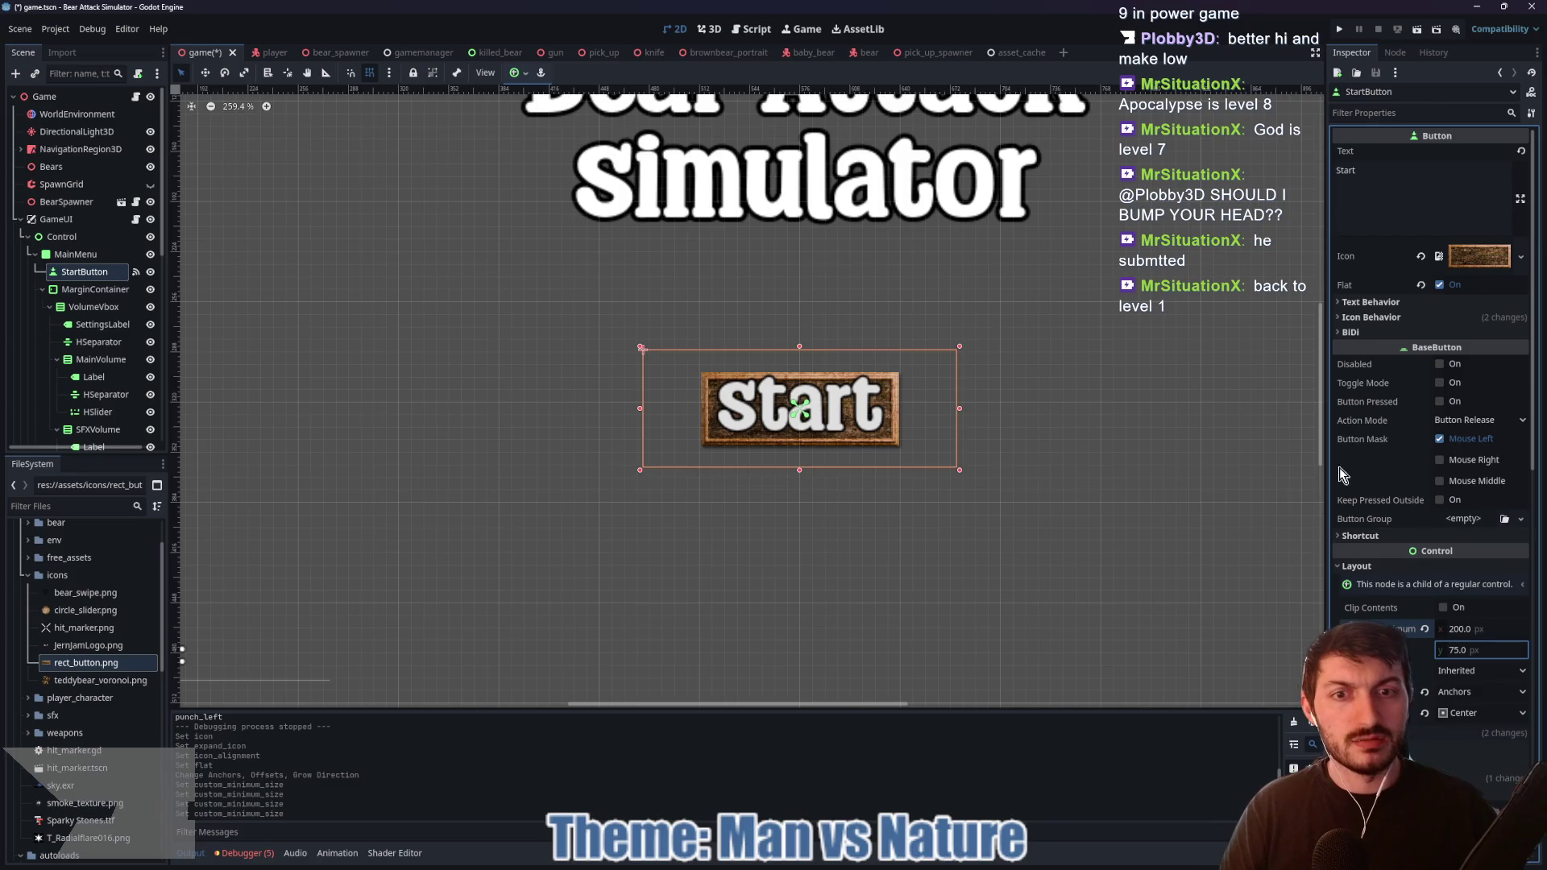
pyautogui.click(1422, 257)
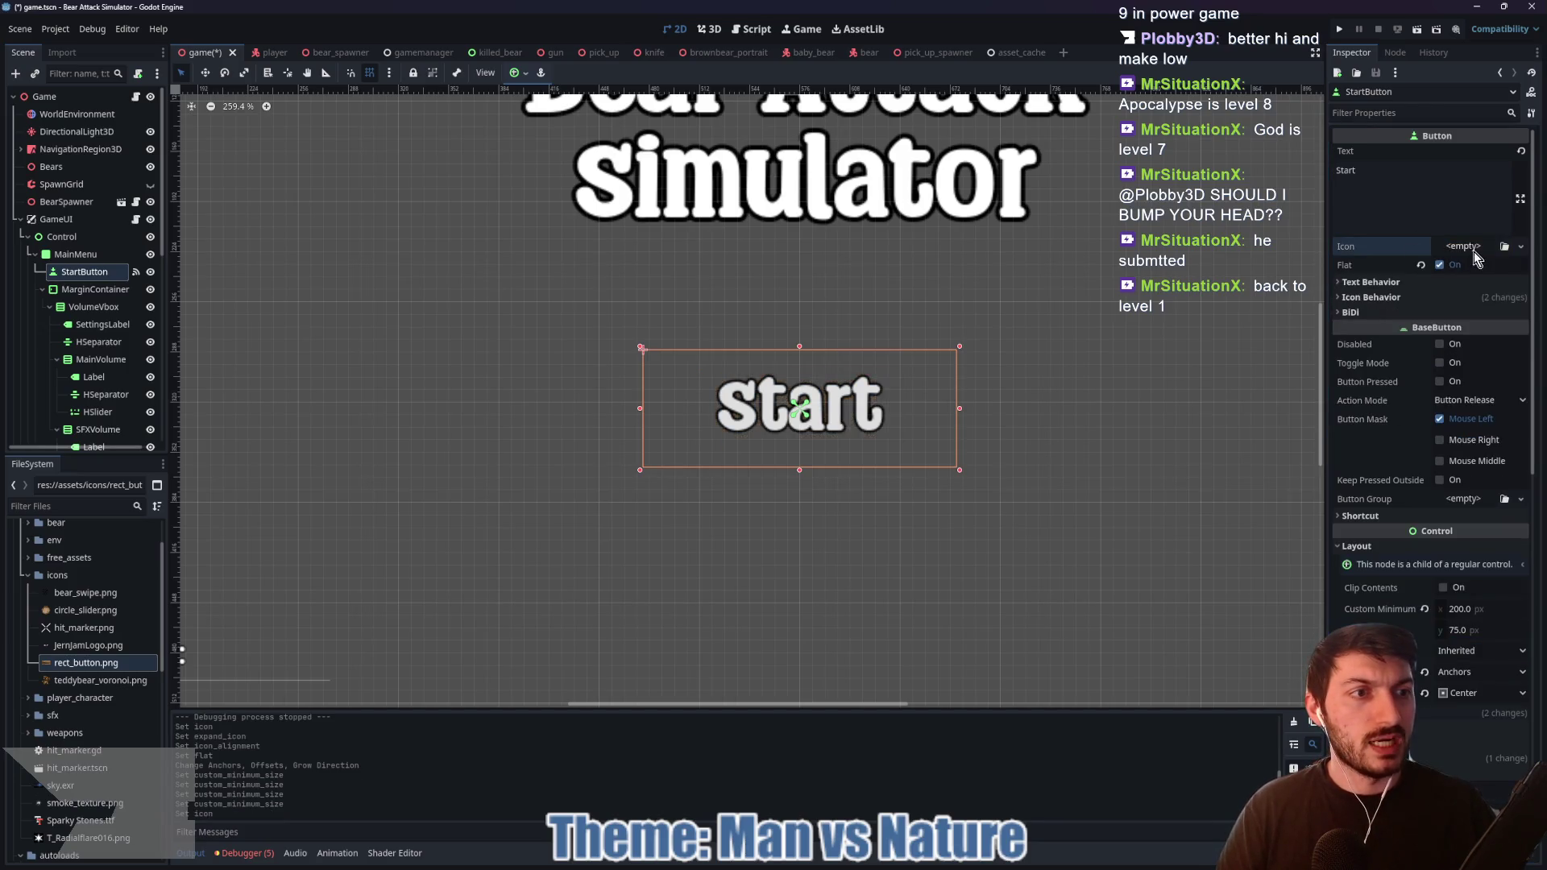
# Step: Create a new AtlasTexture for the Icon using rect_button.png as its atlas
pyautogui.click(1474, 247)
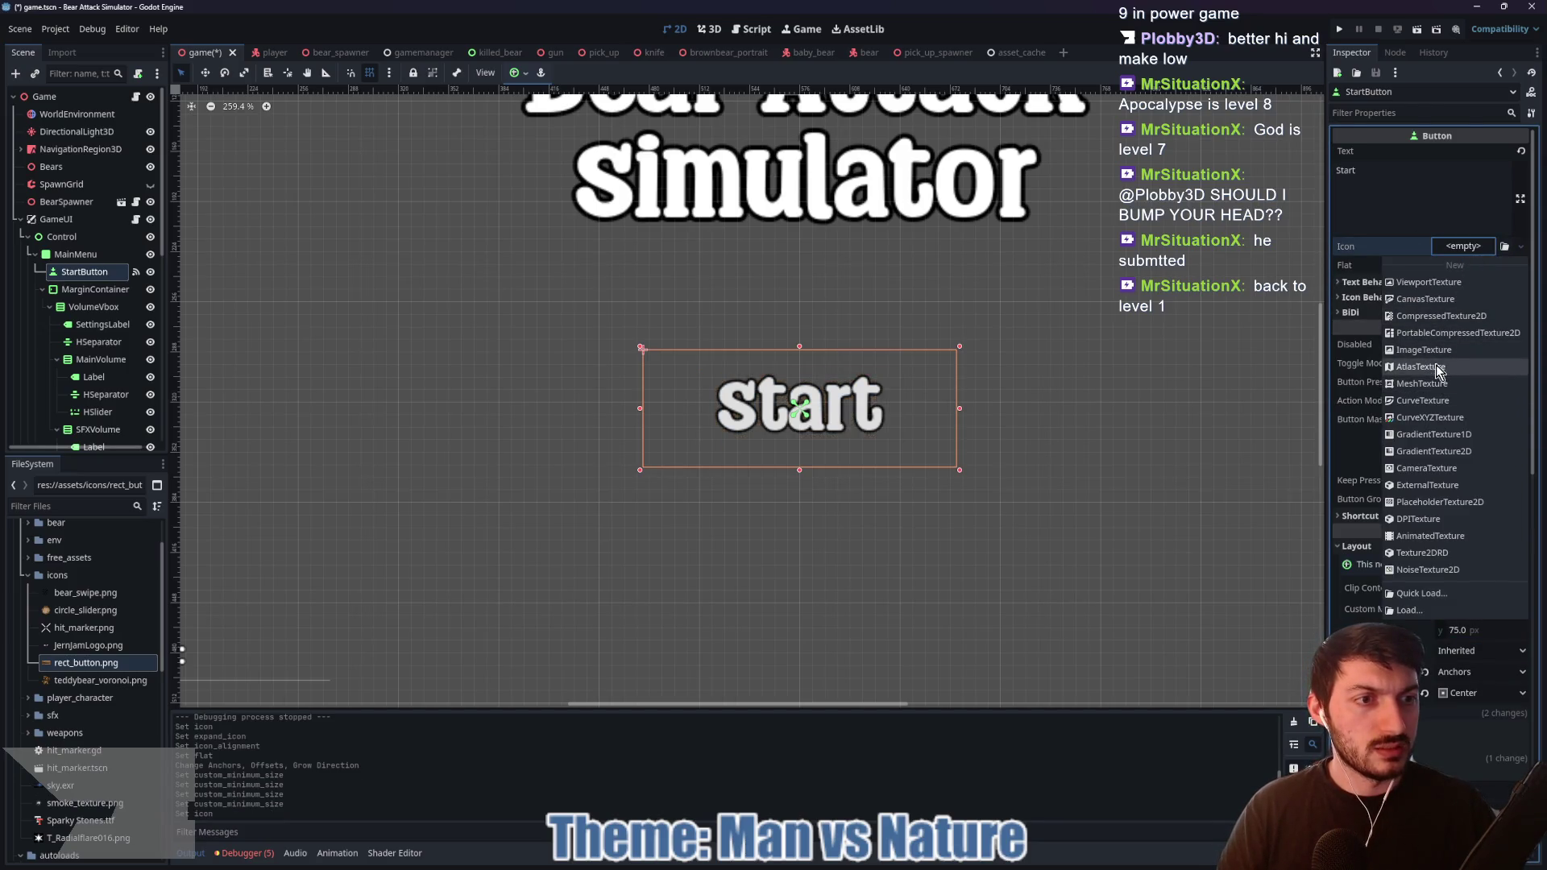
pyautogui.click(1421, 367)
pyautogui.click(1465, 425)
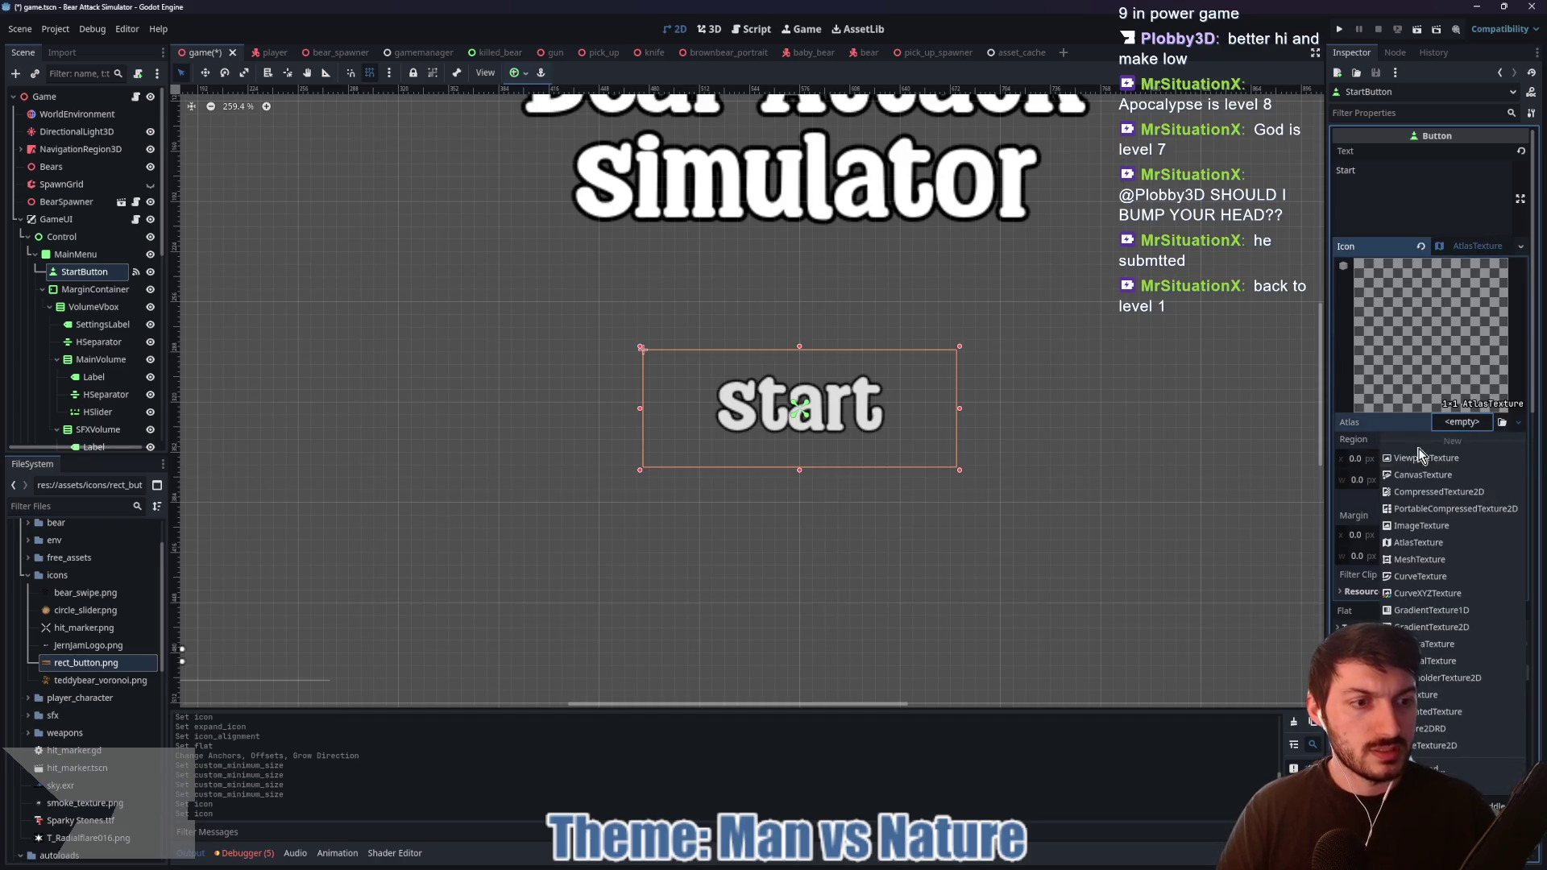
pyautogui.click(271, 673)
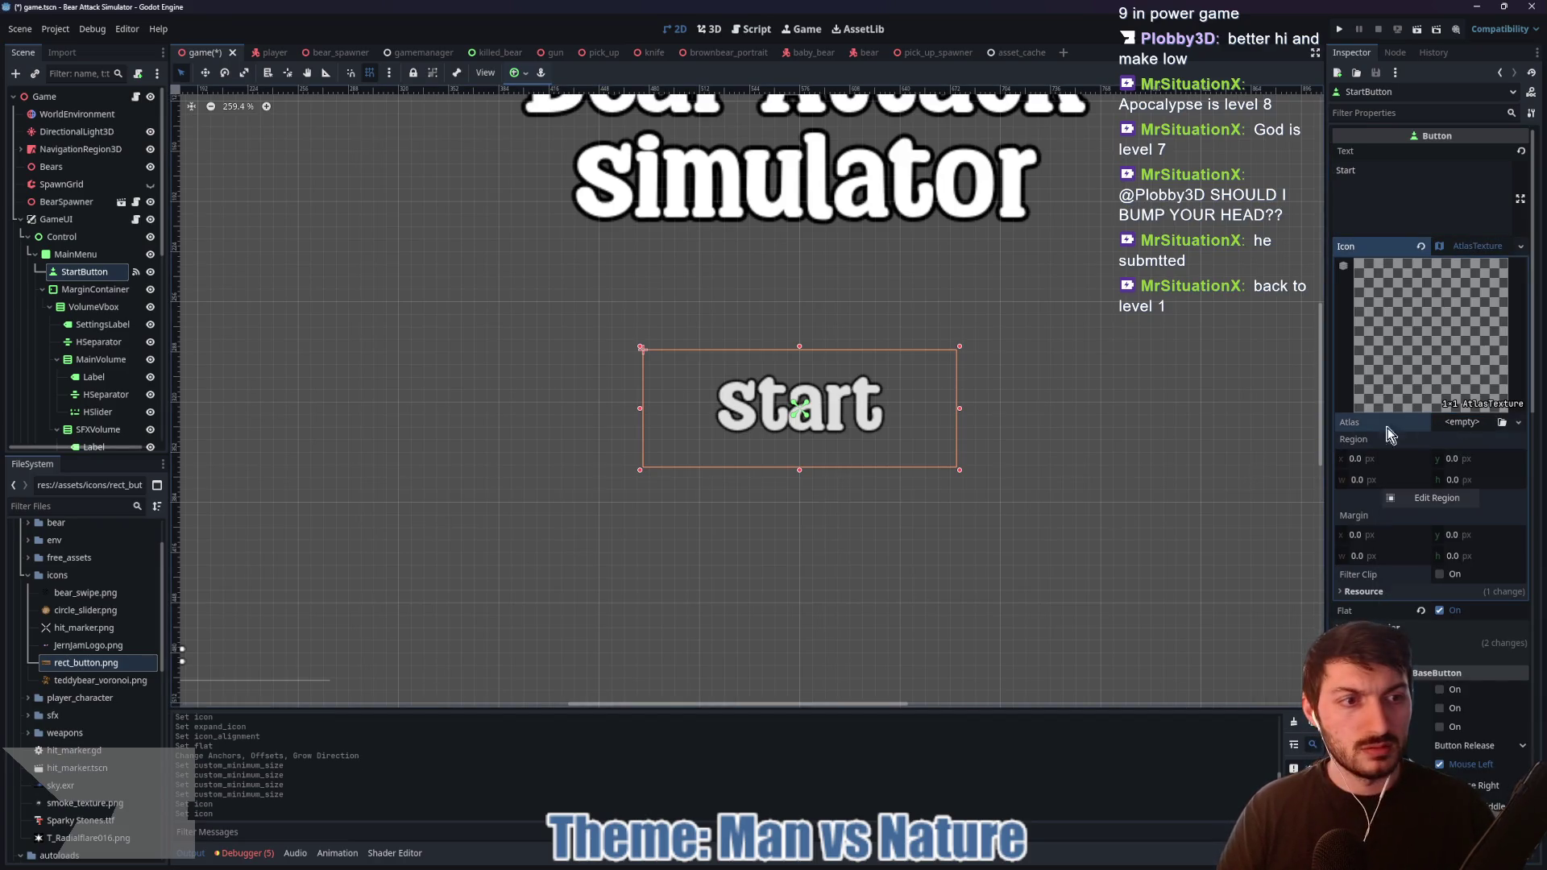
pyautogui.click(86, 669)
pyautogui.moveTo(86, 669); pyautogui.dragTo(1473, 431)
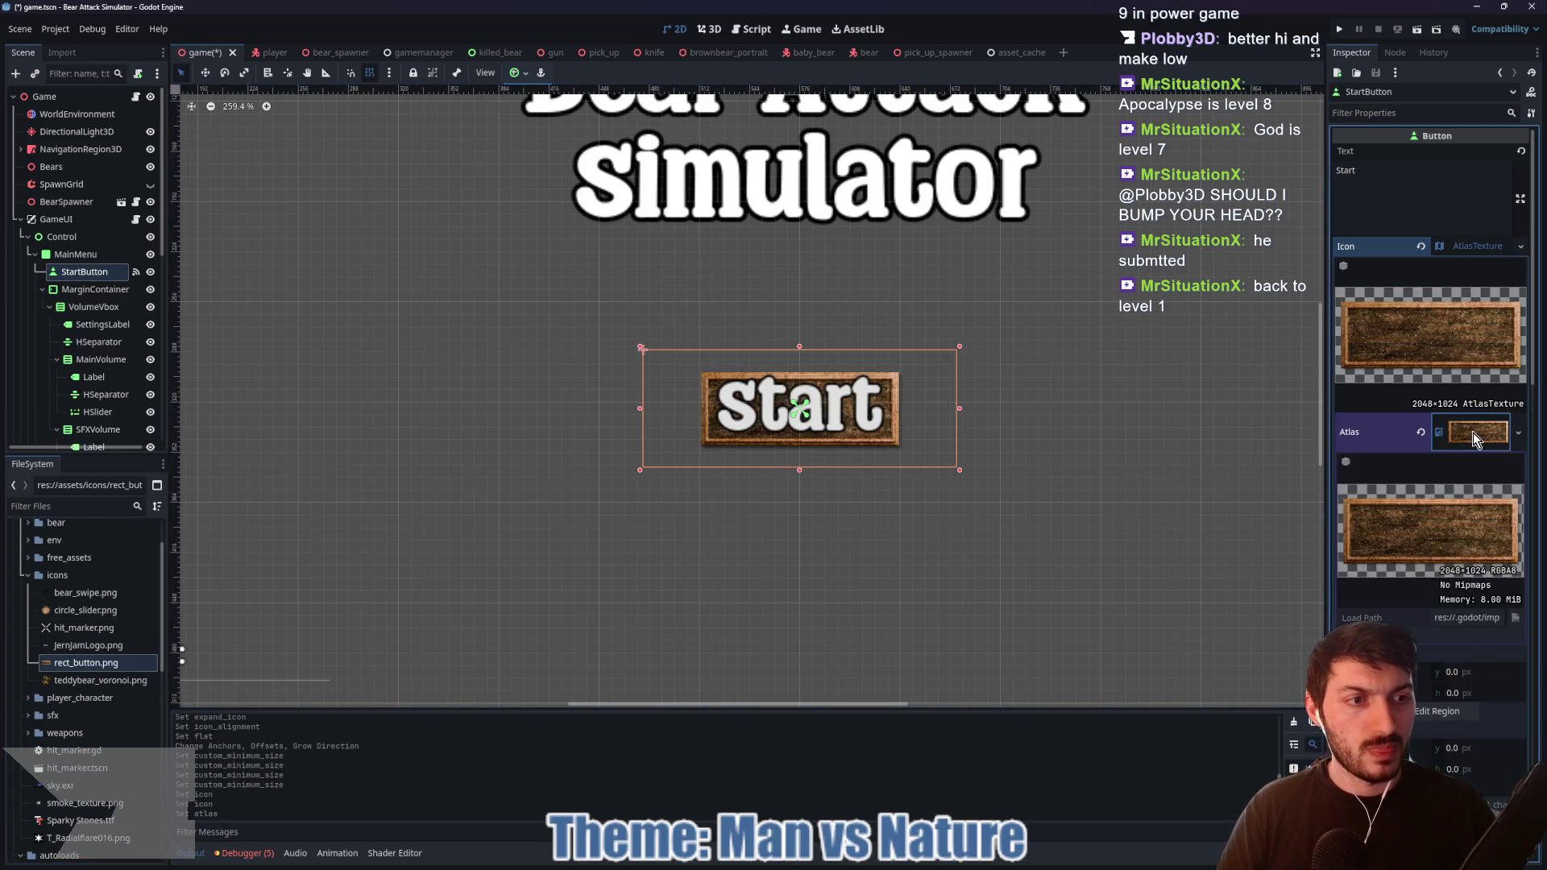
# Step: Crop the atlas region's edges toward the button frame with pixel snapping enabled
pyautogui.click(1437, 518)
pyautogui.scroll(-2, 850, 475)
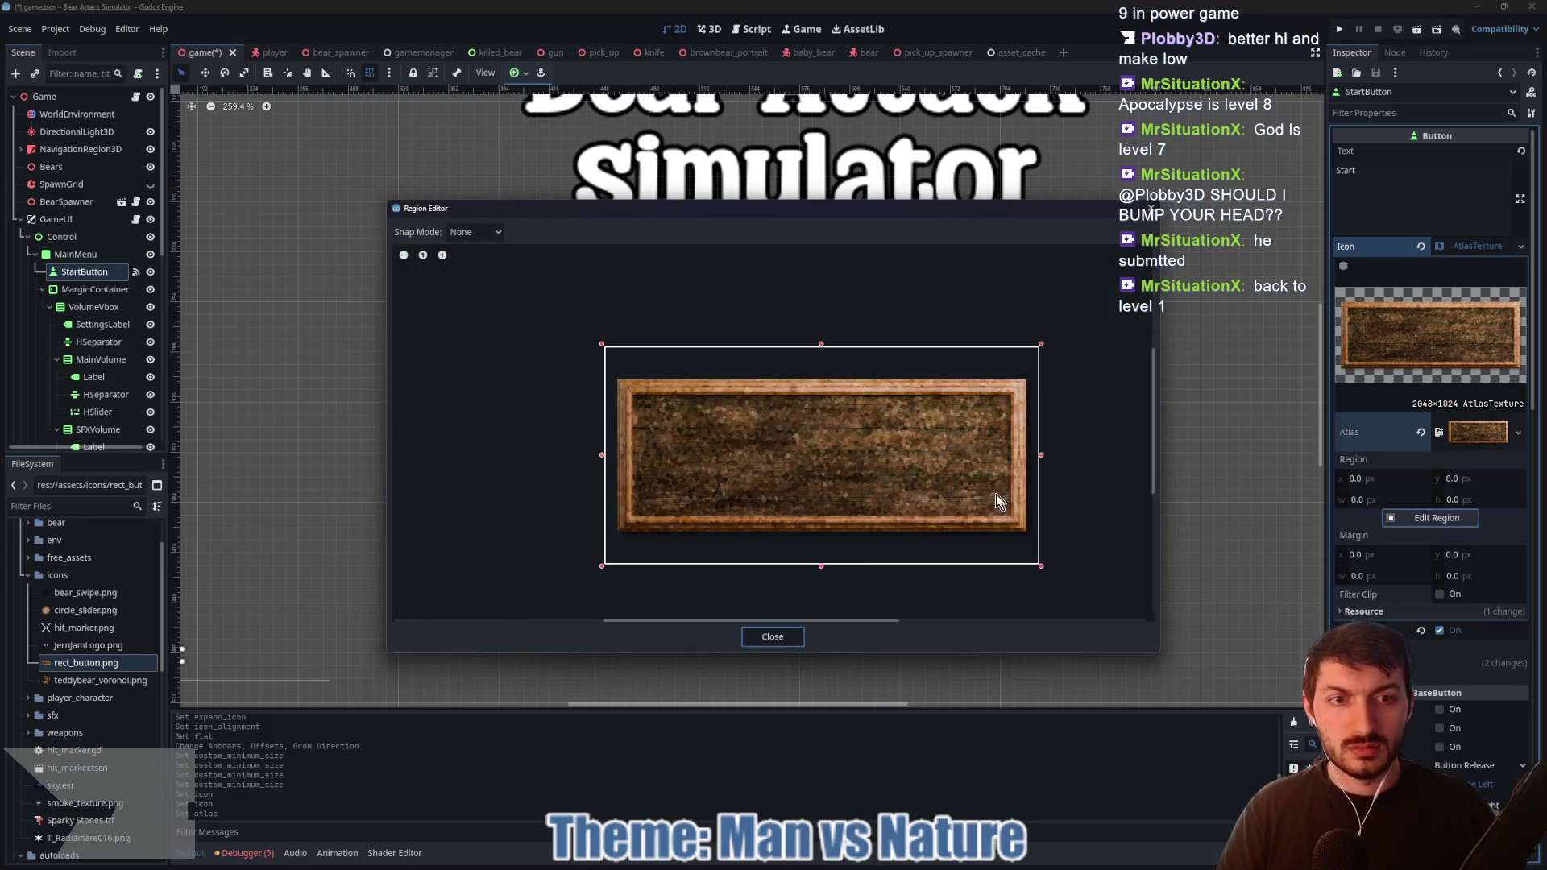
pyautogui.moveTo(1039, 456); pyautogui.dragTo(1032, 462)
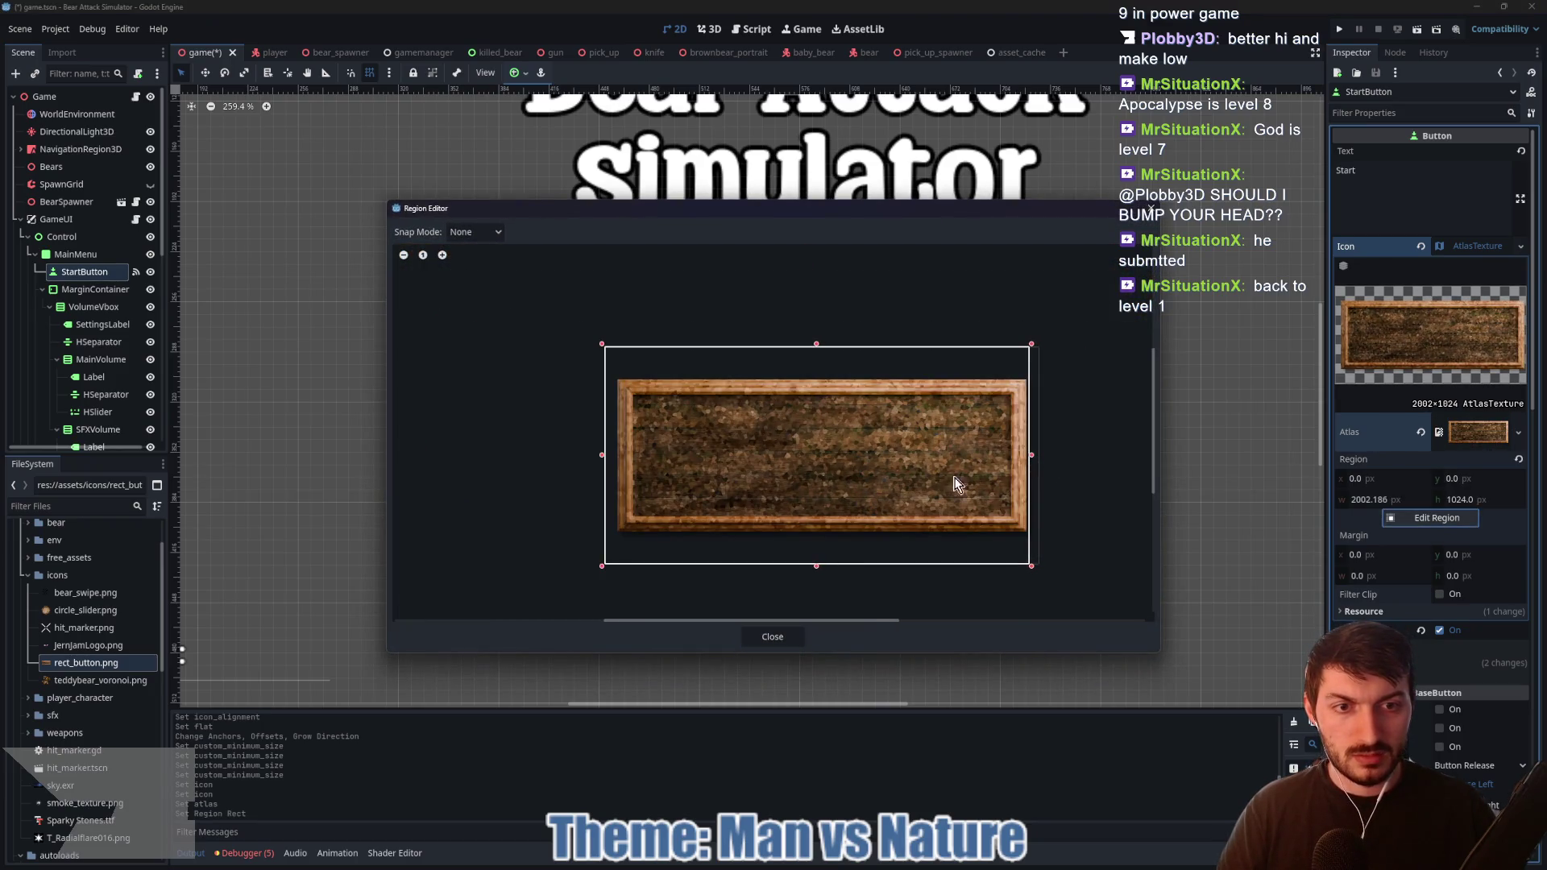
pyautogui.moveTo(601, 455); pyautogui.dragTo(614, 453)
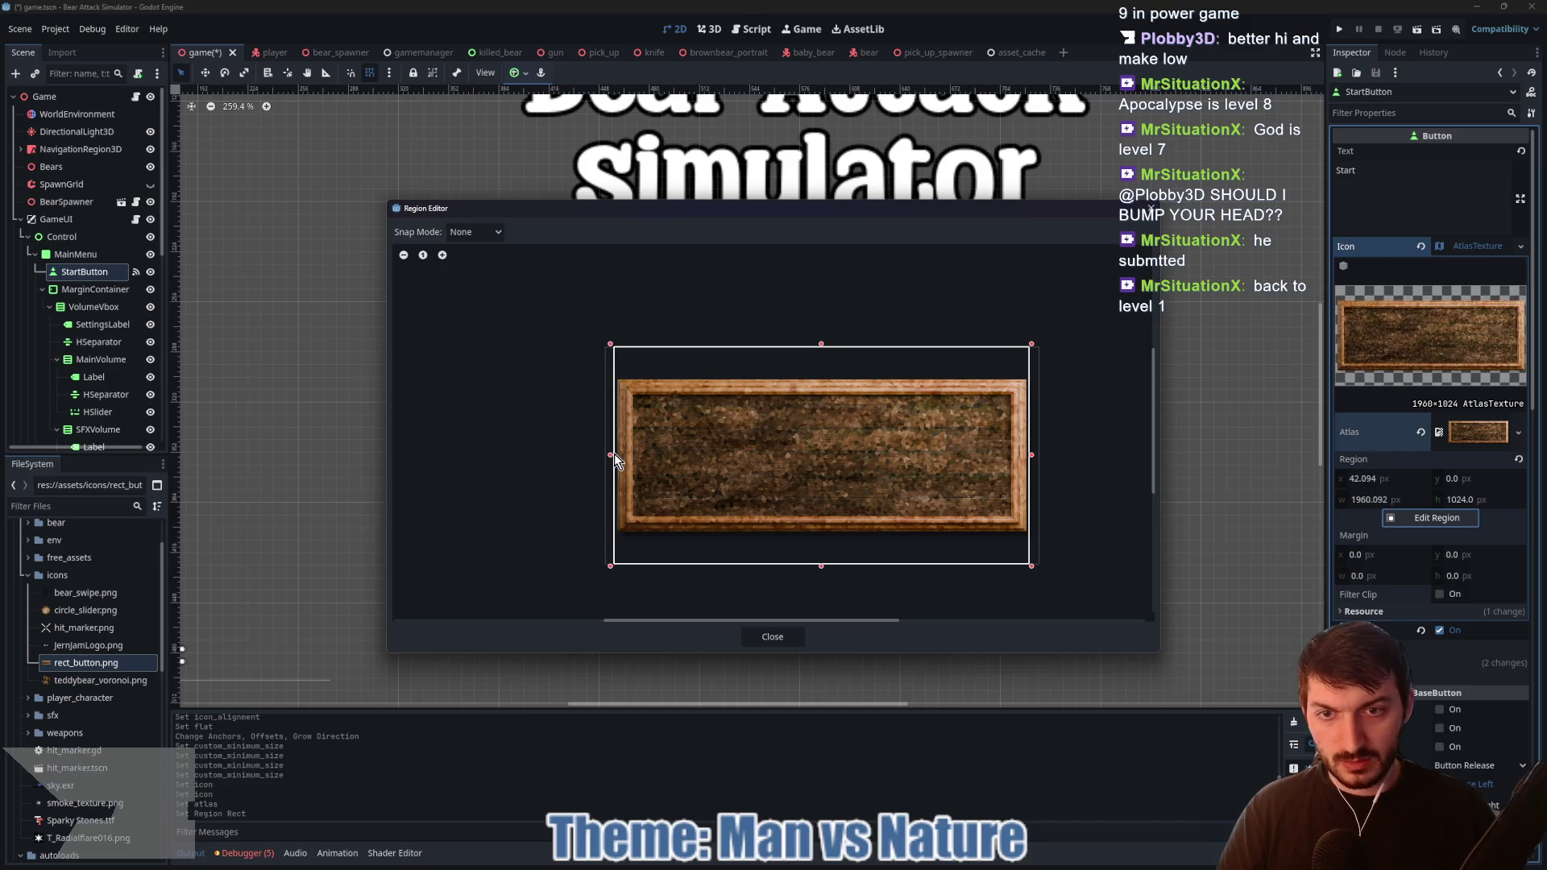
pyautogui.moveTo(821, 344); pyautogui.dragTo(819, 376)
pyautogui.moveTo(819, 564); pyautogui.dragTo(818, 539)
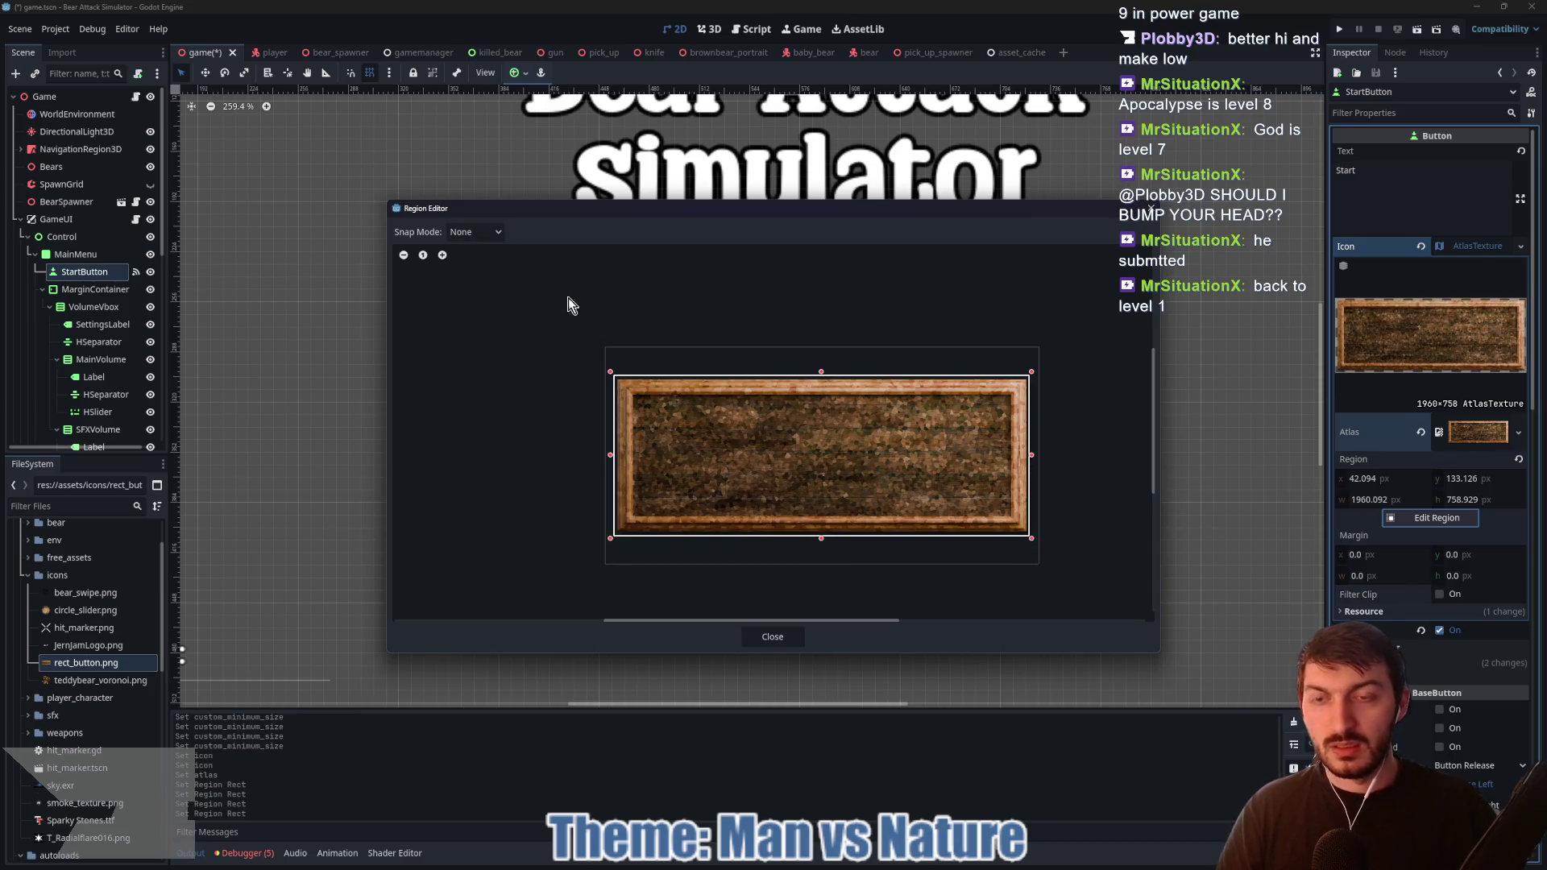
pyautogui.click(484, 232)
pyautogui.click(475, 263)
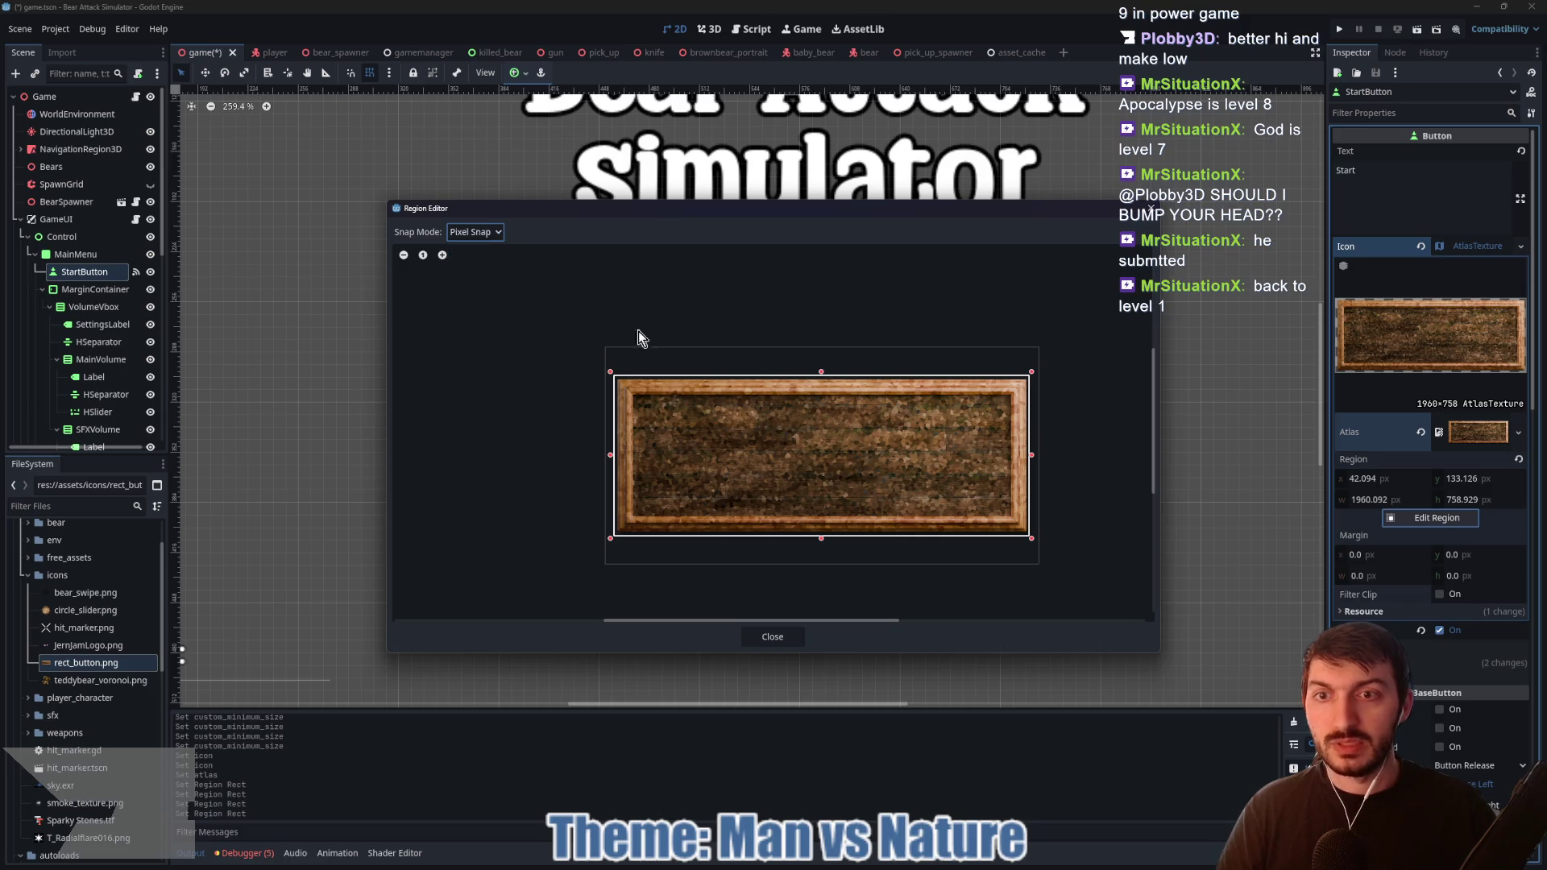
pyautogui.moveTo(821, 372); pyautogui.dragTo(821, 375)
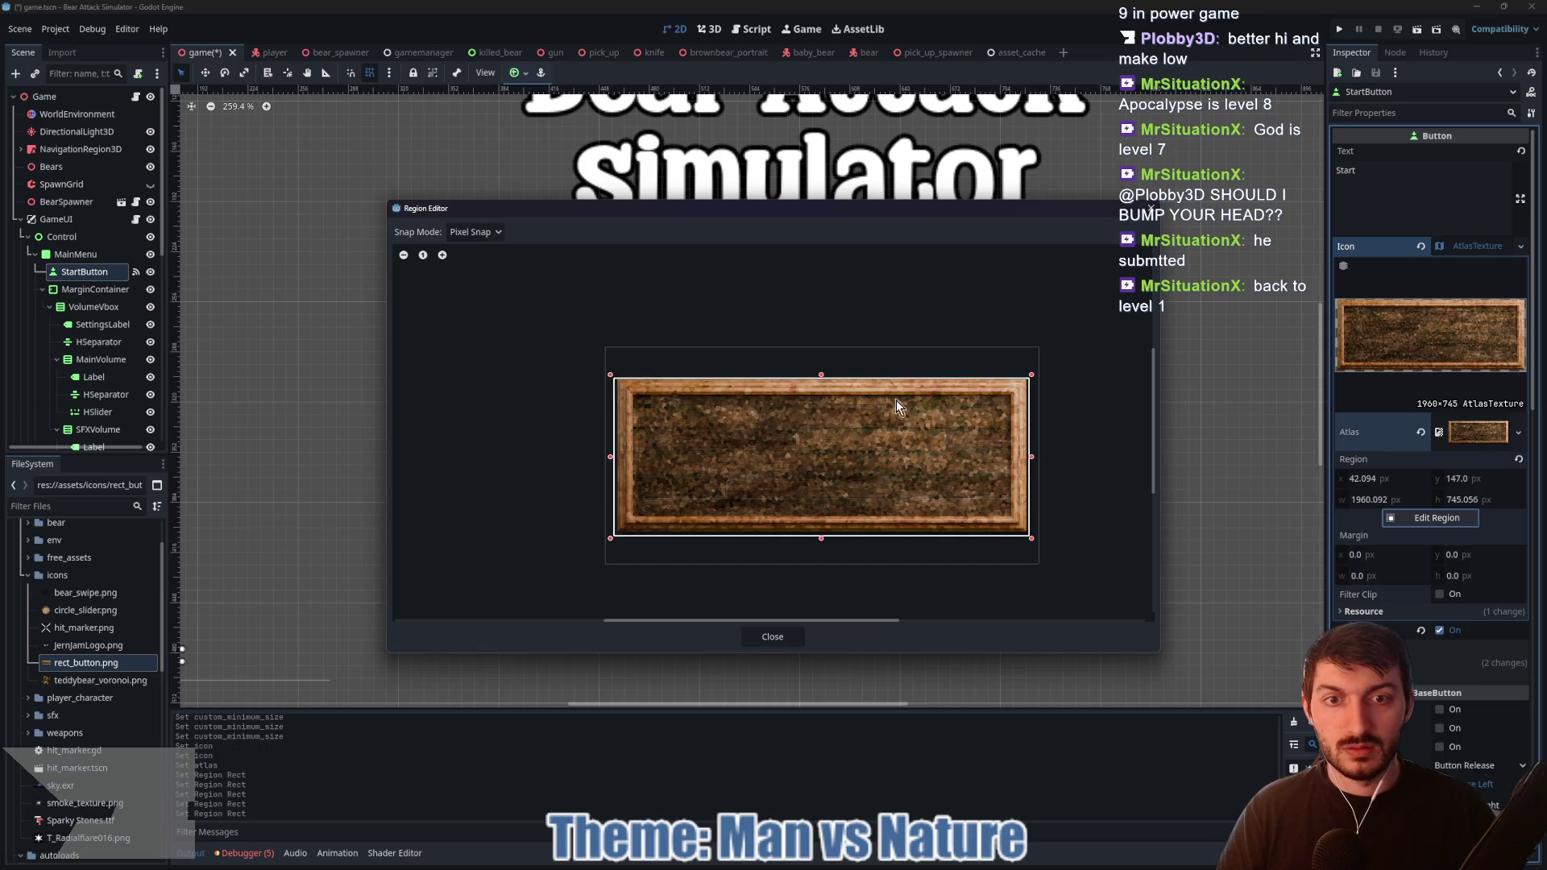
# Step: Fine-tune the region's right, top and bottom edges to the frame and close the editor
pyautogui.scroll(3, 984, 432)
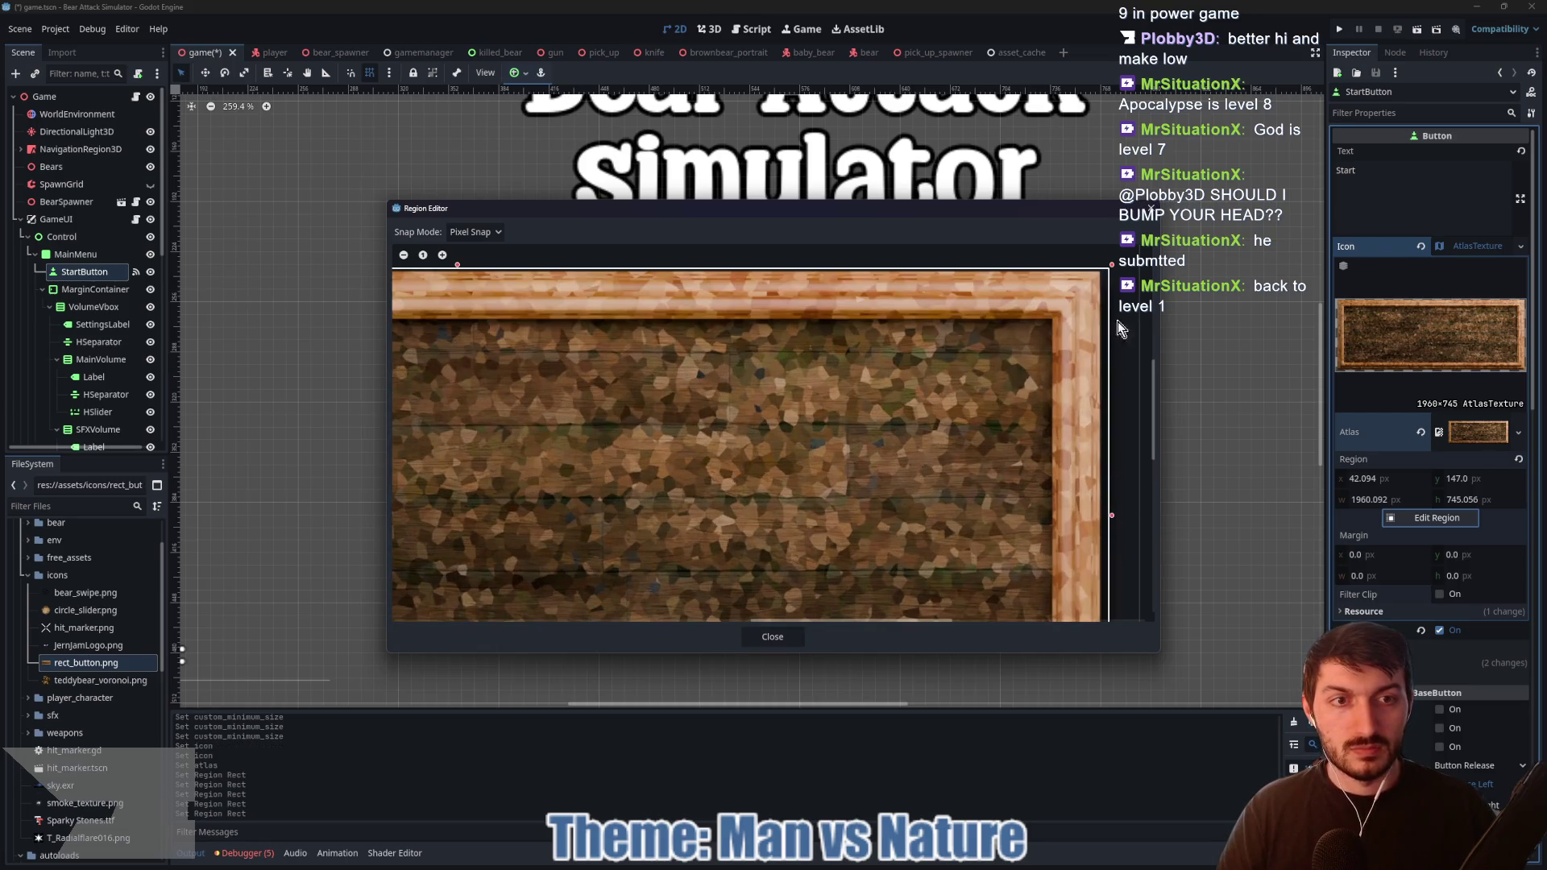
pyautogui.moveTo(1112, 517); pyautogui.dragTo(1103, 517)
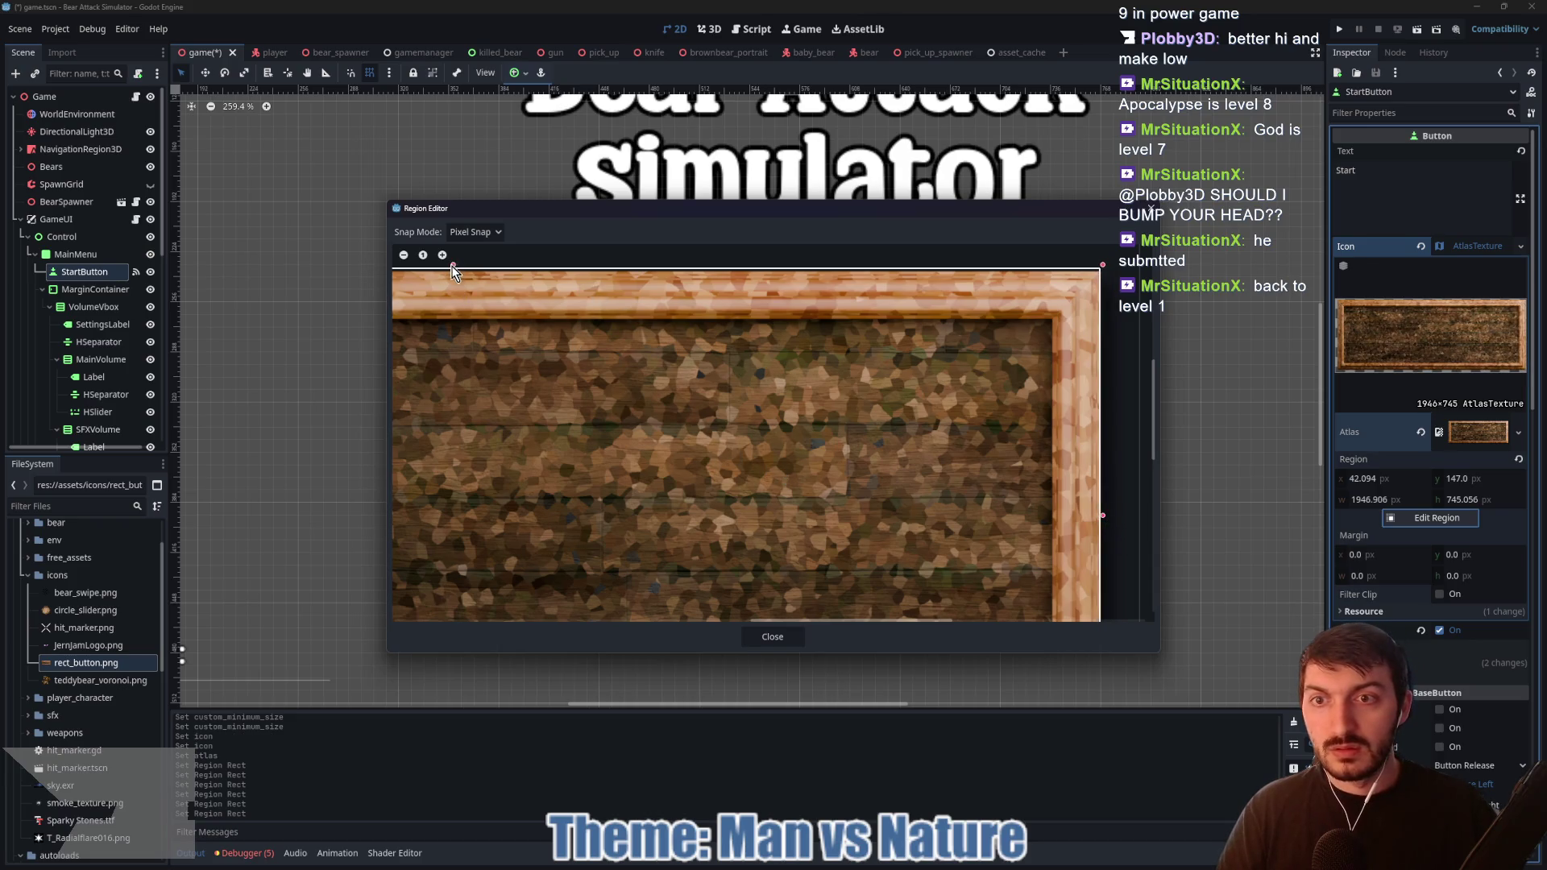
pyautogui.moveTo(454, 267); pyautogui.dragTo(455, 272)
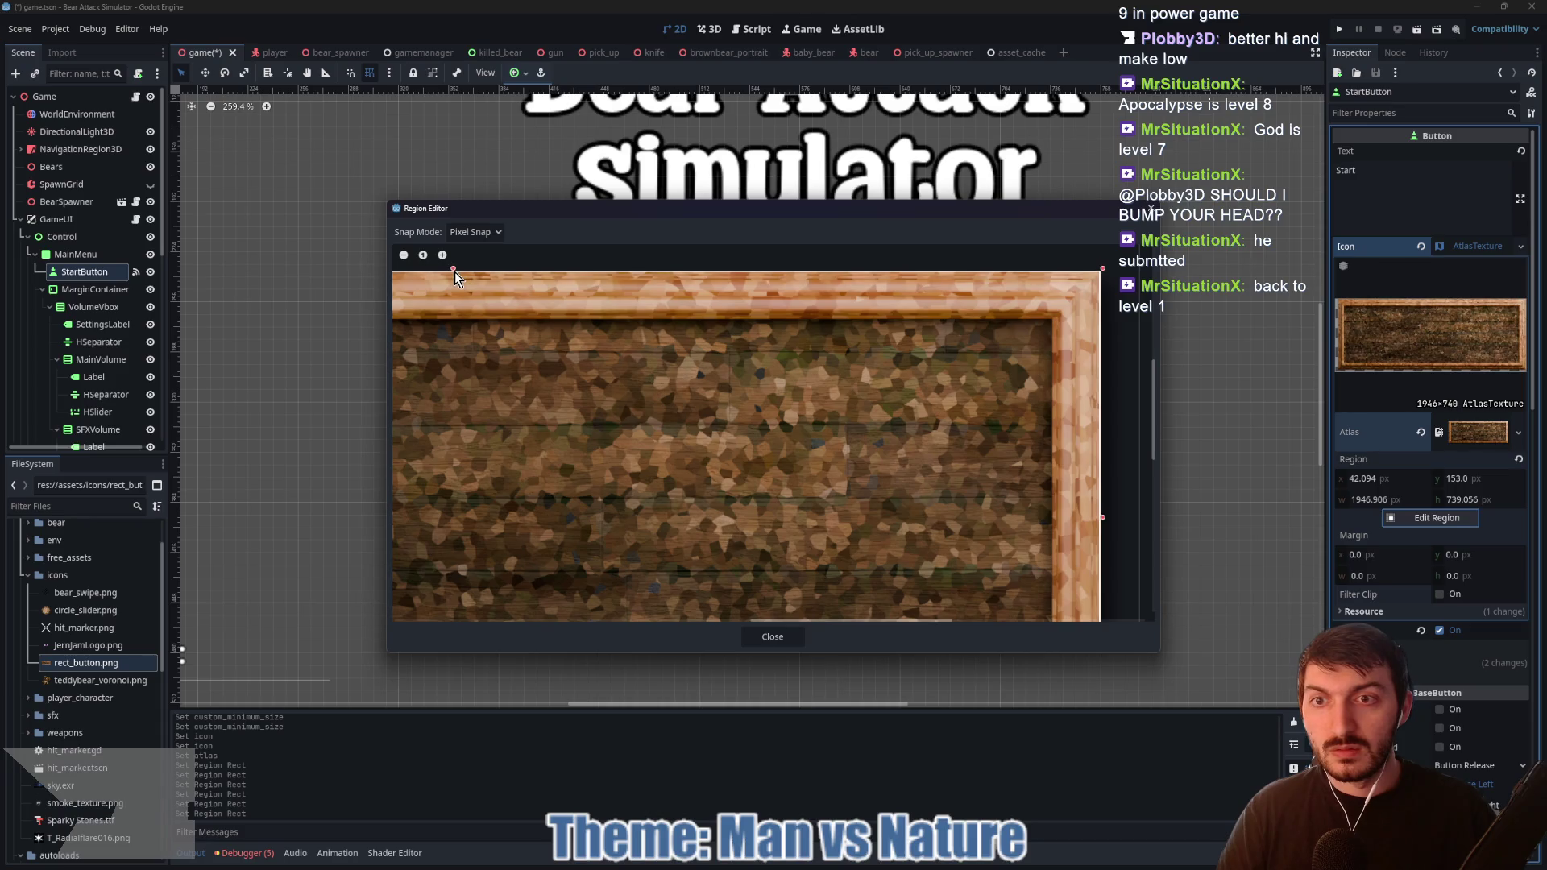
pyautogui.scroll(3, 814, 403)
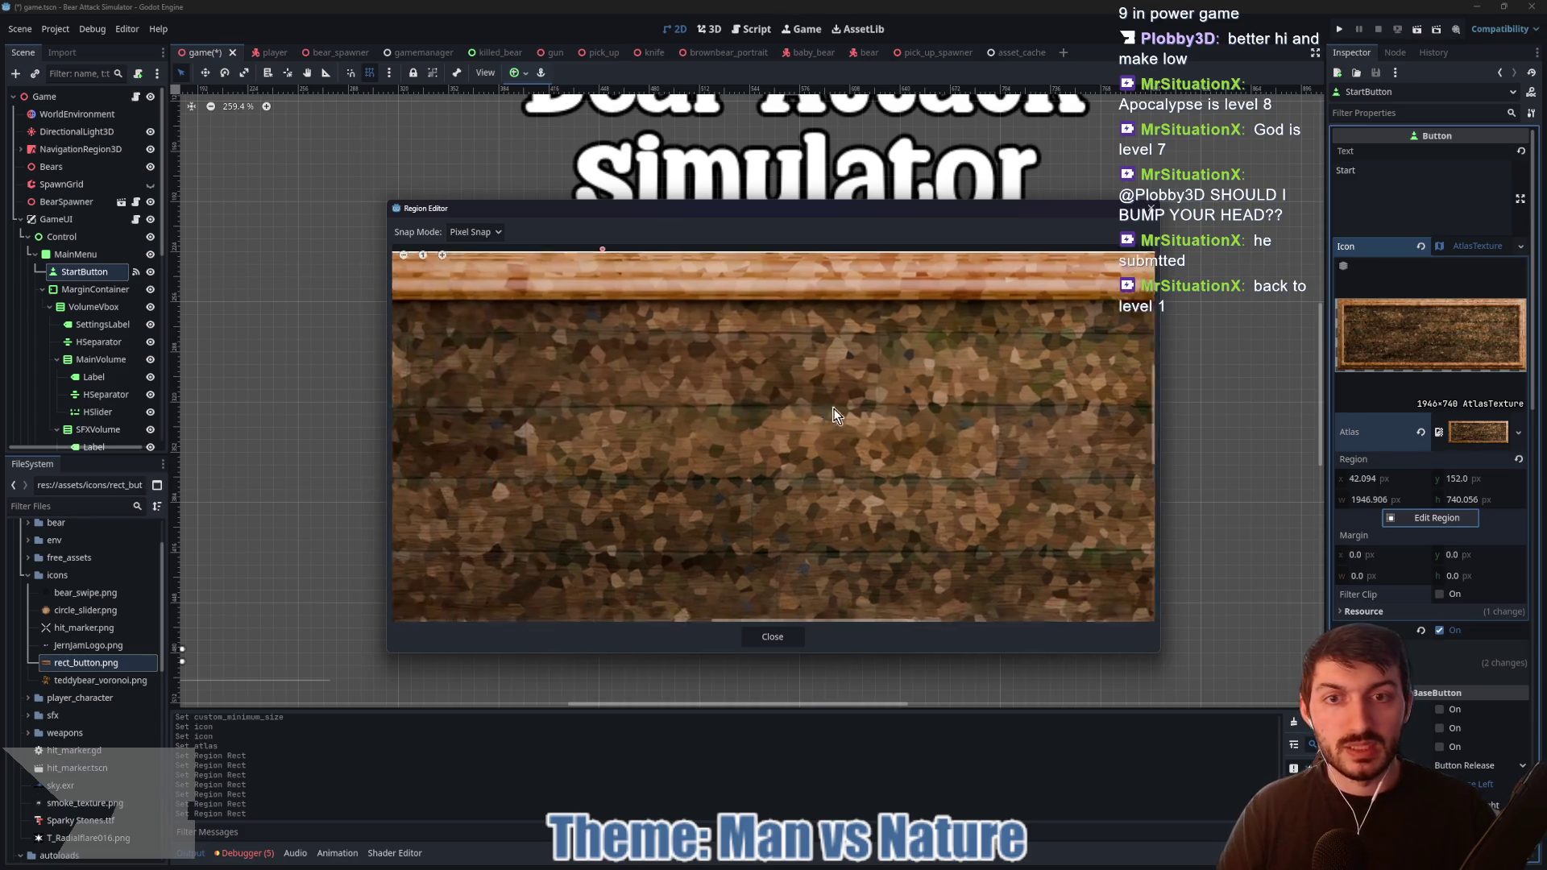
pyautogui.hscroll(-5, 646, 403)
pyautogui.moveTo(750, 433); pyautogui.dragTo(772, 435)
pyautogui.scroll(-2, 850, 384)
pyautogui.hscroll(3, 849, 384)
pyautogui.scroll(-3, 1017, 466)
pyautogui.hscroll(5, 984, 384)
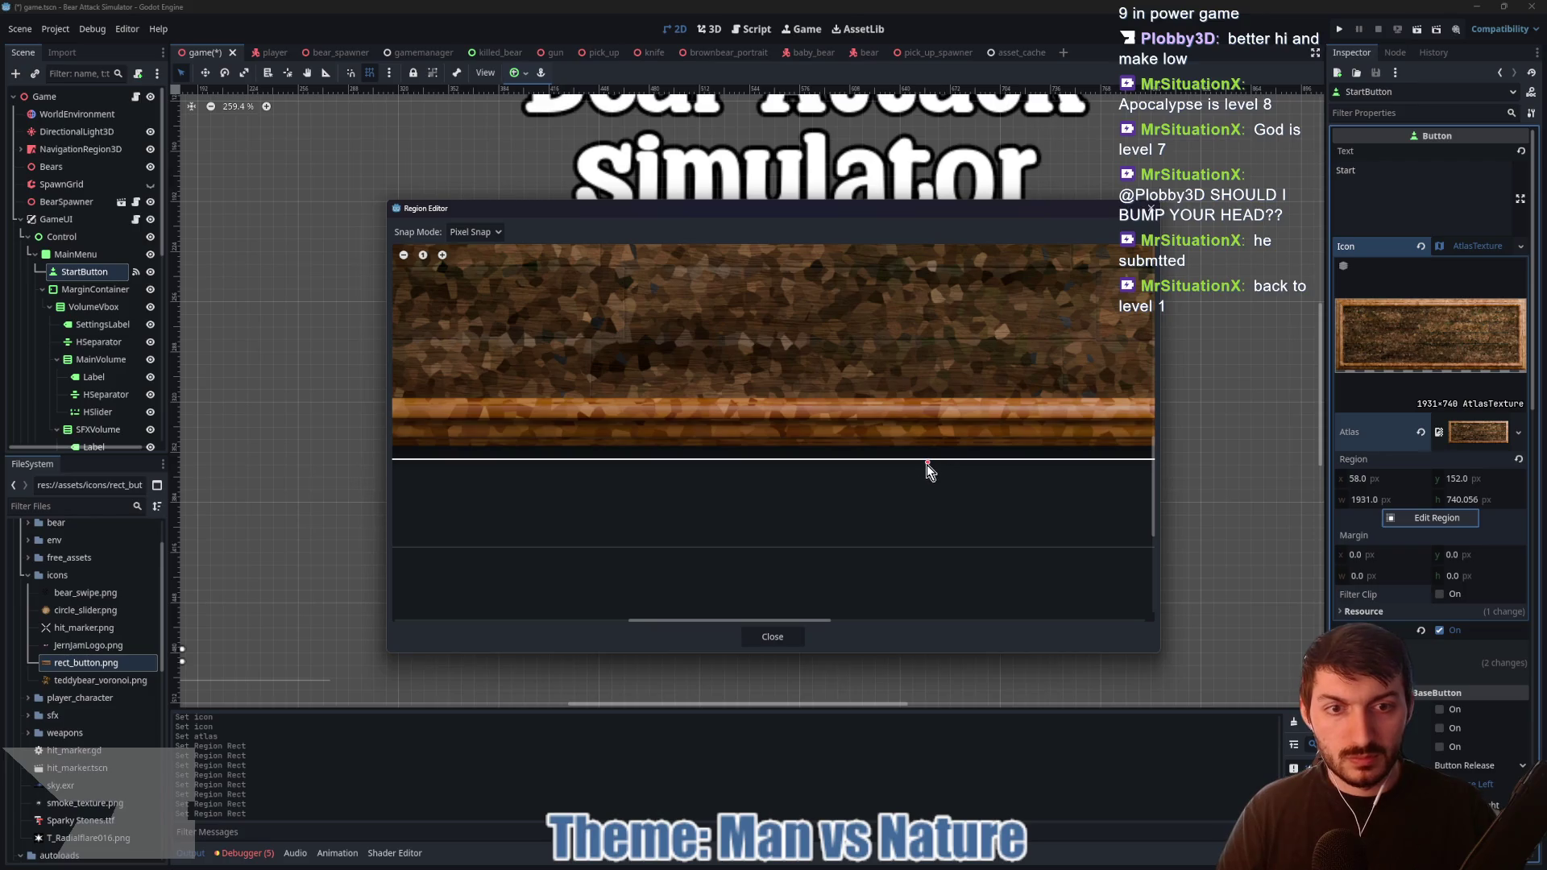
pyautogui.moveTo(927, 462); pyautogui.dragTo(926, 448)
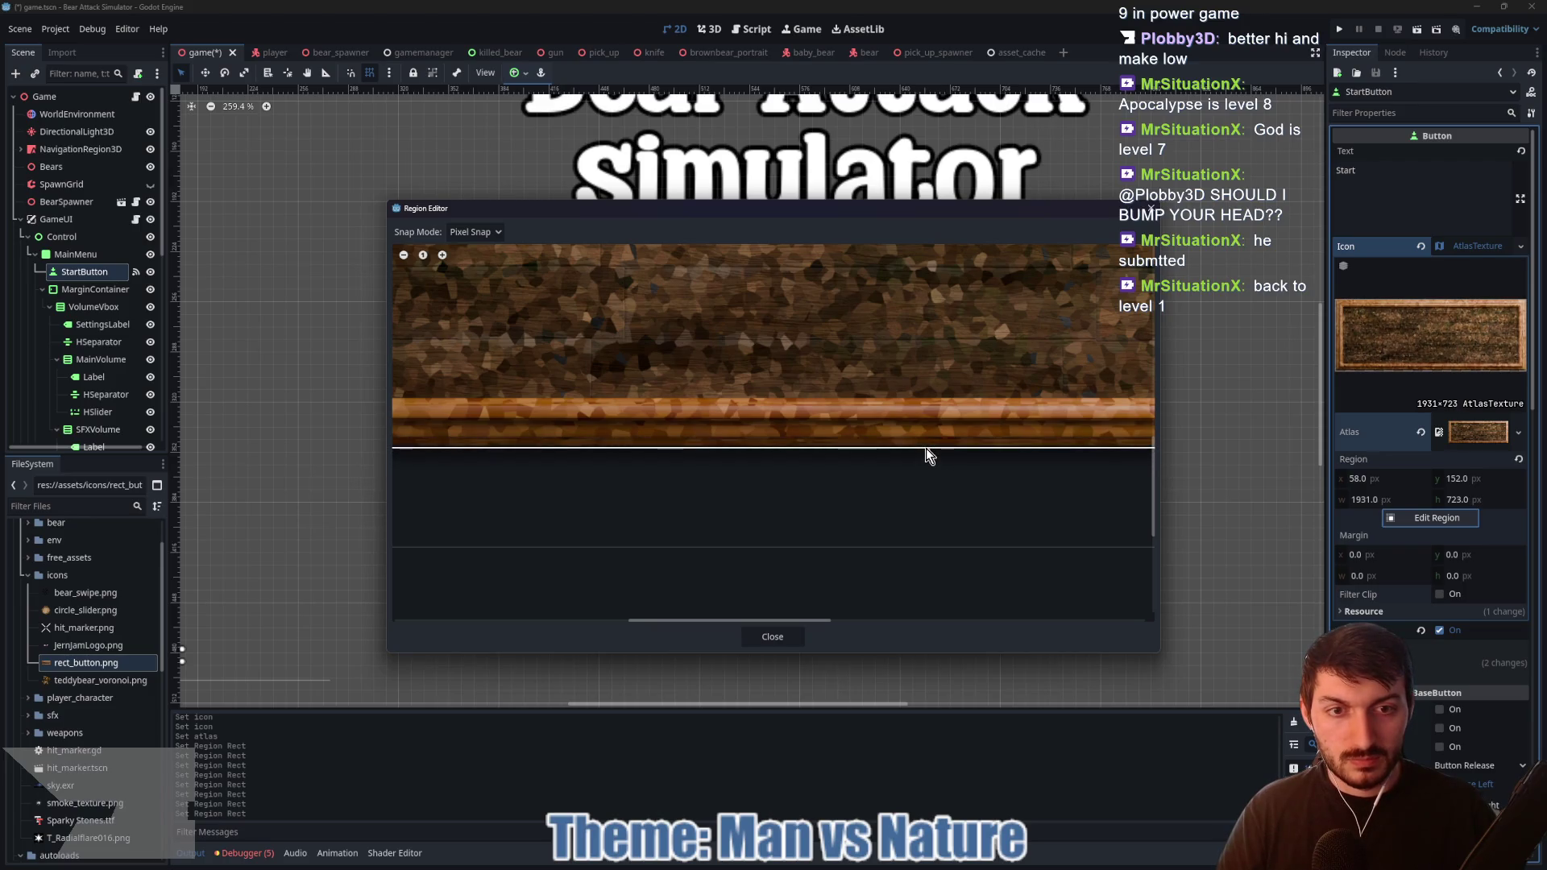
pyautogui.click(772, 636)
pyautogui.scroll(-4, 967, 520)
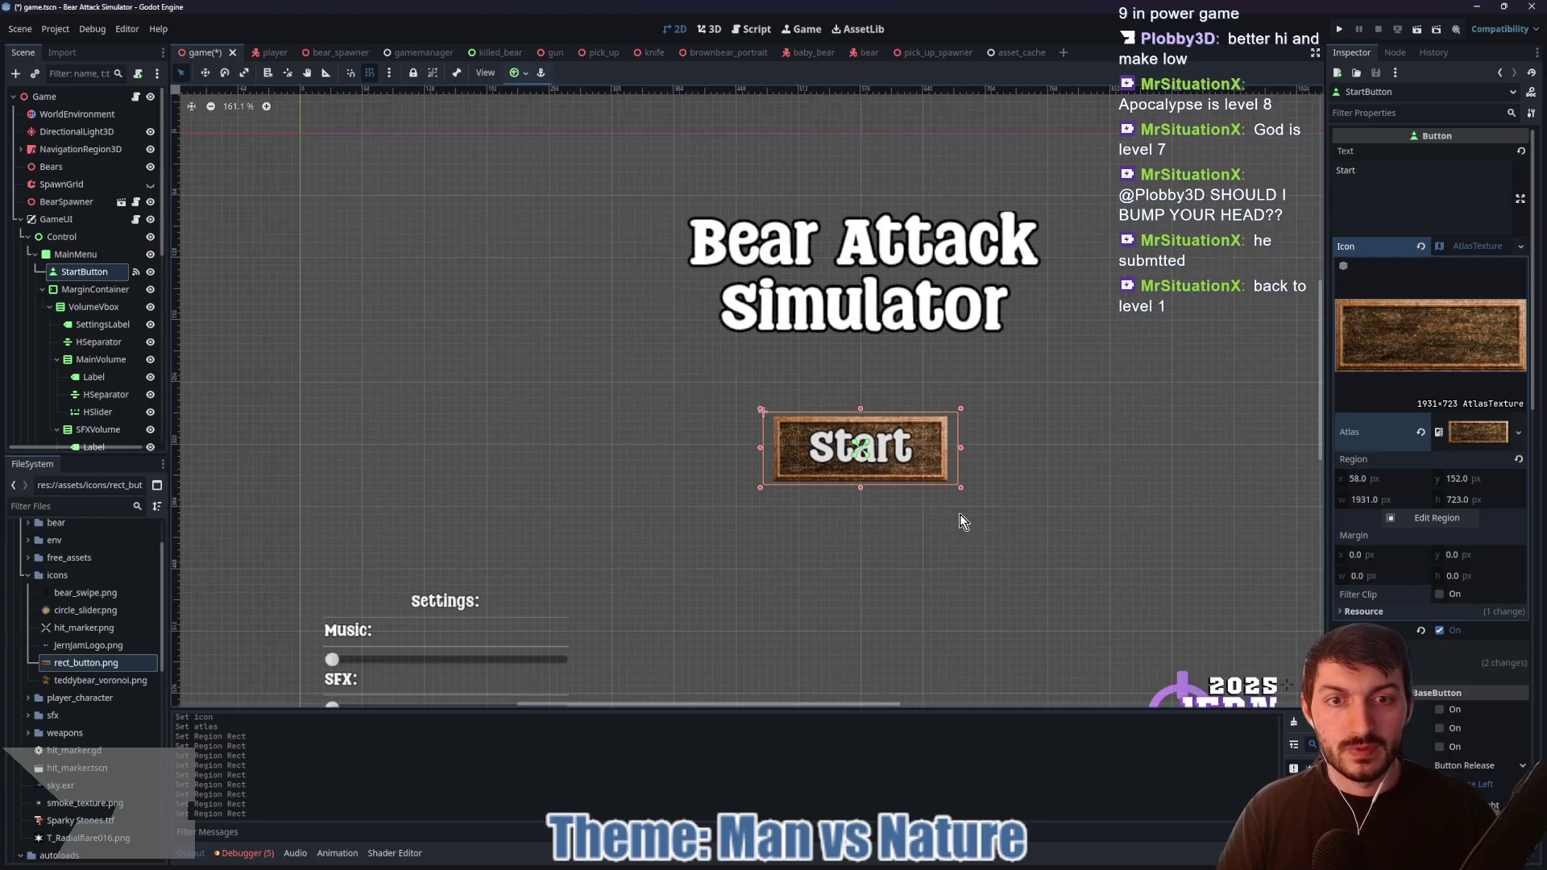
# Step: Expand the Icon and Style overrides and copy the wooden Icon texture
pyautogui.scroll(5, 804, 554)
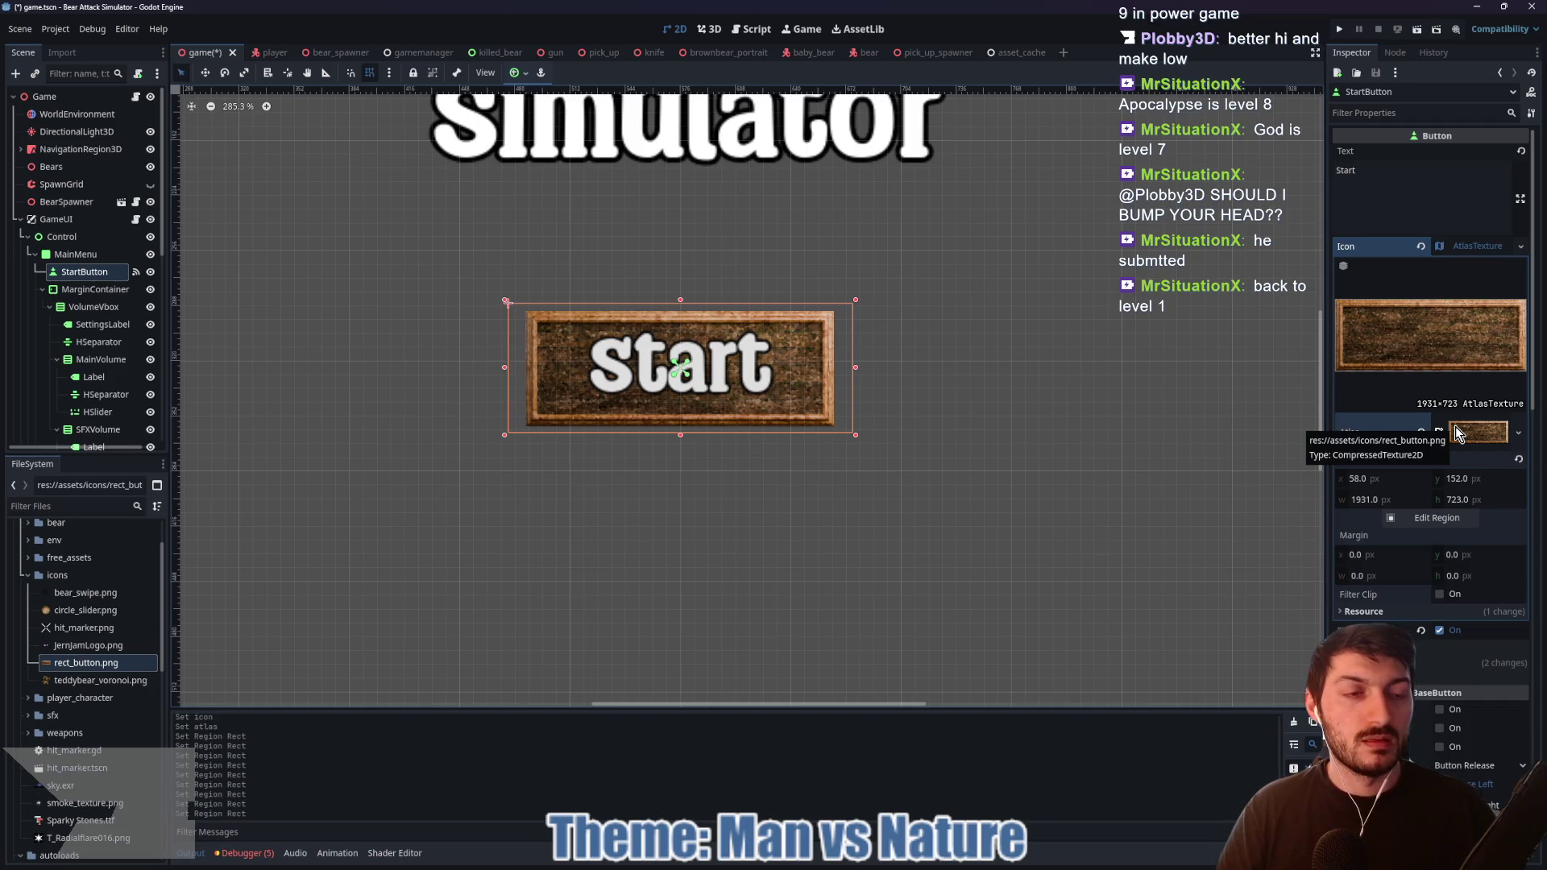
pyautogui.click(1477, 245)
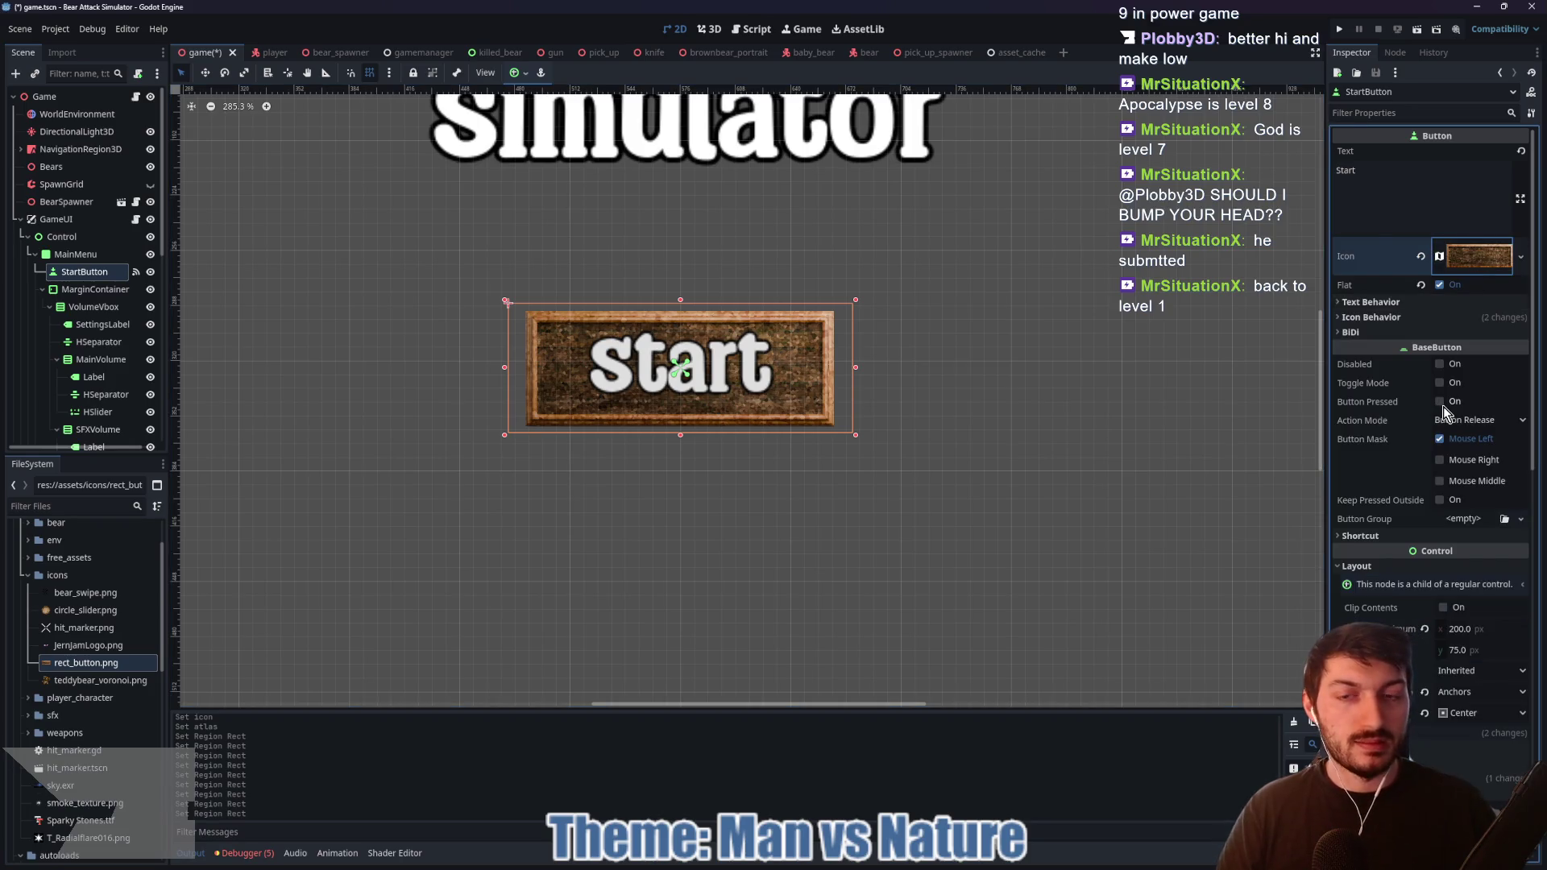
pyautogui.scroll(-10, 1443, 404)
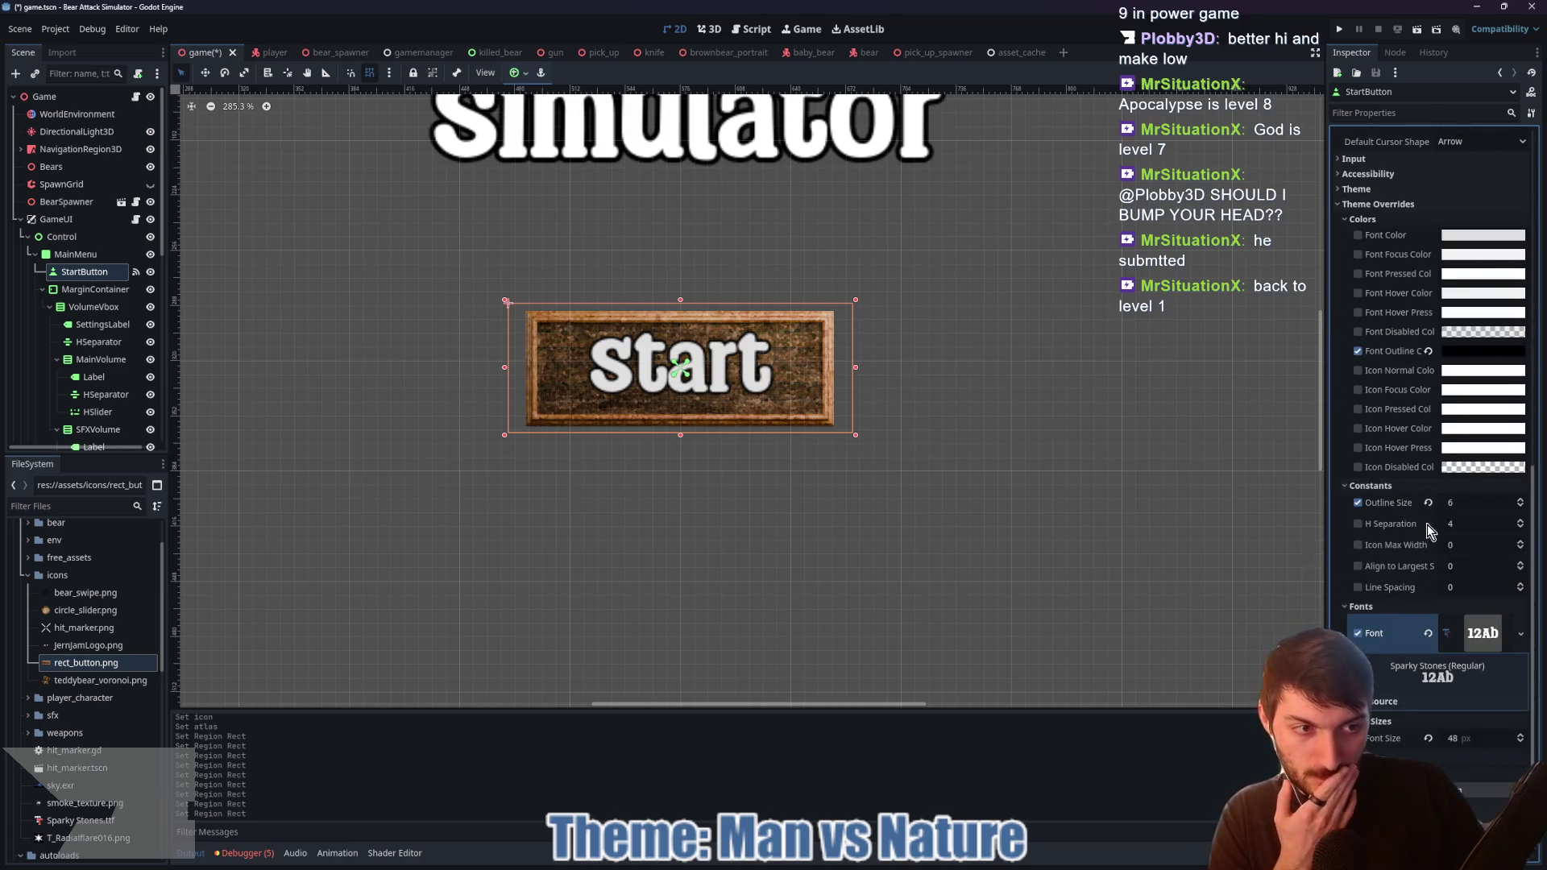
pyautogui.click(1361, 607)
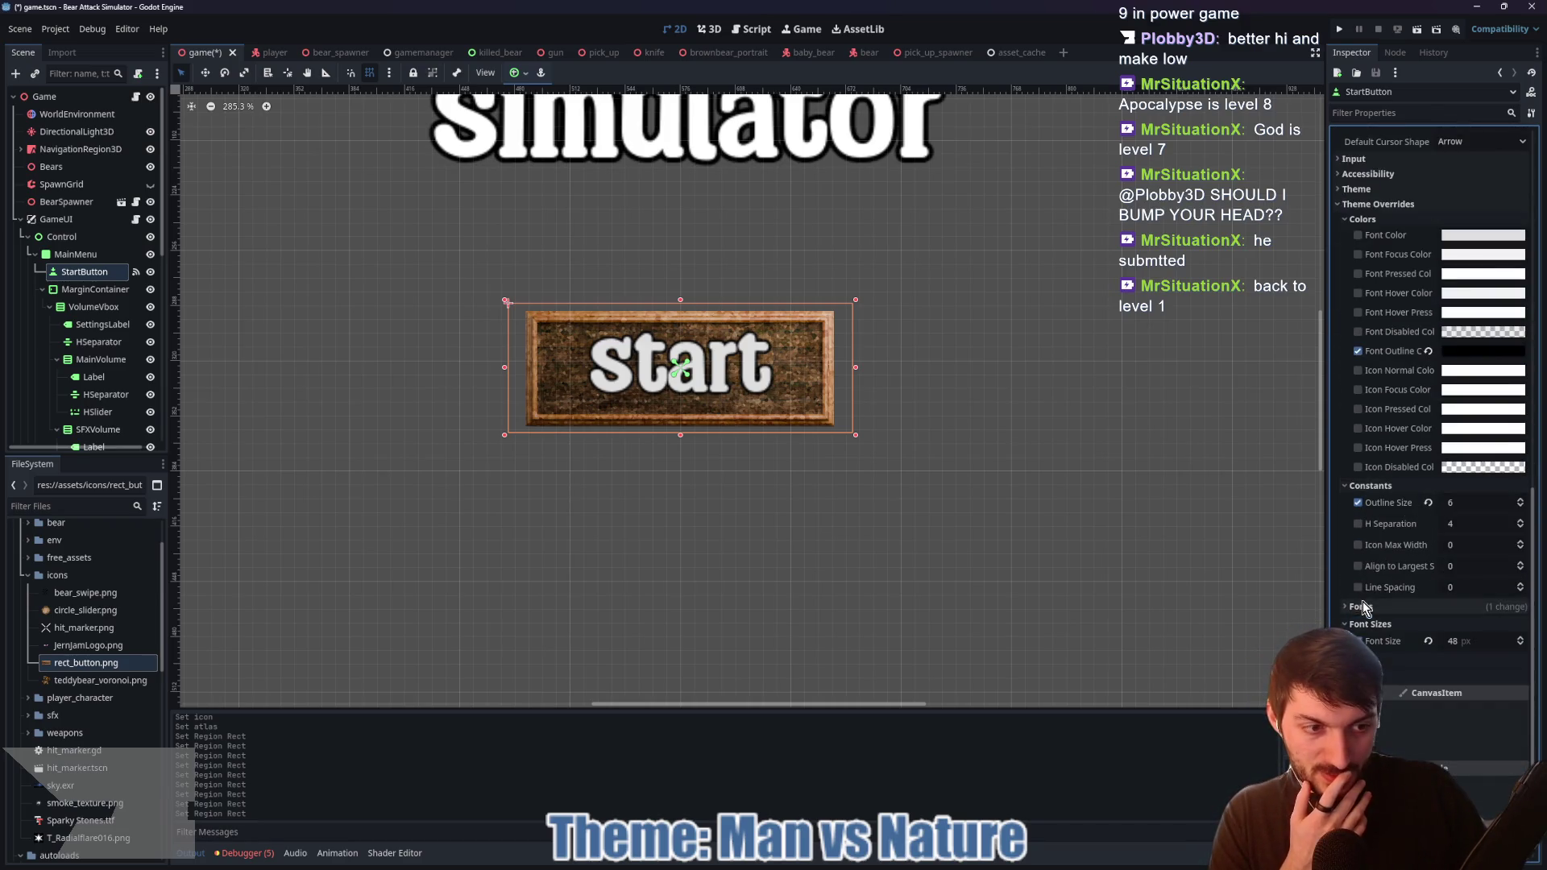
pyautogui.click(1399, 659)
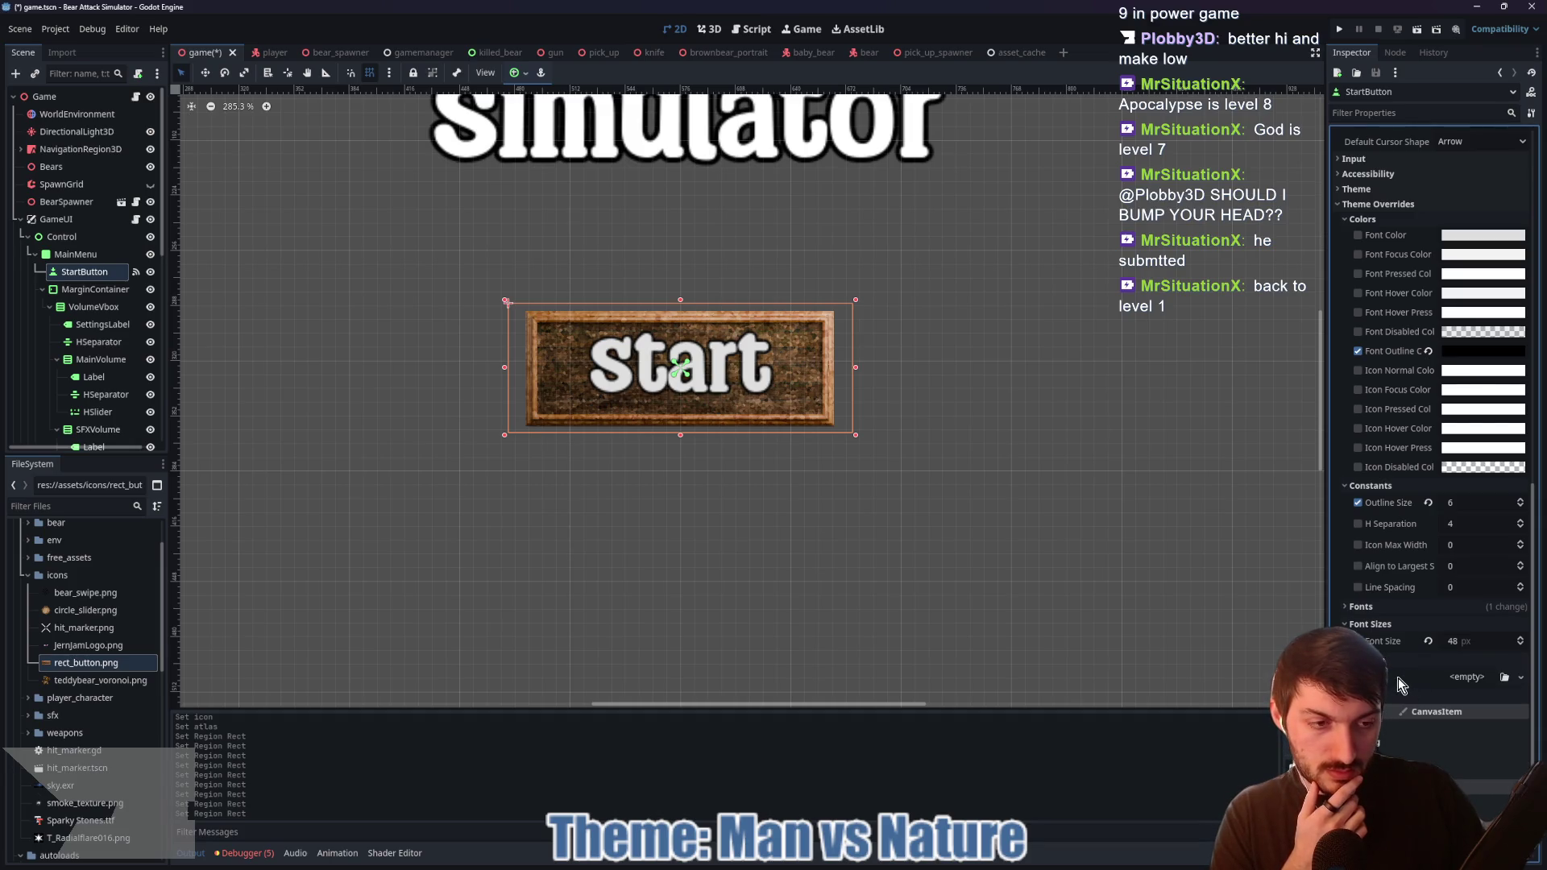
pyautogui.click(1399, 695)
pyautogui.scroll(-5, 1395, 564)
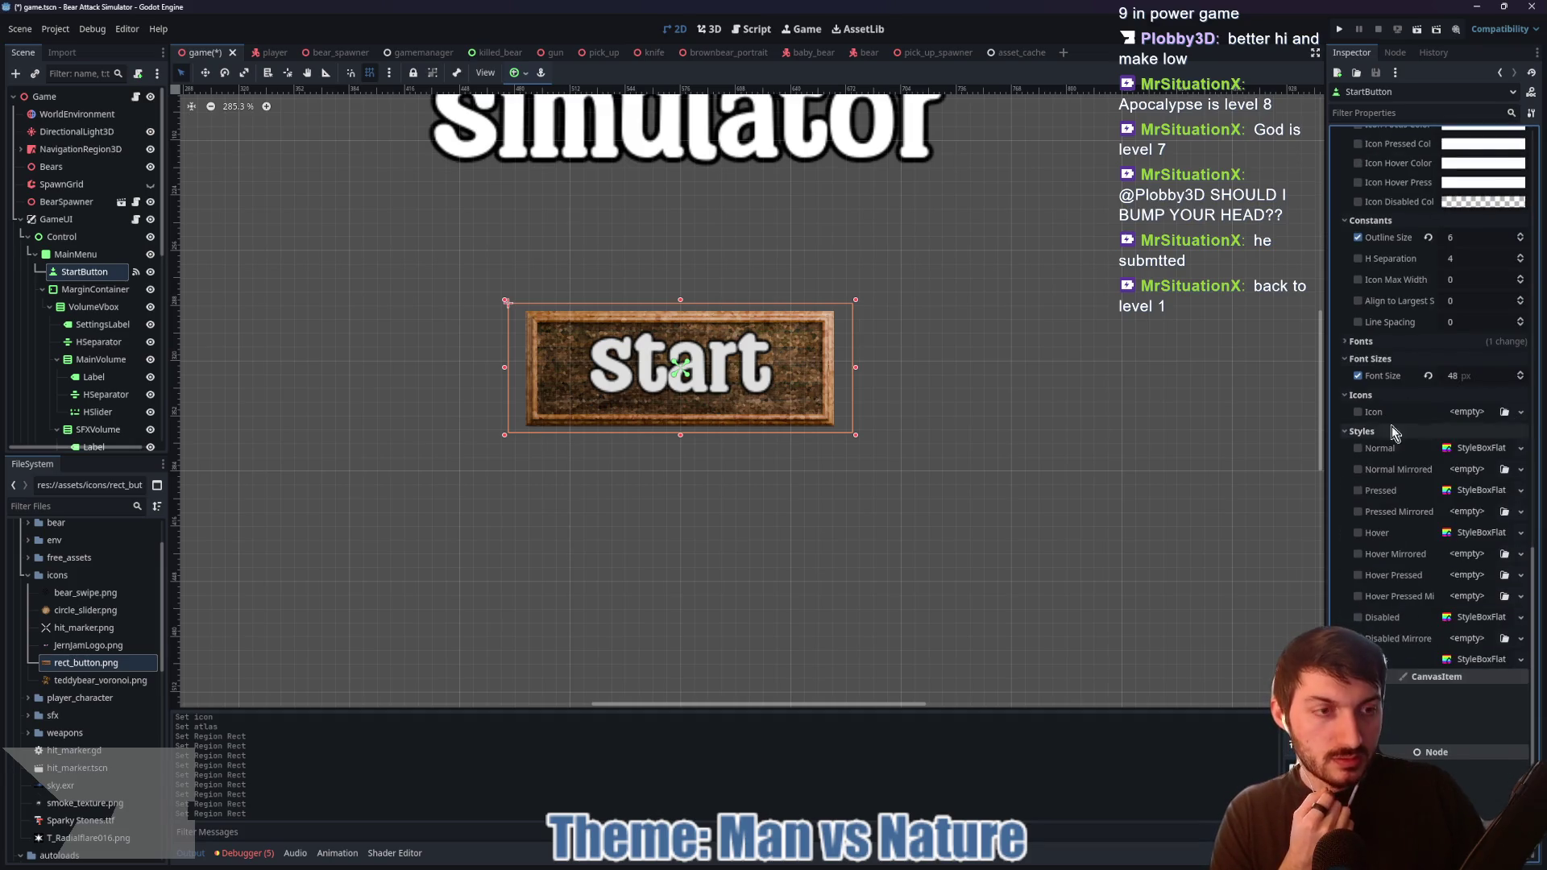
pyautogui.scroll(15, 1443, 423)
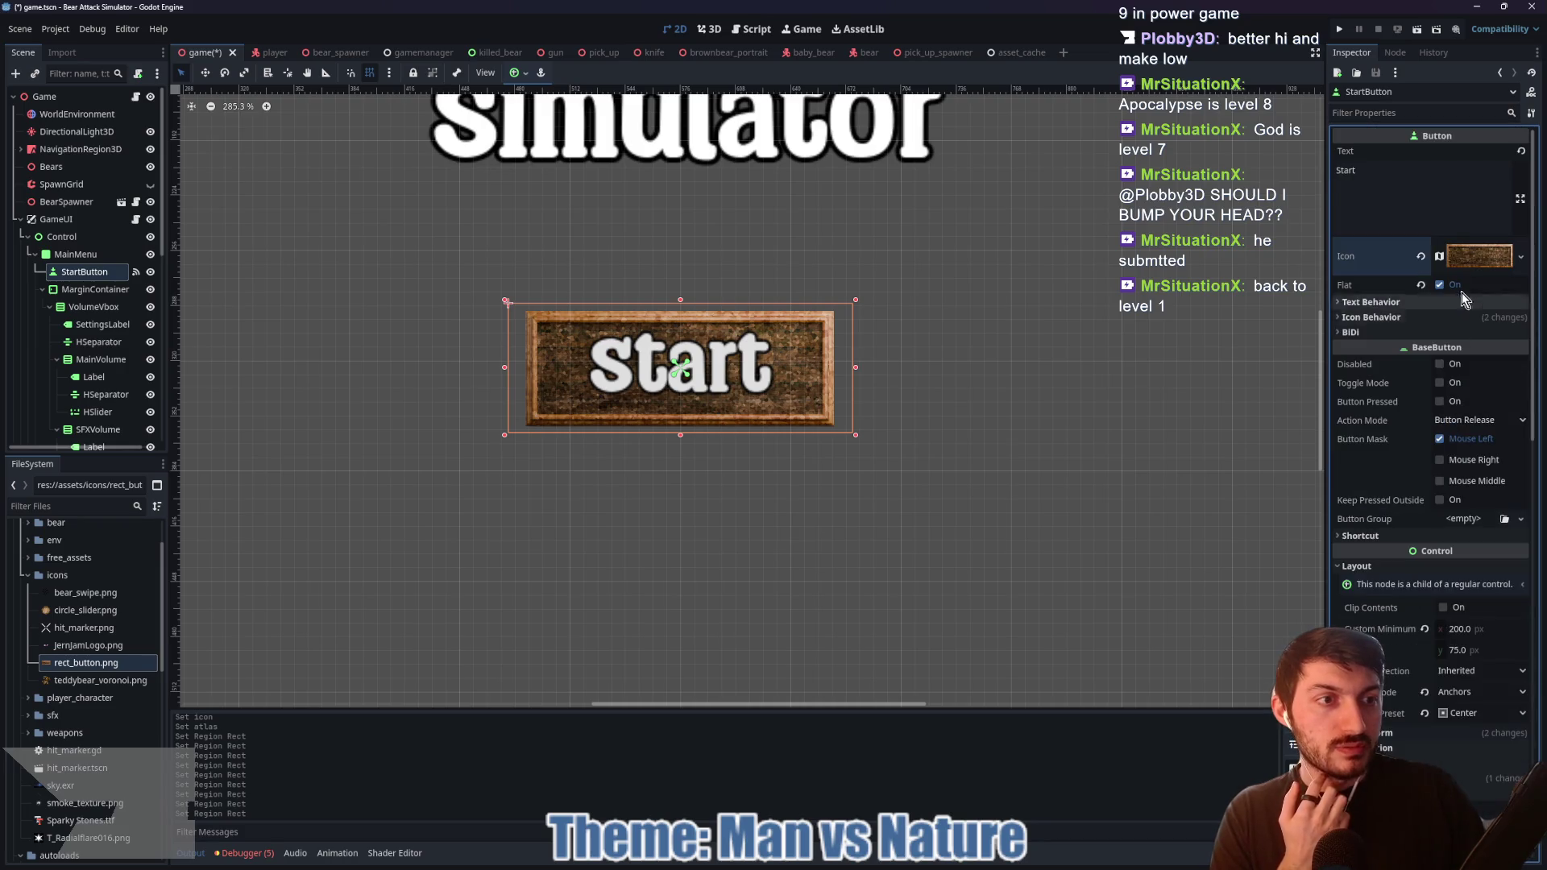
pyautogui.rightClick(1472, 256)
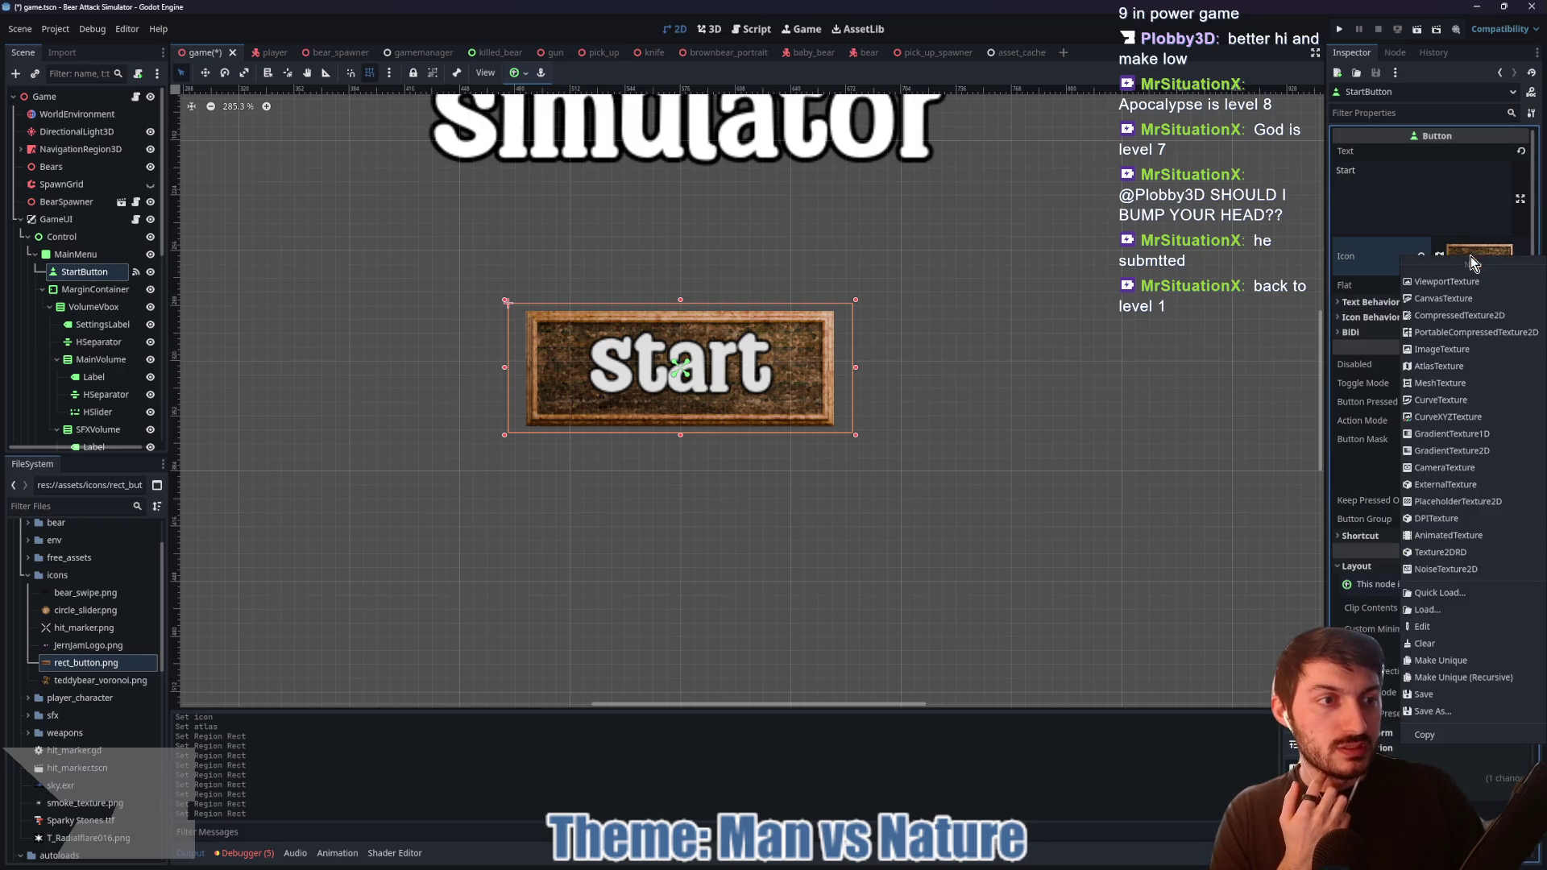
pyautogui.click(1429, 733)
# Step: Clear the Pressed style override and check the Normal style override
pyautogui.scroll(-12, 1424, 574)
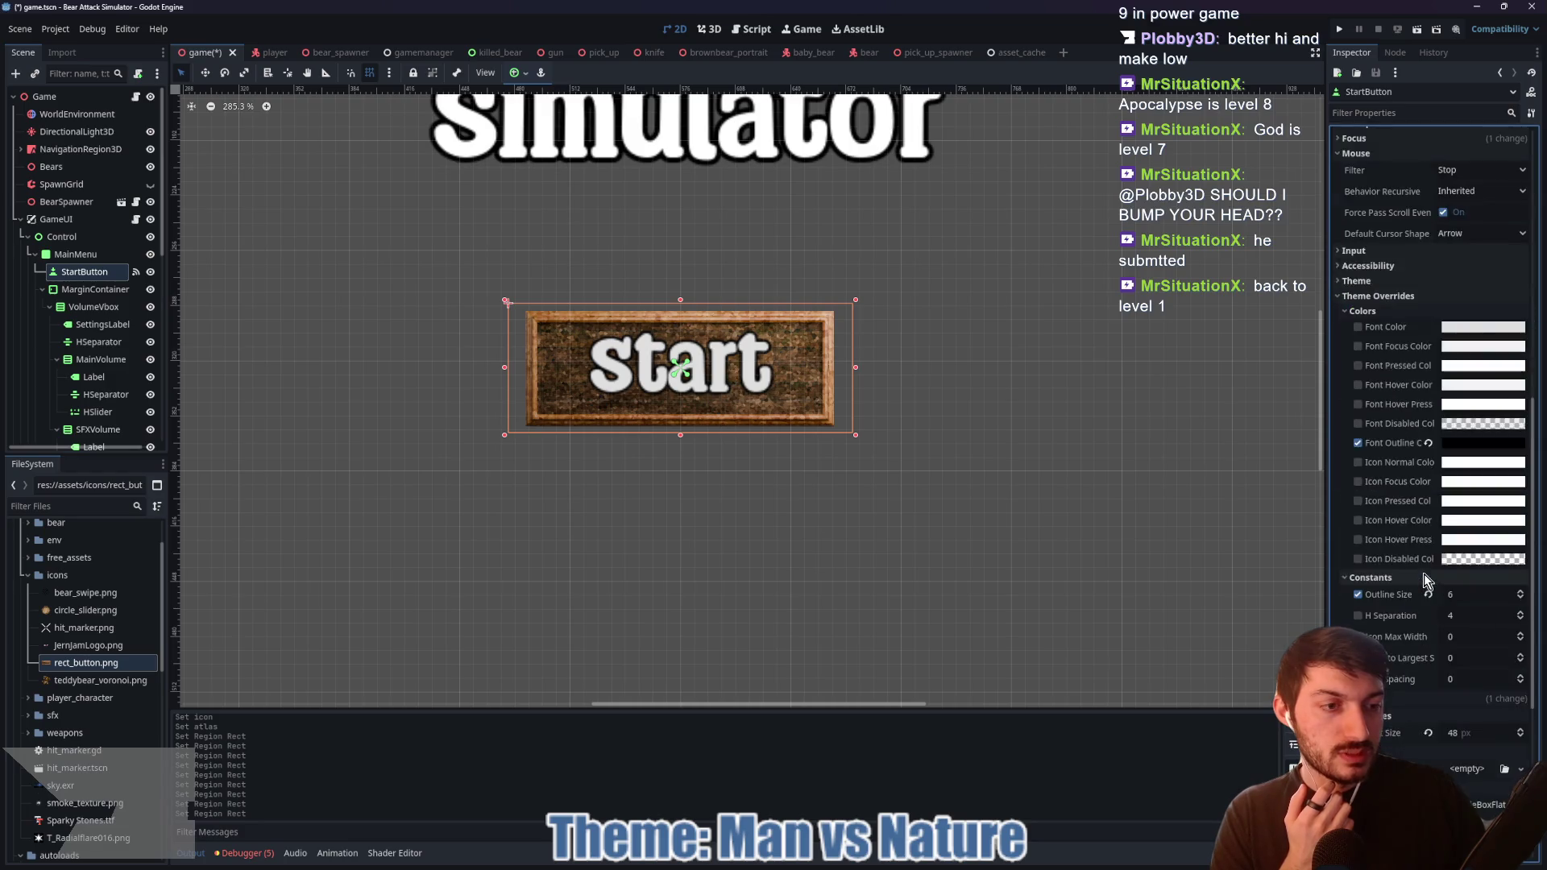
pyautogui.scroll(-5, 1424, 574)
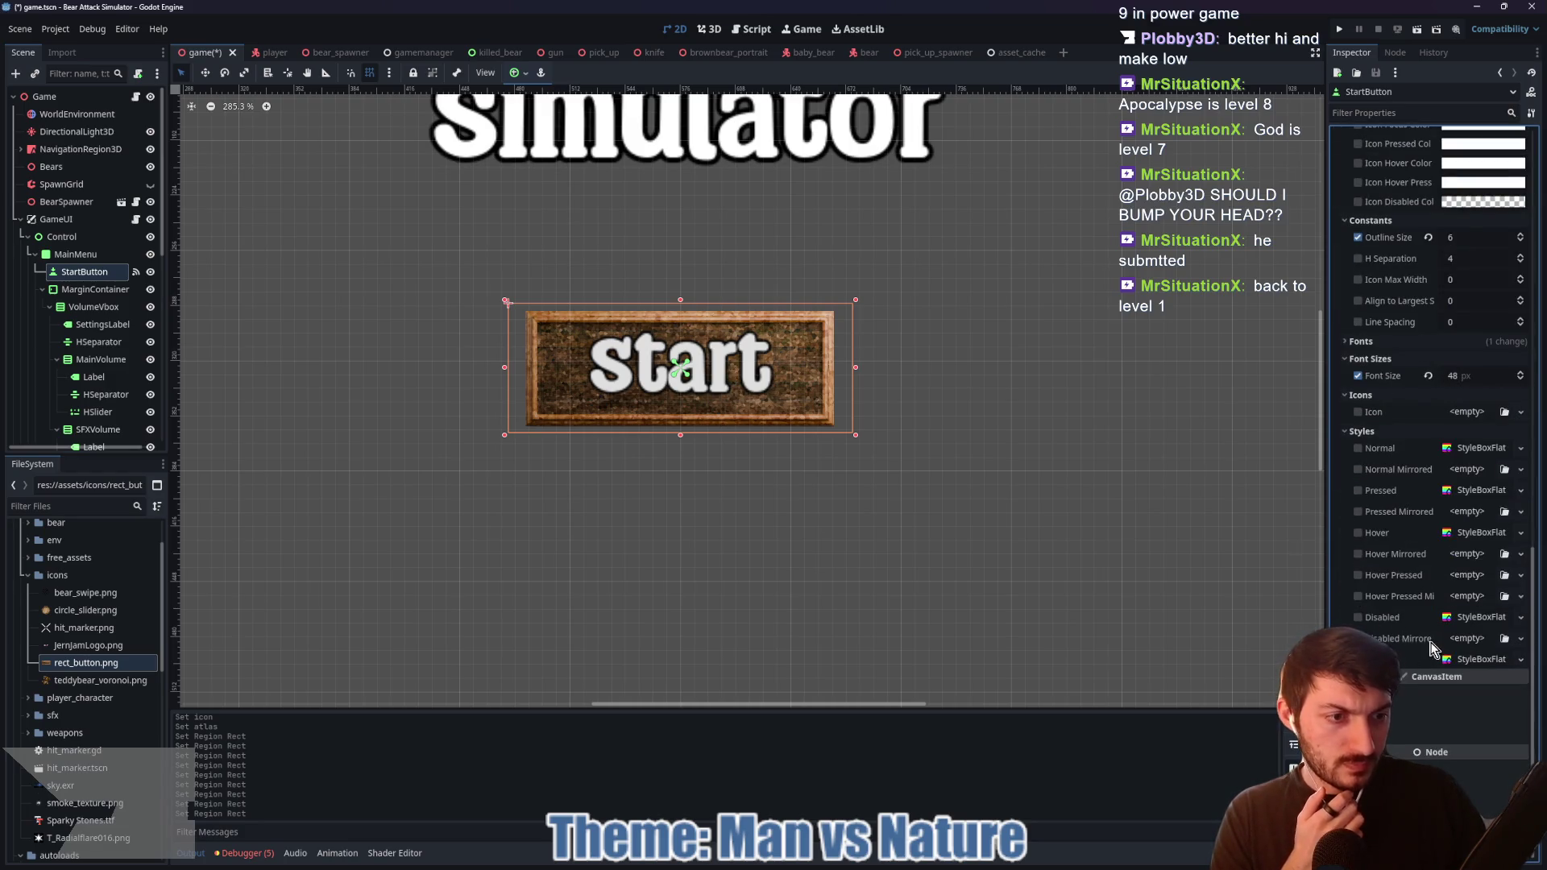
pyautogui.click(1460, 498)
pyautogui.rightClick(1460, 495)
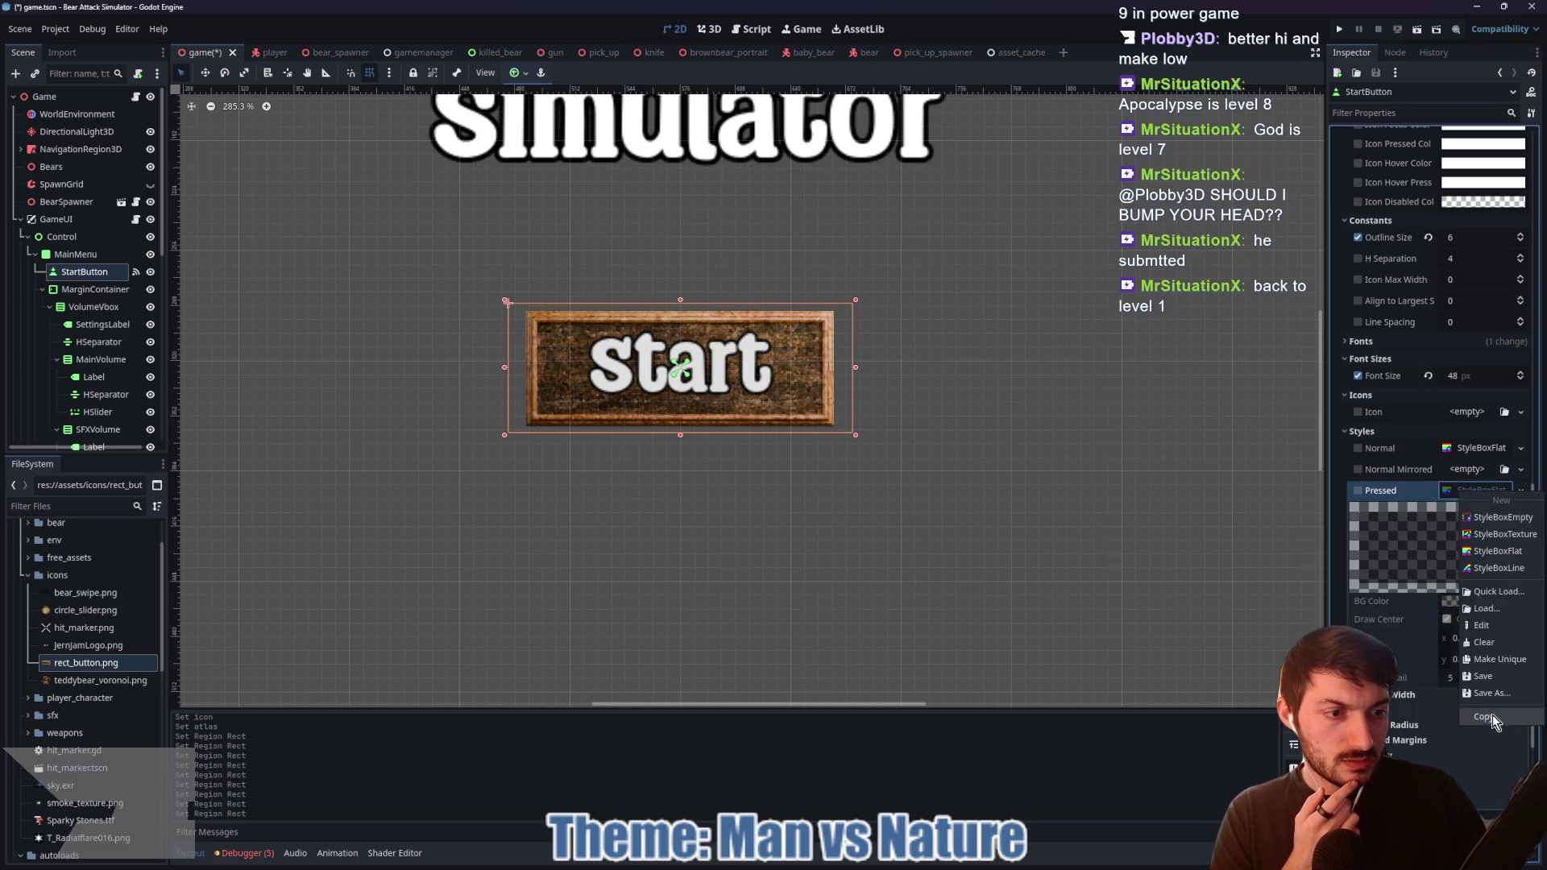
pyautogui.click(1509, 643)
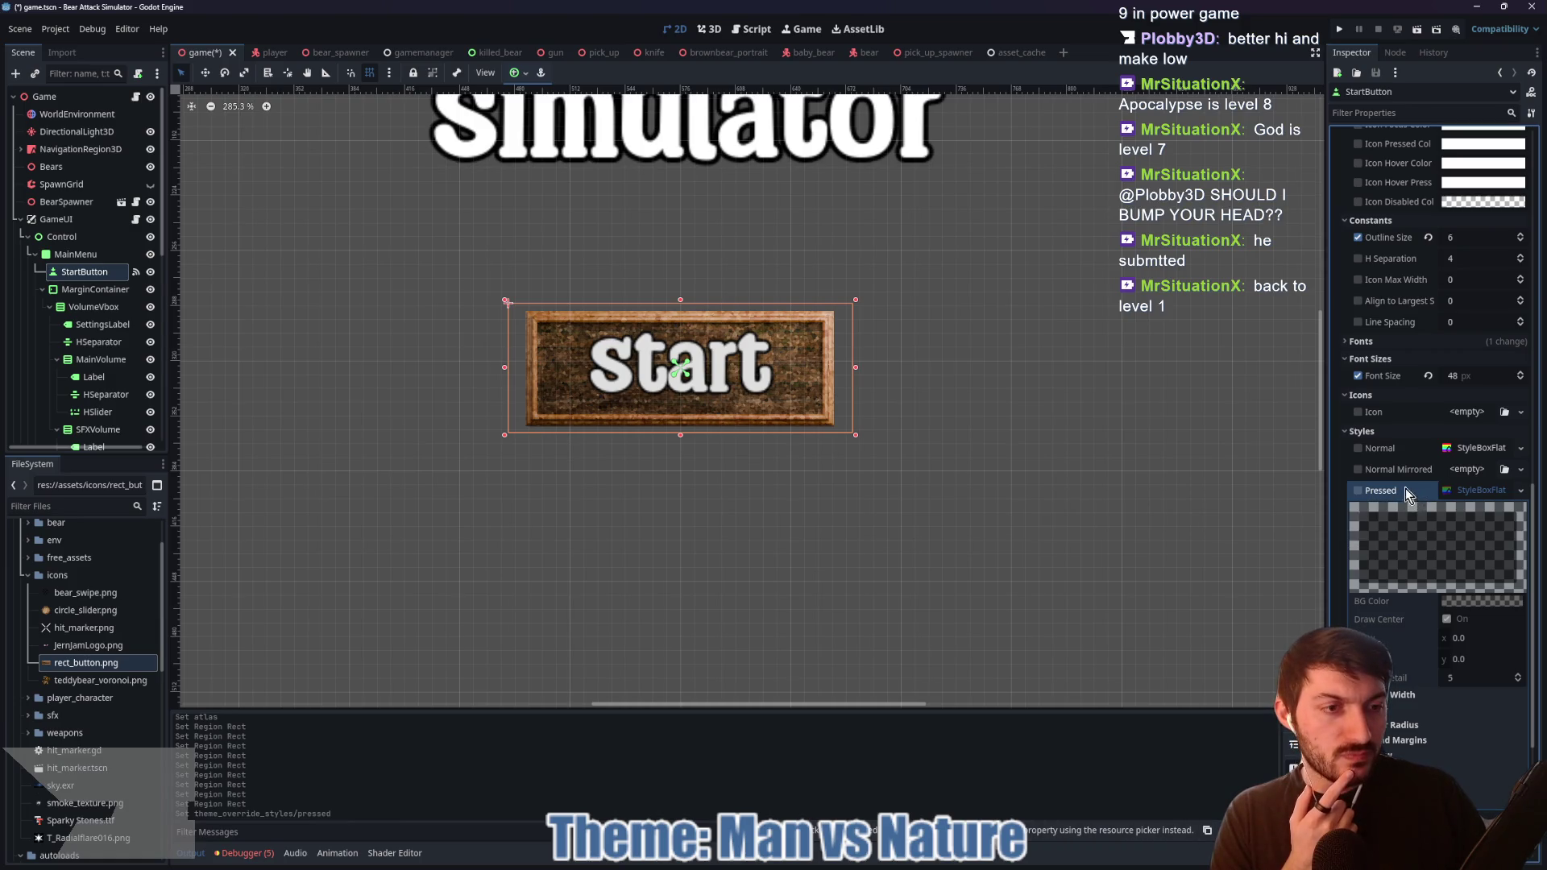
pyautogui.click(1468, 448)
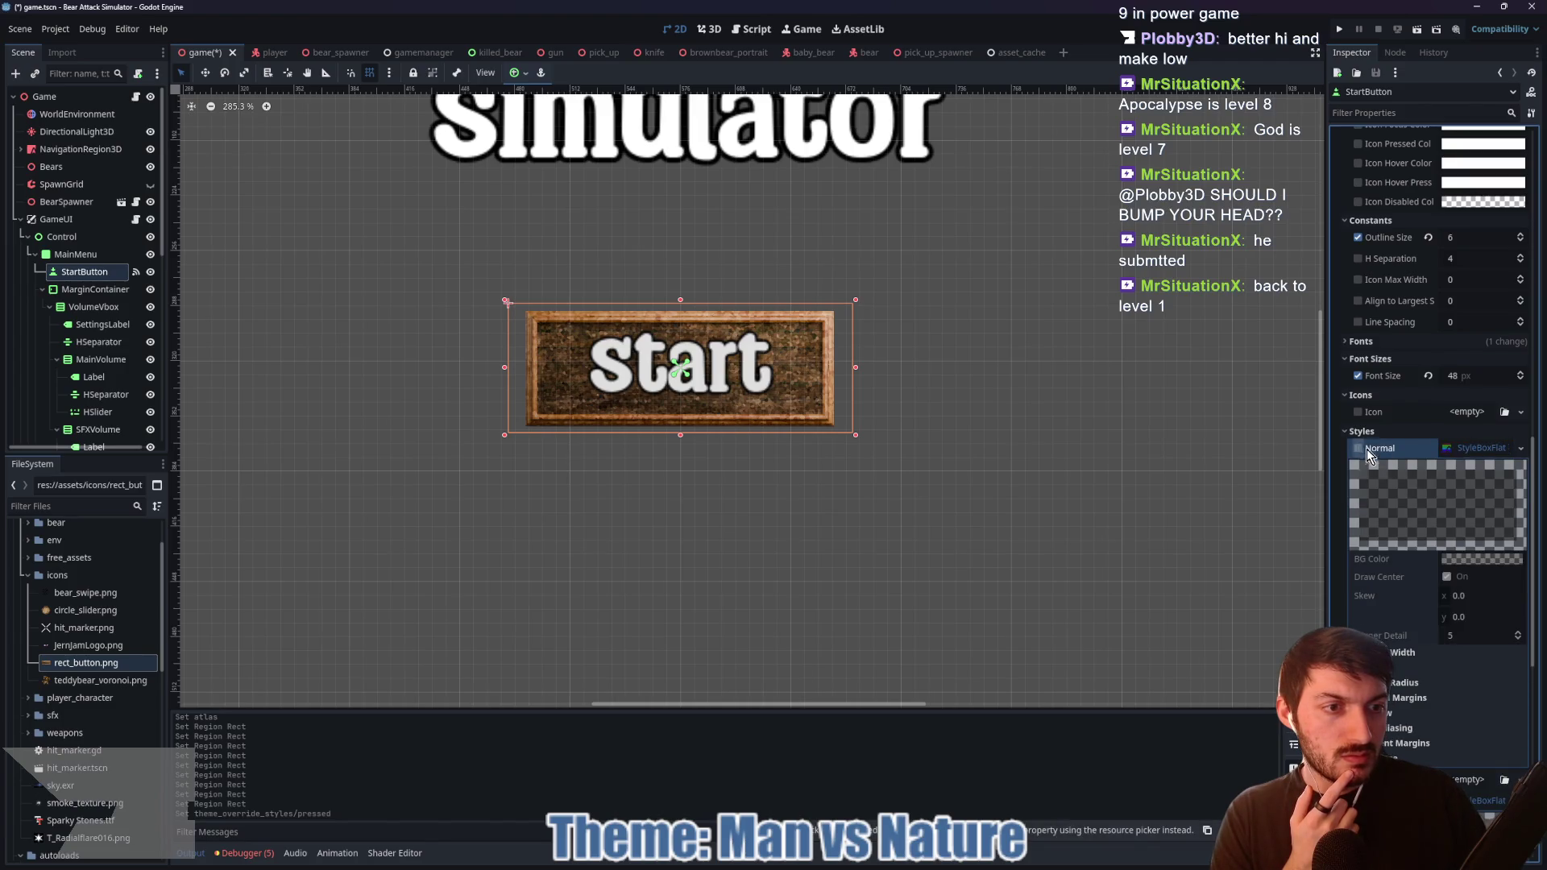
pyautogui.click(1469, 448)
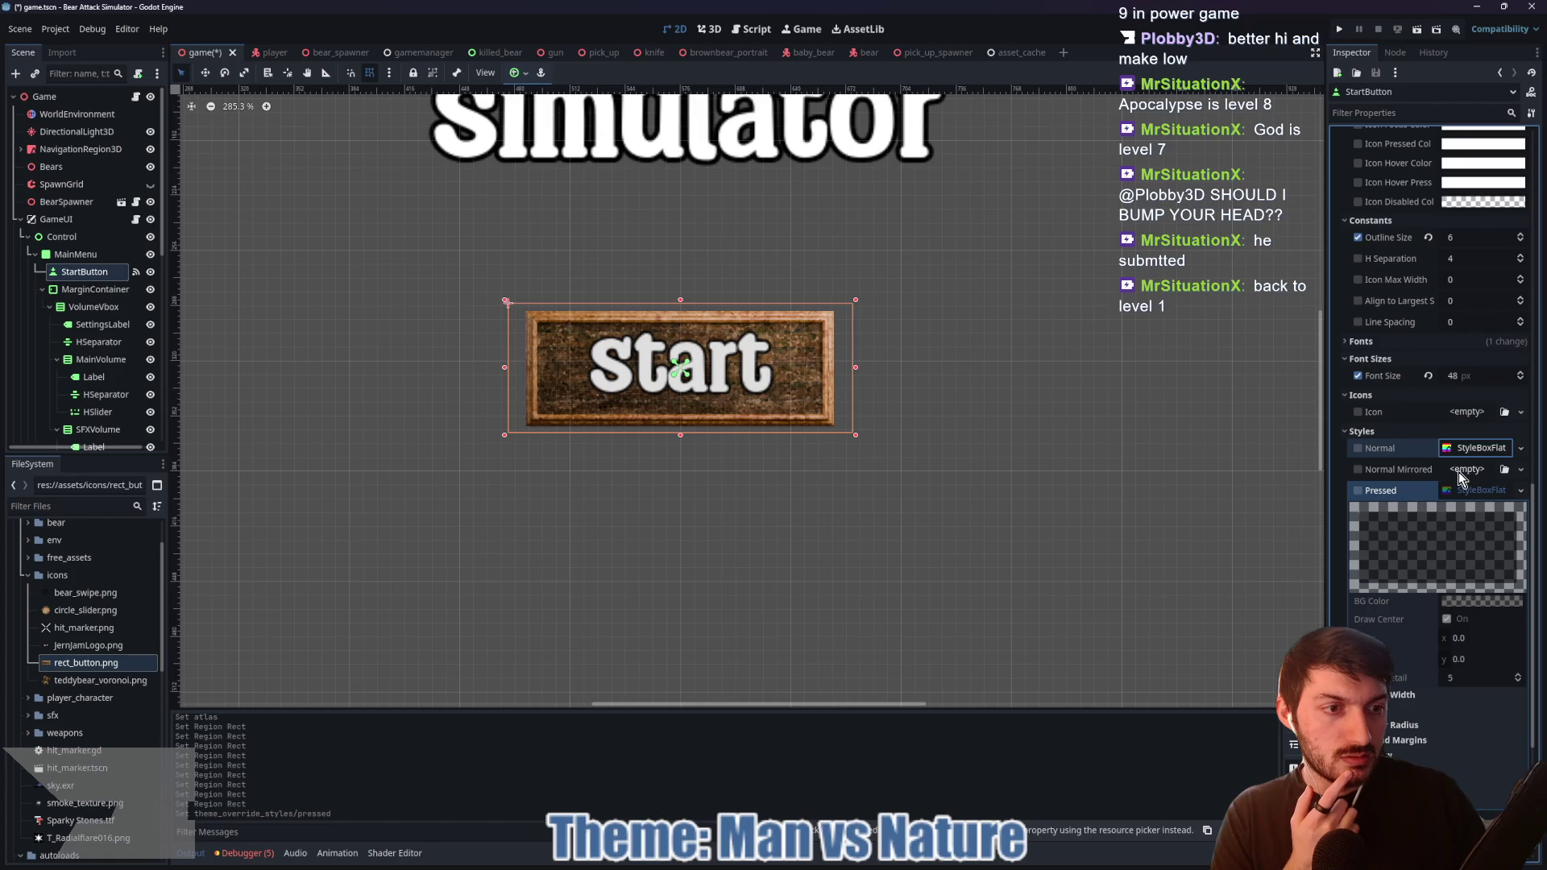
# Step: Give the Start button's Normal style a StyleBoxTexture using rect_button.png, and clear its icon
pyautogui.click(1466, 448)
pyautogui.click(1467, 448)
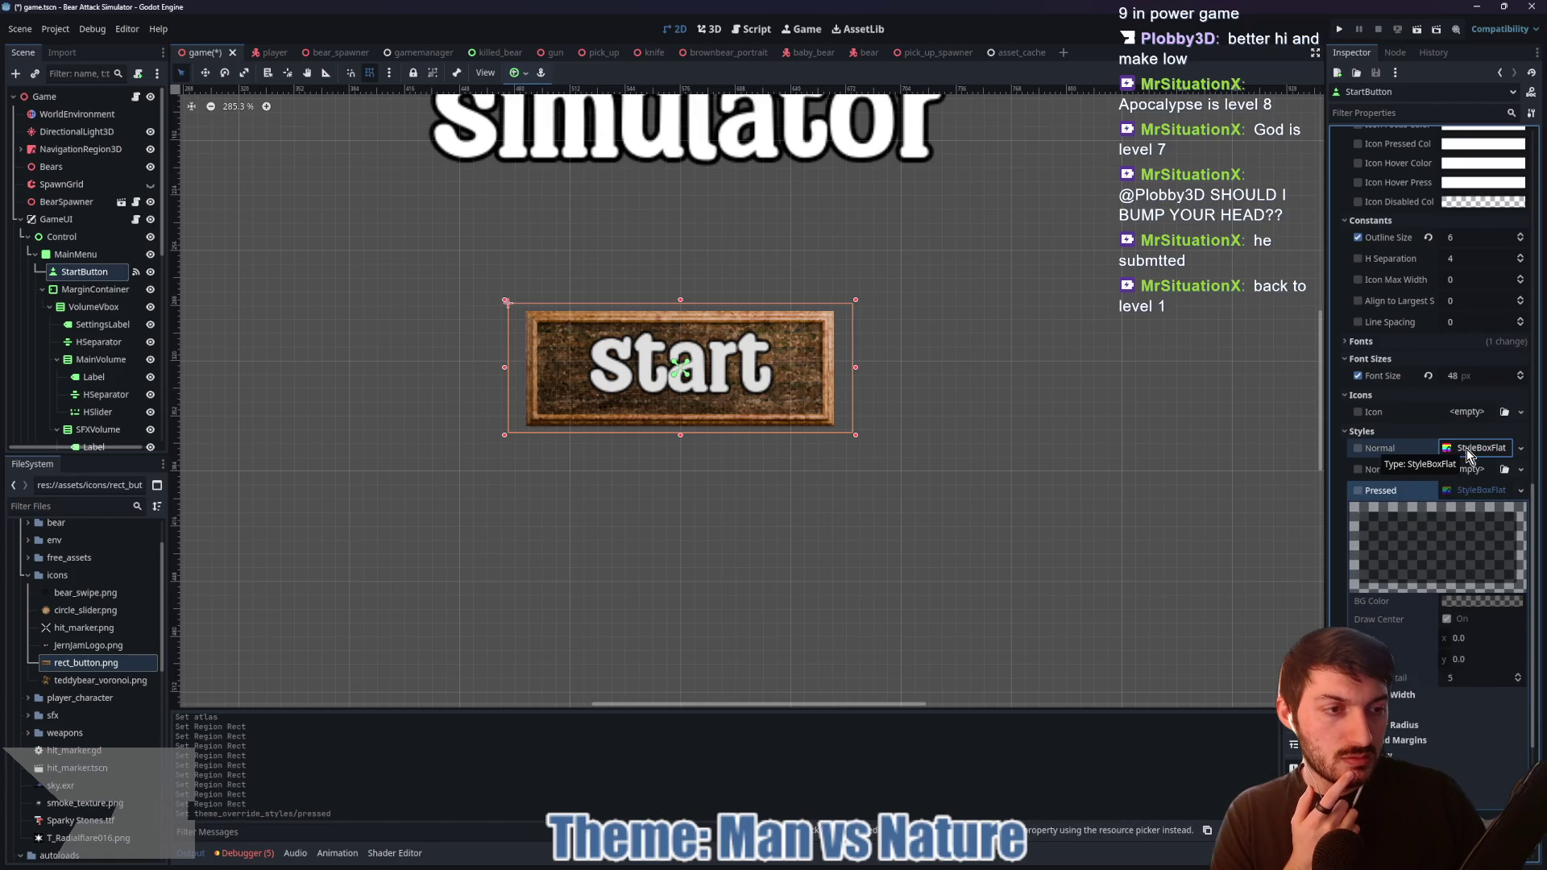
pyautogui.rightClick(1469, 453)
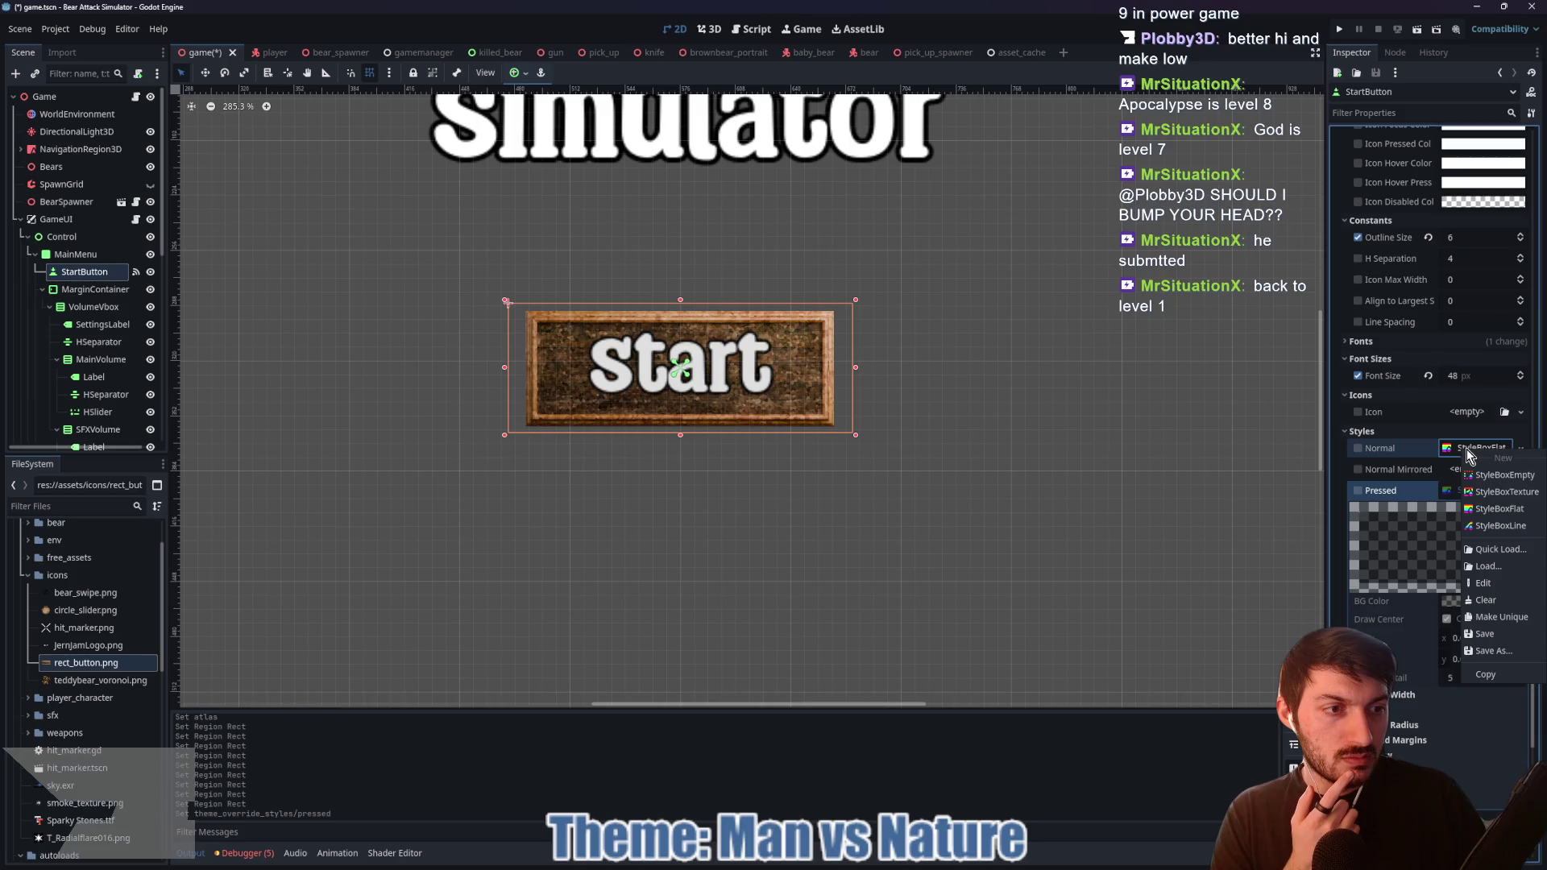
pyautogui.click(1505, 492)
pyautogui.click(1475, 562)
pyautogui.click(1411, 627)
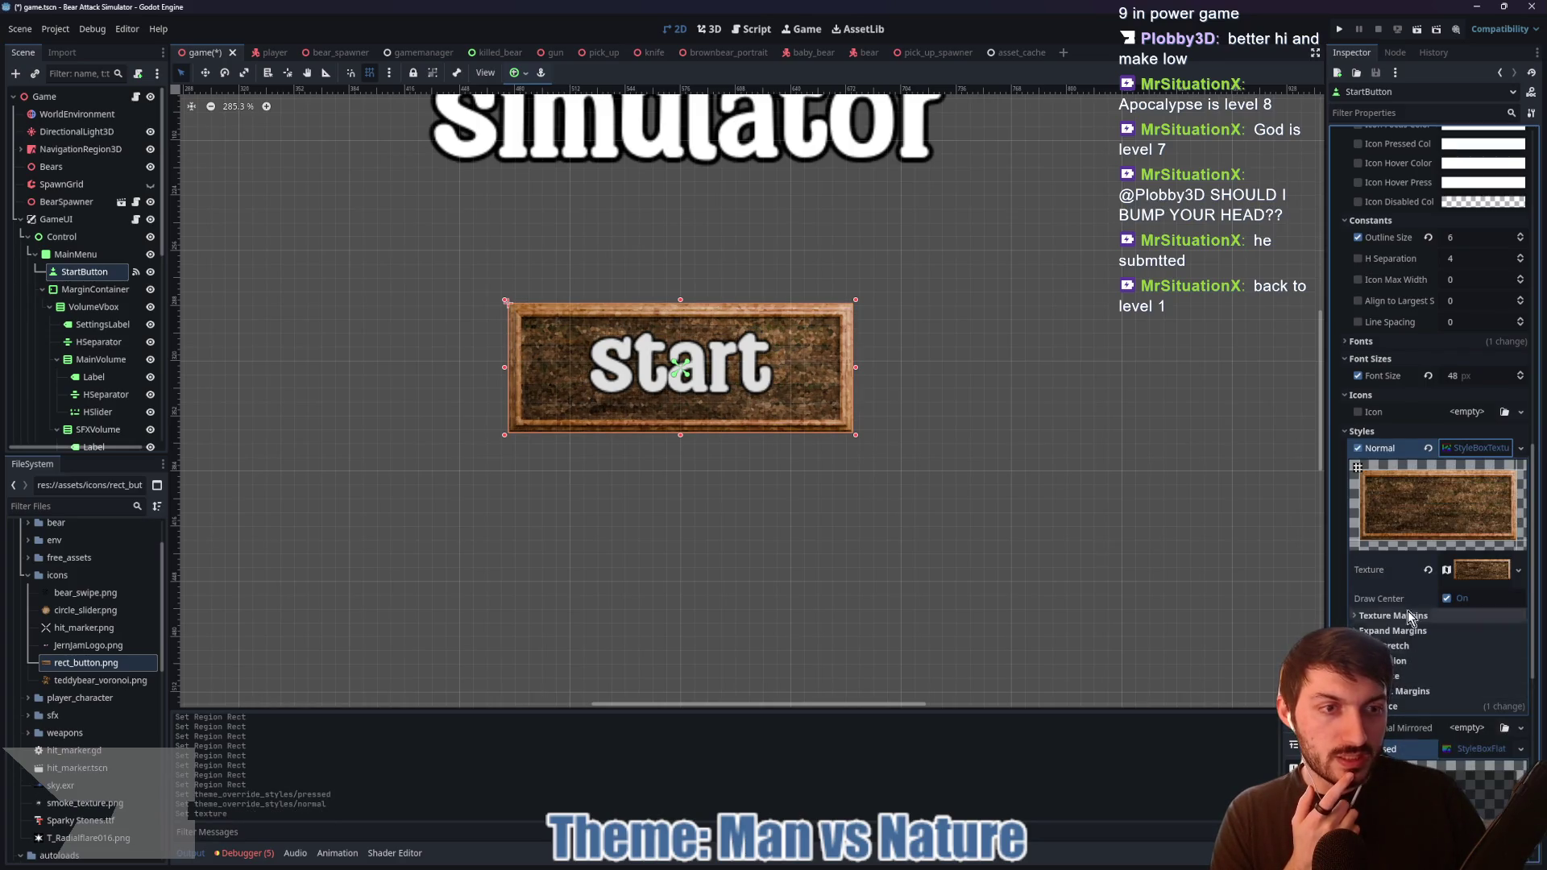
pyautogui.scroll(10, 1426, 403)
pyautogui.click(1425, 248)
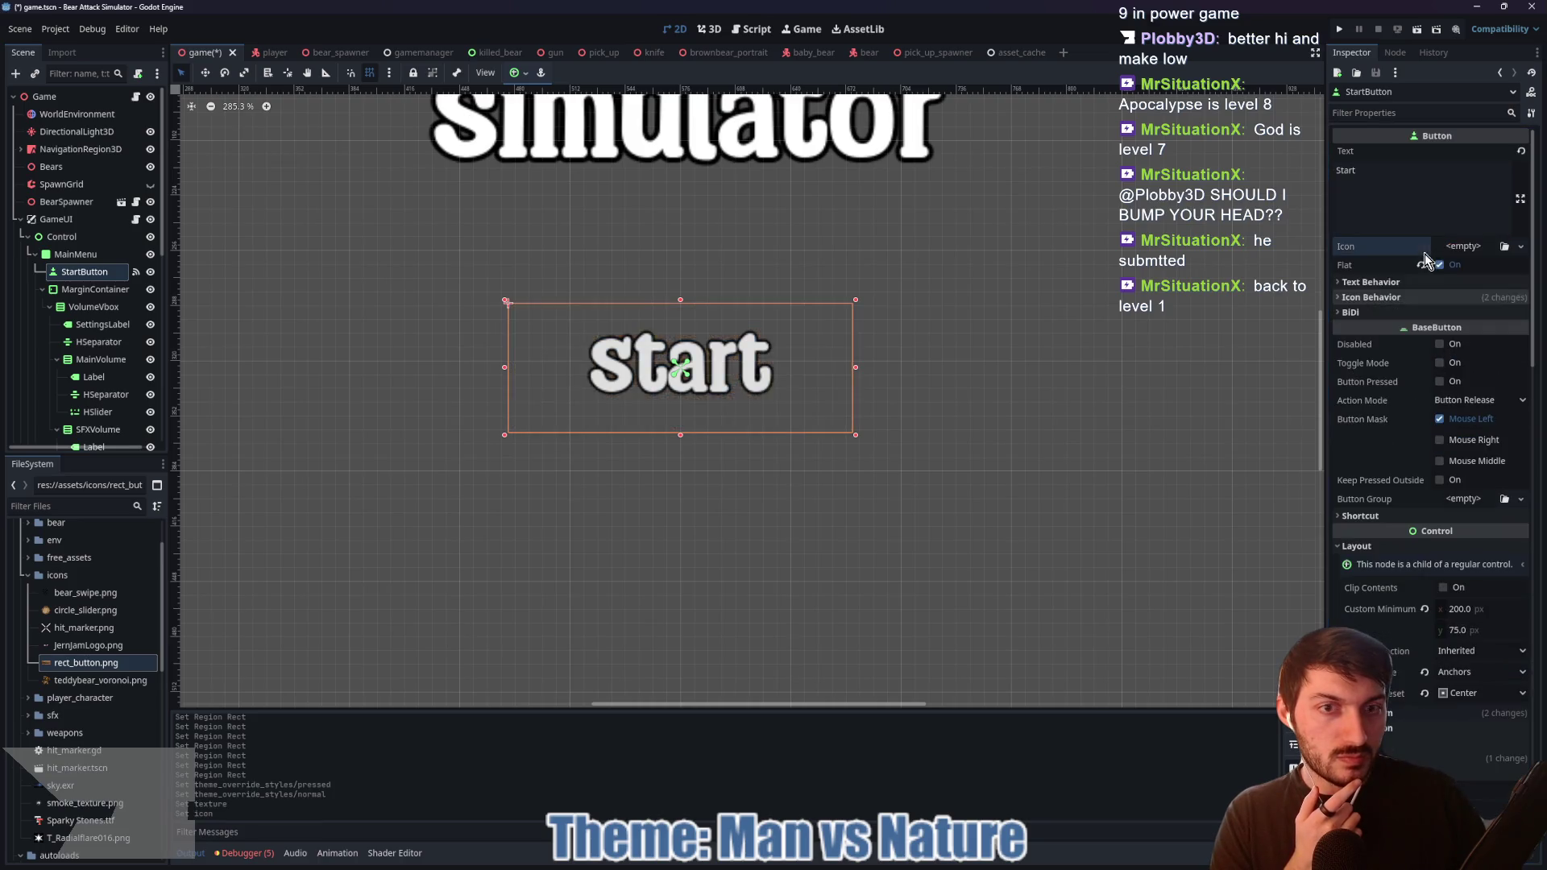
pyautogui.scroll(-15, 1439, 484)
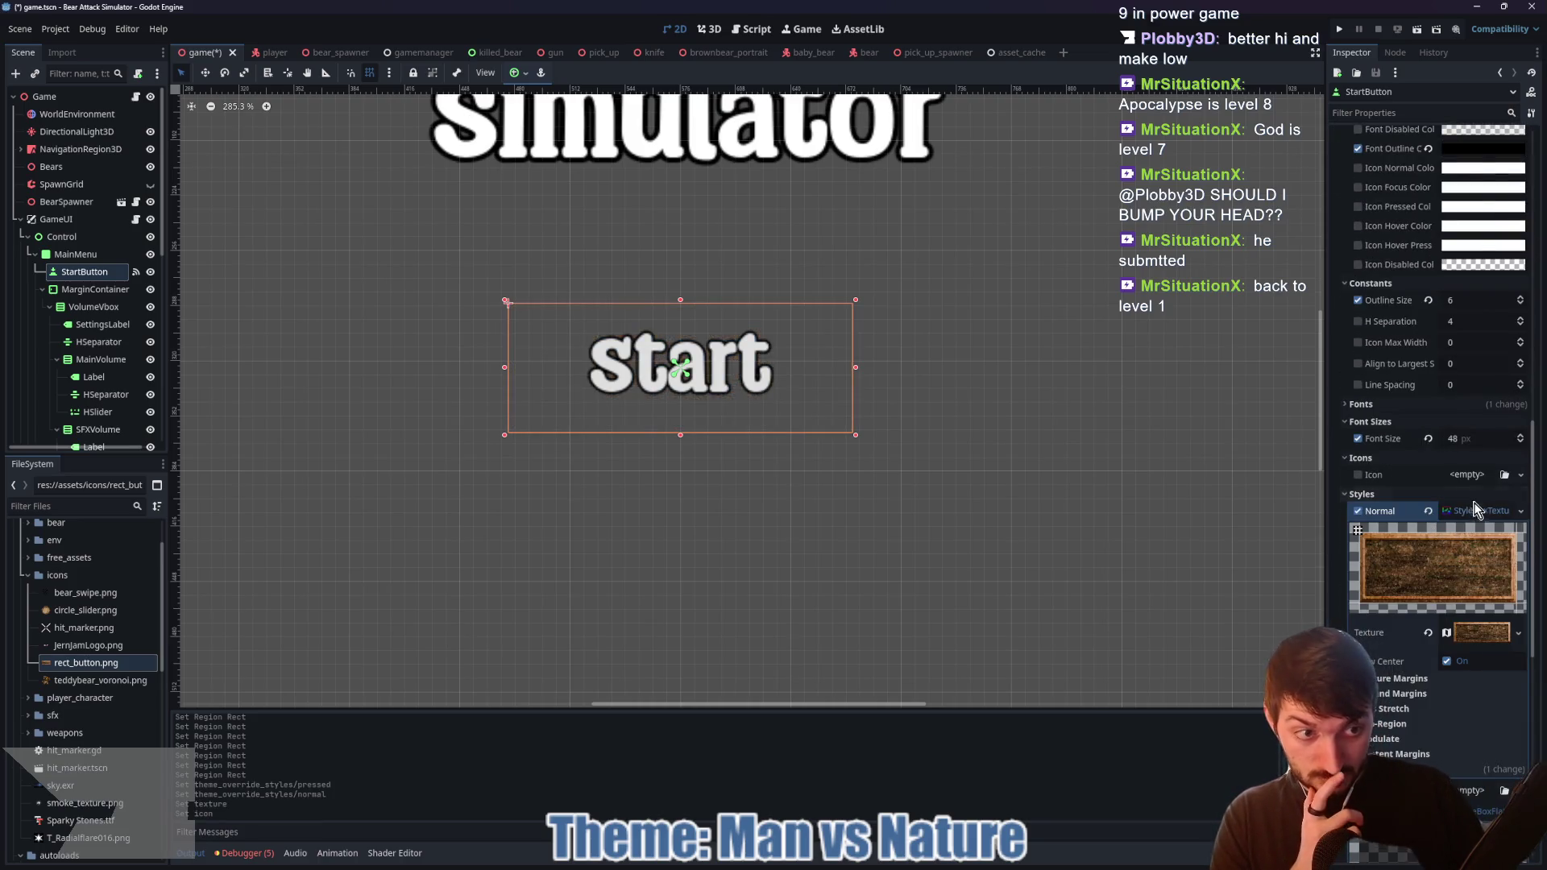
# Step: Make the Pressed style a StyleBoxTexture whose new AtlasTexture uses rect_button.png as atlas
pyautogui.click(1473, 511)
pyautogui.click(1463, 554)
pyautogui.scroll(-3, 1454, 322)
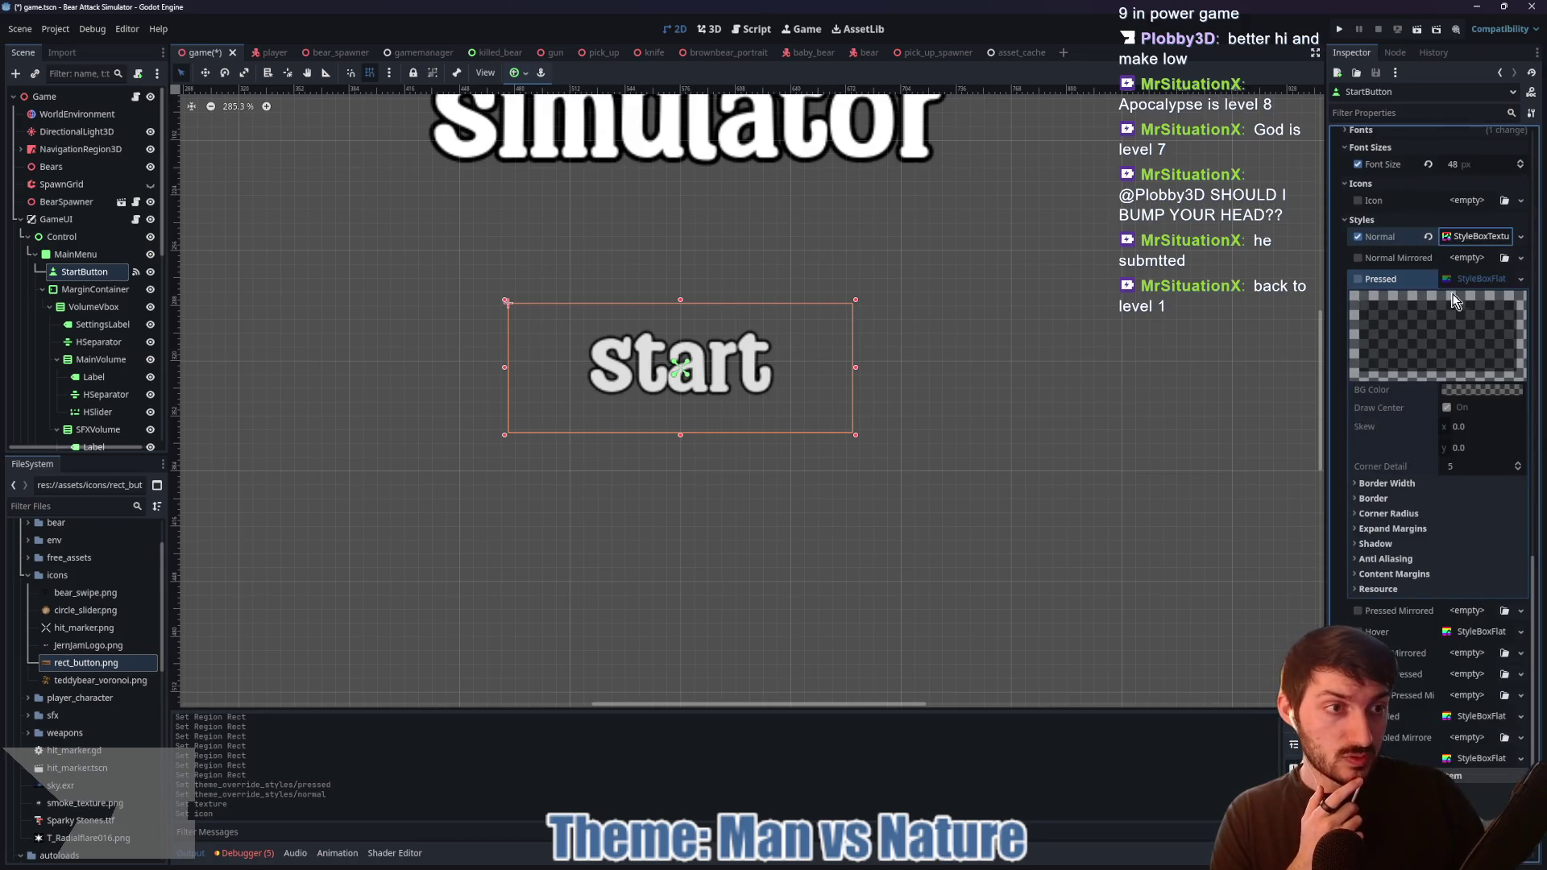
pyautogui.click(1467, 278)
pyautogui.click(1464, 495)
pyautogui.click(1464, 495)
pyautogui.rightClick(1464, 494)
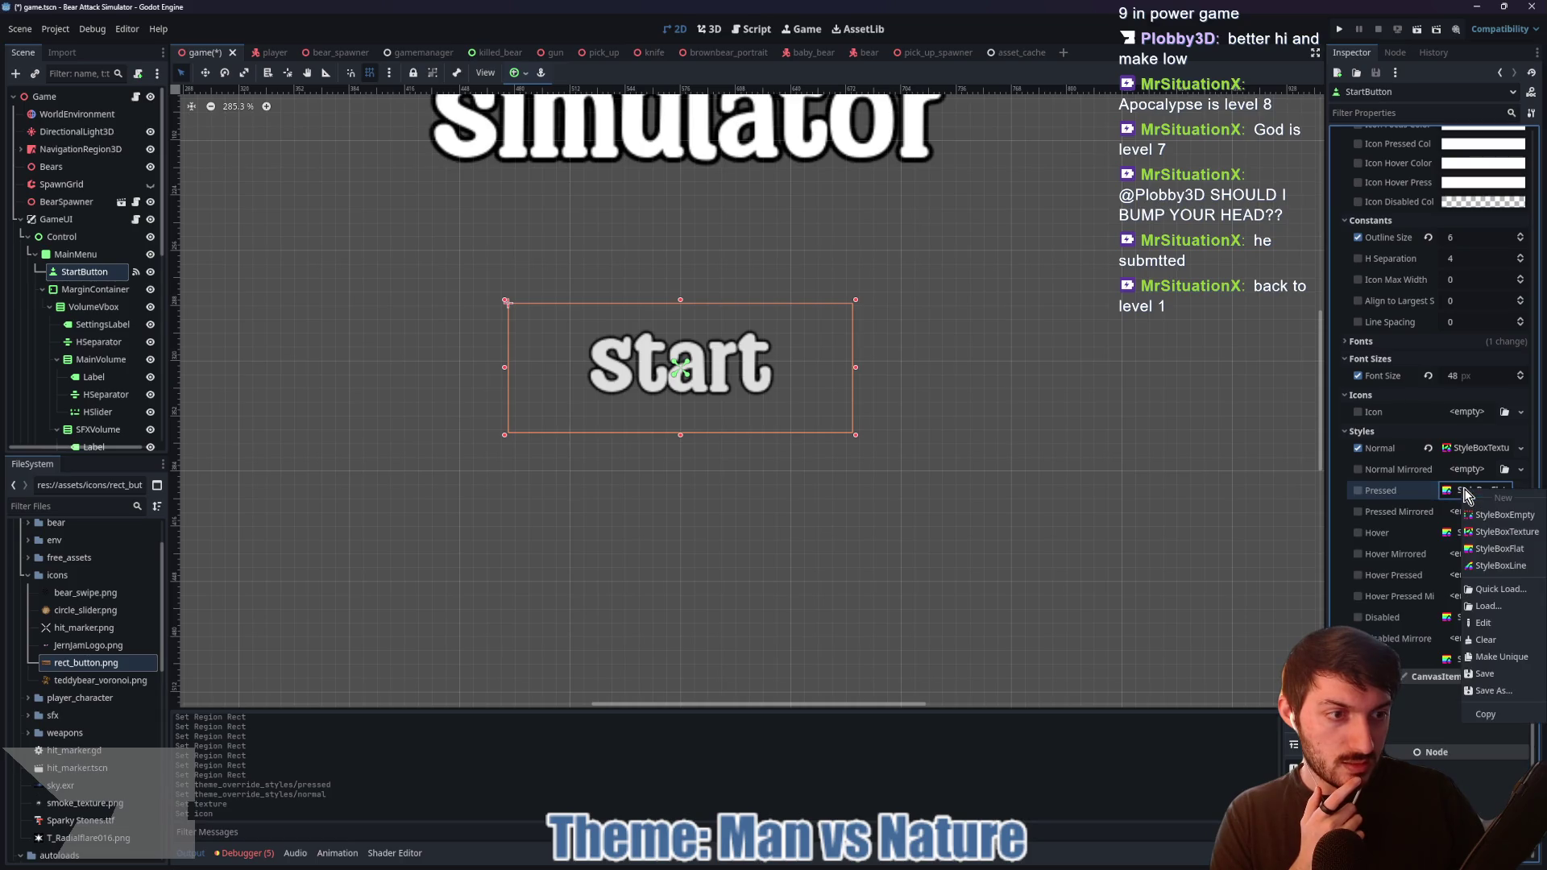
pyautogui.click(1483, 533)
pyautogui.click(1475, 617)
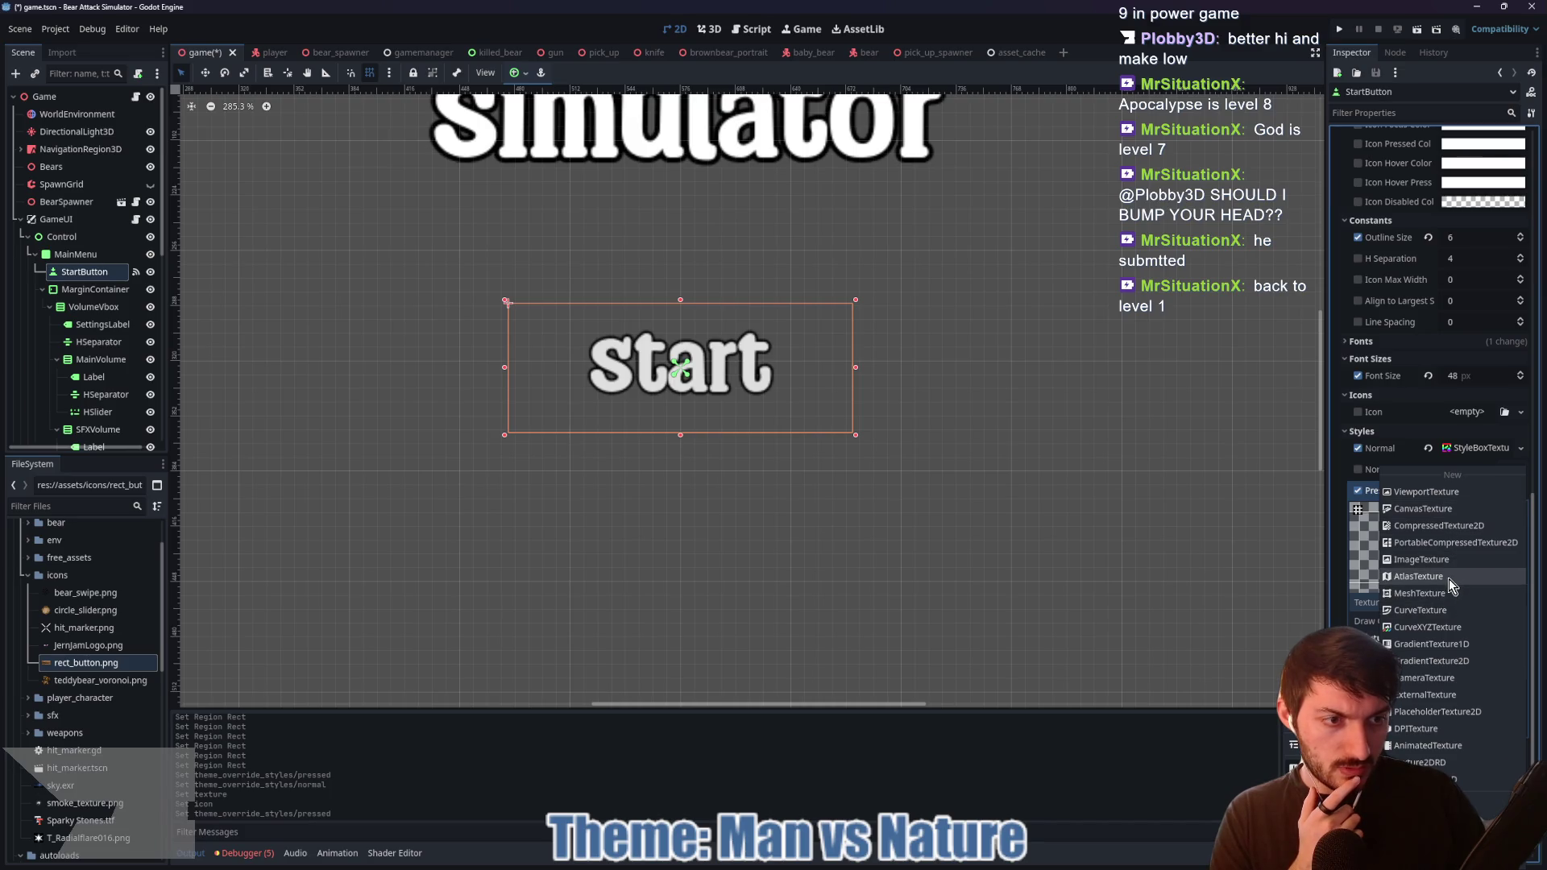
pyautogui.click(1449, 579)
pyautogui.scroll(-3, 1395, 605)
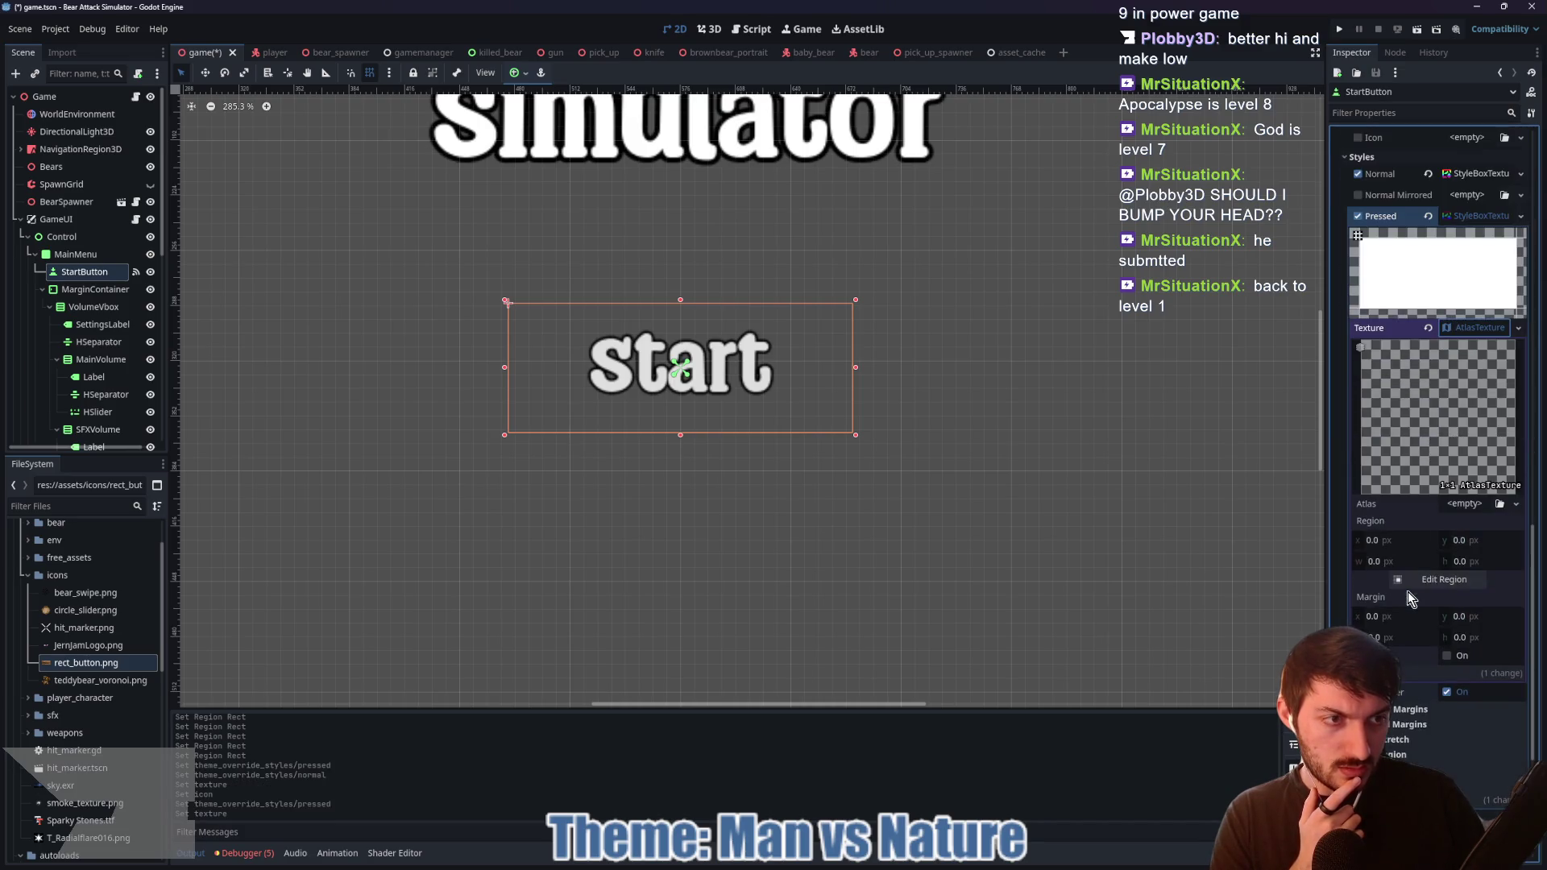
pyautogui.moveTo(85, 662)
pyautogui.mouseDown()
pyautogui.moveTo(184, 675)
pyautogui.moveTo(1448, 489)
pyautogui.moveTo(1465, 504)
pyautogui.mouseUp()
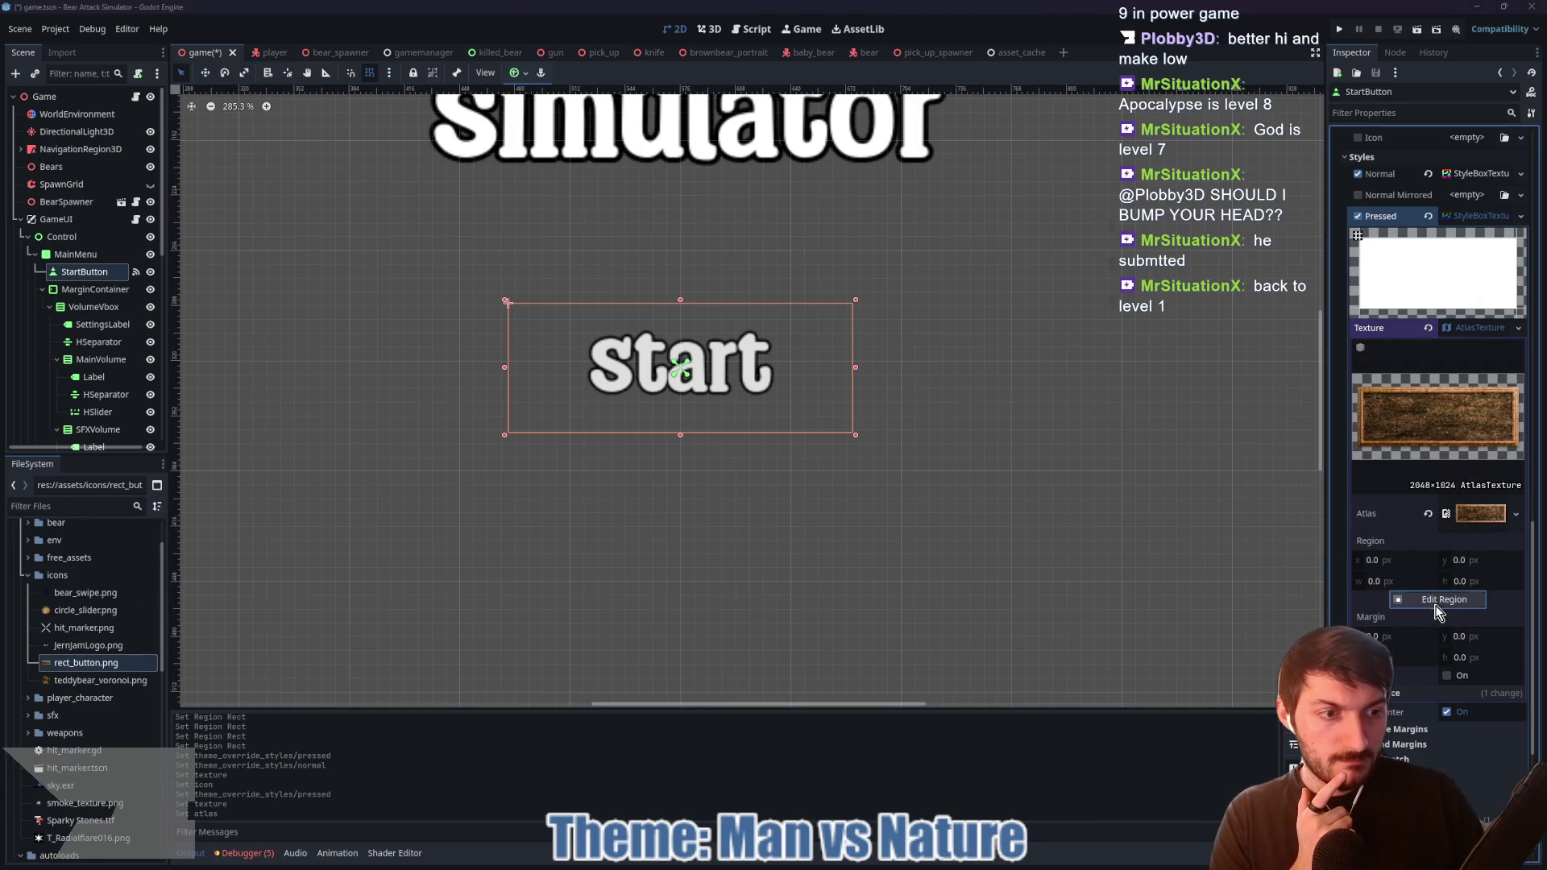
pyautogui.click(1438, 602)
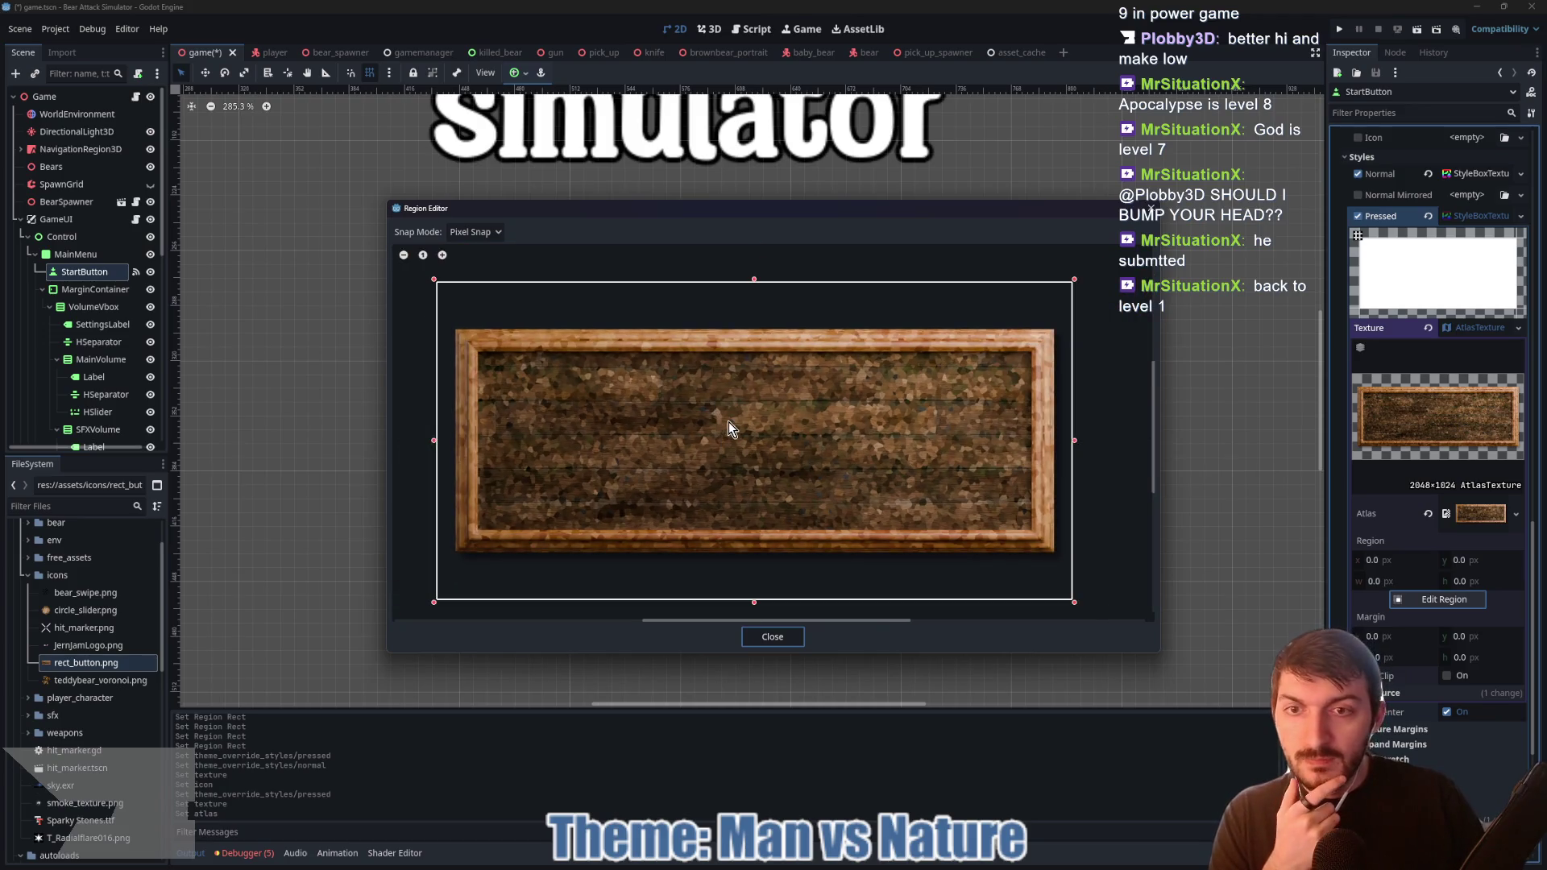
# Step: Pull the atlas region's top, bottom, right and left edges onto the wooden frame, 1787×581 px
pyautogui.moveTo(754, 280); pyautogui.dragTo(746, 350)
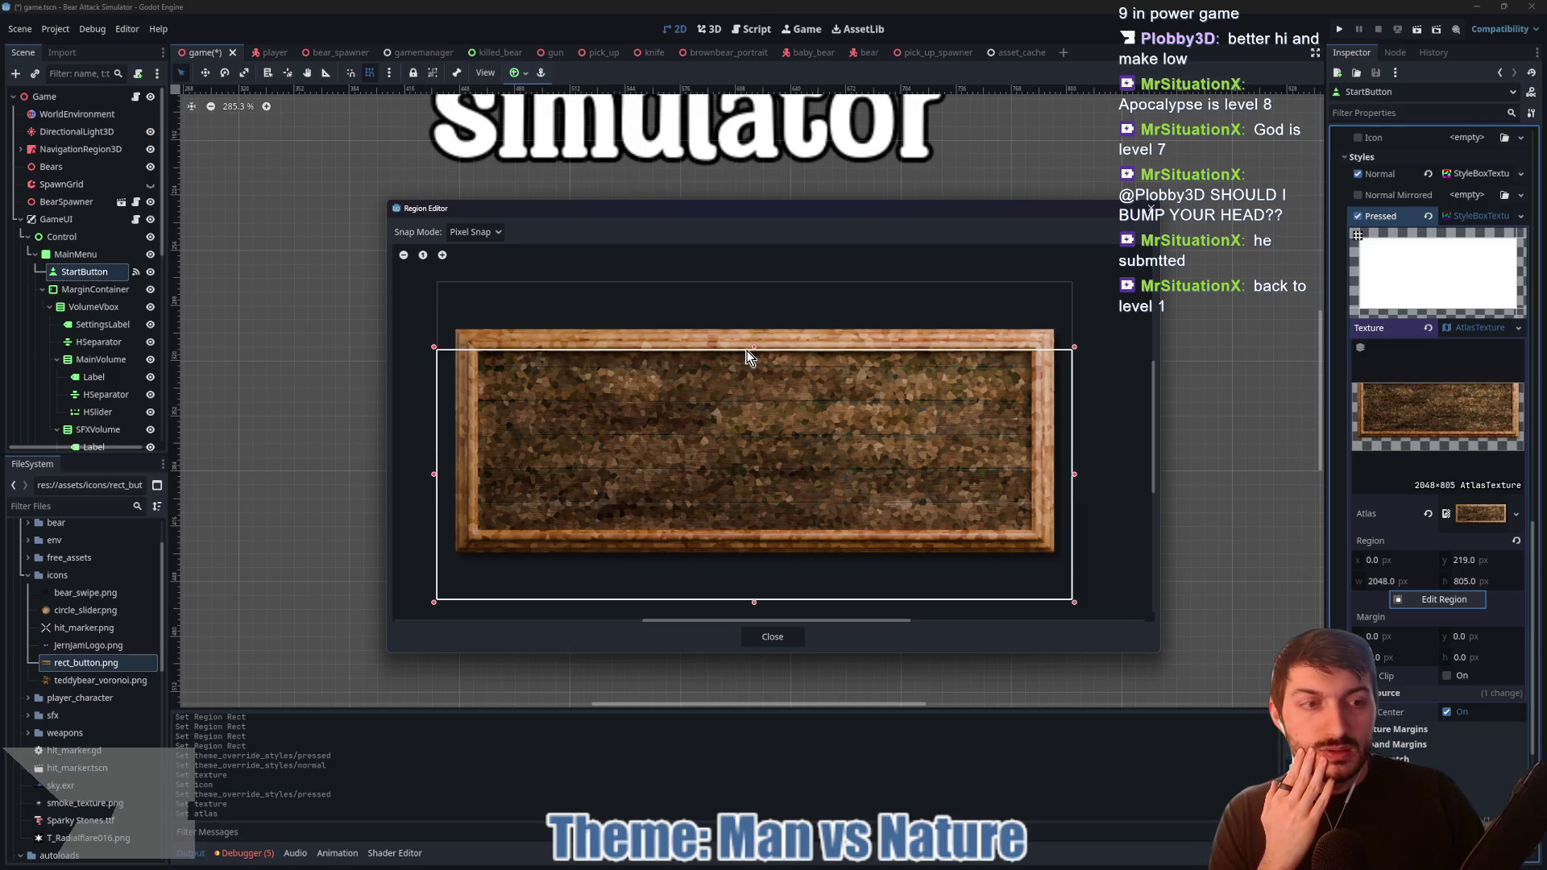
pyautogui.moveTo(753, 603); pyautogui.dragTo(747, 531)
pyautogui.moveTo(1075, 439); pyautogui.dragTo(1035, 448)
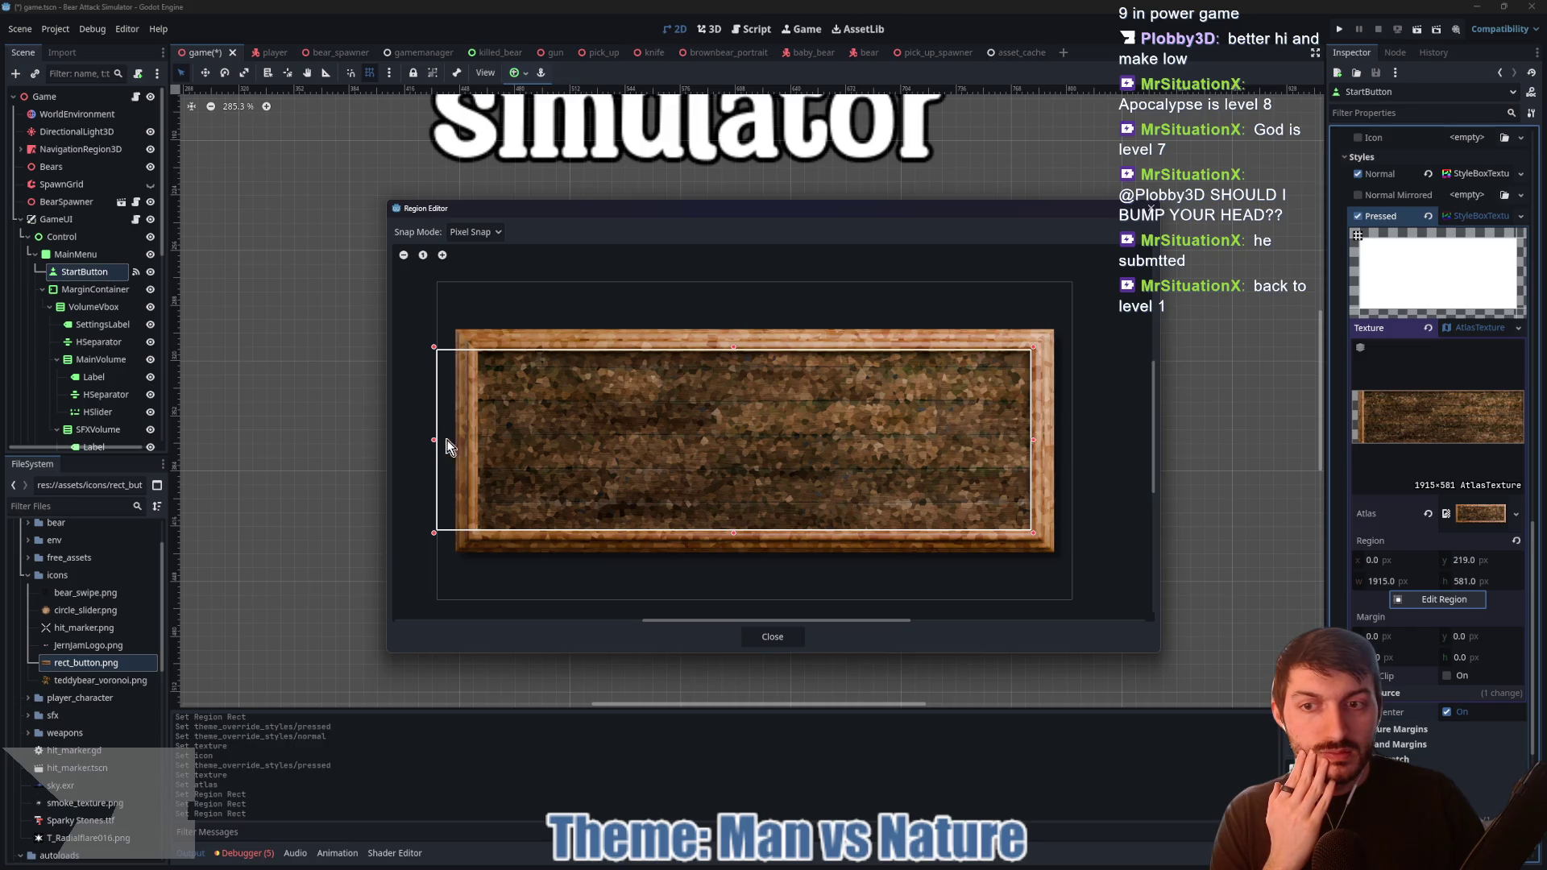
pyautogui.moveTo(433, 440); pyautogui.dragTo(477, 448)
pyautogui.click(770, 636)
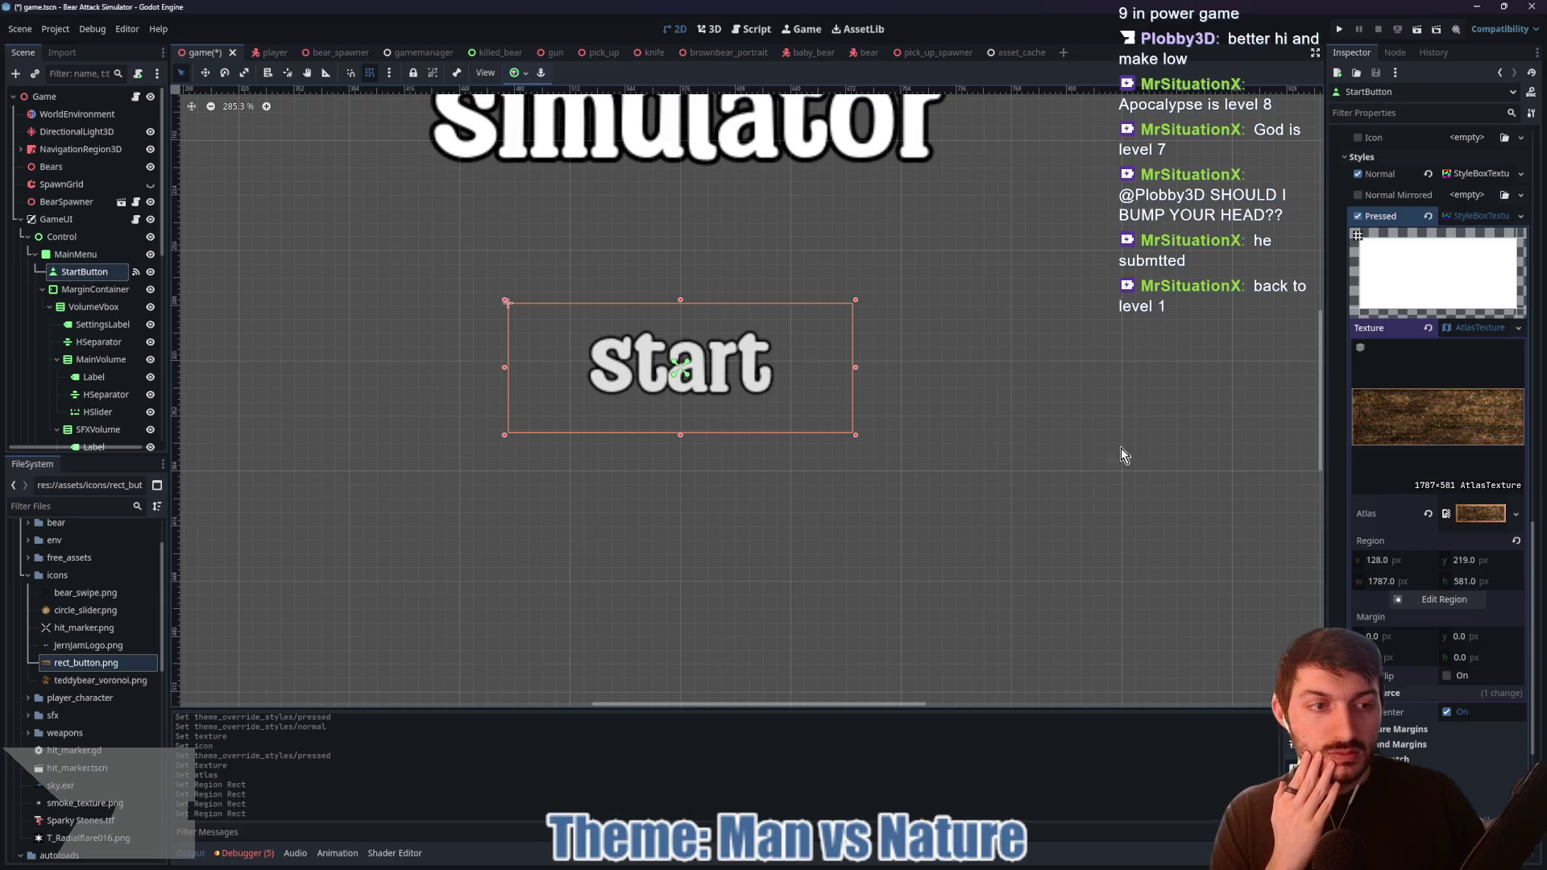
pyautogui.scroll(10, 1428, 504)
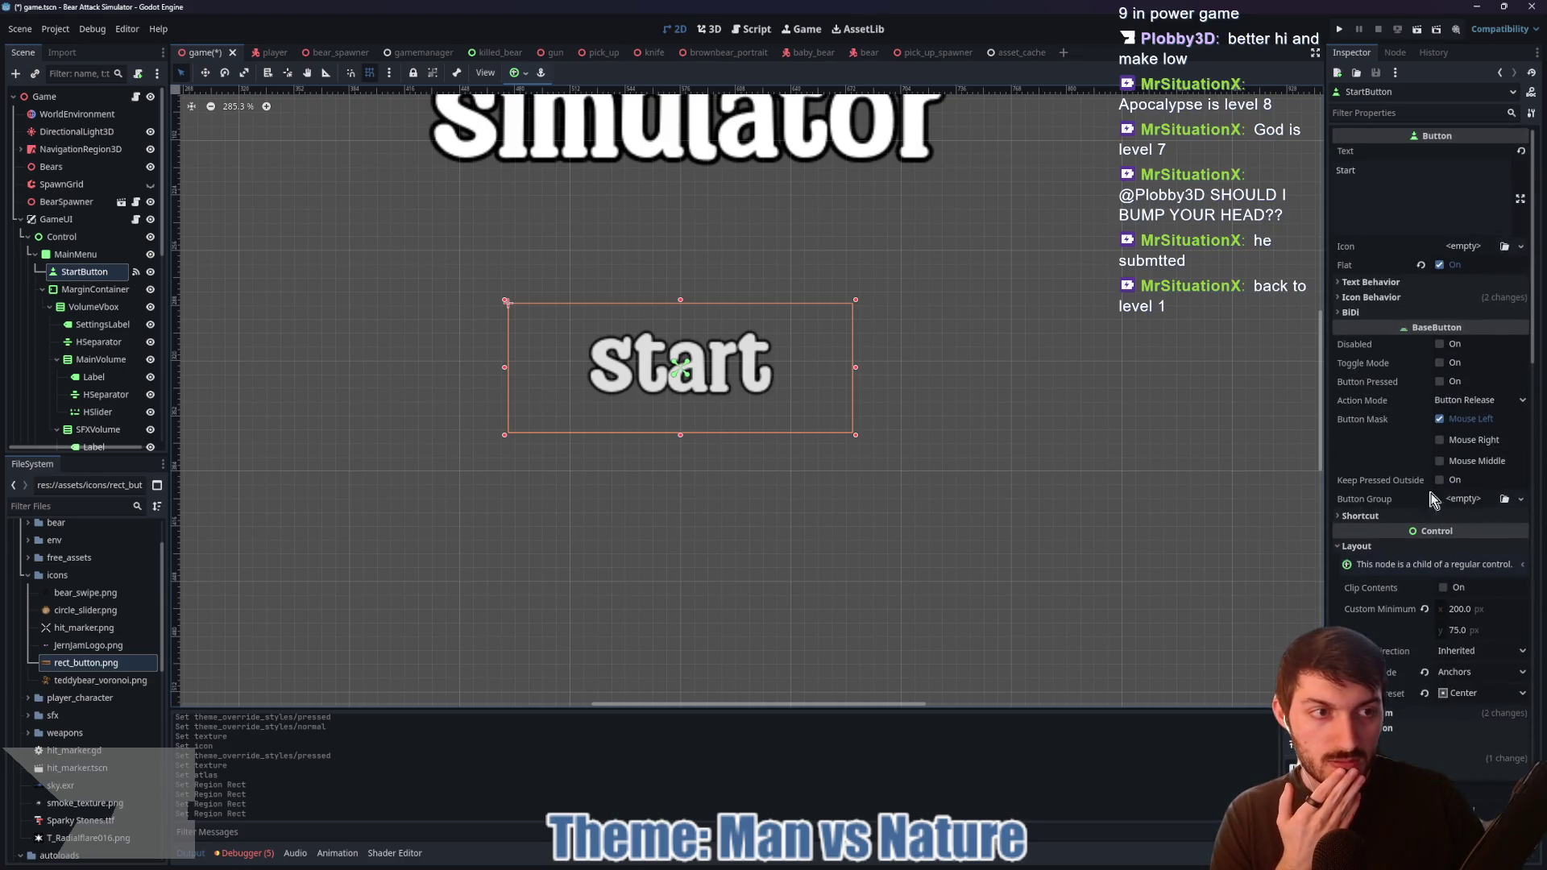
# Step: Uncheck Flat on the Start button, then reopen the Pressed atlas region editor and its snap modes
pyautogui.click(1440, 265)
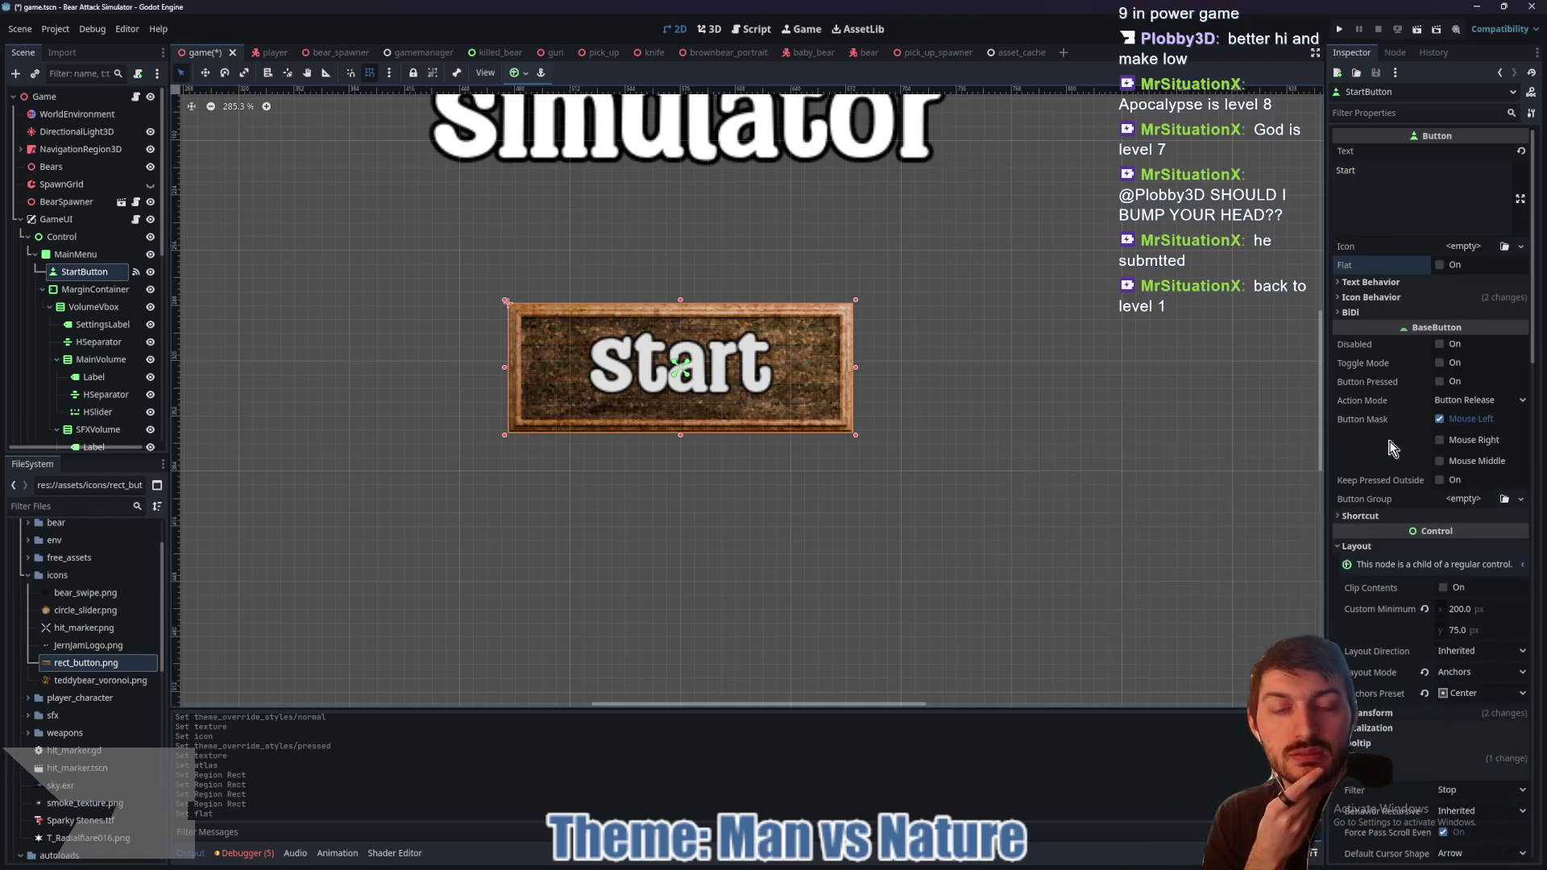
pyautogui.scroll(-8, 1451, 475)
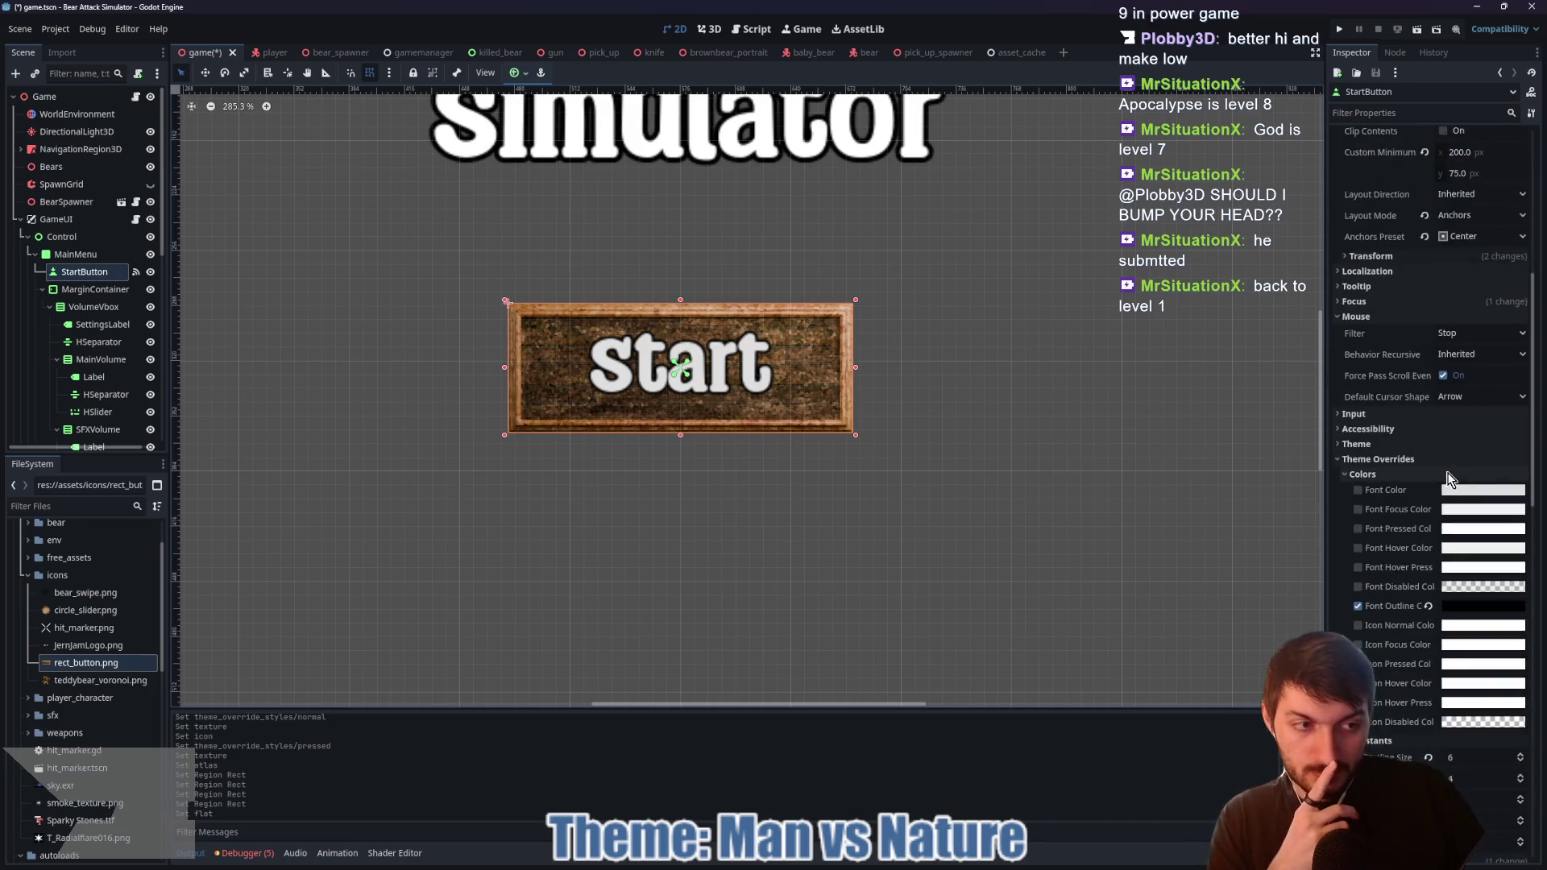
pyautogui.scroll(-8, 1451, 479)
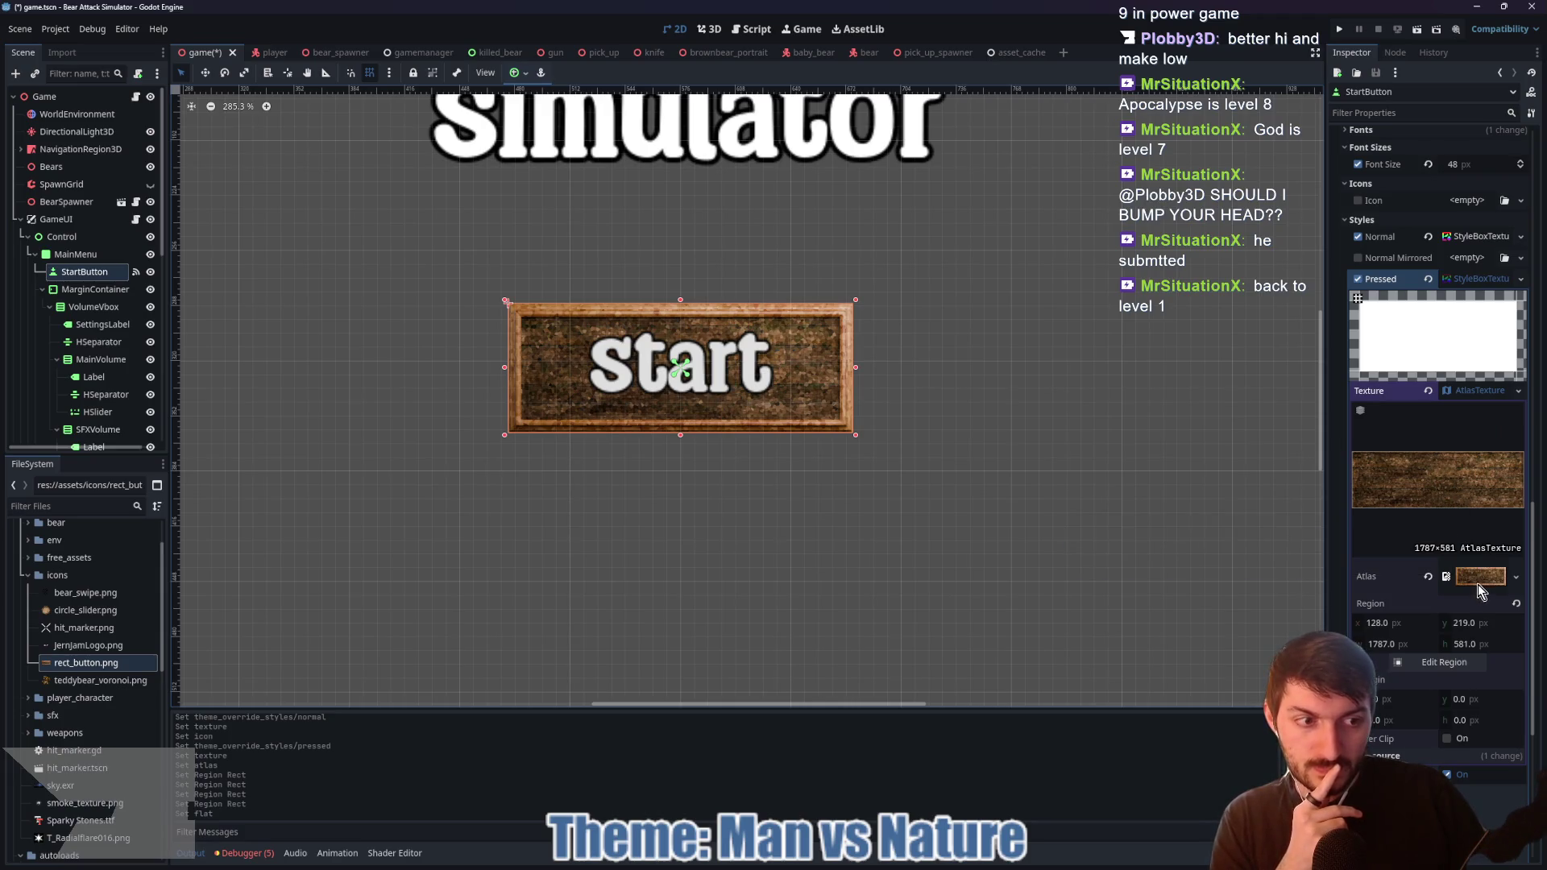
pyautogui.click(1442, 663)
pyautogui.click(493, 232)
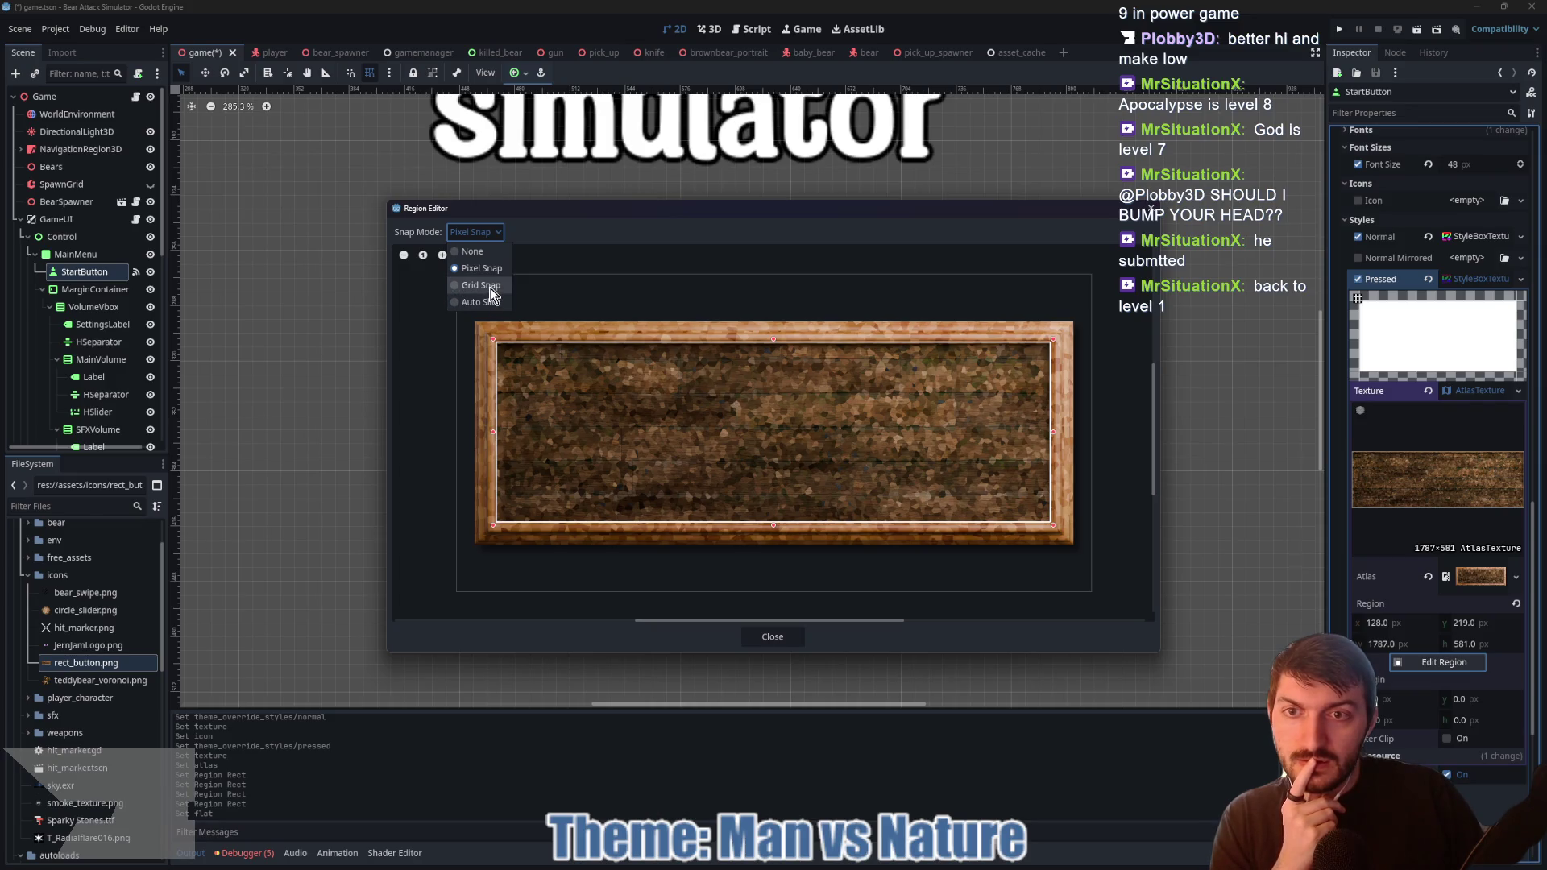
# Step: Keep pixel snapping and try drawing smaller regions on the wooden texture while zooming
pyautogui.click(495, 232)
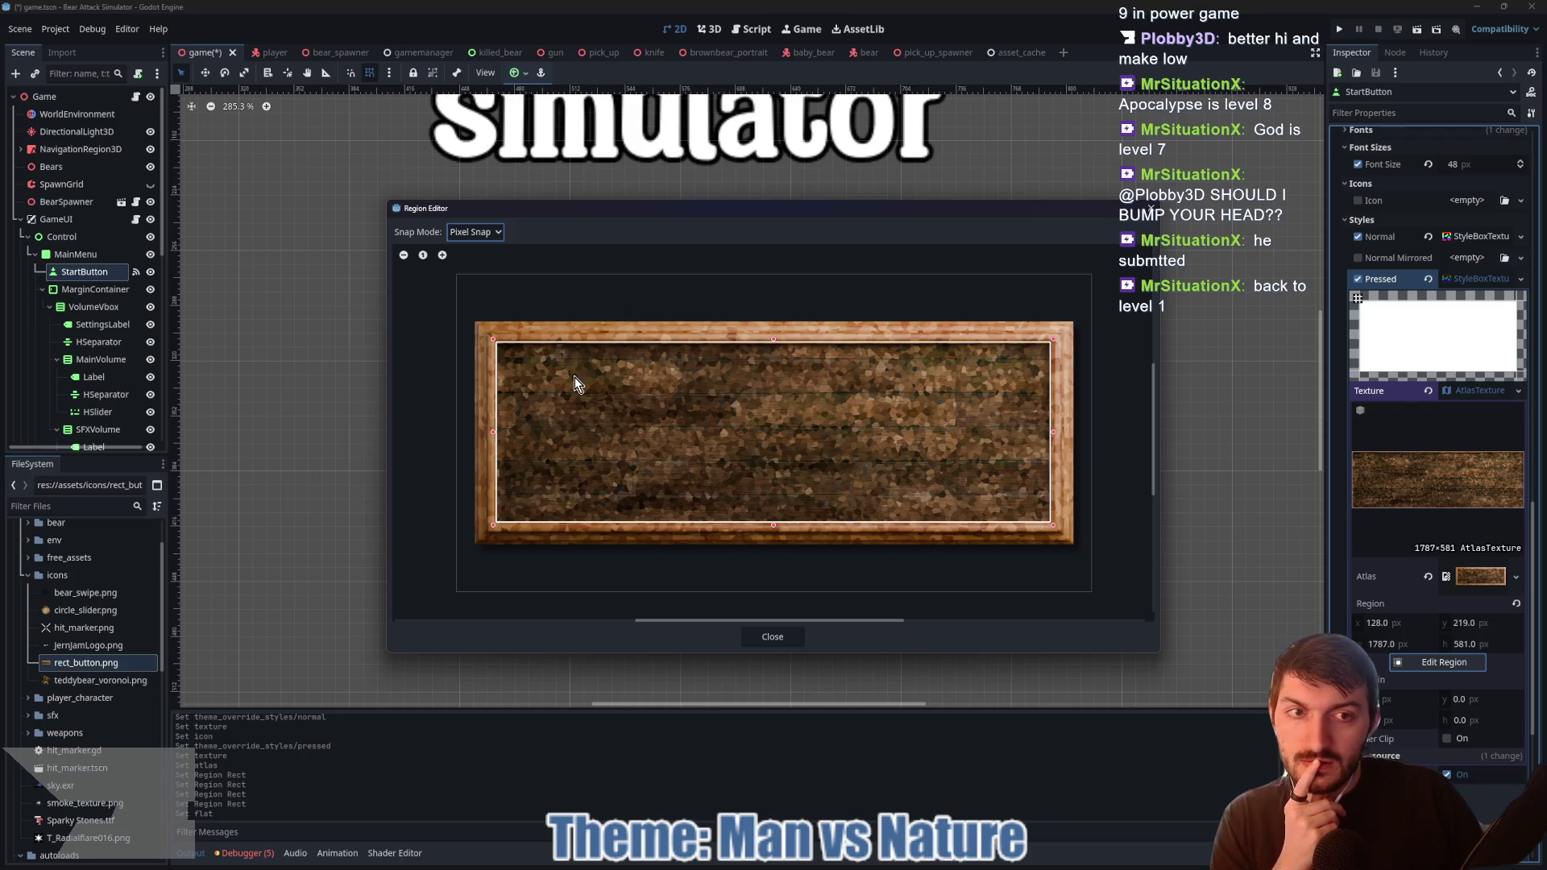
pyautogui.moveTo(573, 387); pyautogui.dragTo(588, 408)
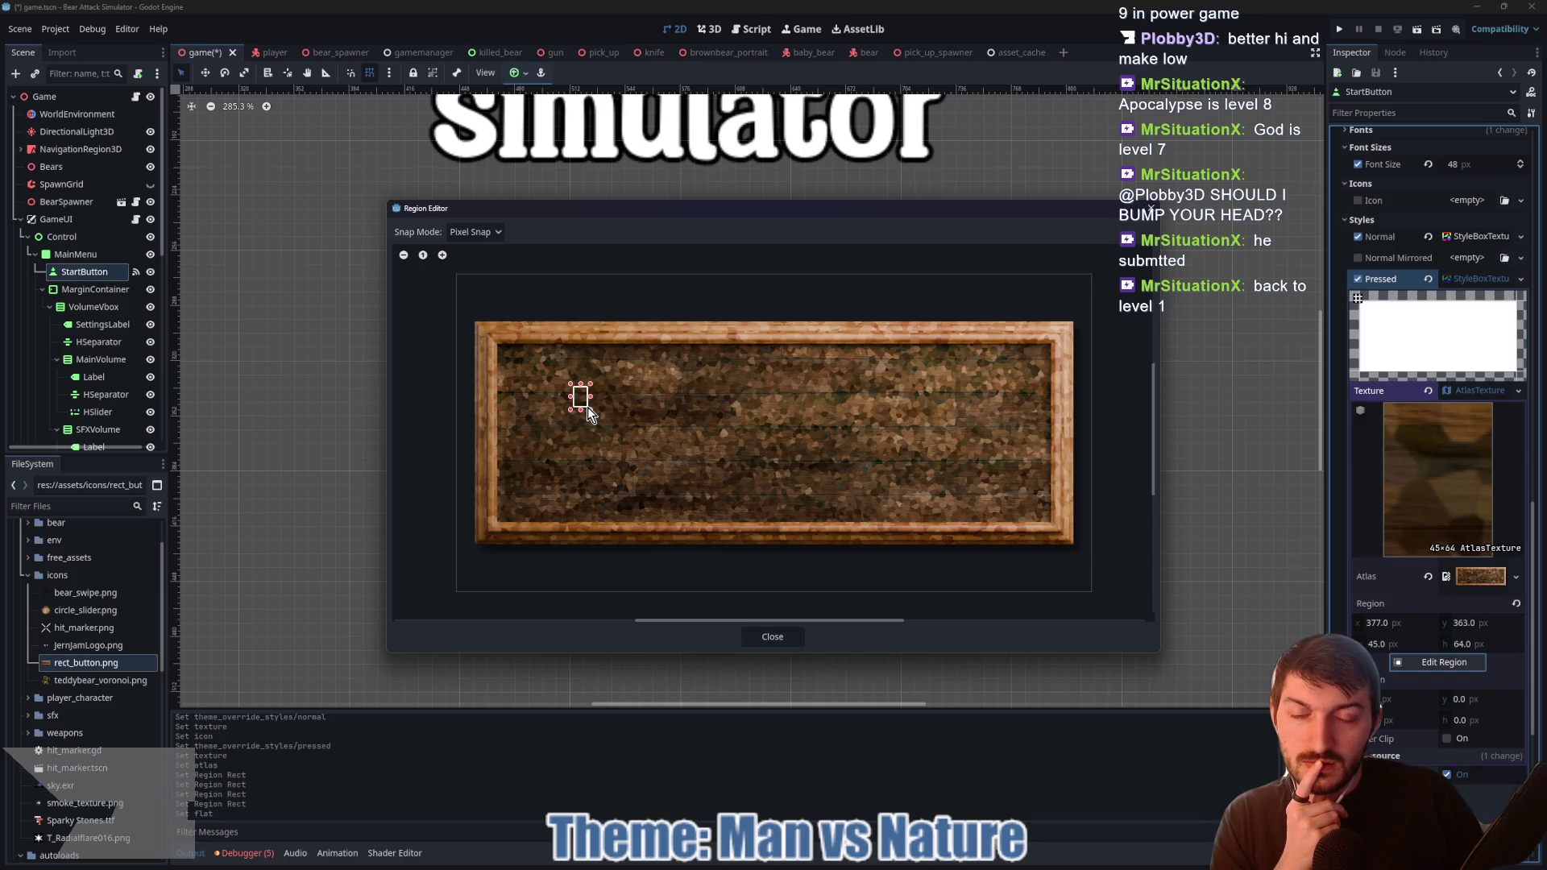
pyautogui.moveTo(467, 317); pyautogui.dragTo(610, 423)
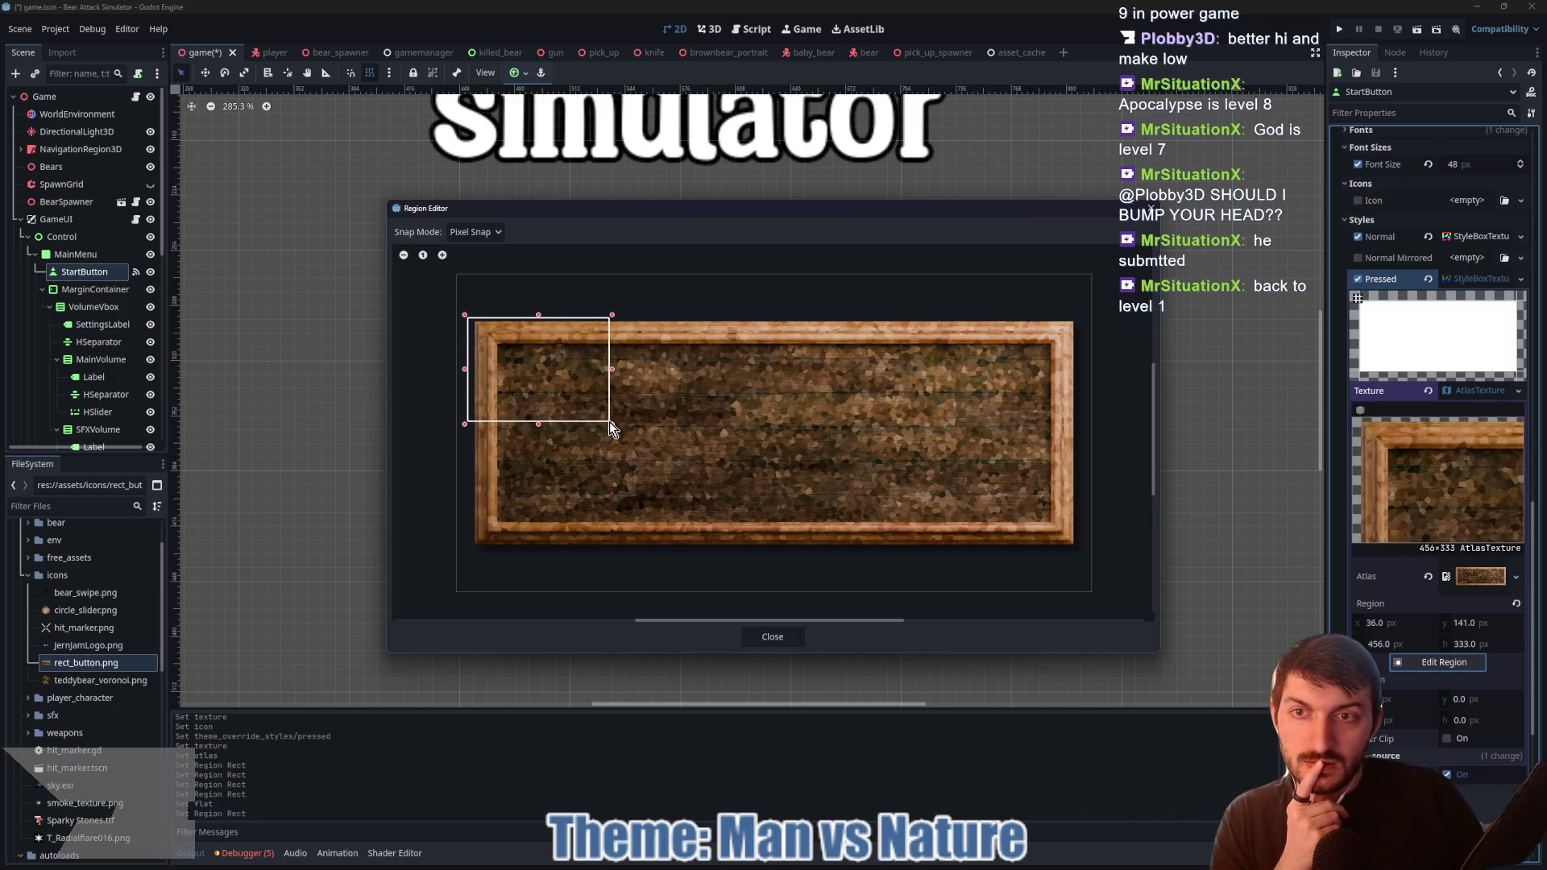
pyautogui.click(442, 256)
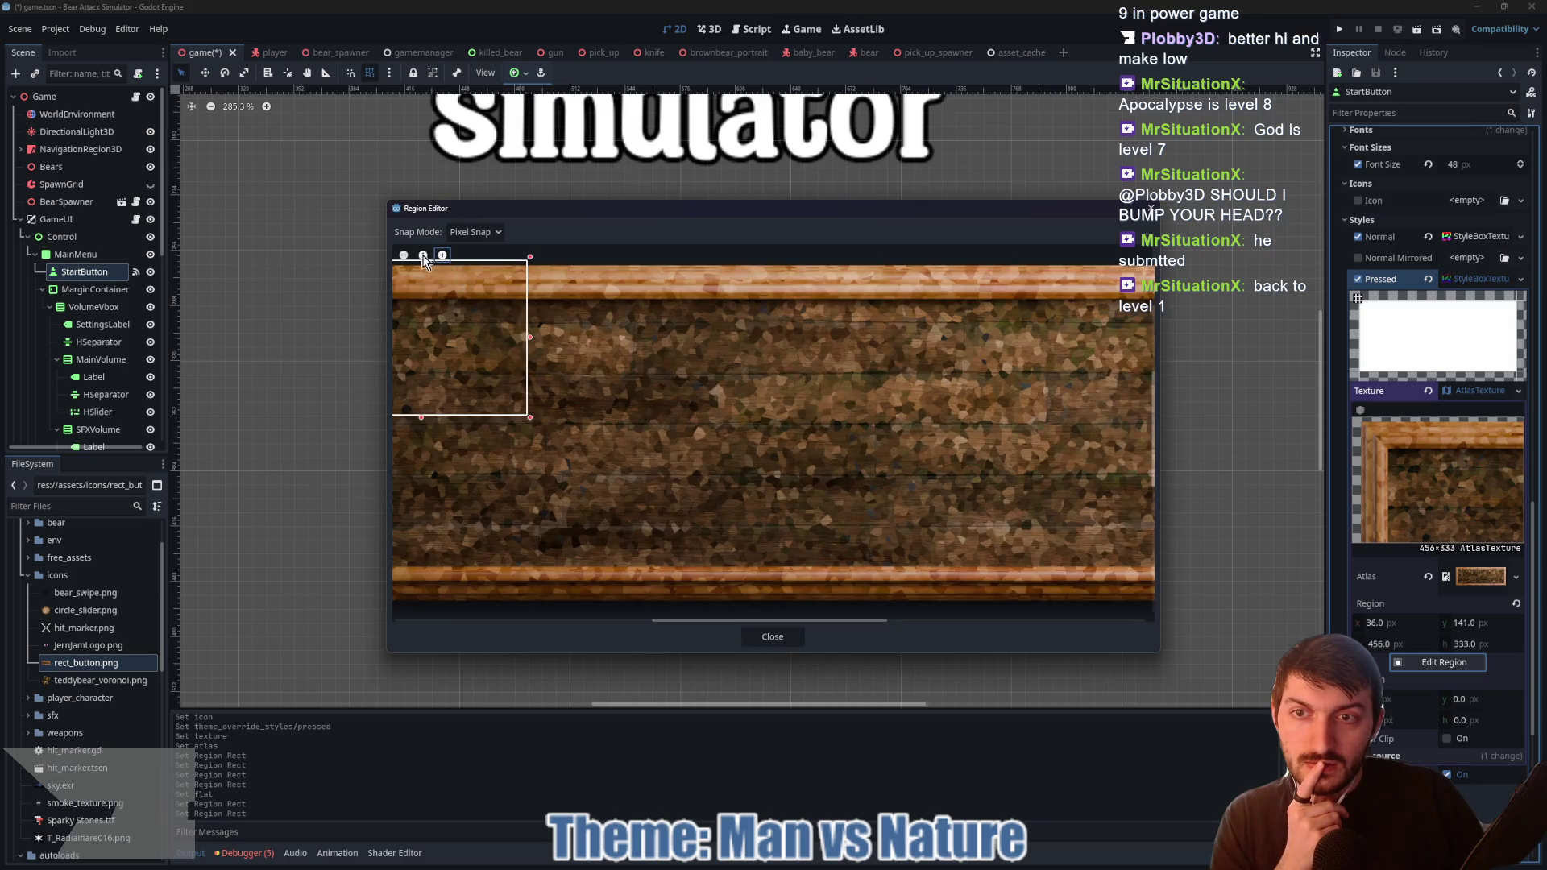
pyautogui.moveTo(586, 340); pyautogui.dragTo(646, 392)
pyautogui.click(404, 255)
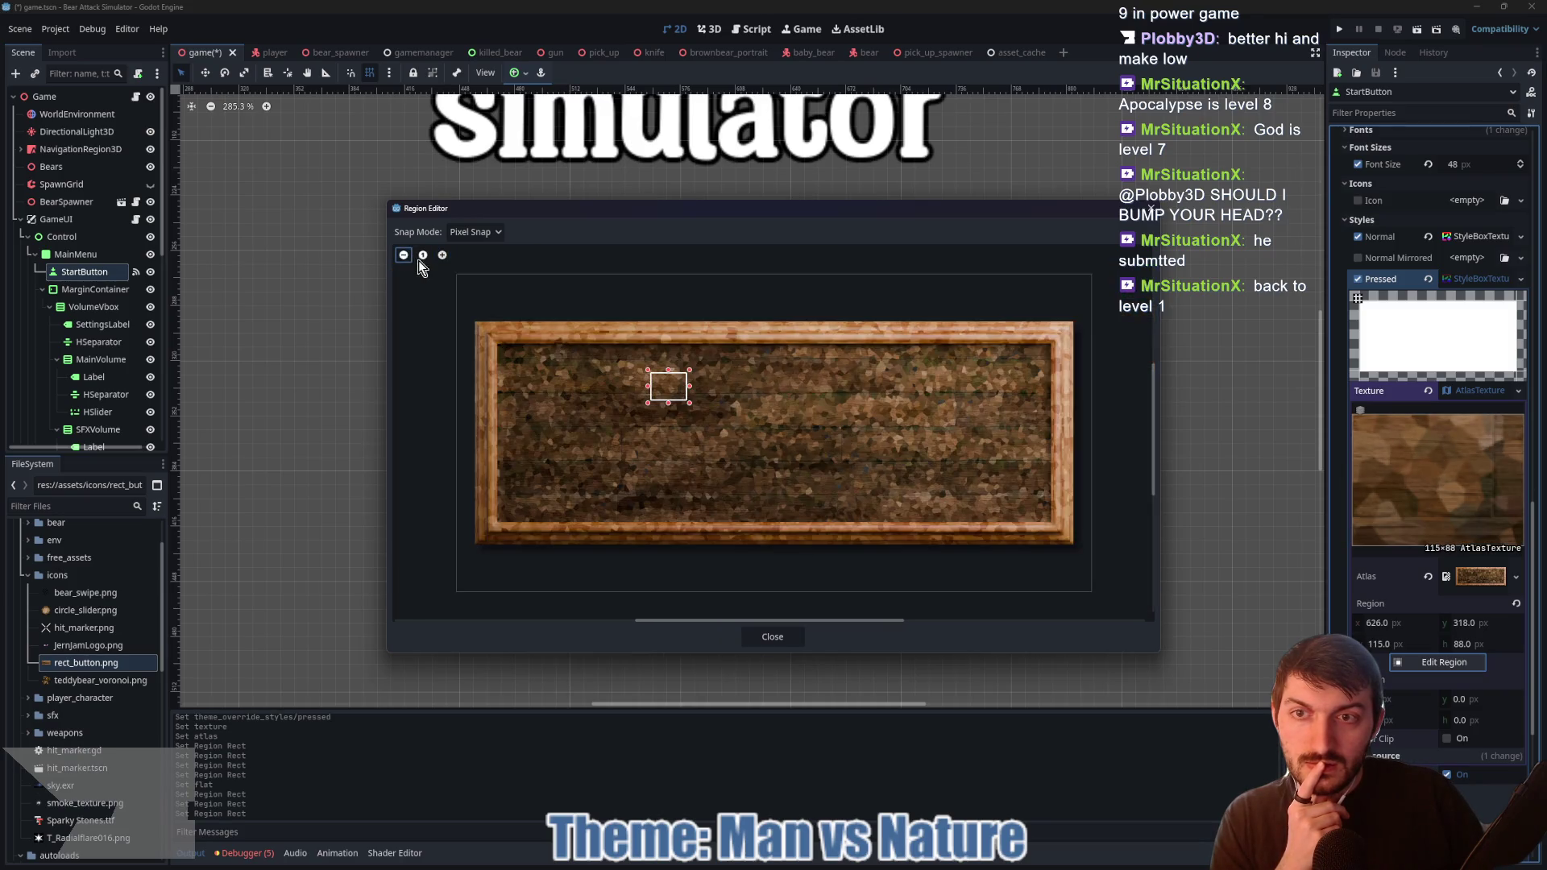
pyautogui.click(424, 255)
pyautogui.click(404, 255)
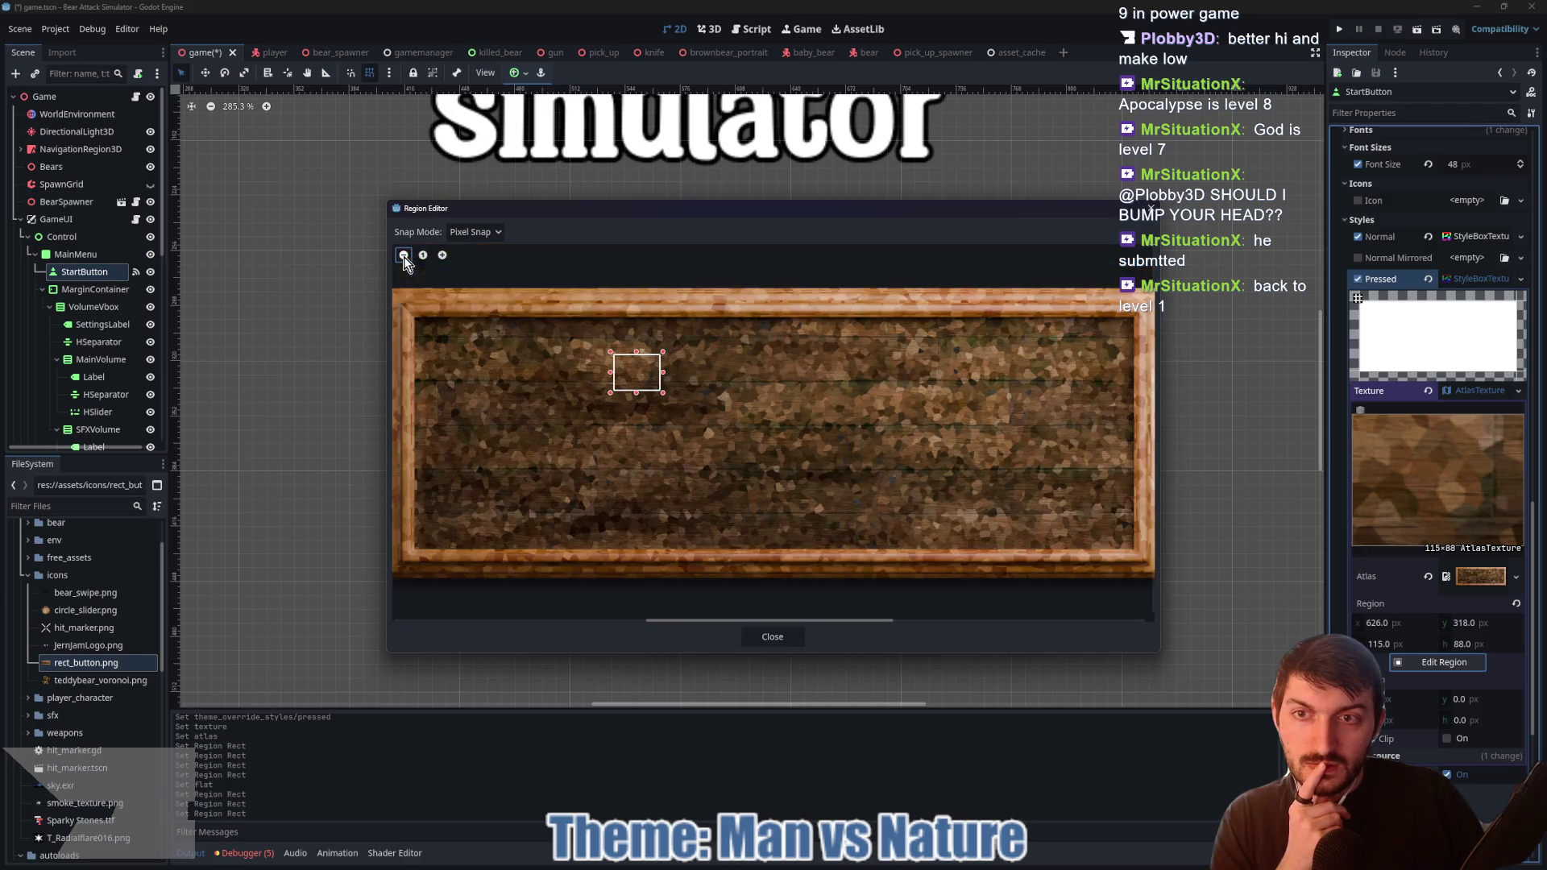
# Step: Undo back to the full 1787×581 region, close the region editor and save the scene
pyautogui.hotkey('ctrl', 'z')
pyautogui.hotkey('ctrl', 'z')
pyautogui.hotkey('ctrl', 'z')
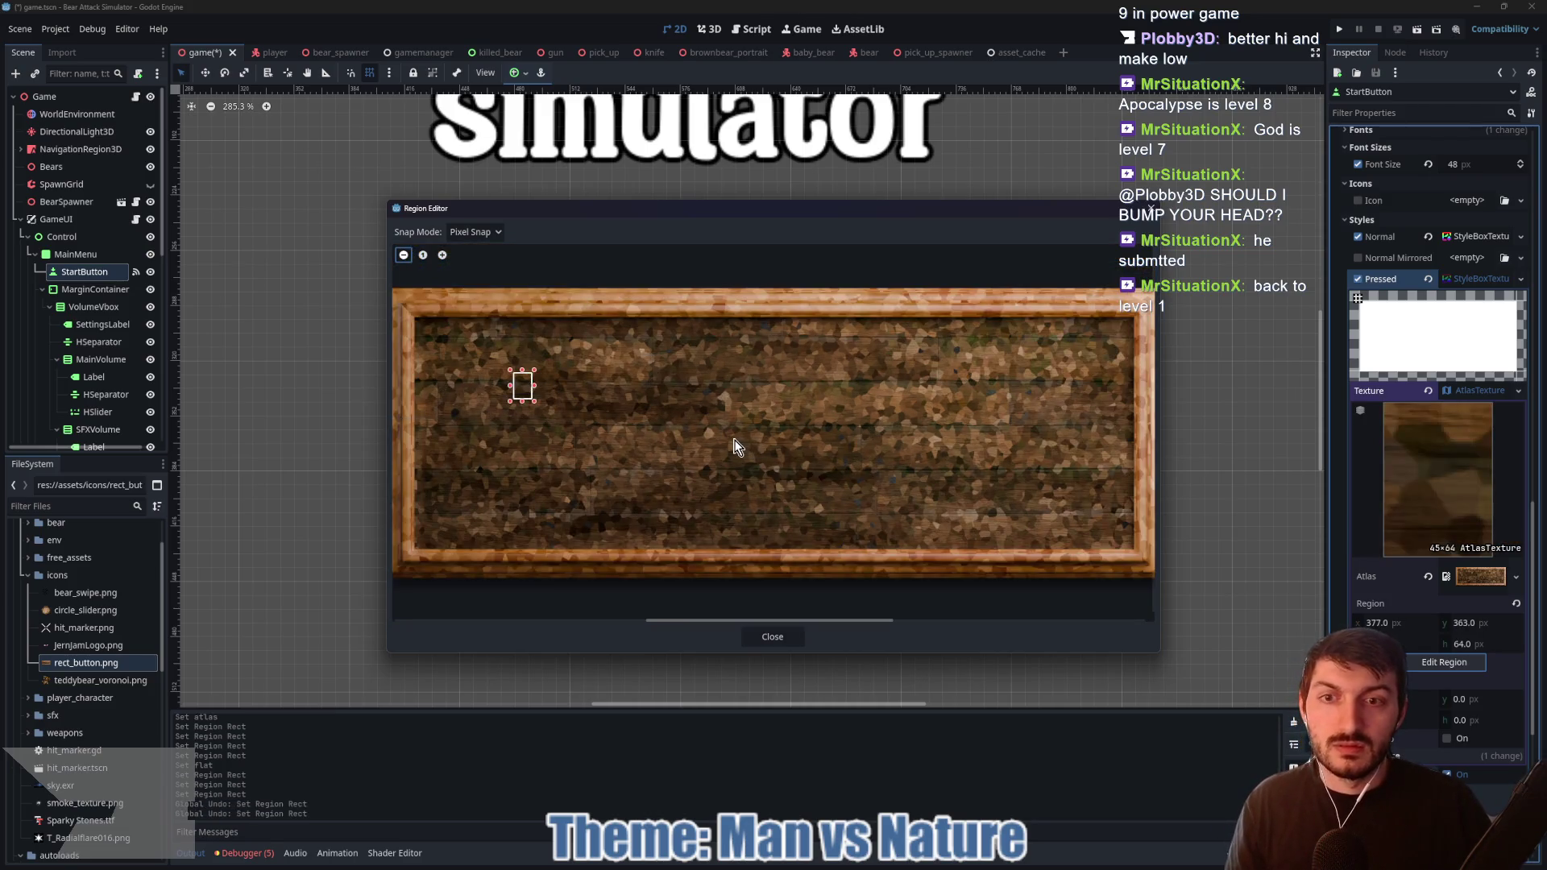
pyautogui.click(796, 640)
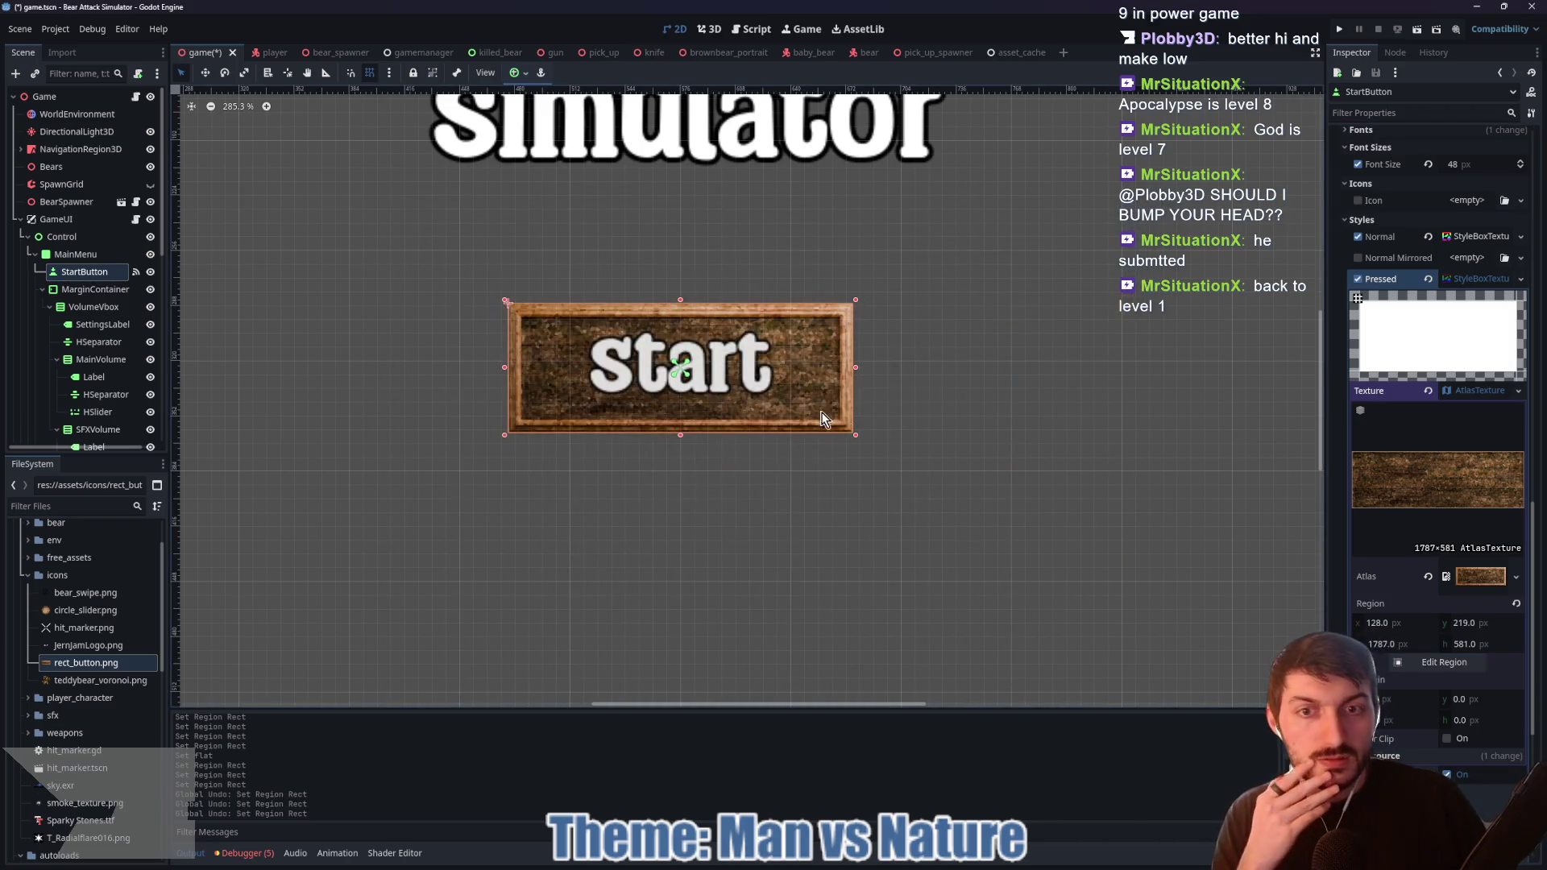
pyautogui.hotkey('ctrl', 's')
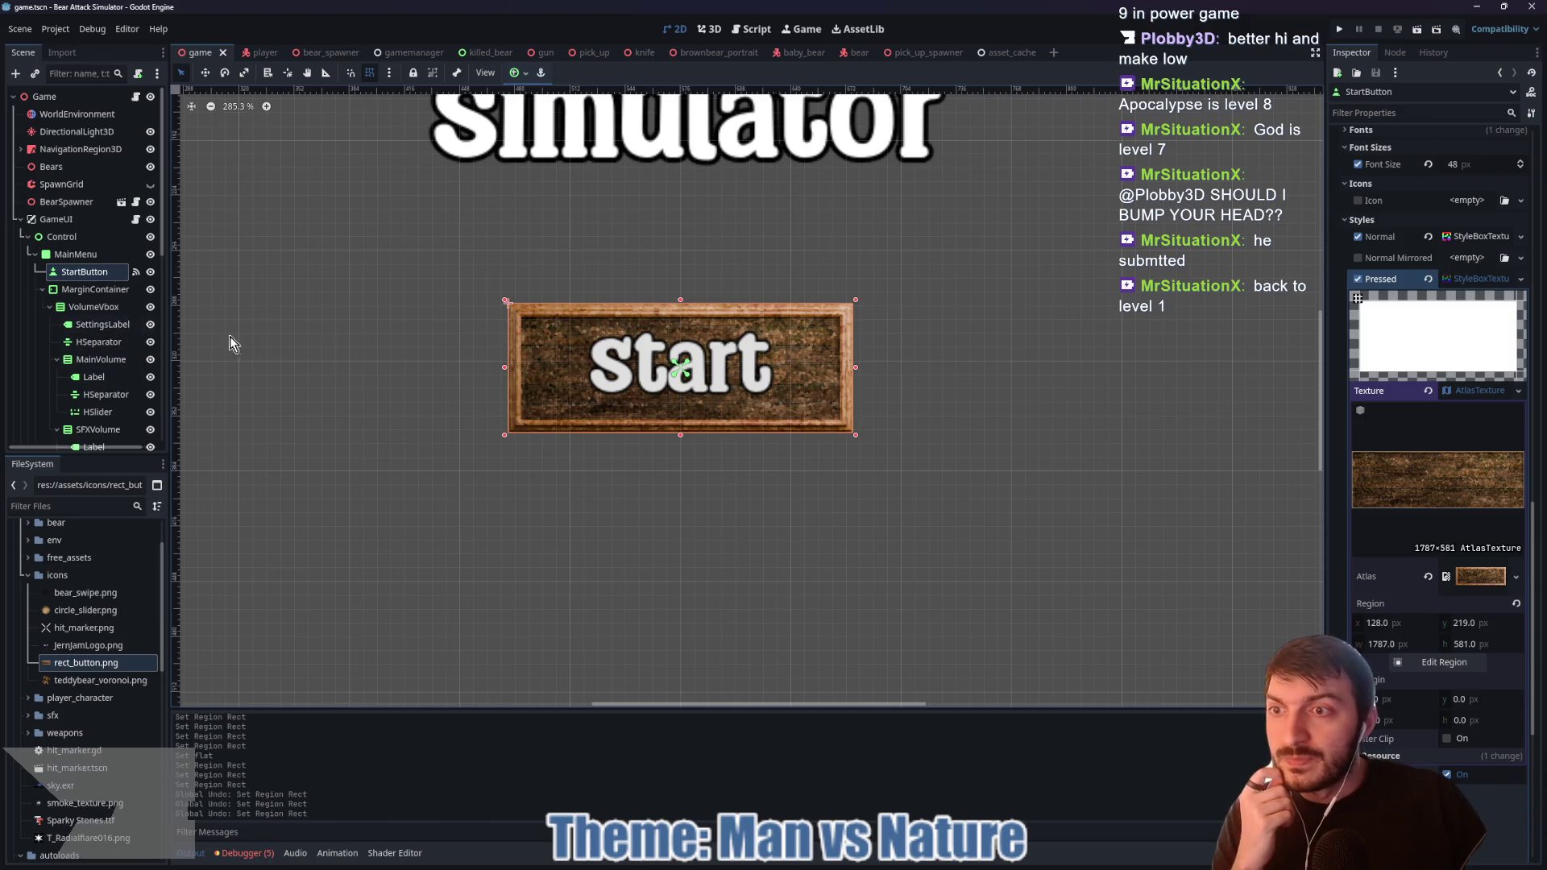
pyautogui.scroll(-2, 406, 350)
pyautogui.scroll(-5, 100, 411)
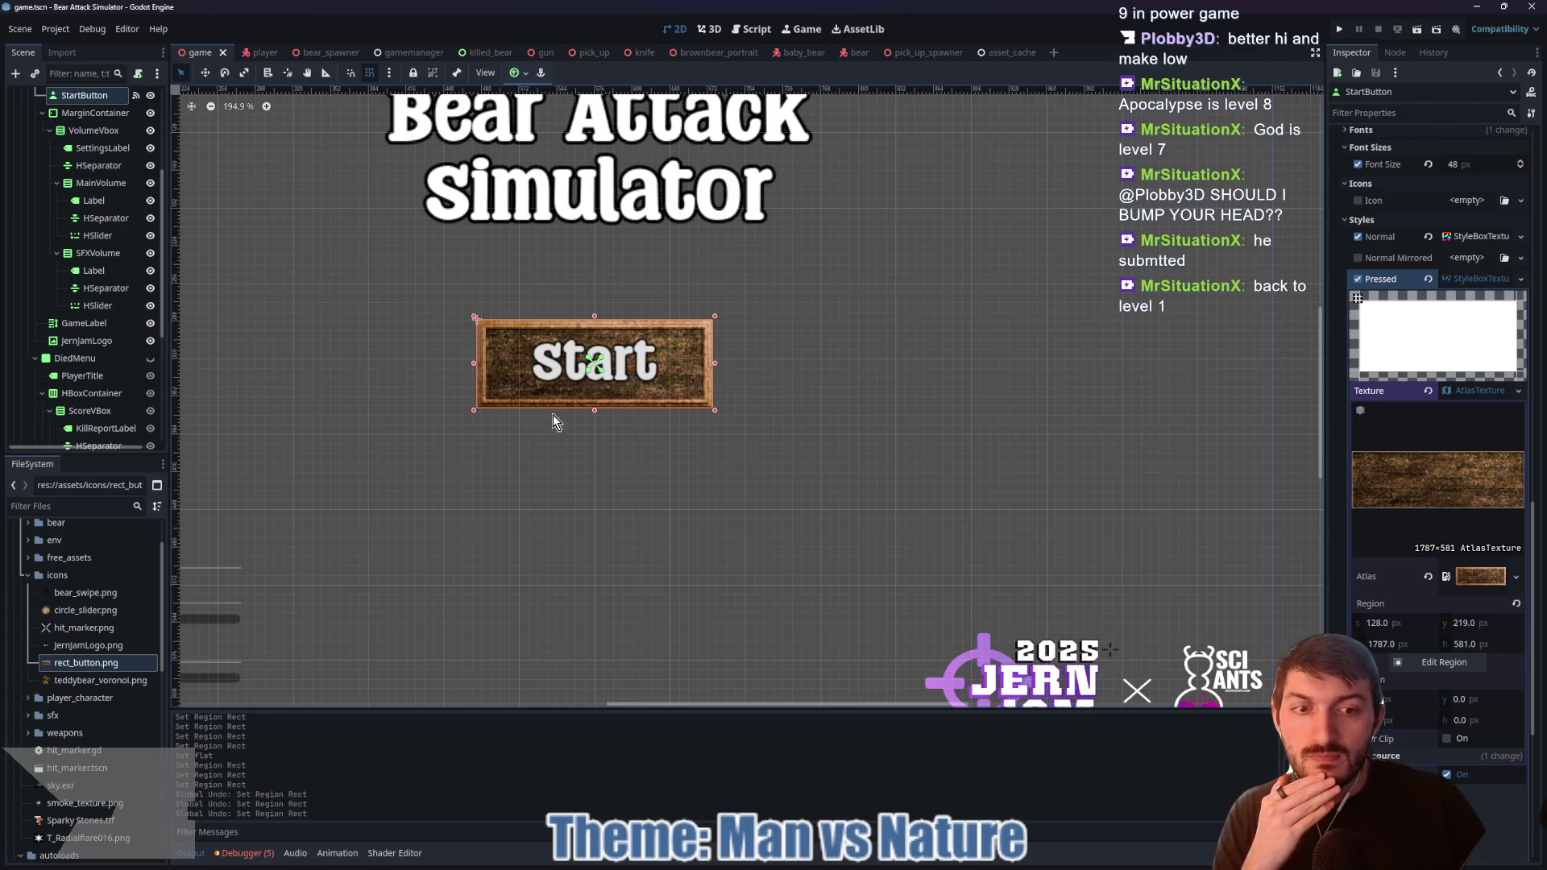
pyautogui.scroll(-3, 121, 407)
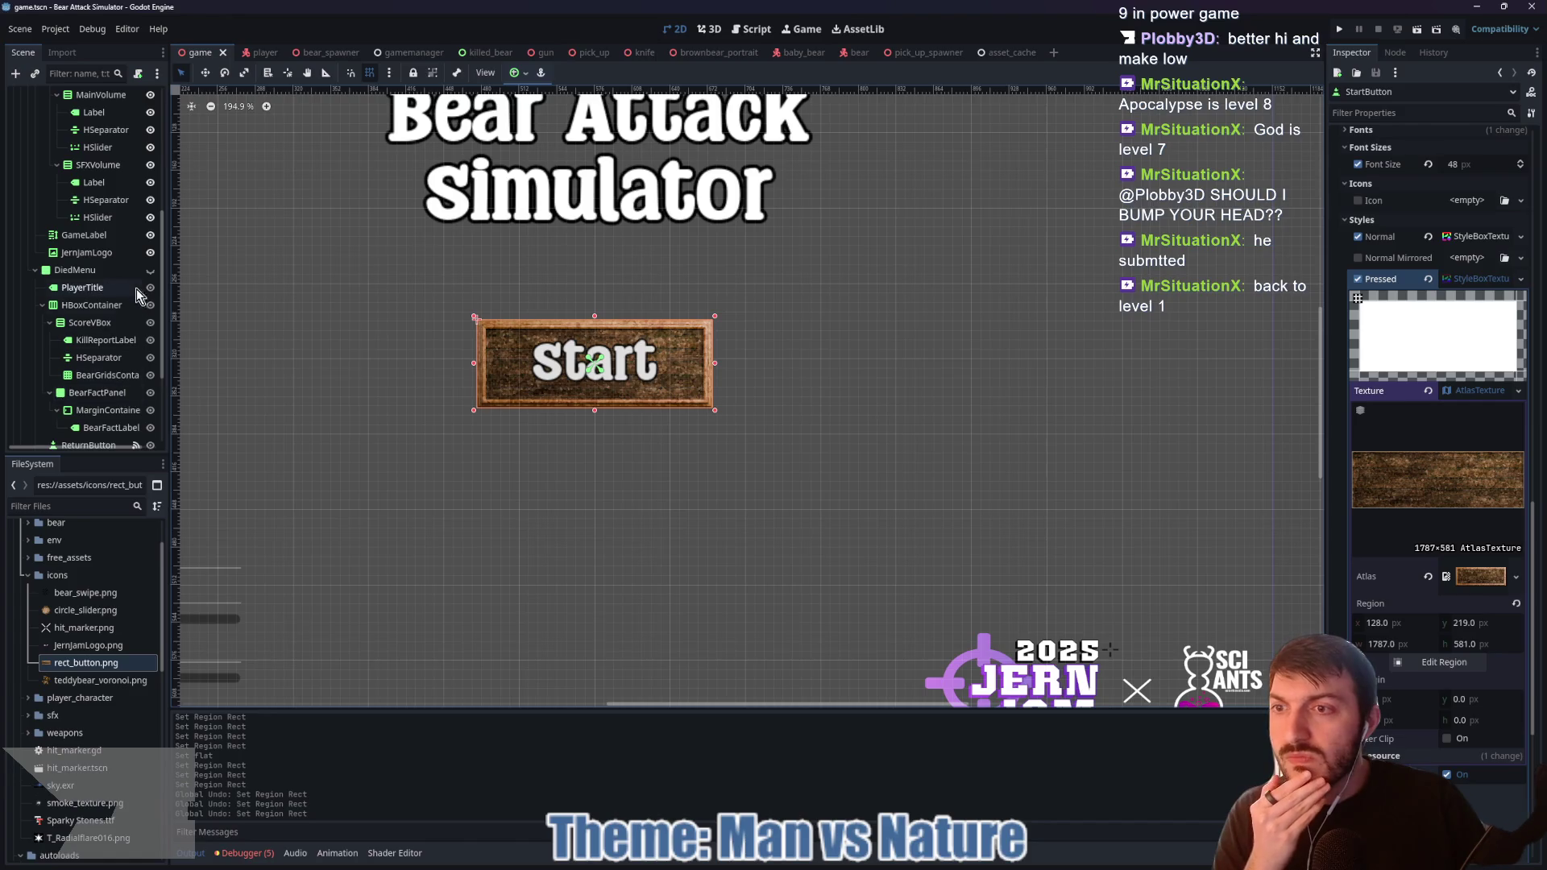
pyautogui.click(149, 270)
pyautogui.scroll(5, 124, 311)
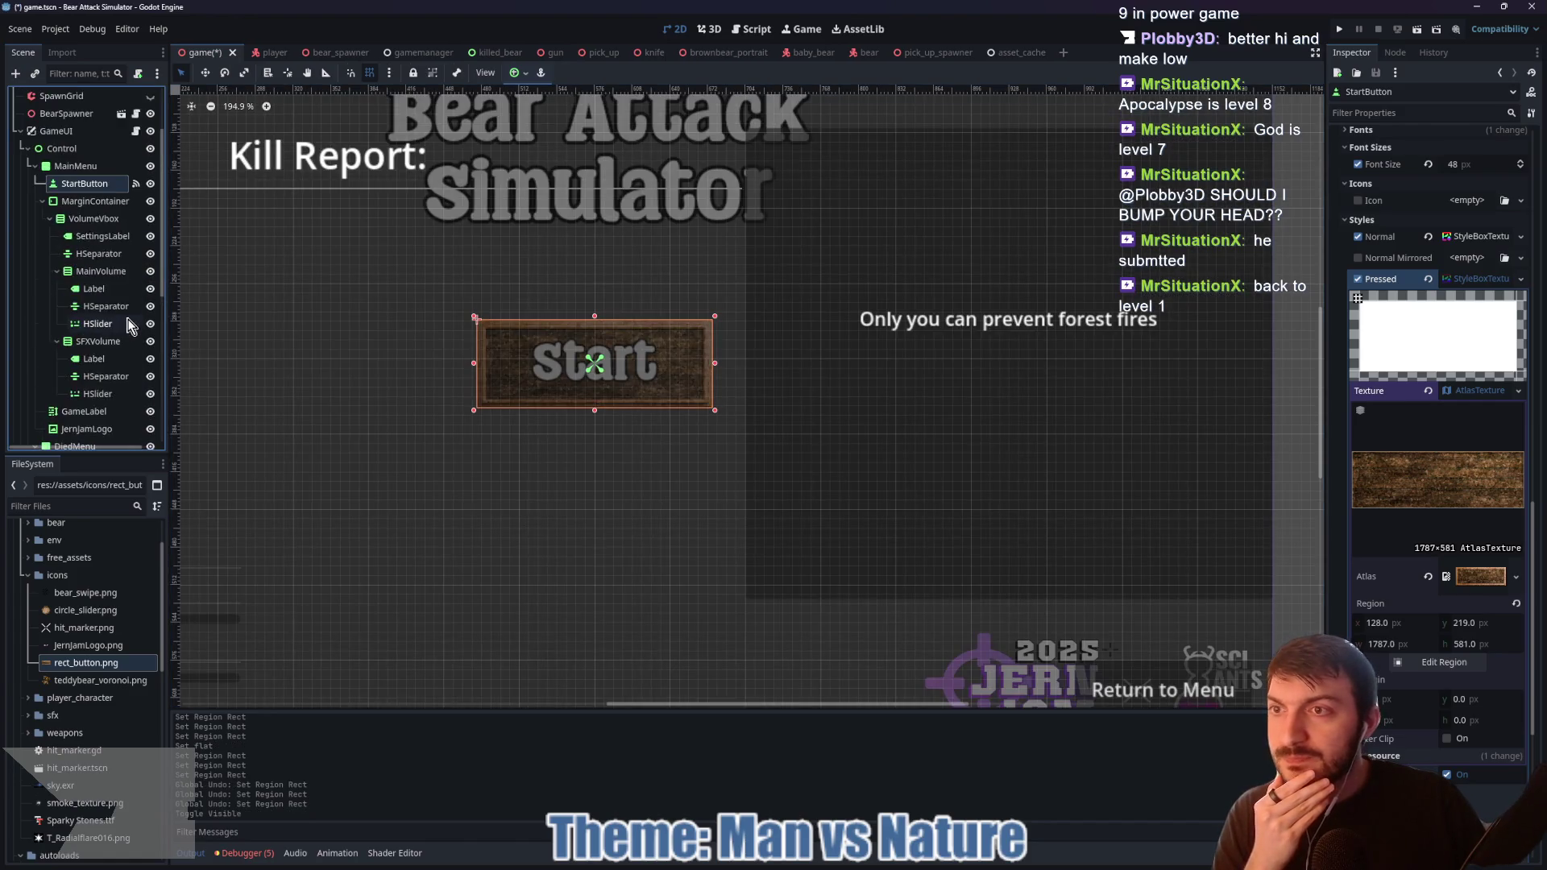
pyautogui.click(150, 166)
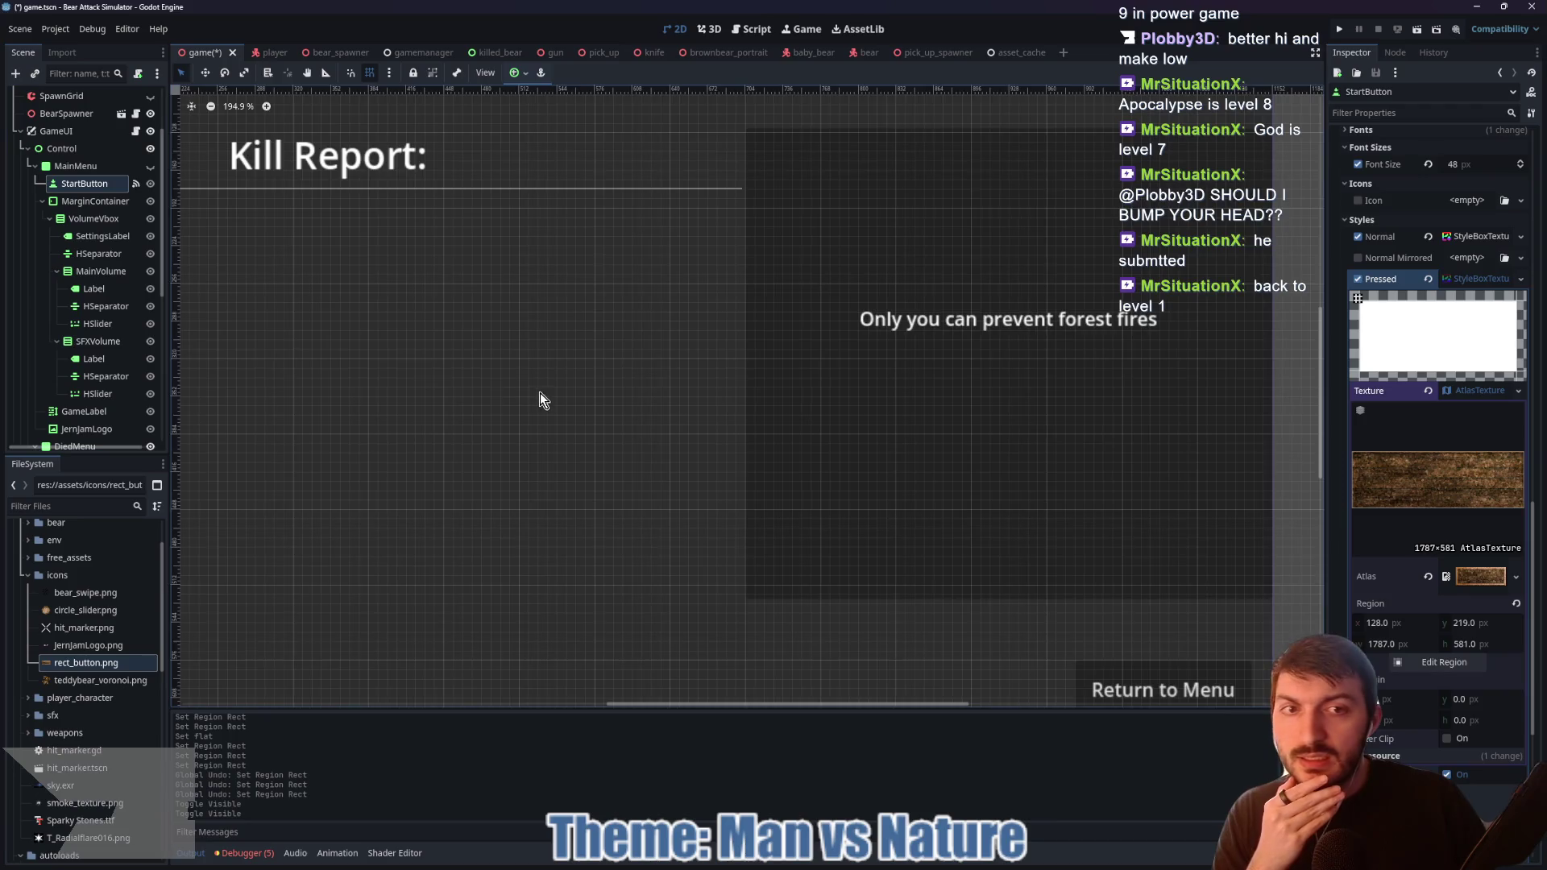
pyautogui.scroll(-3, 549, 405)
pyautogui.scroll(-5, 81, 415)
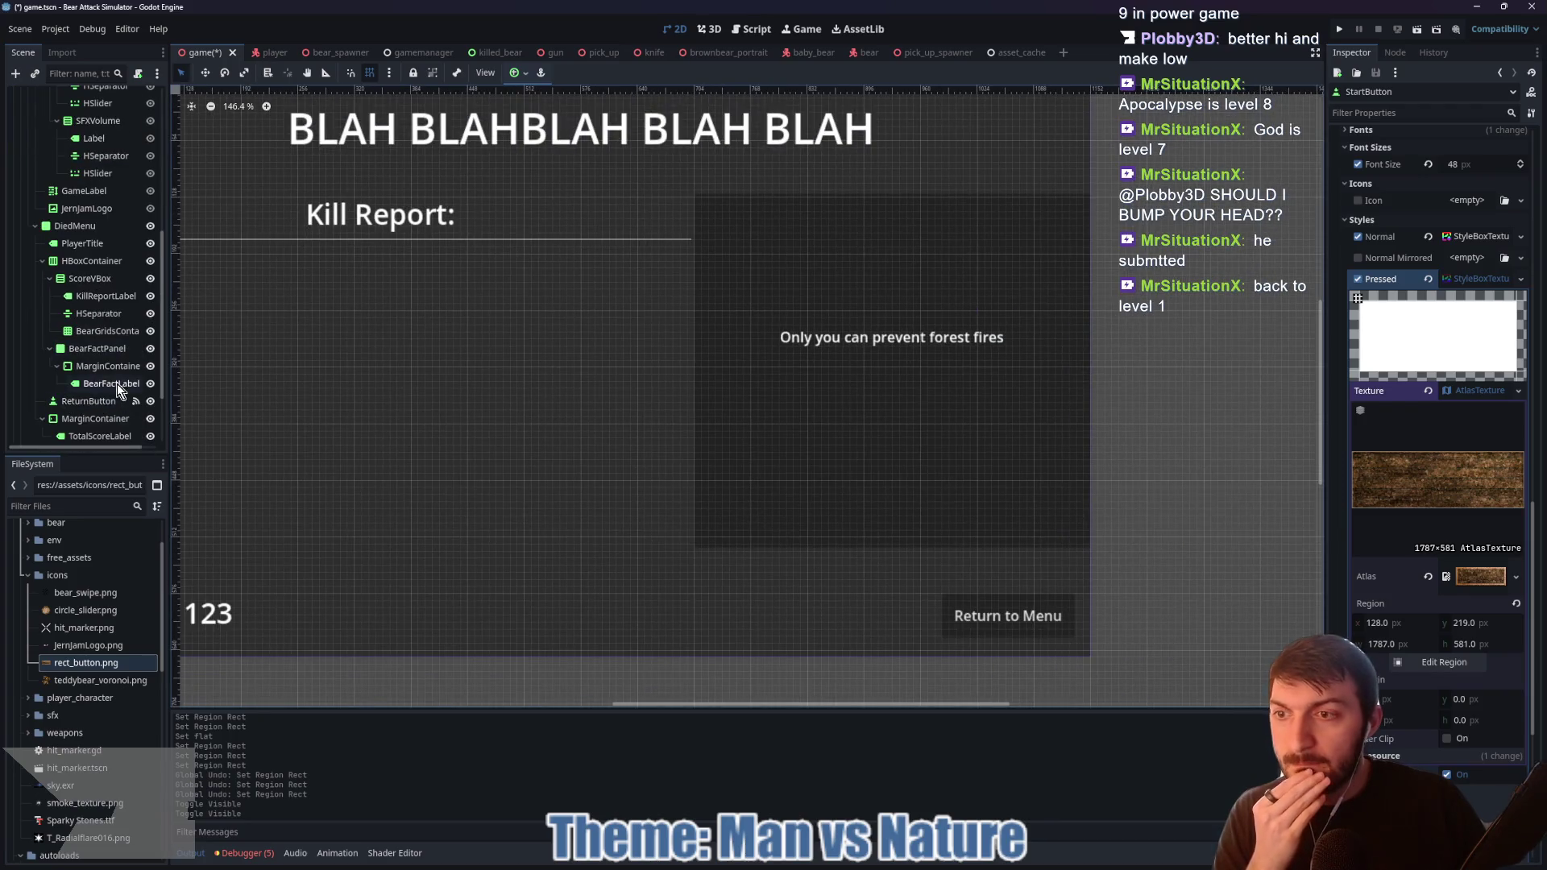
pyautogui.click(91, 385)
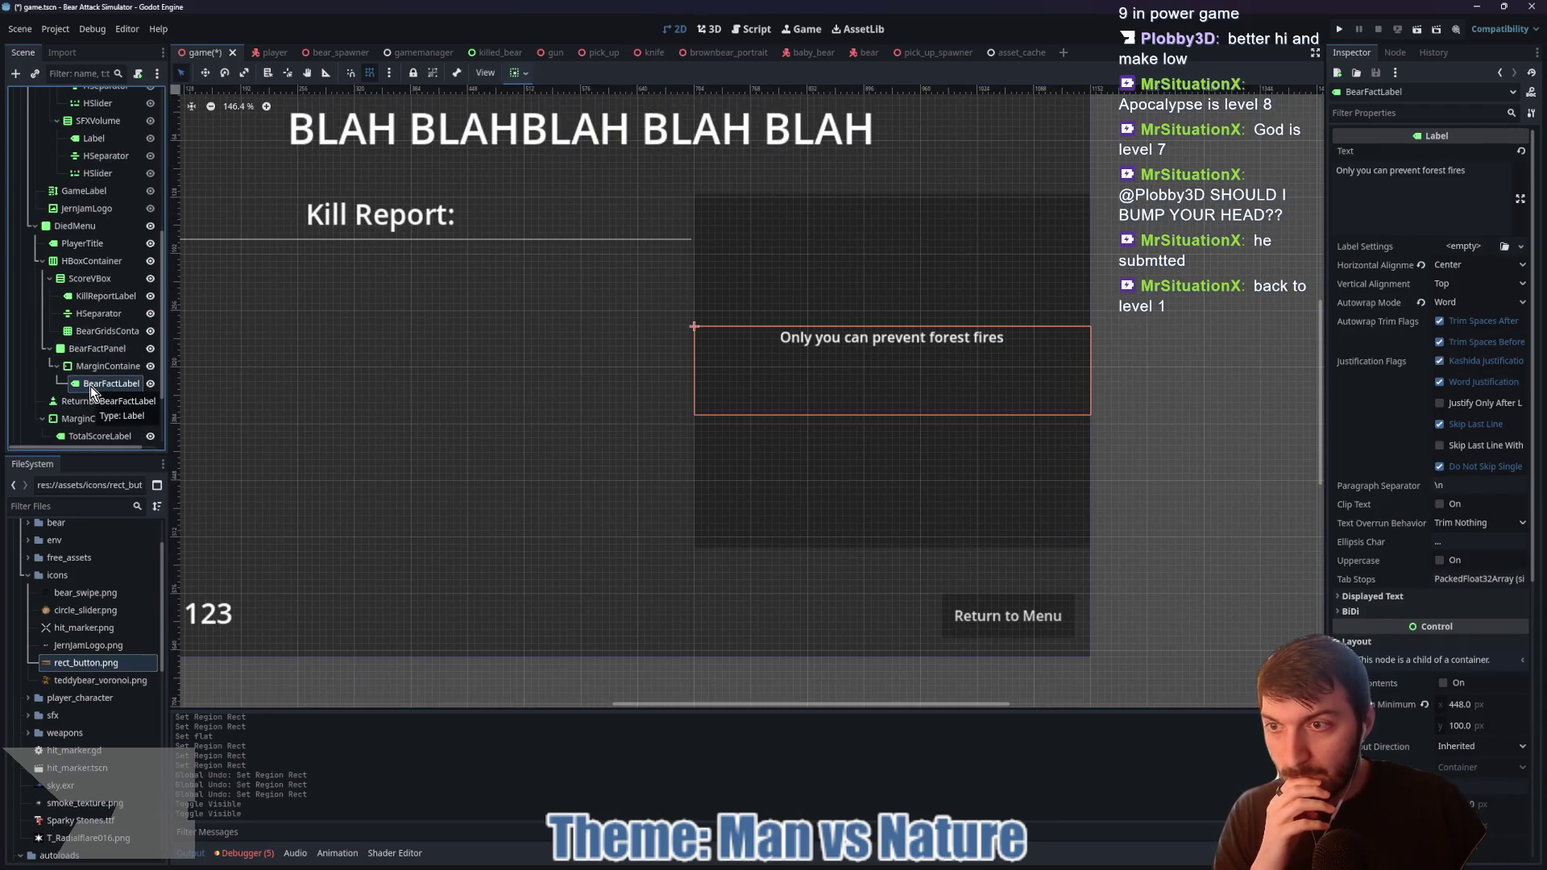
pyautogui.click(83, 370)
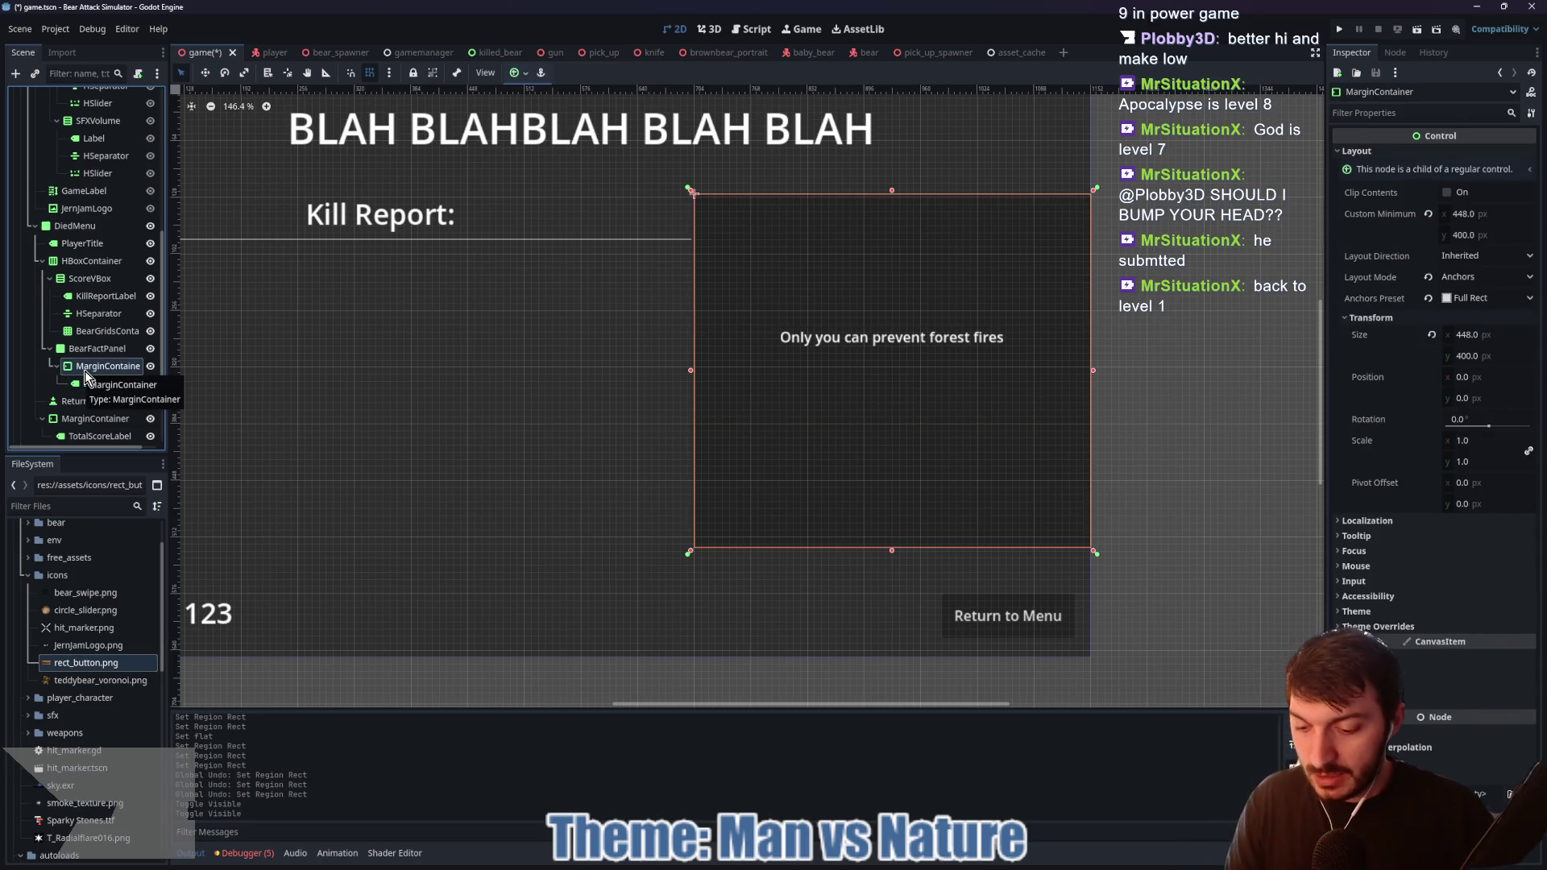
# Step: Add a TextureRect with container sizing flags, Ignore Size expand mode and teddybear_voronoi.png texture
pyautogui.hotkey('ctrl', 'a')
pyautogui.write('texturerect')
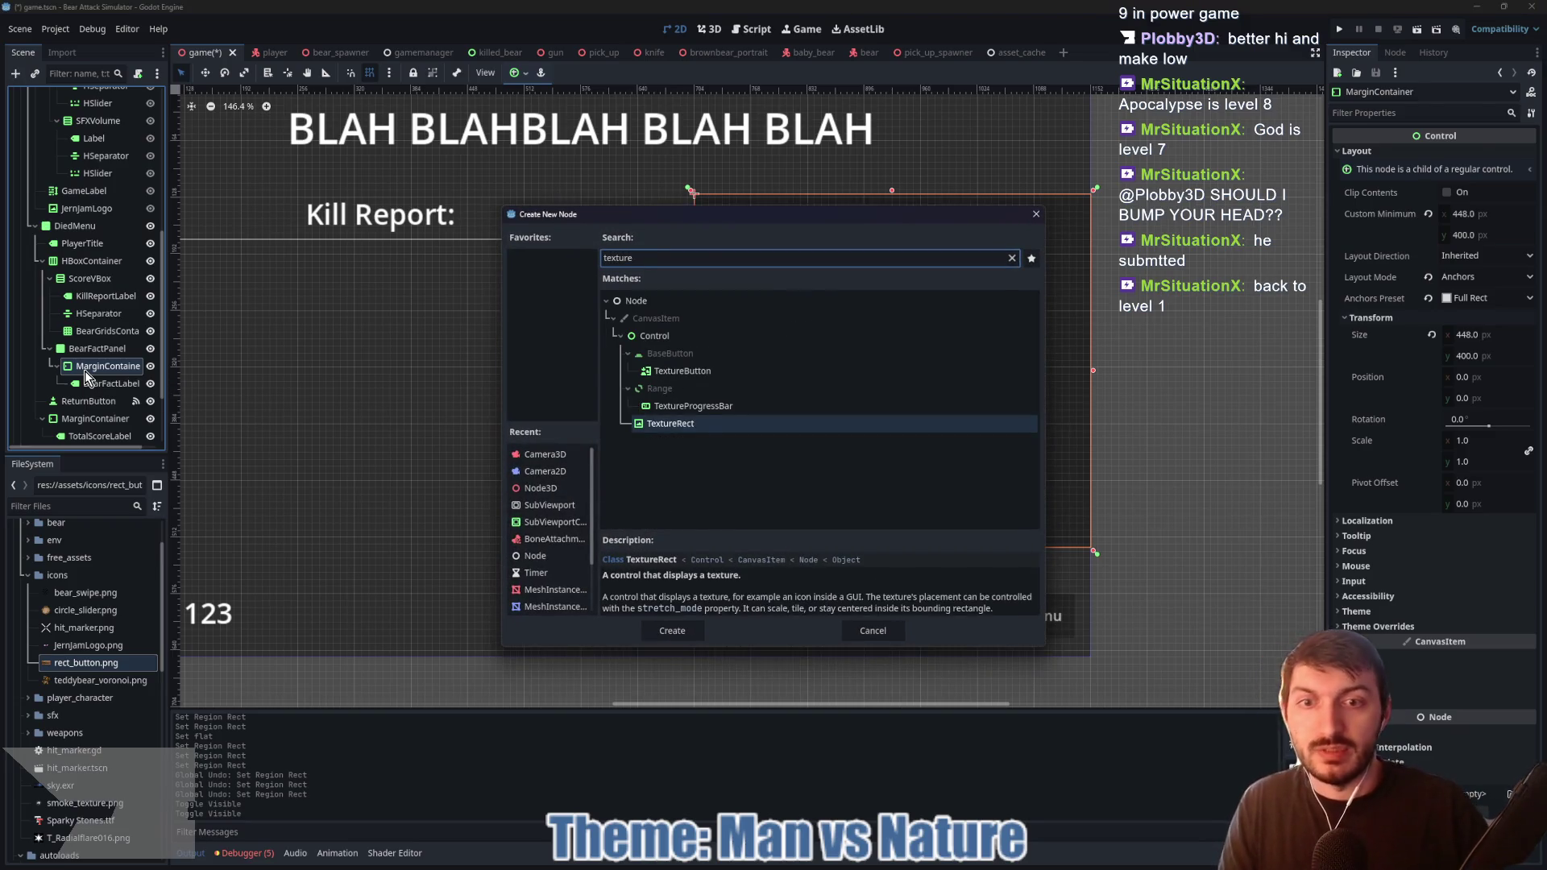
pyautogui.press('Return')
pyautogui.click(528, 74)
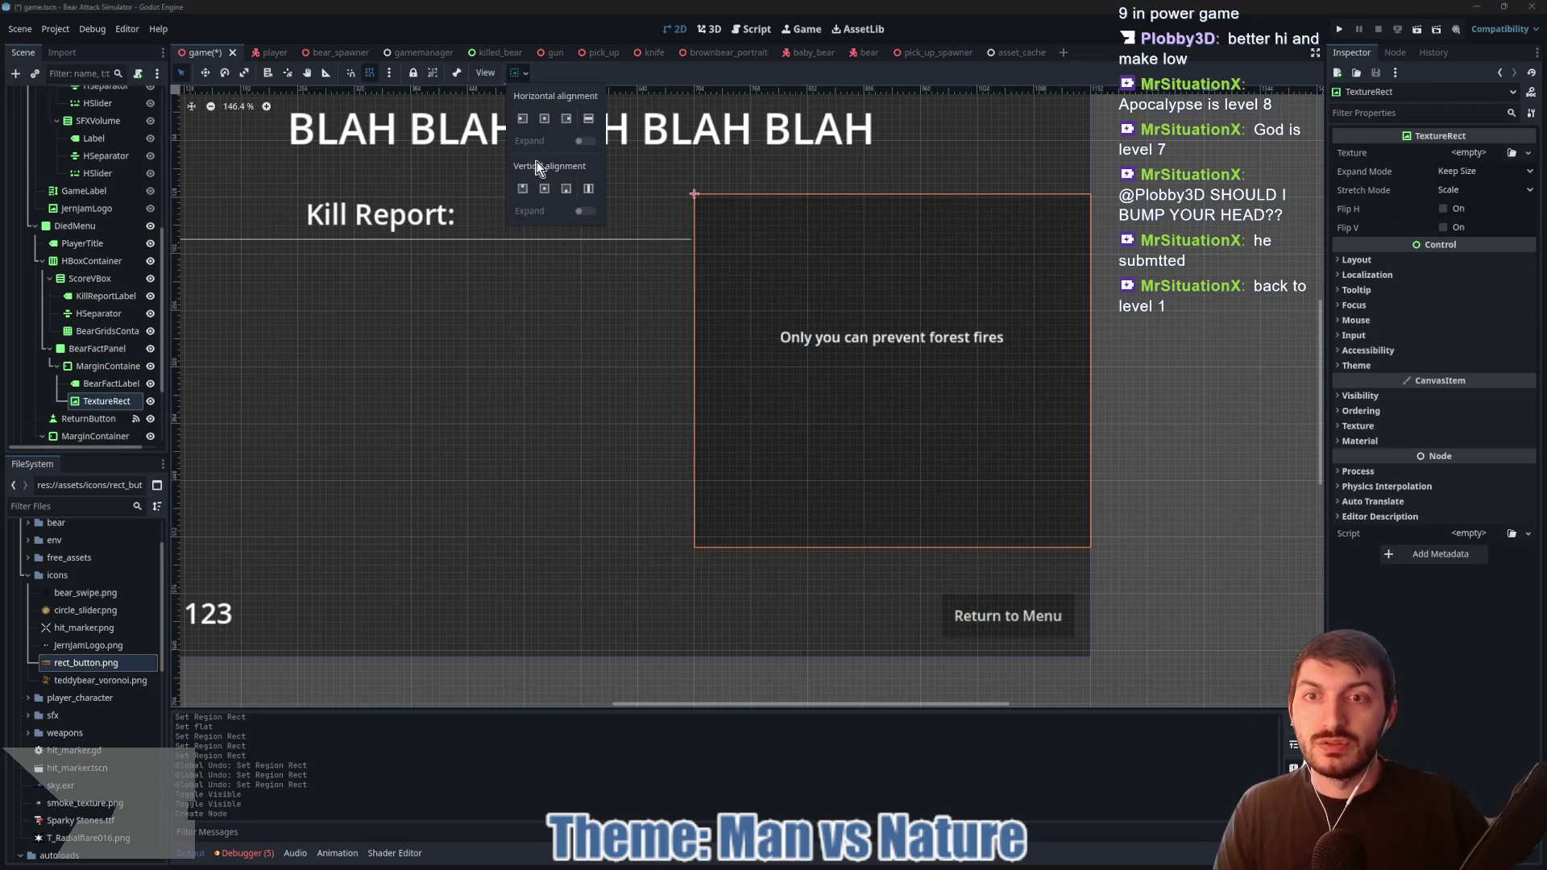
pyautogui.click(547, 195)
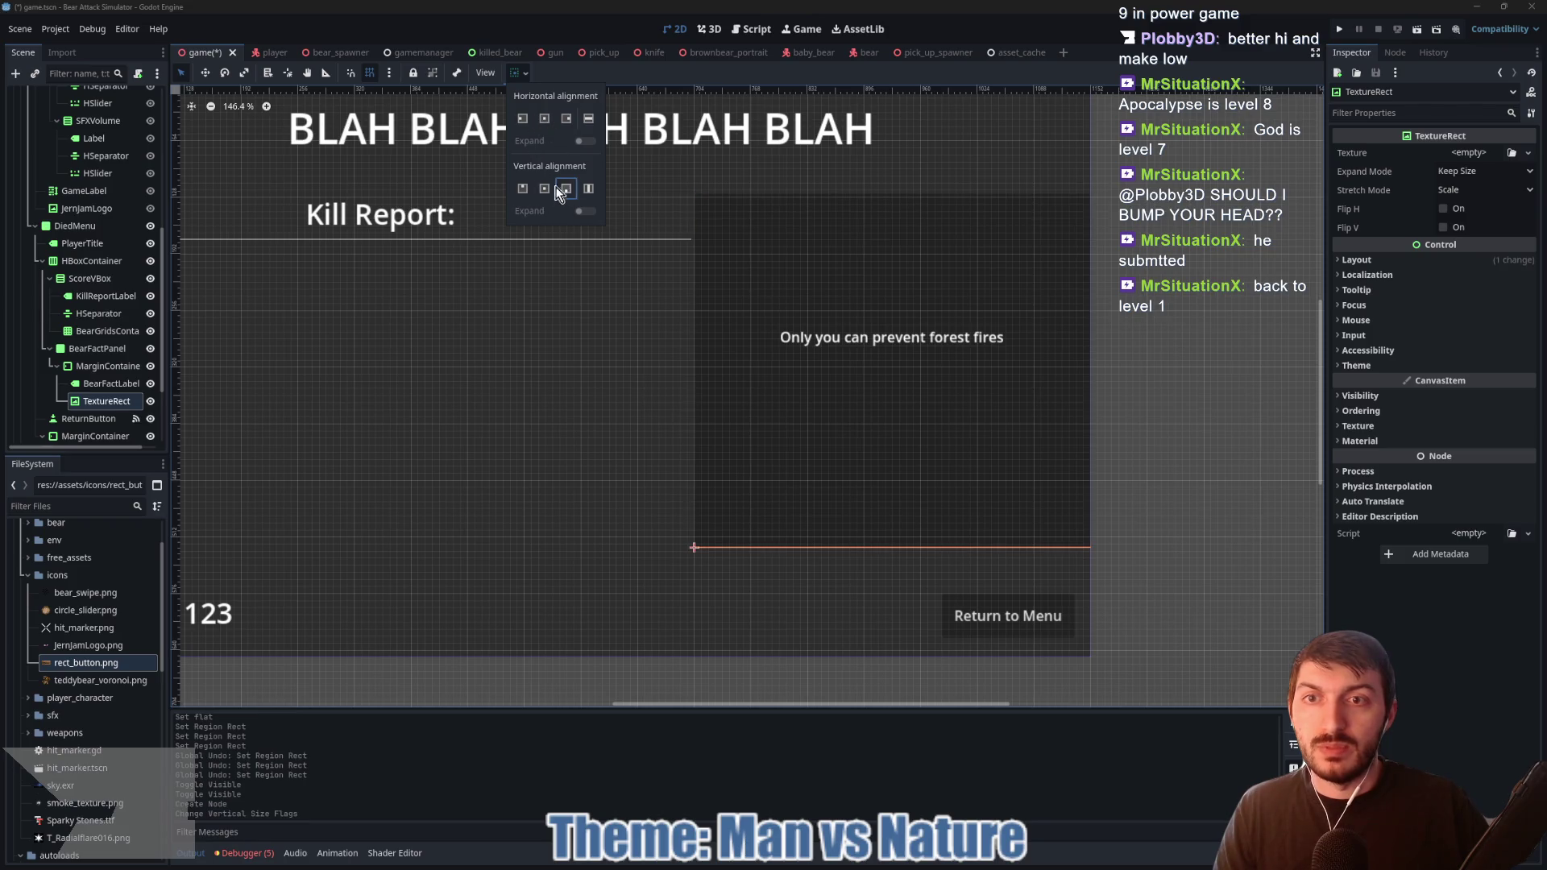
pyautogui.click(523, 119)
pyautogui.click(519, 76)
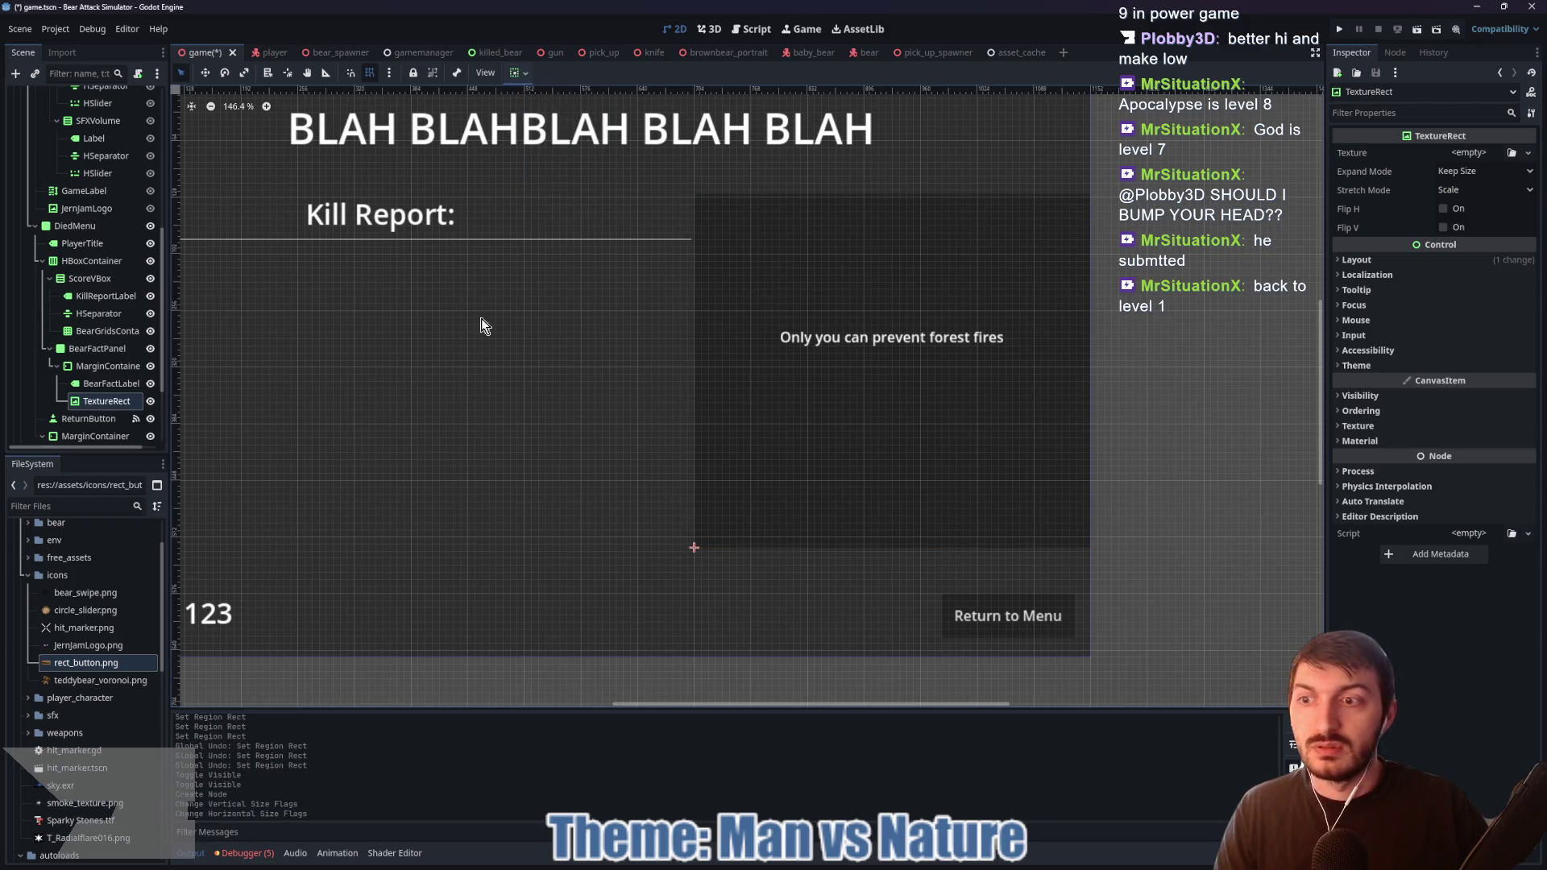
pyautogui.click(1464, 173)
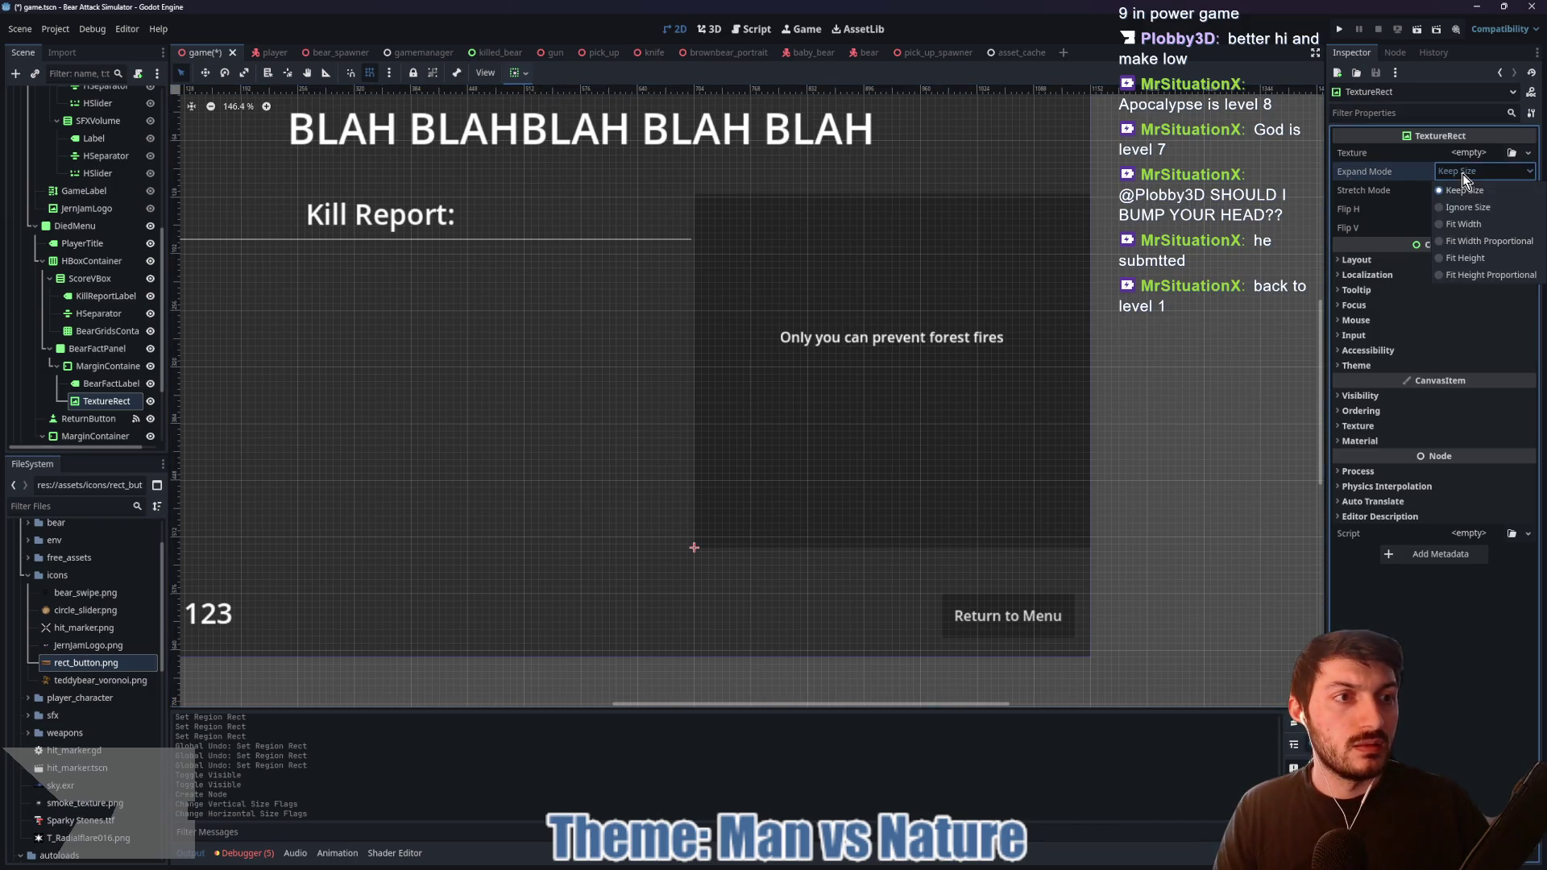
pyautogui.click(1467, 211)
pyautogui.moveTo(101, 680)
pyautogui.mouseDown()
pyautogui.moveTo(725, 379)
pyautogui.moveTo(1464, 164)
pyautogui.mouseUp()
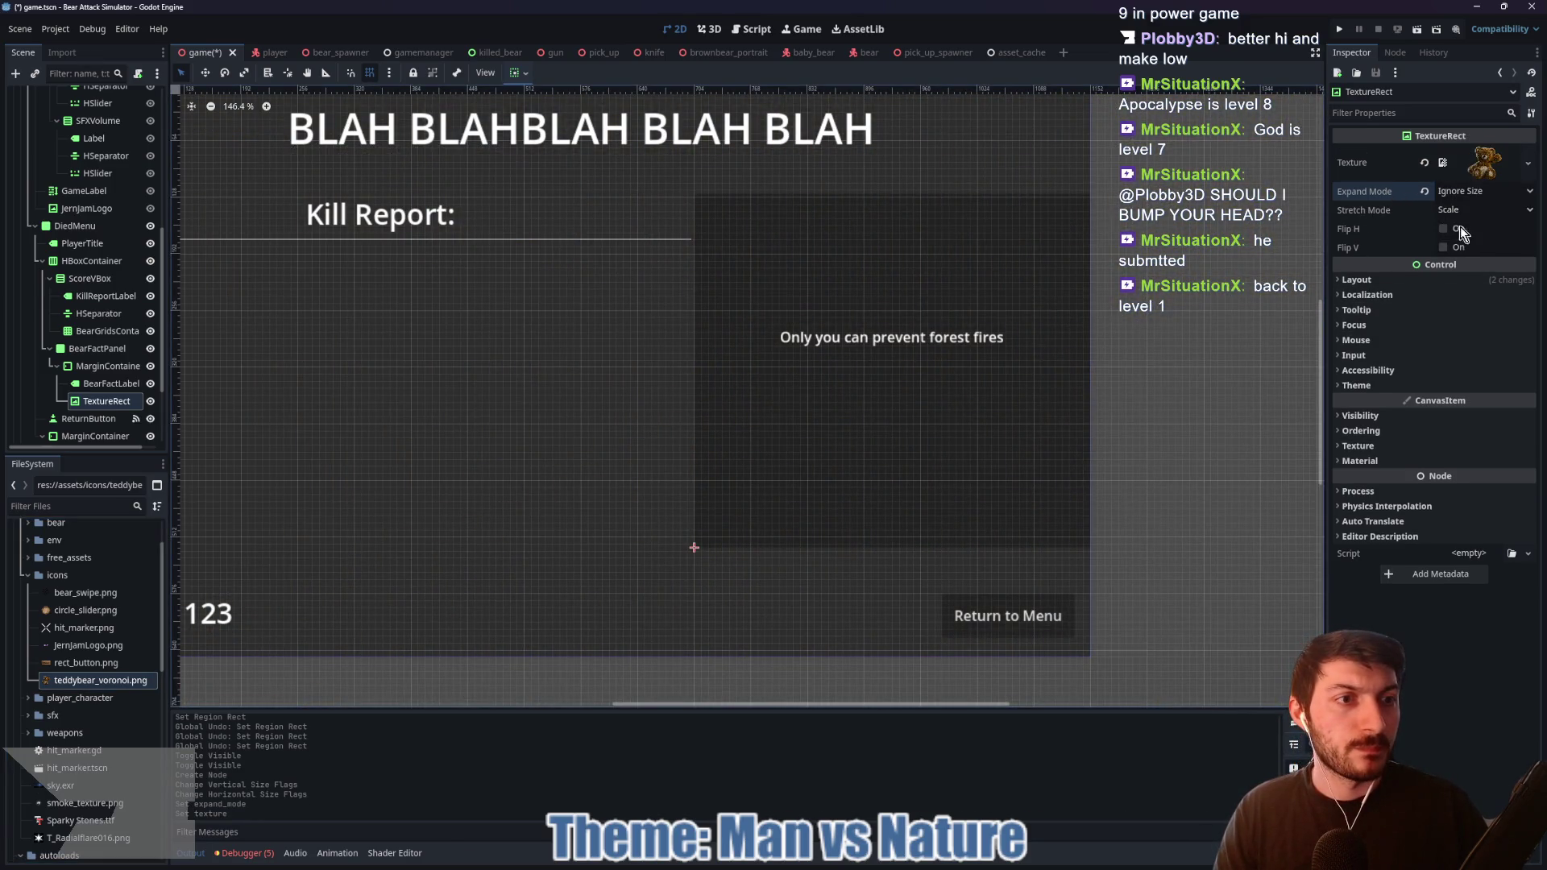
# Step: Set the teddy bear image's custom minimum size, trying 100 and 200 before settling on 150×150
pyautogui.click(1428, 279)
pyautogui.click(1457, 345)
pyautogui.write('00')
pyautogui.press('Tab')
pyautogui.write('0')
pyautogui.press('Return')
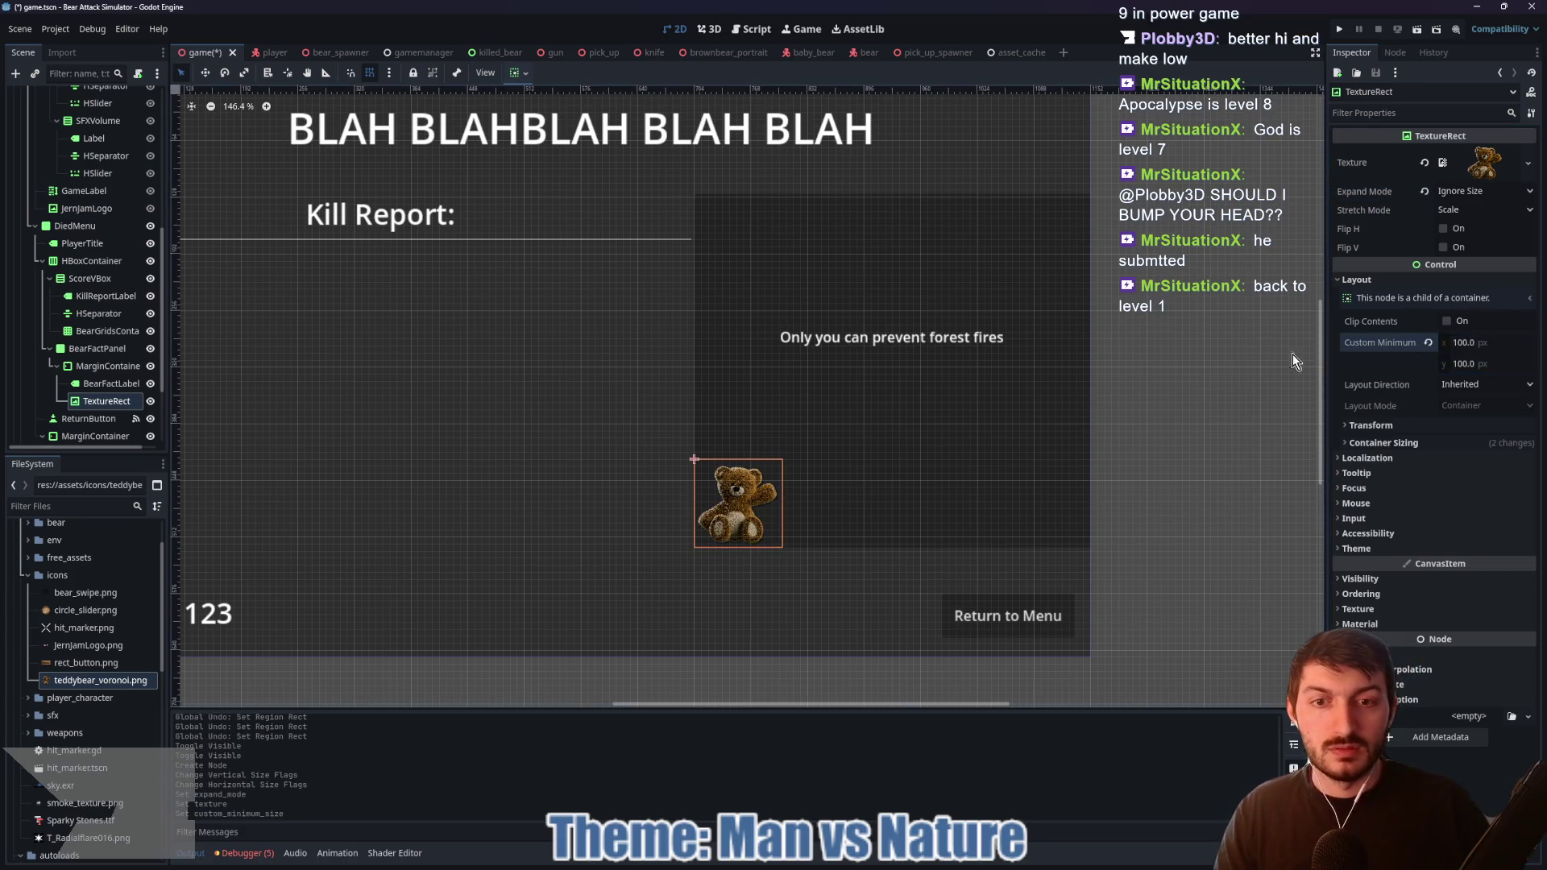
pyautogui.click(1481, 345)
pyautogui.write('00')
pyautogui.press('Tab')
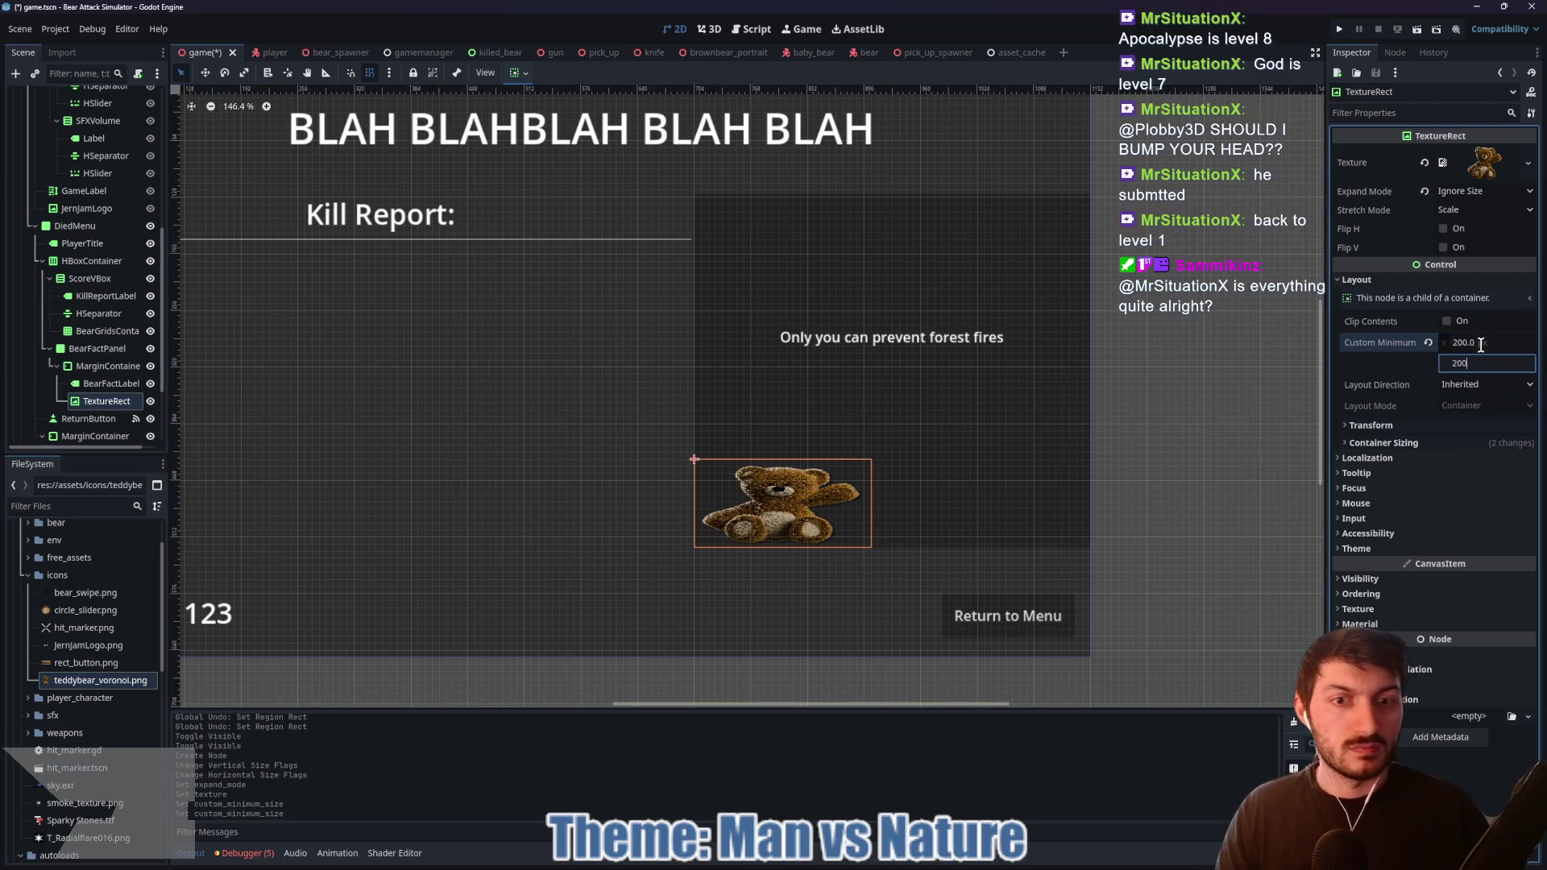
pyautogui.press('Return')
pyautogui.click(1481, 343)
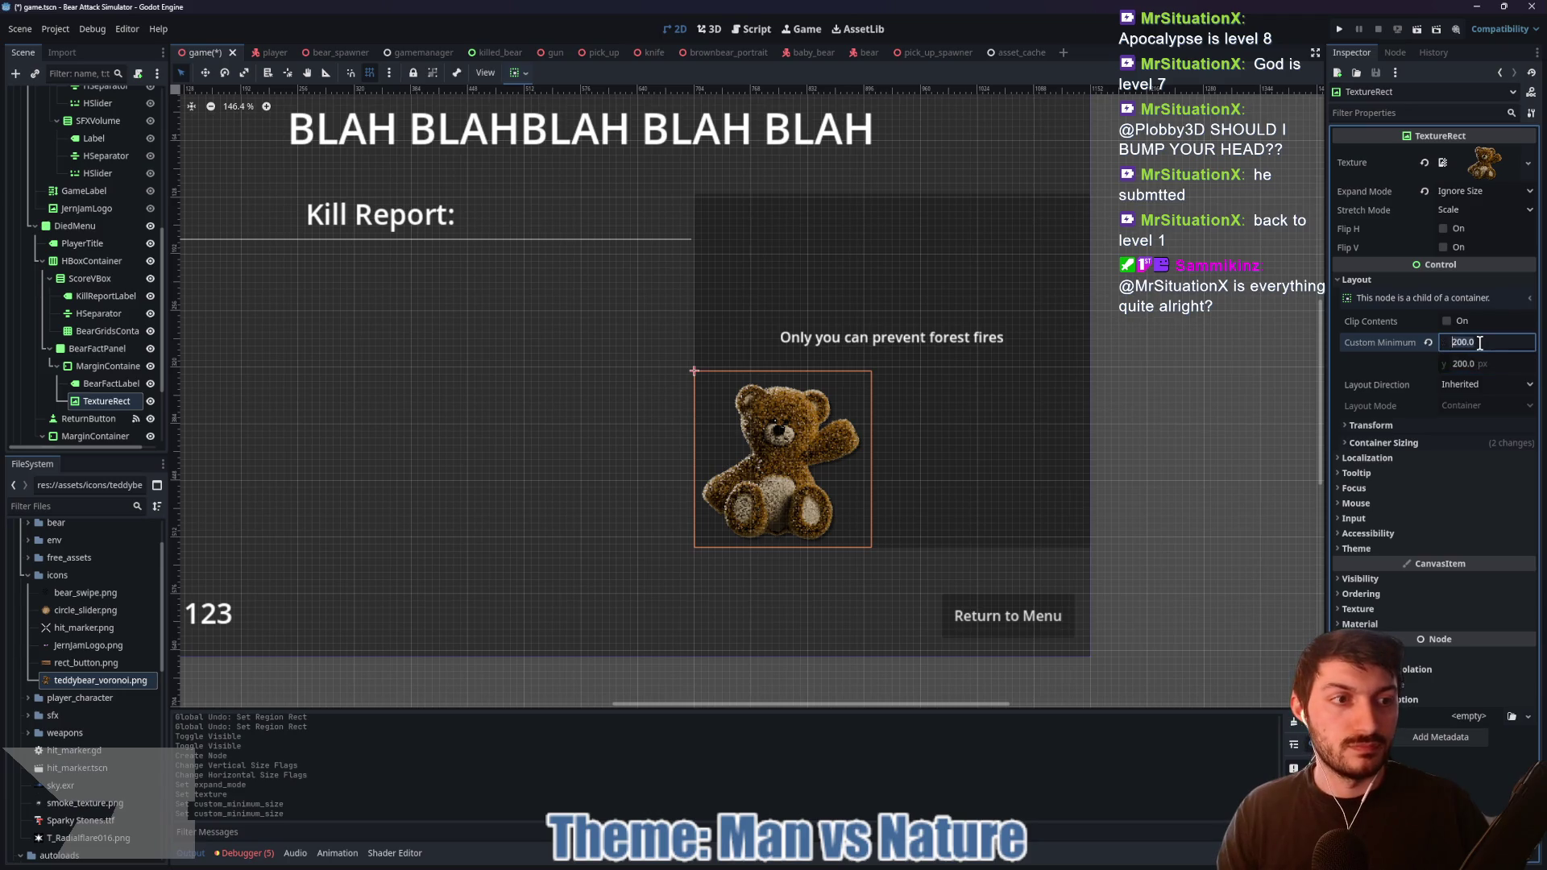
pyautogui.write('150')
pyautogui.press('Tab')
pyautogui.press('Return')
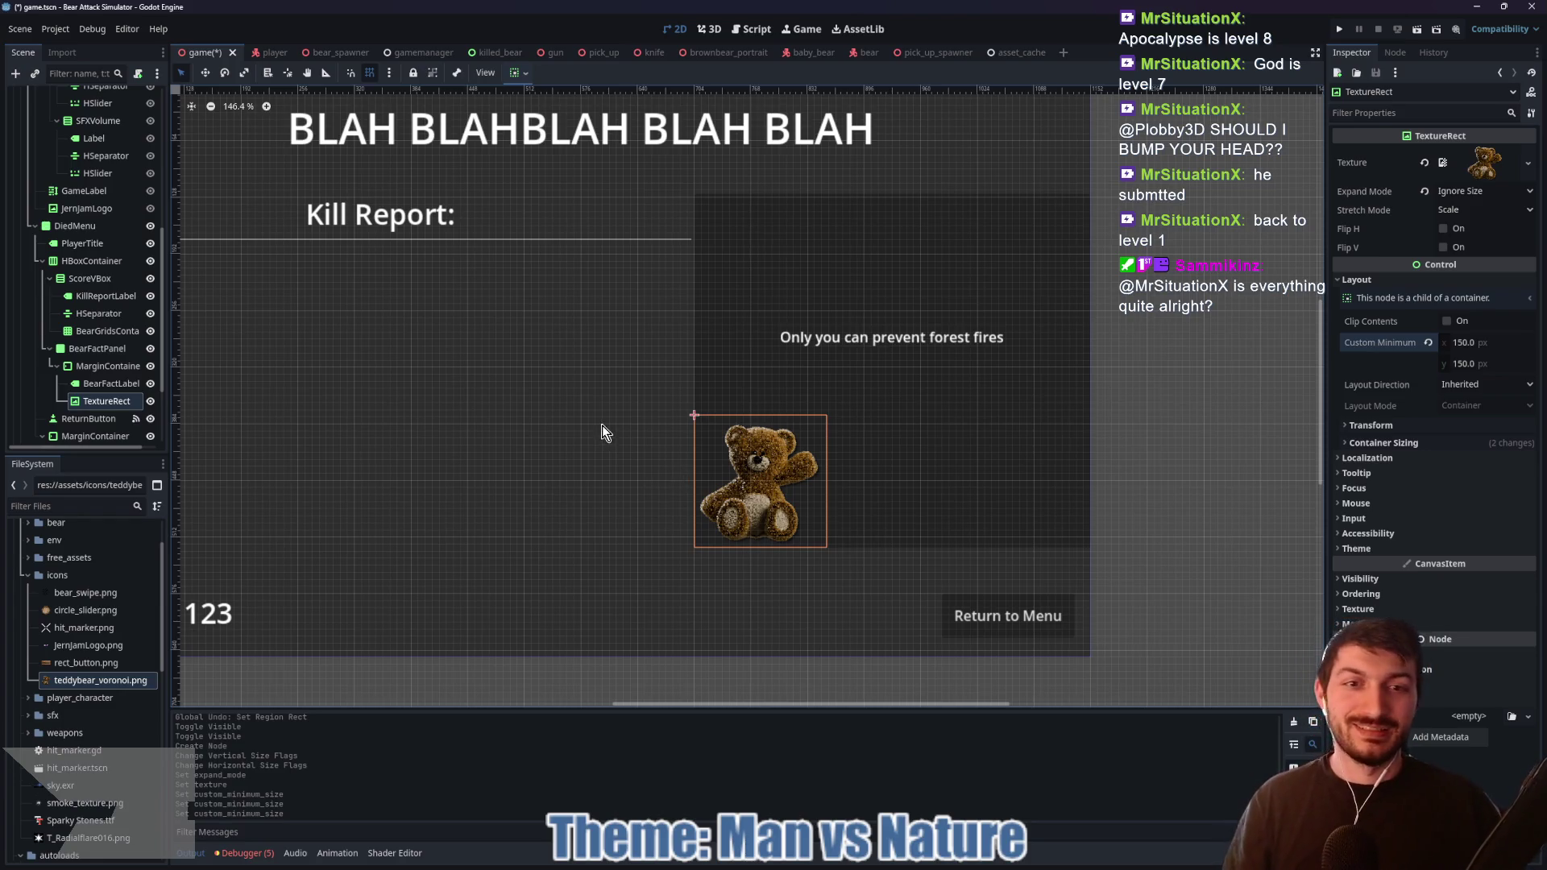
# Step: Save the scene and shift the canvas view to see the panel
pyautogui.moveTo(613, 440); pyautogui.dragTo(635, 436)
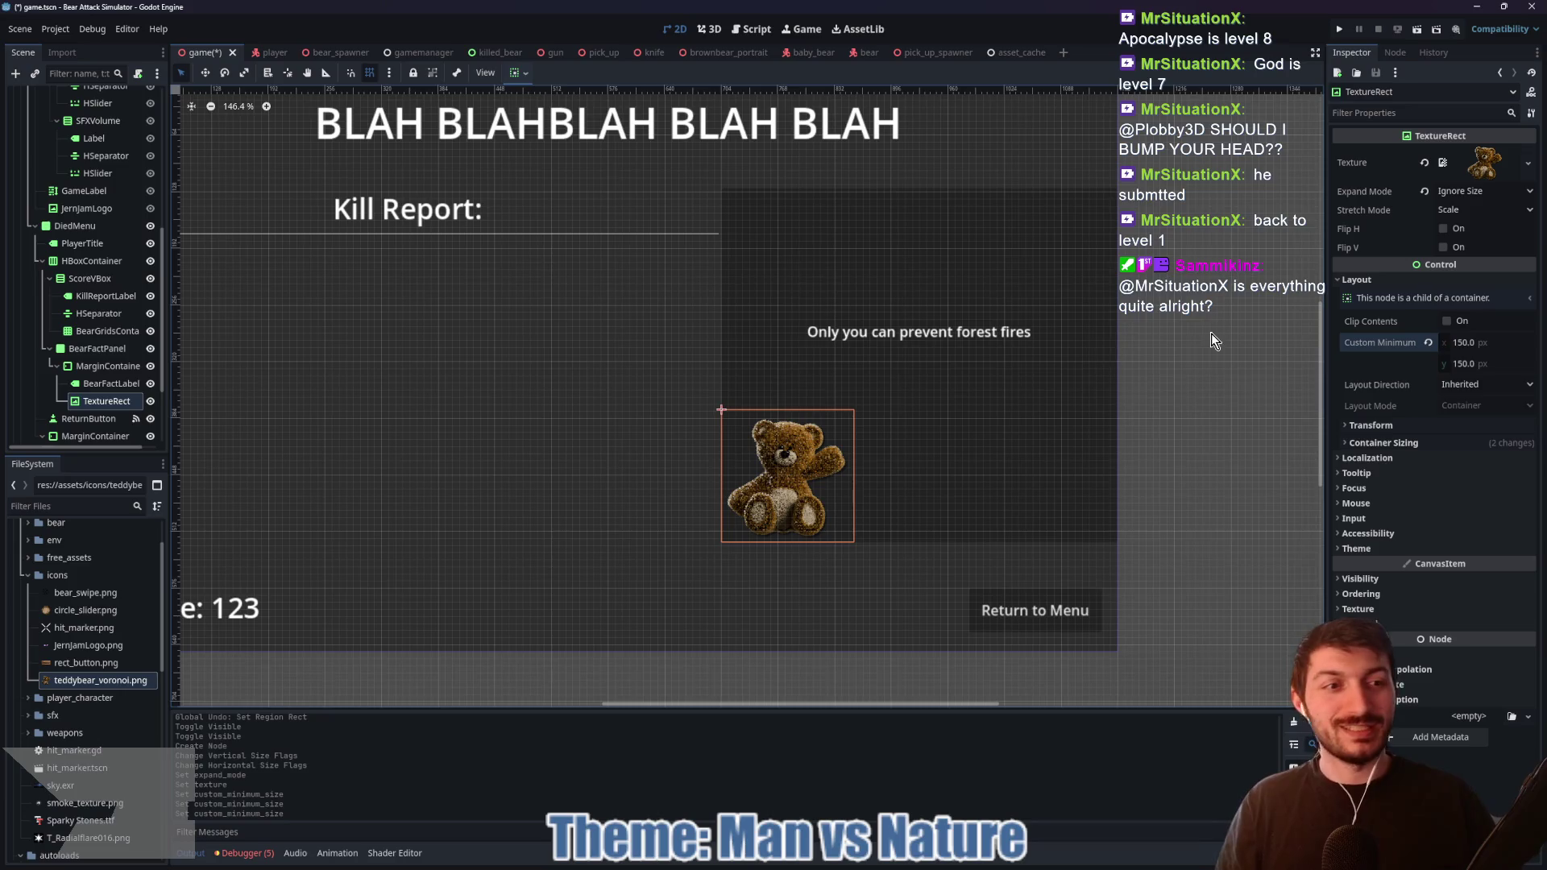
pyautogui.hotkey('ctrl', 's')
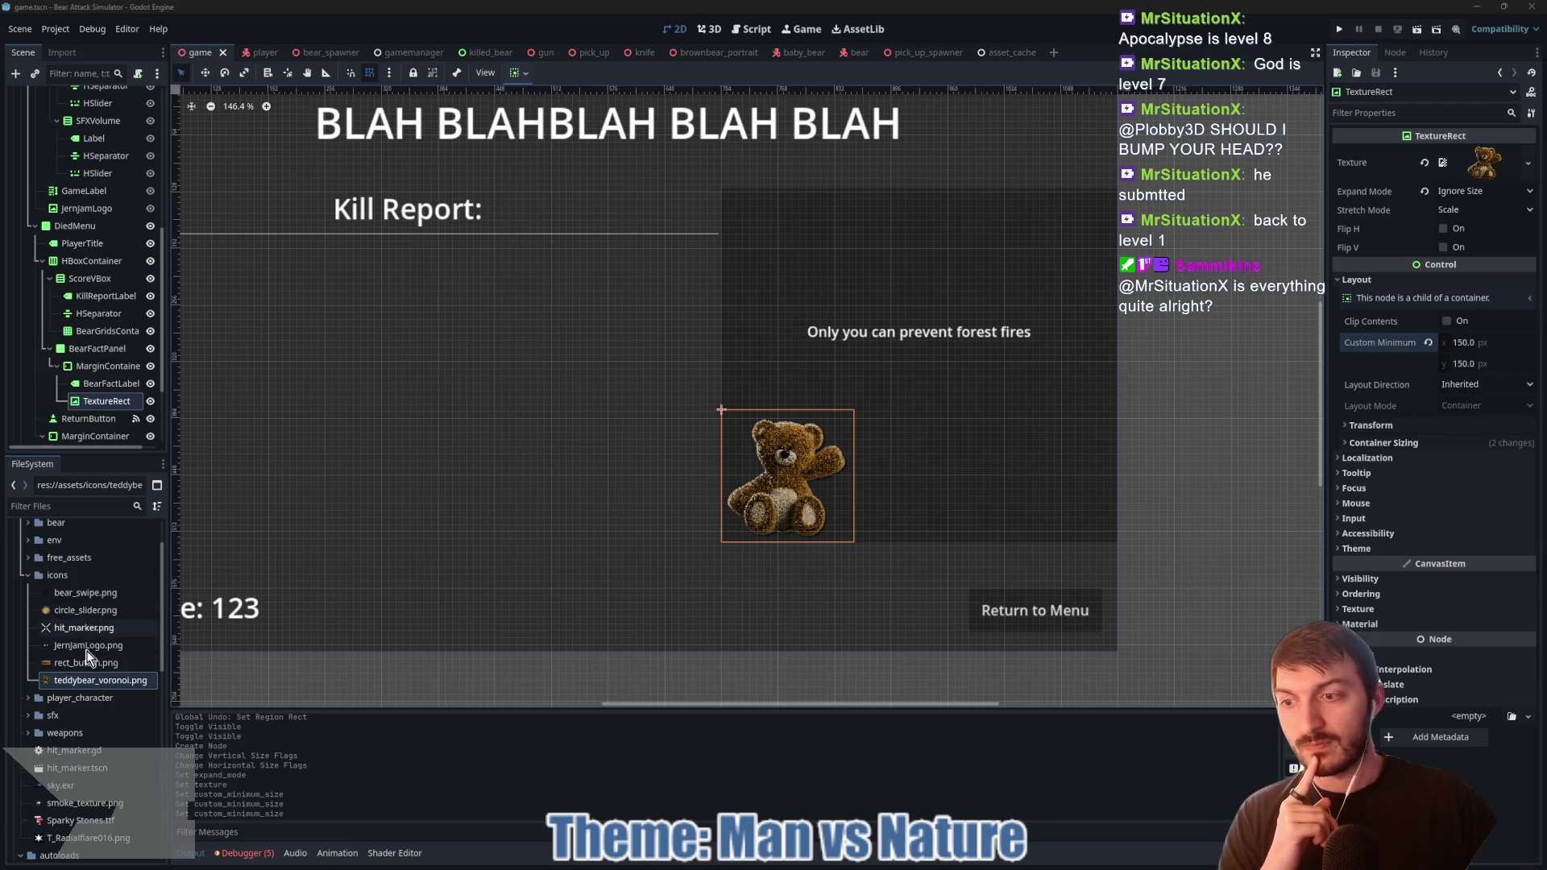
pyautogui.moveTo(85, 669)
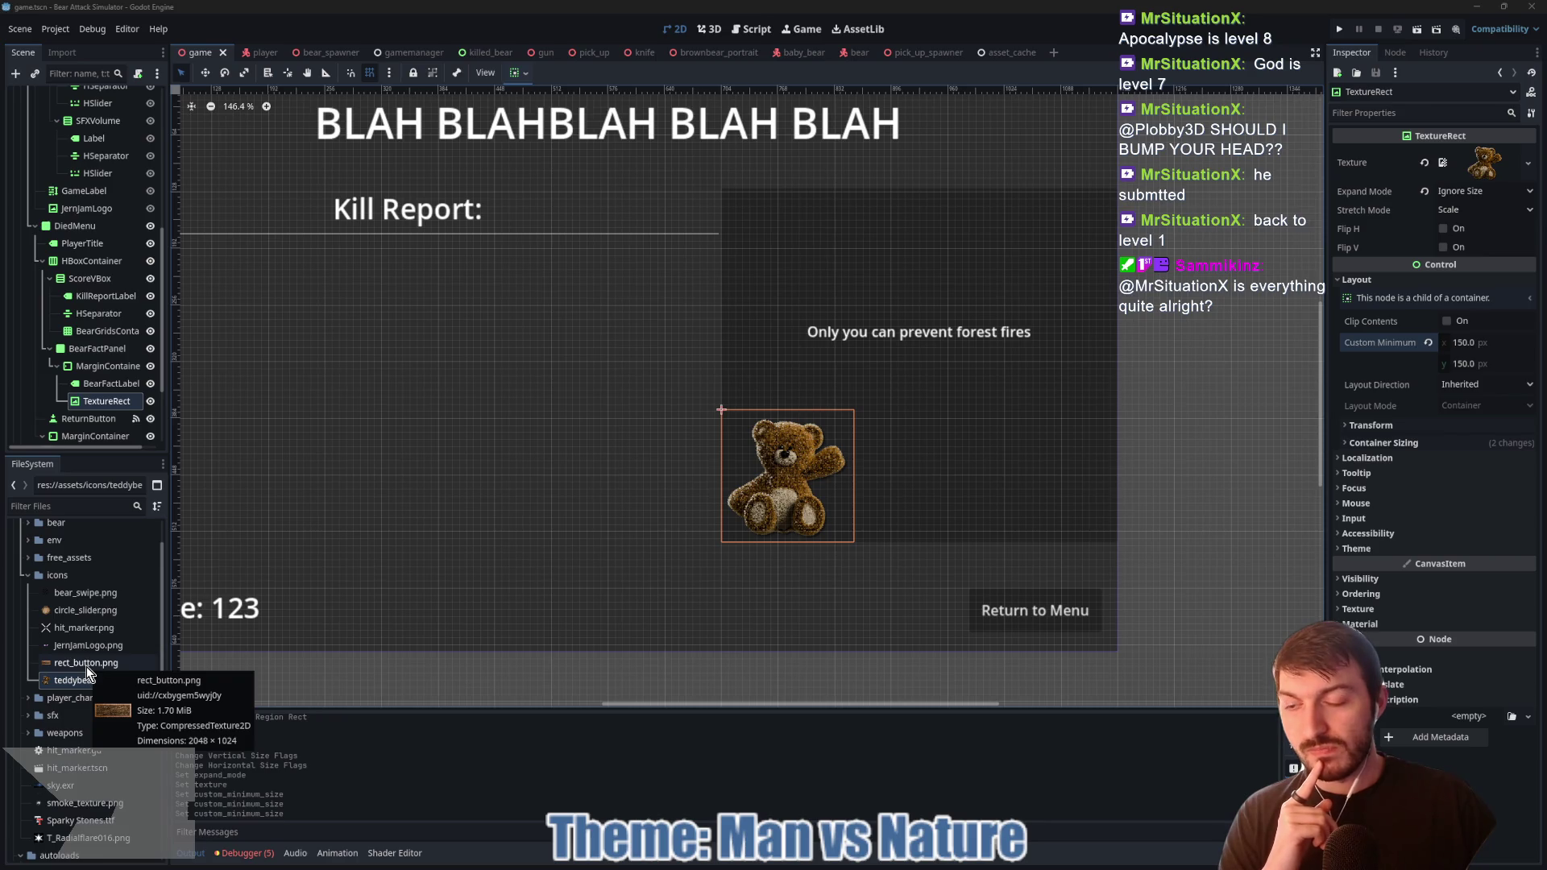
pyautogui.moveTo(510, 468)
pyautogui.mouseDown()
pyautogui.moveTo(735, 508)
pyautogui.moveTo(572, 513)
pyautogui.mouseUp()
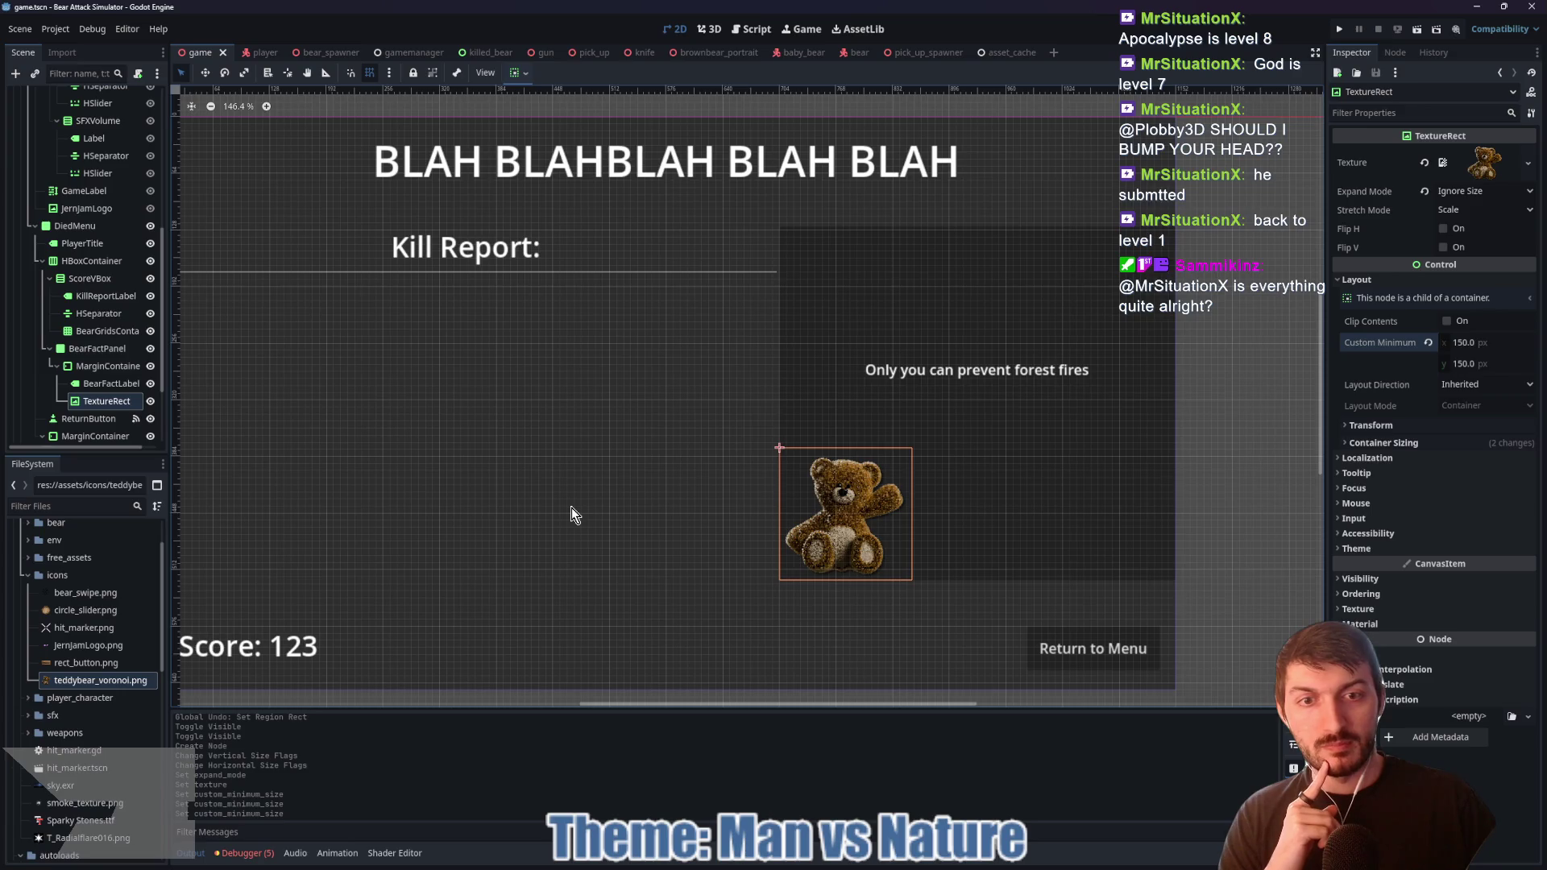
# Step: Give the BearFactPanel's Panel style override a new StyleBoxFlat
pyautogui.click(97, 350)
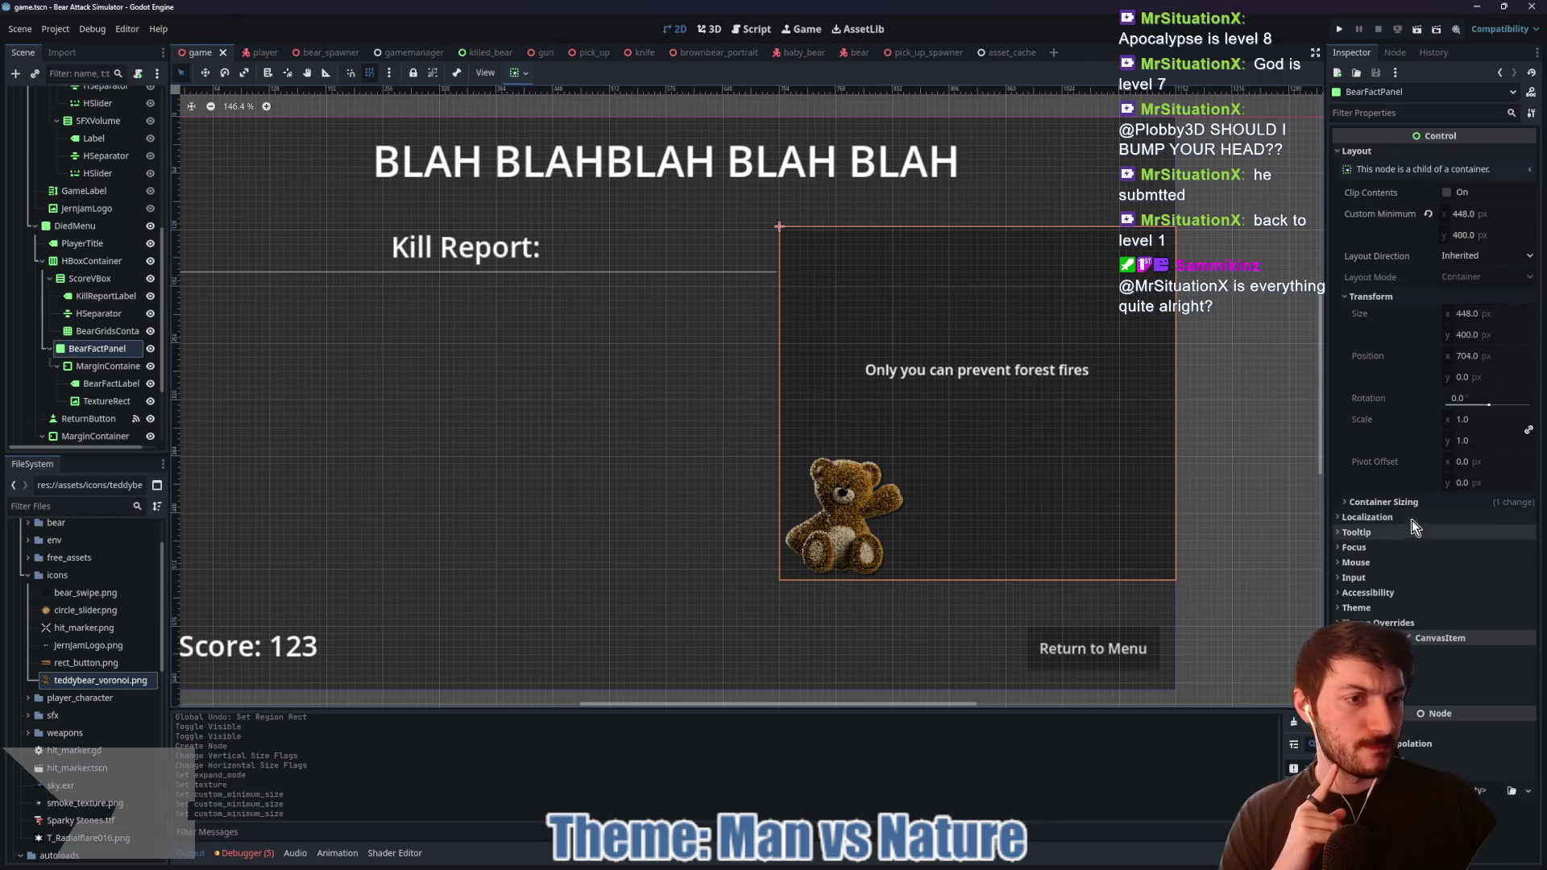
pyautogui.click(1400, 622)
pyautogui.click(1478, 653)
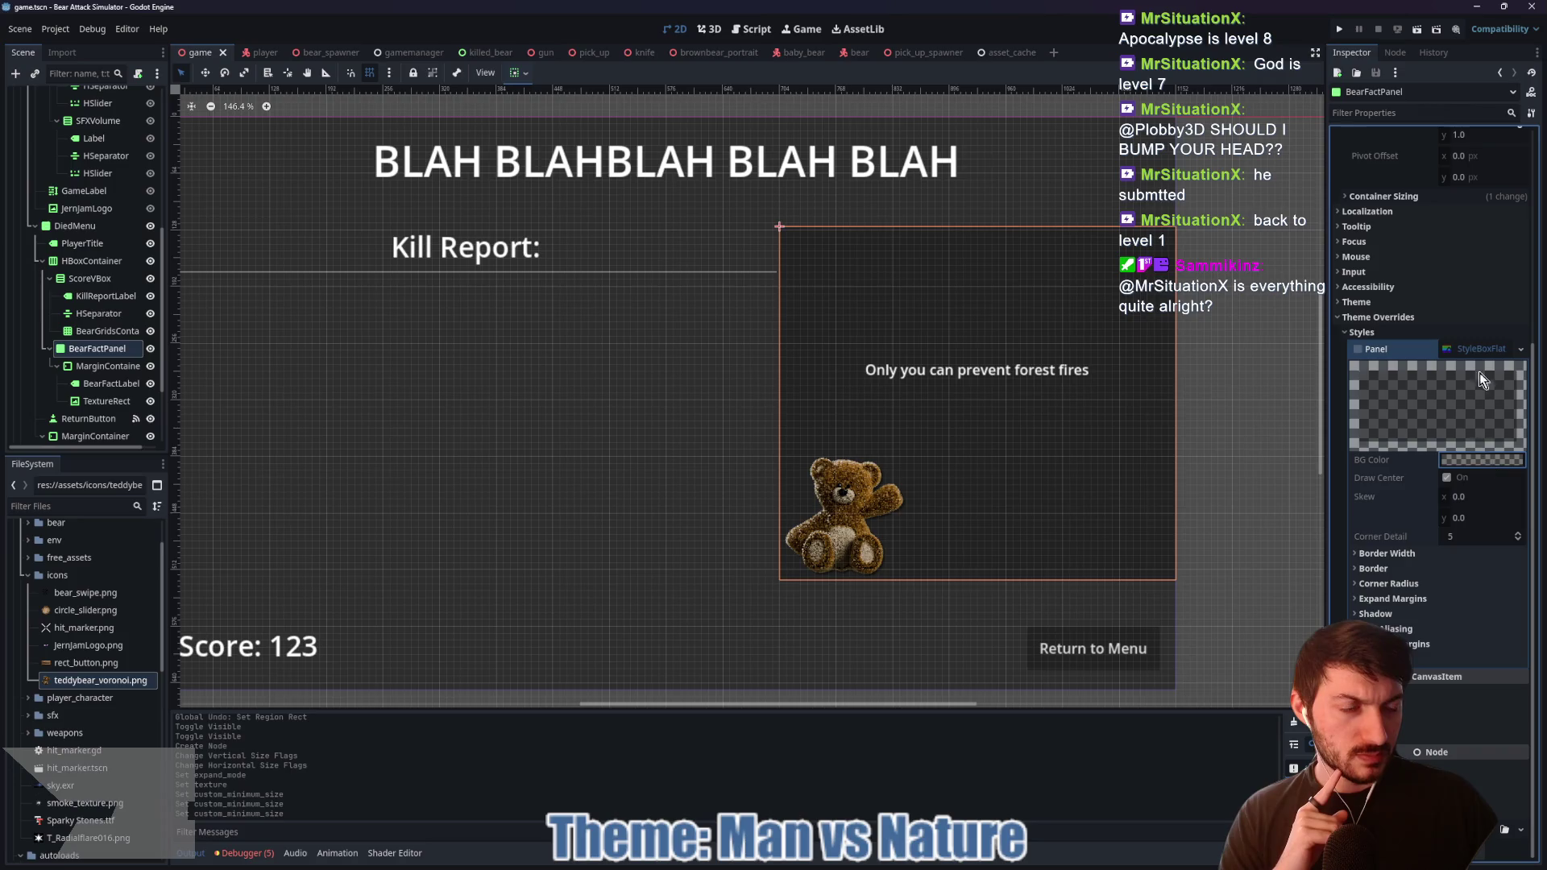
pyautogui.click(1475, 350)
pyautogui.rightClick(1476, 662)
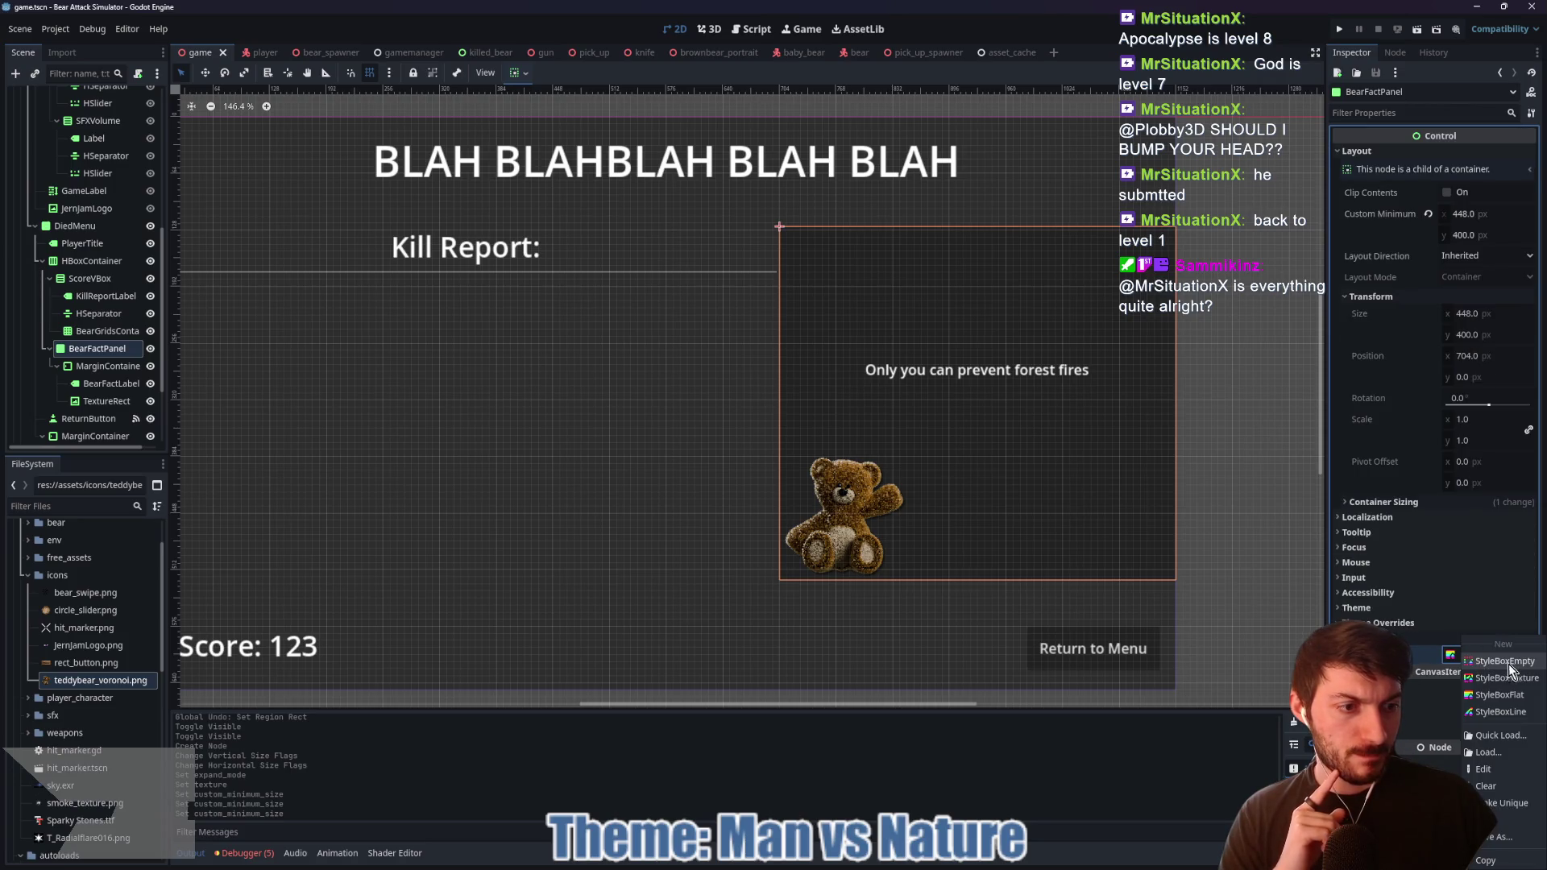
pyautogui.click(1488, 695)
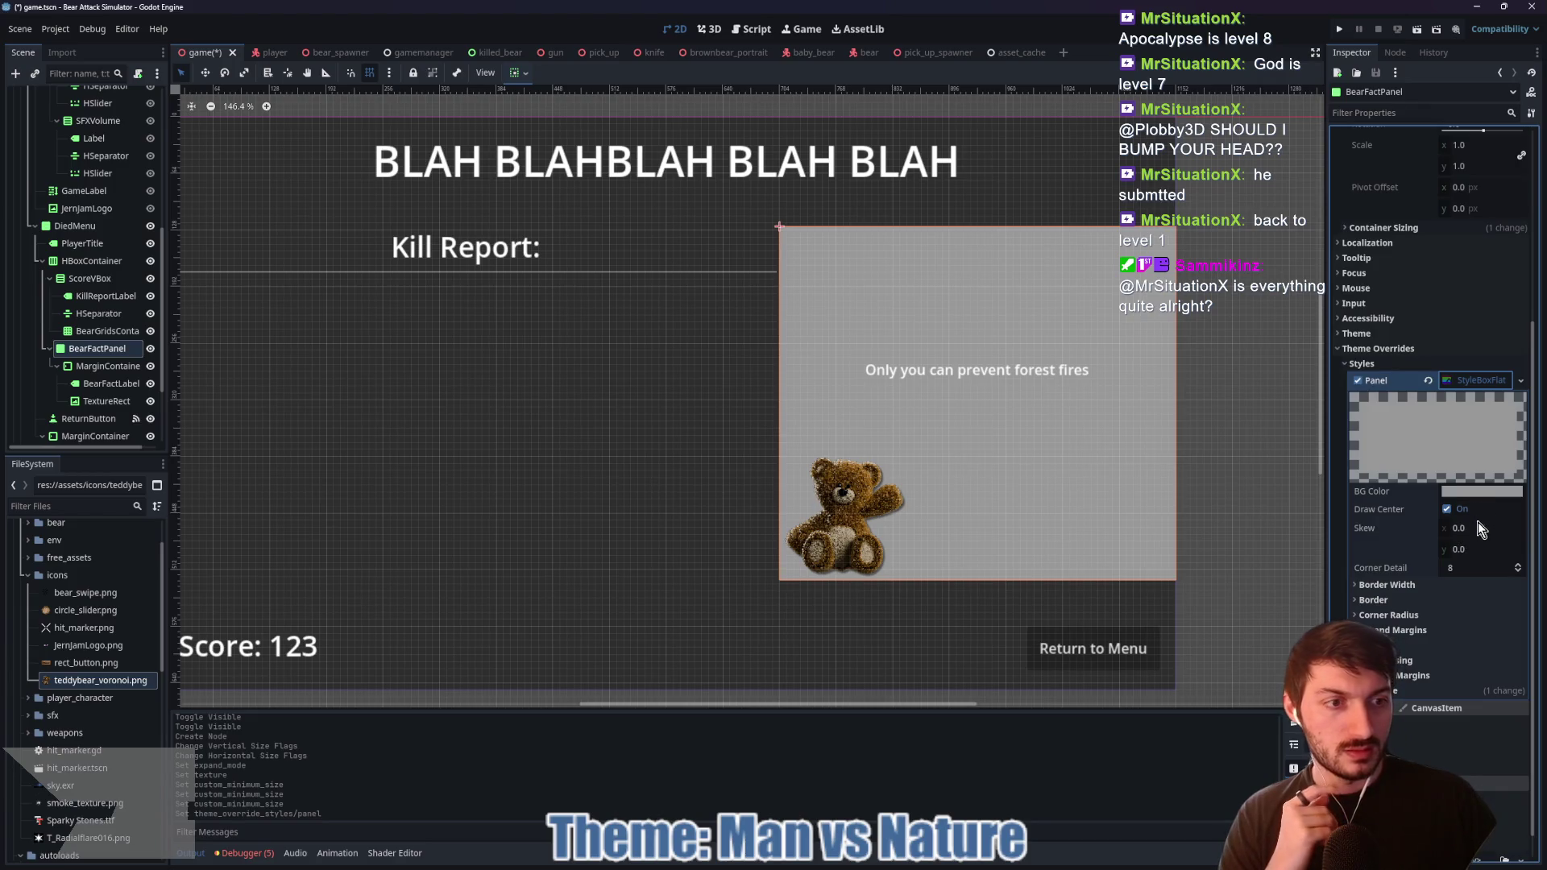
# Step: Round the panel style's corners, first to 10 then to 20 pixels
pyautogui.click(1411, 590)
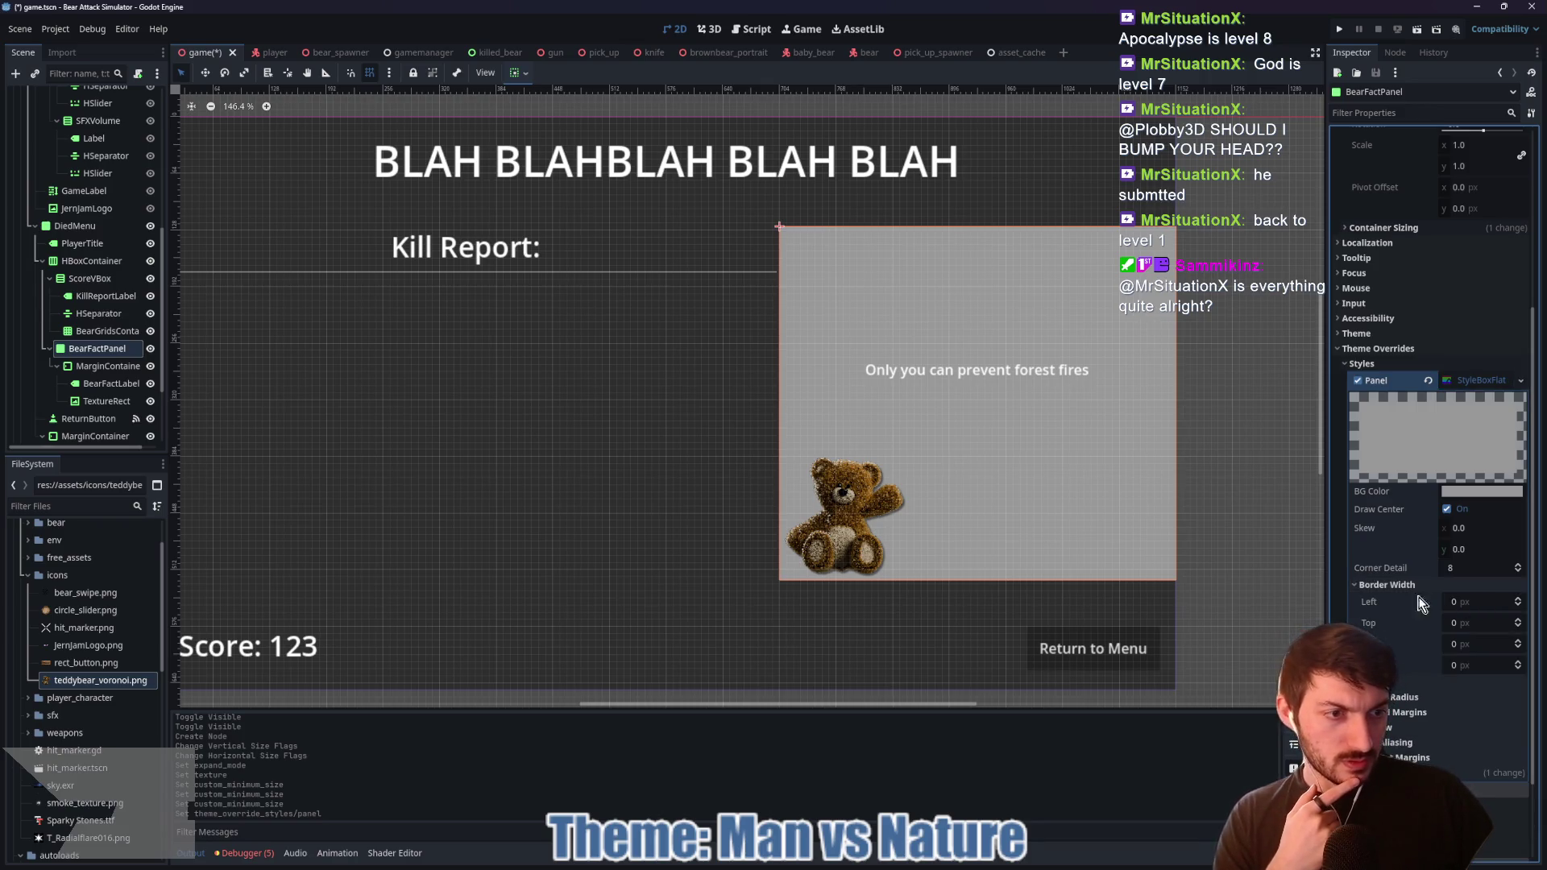
pyautogui.click(1404, 697)
pyautogui.click(1476, 714)
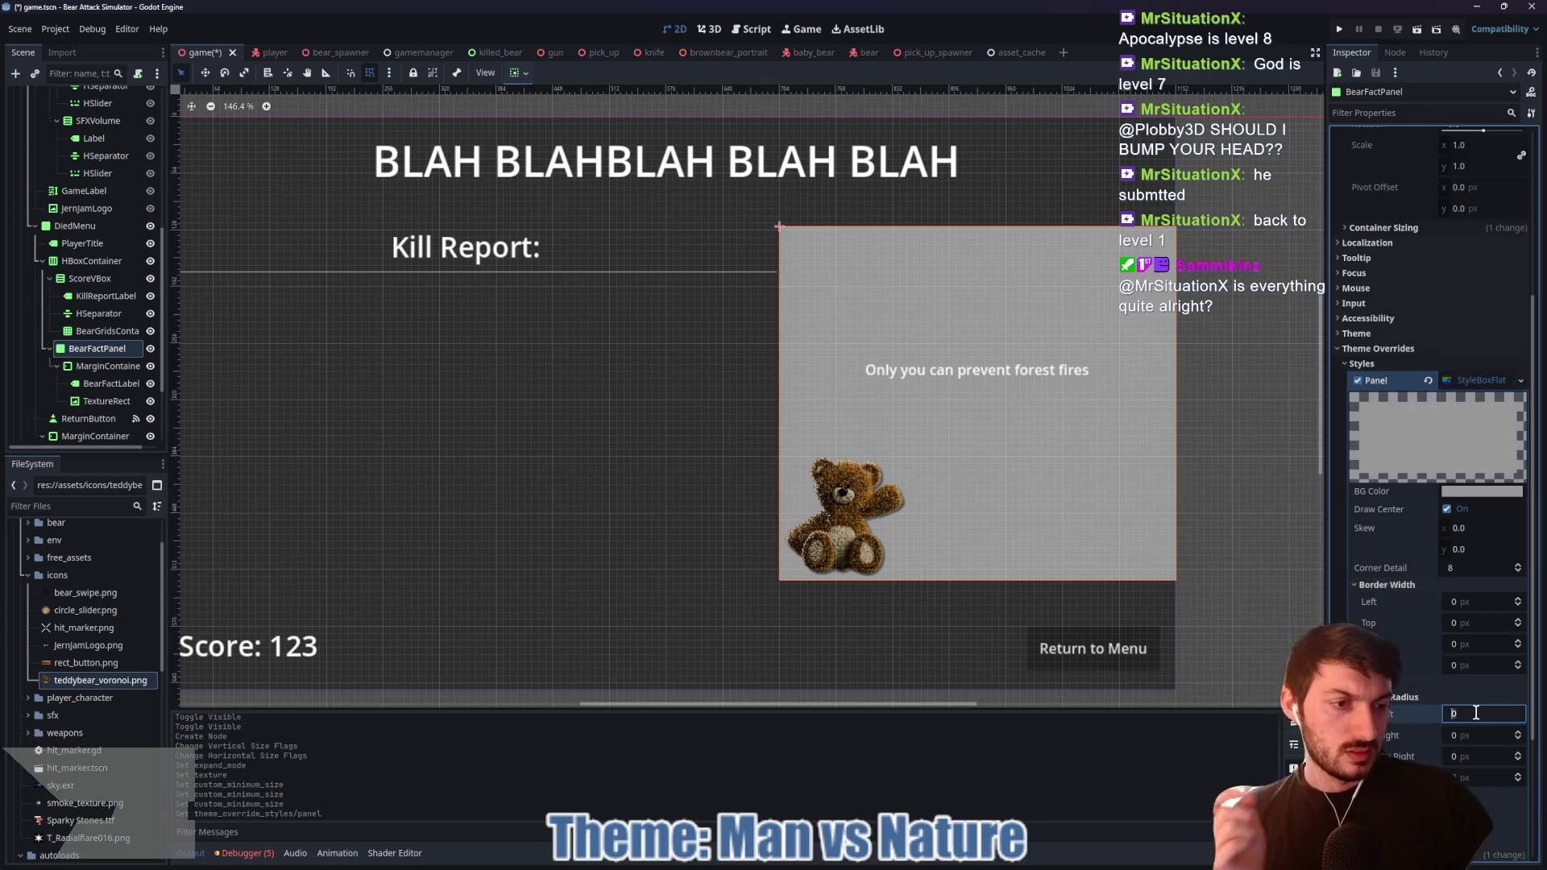
pyautogui.write('10')
pyautogui.press('Tab')
pyautogui.write('10')
pyautogui.press('Tab')
pyautogui.write('10')
pyautogui.press('Tab')
pyautogui.write('10')
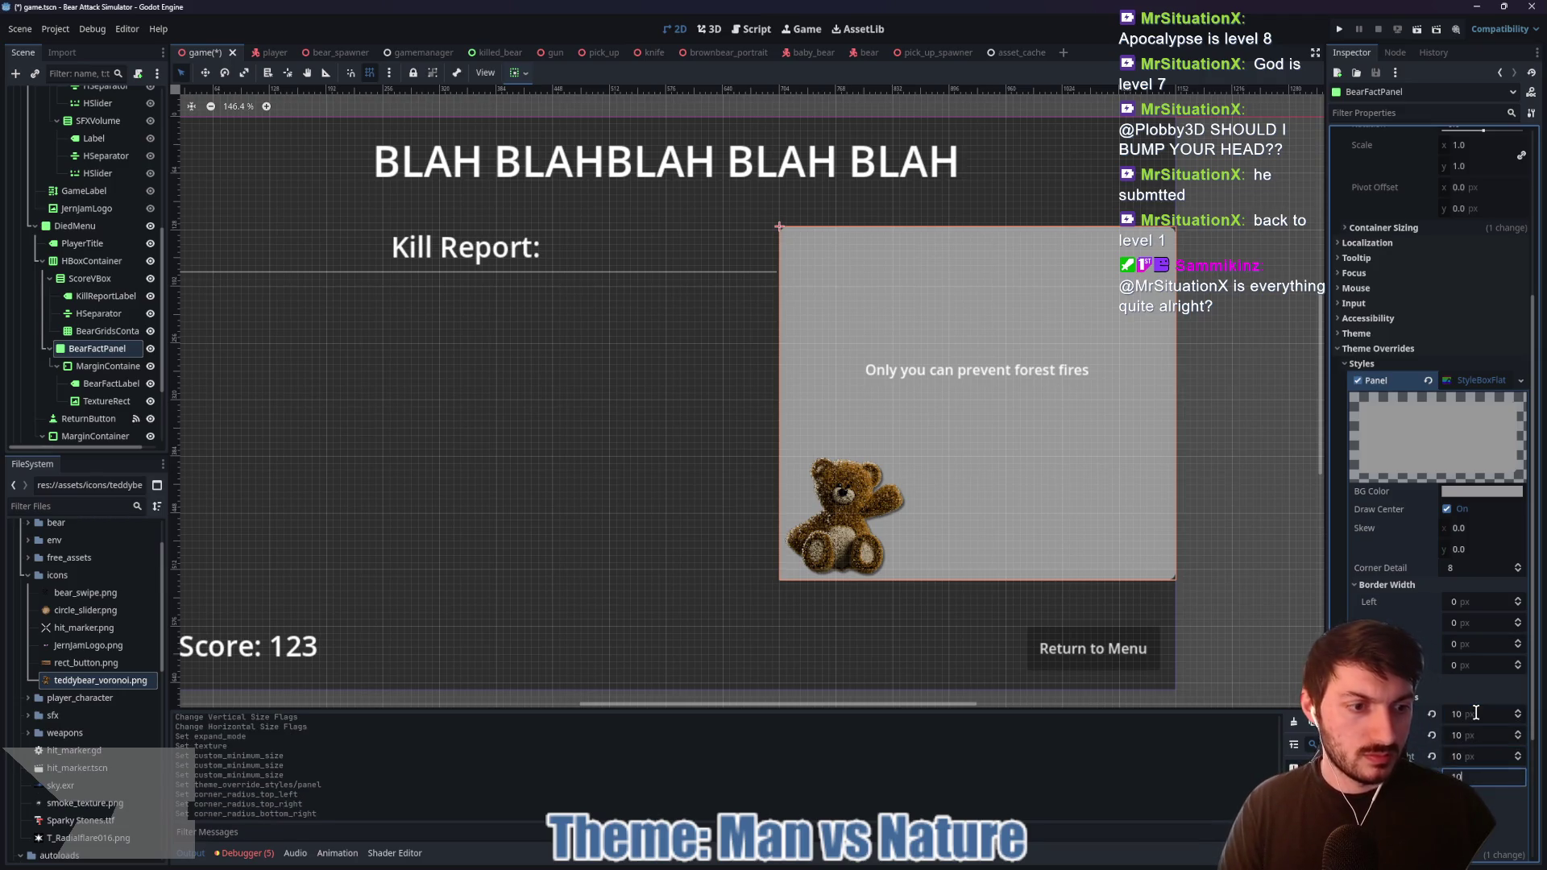
pyautogui.click(1481, 712)
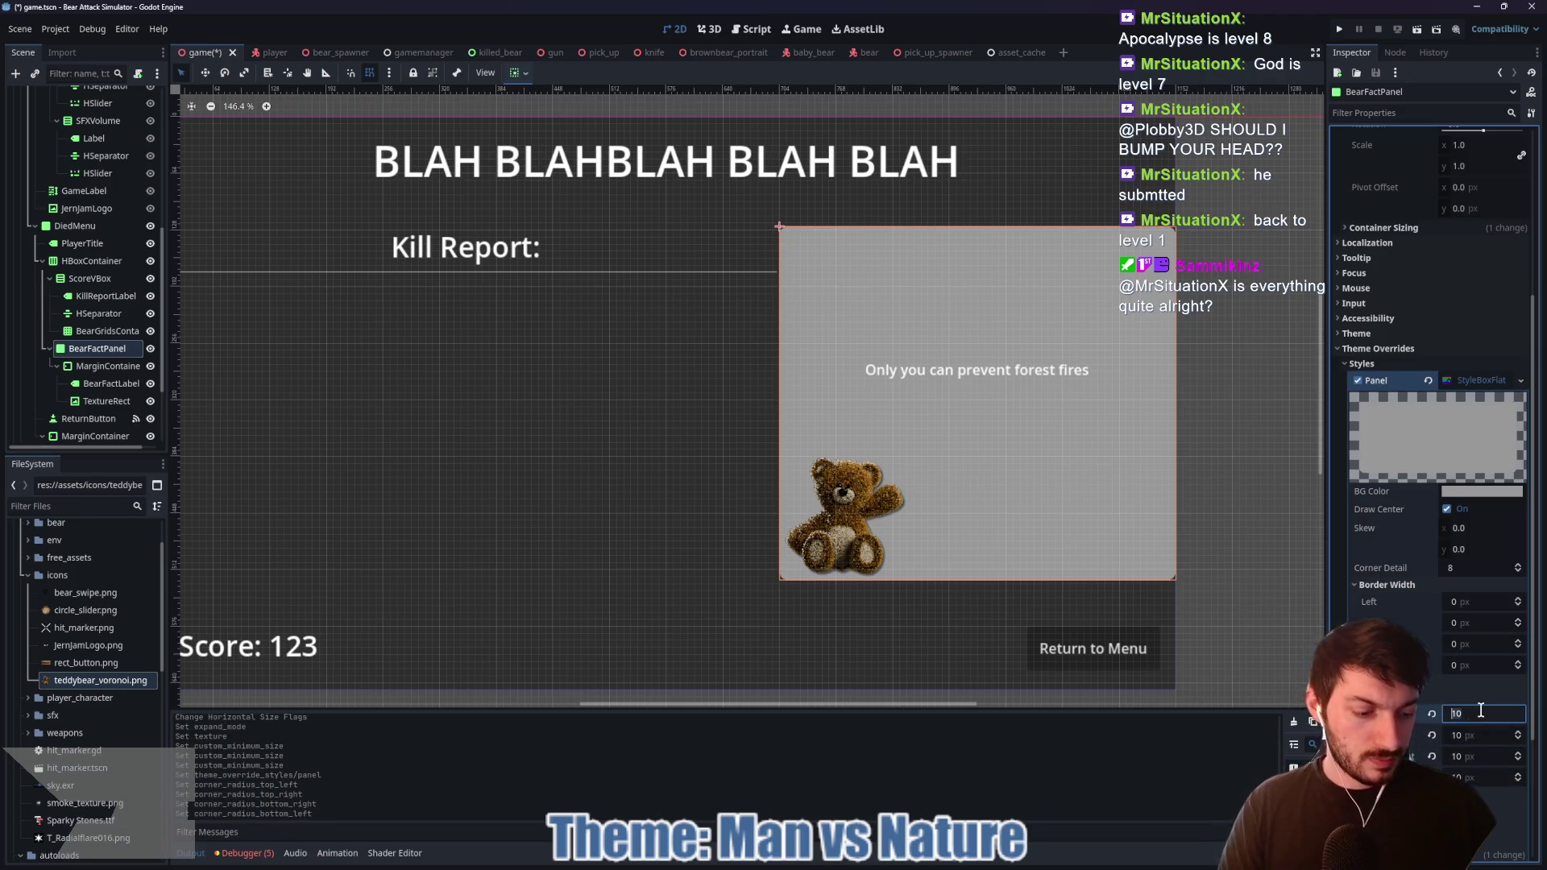
pyautogui.write('20')
pyautogui.press('Tab')
pyautogui.write('20')
pyautogui.press('Tab')
pyautogui.write('20')
pyautogui.press('Tab')
pyautogui.write('20')
pyautogui.press('Return')
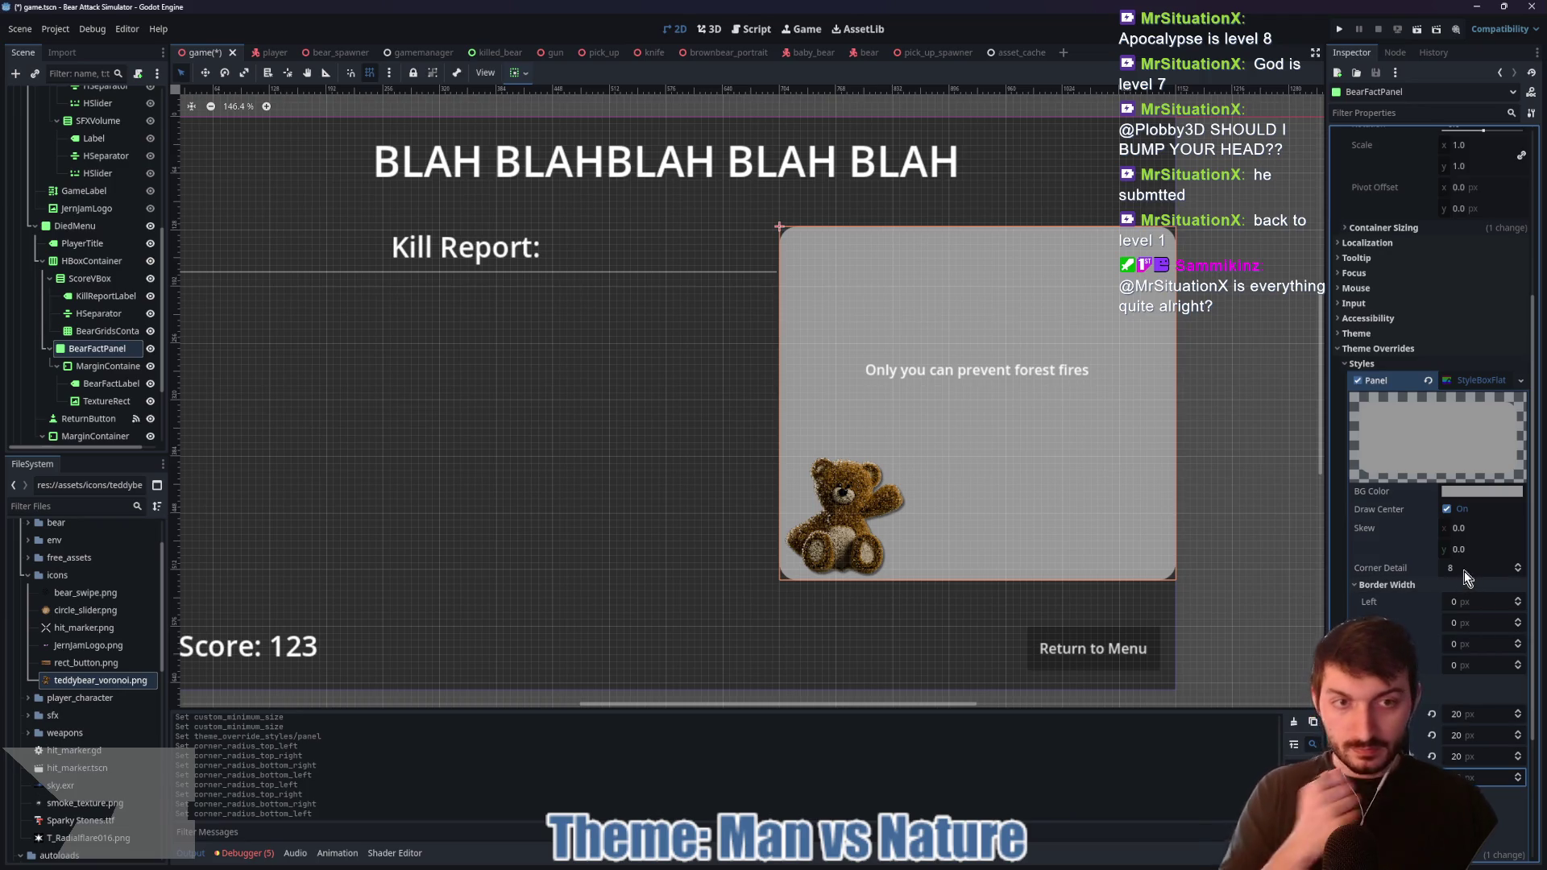
# Step: Lighten the panel's background colour to e6e6e6
pyautogui.click(1462, 494)
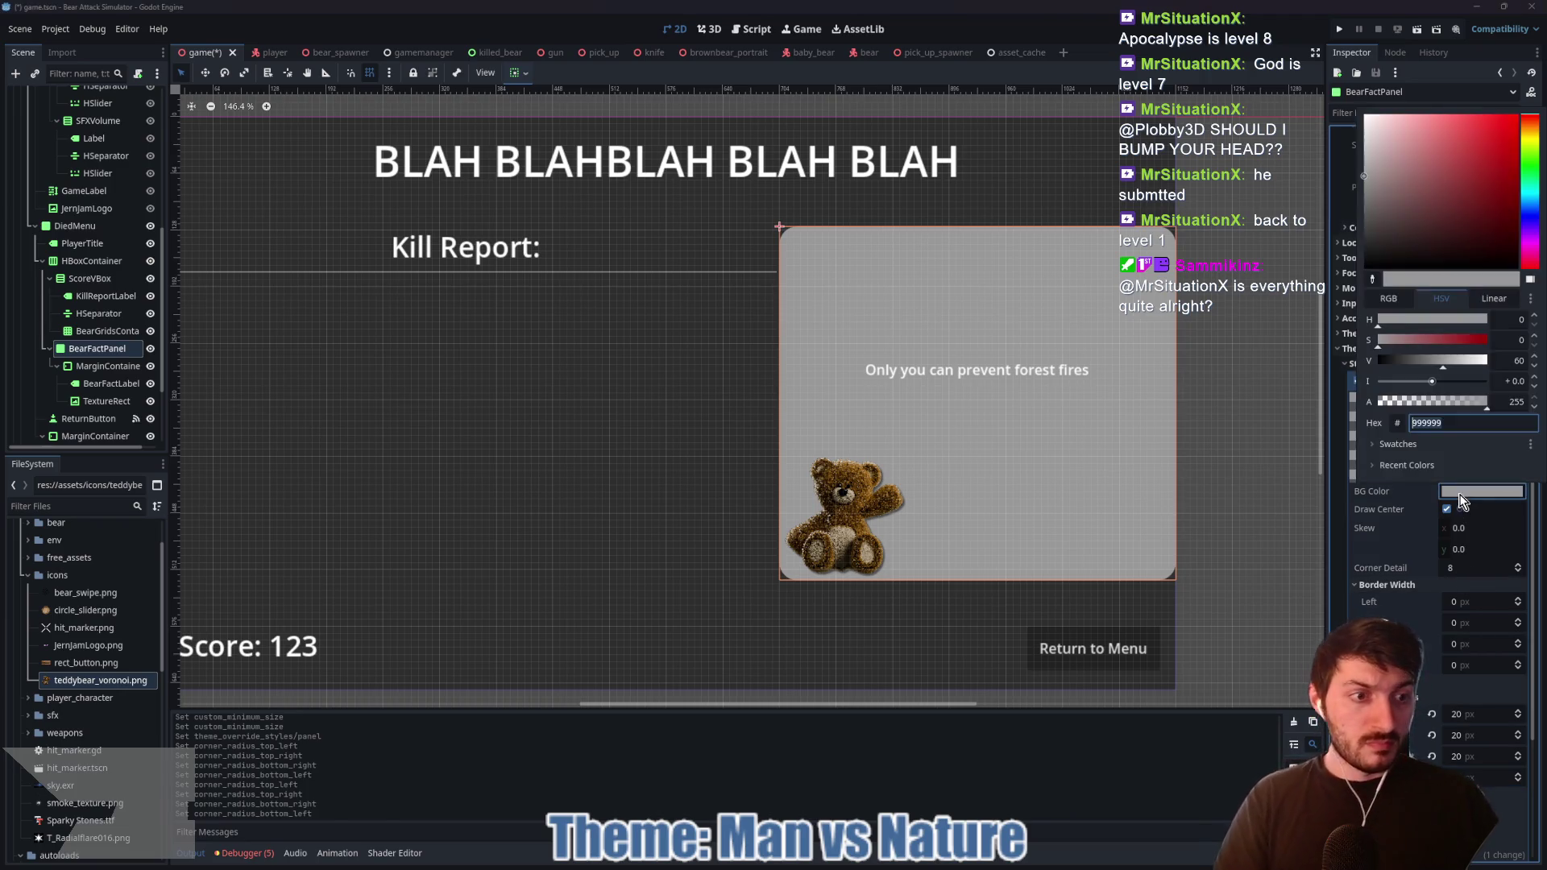
pyautogui.moveTo(1367, 170); pyautogui.dragTo(1356, 129)
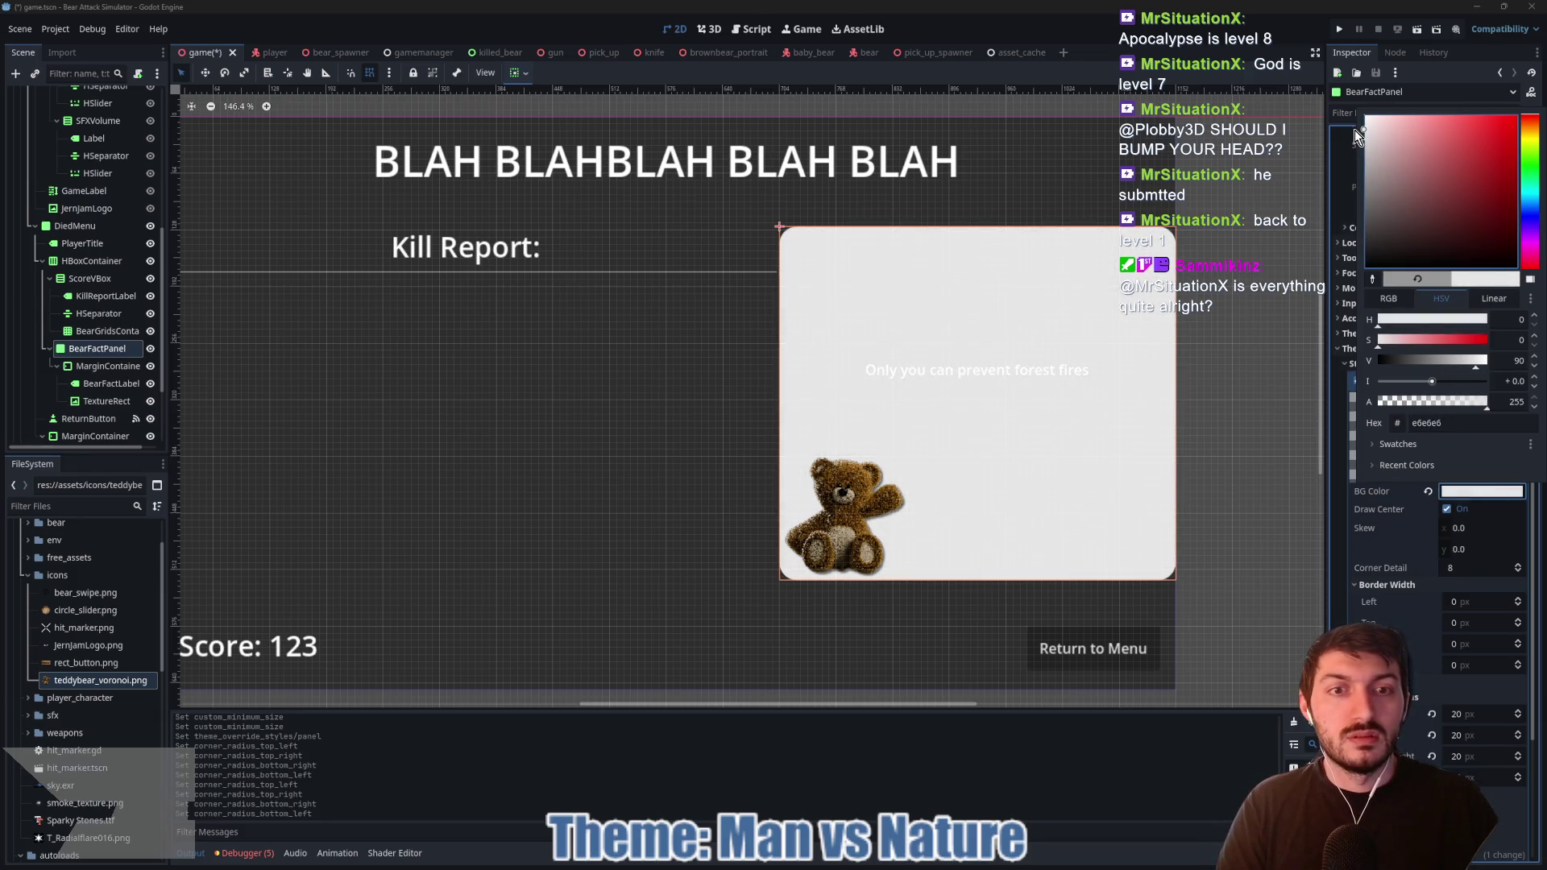
pyautogui.click(1459, 498)
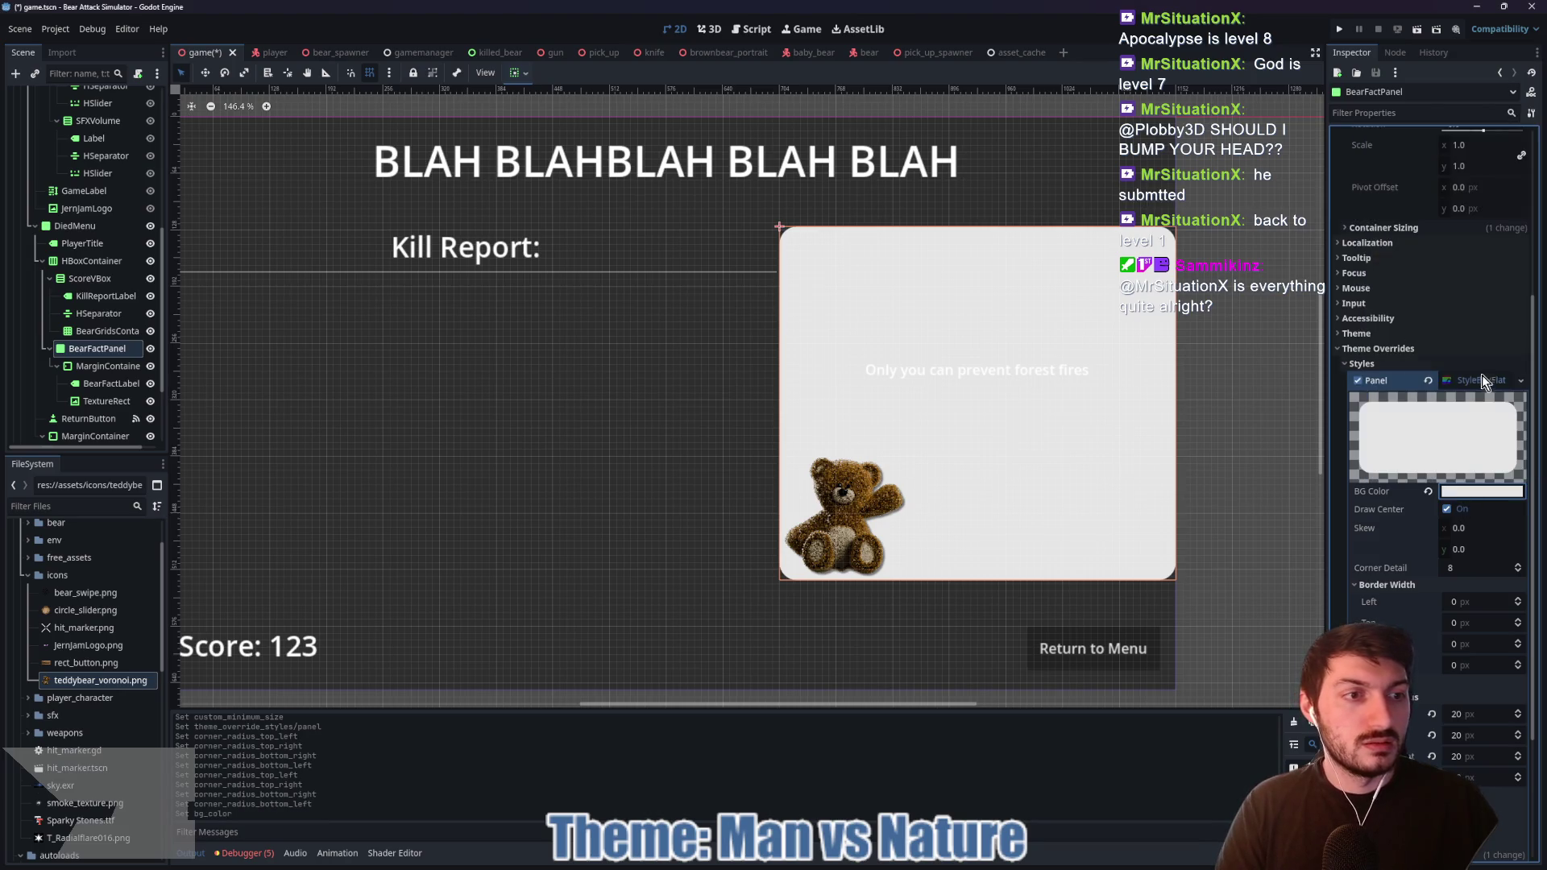
pyautogui.click(826, 442)
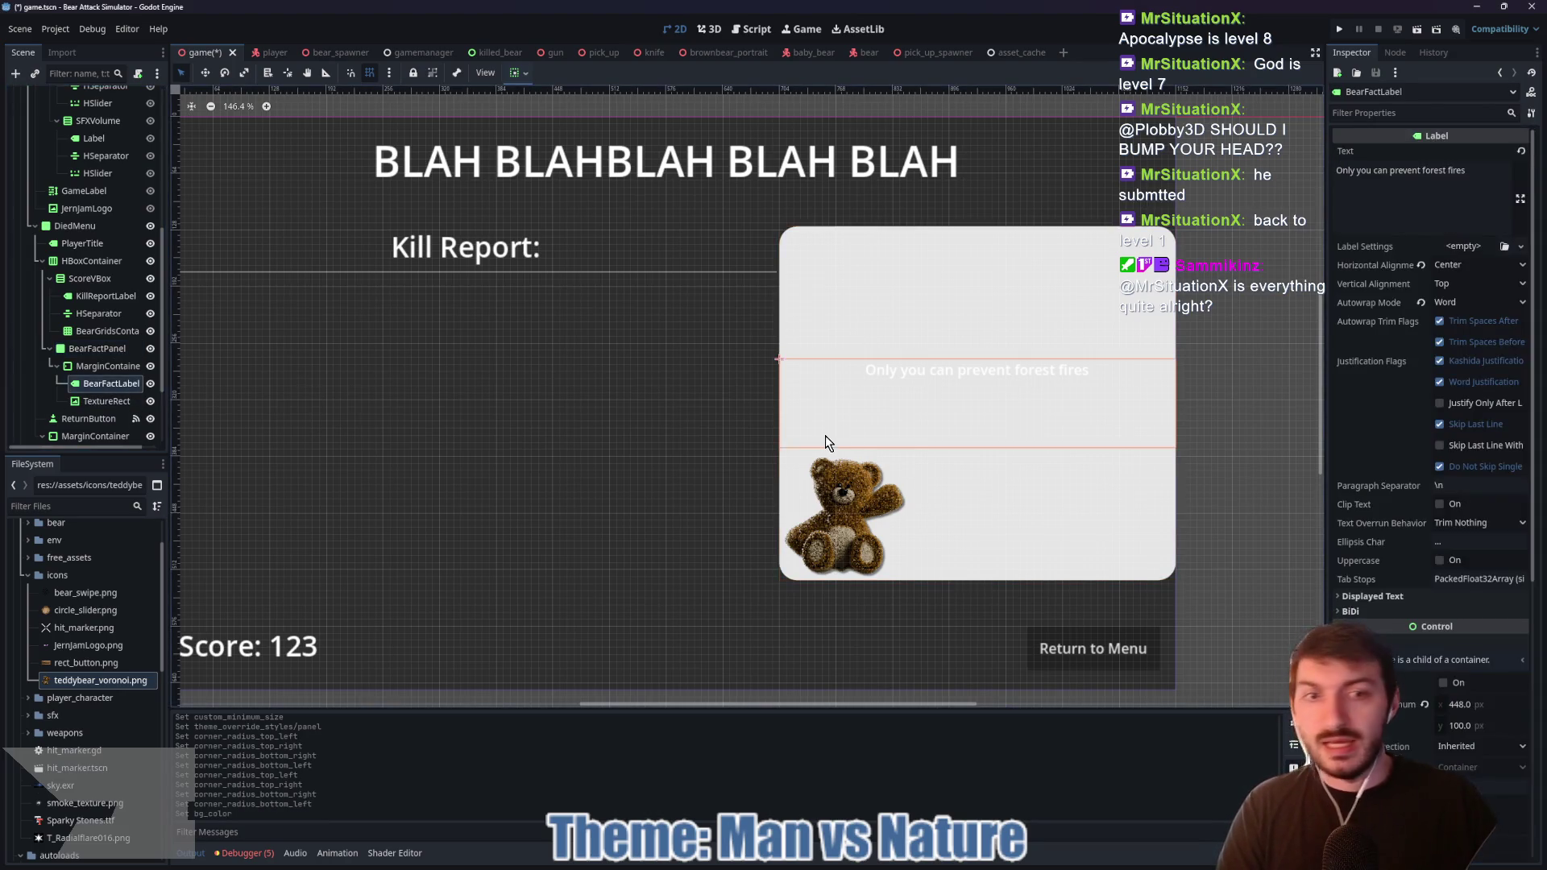
# Step: Create new LabelSettings for the bear fact label and load a font into it
pyautogui.click(1462, 245)
pyautogui.click(1476, 285)
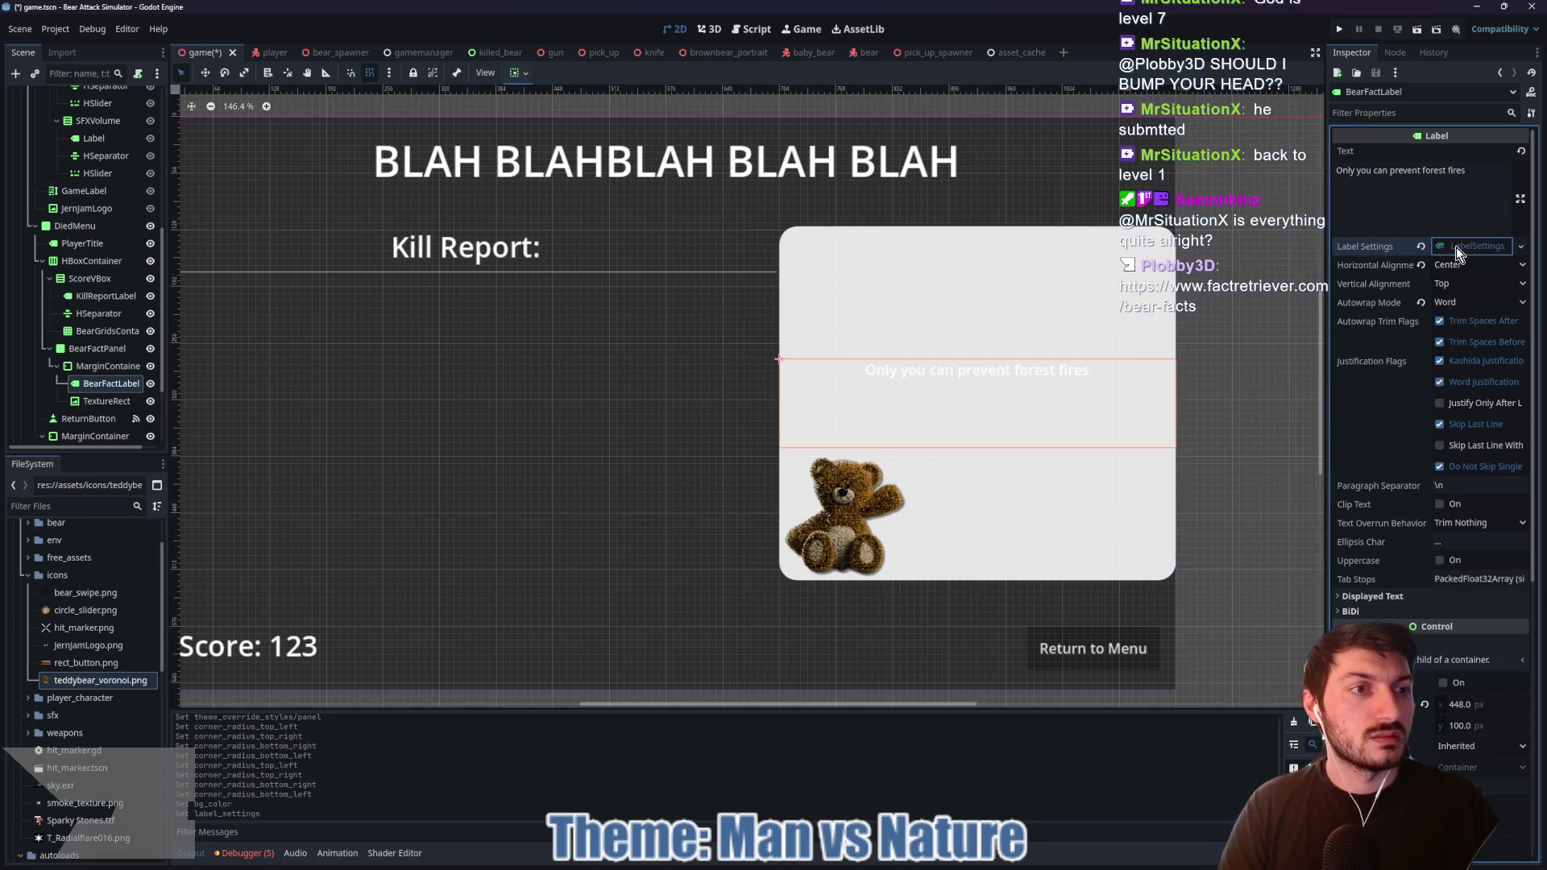
pyautogui.click(1457, 247)
pyautogui.click(1371, 305)
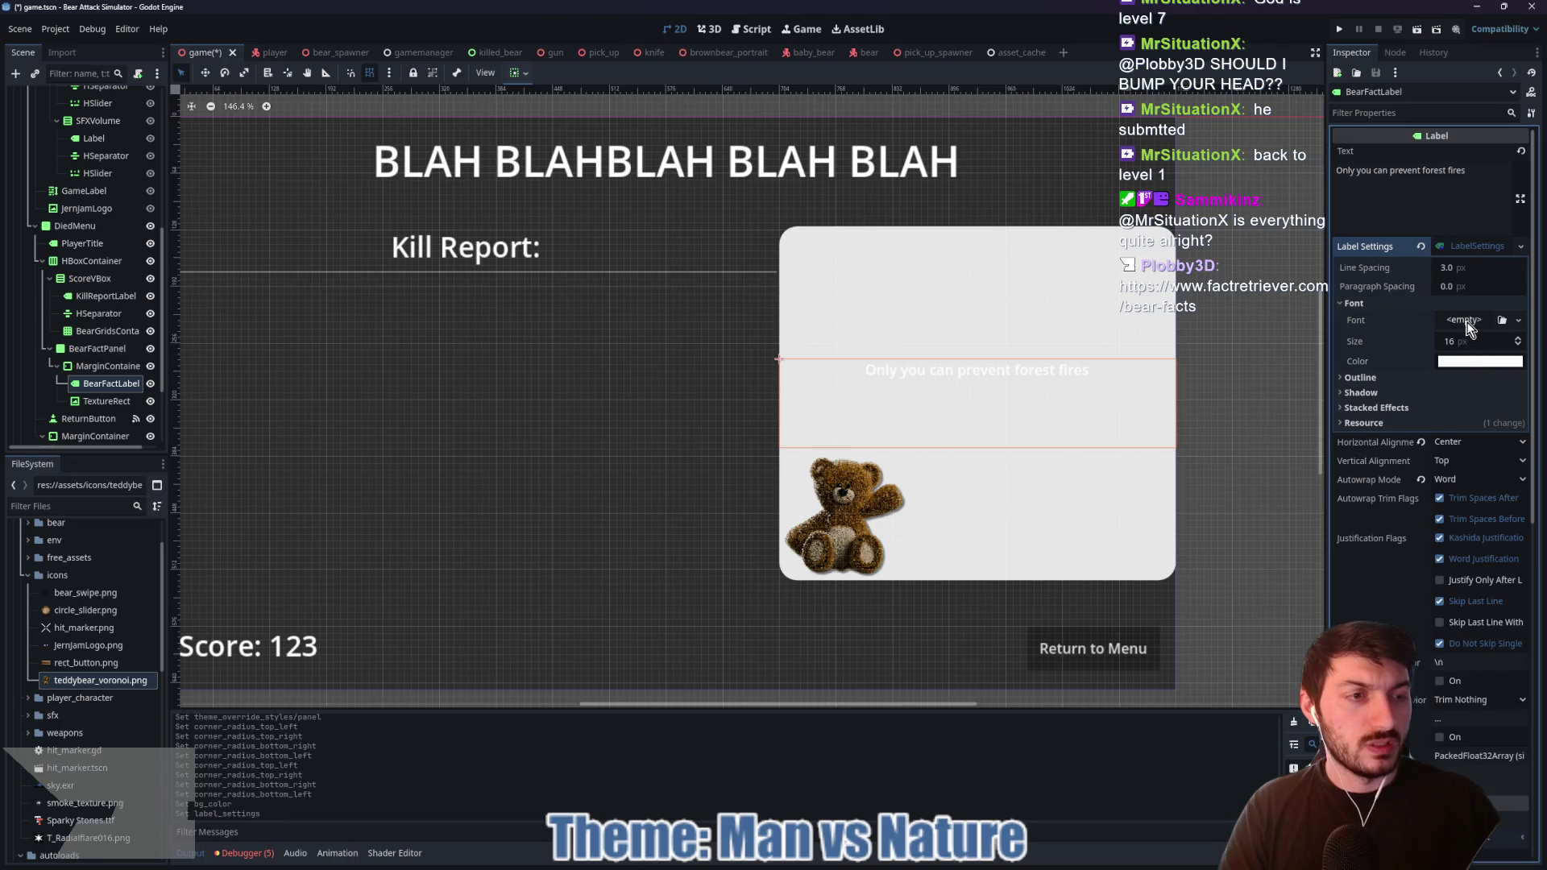
pyautogui.click(1468, 327)
pyautogui.click(1487, 409)
pyautogui.doubleClick(568, 323)
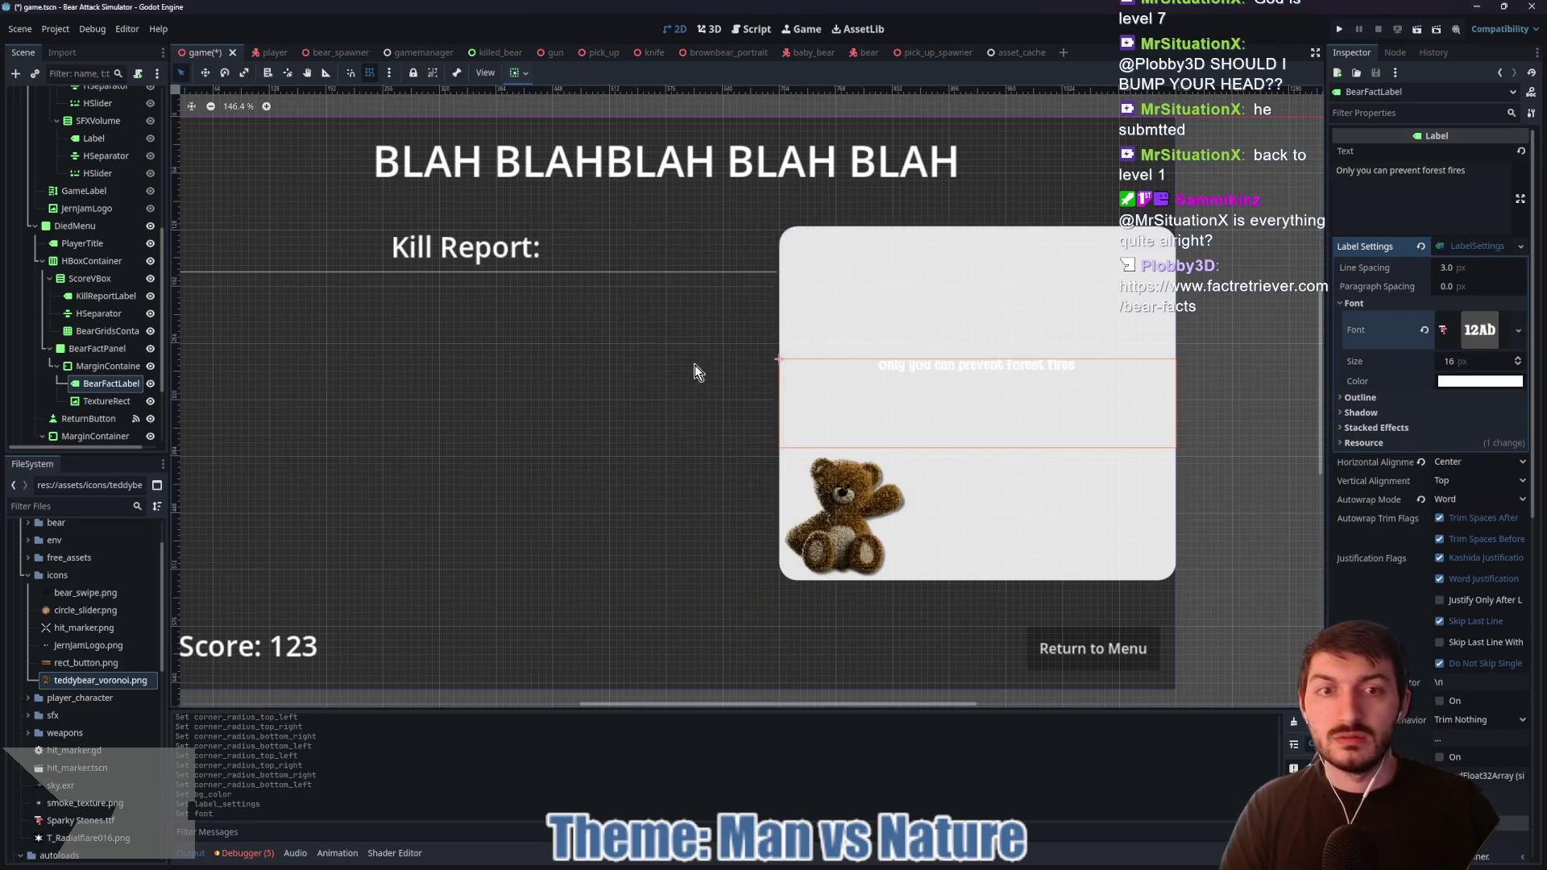
# Step: Set the label's font size to 21 with a 3 px black outline
pyautogui.click(1458, 363)
pyautogui.write('21')
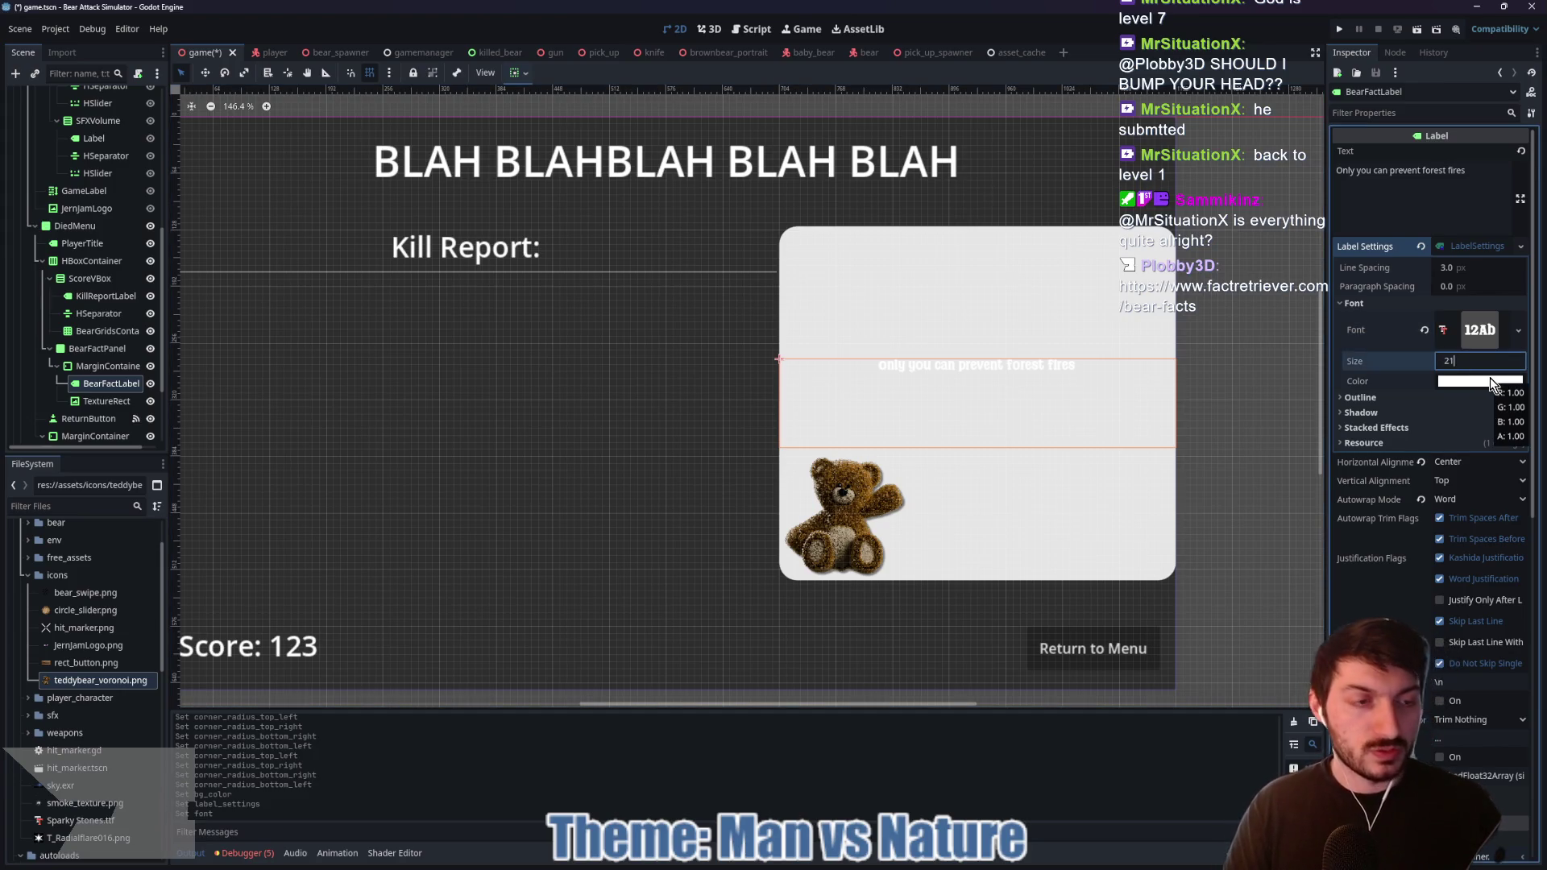
pyautogui.click(1361, 397)
pyautogui.click(1465, 414)
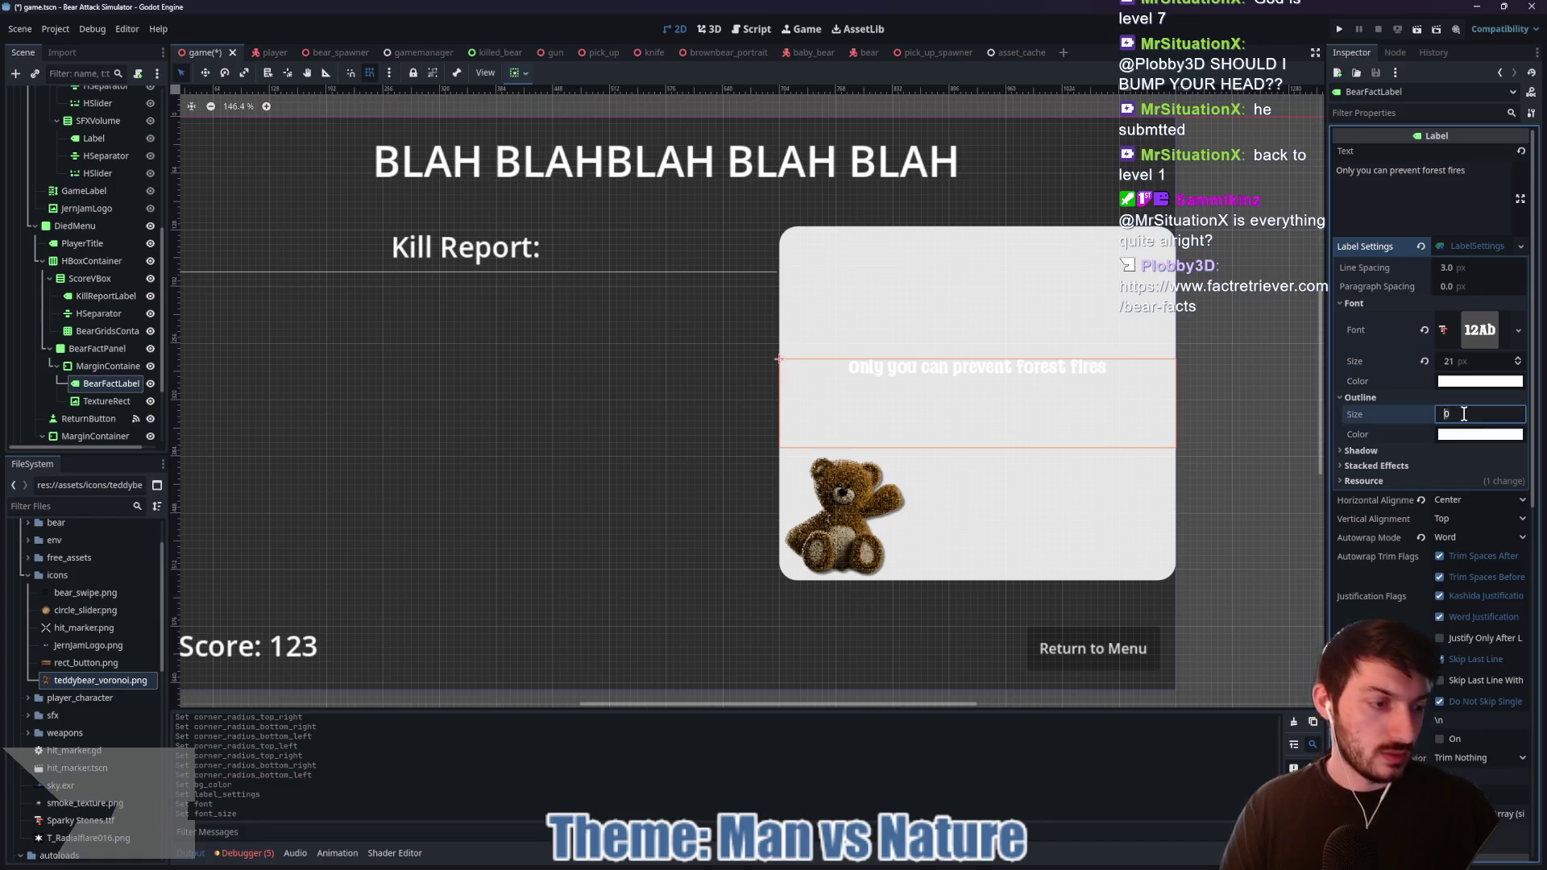
pyautogui.click(1441, 434)
pyautogui.click(1367, 609)
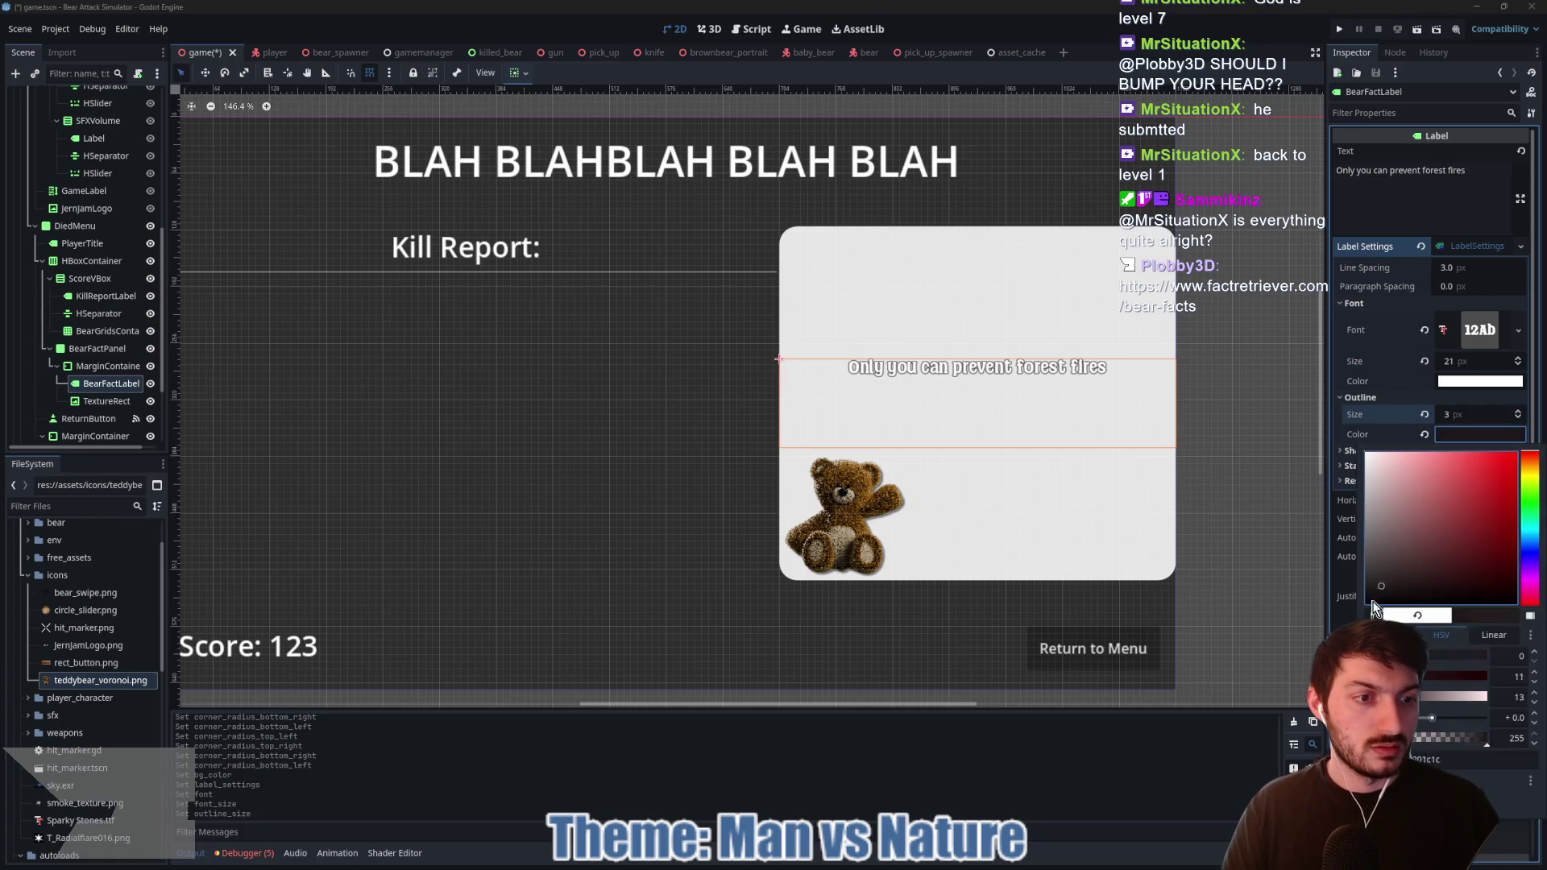
pyautogui.click(1489, 434)
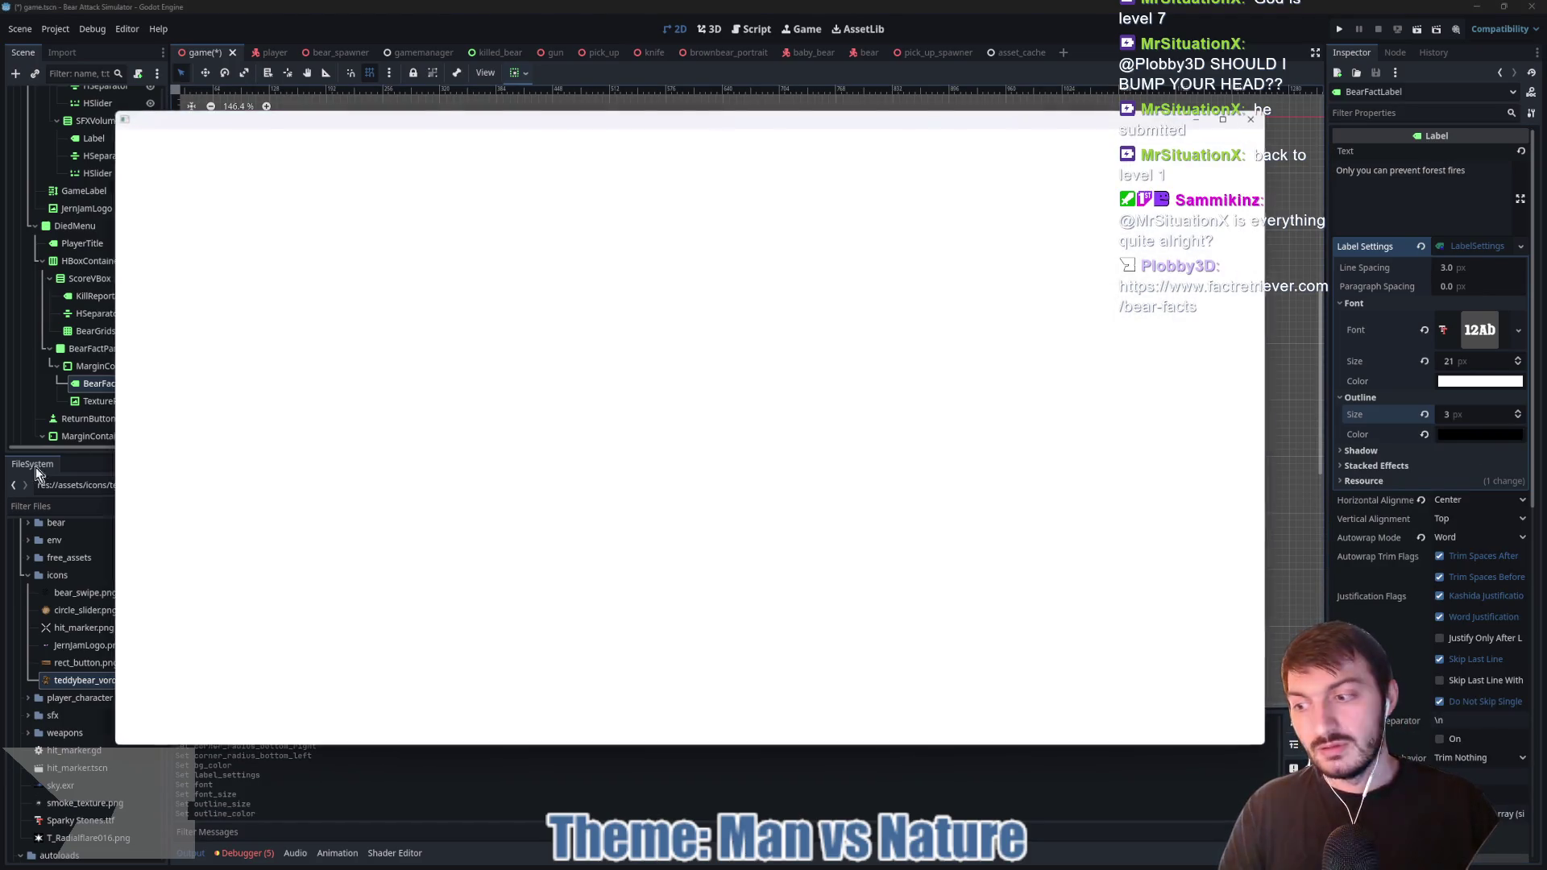
# Step: Scroll through the FactRetriever bear facts page, close it, and collapse the label settings
pyautogui.scroll(-9, 637, 403)
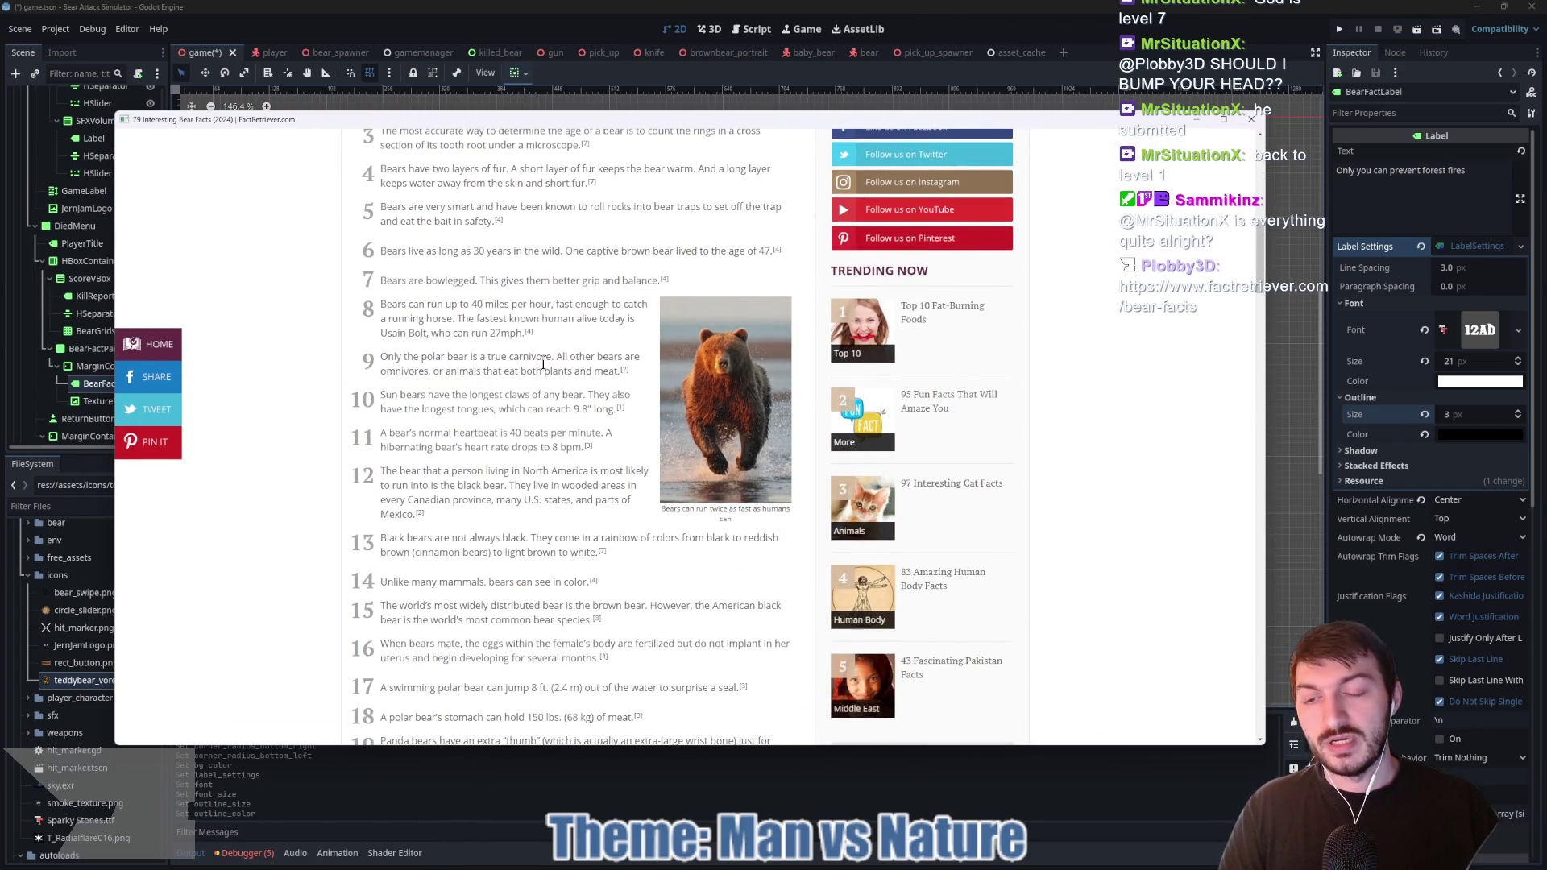
pyautogui.scroll(3, 548, 363)
pyautogui.click(1254, 119)
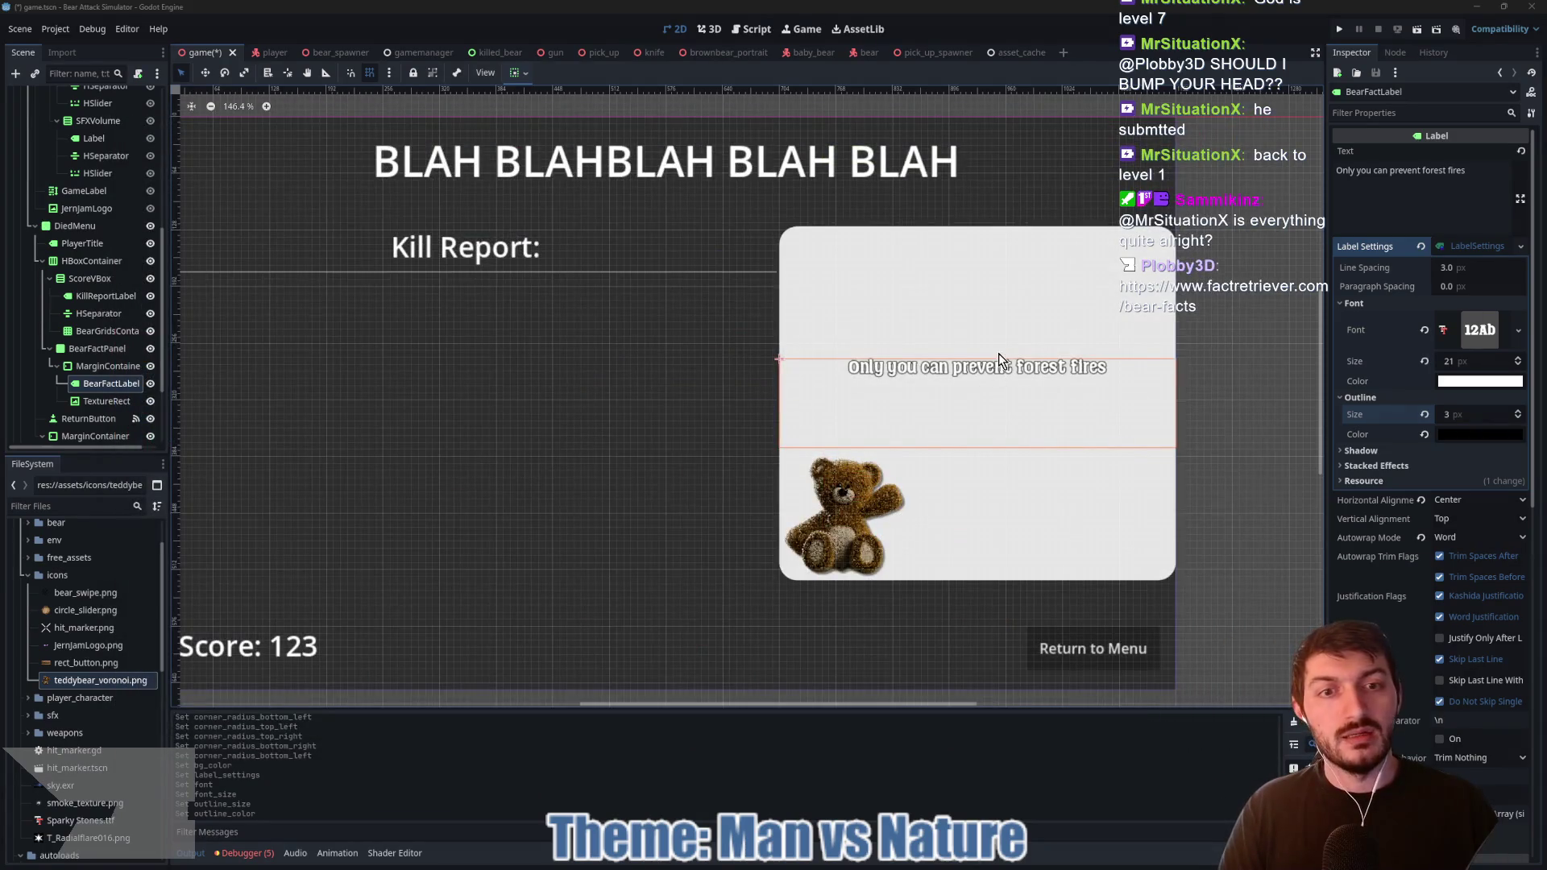
pyautogui.click(1478, 245)
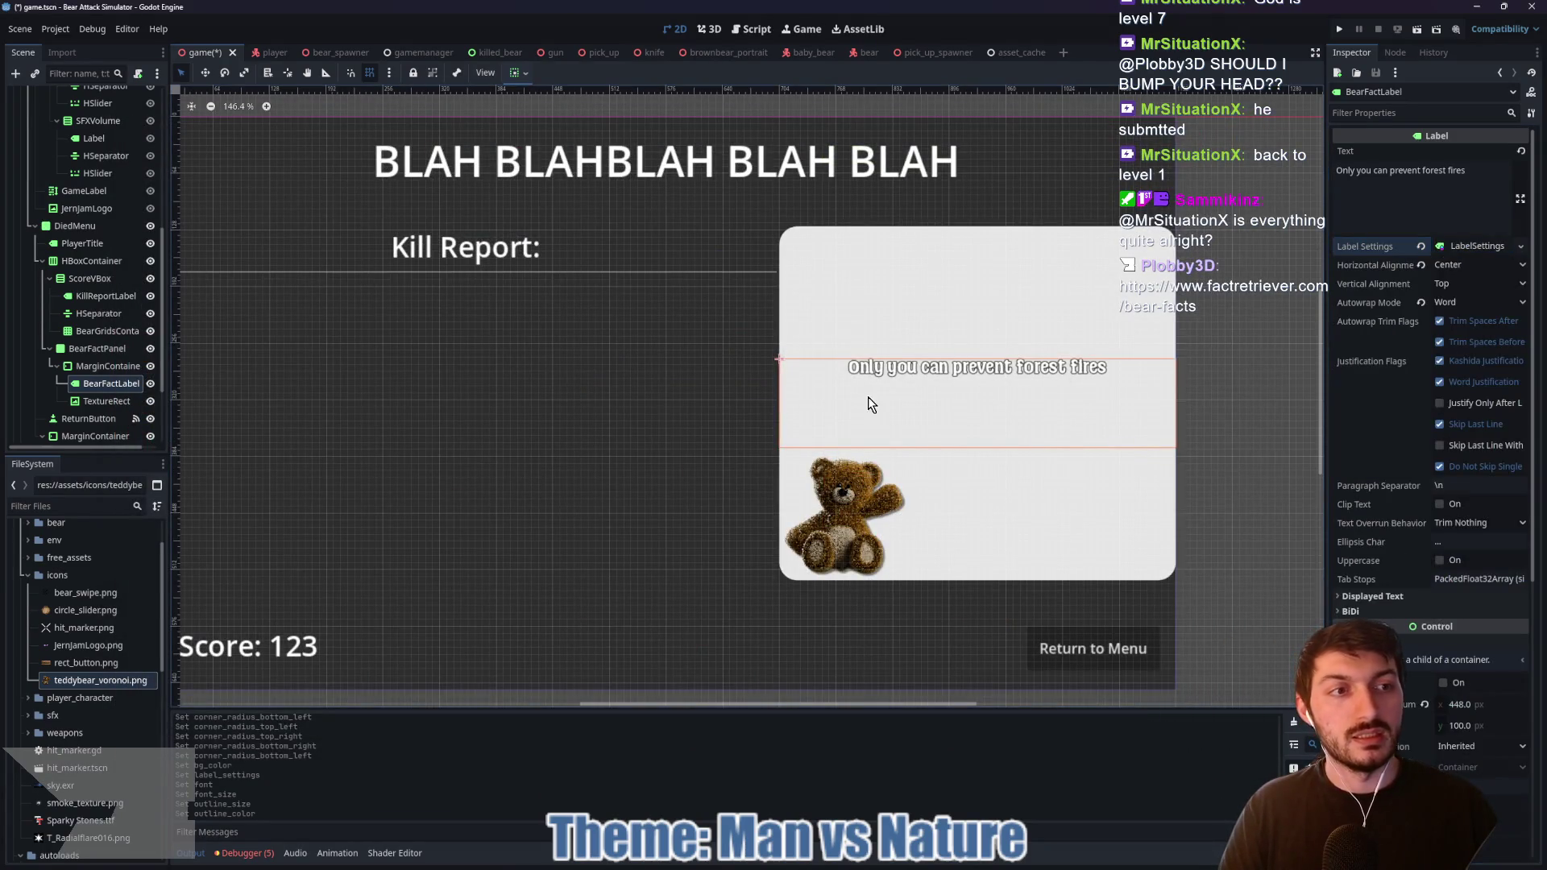
# Step: Save the scene and open the bear facts site in a new browser tab
pyautogui.hotkey('ctrl', 's')
pyautogui.moveTo(481, 426); pyautogui.dragTo(618, 397)
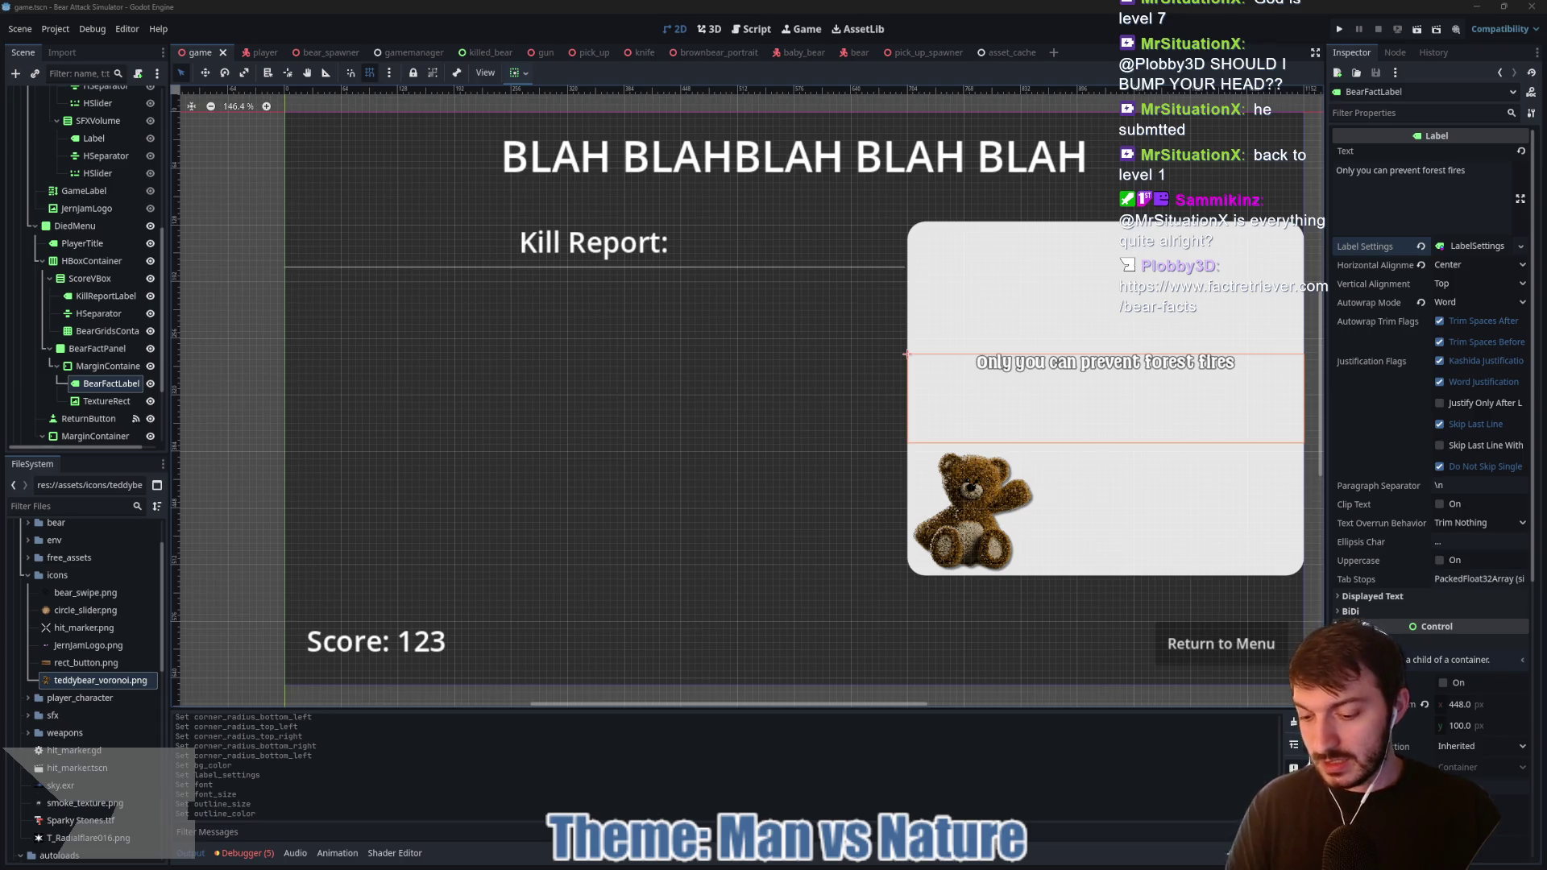
pyautogui.click(834, 858)
pyautogui.click(298, 81)
pyautogui.write('https://www.factretriever.com/bear-facts')
pyautogui.press('Return')
pyautogui.click(1052, 67)
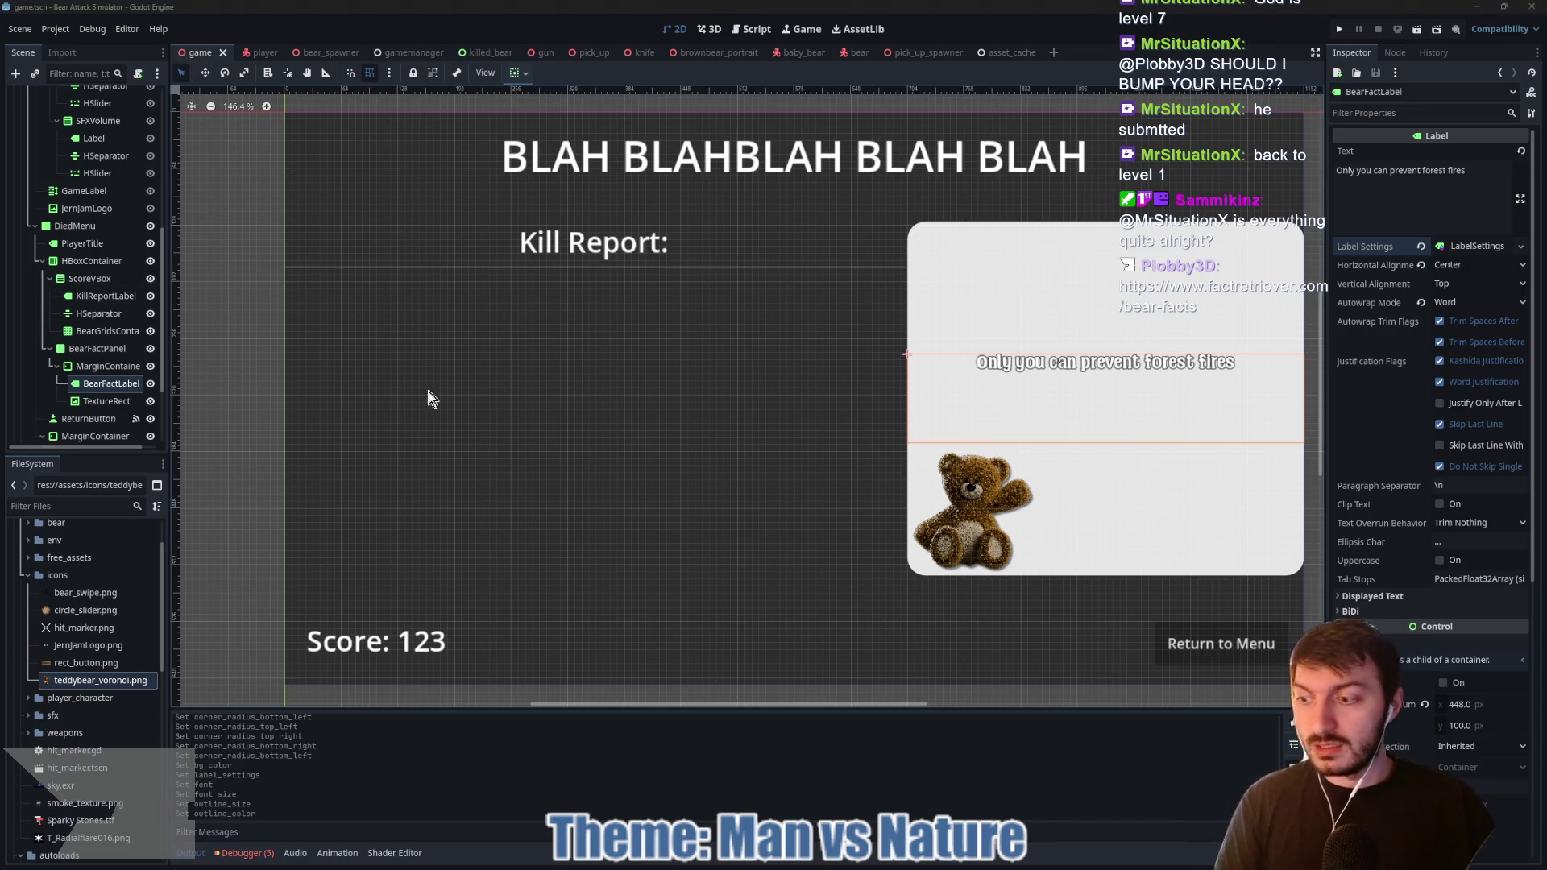
# Step: Select the ReturnButton node and run the game with F5 to test the screens
pyautogui.moveTo(632, 376); pyautogui.dragTo(577, 373)
pyautogui.rightClick(588, 375)
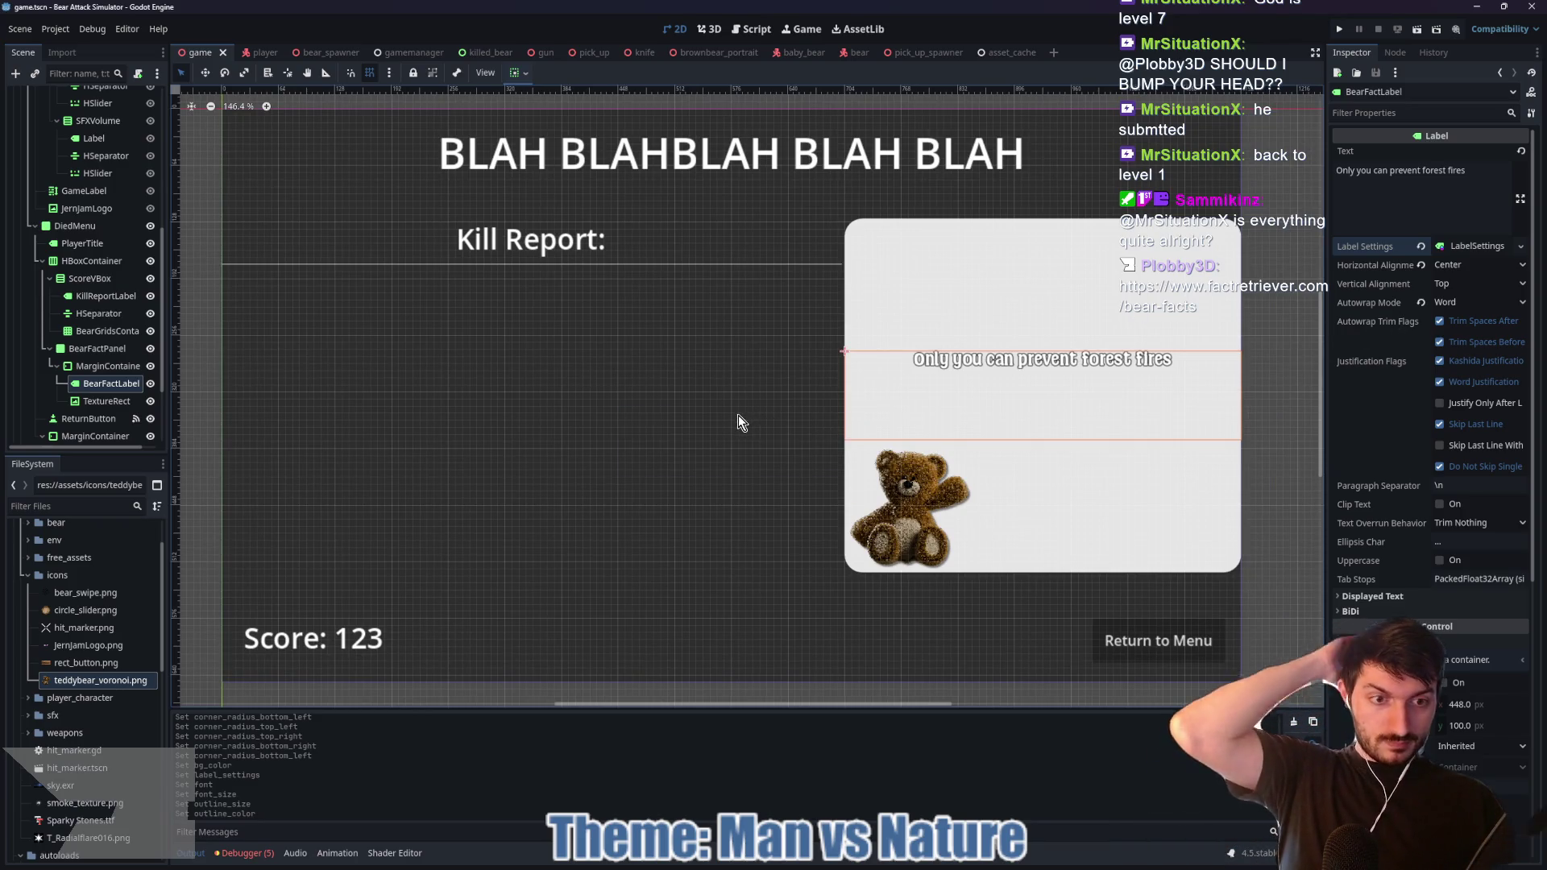
pyautogui.click(95, 416)
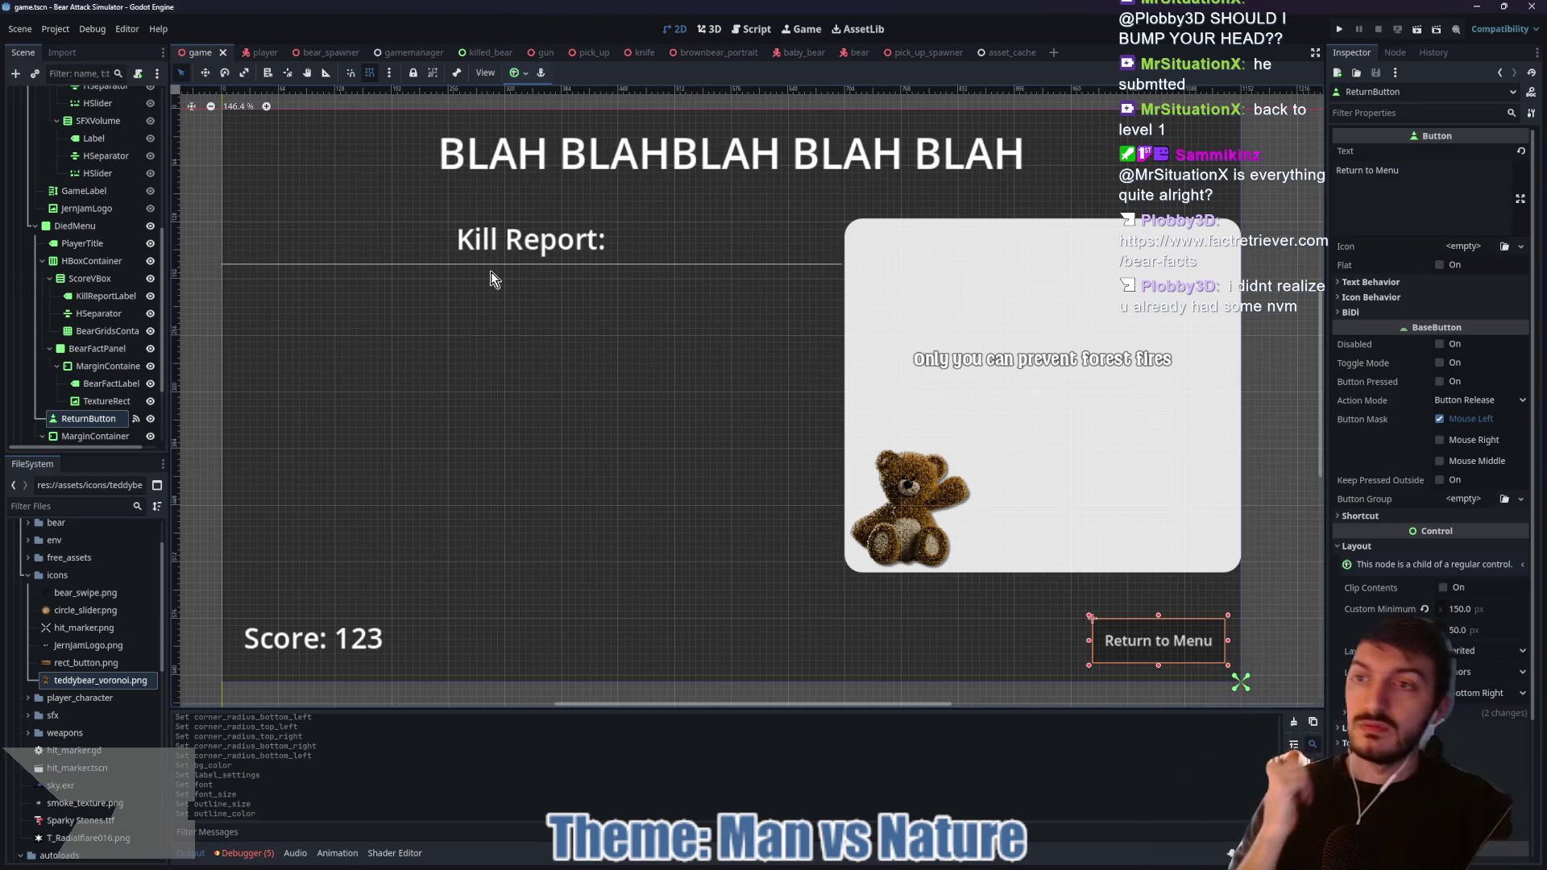
pyautogui.press('F5')
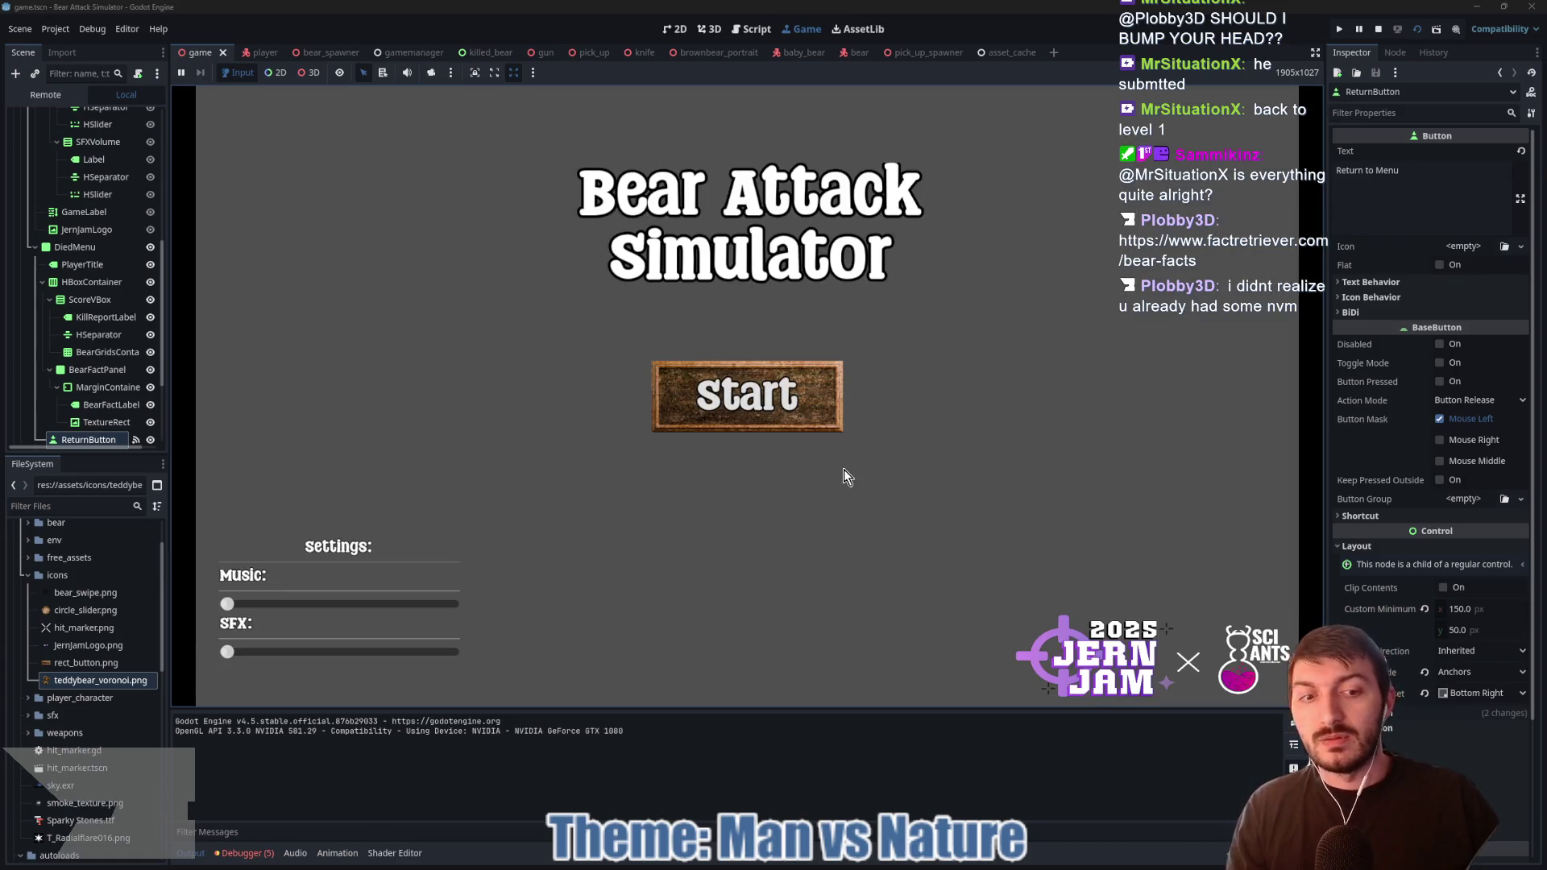
# Step: Click Start in the running game's main menu, then stop playback with F8
pyautogui.click(791, 403)
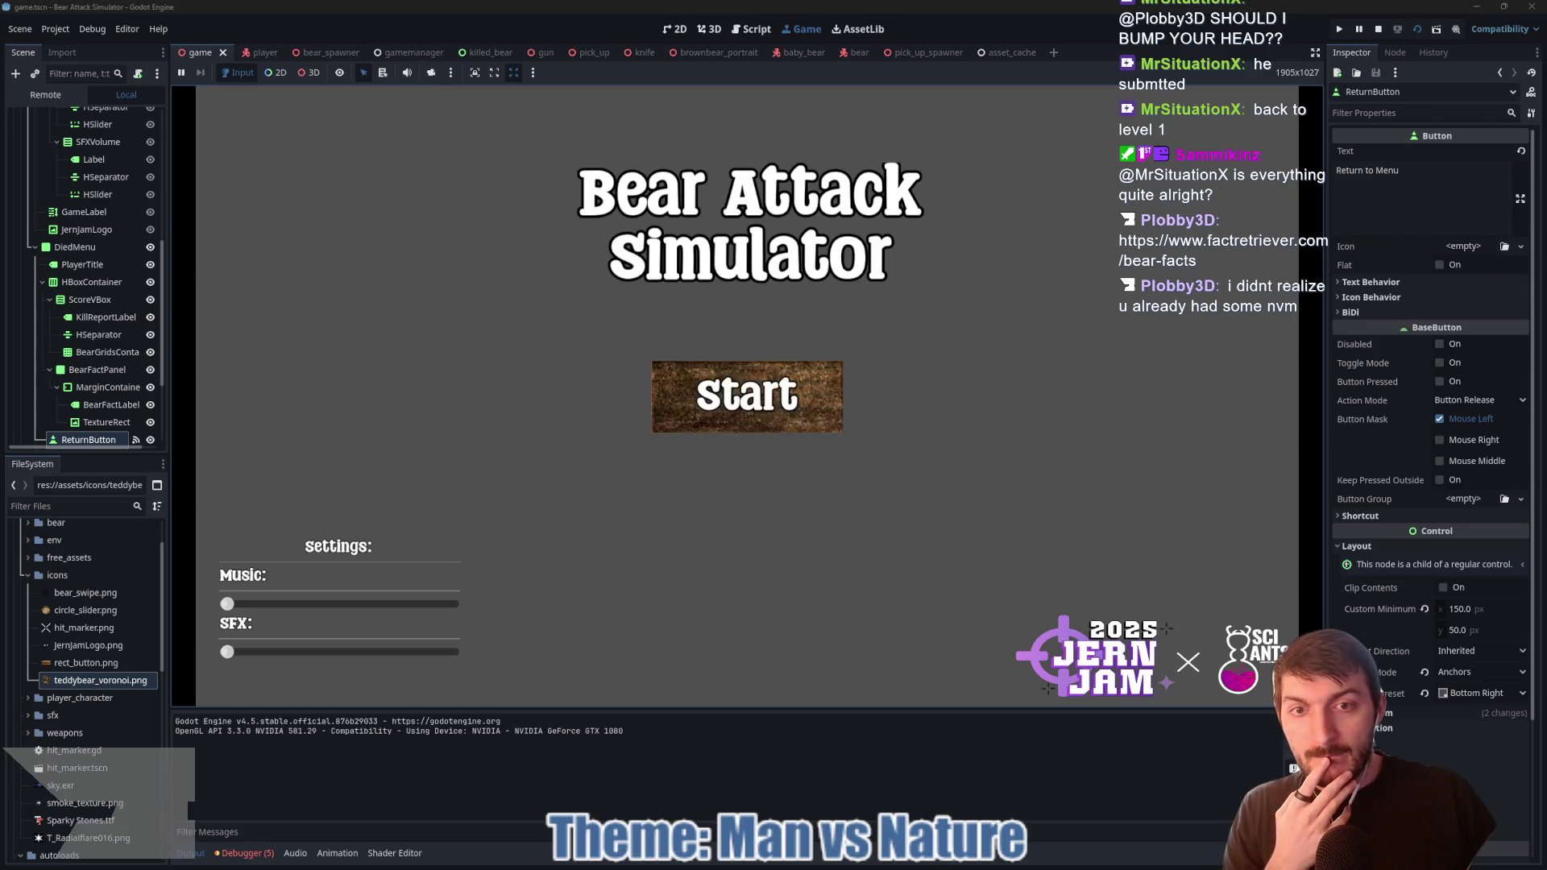
pyautogui.press('F8')
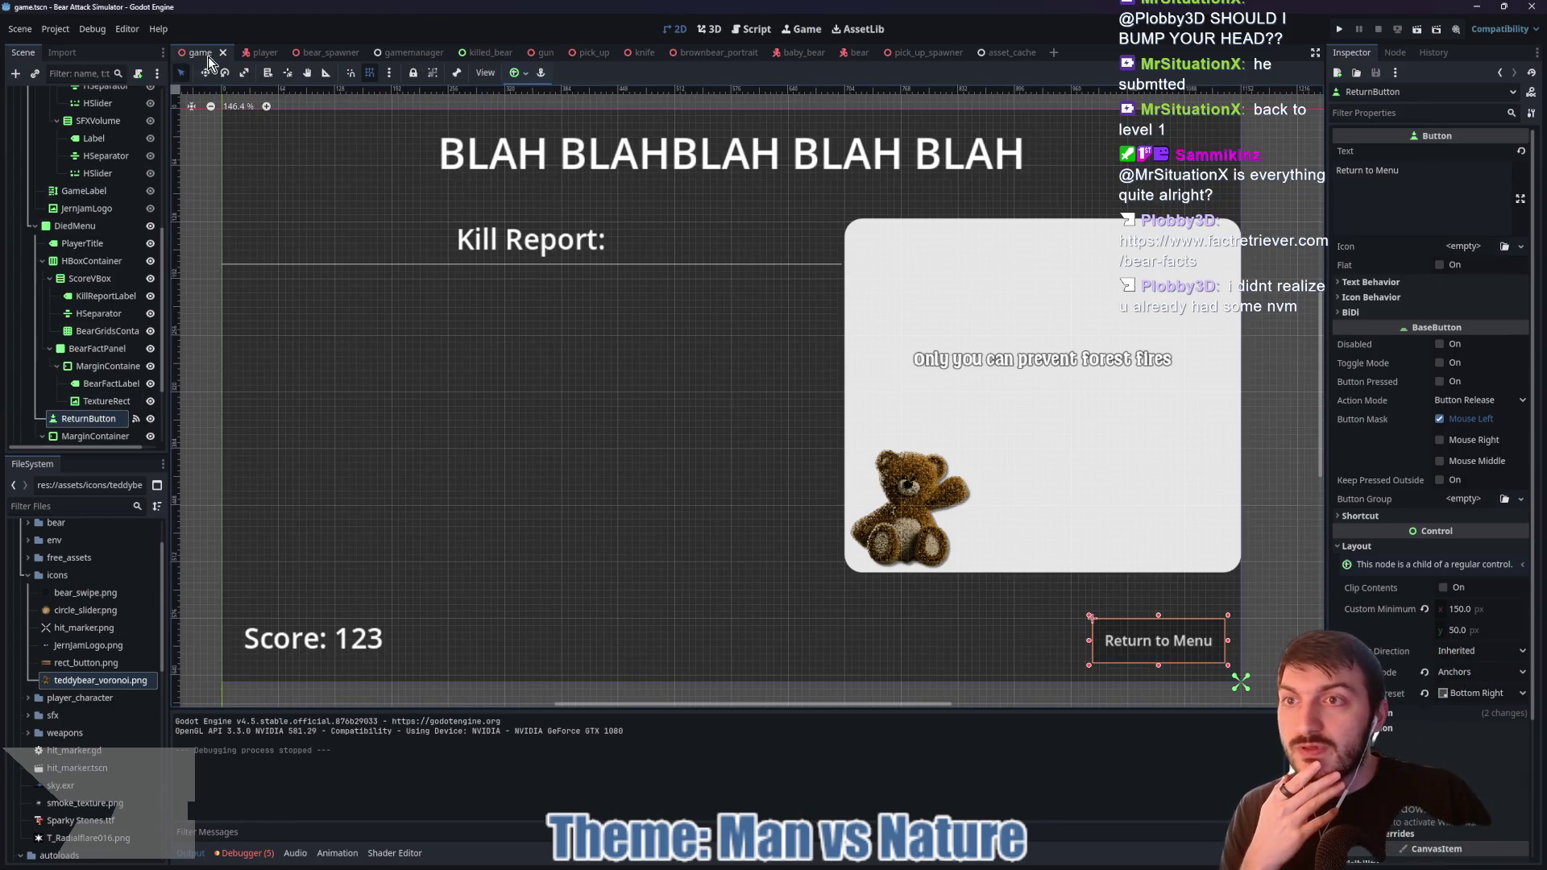
pyautogui.scroll(5, 109, 293)
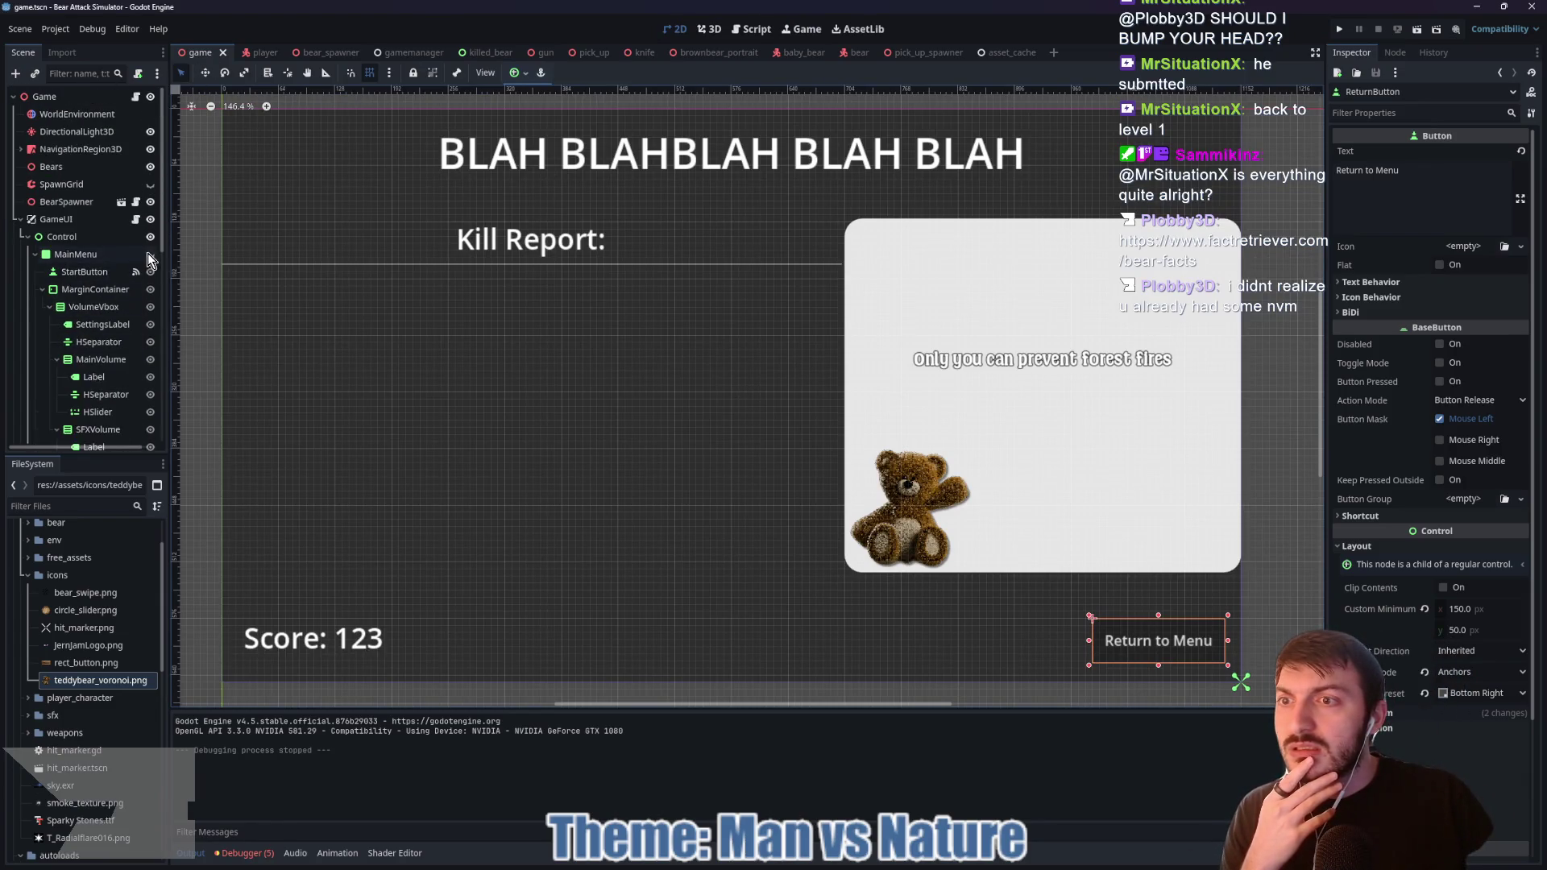
# Step: Undo to make MainMenu visible again, then hide the DiedMenu death screen overlay
pyautogui.hotkey('ctrl', 'z')
pyautogui.scroll(-2, 103, 298)
pyautogui.scroll(-2, 103, 298)
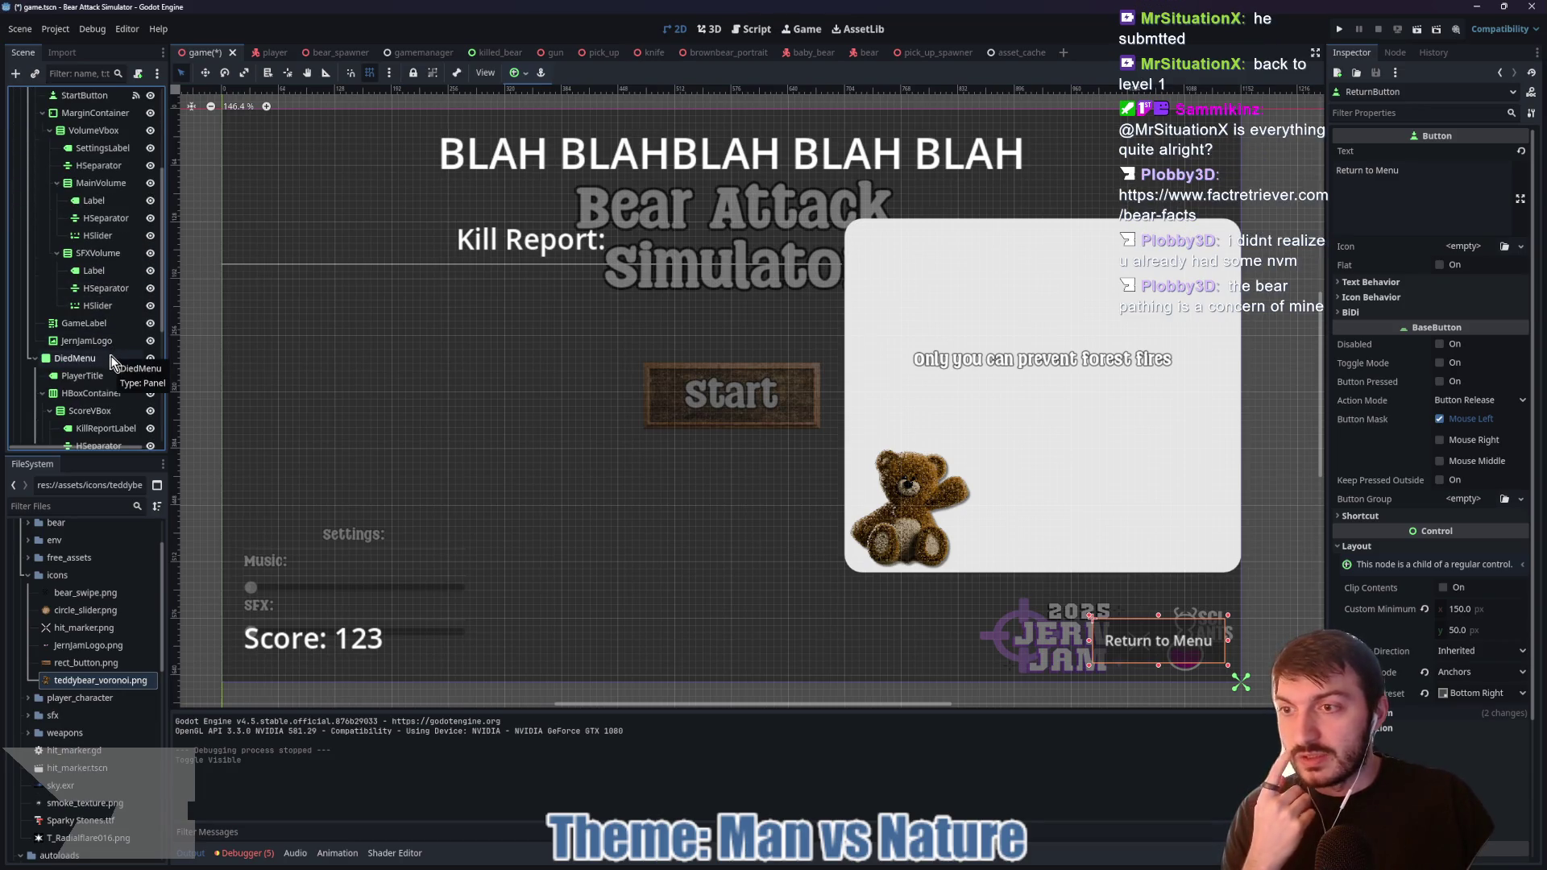
pyautogui.click(149, 360)
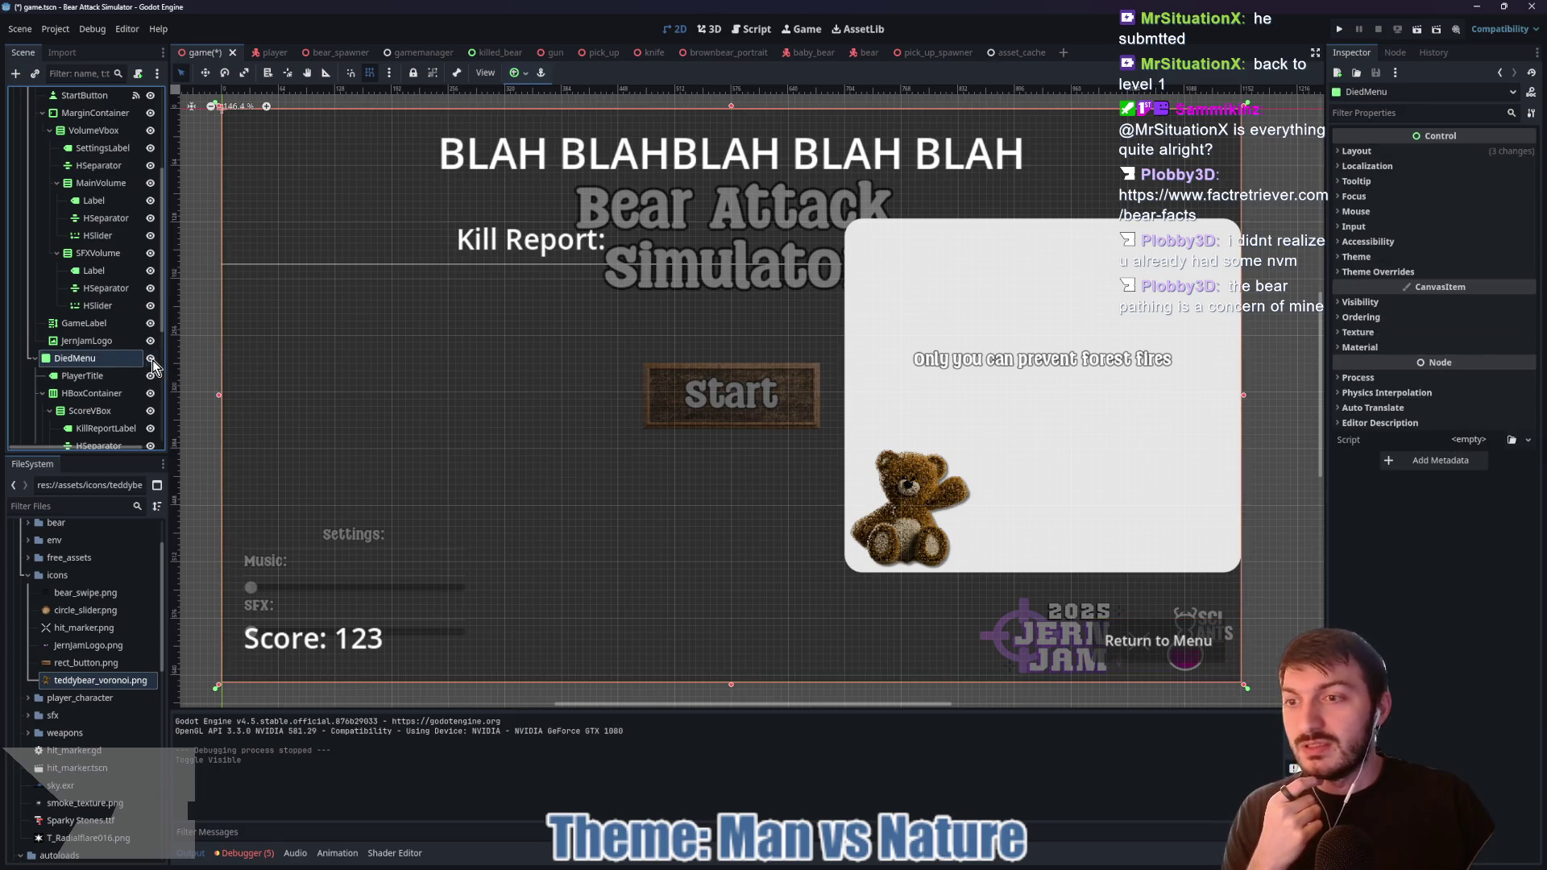
pyautogui.click(150, 359)
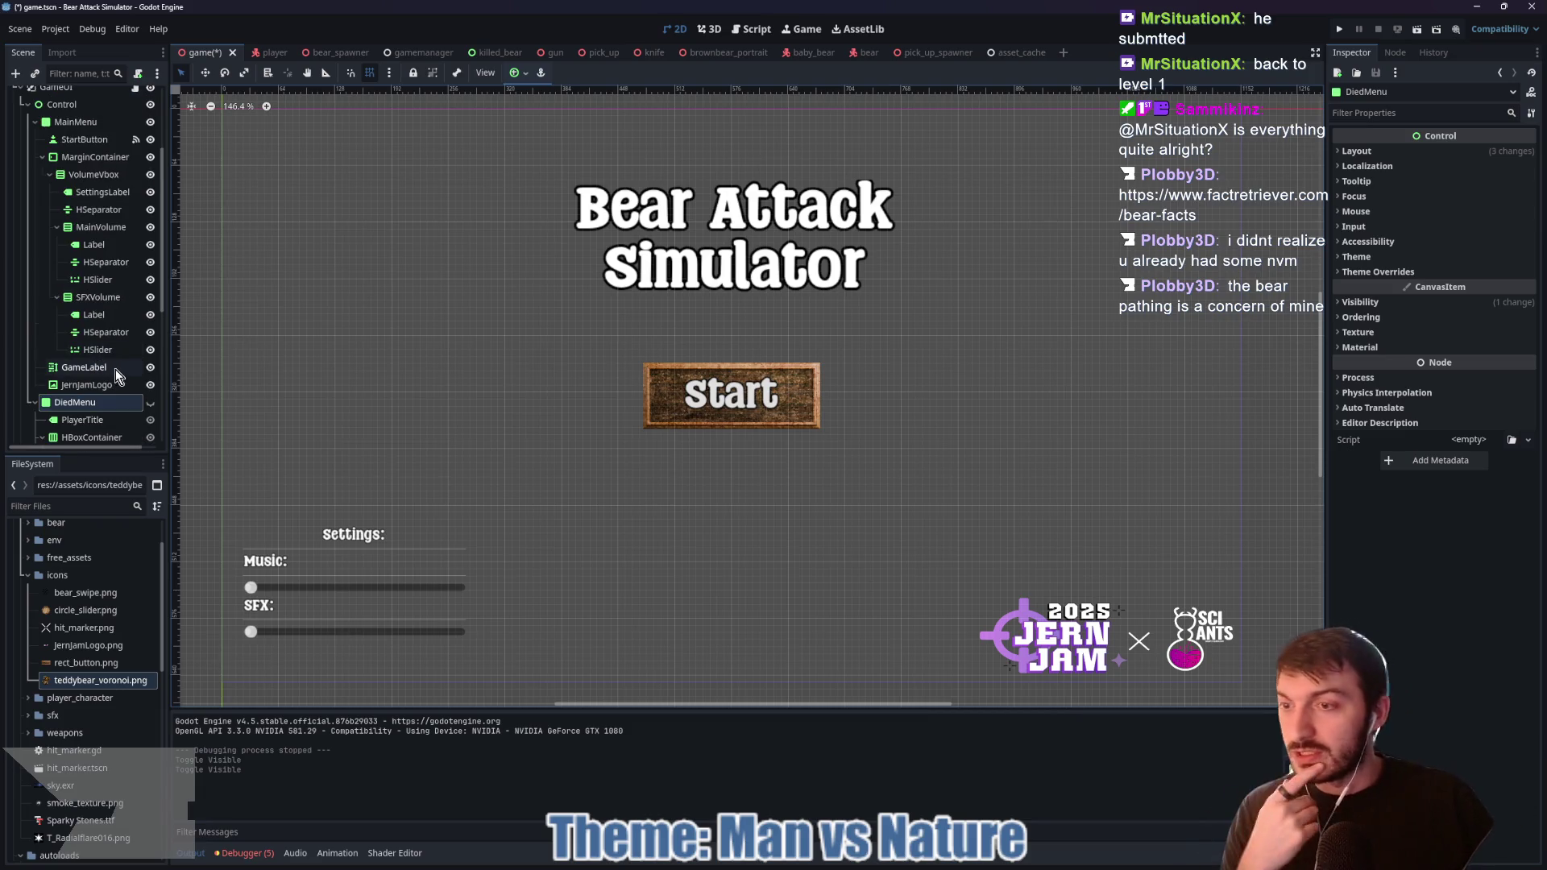
pyautogui.scroll(3, 111, 372)
pyautogui.scroll(1, 103, 339)
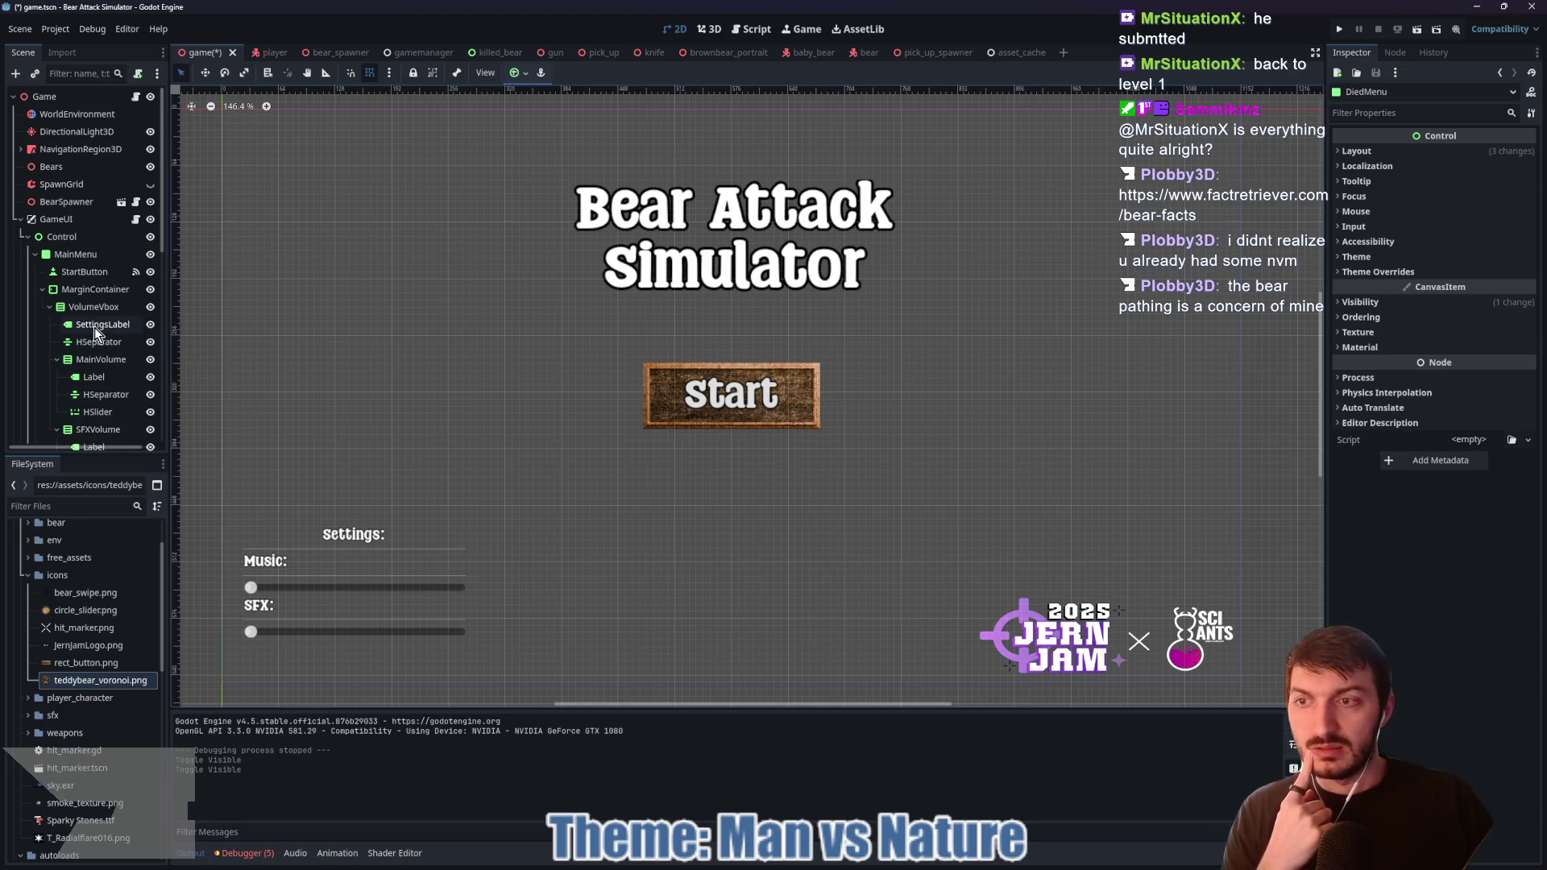
# Step: Select StartButton and collapse its pressed texture, Font Sizes and Constants overrides in the Inspector
pyautogui.click(84, 273)
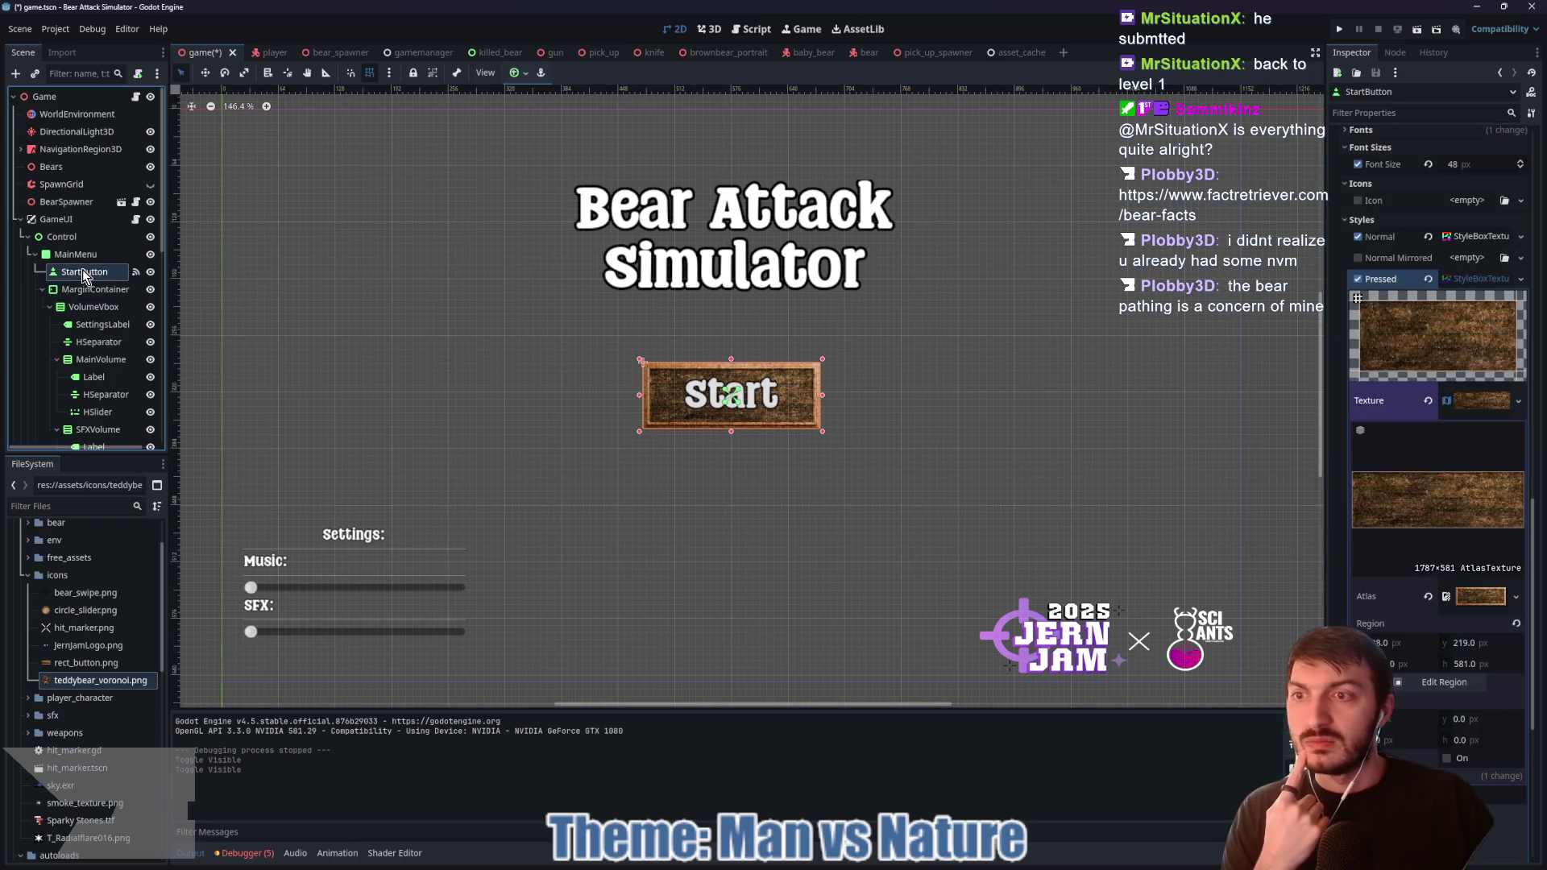
pyautogui.click(1452, 283)
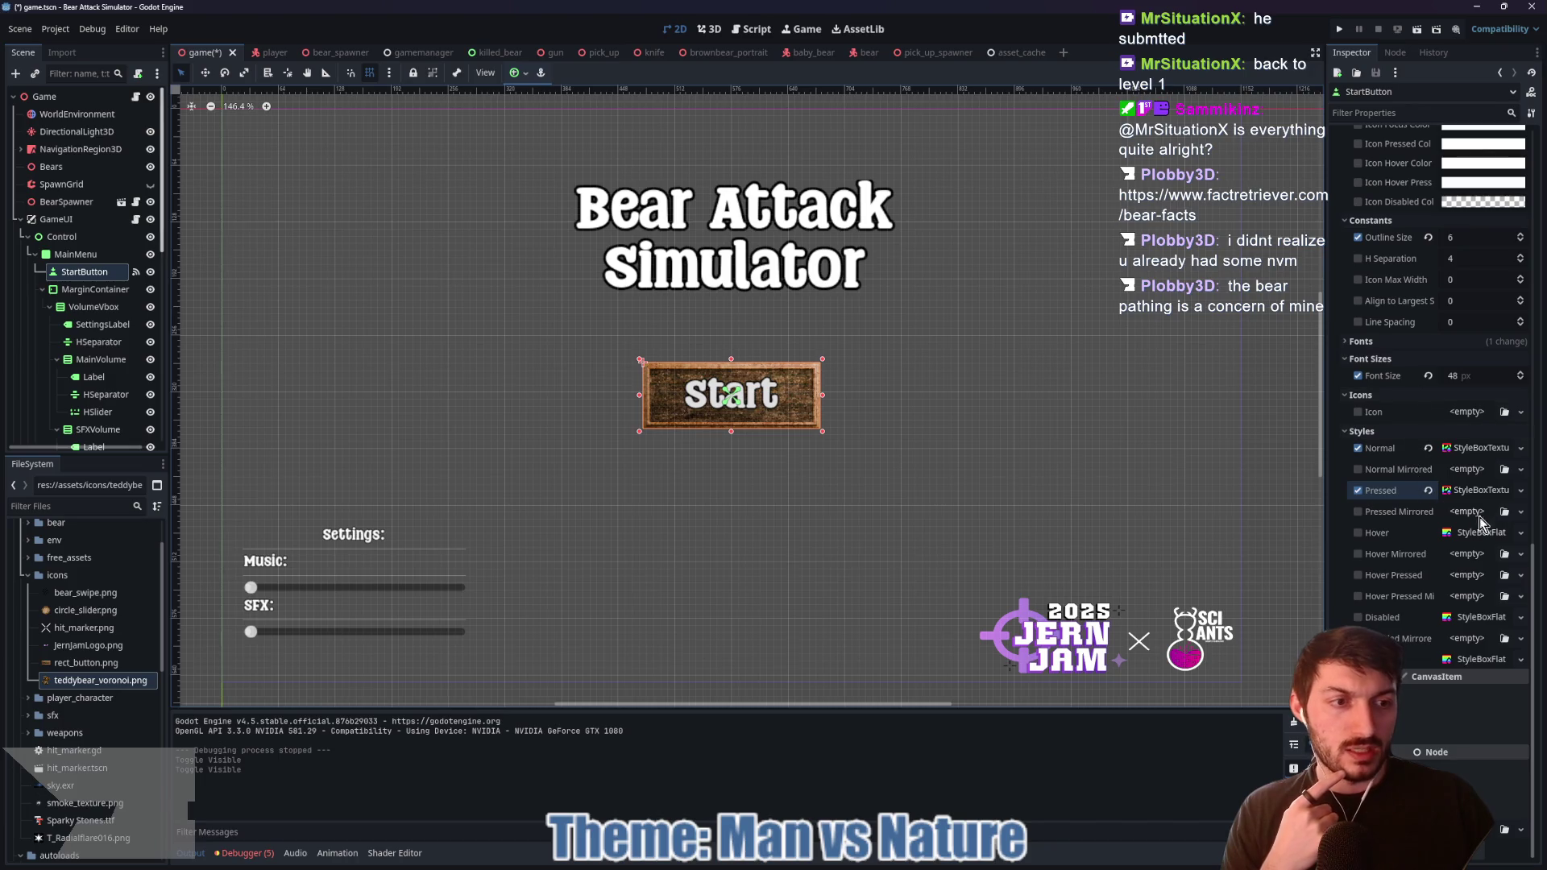
pyautogui.scroll(3, 1428, 508)
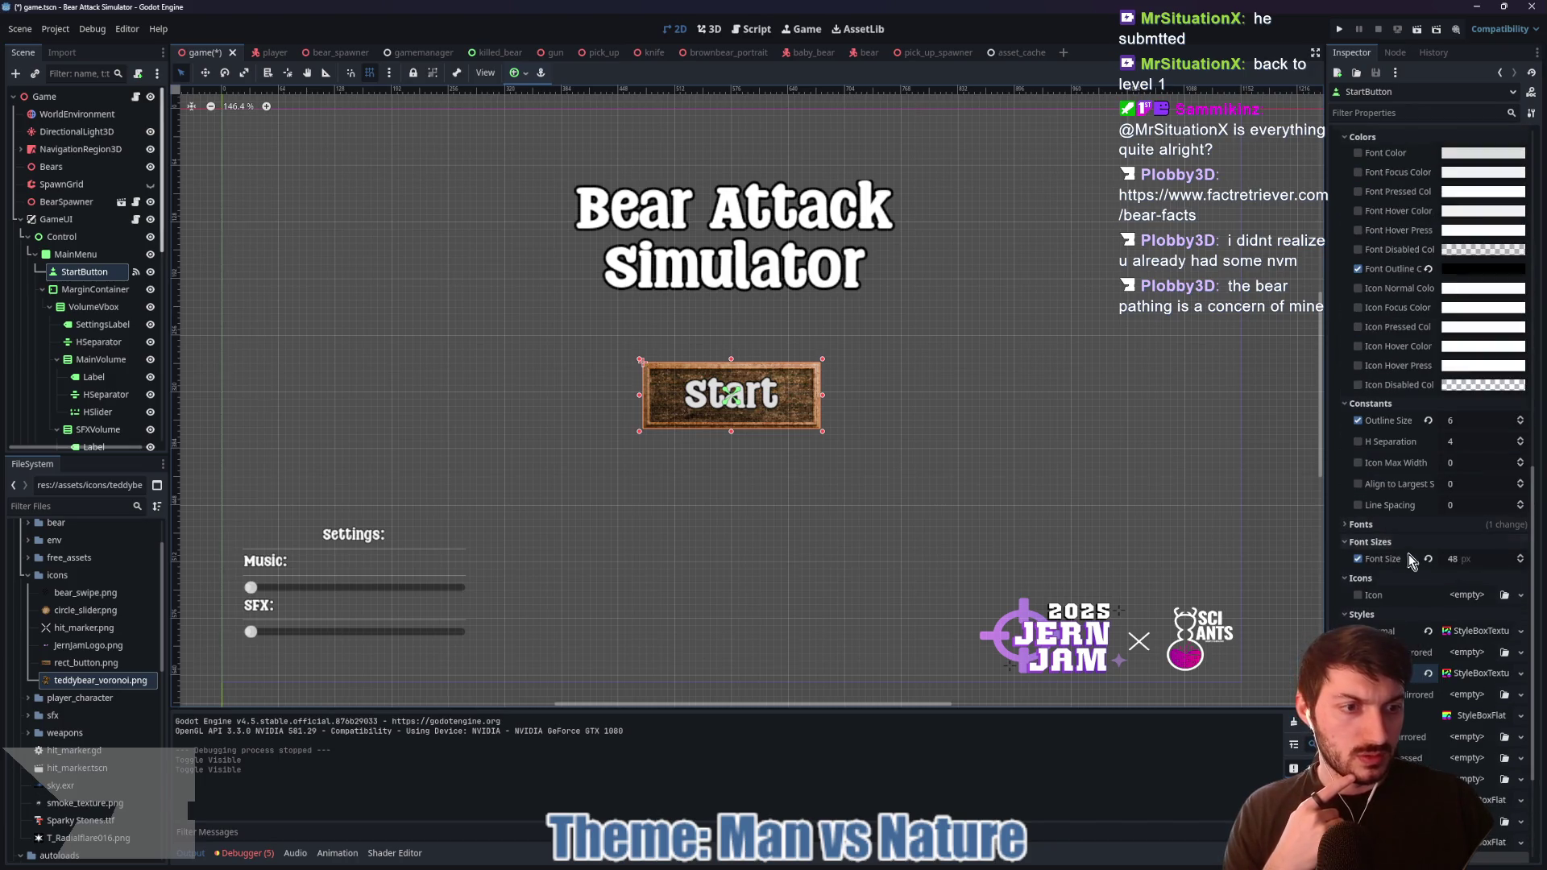
pyautogui.click(1380, 542)
pyautogui.click(1373, 405)
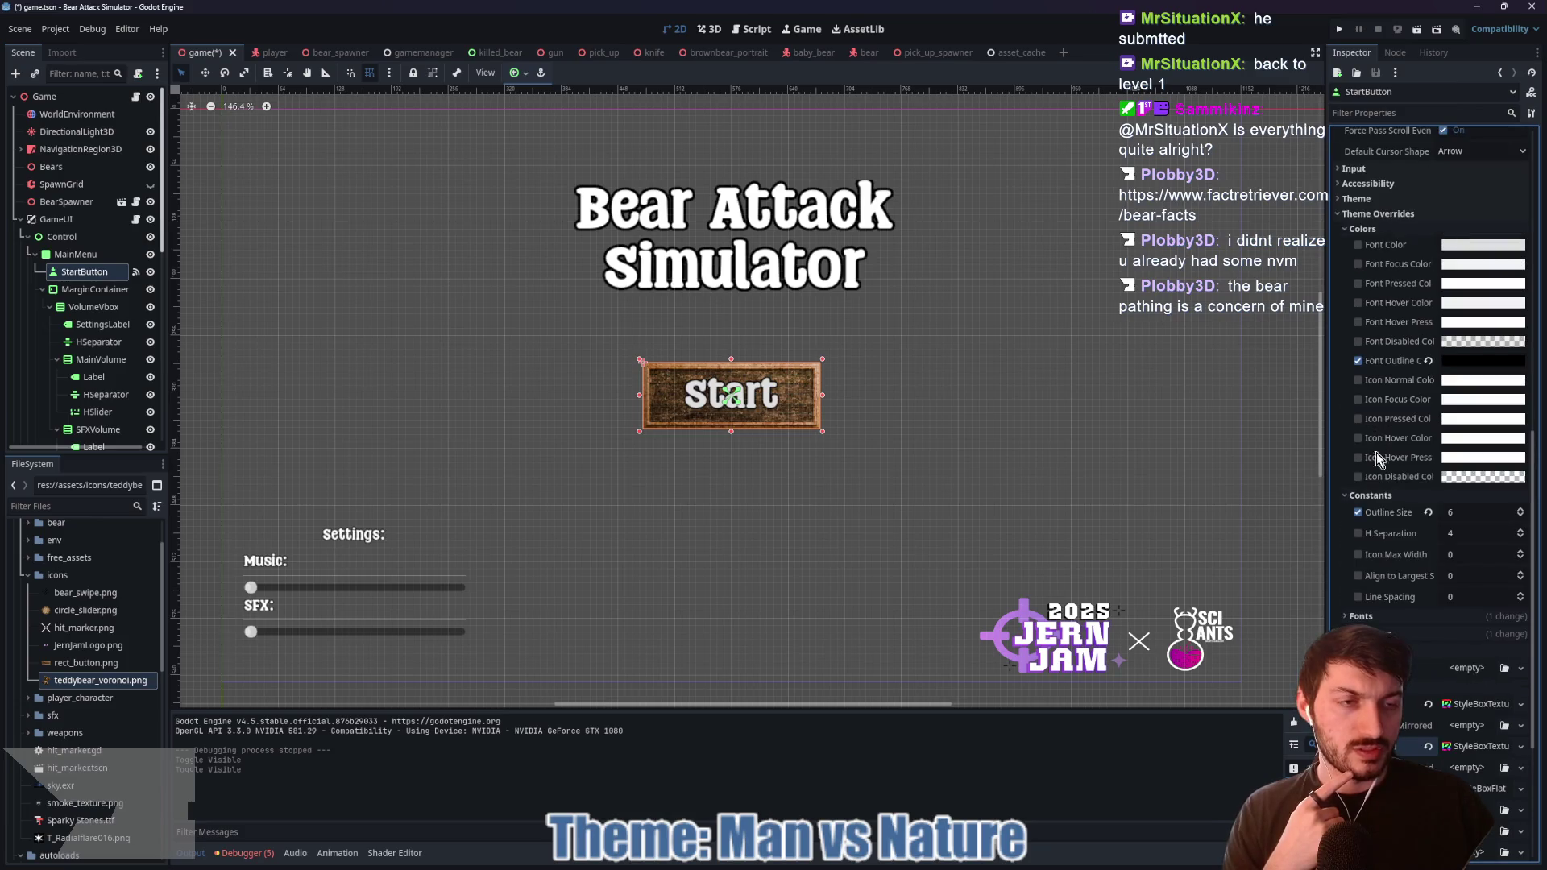
pyautogui.scroll(4, 1378, 220)
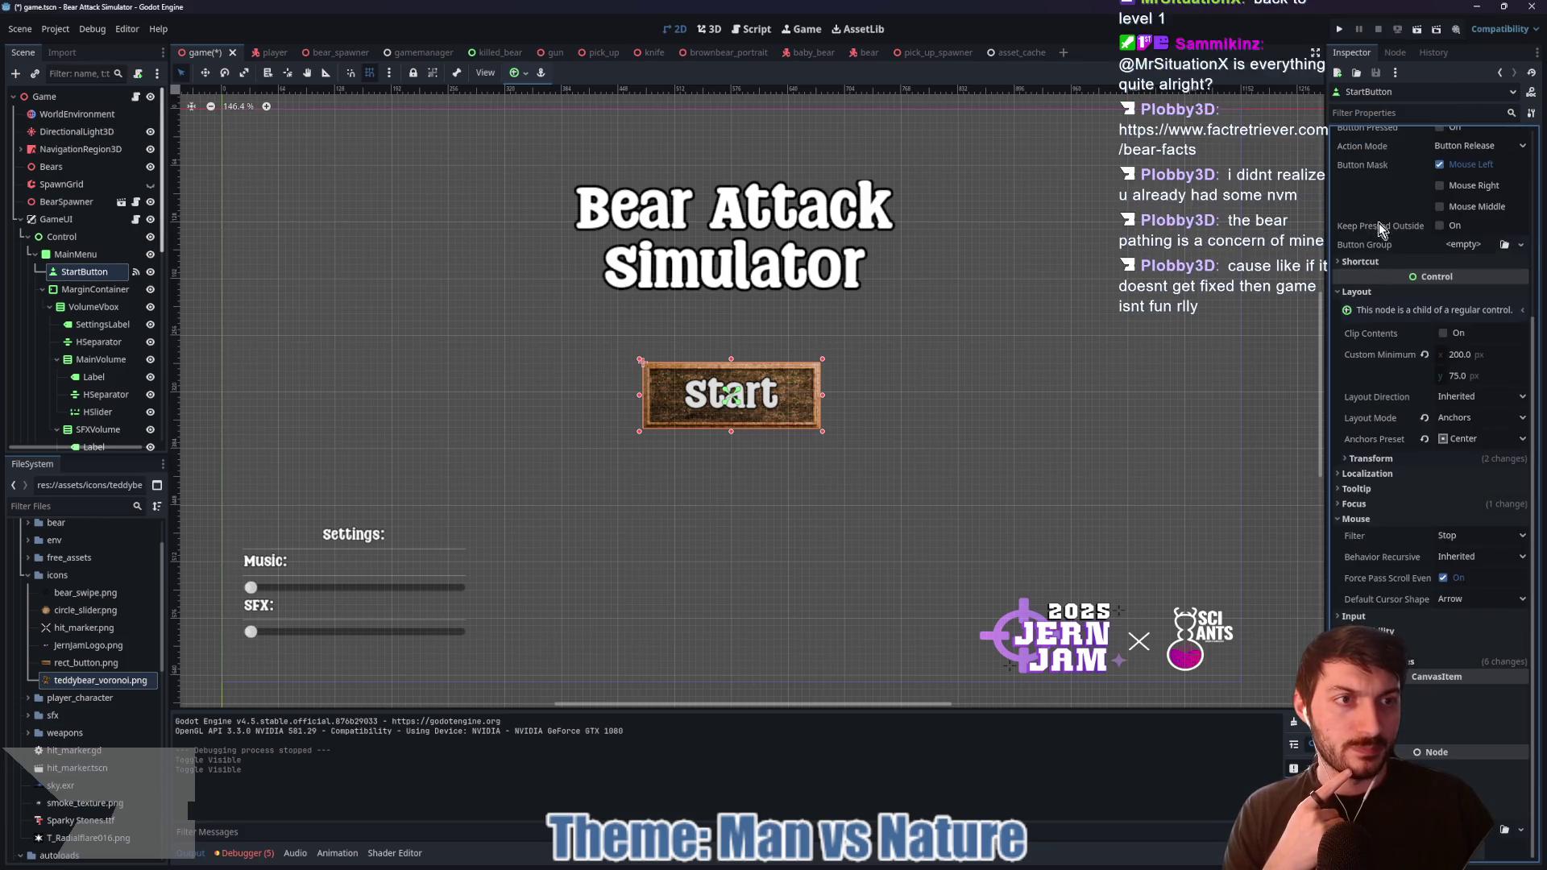
pyautogui.scroll(5, 1391, 450)
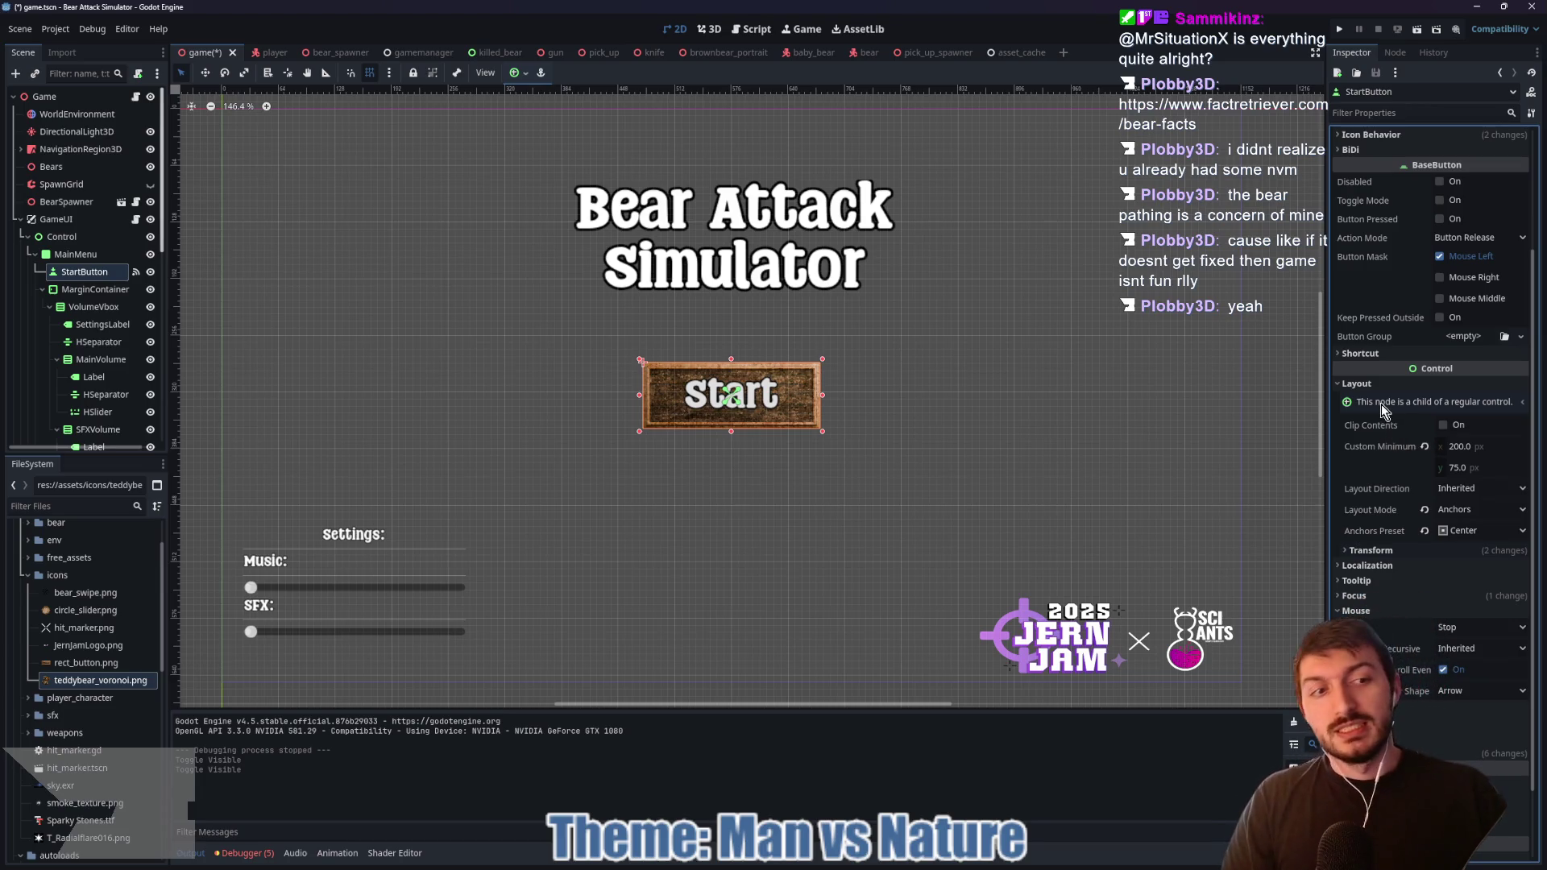
pyautogui.scroll(-2, 1397, 466)
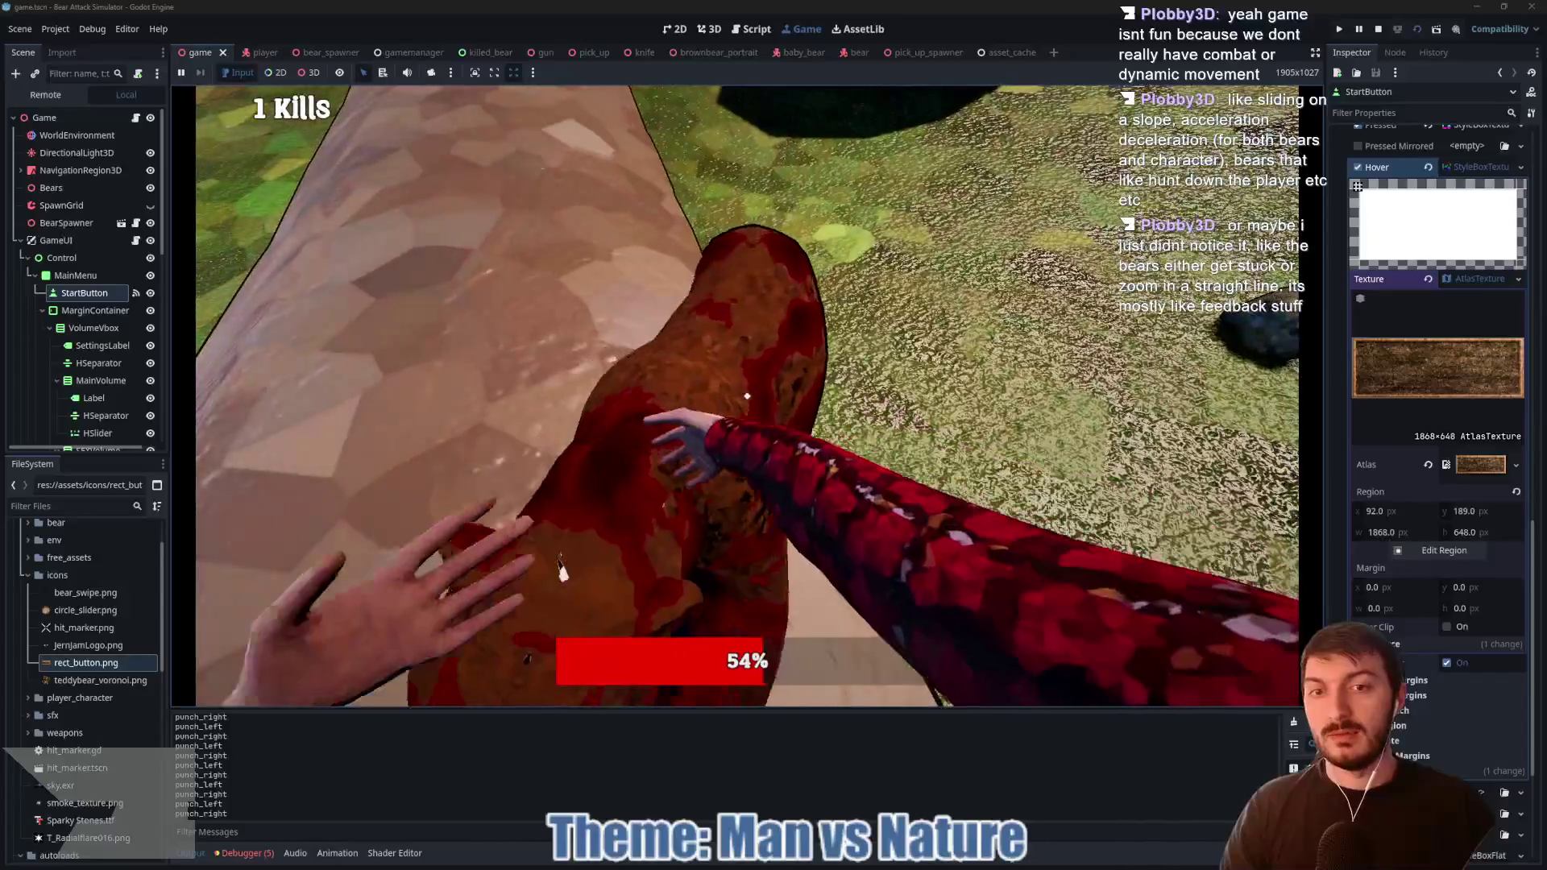
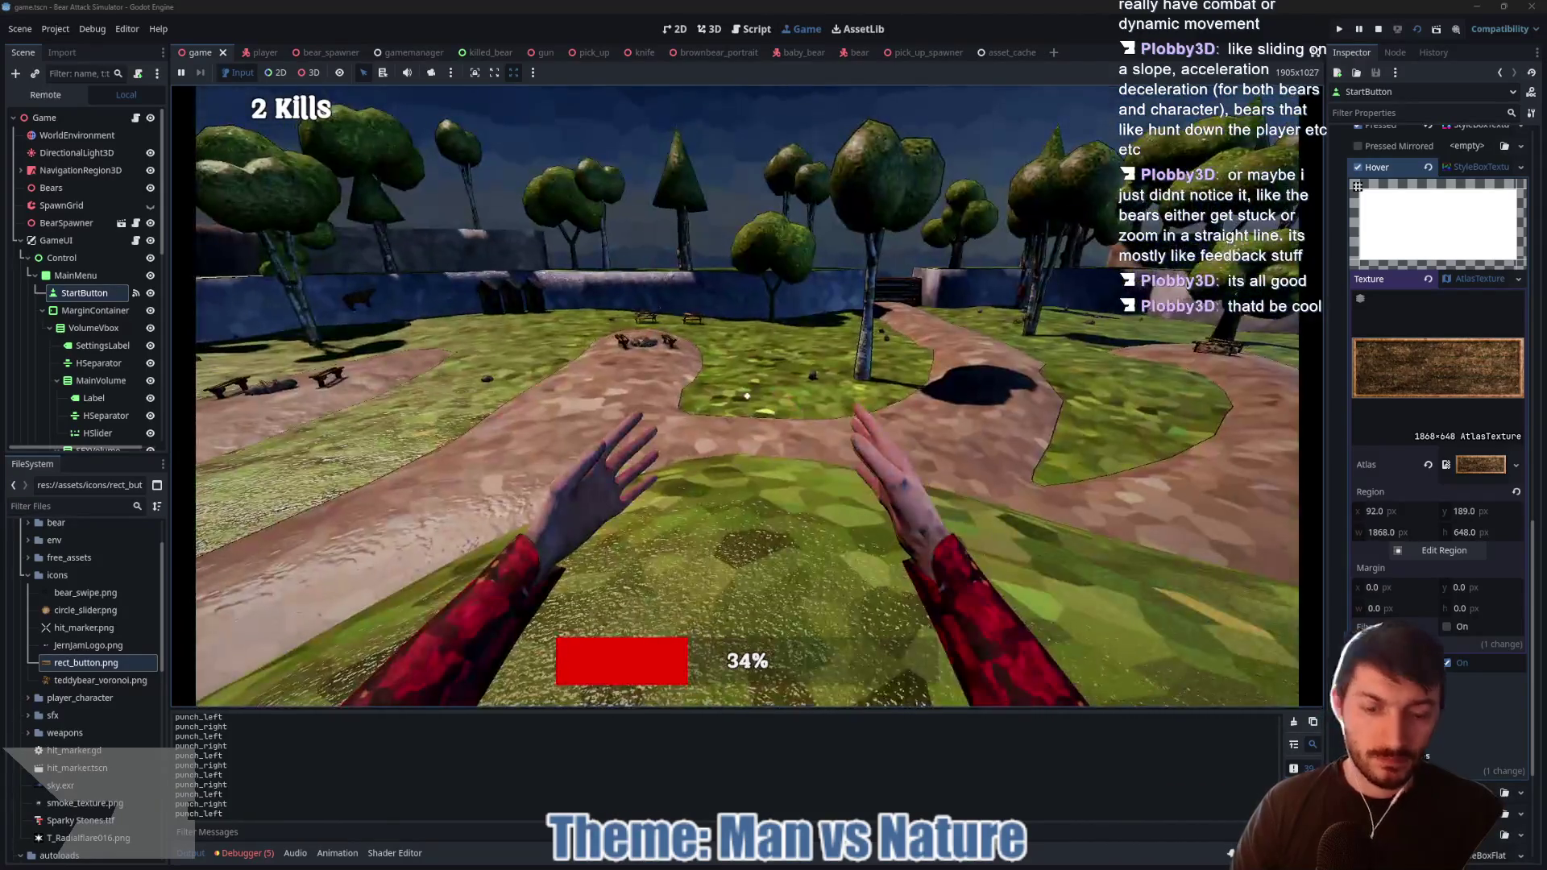
# Step: Stop the running game and open brown_bear.gd from the bear scene
pyautogui.press('F8')
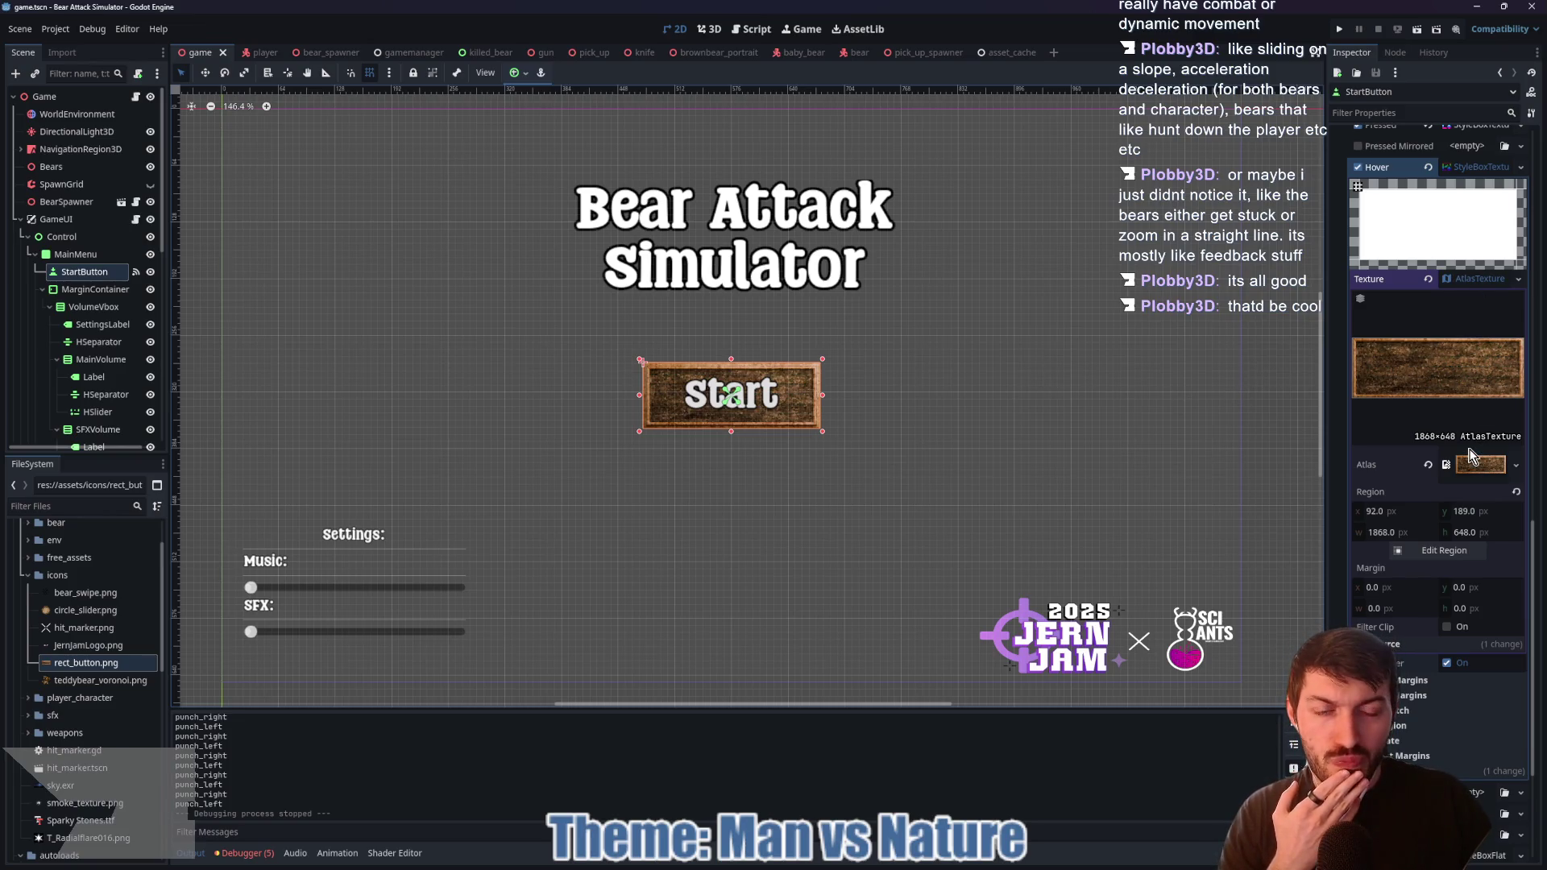
pyautogui.click(855, 53)
pyautogui.click(143, 98)
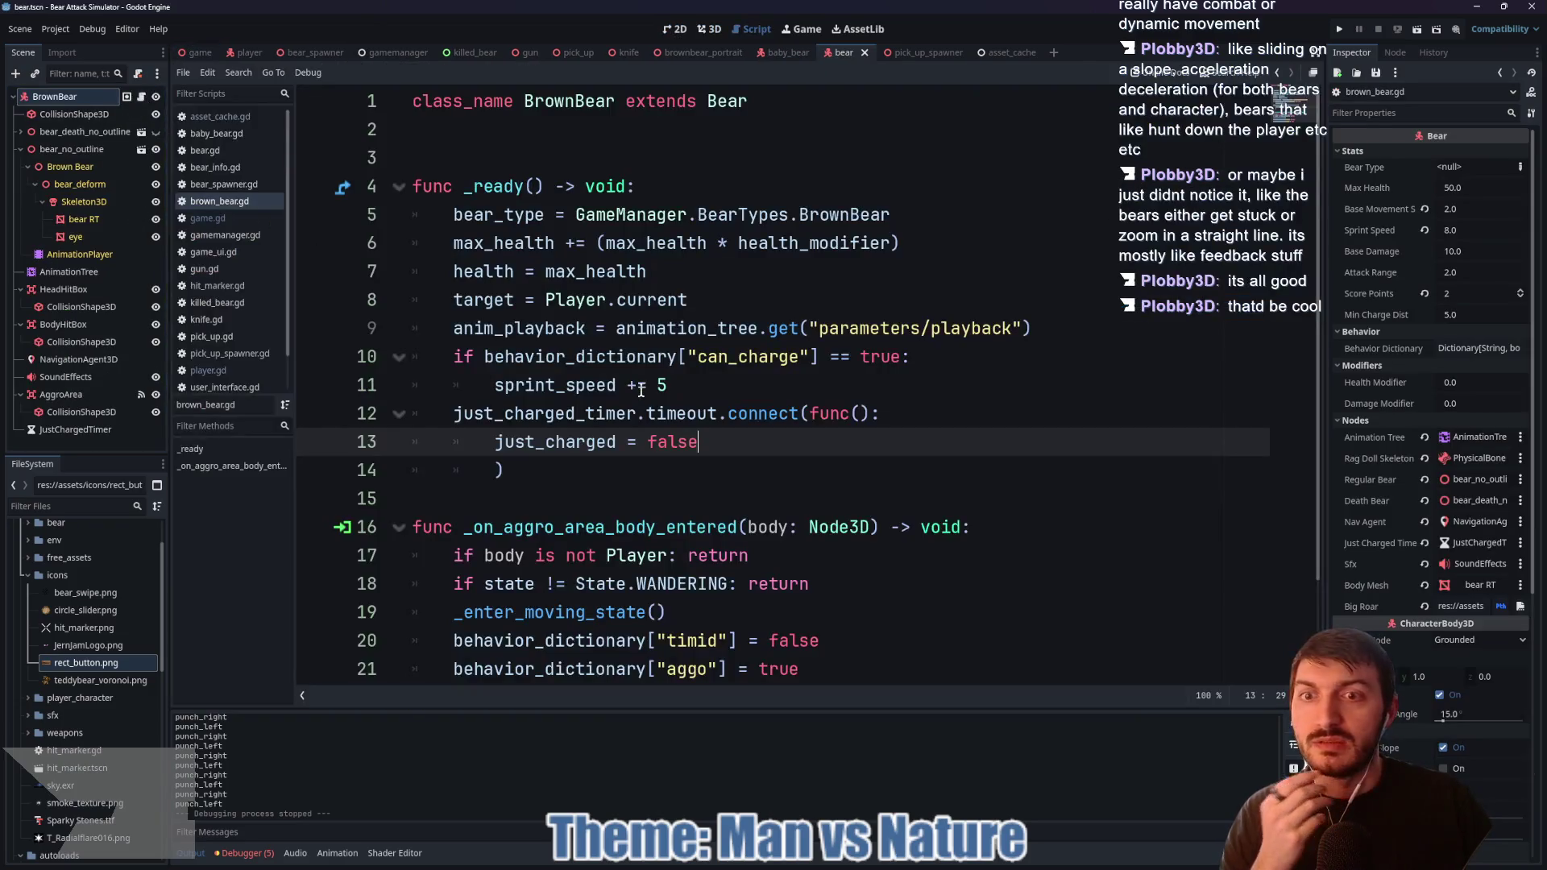
# Step: Add a '##TODO Add Charge Overshoot' comment on line 3 and save the script
pyautogui.click(506, 159)
pyautogui.write('##TODO Add Charge O')
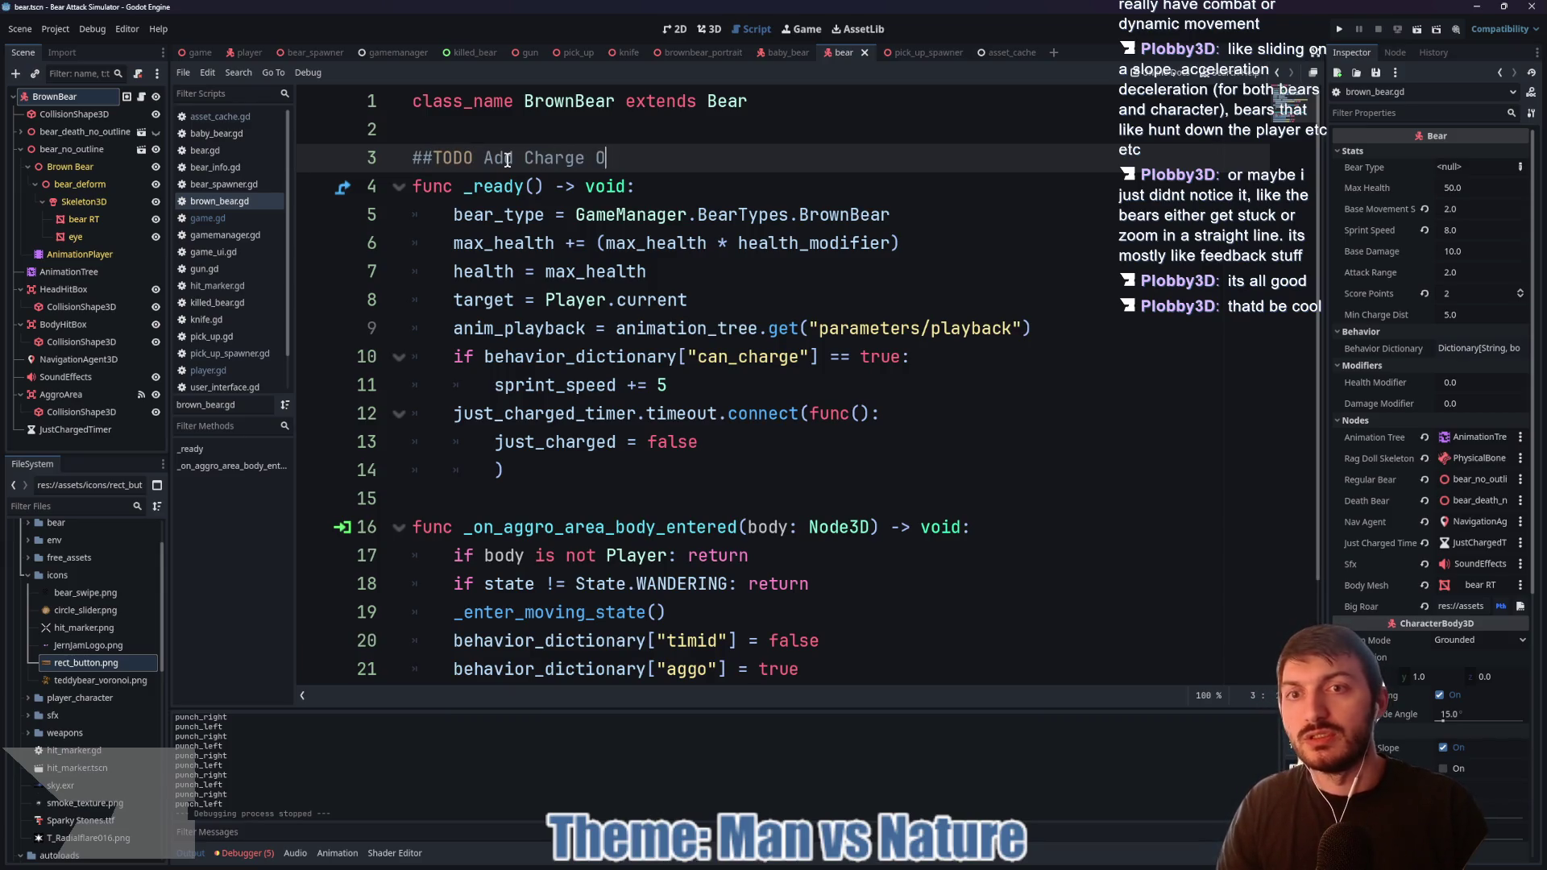
pyautogui.write('vershoot')
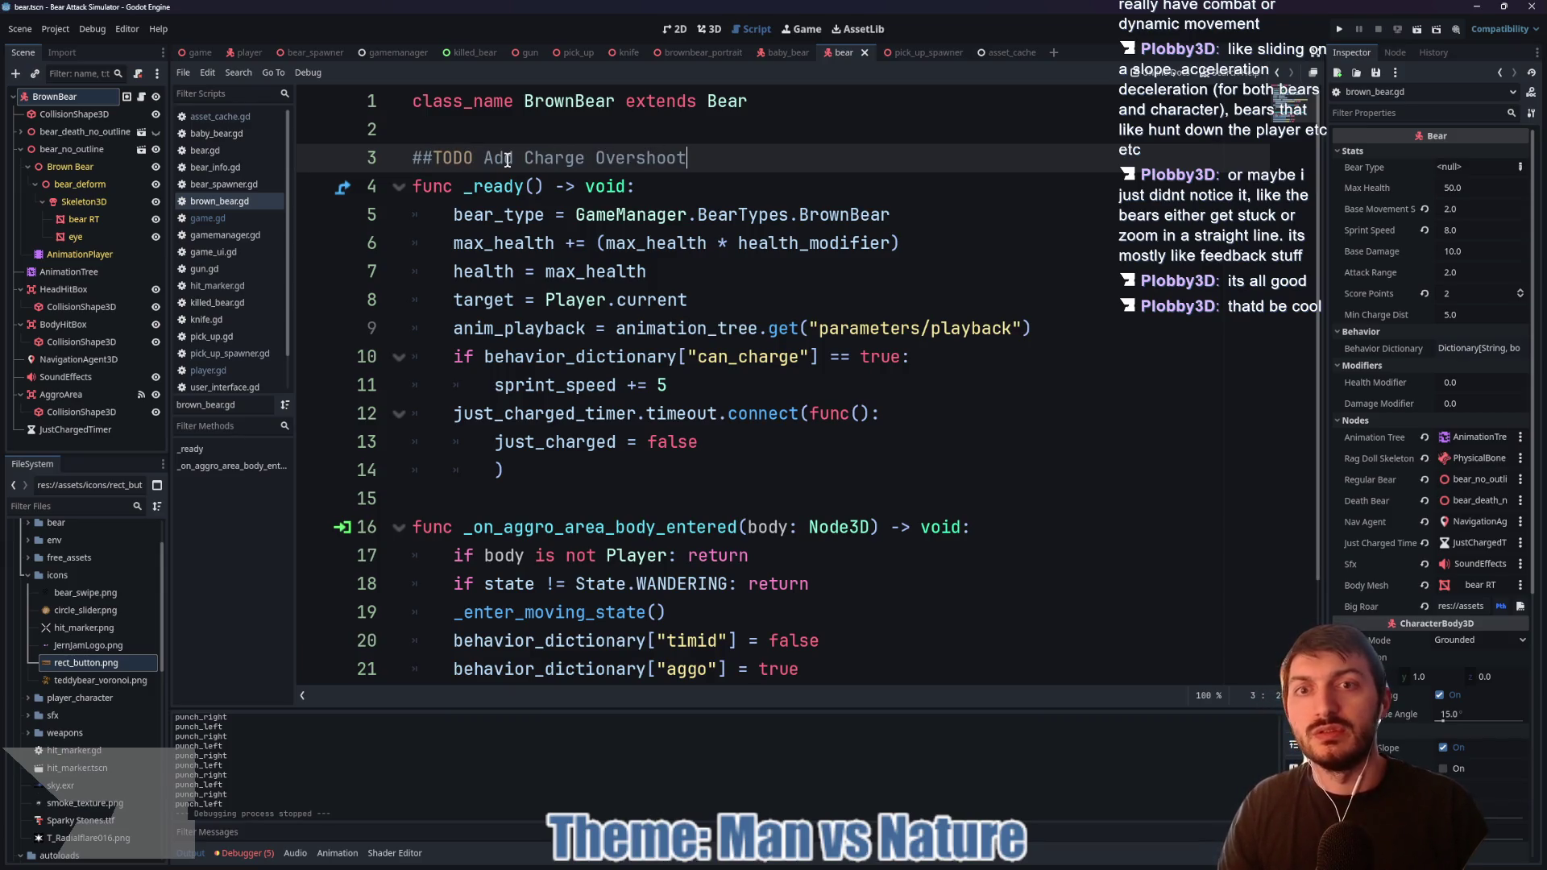
pyautogui.hotkey('ctrl', 's')
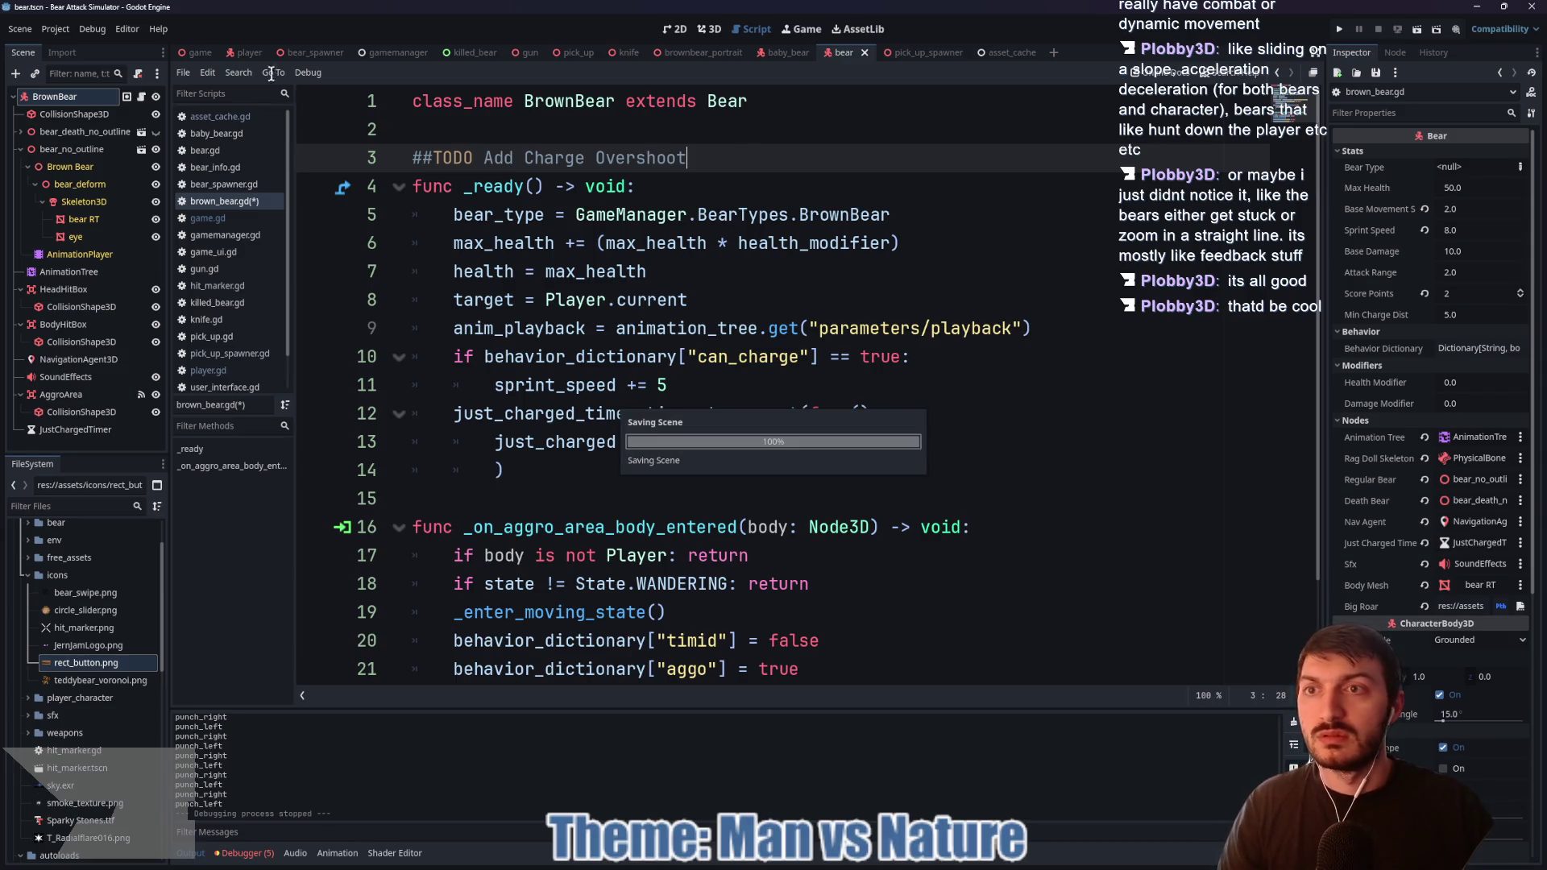
pyautogui.click(196, 54)
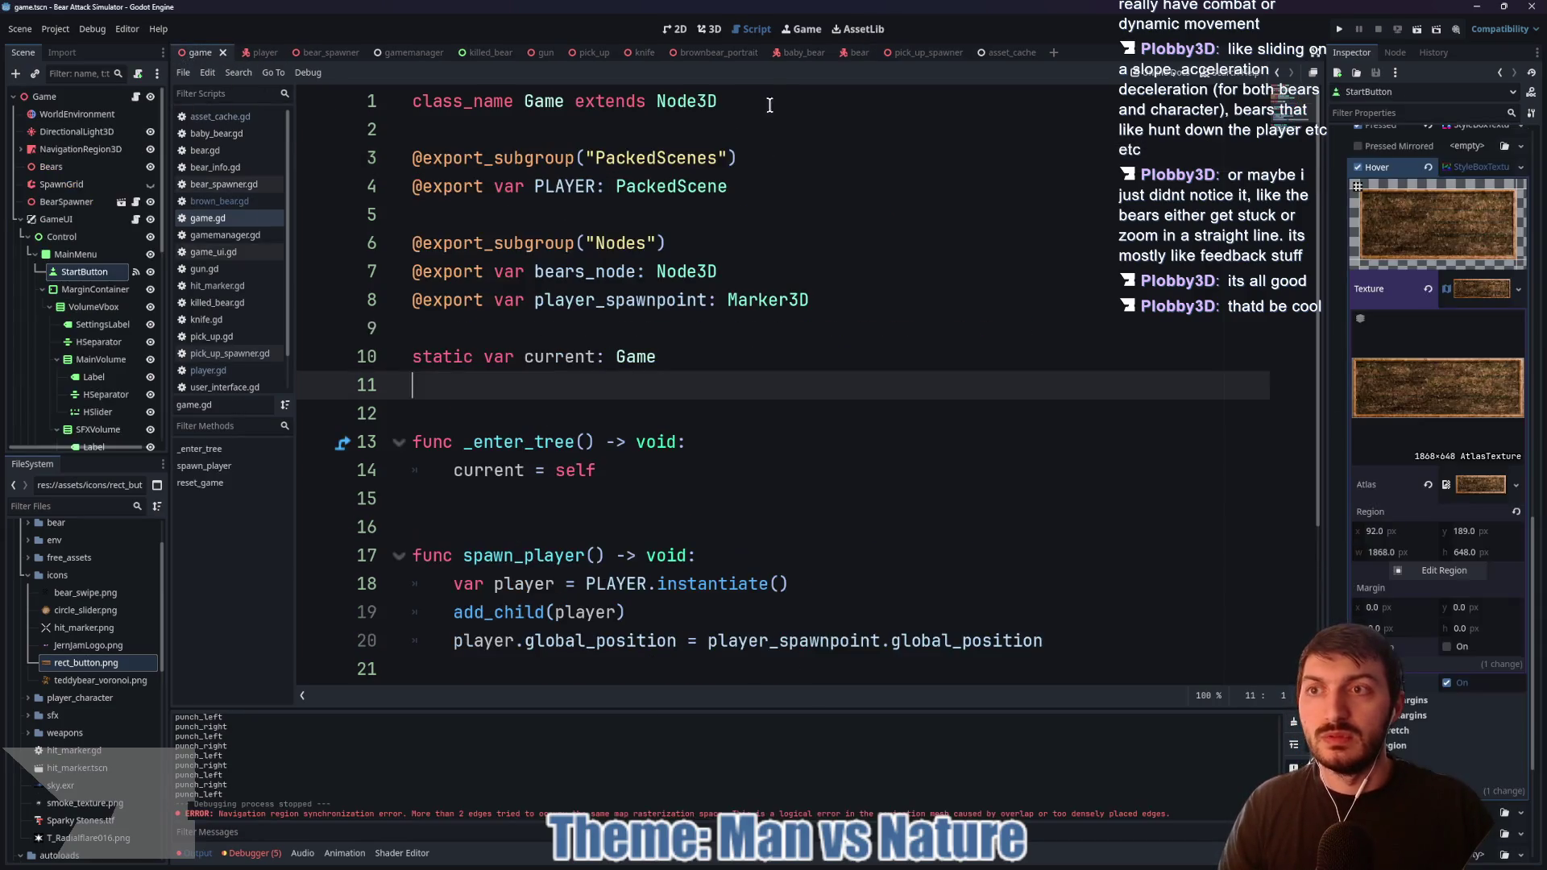
# Step: Return to the game scene's main menu in 2D and collapse the Start button's Hover style
pyautogui.click(708, 29)
pyautogui.click(679, 31)
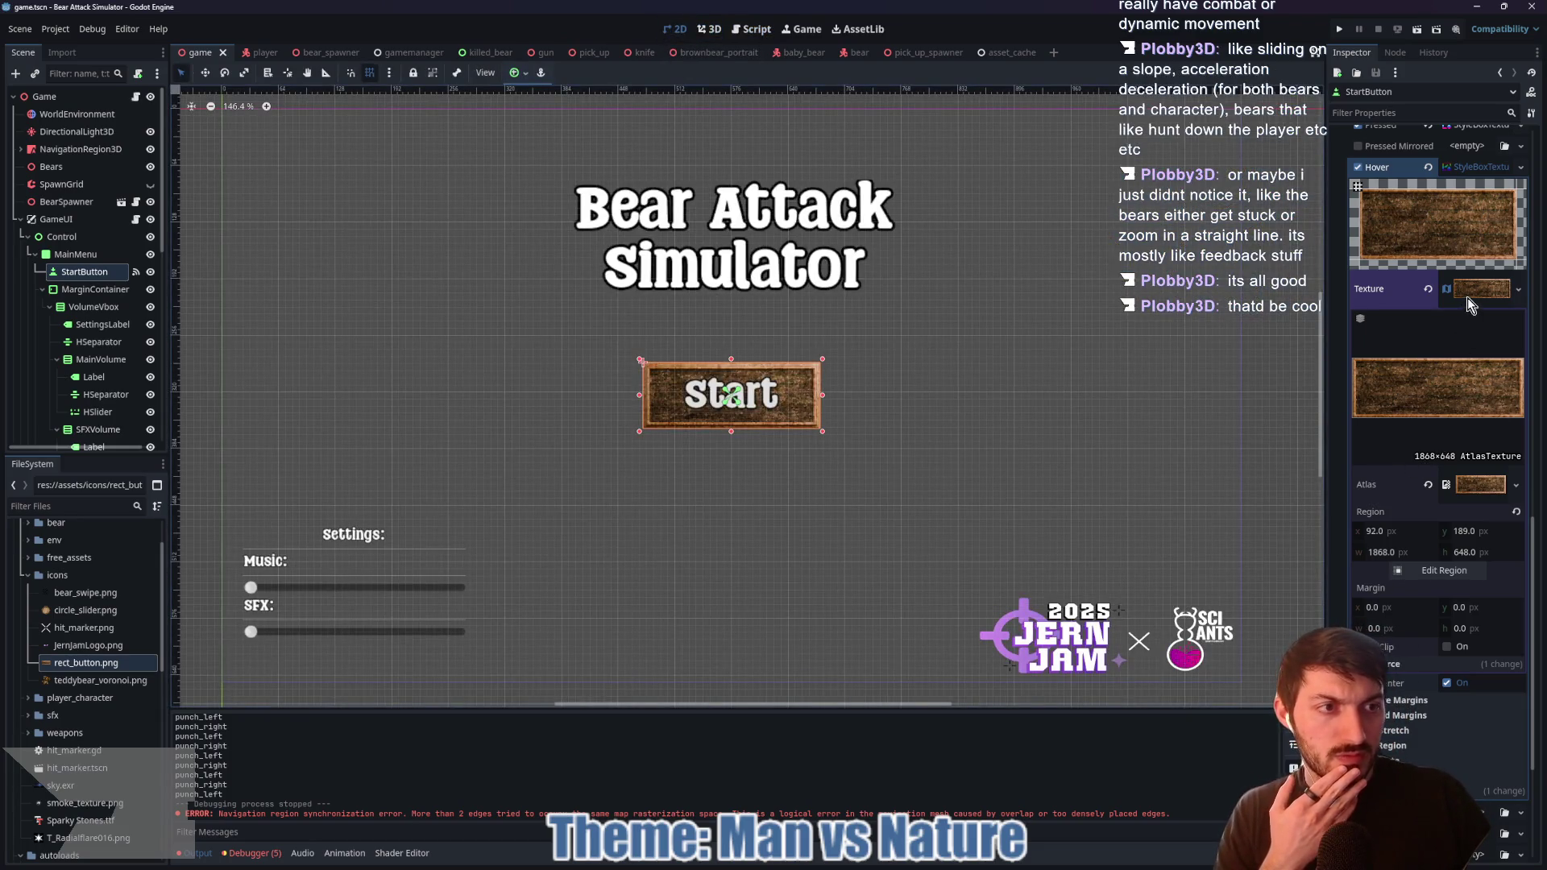
pyautogui.scroll(3, 1467, 294)
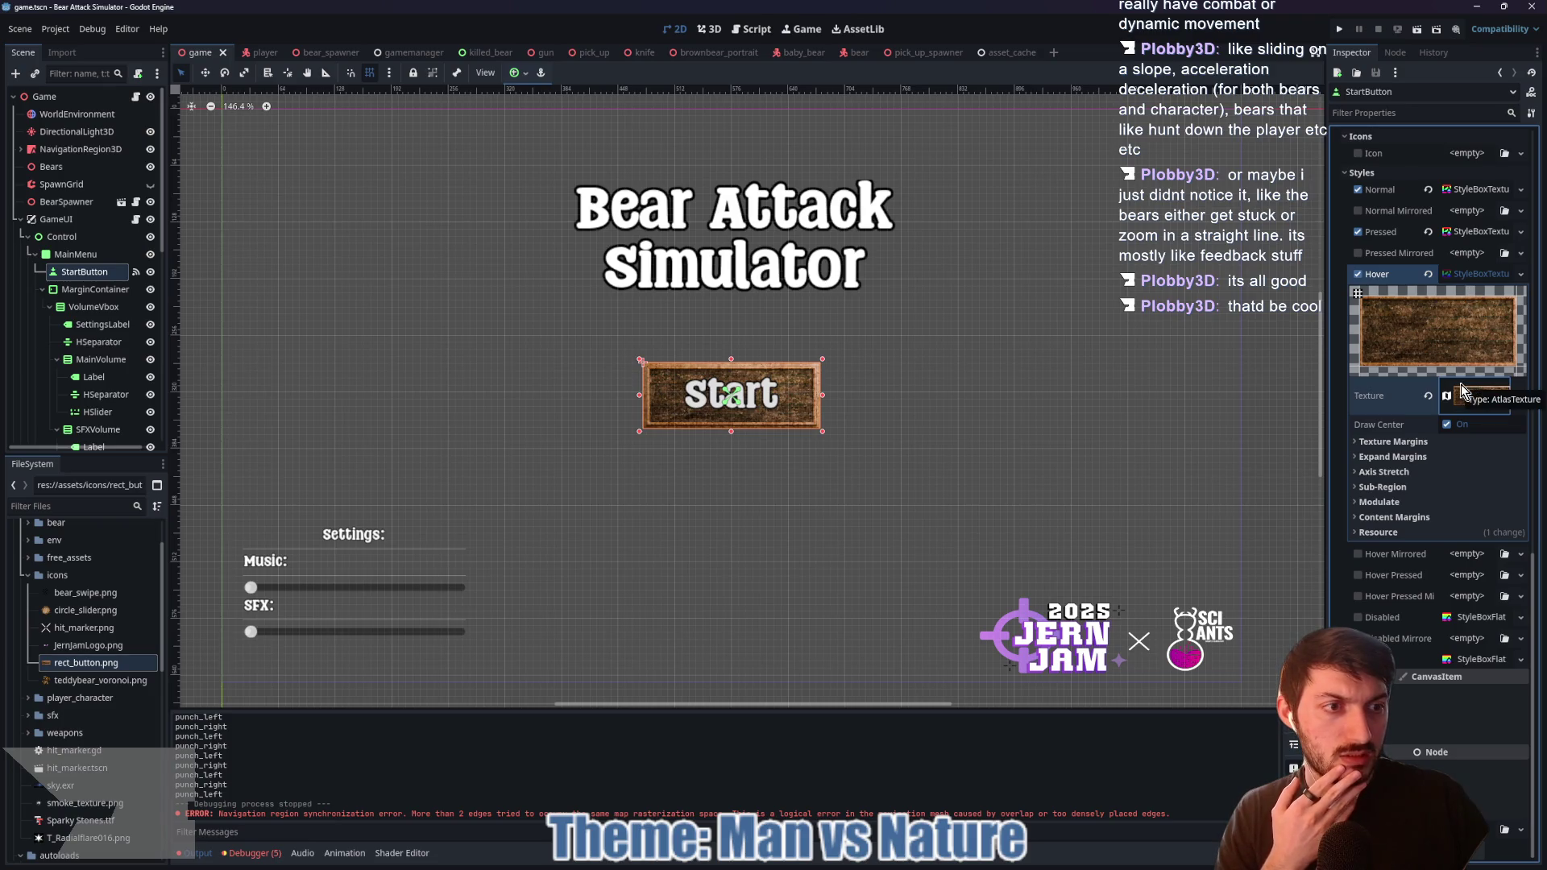
pyautogui.click(1465, 276)
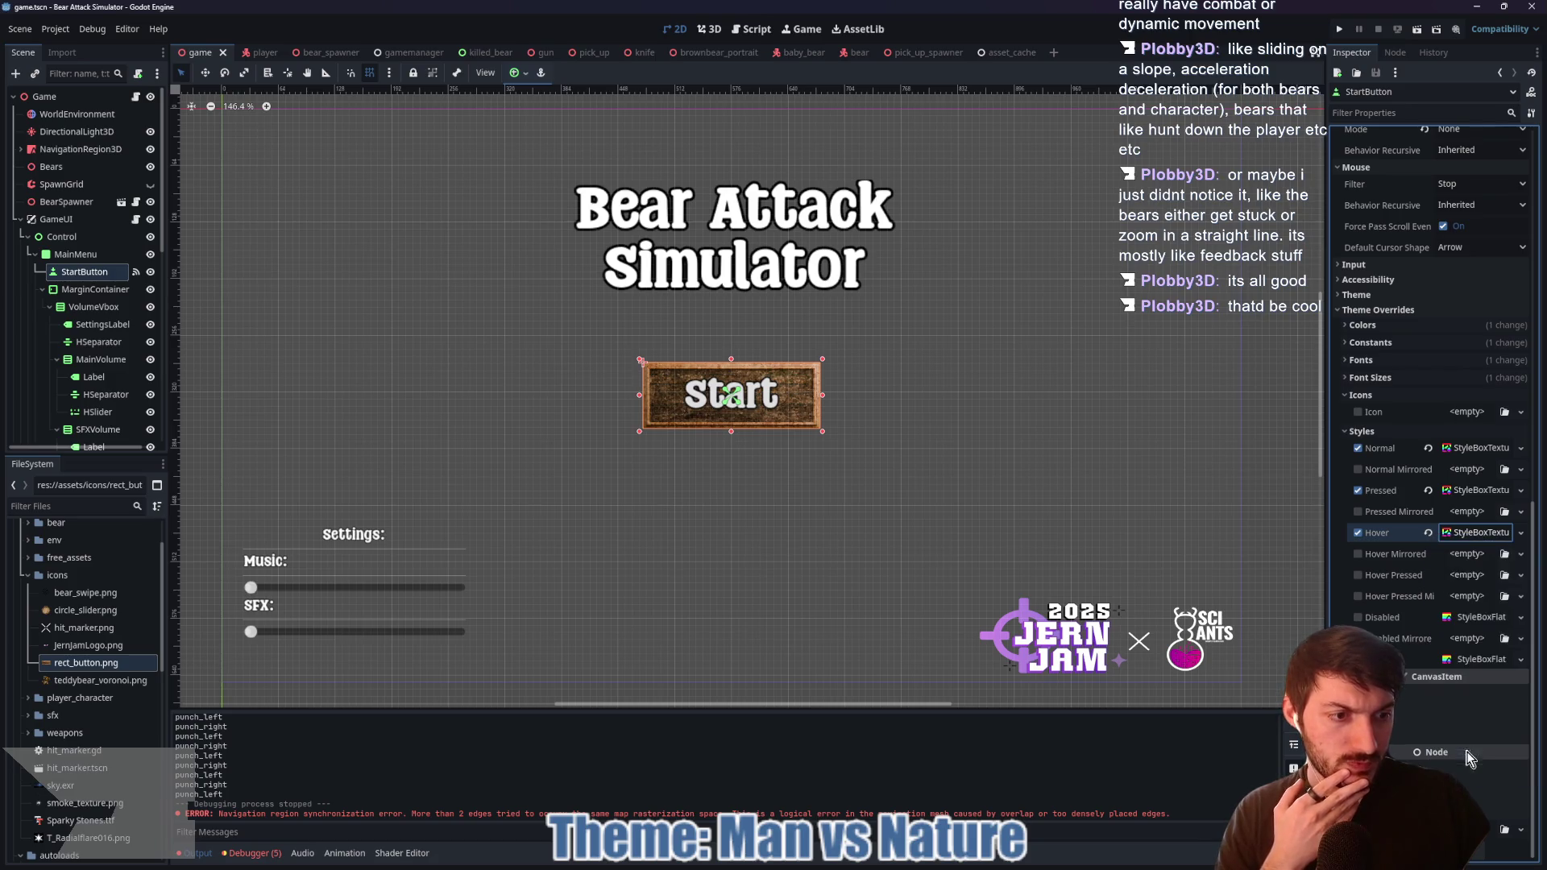
# Step: Save the Hover style as hover_button in a new res://themes folder
pyautogui.hotkey('ctrl', 's')
pyautogui.click(501, 238)
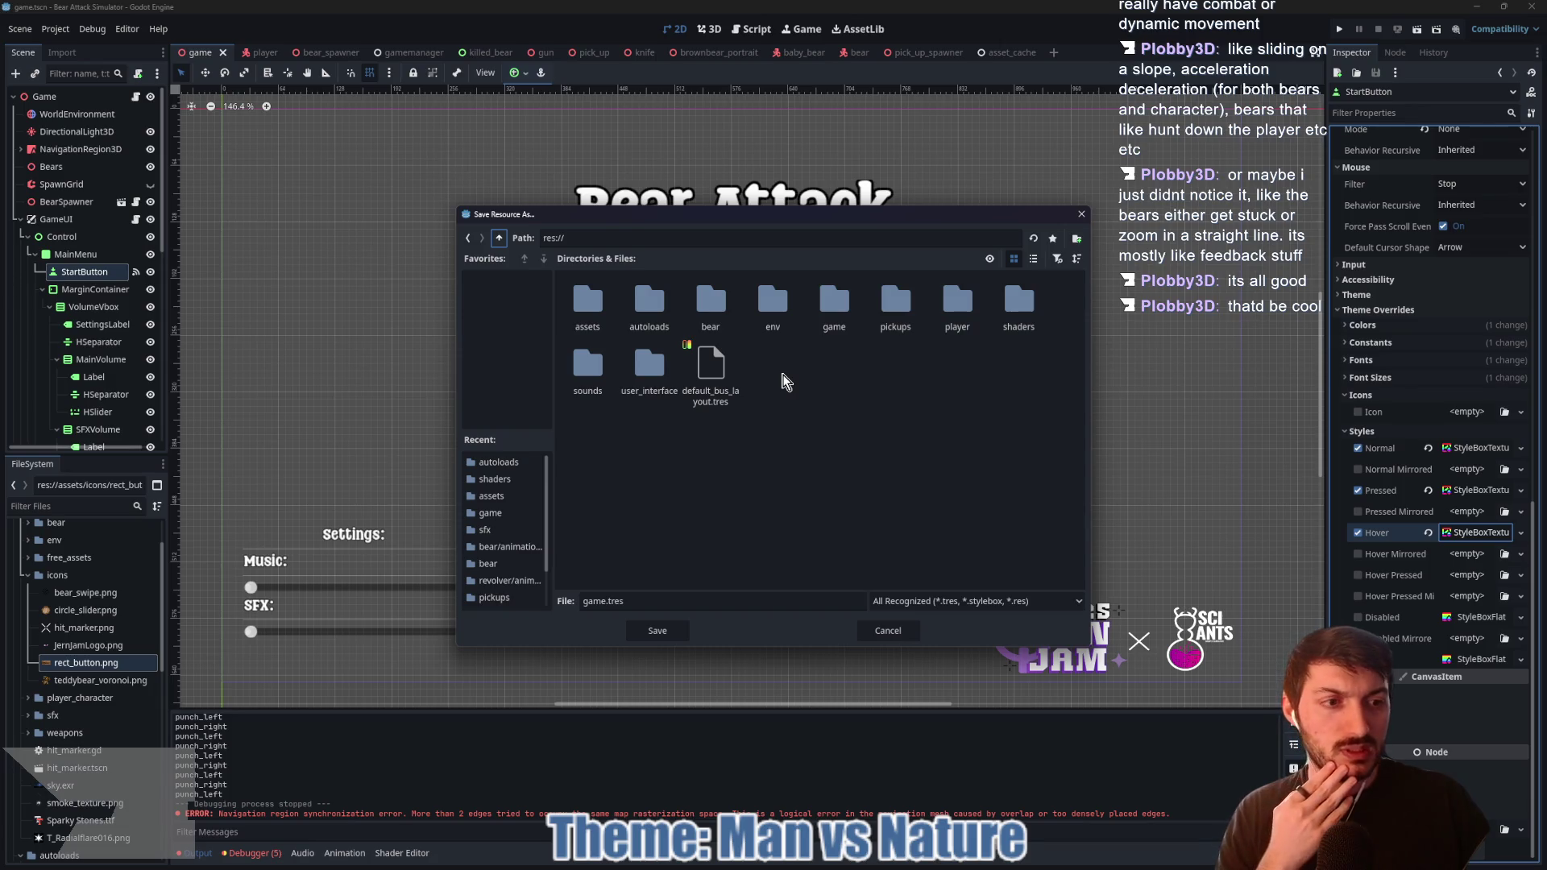
pyautogui.rightClick(783, 376)
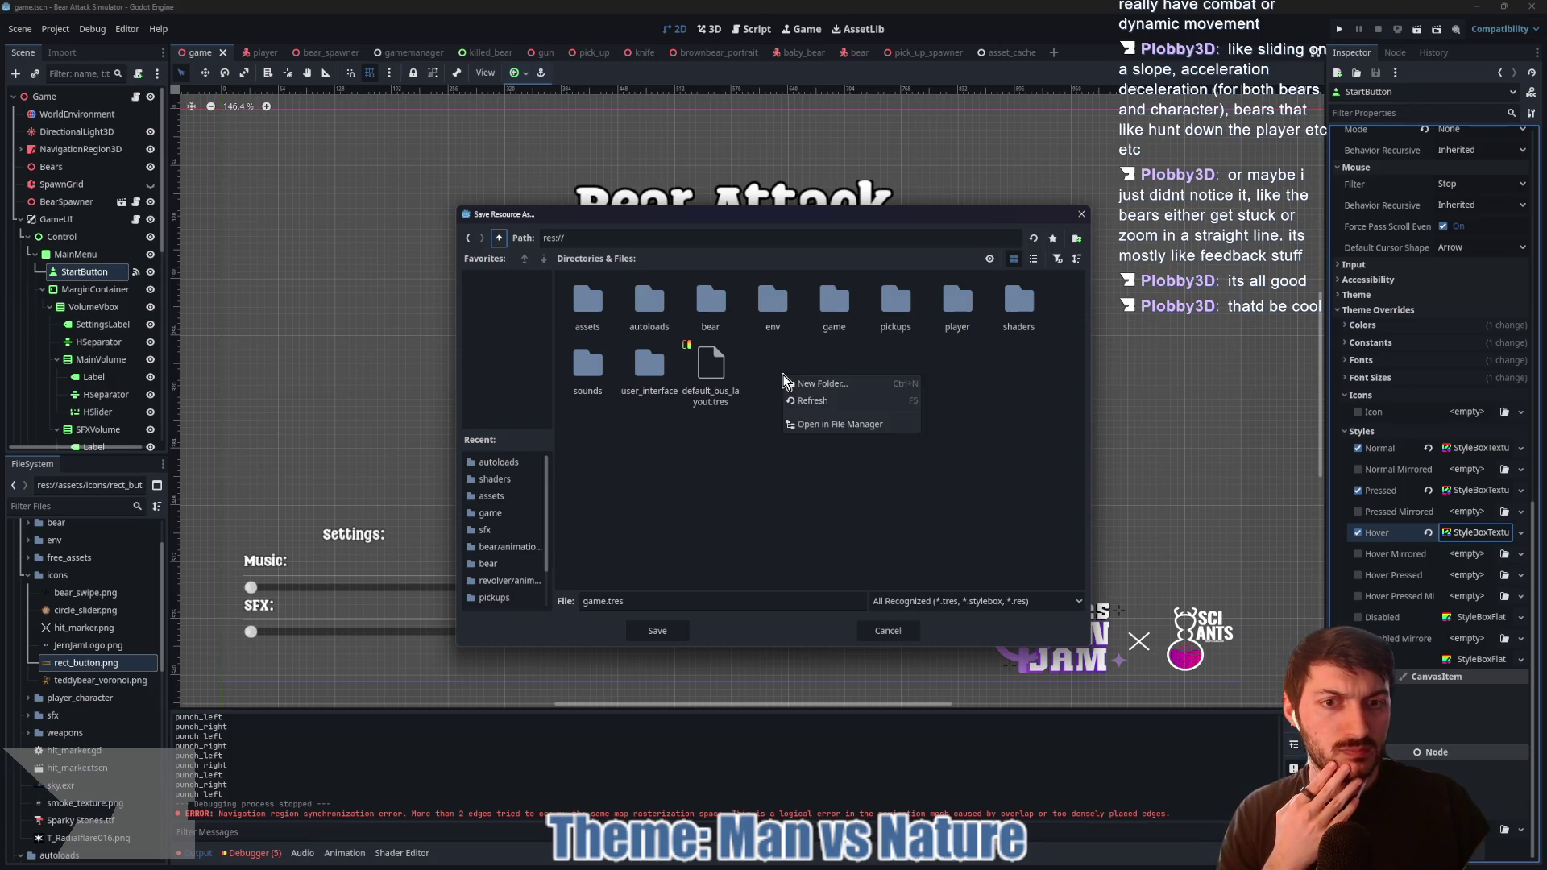
pyautogui.click(806, 386)
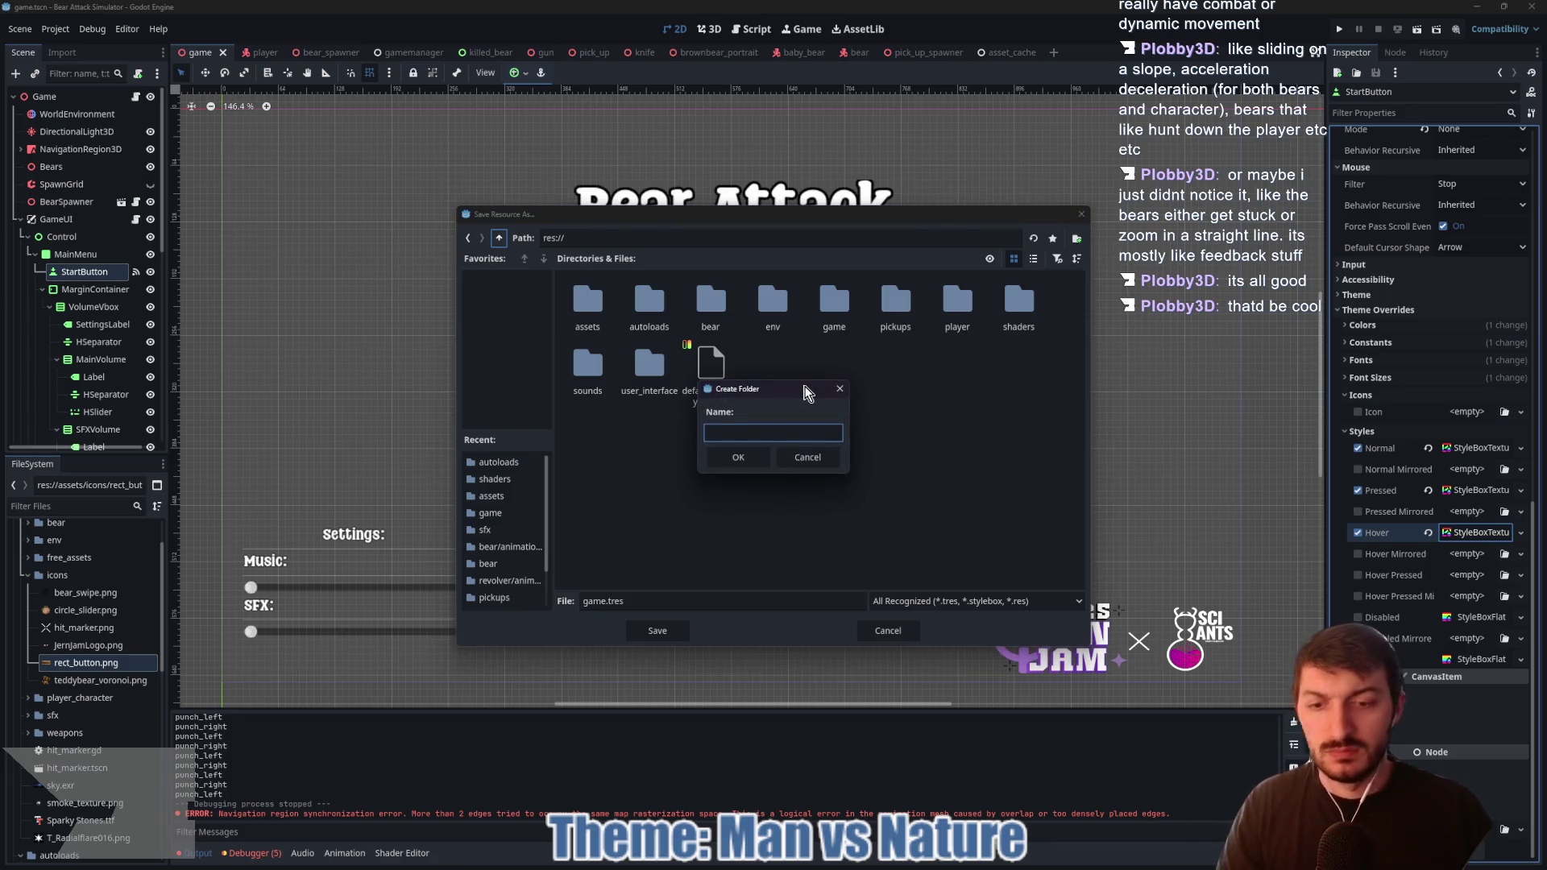
pyautogui.write('themes')
pyautogui.click(735, 457)
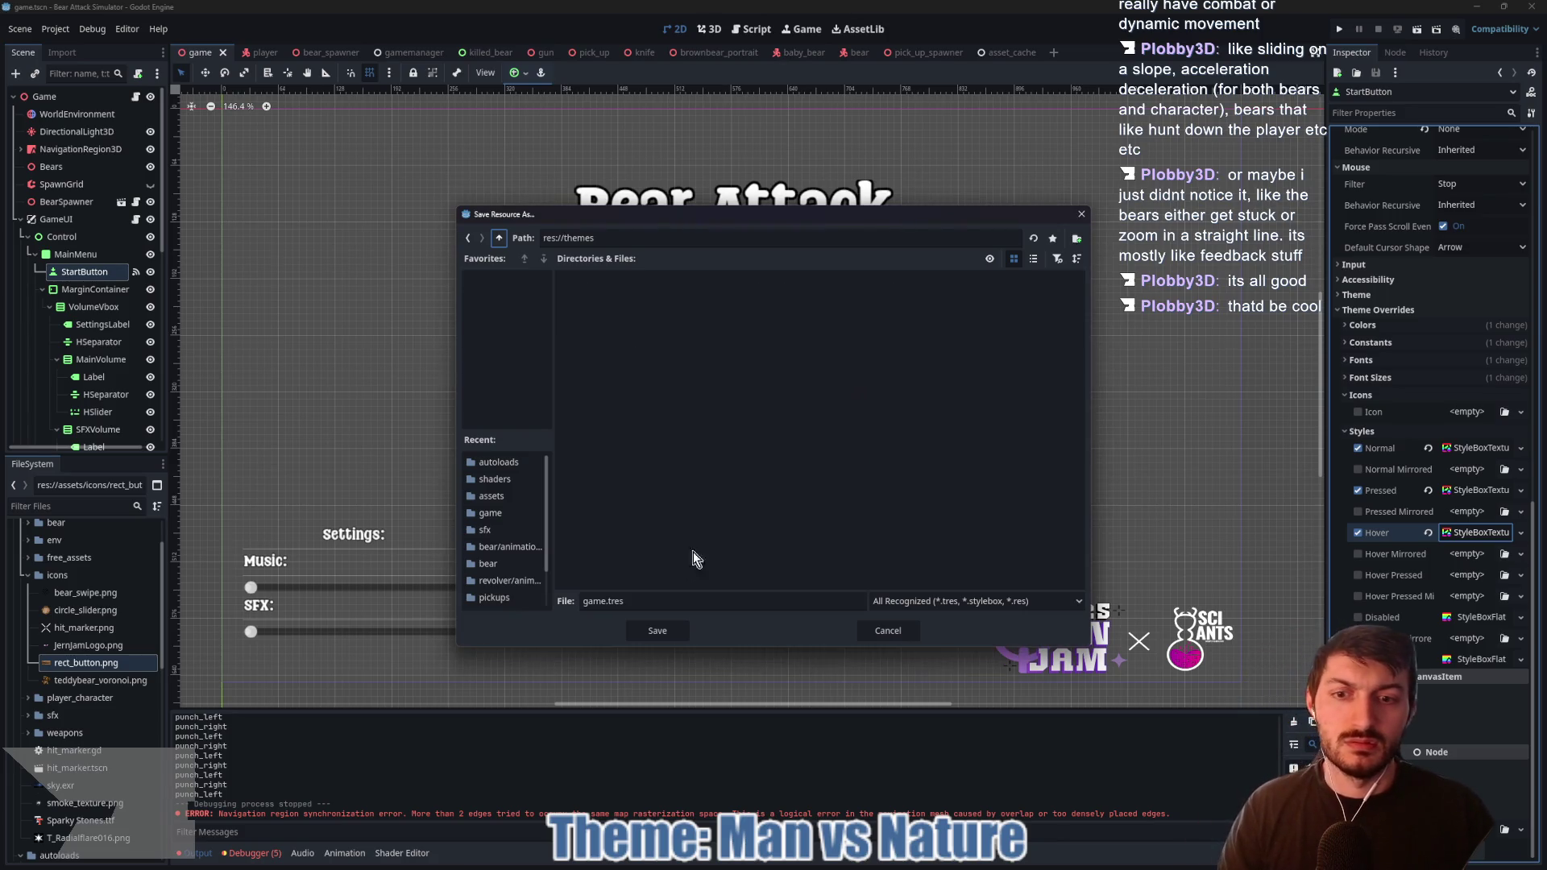
pyautogui.click(592, 600)
pyautogui.write('hover')
pyautogui.write('_button')
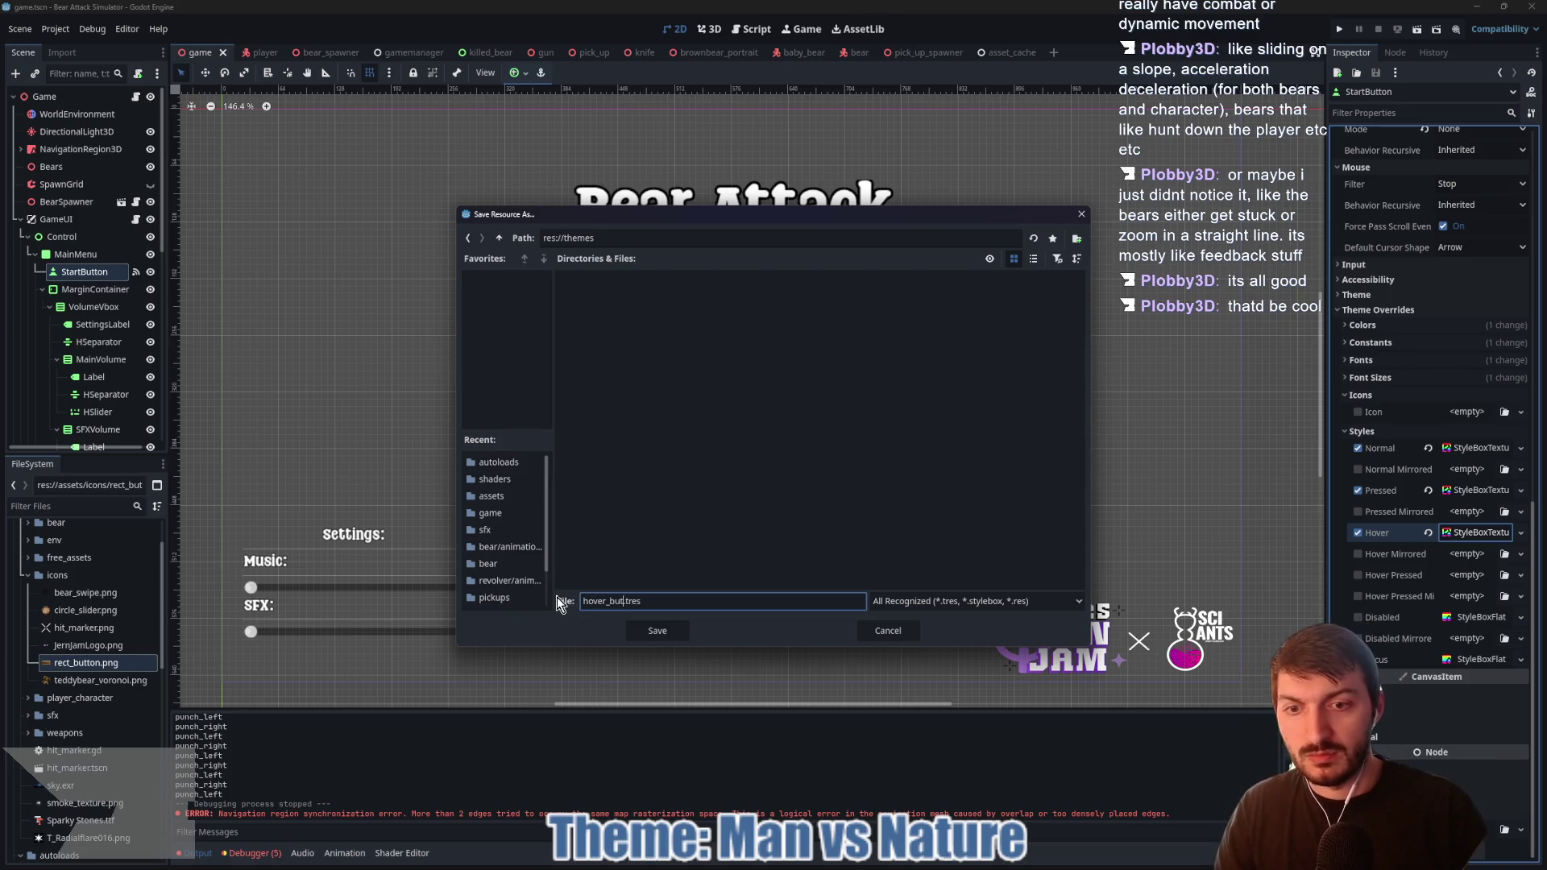
pyautogui.click(685, 630)
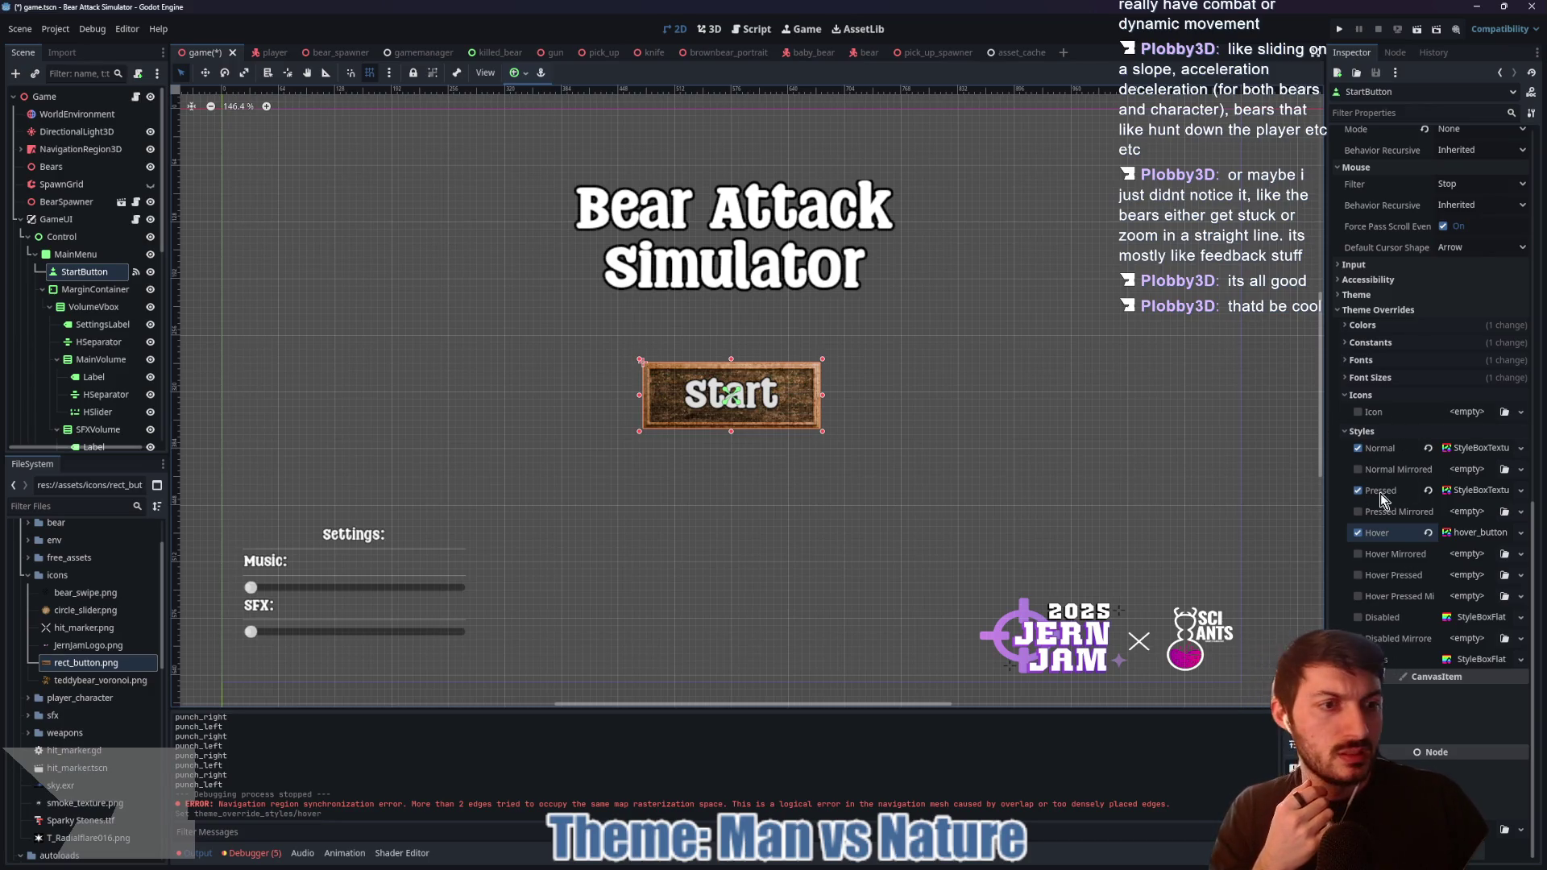
# Step: Save the Start button's Pressed style as button_press in res://themes
pyautogui.rightClick(1464, 491)
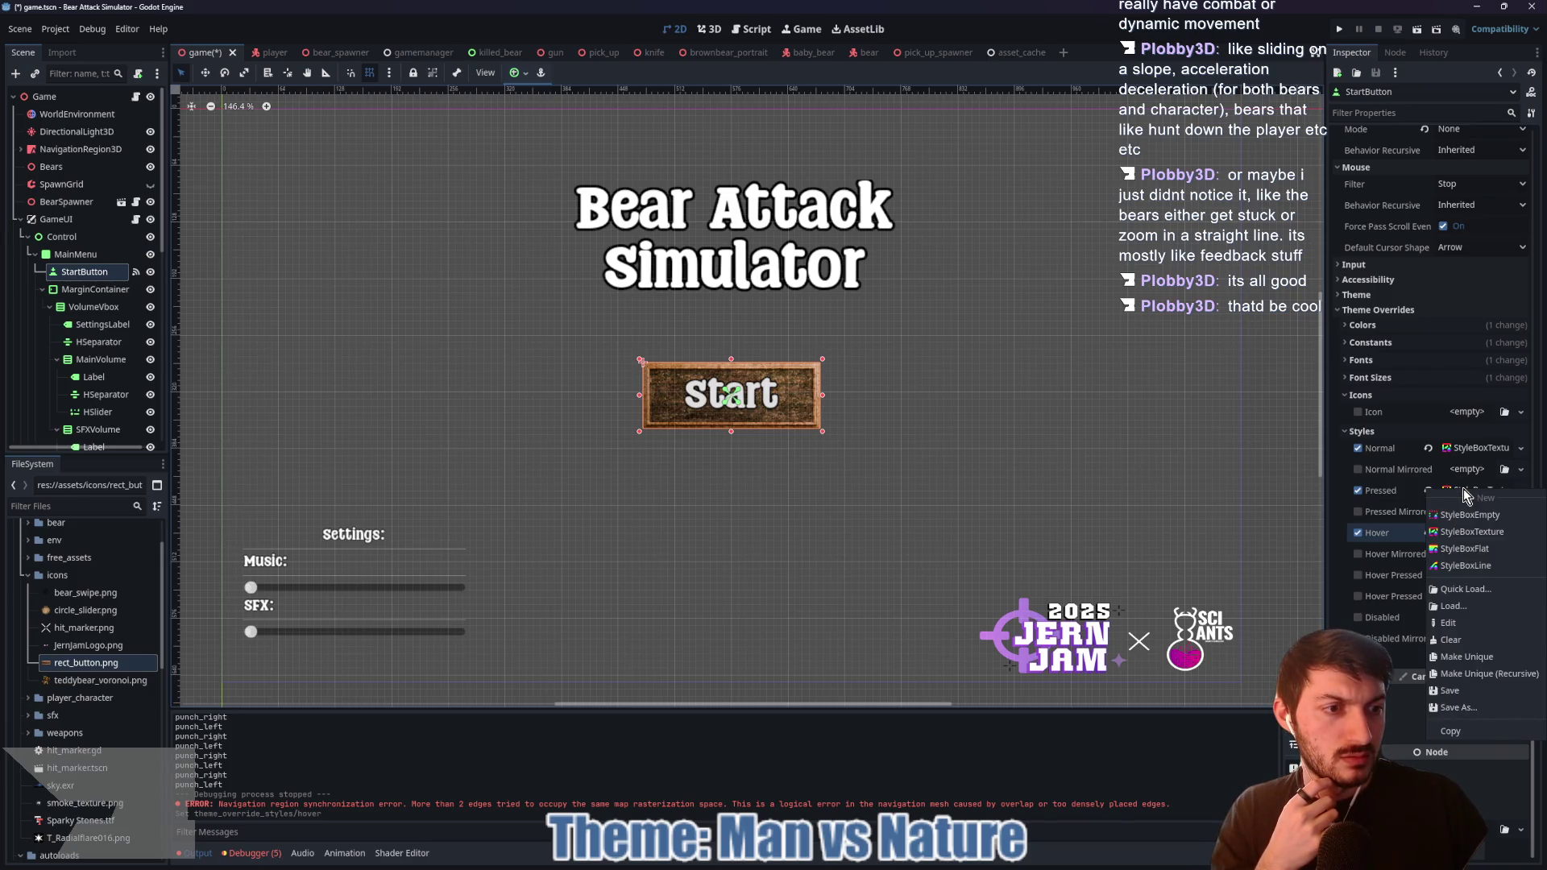
pyautogui.click(1465, 493)
pyautogui.click(1465, 492)
pyautogui.rightClick(1466, 493)
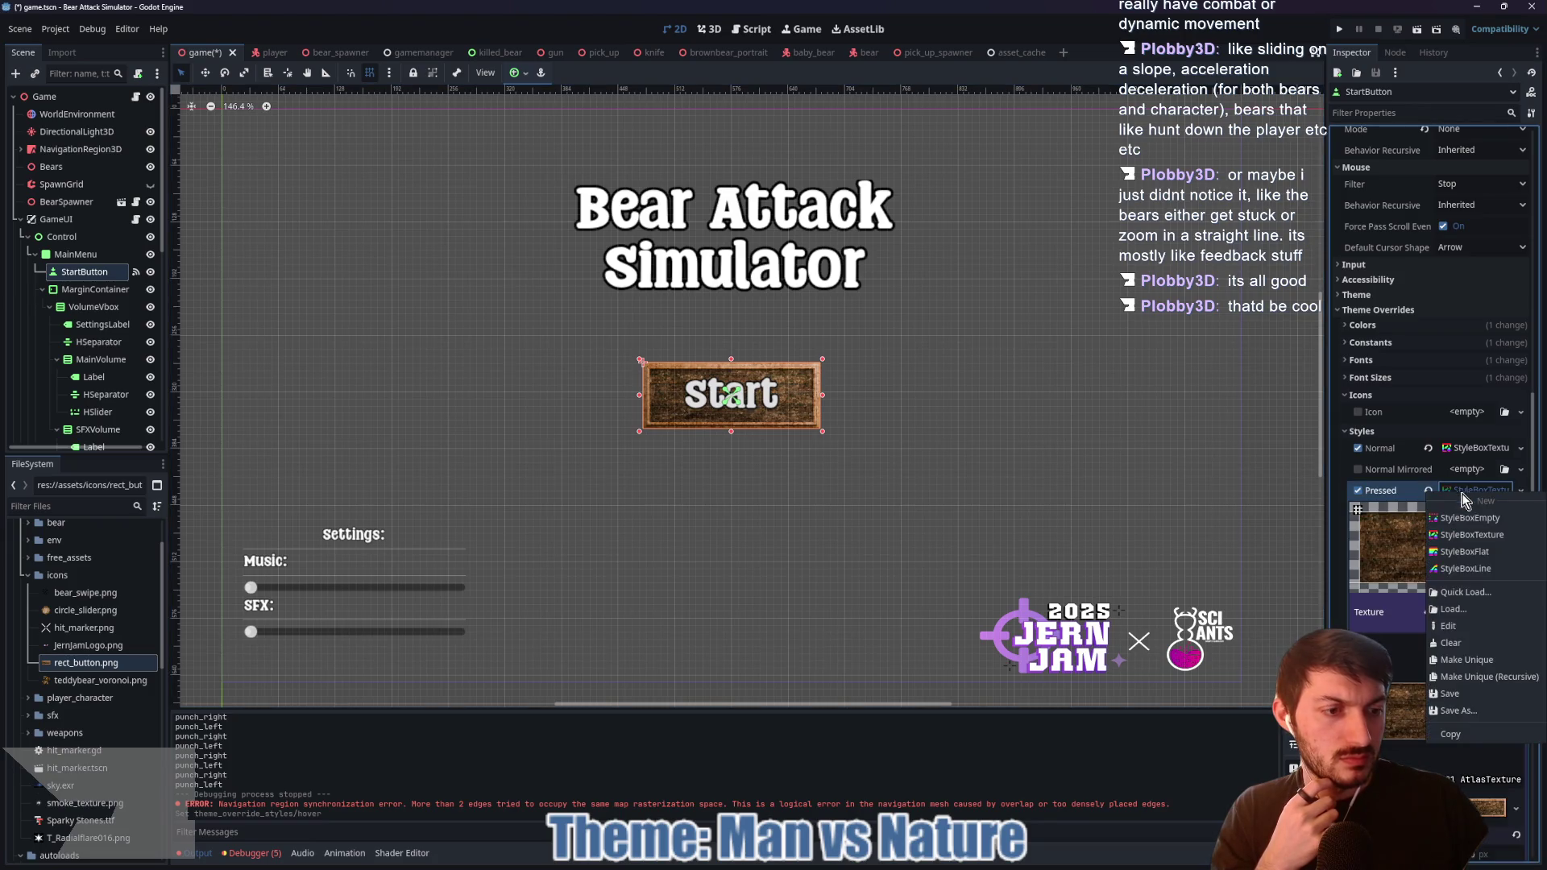
pyautogui.click(1457, 711)
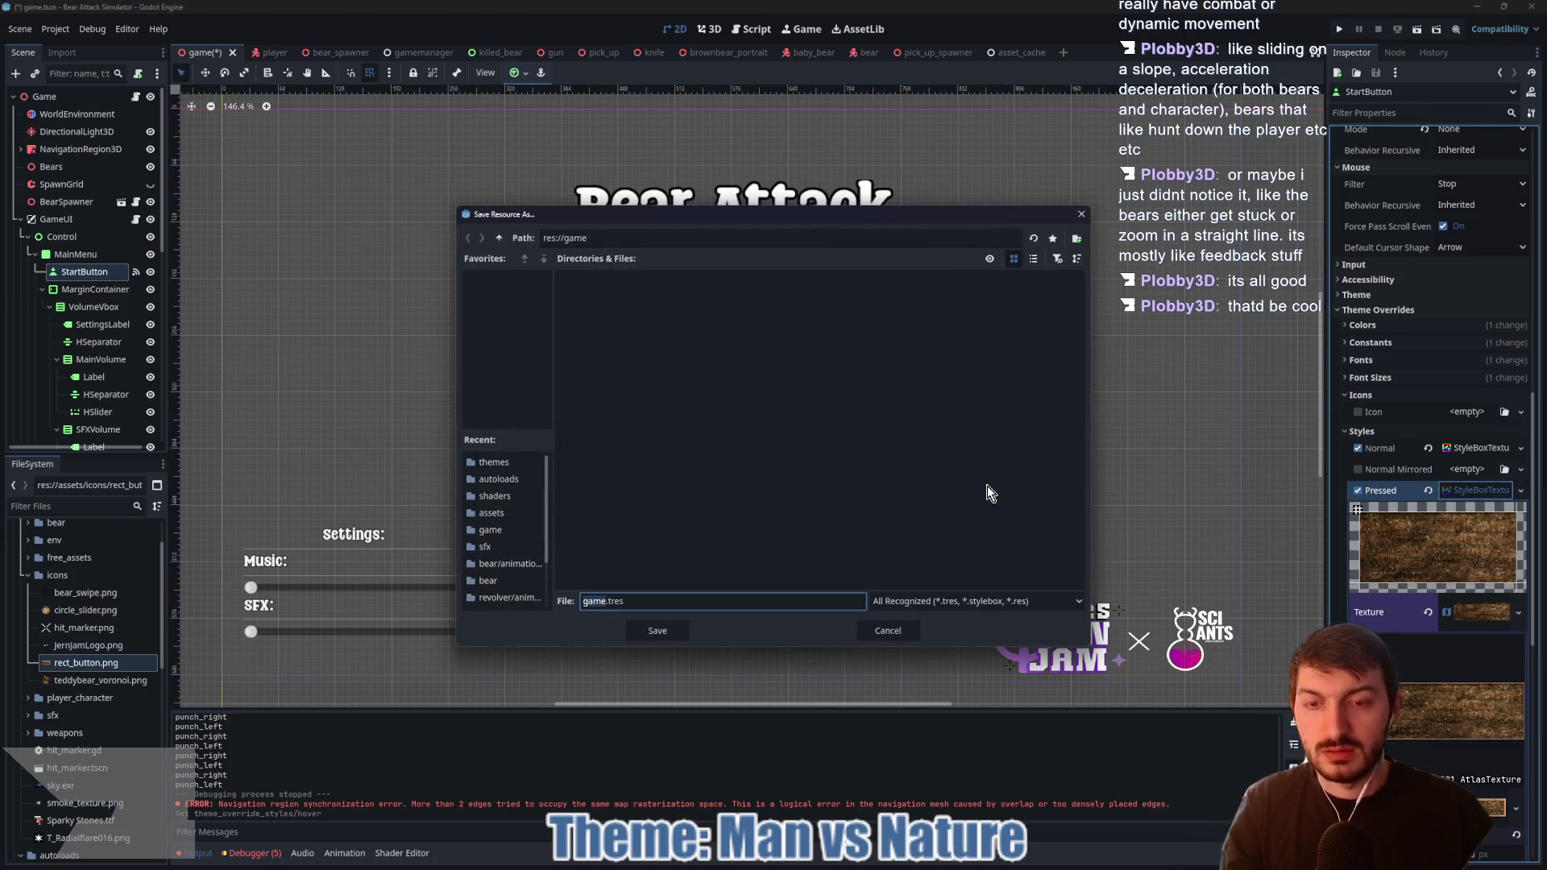
pyautogui.click(499, 238)
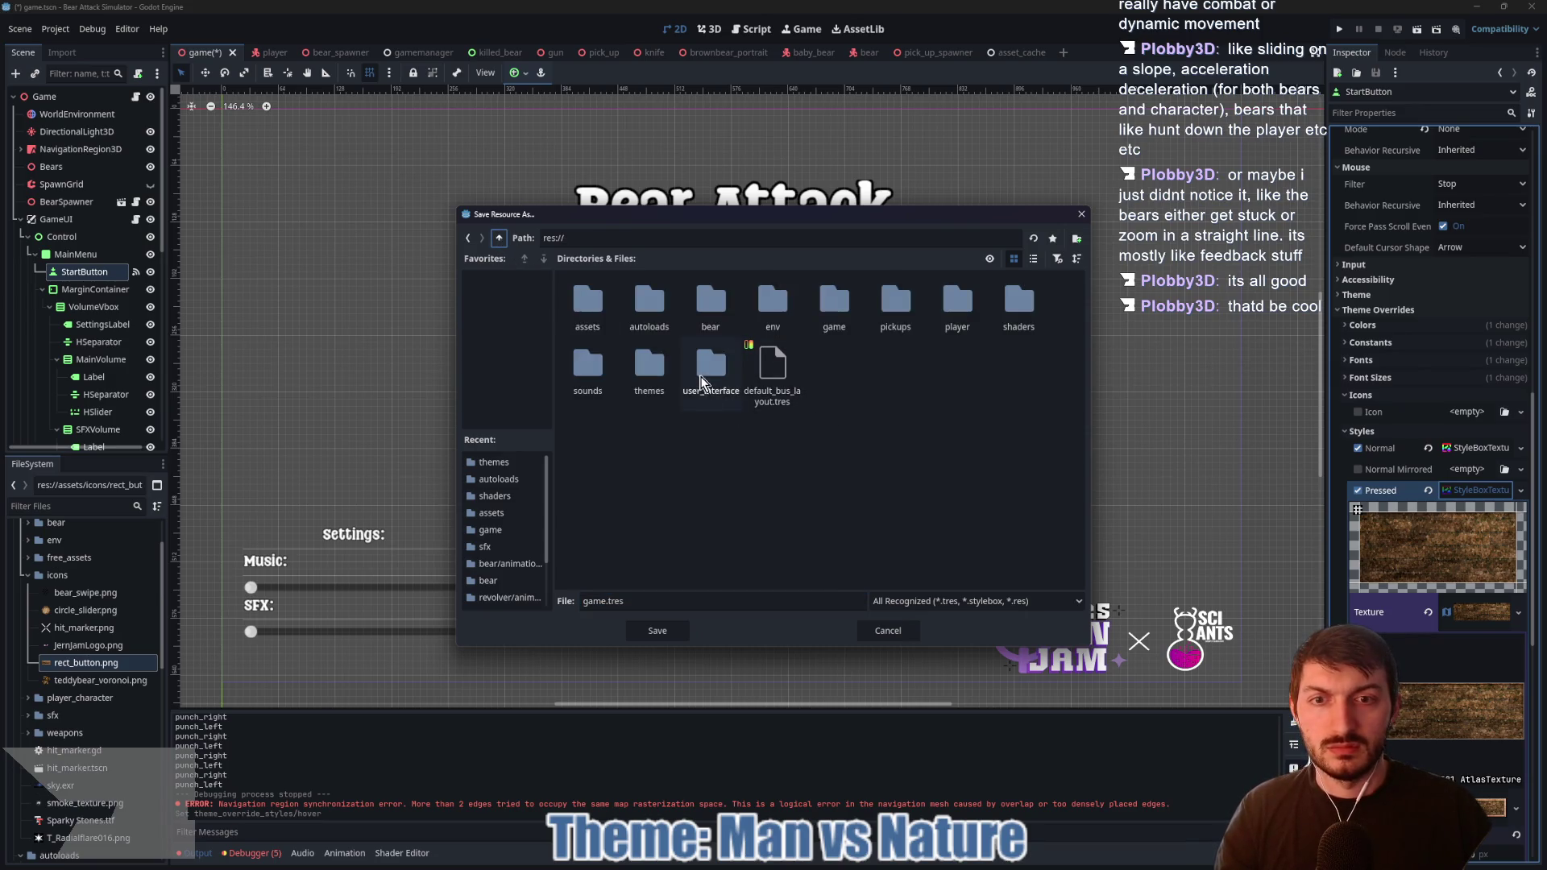
pyautogui.doubleClick(638, 385)
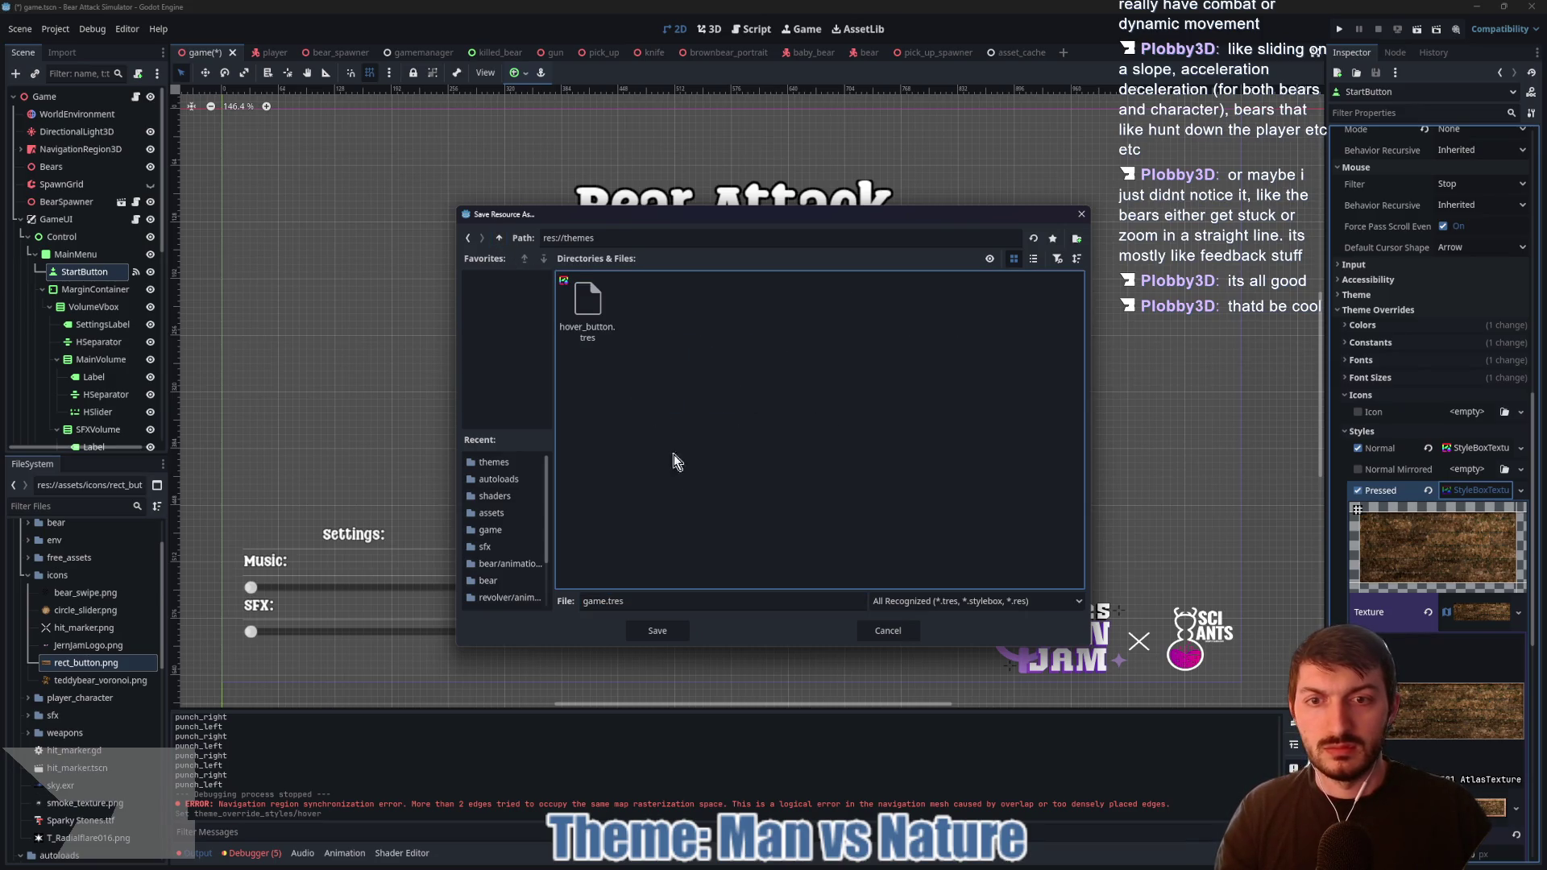
pyautogui.doubleClick(604, 602)
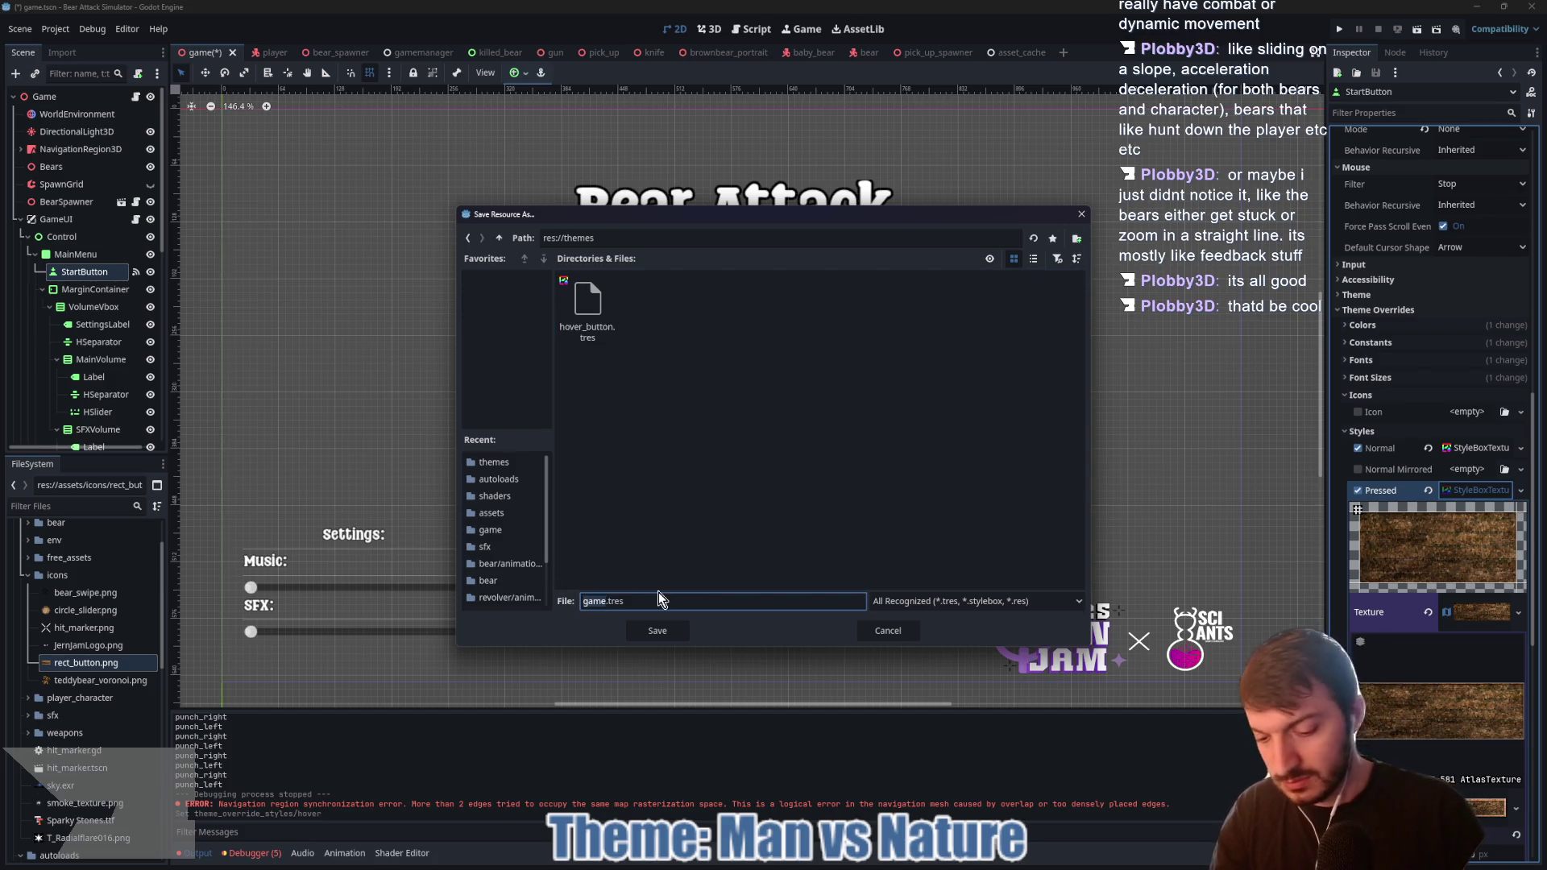
pyautogui.write('button_pre')
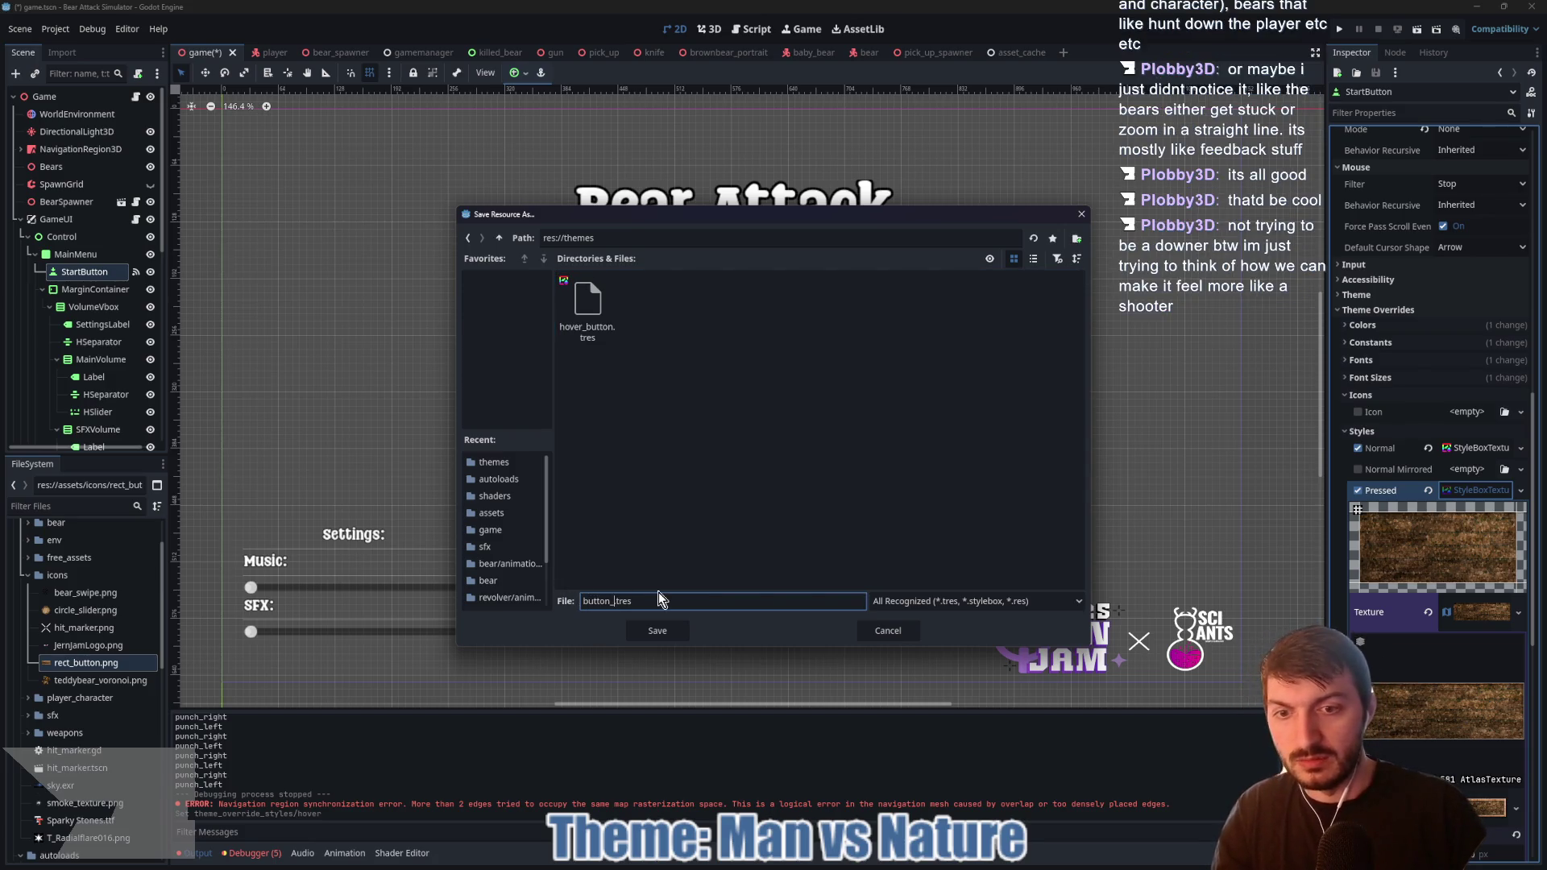
pyautogui.write('ssed')
pyautogui.press('Return')
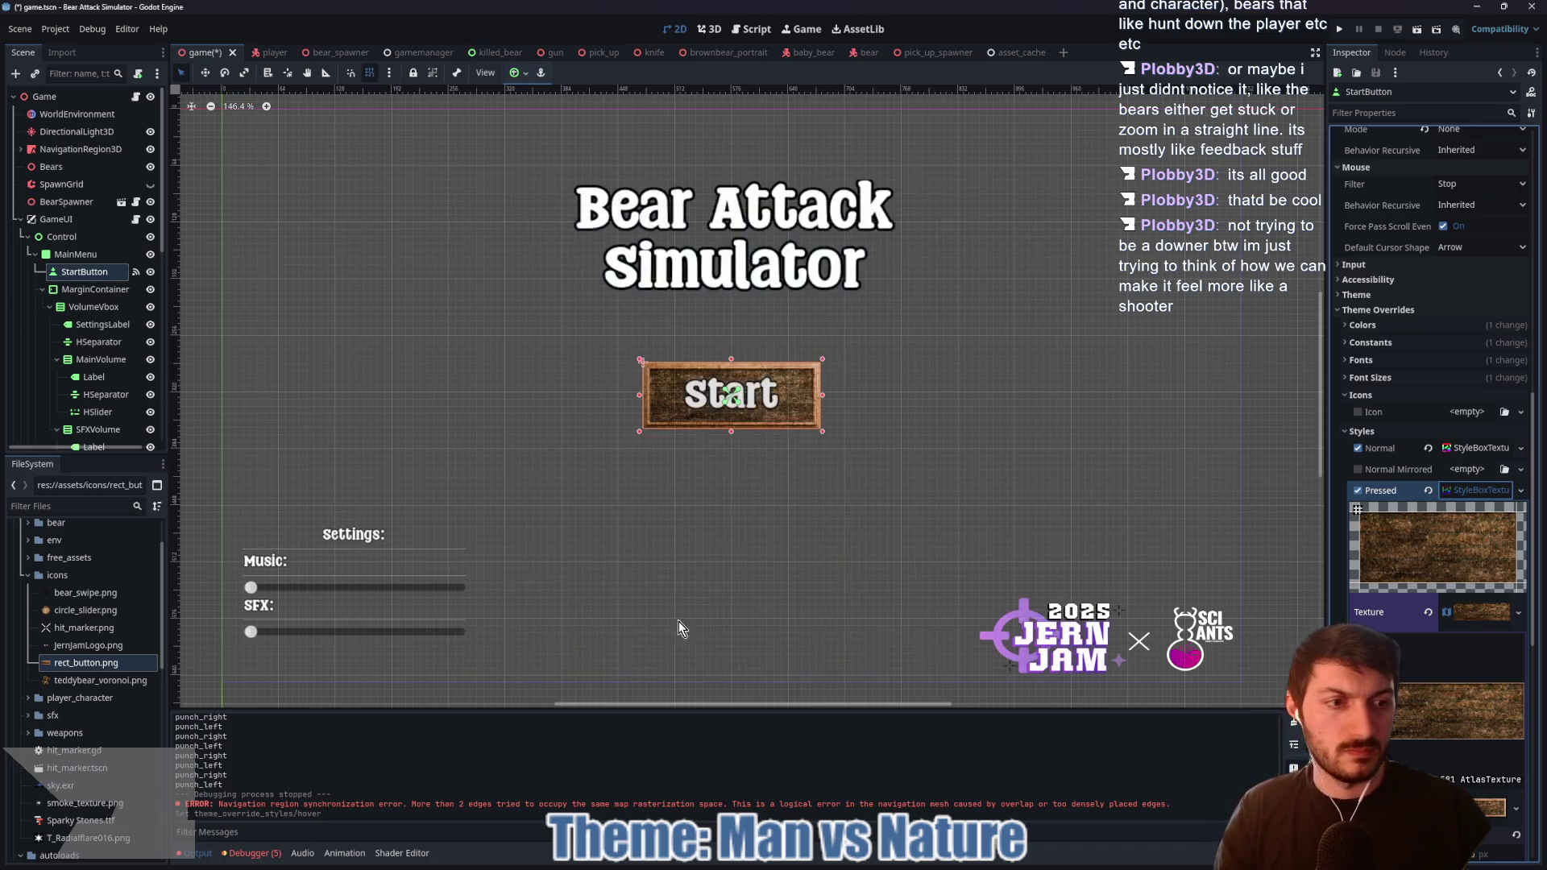
# Step: Save the Normal style as button_normal in res://themes and save the game scene
pyautogui.click(1472, 451)
pyautogui.rightClick(1470, 452)
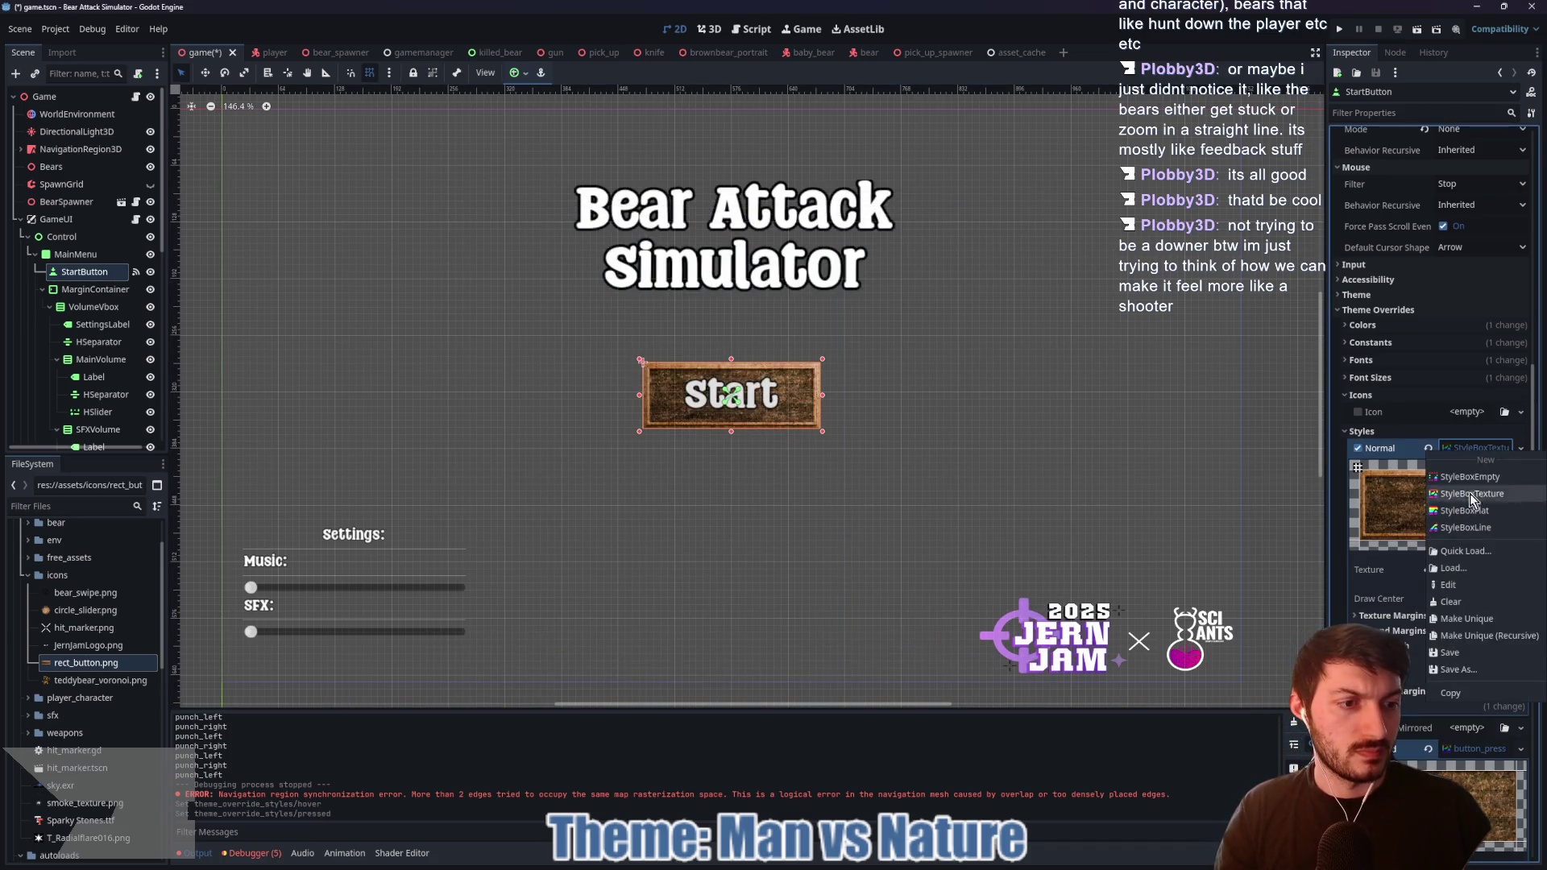
pyautogui.click(1467, 670)
pyautogui.write('button_normal.tres')
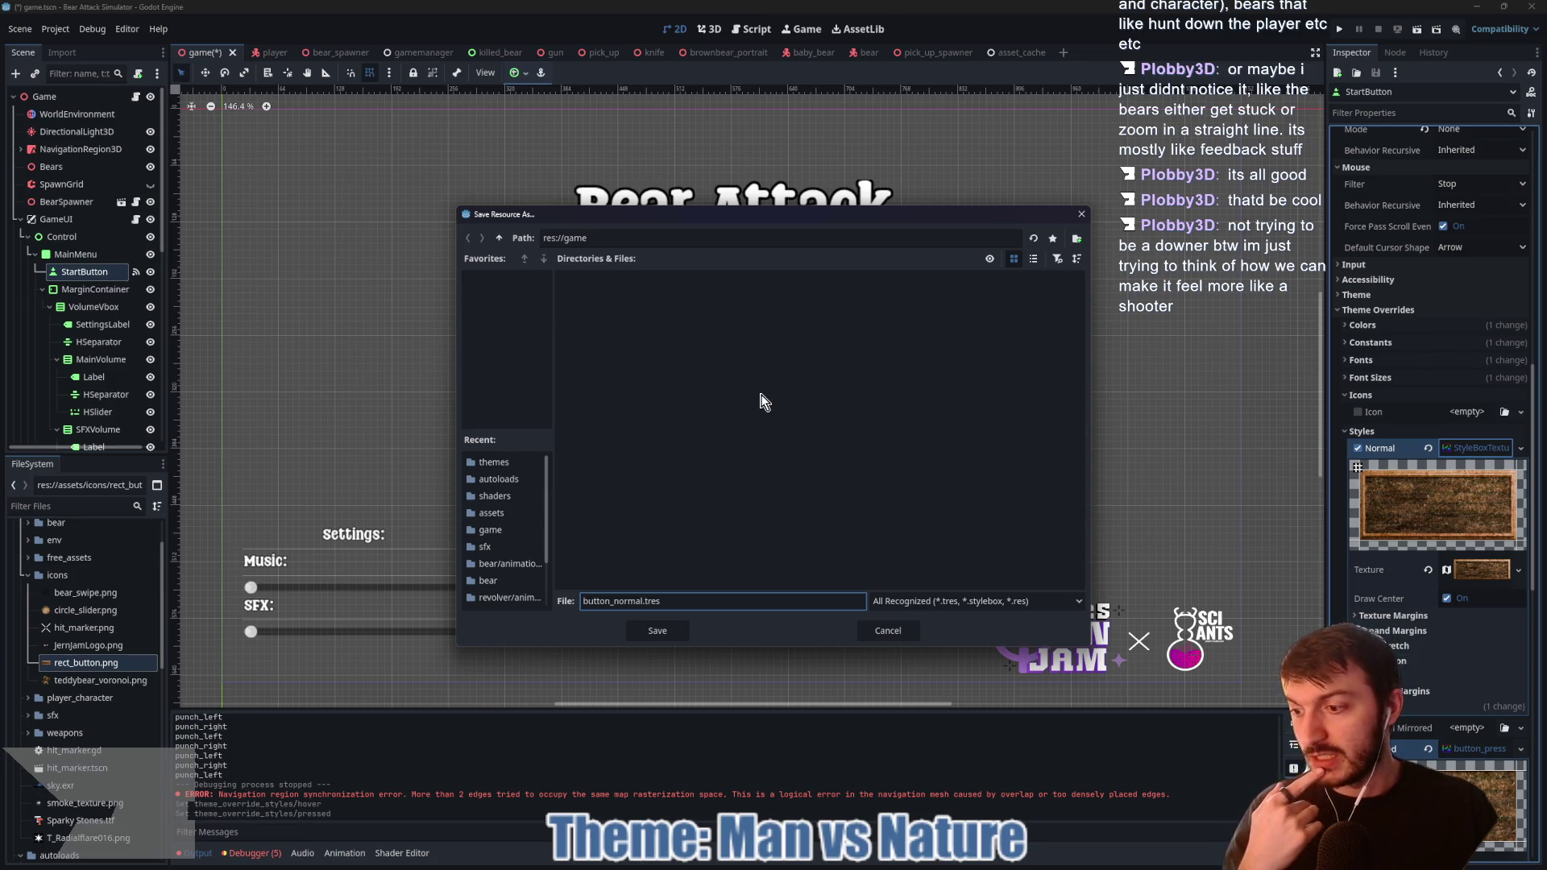
pyautogui.click(500, 239)
pyautogui.doubleClick(647, 371)
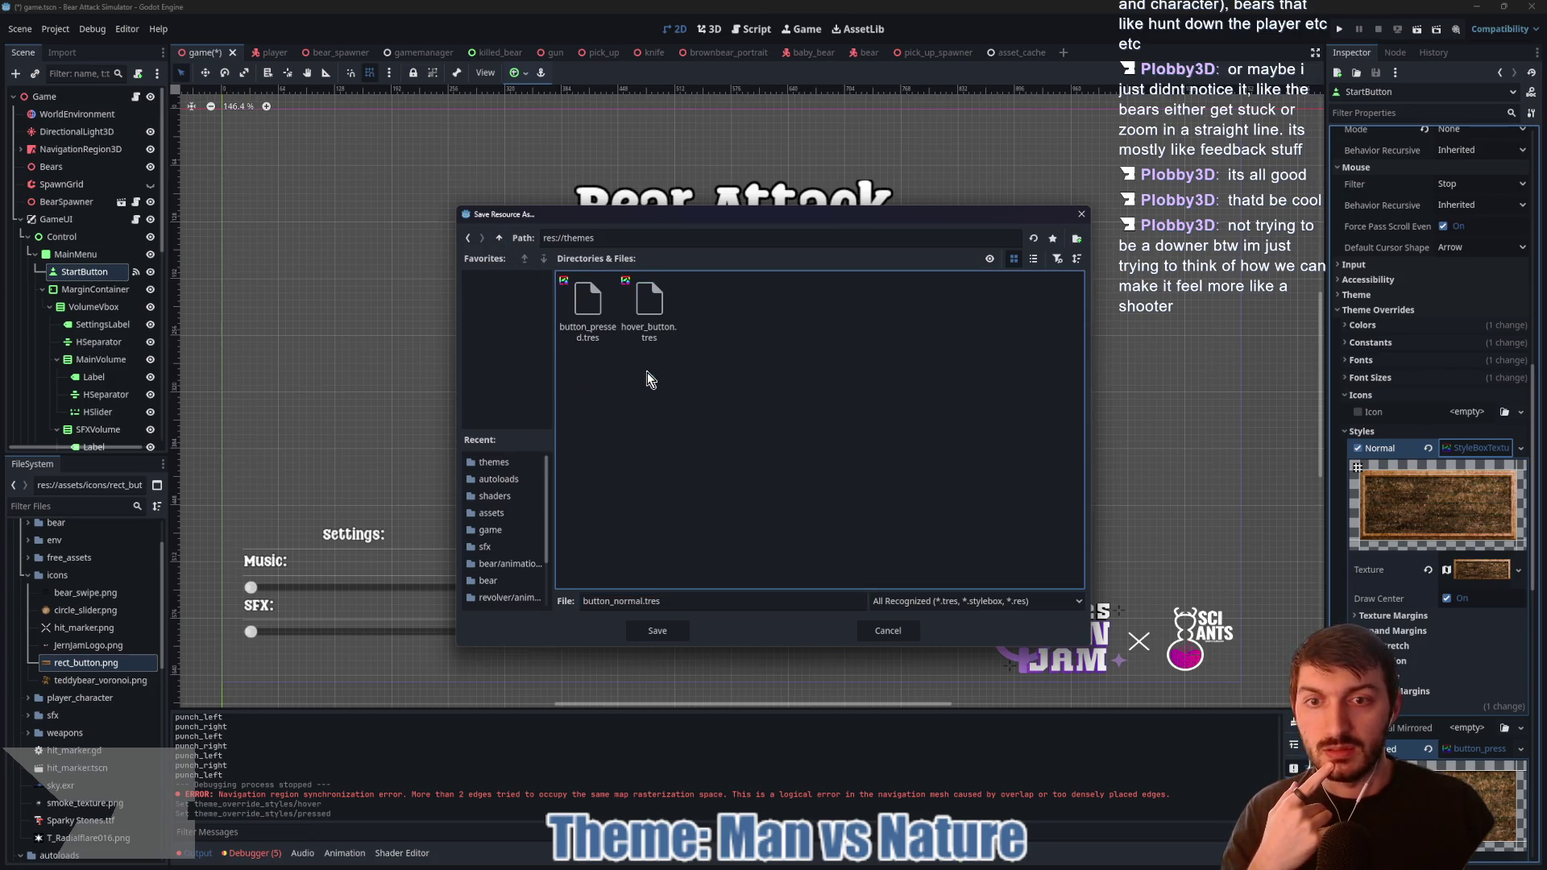
pyautogui.click(658, 630)
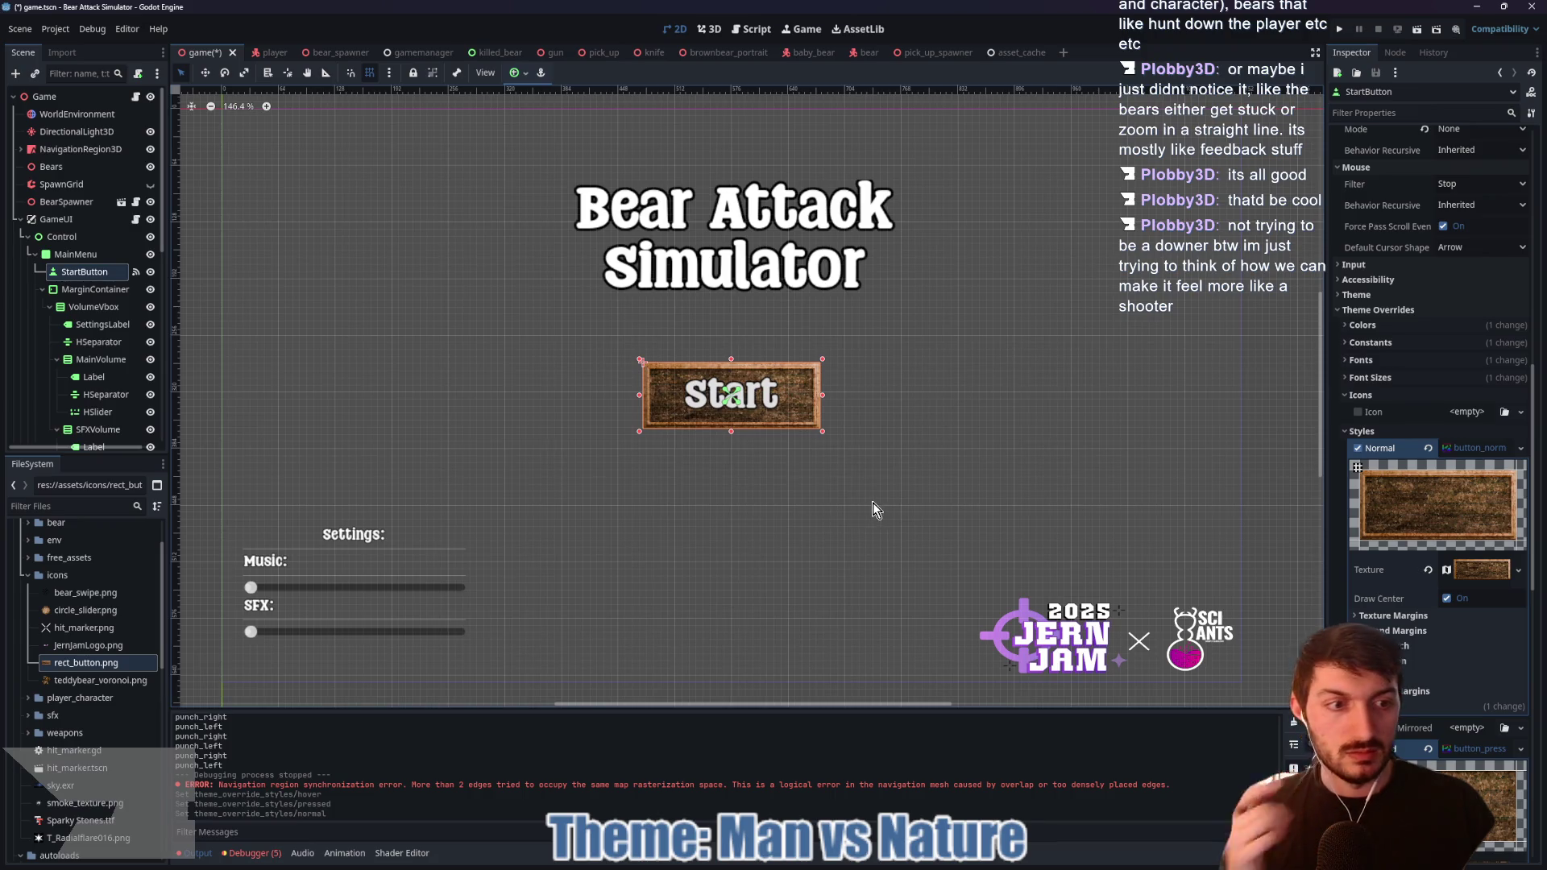
pyautogui.hotkey('ctrl', 's')
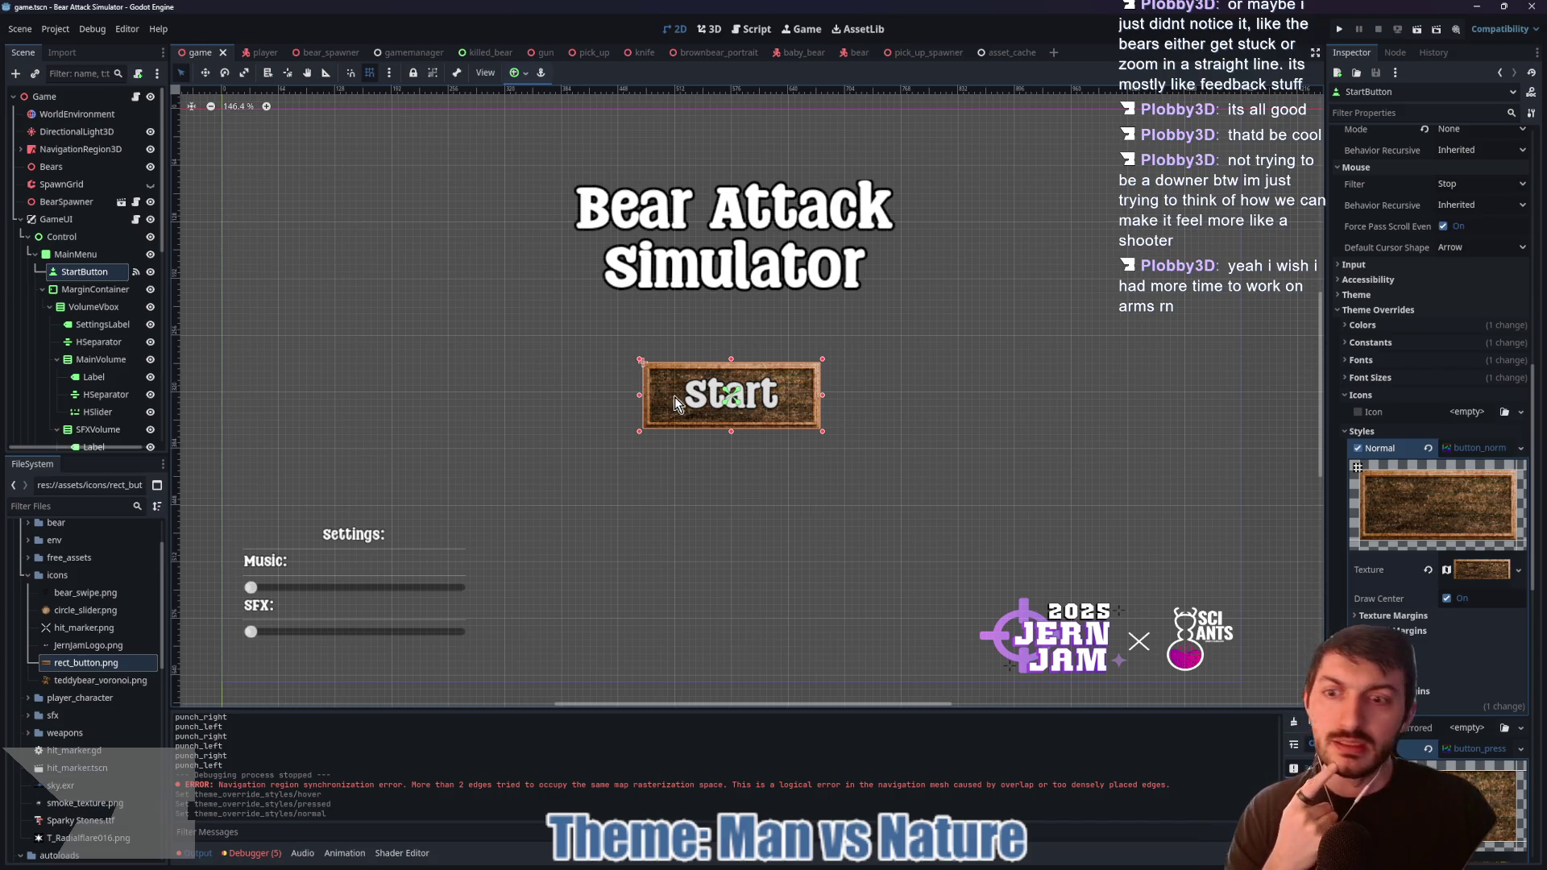
# Step: Quick Load circle_slider.png into the Music slider's Grabber icon override
pyautogui.click(95, 413)
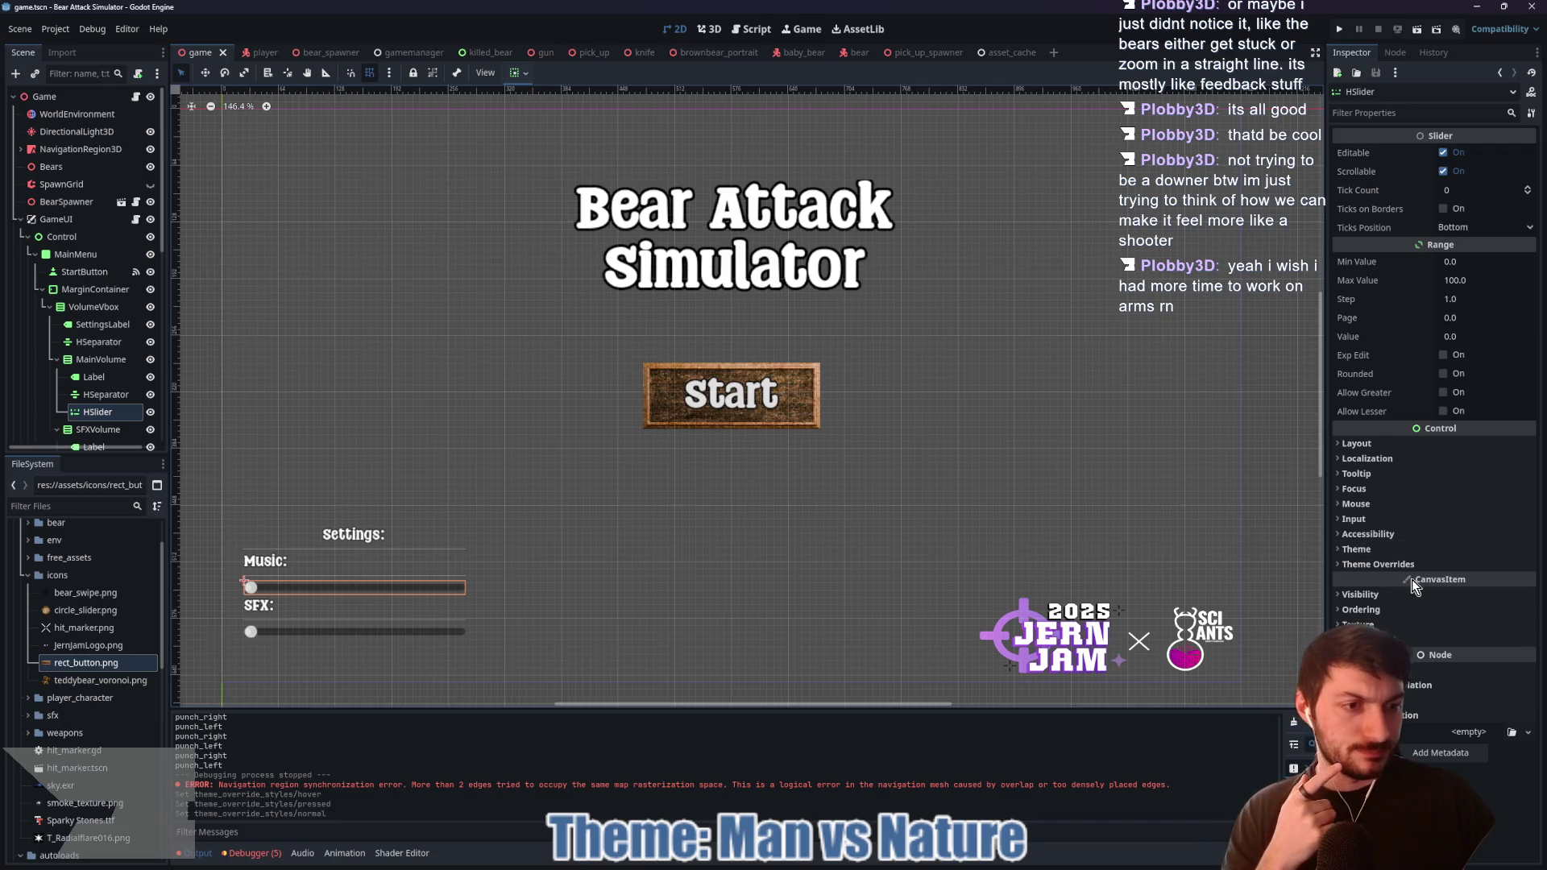
pyautogui.click(1386, 566)
pyautogui.click(1372, 612)
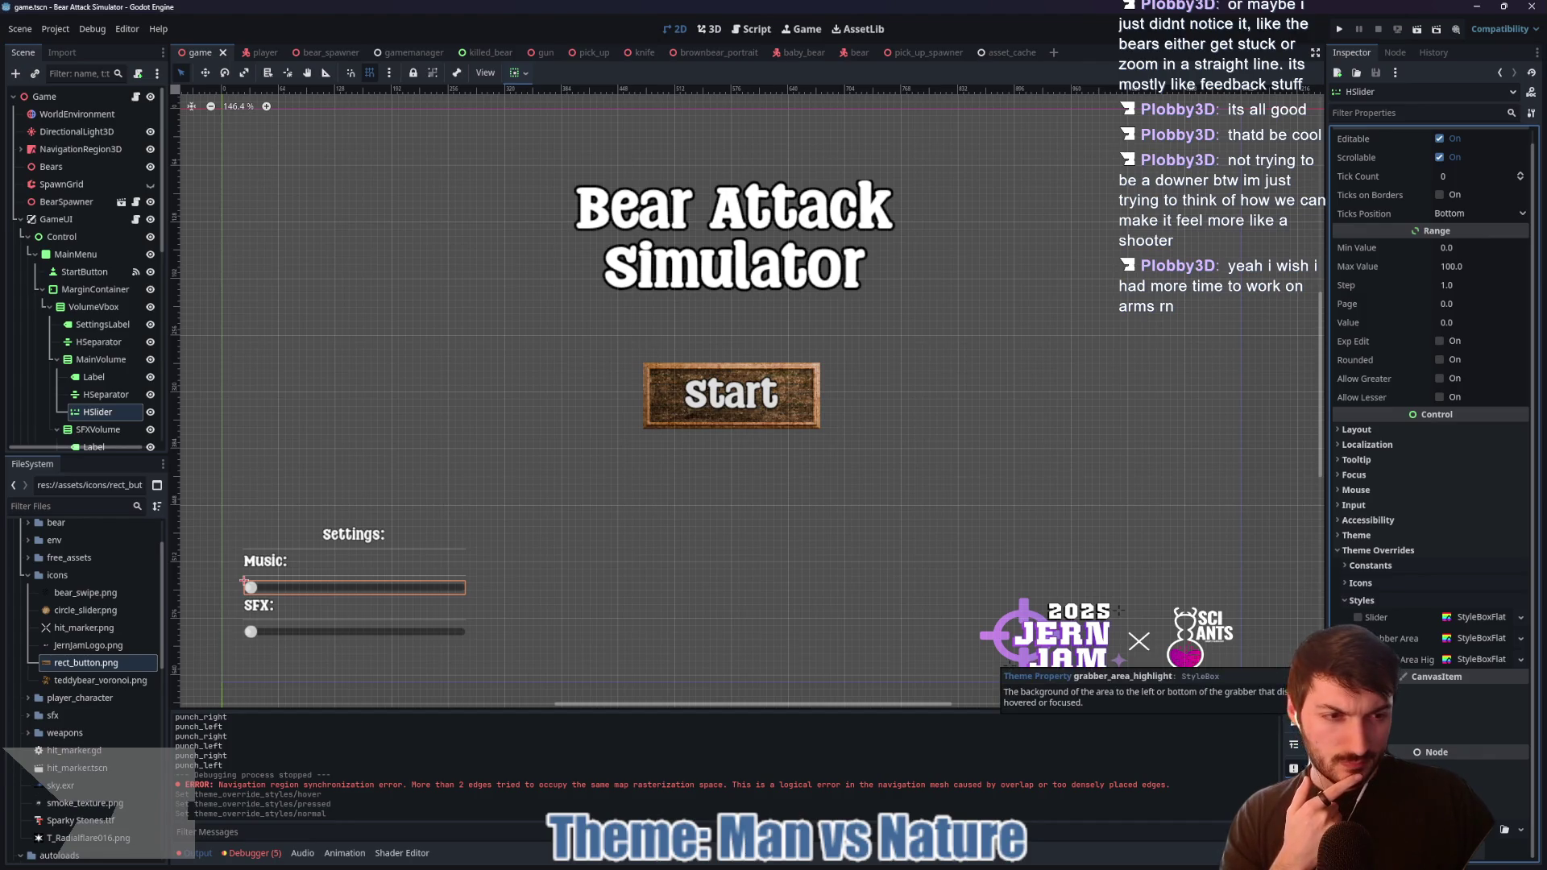
pyautogui.click(1378, 586)
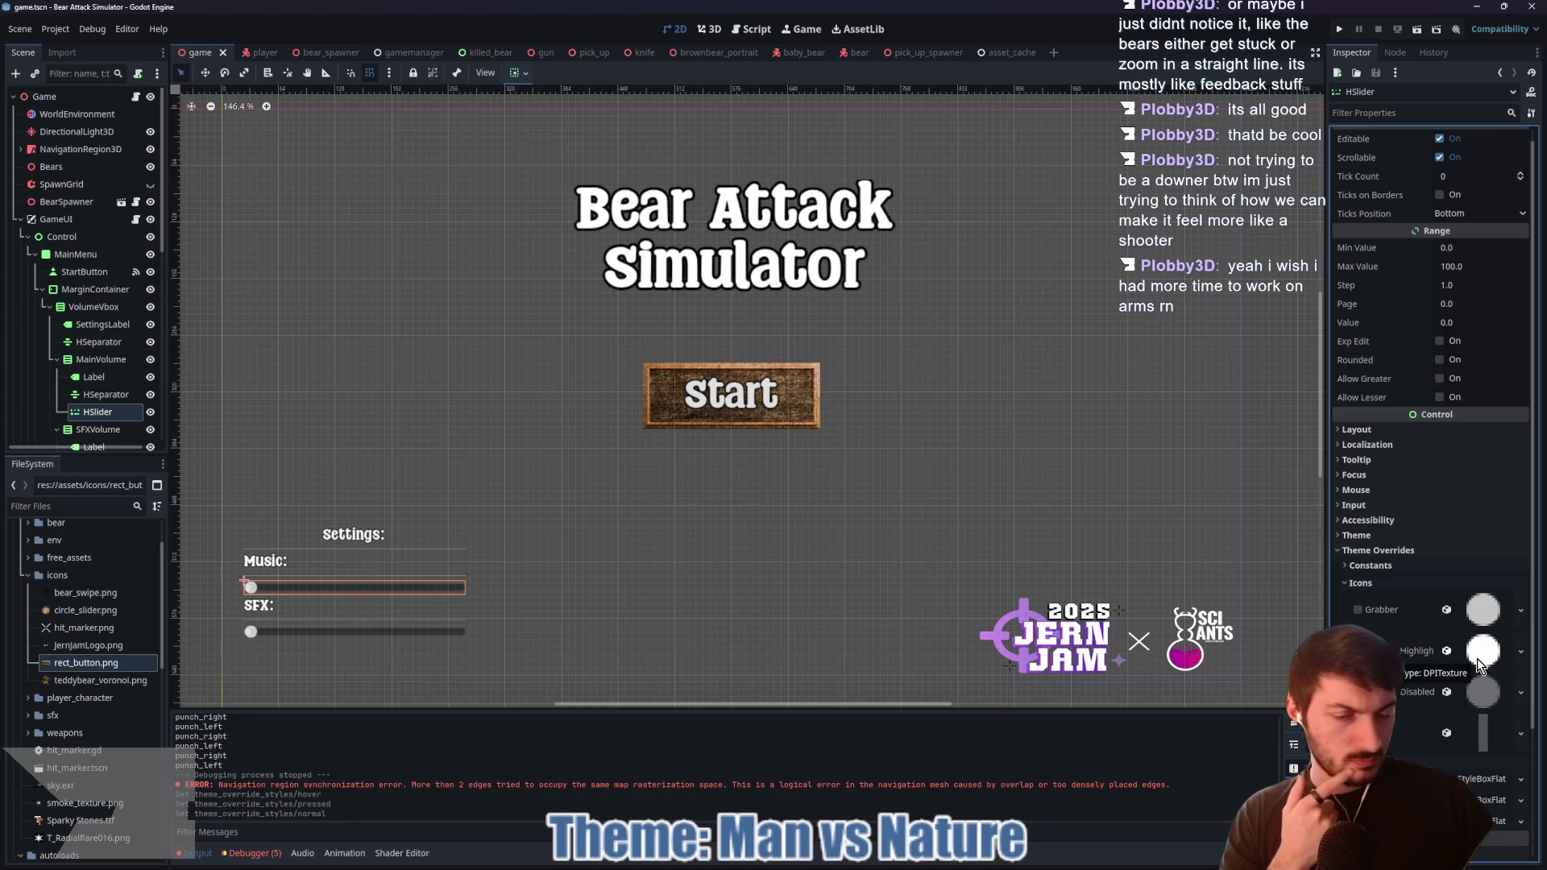
pyautogui.rightClick(1482, 610)
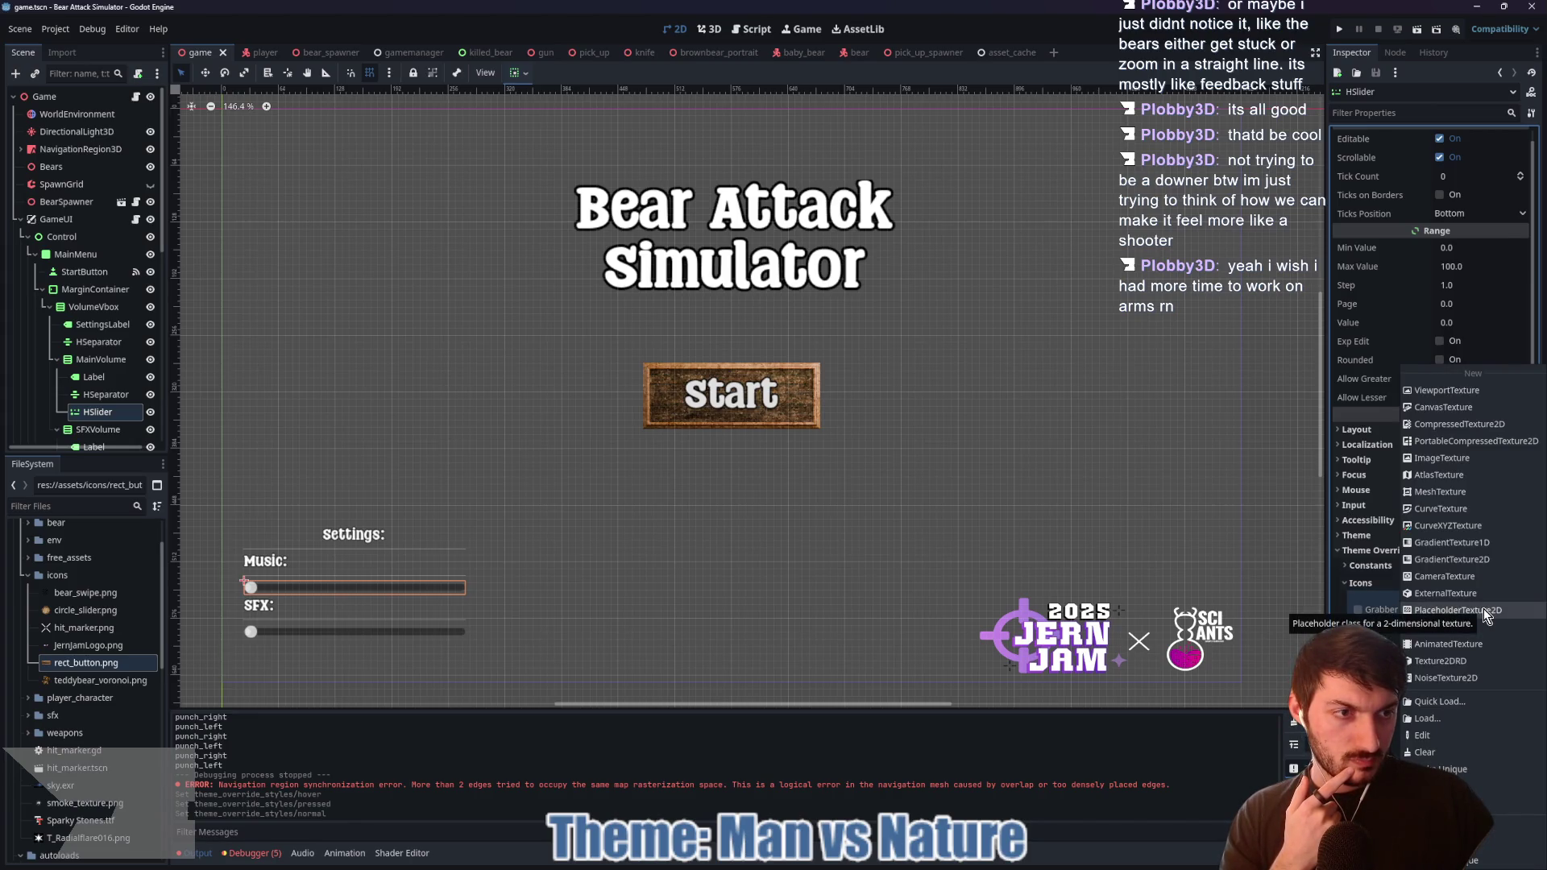
pyautogui.click(1450, 702)
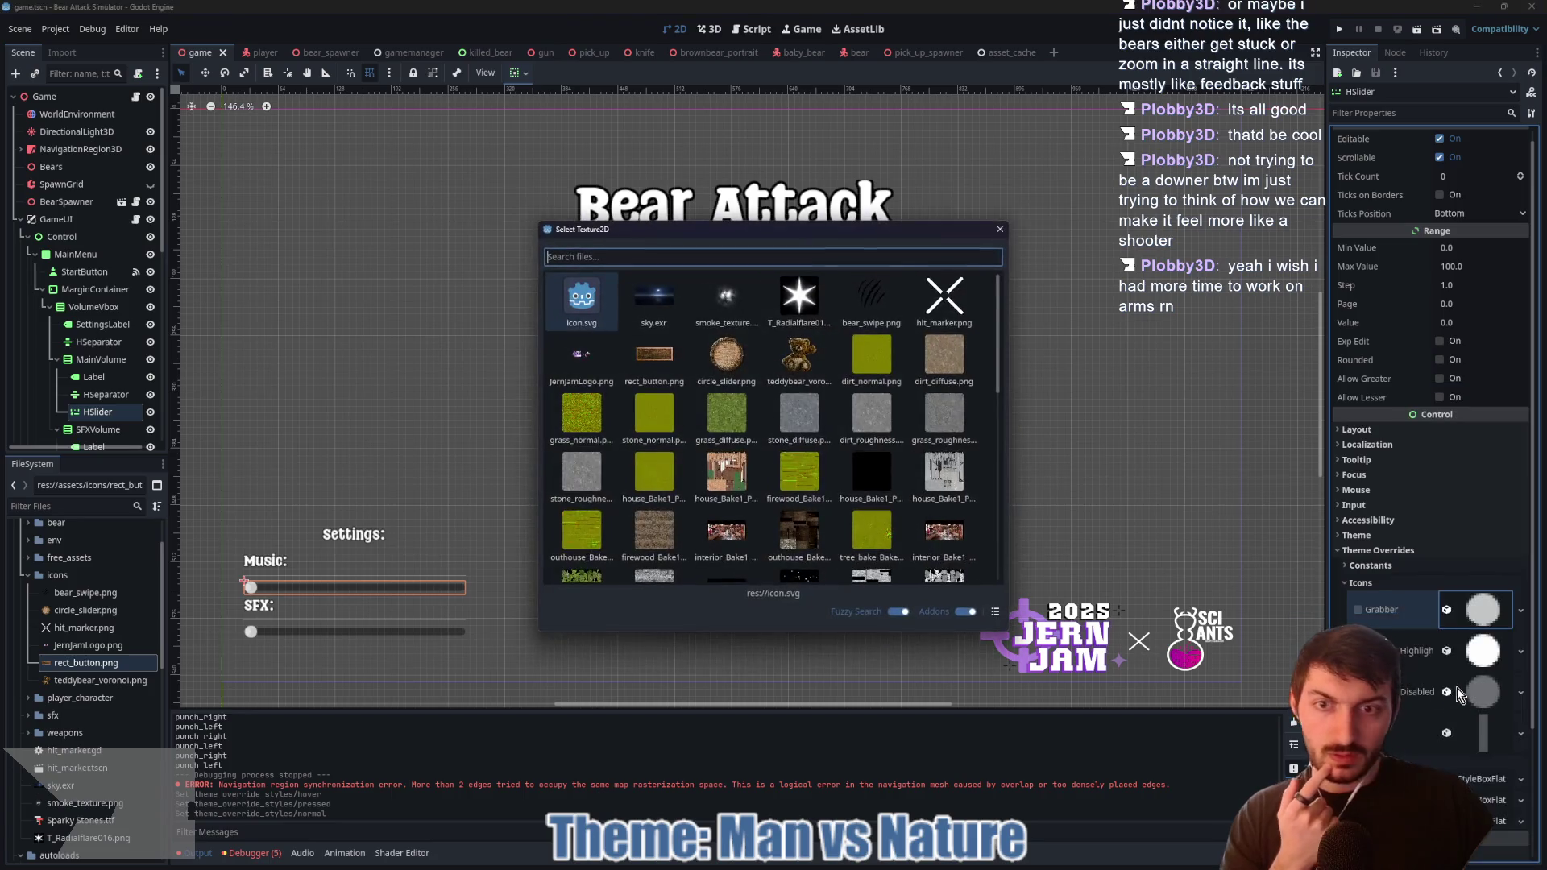
pyautogui.doubleClick(708, 356)
# Step: Inspect the grabber texture's properties, then remove the grabber texture override
pyautogui.click(1483, 610)
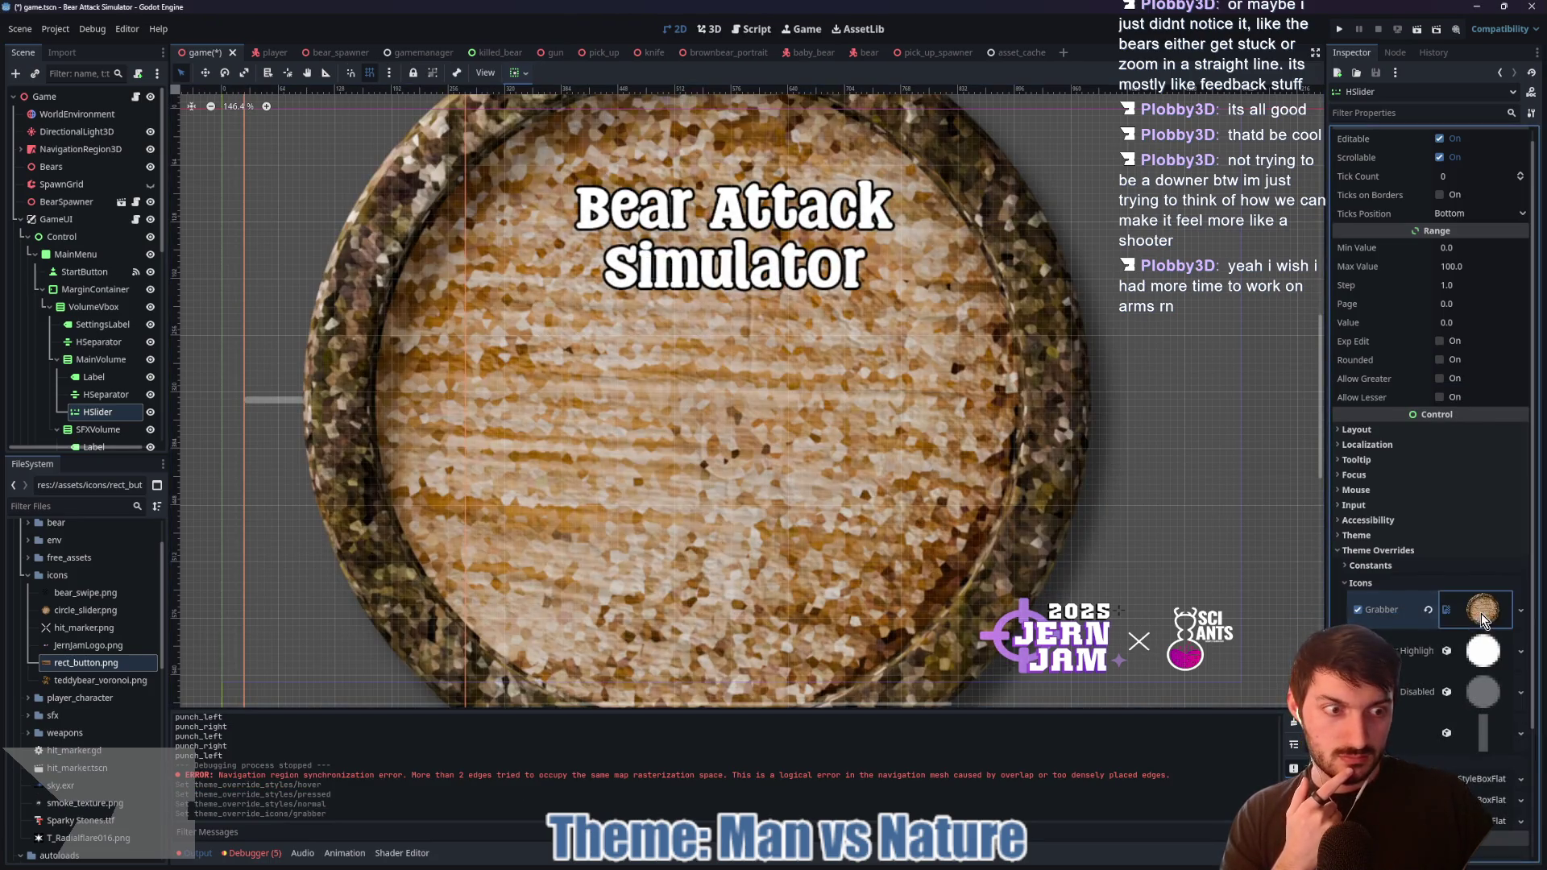
pyautogui.click(1469, 337)
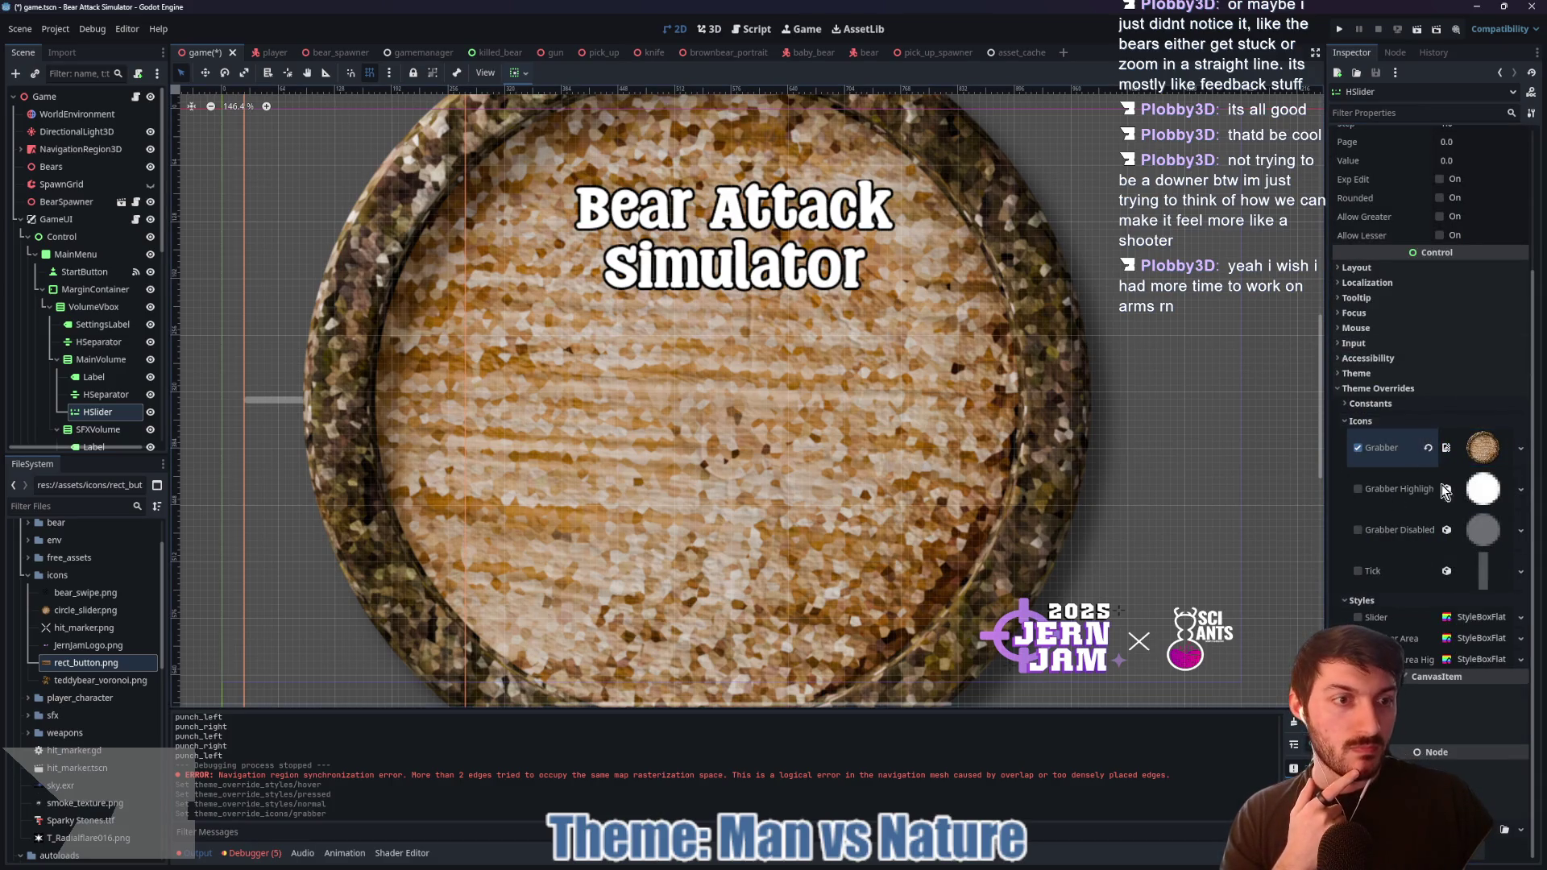
pyautogui.click(1474, 451)
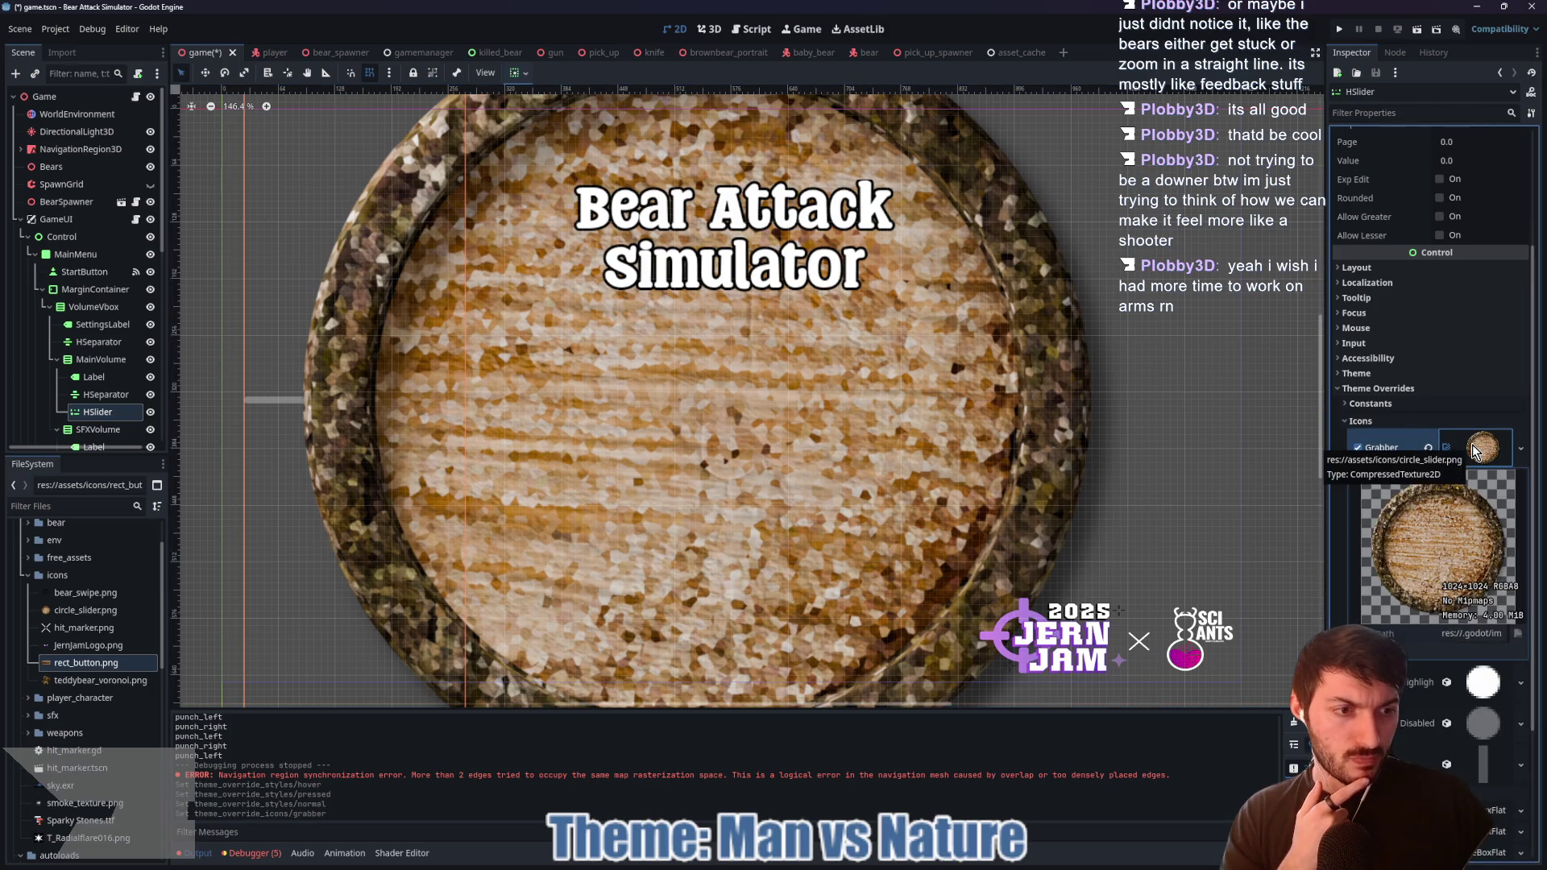
pyautogui.scroll(3, 1474, 452)
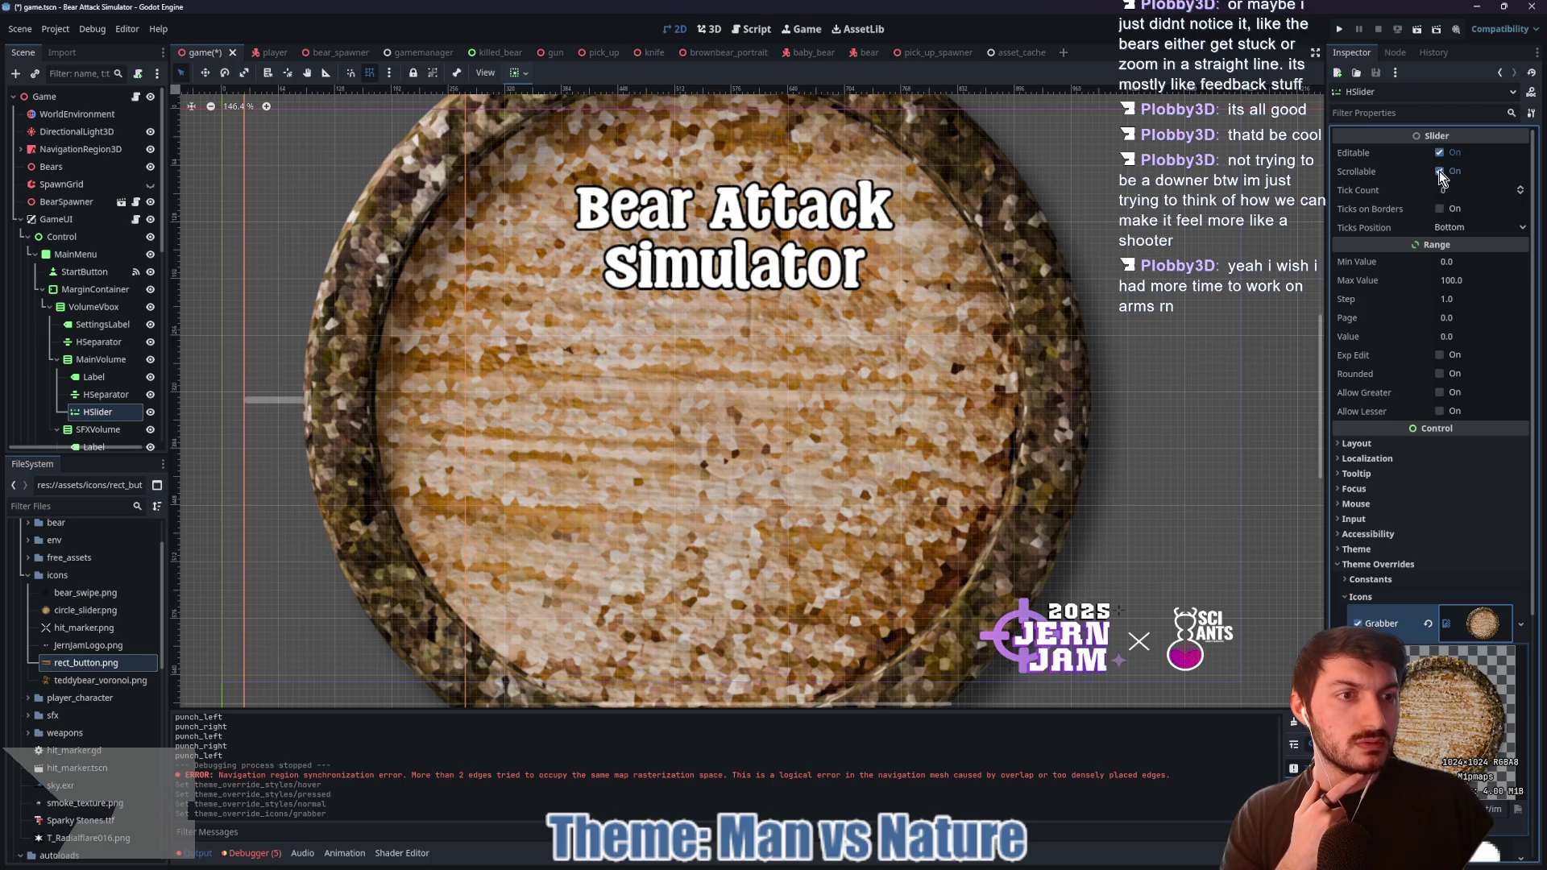
pyautogui.scroll(-6, 1450, 466)
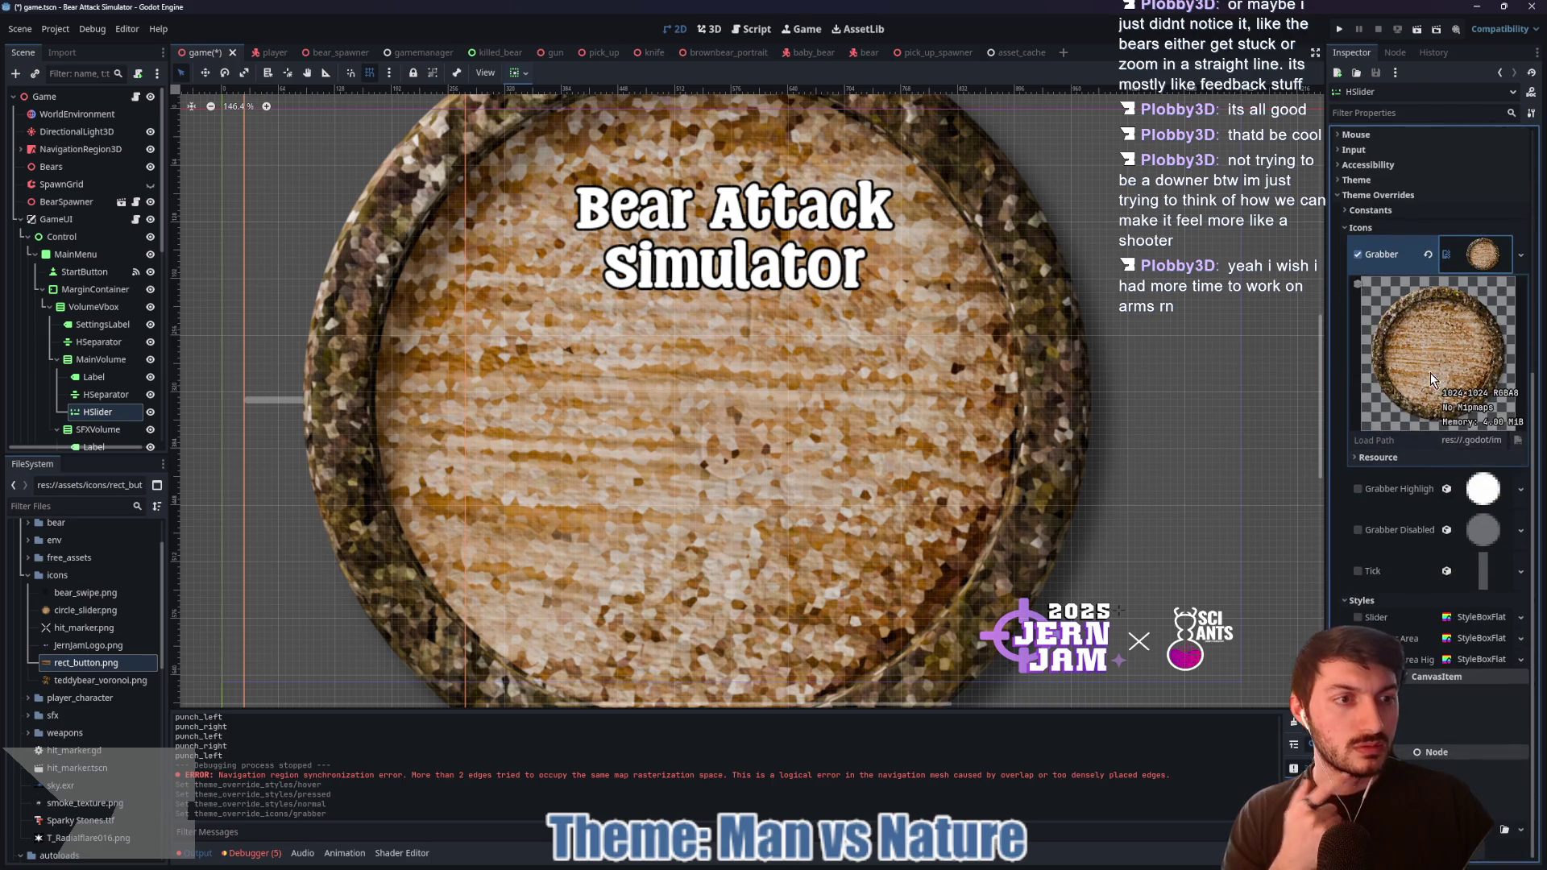
pyautogui.scroll(-2, 782, 451)
pyautogui.scroll(3, 814, 440)
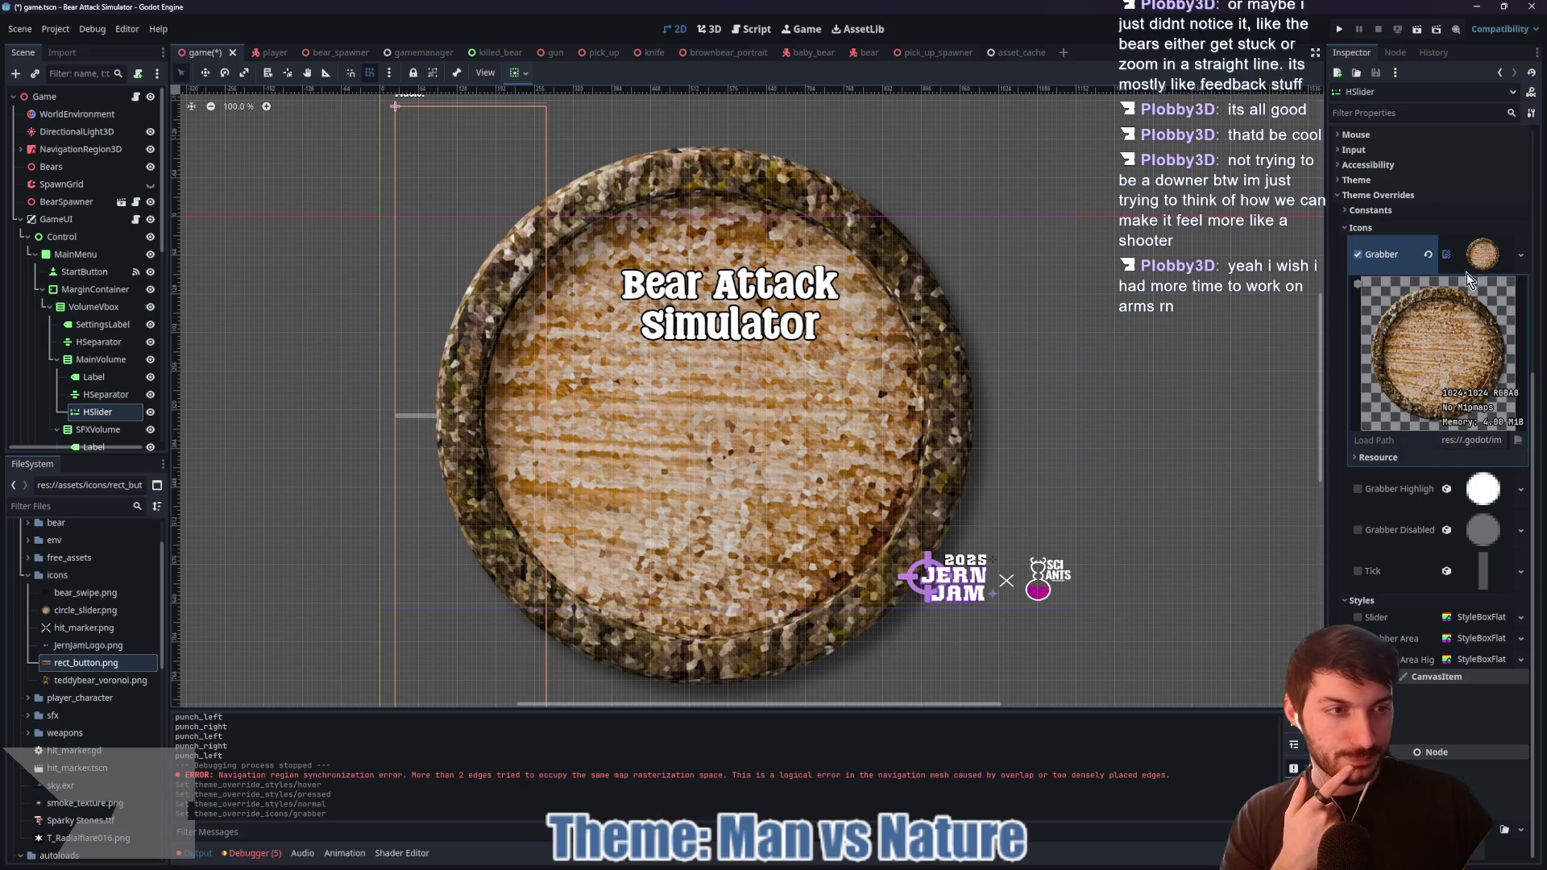
pyautogui.click(1429, 254)
# Step: Give the grabber a new AtlasTexture using the wooden disc image as its atlas
pyautogui.click(1472, 379)
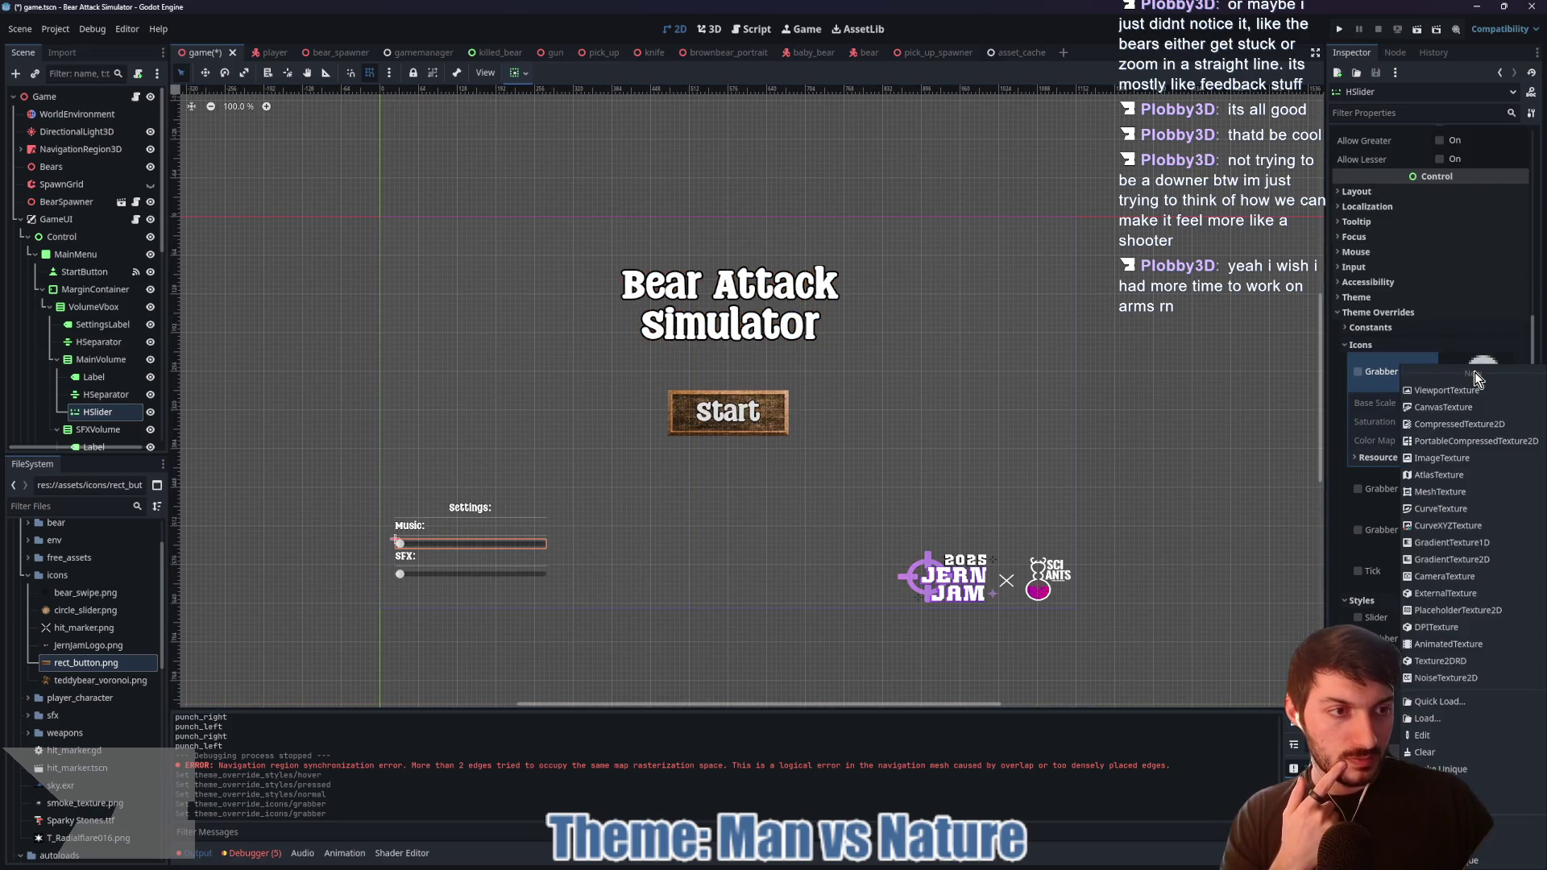
pyautogui.click(1464, 476)
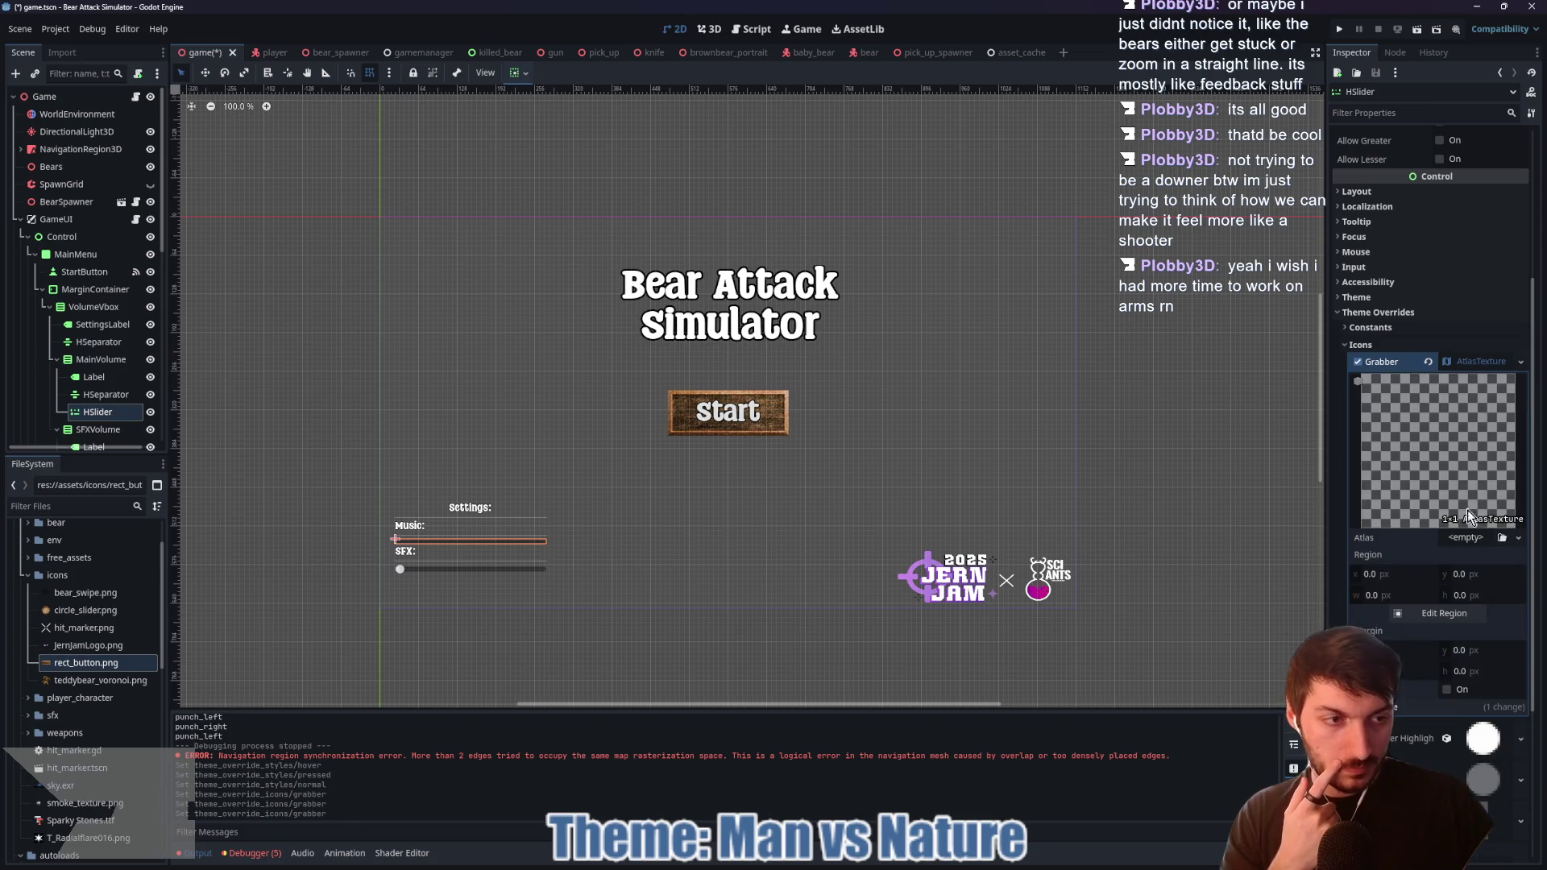
pyautogui.rightClick(1463, 476)
pyautogui.click(1450, 804)
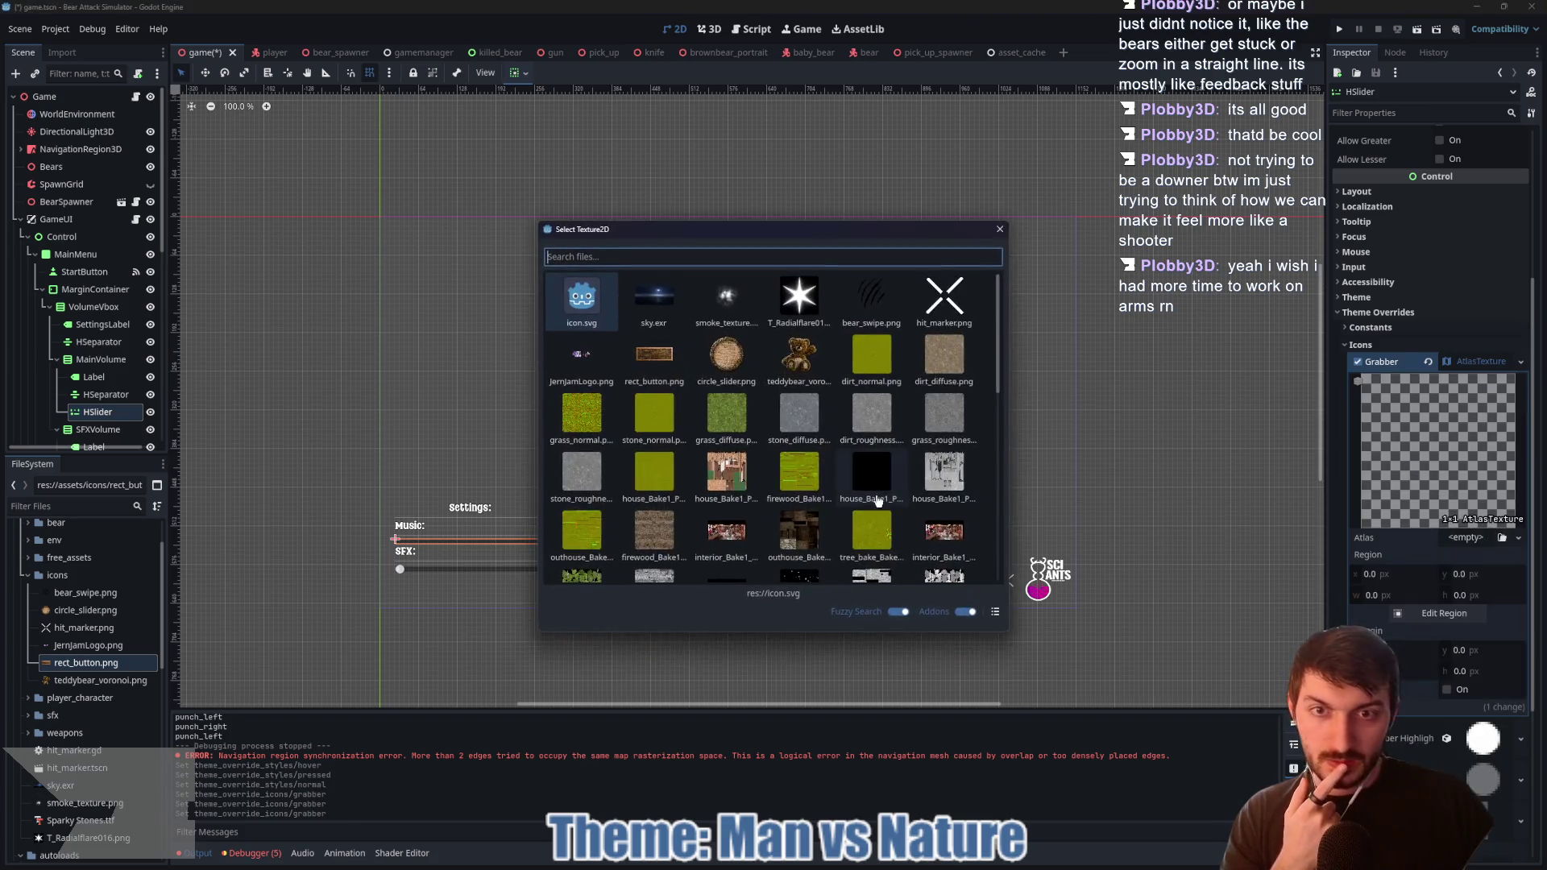
pyautogui.doubleClick(725, 356)
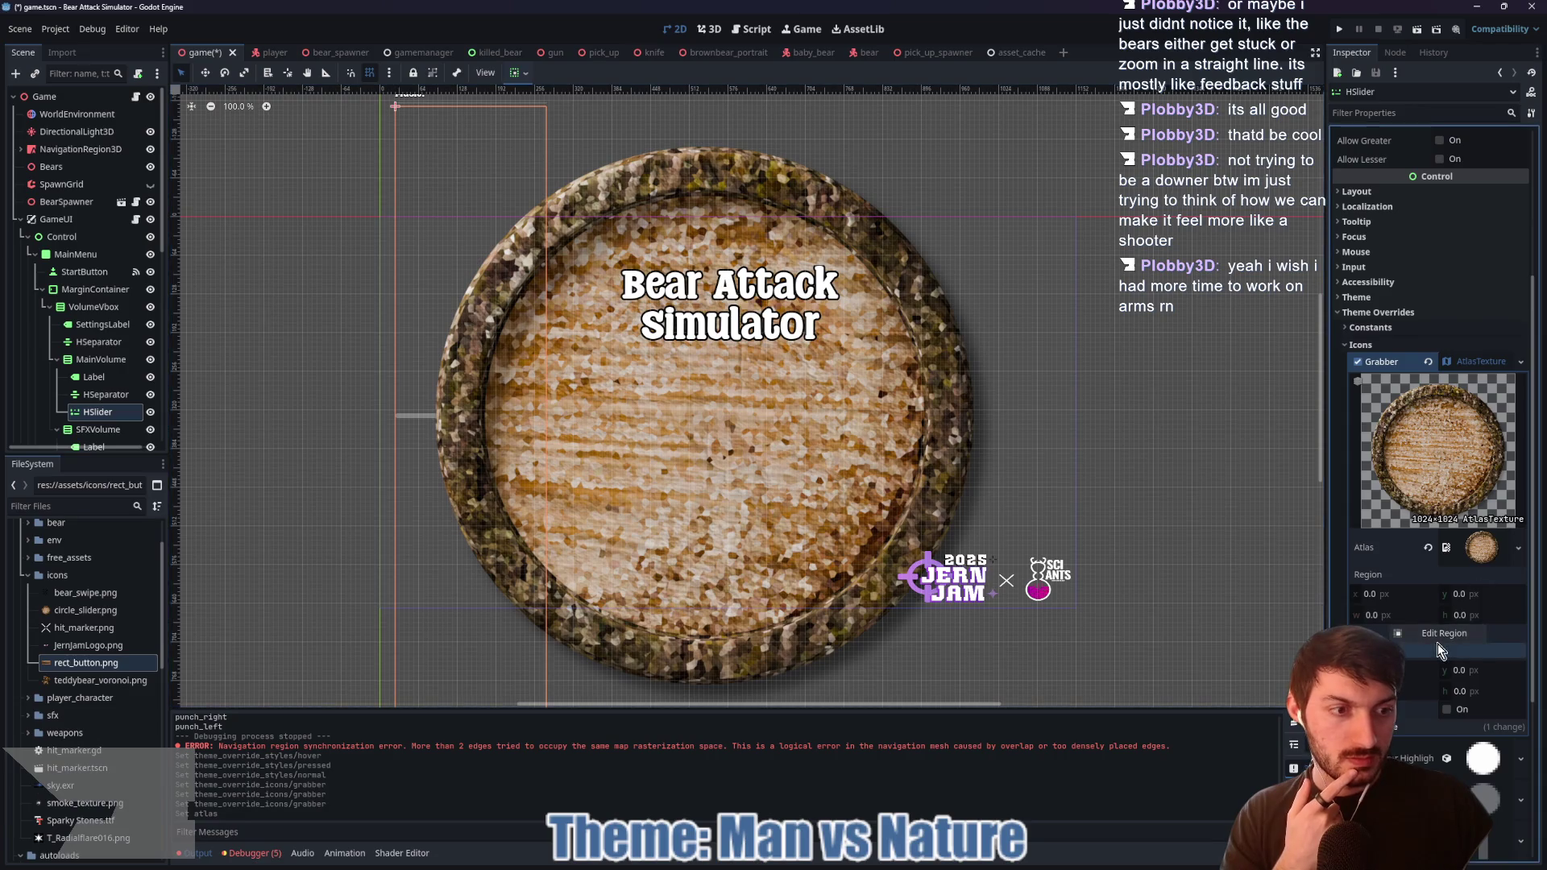
pyautogui.click(1444, 633)
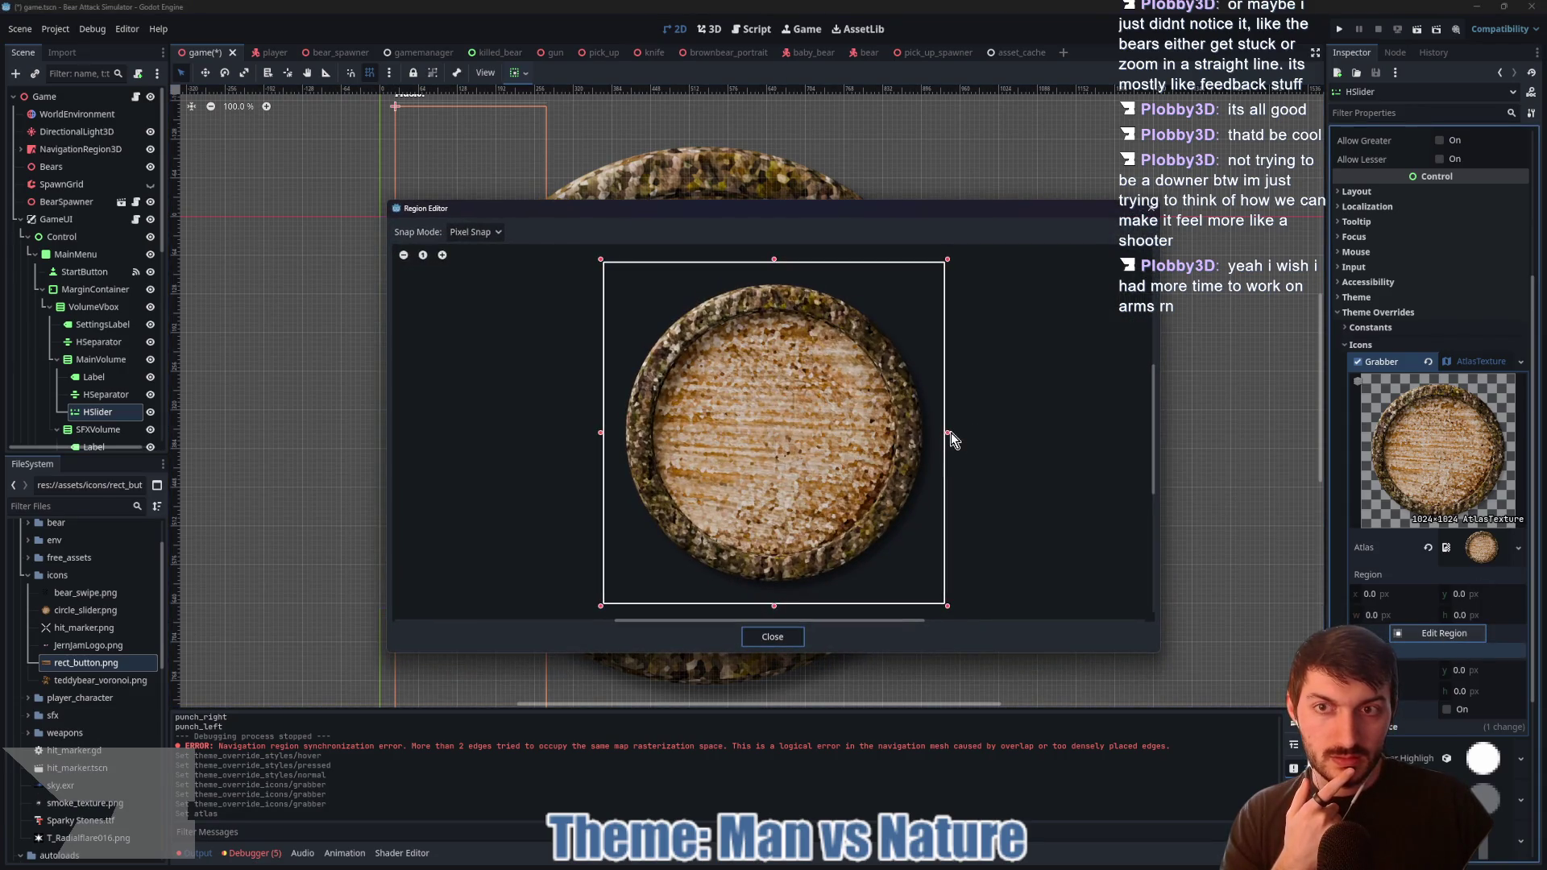
# Step: With grid snap, crop the atlas region to 896×896 starting at 64, 64
pyautogui.moveTo(949, 433); pyautogui.dragTo(928, 433)
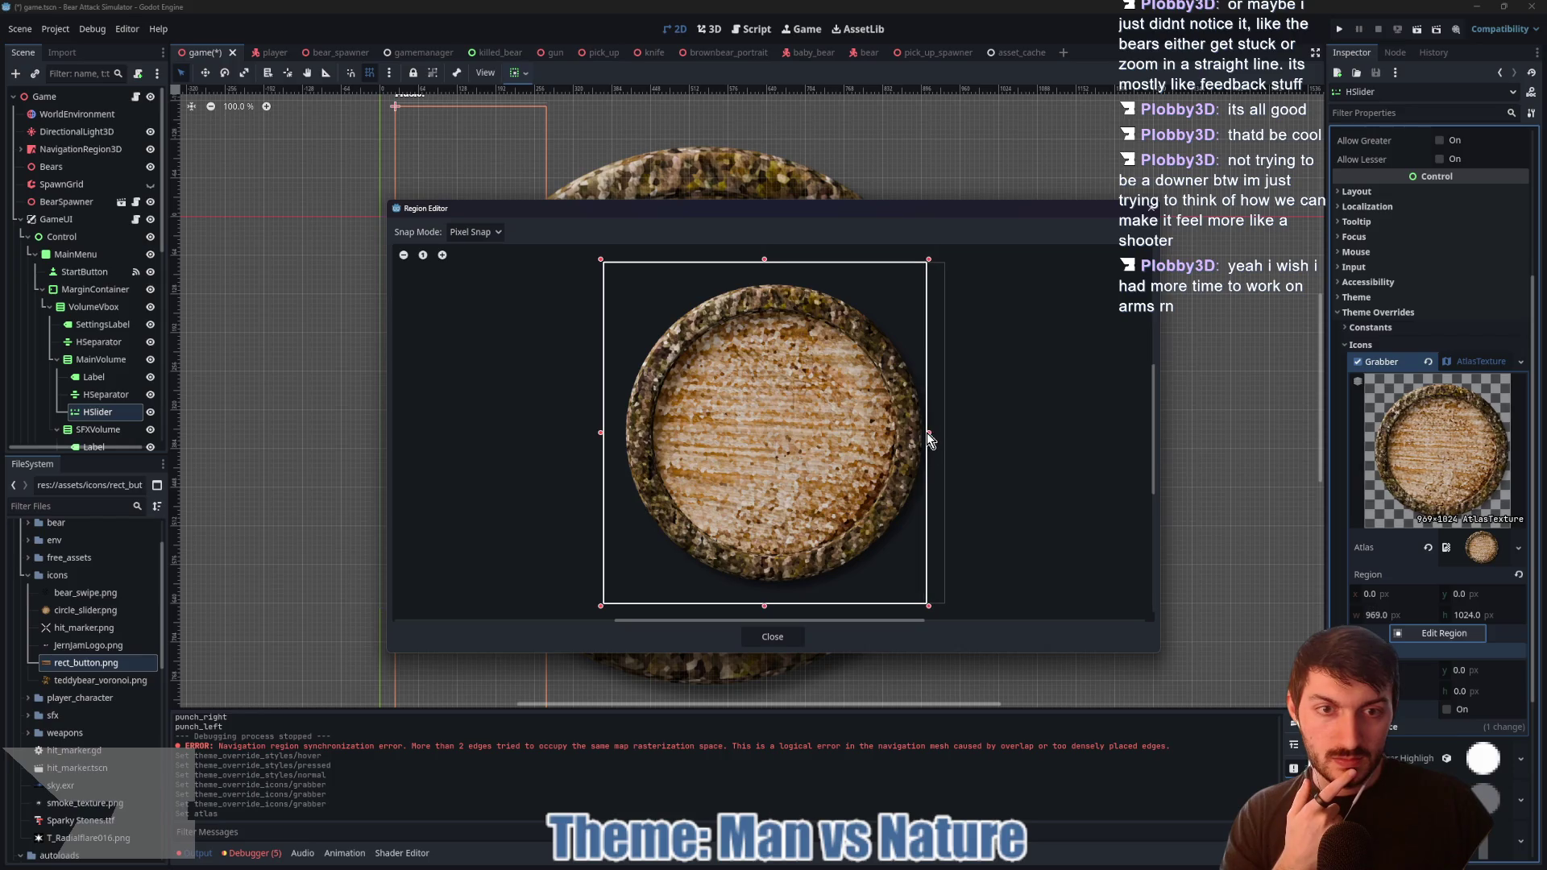
pyautogui.click(496, 232)
pyautogui.click(487, 284)
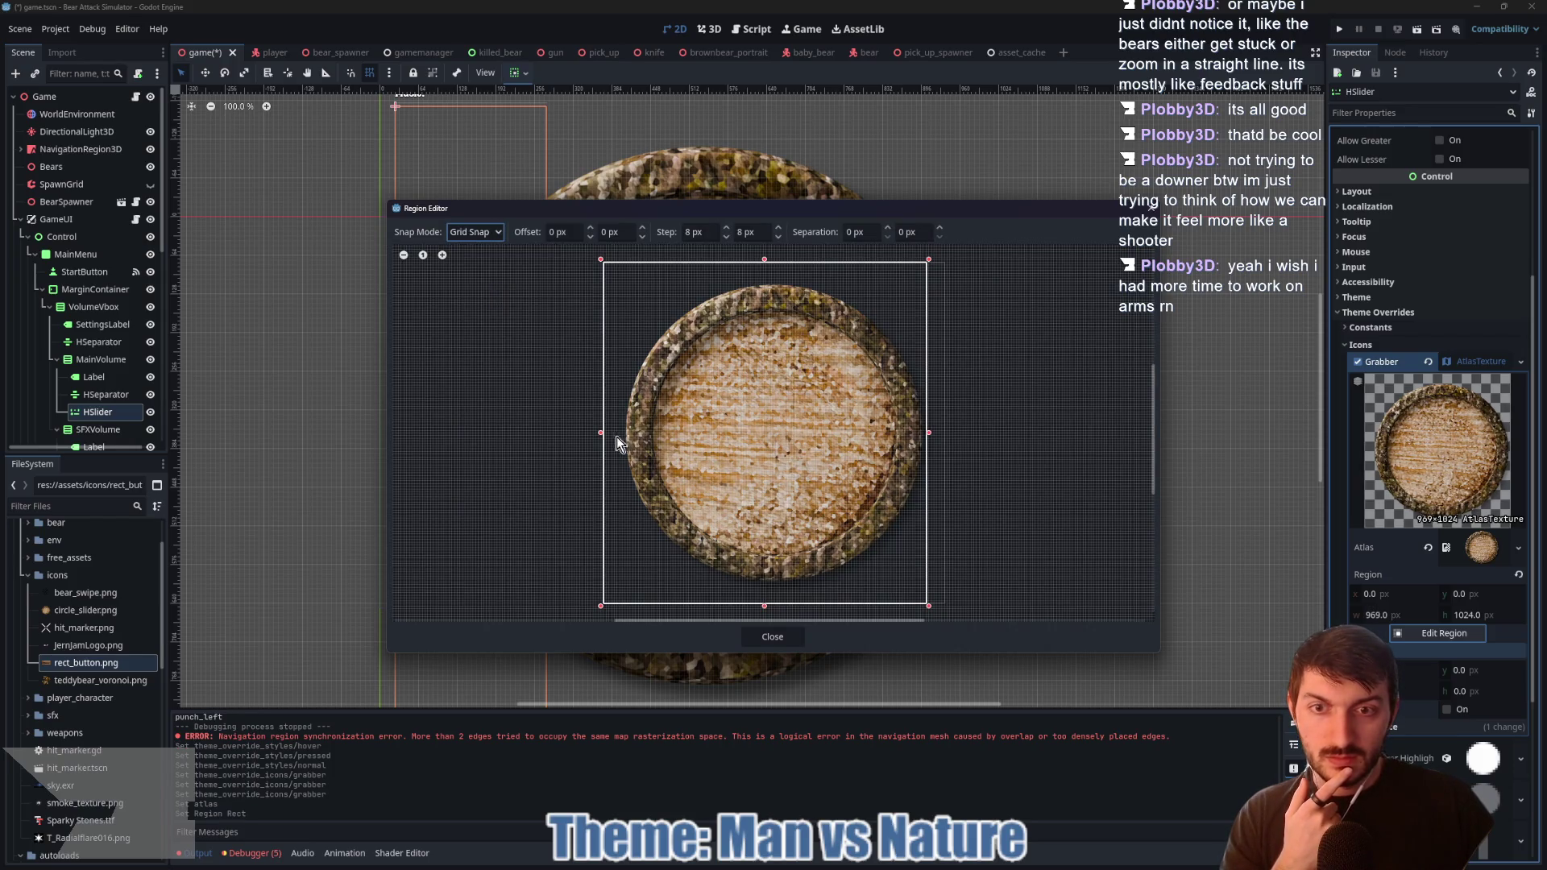
pyautogui.moveTo(601, 440); pyautogui.dragTo(627, 440)
pyautogui.scroll(3, 893, 438)
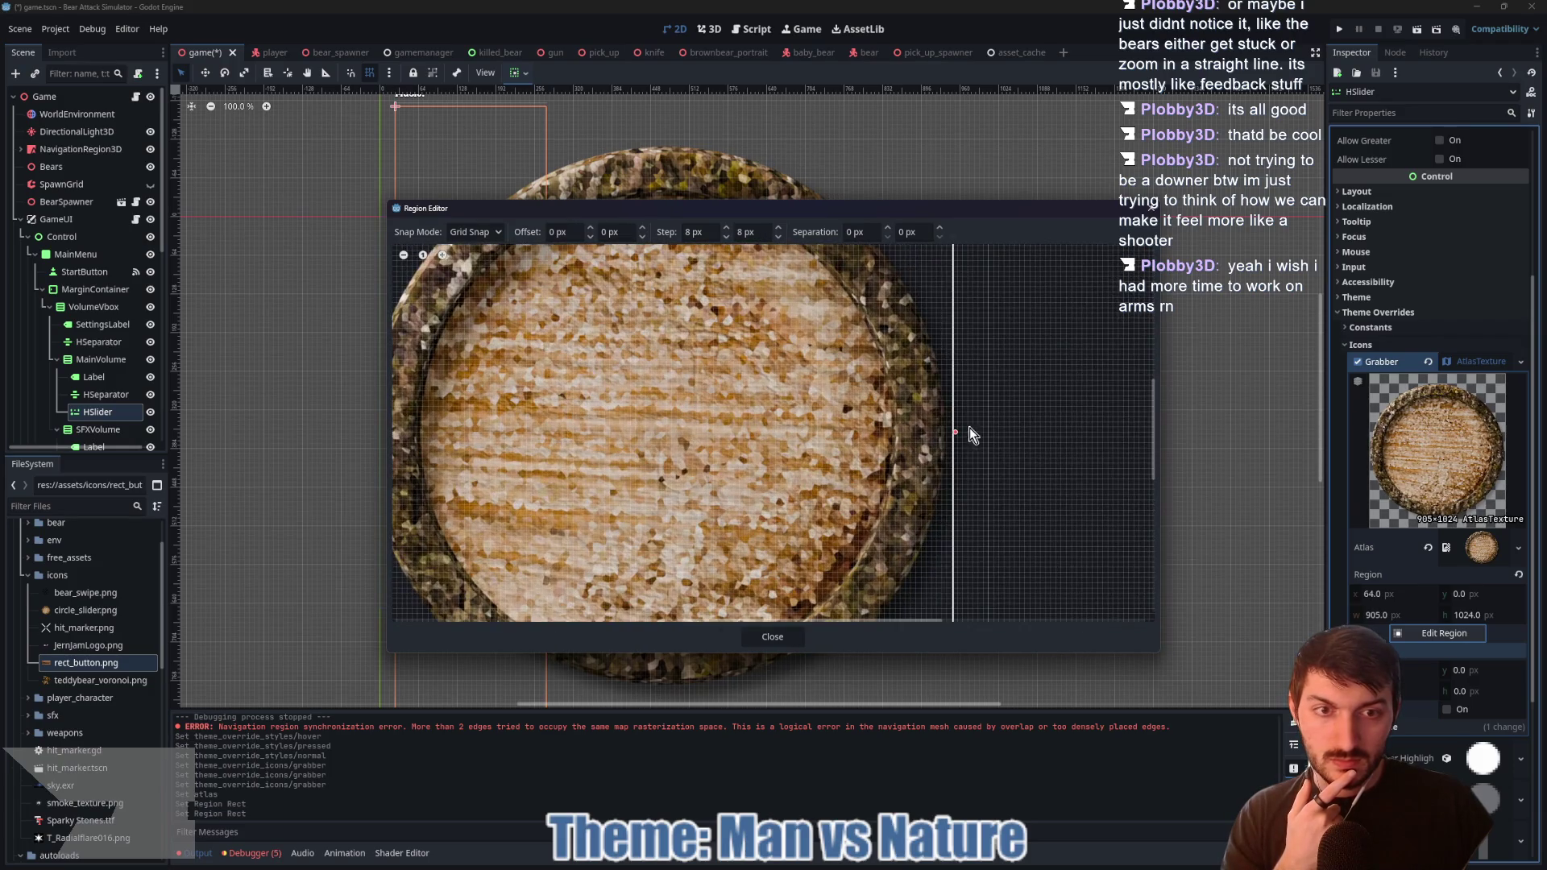
pyautogui.moveTo(957, 432); pyautogui.dragTo(950, 432)
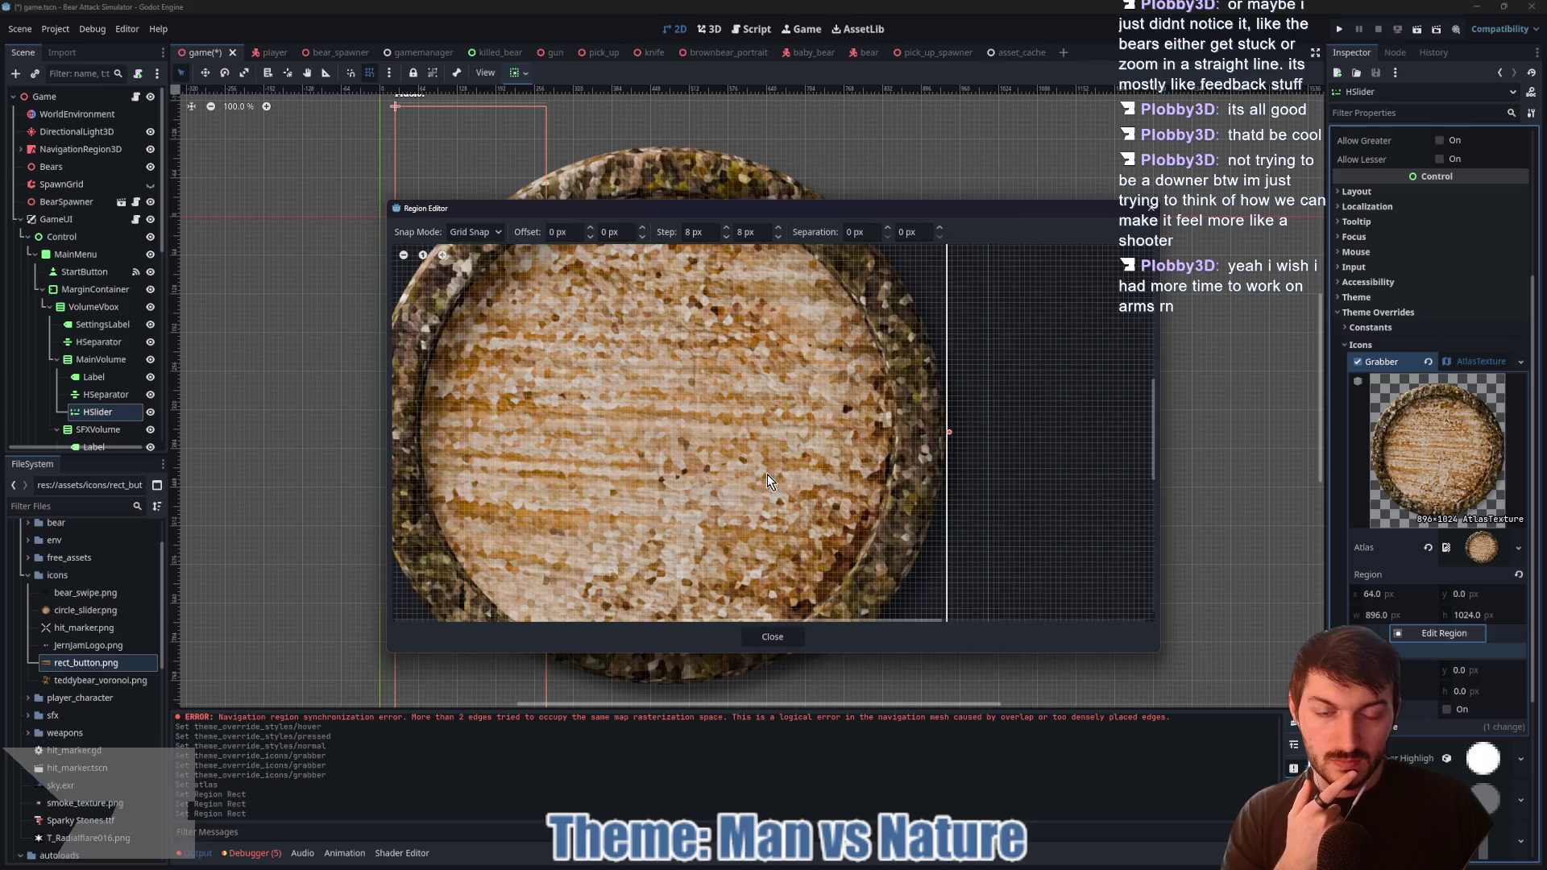
pyautogui.scroll(-4, 767, 481)
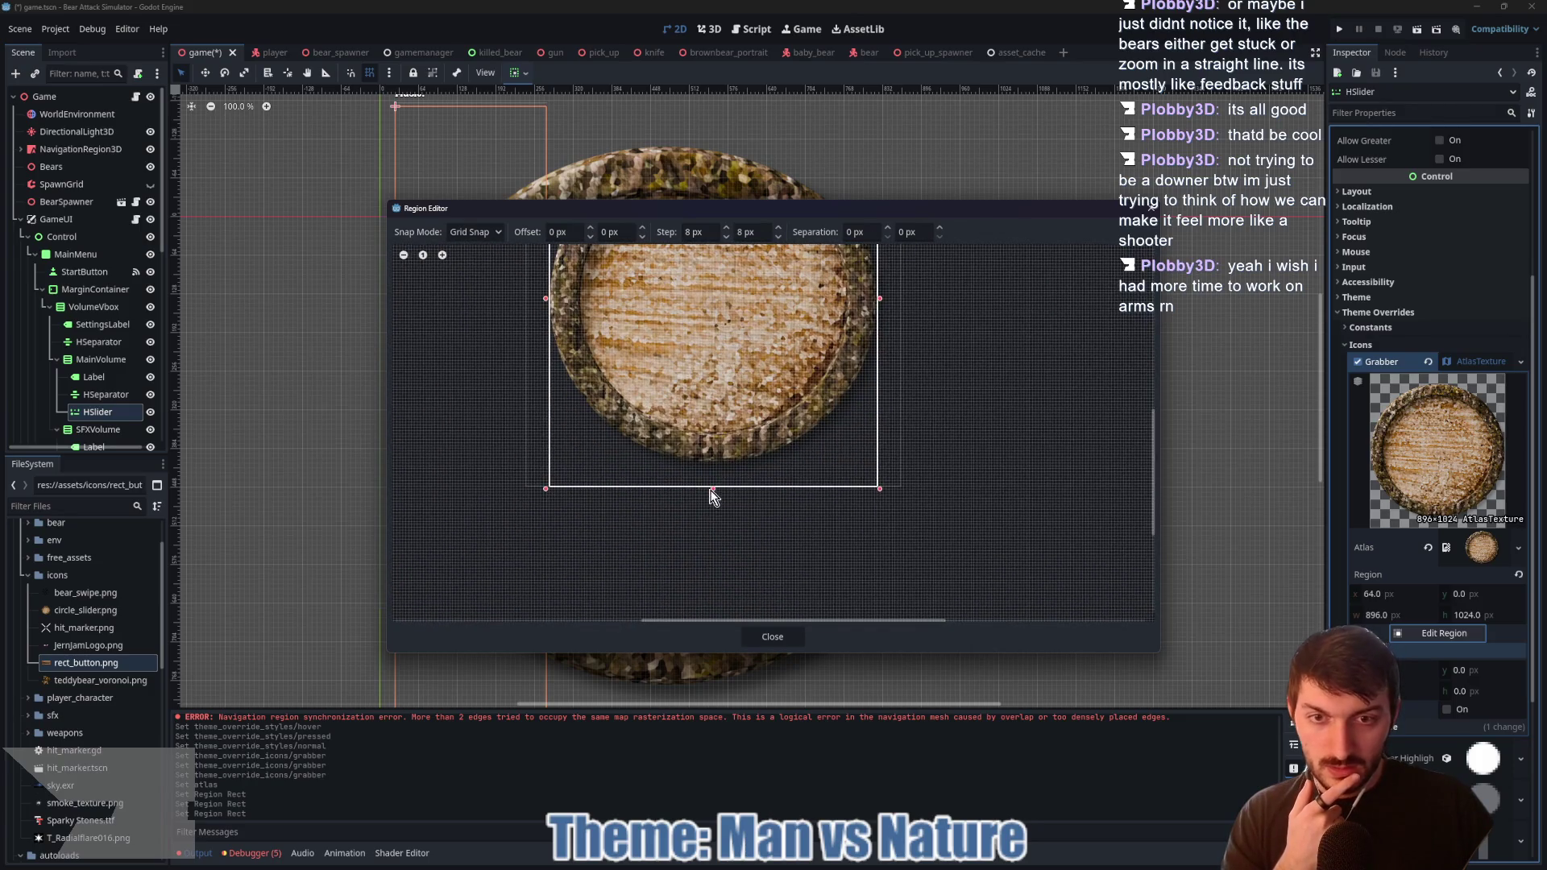
pyautogui.moveTo(712, 489); pyautogui.dragTo(709, 462)
pyautogui.scroll(6, 716, 461)
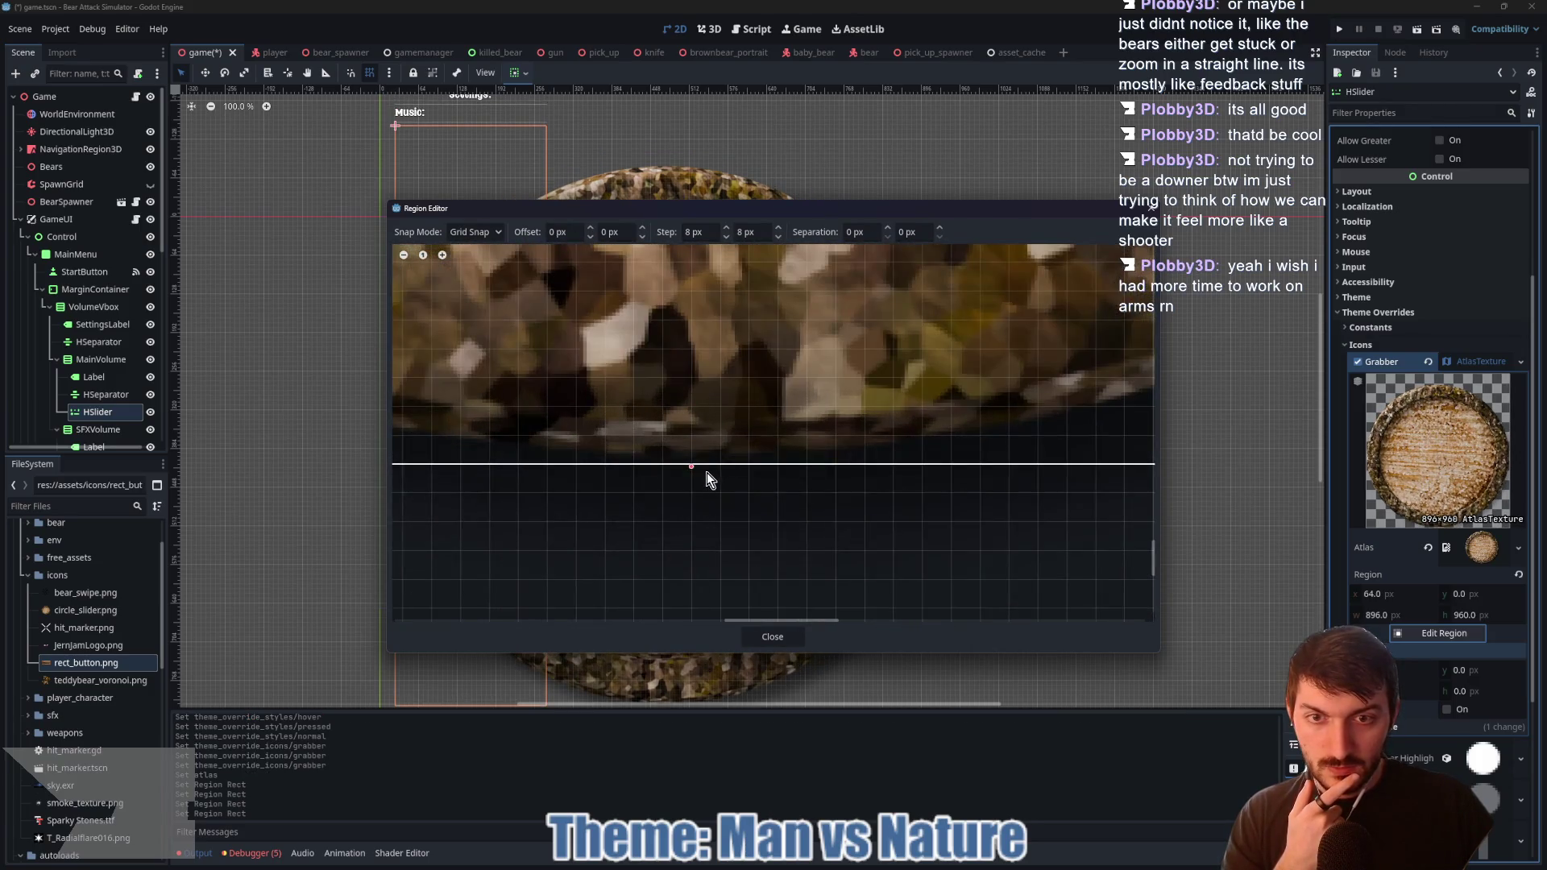
pyautogui.scroll(-5, 726, 516)
pyautogui.scroll(7, 743, 553)
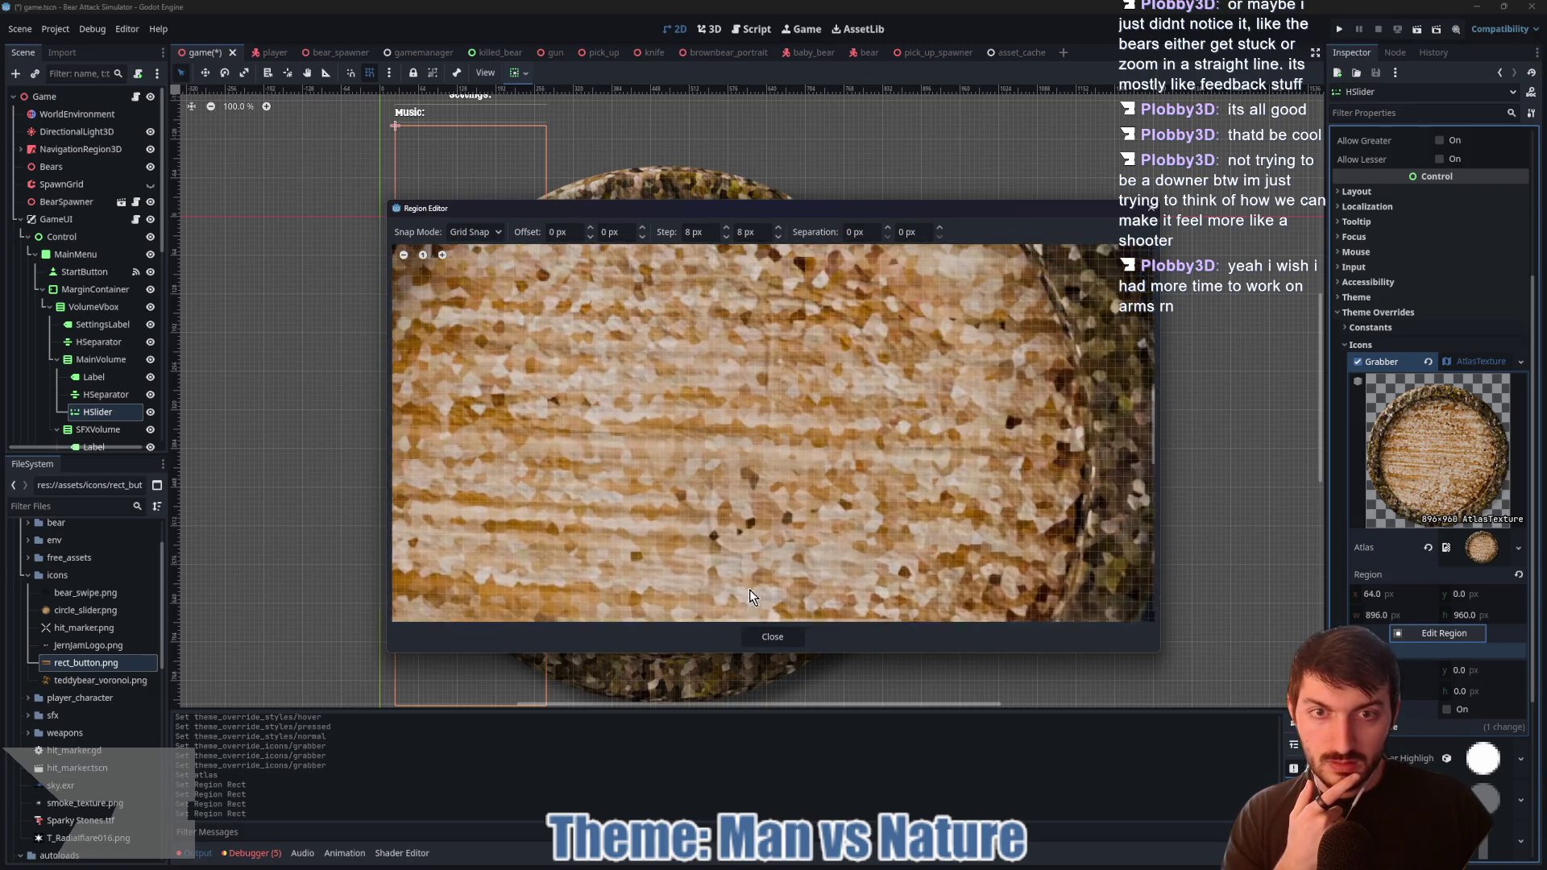
pyautogui.scroll(-4, 750, 596)
pyautogui.moveTo(734, 306); pyautogui.dragTo(733, 371)
pyautogui.click(779, 633)
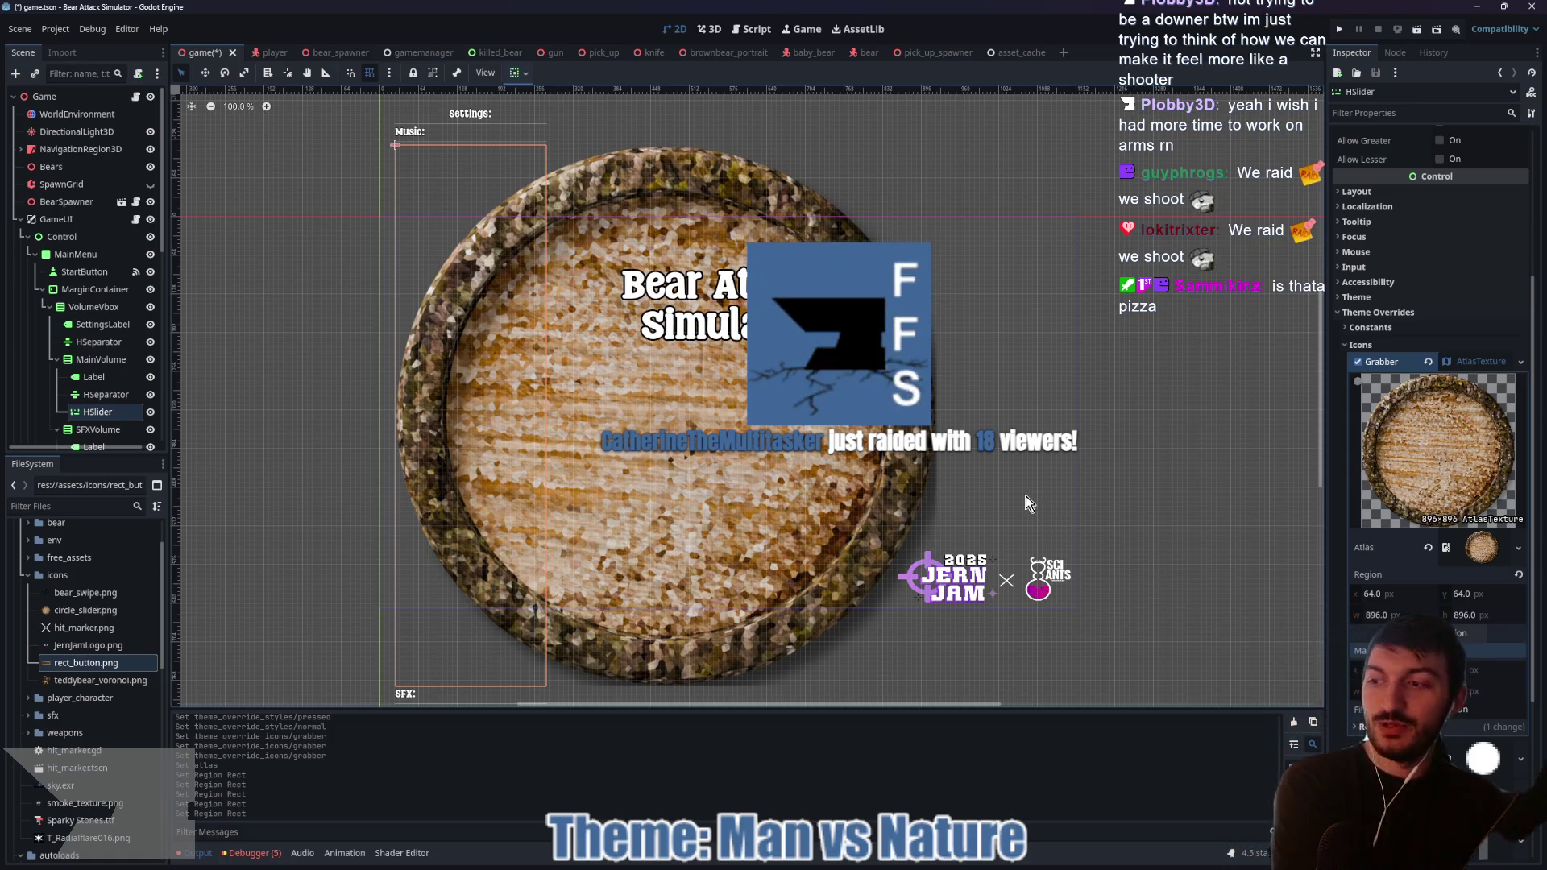
# Step: Collapse the atlas texture, expand the slider's theme Constants, and bring up the bear facts browser
pyautogui.click(1470, 363)
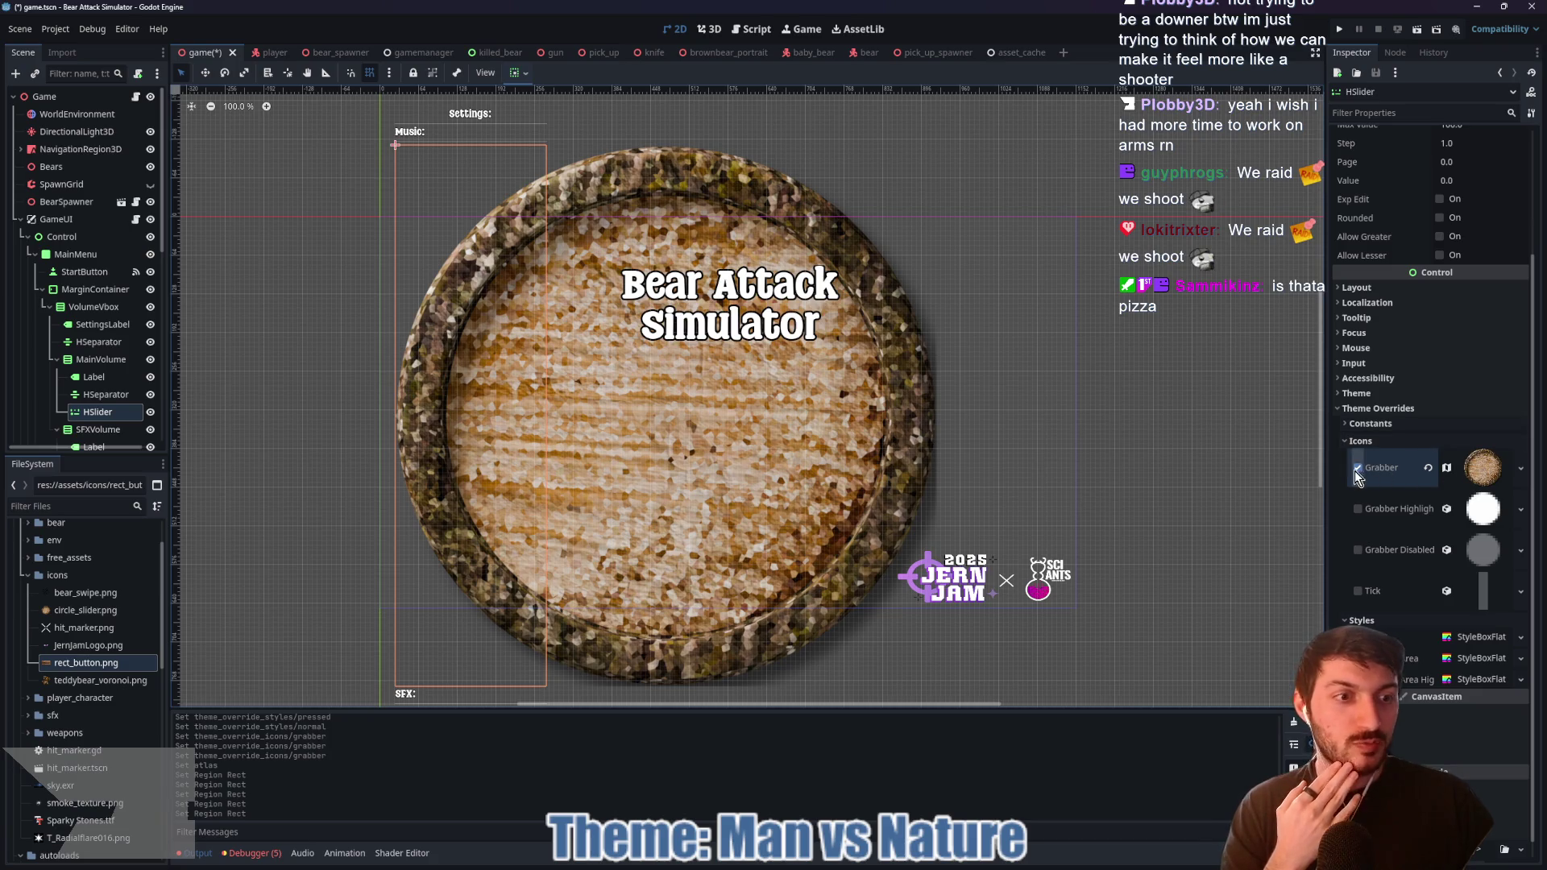
pyautogui.click(1383, 425)
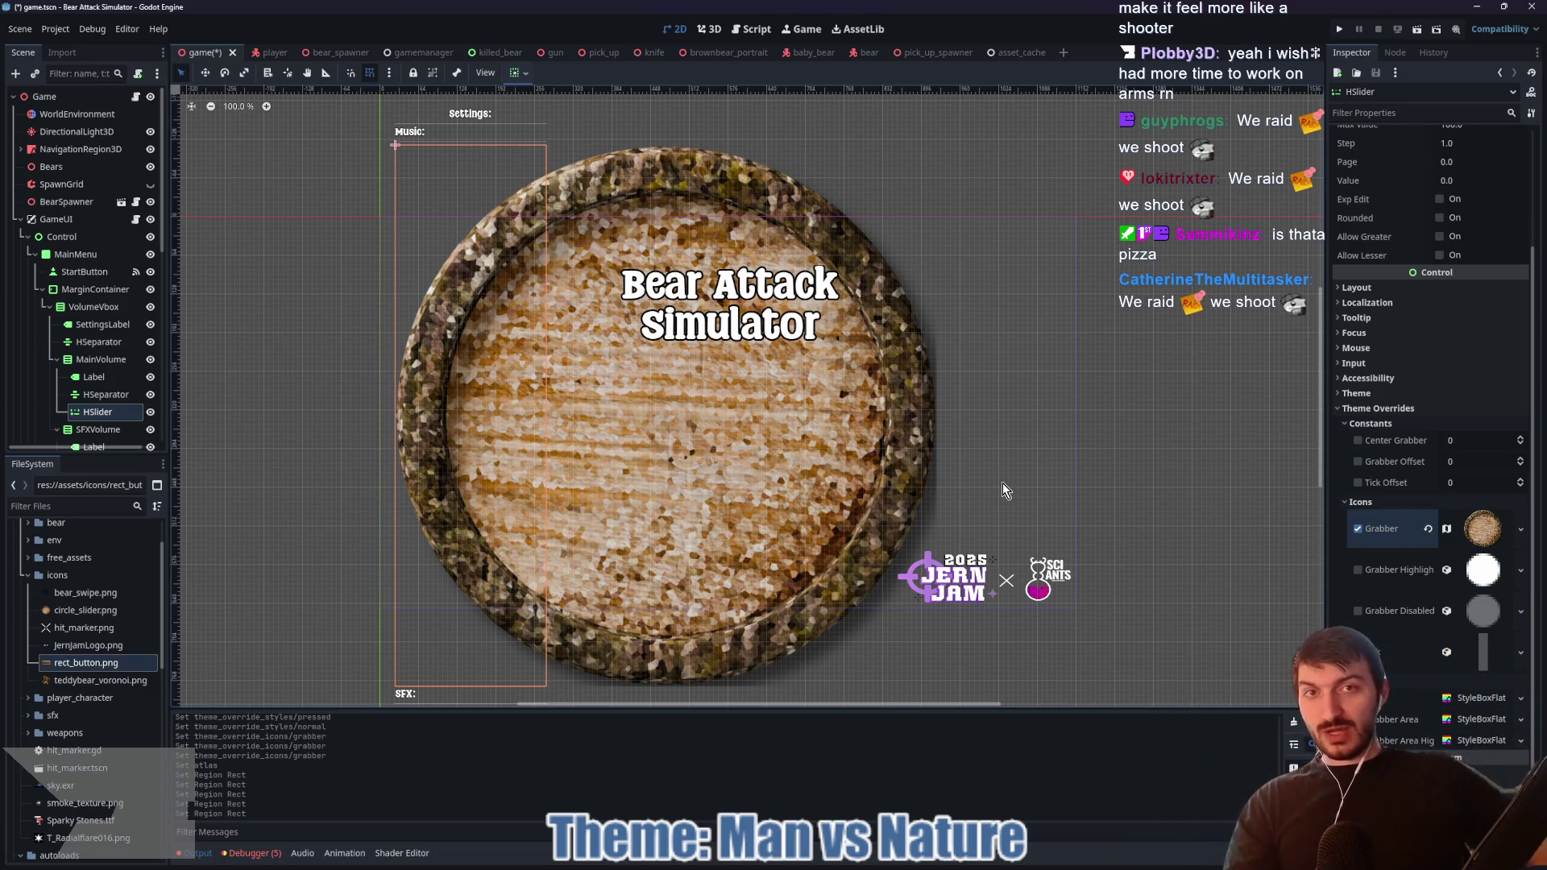
pyautogui.click(860, 866)
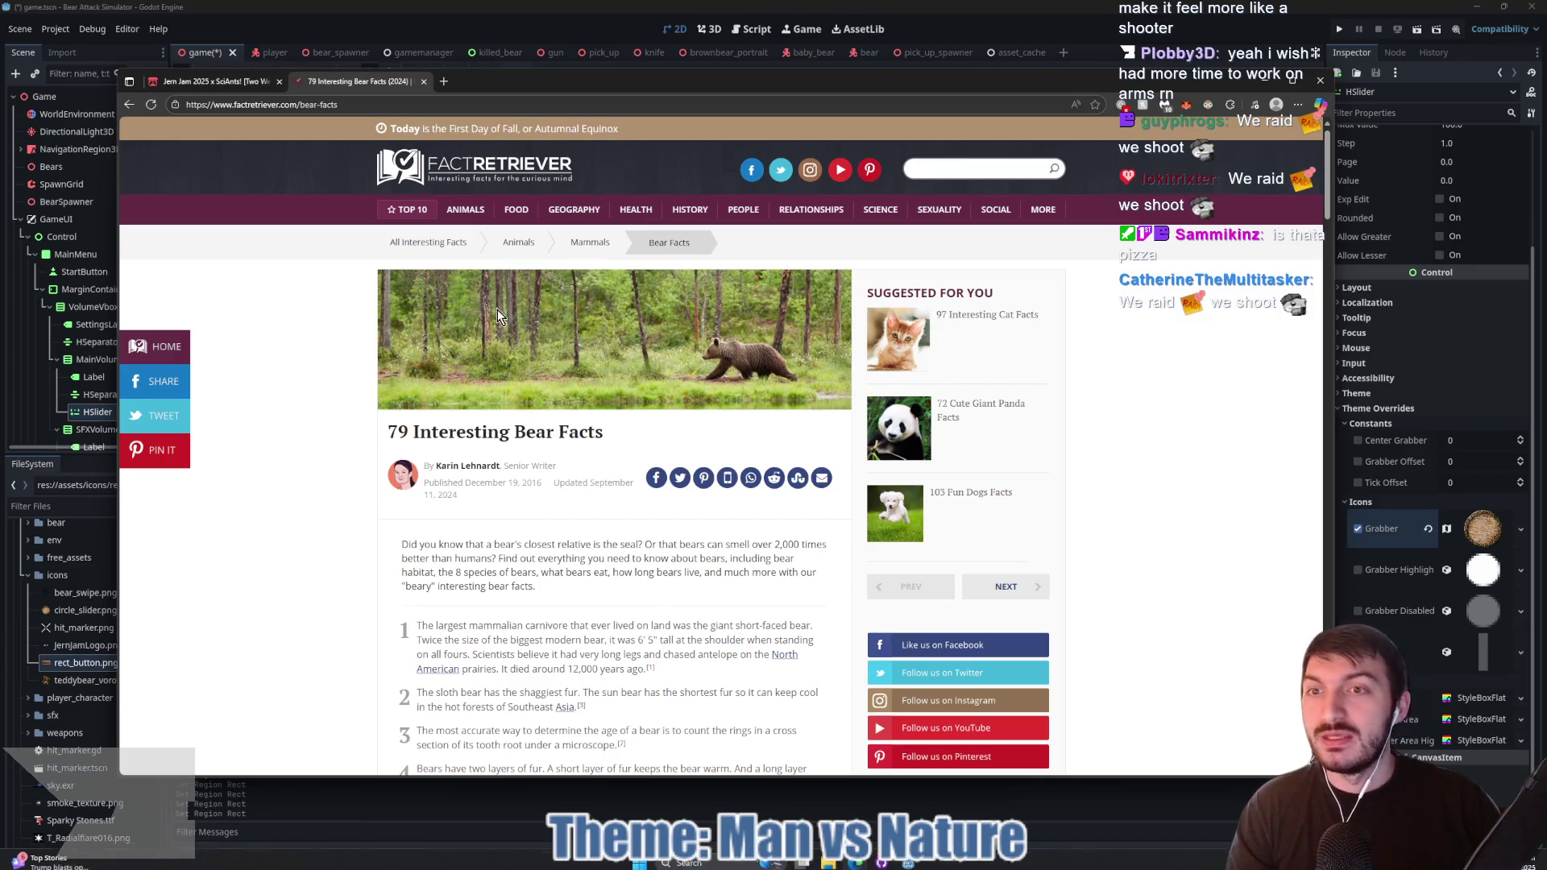
# Step: Read the Jern Jam 2025 itch.io page through its criteria and prizes, then return to Godot
pyautogui.click(246, 89)
pyautogui.scroll(-4, 668, 404)
pyautogui.scroll(2, 668, 404)
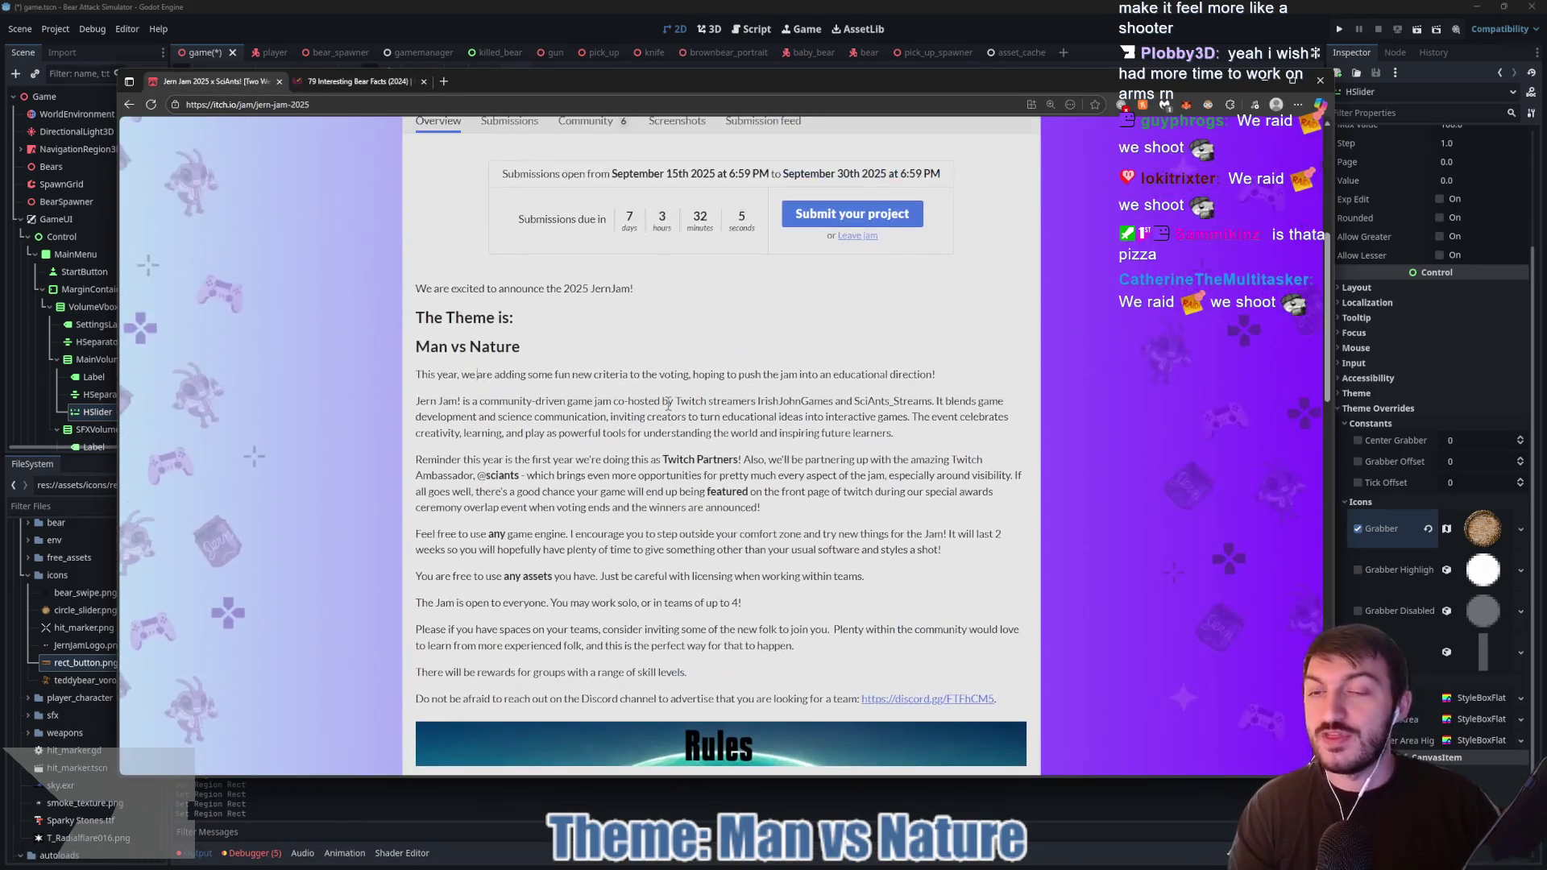
pyautogui.scroll(-10, 666, 381)
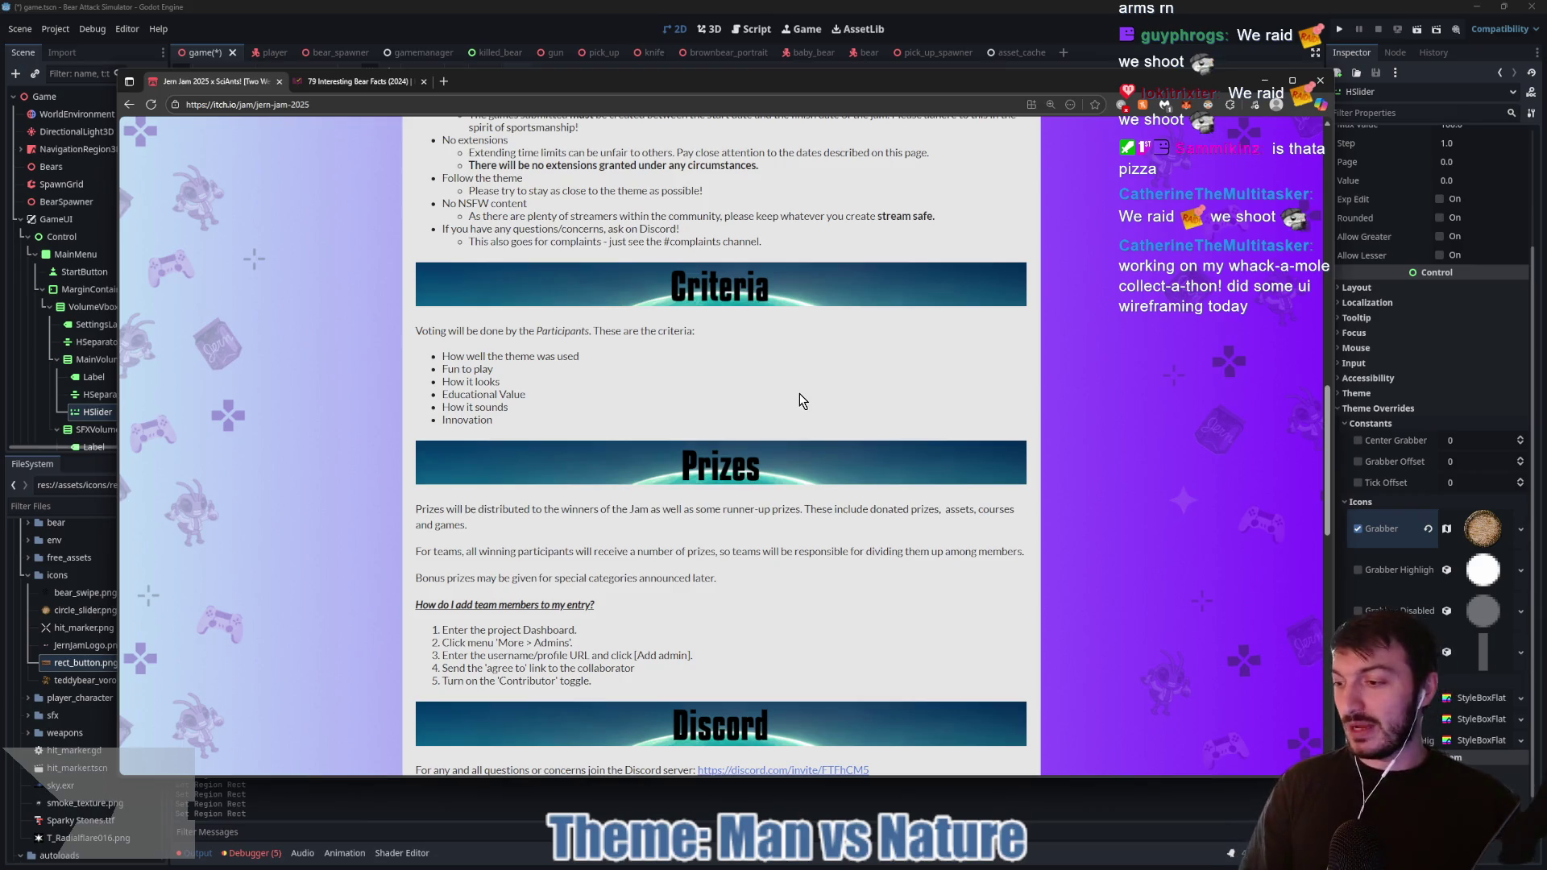
pyautogui.click(1139, 48)
# Step: Revert the Grabber icon override, collapse Theme Overrides, then save and run the game
pyautogui.click(1428, 529)
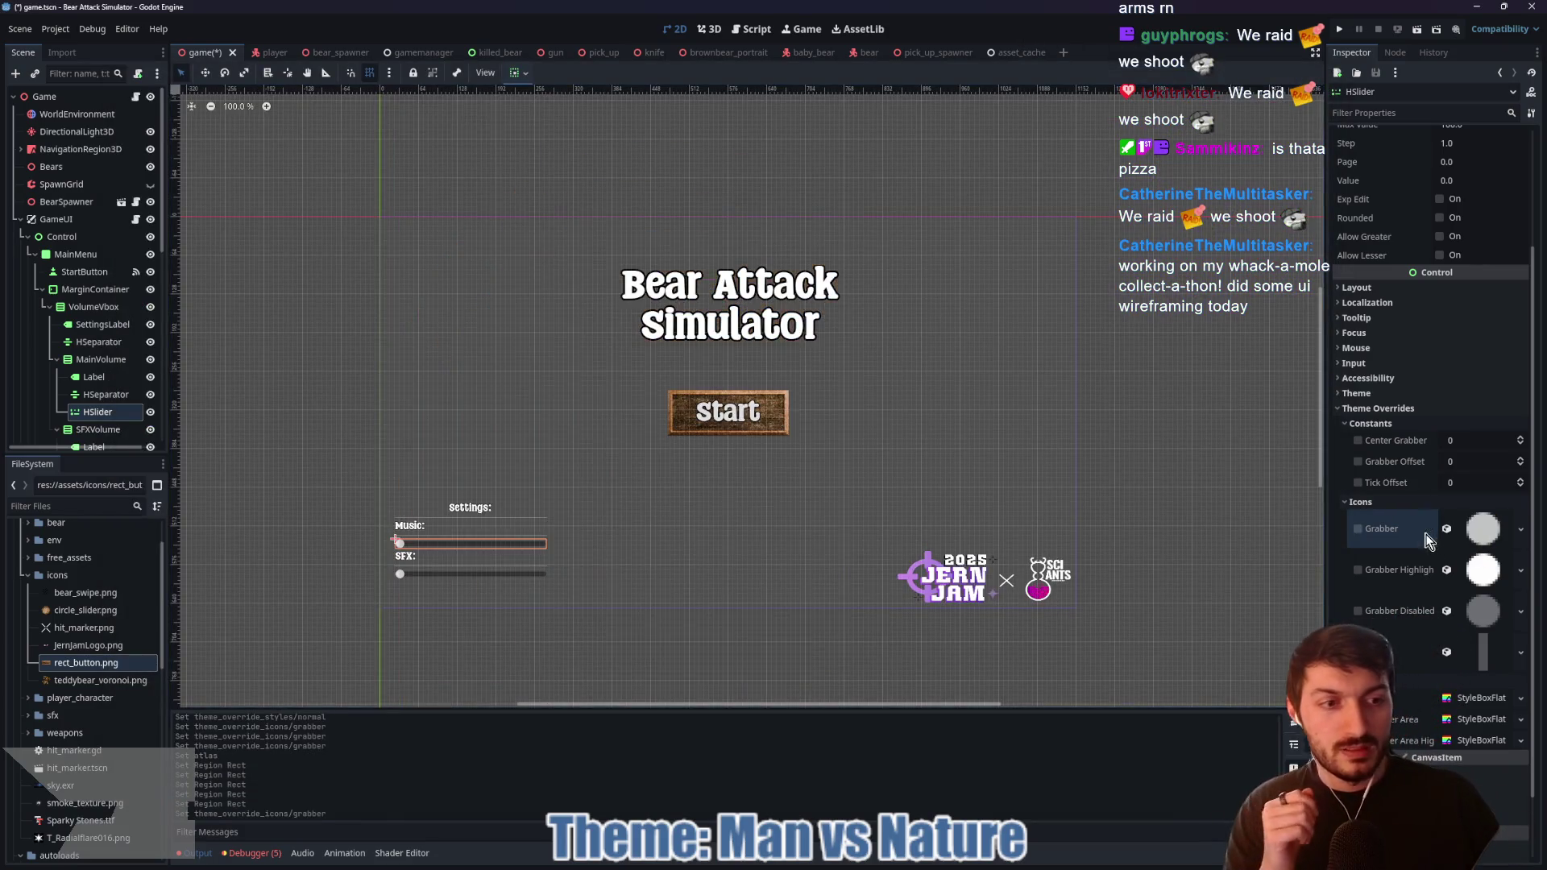
pyautogui.click(1376, 410)
pyautogui.scroll(3, 1367, 448)
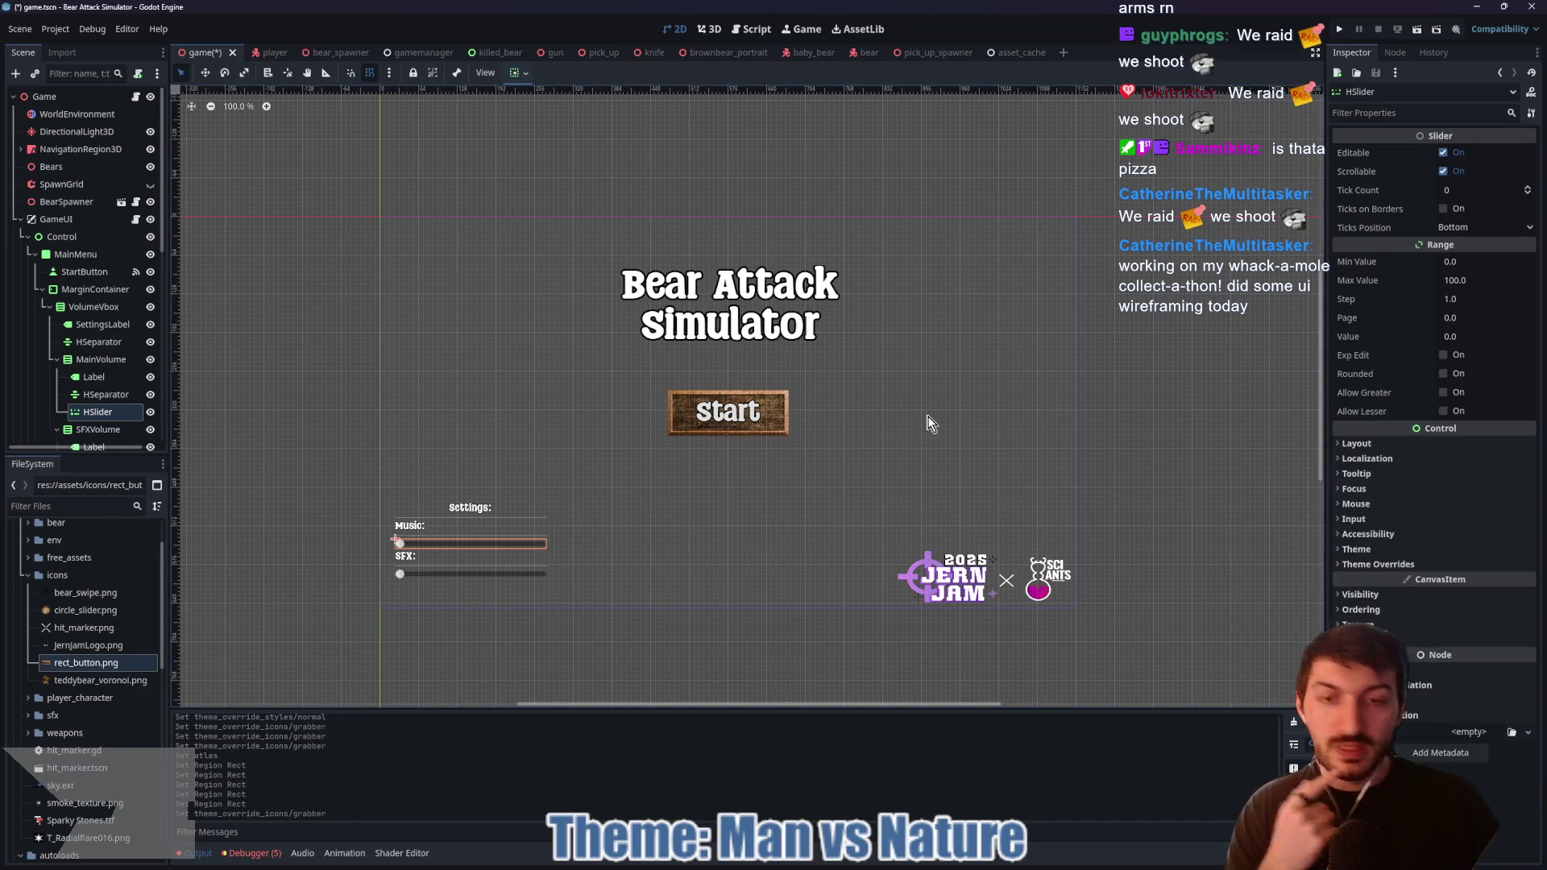
pyautogui.press('F5')
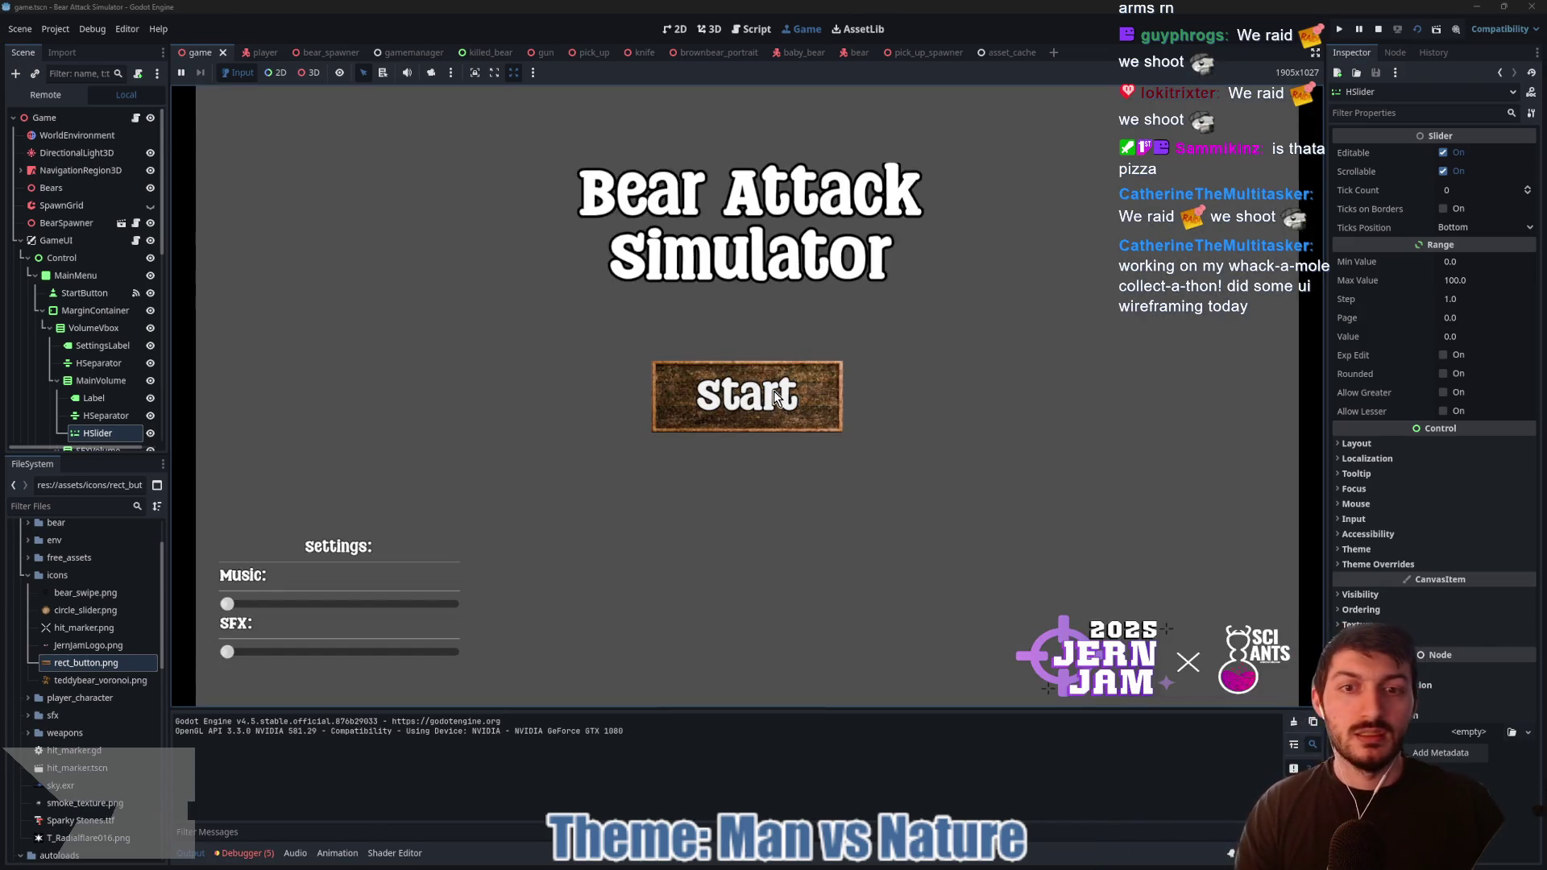
# Step: Start the game and punch the nearby bears to reach 2 kills
pyautogui.click(774, 392)
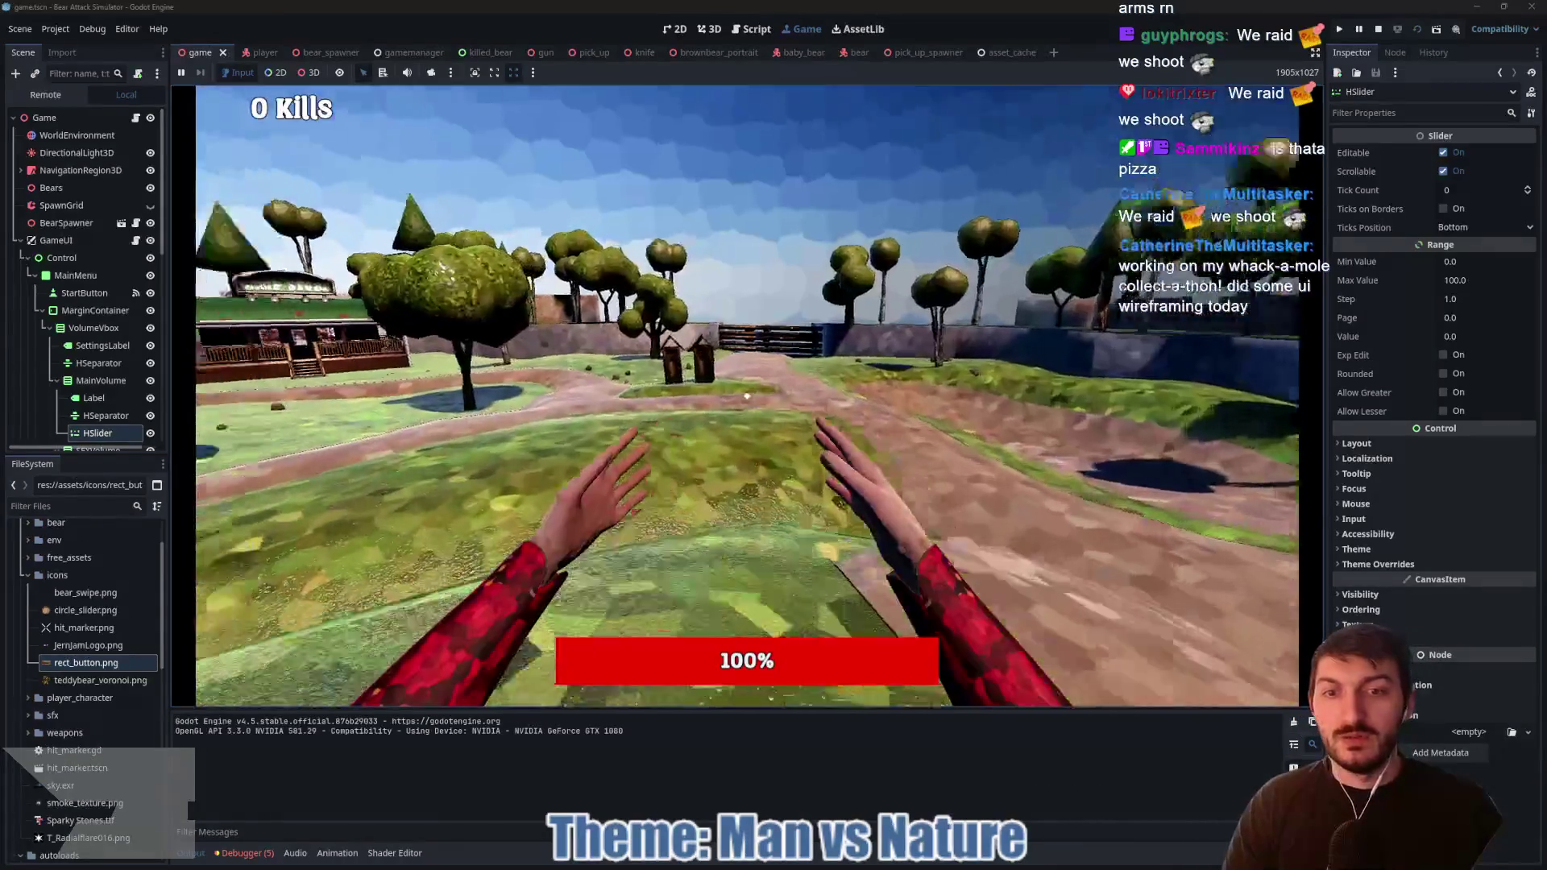
pyautogui.press('w')
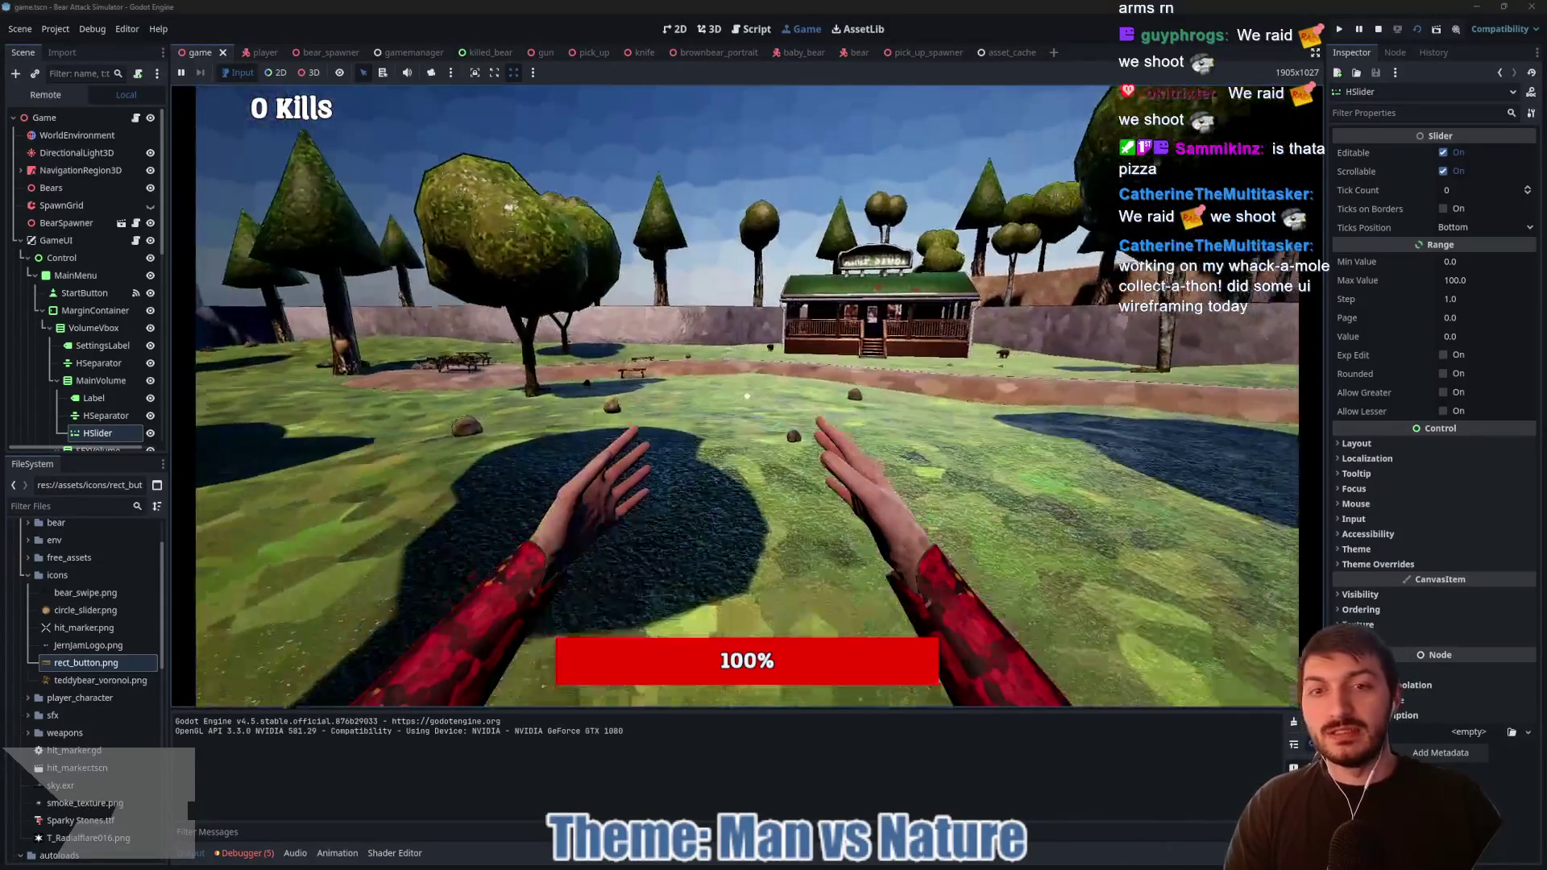
pyautogui.press('w')
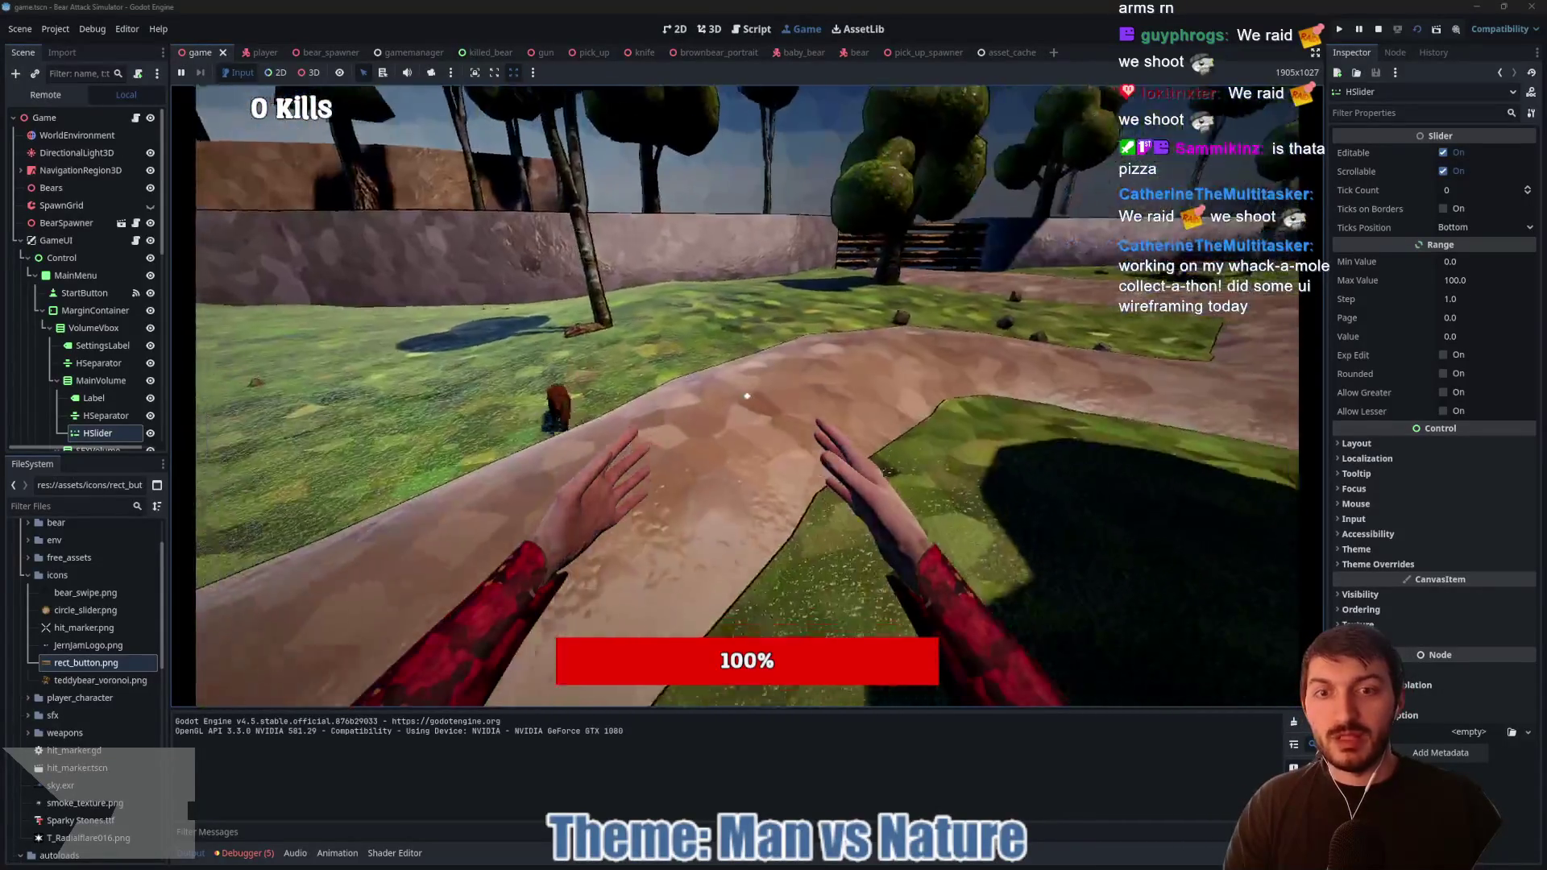
pyautogui.click(747, 396)
pyautogui.click(747, 396)
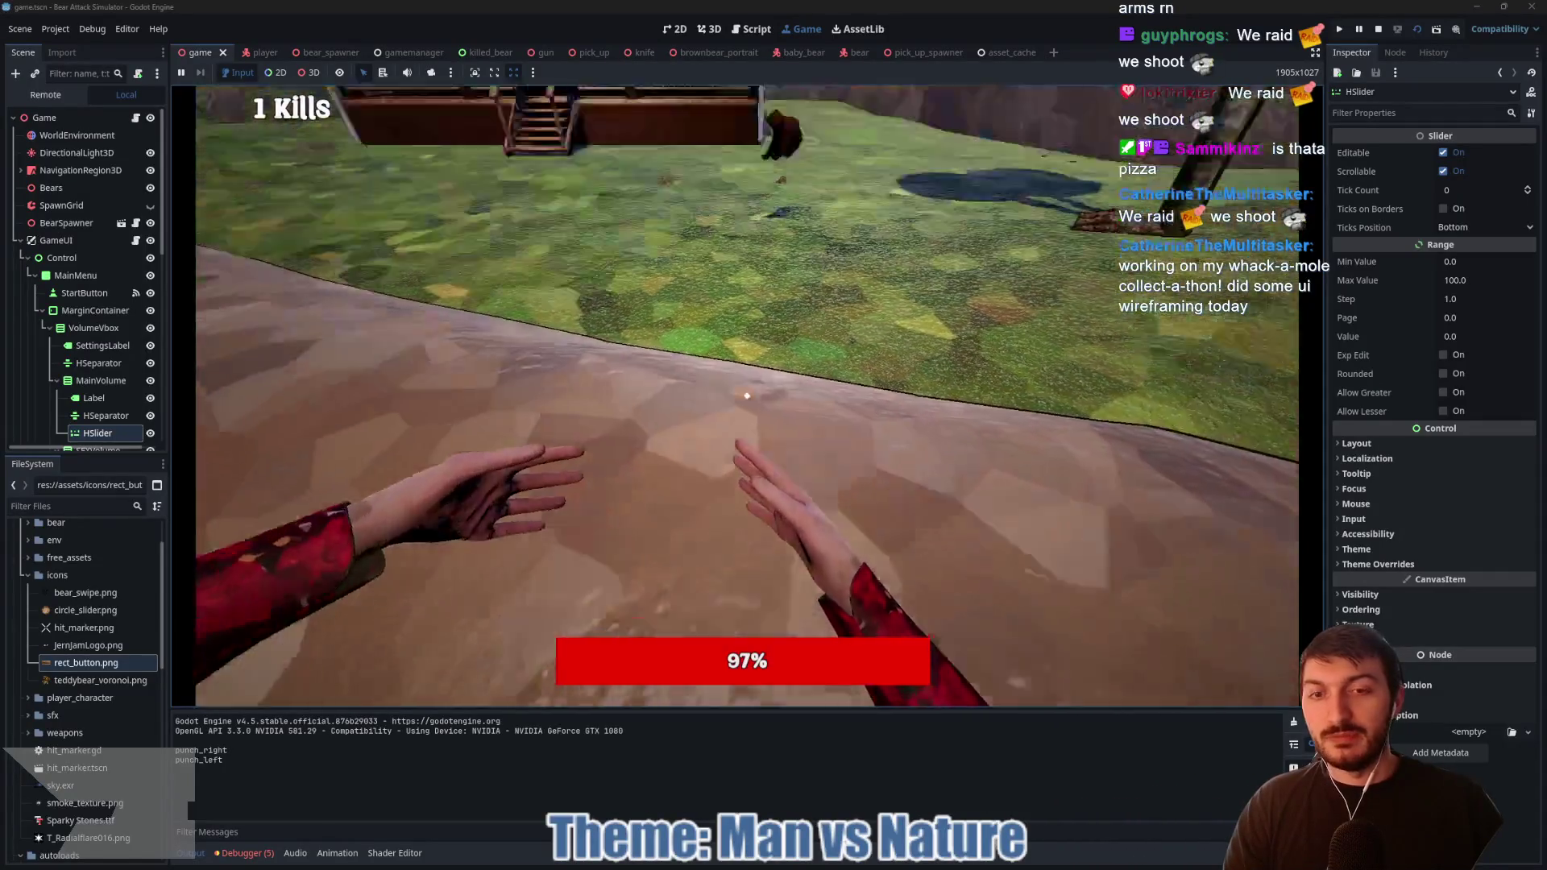
pyautogui.press('w')
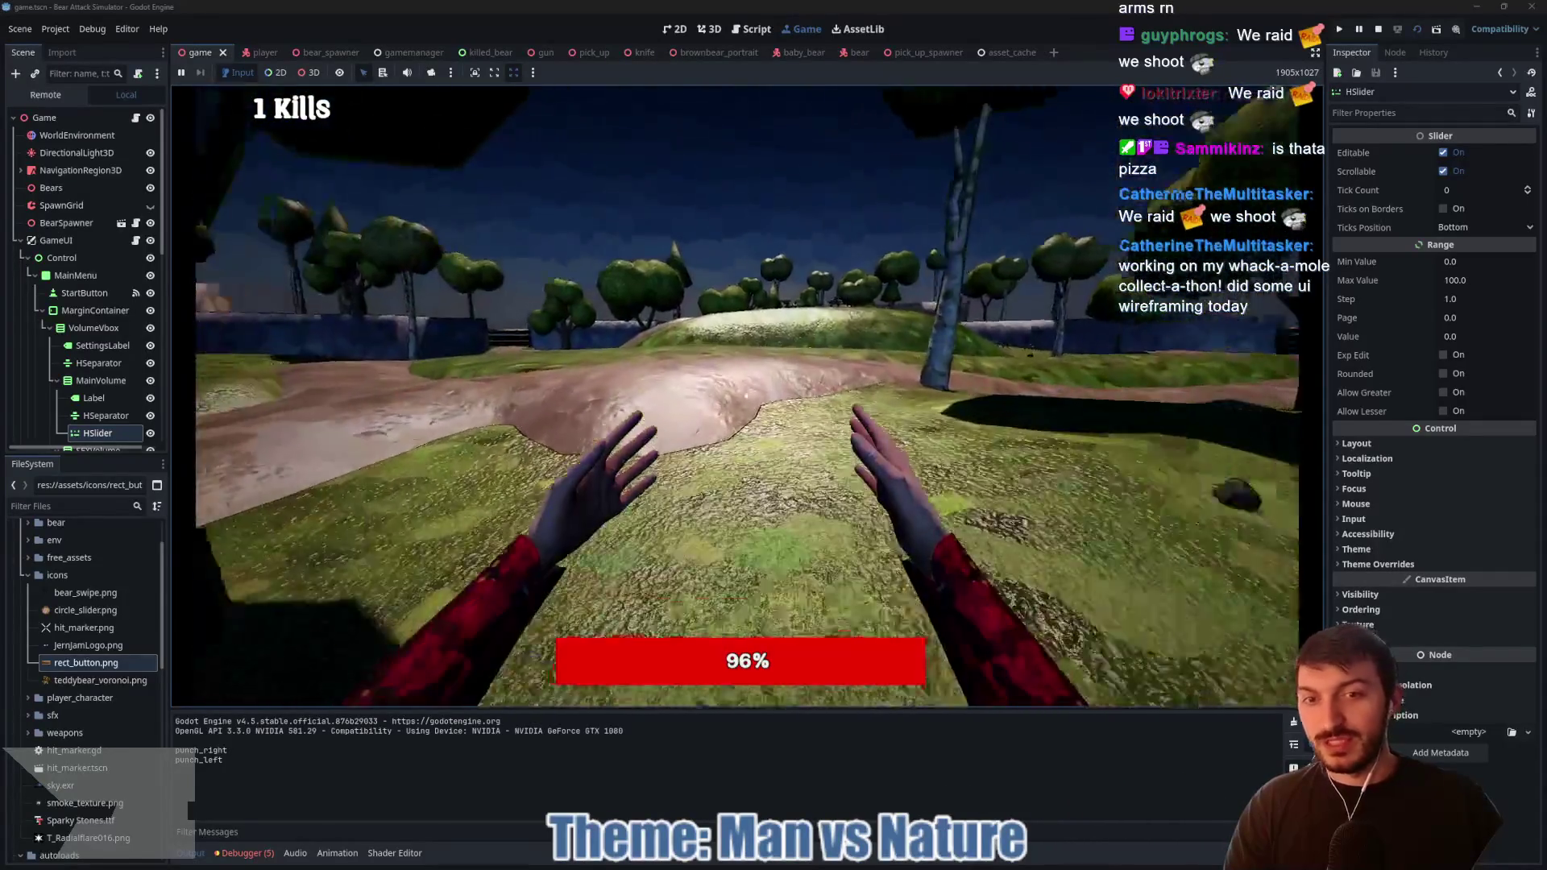
pyautogui.click(747, 396)
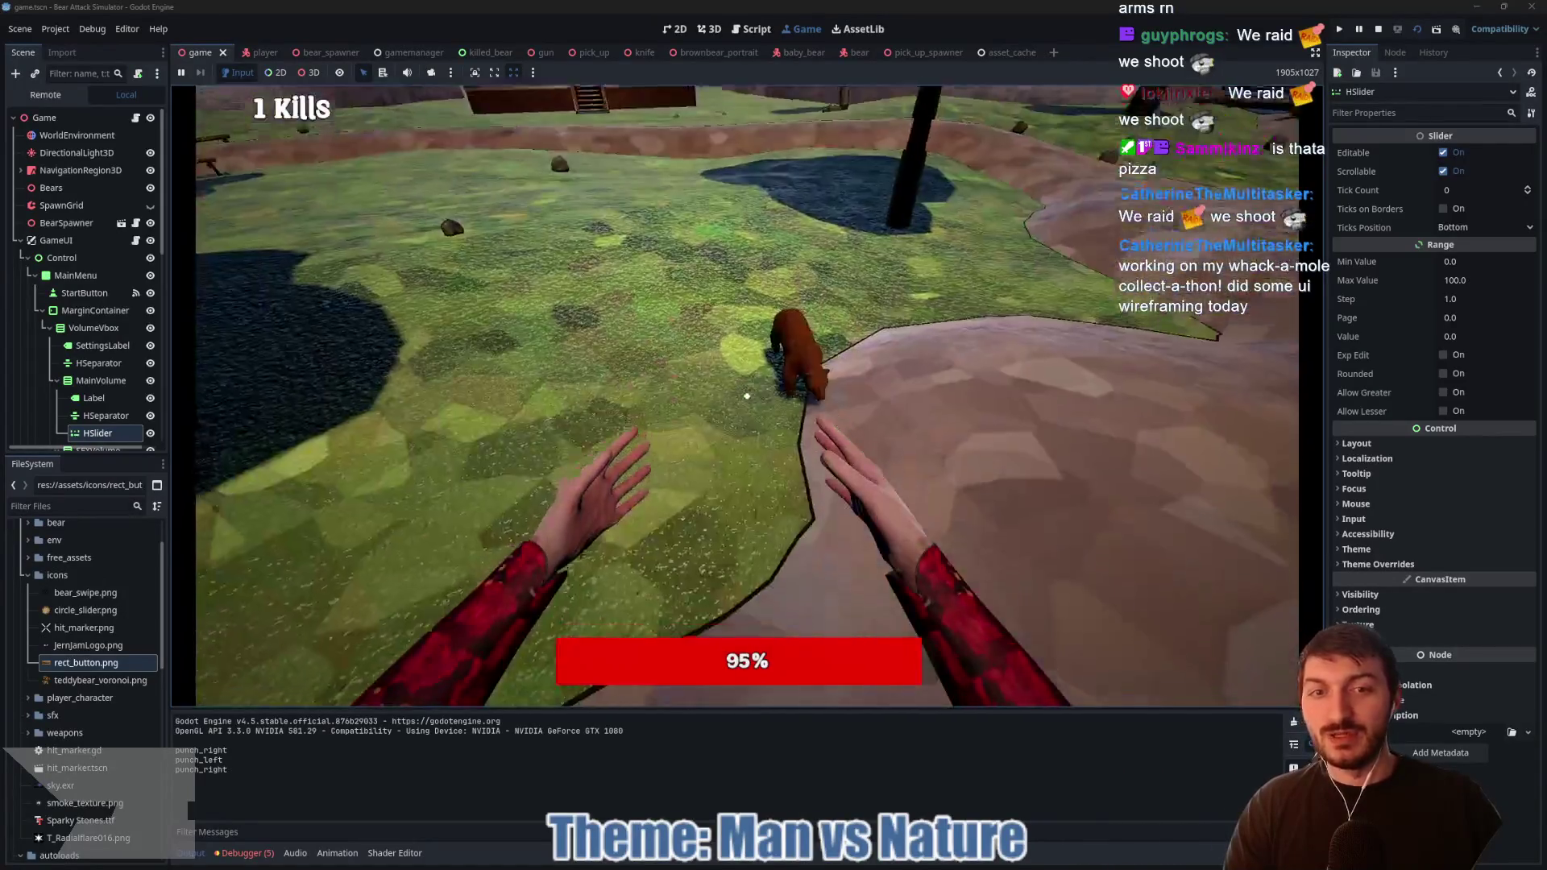
pyautogui.click(747, 396)
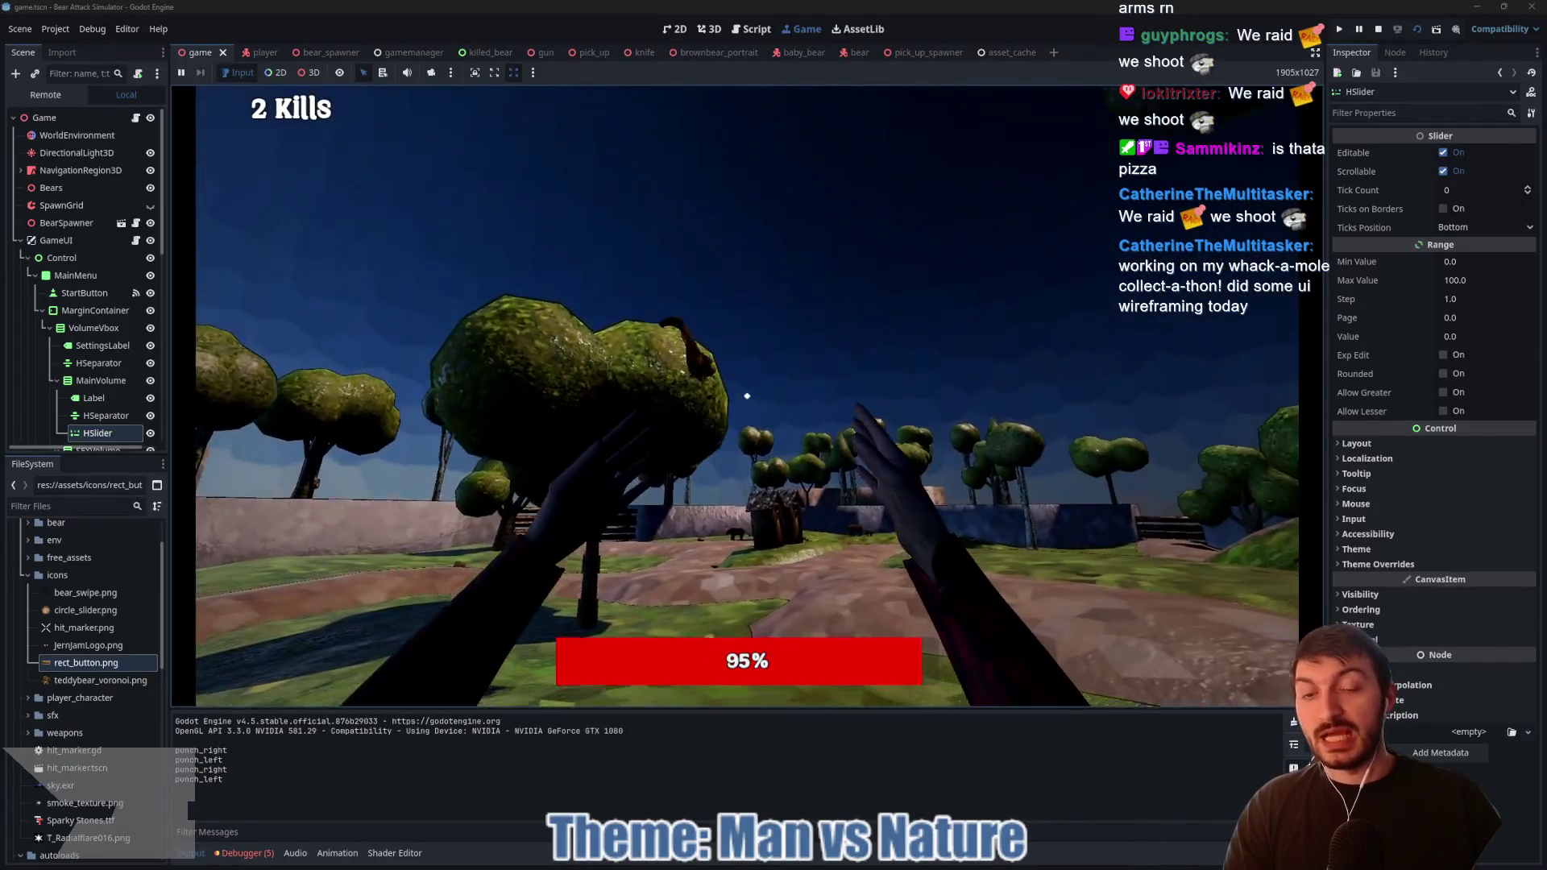
# Step: Walk to the camp store, pick up, drop and re-grab the revolver, then stop the game
pyautogui.press('w')
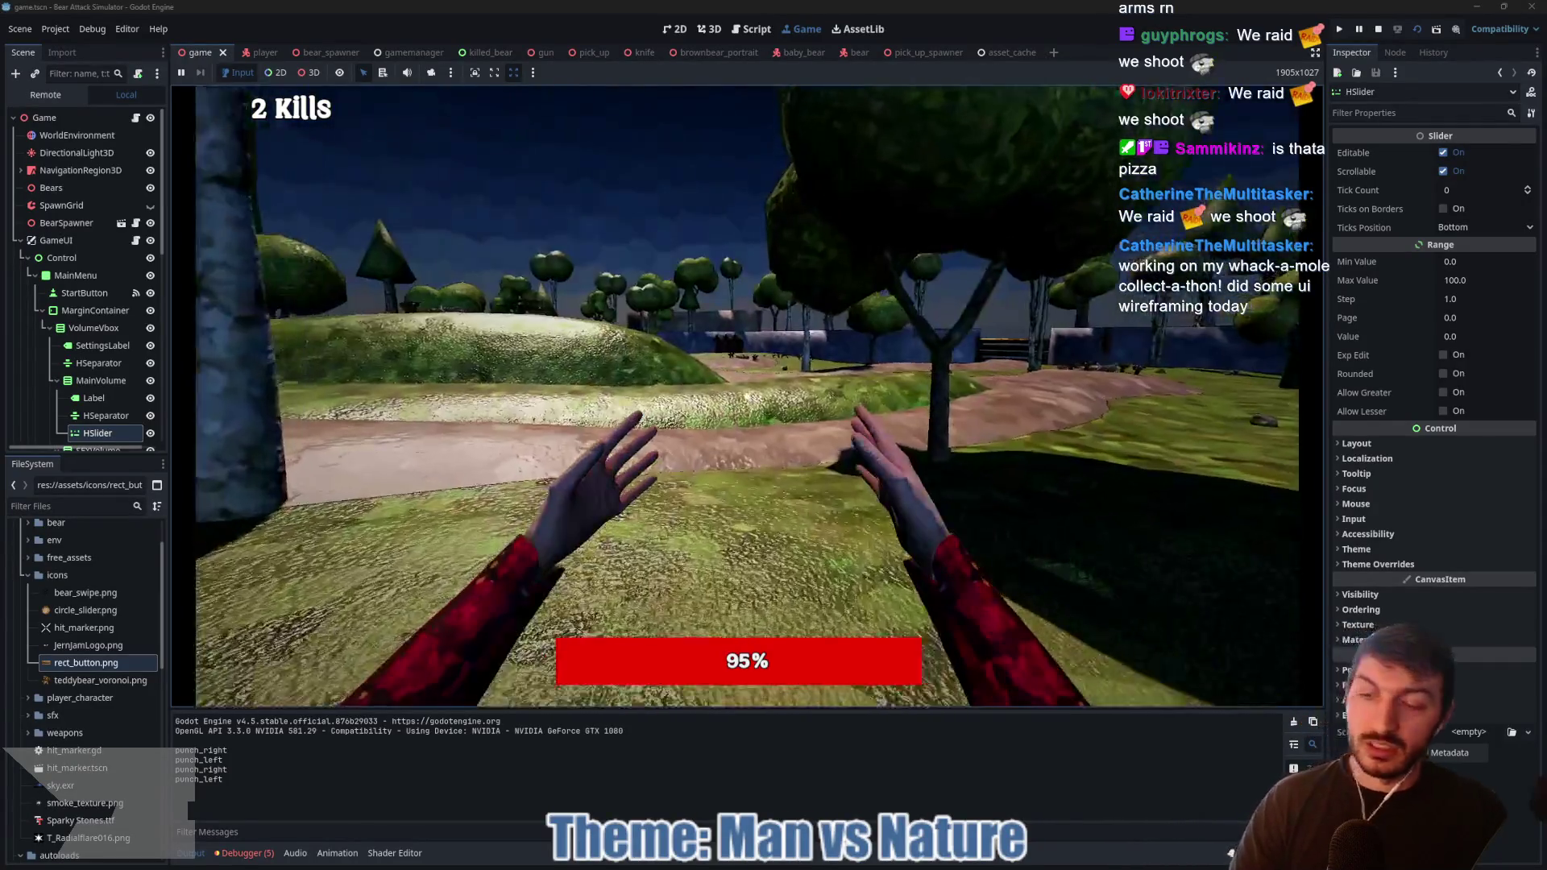
pyautogui.press('w')
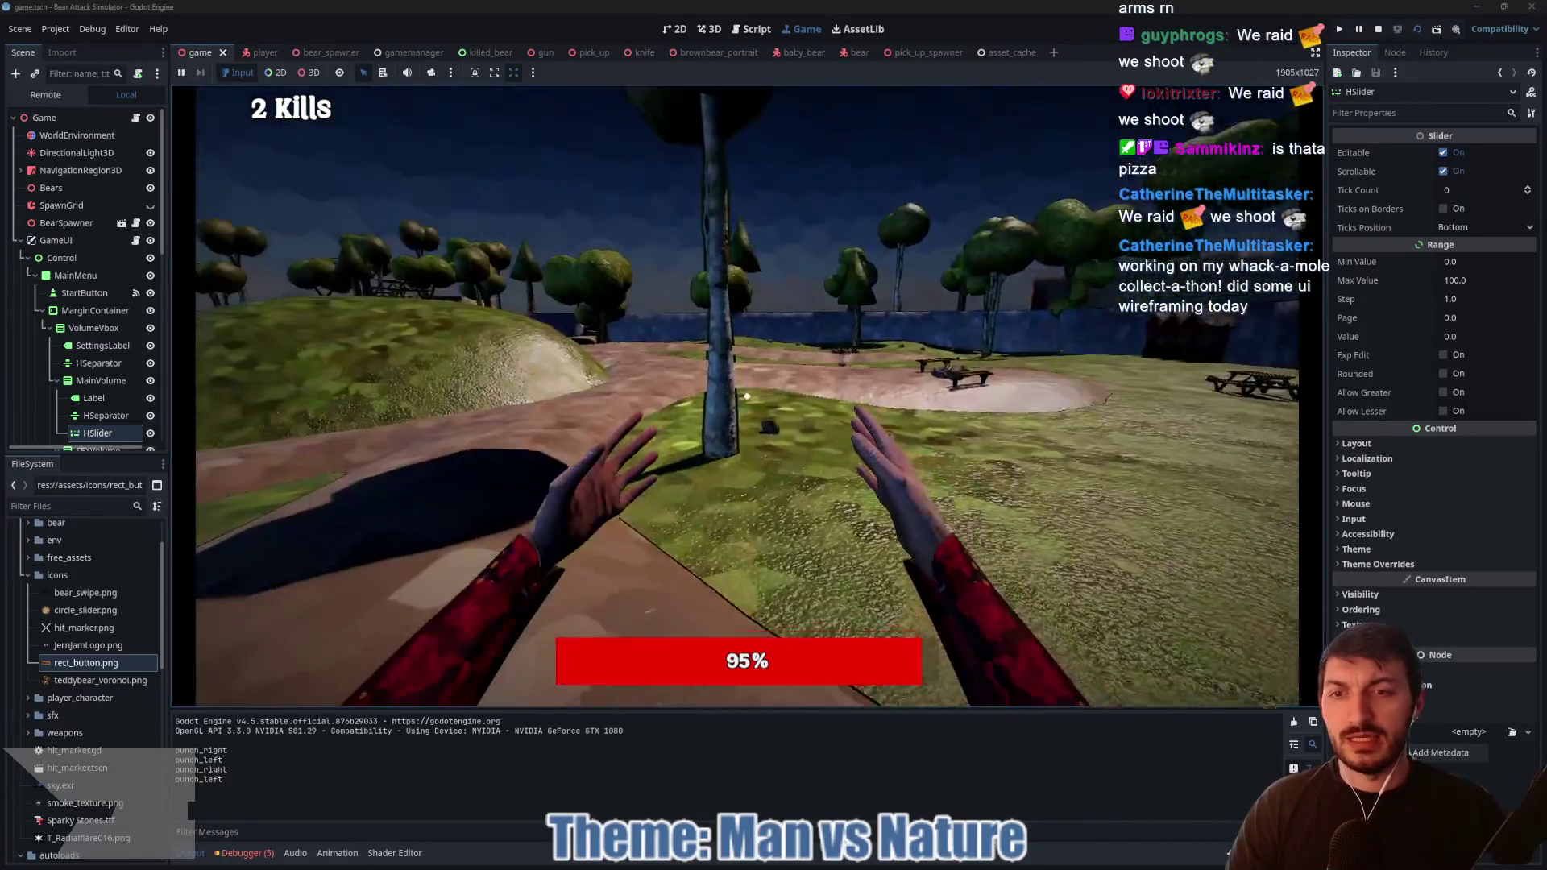
pyautogui.press('w')
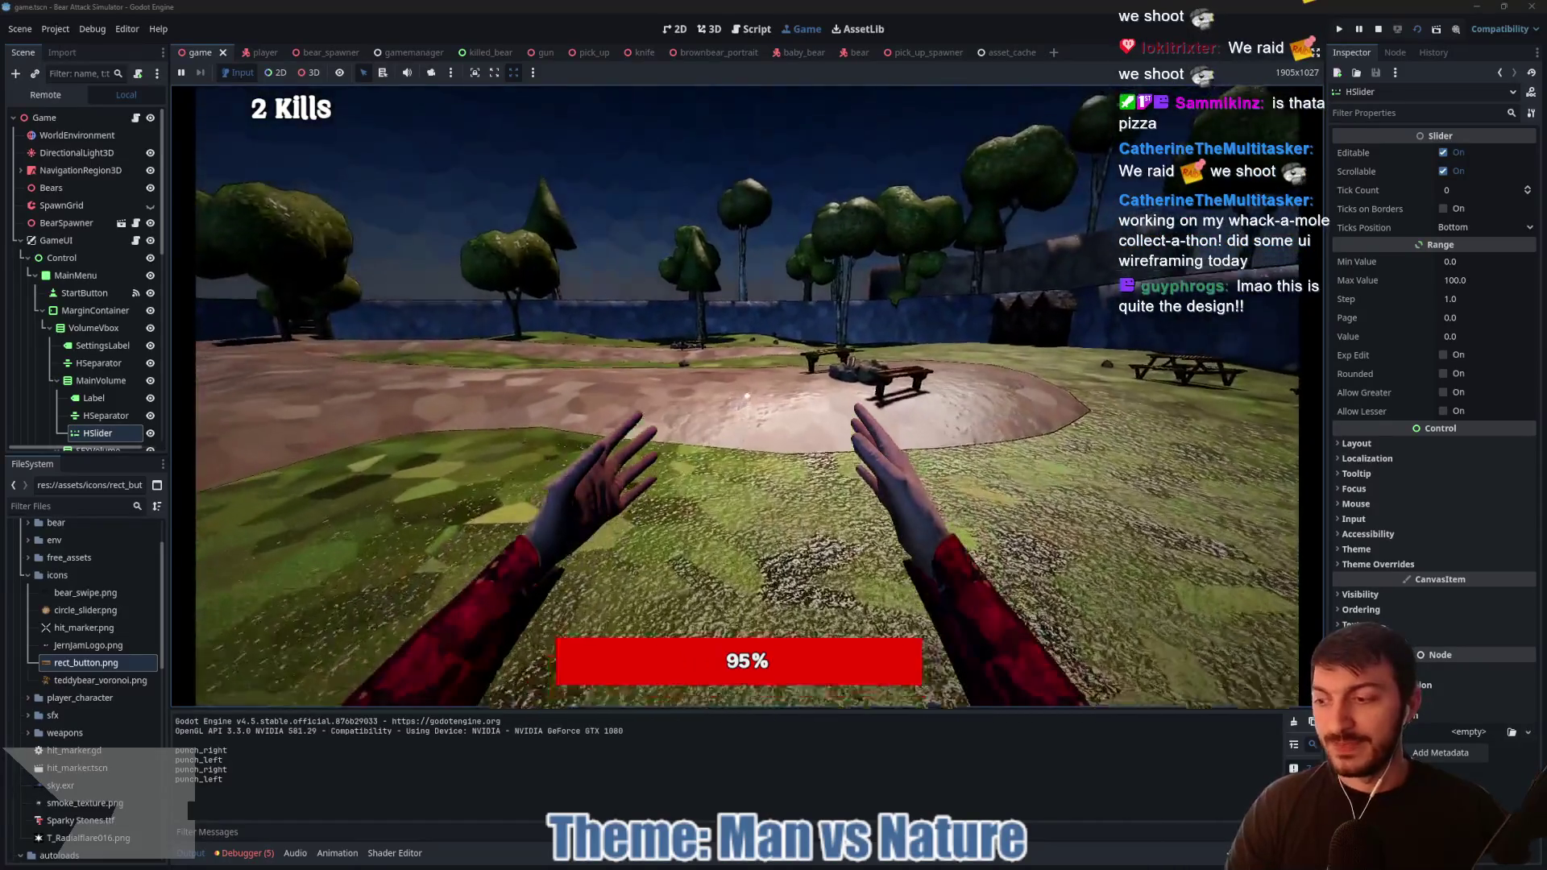
pyautogui.moveTo(747, 395)
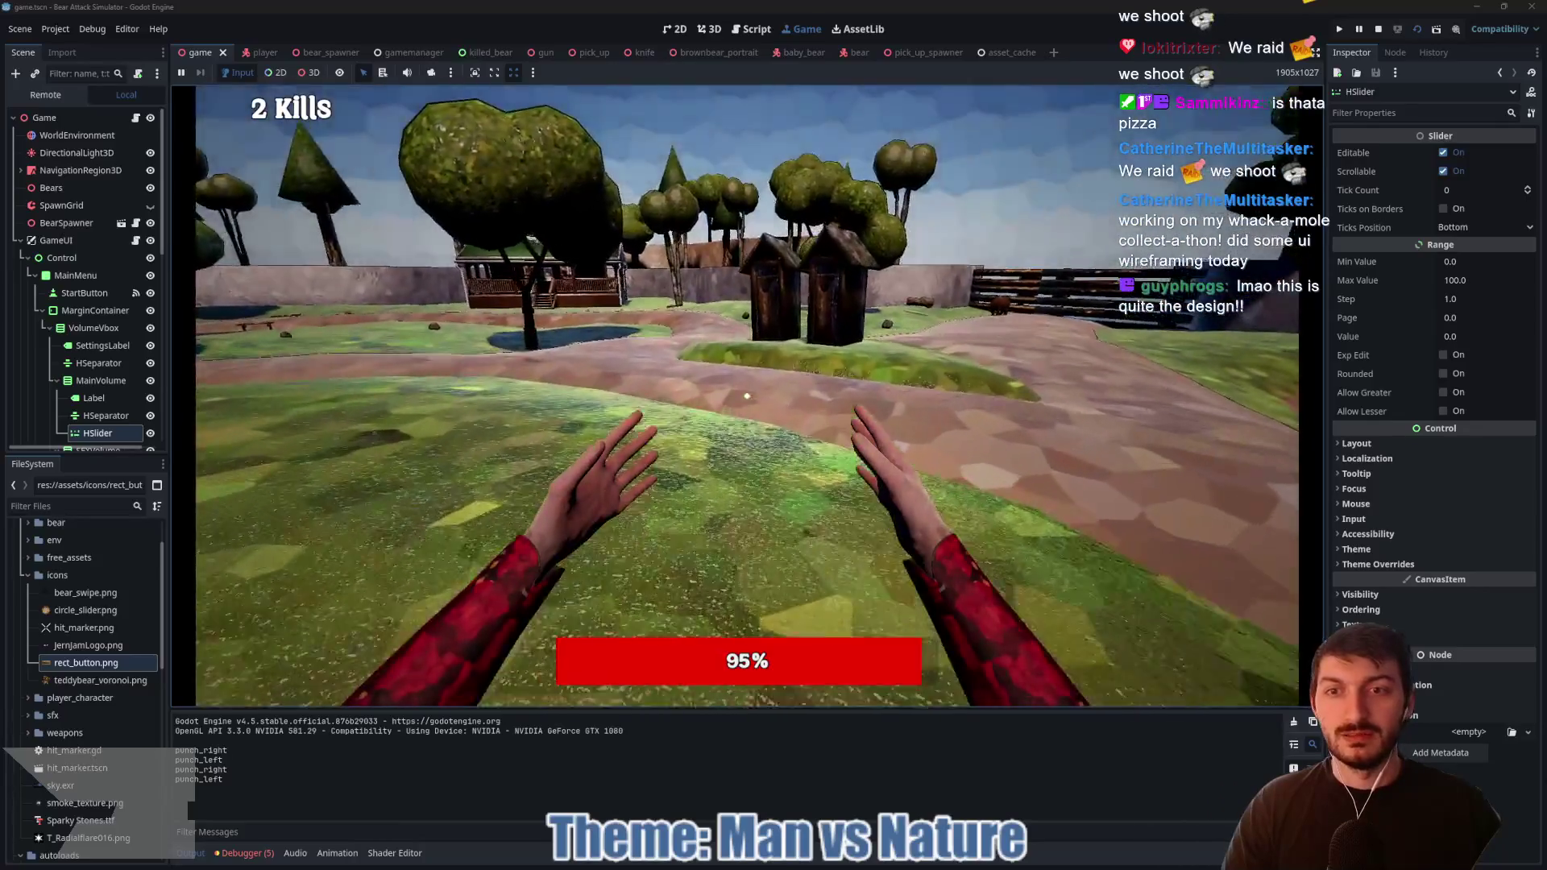
pyautogui.press('w')
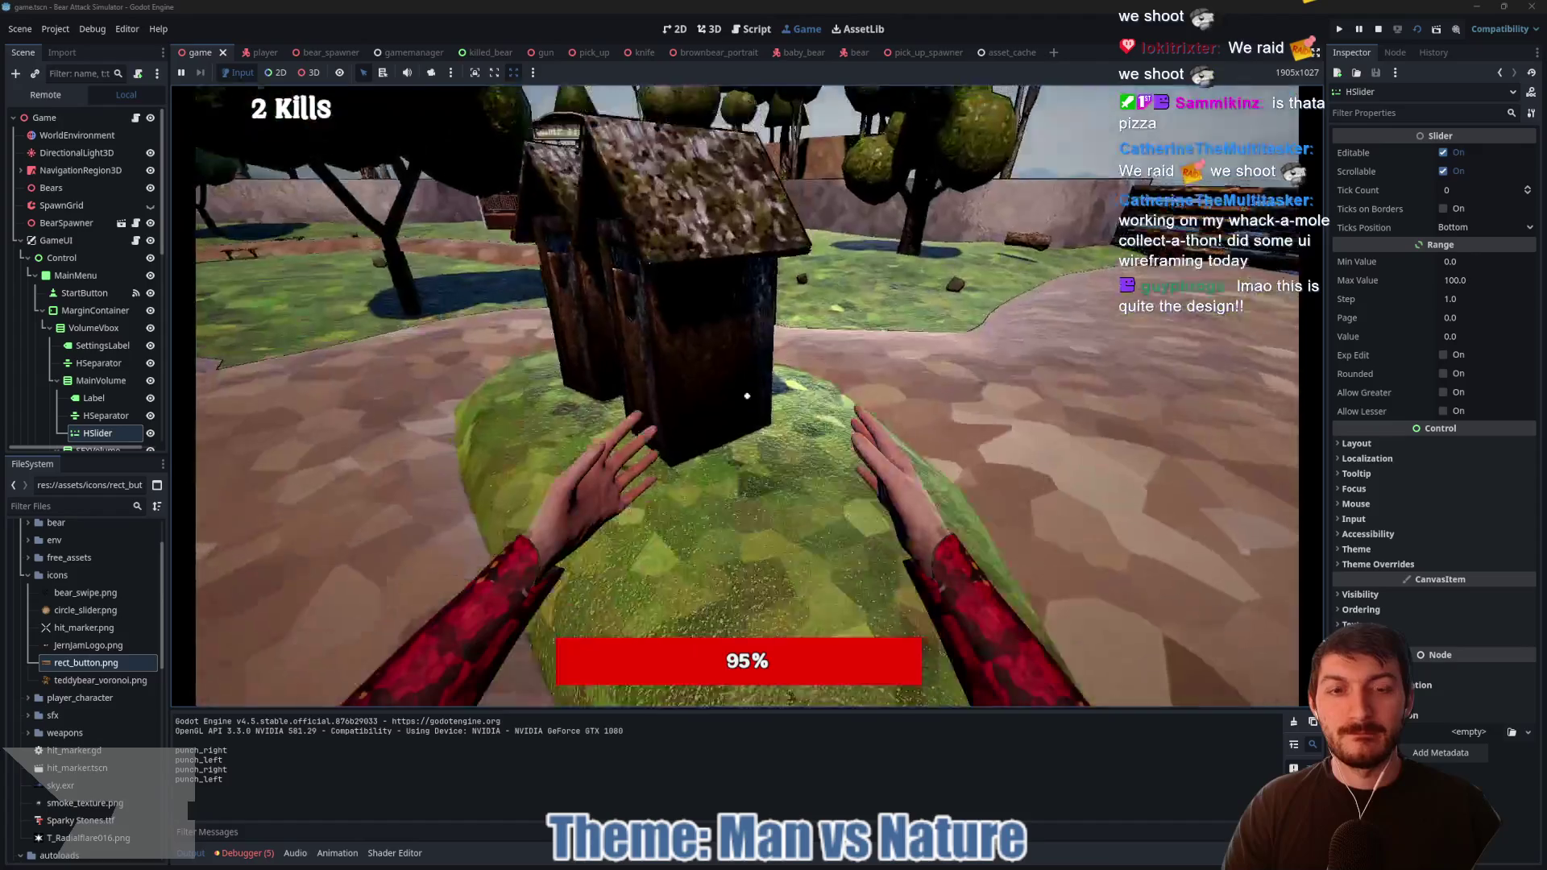
pyautogui.press('s')
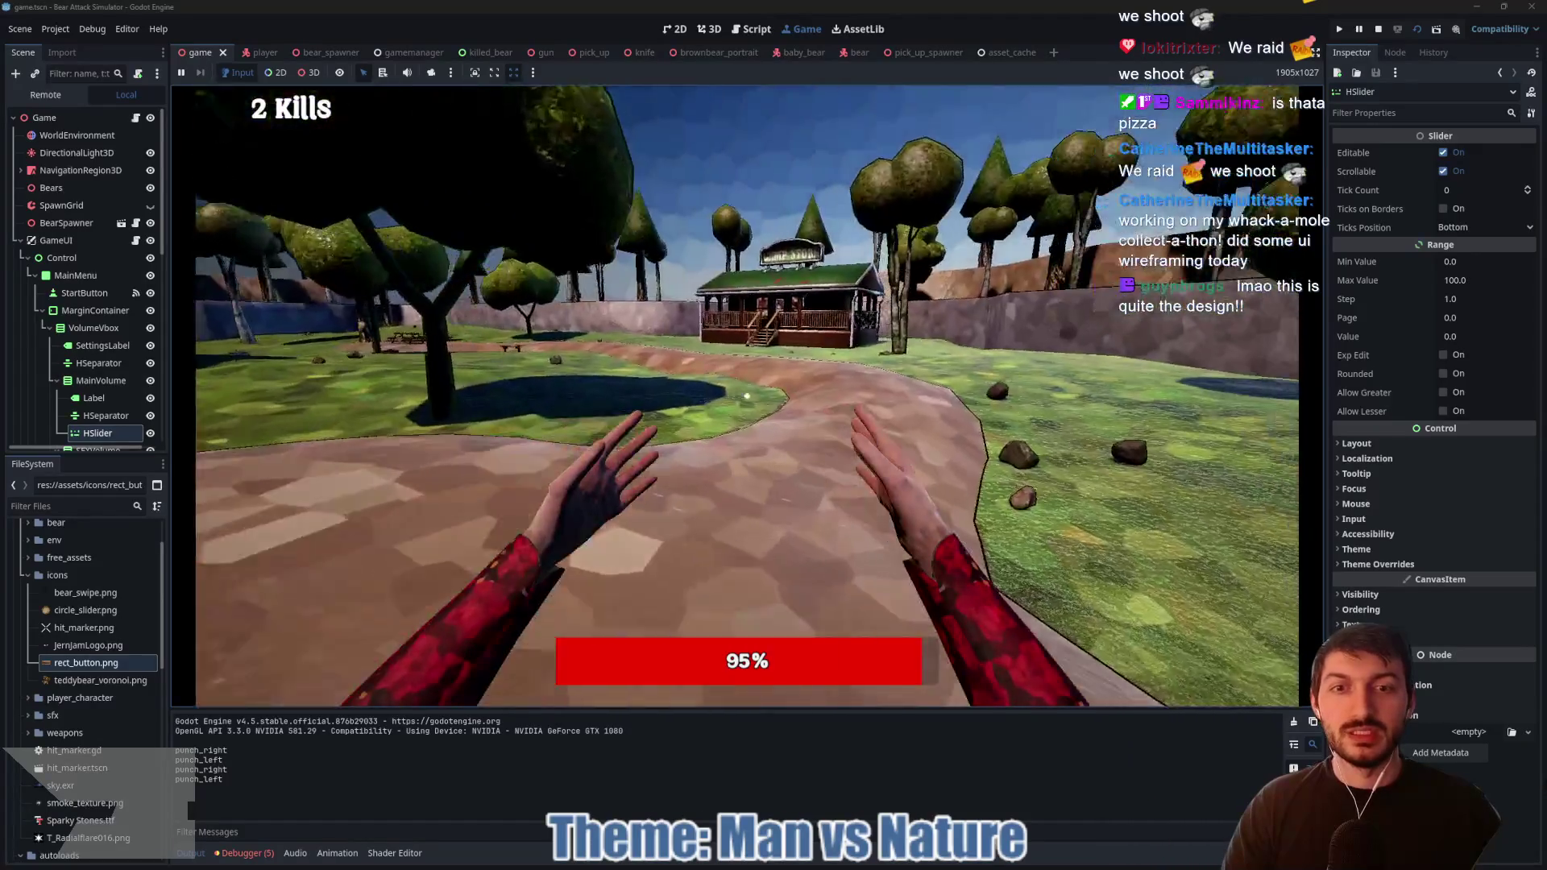
pyautogui.press('w')
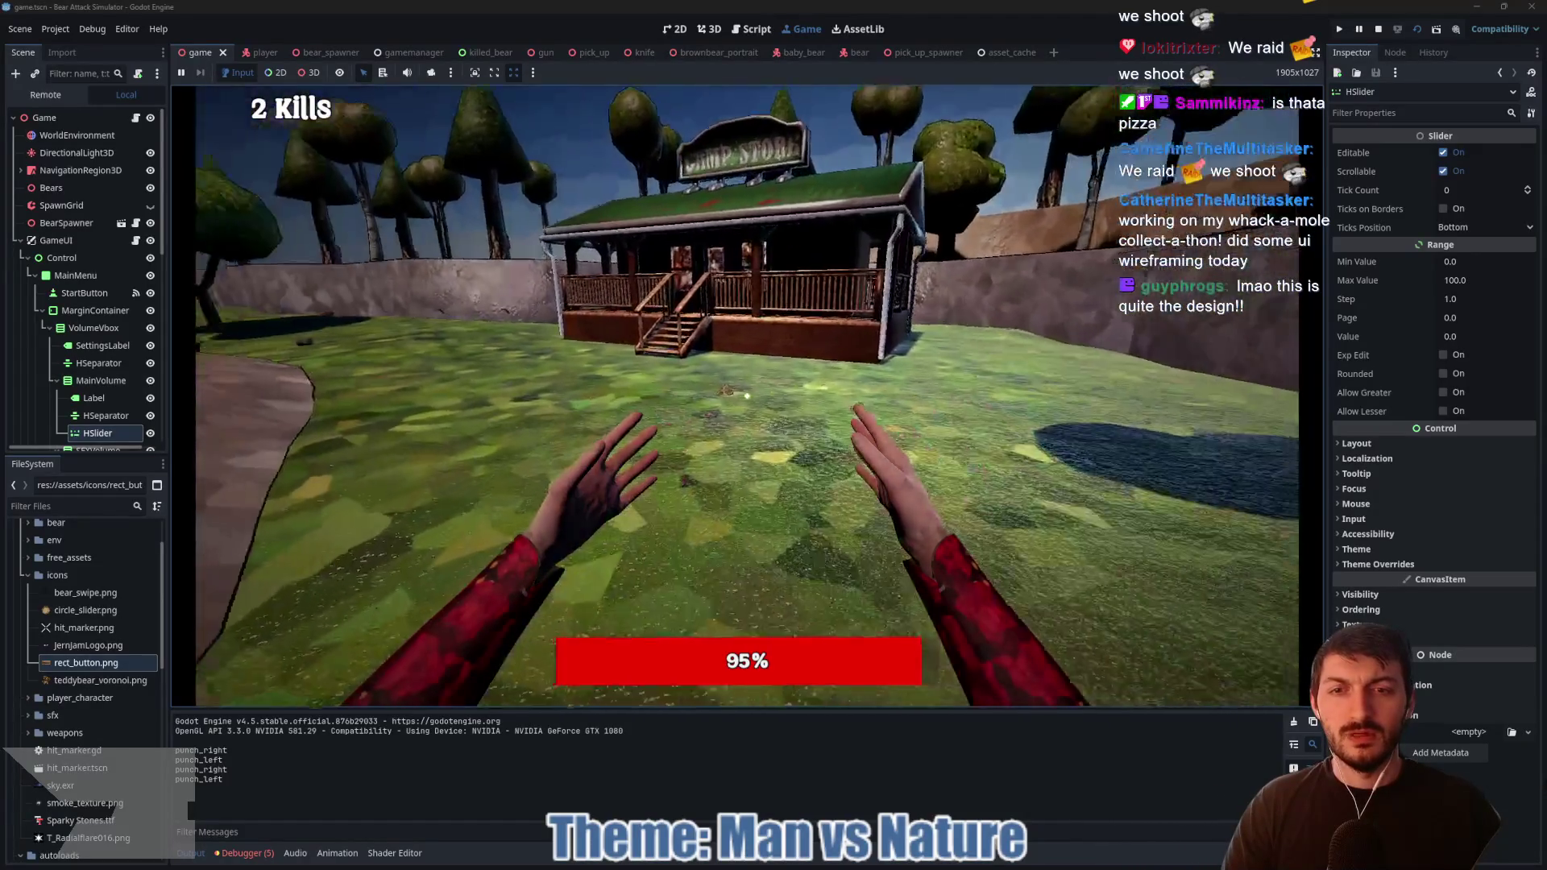
pyautogui.press('w')
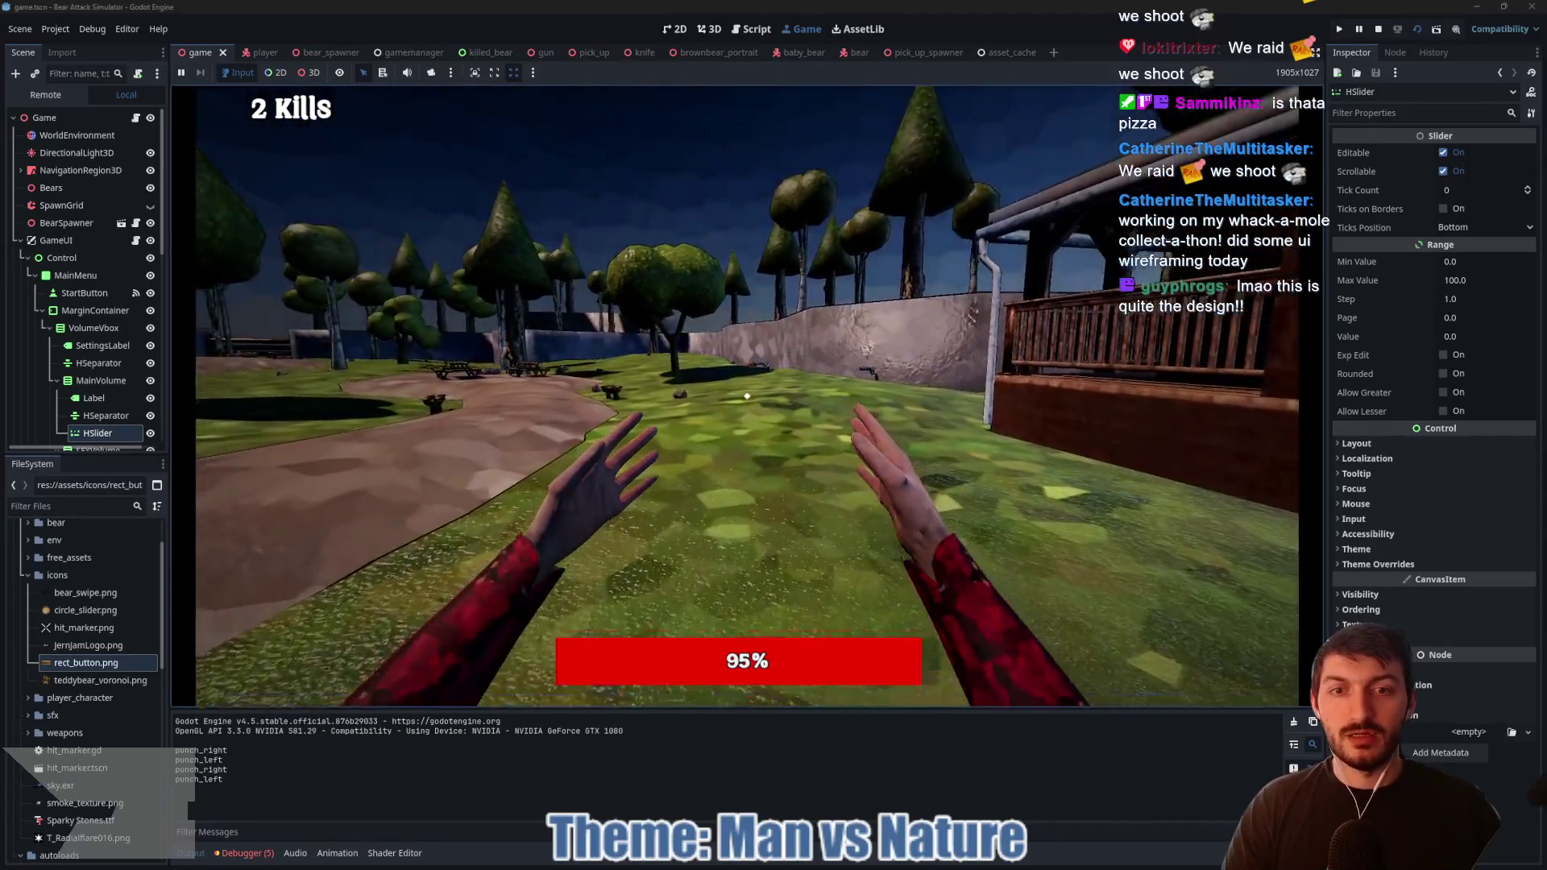
pyautogui.press('e')
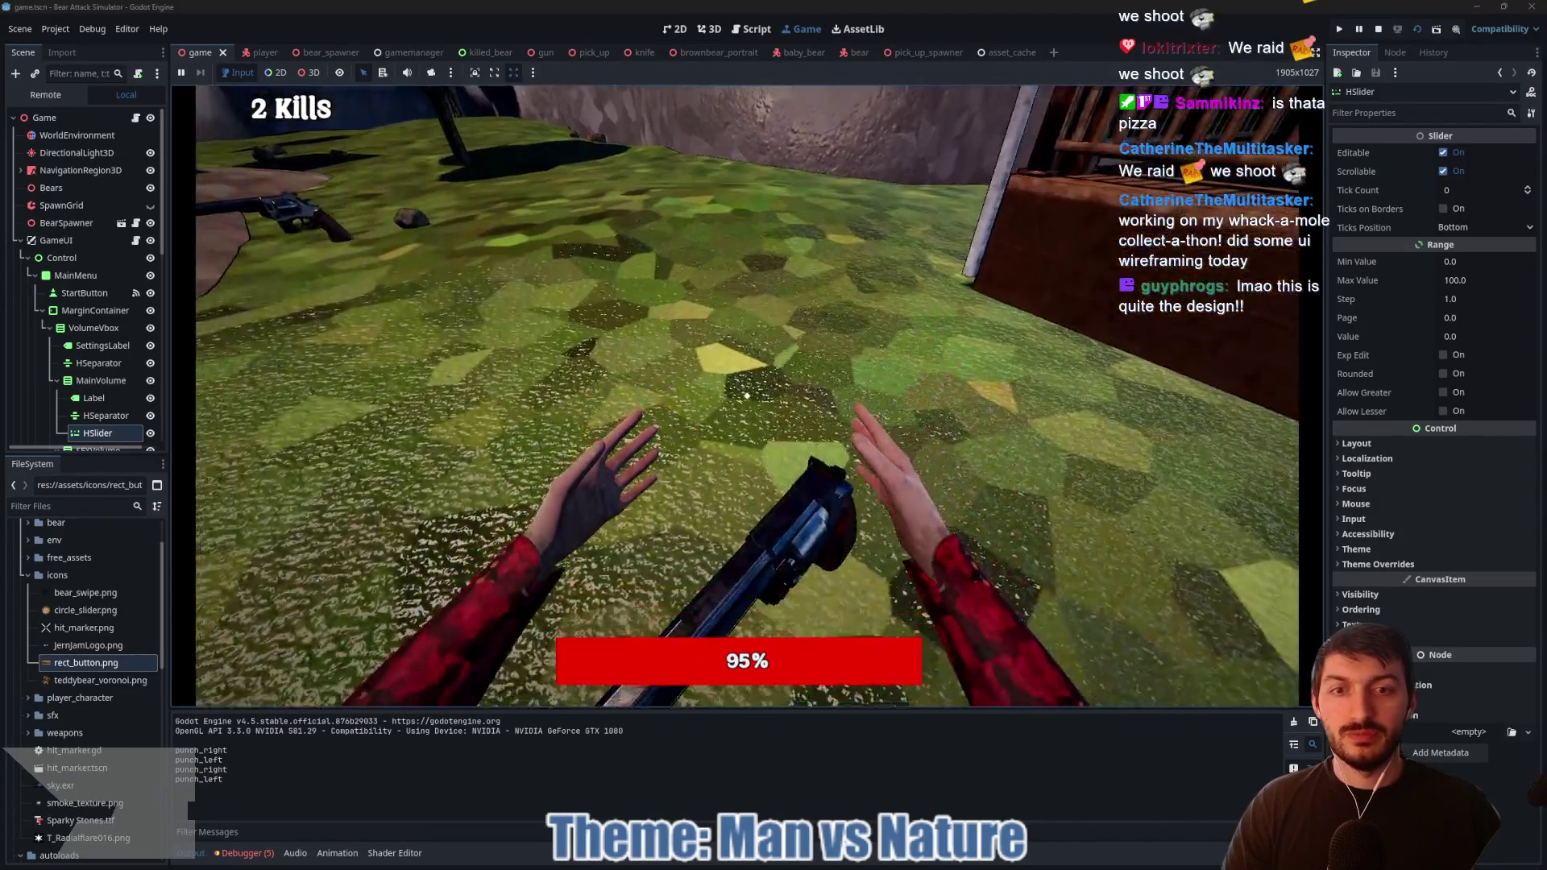
pyautogui.press('e')
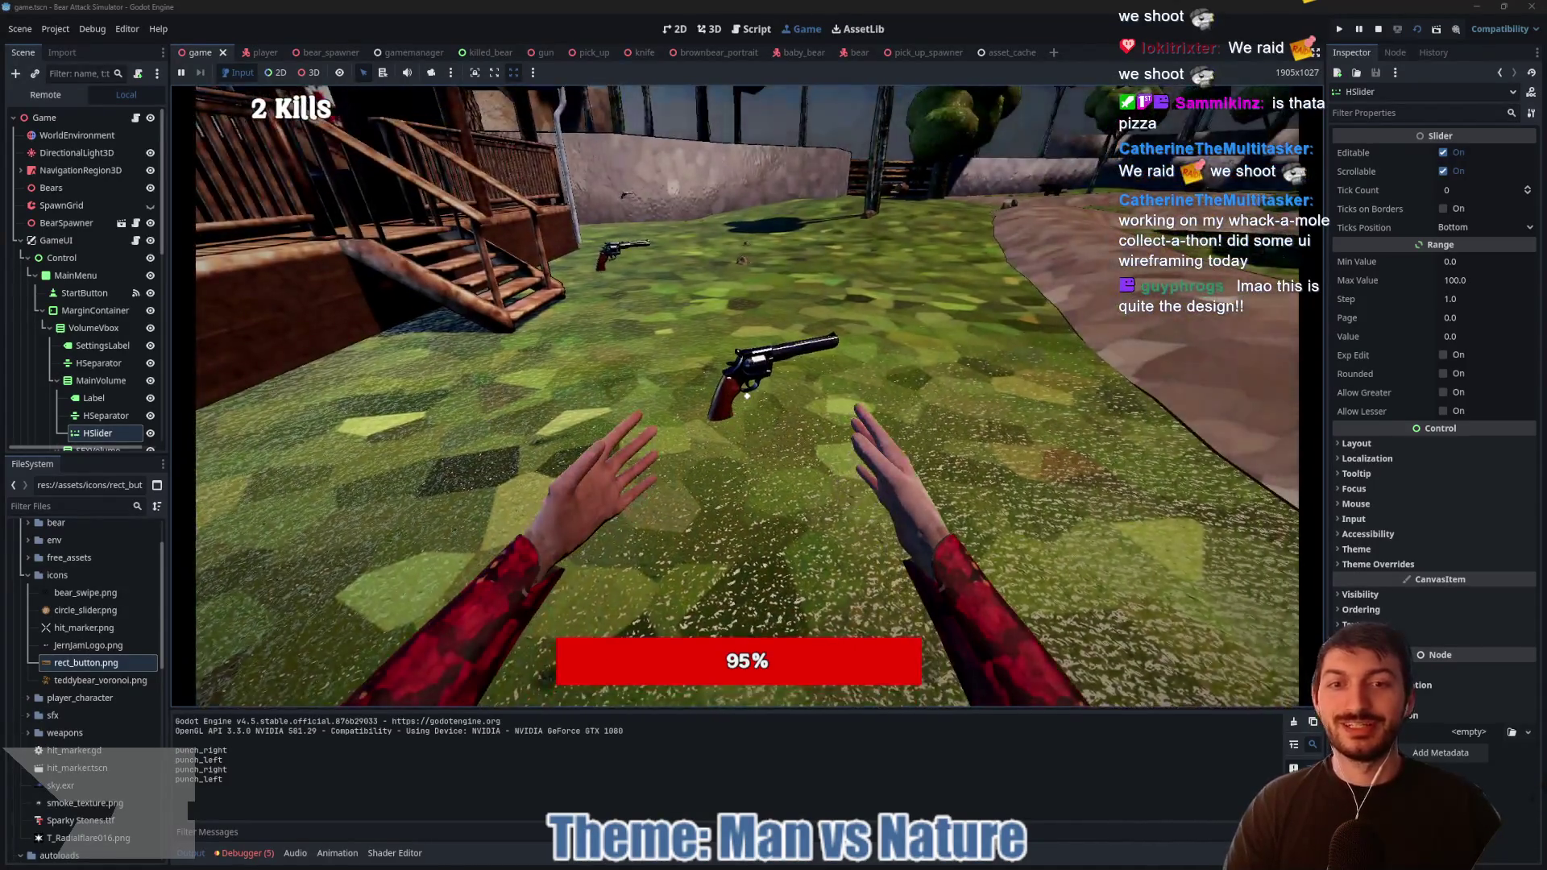
pyautogui.press('e')
pyautogui.press('F8')
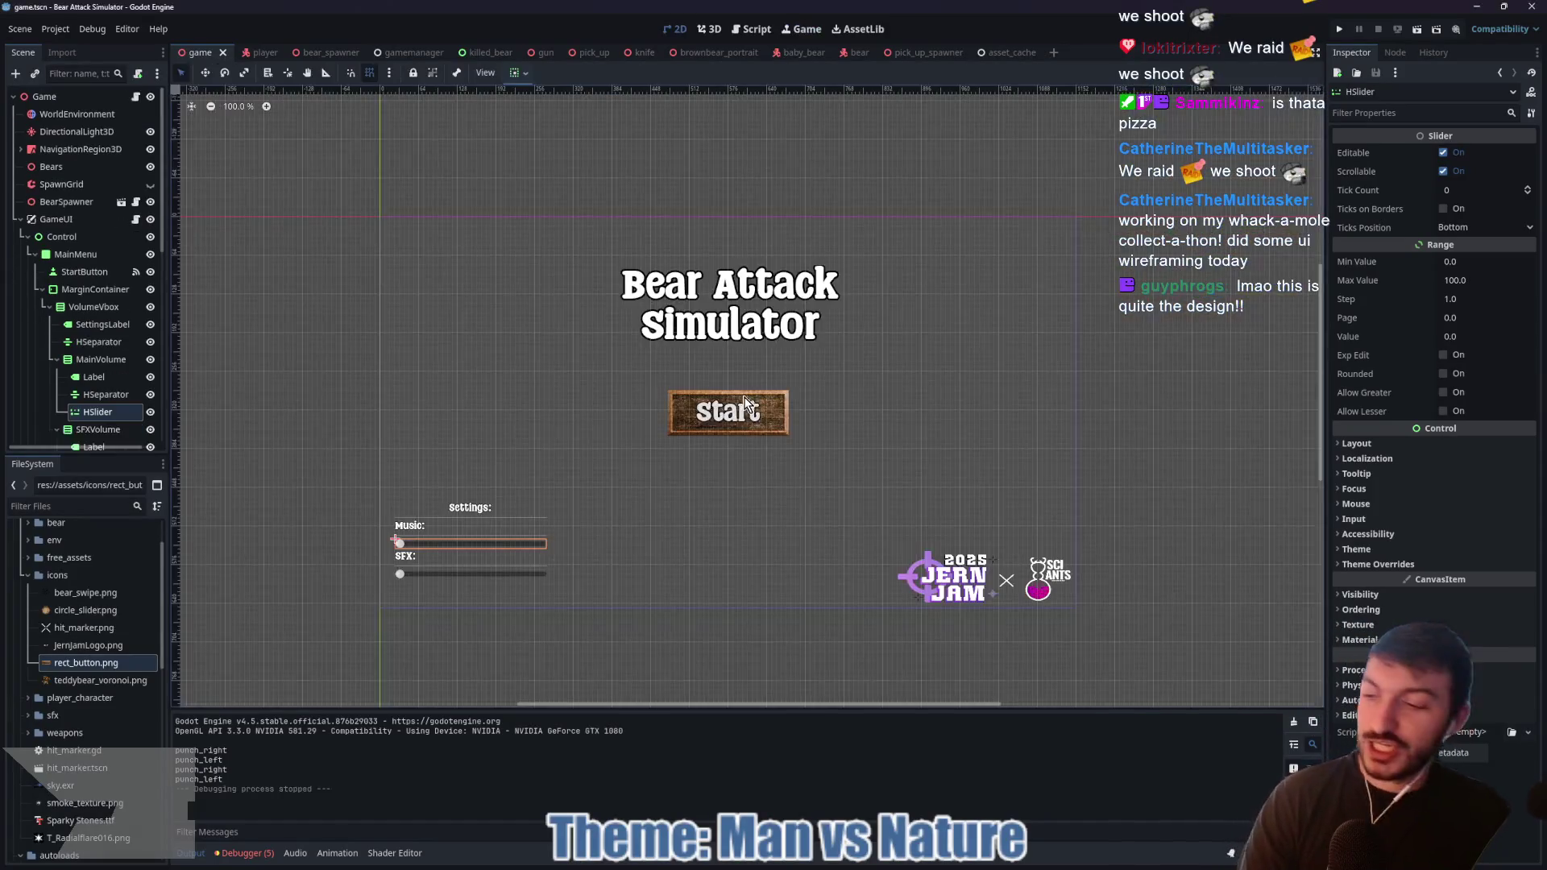
# Step: Review the Gun preload in asset_cache.gd, then view the pick_up_spawner scene in 3D
pyautogui.click(1007, 53)
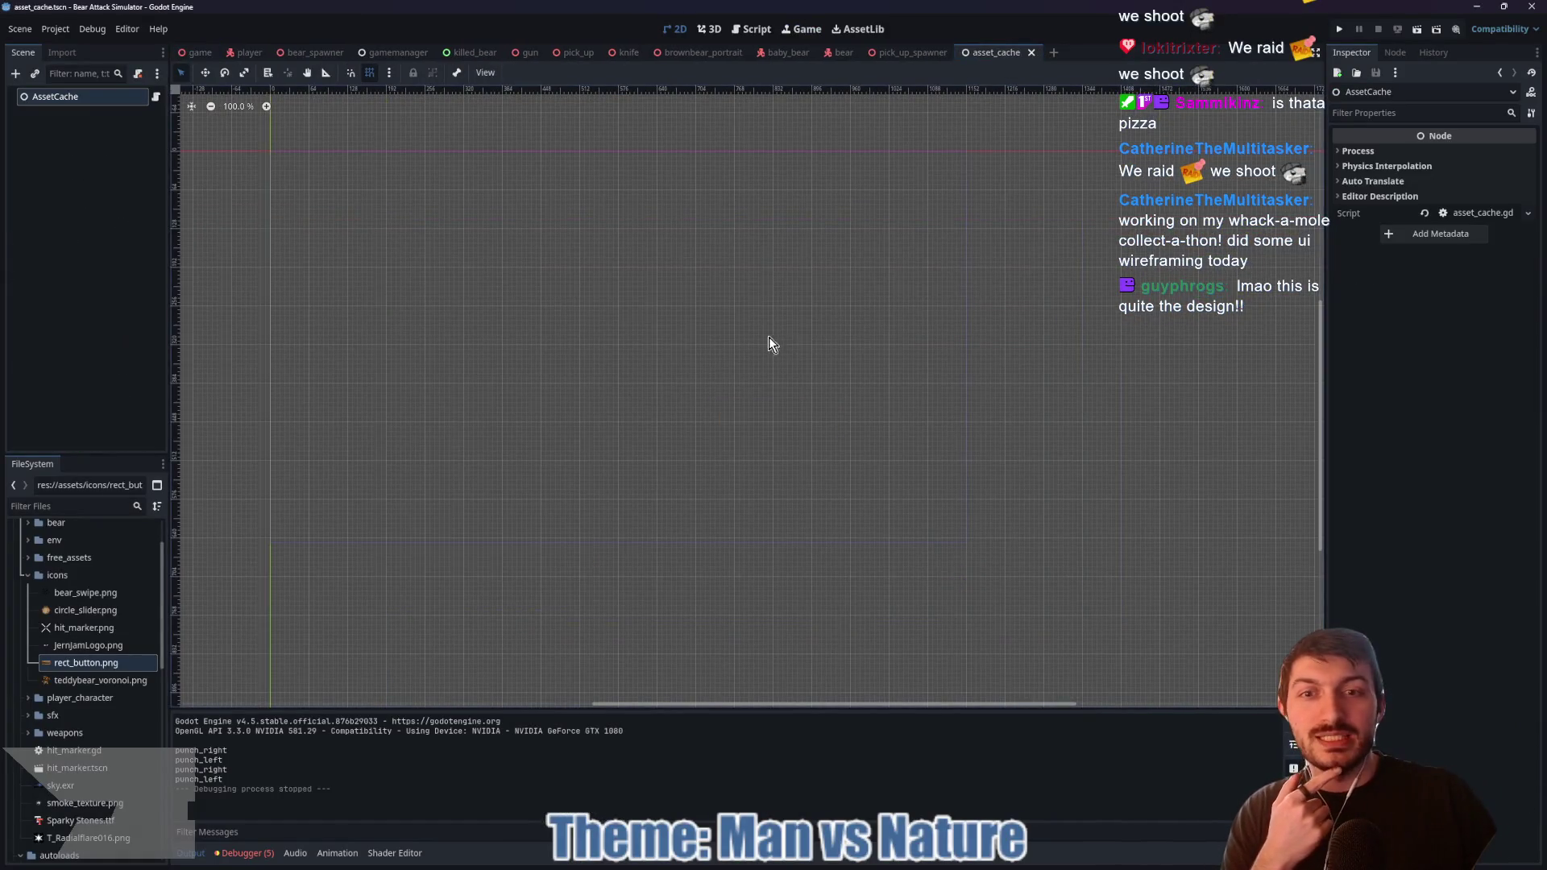
pyautogui.click(156, 98)
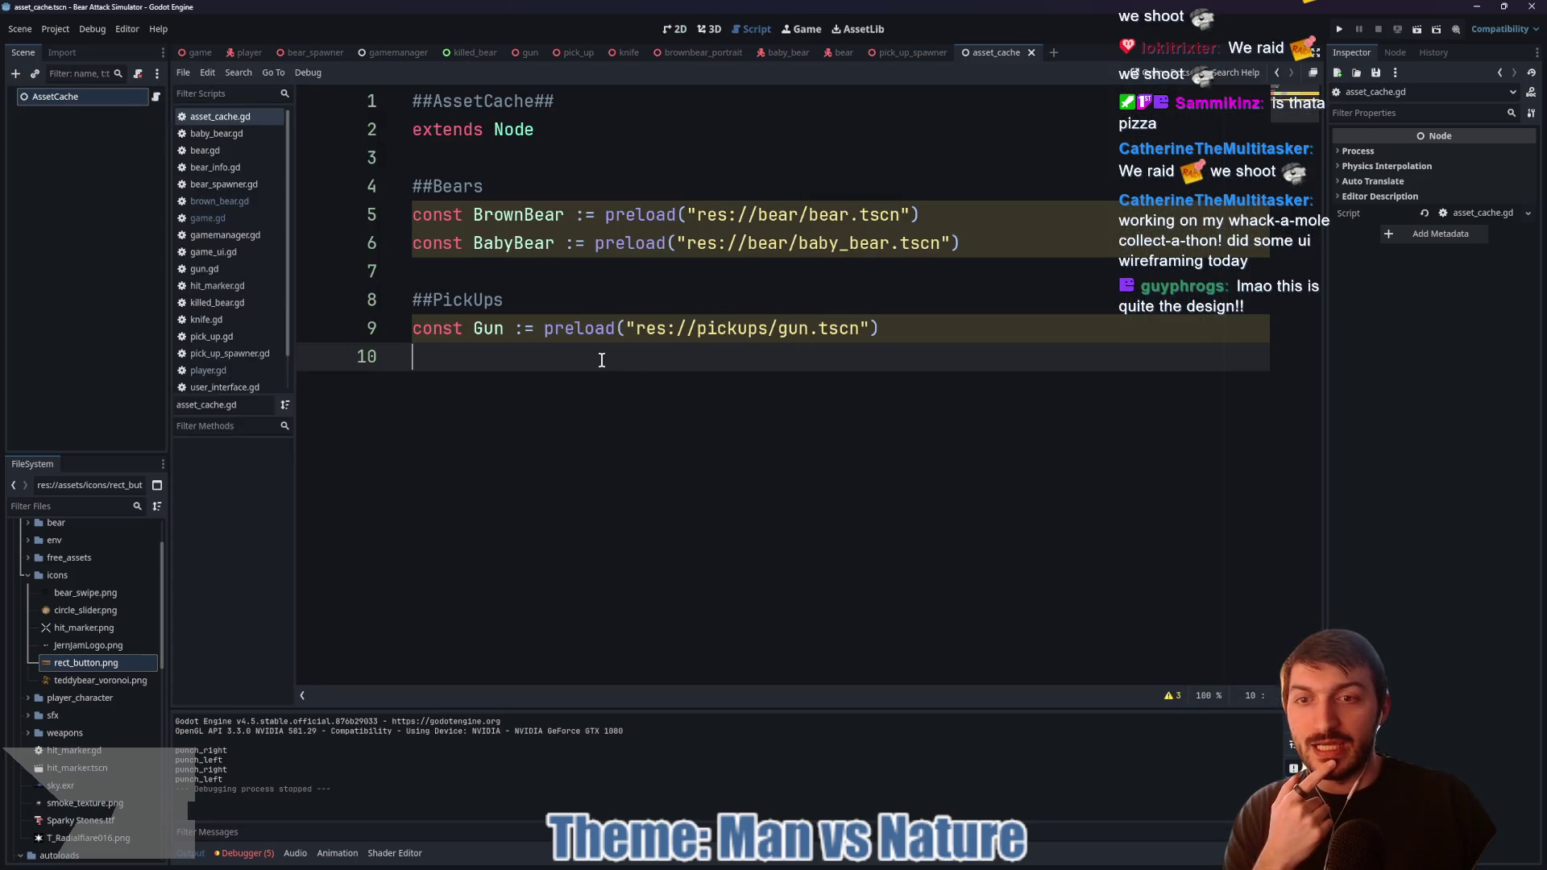
pyautogui.moveTo(860, 328); pyautogui.dragTo(412, 329)
pyautogui.click(917, 319)
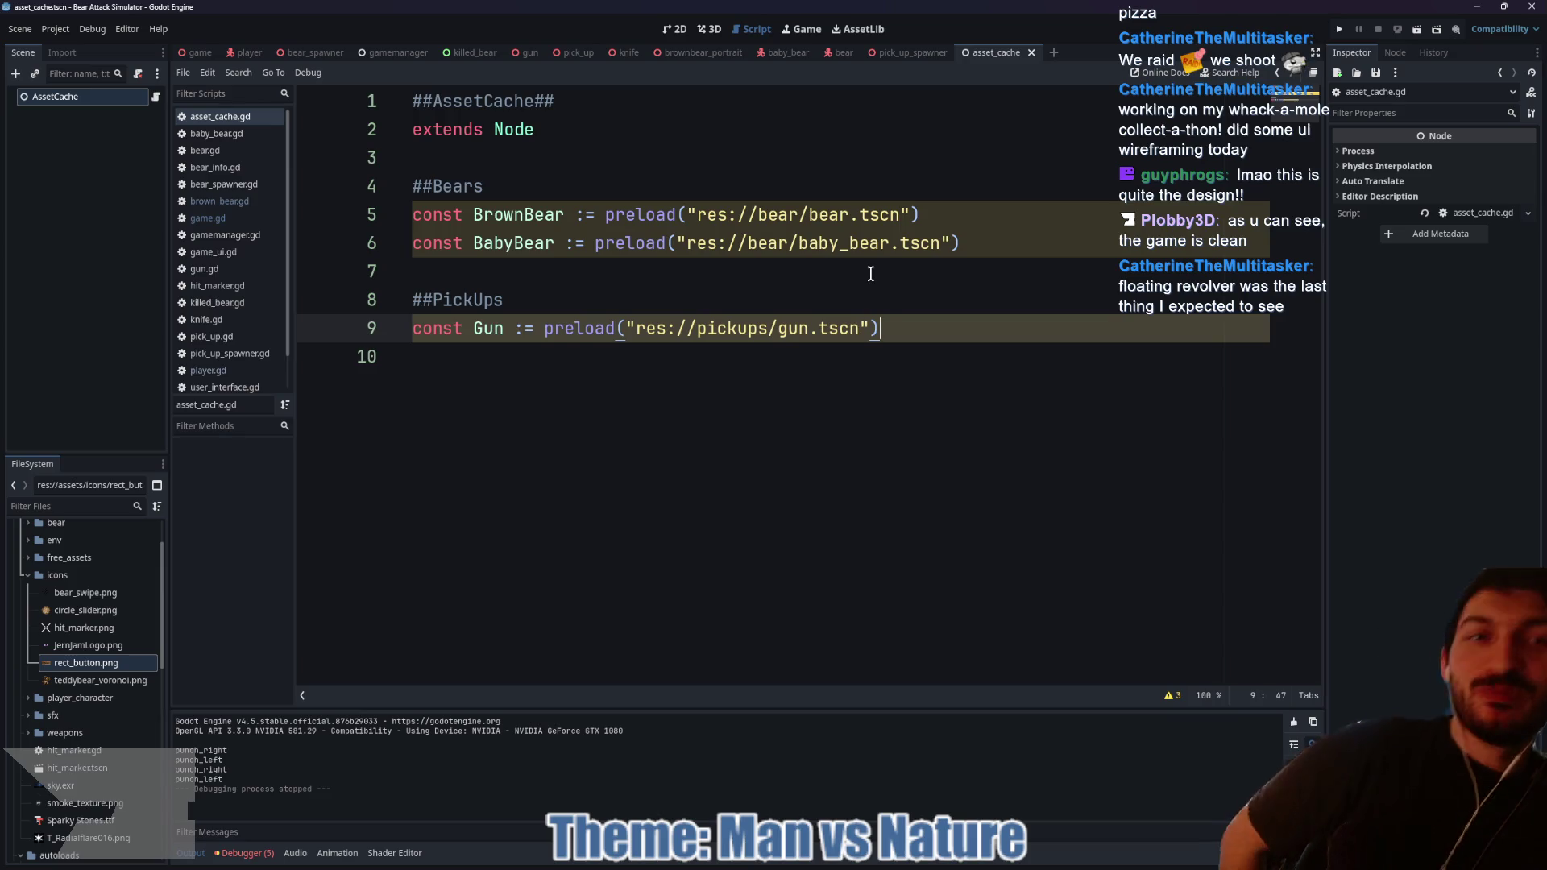
pyautogui.click(896, 51)
pyautogui.click(711, 29)
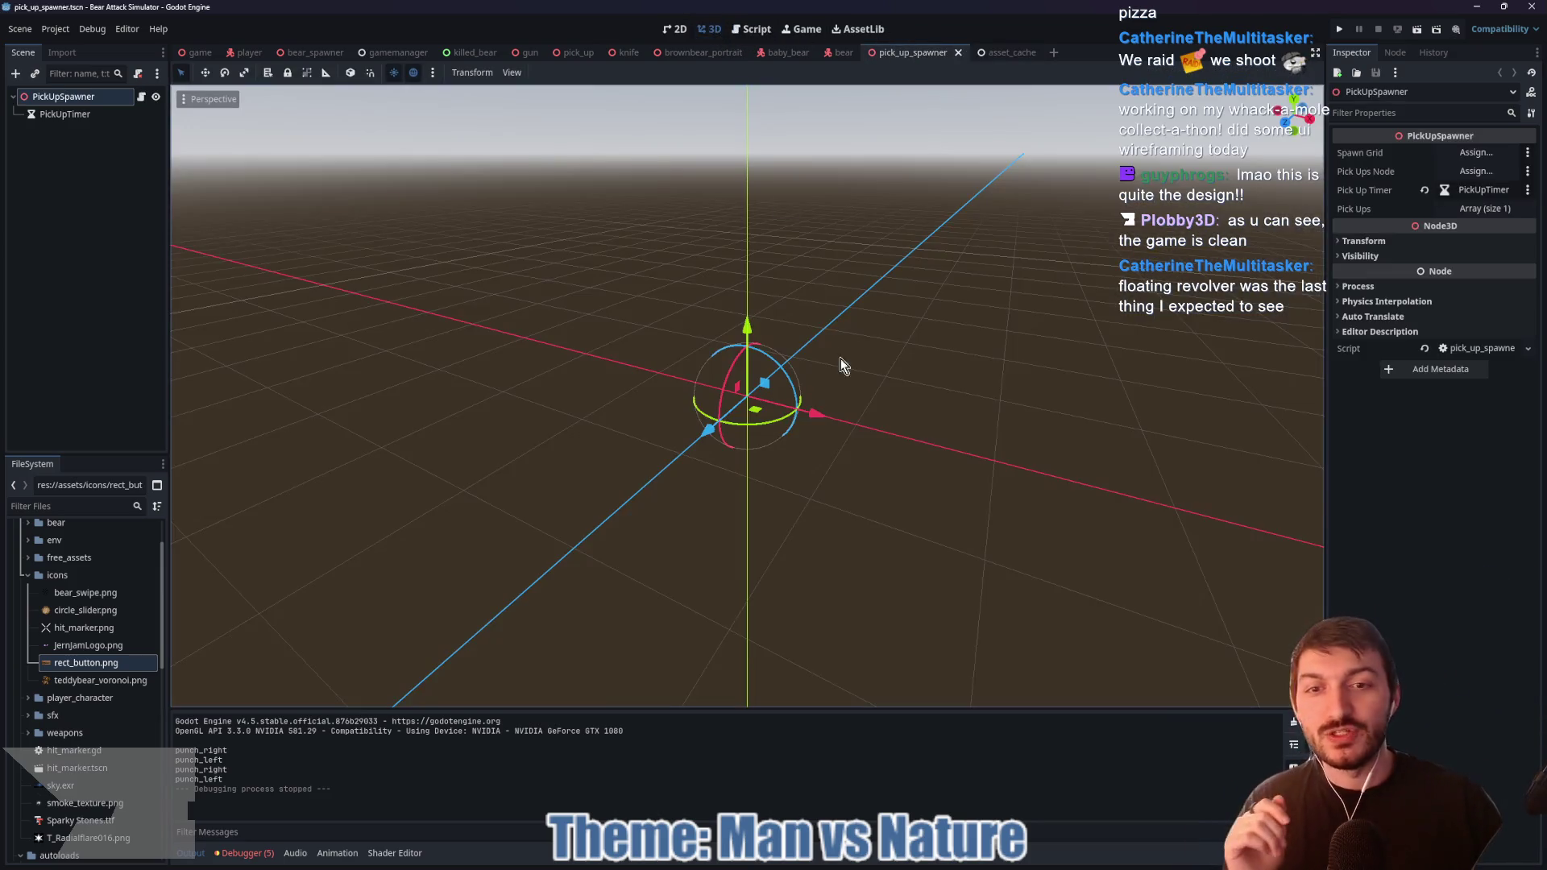
# Step: Inspect the PickUp script and pick_up_spawner.gd's AssetCache-based pick_ups array, then return to asset_cache.gd
pyautogui.click(570, 53)
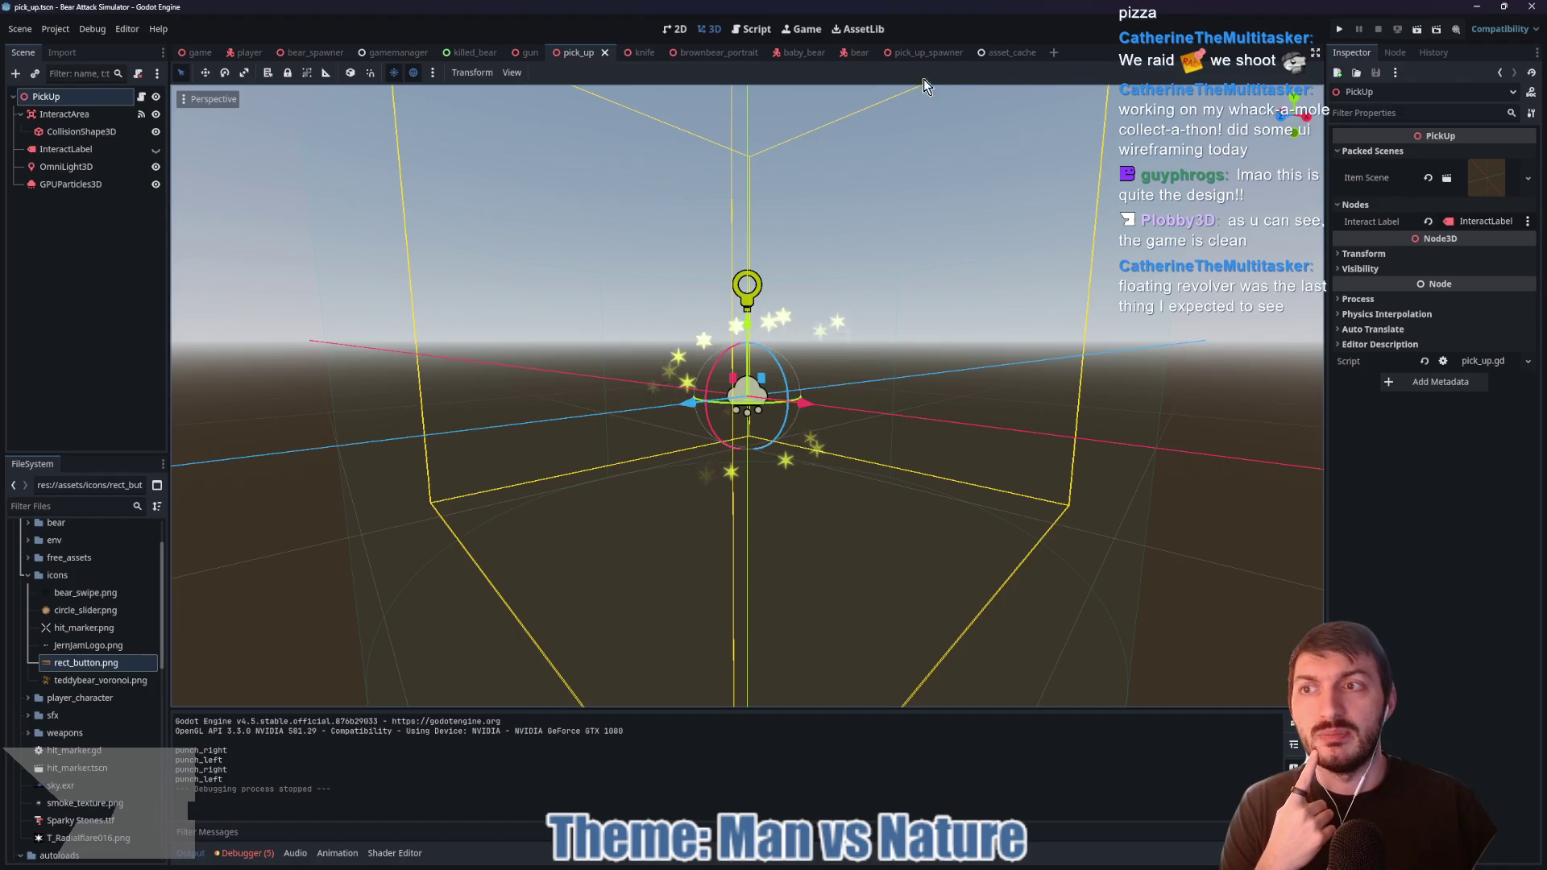
pyautogui.click(142, 96)
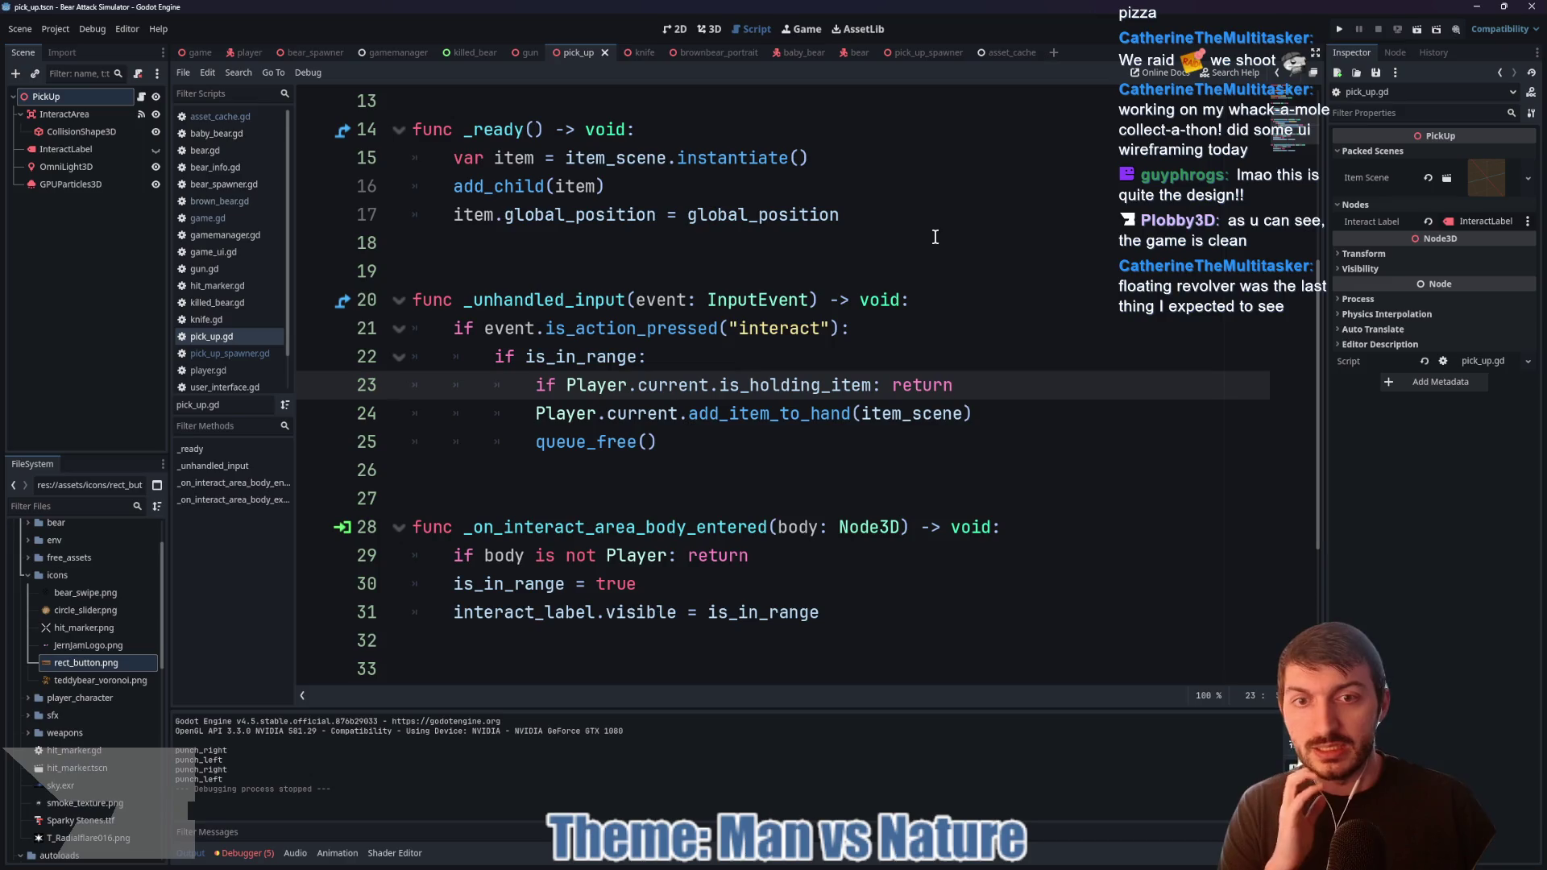
pyautogui.click(924, 57)
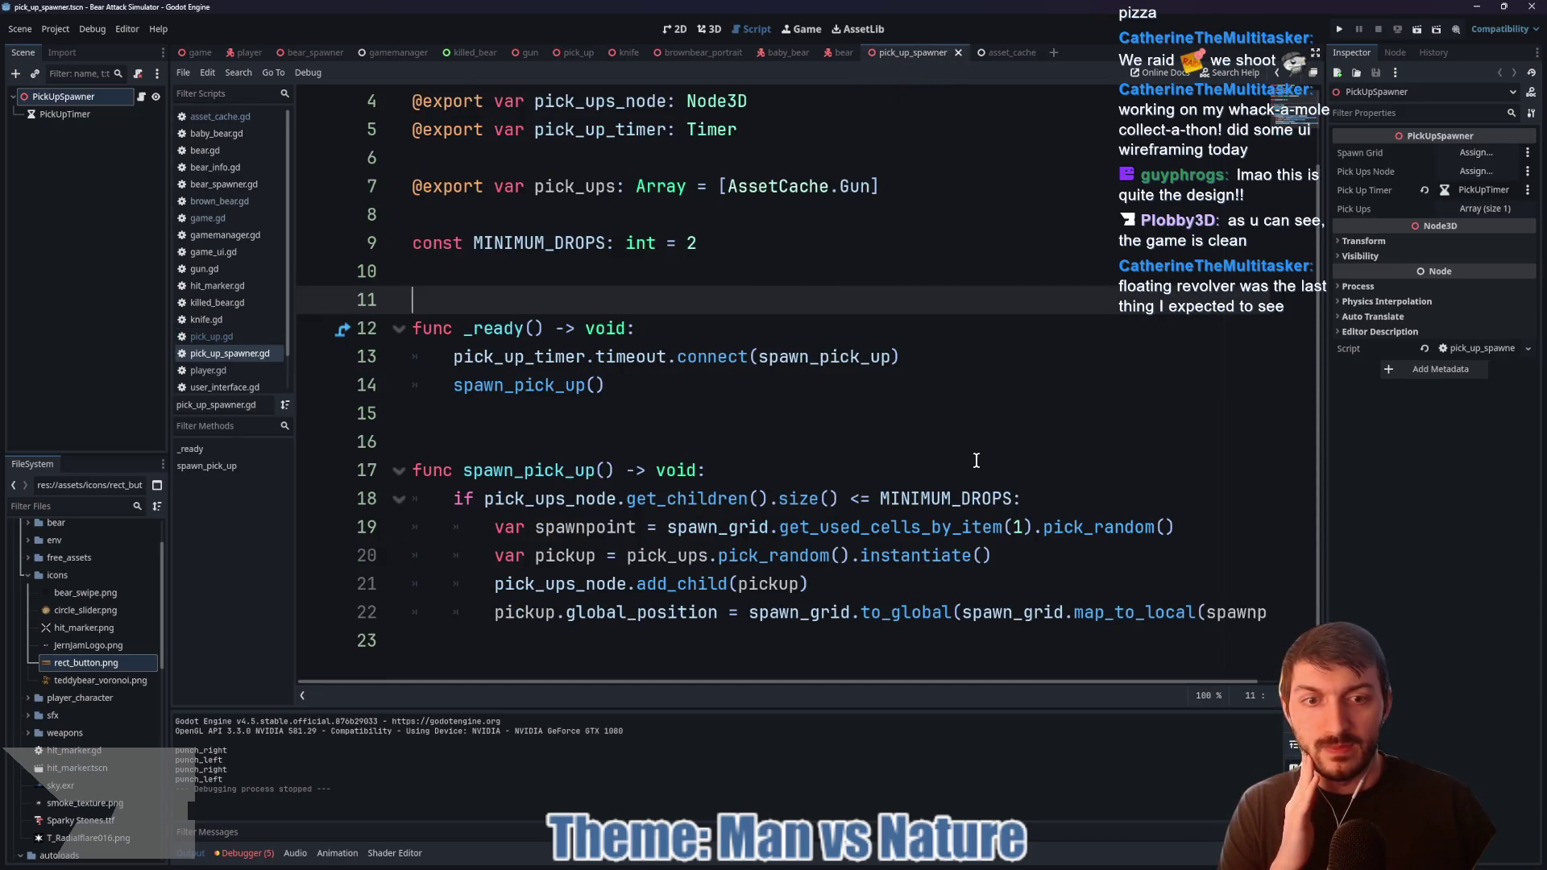
pyautogui.click(784, 557)
pyautogui.scroll(1, 794, 339)
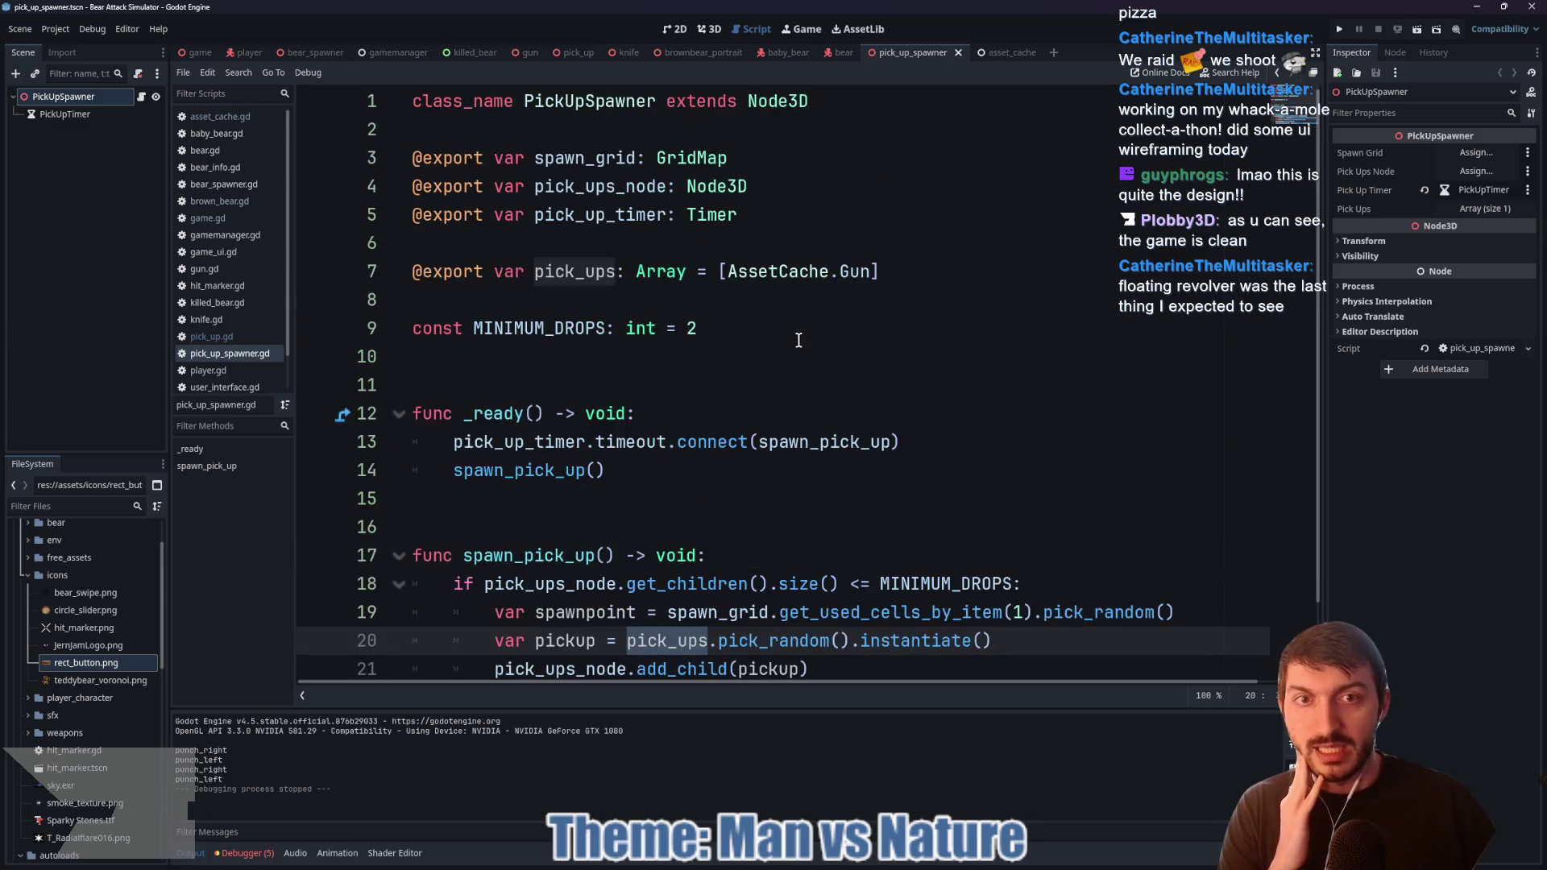
pyautogui.doubleClick(780, 274)
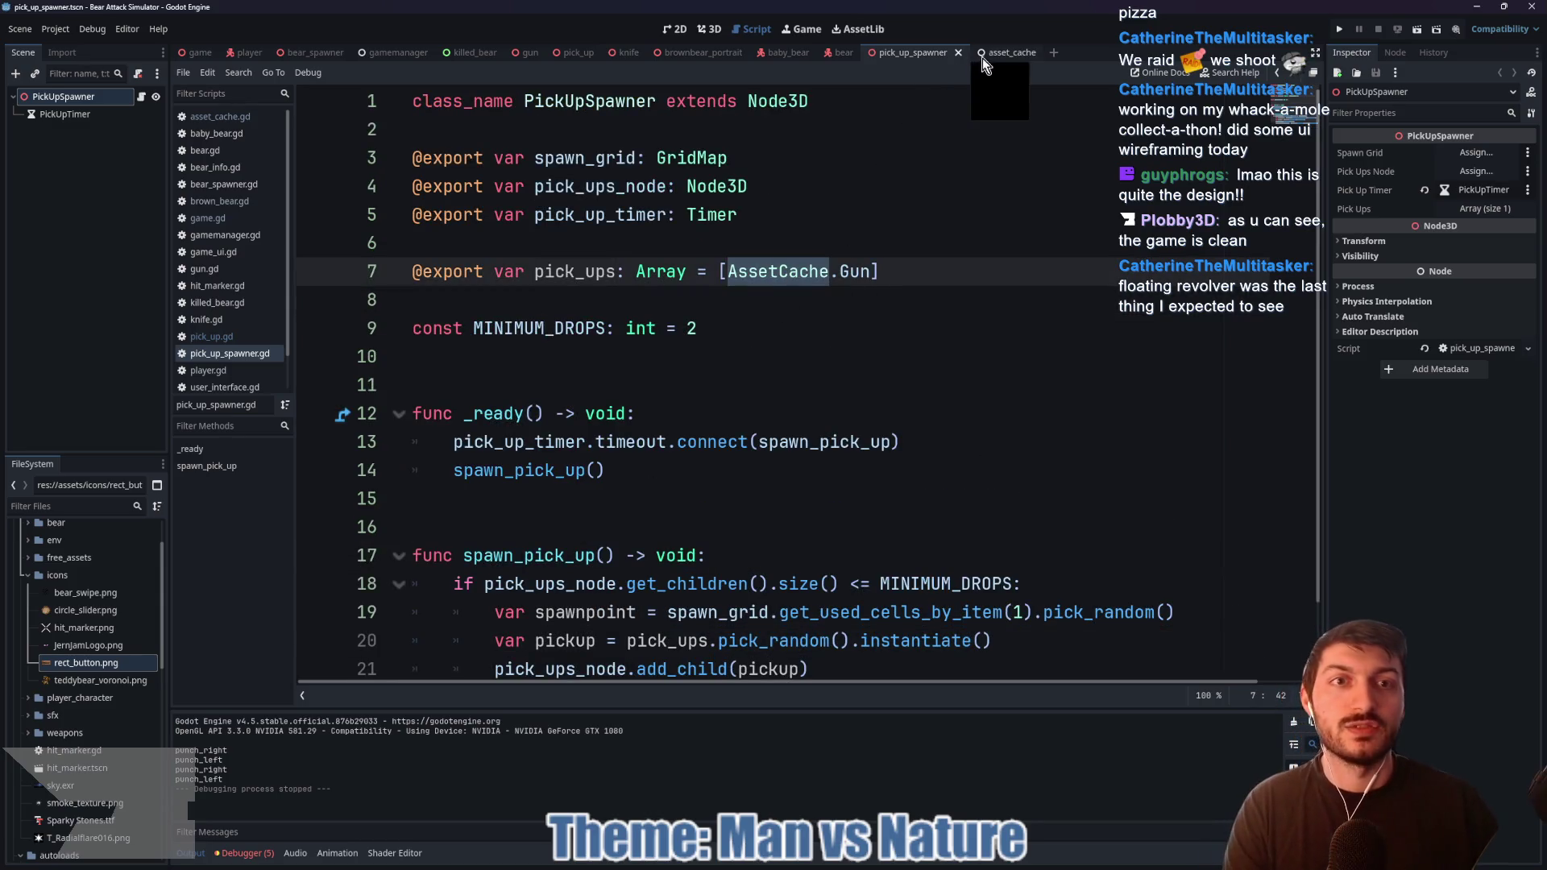
pyautogui.click(987, 52)
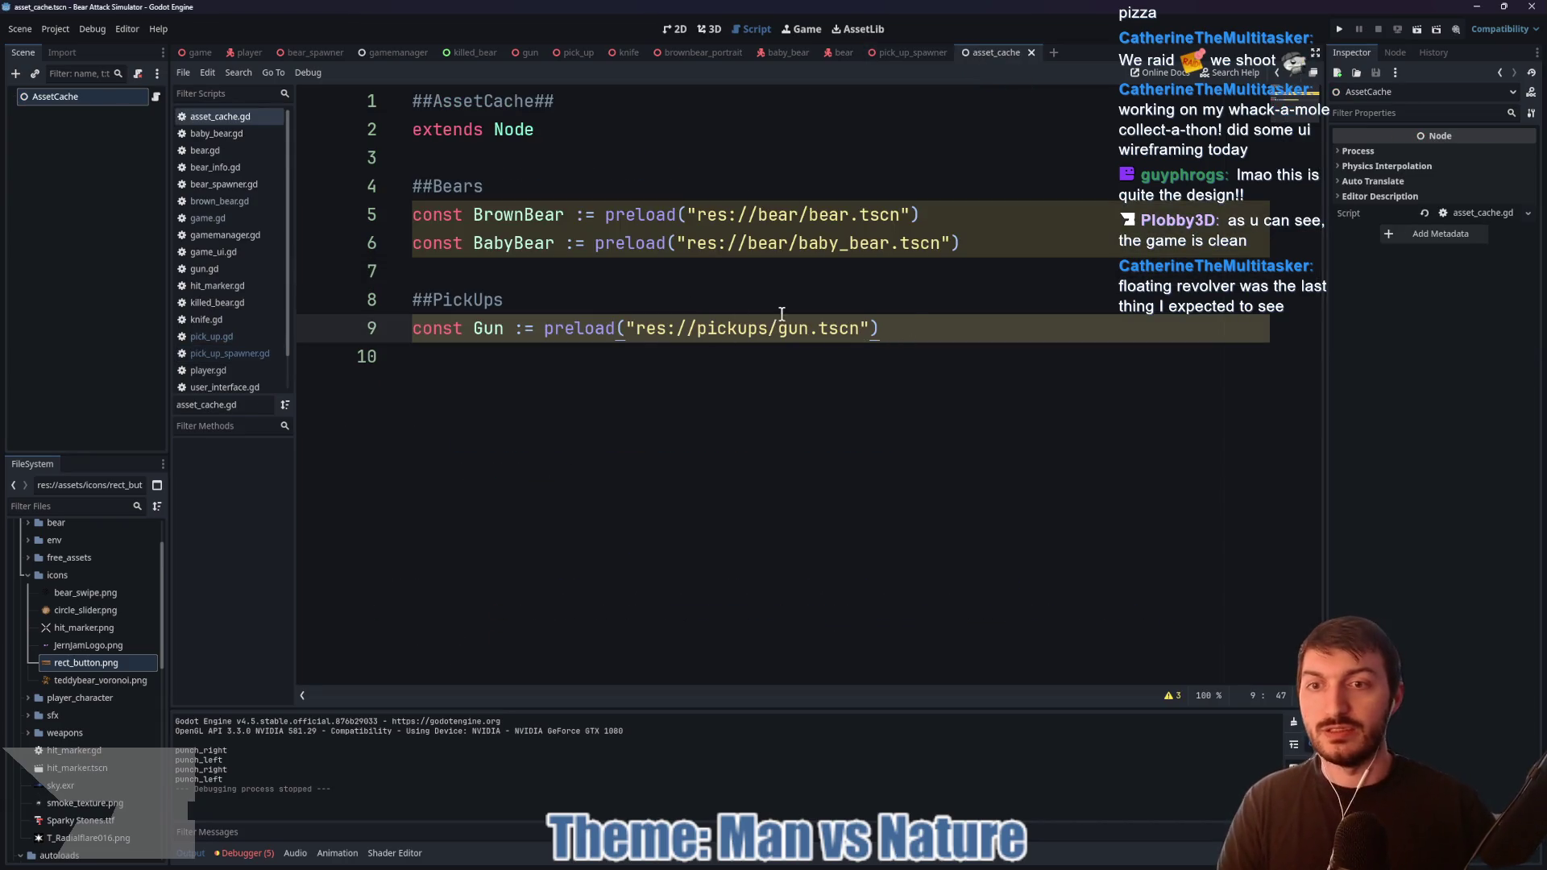
# Step: Add a PickUp constant preloading pick_up.tscn under ##PickUps in asset_cache.gd and save it
pyautogui.click(544, 301)
pyautogui.press('Return')
pyautogui.write('const')
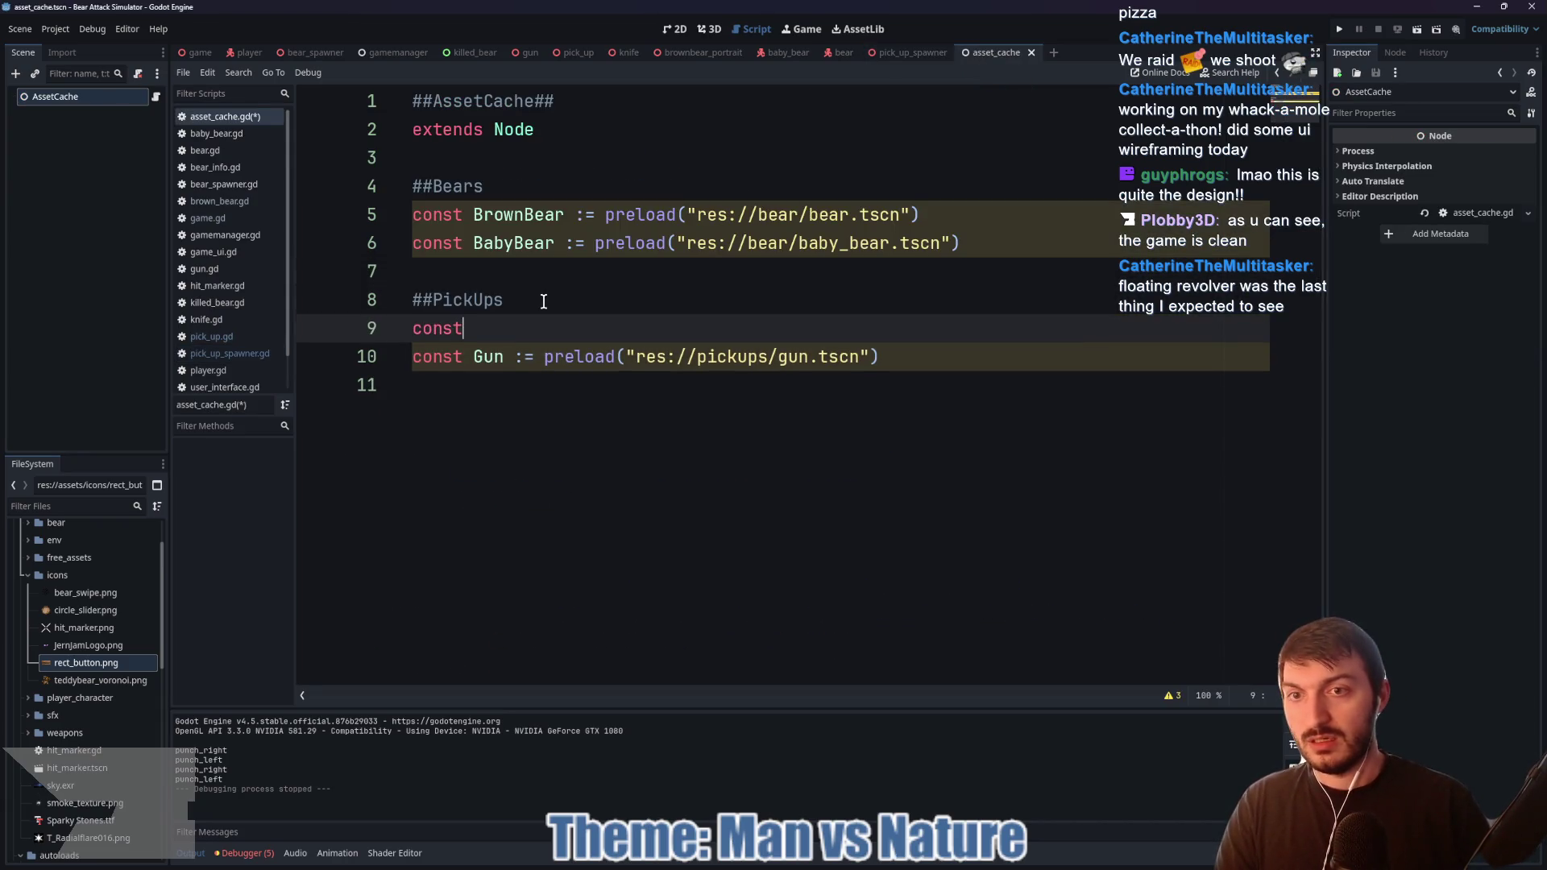
pyautogui.write(' PickUp ')
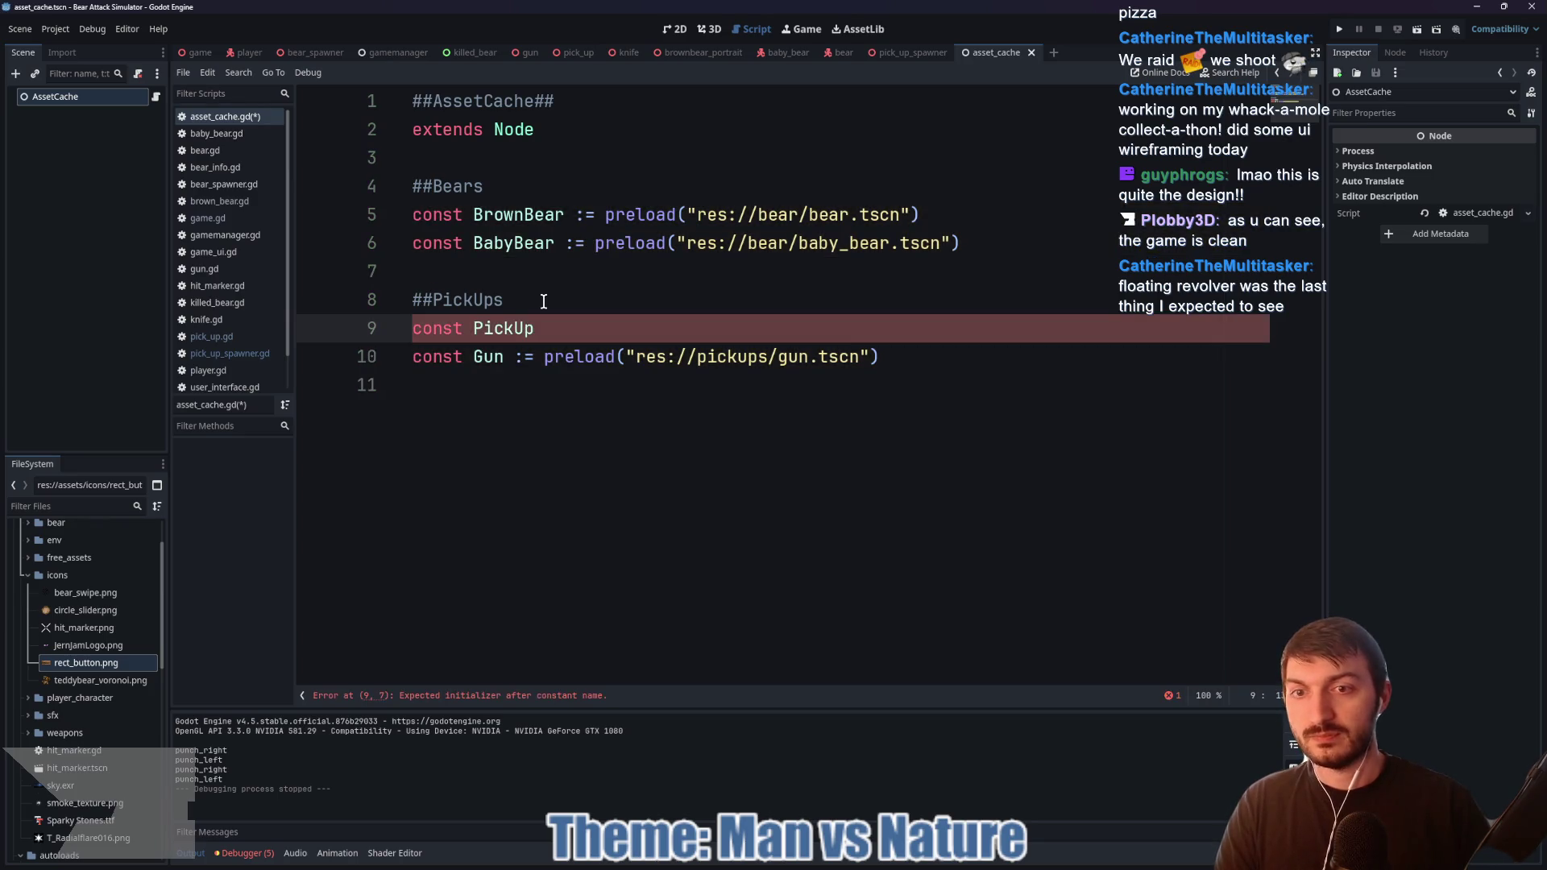
pyautogui.write(':=')
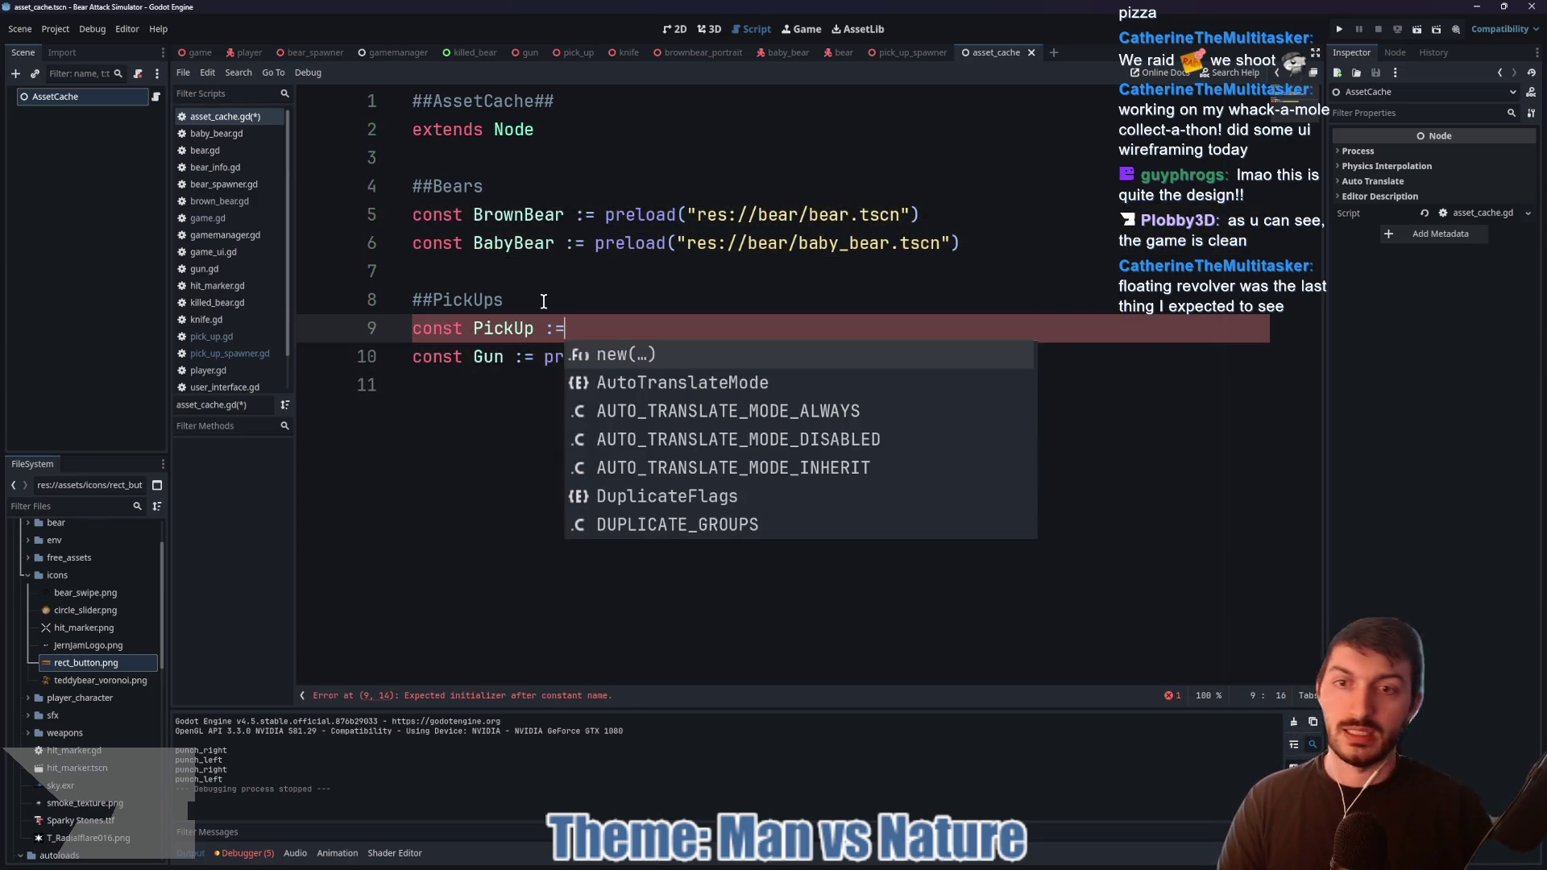
pyautogui.write(' preloa')
pyautogui.press('Return')
pyautogui.write('"')
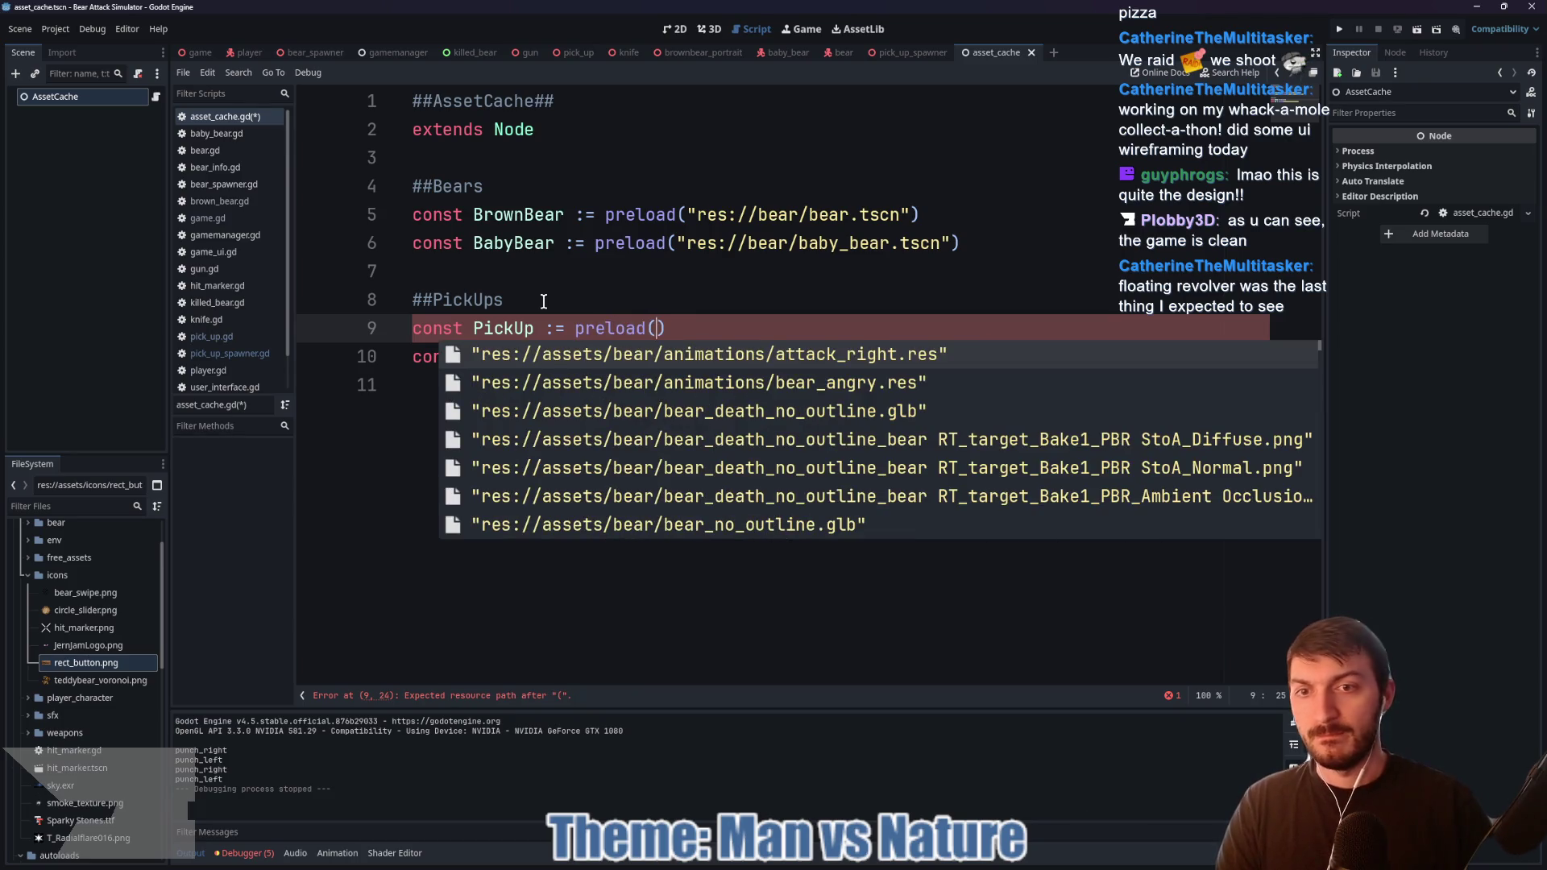
pyautogui.write('res:')
pyautogui.press('BackSpace')
pyautogui.press('BackSpace')
pyautogui.press('BackSpace')
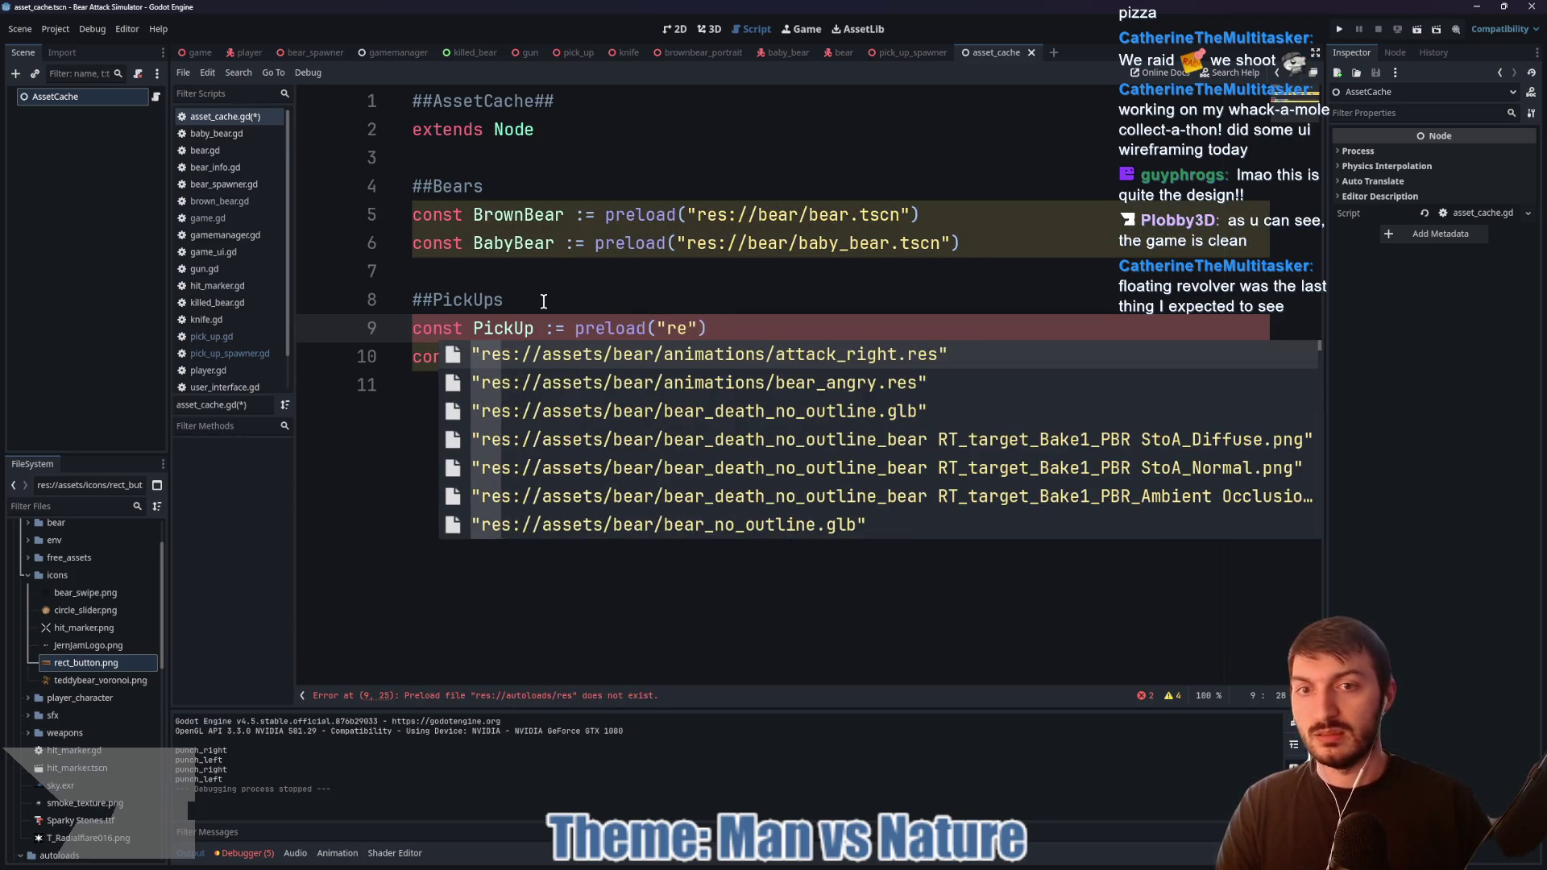
pyautogui.click(71, 508)
pyautogui.write('pick')
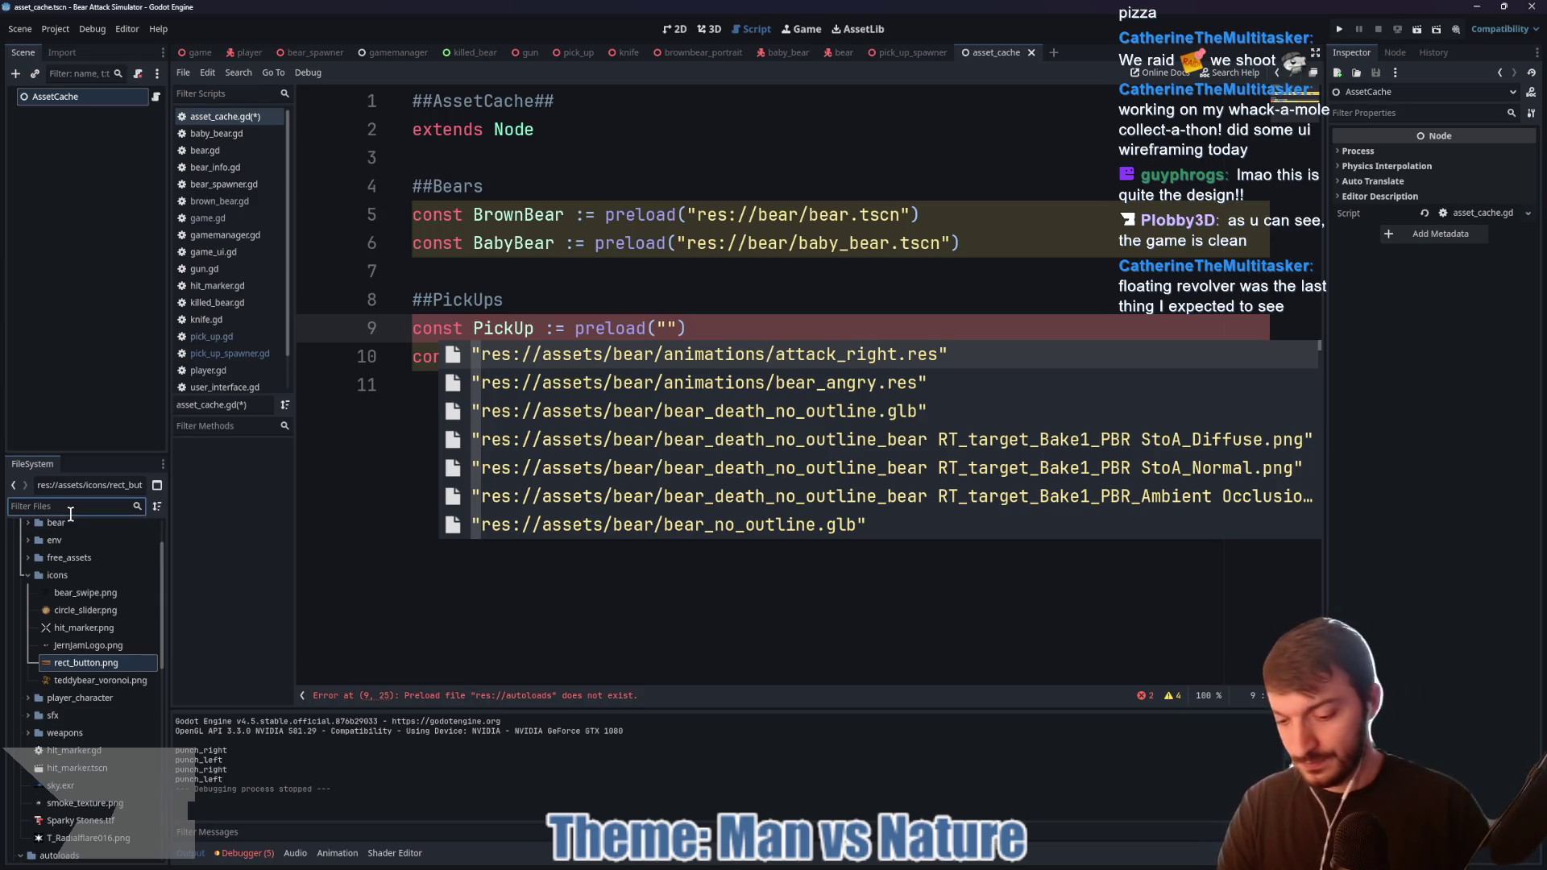
pyautogui.click(88, 654)
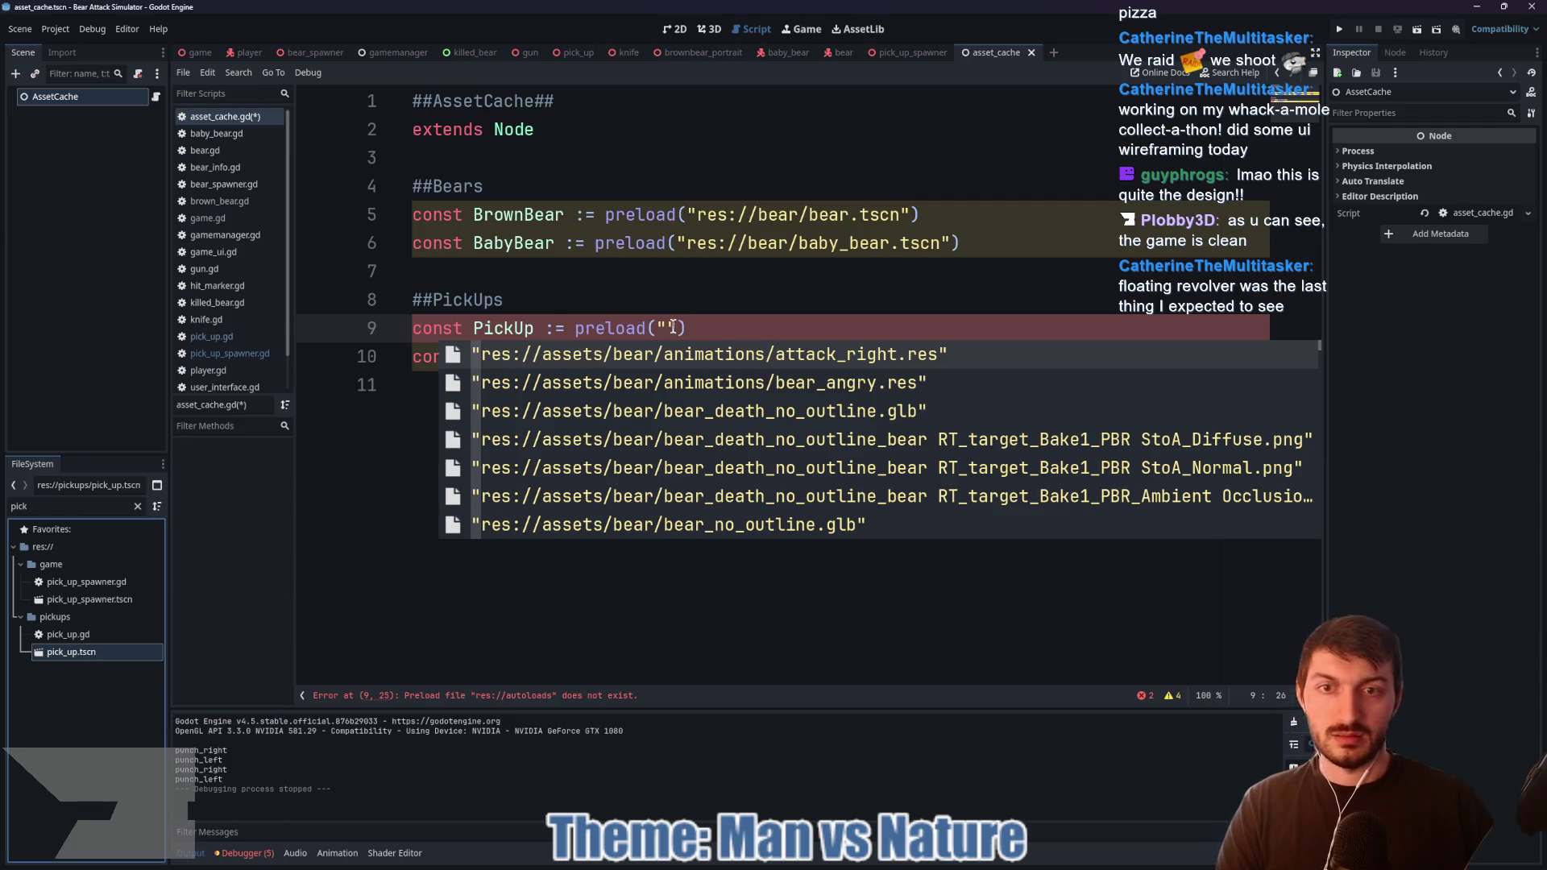
pyautogui.press('Escape')
pyautogui.write('res://pickups/pick_up.tscn')
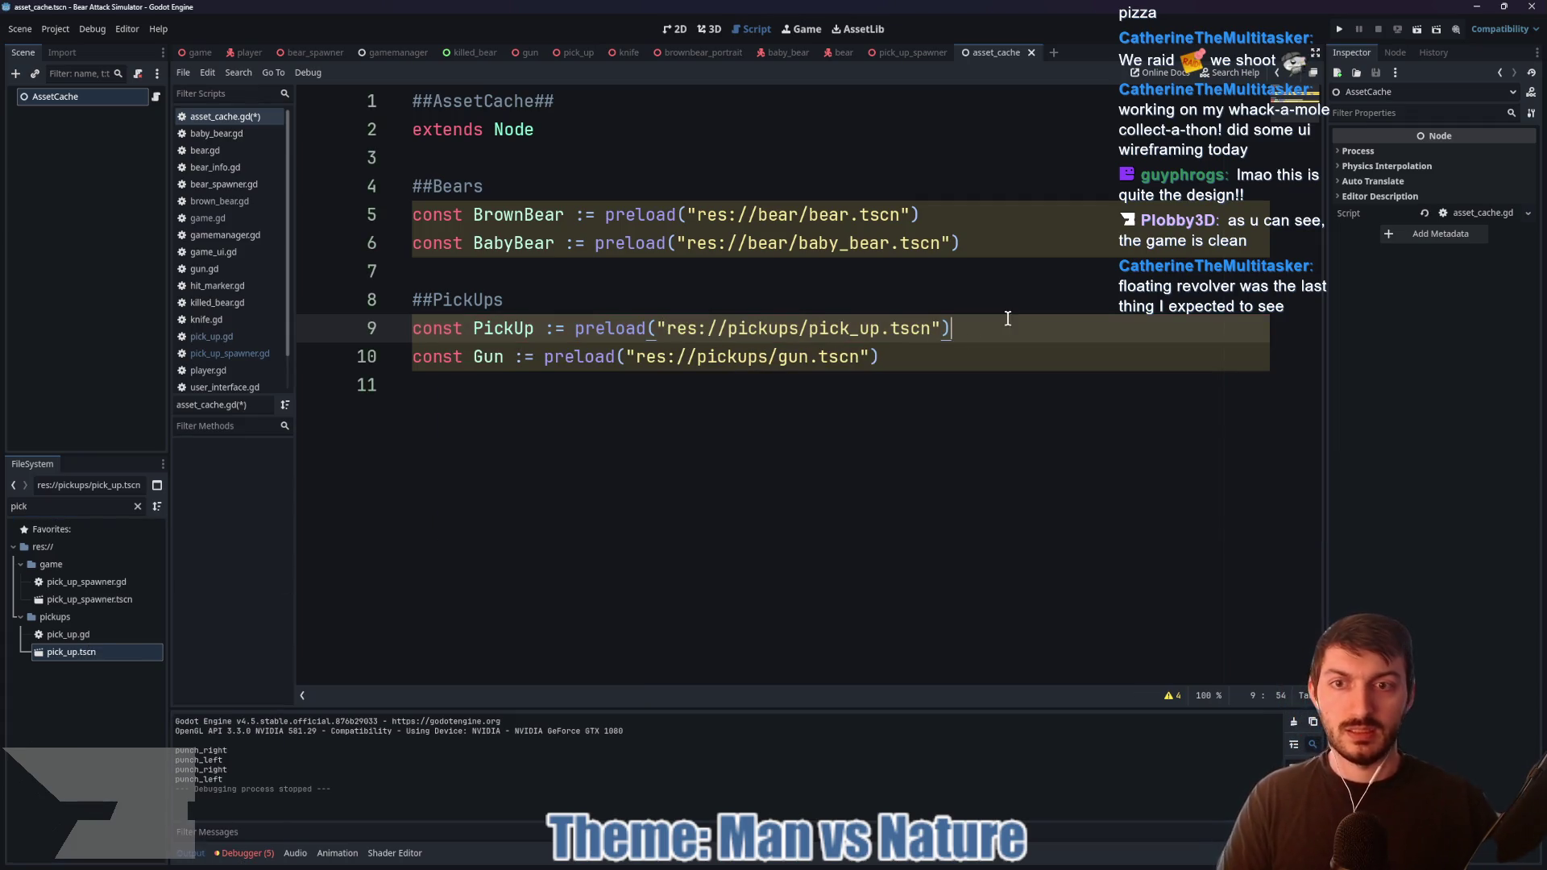
pyautogui.hotkey('ctrl', 's')
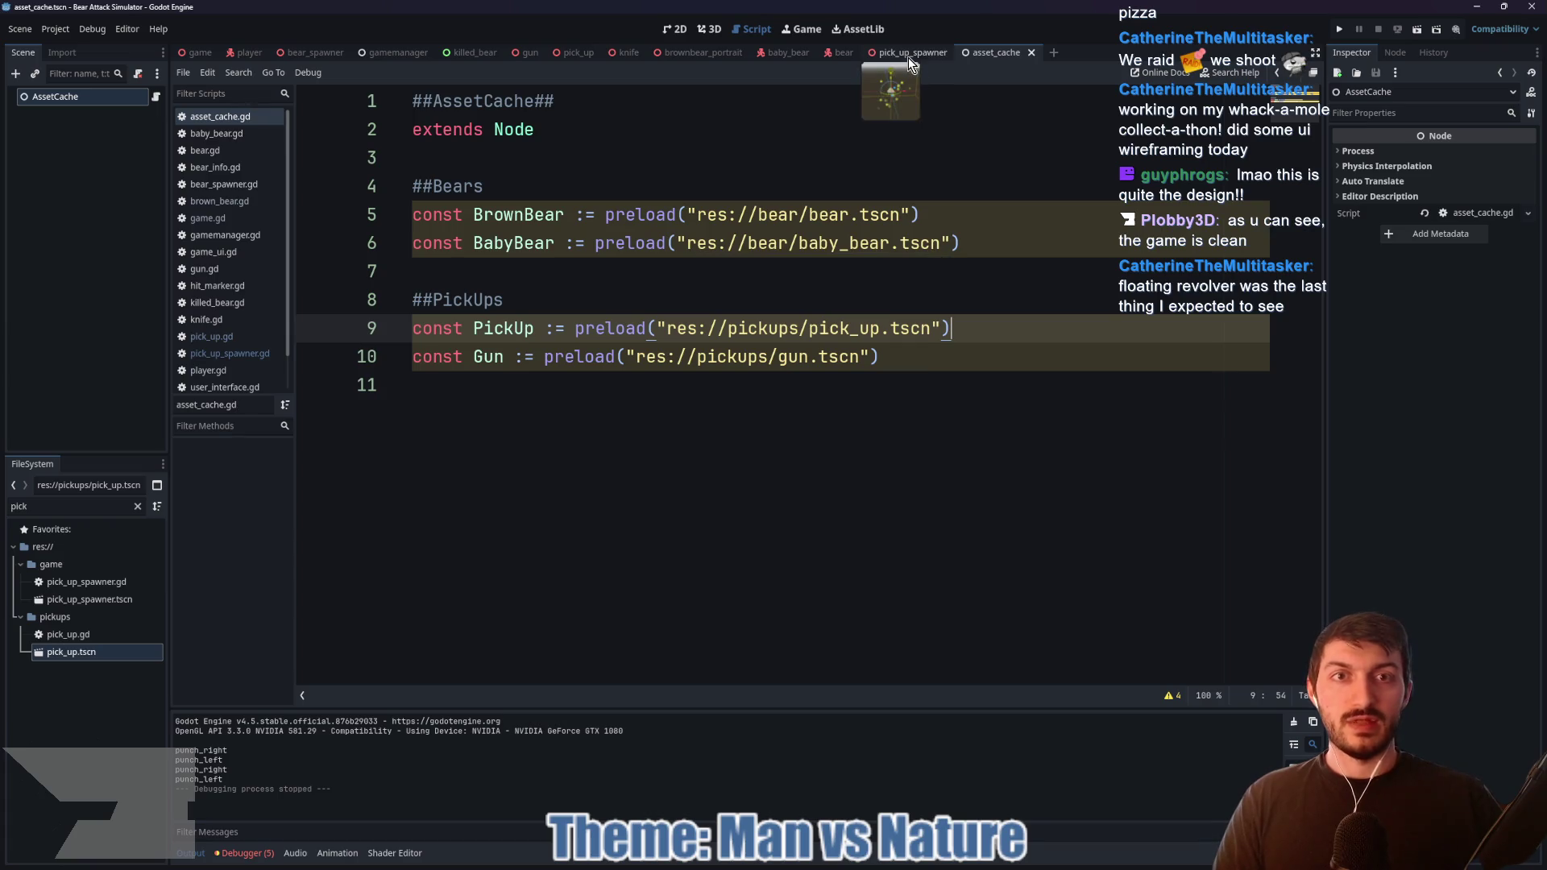
# Step: In pick_up_spawner.gd, delete the exported pick_ups array and instantiate AssetCache.PickUp on line 19, then save
pyautogui.click(909, 53)
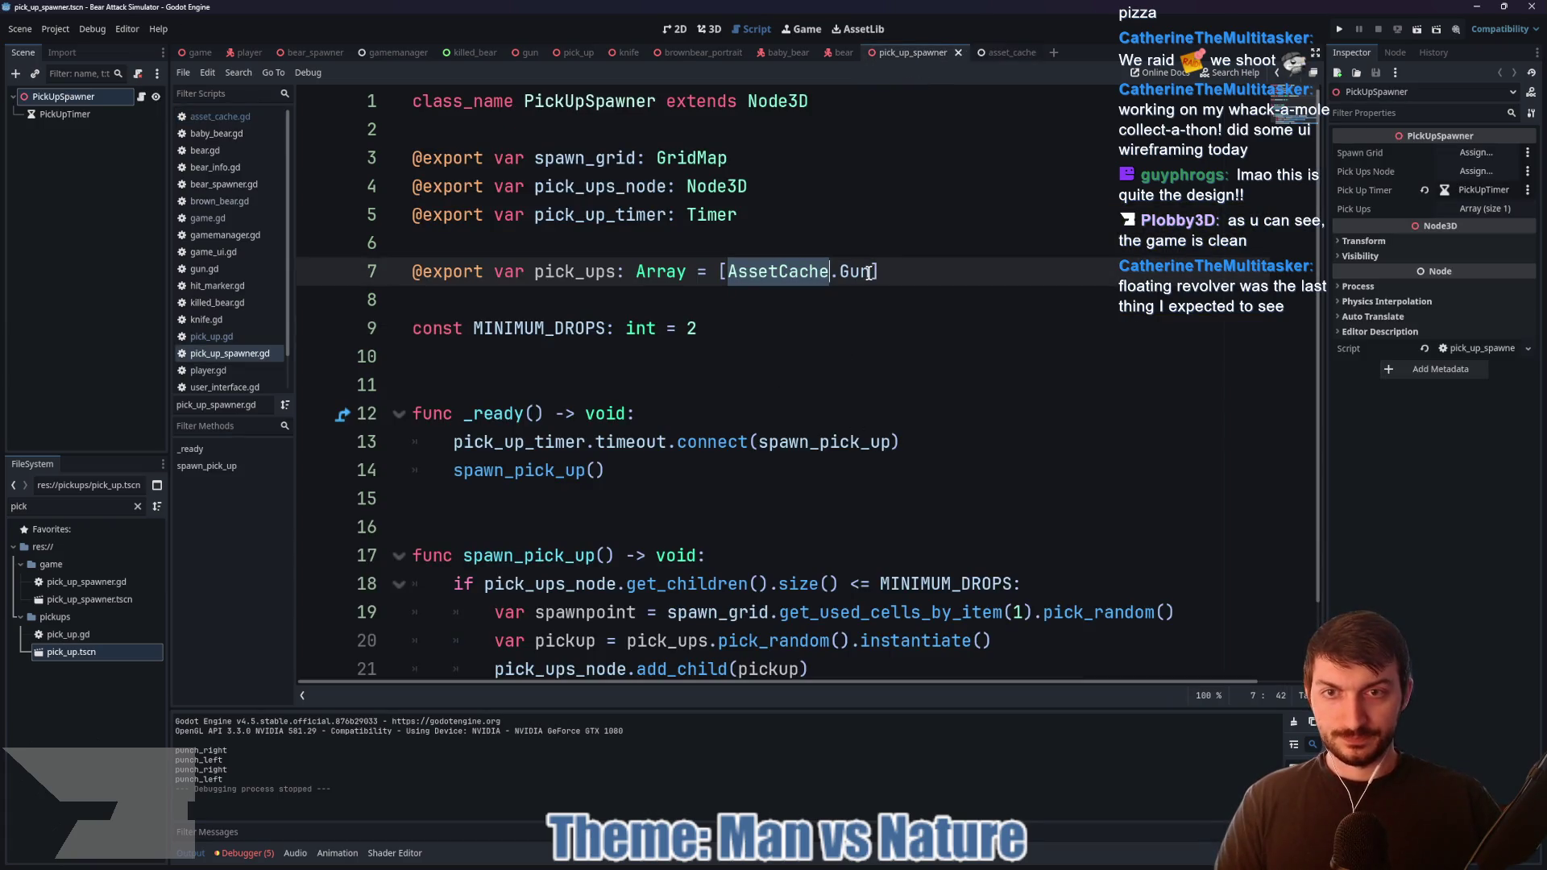
pyautogui.moveTo(881, 272); pyautogui.dragTo(418, 272)
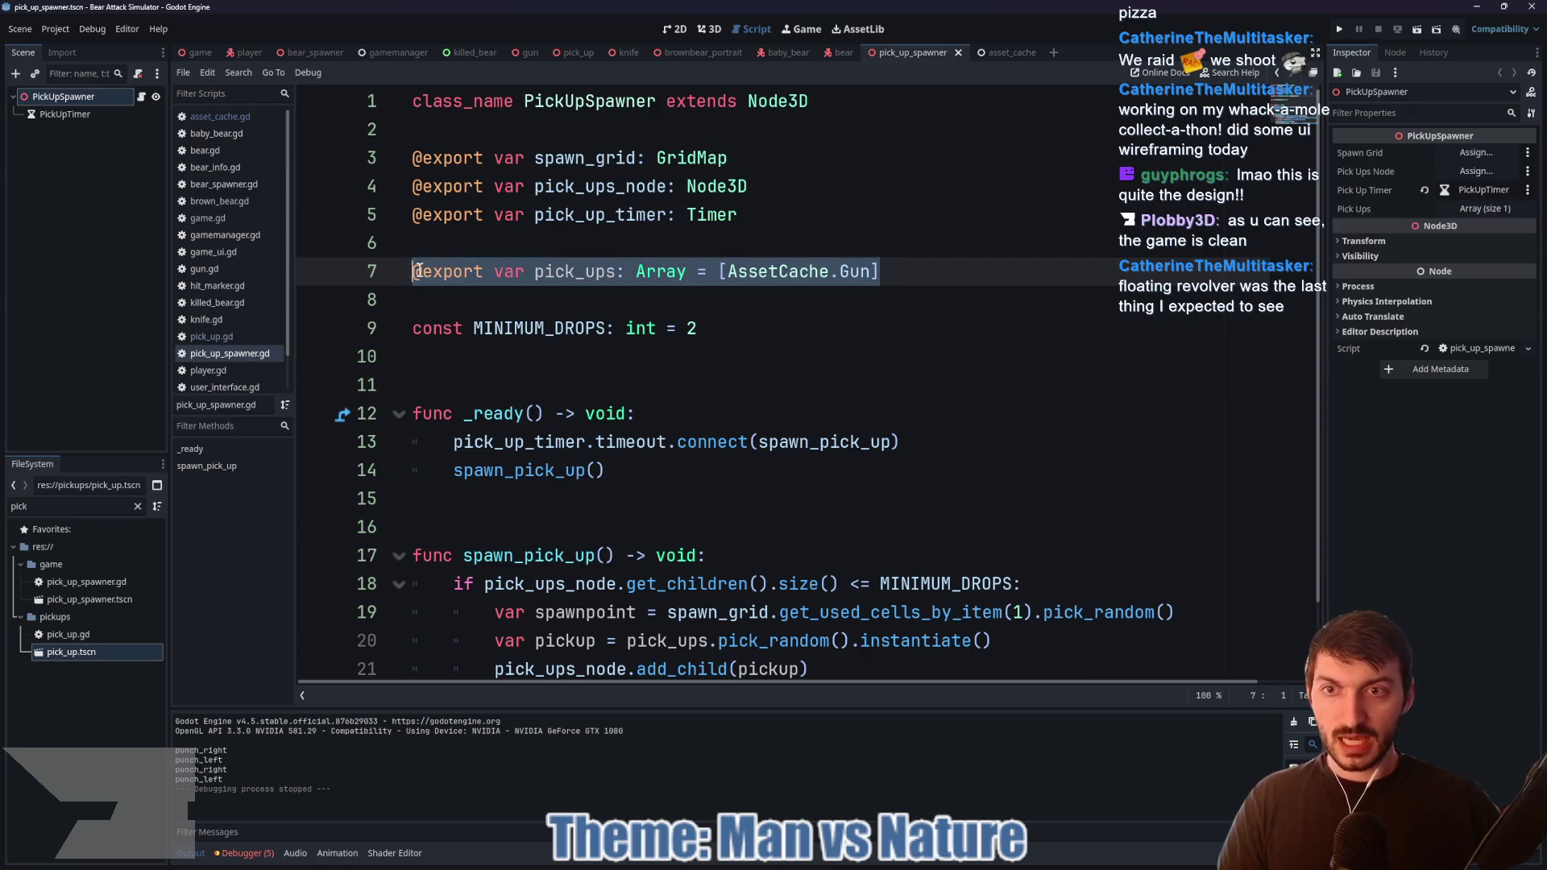
pyautogui.press('BackSpace')
pyautogui.press('BackSpace')
pyautogui.scroll(-1, 981, 516)
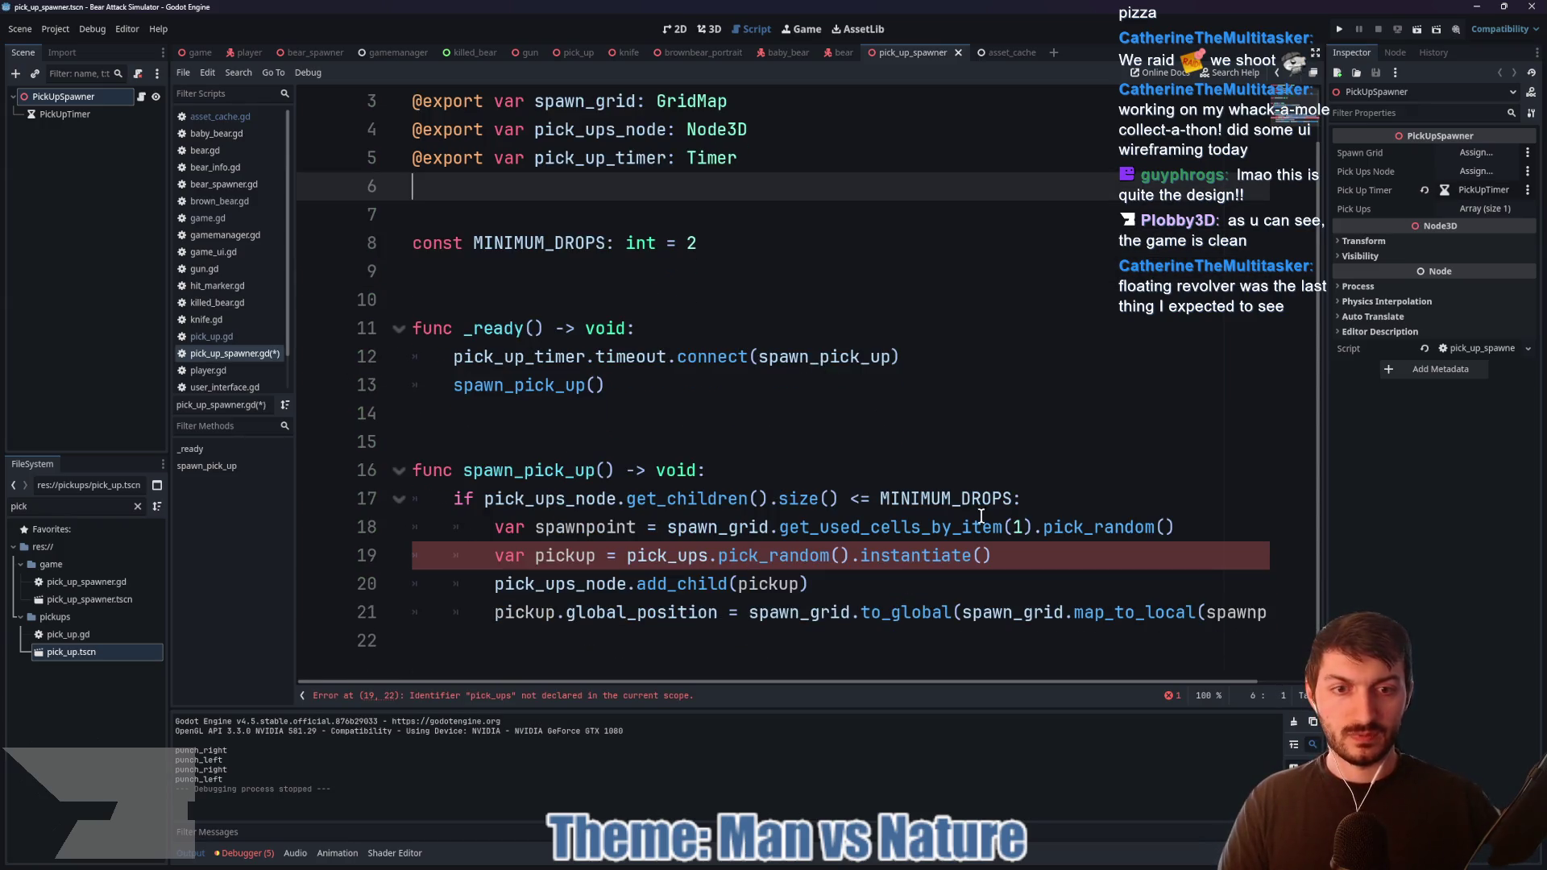
pyautogui.moveTo(851, 557); pyautogui.dragTo(627, 557)
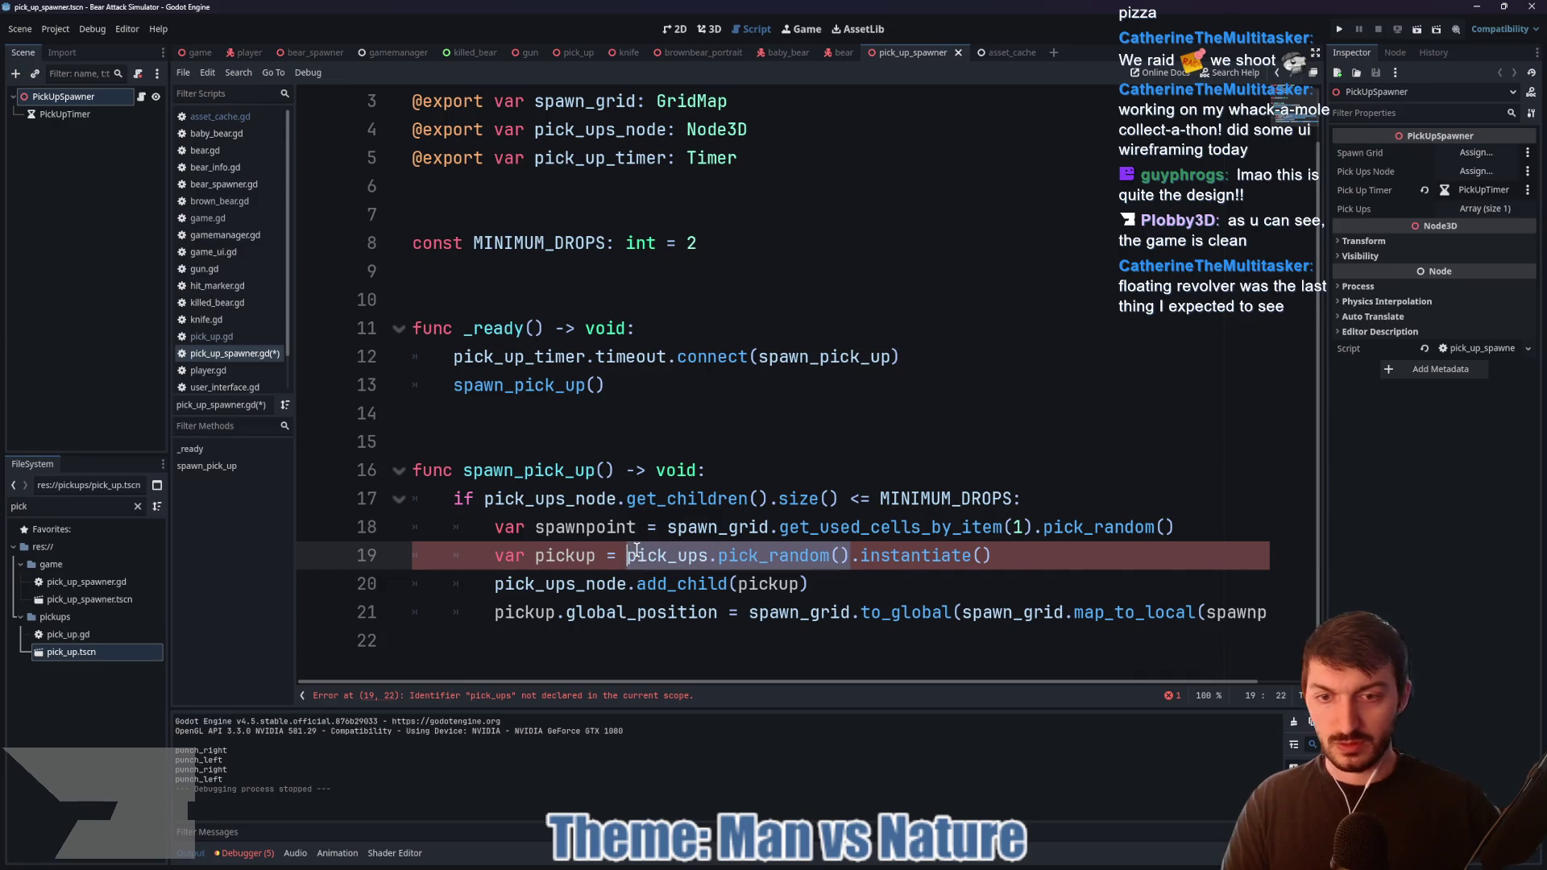
pyautogui.write('Ass')
pyautogui.press('Return')
pyautogui.write('.pick')
pyautogui.press('Return')
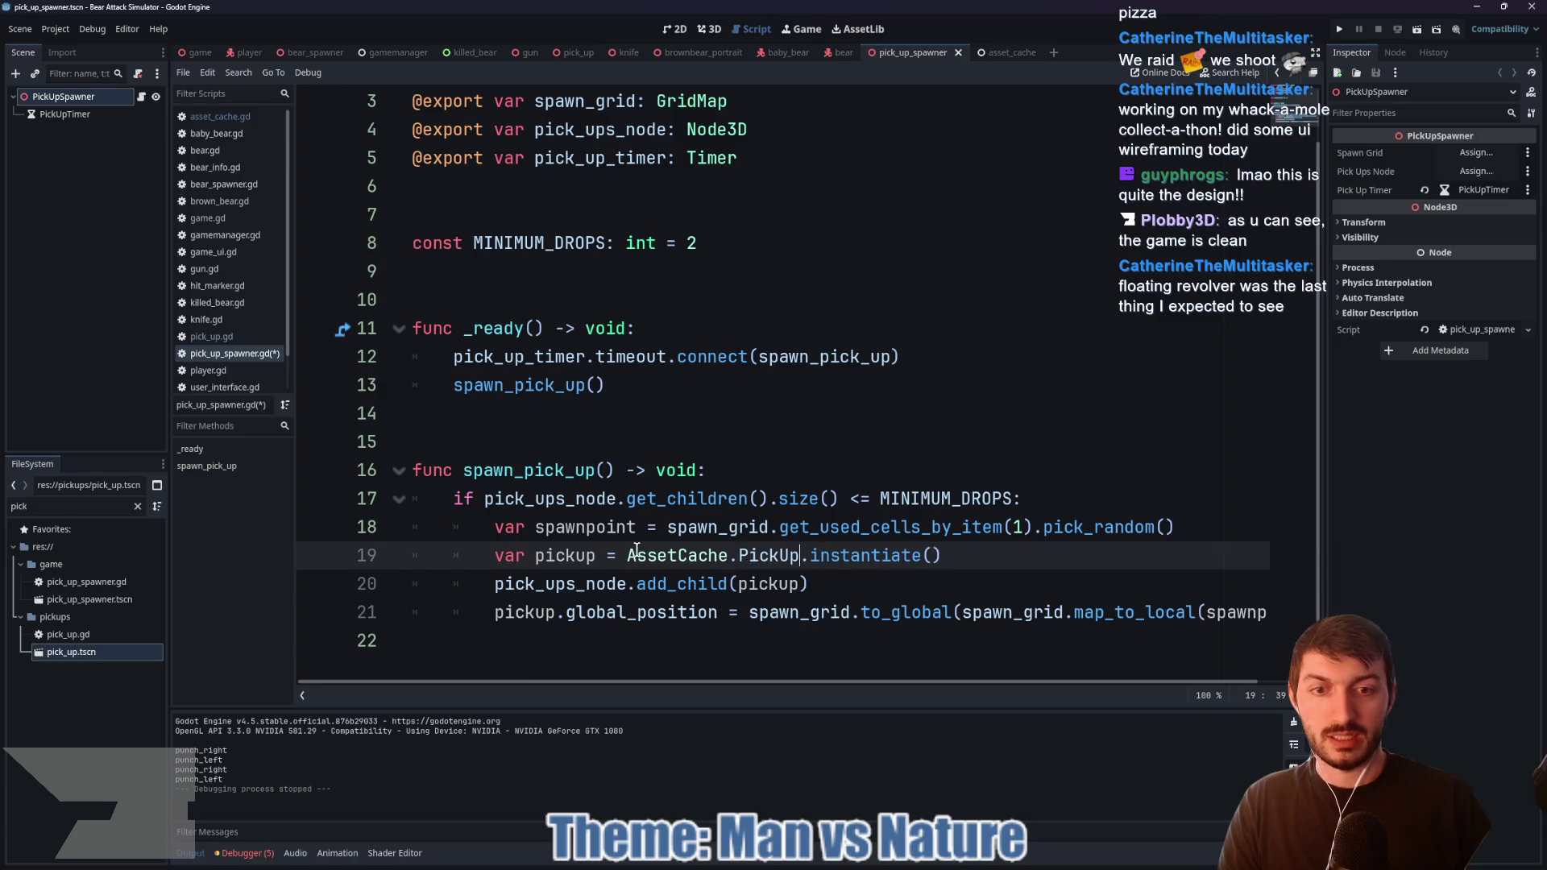
pyautogui.press('End')
pyautogui.hotkey('ctrl', 's')
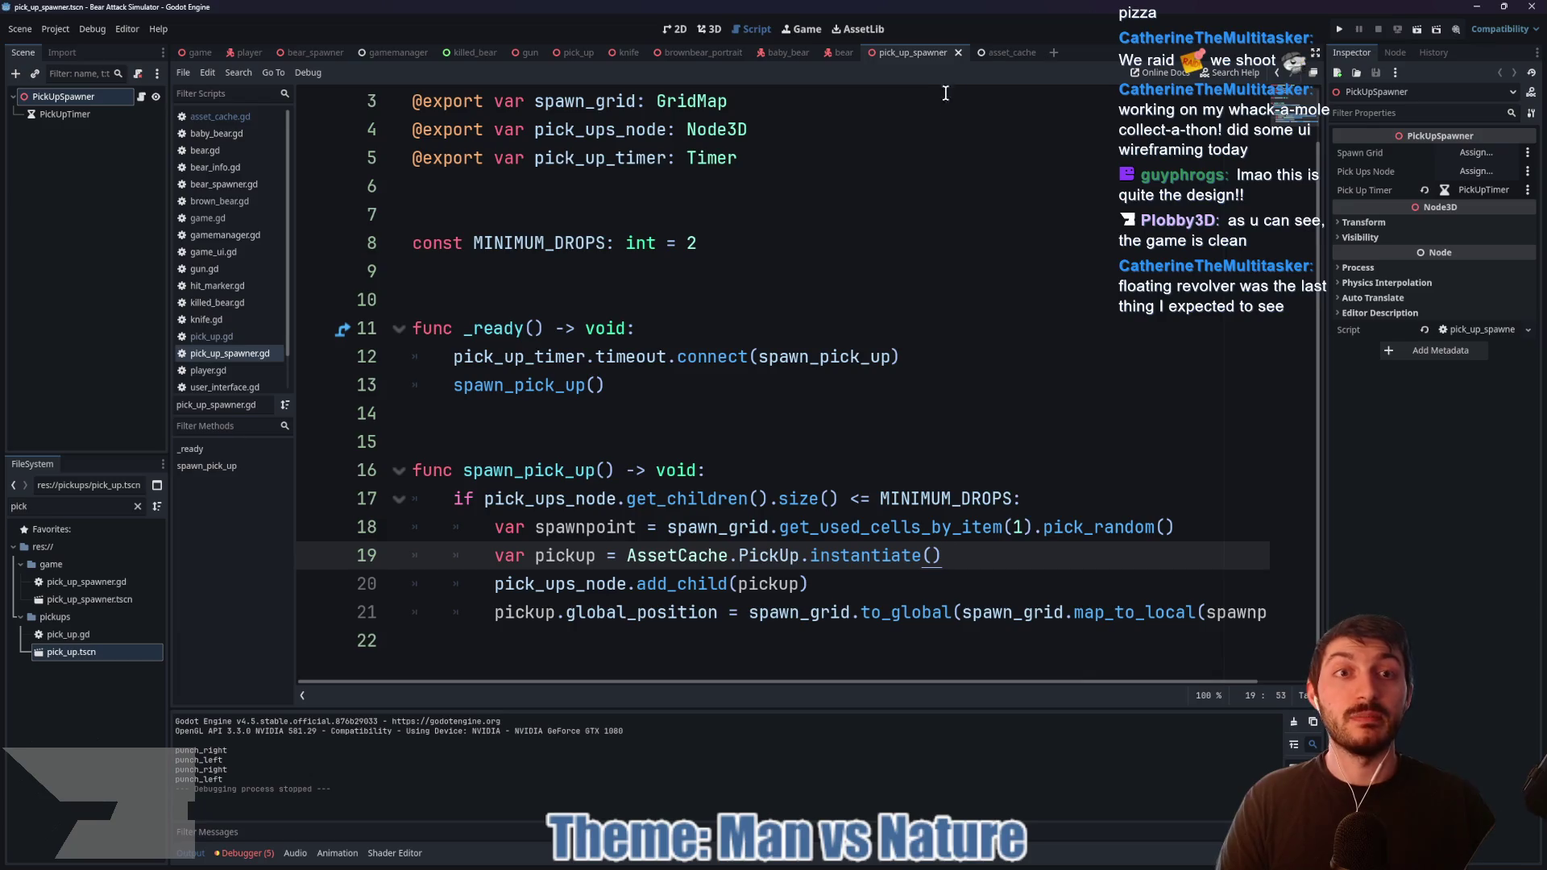
pyautogui.click(574, 53)
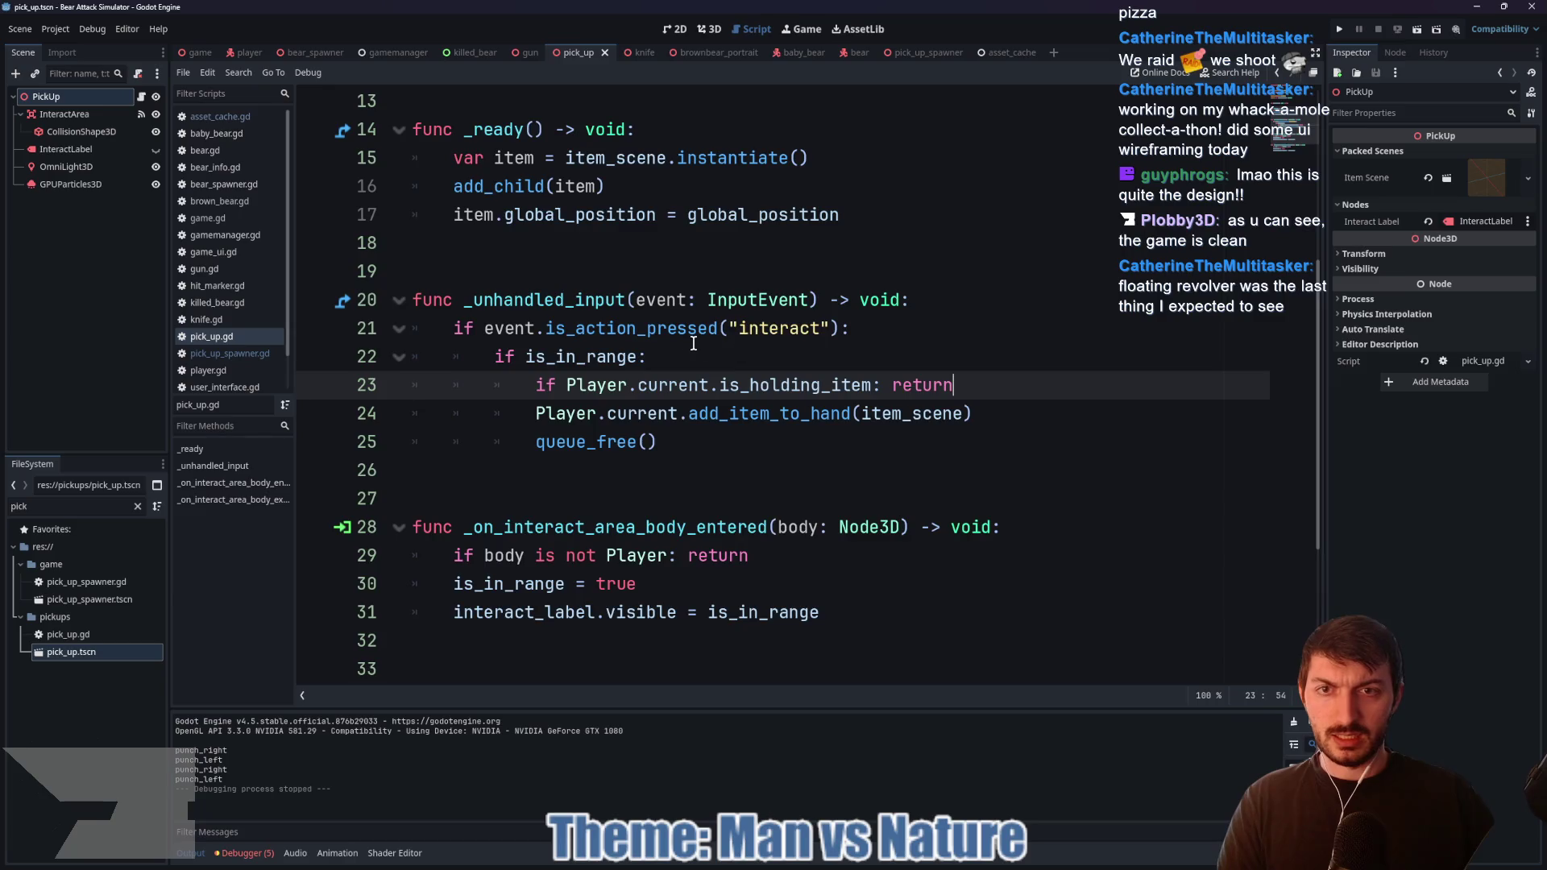
# Step: Review where item and item_scene are used in pick_up.gd
pyautogui.scroll(1, 693, 344)
pyautogui.scroll(1, 721, 327)
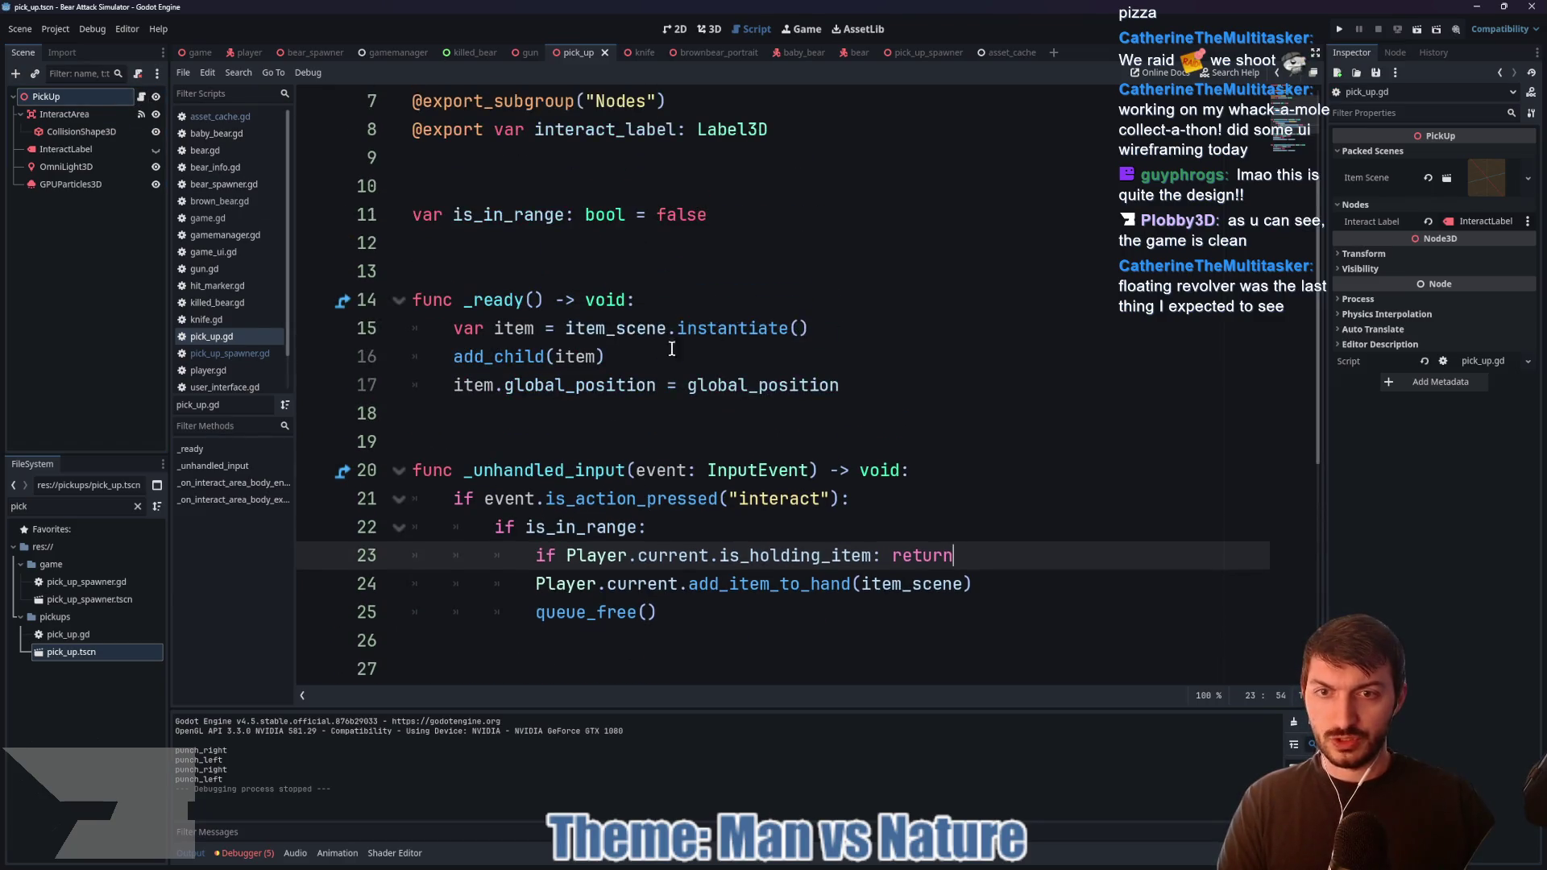
pyautogui.doubleClick(579, 355)
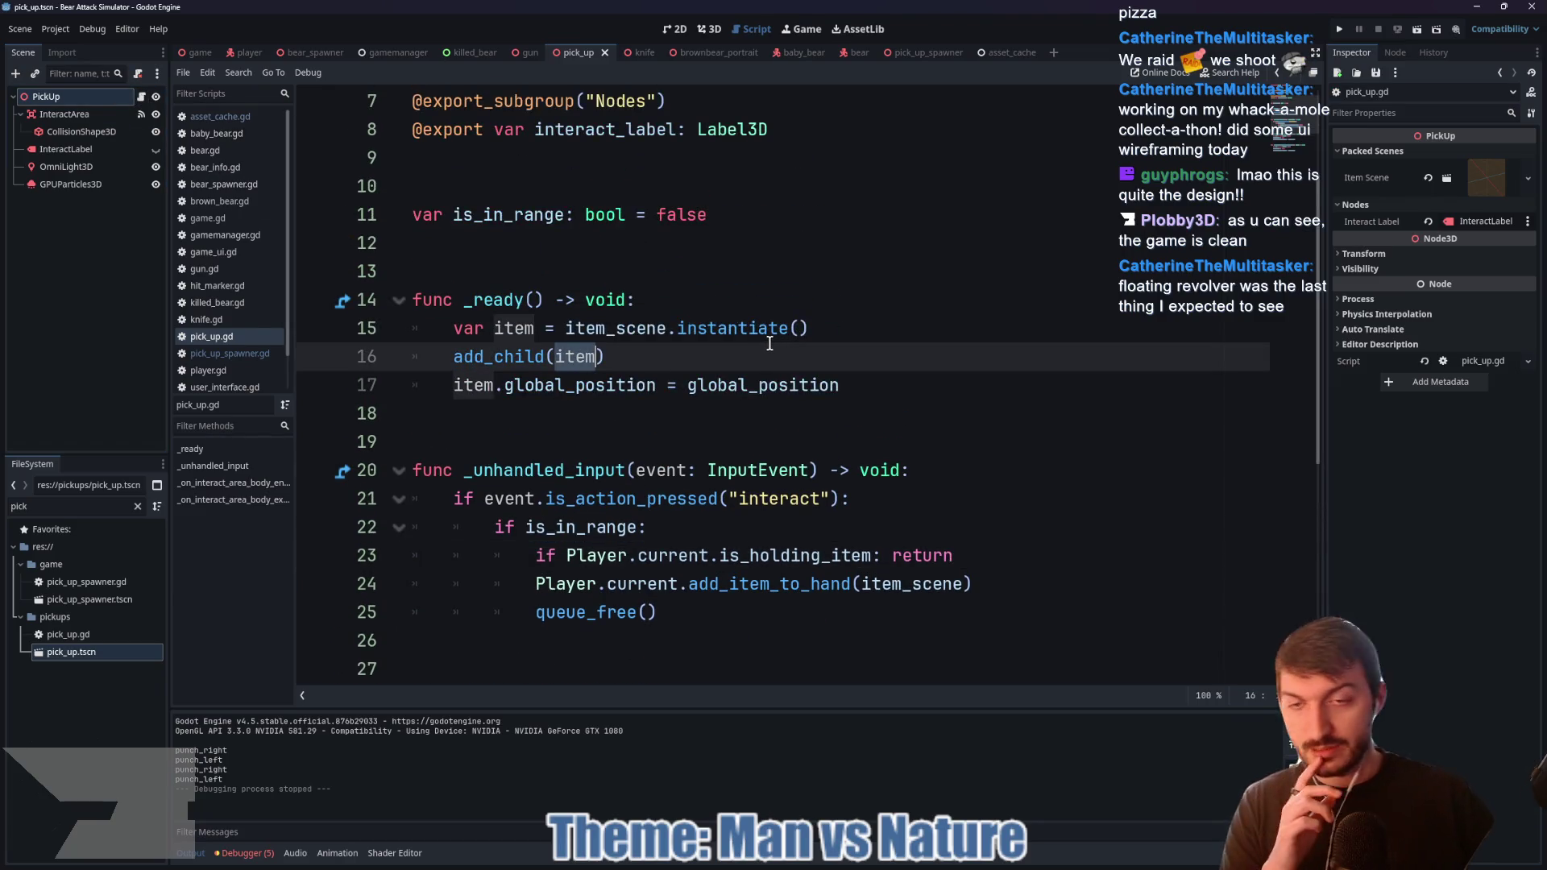
pyautogui.scroll(2, 753, 339)
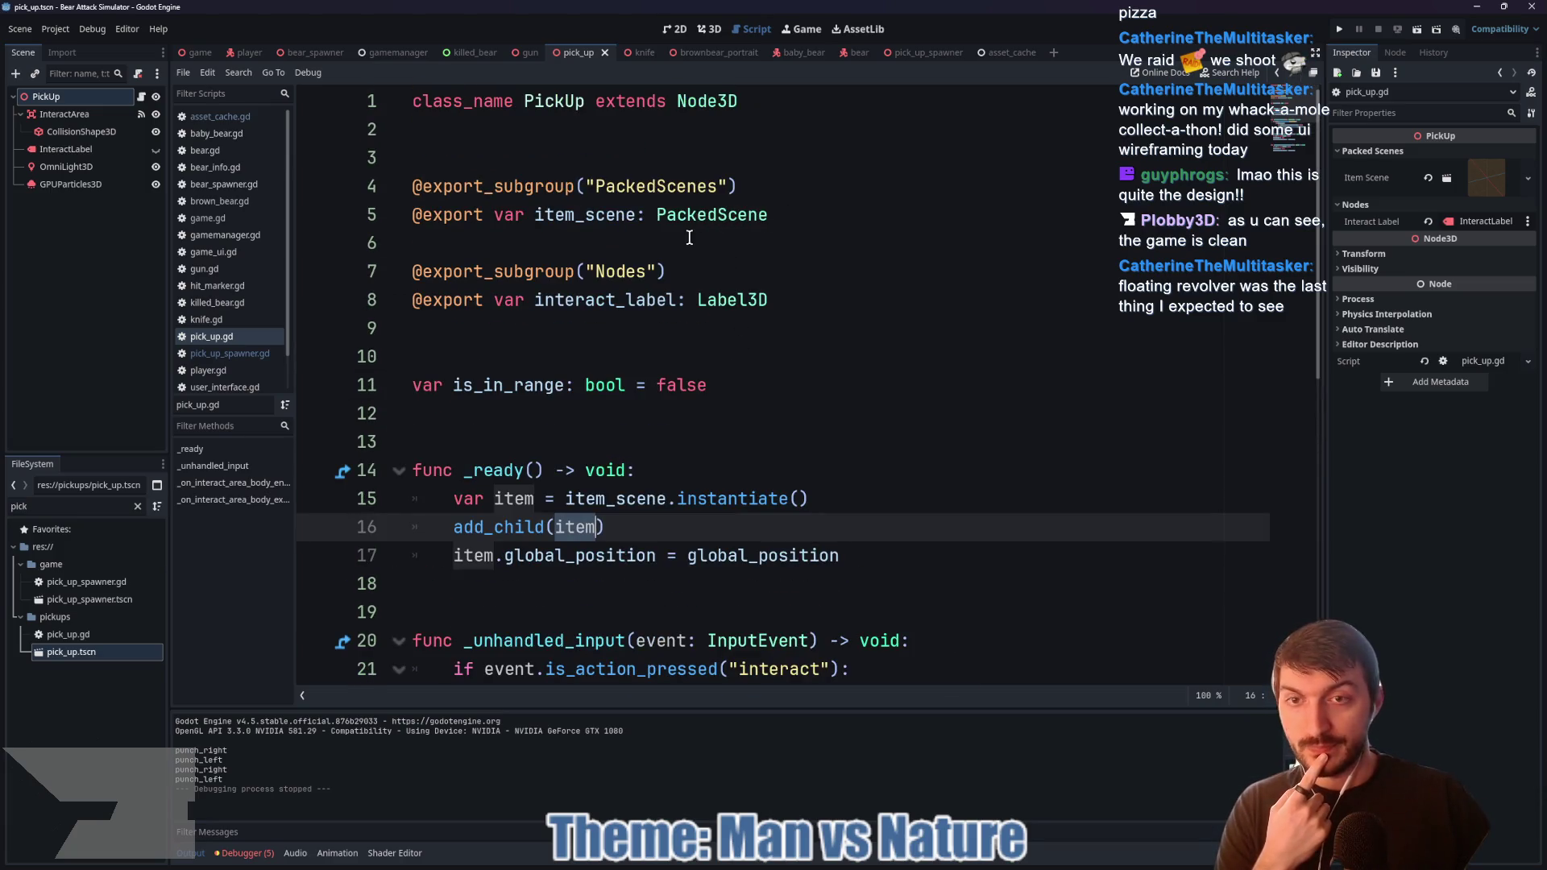
pyautogui.doubleClick(619, 219)
pyautogui.scroll(-2, 774, 358)
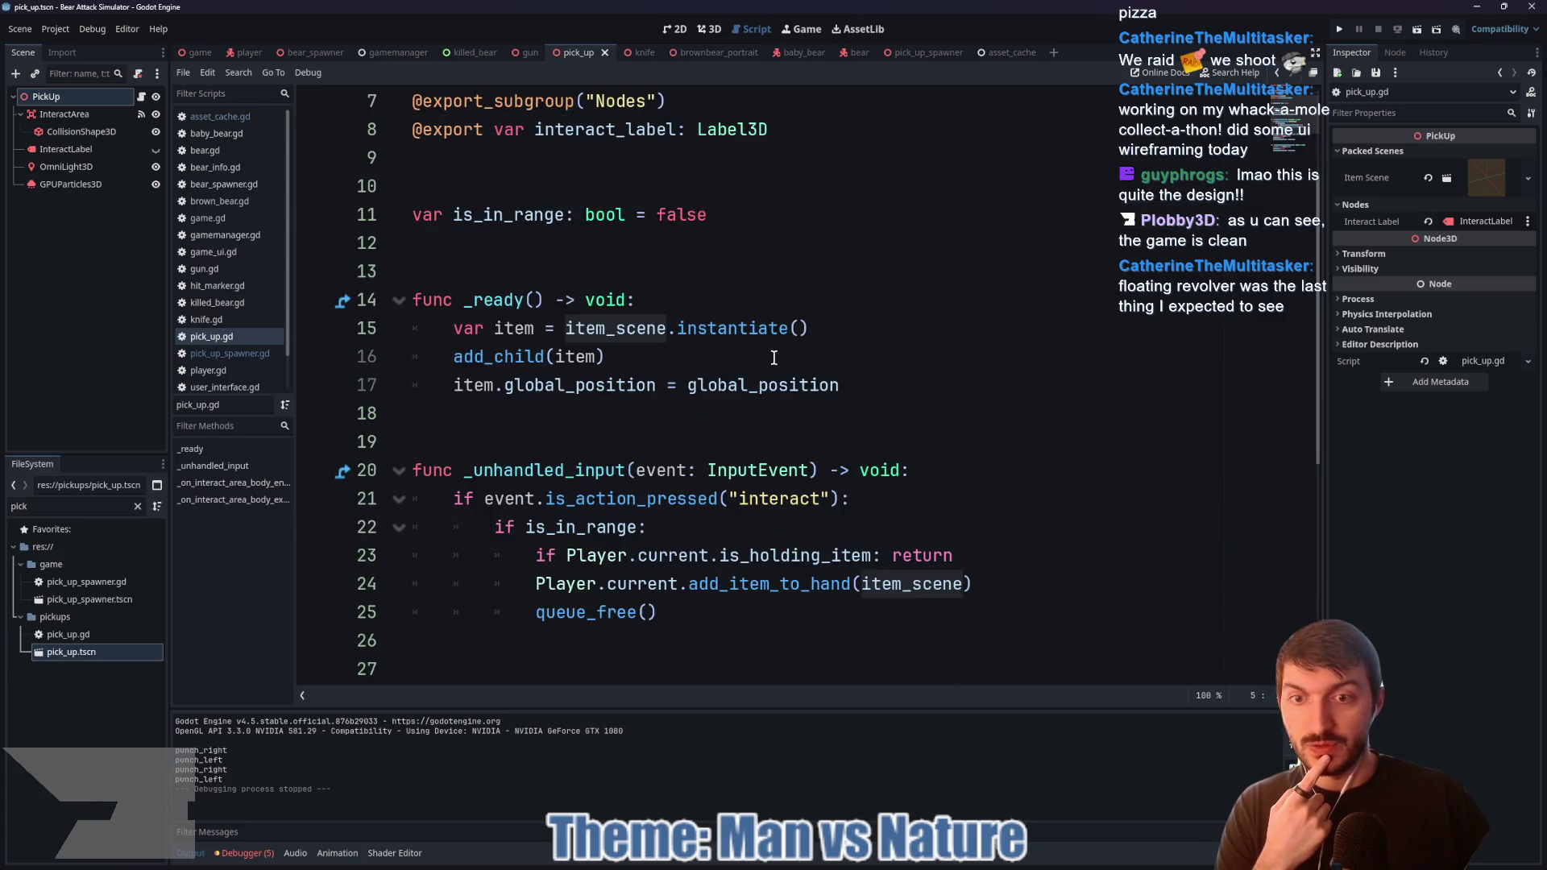
# Step: Replace item_scene on line 15 with AssetCache.Gun, save, and run the game from the main scene
pyautogui.click(671, 331)
pyautogui.moveTo(668, 331); pyautogui.dragTo(568, 330)
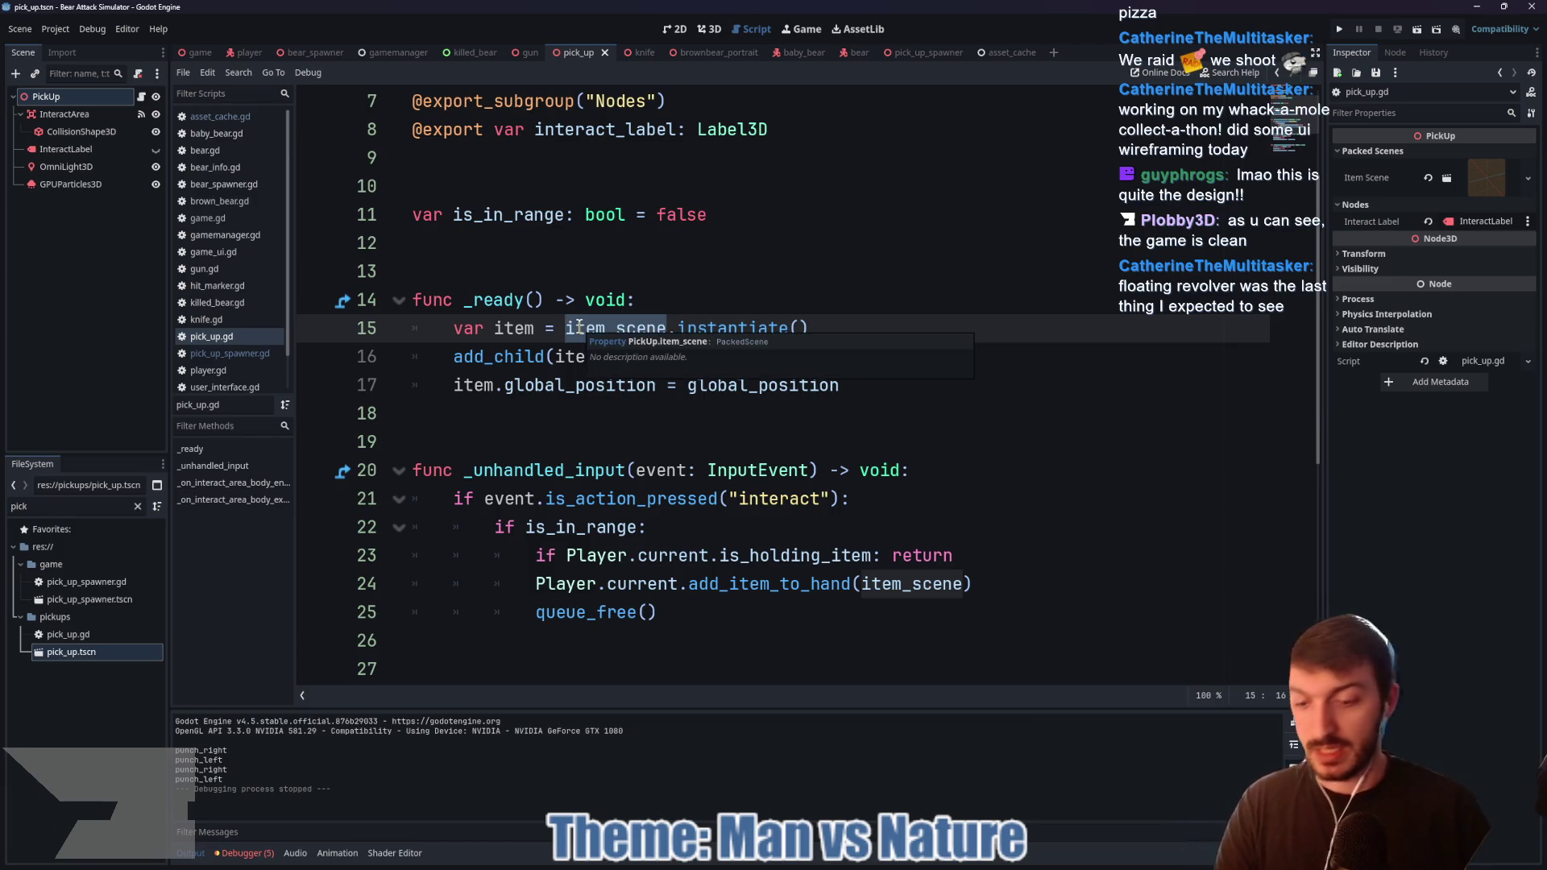
pyautogui.write('Asset')
pyautogui.press('Return')
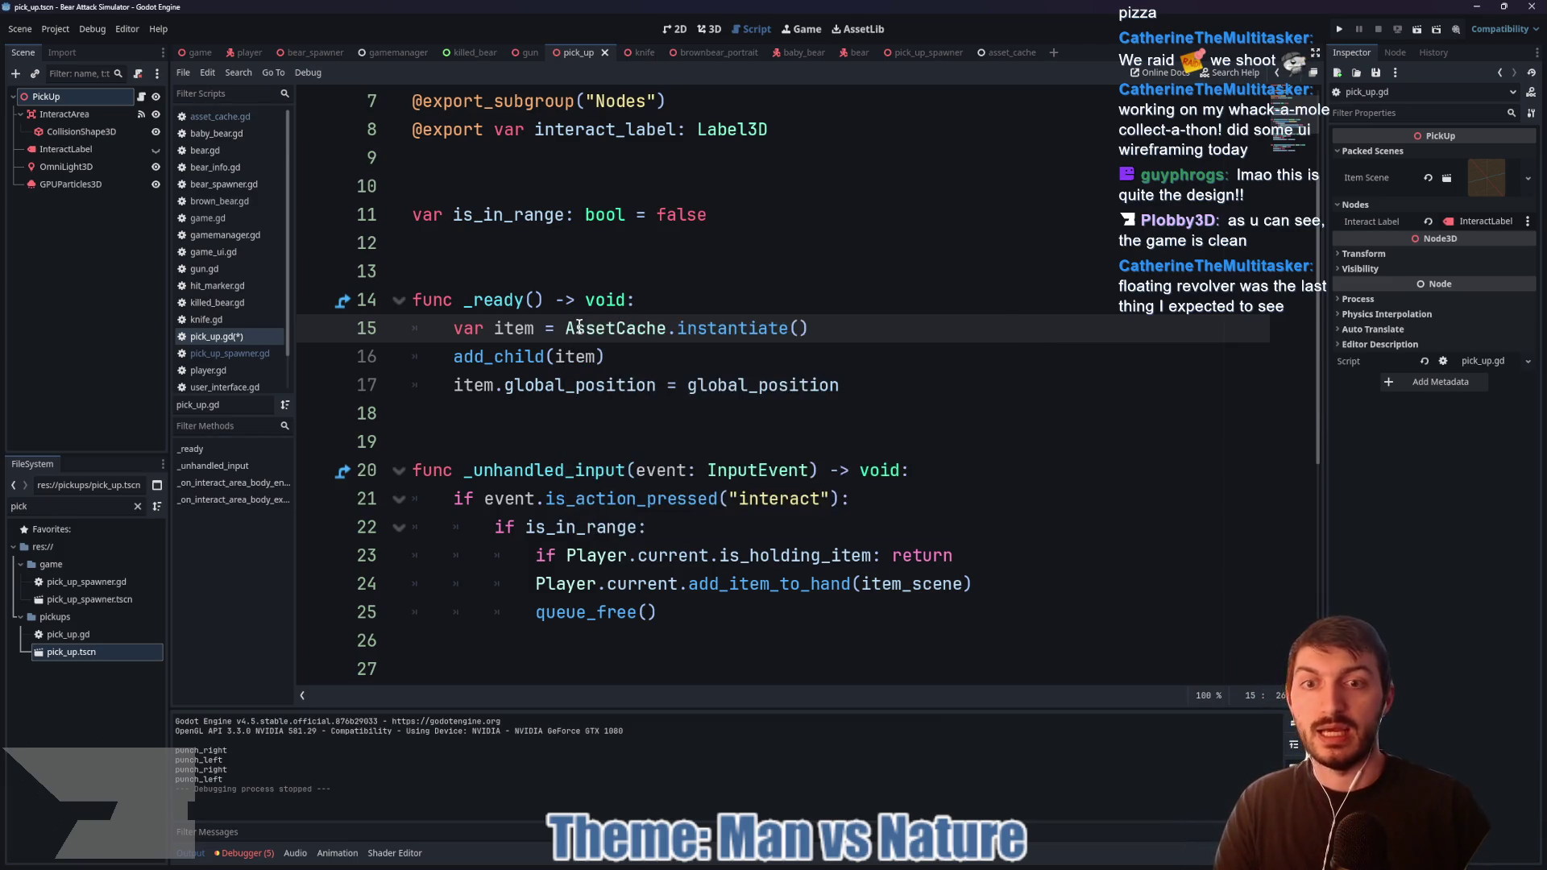
pyautogui.write('.Gun')
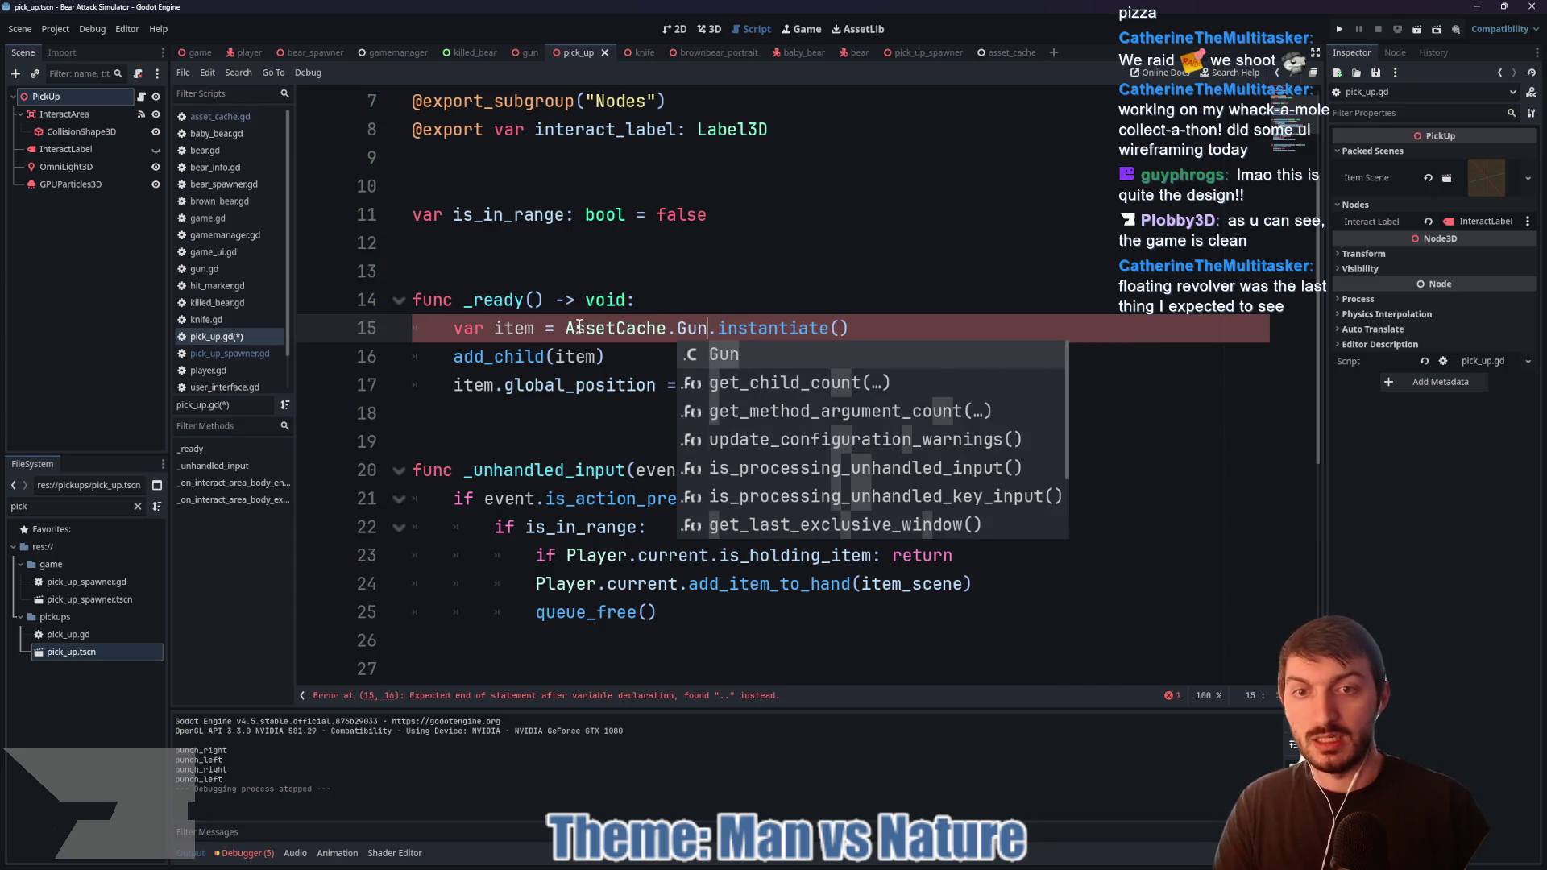
pyautogui.press('Escape')
pyautogui.click(767, 358)
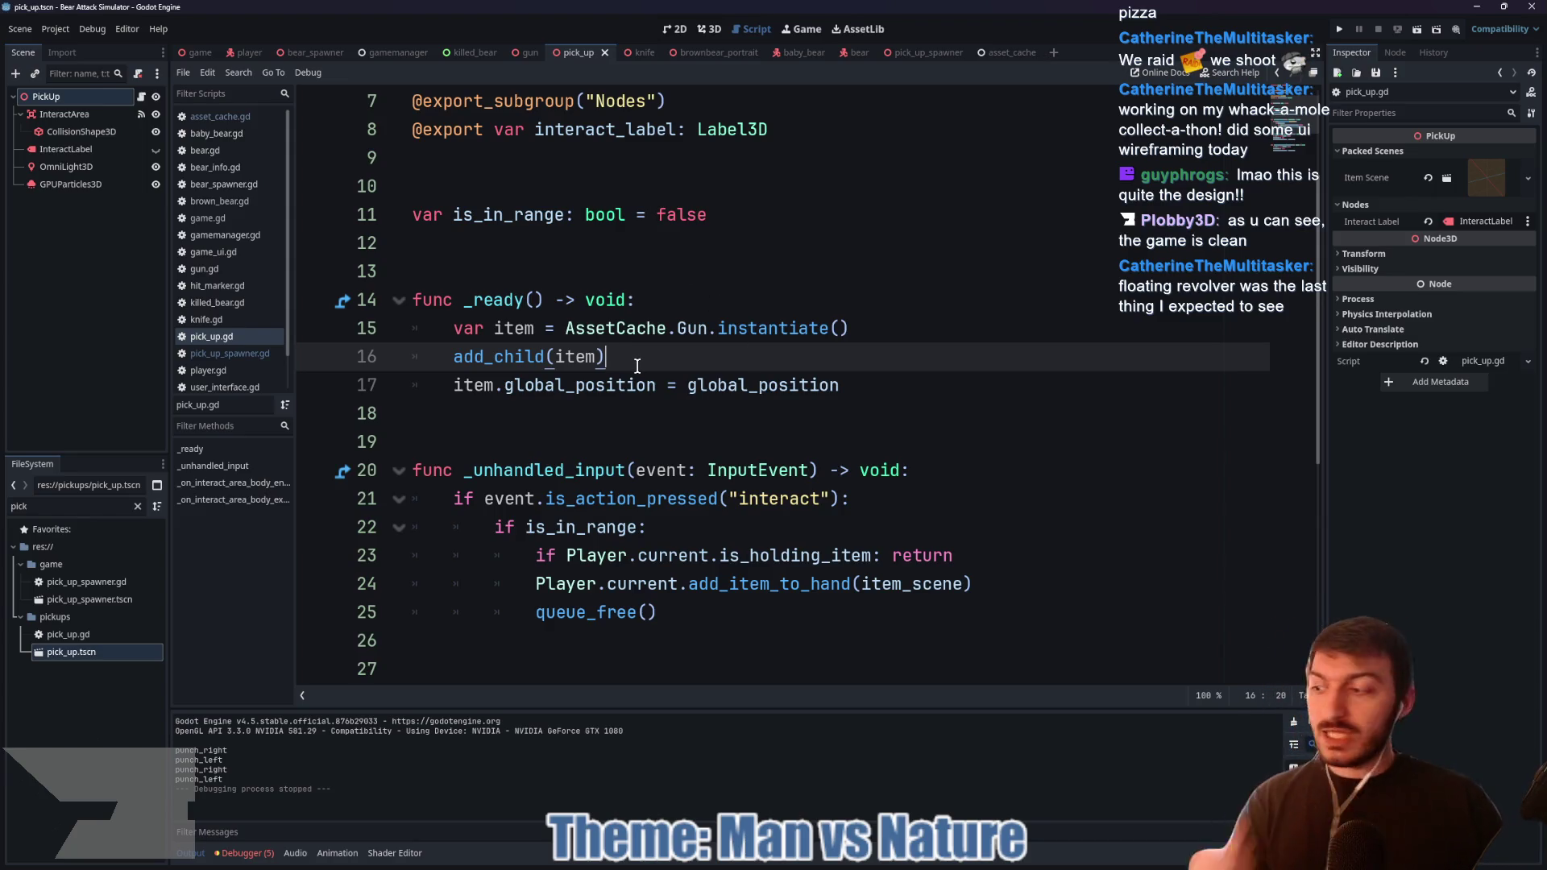
pyautogui.hotkey('ctrl', 's')
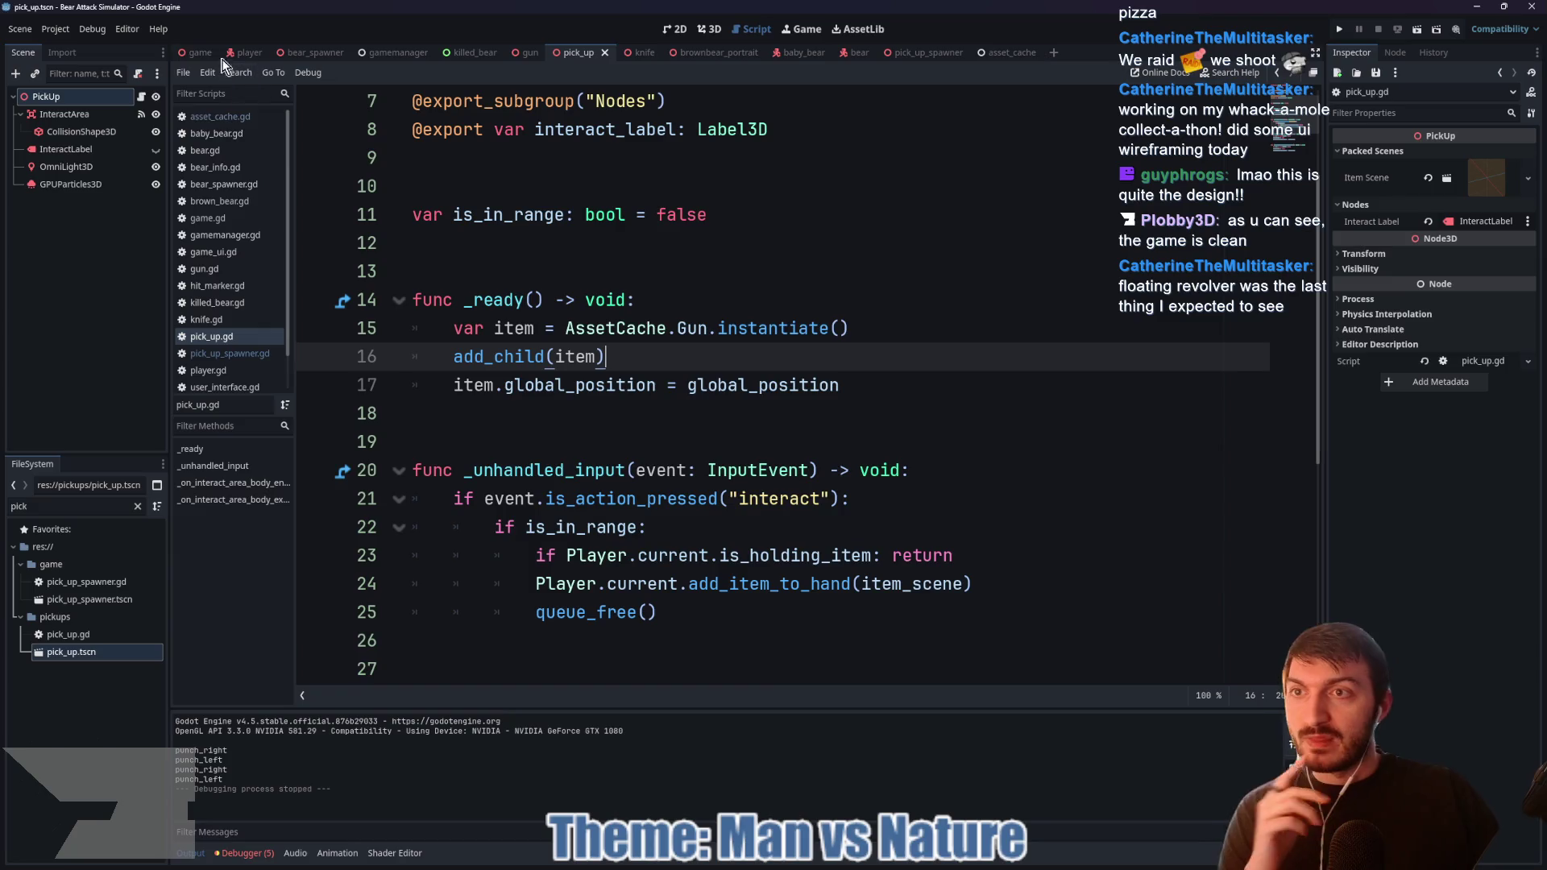
pyautogui.click(200, 53)
pyautogui.press('F5')
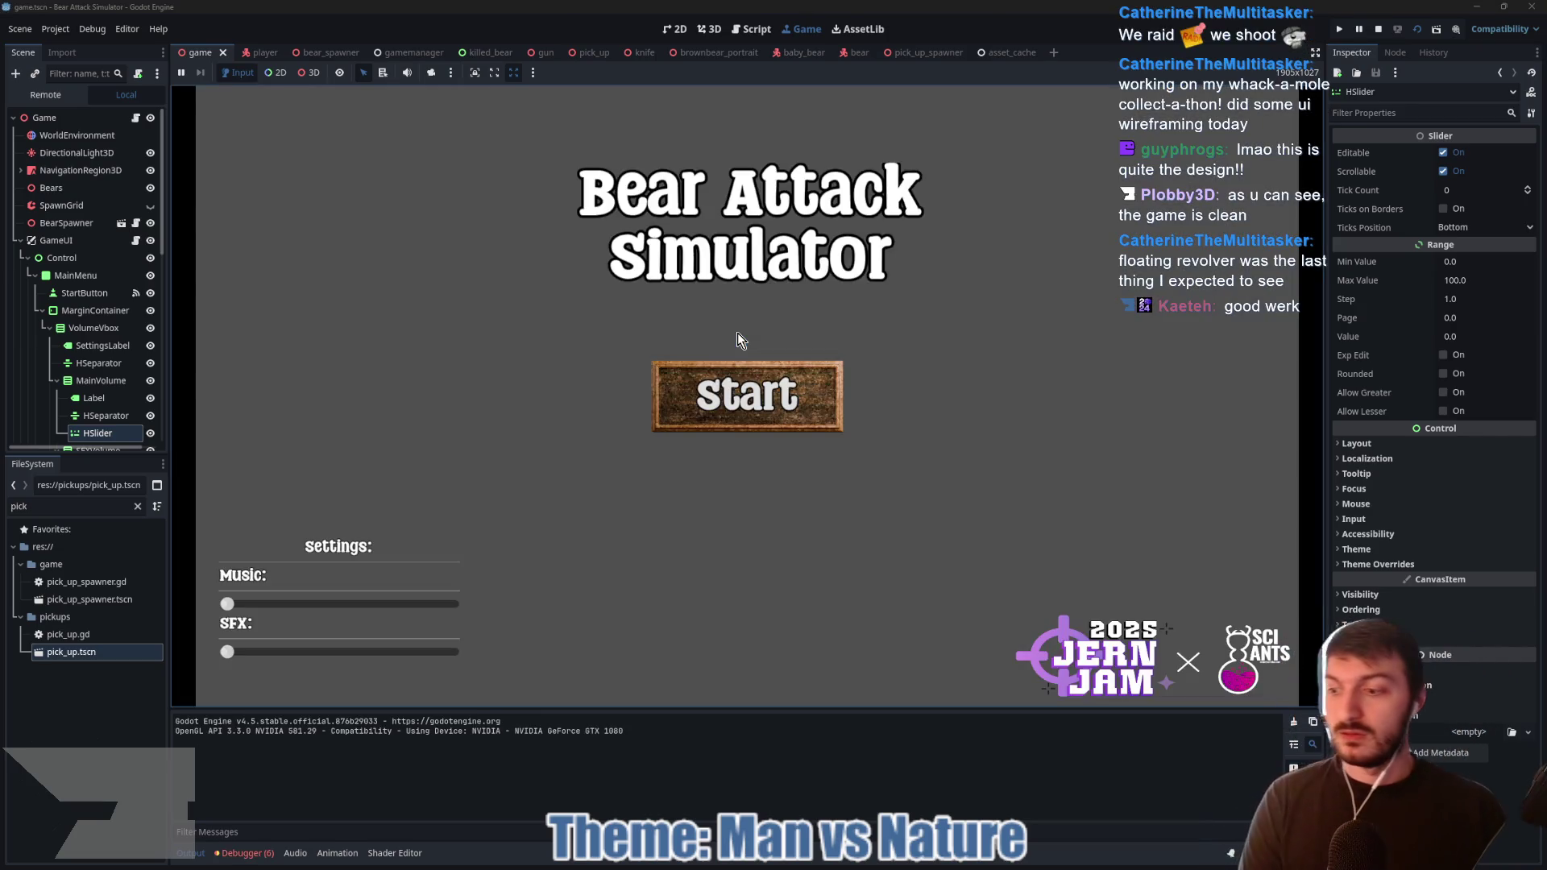
# Step: Start the game, walk toward the house, and pick up the floating revolver
pyautogui.click(753, 372)
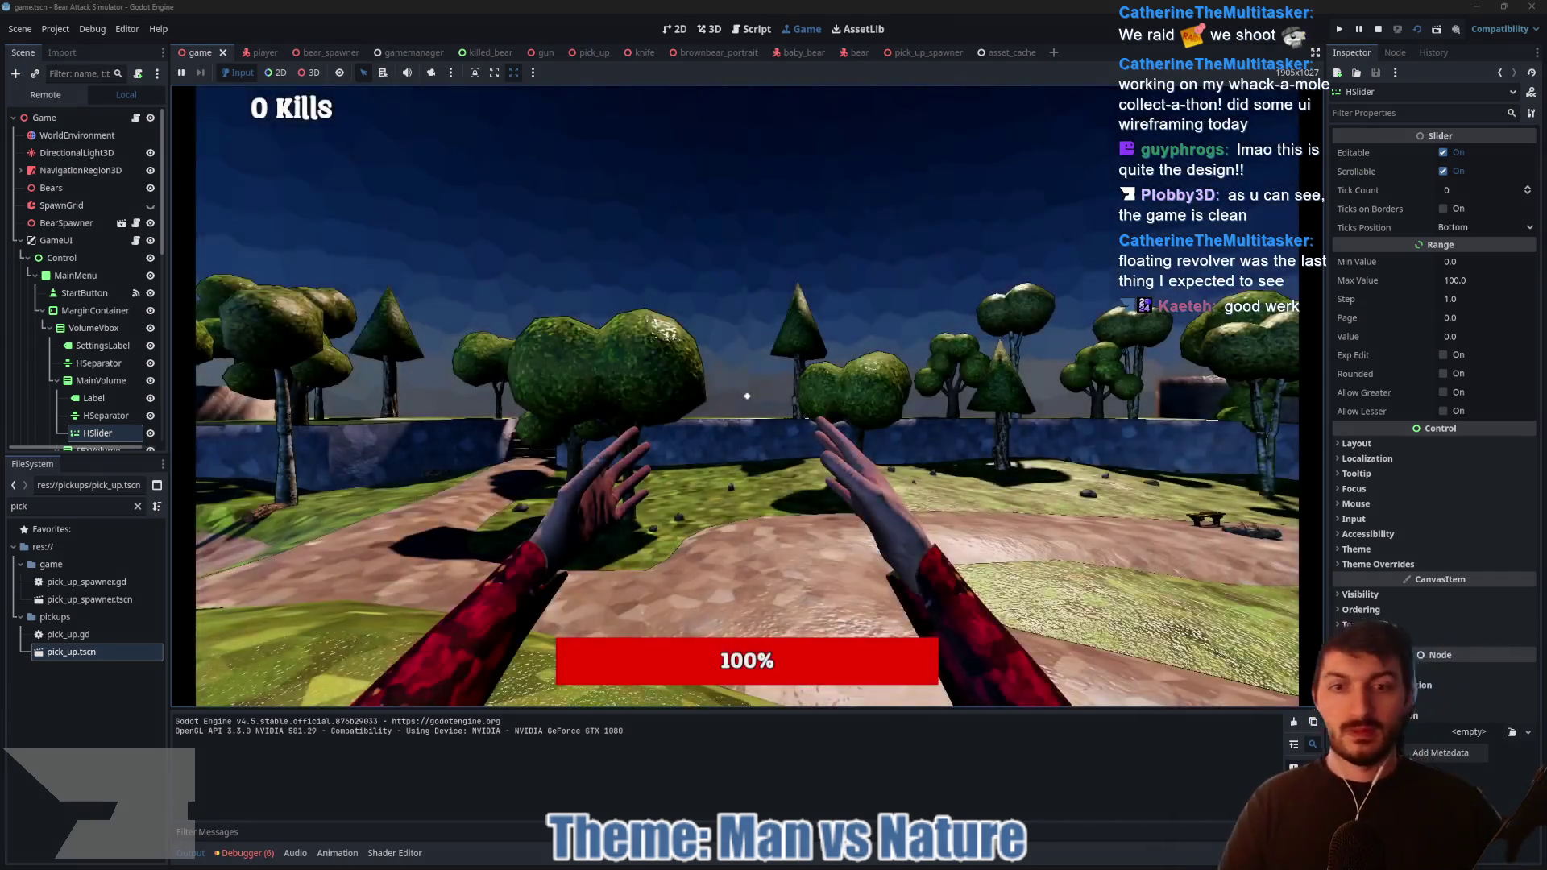
pyautogui.press('w')
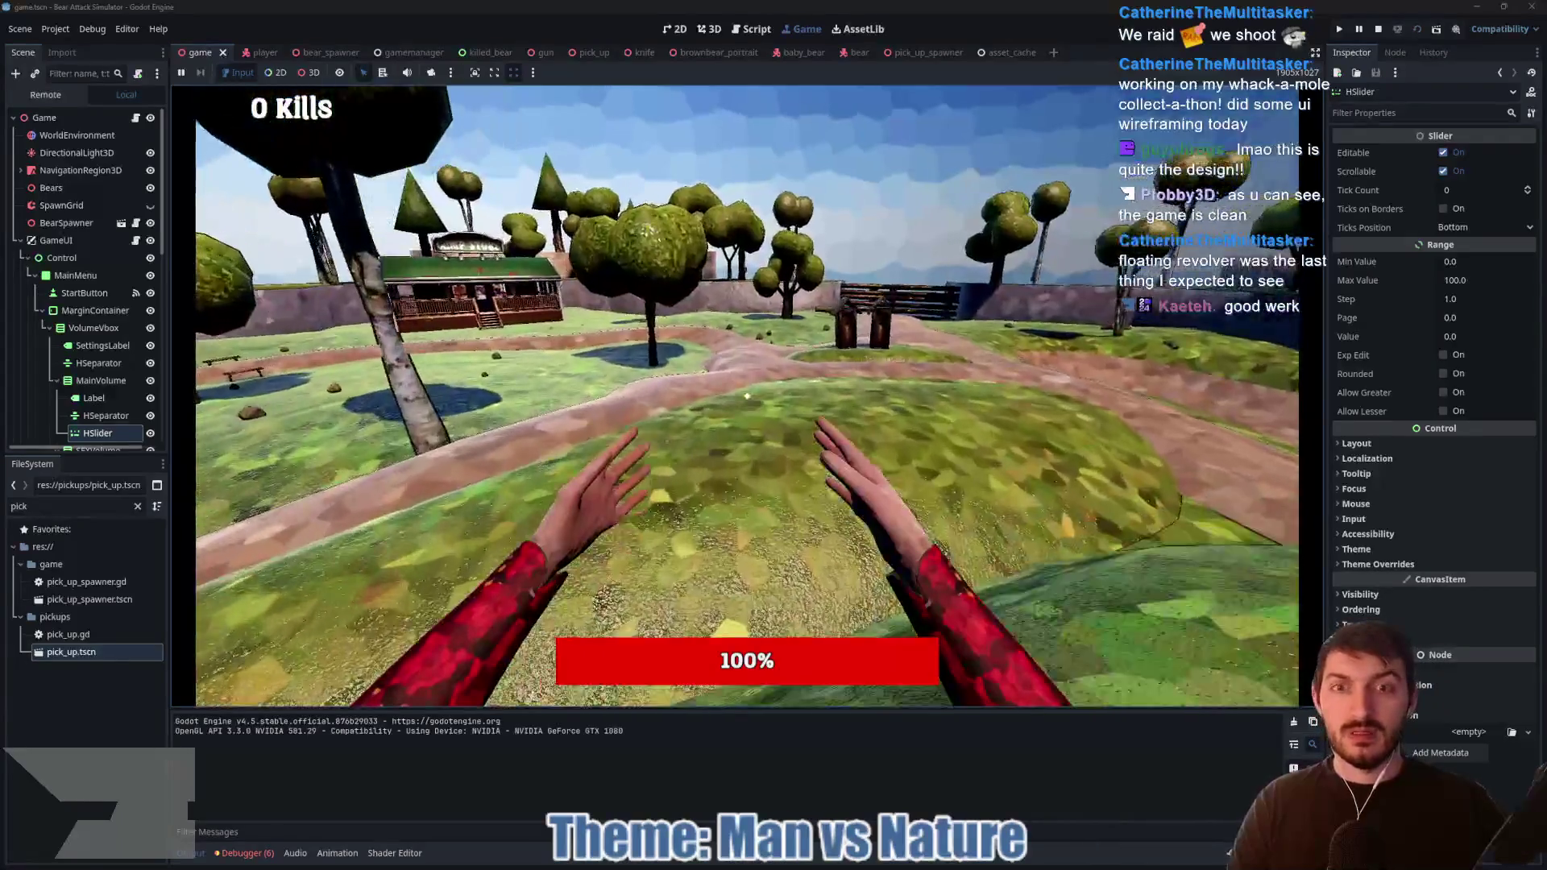
pyautogui.press('w')
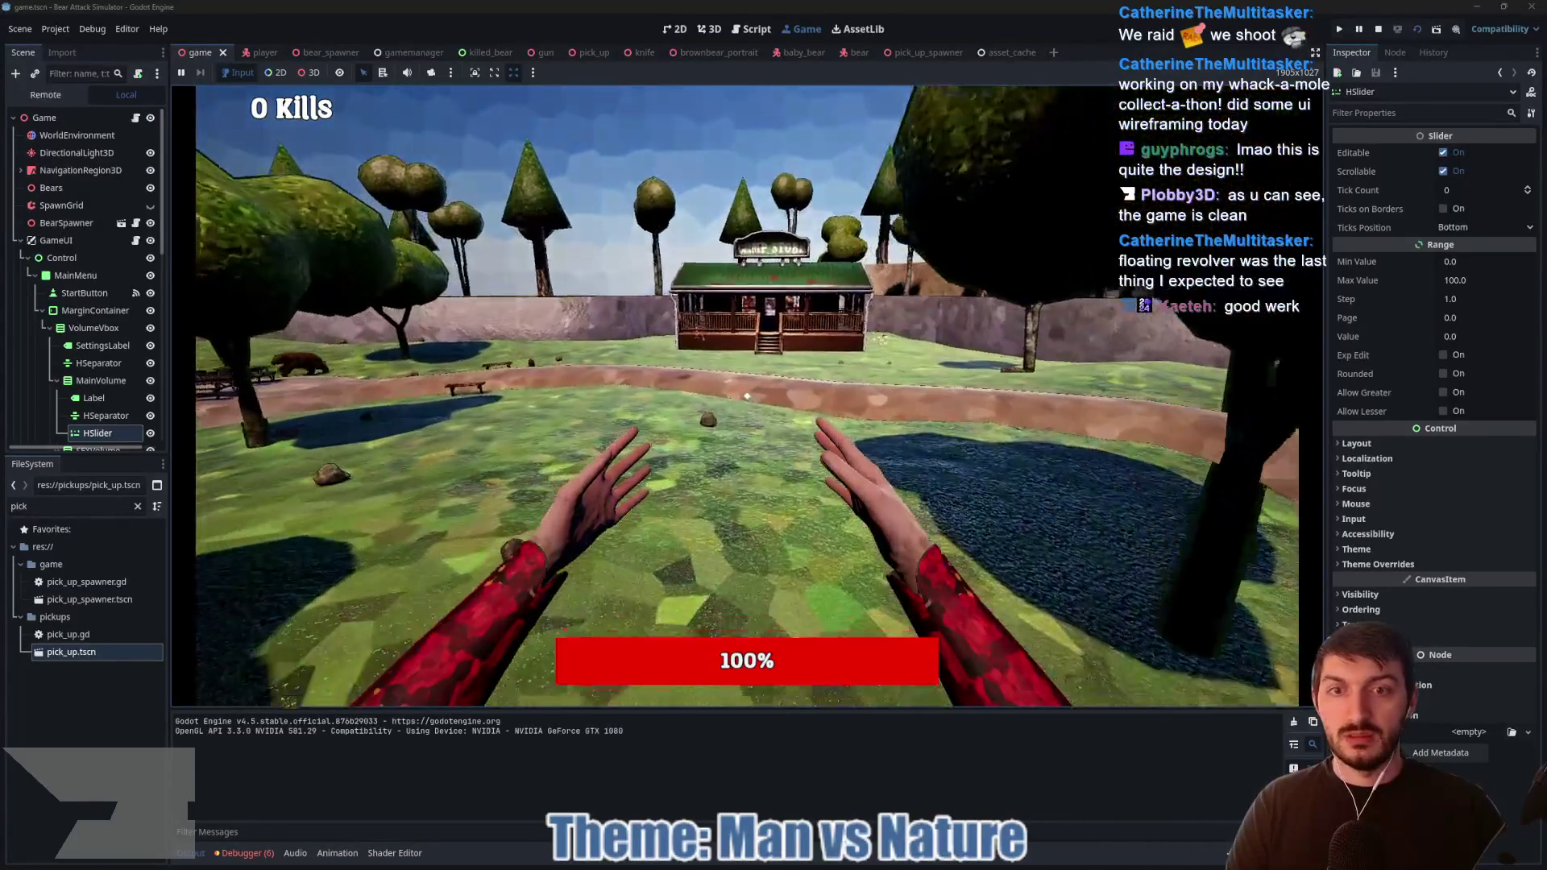
pyautogui.press('w')
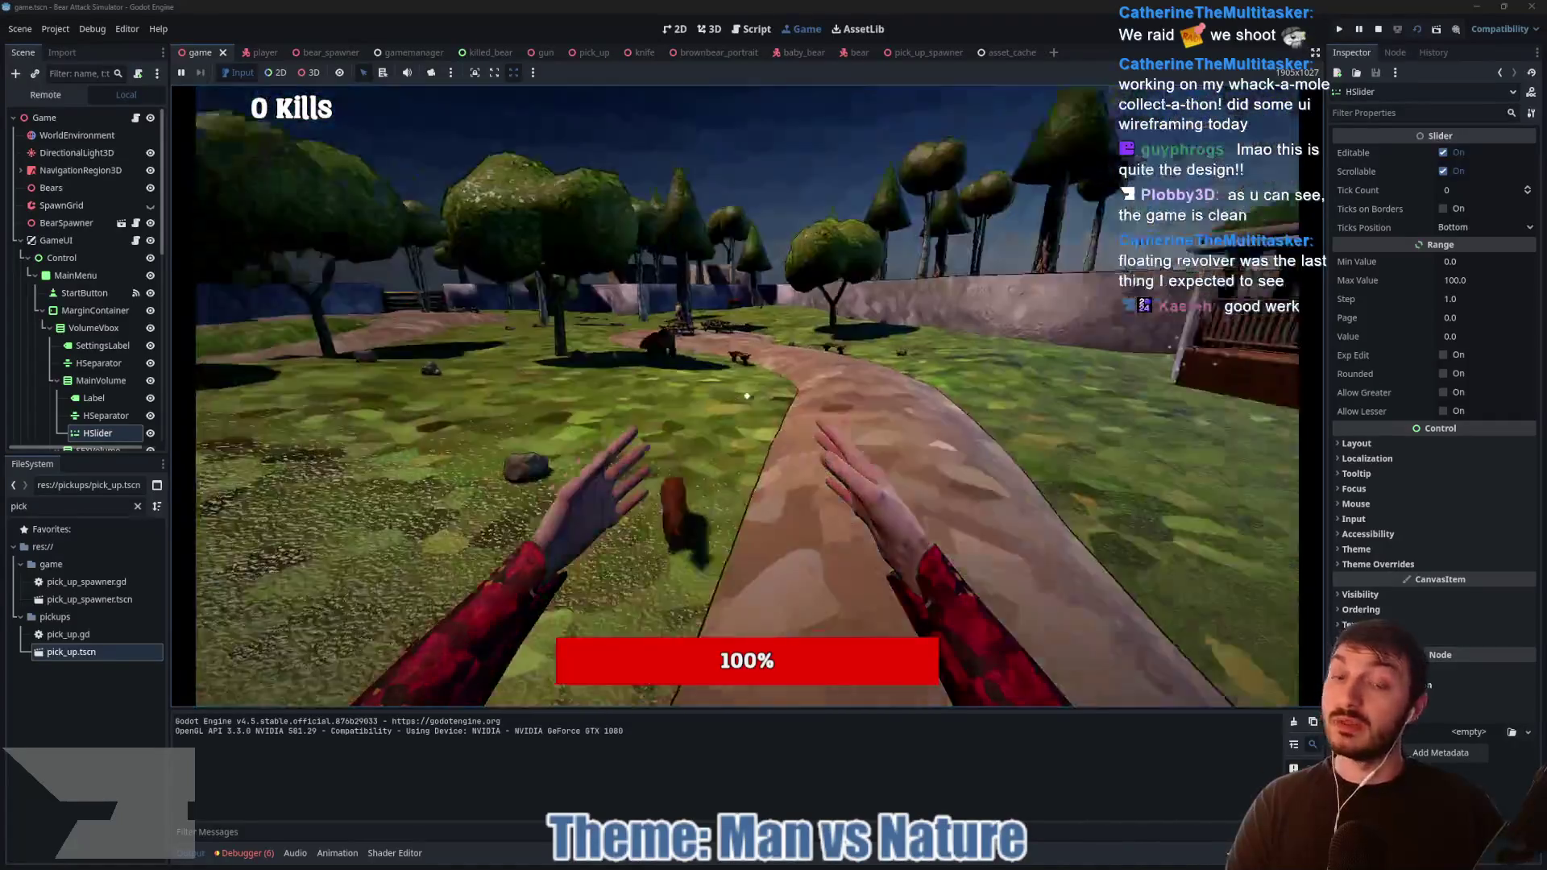
pyautogui.press('w')
pyautogui.press('e')
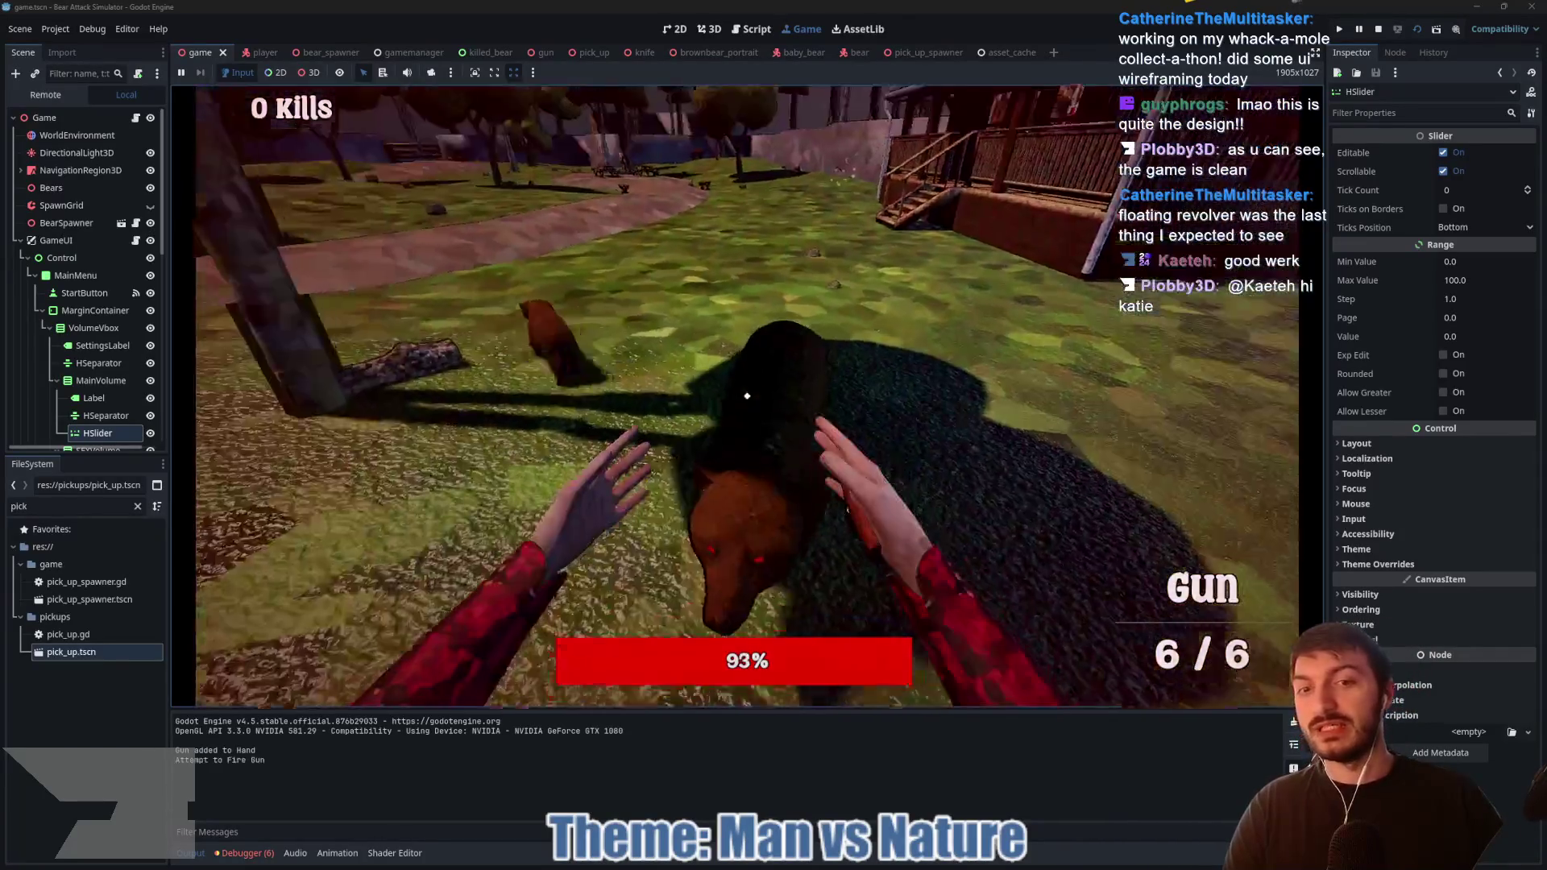
# Step: Fire all six rounds at the charging bear
pyautogui.click(747, 396)
pyautogui.click(747, 396)
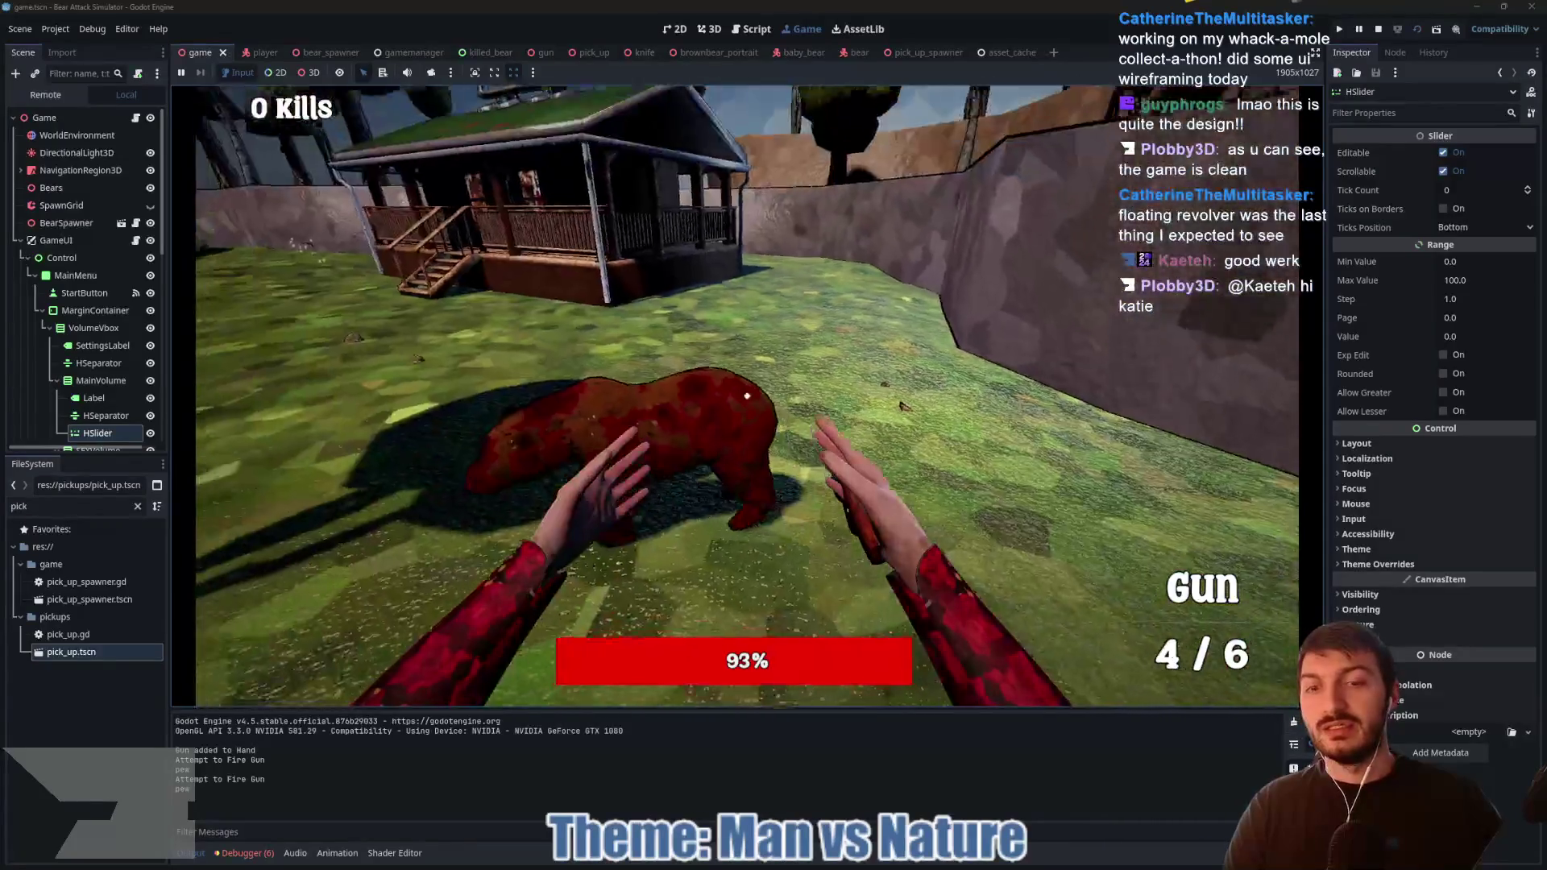
pyautogui.click(747, 395)
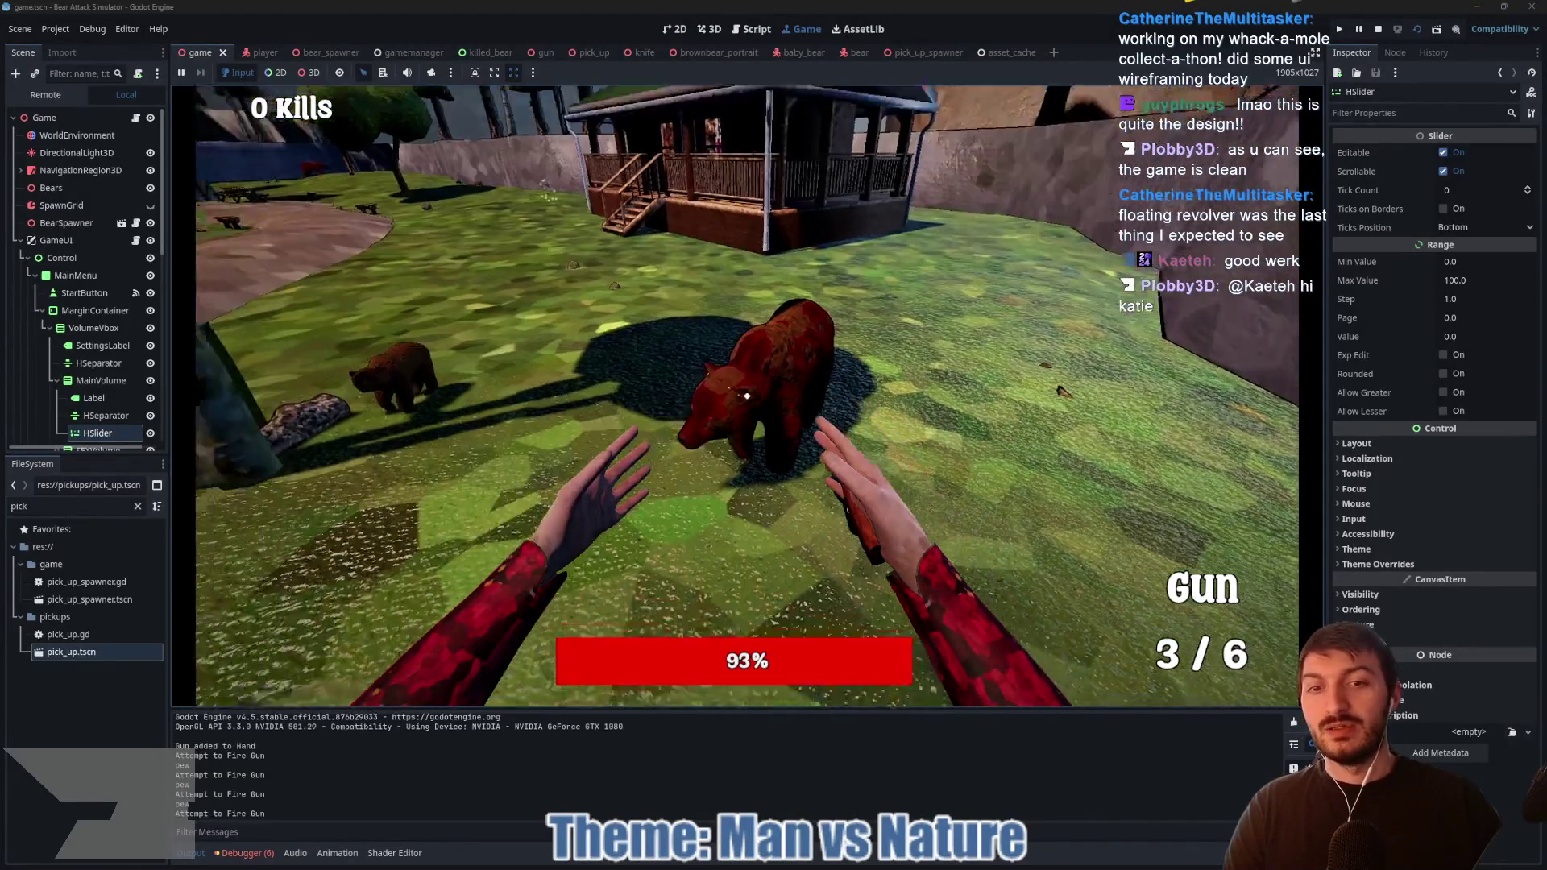
pyautogui.click(747, 396)
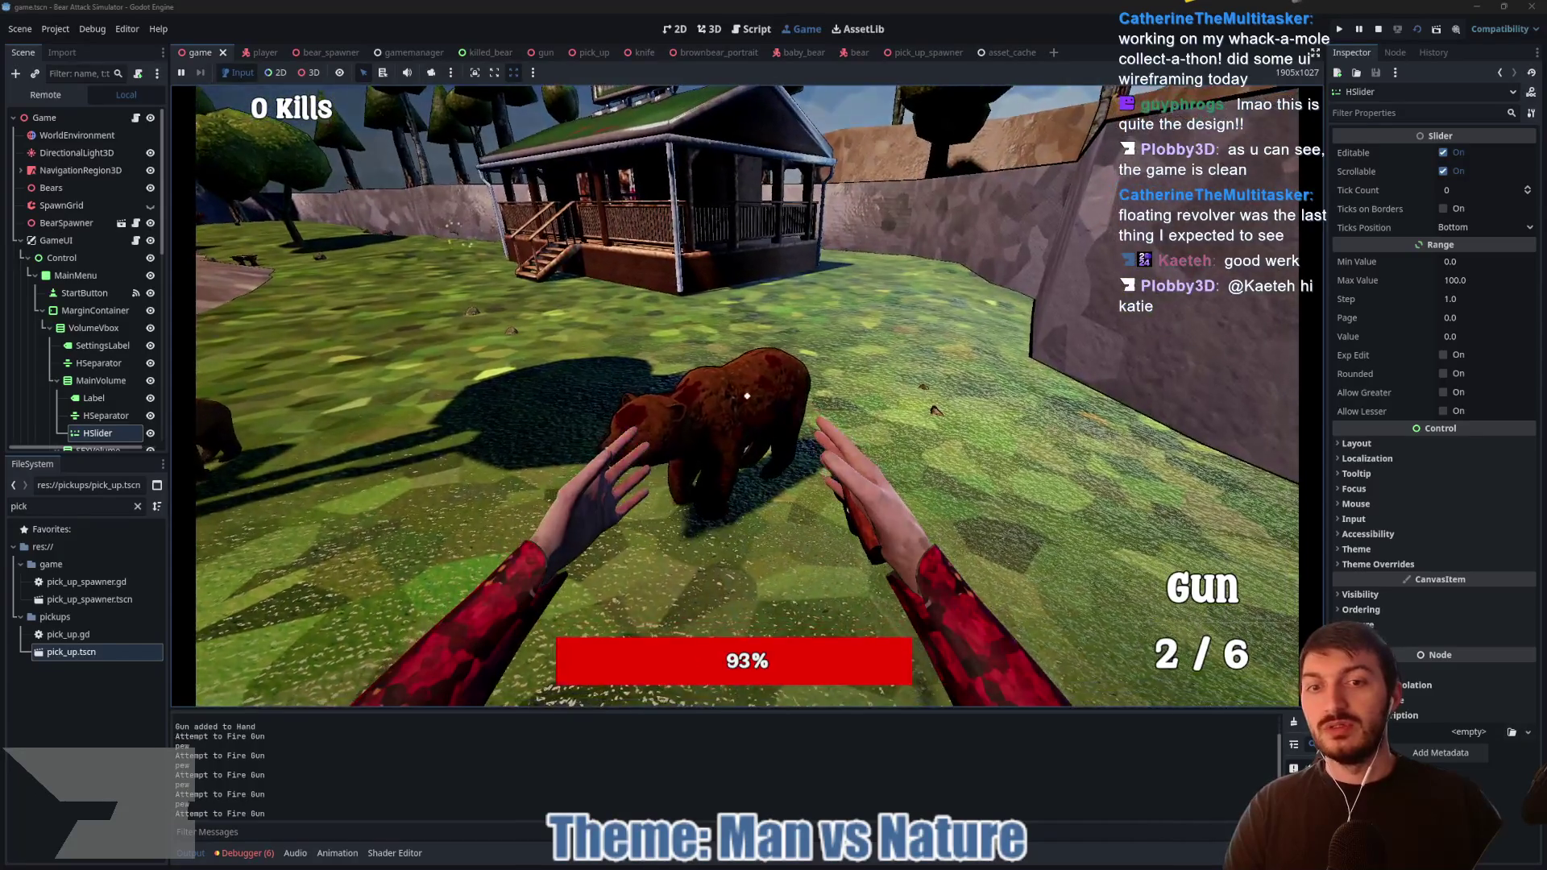
pyautogui.click(747, 396)
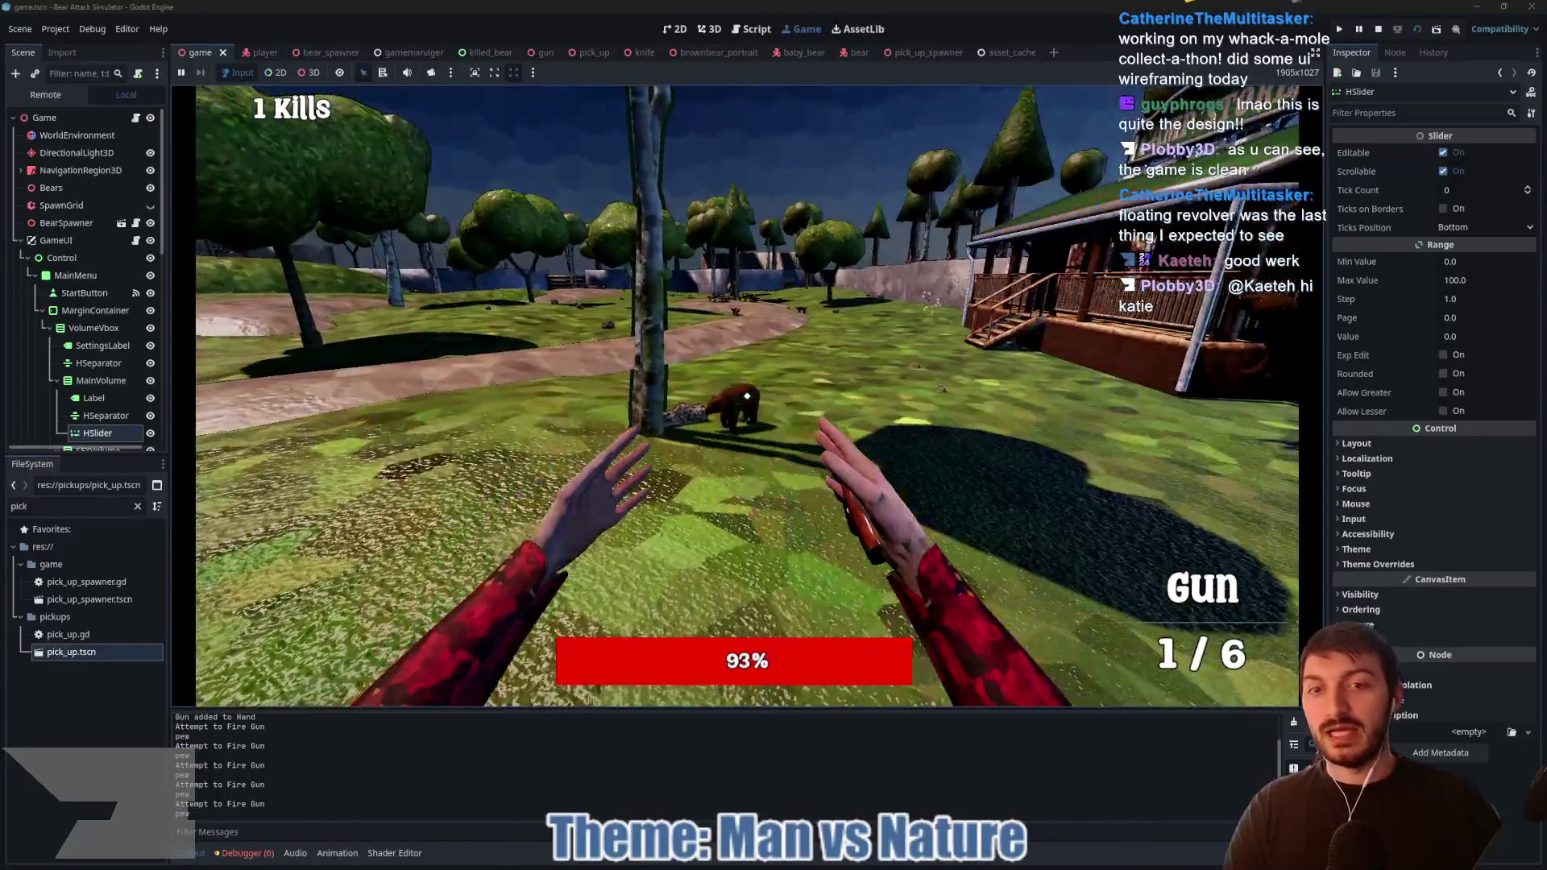
pyautogui.click(748, 396)
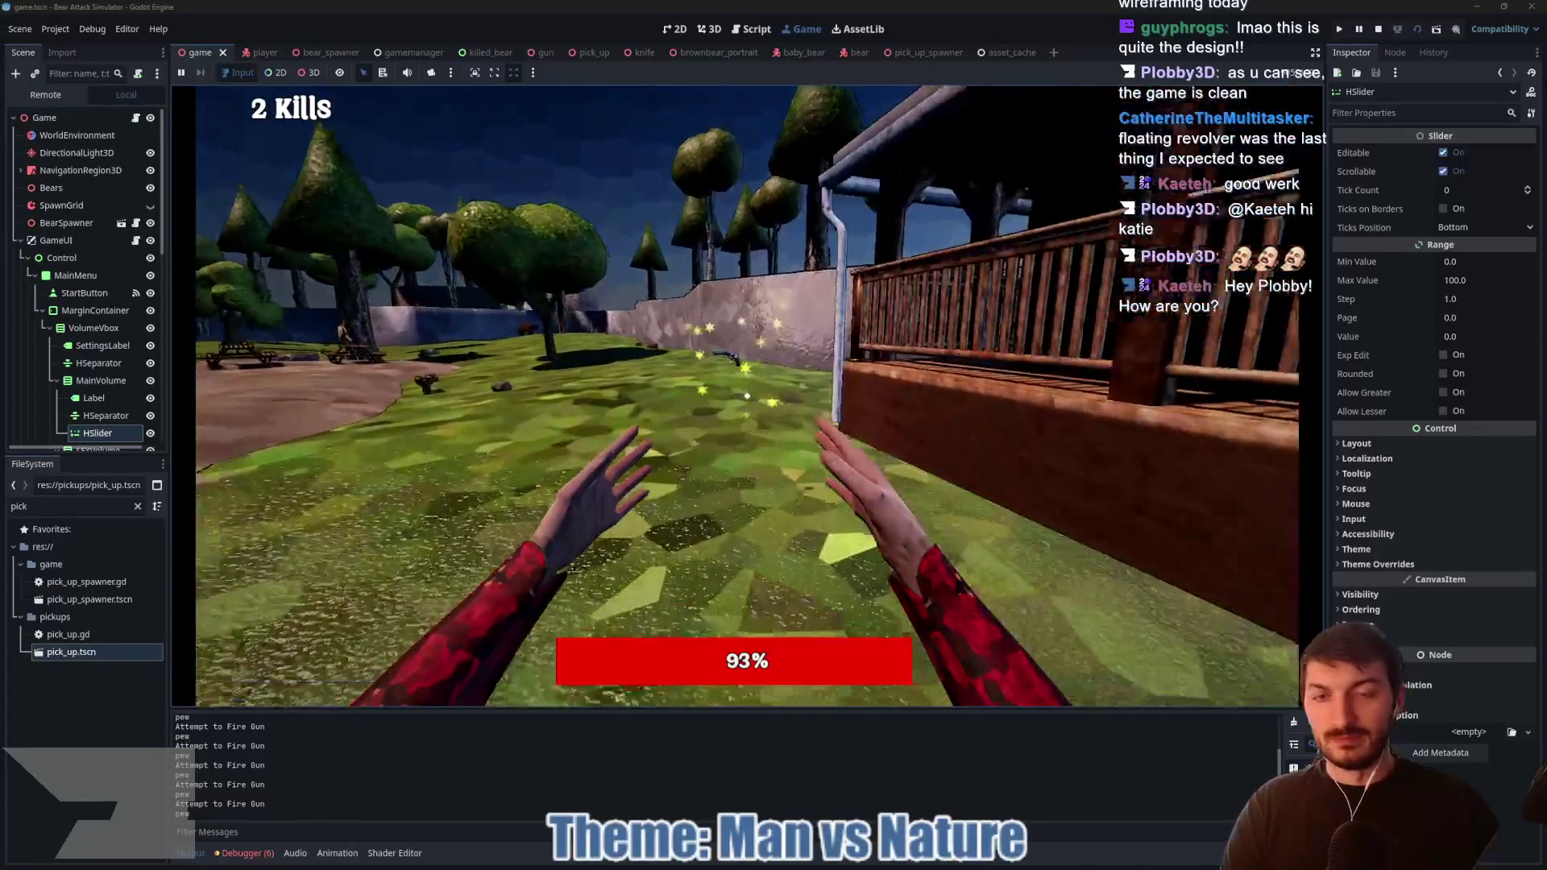
# Step: Grab the respawned revolver, walk along the path, and keep shooting bears near the picnic tables
pyautogui.press('w')
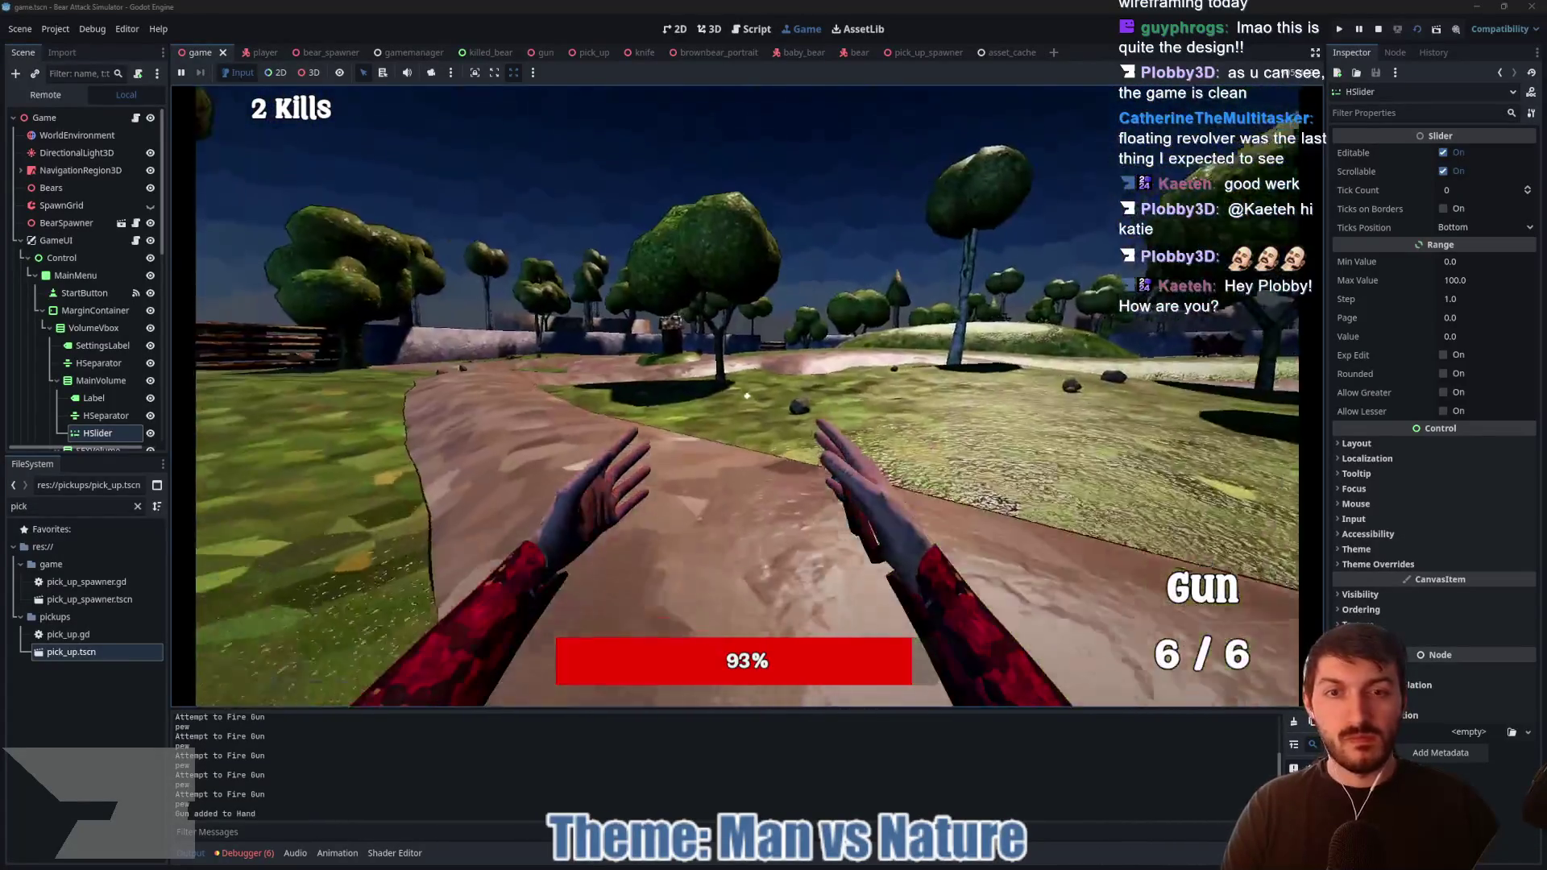
pyautogui.press('w')
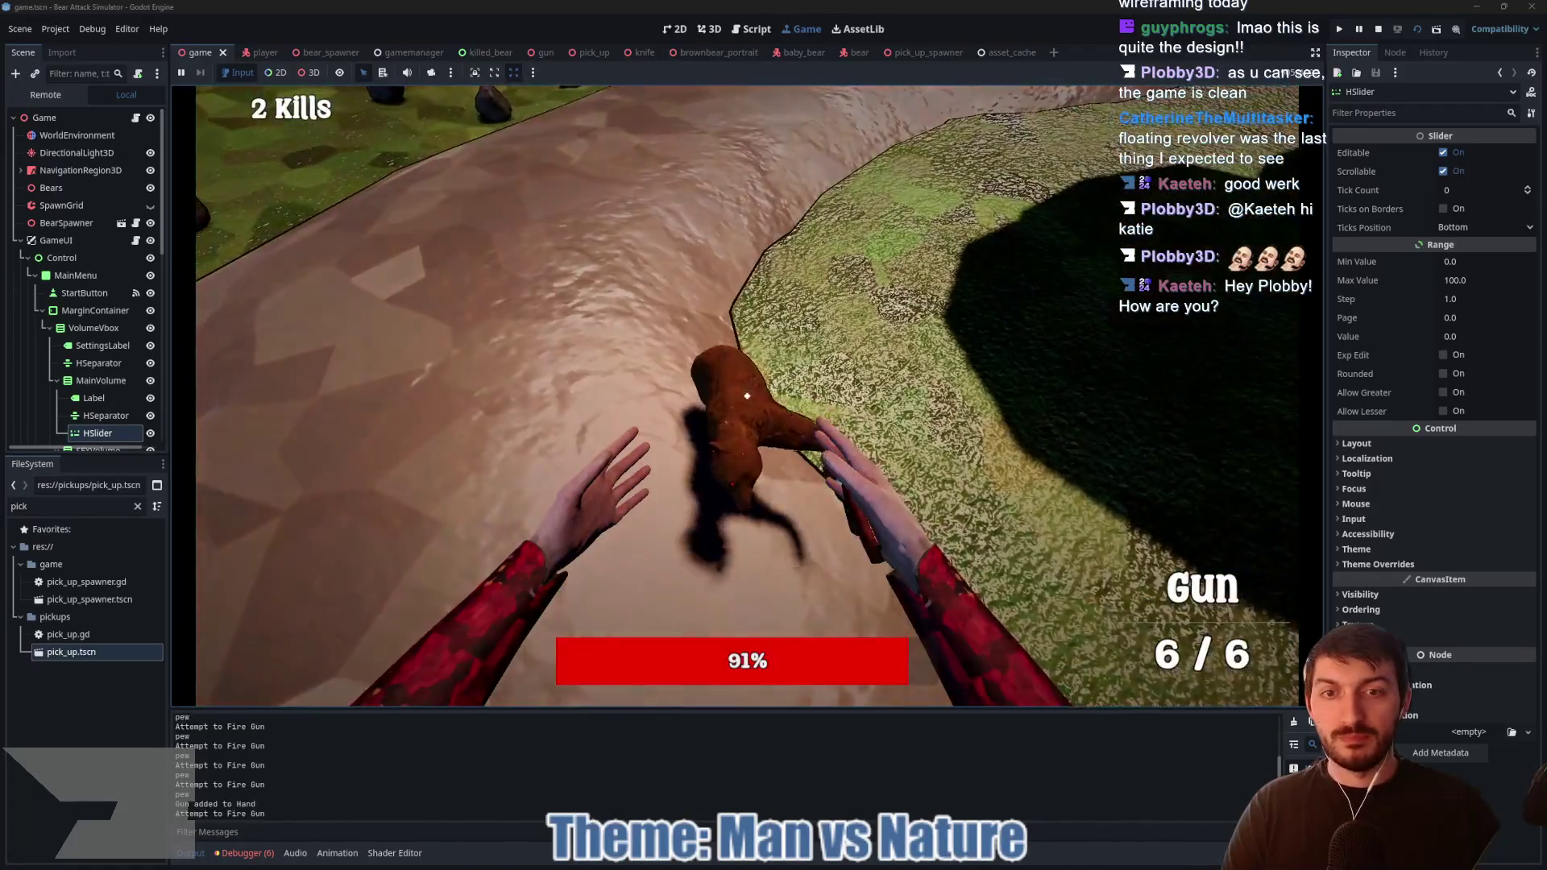
pyautogui.click(747, 395)
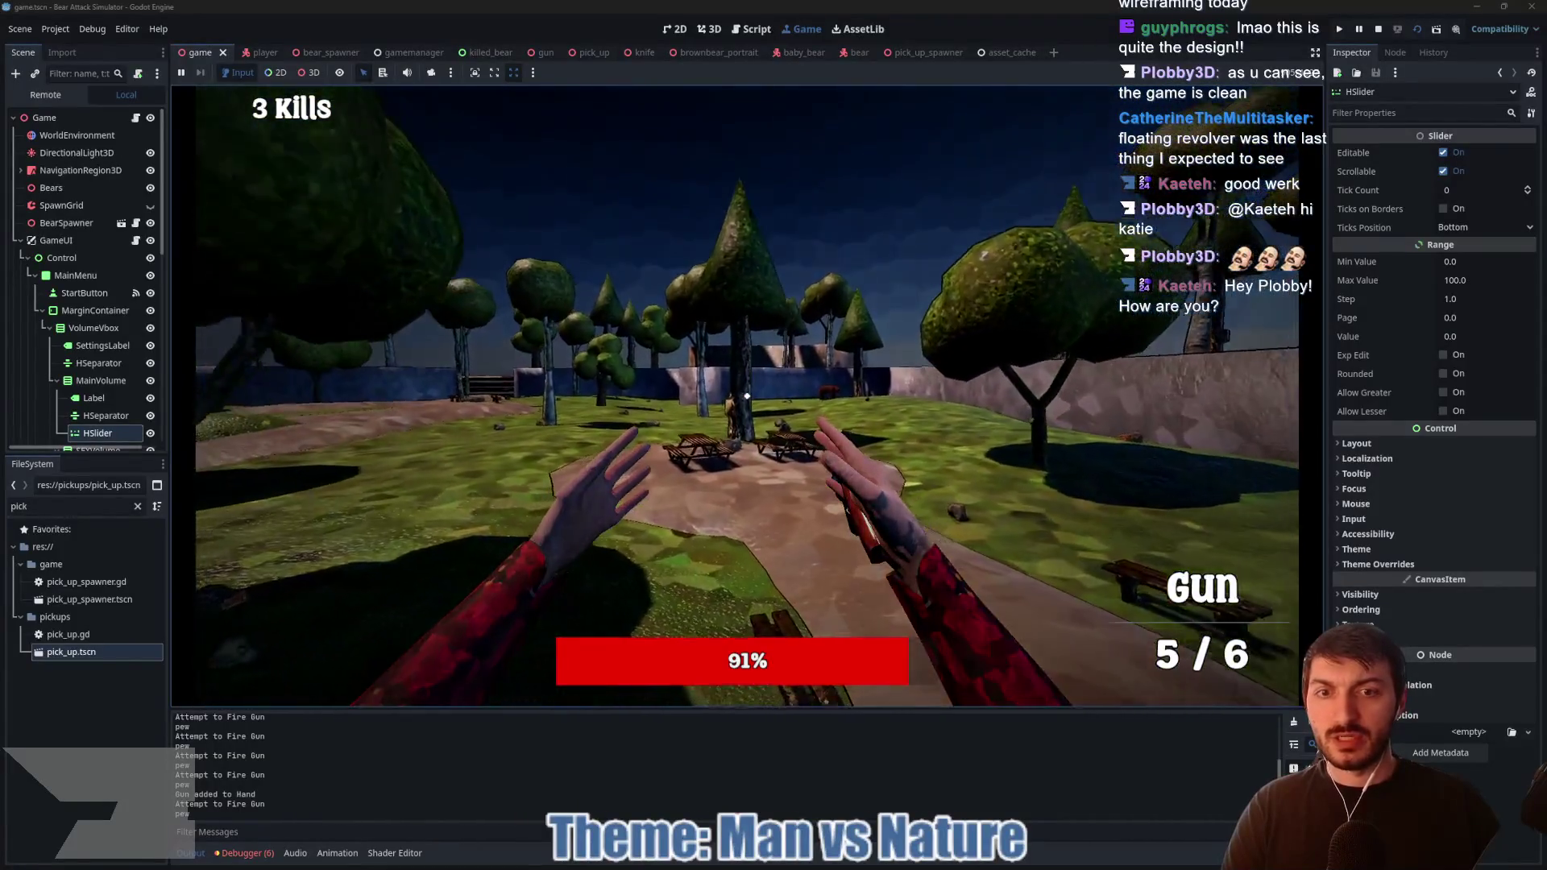
pyautogui.press('w')
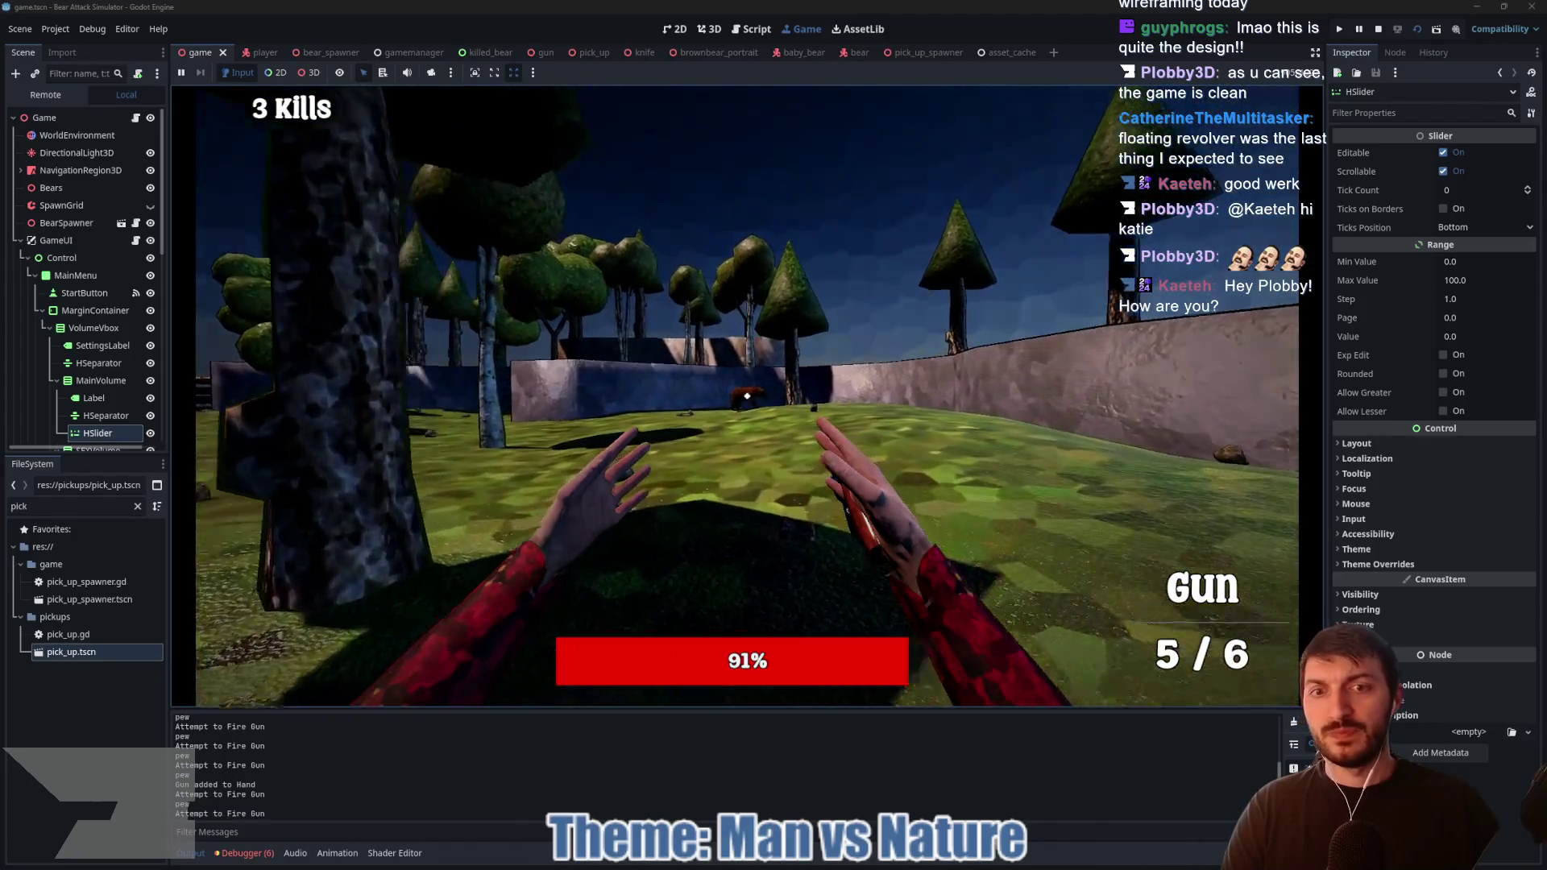
pyautogui.click(747, 396)
pyautogui.click(747, 396)
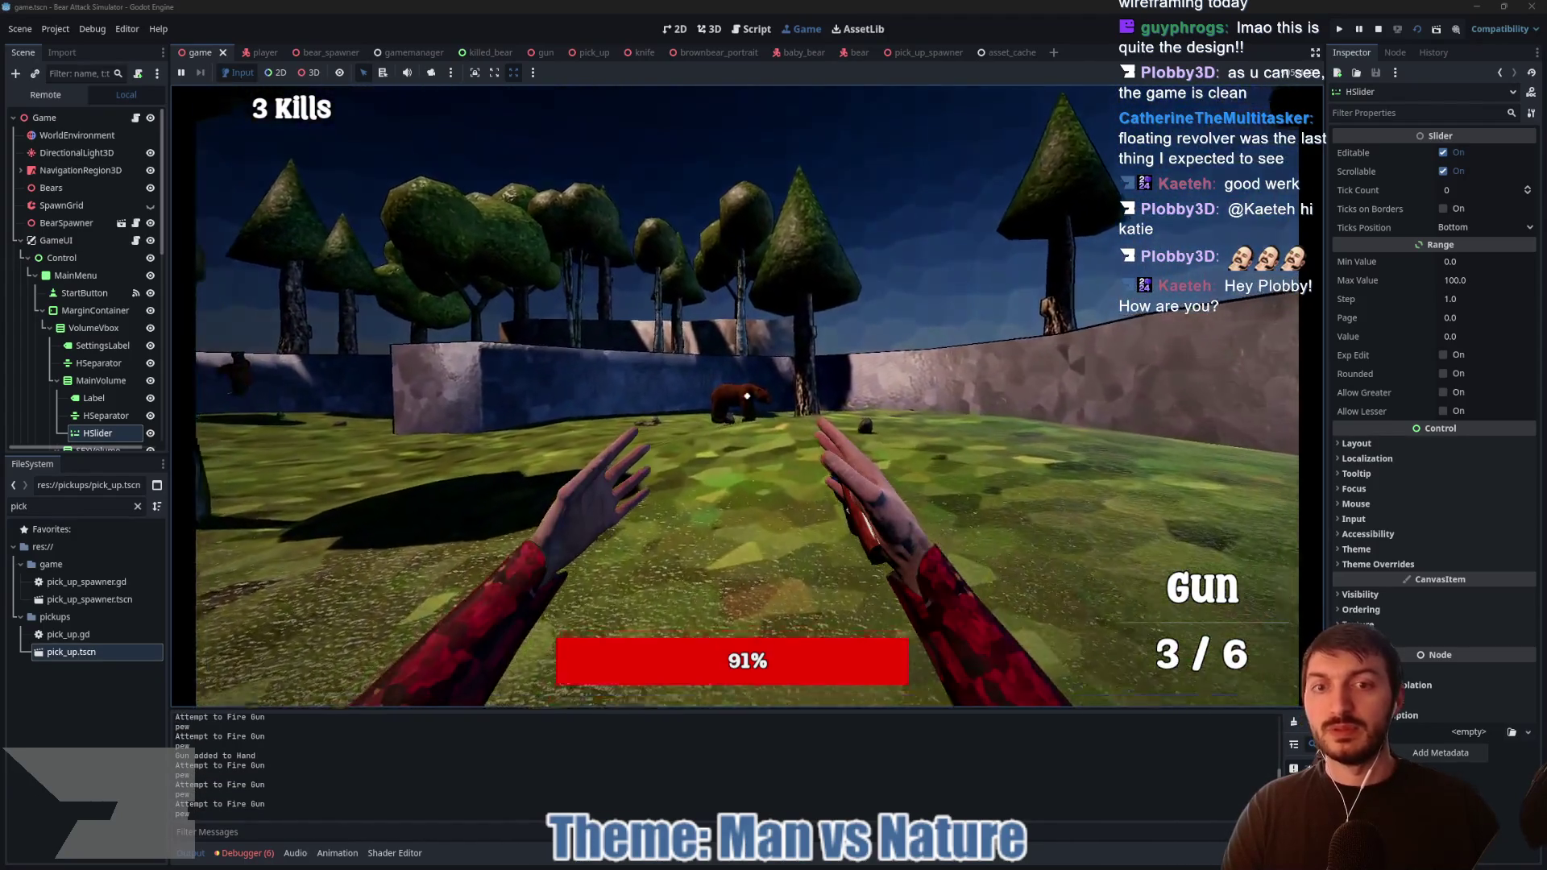
pyautogui.click(747, 396)
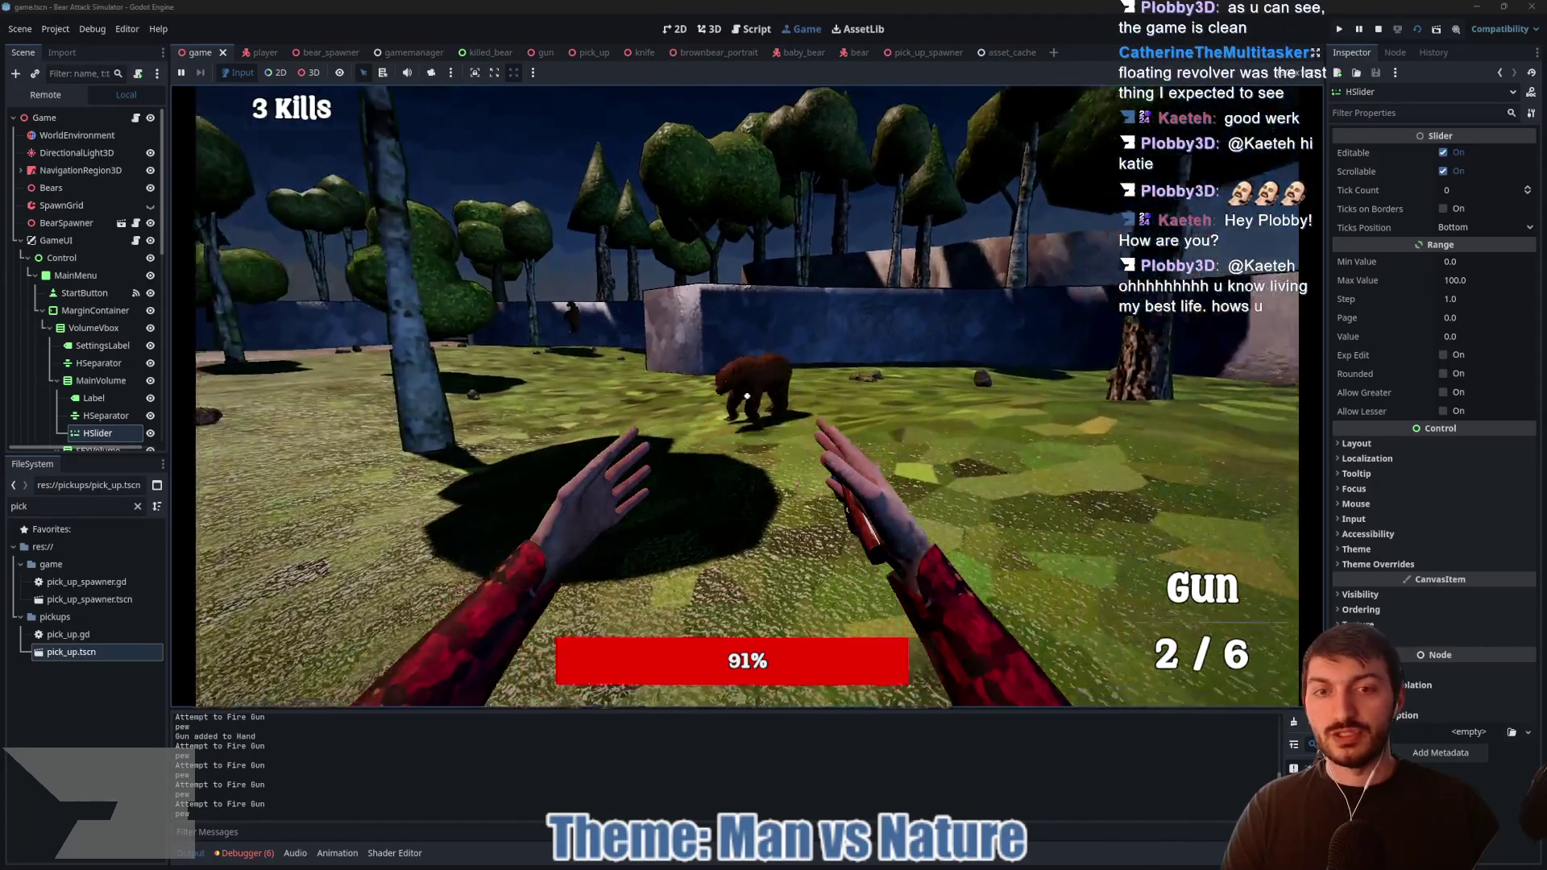
pyautogui.click(747, 396)
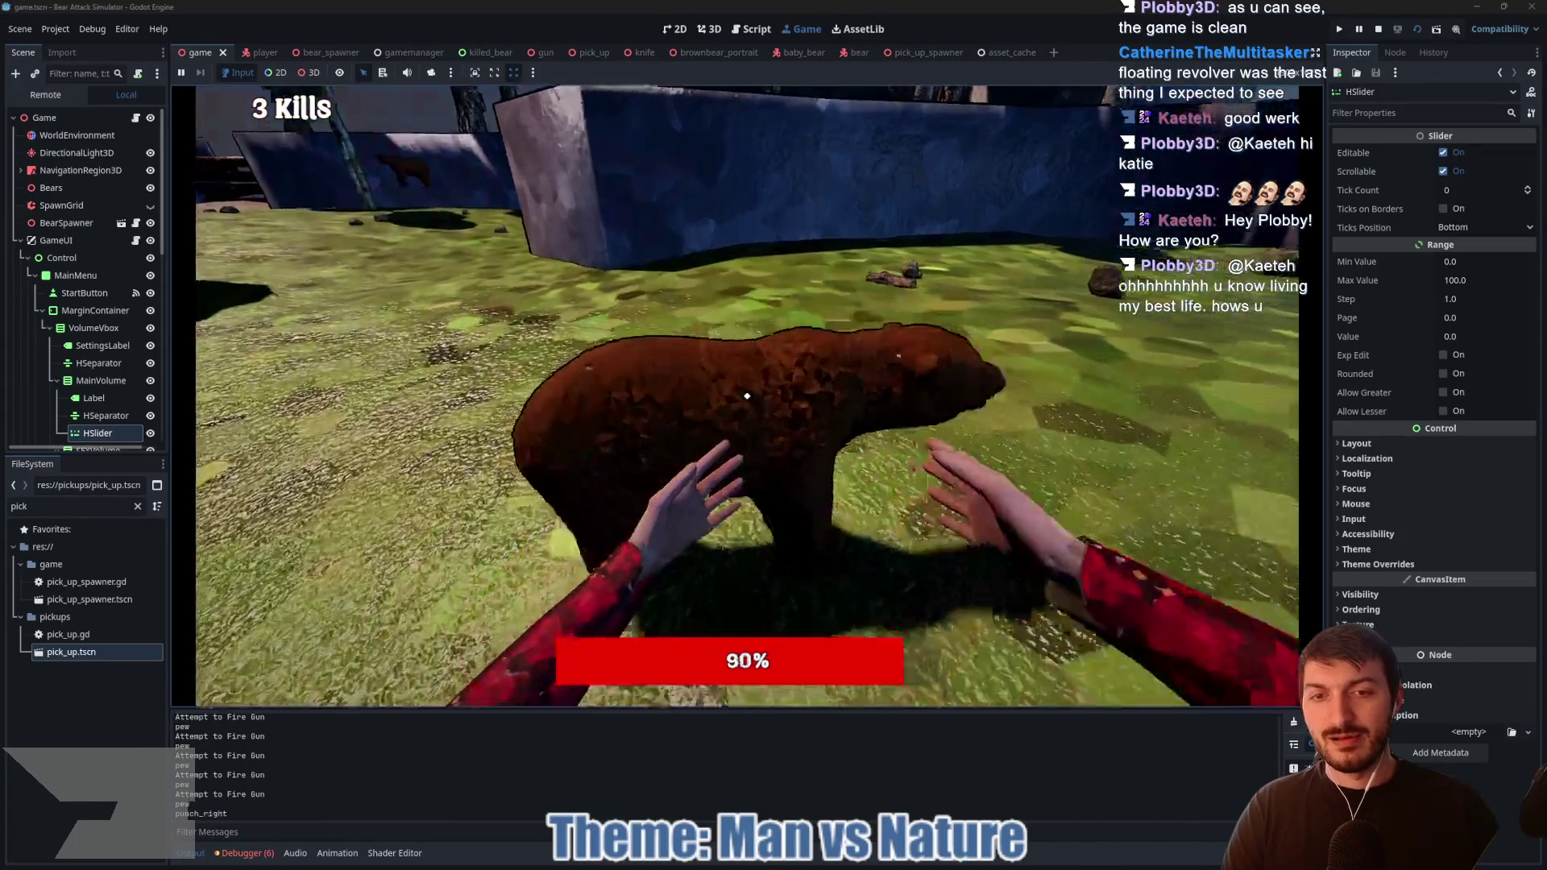
# Step: Punch the bear repeatedly with both fists, then stop the game with F8
pyautogui.click(748, 396)
pyautogui.click(747, 395)
pyautogui.click(747, 396)
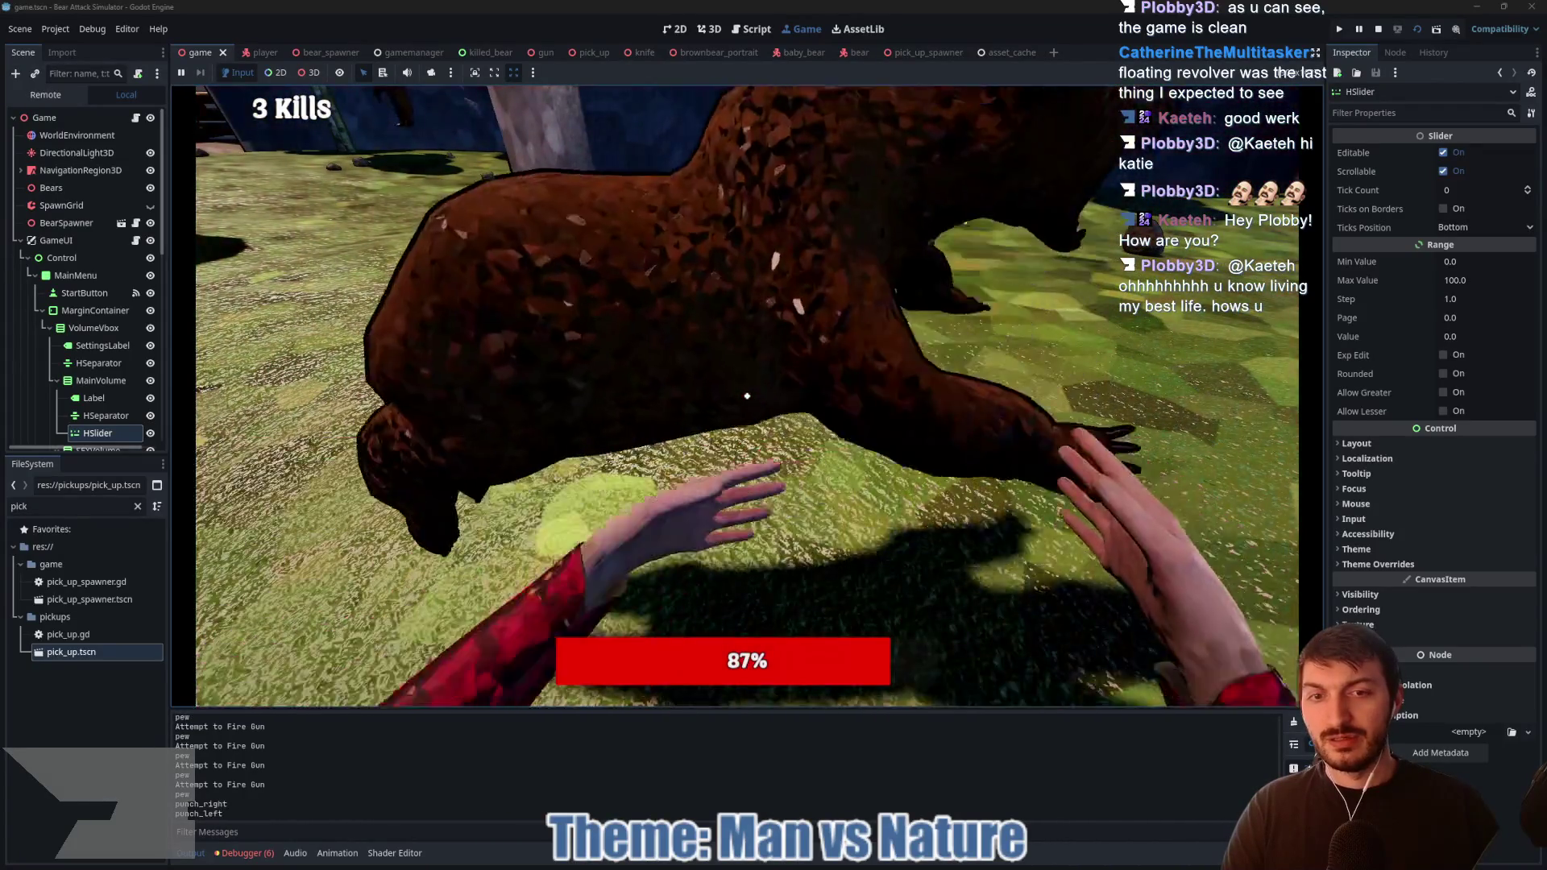
pyautogui.click(747, 396)
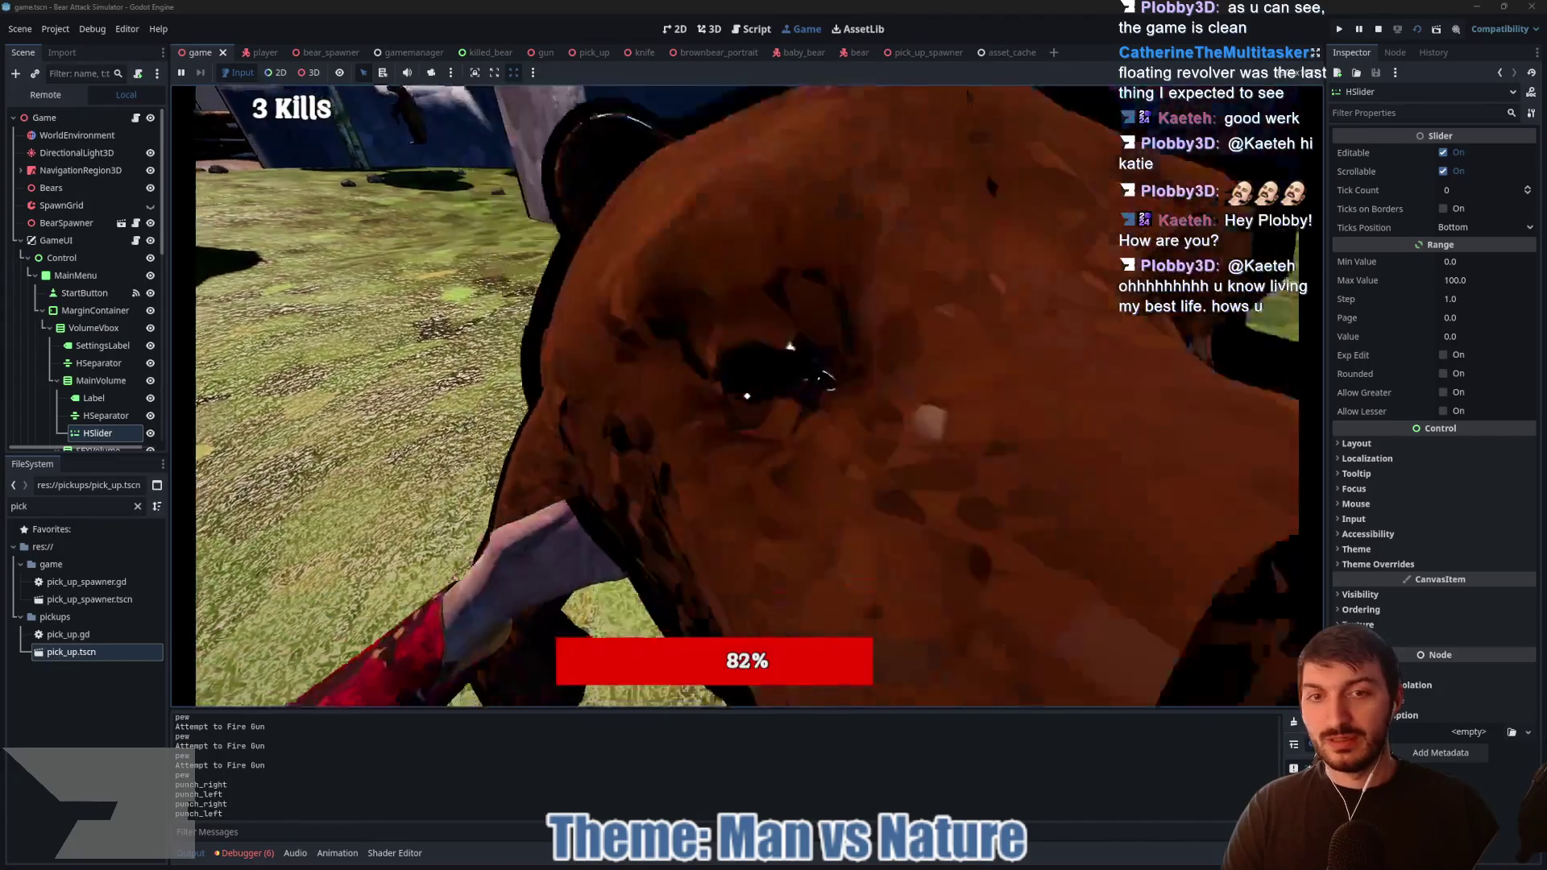
pyautogui.click(747, 396)
pyautogui.click(747, 395)
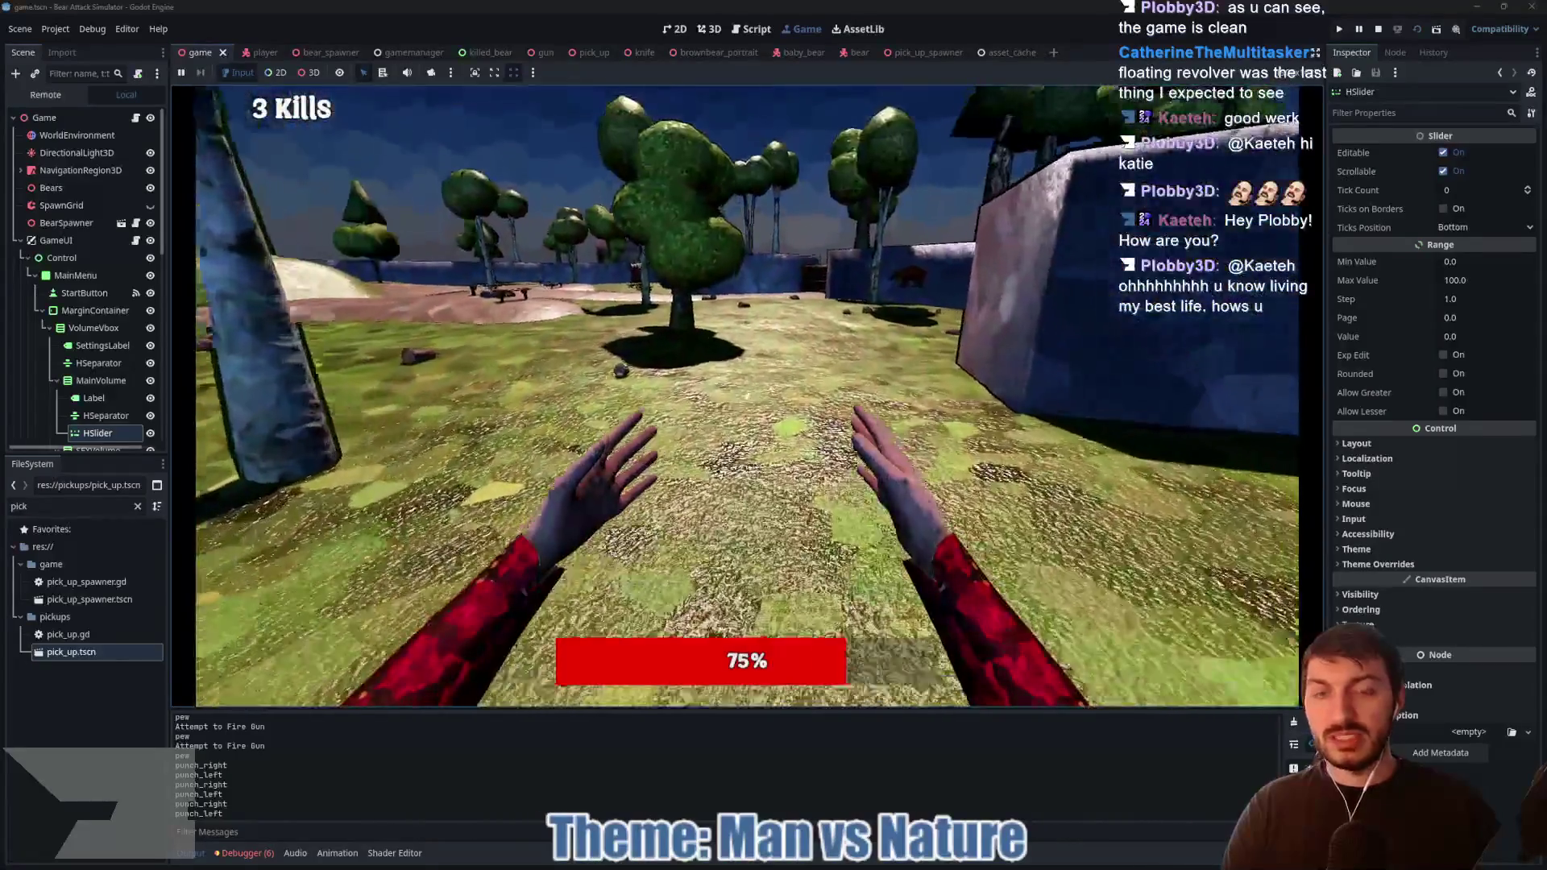
pyautogui.press('w')
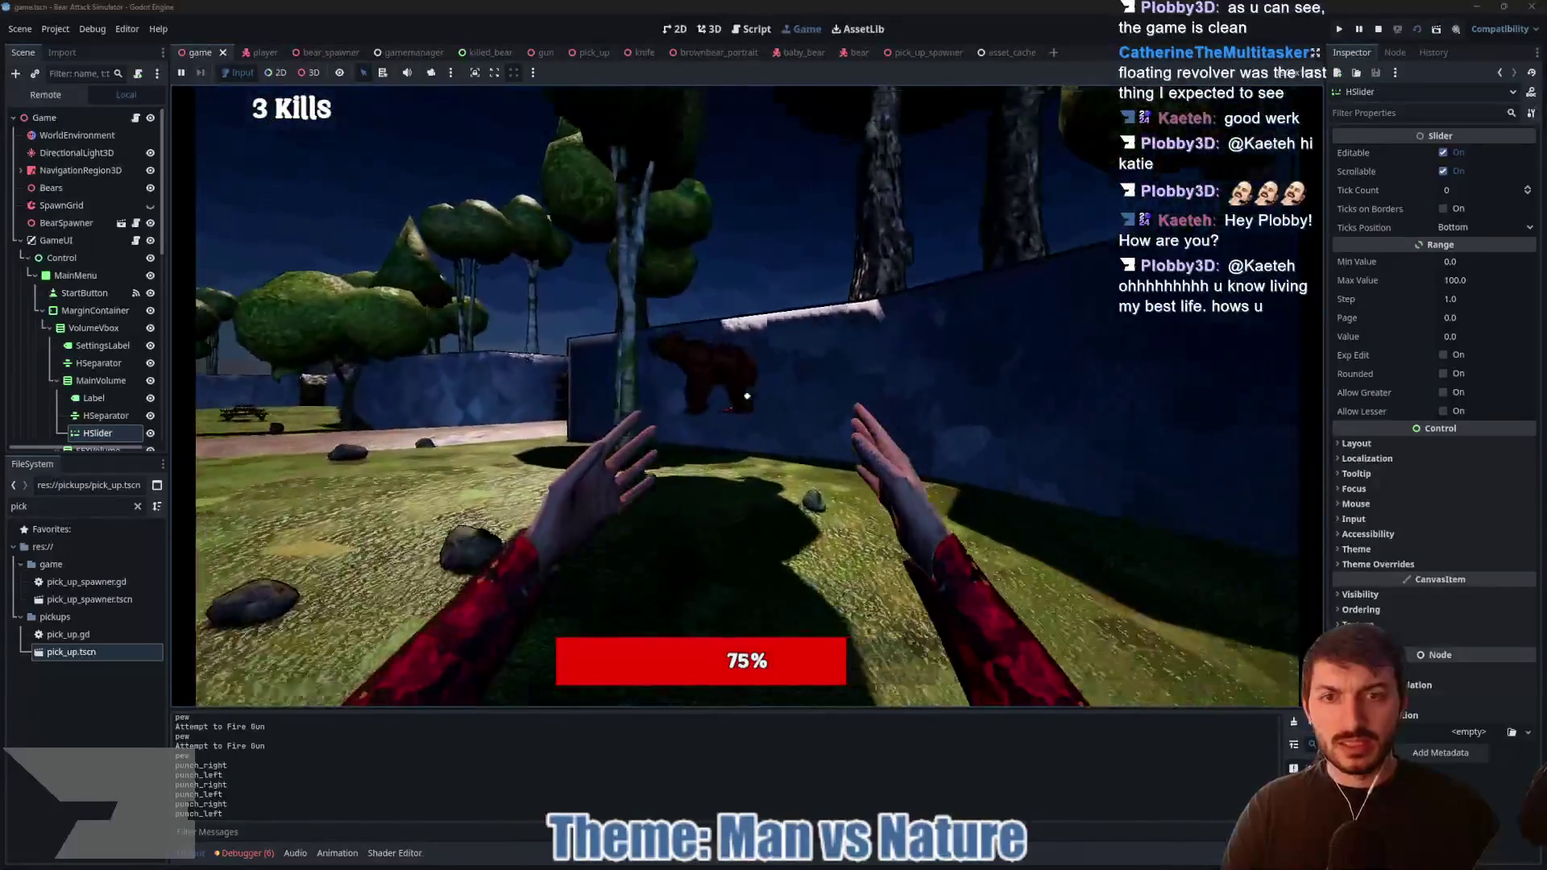
pyautogui.press('F8')
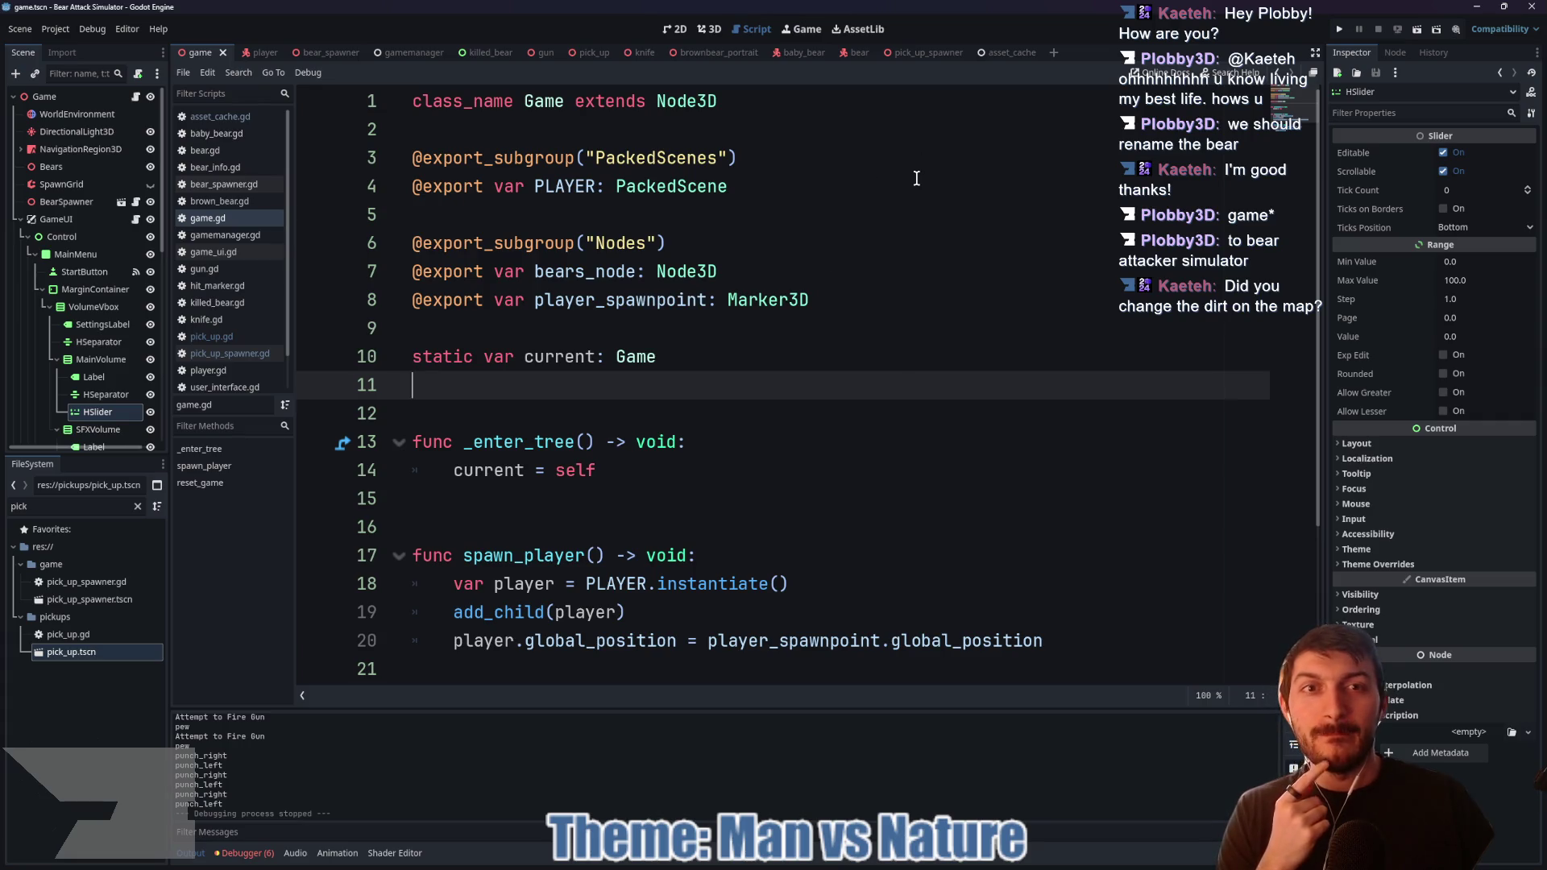
# Step: Open the bear scene in the 3D view and select the bear RT mesh to inspect its material
pyautogui.click(853, 55)
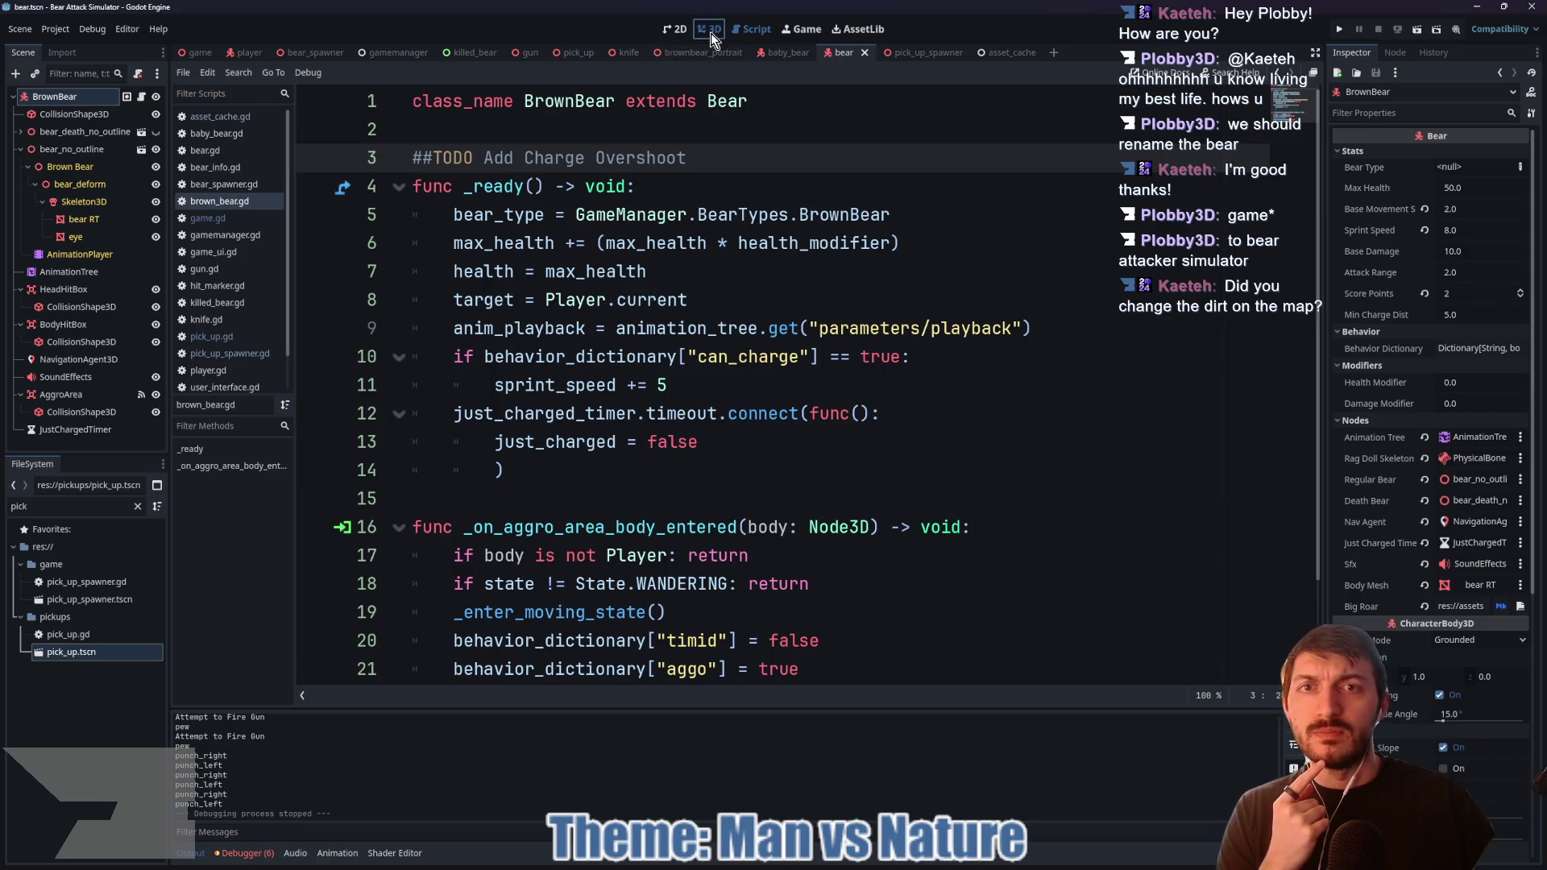
pyautogui.click(711, 32)
pyautogui.click(106, 221)
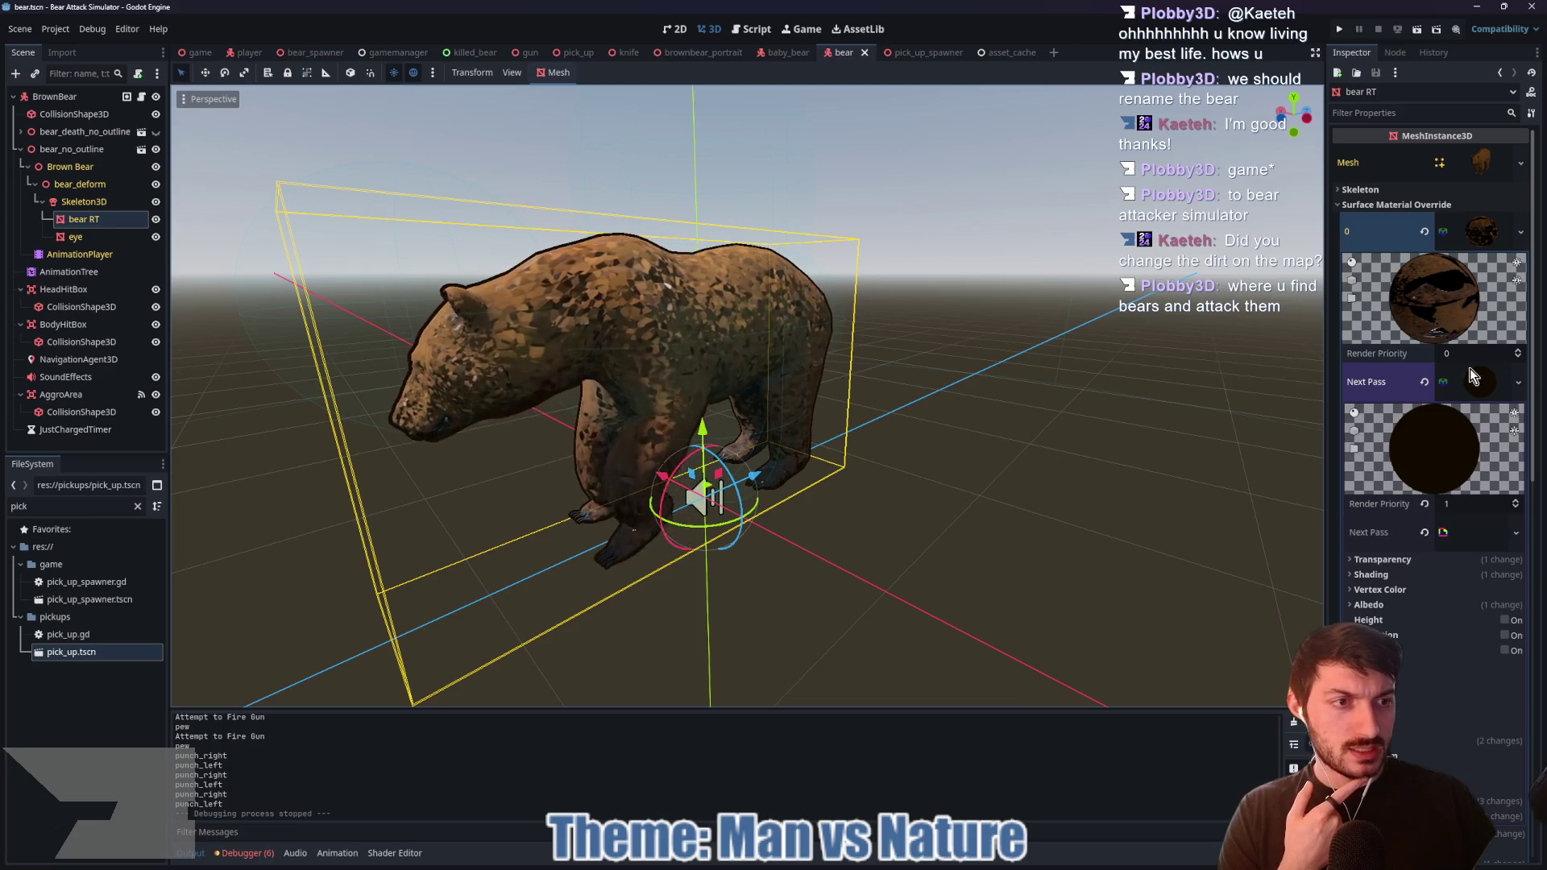
# Step: Prefix the intensity uniform in blood.gdshader with 'instance', save, and run the game again
pyautogui.click(1463, 528)
pyautogui.click(1452, 654)
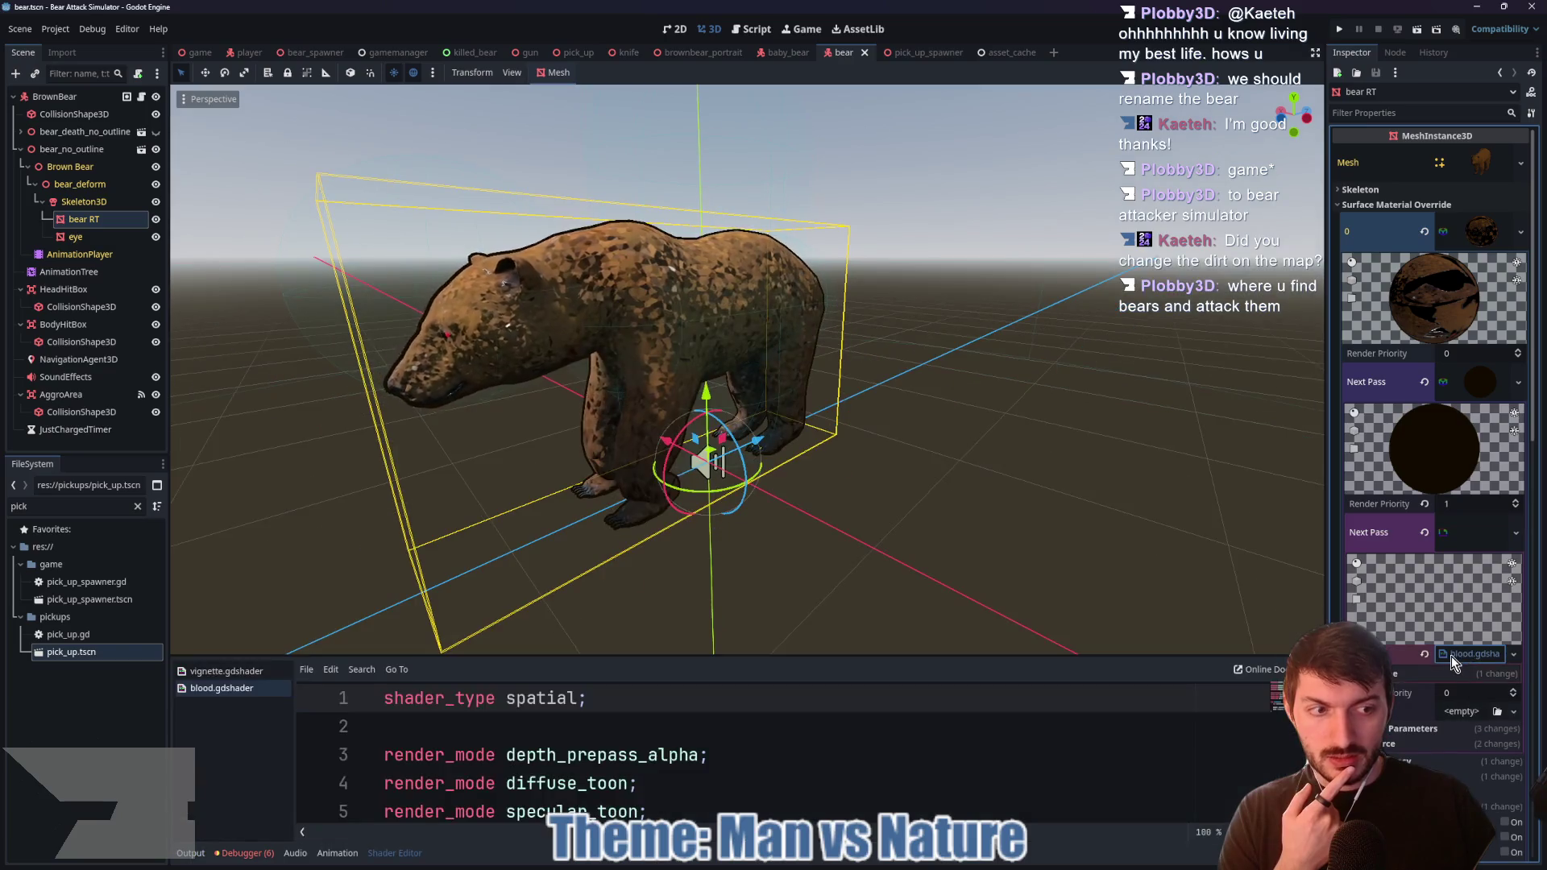
pyautogui.moveTo(868, 656); pyautogui.dragTo(868, 246)
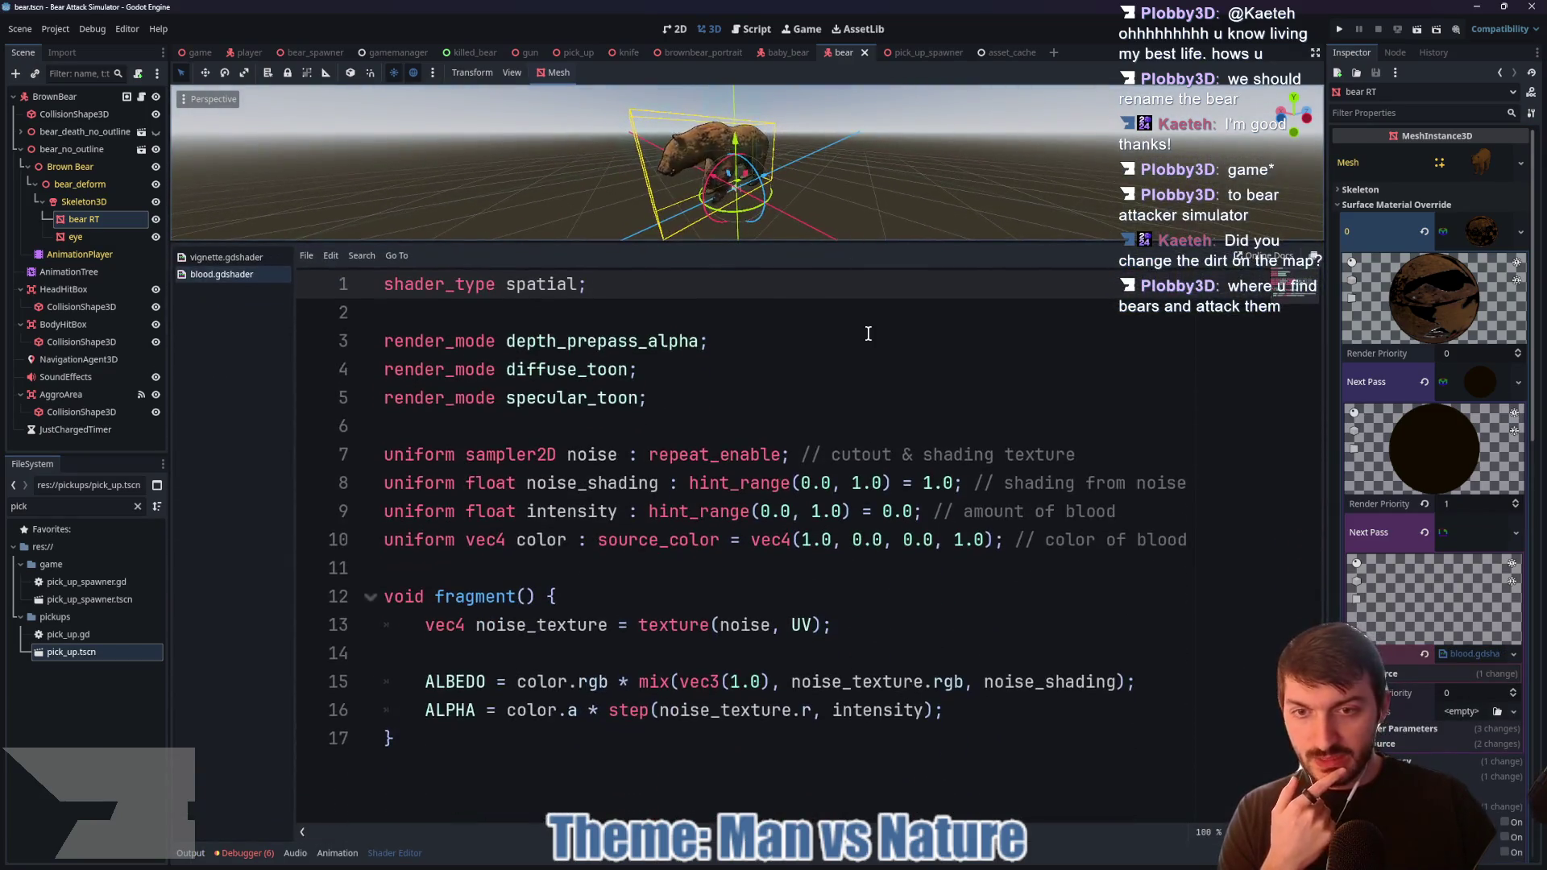
pyautogui.click(386, 512)
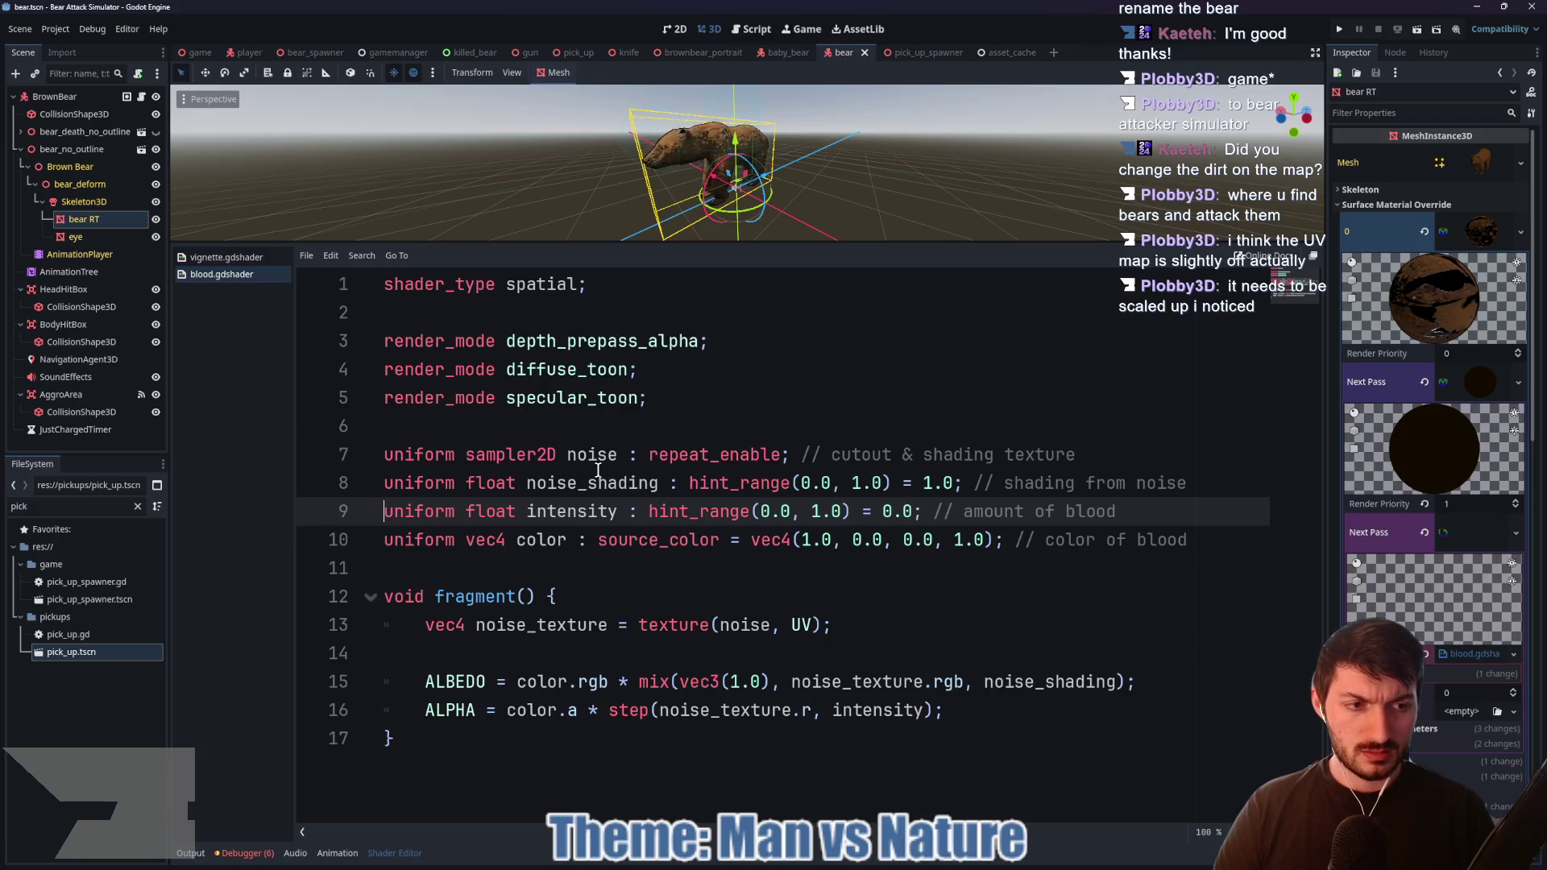
pyautogui.write('instance')
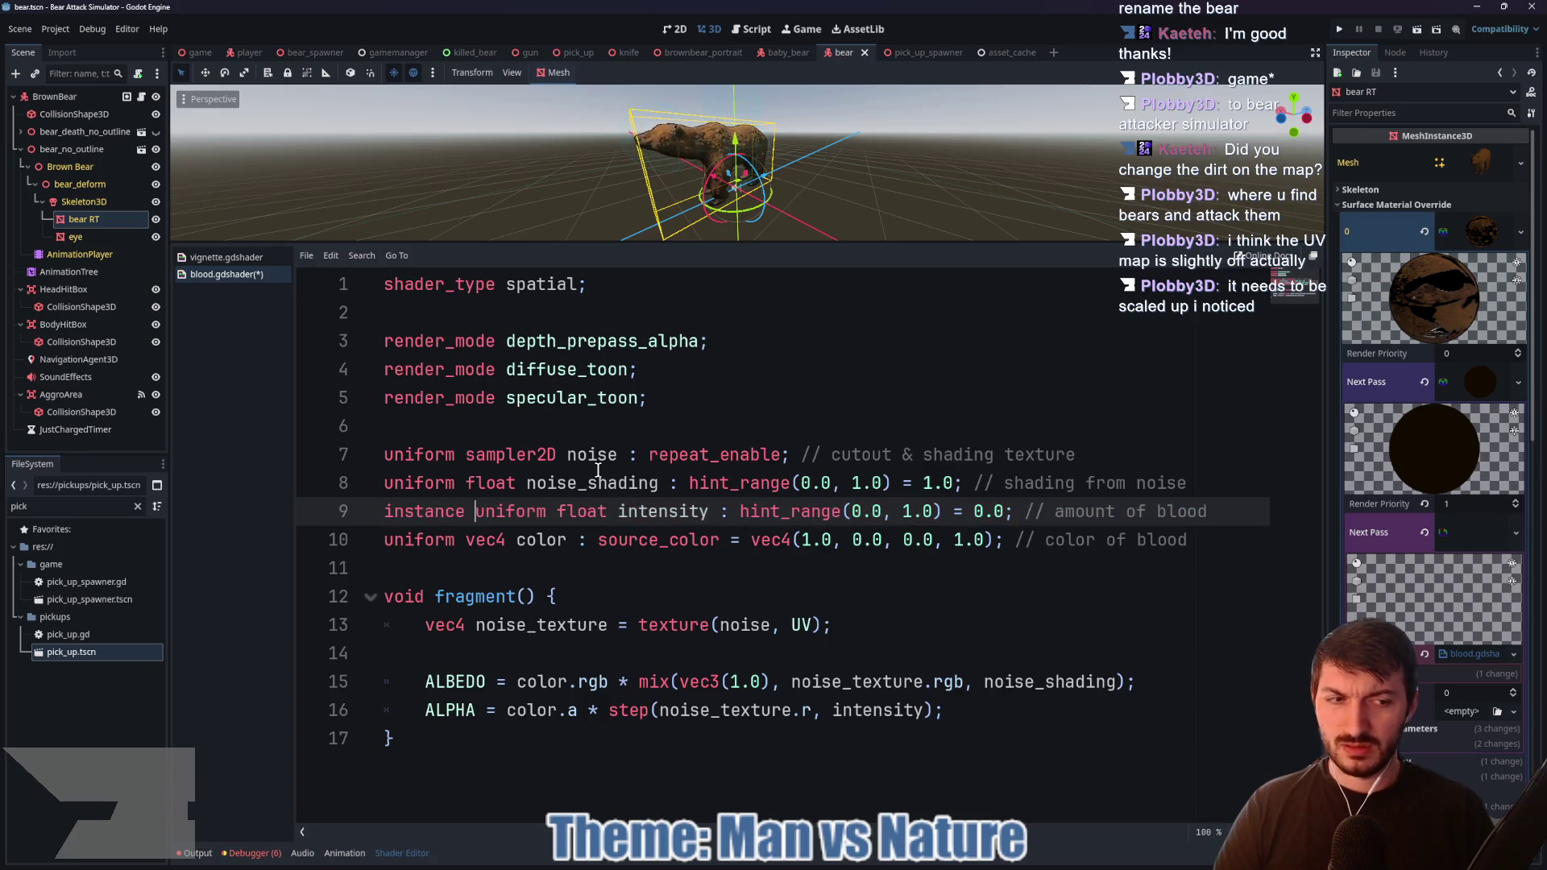
pyautogui.hotkey('ctrl', 's')
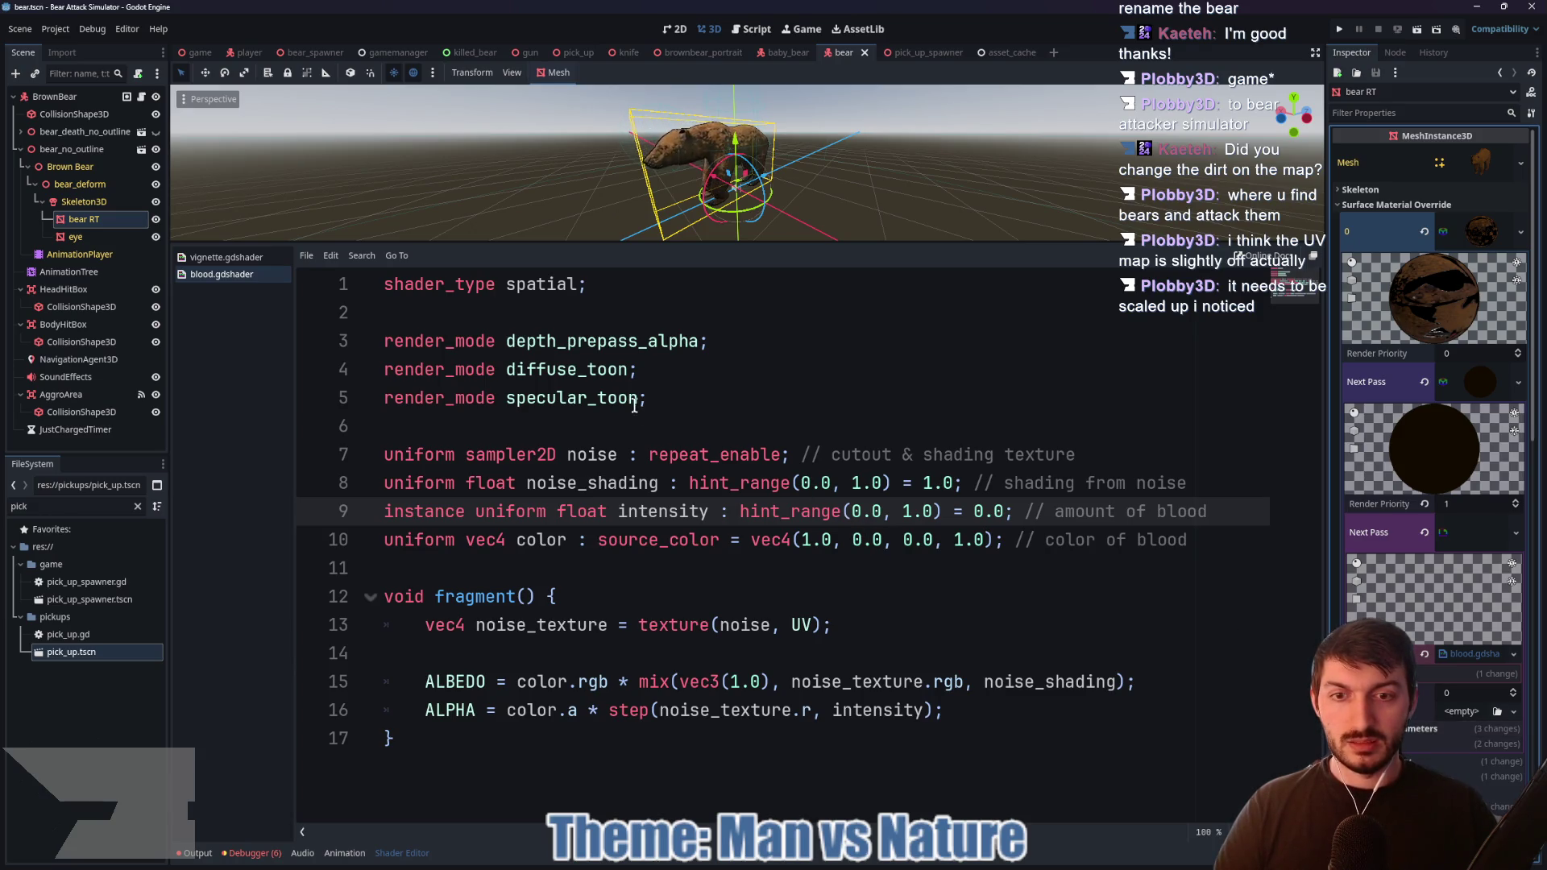
pyautogui.click(201, 53)
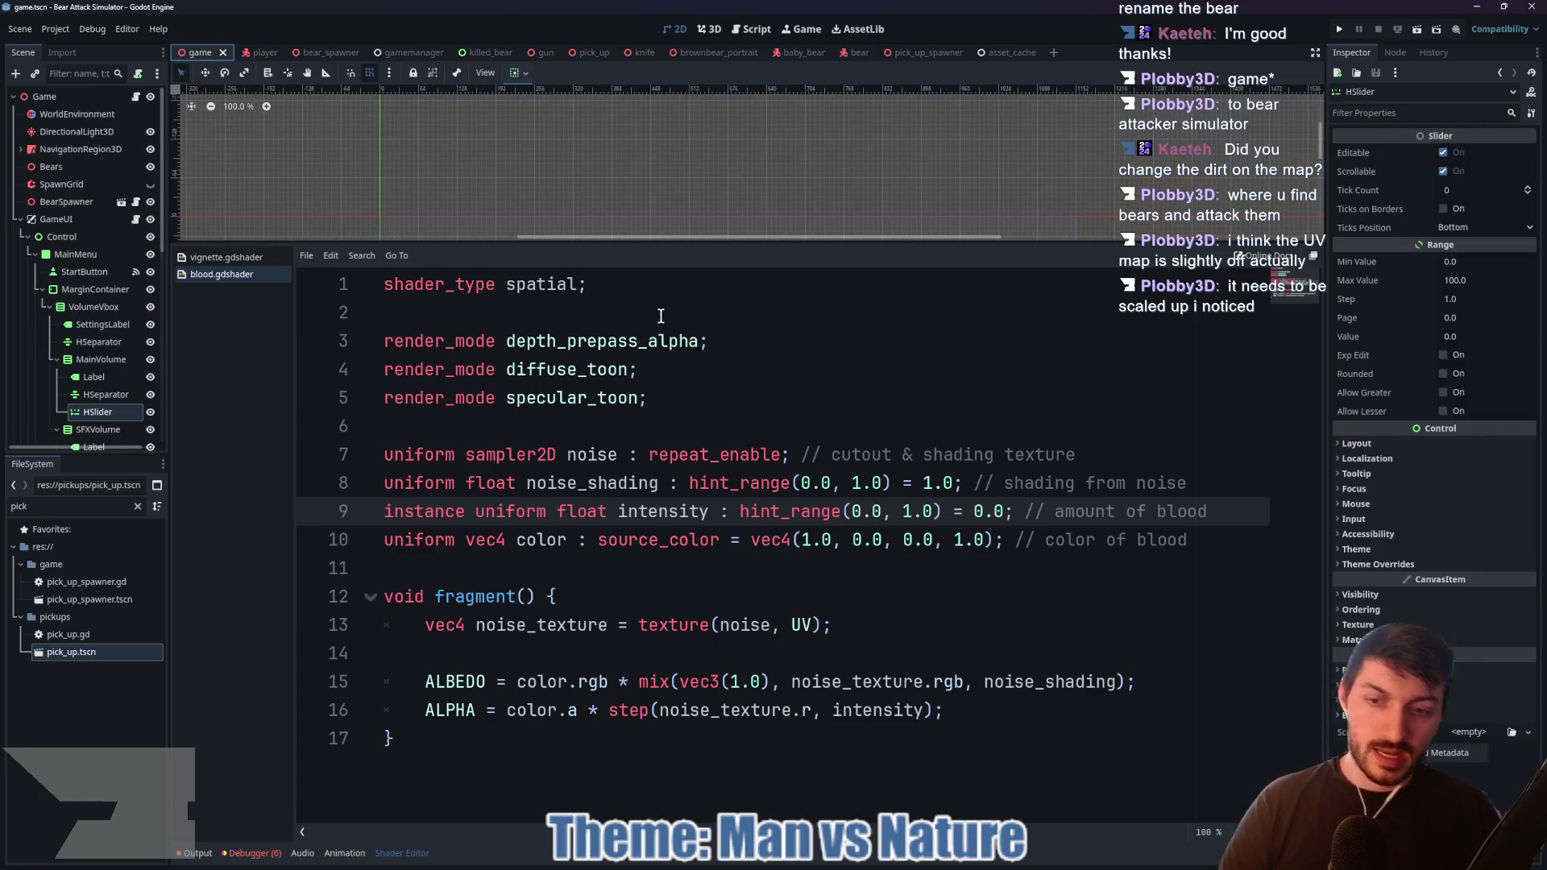
pyautogui.press('F5')
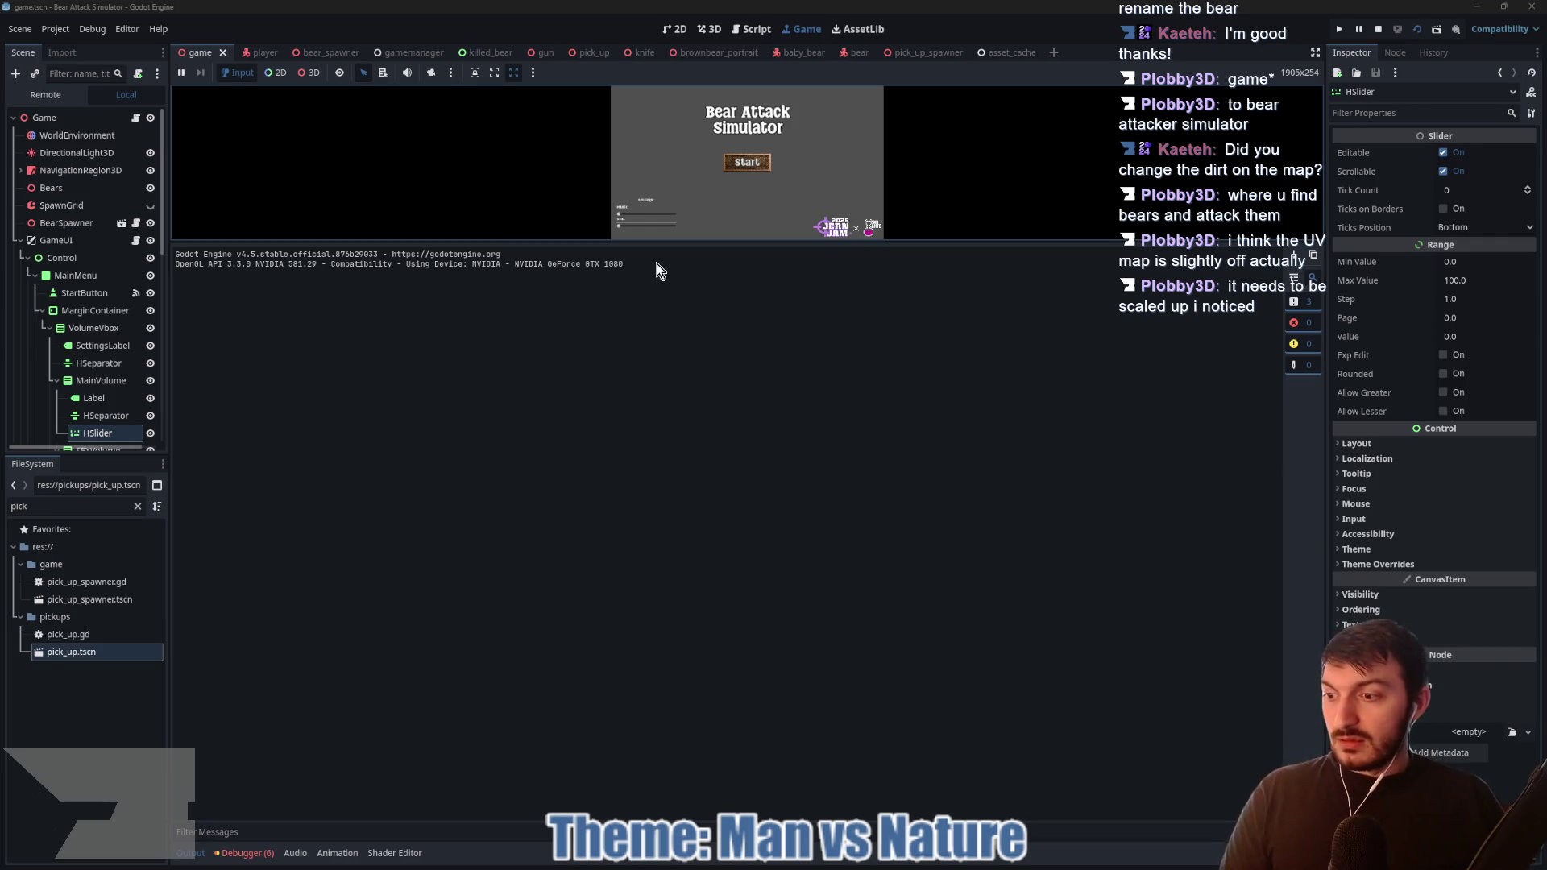
# Step: Enlarge the game view, start a new round, and pick up the gun on the picnic table
pyautogui.moveTo(788, 242); pyautogui.dragTo(833, 731)
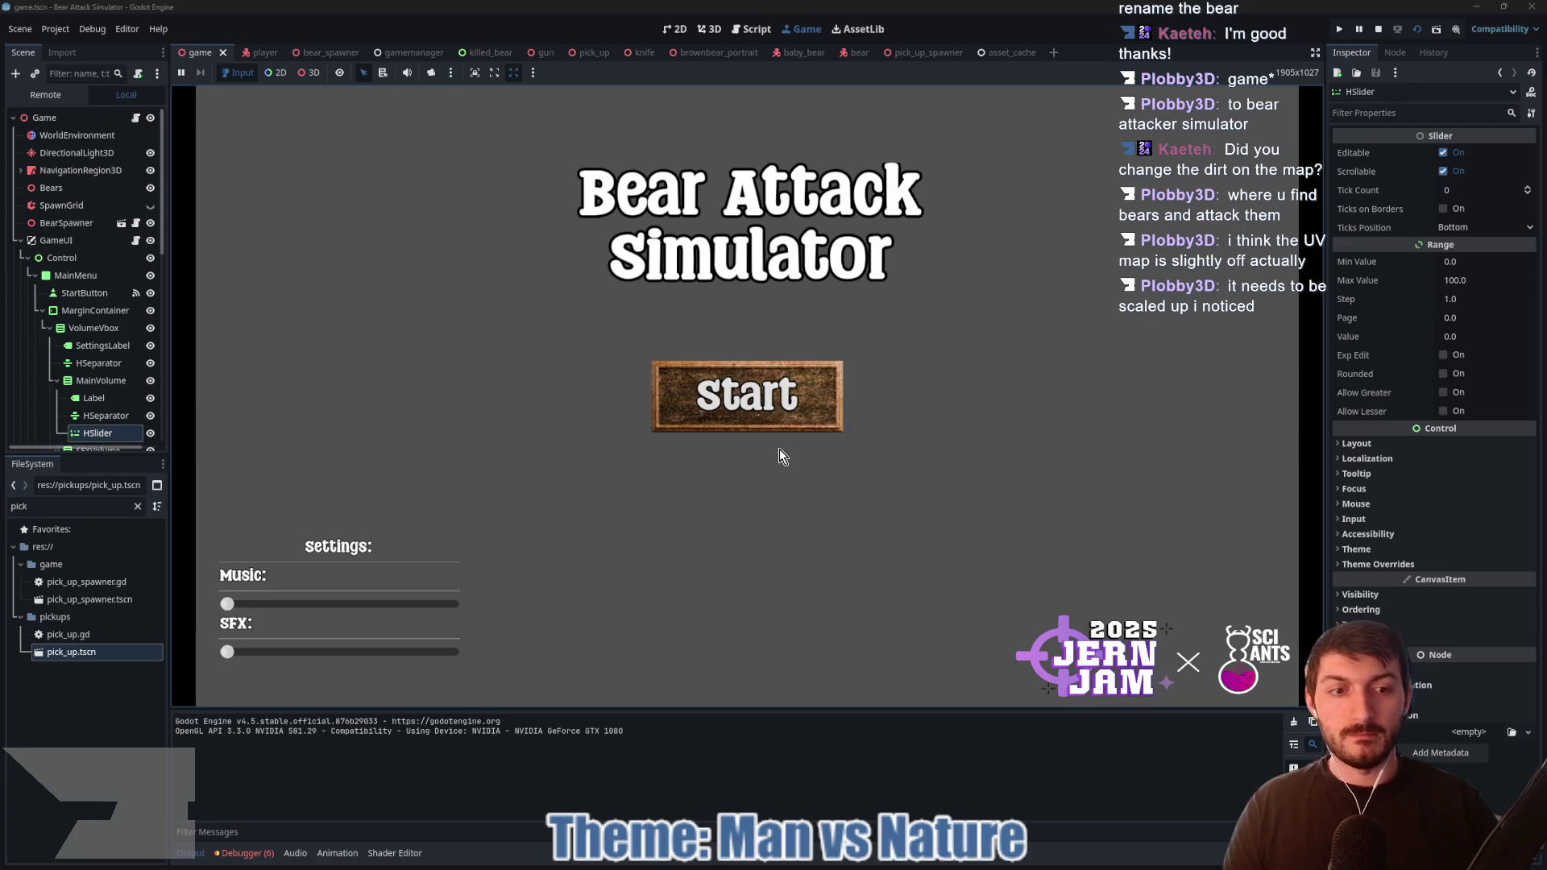
pyautogui.click(767, 423)
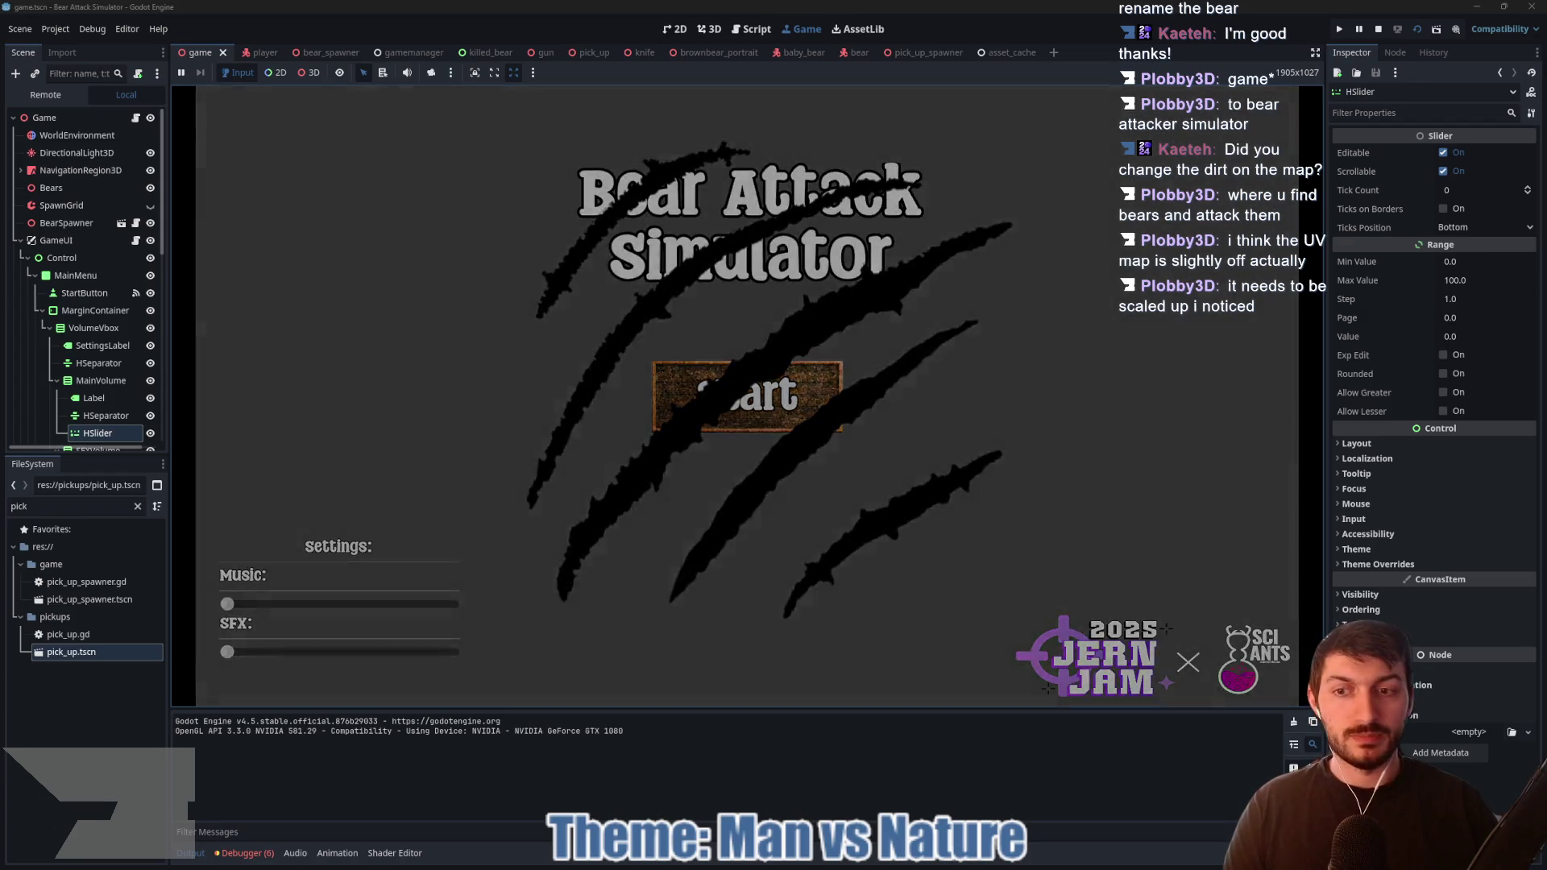
pyautogui.press('w')
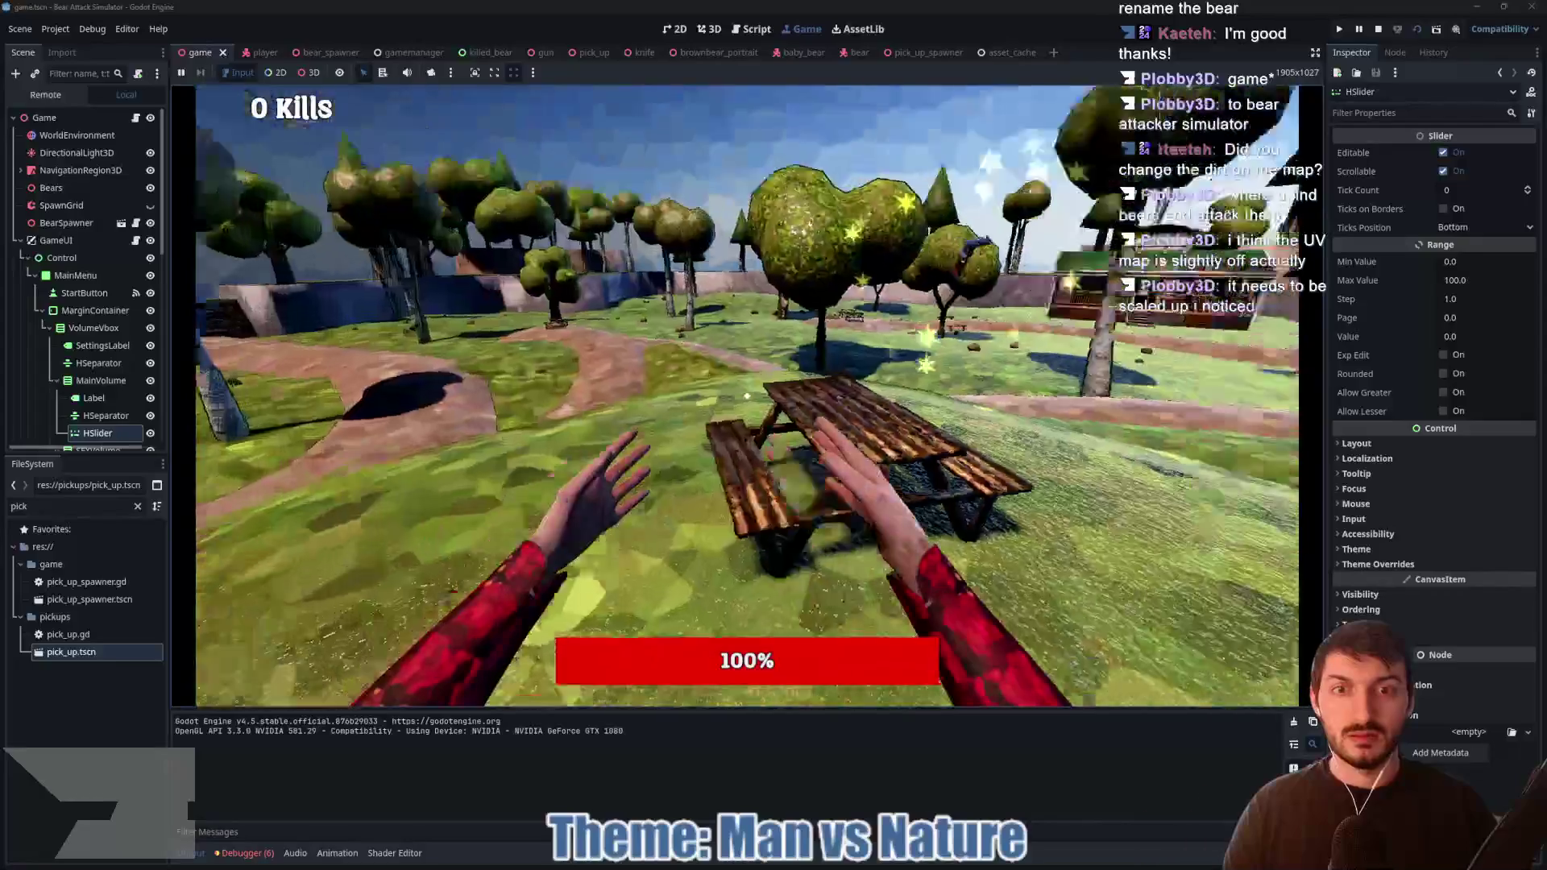
pyautogui.press('e')
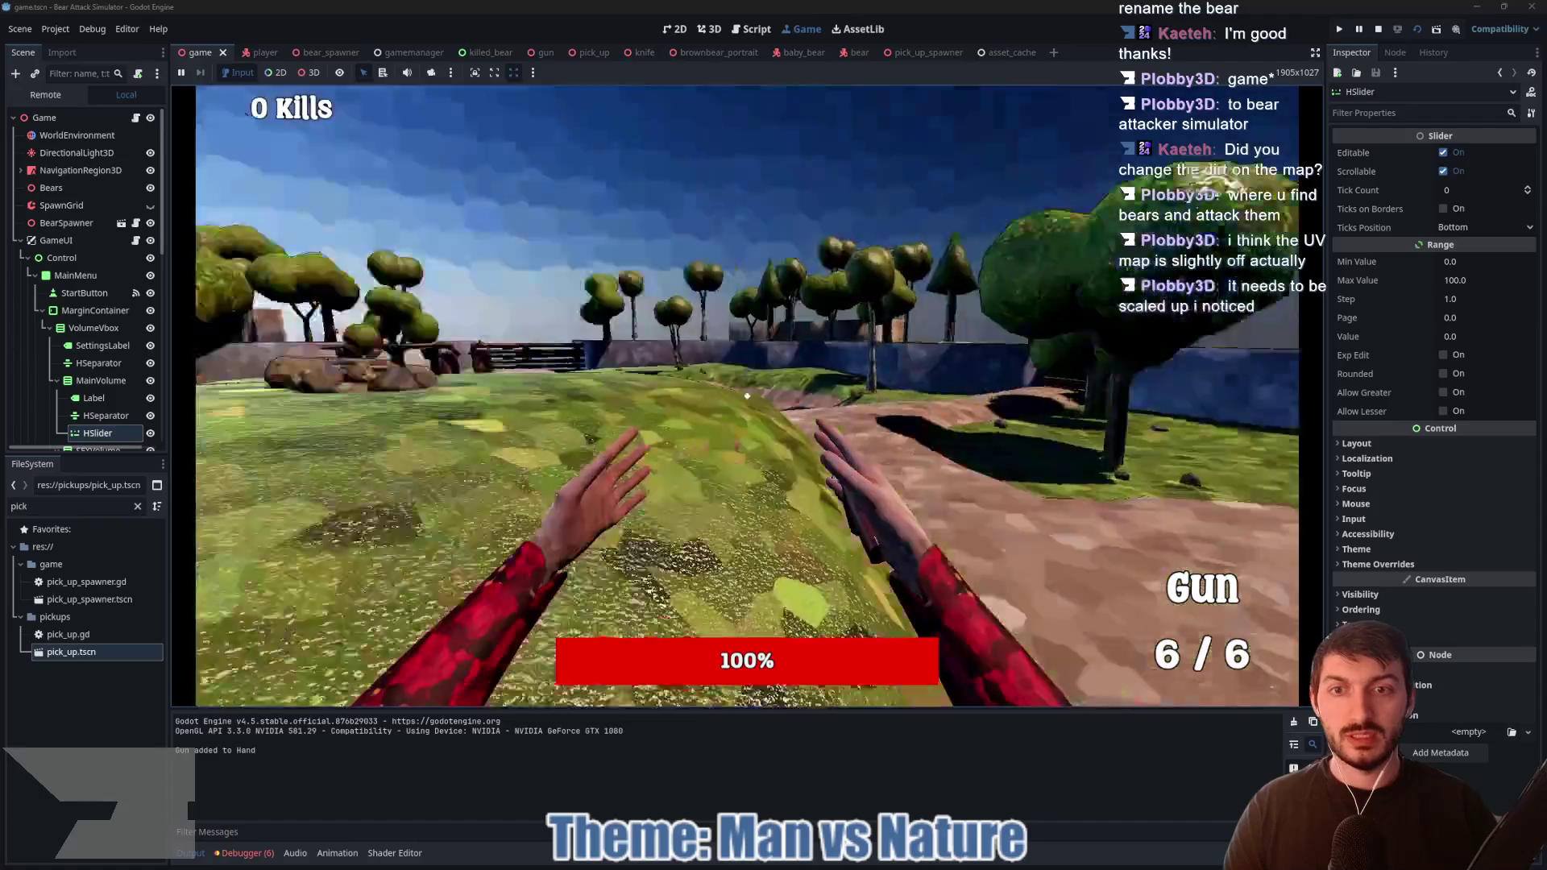
# Step: Walk down the dirt path toward the tree and shoot the bear until it dies
pyautogui.press('w')
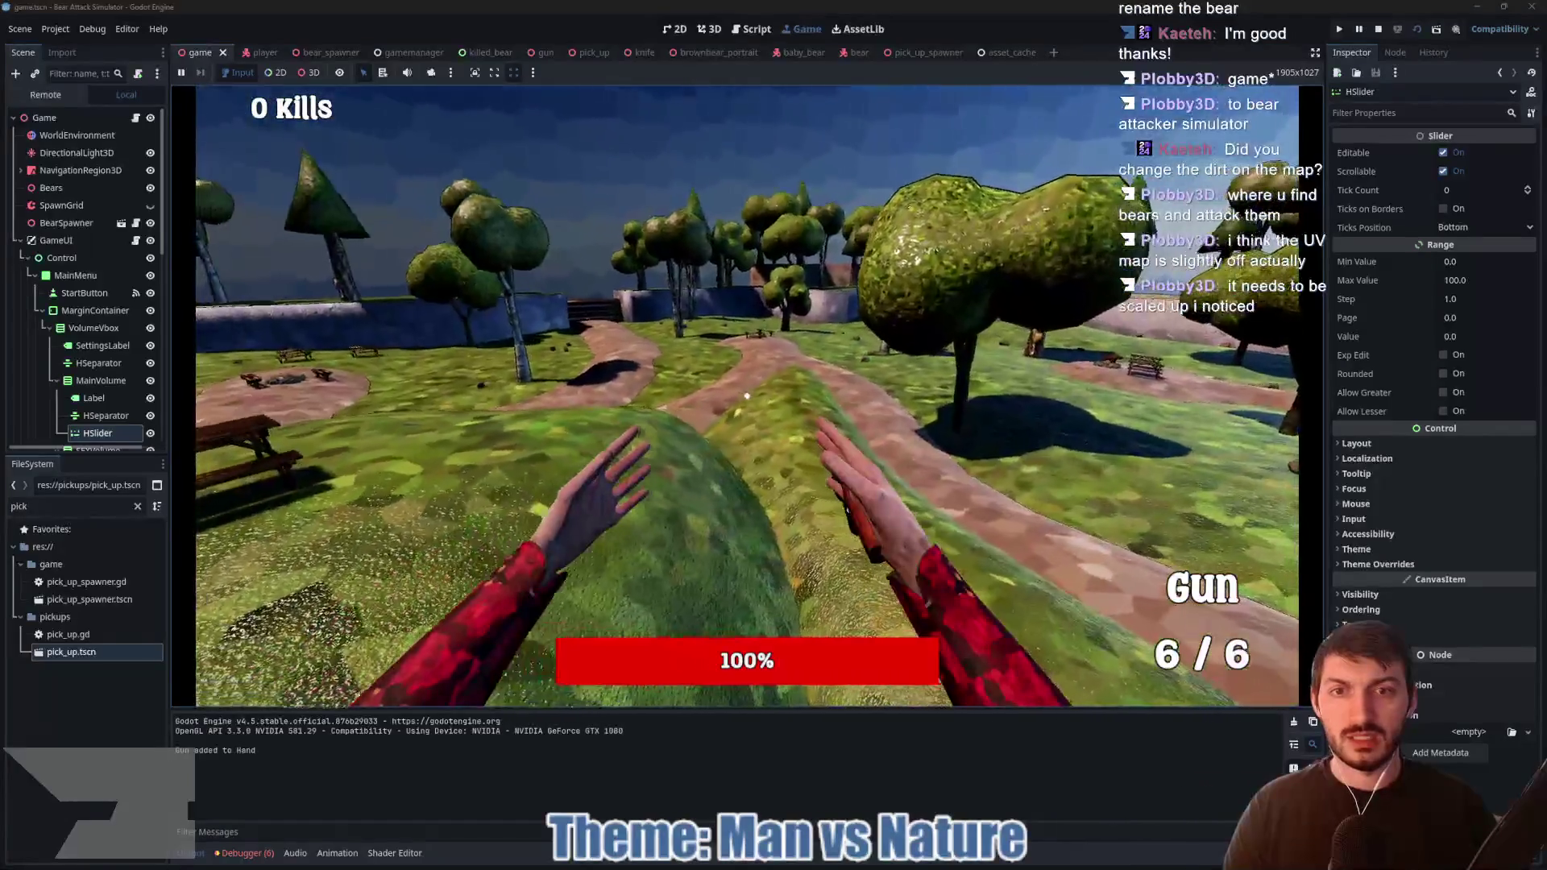
pyautogui.press('w')
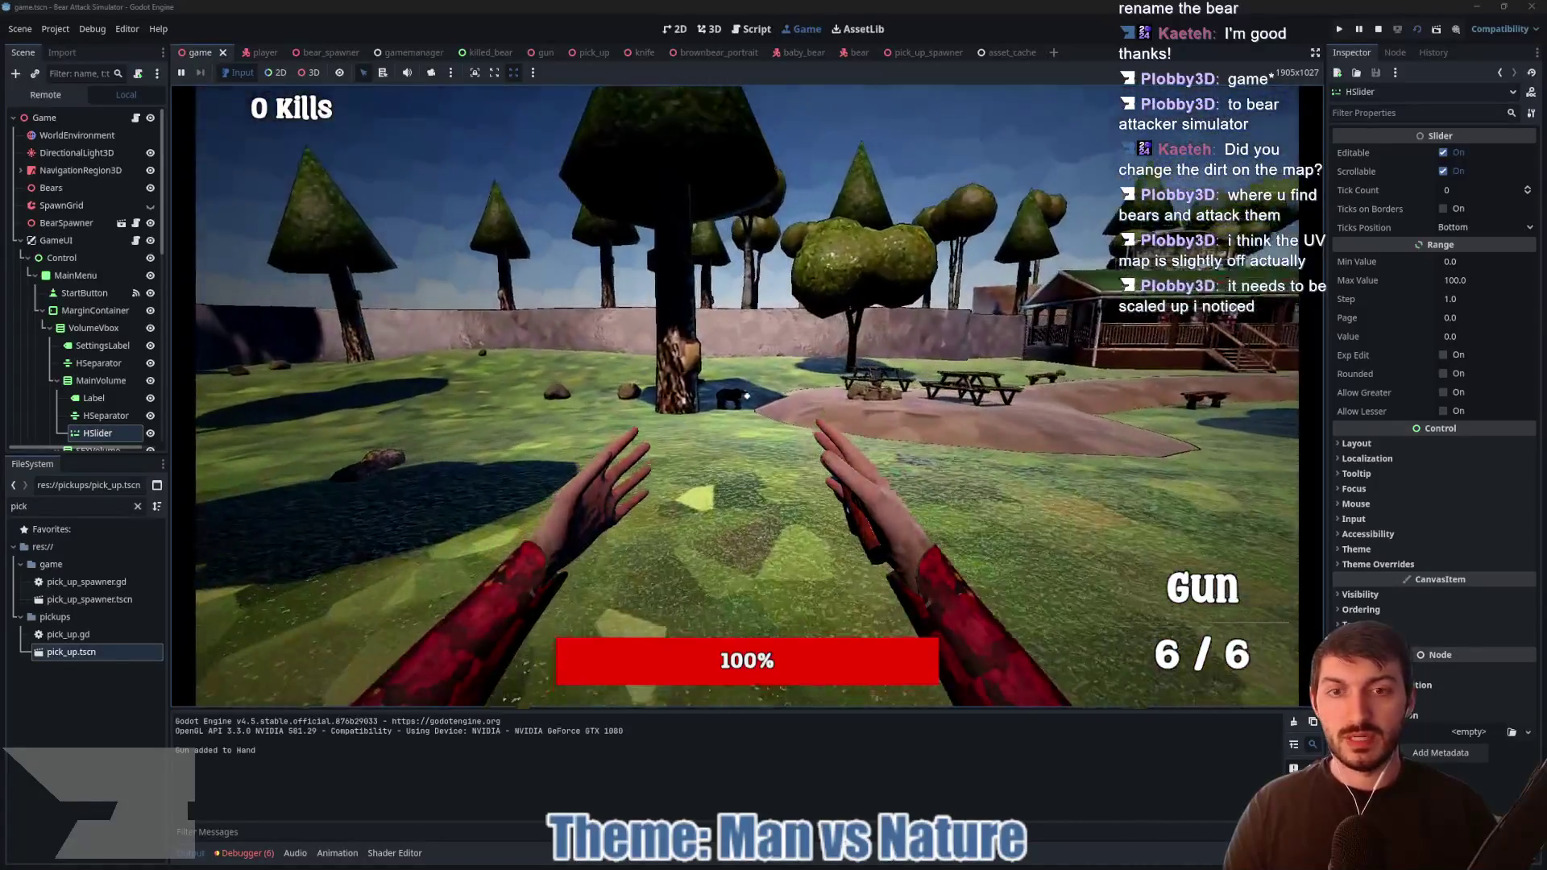
pyautogui.press('w')
pyautogui.click(747, 396)
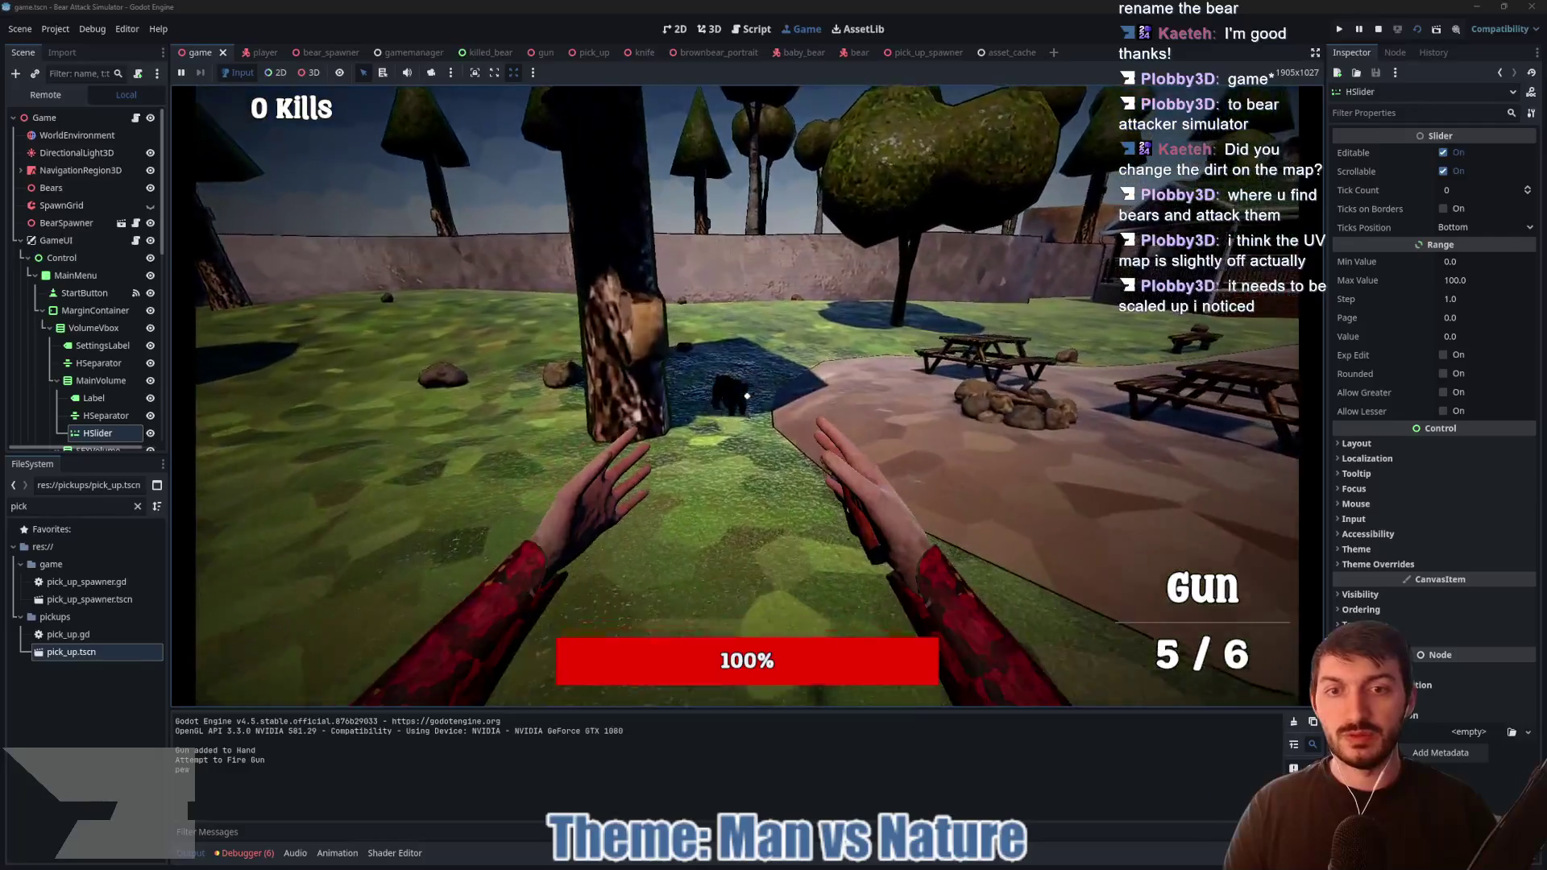
pyautogui.click(747, 396)
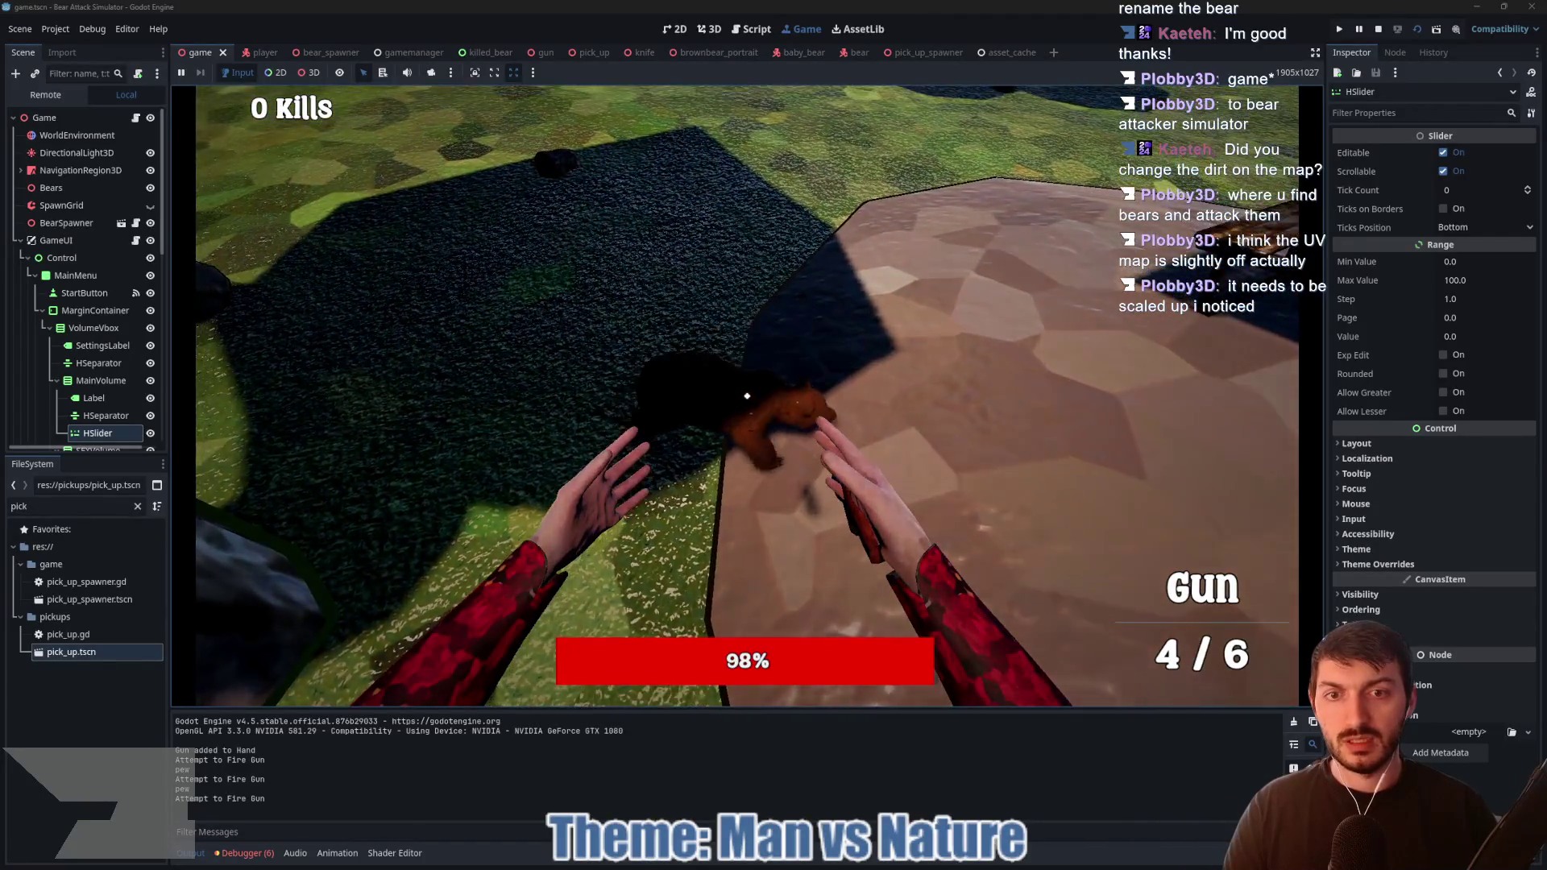
pyautogui.click(747, 395)
pyautogui.click(747, 396)
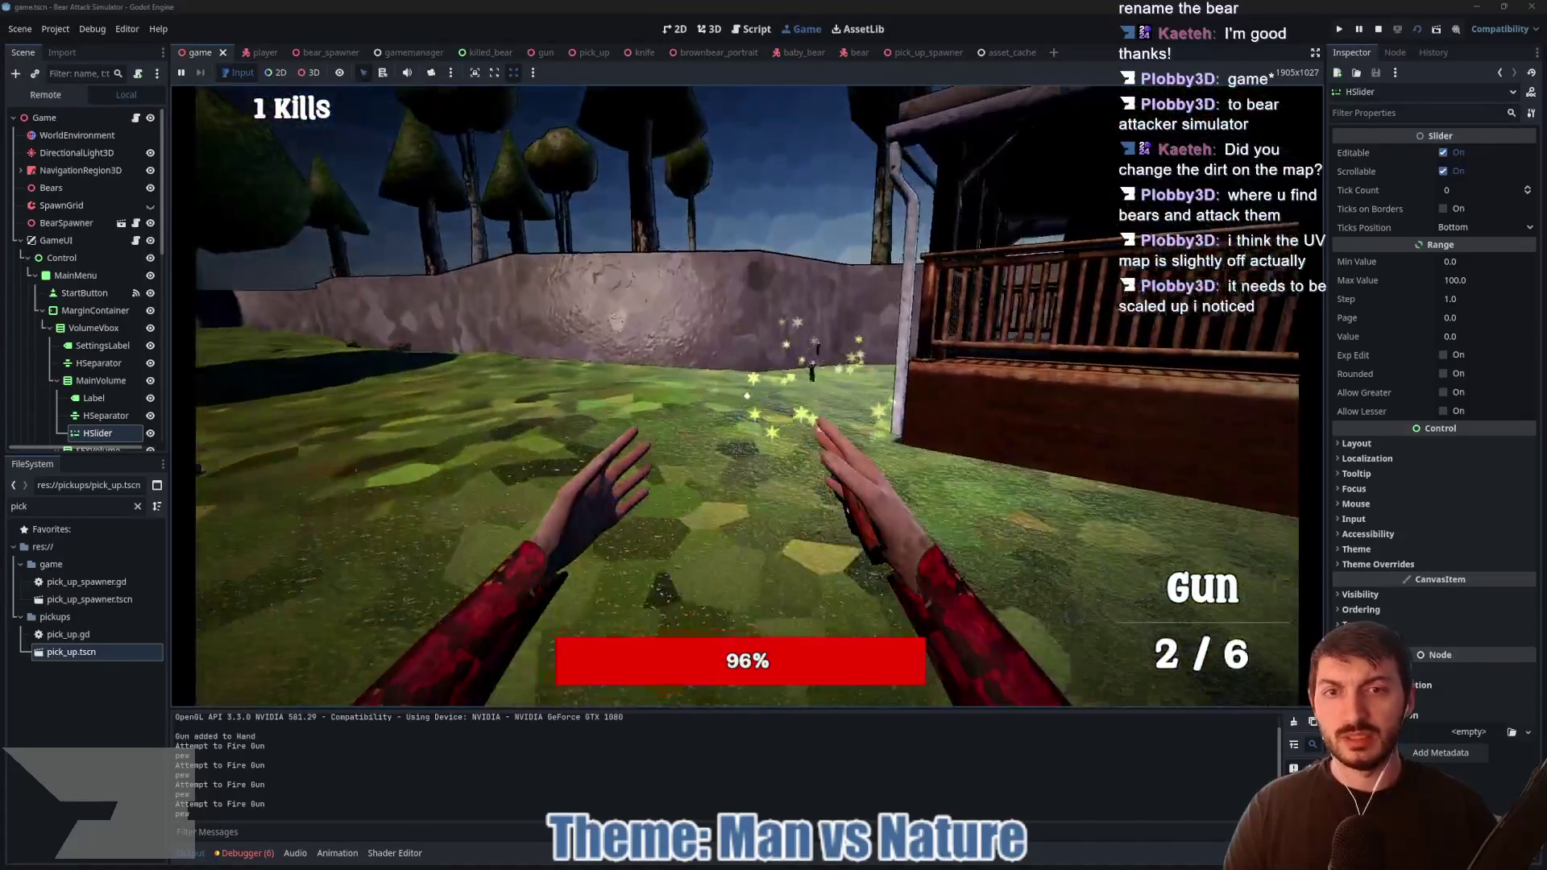
# Step: Fire the last bullet at the next bear, then finish bears off with punches near the cabin
pyautogui.press('w')
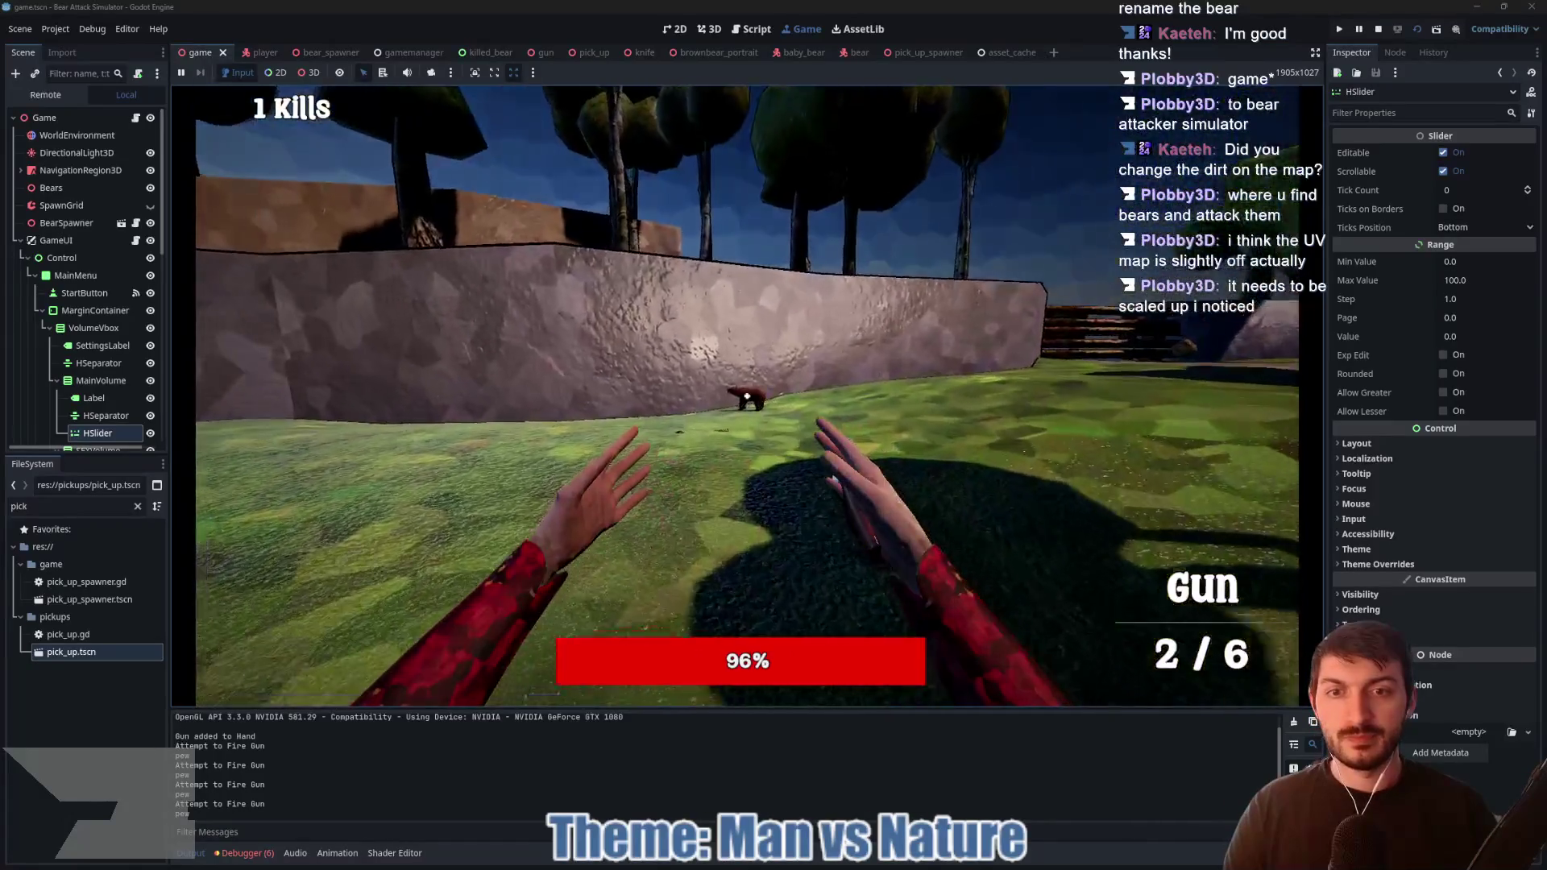
pyautogui.click(747, 397)
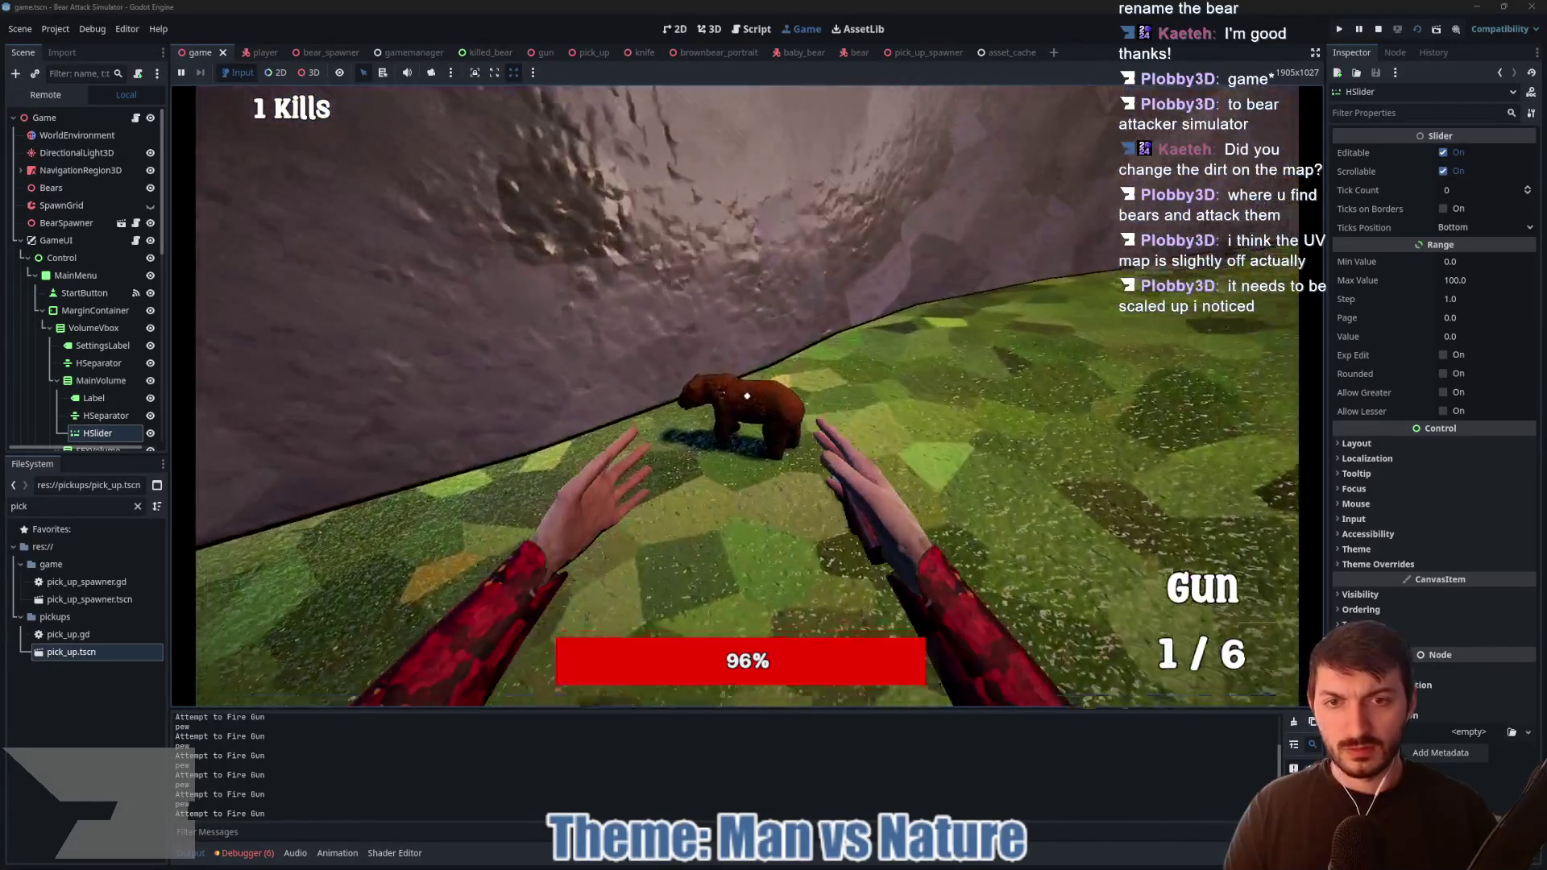
pyautogui.click(747, 396)
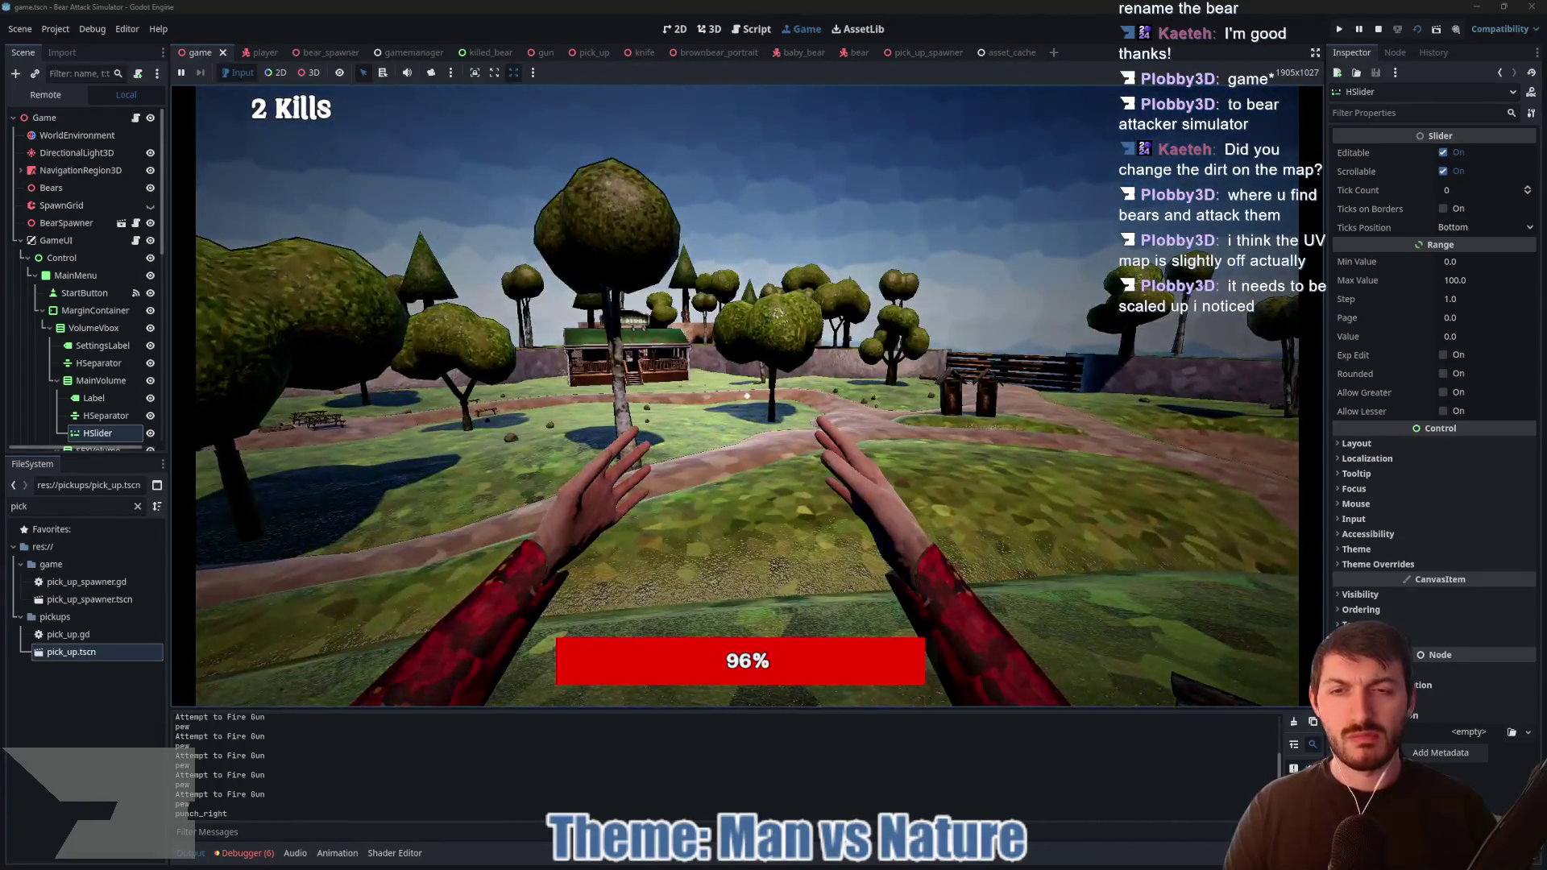
pyautogui.moveTo(747, 396)
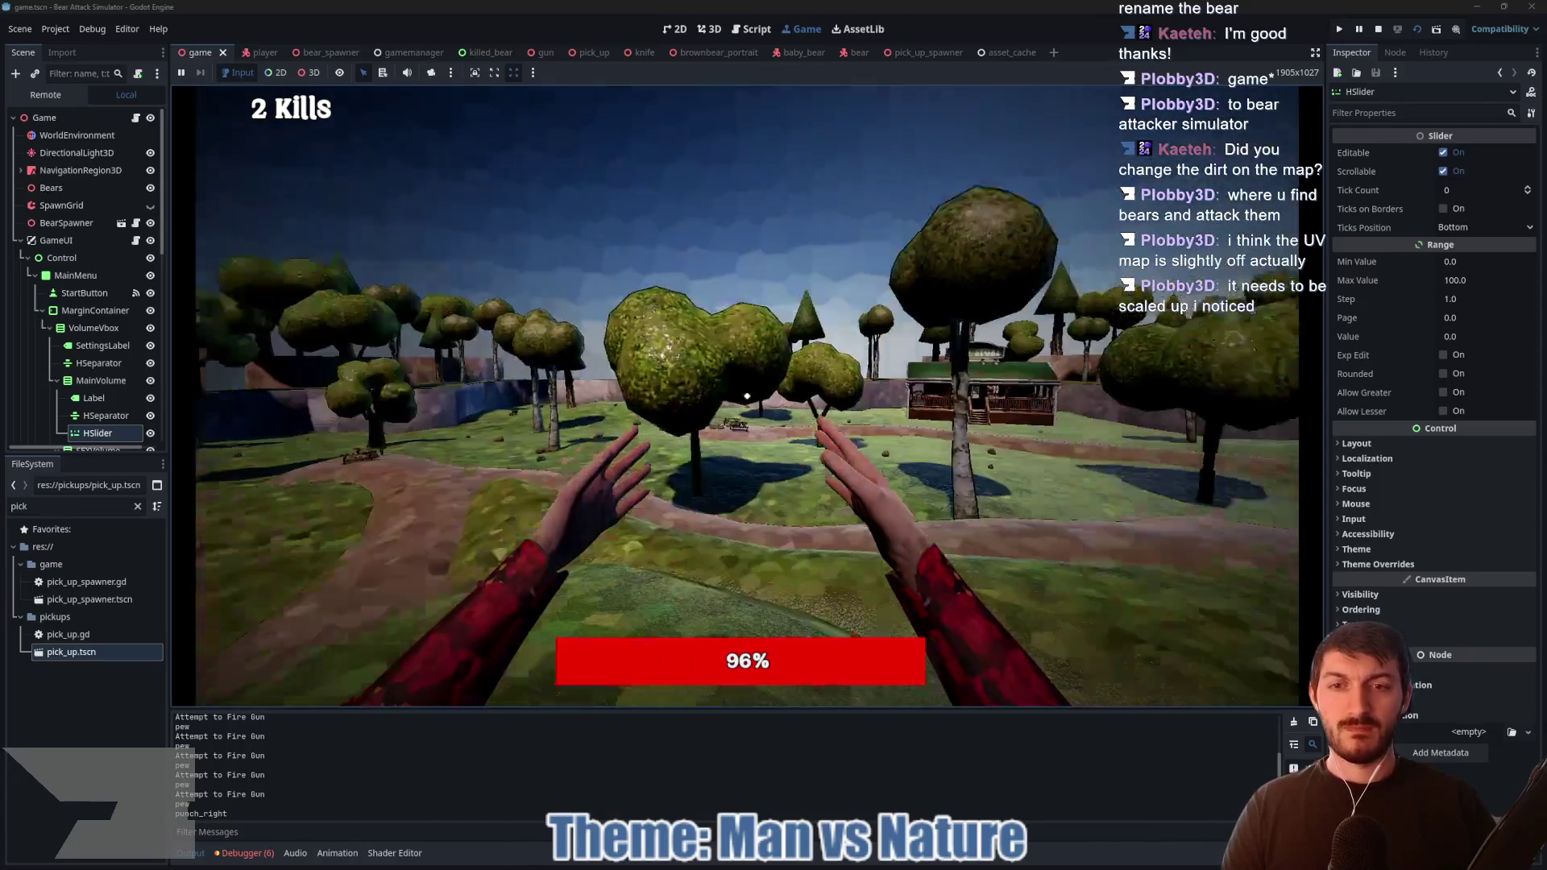
pyautogui.click(747, 396)
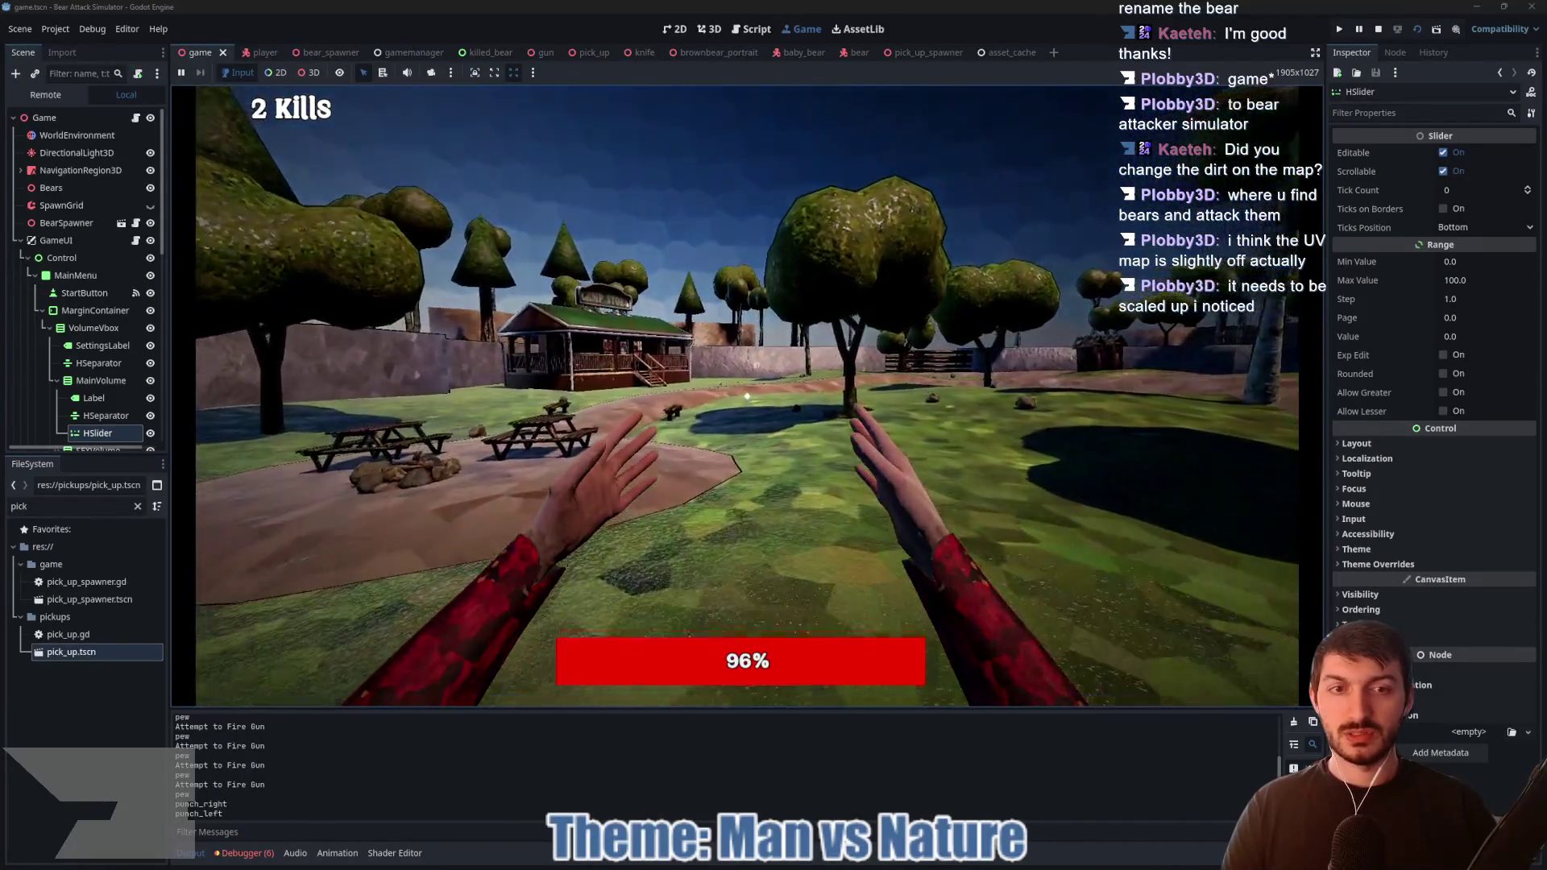
pyautogui.press('w')
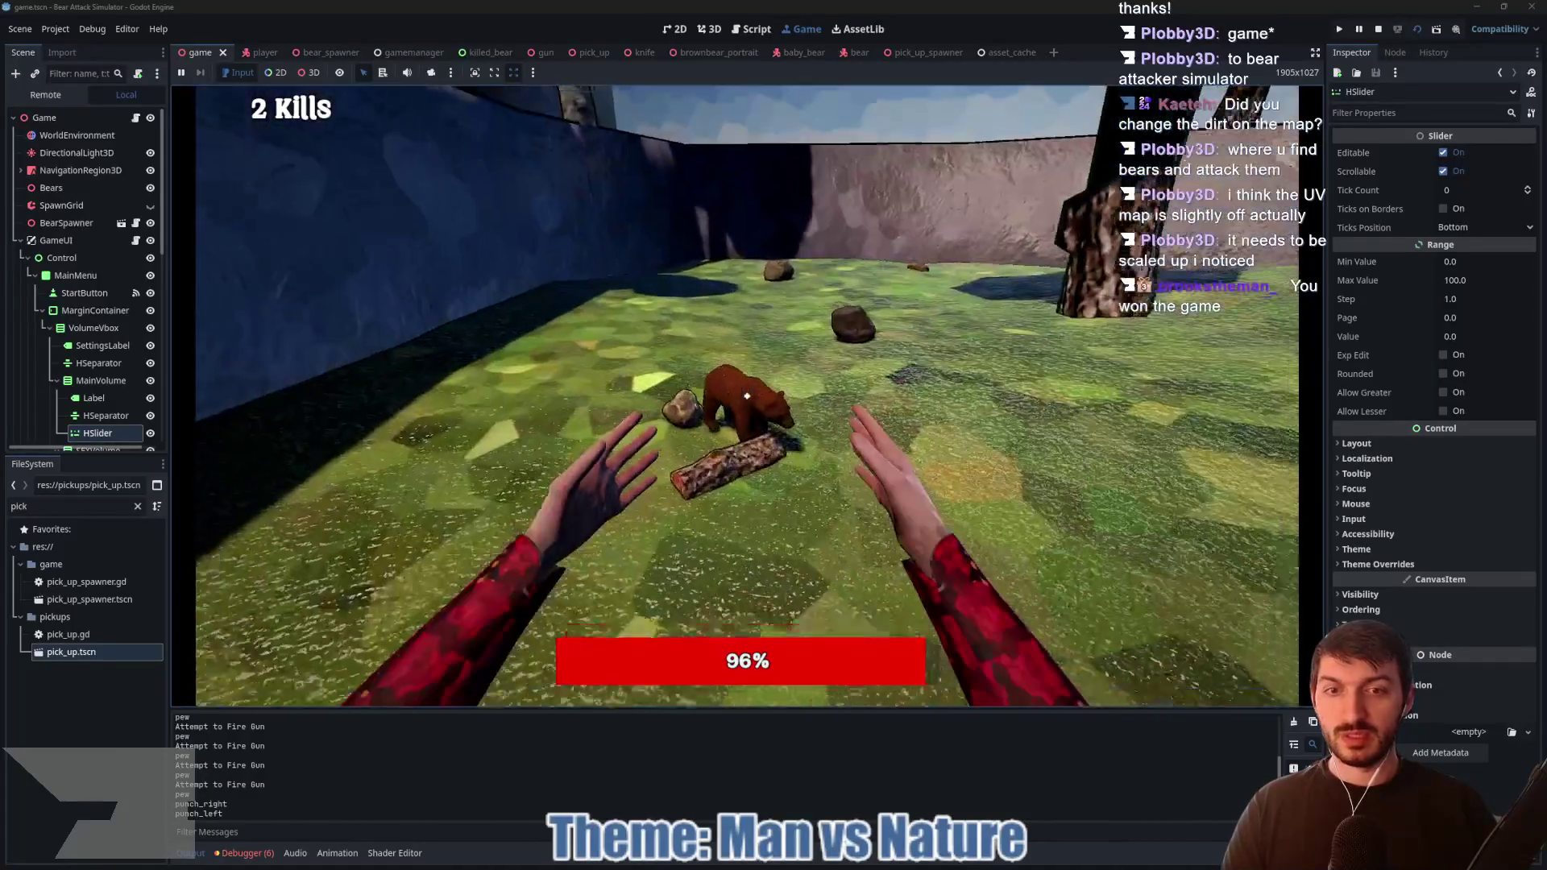
pyautogui.click(747, 396)
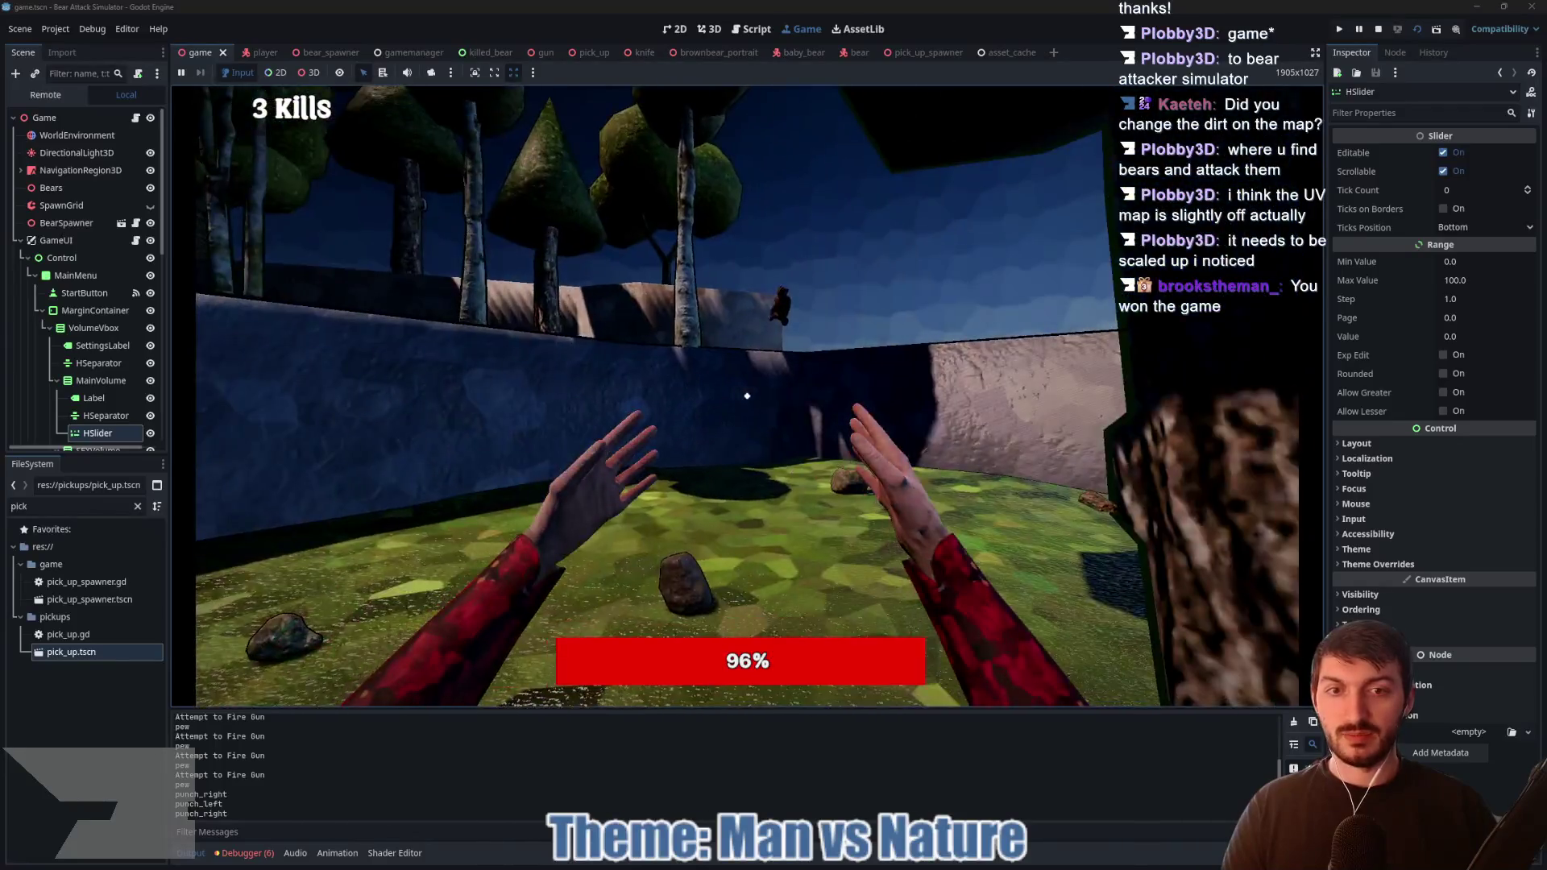
pyautogui.click(747, 396)
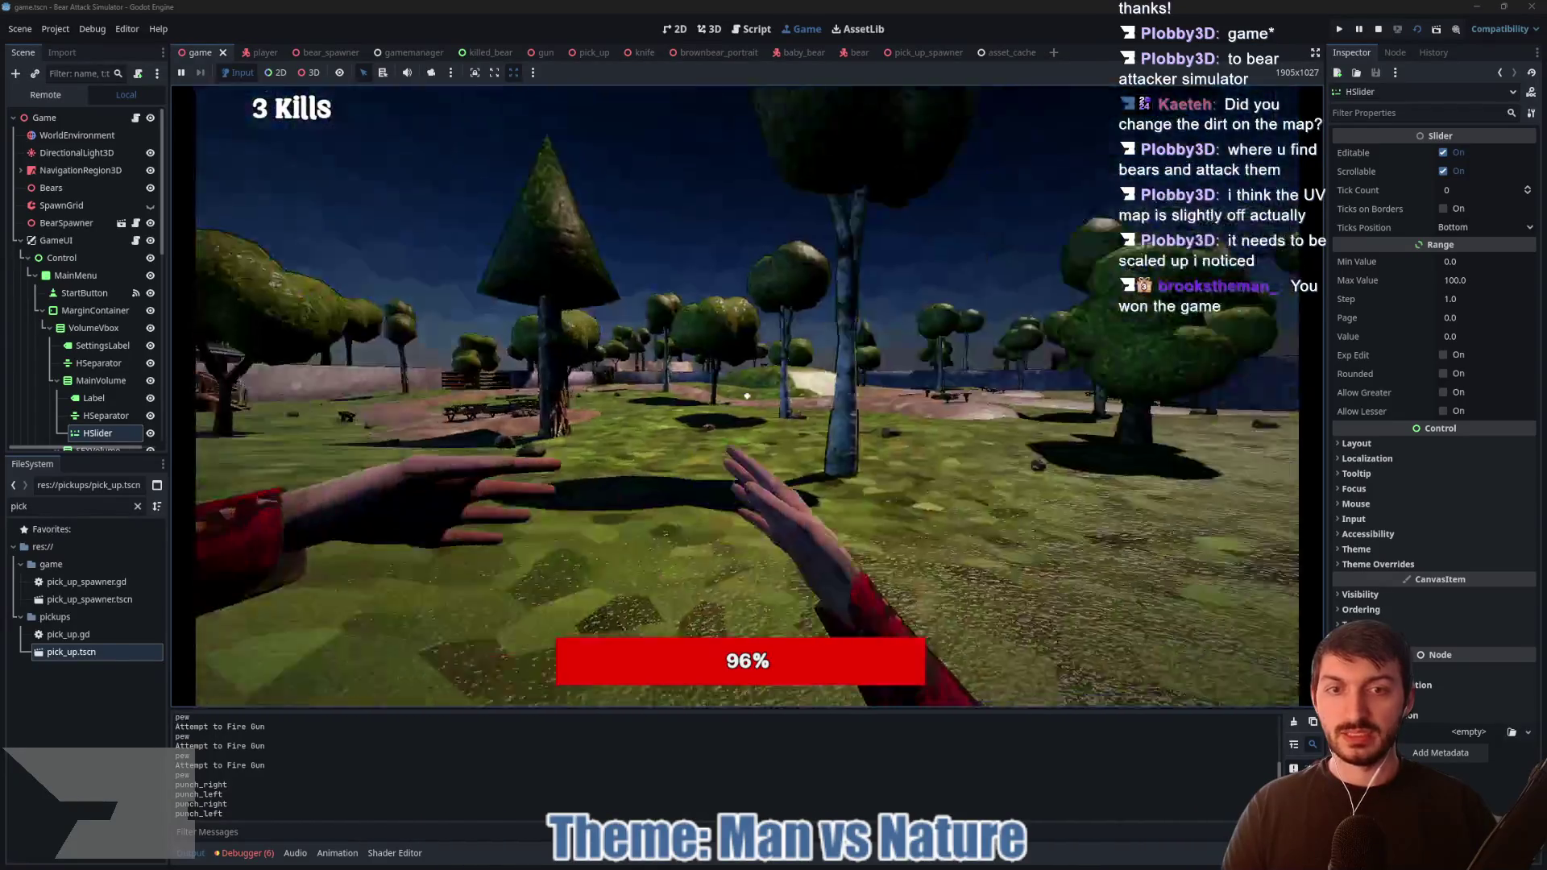
# Step: Walk across the park past the dirt path and picnic tables, throwing a right-hand punch
pyautogui.press('w')
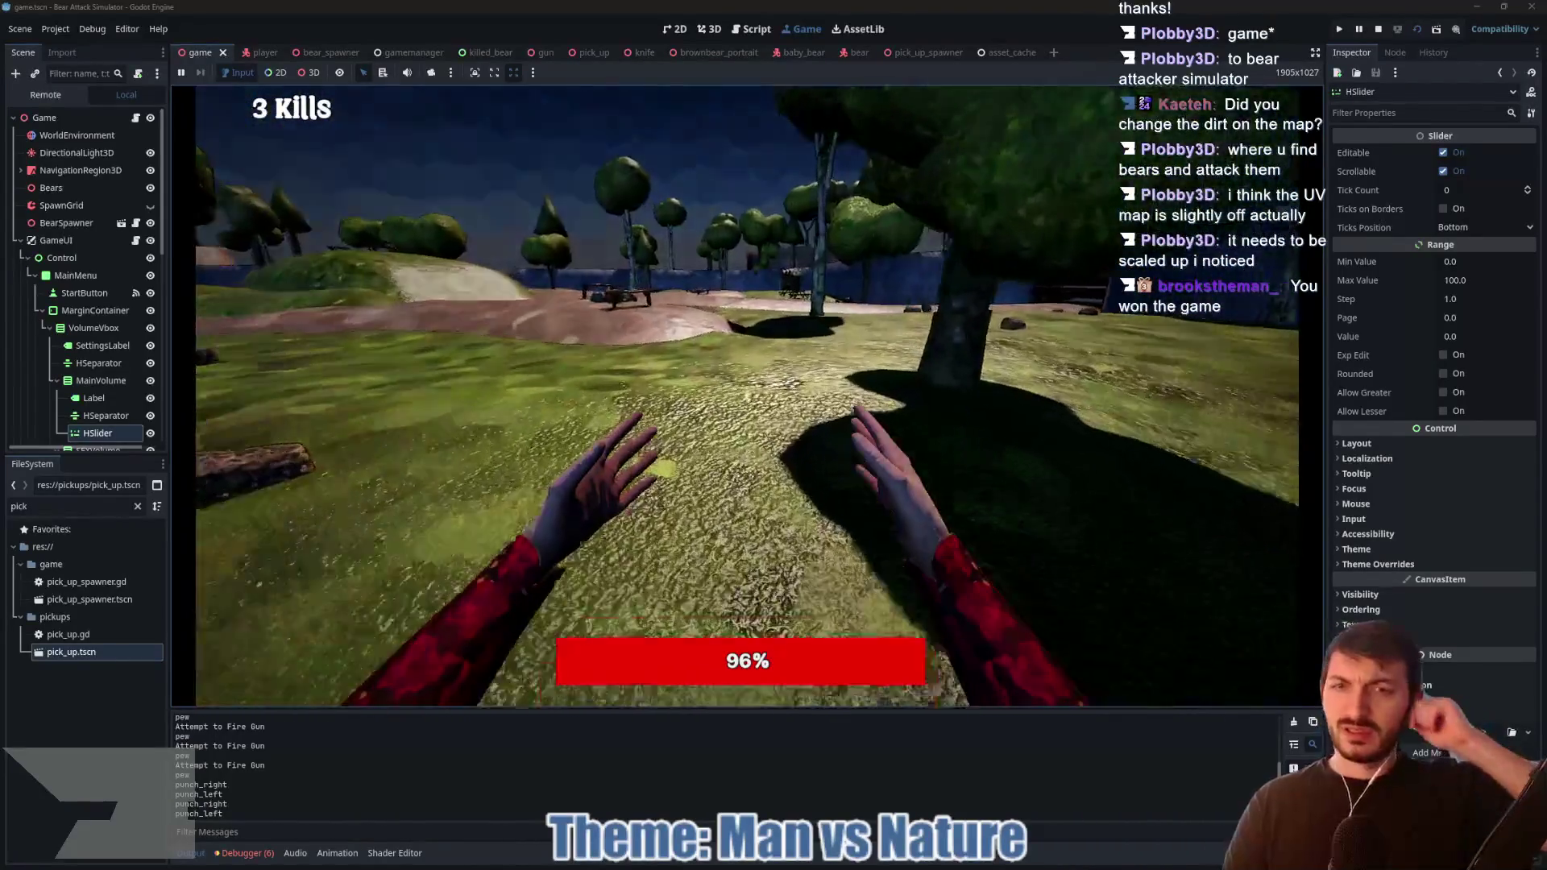
pyautogui.press('w')
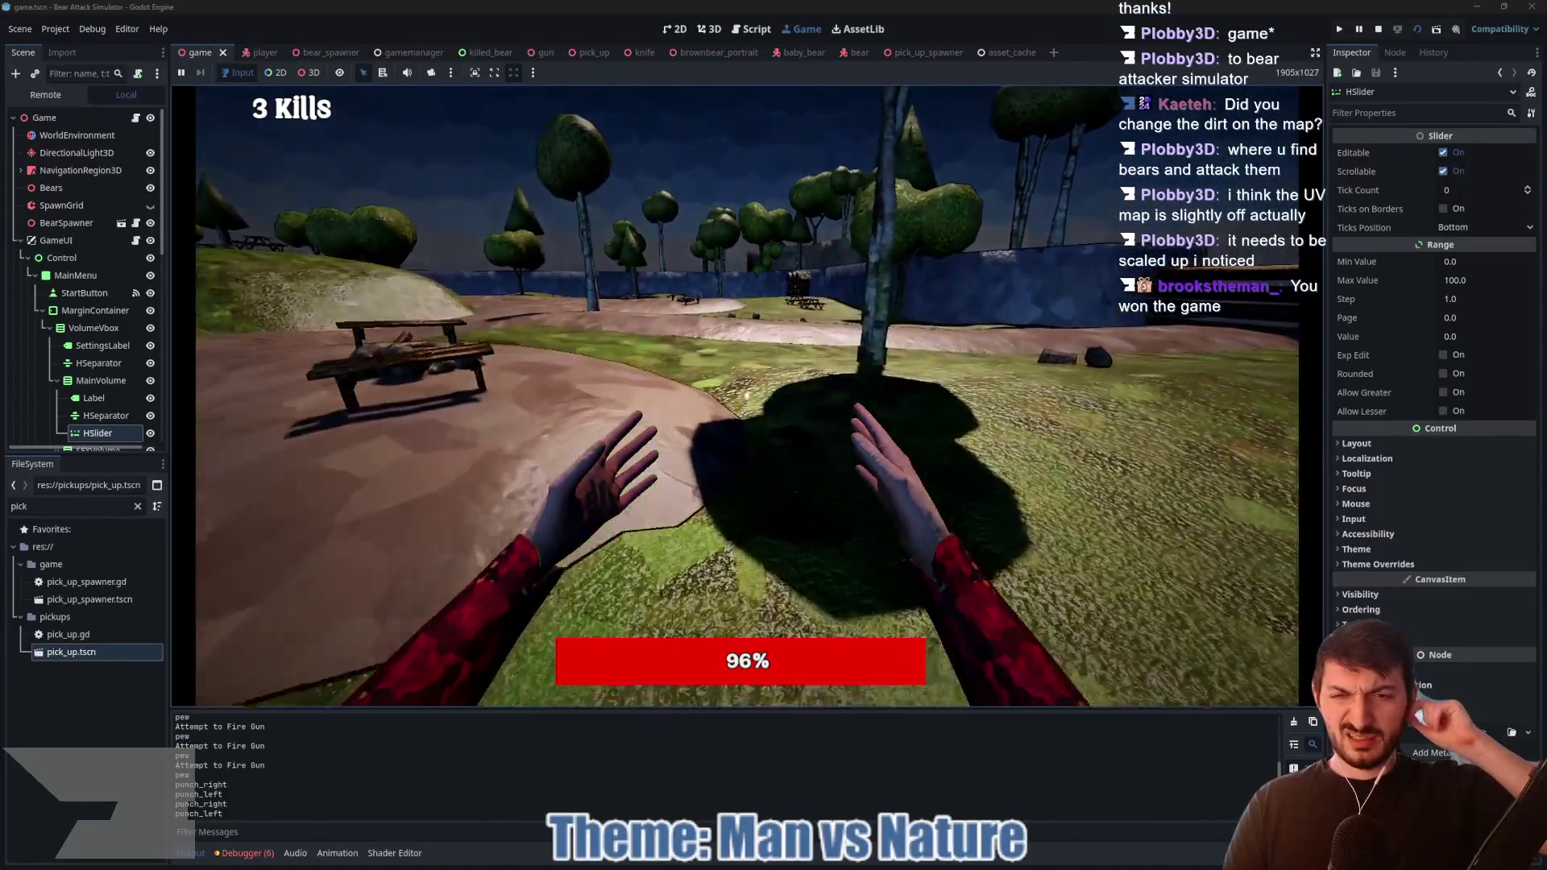
pyautogui.press('w')
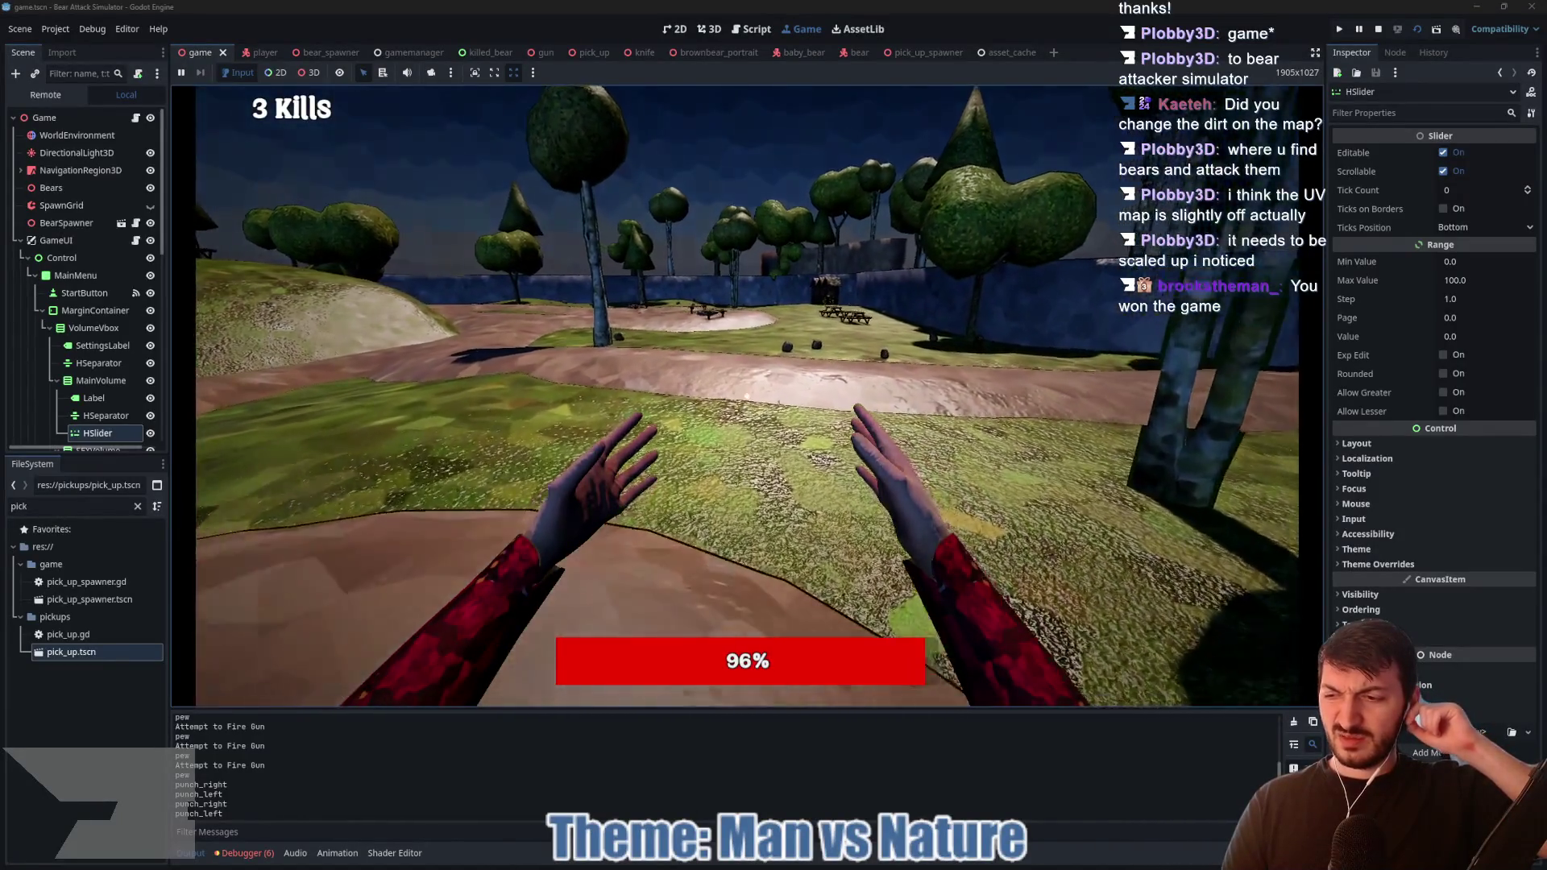
pyautogui.press('w')
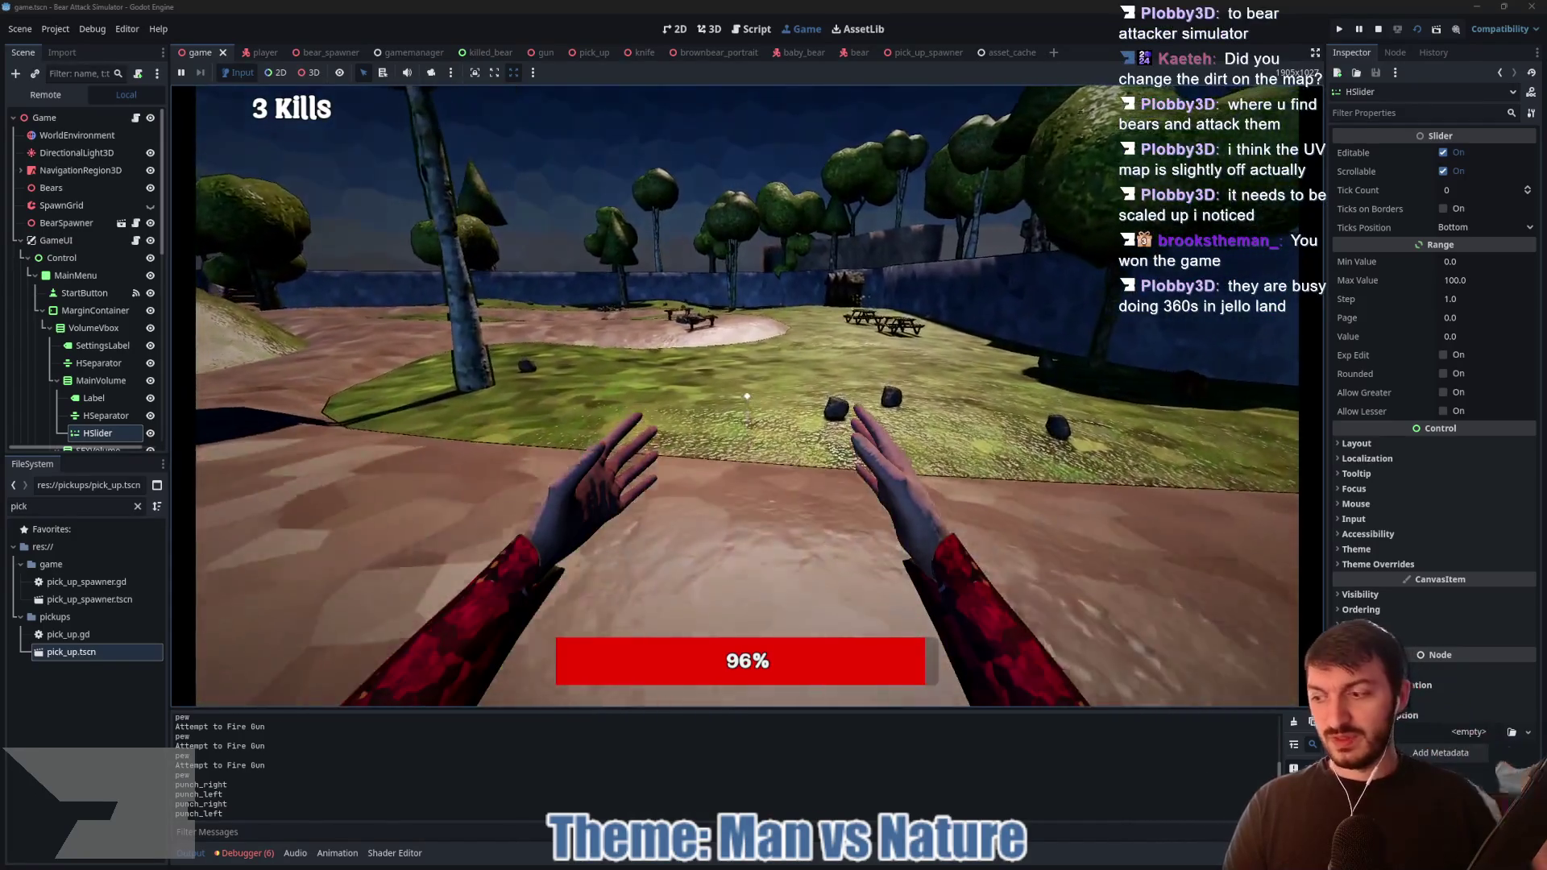
pyautogui.press('w')
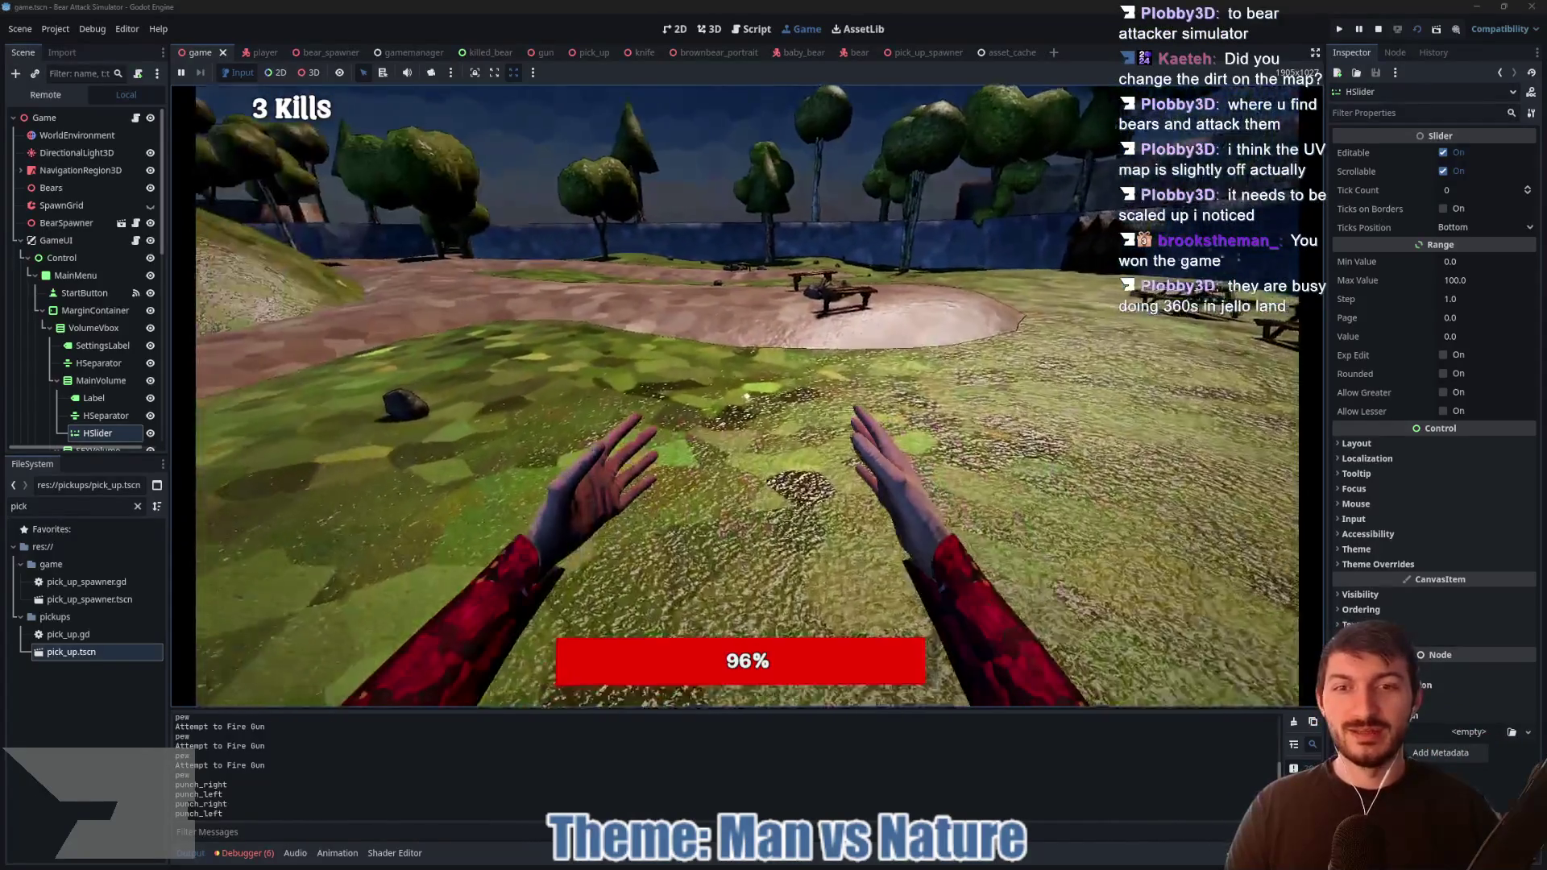
pyautogui.press('w')
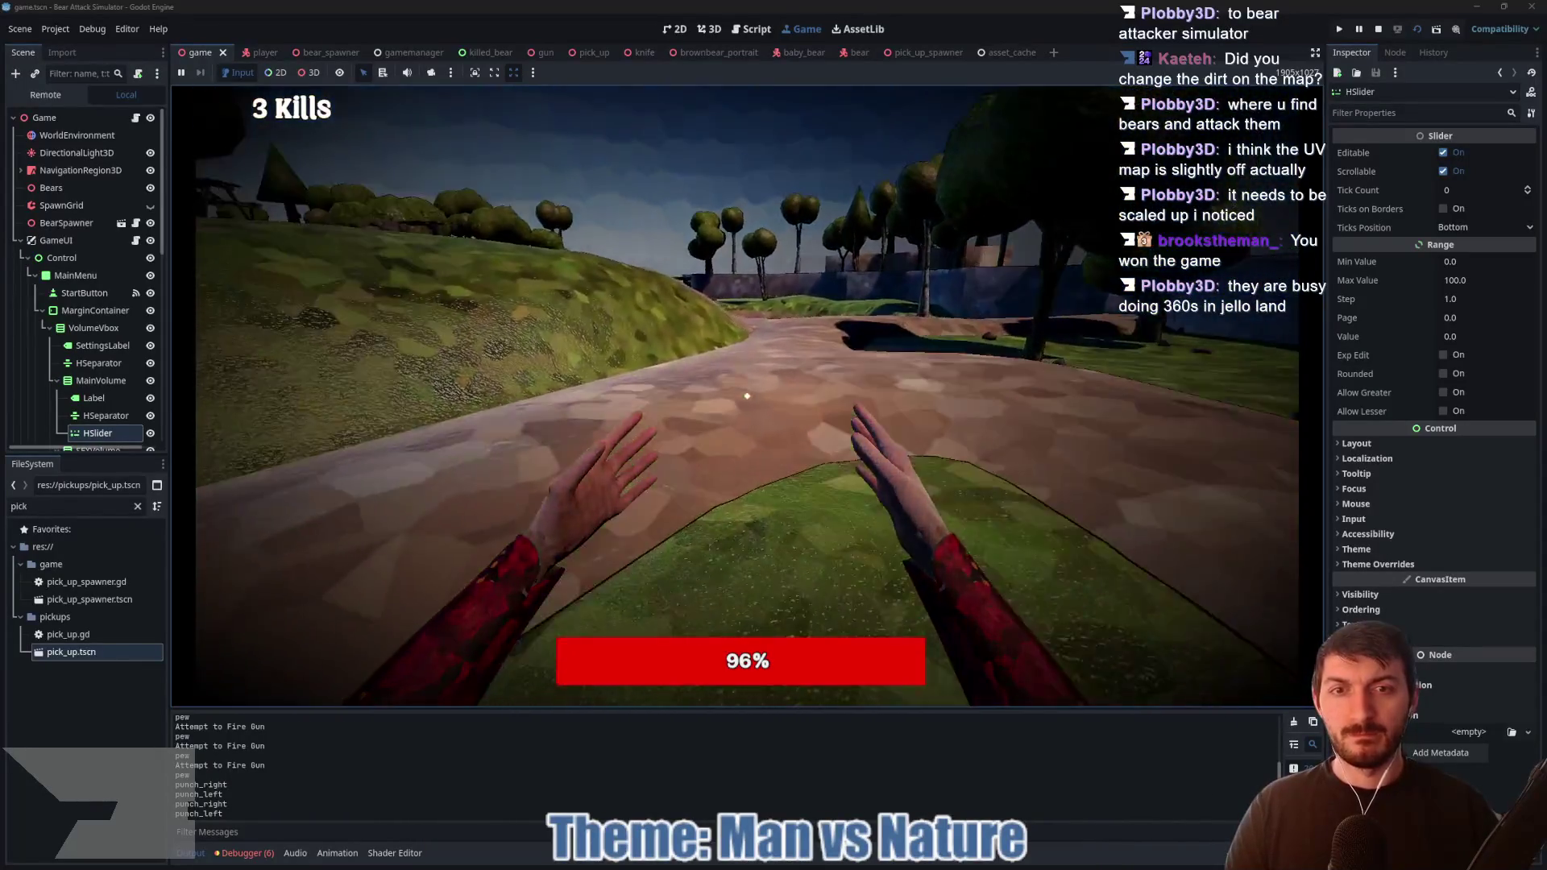
pyautogui.click(747, 395)
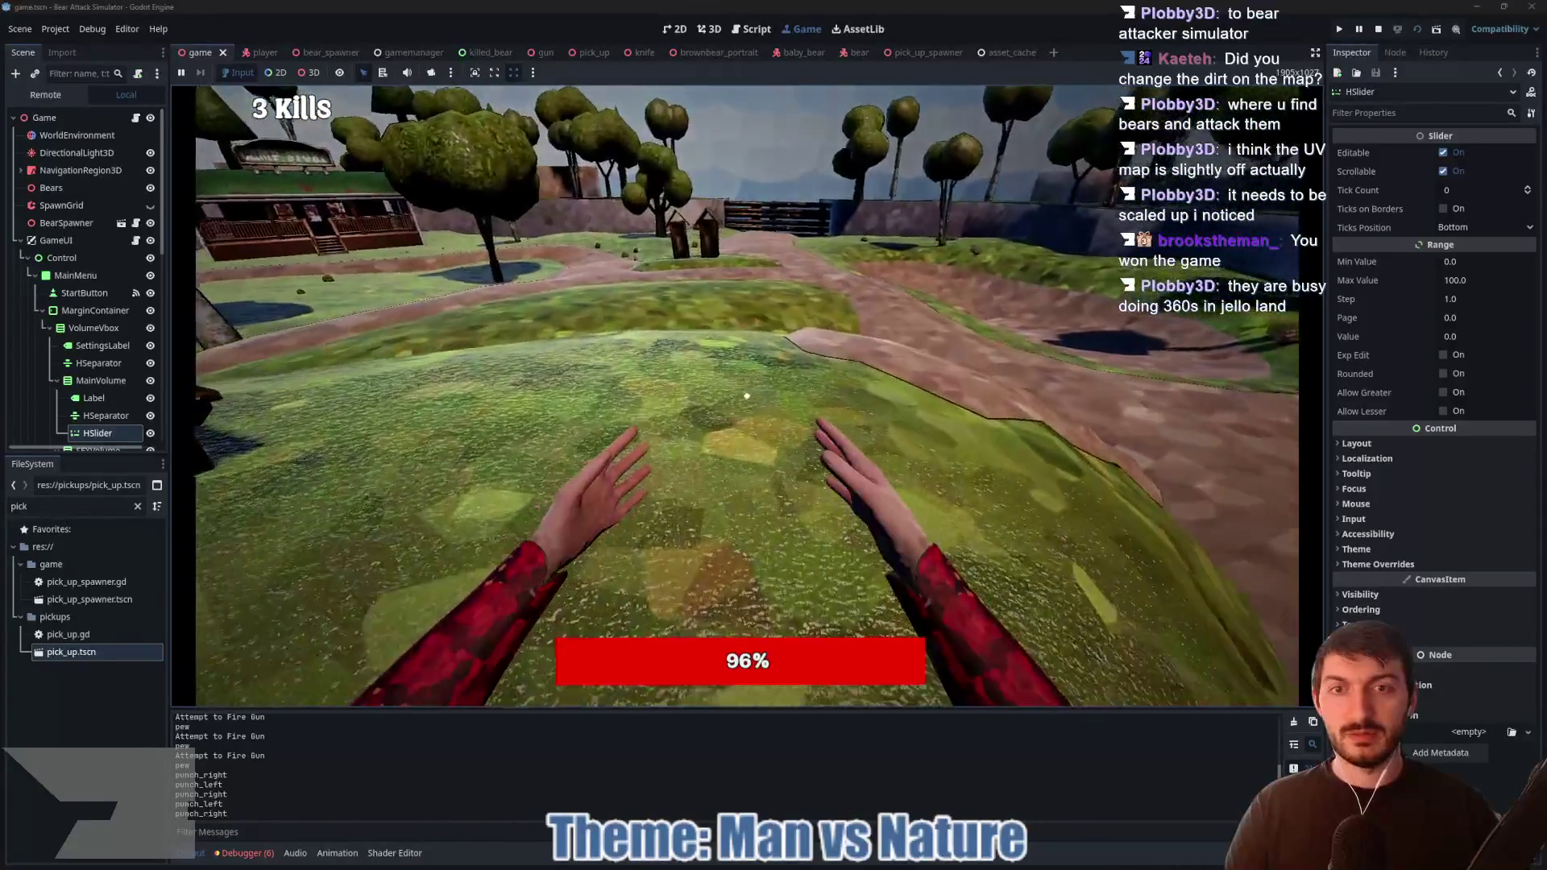
# Step: Back up, cross the grassy mound to the picnic table, and head toward the outhouse
pyautogui.press('s')
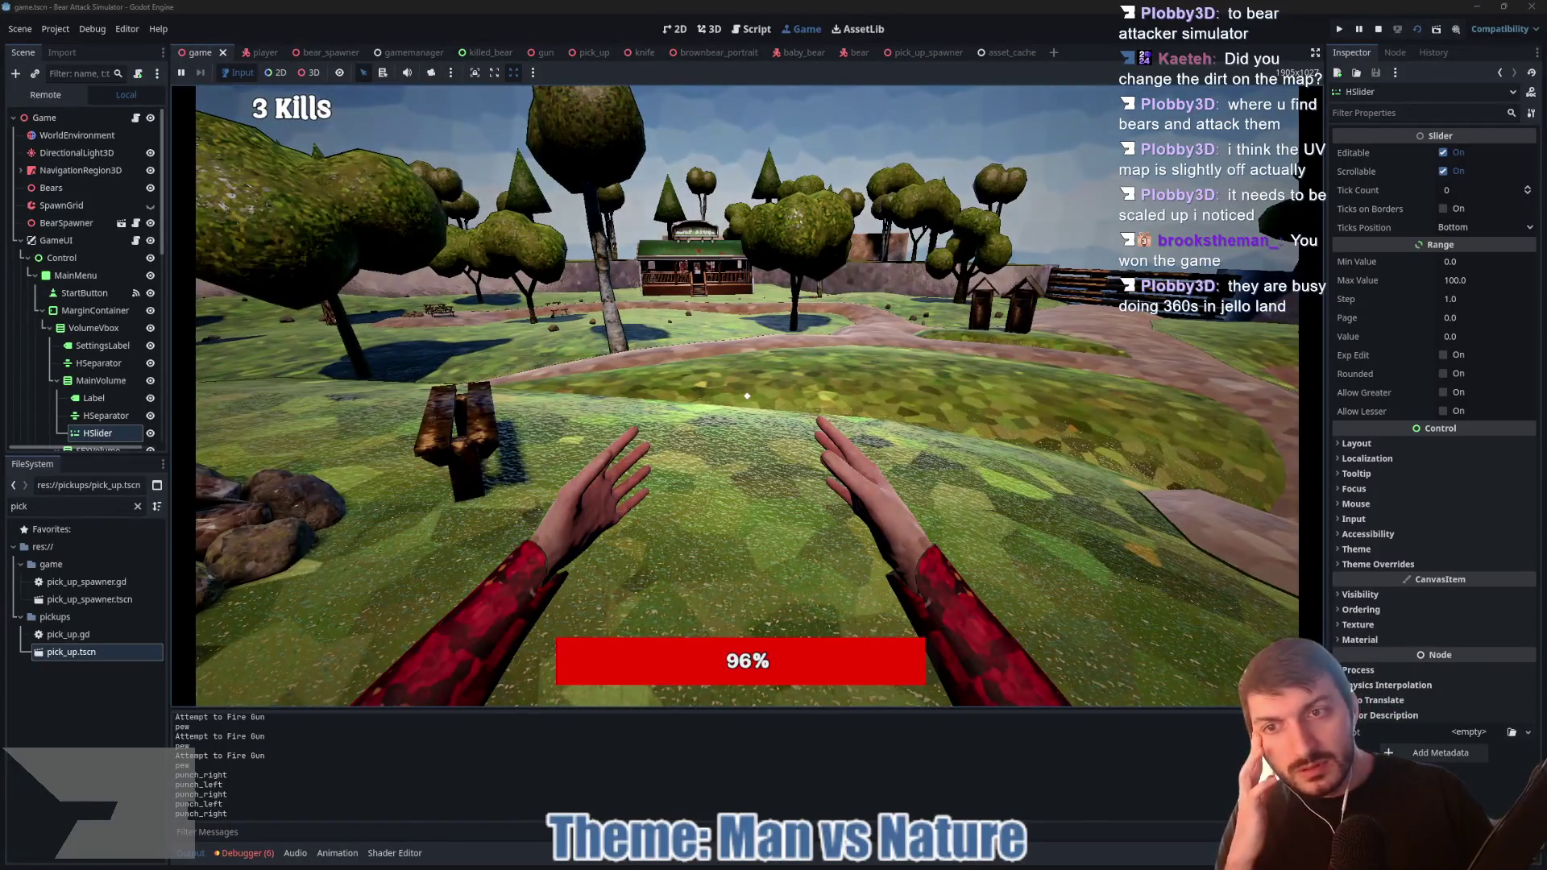
pyautogui.press('w')
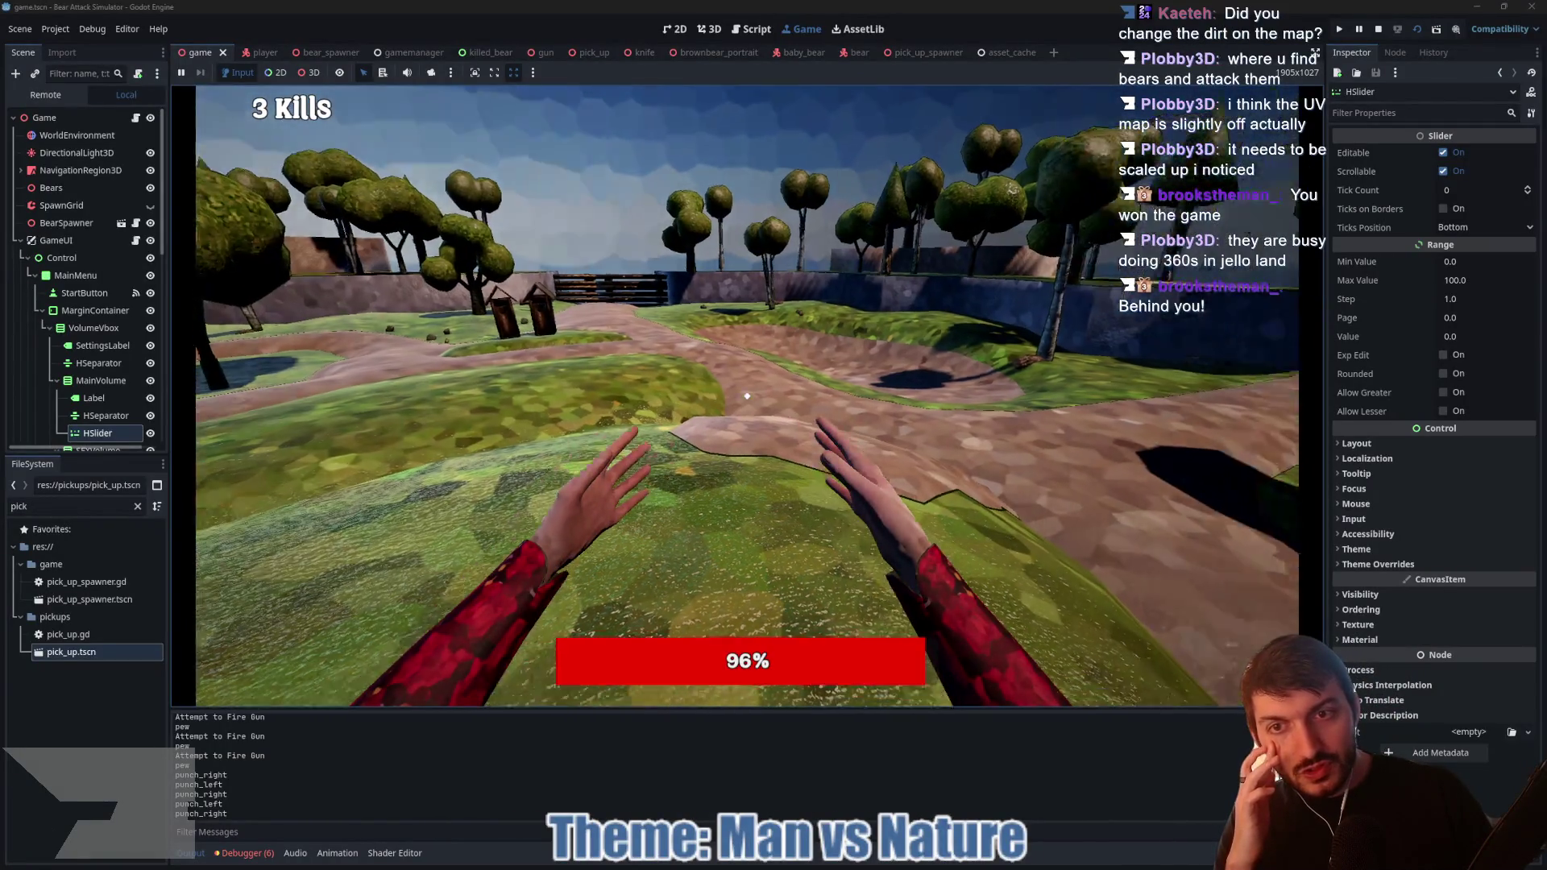
pyautogui.press('w')
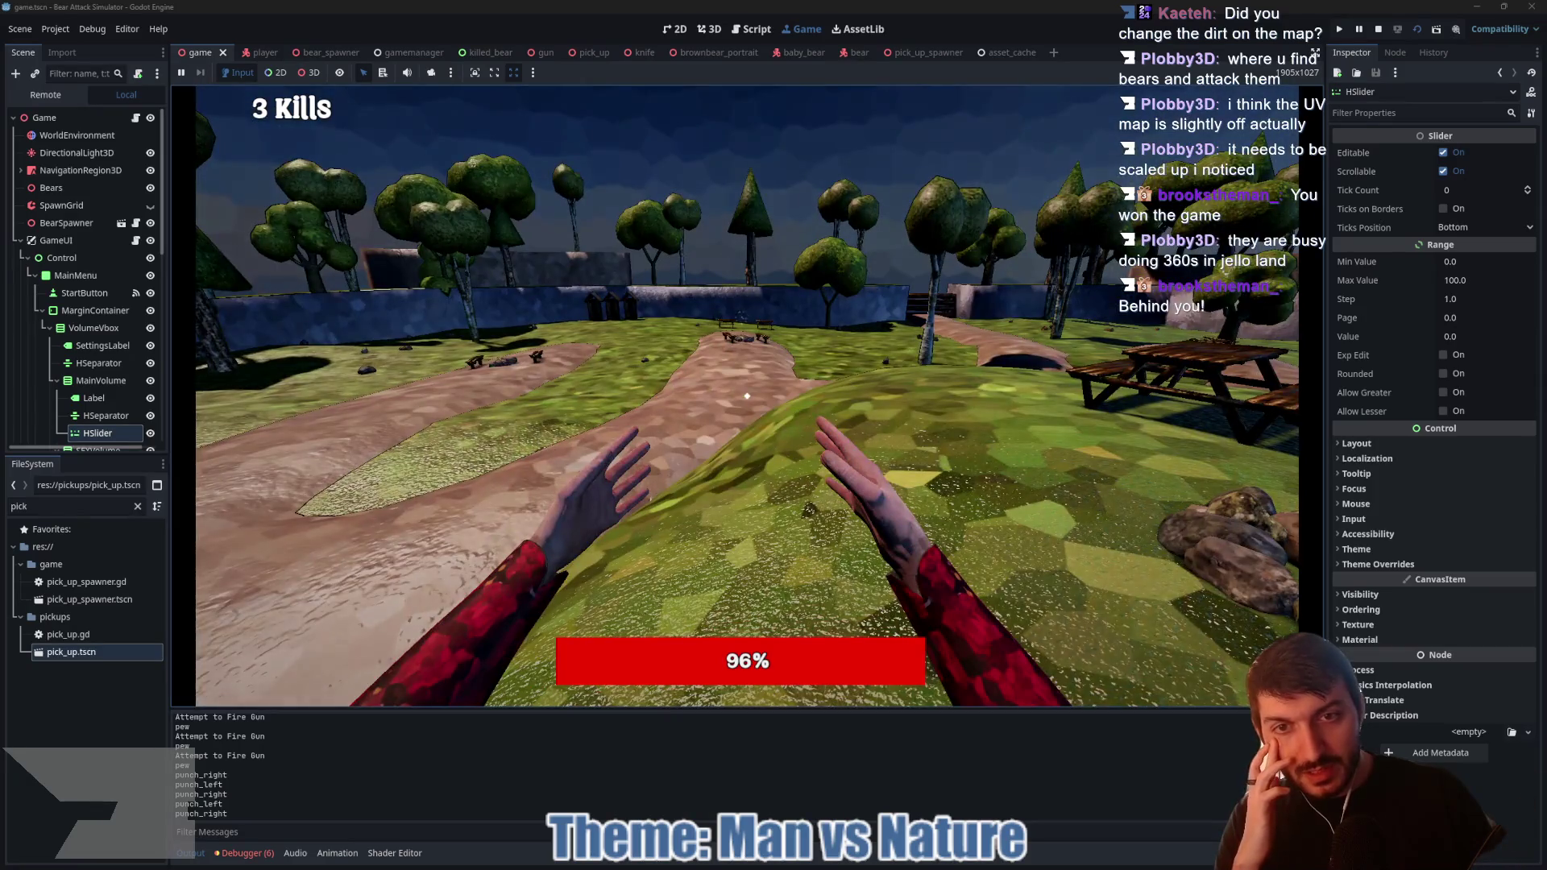
pyautogui.press('w')
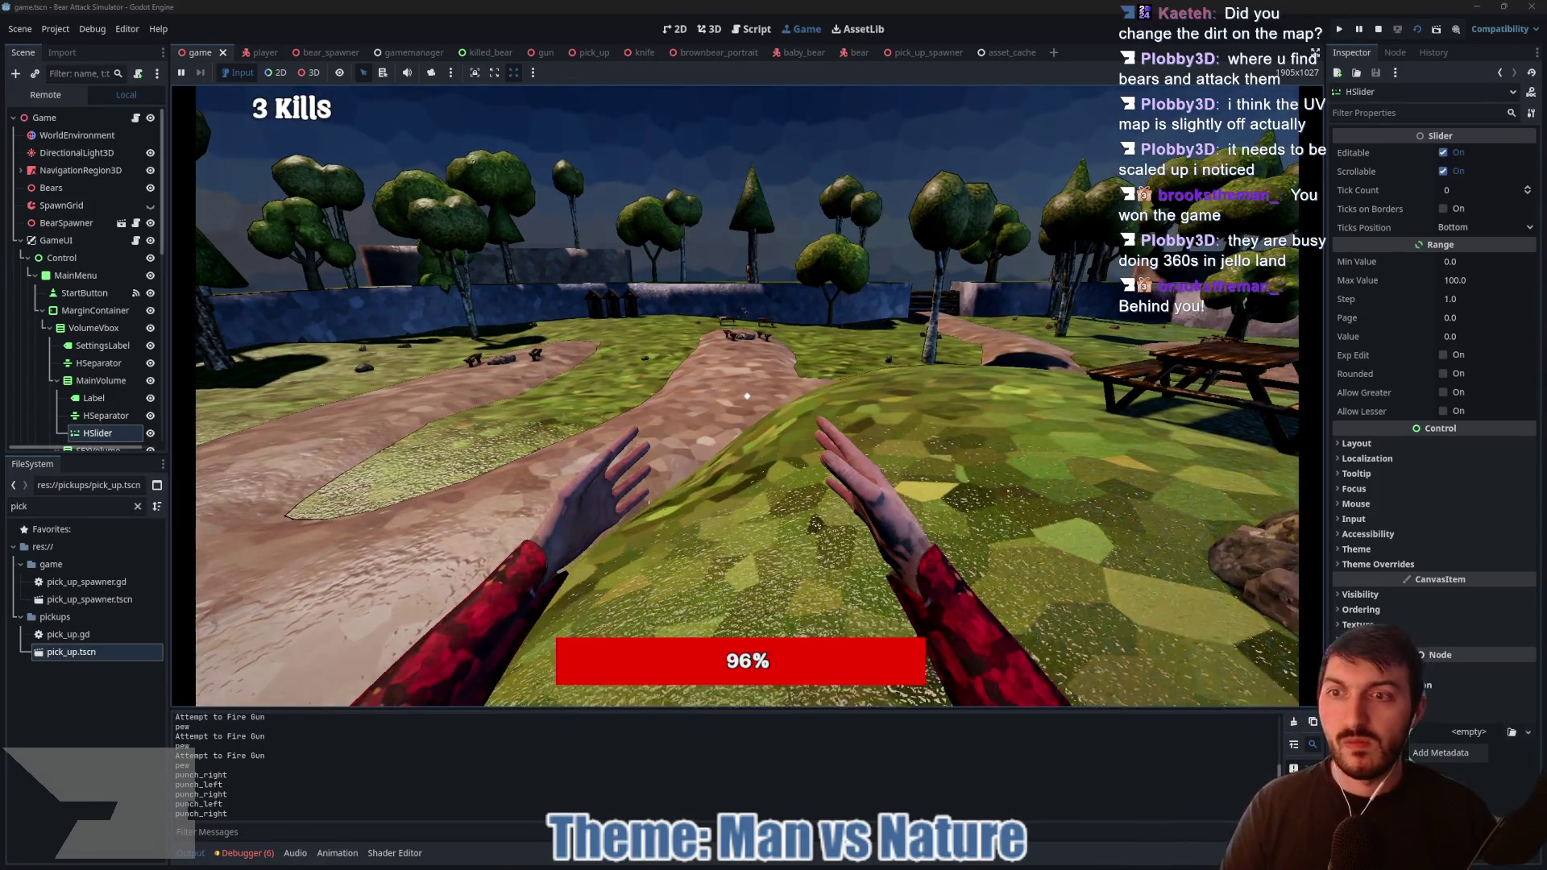
pyautogui.press('w')
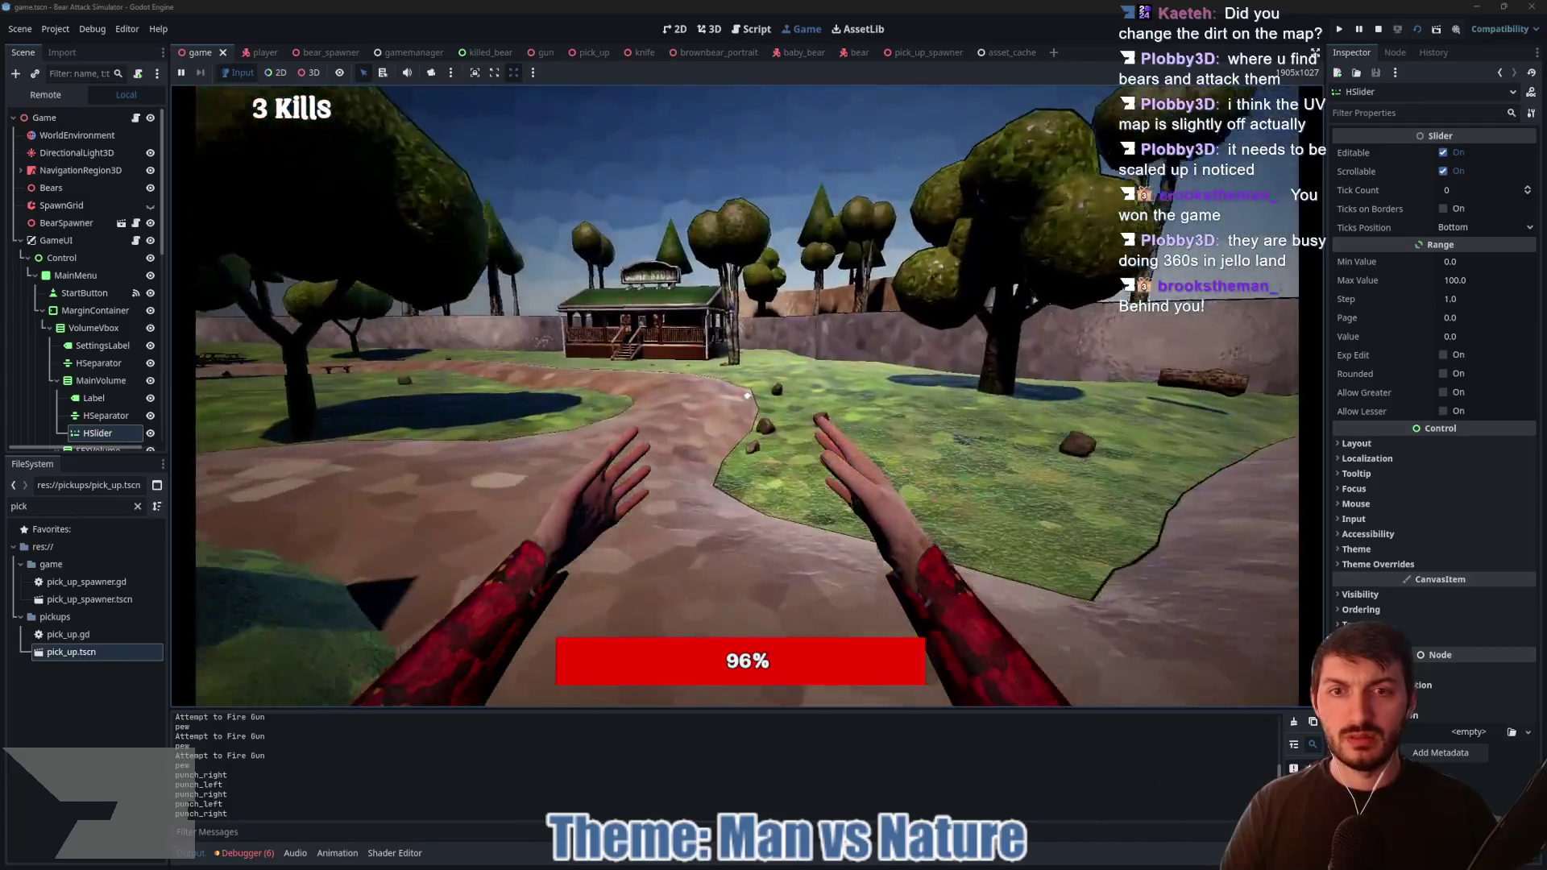
pyautogui.moveTo(748, 394)
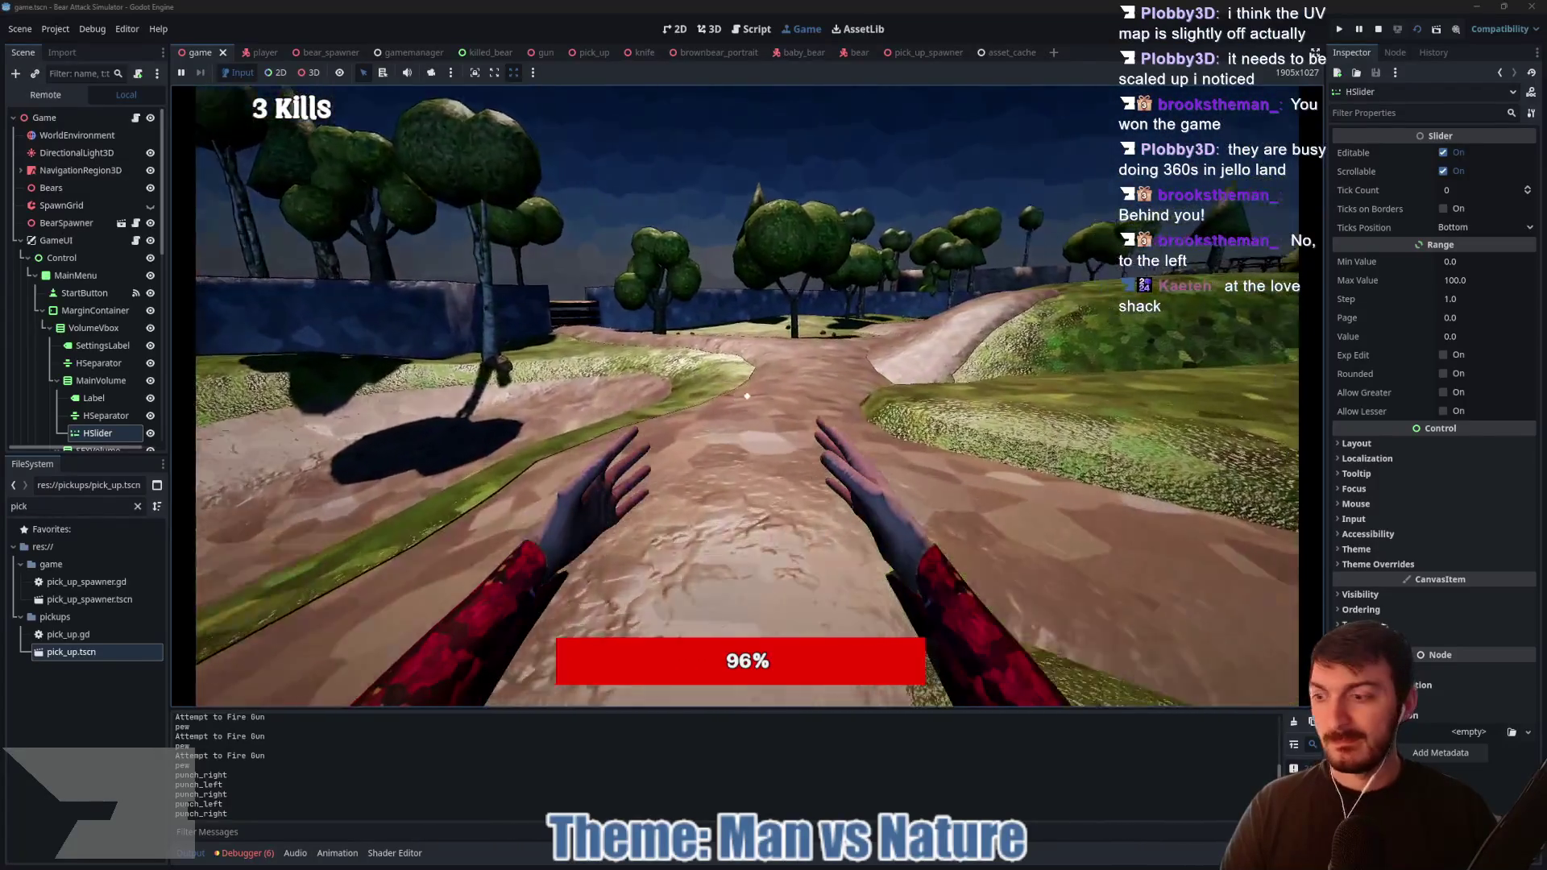
pyautogui.press('w')
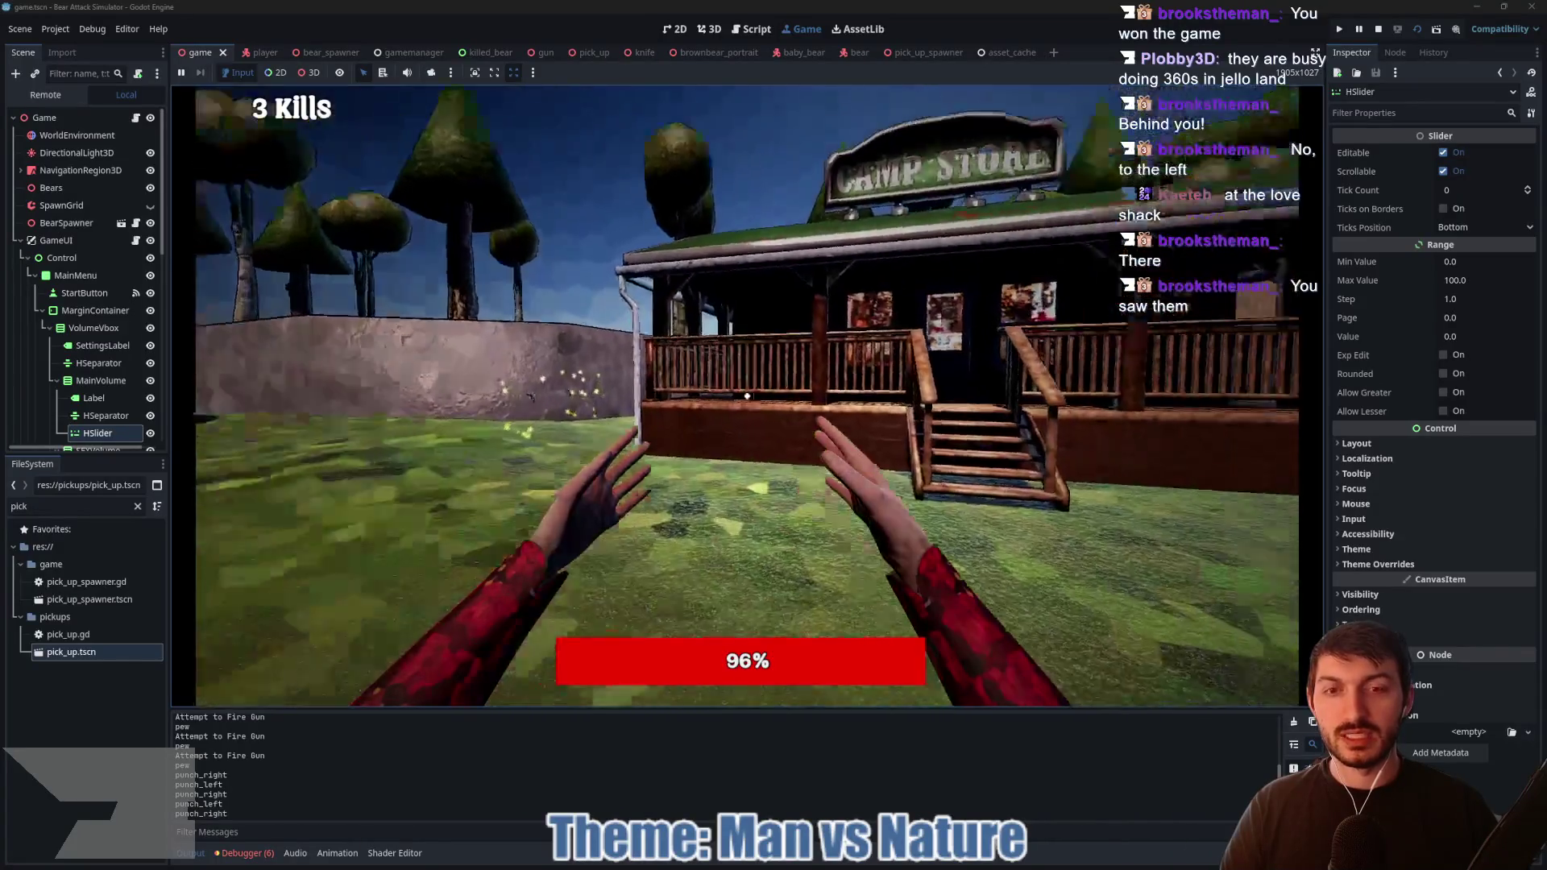
# Step: Pick up the gun by the camp store and walk toward the tree and bench
pyautogui.press('e')
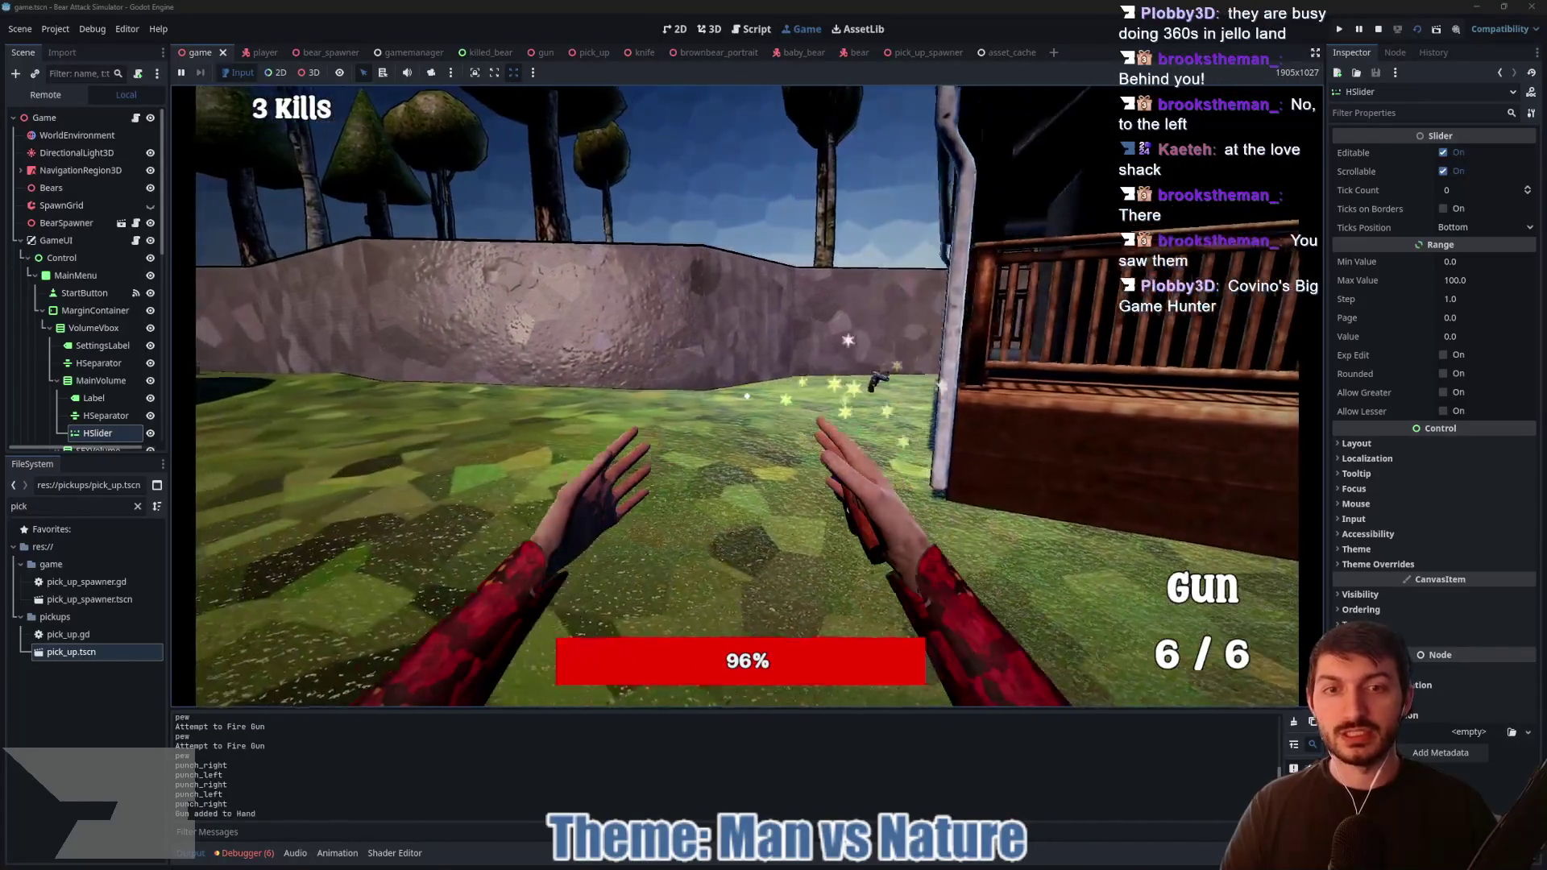
pyautogui.press('w')
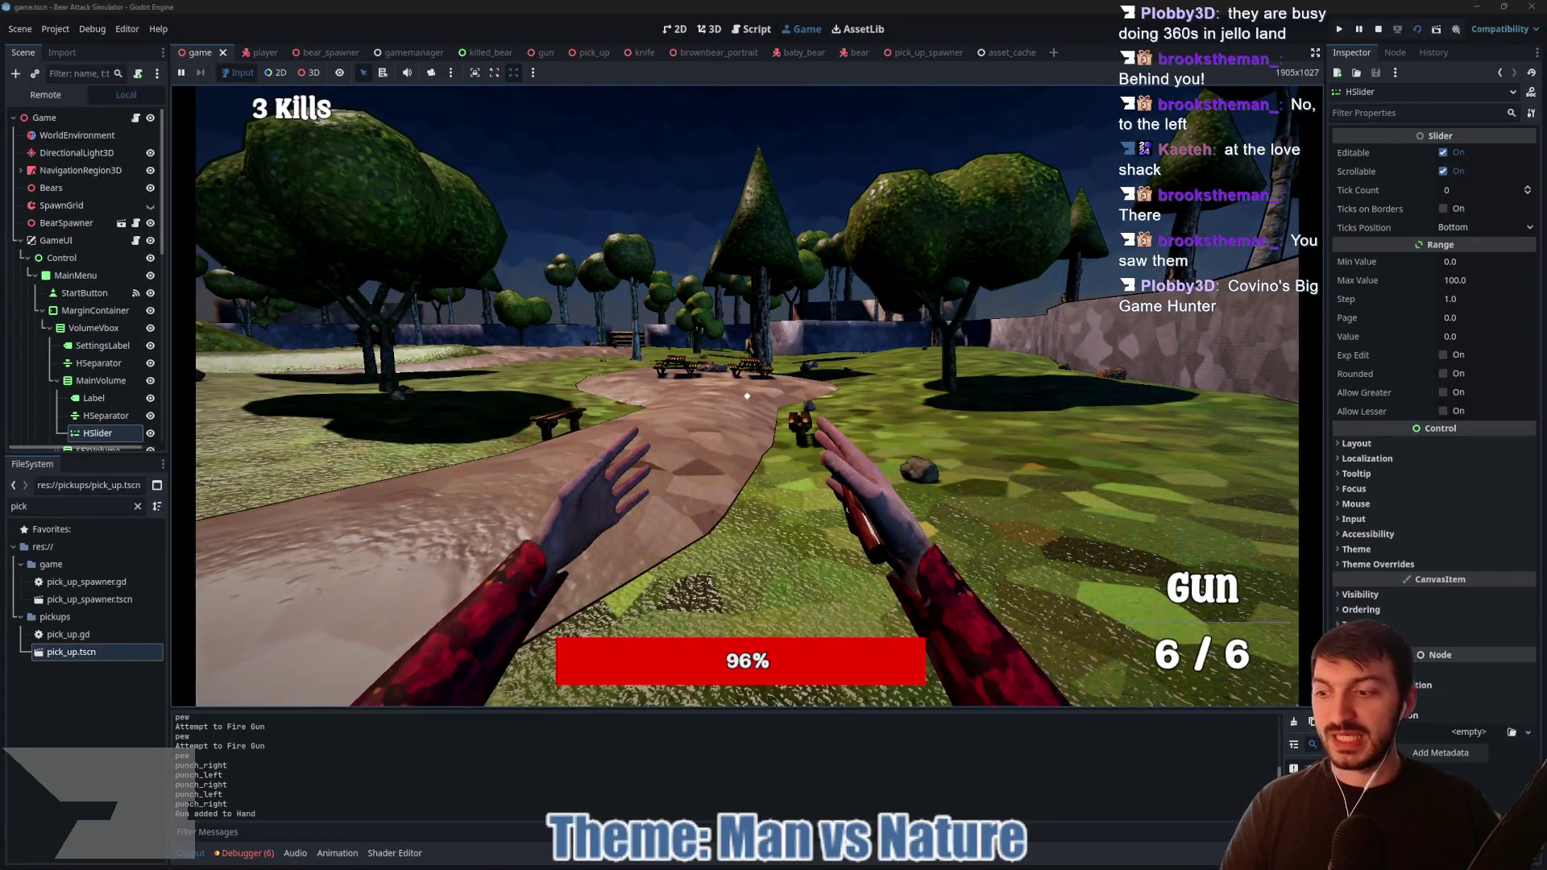
pyautogui.press('w')
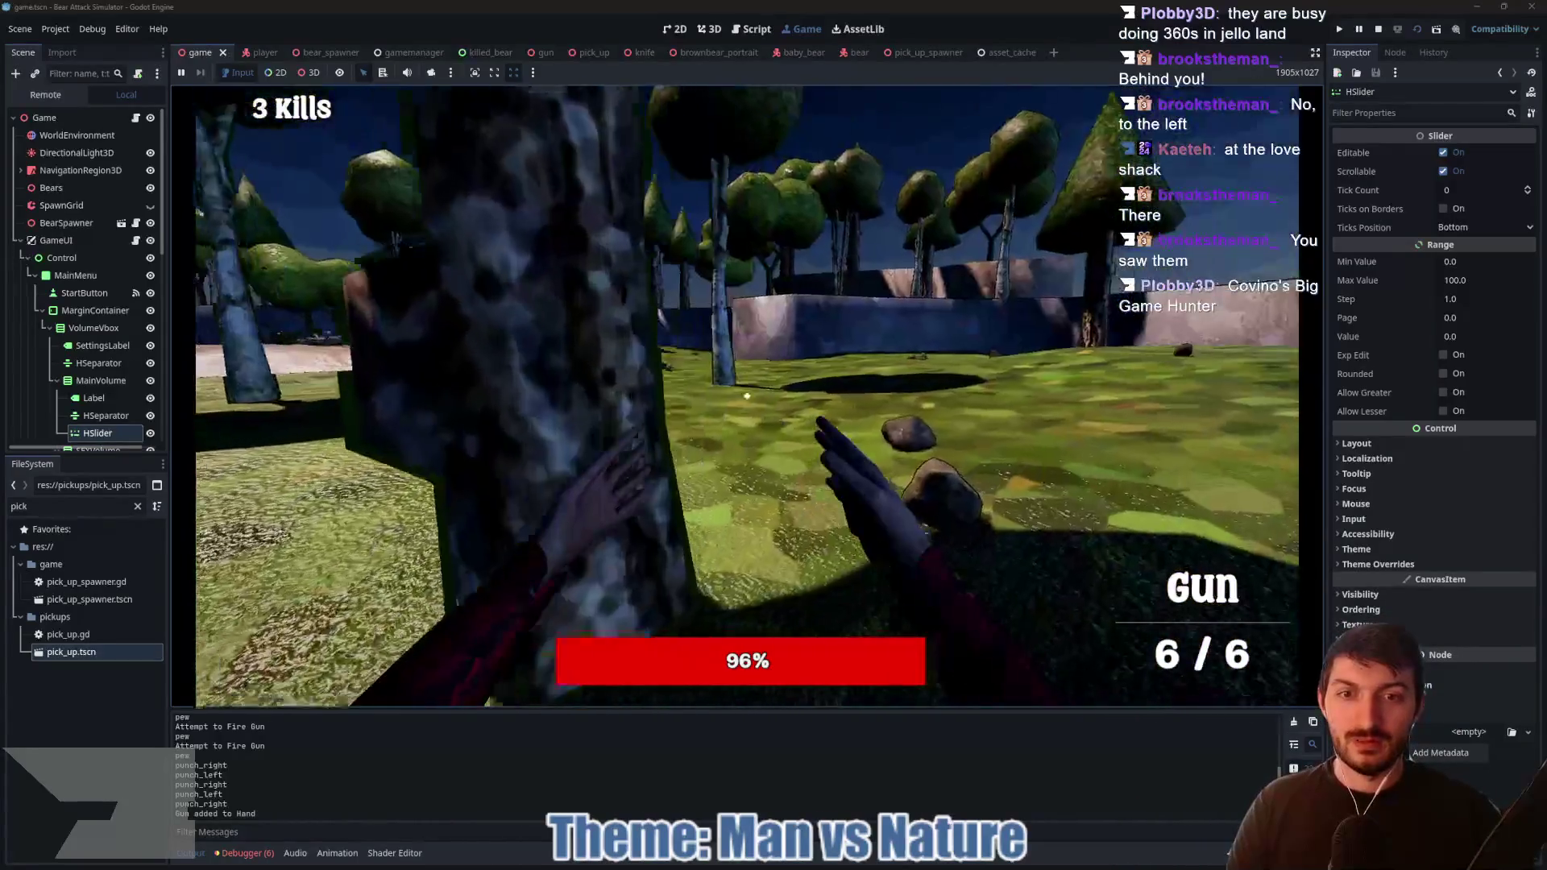
pyautogui.press('w')
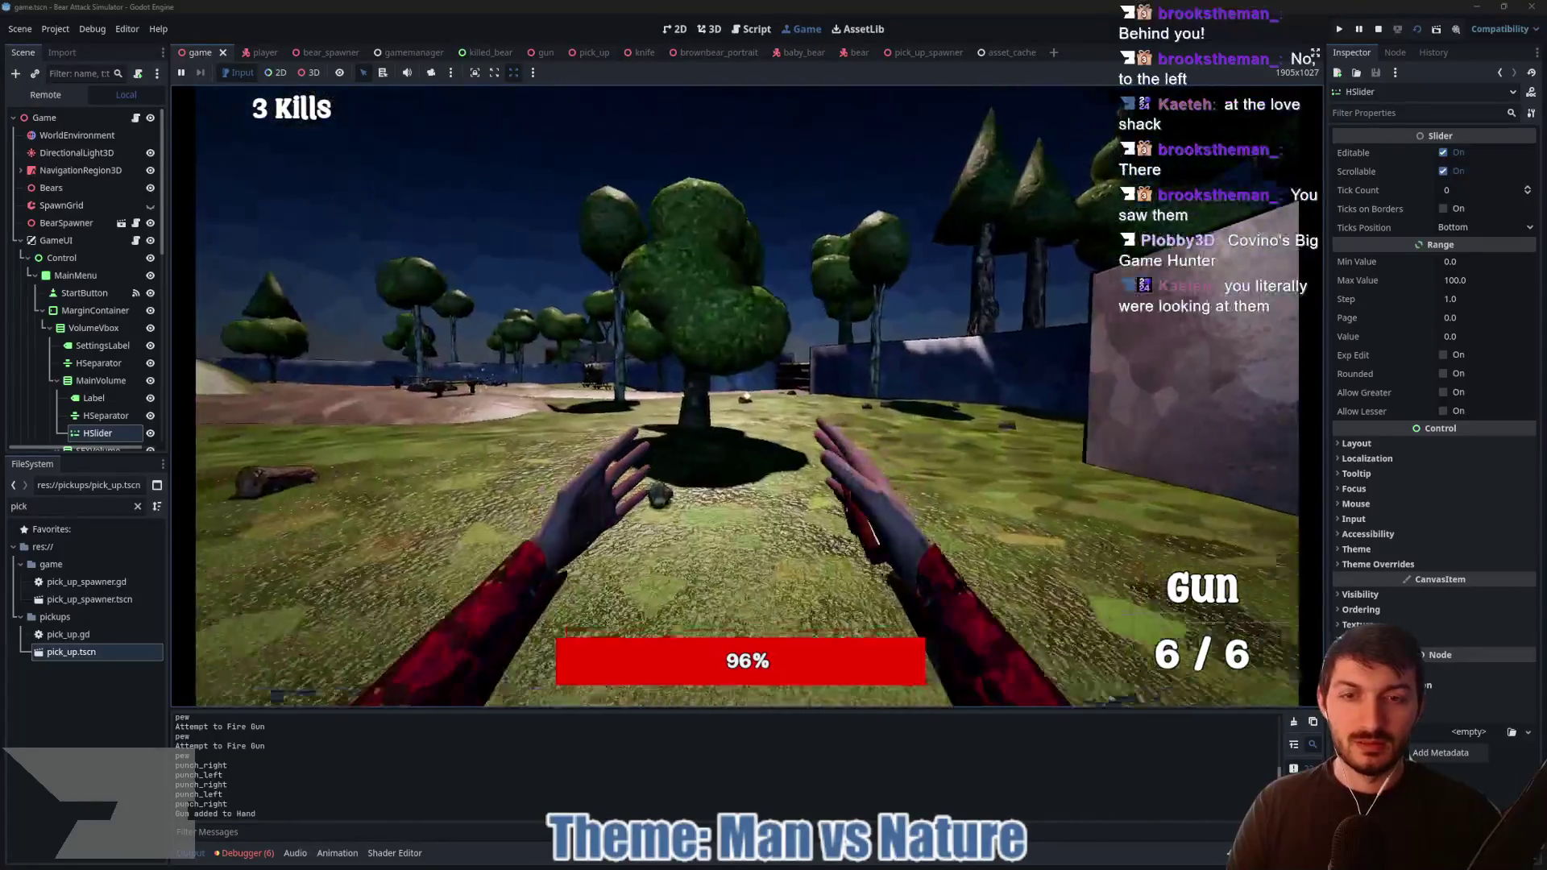
pyautogui.press('w')
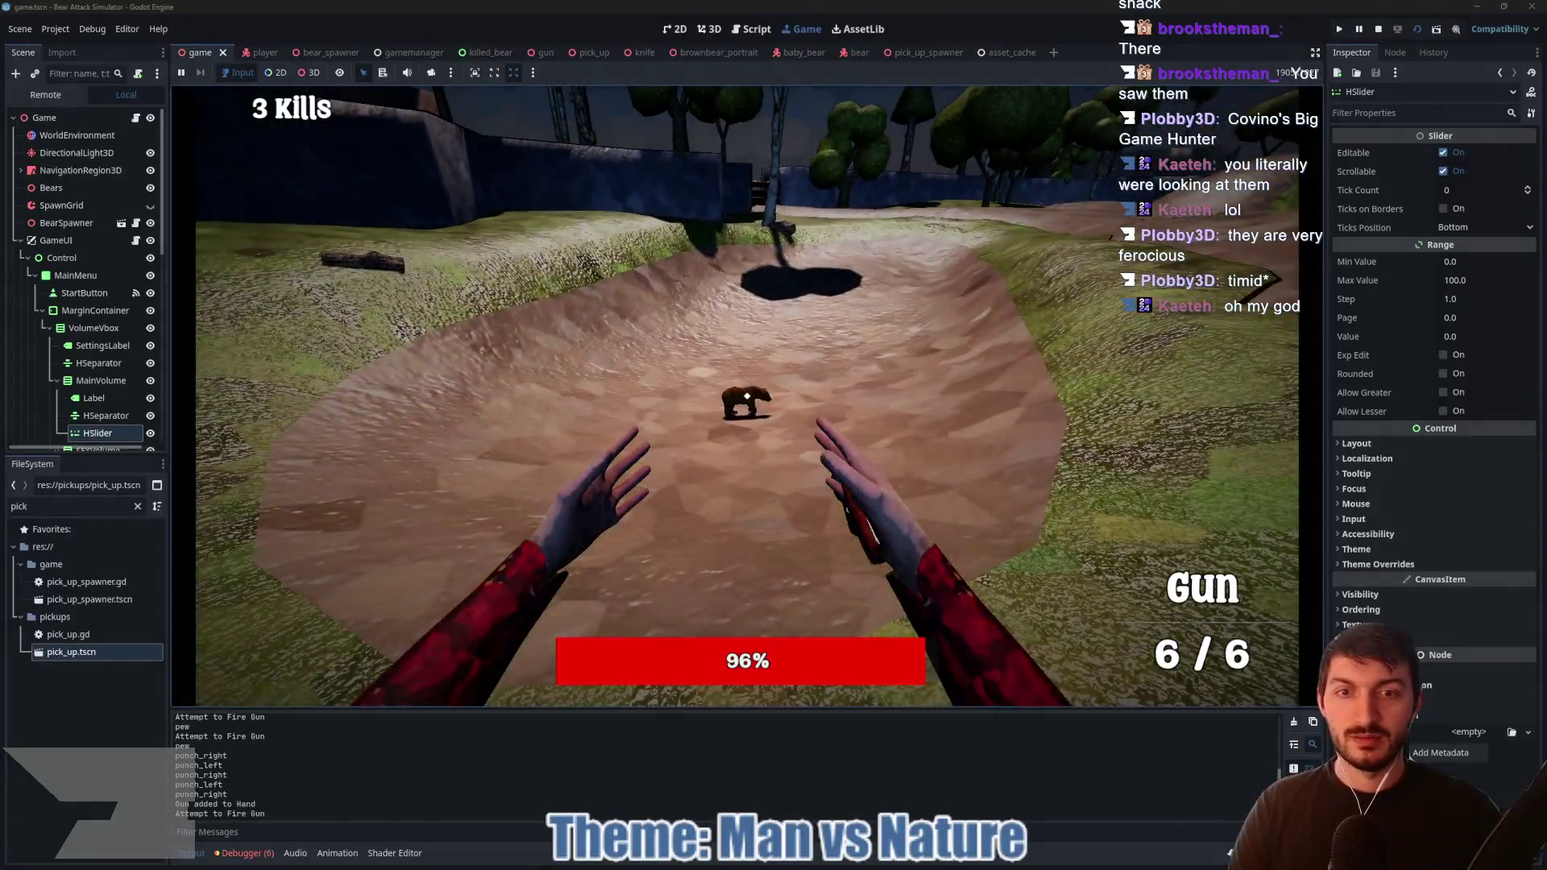
# Step: Shoot the bear in the sand pit six times and punch it to finish it off
pyautogui.click(747, 397)
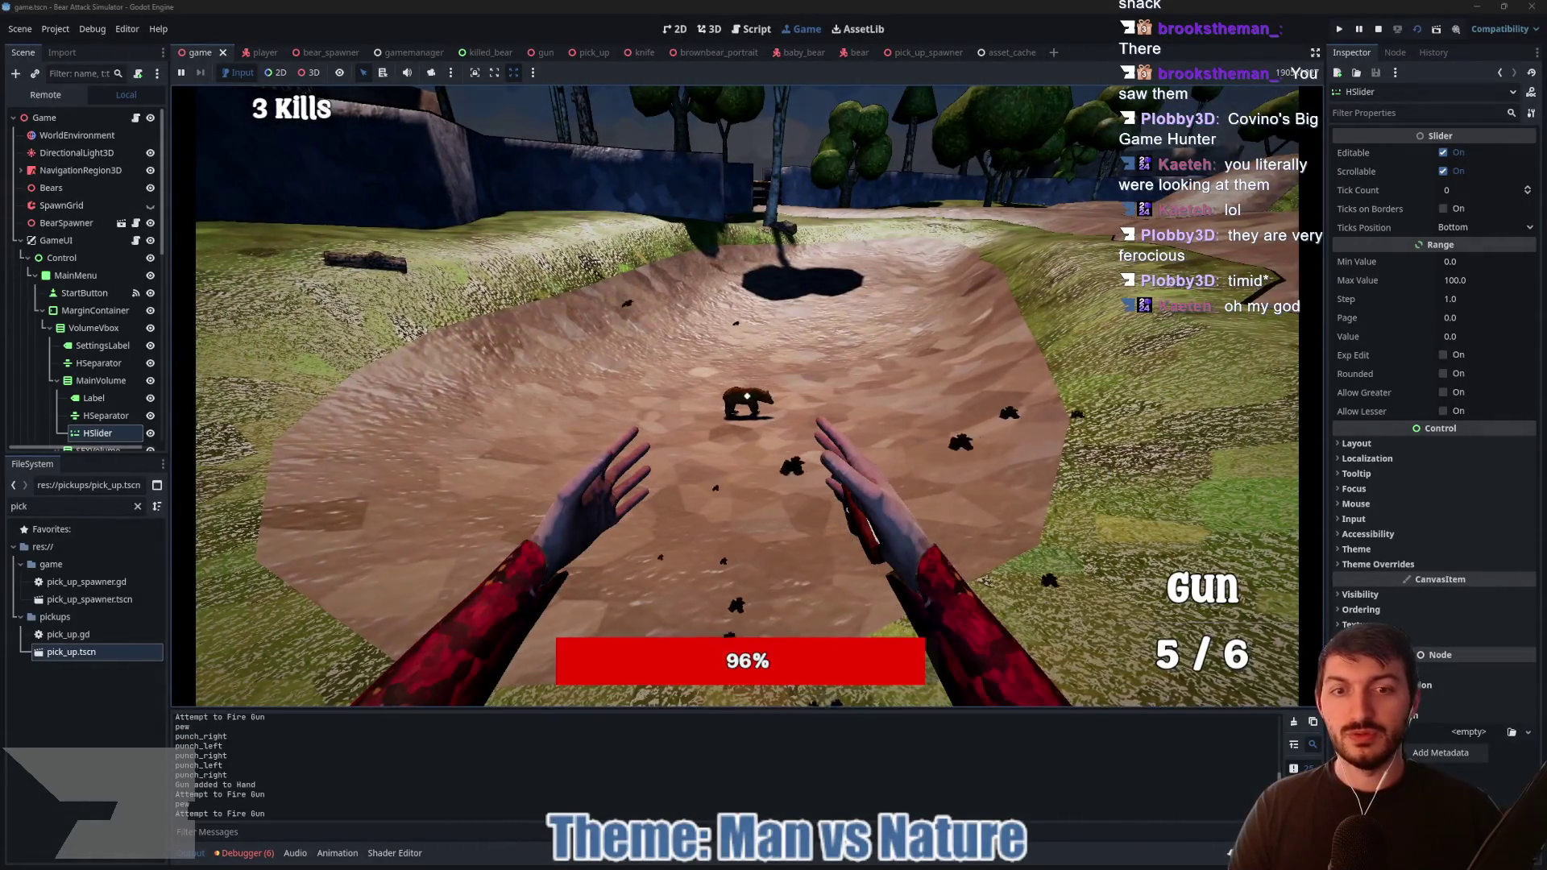
pyautogui.click(747, 396)
pyautogui.click(748, 396)
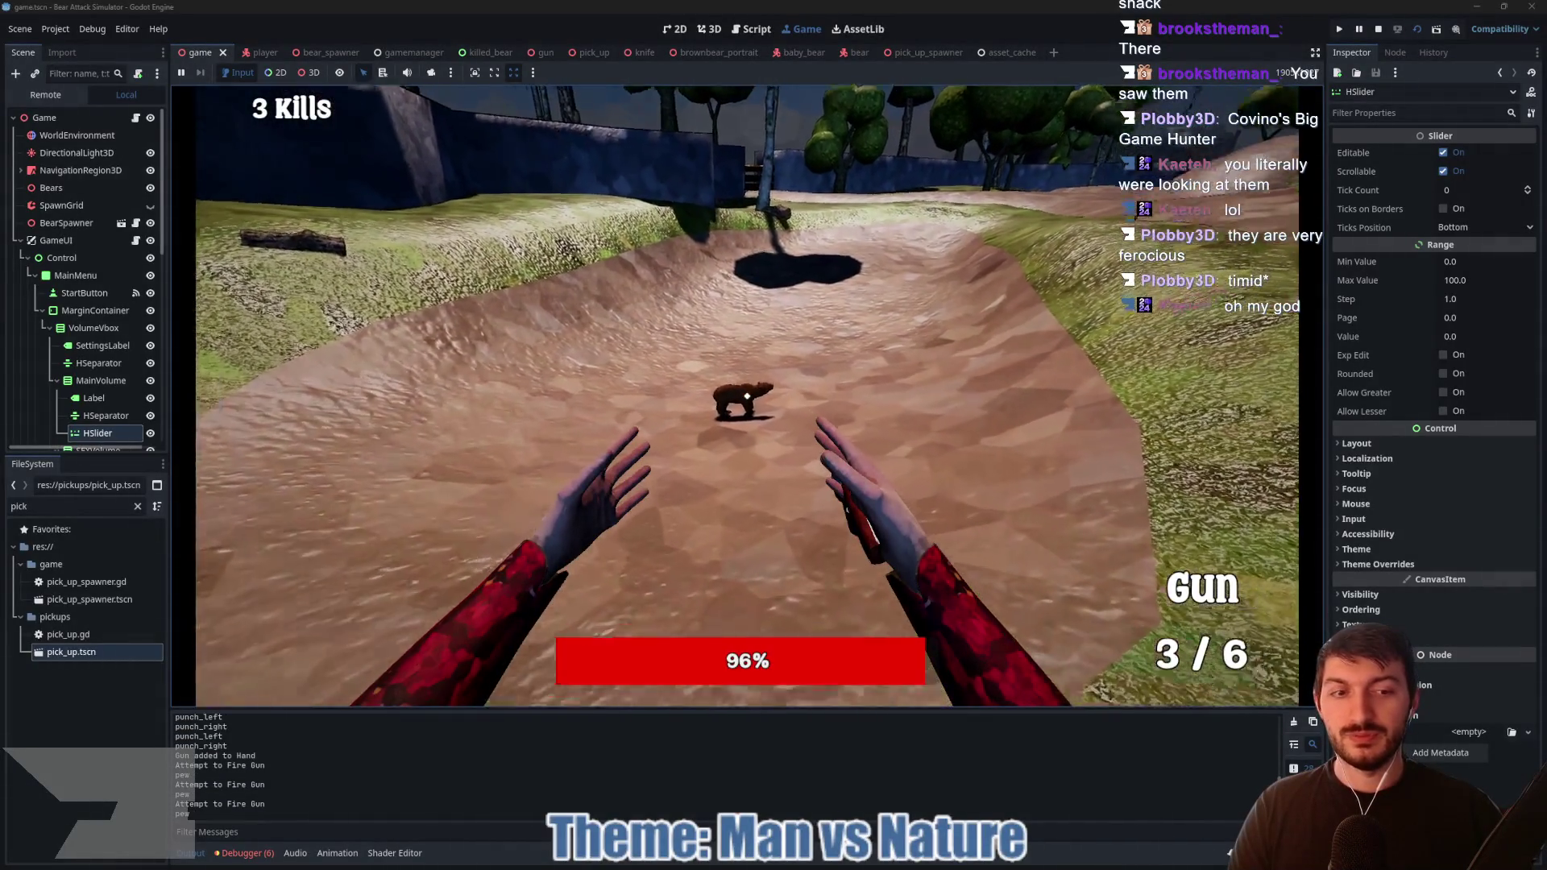
pyautogui.click(747, 396)
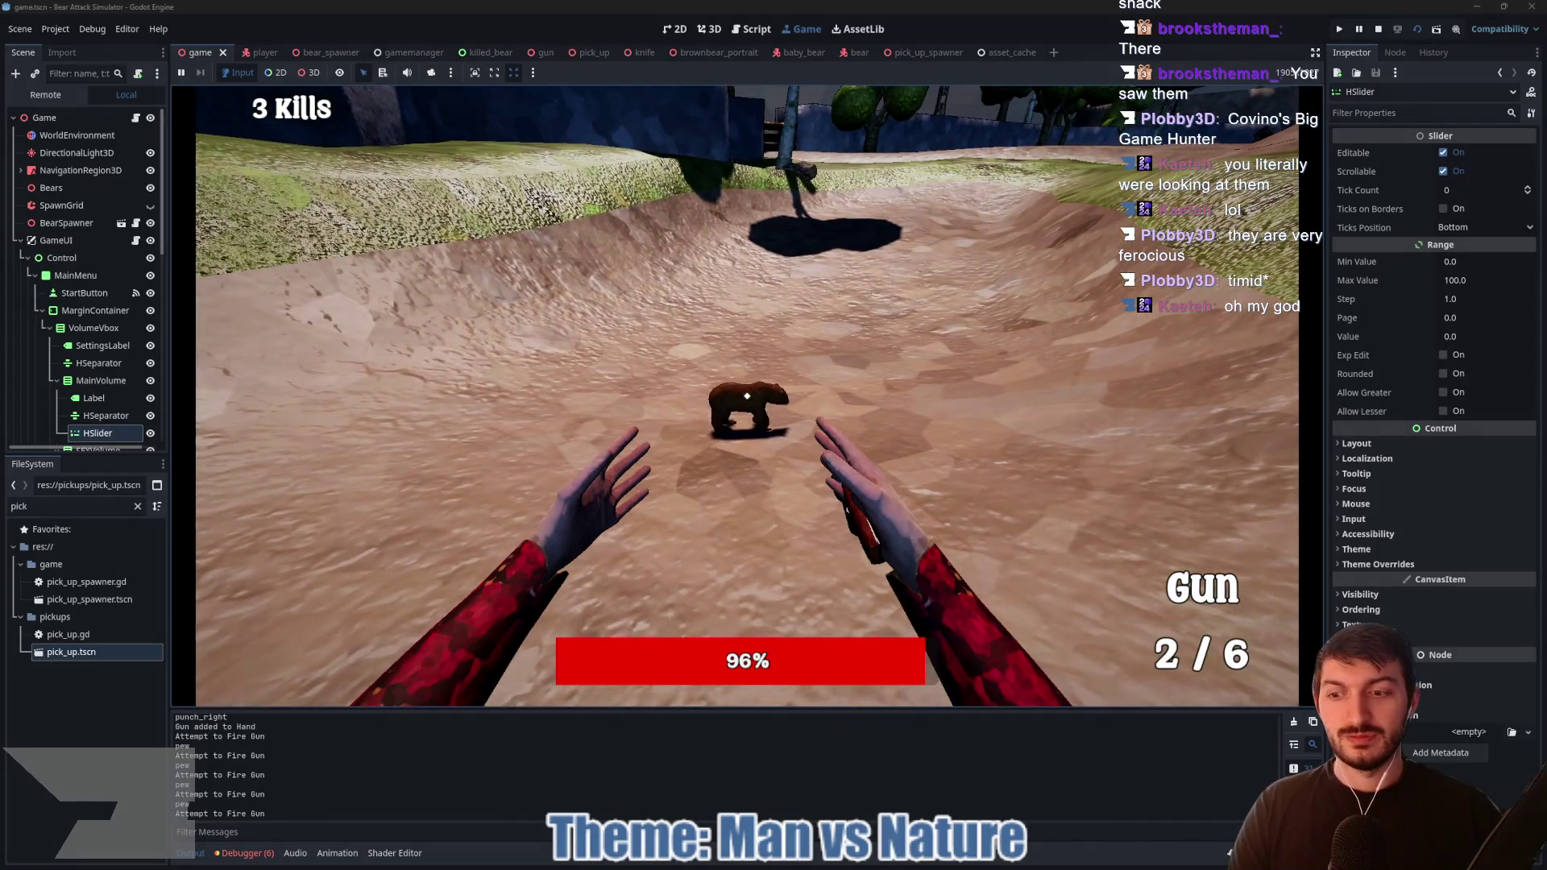
pyautogui.click(747, 396)
pyautogui.click(747, 396)
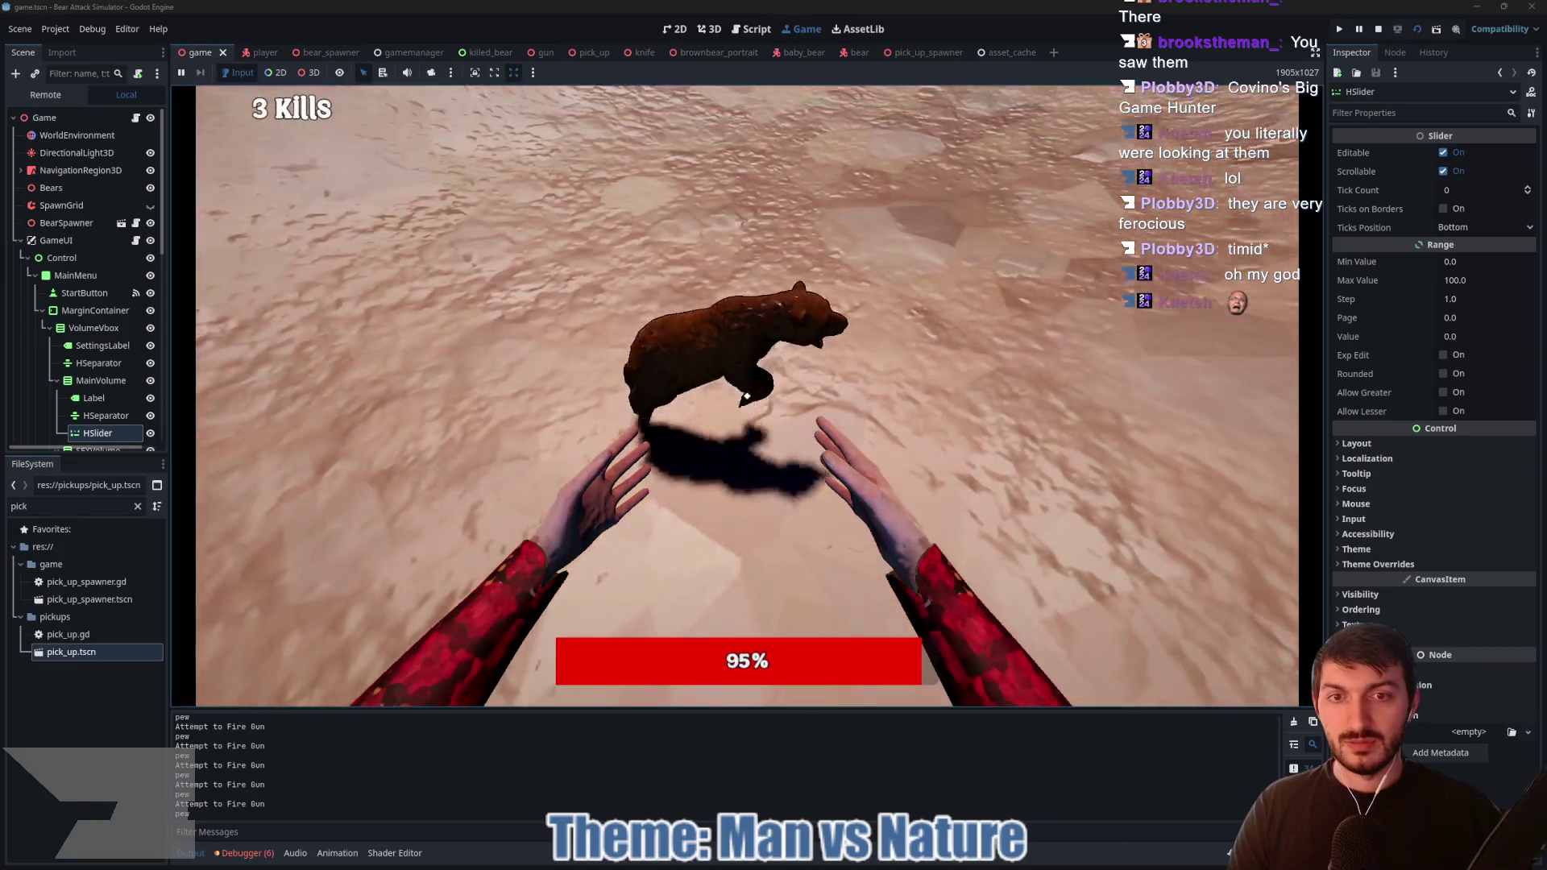
pyautogui.click(747, 396)
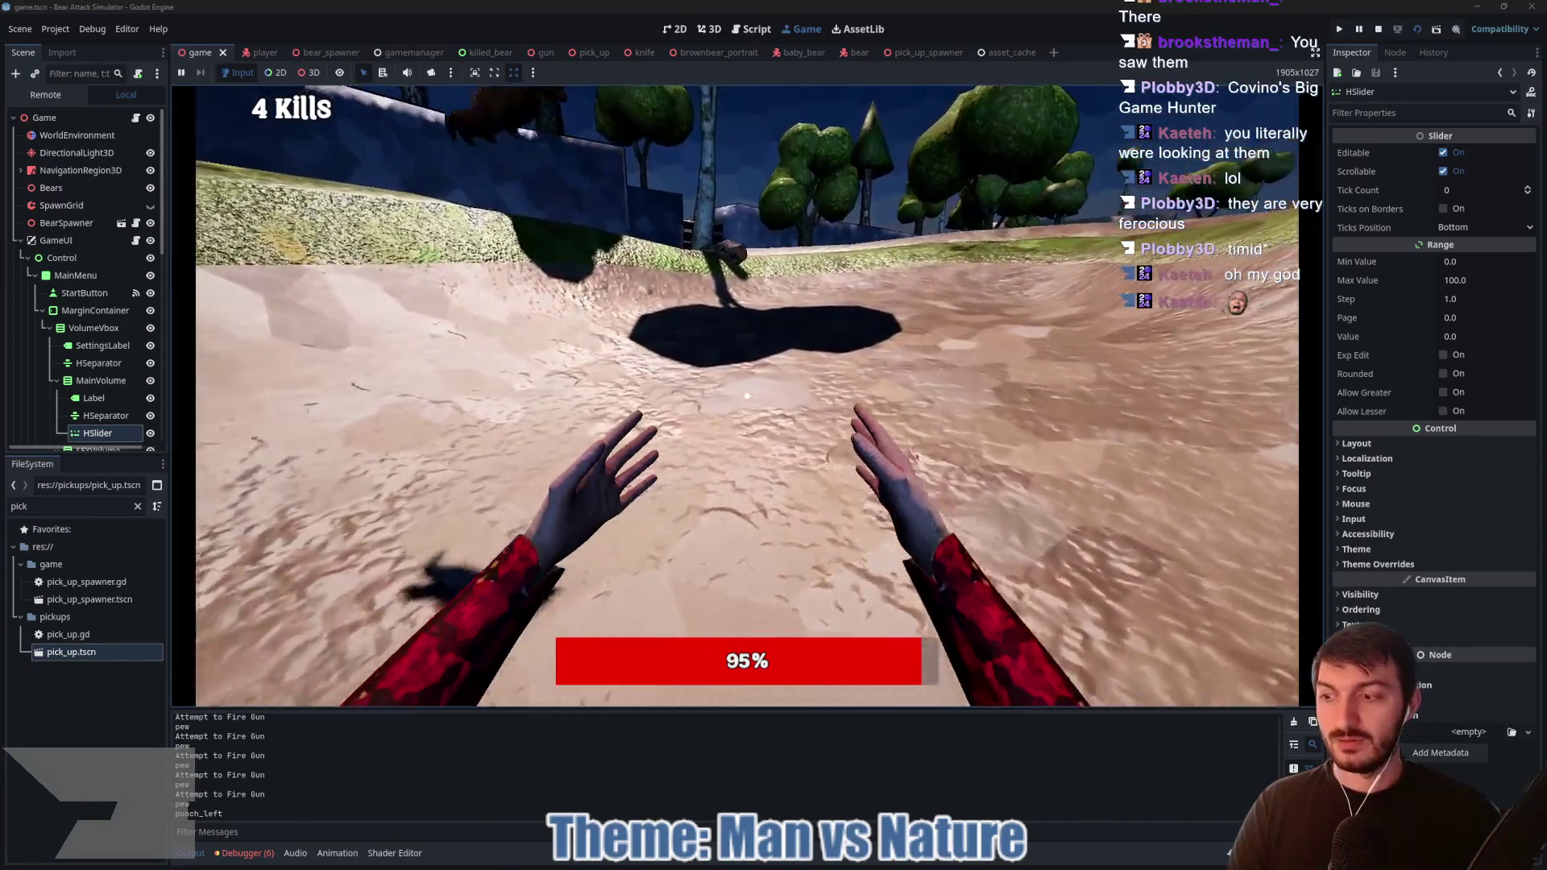
# Step: Walk across the path and grass to the picnic tables and pick up another gun
pyautogui.press('w')
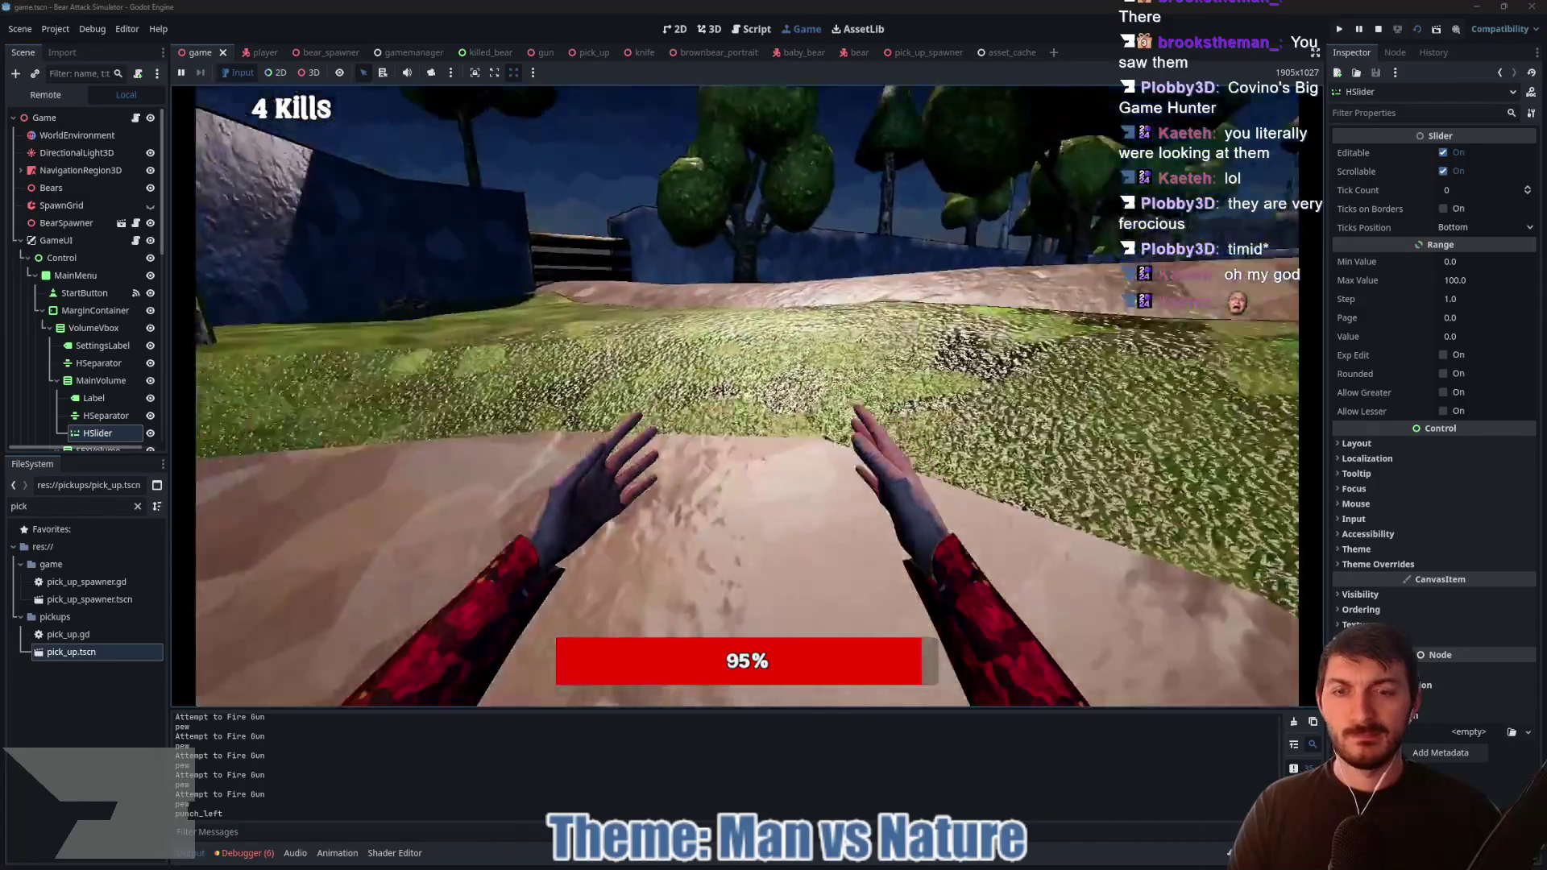
pyautogui.press('w')
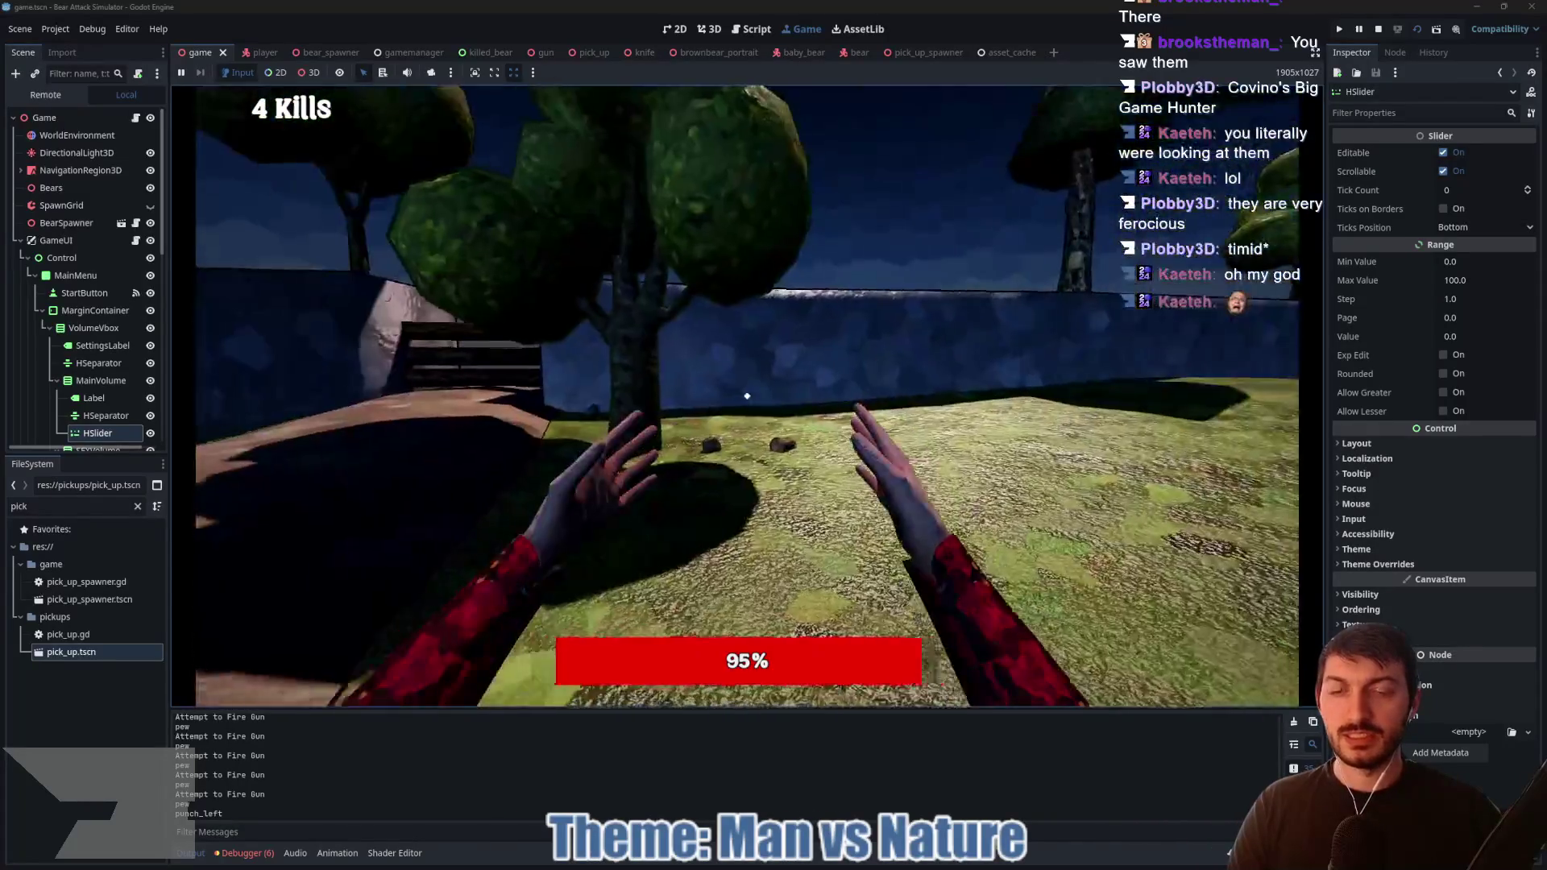
pyautogui.press('w')
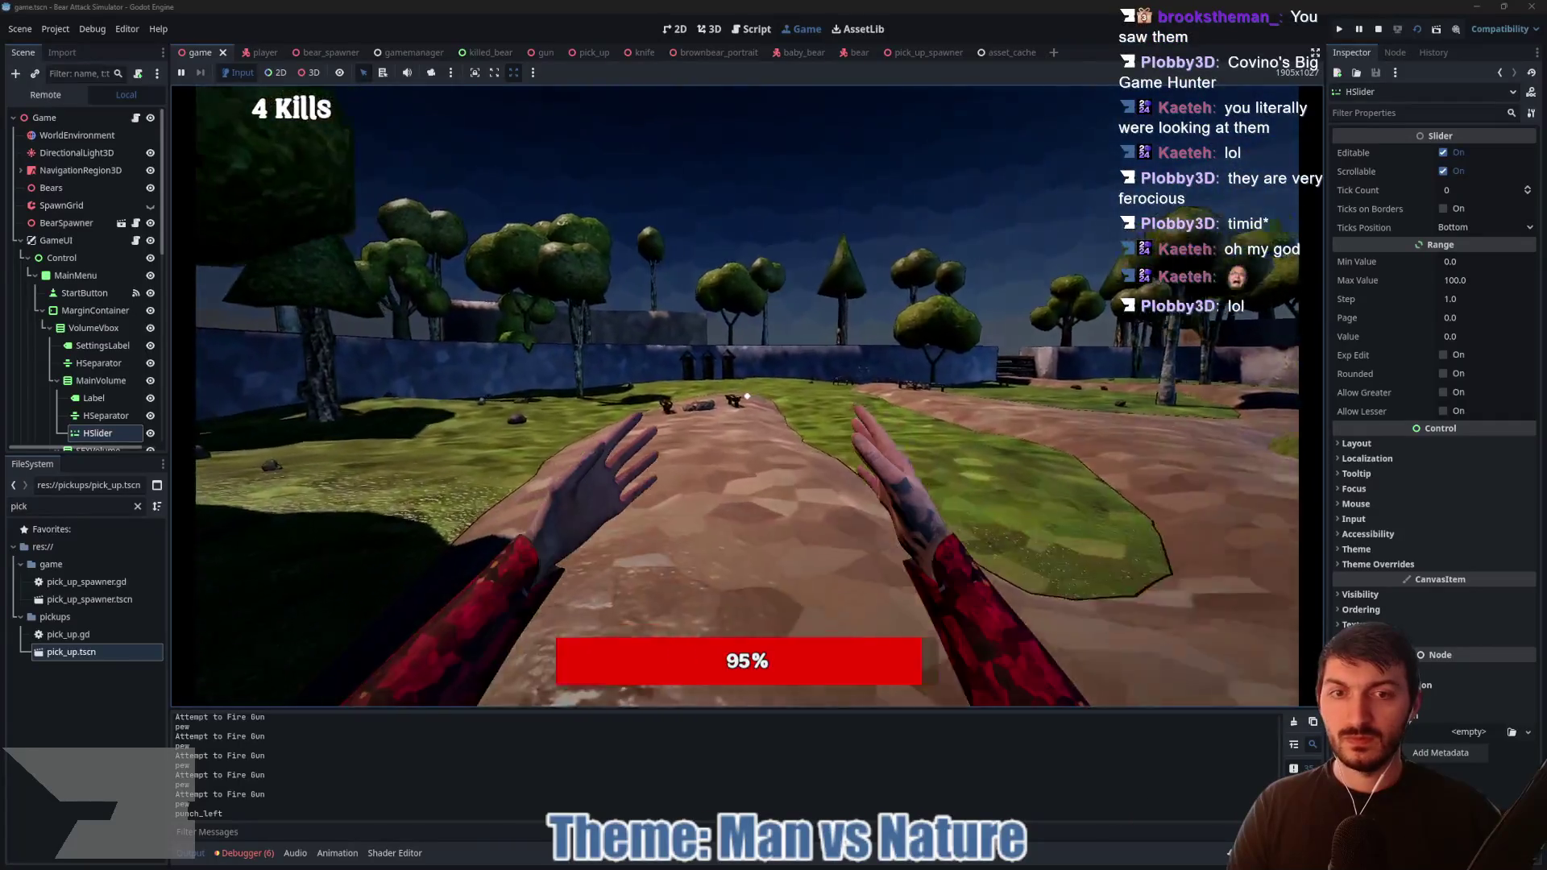
pyautogui.press('w')
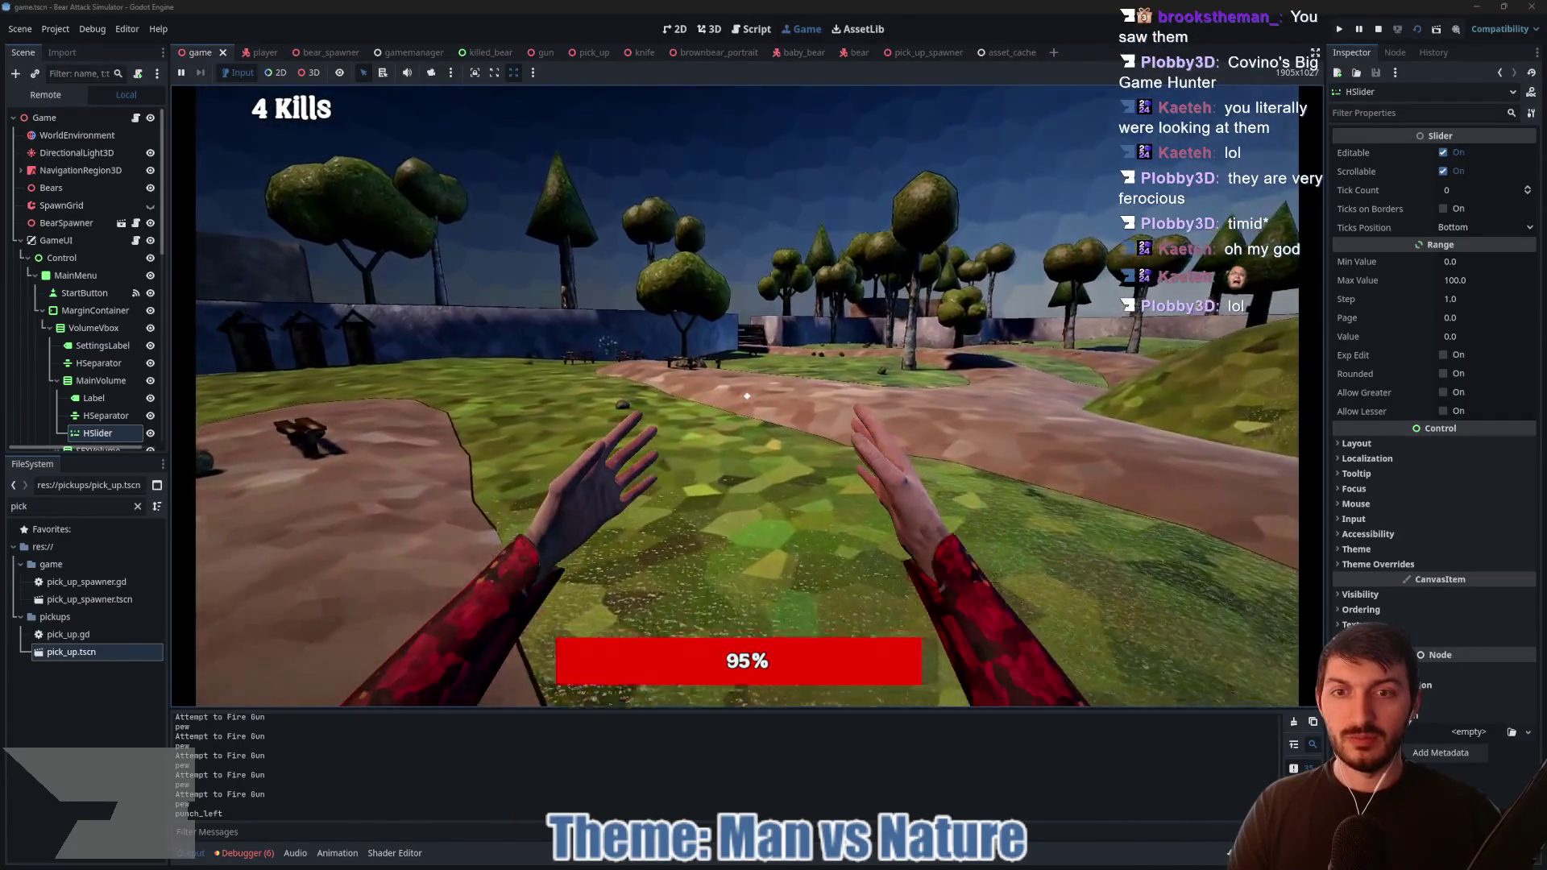
pyautogui.press('w')
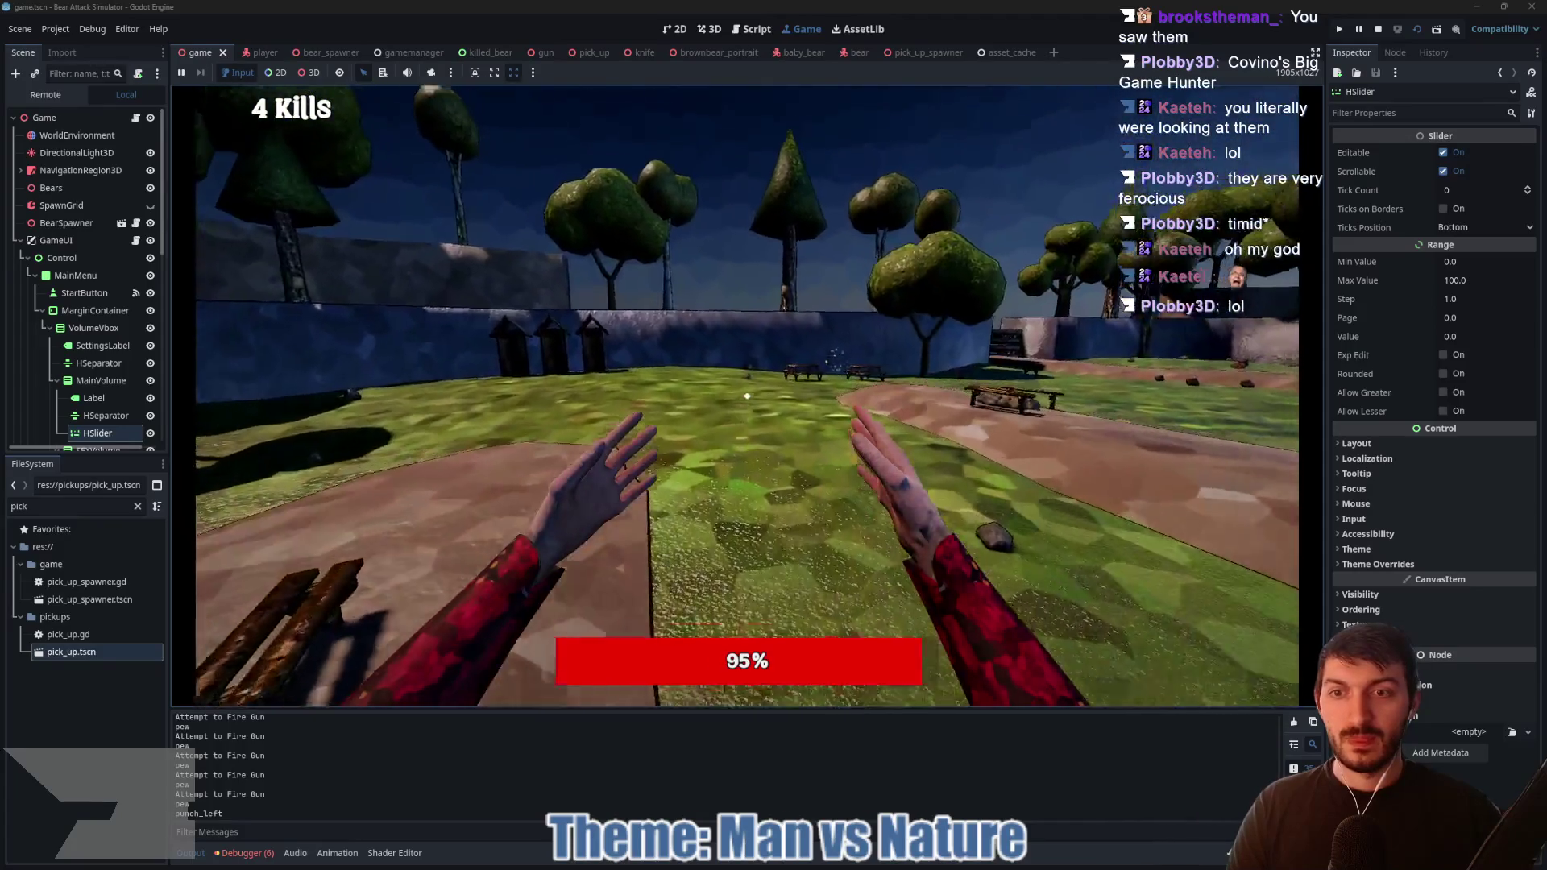
pyautogui.press('w')
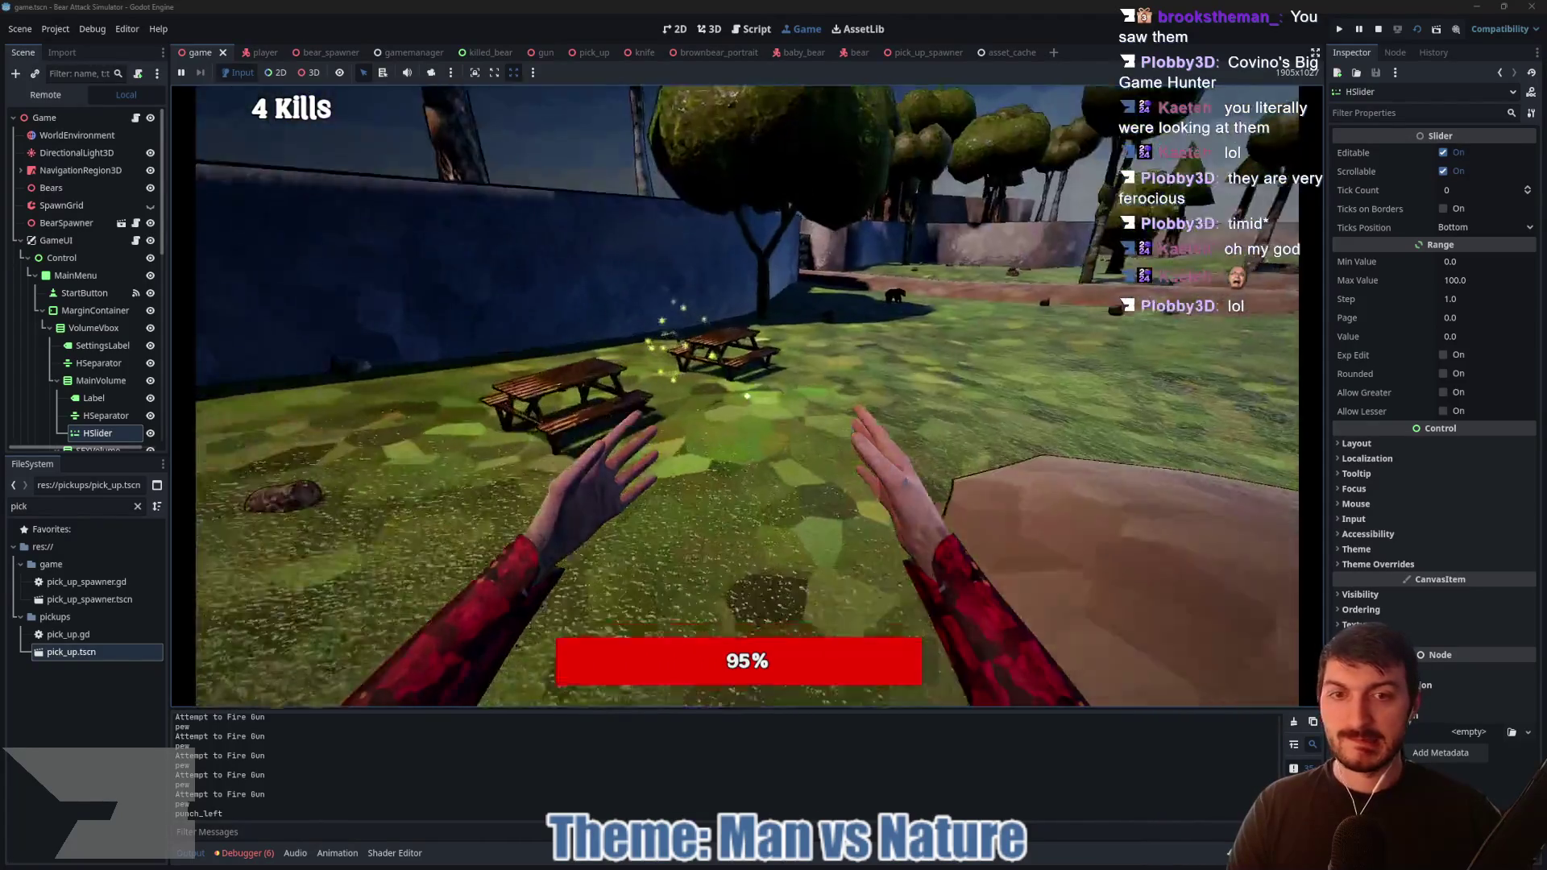
pyautogui.press('e')
# Step: Turn and shoot the attacking bear, then fire at the bears near the wall
pyautogui.press('w')
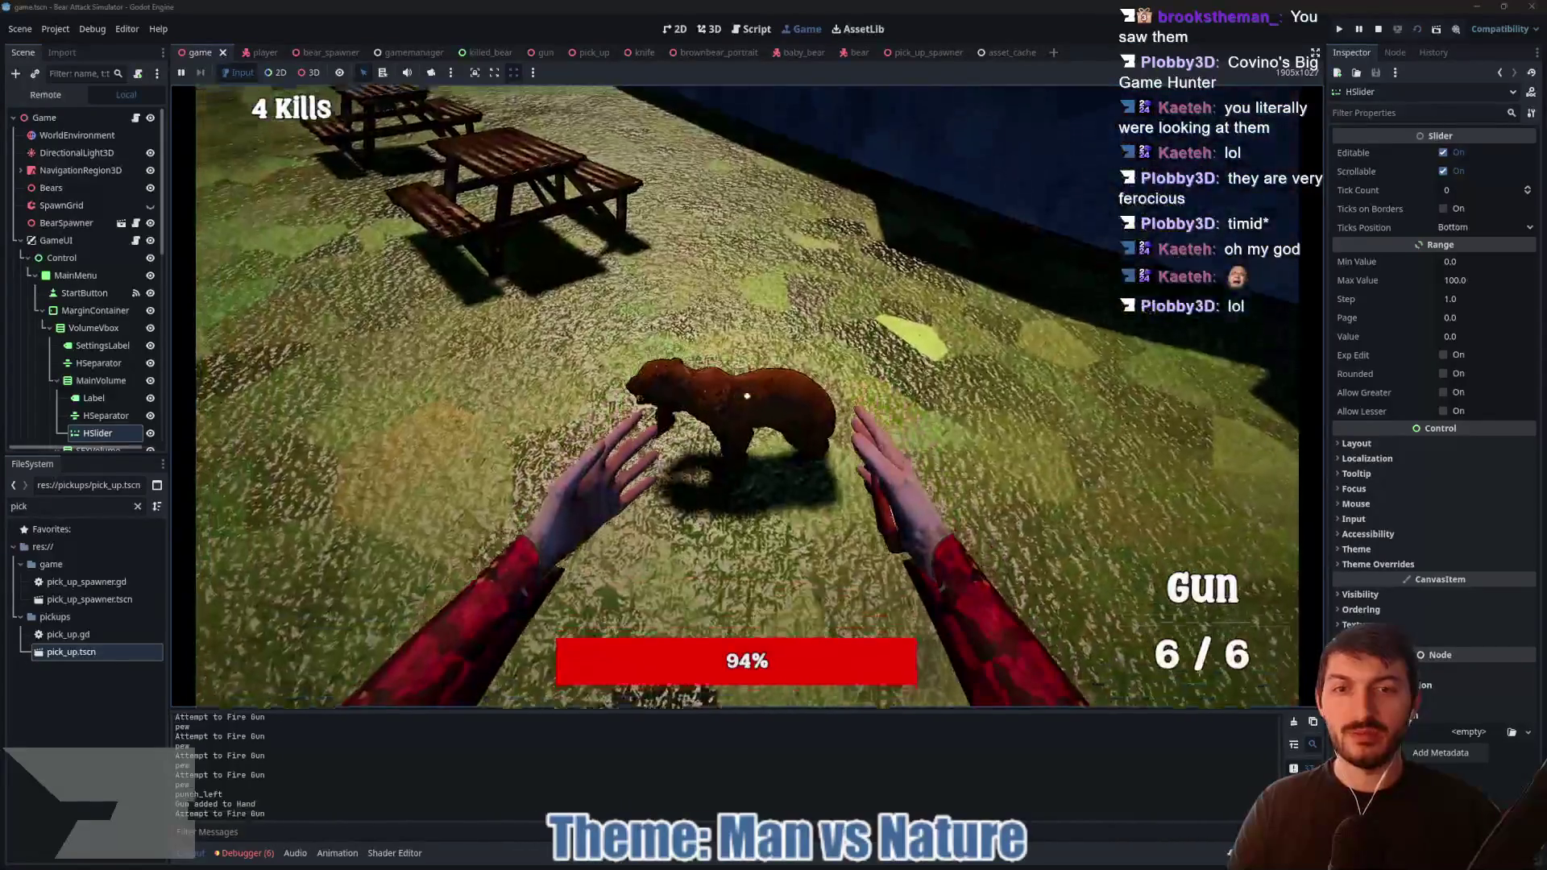
pyautogui.click(747, 395)
pyautogui.press('w')
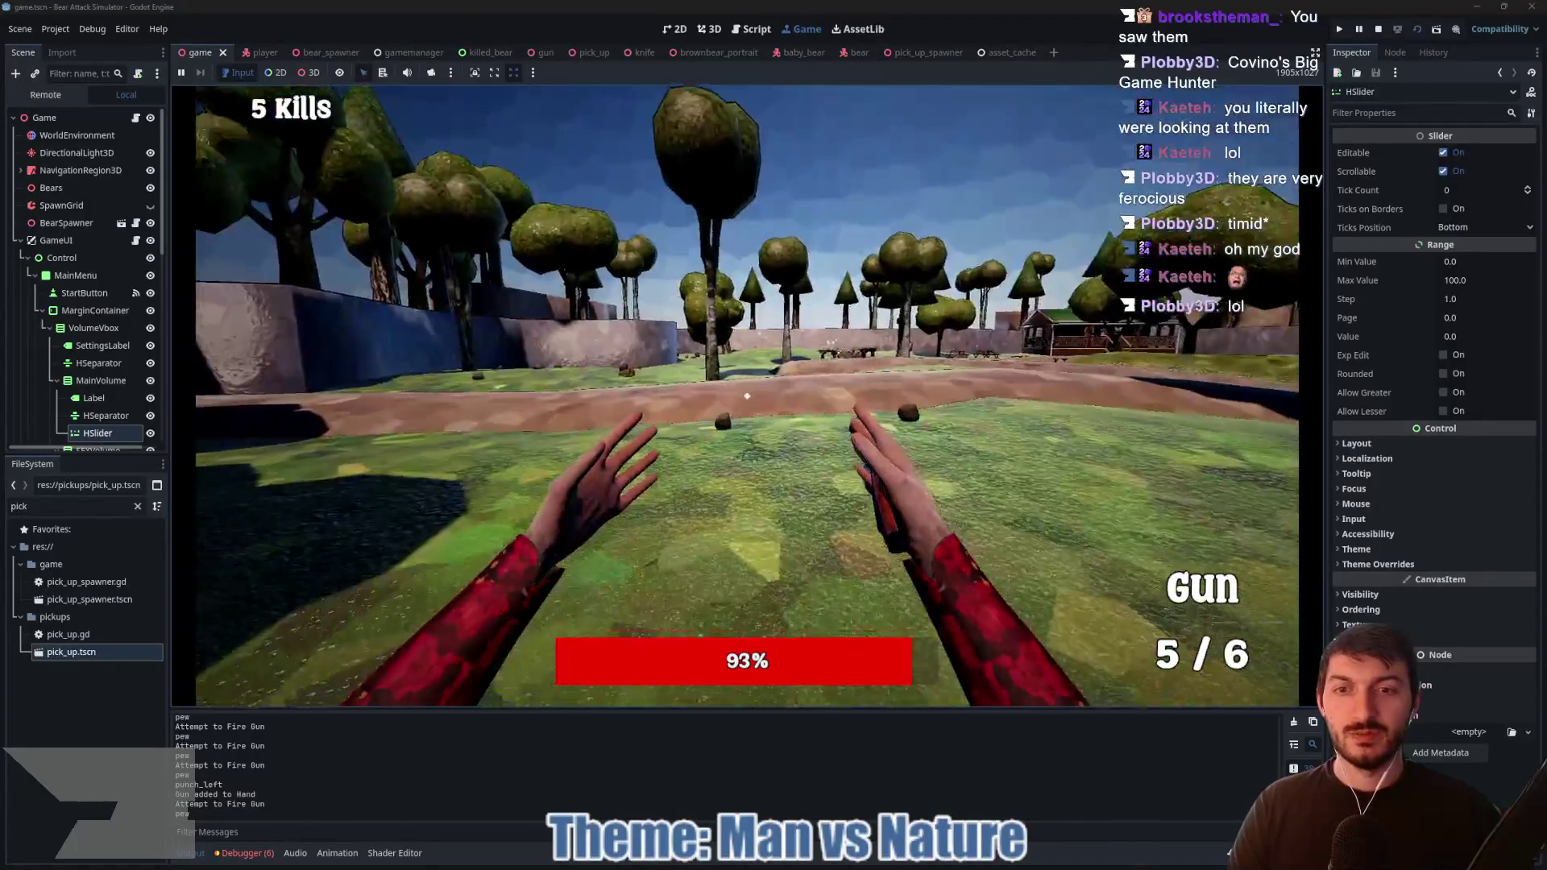
pyautogui.press('w')
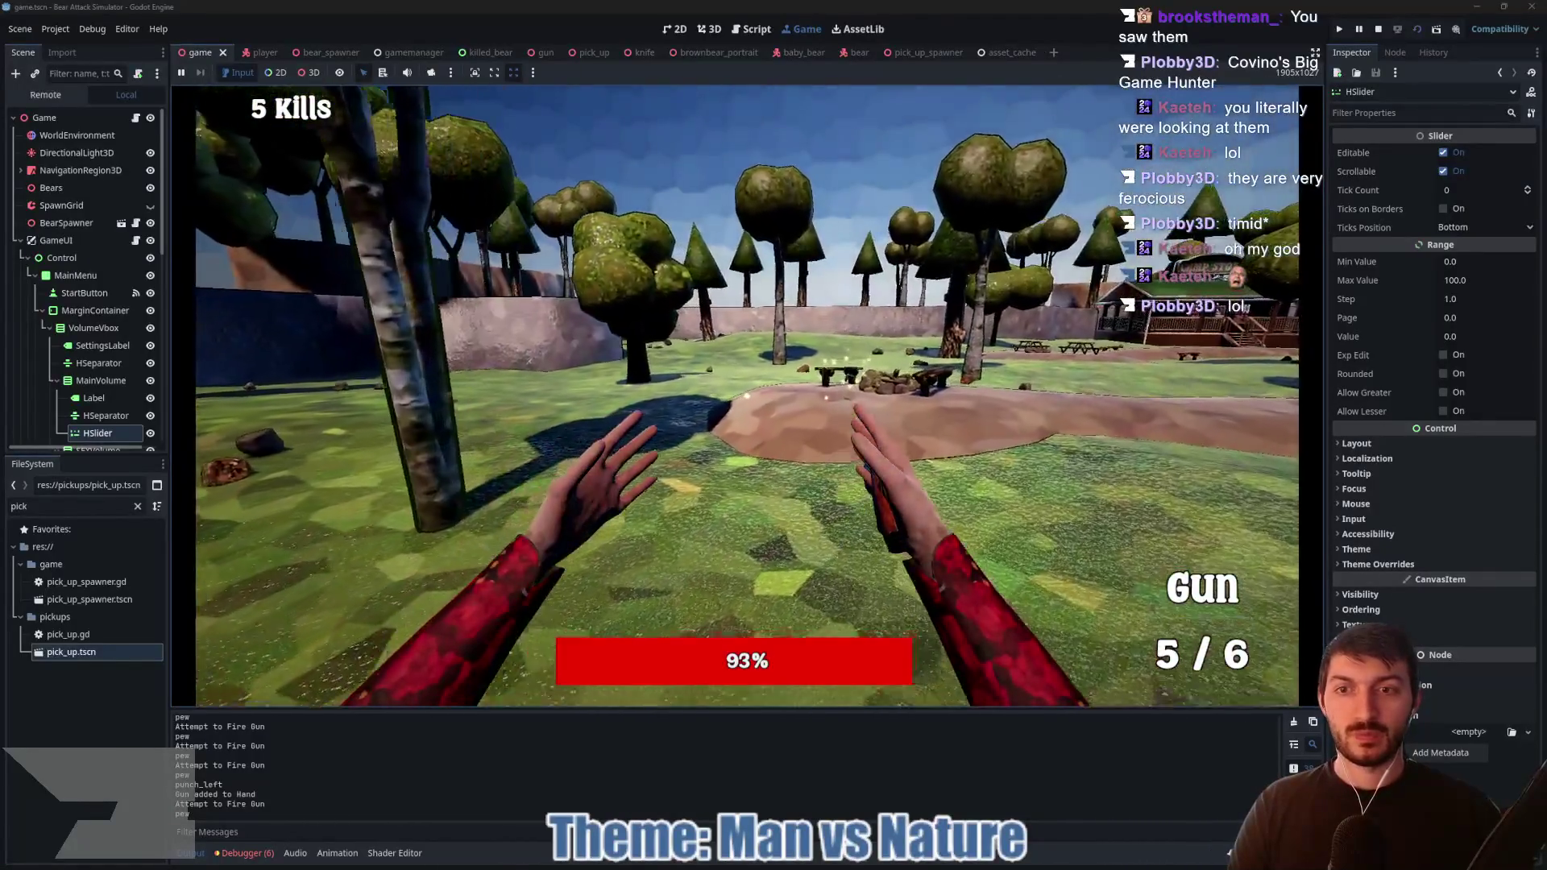
pyautogui.click(747, 396)
pyautogui.click(747, 396)
pyautogui.click(747, 396)
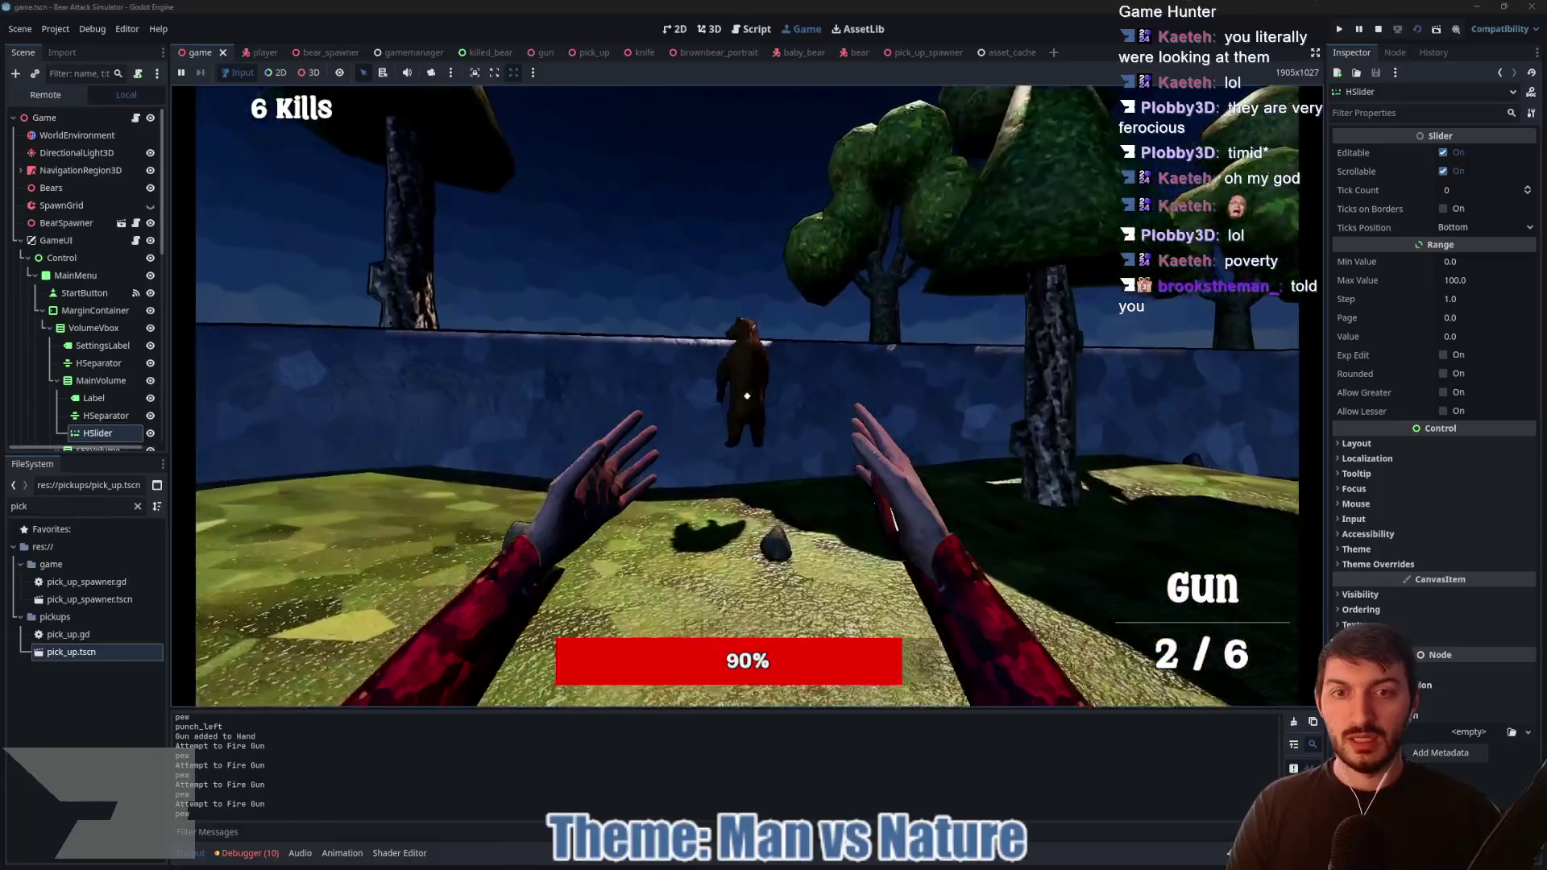
pyautogui.click(747, 396)
# Step: Walk across the field through the dark pit toward the bears and house
pyautogui.press('w')
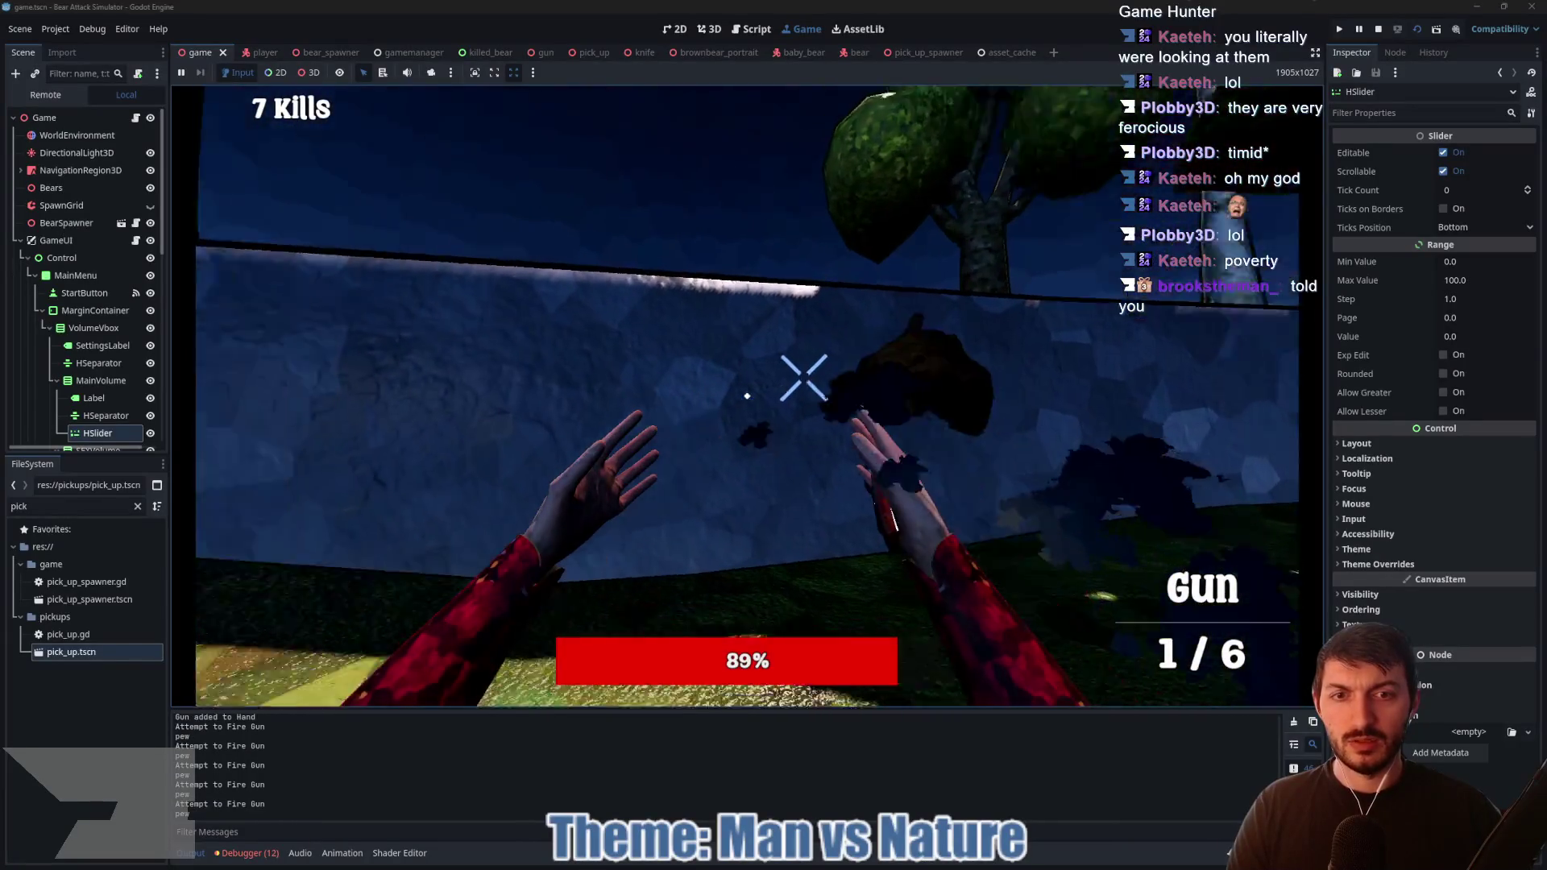
pyautogui.press('w')
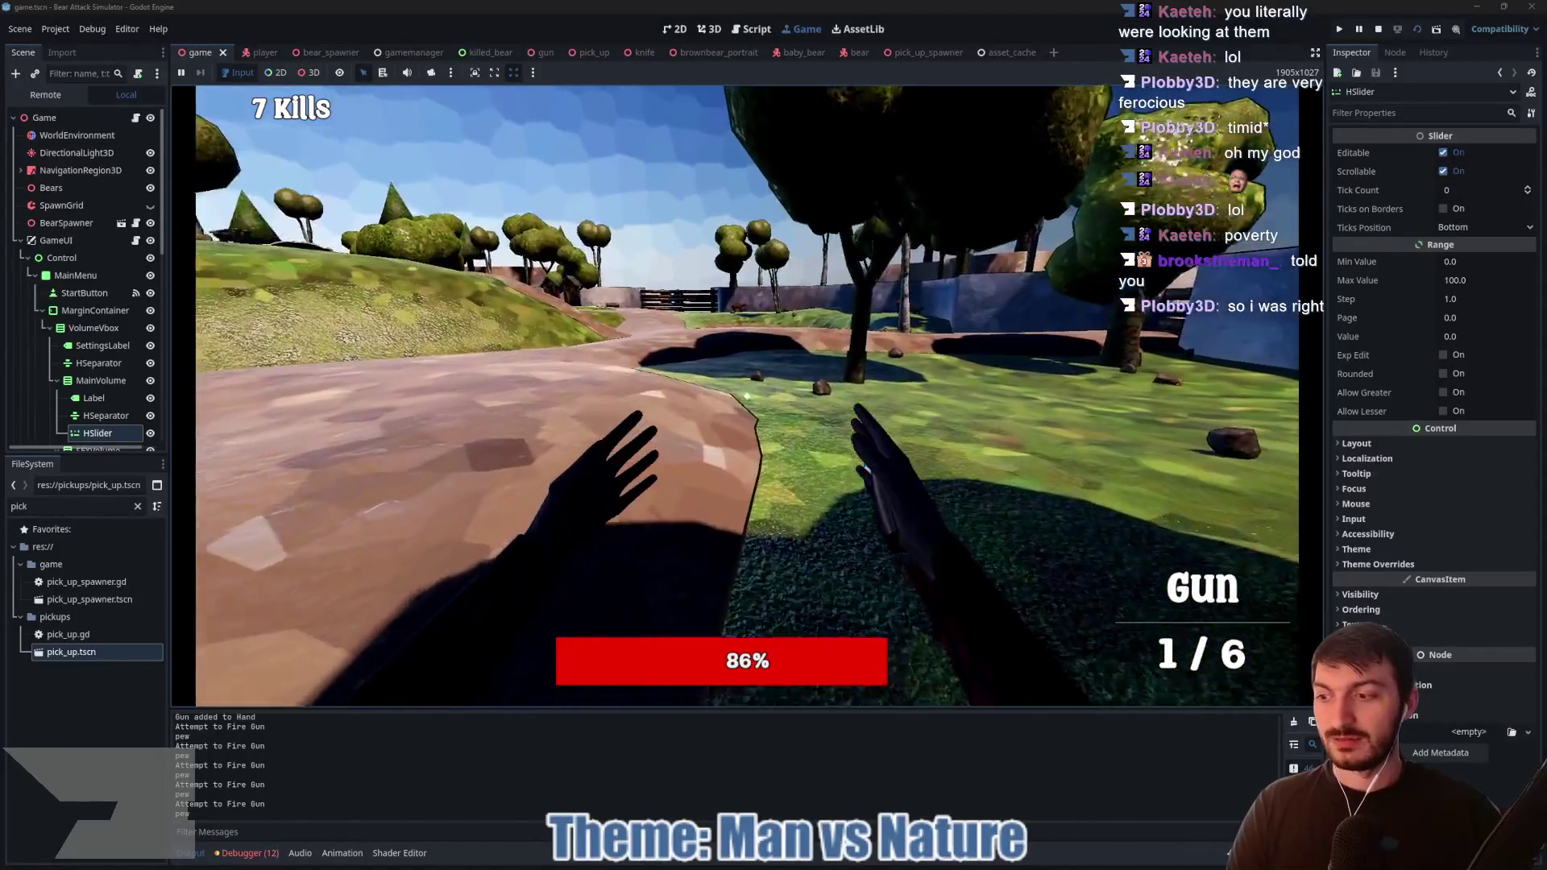
pyautogui.press('w')
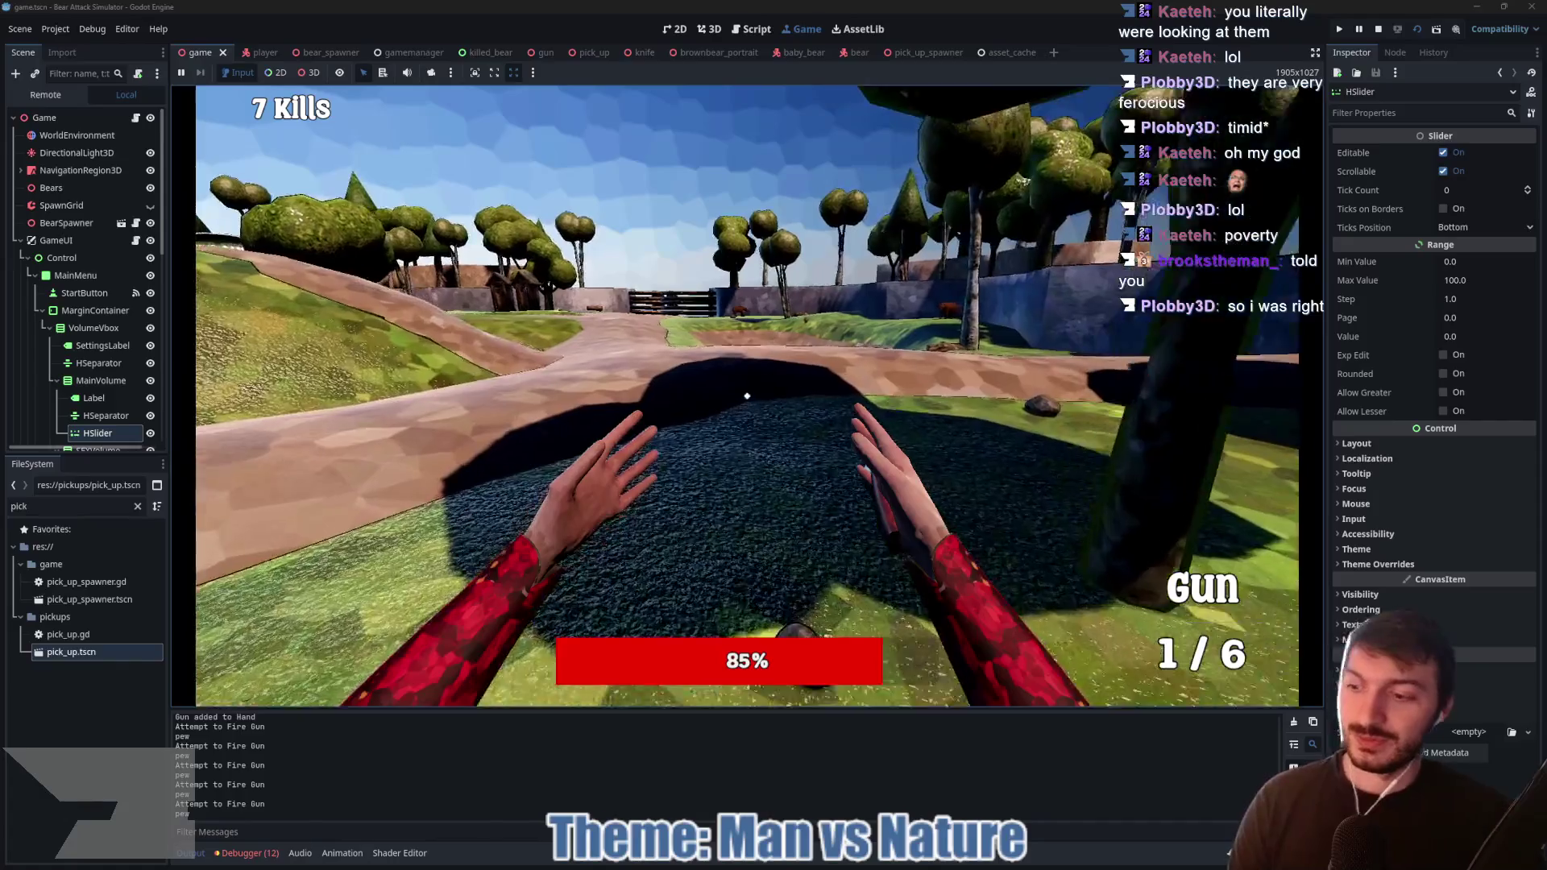
pyautogui.press('w')
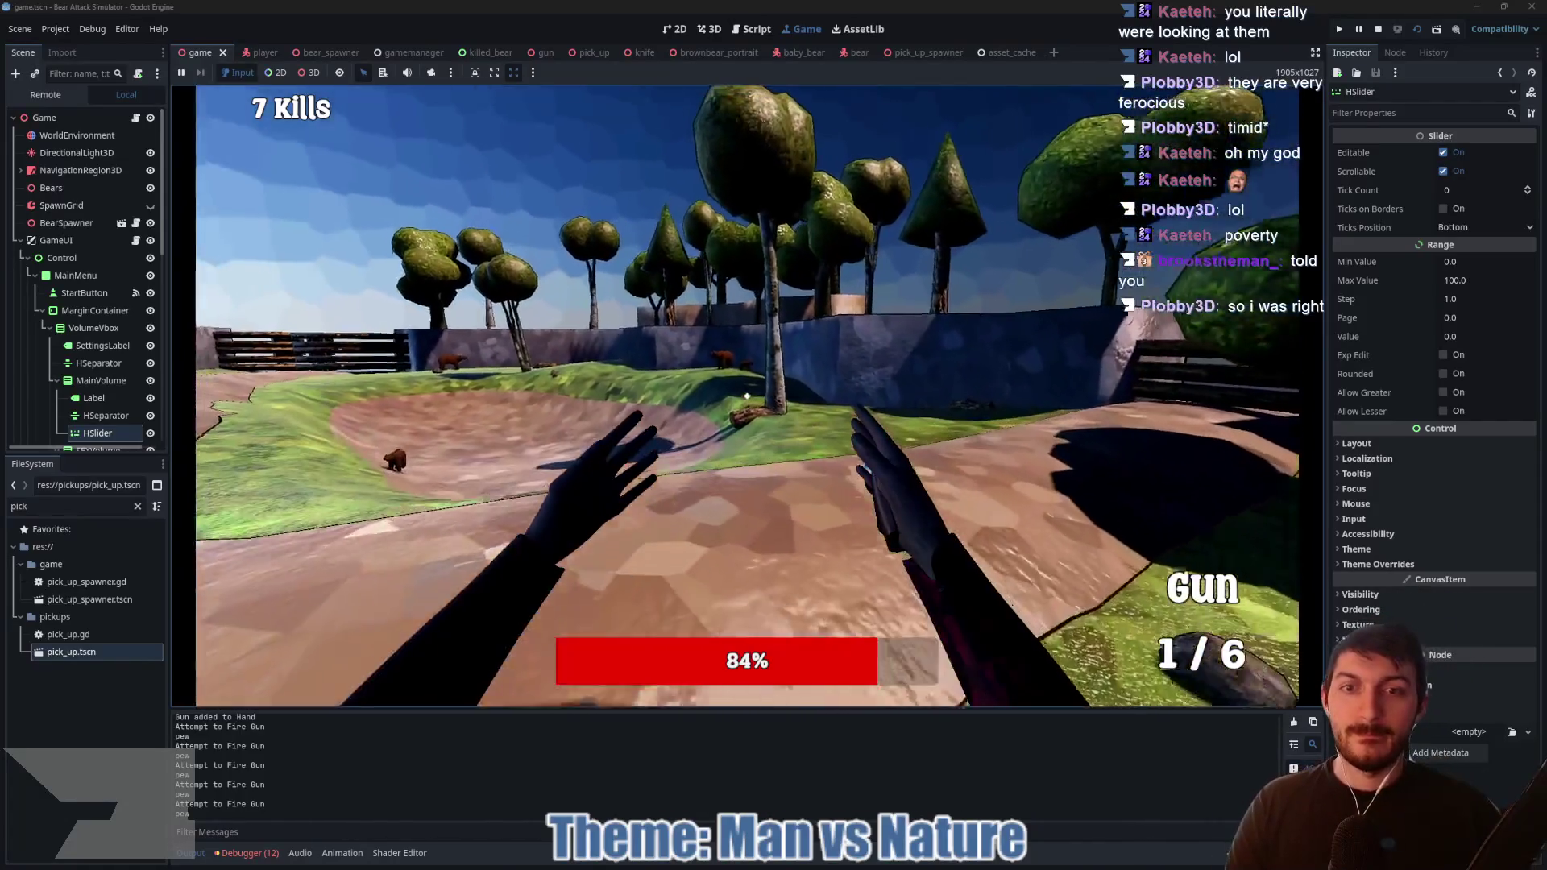
pyautogui.press('w')
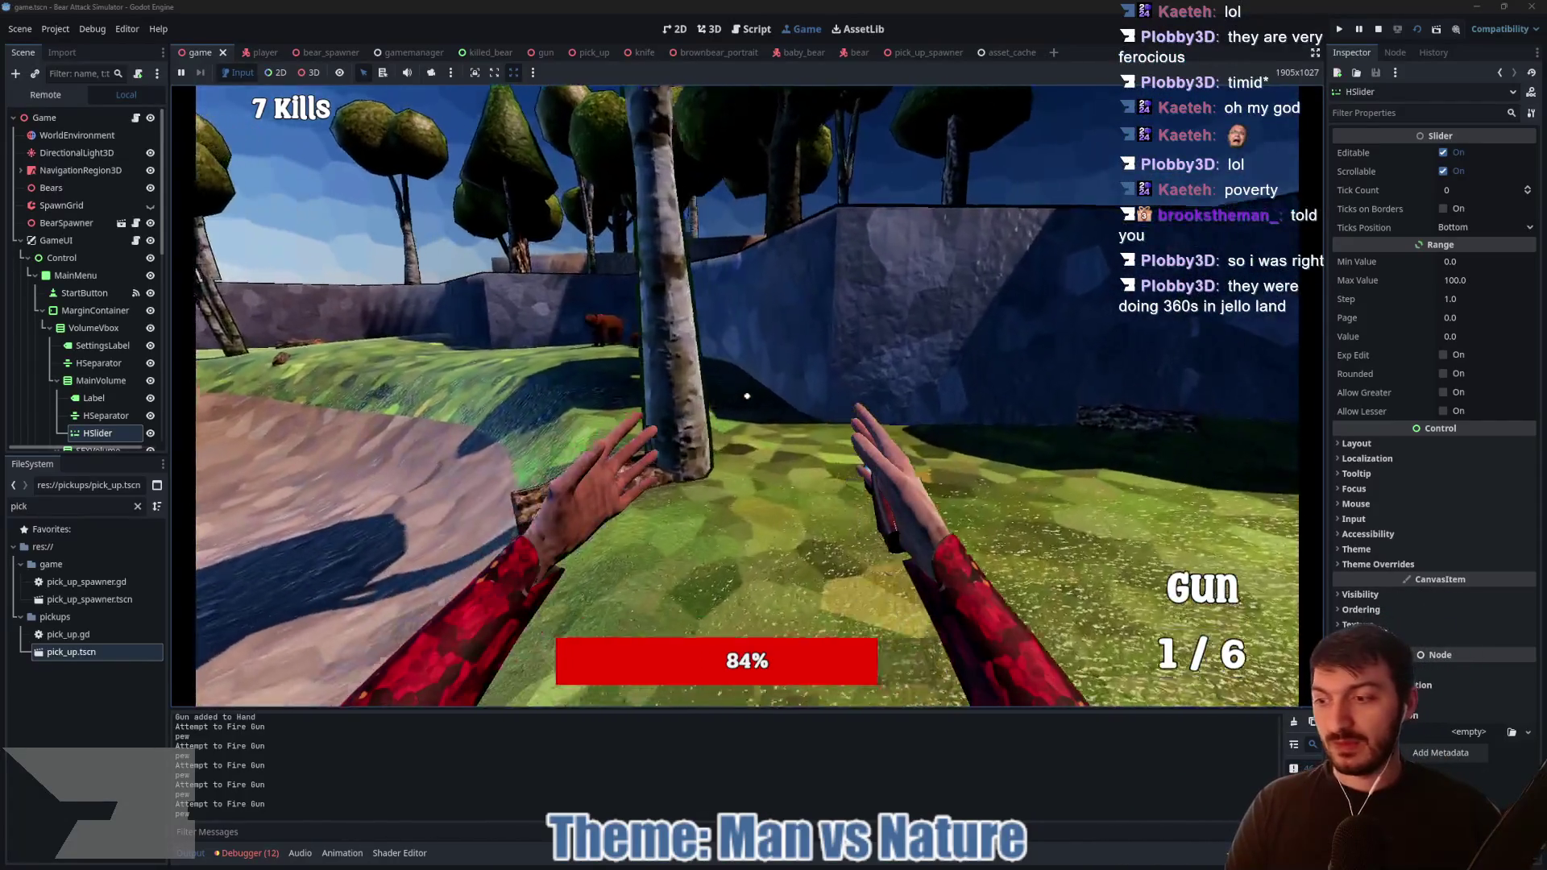
pyautogui.press('w')
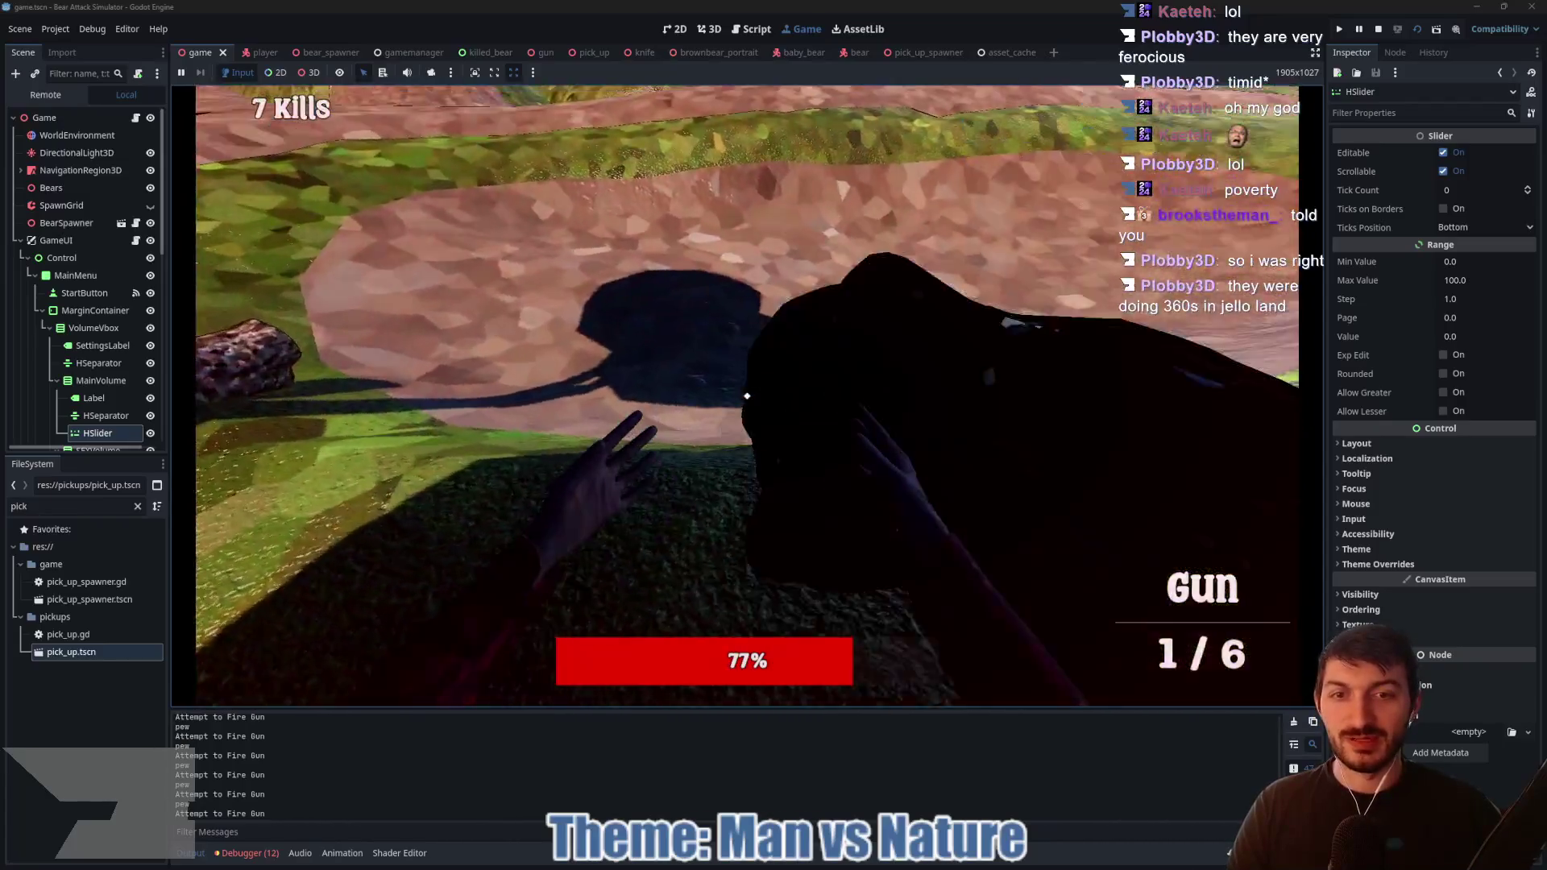
# Step: Shoot the bear by the stone wall, punch the red-eyed bears, then stop the game at 8 kills
pyautogui.click(747, 396)
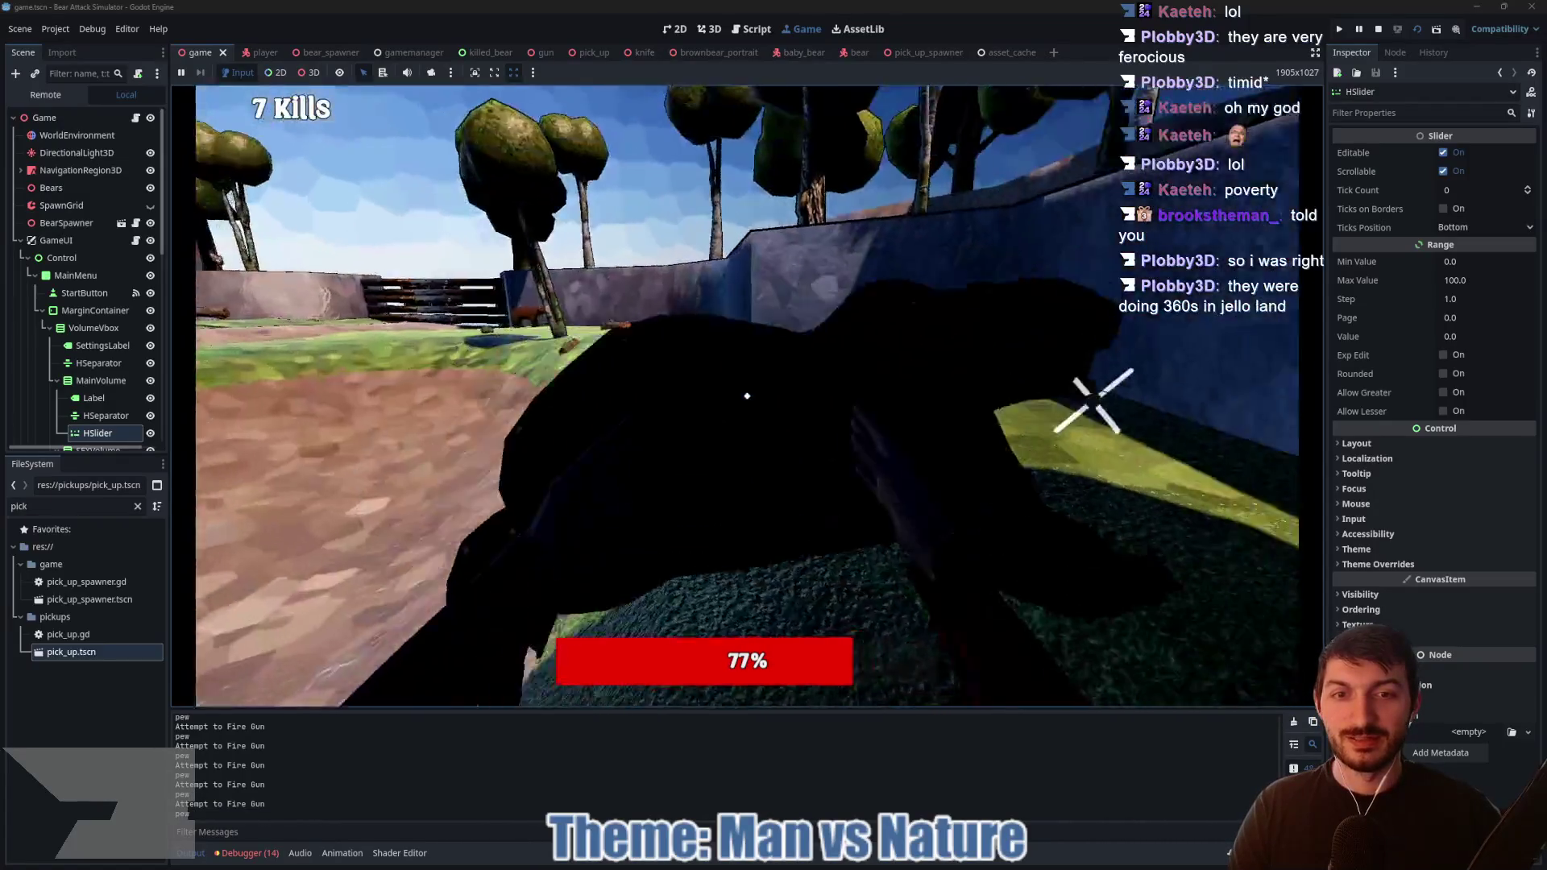
pyautogui.press('w')
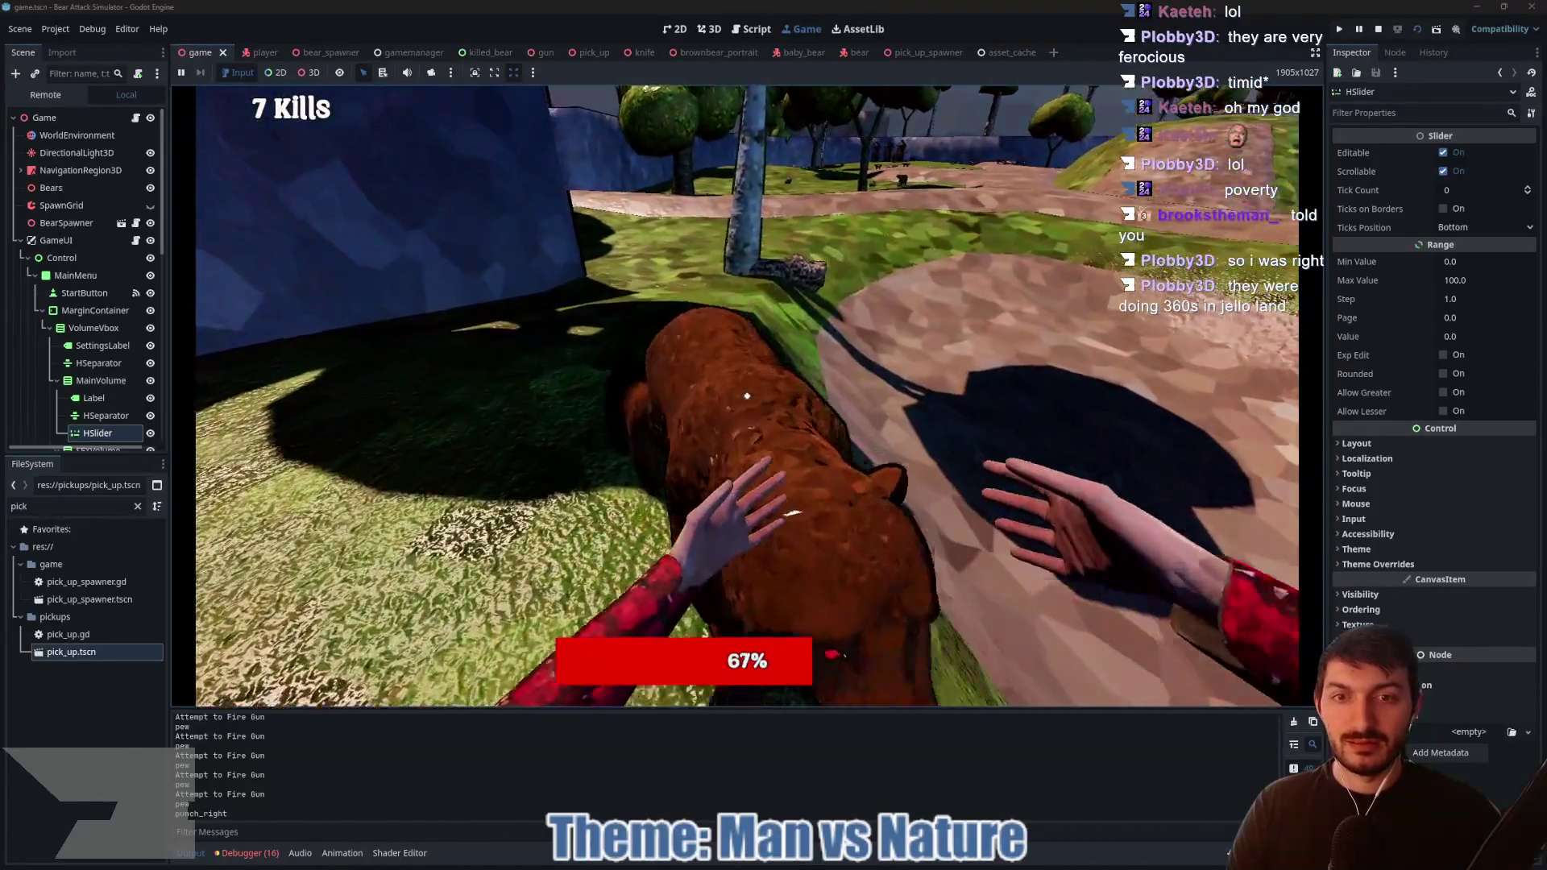
pyautogui.rightClick(747, 396)
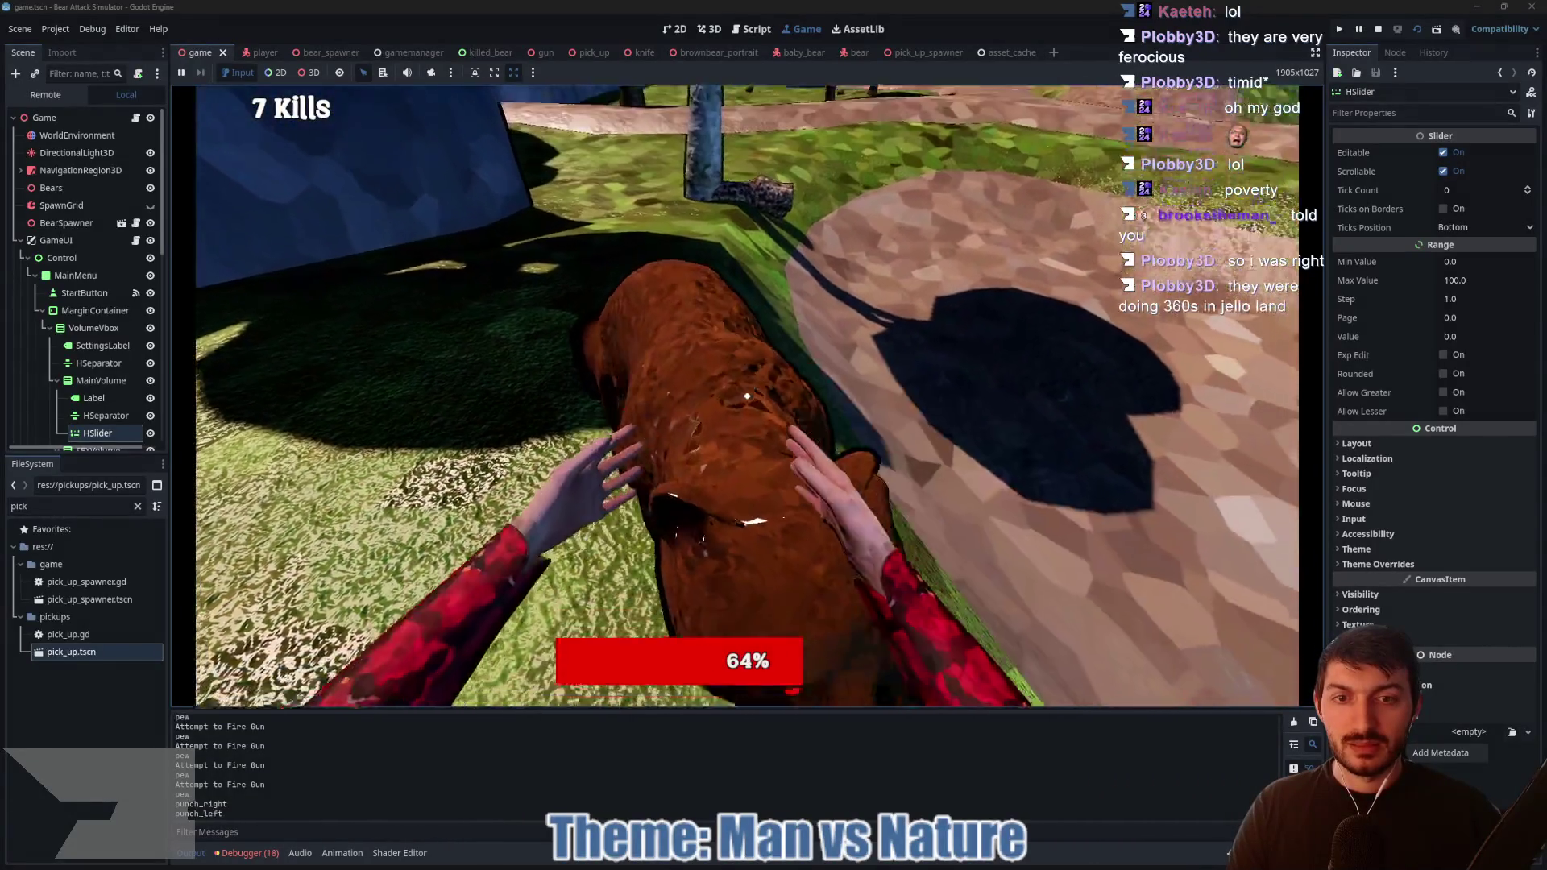
pyautogui.click(747, 396)
pyautogui.rightClick(747, 396)
pyautogui.click(747, 396)
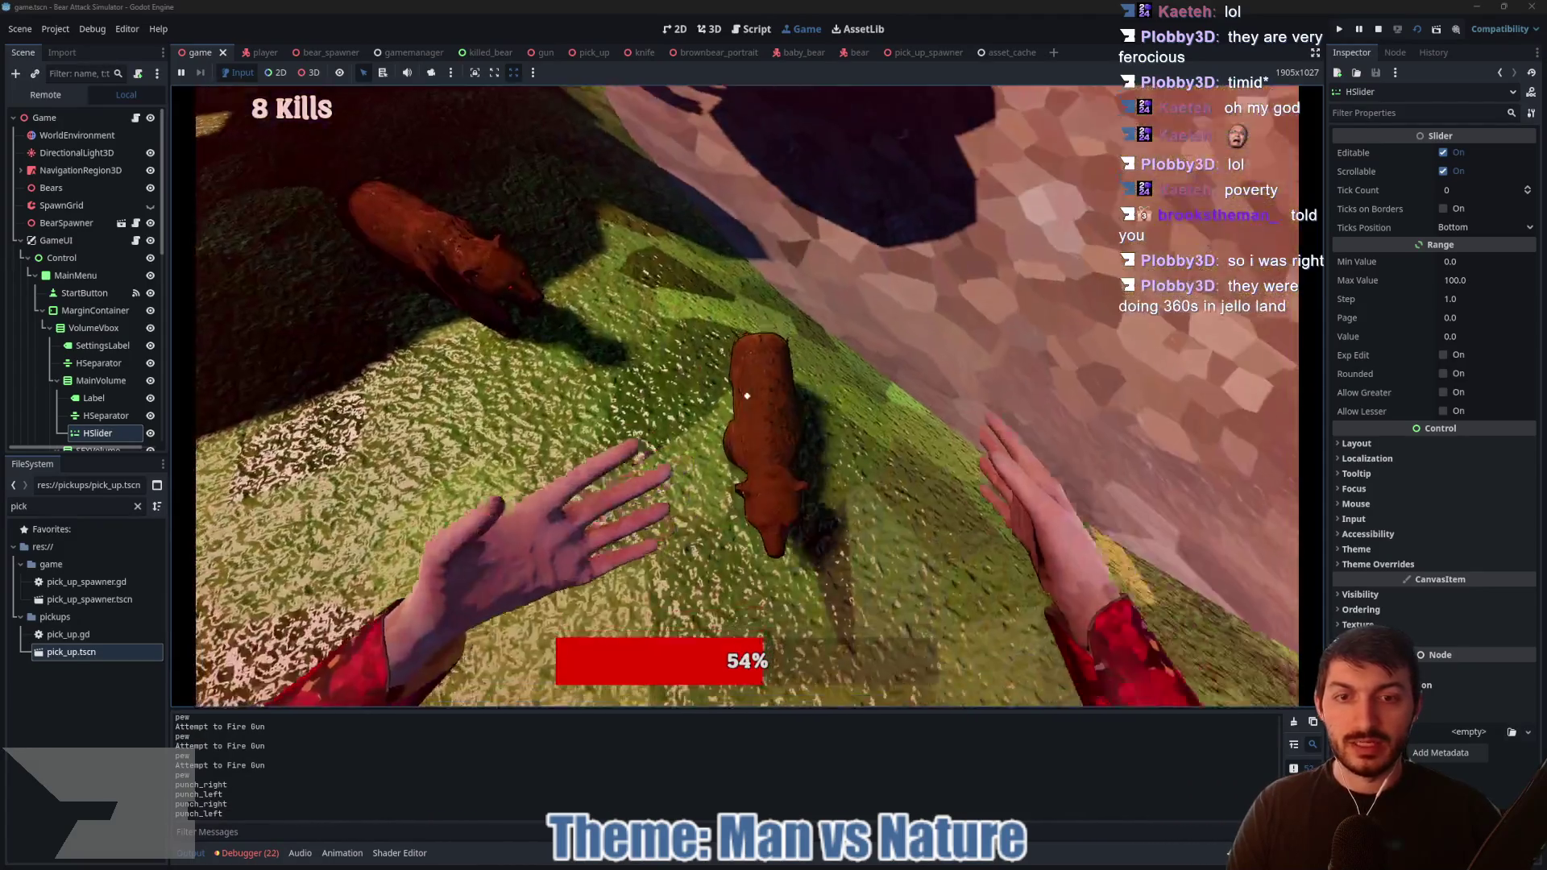
pyautogui.rightClick(747, 396)
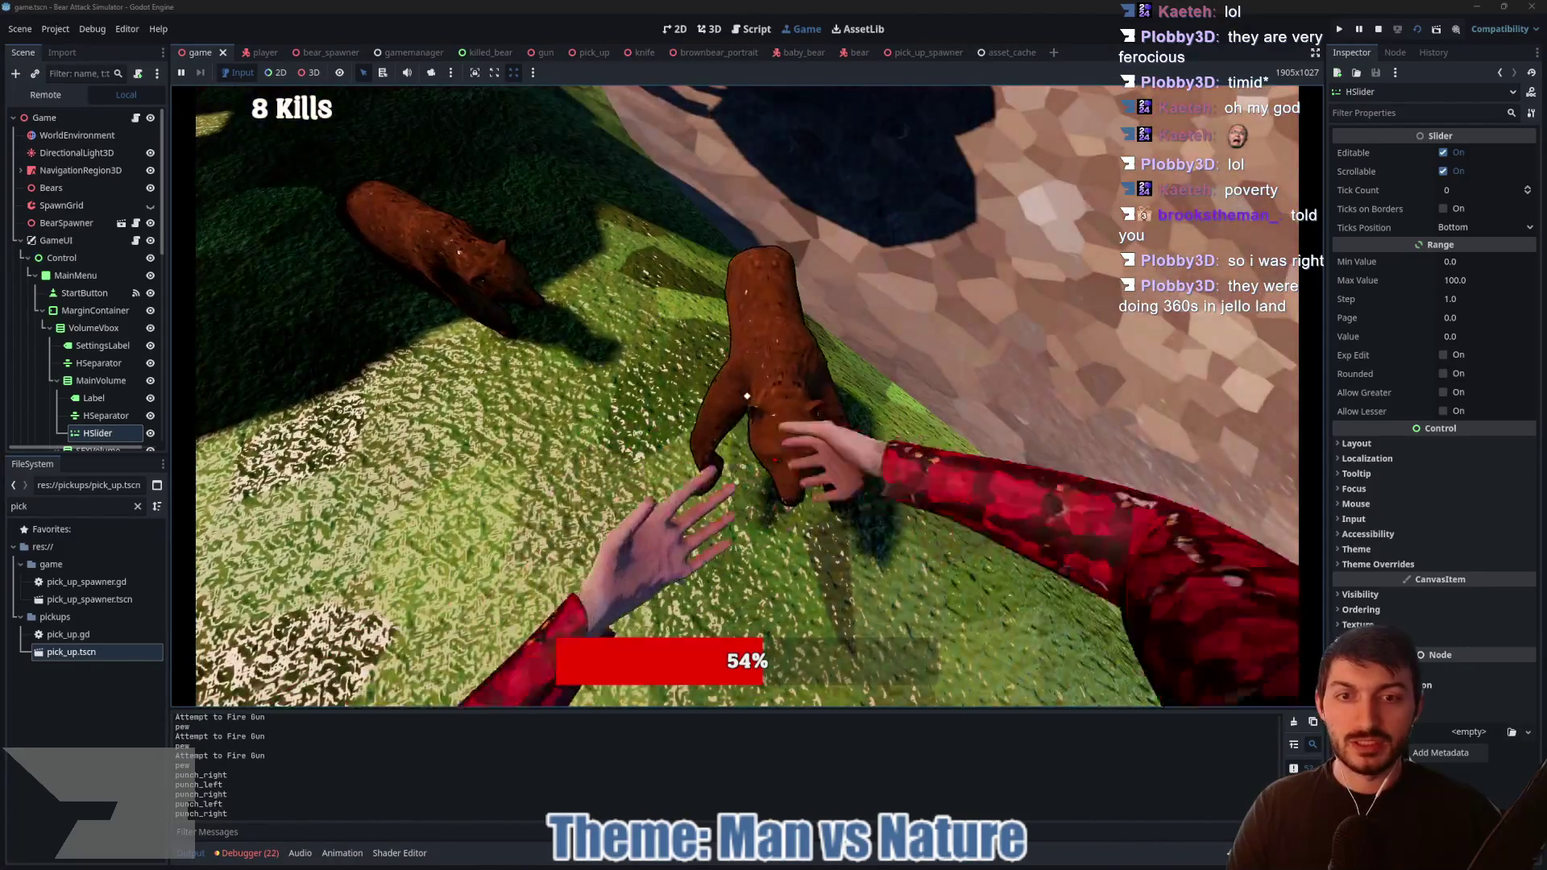
pyautogui.press('F8')
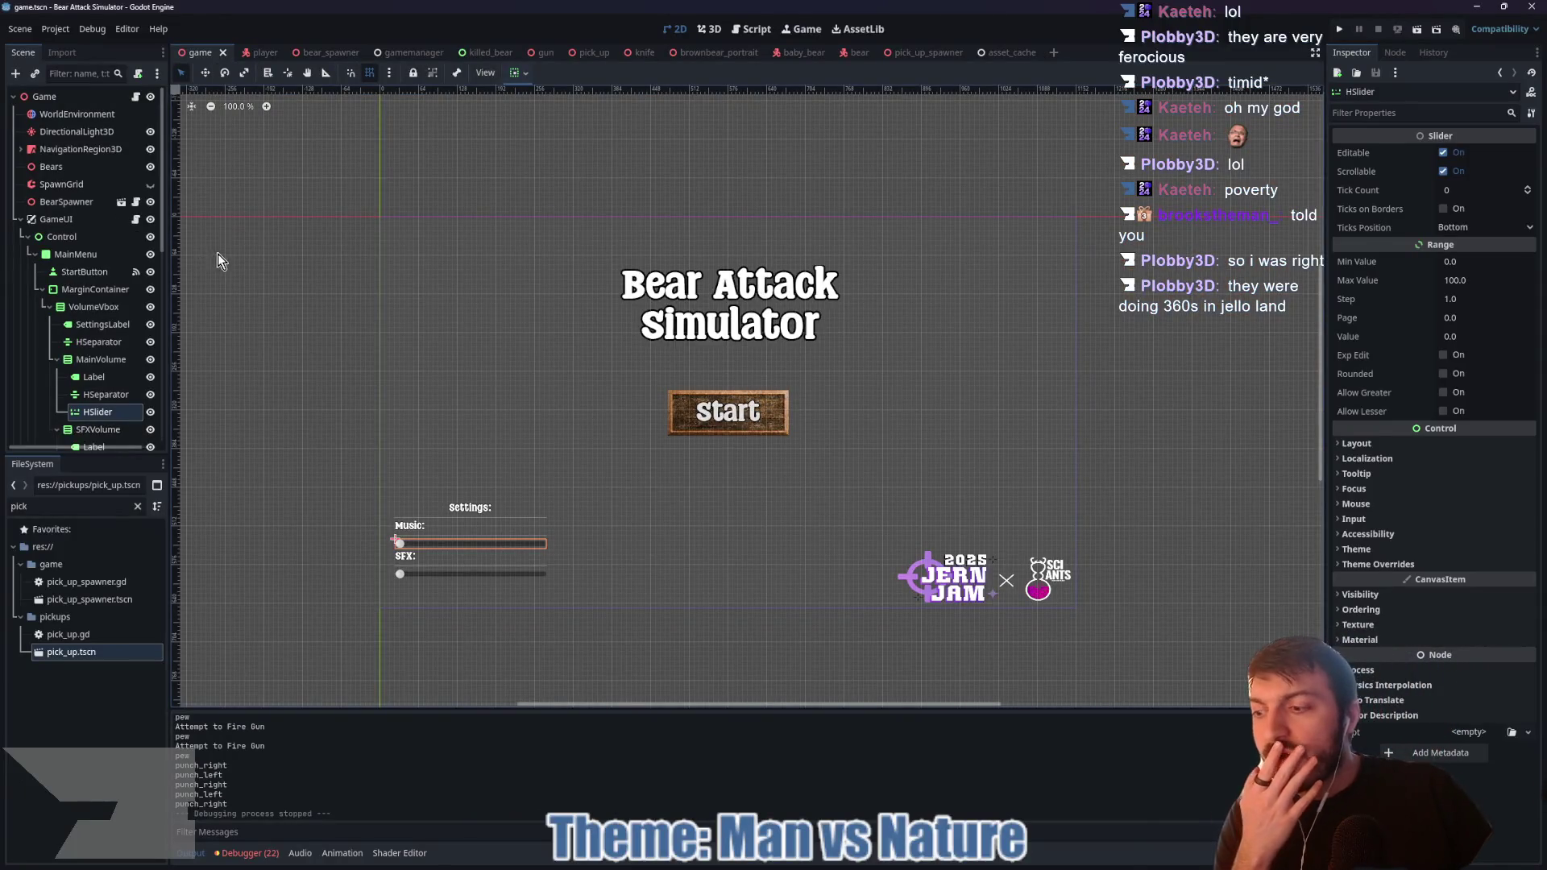
# Step: Switch to the bear scene, enlarge the Debugger Errors list, and jump to the intensity tween error's source line
pyautogui.click(135, 97)
pyautogui.scroll(-3, 774, 358)
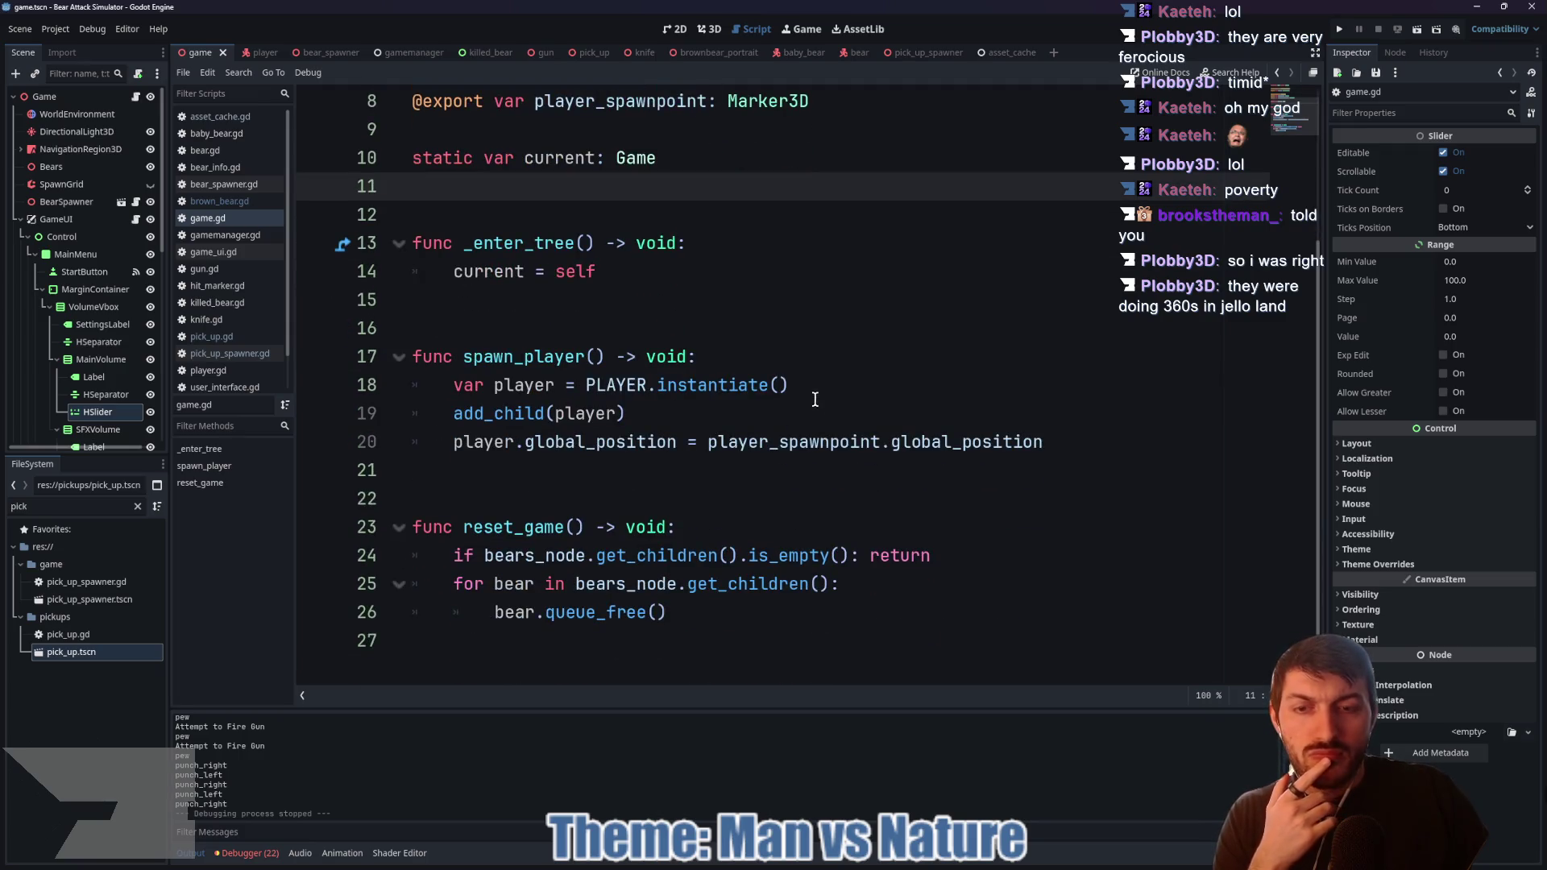
pyautogui.click(846, 53)
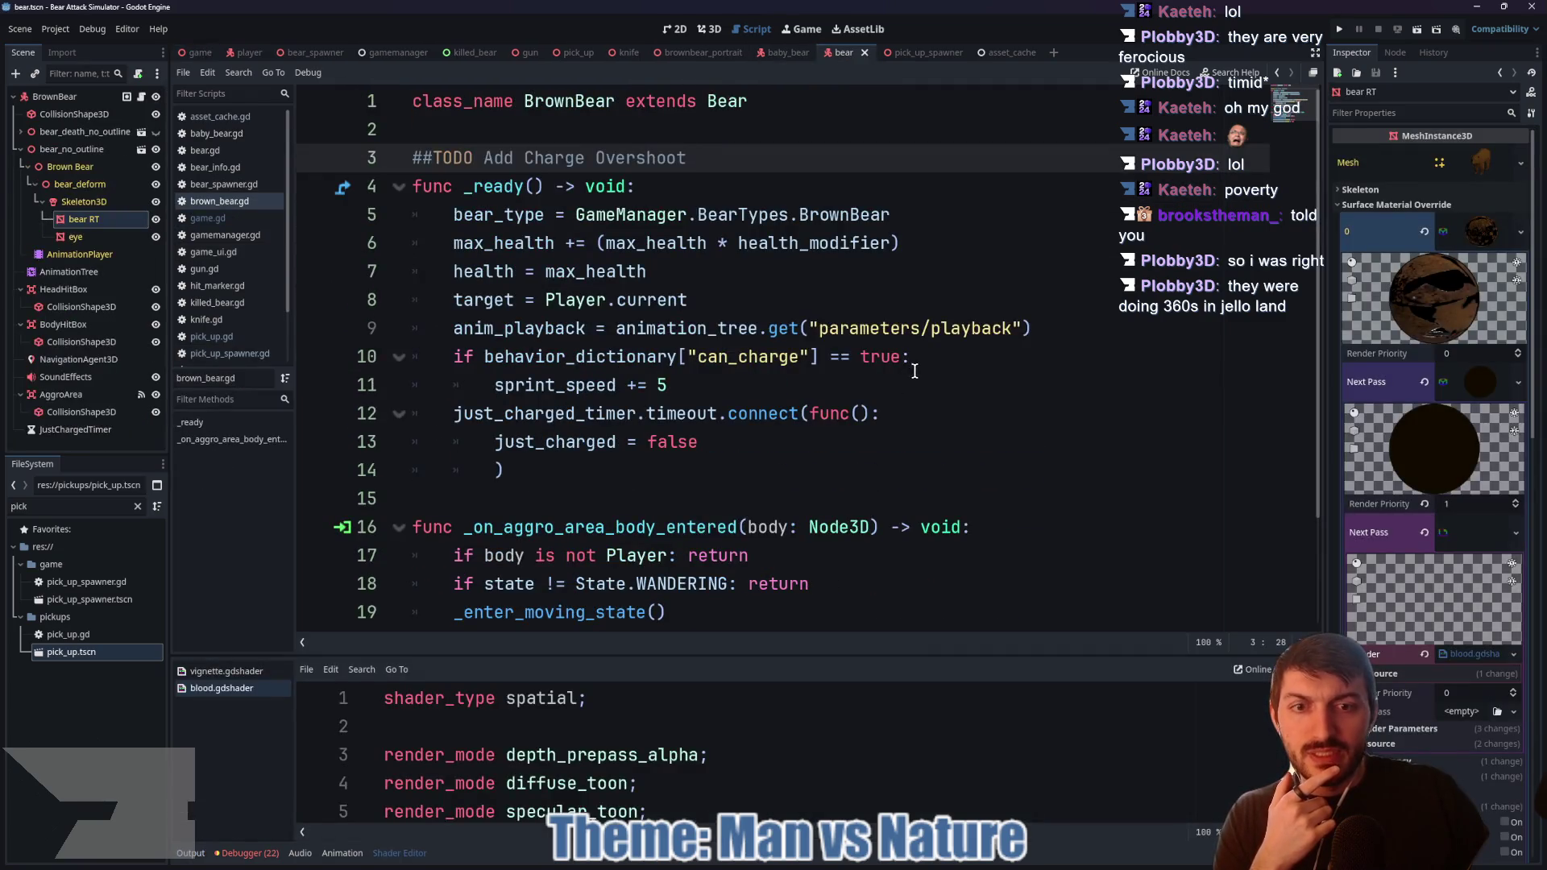
pyautogui.click(248, 853)
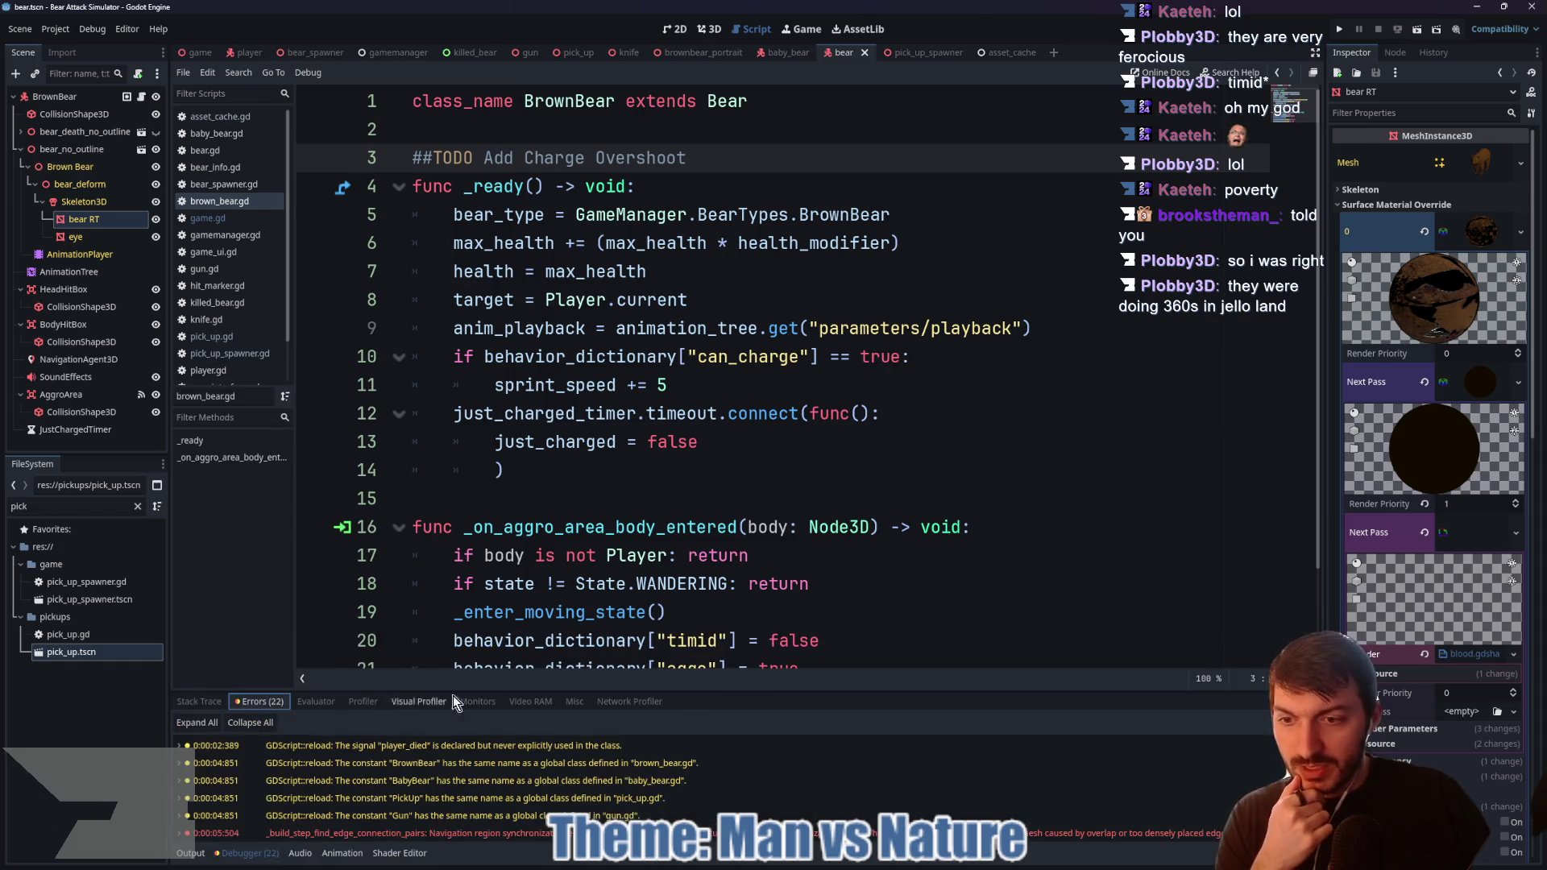
pyautogui.moveTo(703, 687)
pyautogui.mouseDown()
pyautogui.moveTo(661, 233)
pyautogui.moveTo(636, 219)
pyautogui.mouseUp()
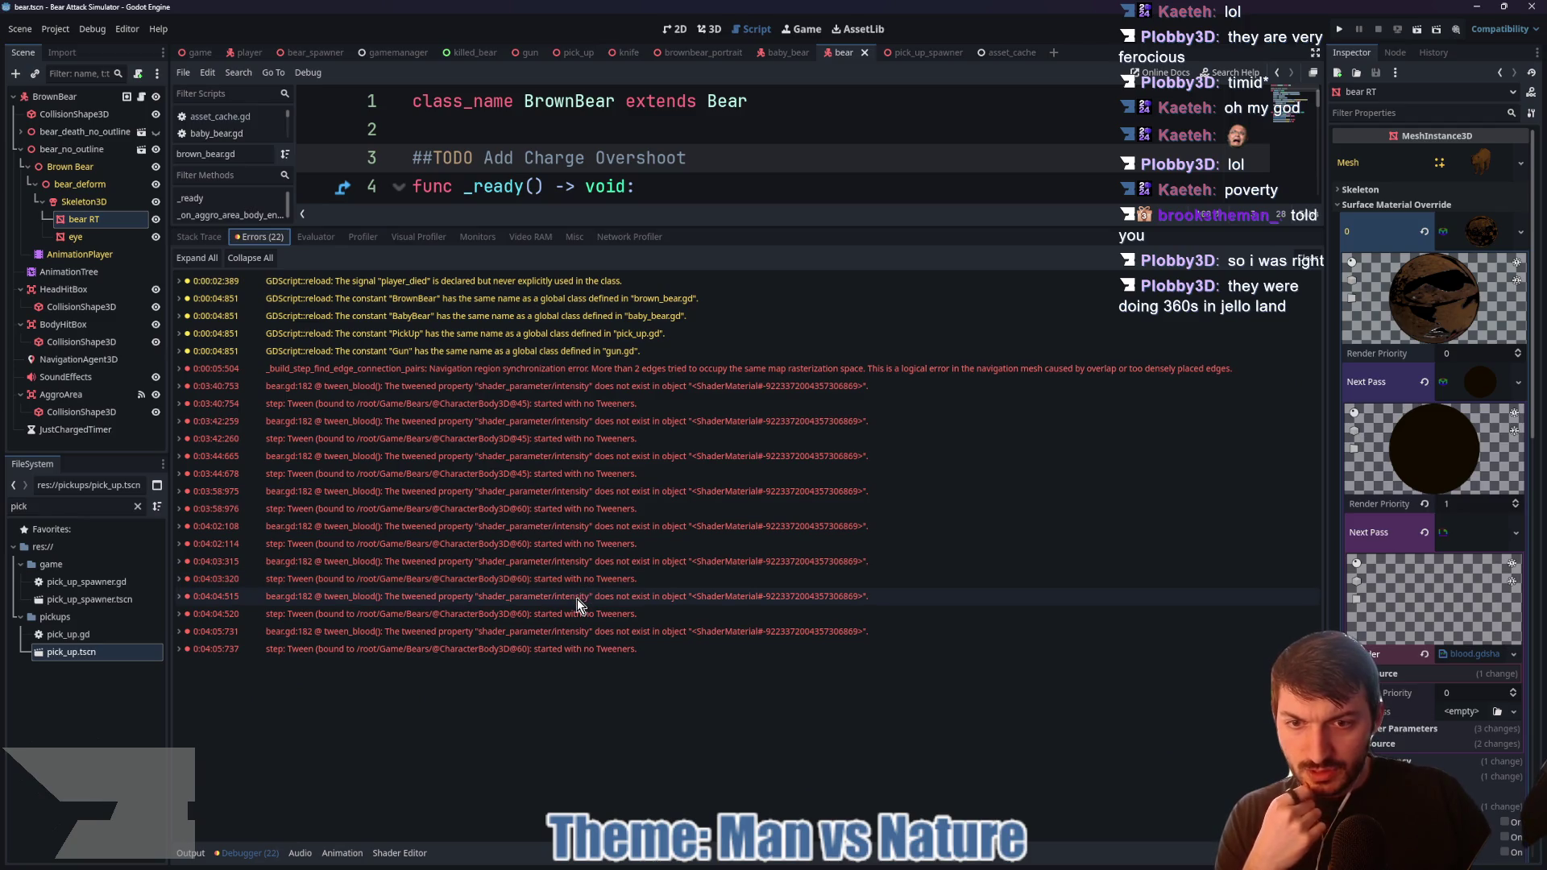
pyautogui.moveTo(577, 598)
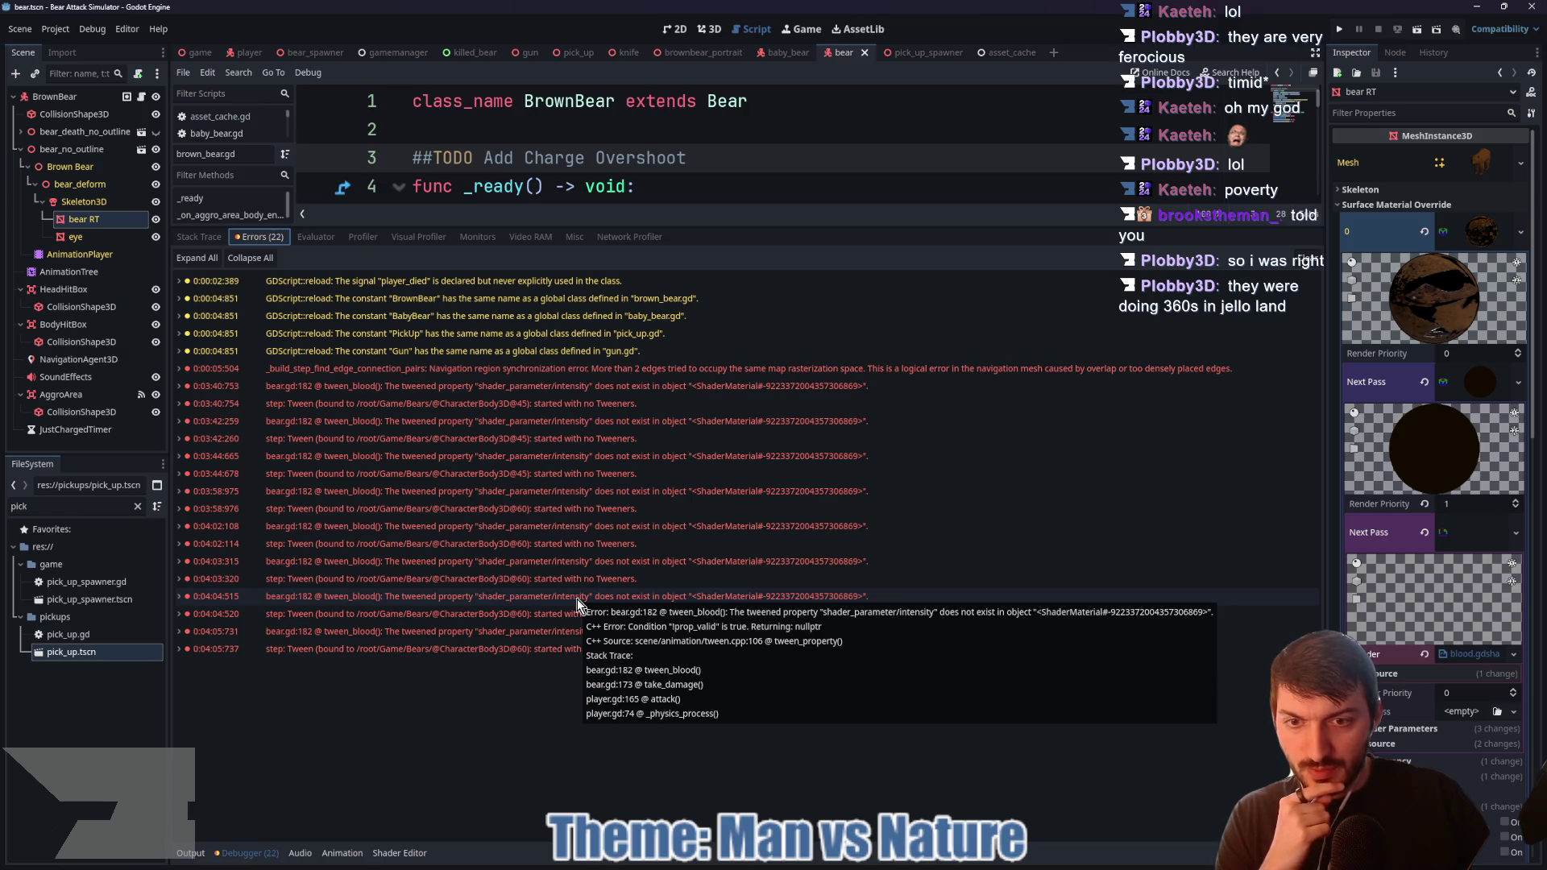
pyautogui.click(577, 597)
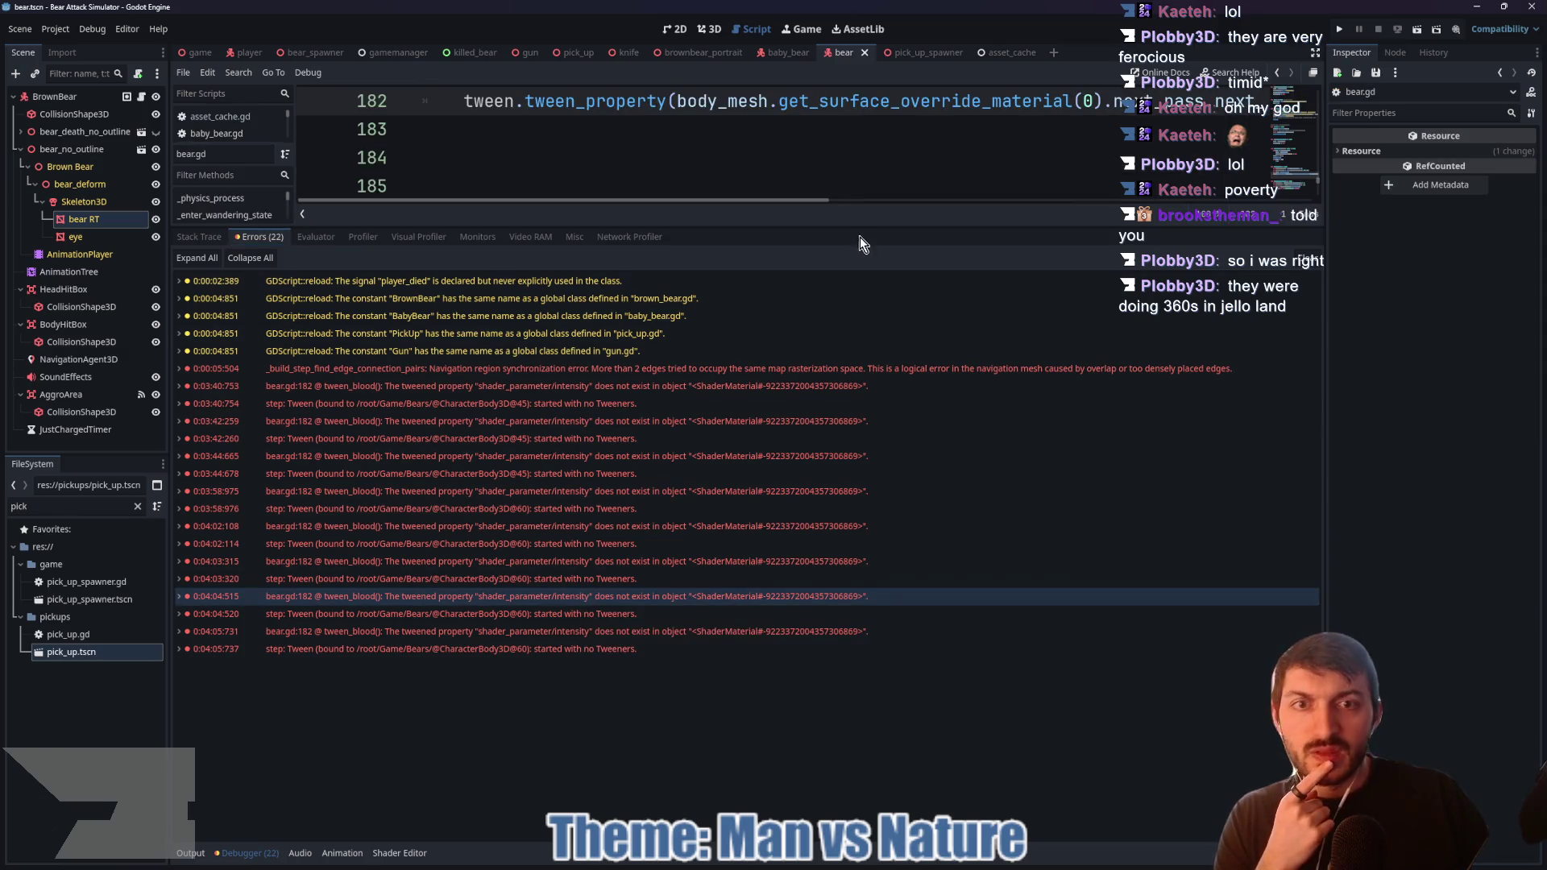
# Step: Replace 'shader' with 'instance' in line 182's property path and save bear.gd
pyautogui.moveTo(856, 227)
pyautogui.mouseDown()
pyautogui.moveTo(846, 562)
pyautogui.moveTo(748, 640)
pyautogui.moveTo(917, 641)
pyautogui.mouseUp()
pyautogui.scroll(5, 1098, 445)
pyautogui.moveTo(1175, 532); pyautogui.dragTo(1021, 528)
pyautogui.write('instance')
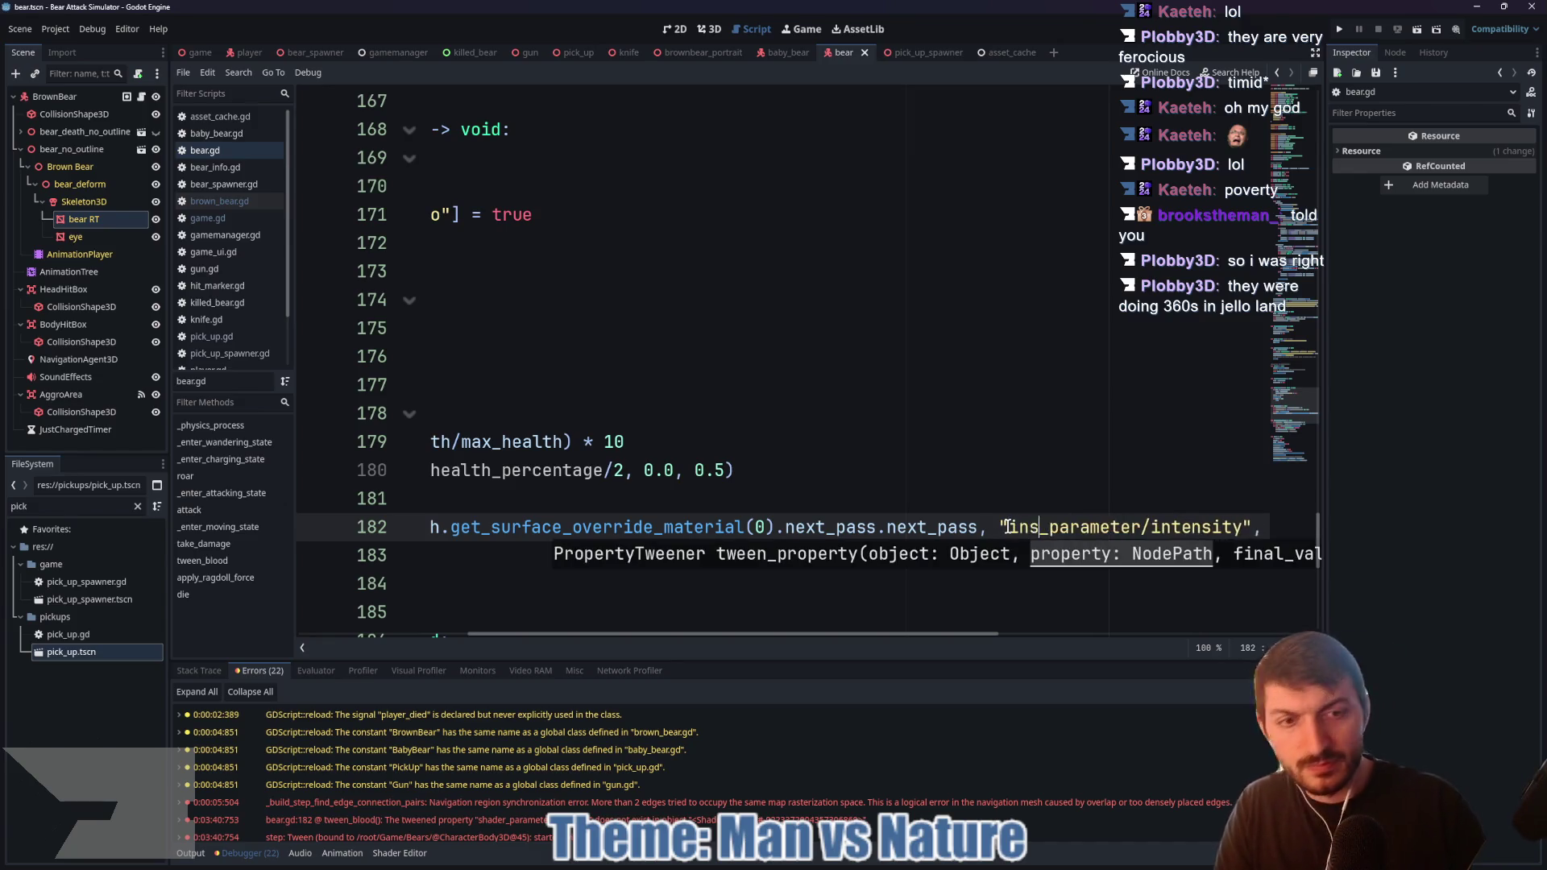
pyautogui.click(1017, 516)
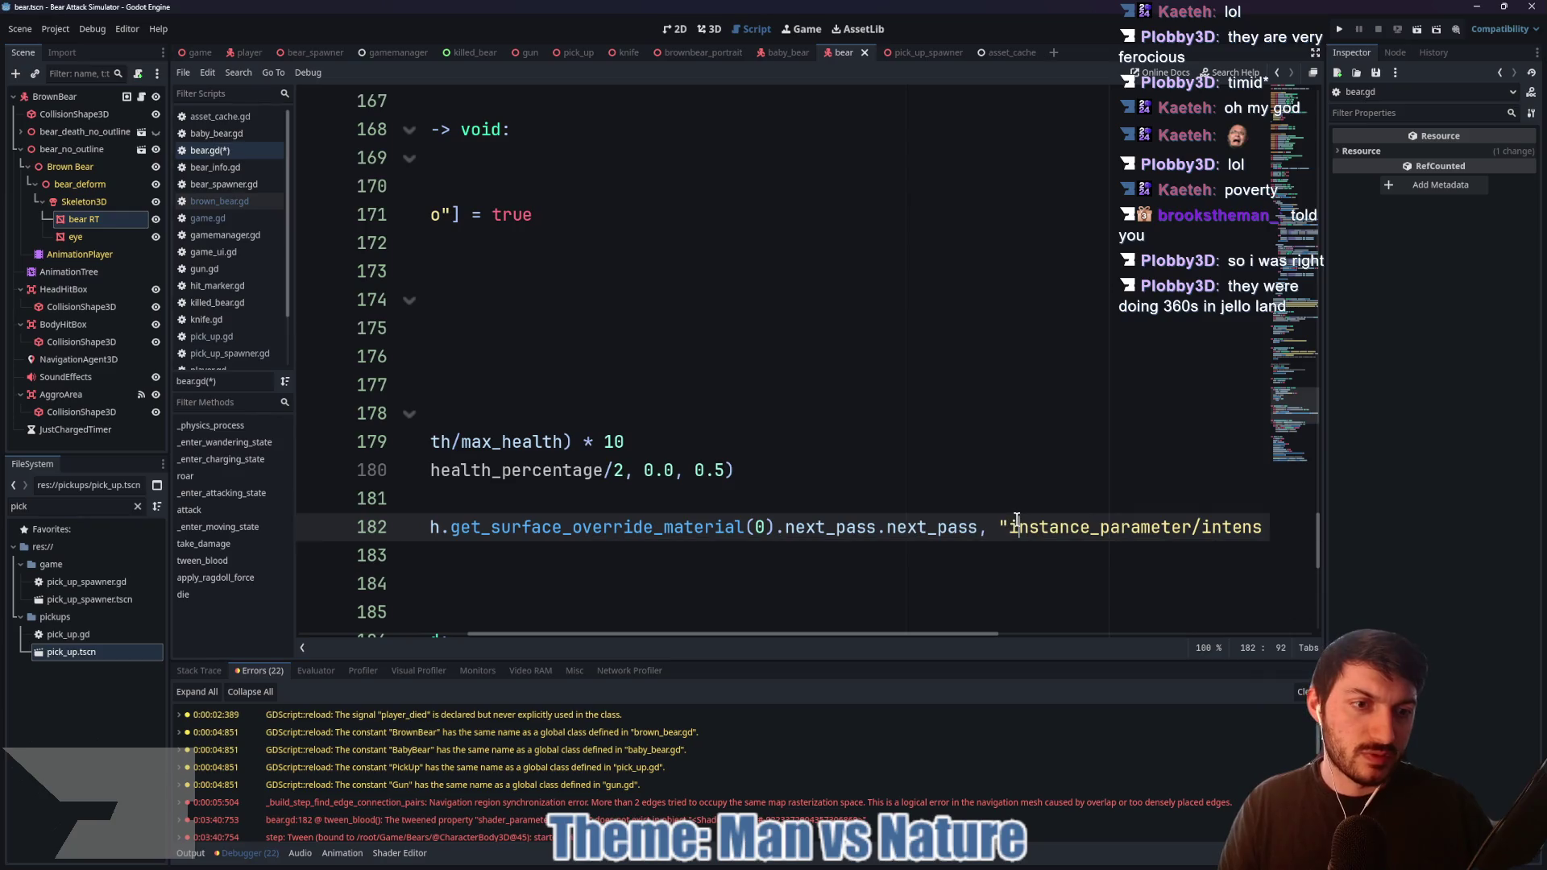
pyautogui.hotkey('ctrl', 's')
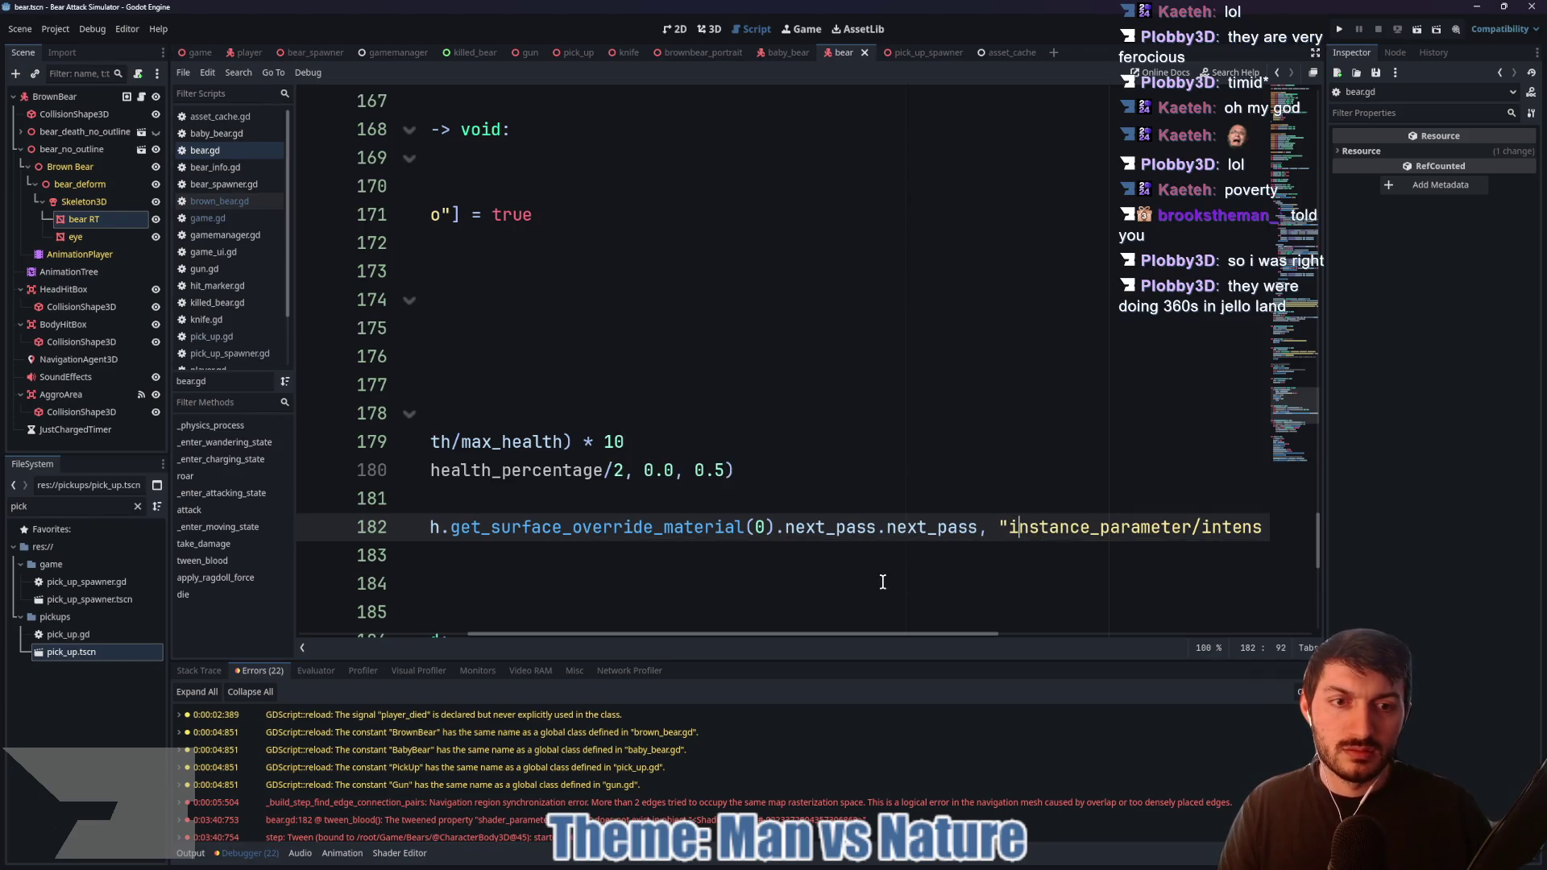
# Step: Switch to the main game scene and run the game to test the change
pyautogui.moveTo(882, 635); pyautogui.dragTo(1036, 642)
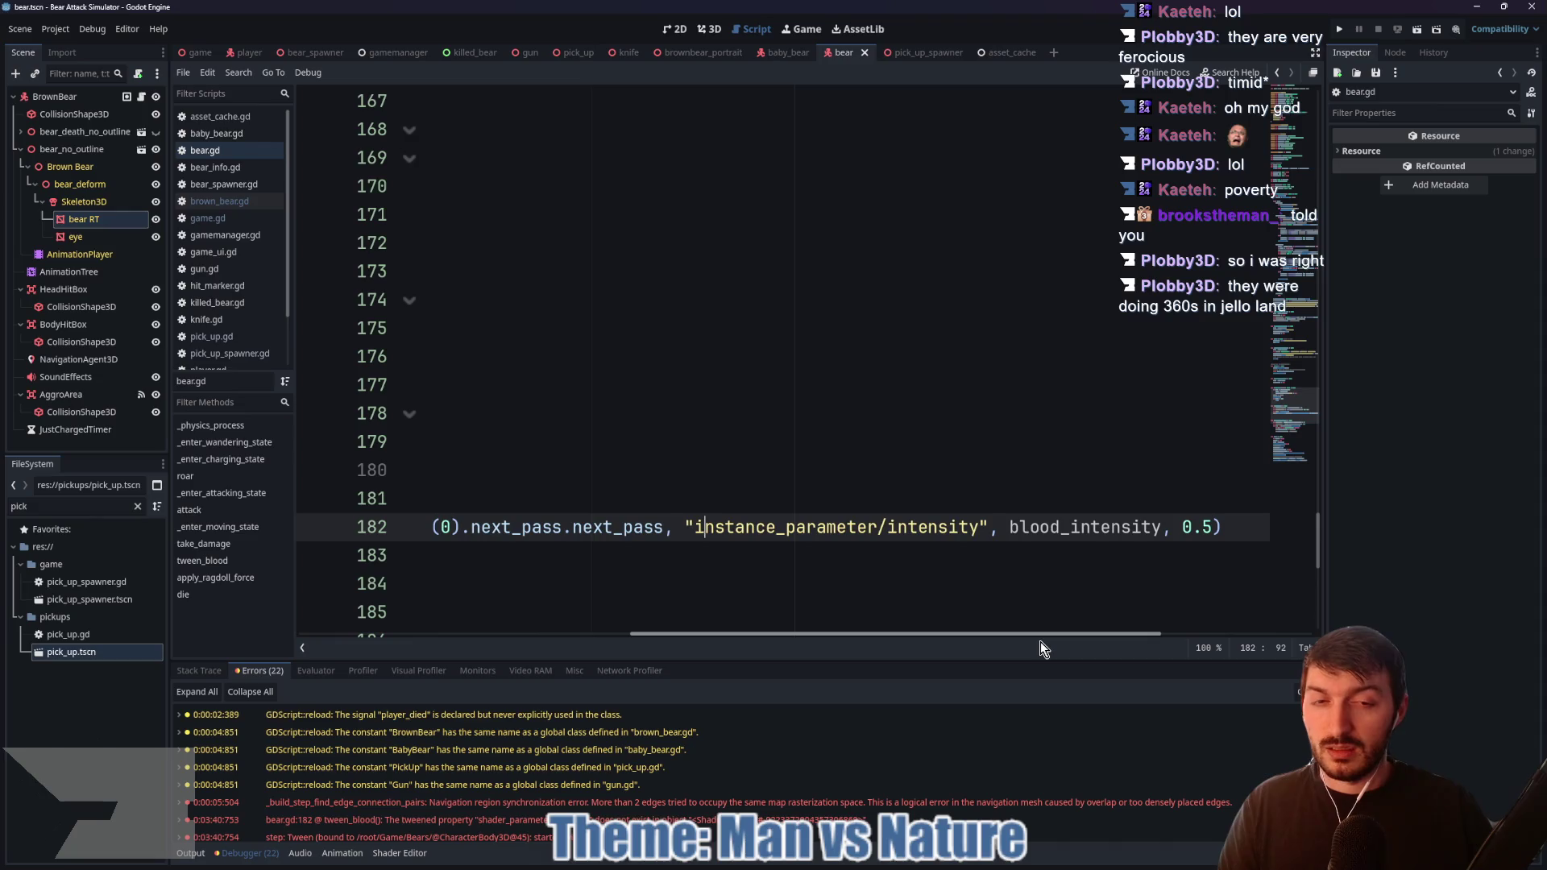
pyautogui.click(195, 52)
pyautogui.press('F5')
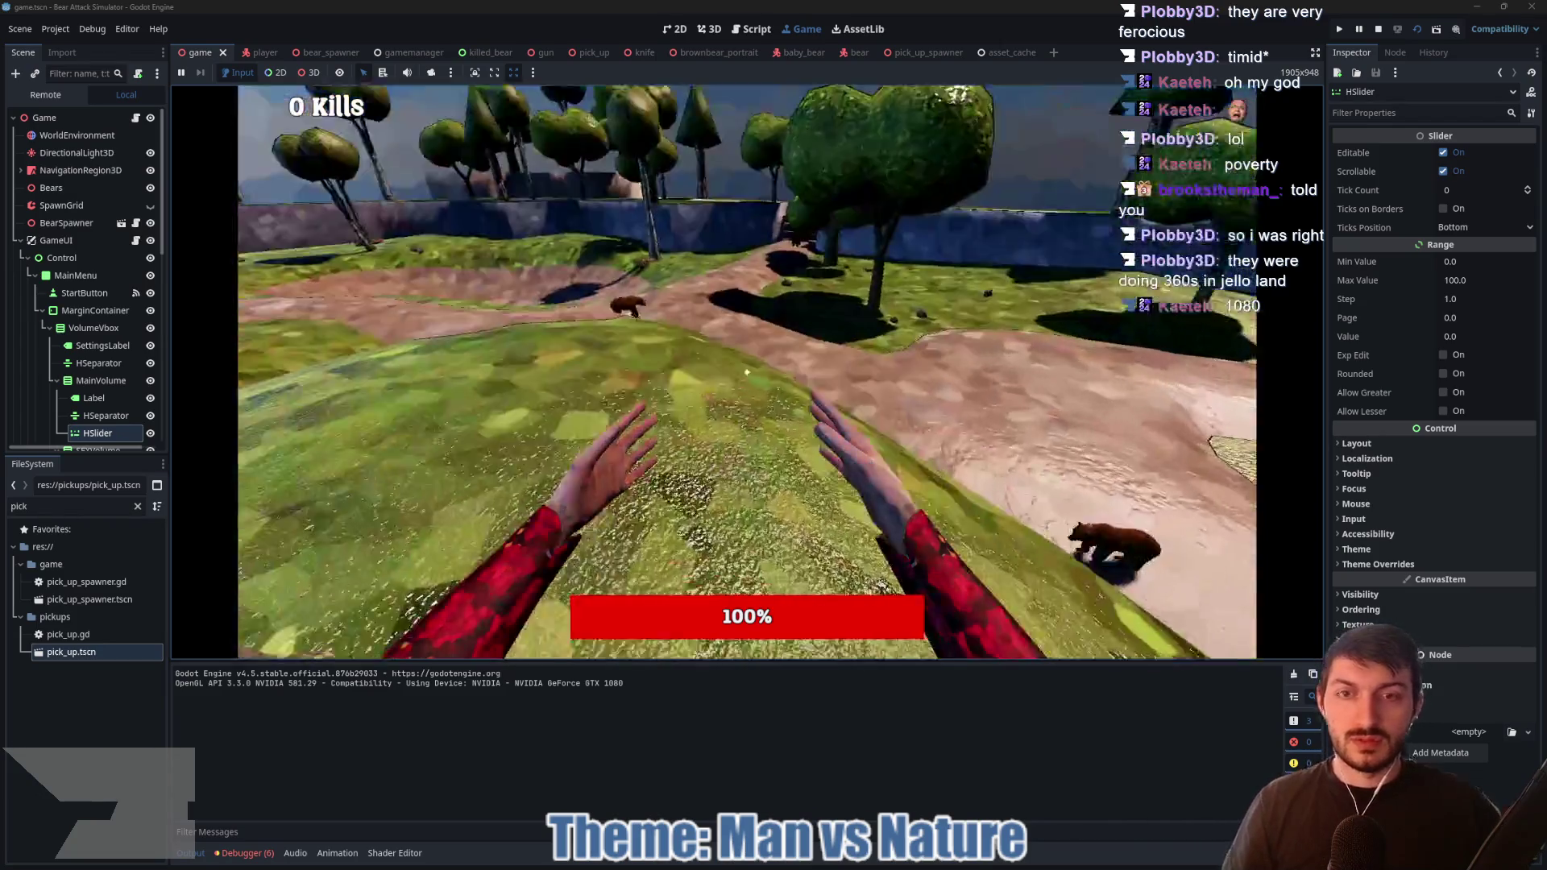
# Step: Punch two bears to death with the mouse buttons, then stop the game with F8
pyautogui.click(747, 373)
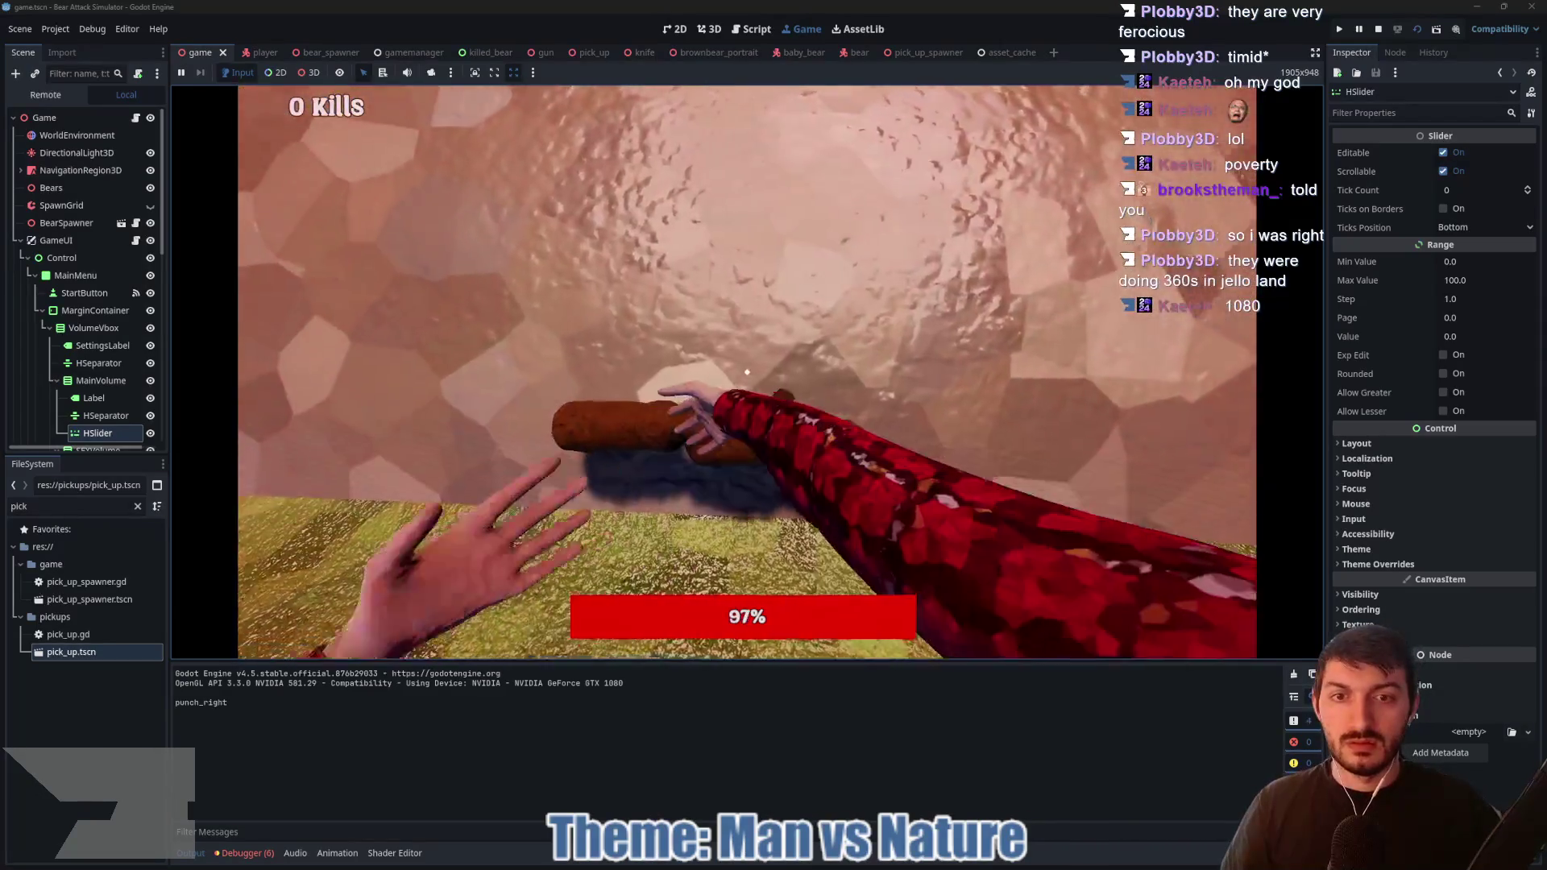
pyautogui.click(747, 373)
pyautogui.click(747, 372)
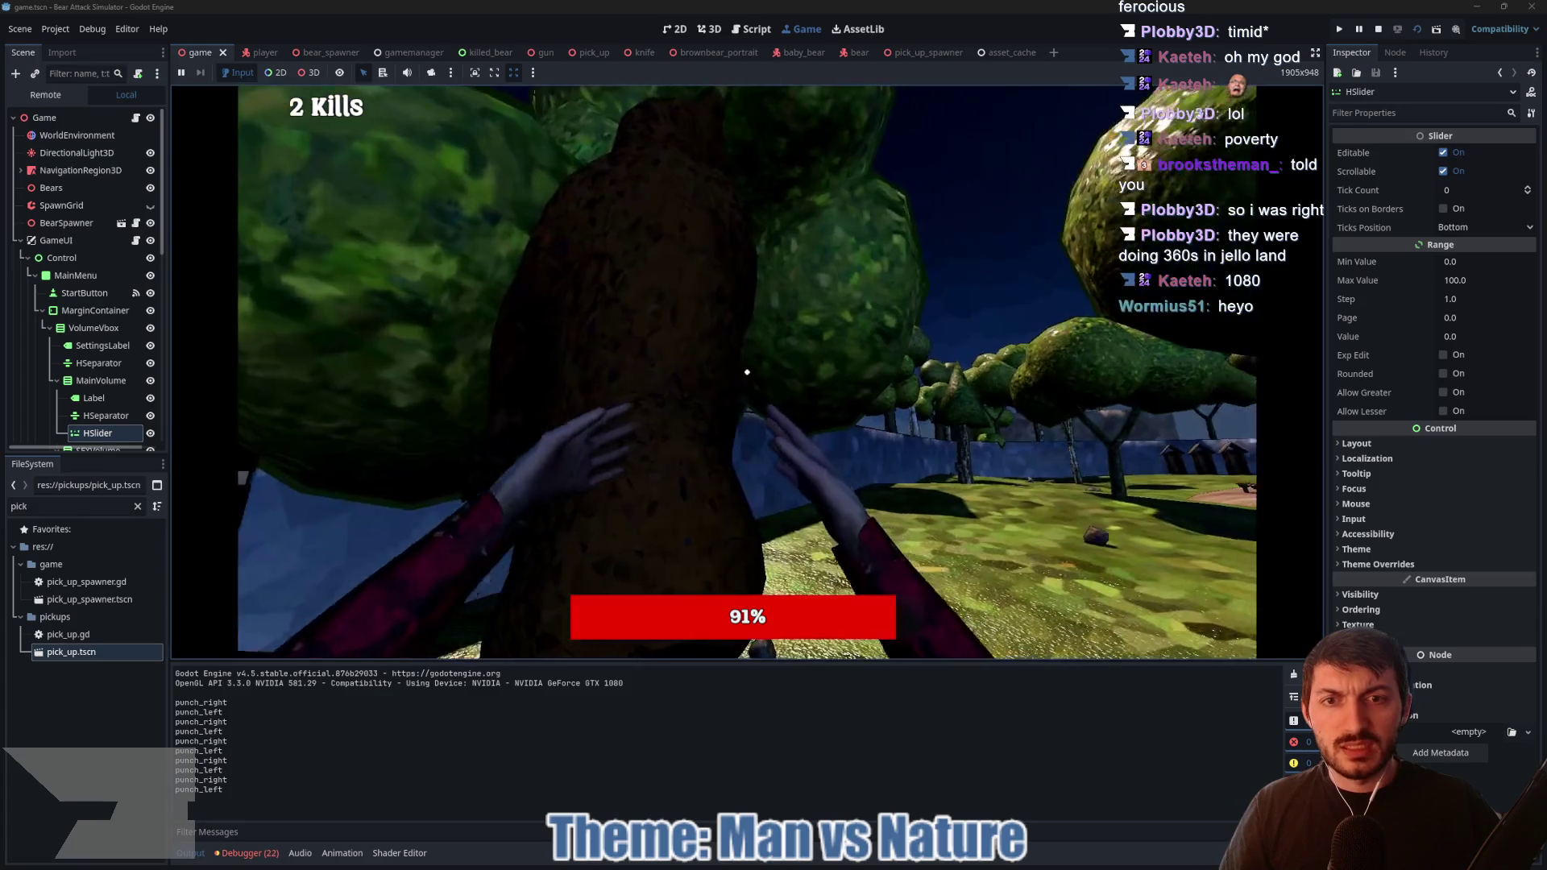
pyautogui.click(748, 373)
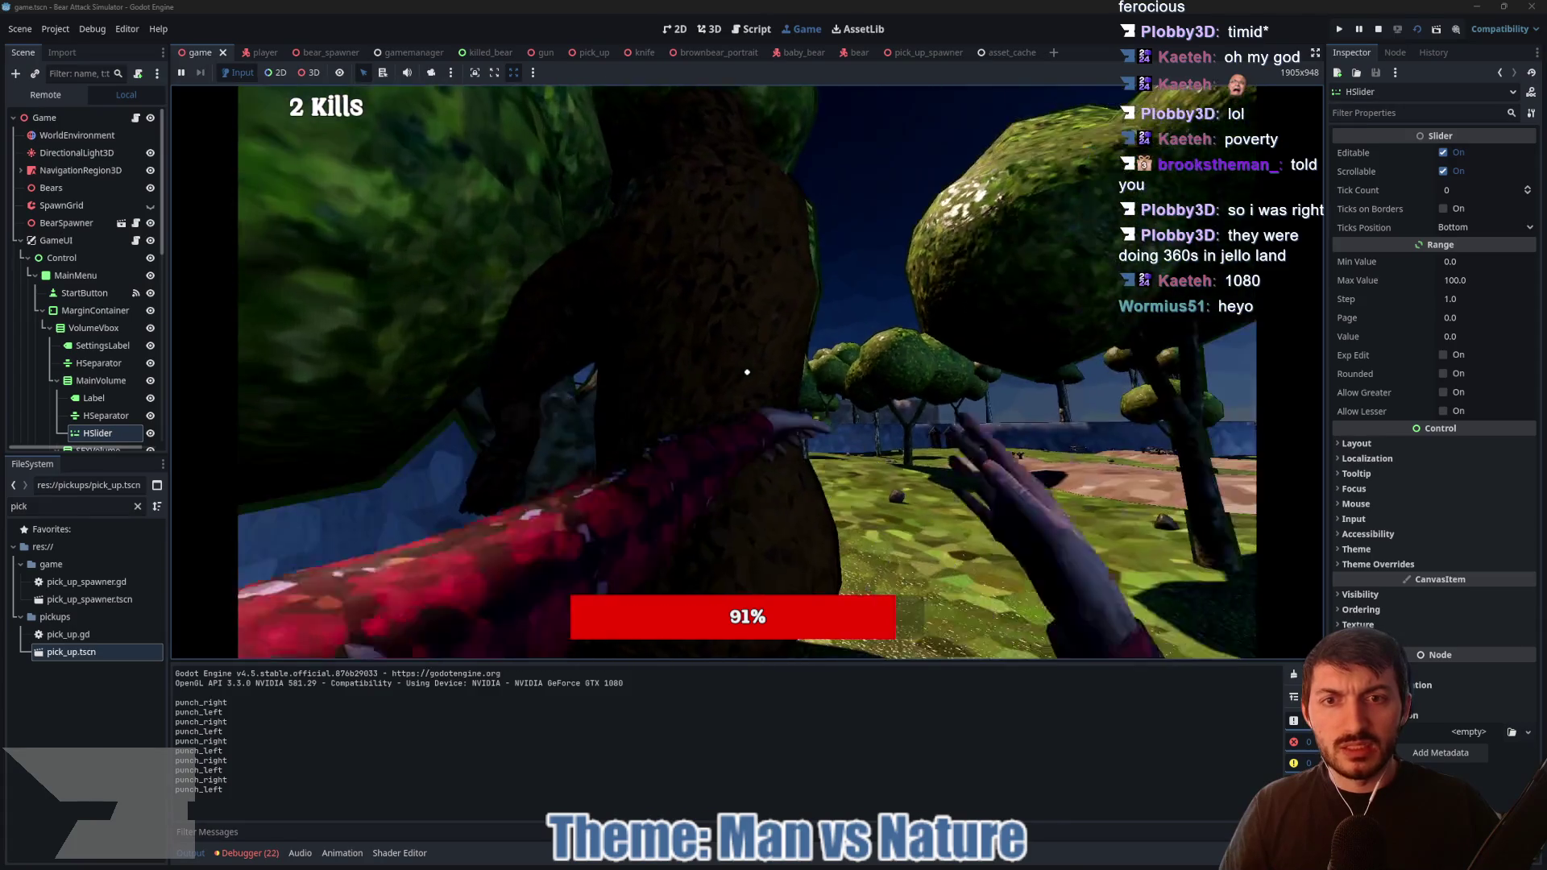
pyautogui.click(747, 372)
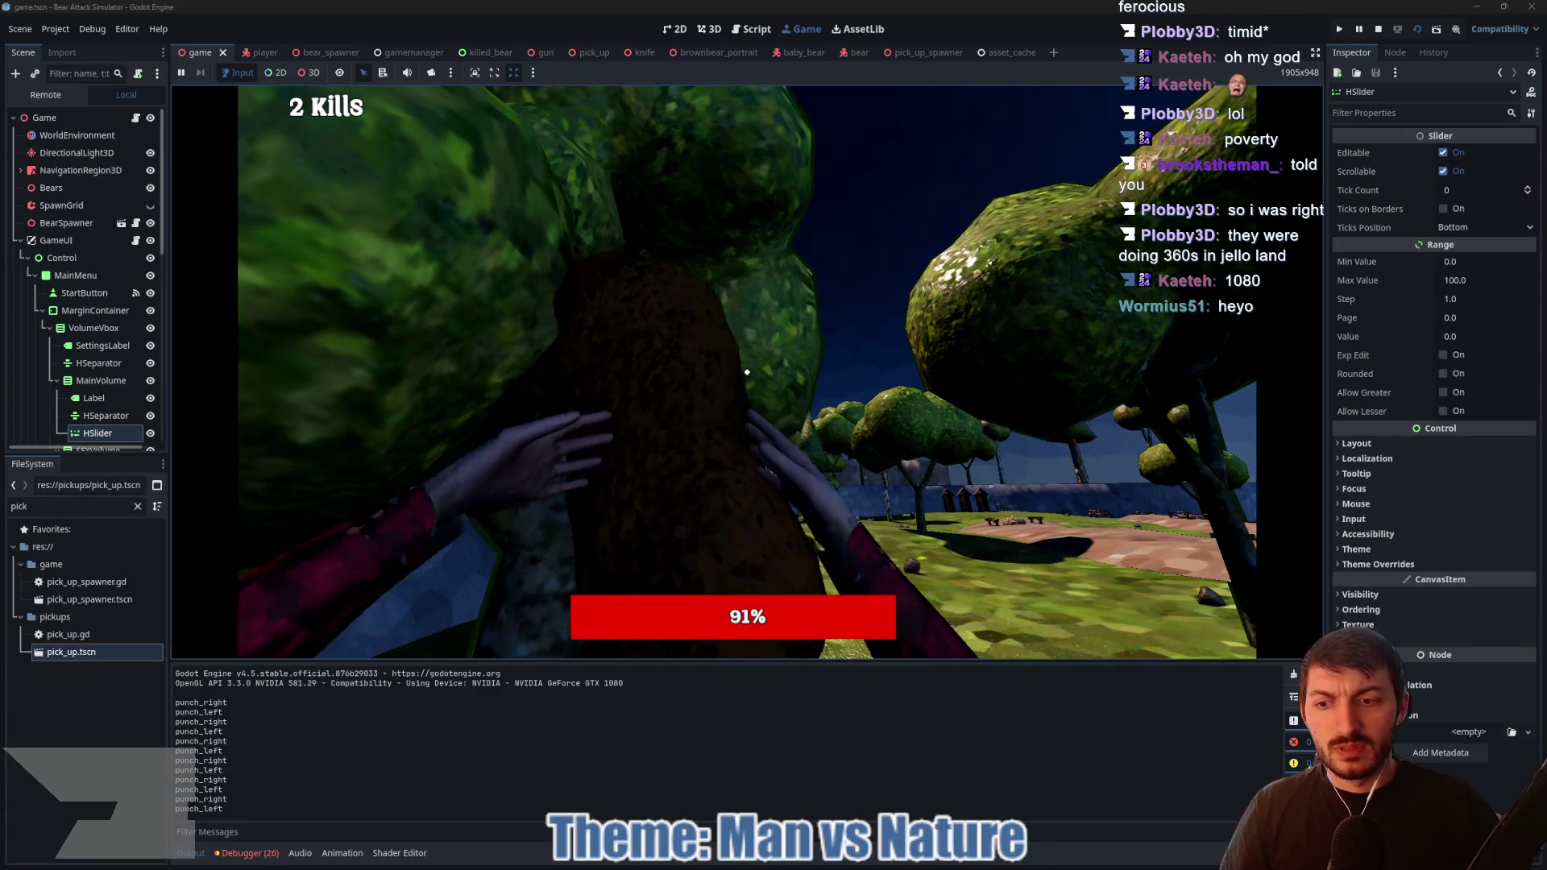
pyautogui.click(747, 373)
pyautogui.press('F8')
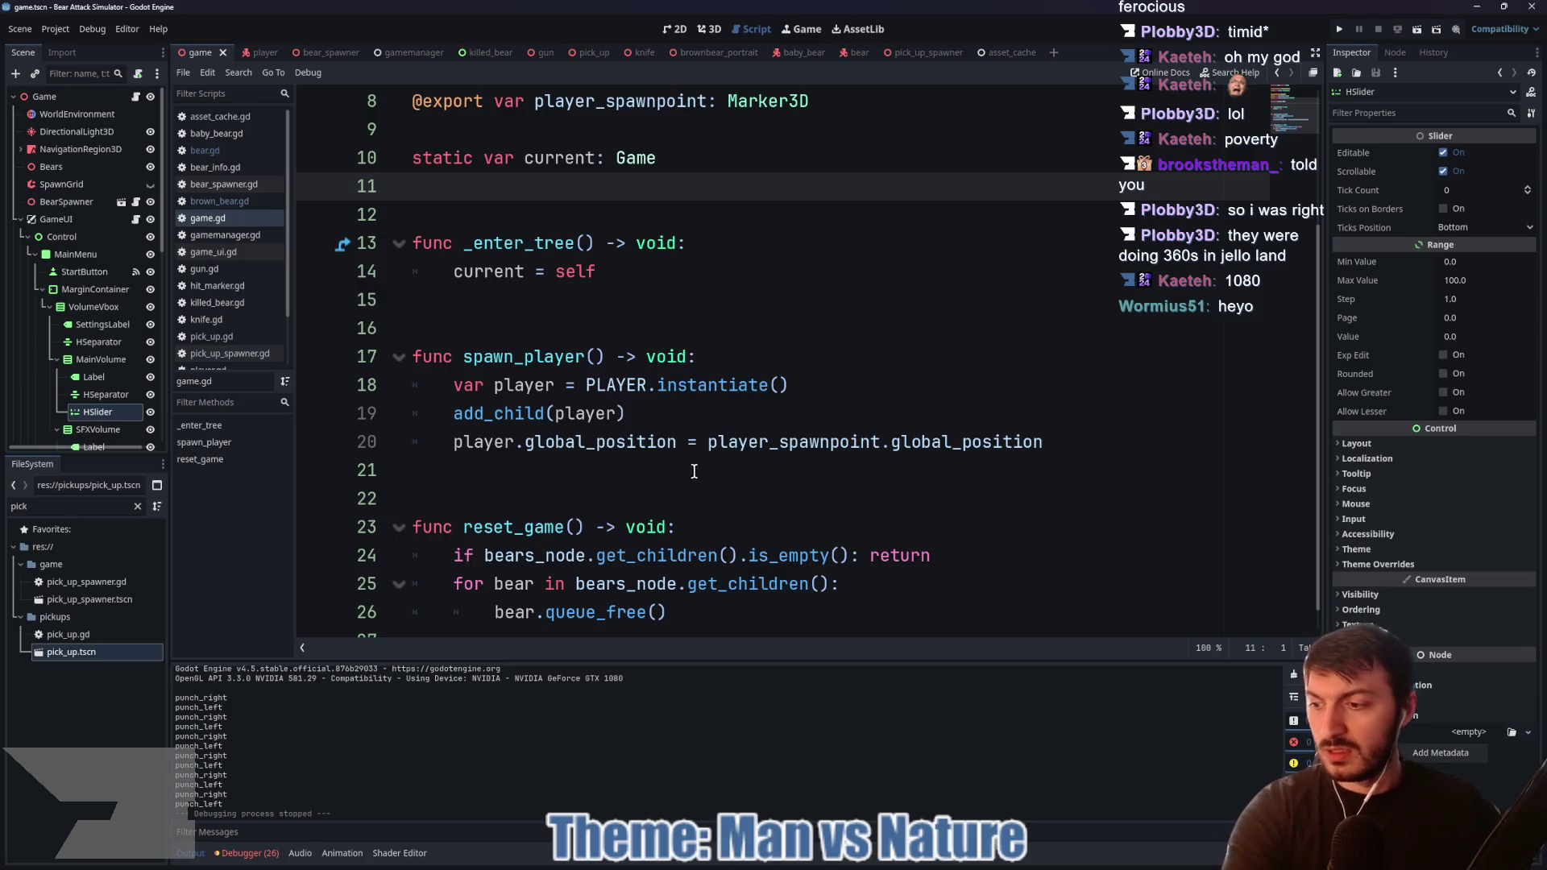
# Step: Reopen the Errors list and jump to bear.gd line 182 to read the instance_parameter/intensity path
pyautogui.click(249, 853)
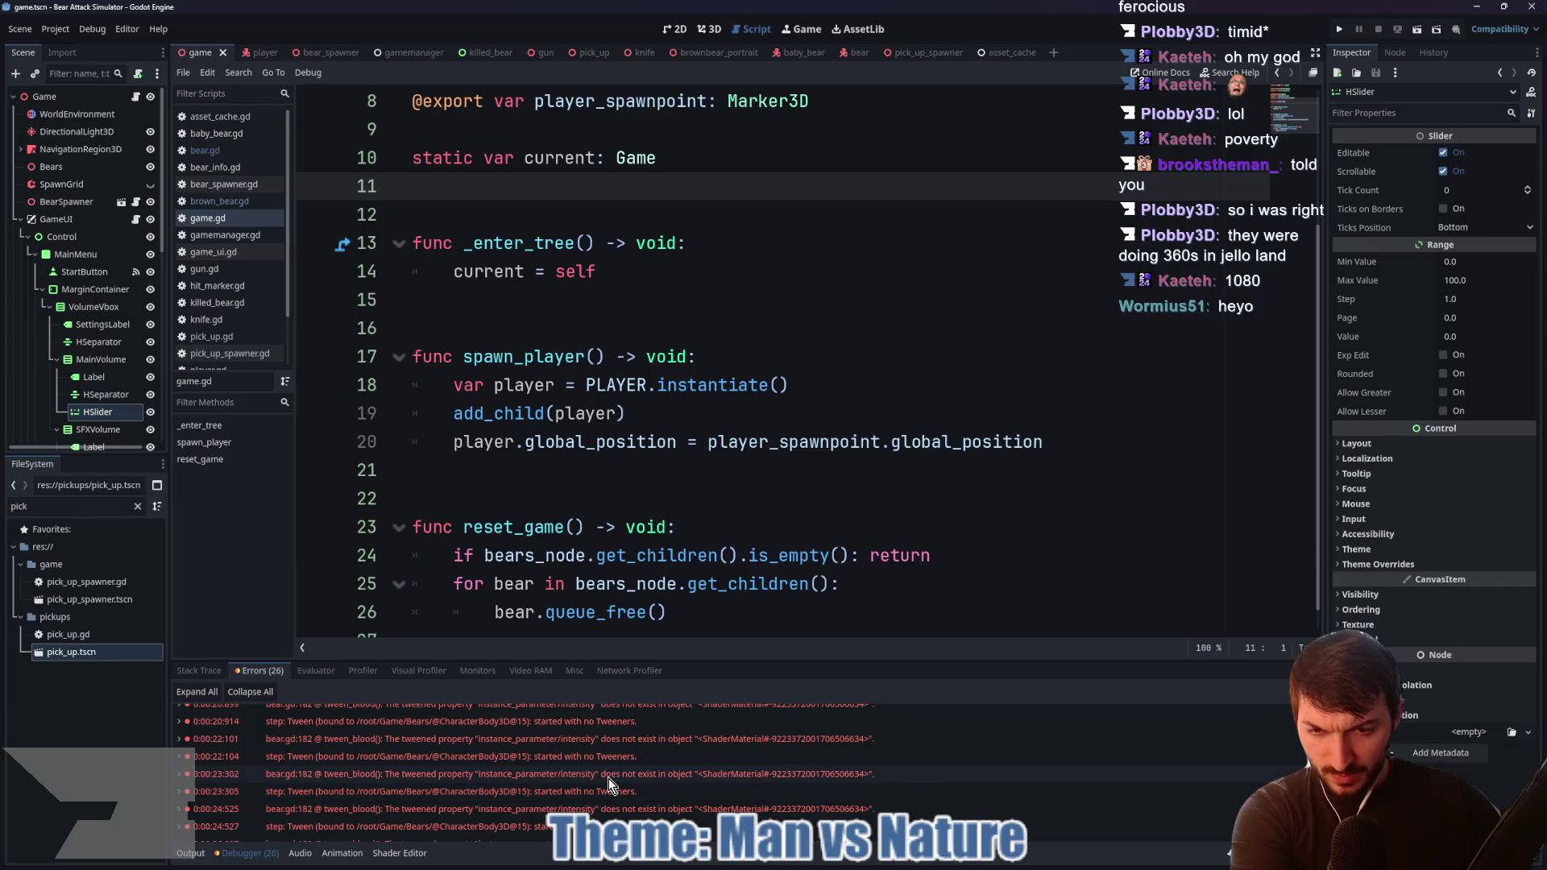
pyautogui.doubleClick(607, 779)
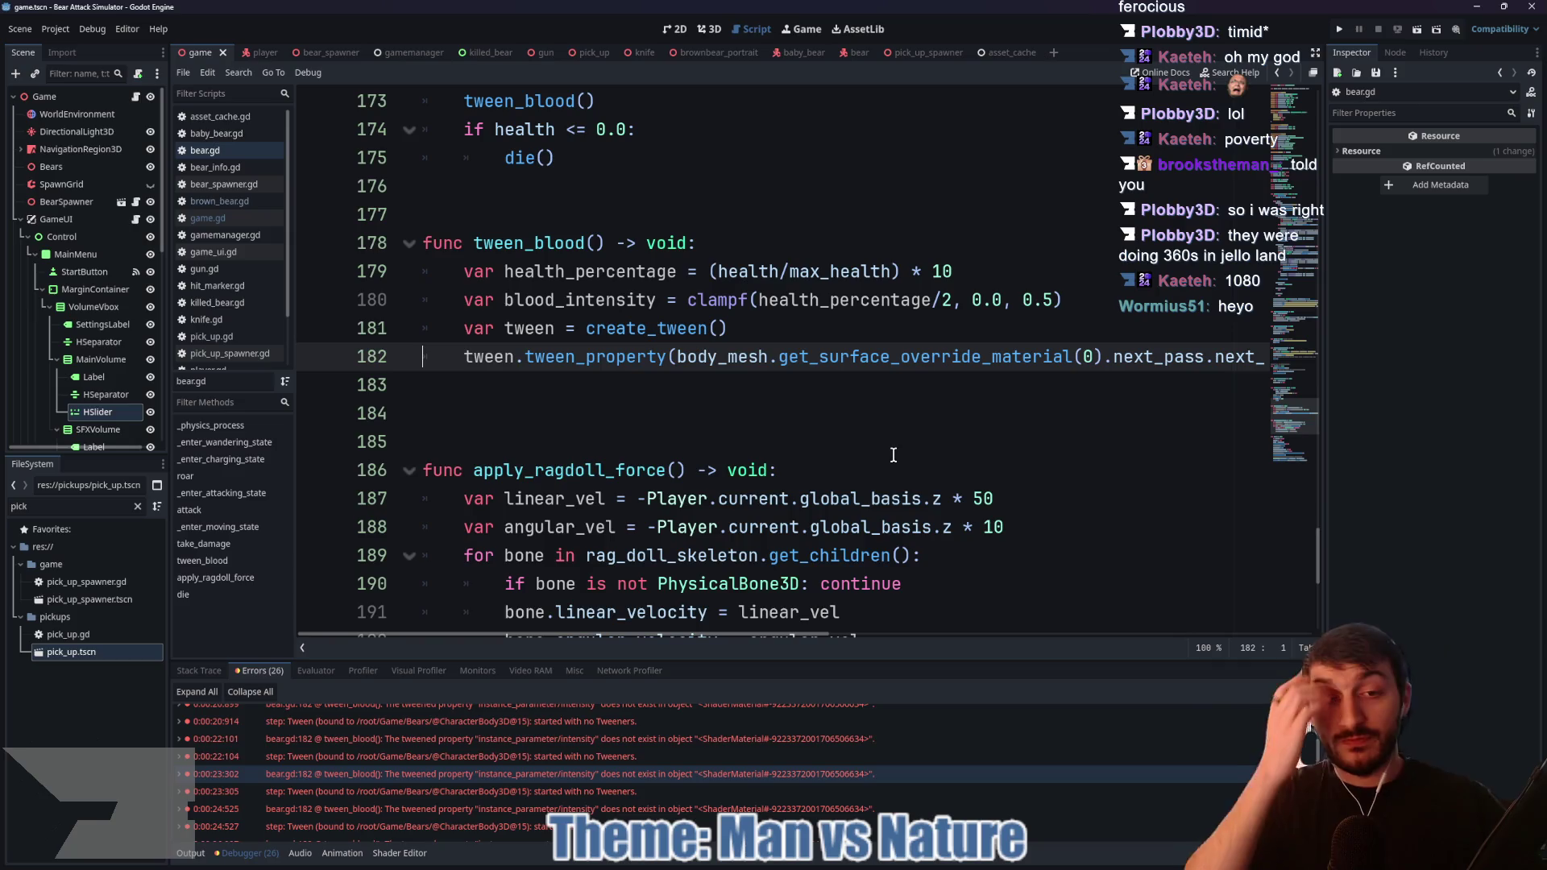
pyautogui.moveTo(822, 636); pyautogui.dragTo(1043, 645)
pyautogui.moveTo(939, 868)
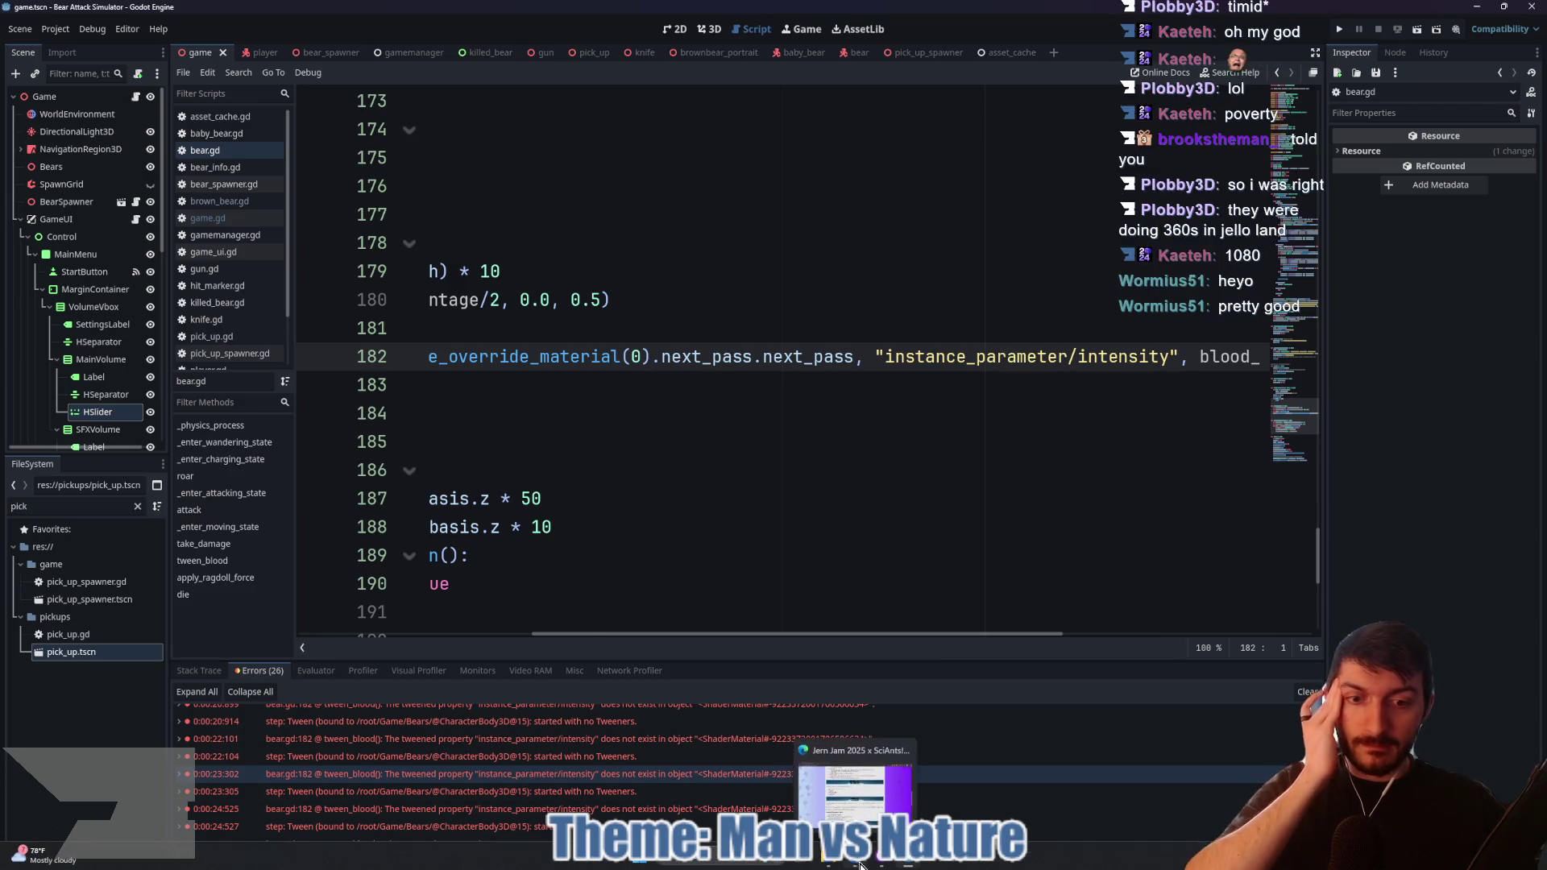
pyautogui.click(861, 866)
# Step: Search Google for 'godot 4.5 instance shader parameter' in a new tab
pyautogui.click(445, 79)
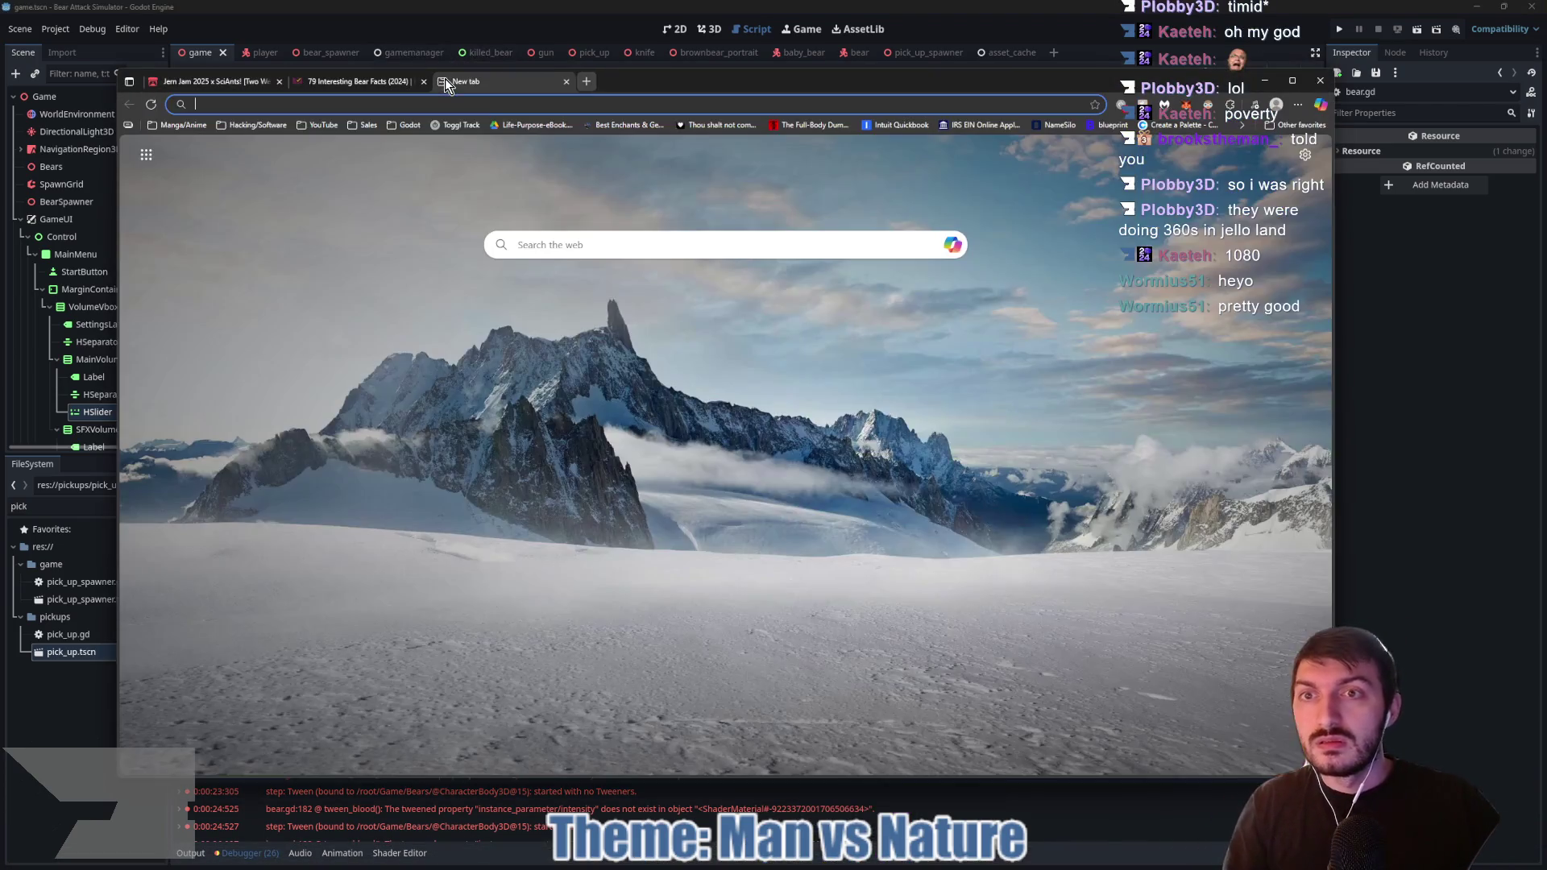
pyautogui.write('godot 4.')
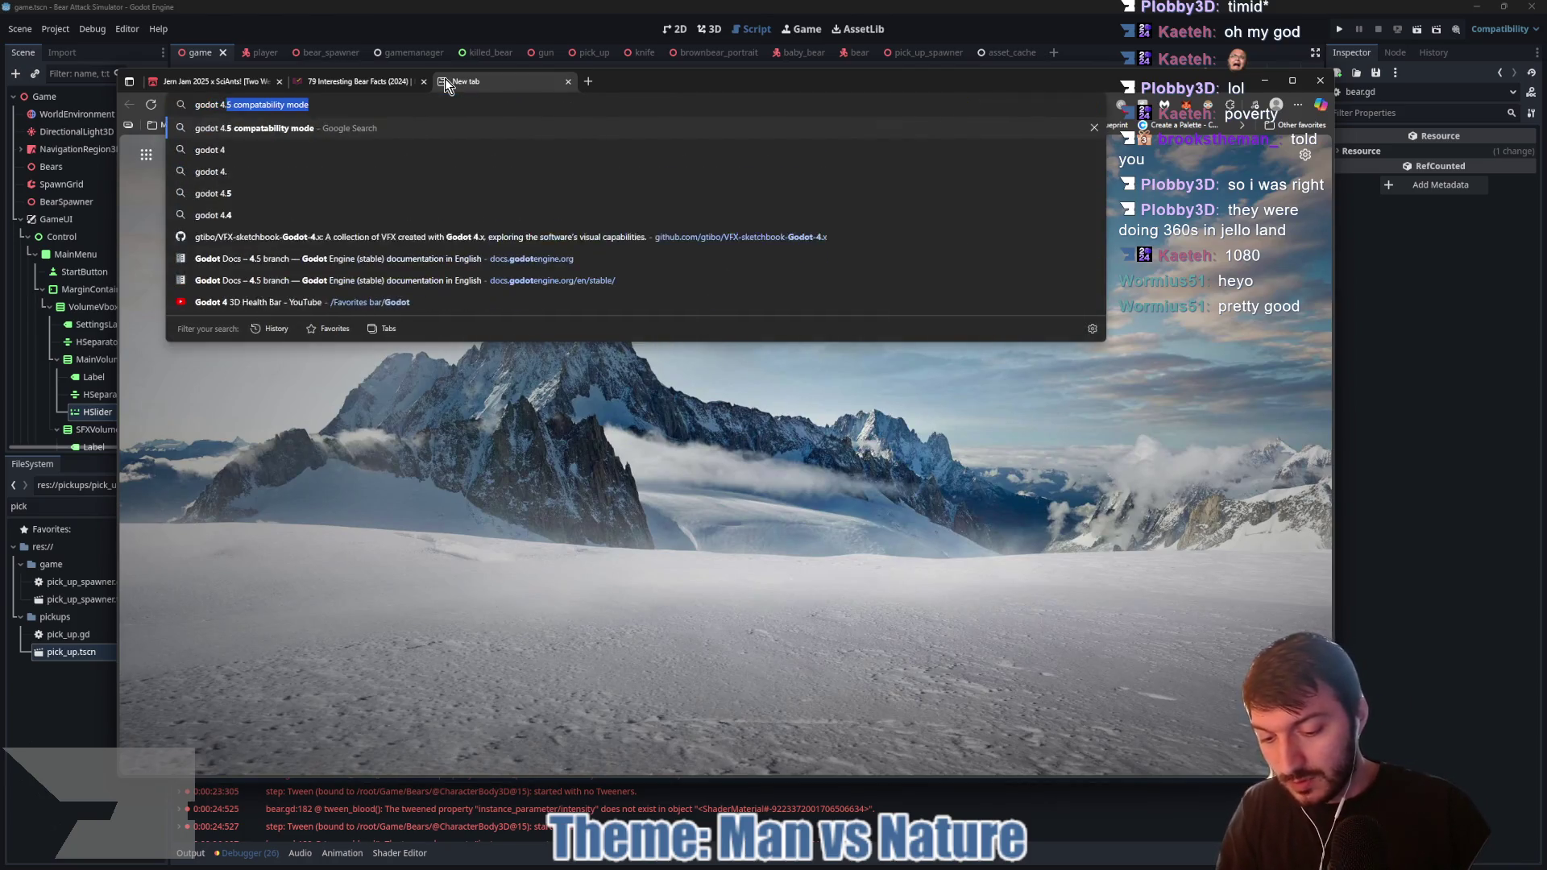
pyautogui.write('5 instance shader parameter')
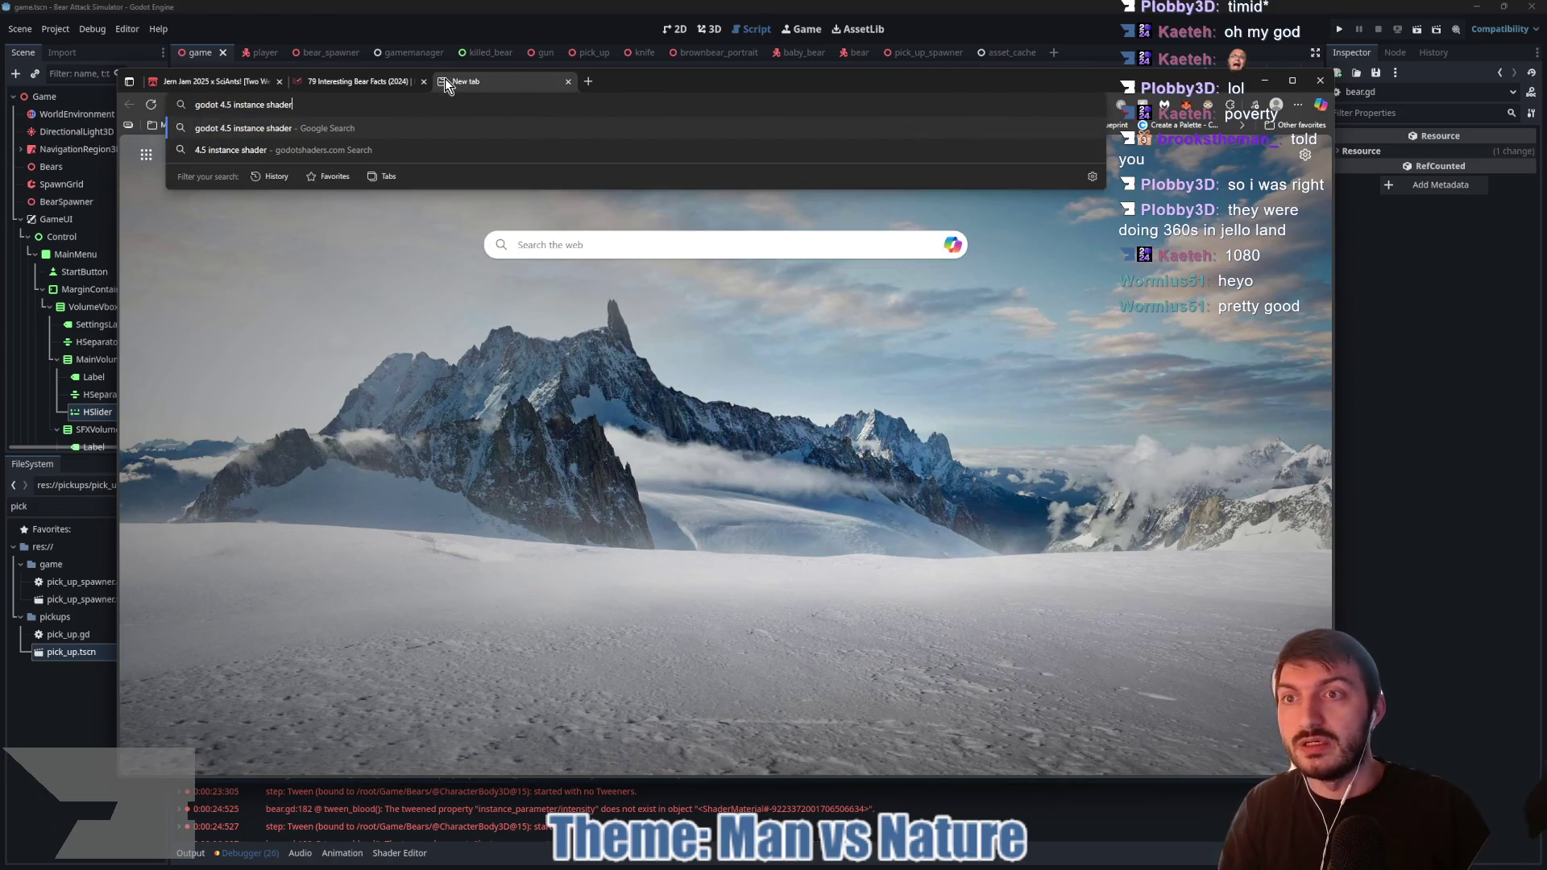
pyautogui.press('Return')
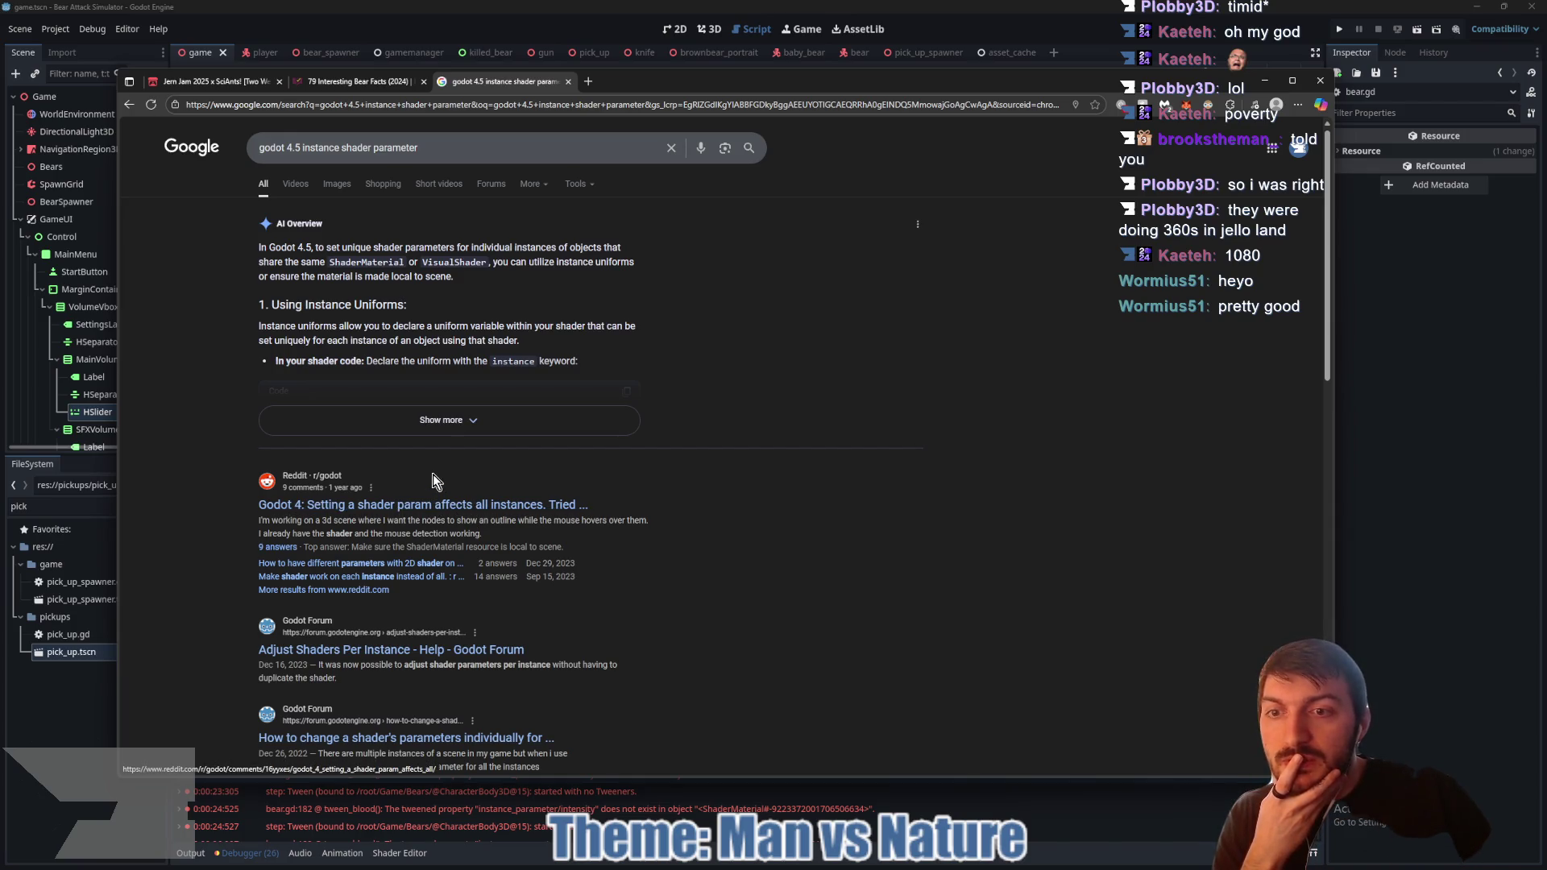
# Step: Expand the AI Overview's full answer and open the Reddit thread on per-instance shader params
pyautogui.scroll(-1, 425, 371)
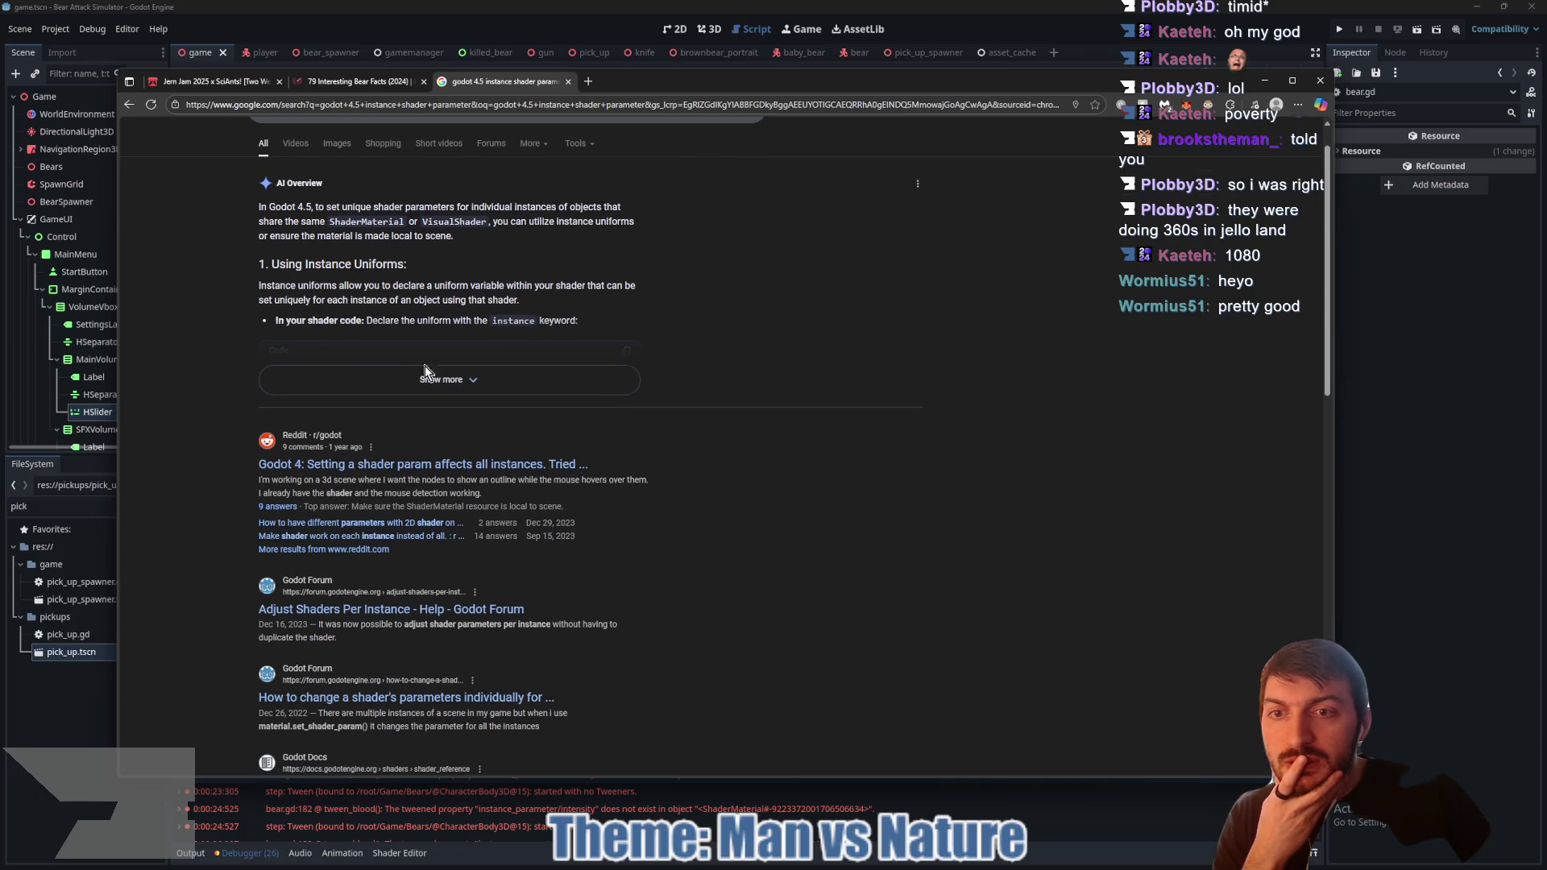
pyautogui.click(463, 381)
pyautogui.scroll(-1, 463, 351)
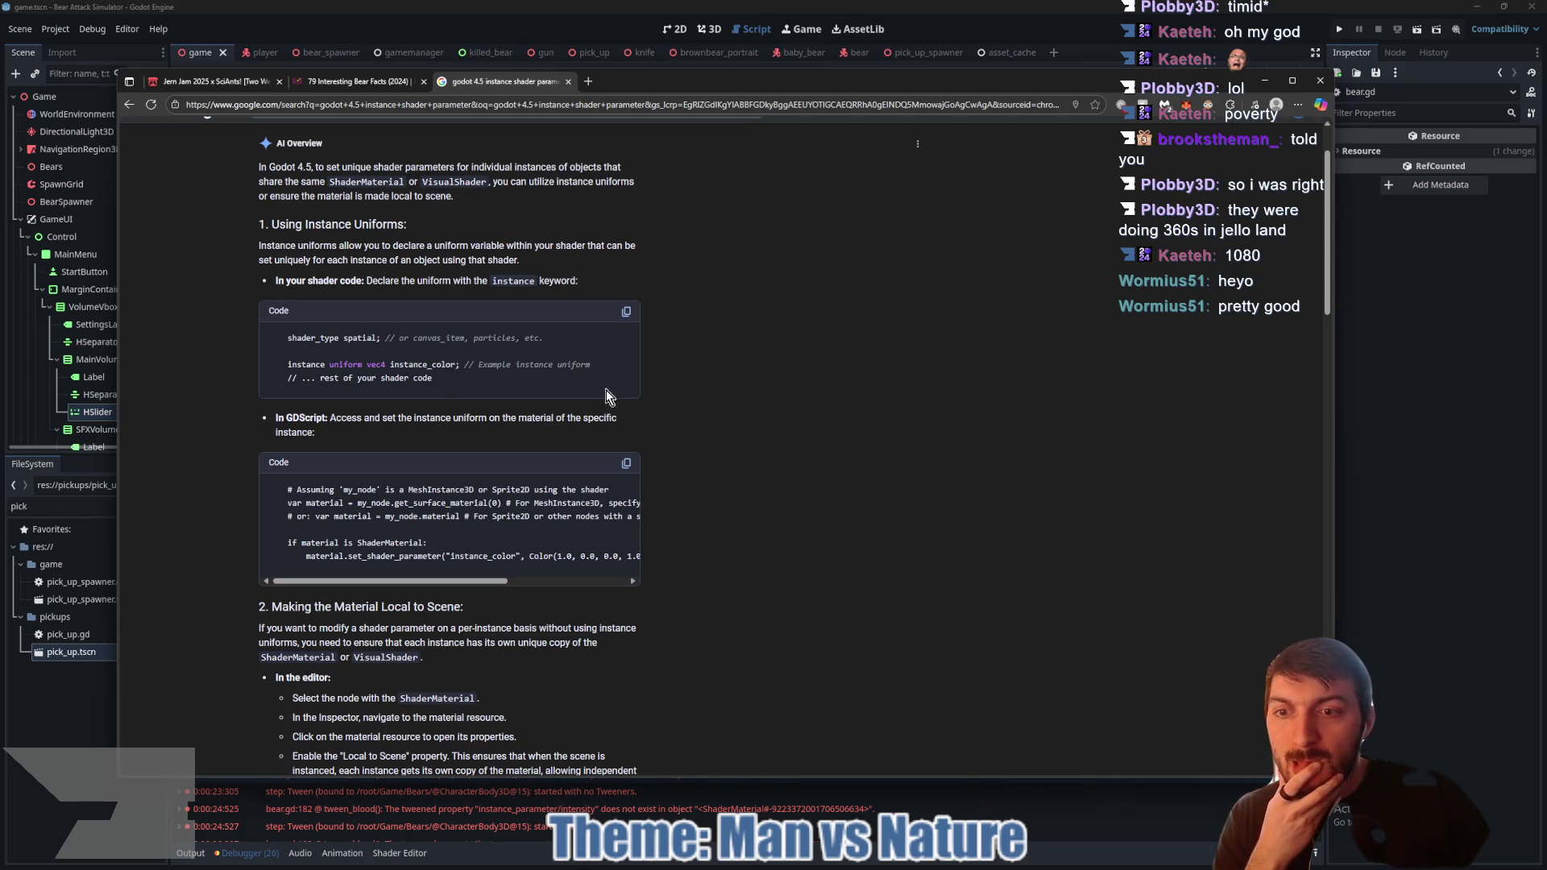
pyautogui.scroll(-3, 728, 390)
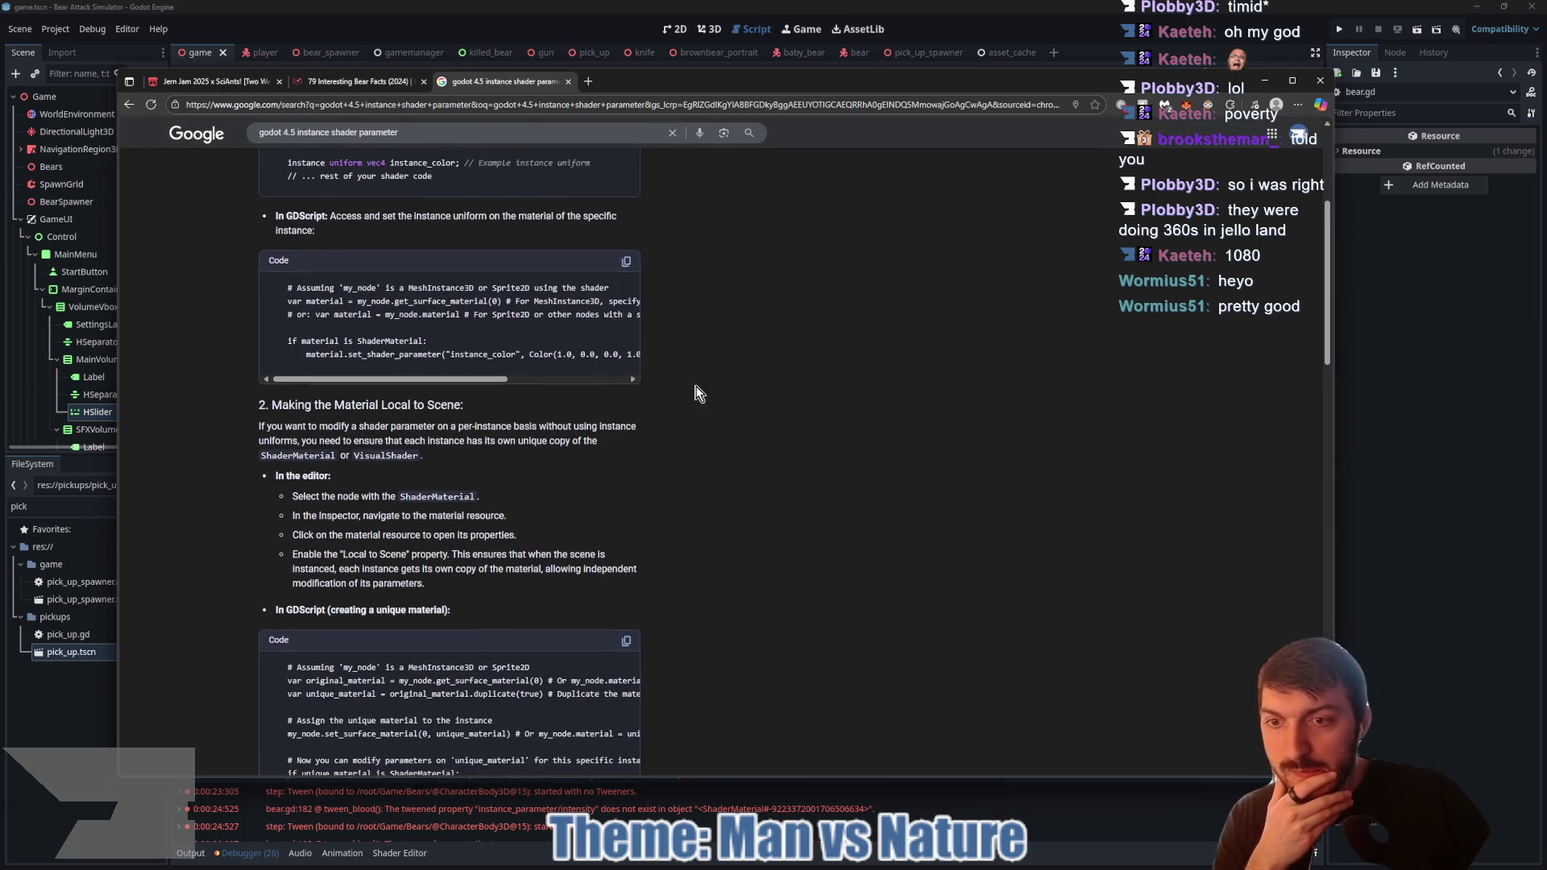
pyautogui.scroll(-3, 691, 403)
pyautogui.scroll(-1, 691, 403)
pyautogui.scroll(-7, 692, 411)
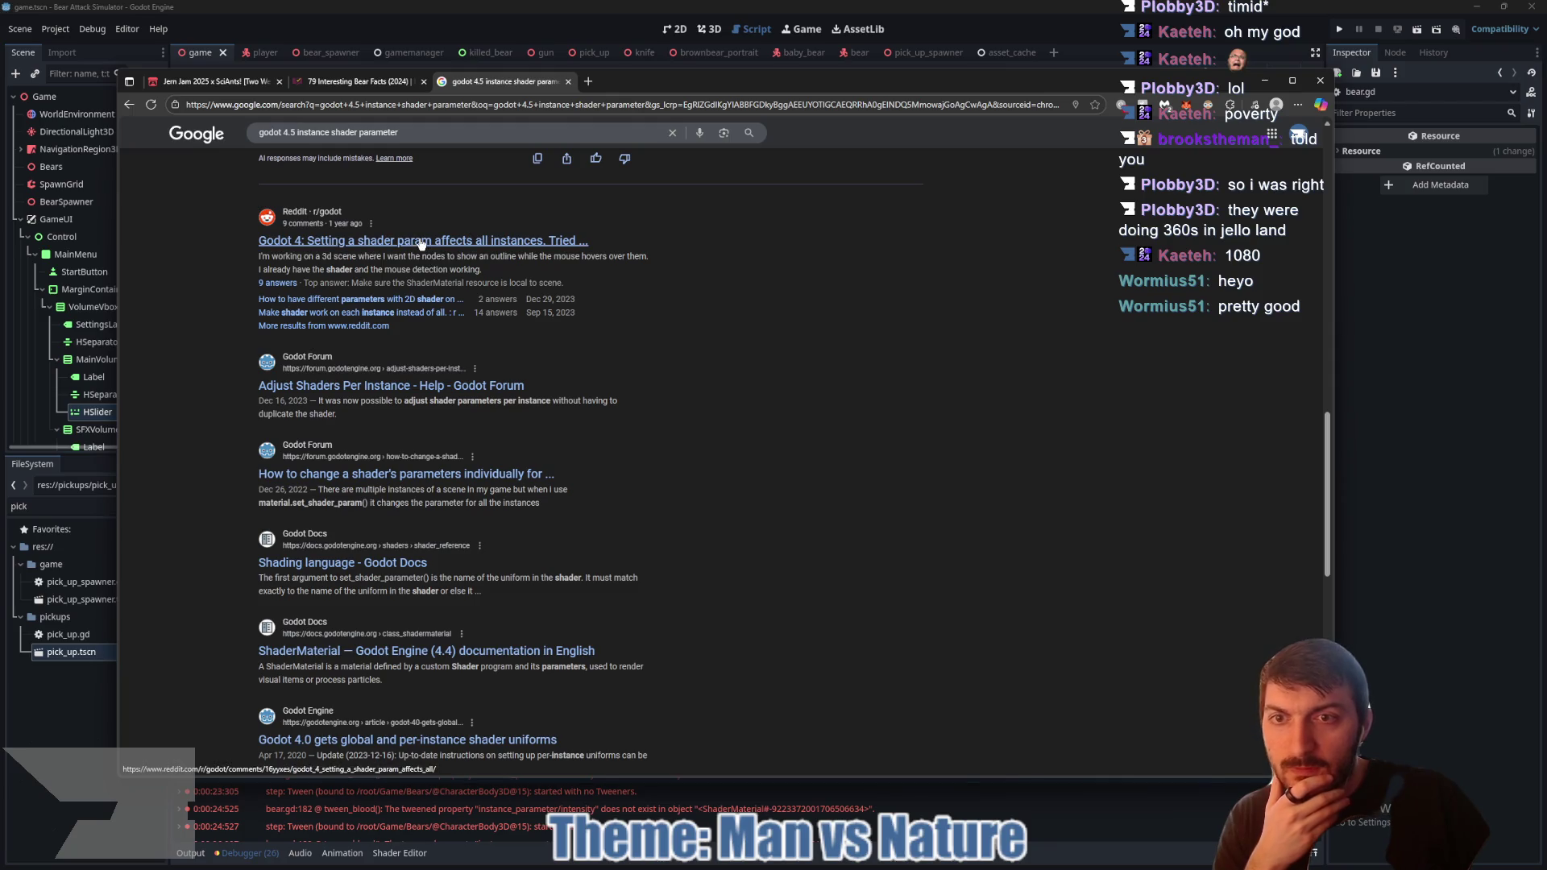
pyautogui.click(421, 242)
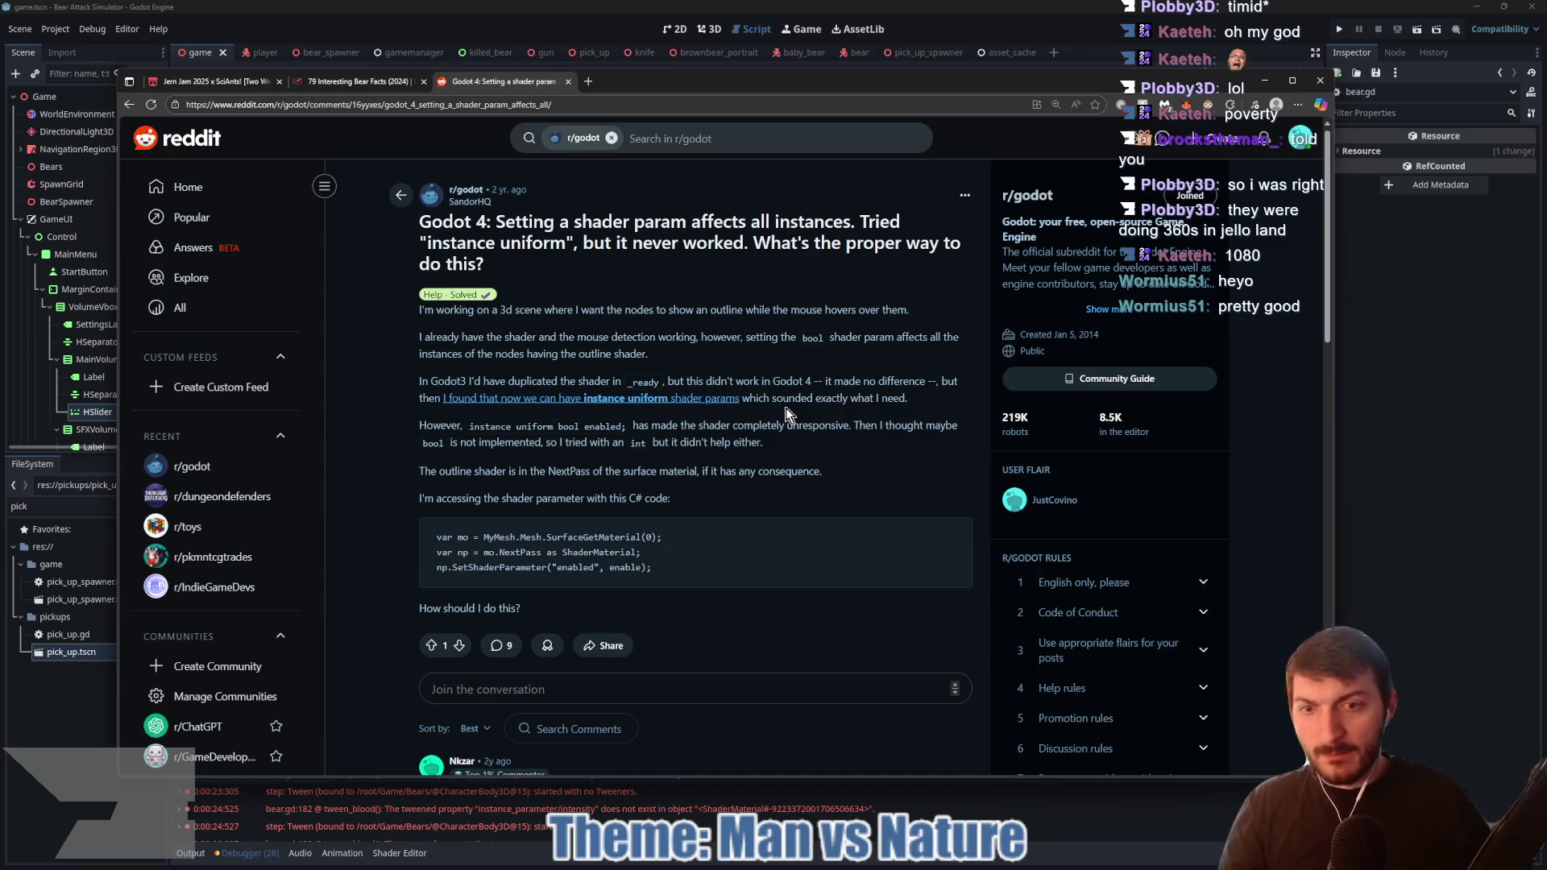
# Step: Read the Reddit comments and open the linked resource_local_to_scene documentation
pyautogui.scroll(-3, 790, 407)
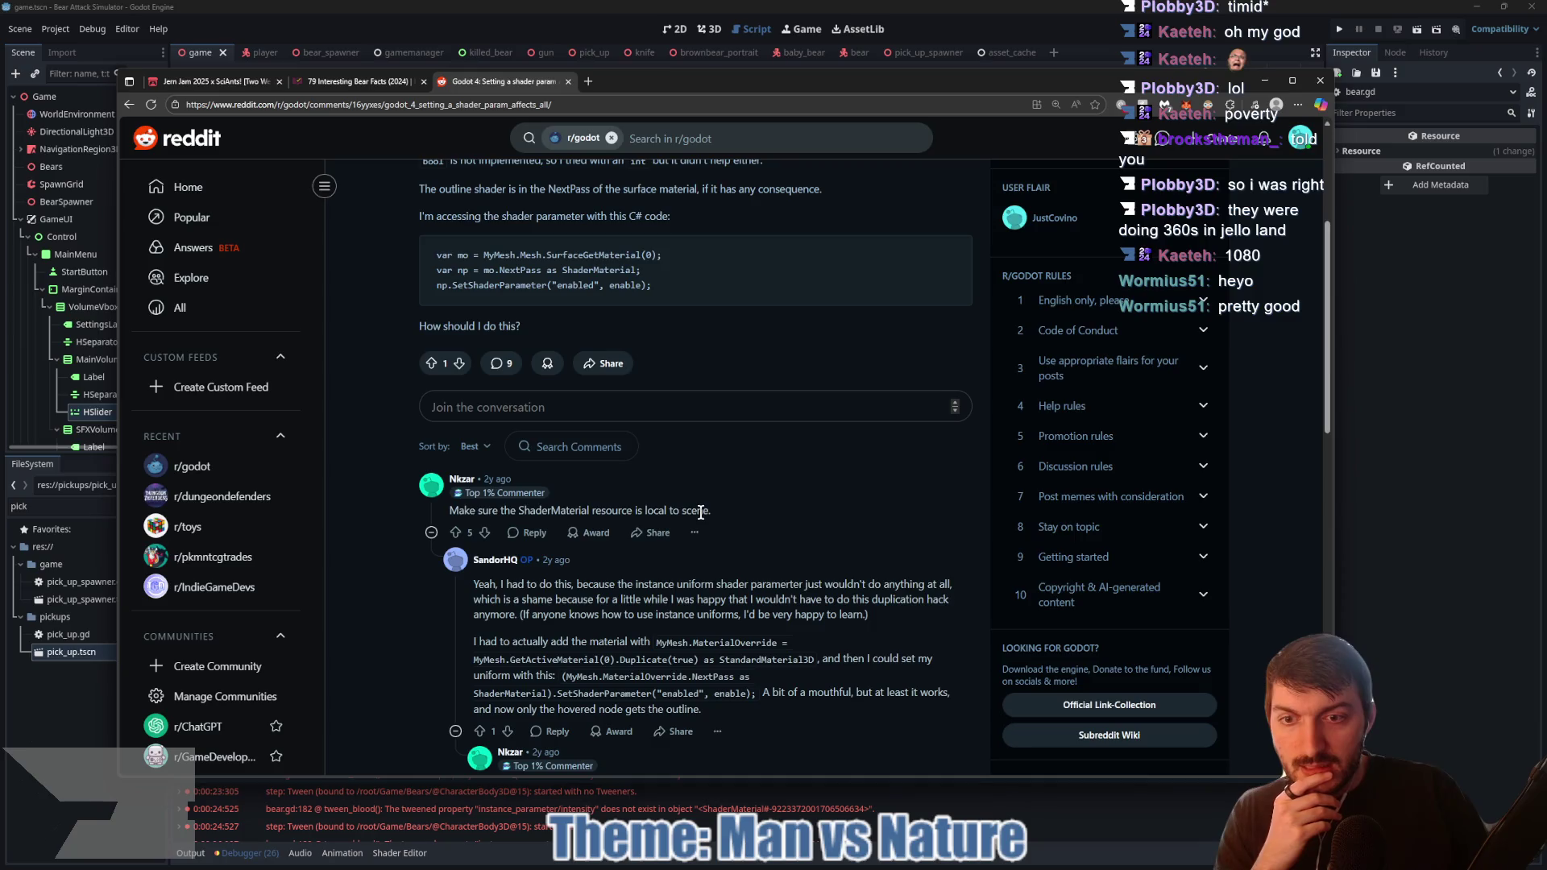
pyautogui.scroll(-2, 700, 512)
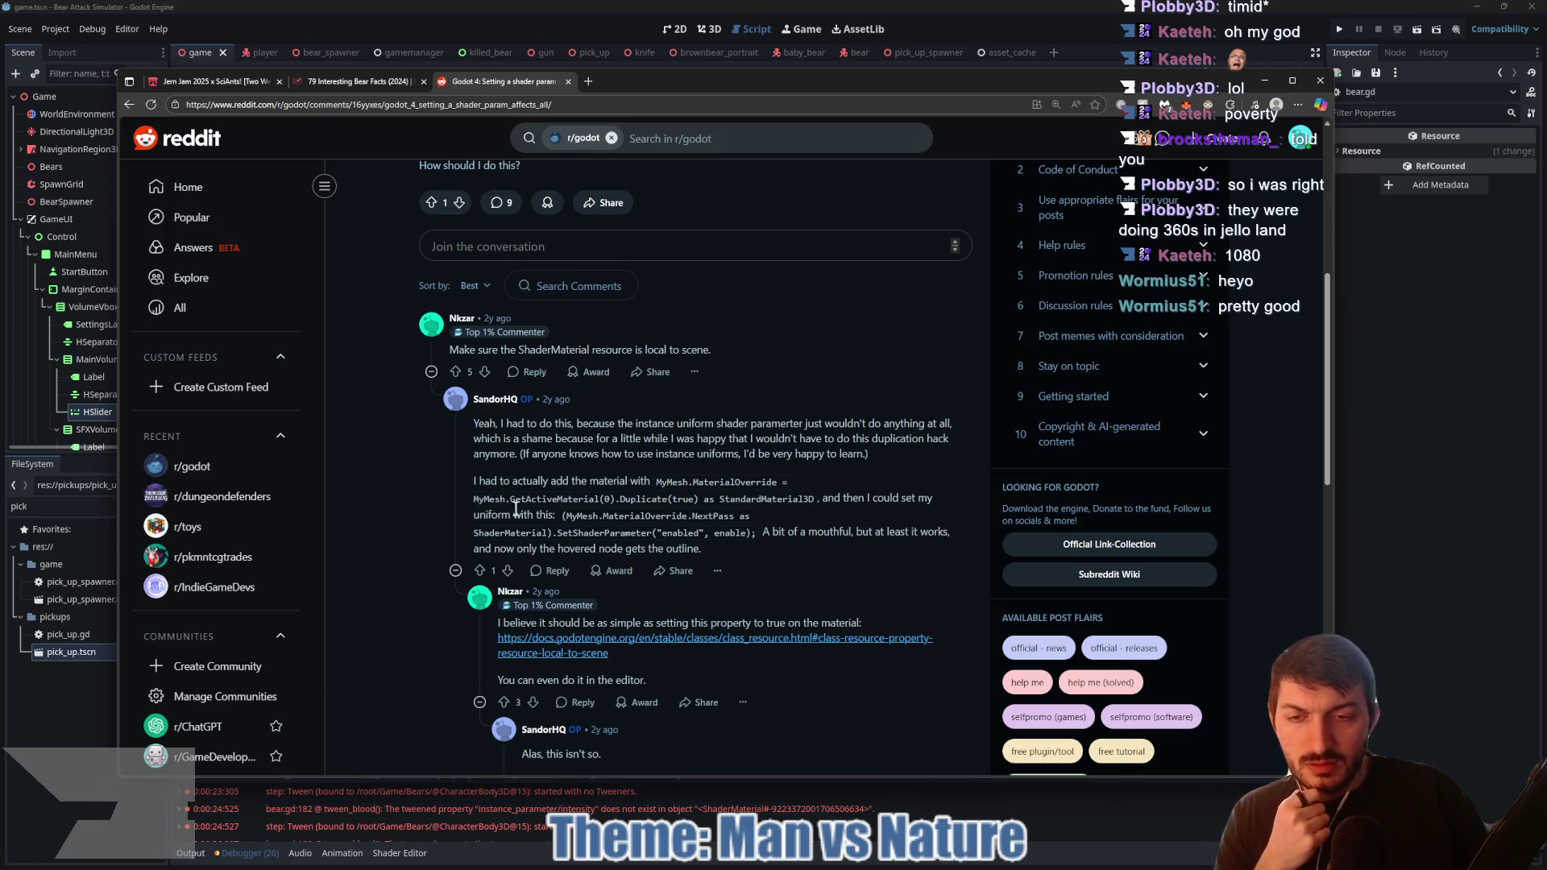
pyautogui.scroll(-2, 617, 490)
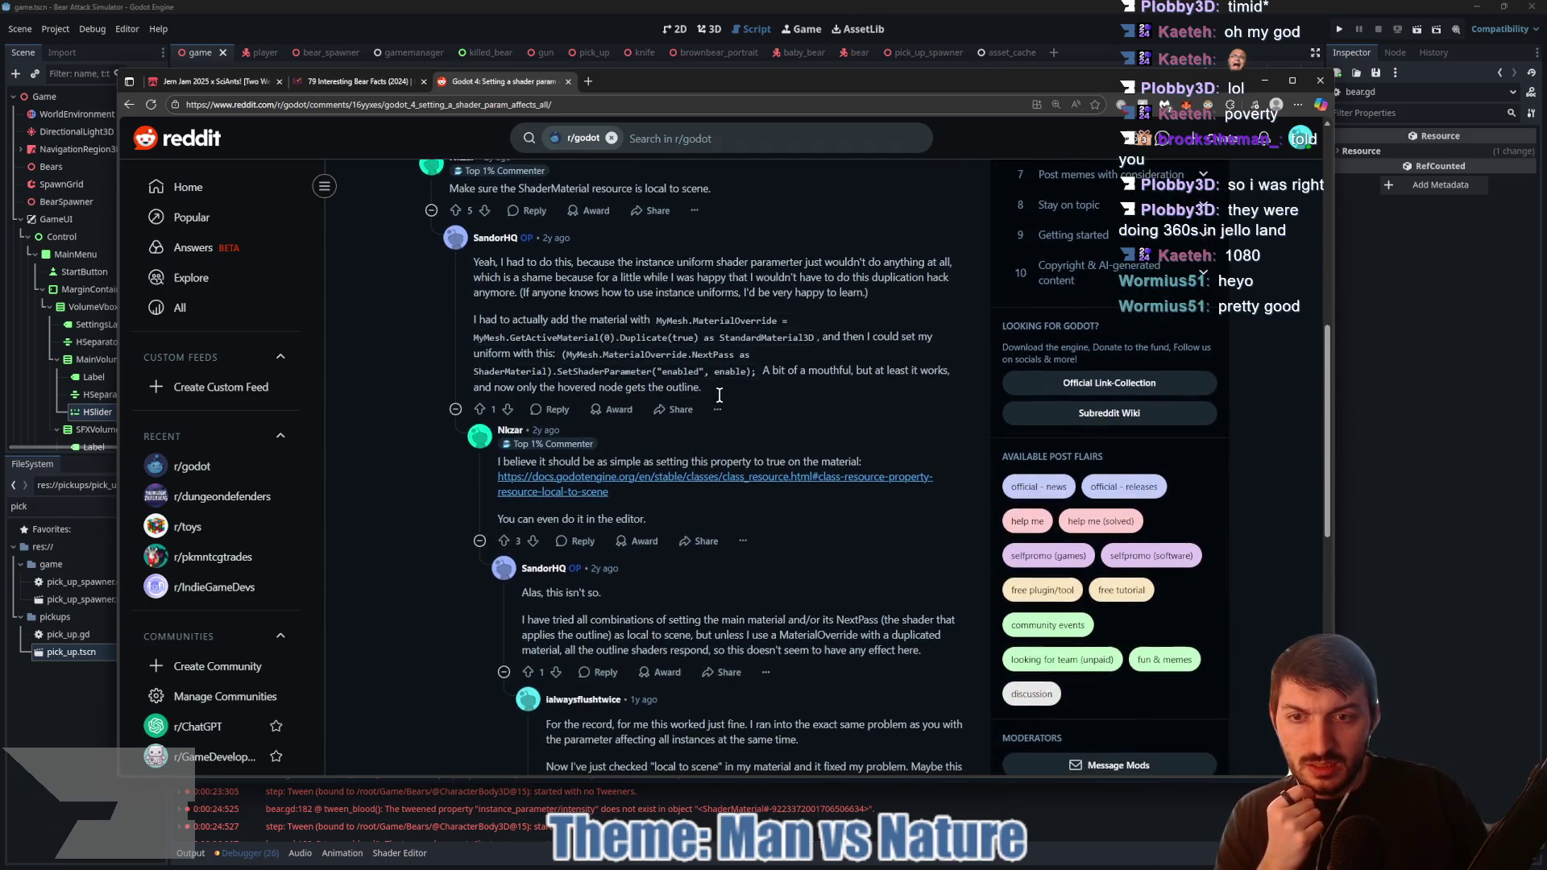
pyautogui.click(677, 483)
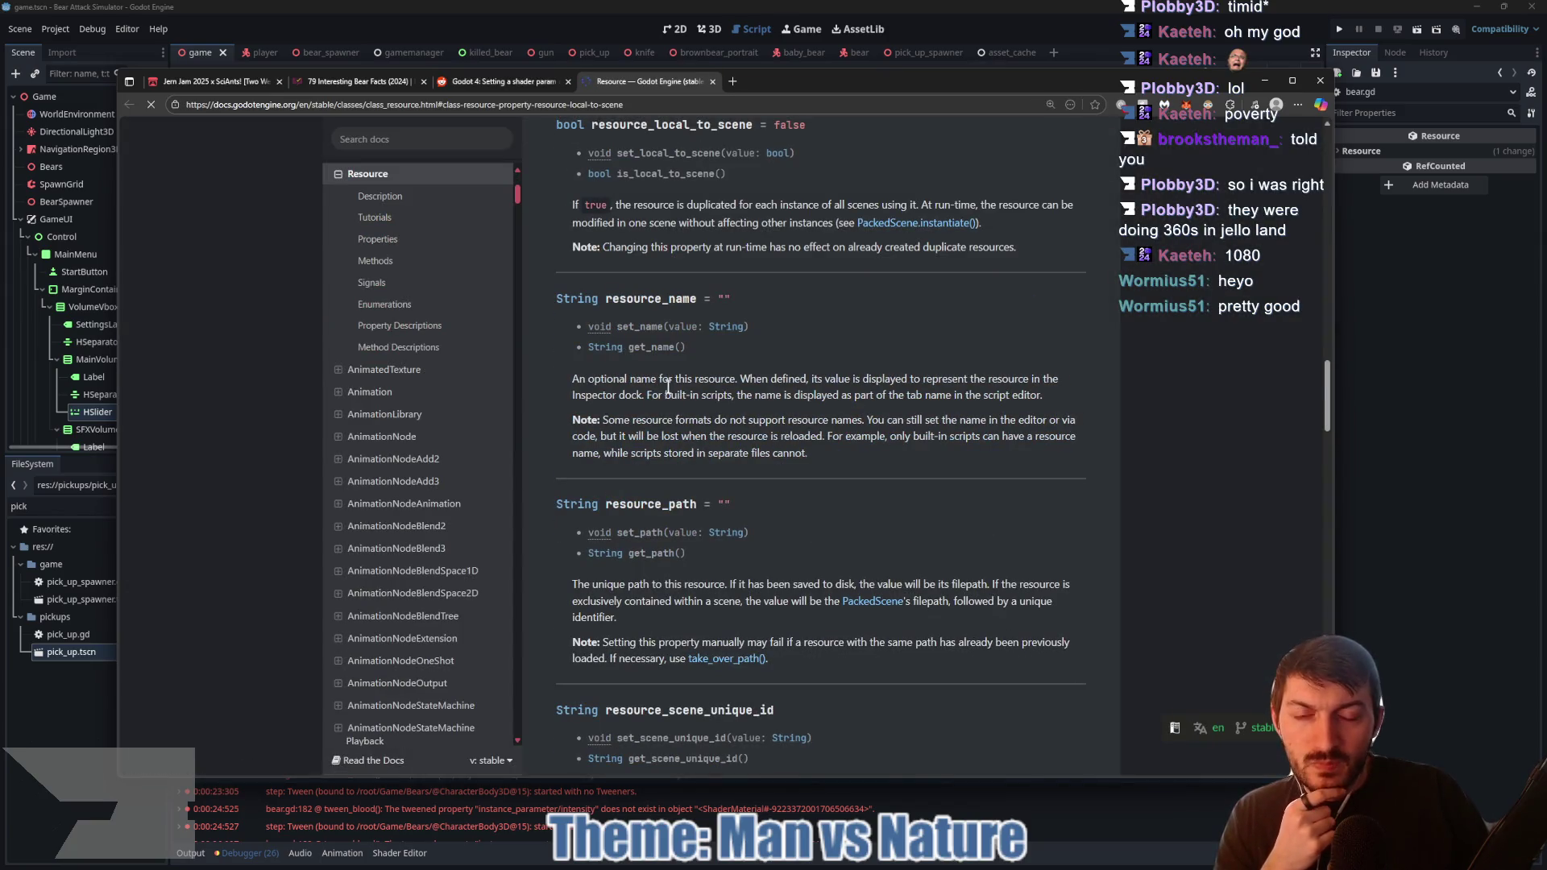
# Step: Read the resource_local_to_scene documentation, then return to the Reddit thread
pyautogui.scroll(-3, 653, 313)
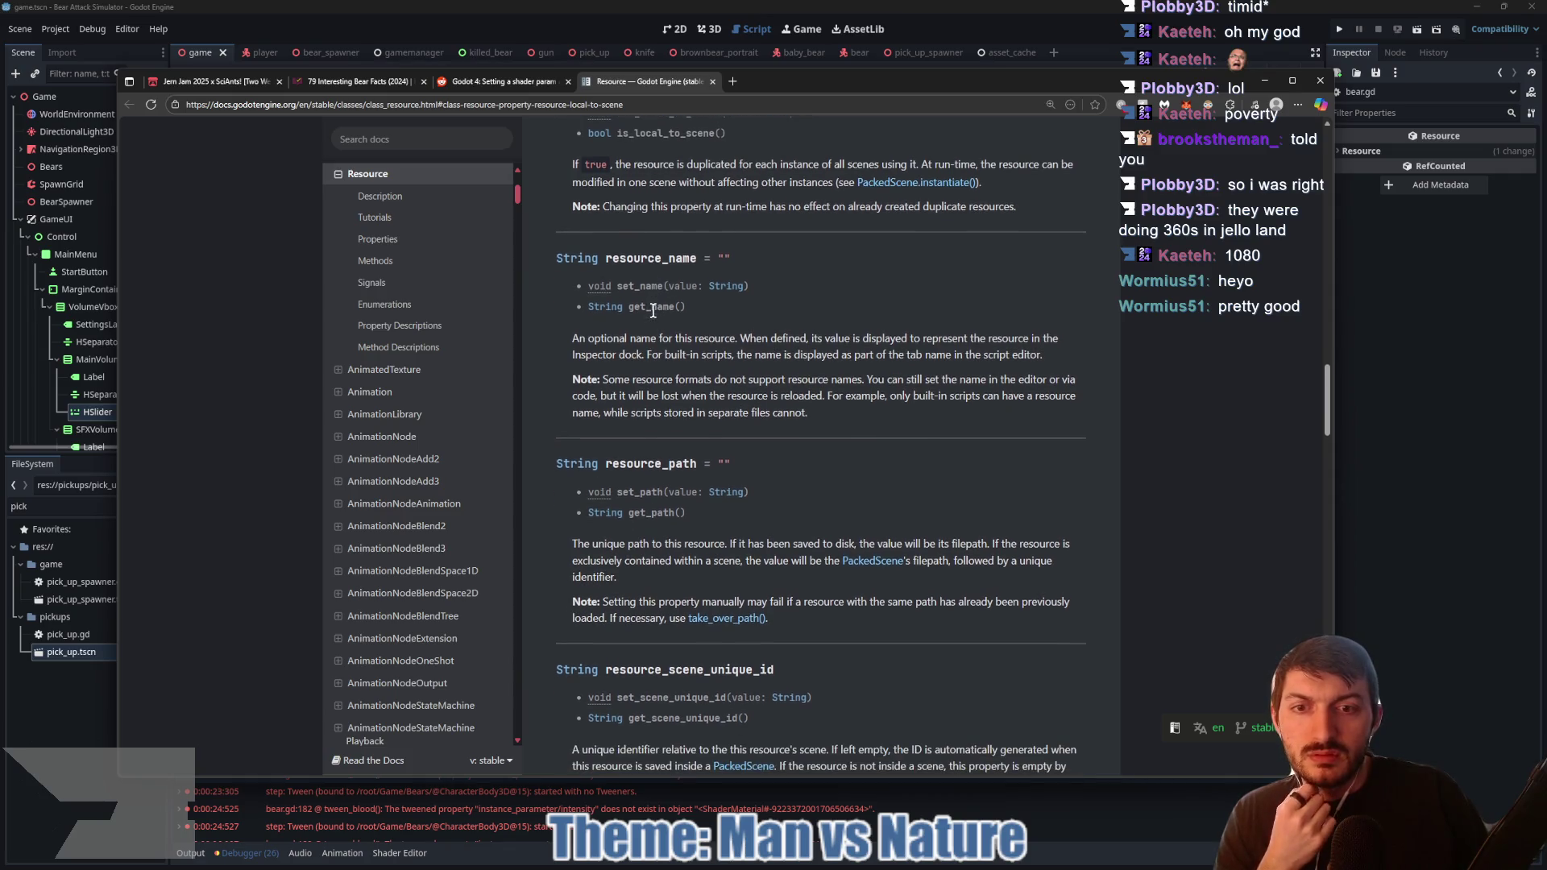
pyautogui.scroll(3, 654, 312)
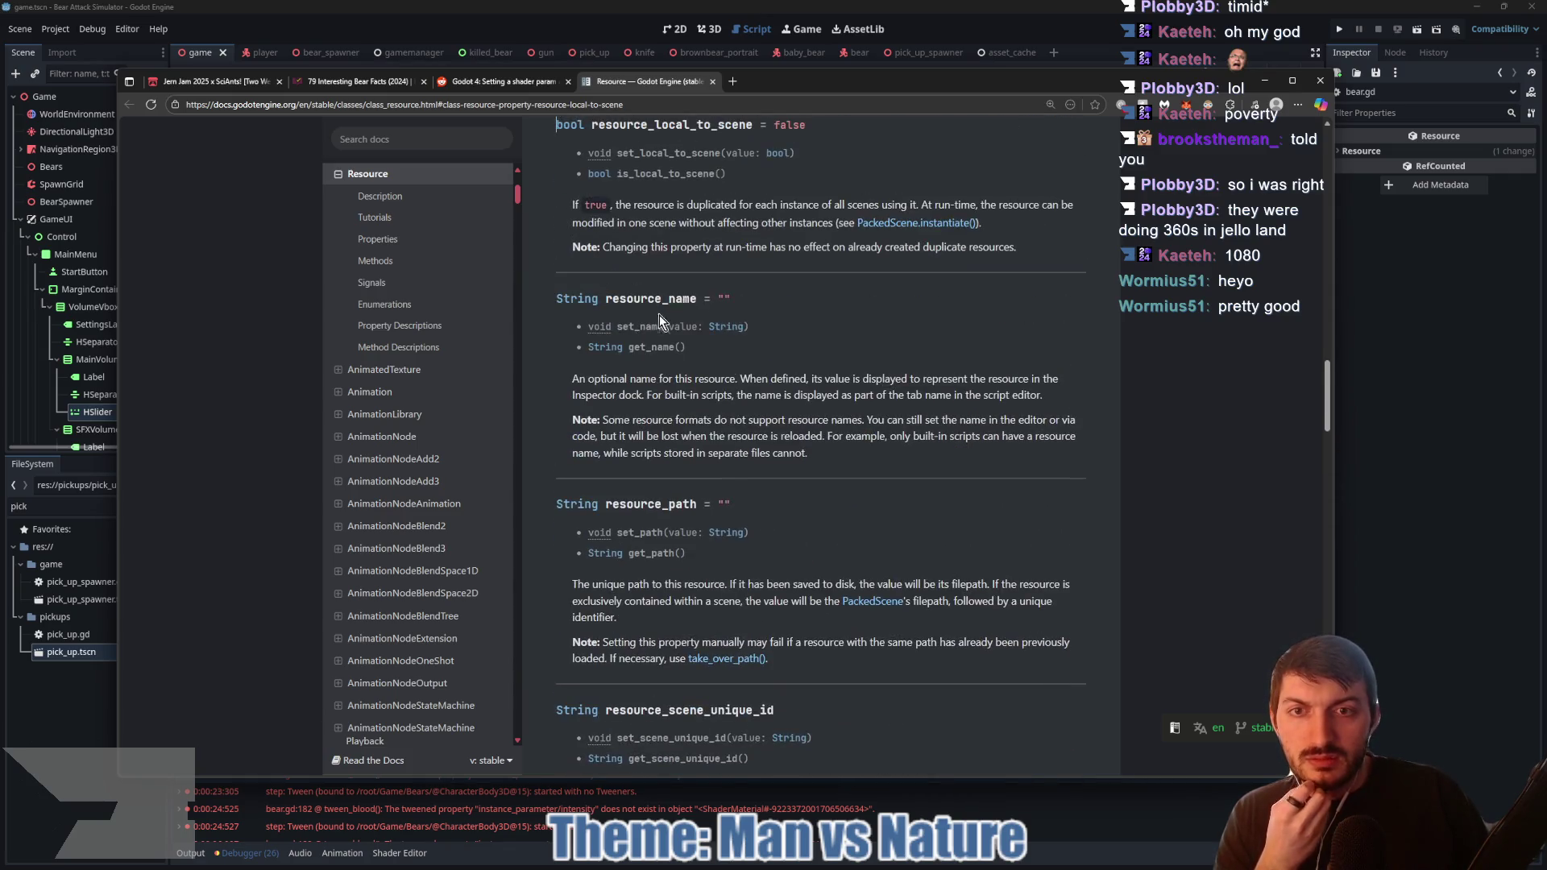
pyautogui.scroll(-5, 710, 282)
pyautogui.scroll(-5, 698, 303)
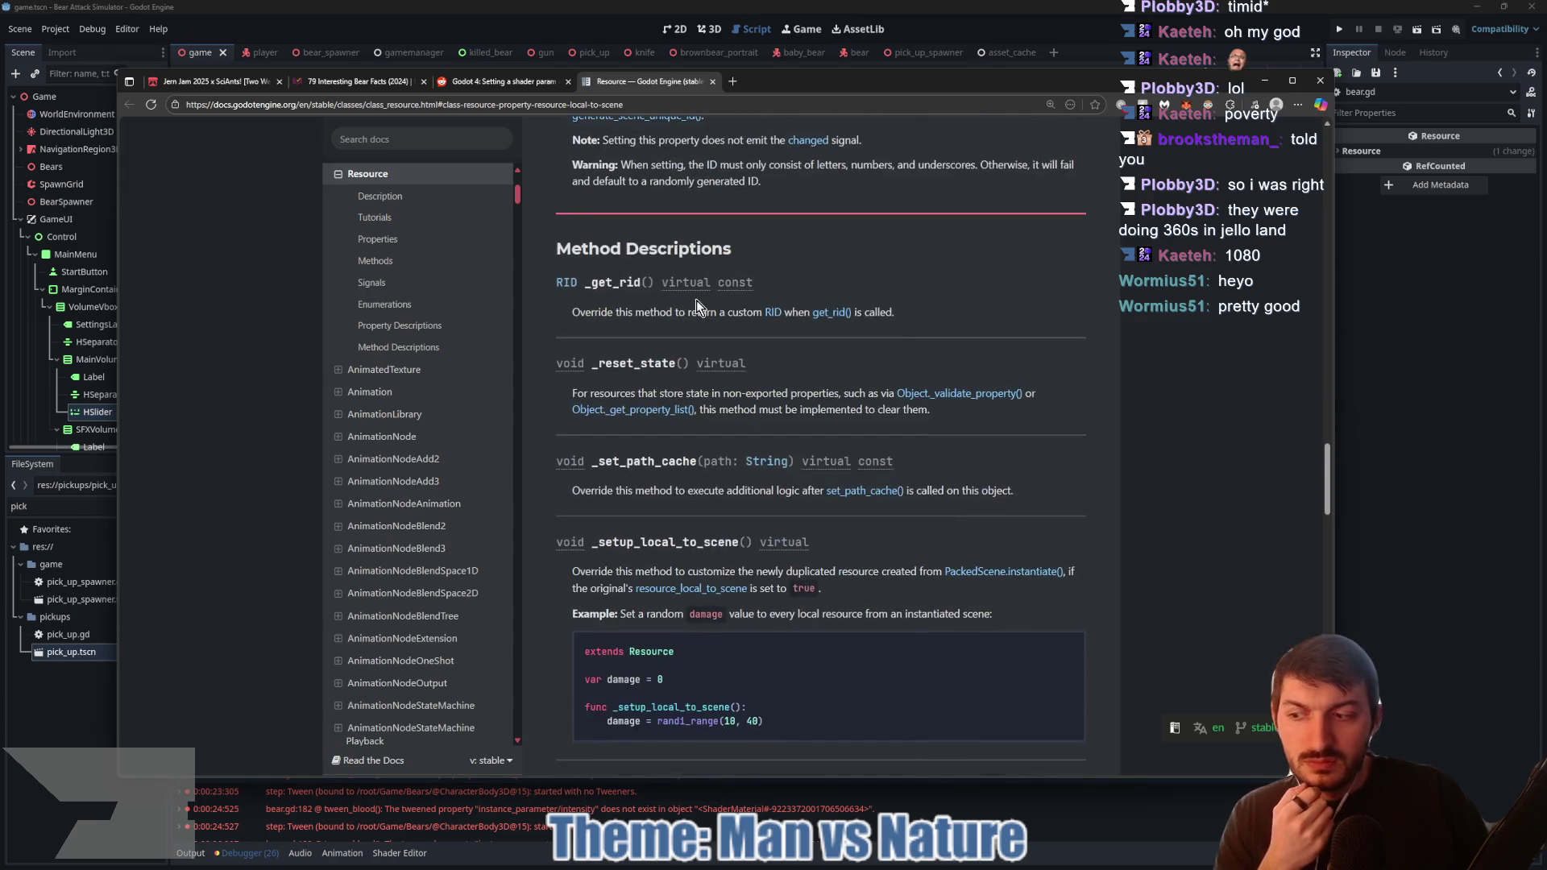
pyautogui.click(484, 82)
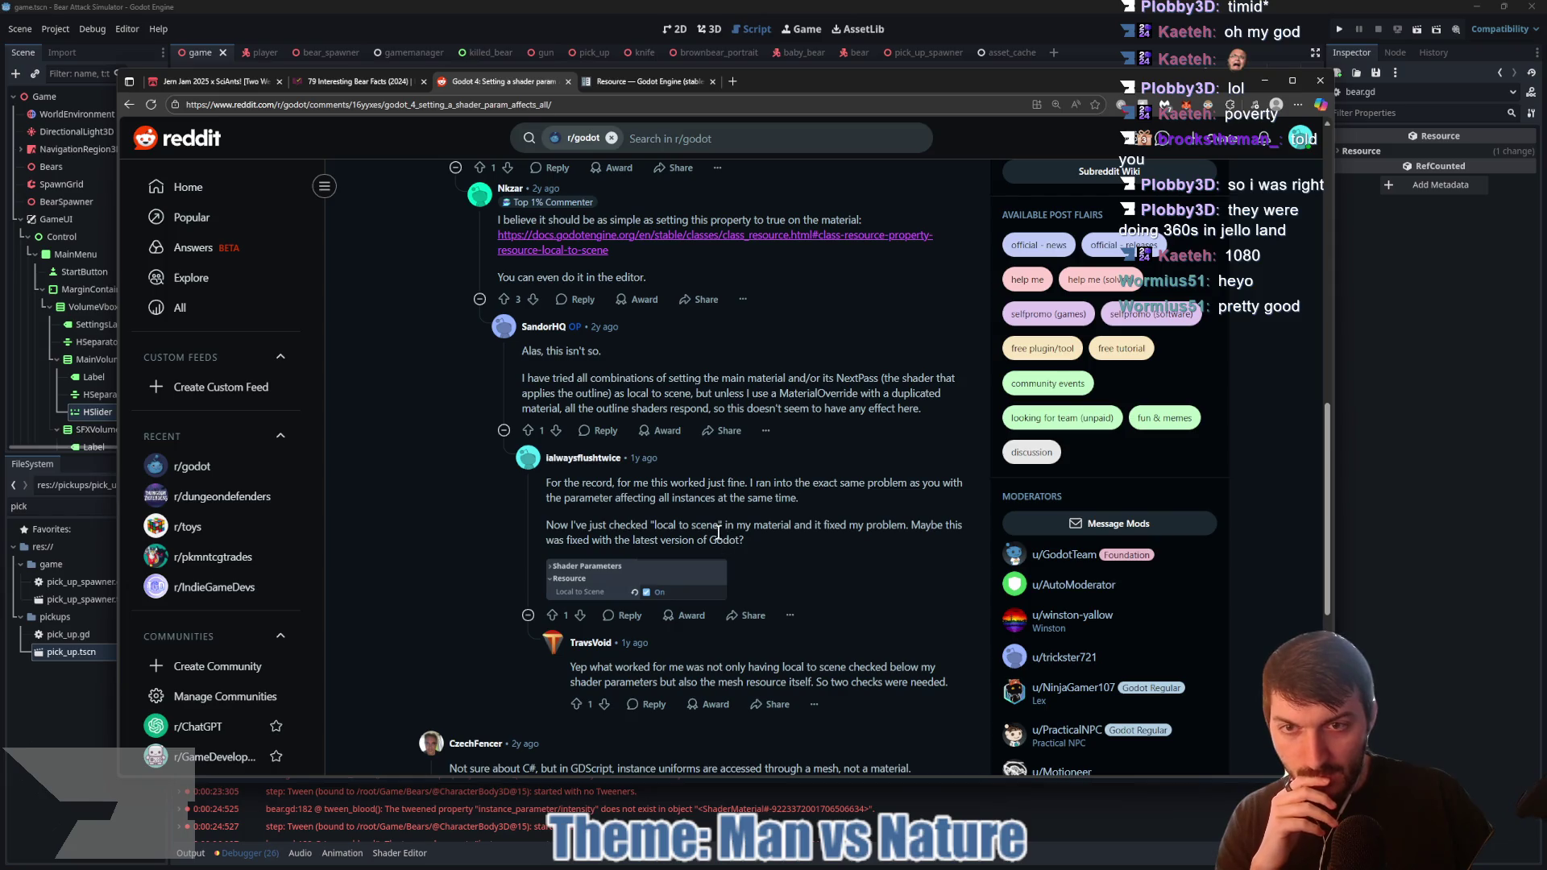
# Step: Scroll back through the thread's workaround comments and return to Godot
pyautogui.scroll(1, 719, 533)
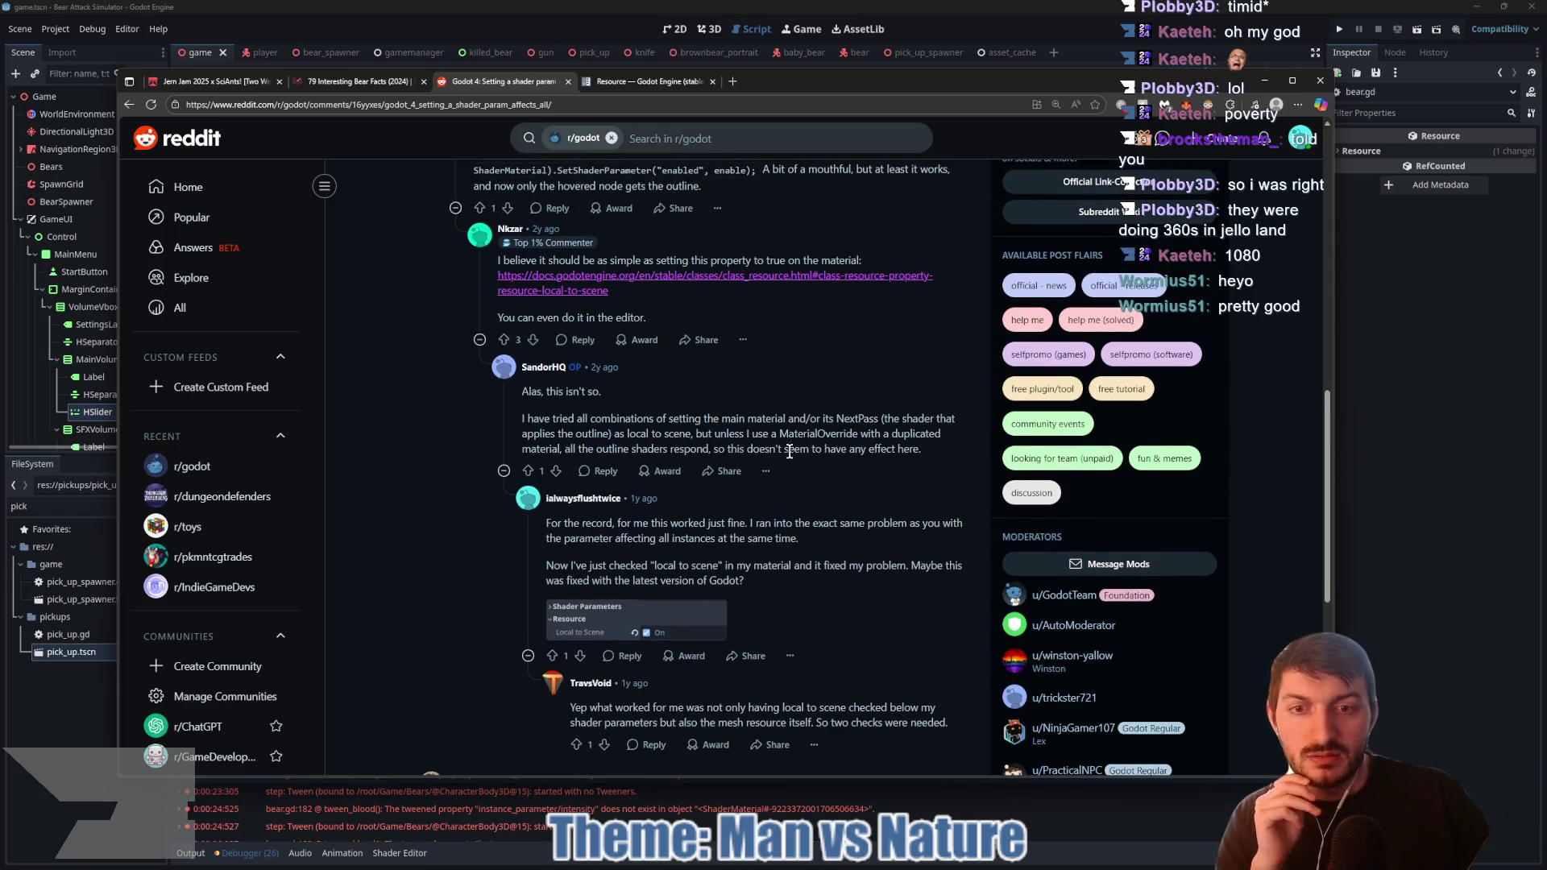
pyautogui.scroll(3, 790, 451)
pyautogui.scroll(1, 526, 438)
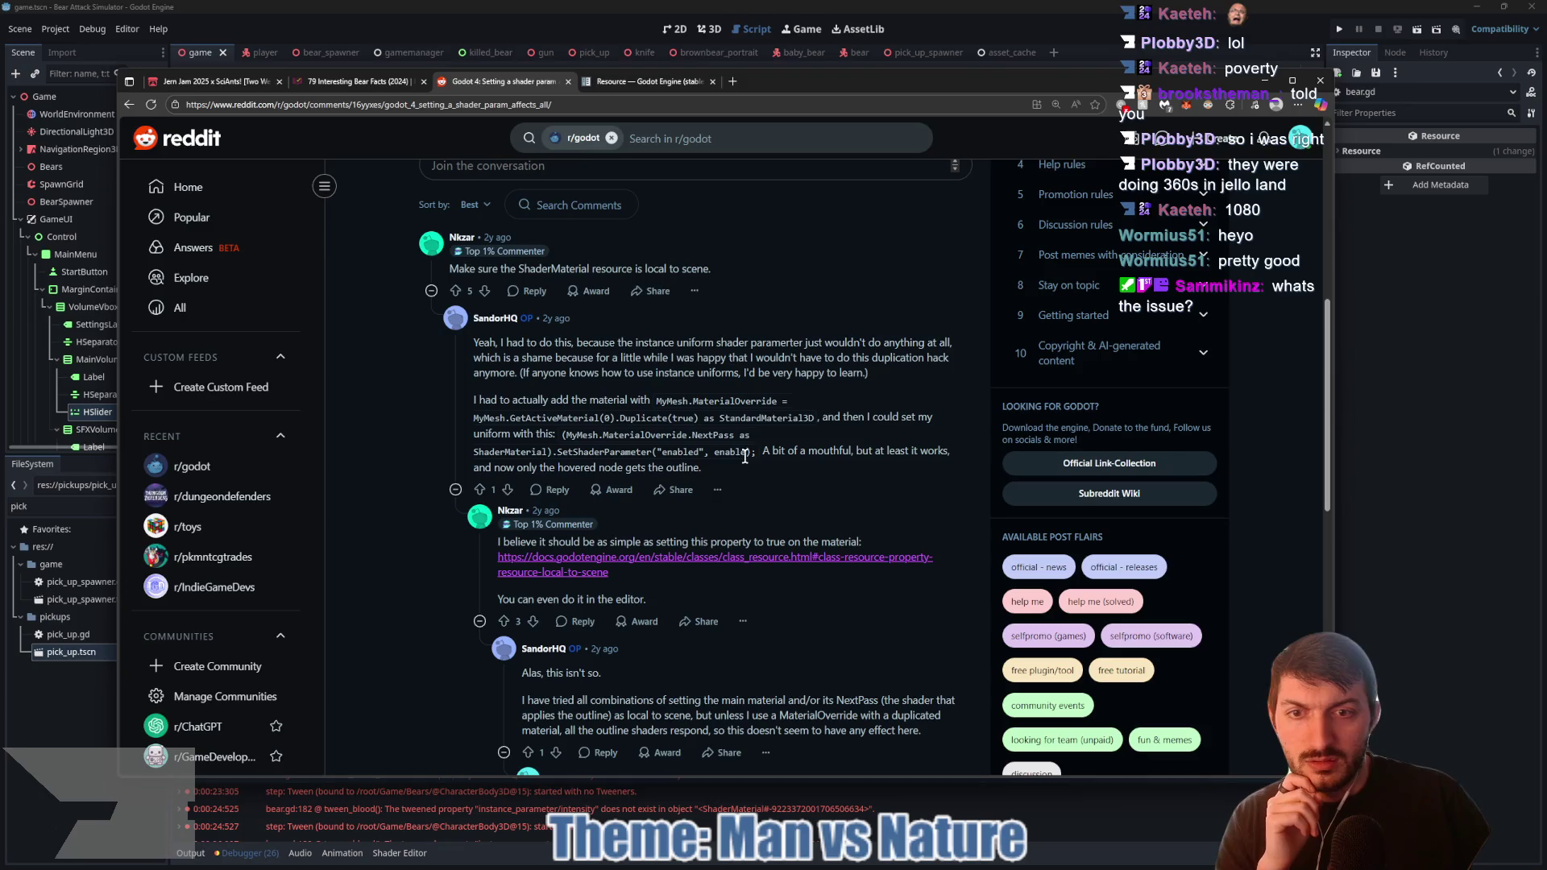
pyautogui.scroll(2, 683, 460)
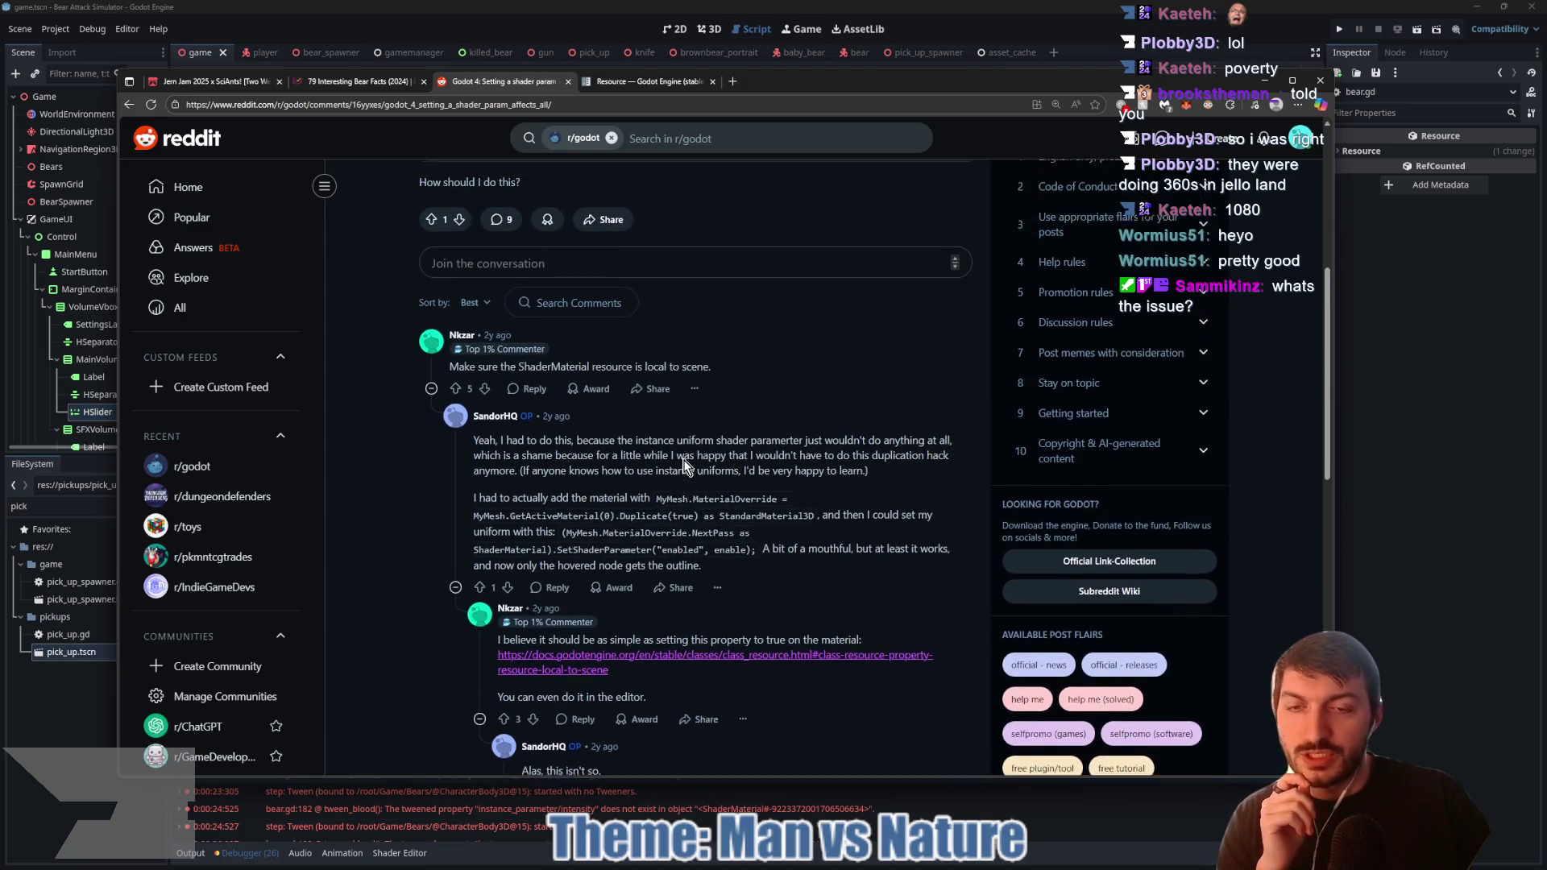
pyautogui.click(1386, 459)
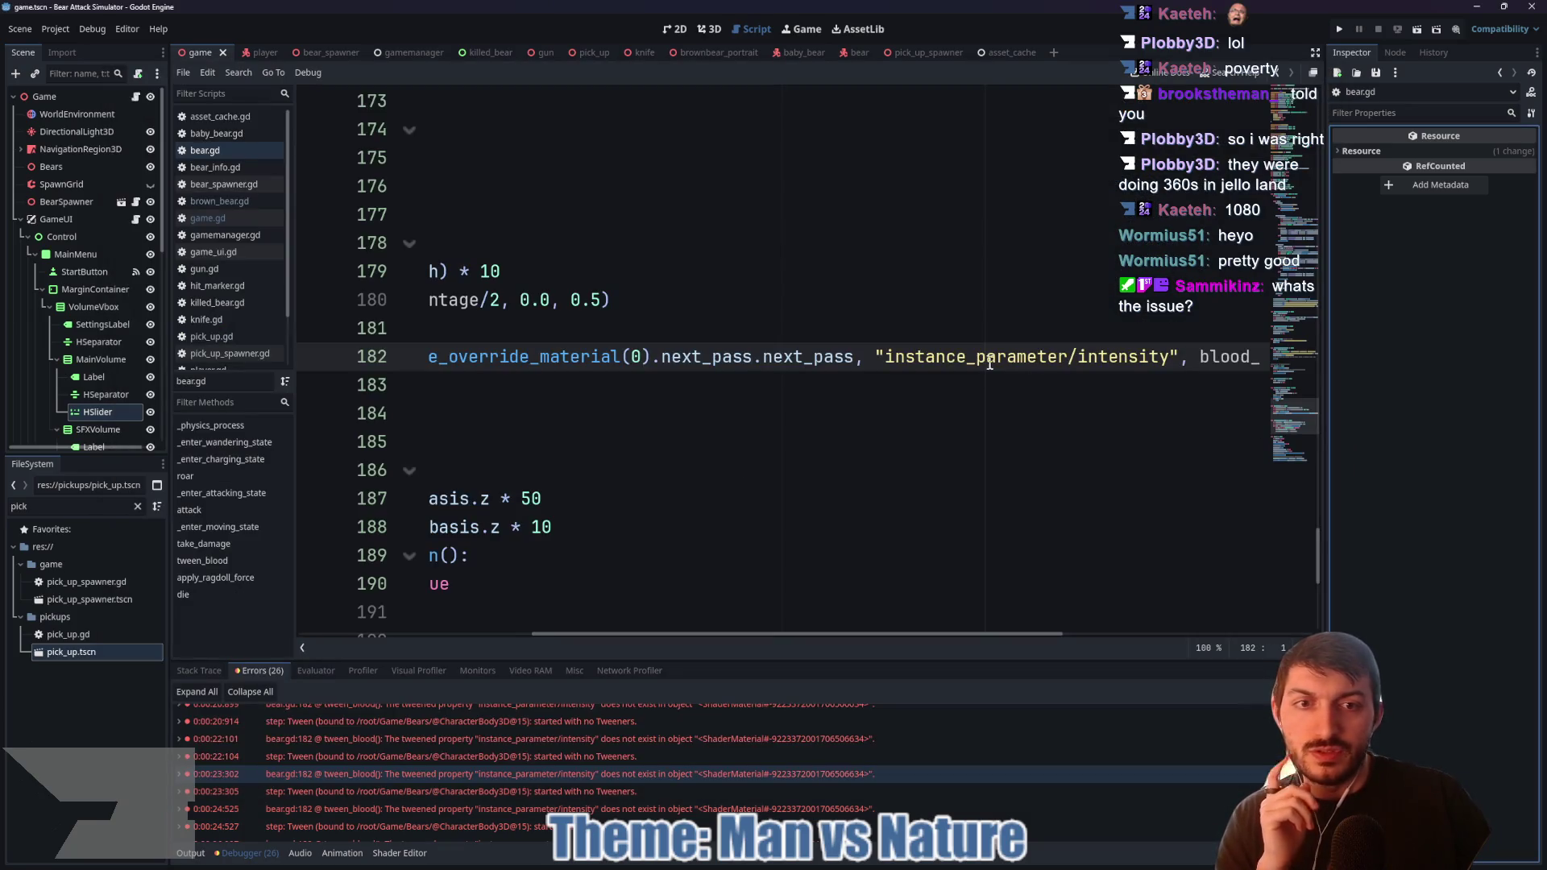
# Step: Select and delete the instance_parameter/intensity property path on line 182
pyautogui.tripleClick(1011, 369)
pyautogui.click(969, 422)
pyautogui.moveTo(942, 359); pyautogui.dragTo(1223, 379)
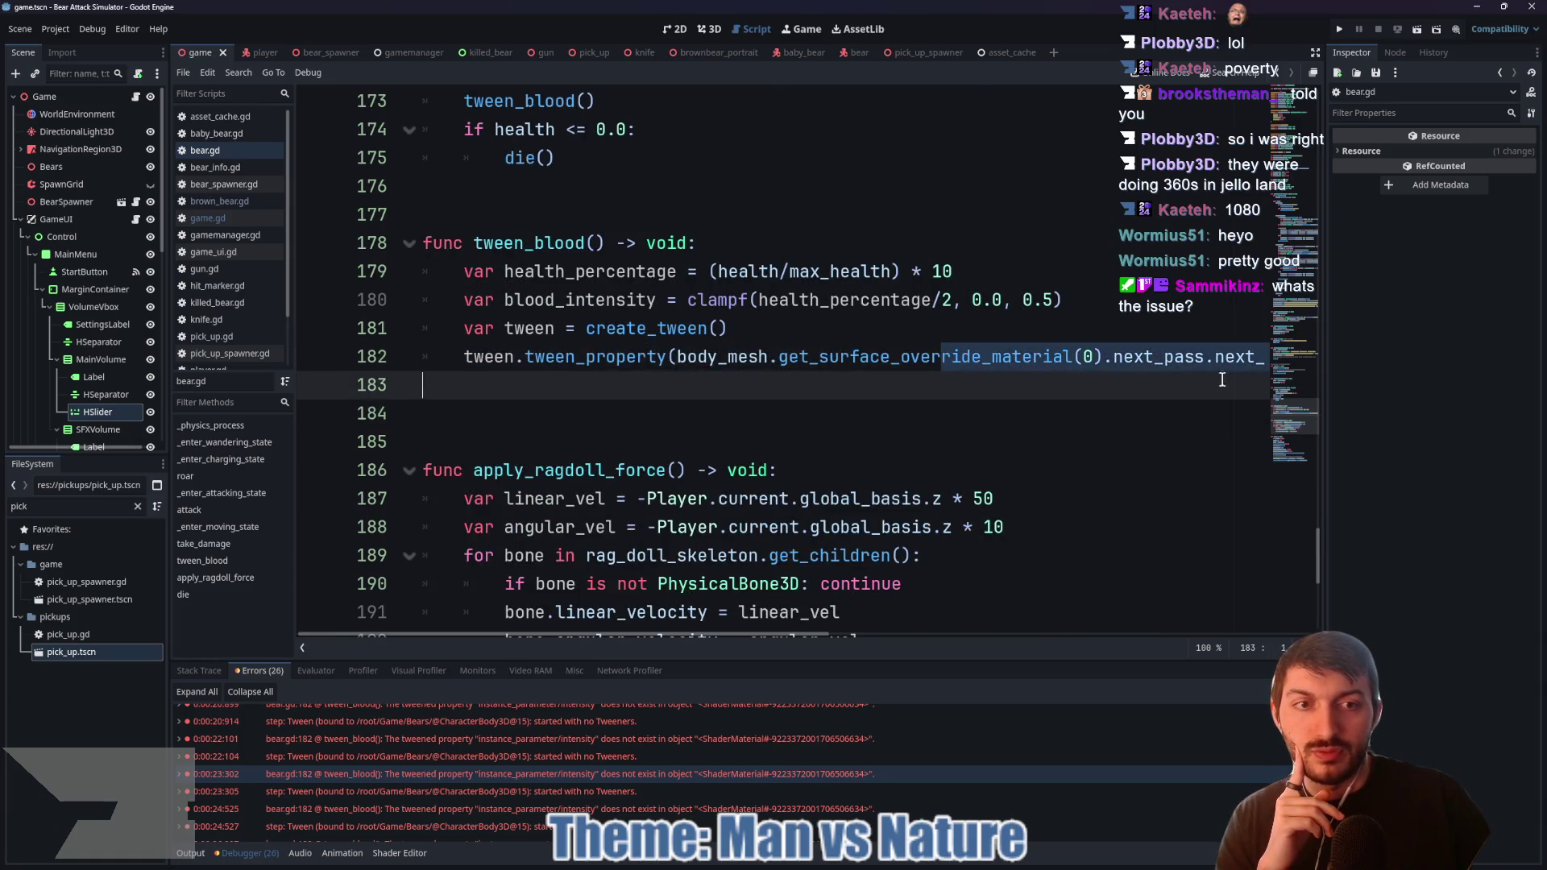
pyautogui.hscroll(8, 1128, 363)
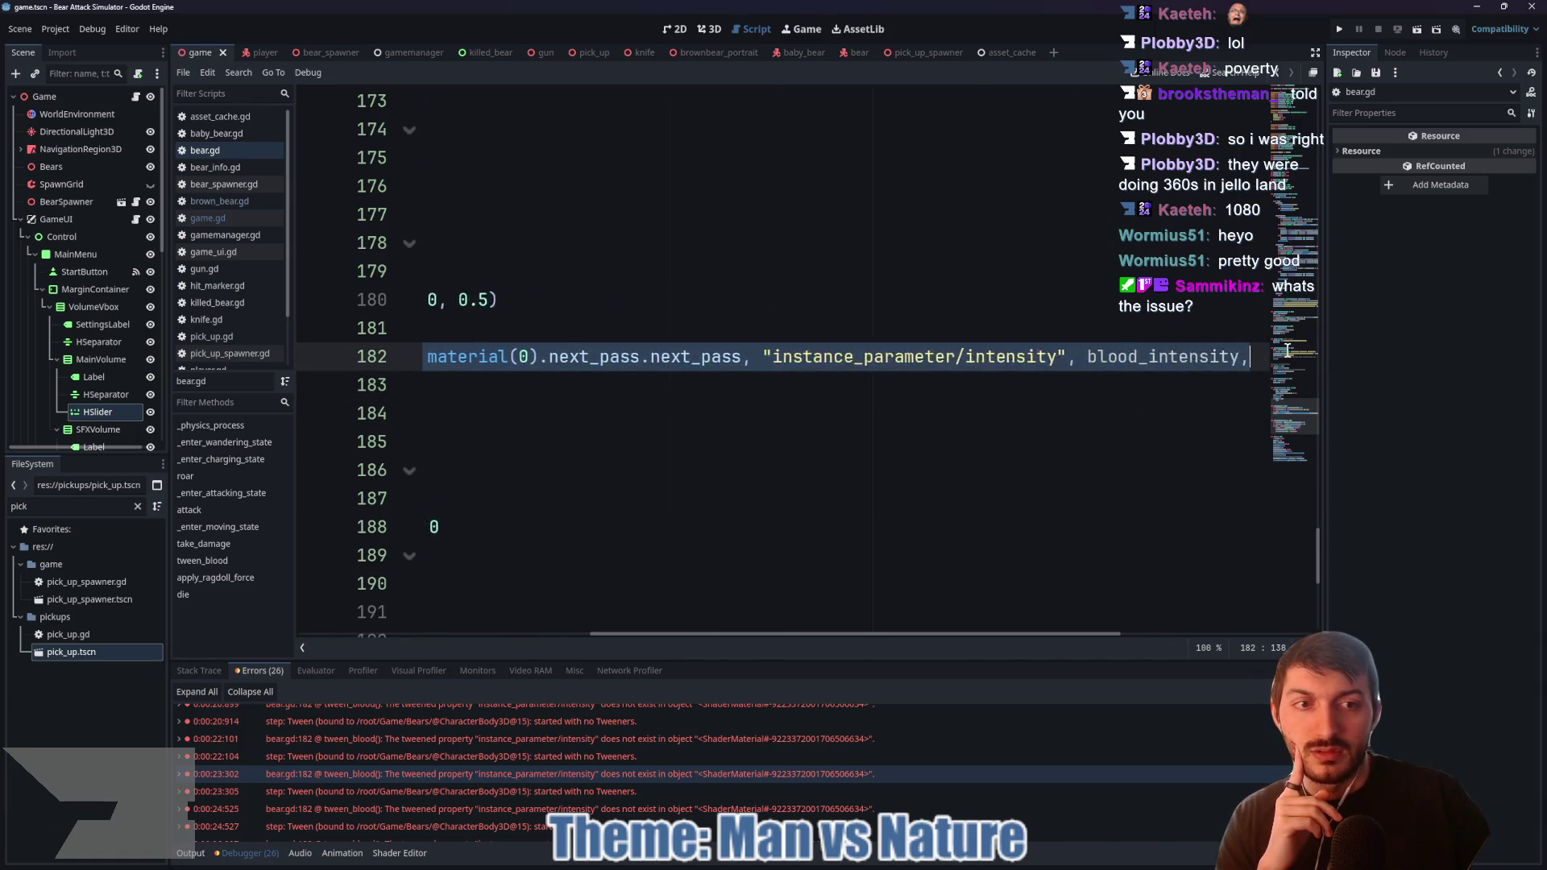
pyautogui.click(1006, 357)
pyautogui.moveTo(1006, 357); pyautogui.dragTo(732, 360)
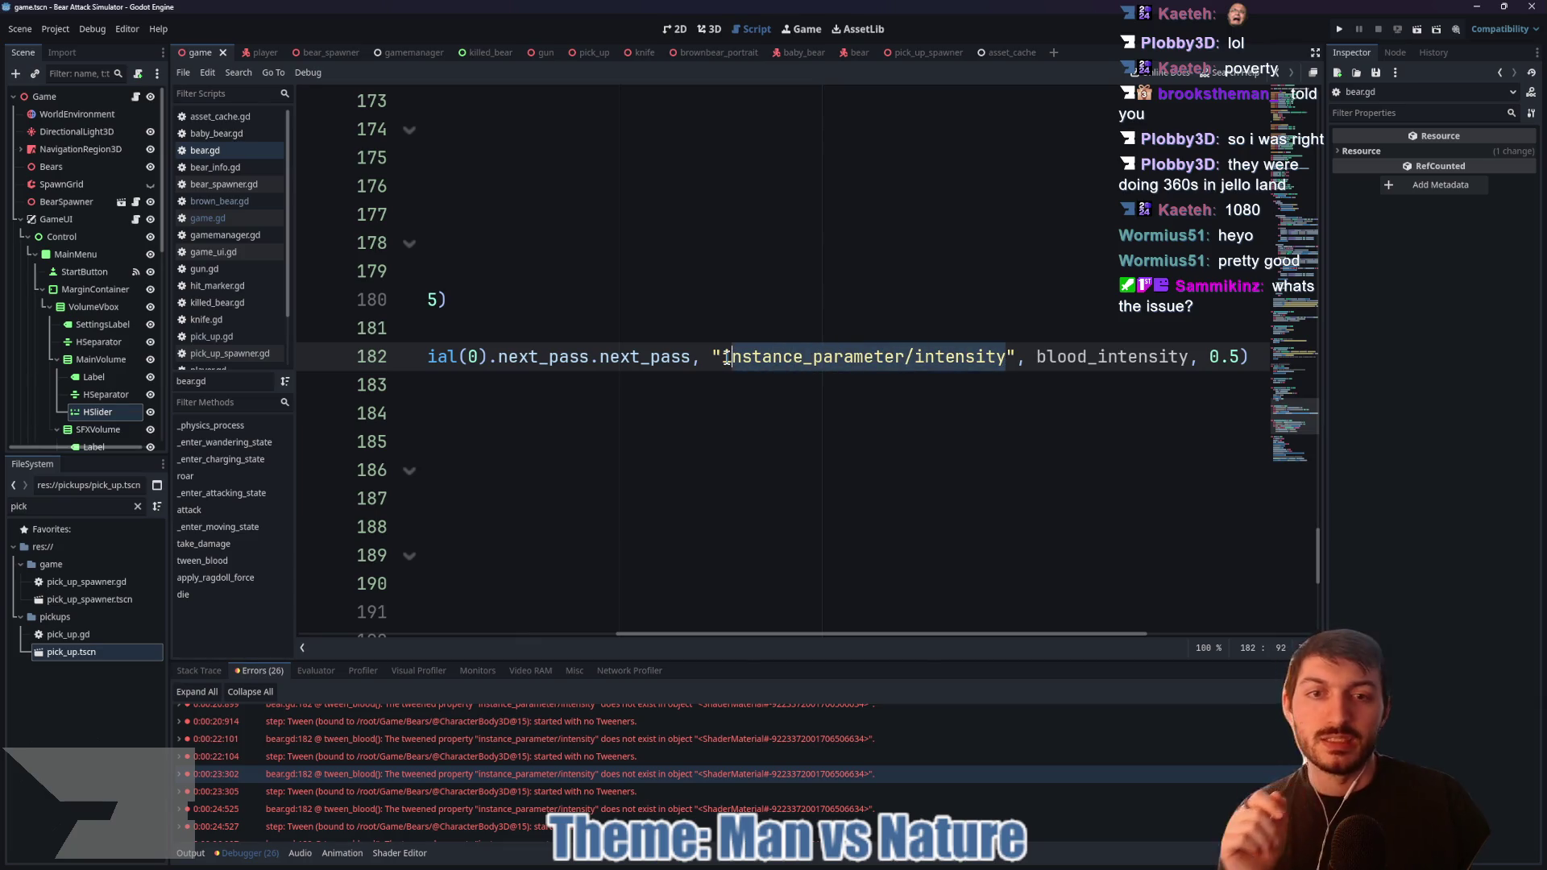
pyautogui.press('BackSpace')
pyautogui.press('BackSpace')
pyautogui.press('BackSpace')
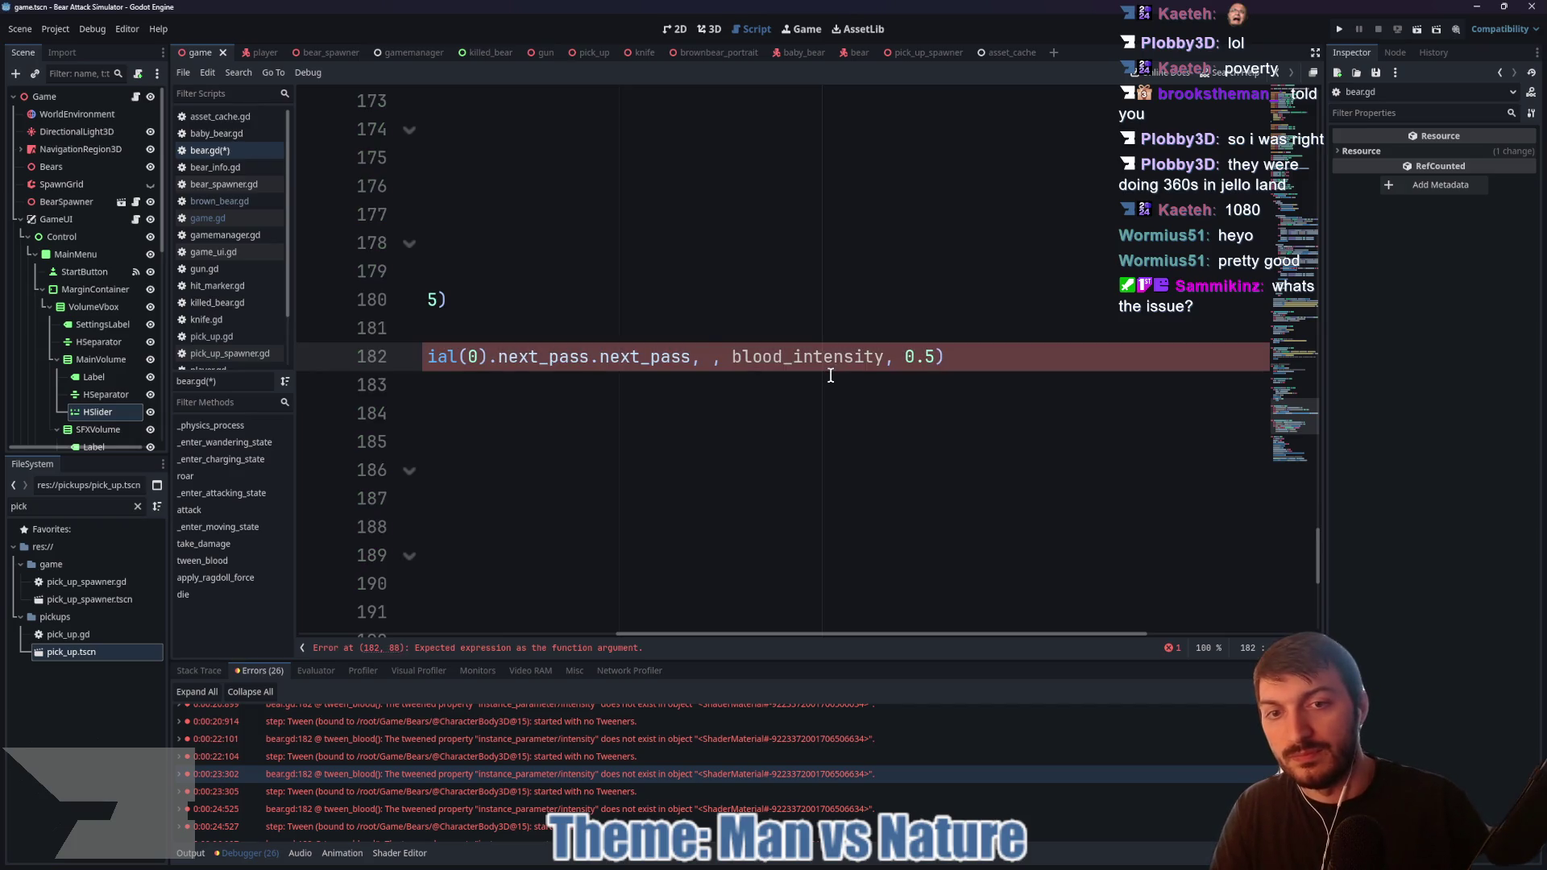
# Step: Retype the path as "shader_parameter/intensity" and switch to the bear scene
pyautogui.write('"')
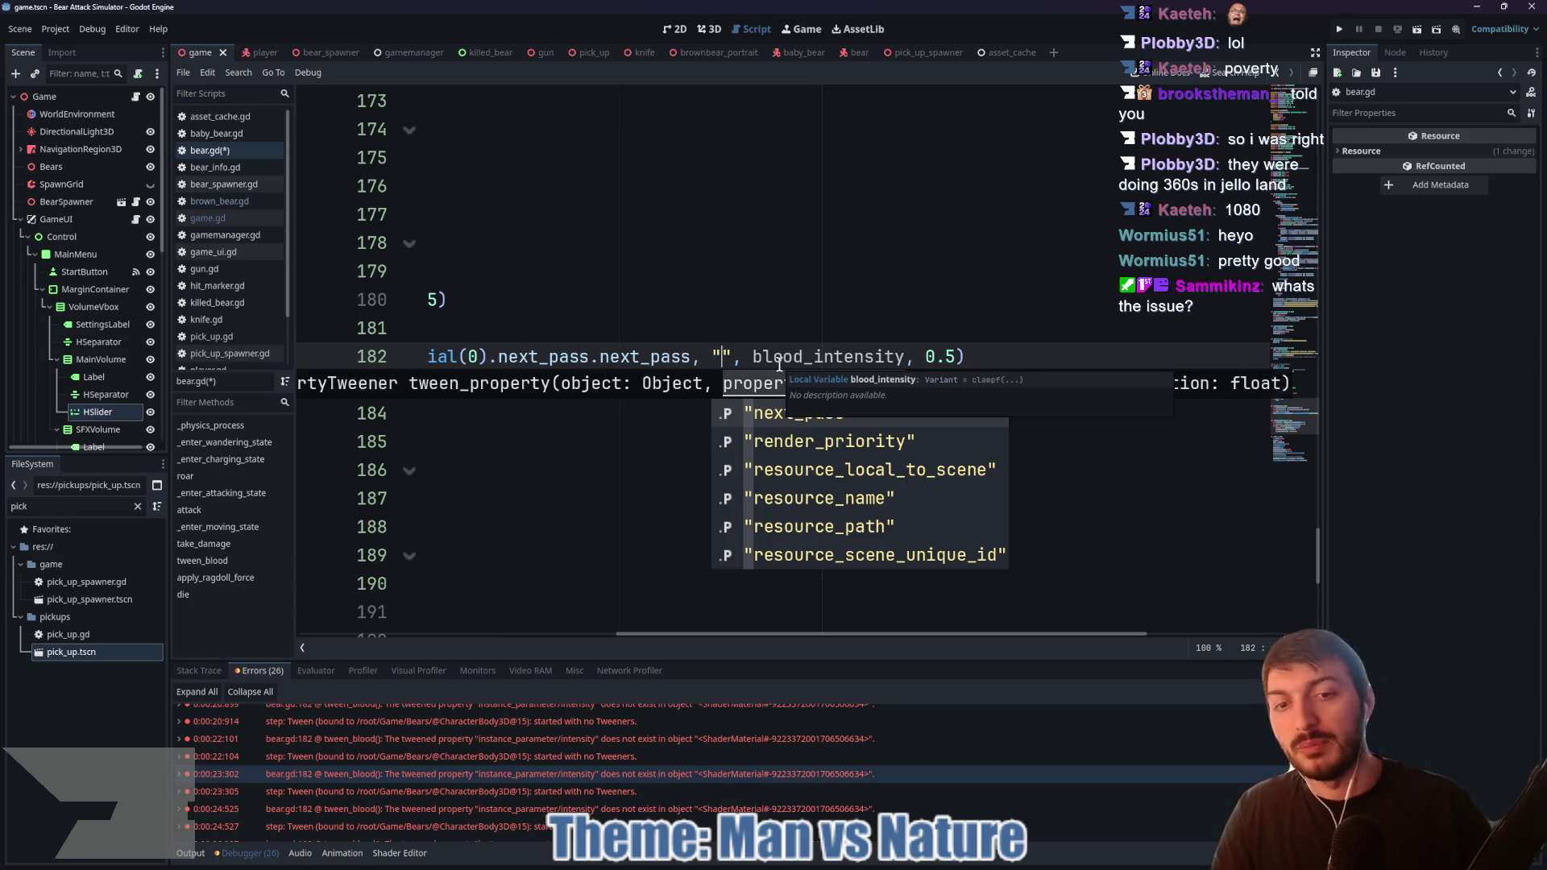
pyautogui.press('Down')
pyautogui.press('Down')
pyautogui.press('Down')
pyautogui.press('Down')
pyautogui.press('Down')
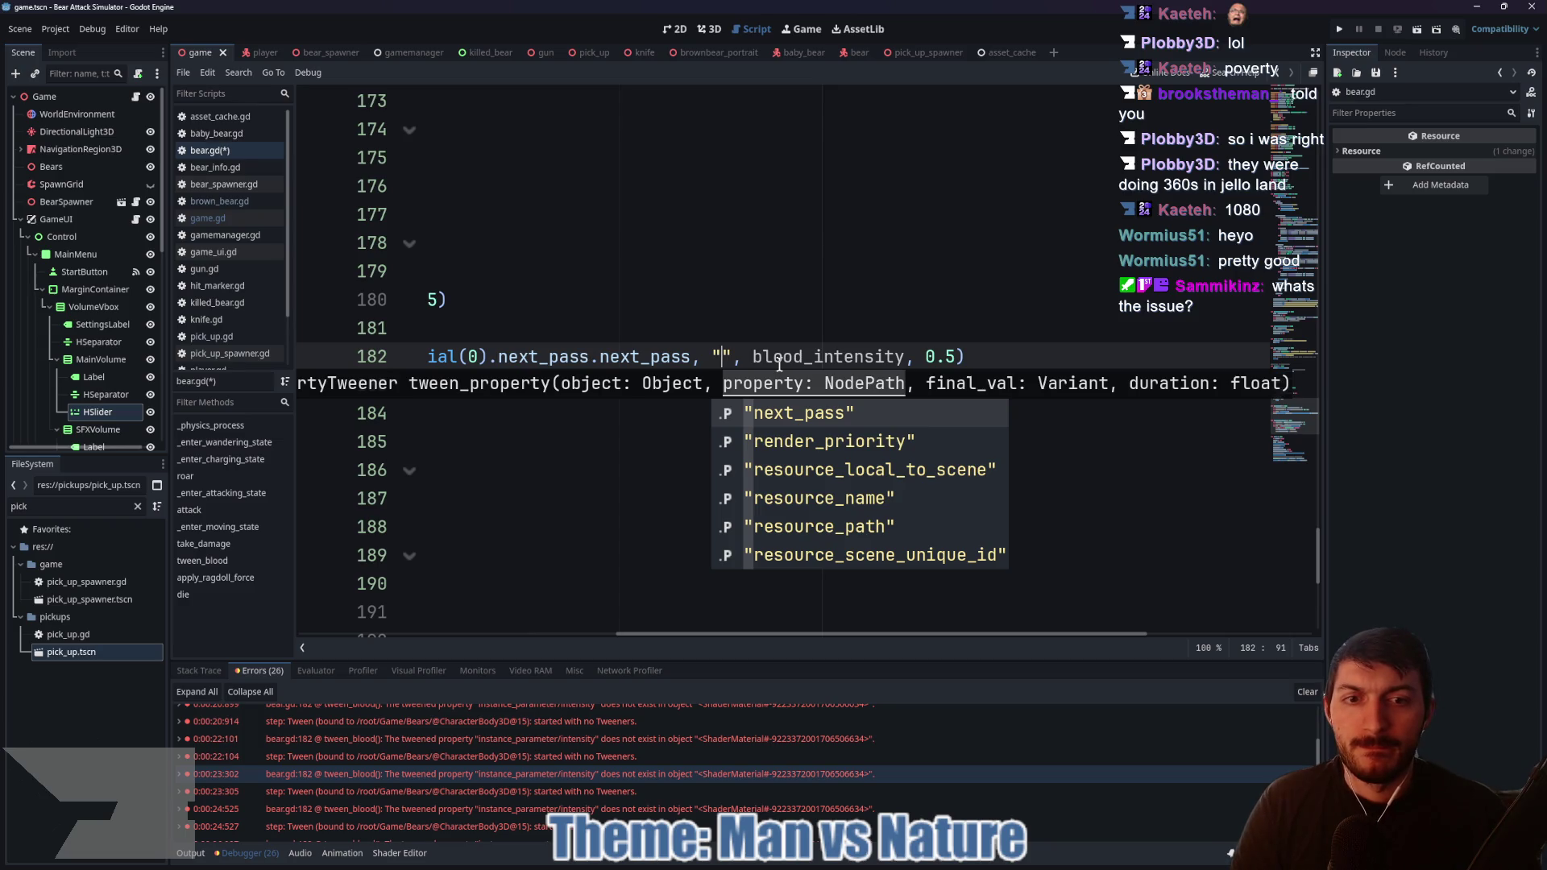
pyautogui.press('Down')
pyautogui.press('Down')
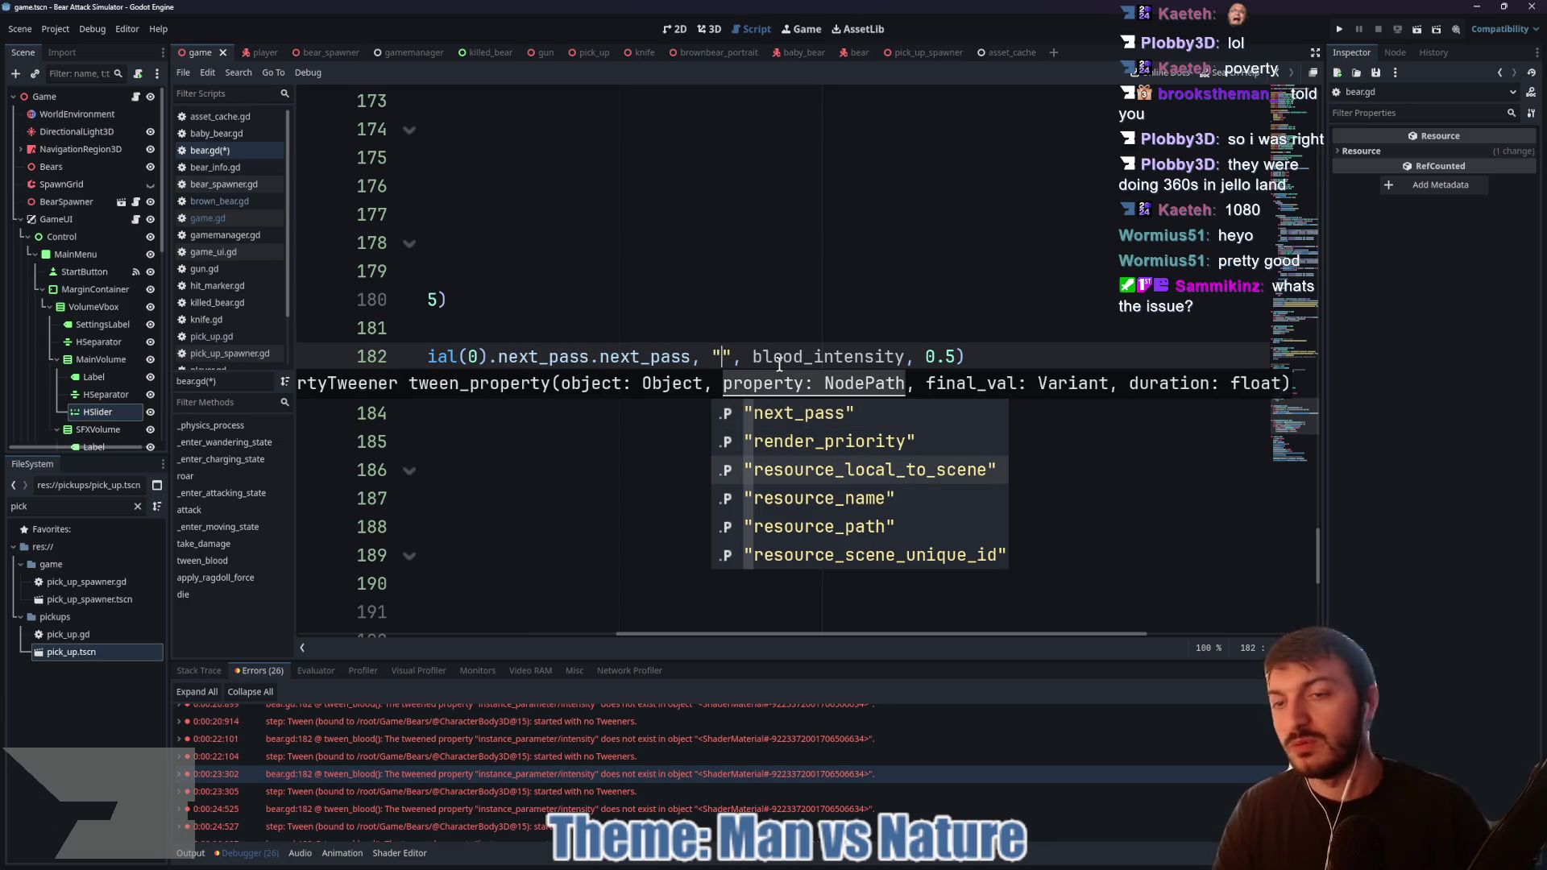
pyautogui.write('shader_para')
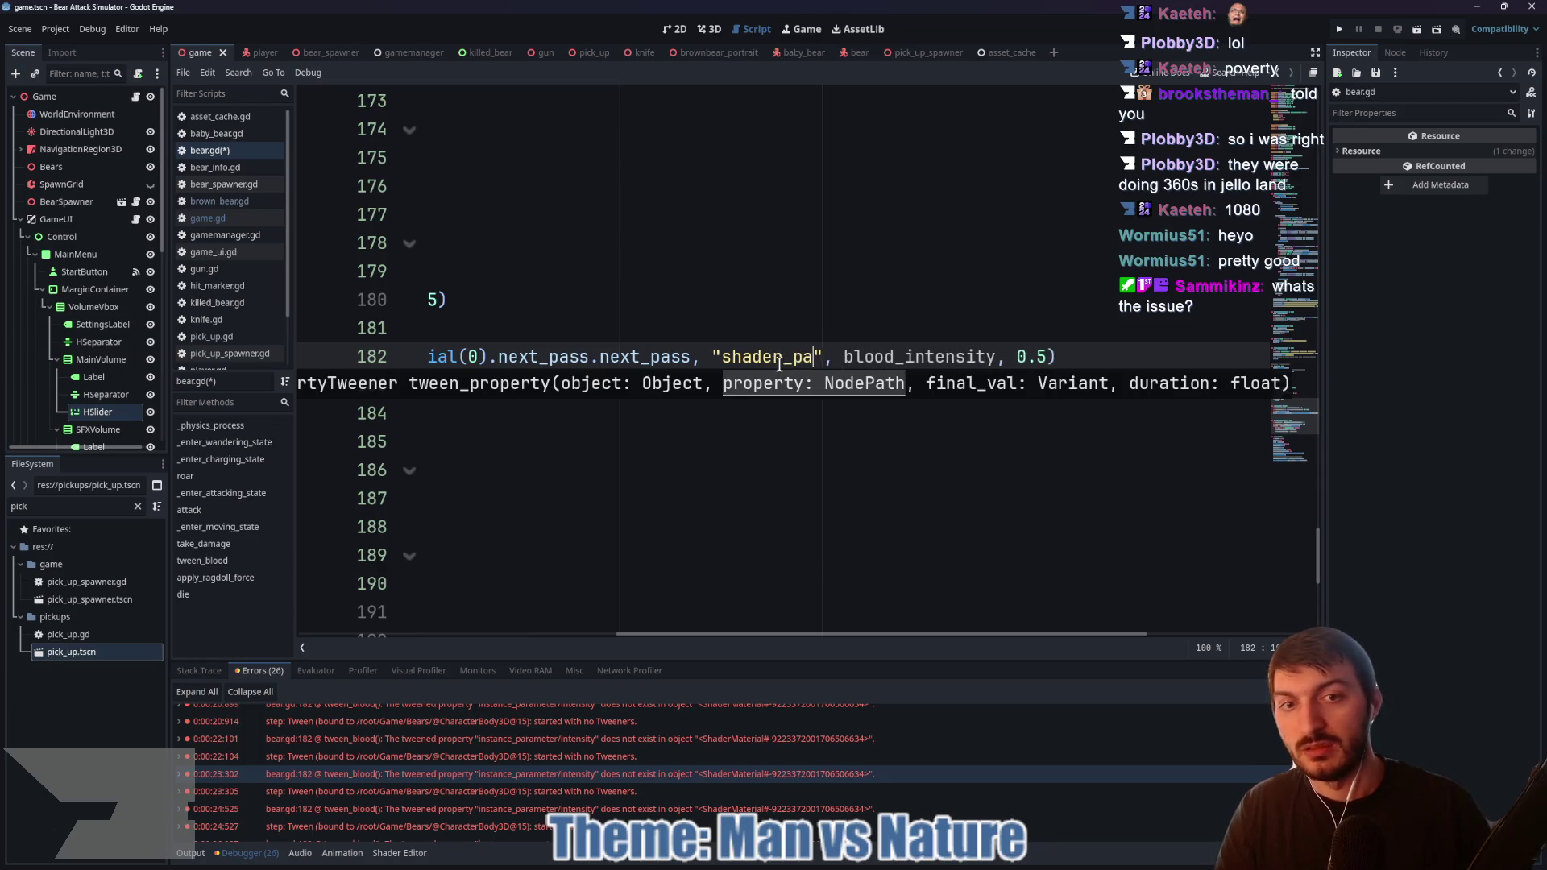
pyautogui.write('meter/intensity')
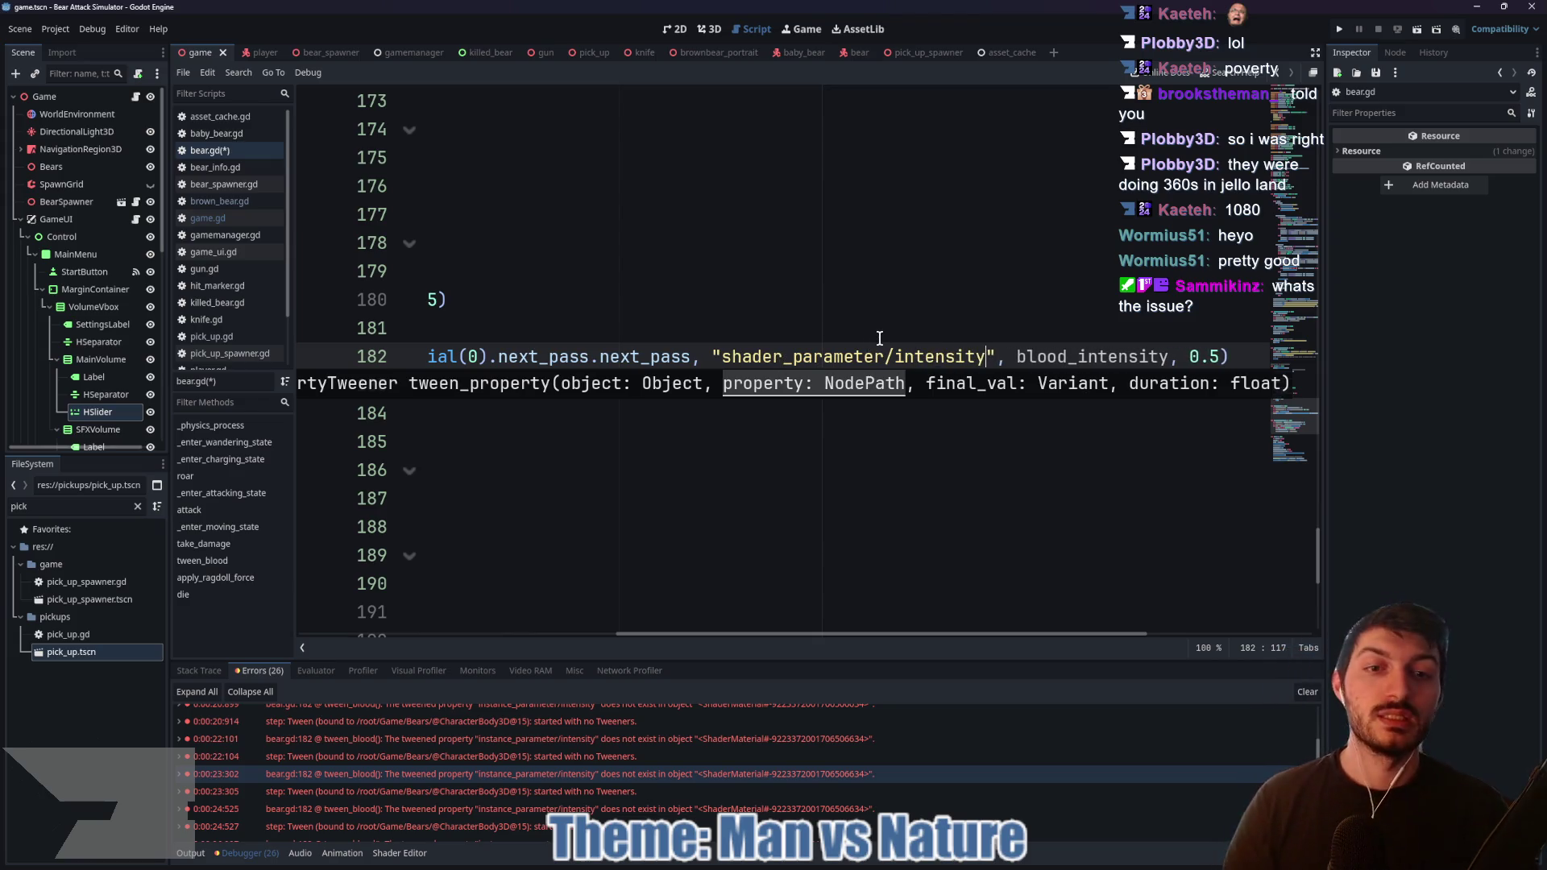
pyautogui.click(857, 360)
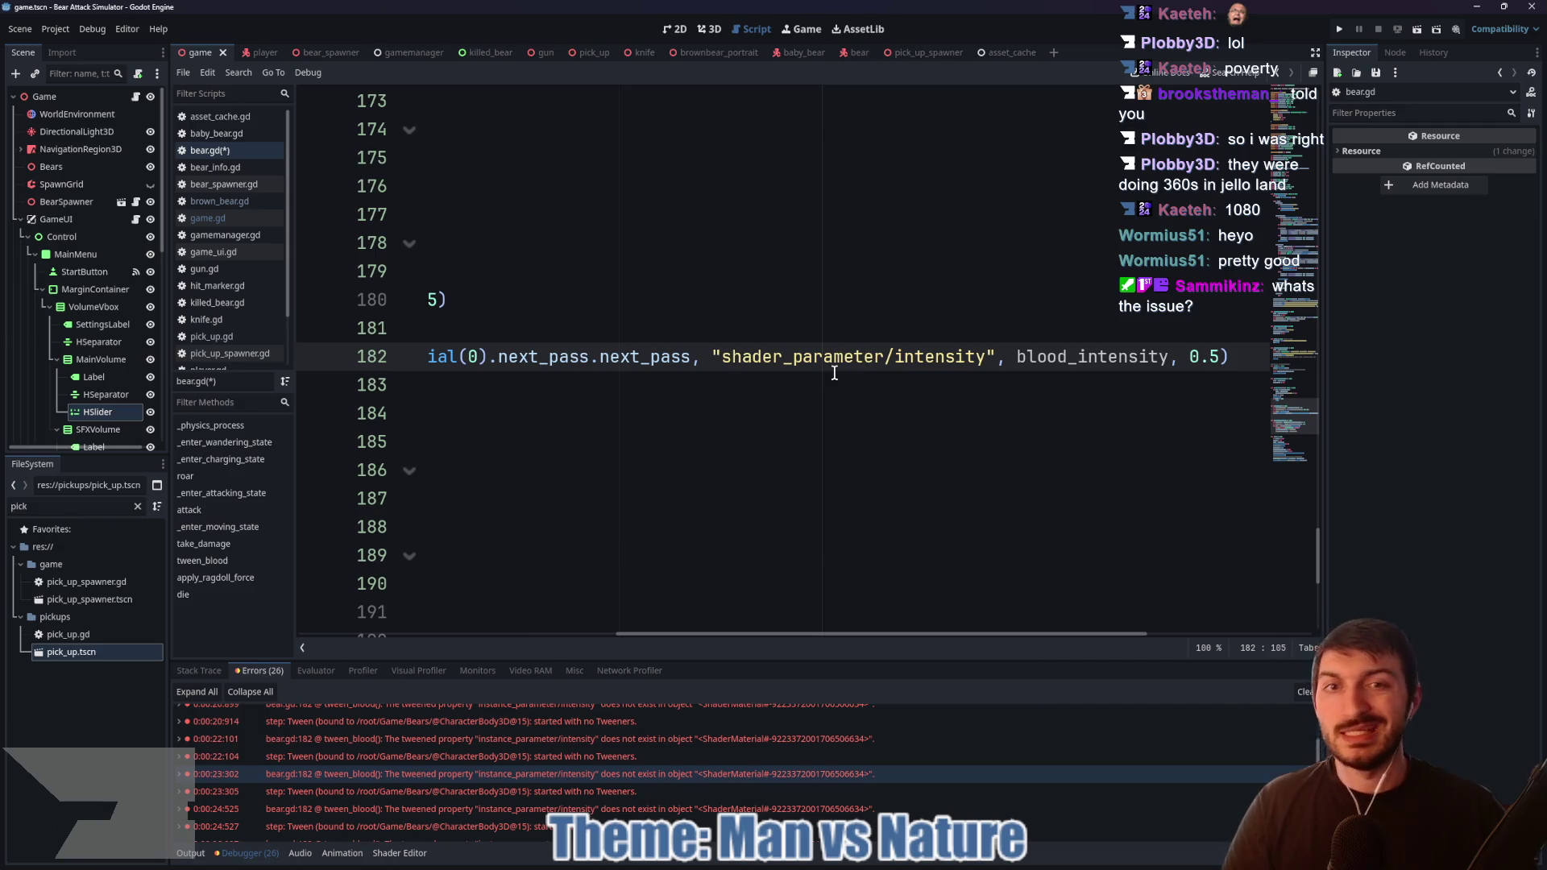
pyautogui.click(857, 53)
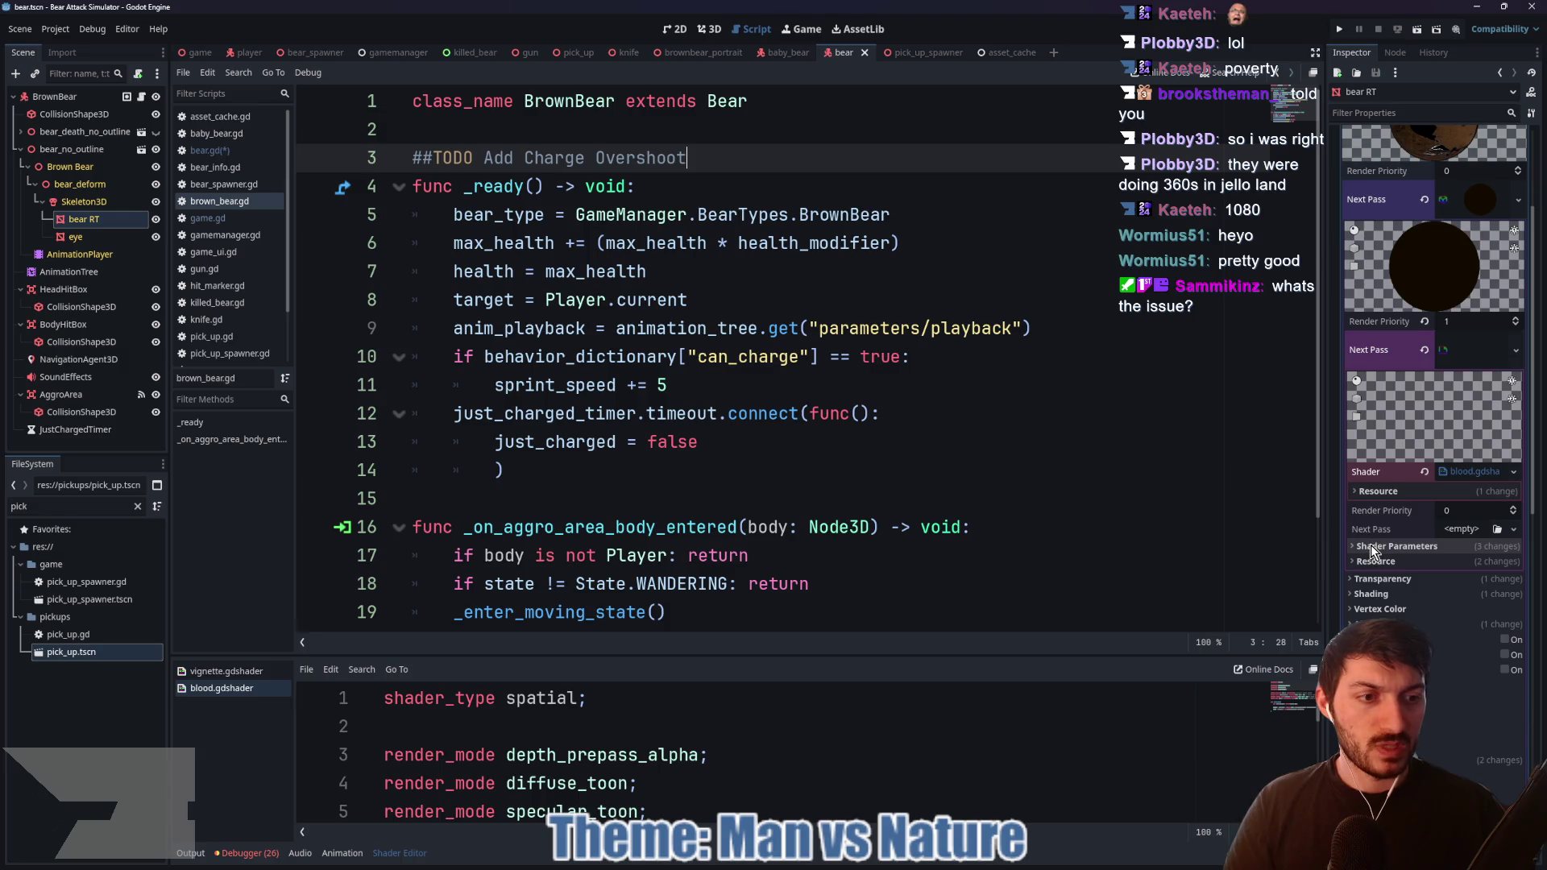
# Step: Expand Shader Parameters and read blood.gdshader's instance uniform intensity, then return to bear.gd line 182
pyautogui.click(1372, 547)
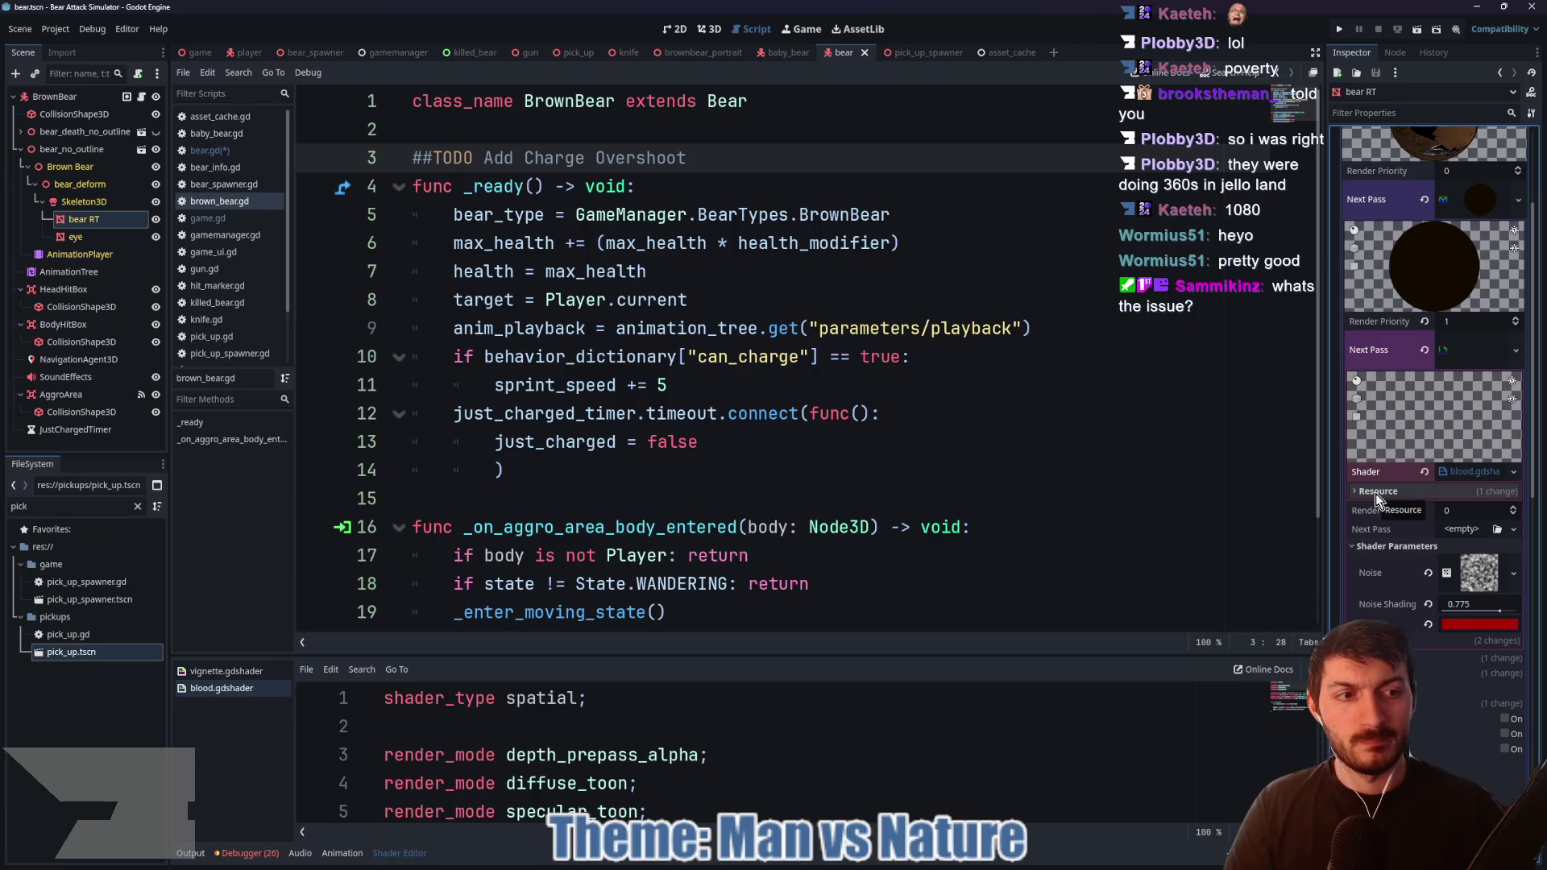
pyautogui.moveTo(782, 657); pyautogui.dragTo(774, 293)
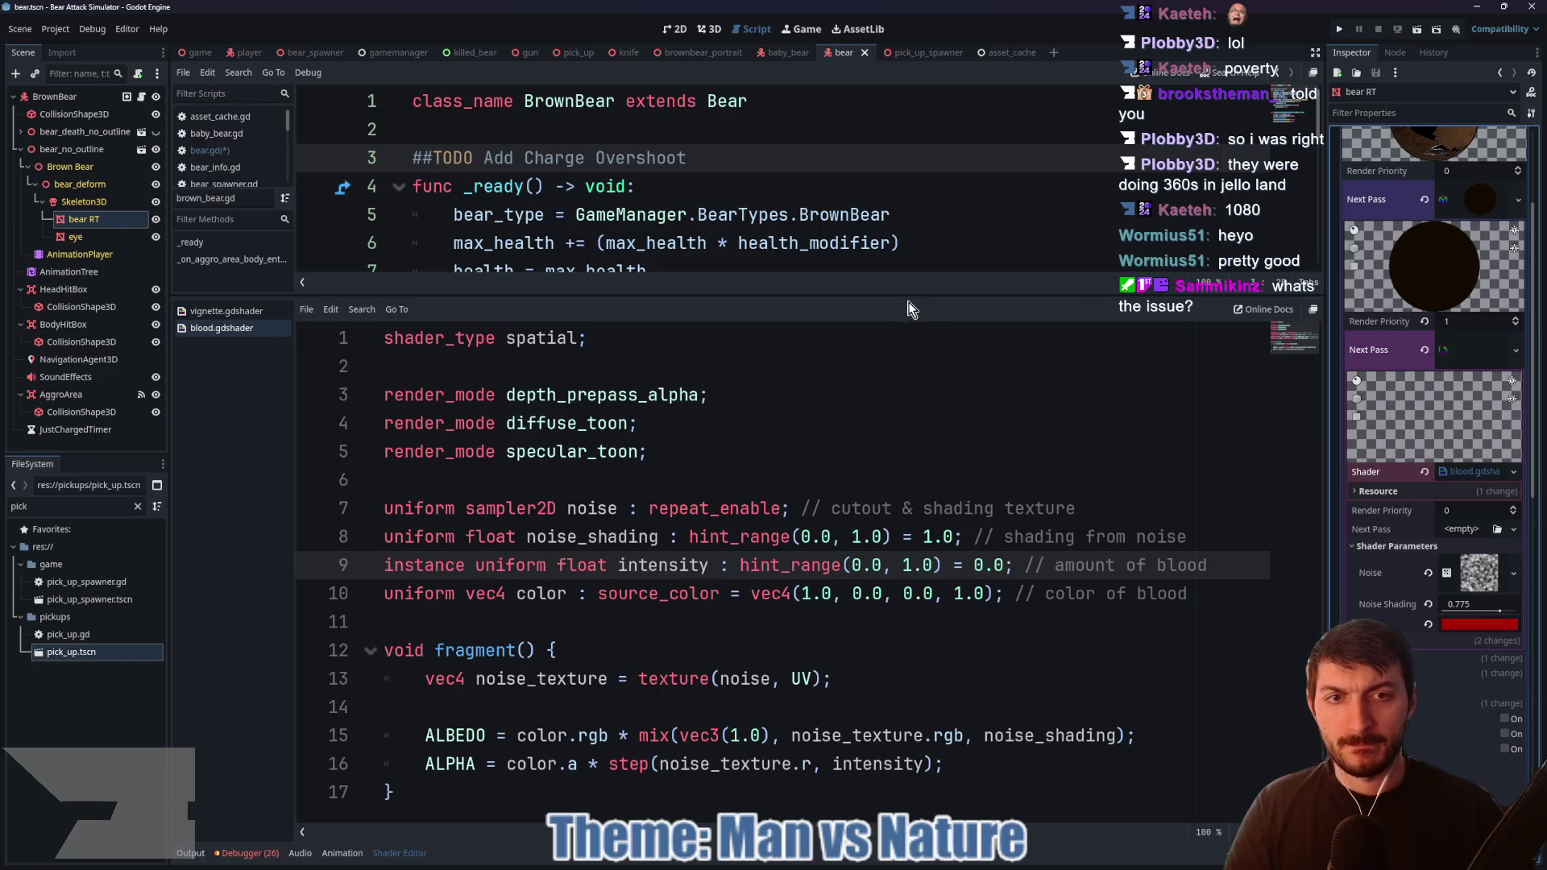
pyautogui.moveTo(900, 284); pyautogui.dragTo(909, 685)
pyautogui.scroll(-2, 887, 563)
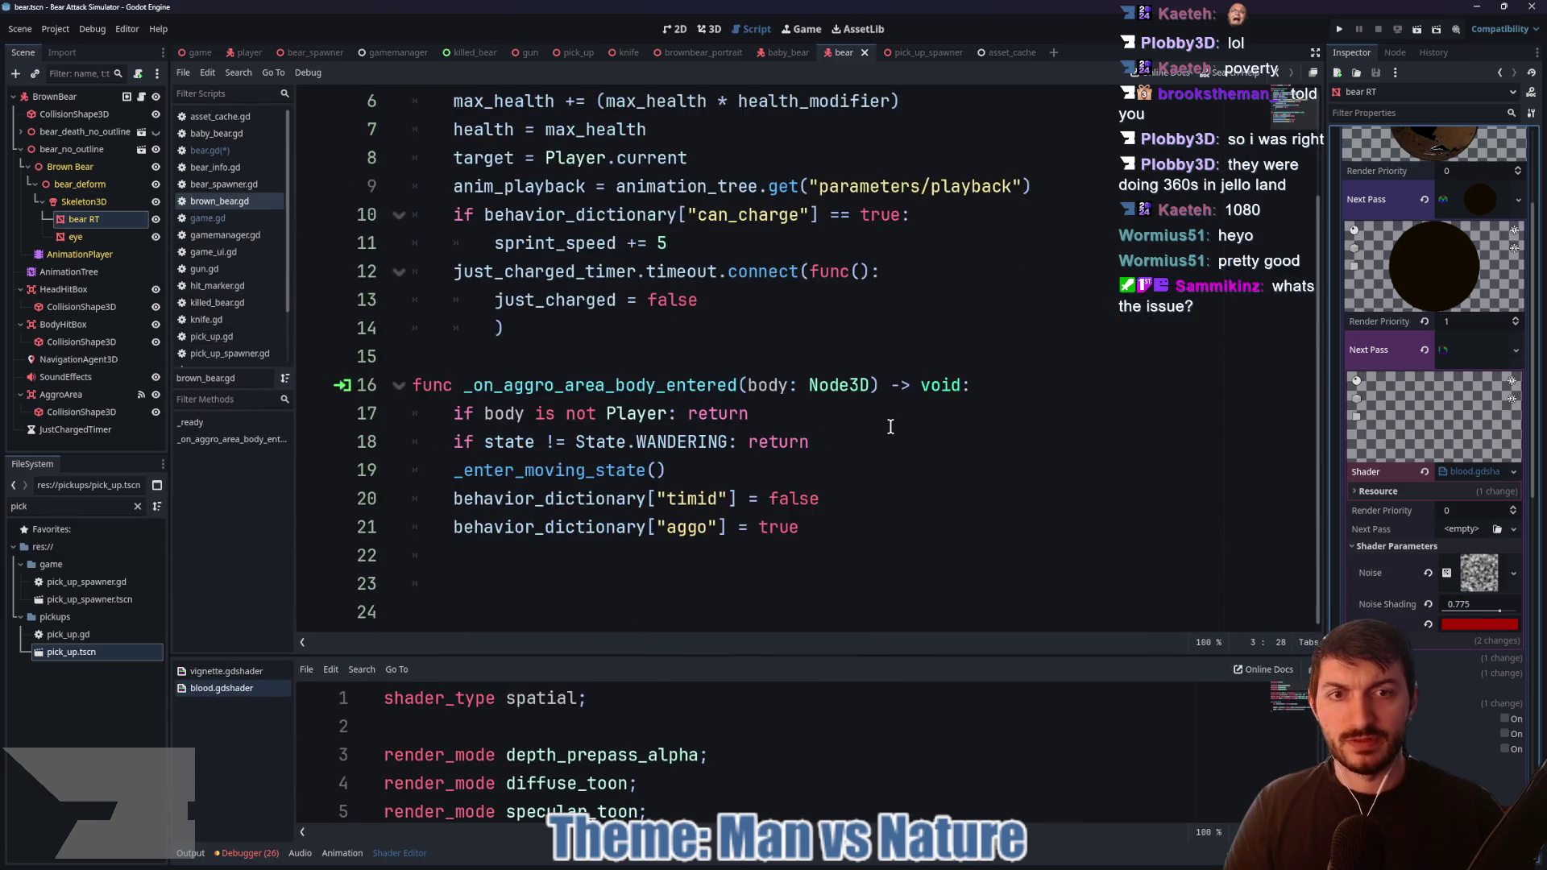
pyautogui.scroll(2, 902, 449)
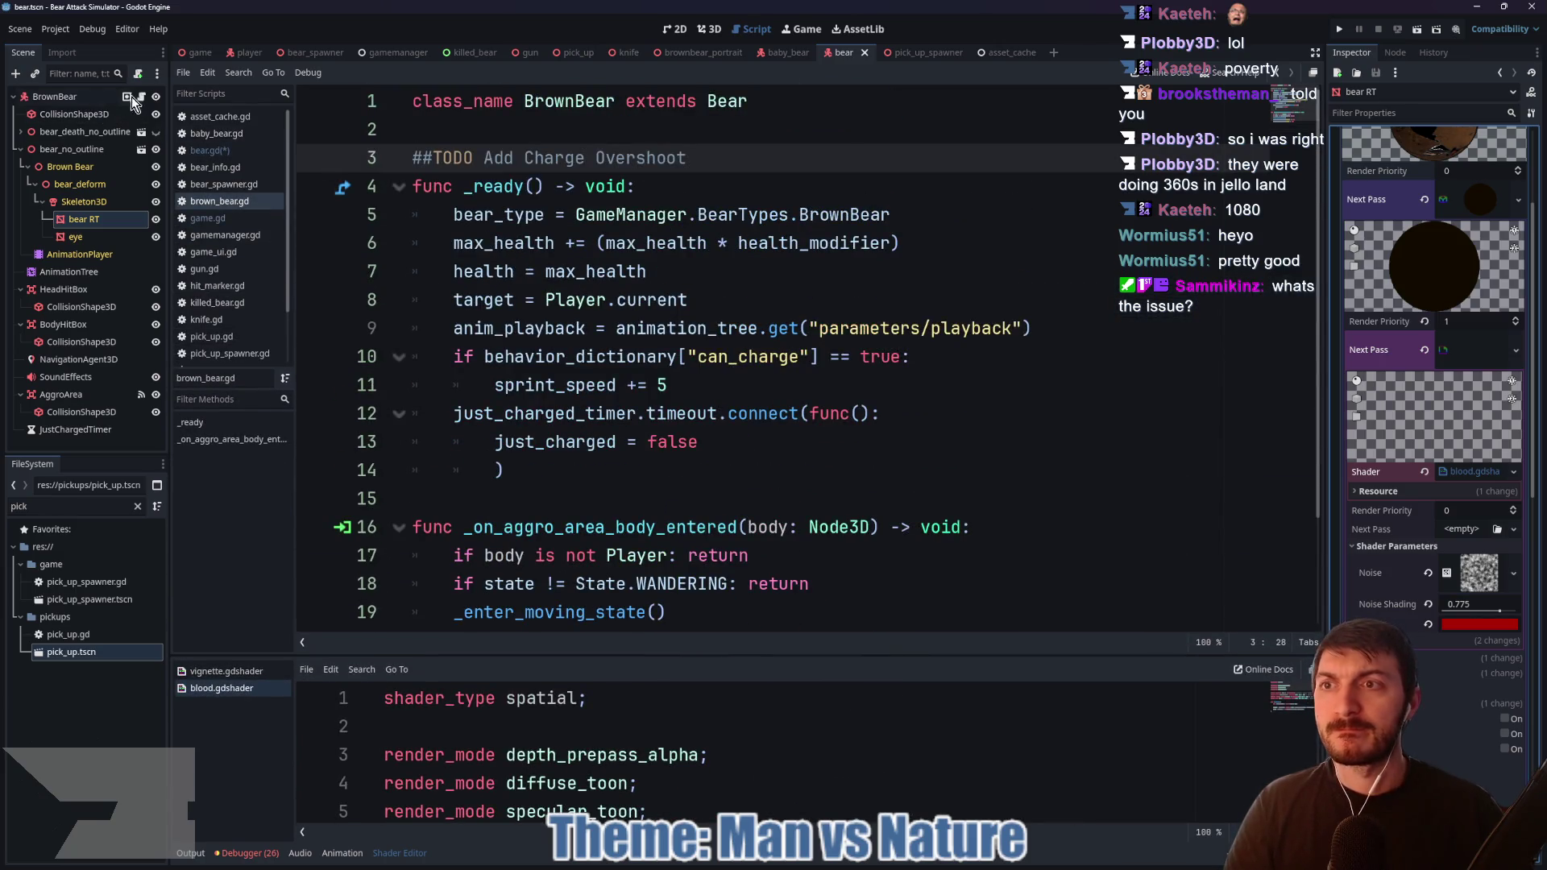
pyautogui.keyDown('ctrl'); pyautogui.click(728, 103); pyautogui.keyUp('ctrl')
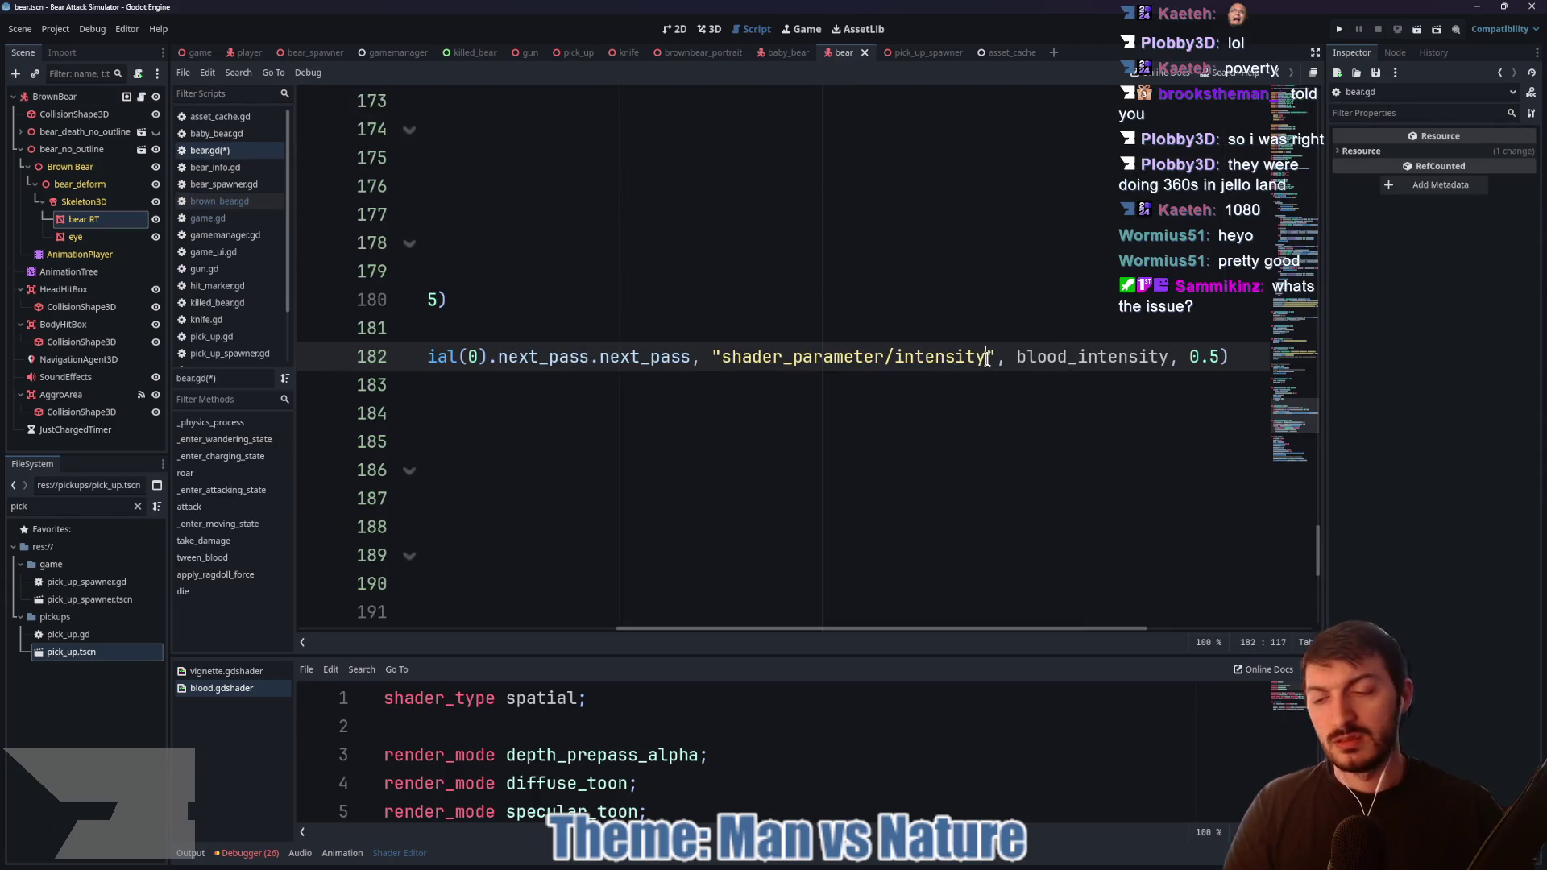
# Step: Change line 182's path to "instance_shader_parameter/intensity", save, and run the game from the main scene
pyautogui.hotkey('ctrl', 's')
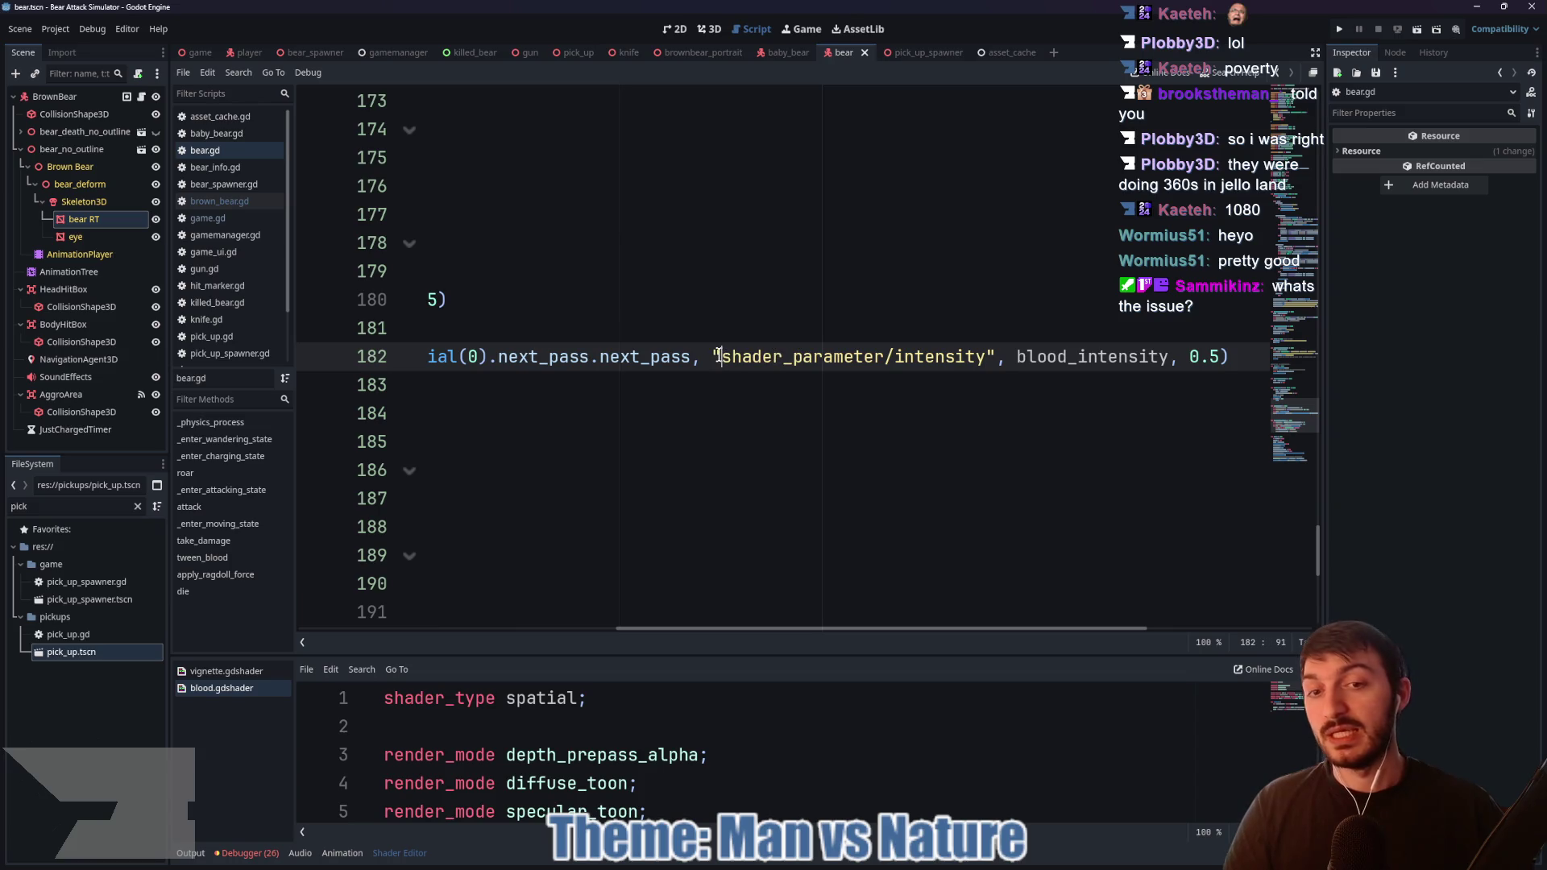
pyautogui.write('instance_')
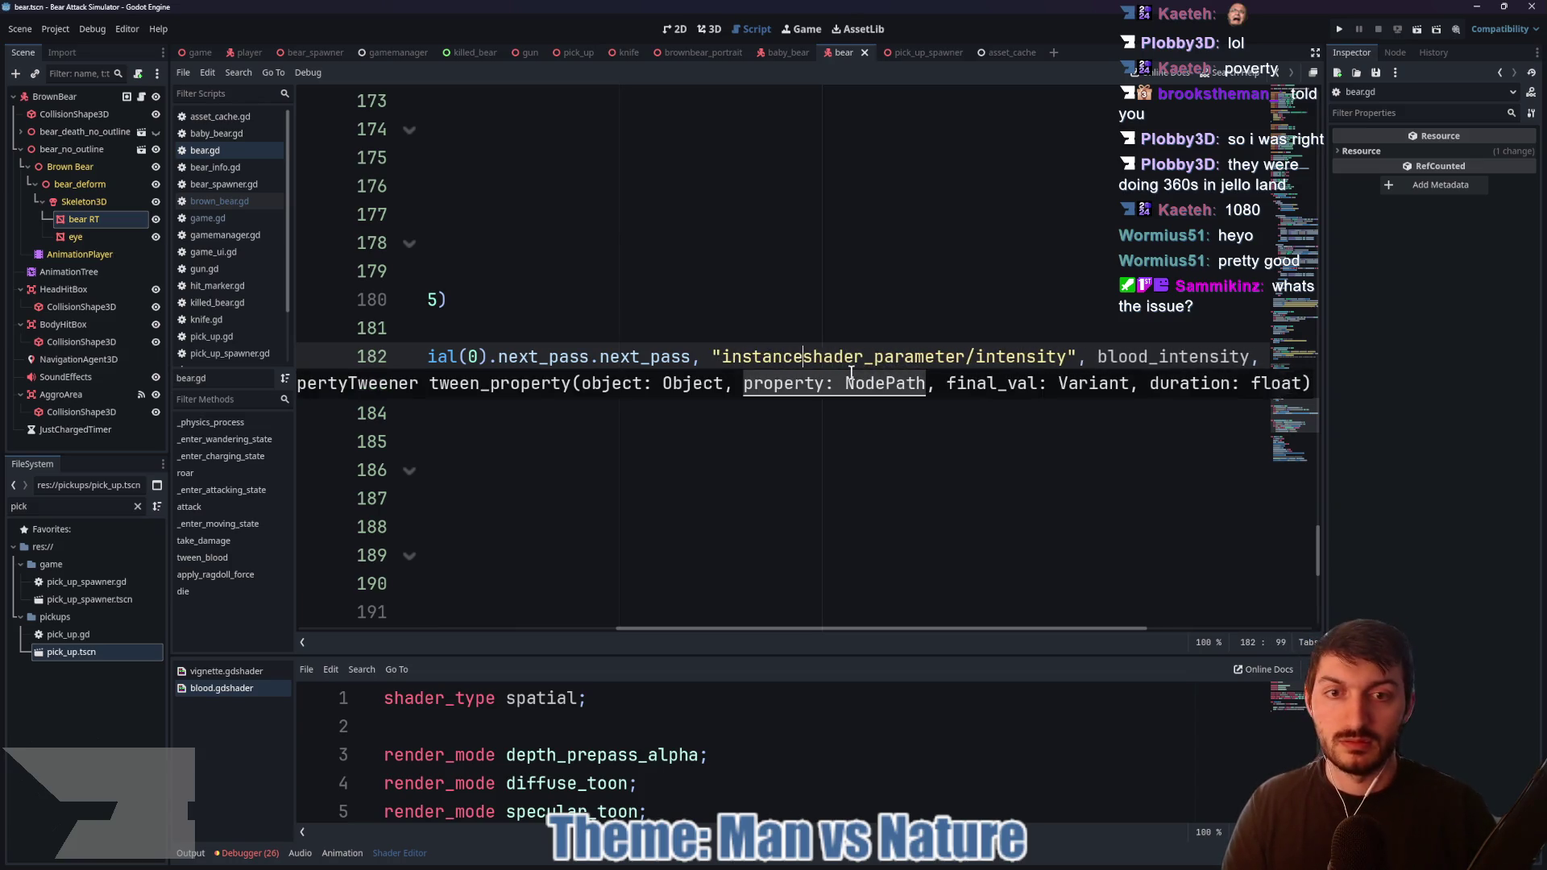
pyautogui.click(881, 356)
pyautogui.hotkey('ctrl', 's')
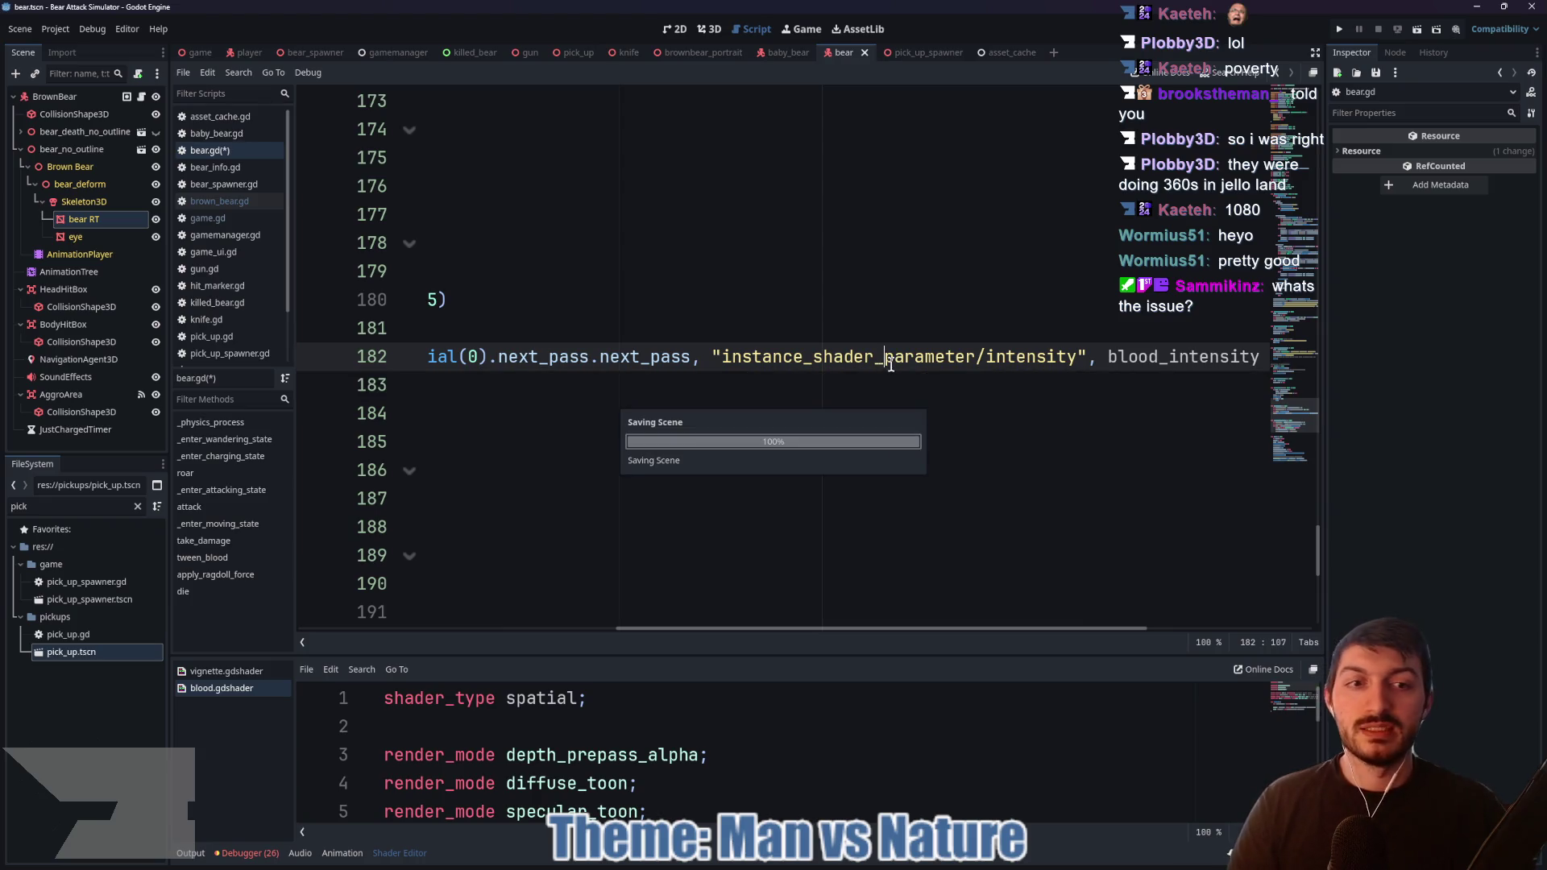
pyautogui.click(197, 52)
pyautogui.press('F5')
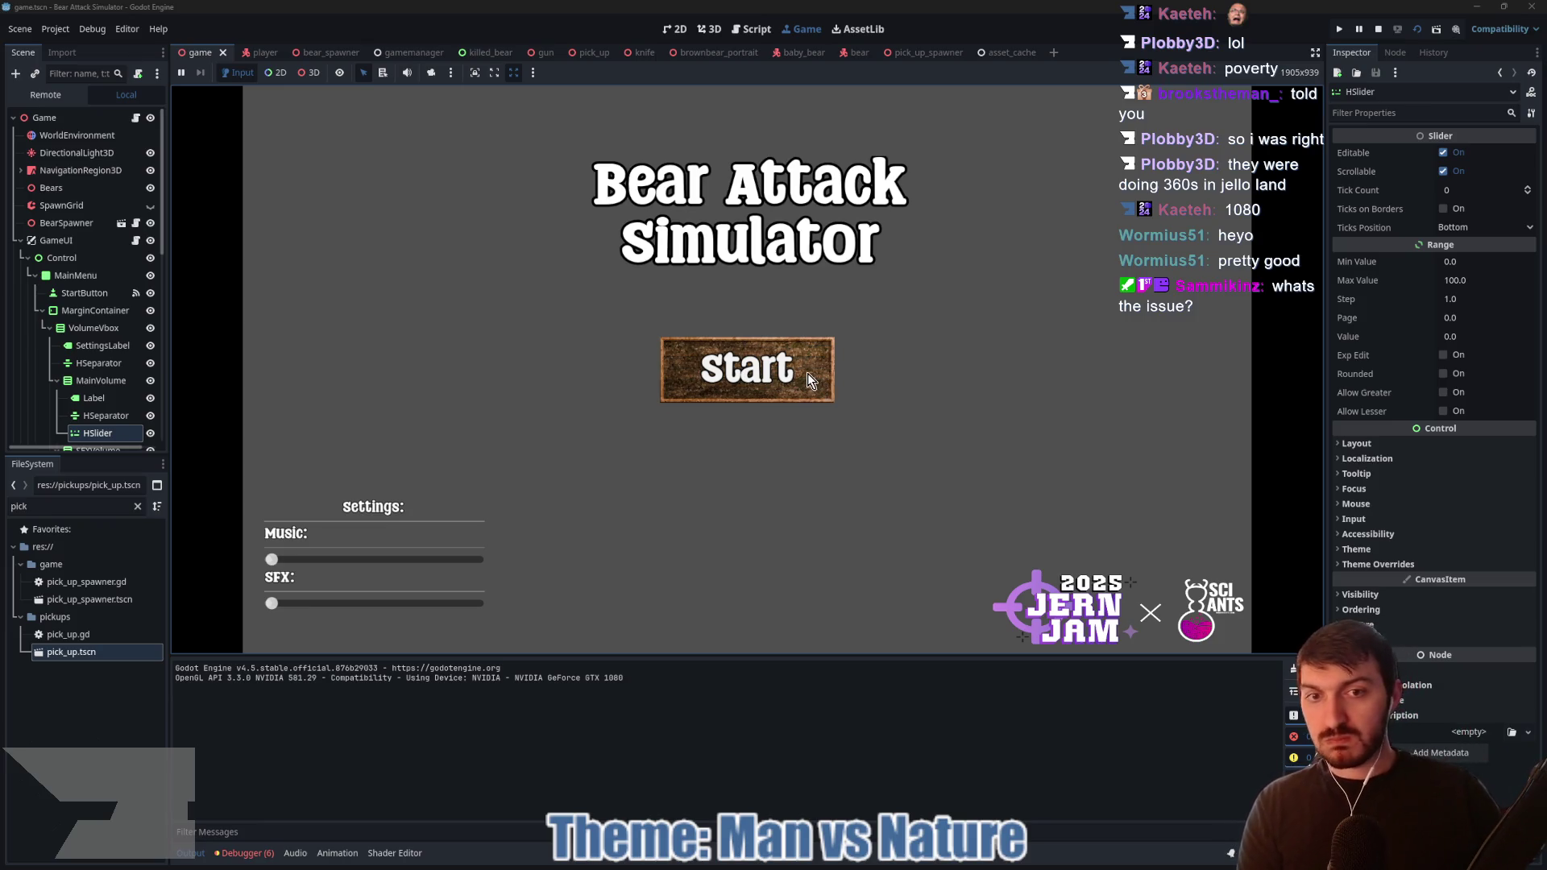
# Step: Start a round, walk to a bear, punch it with both hands twice, then stop the game
pyautogui.click(808, 374)
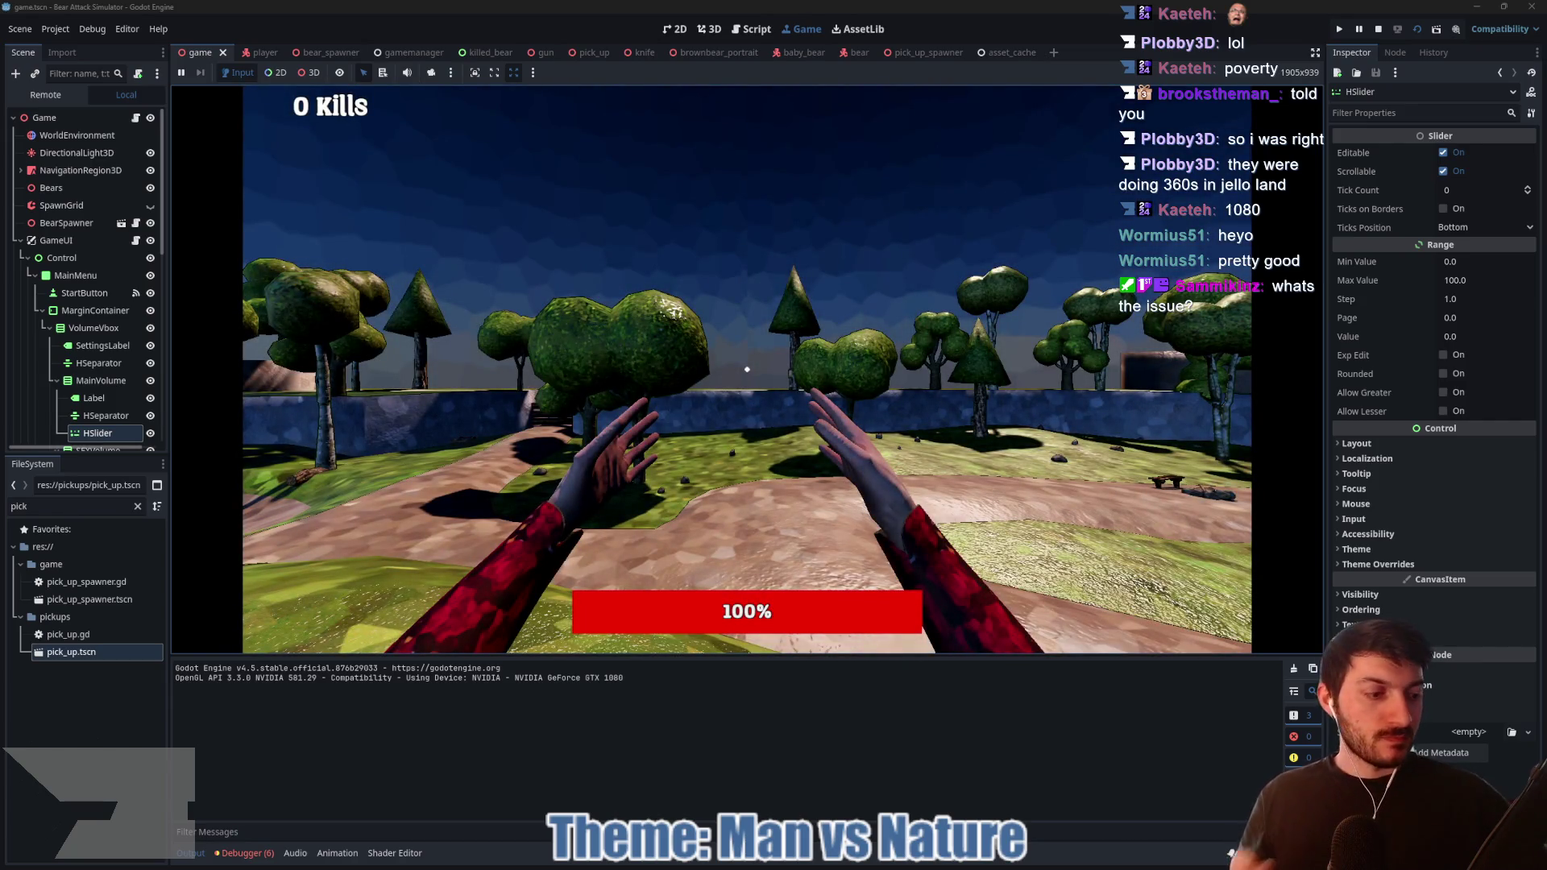
pyautogui.press('w')
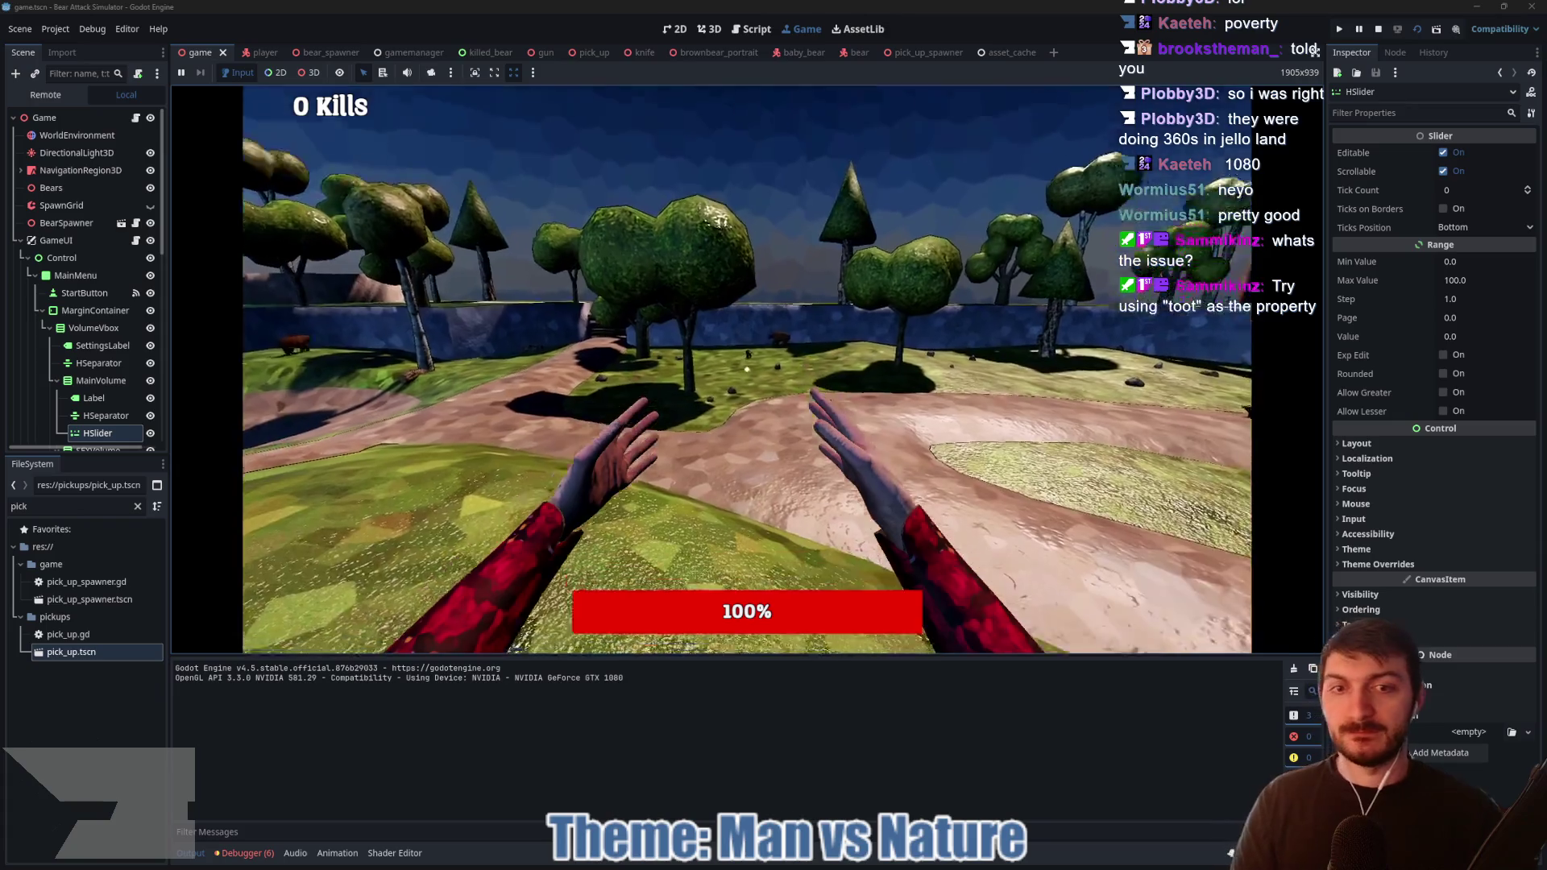
pyautogui.press('w')
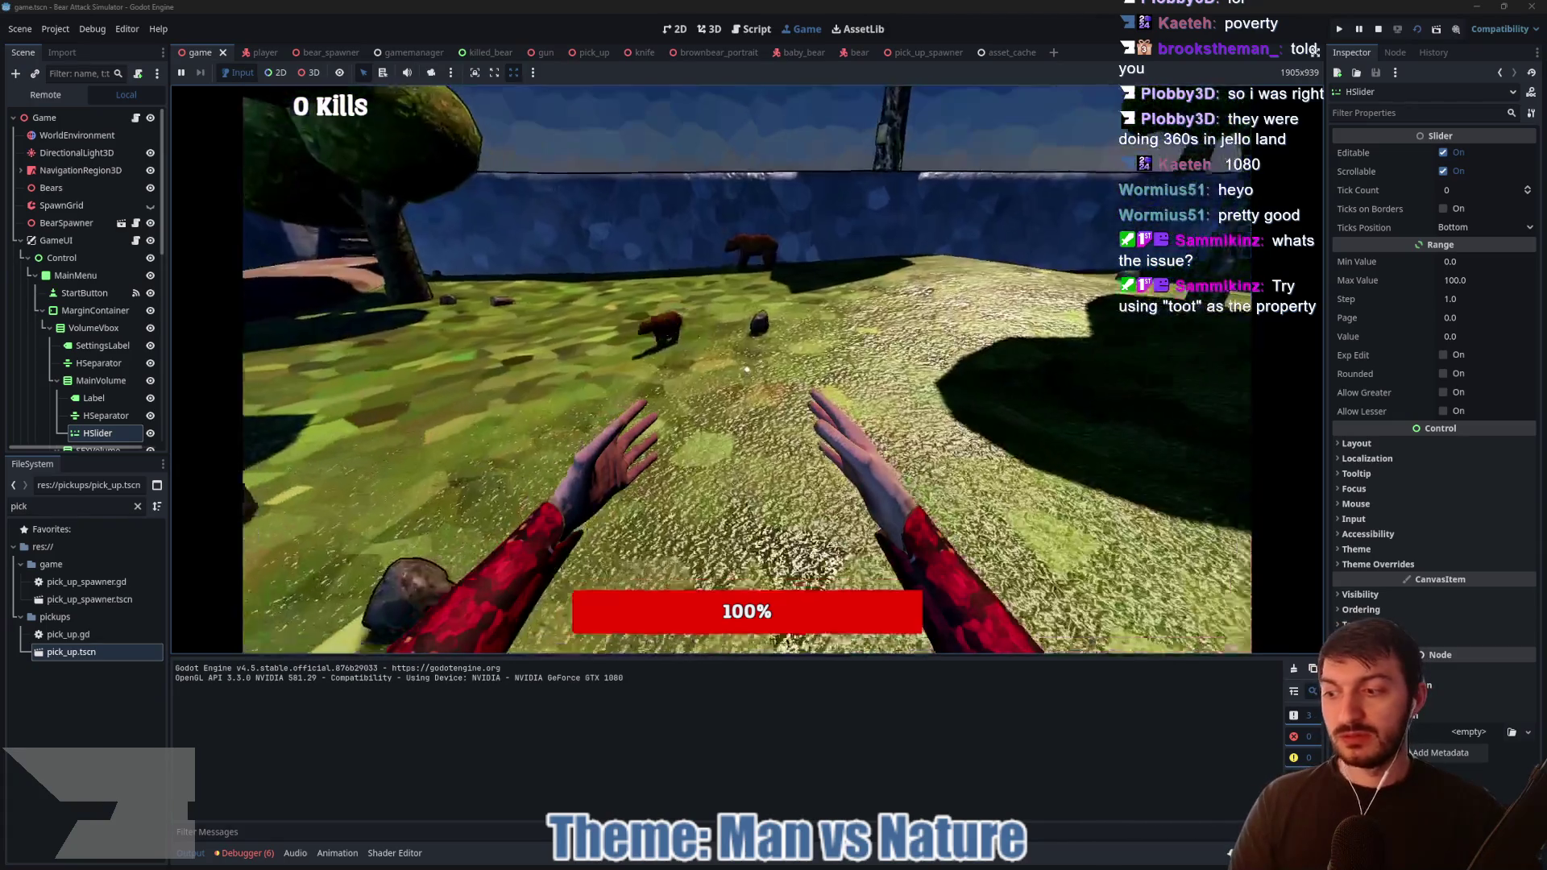
pyautogui.click(747, 369)
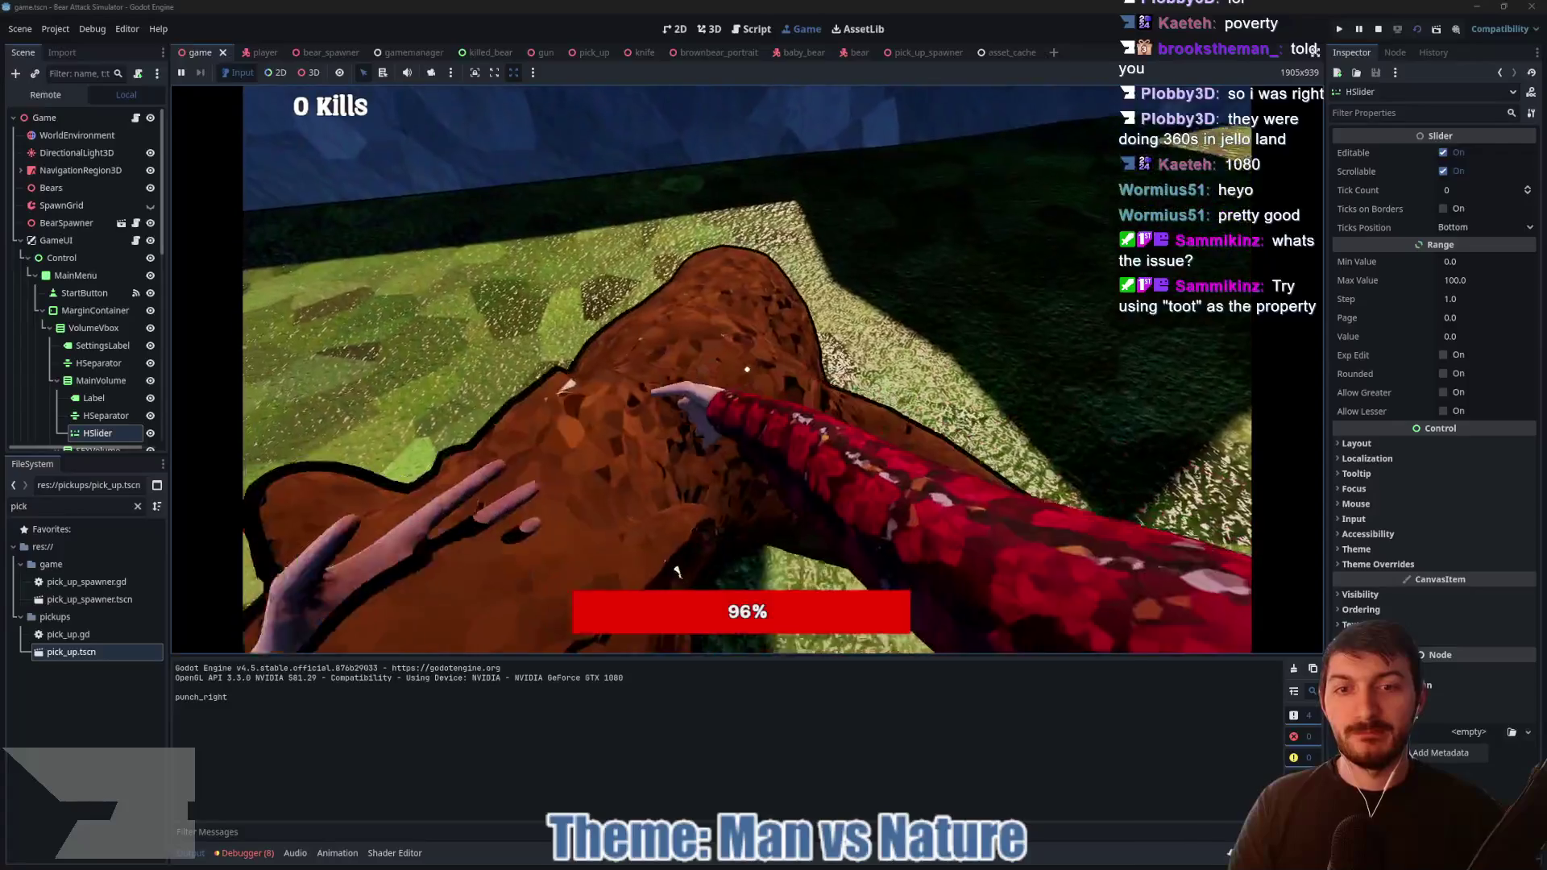
pyautogui.rightClick(747, 369)
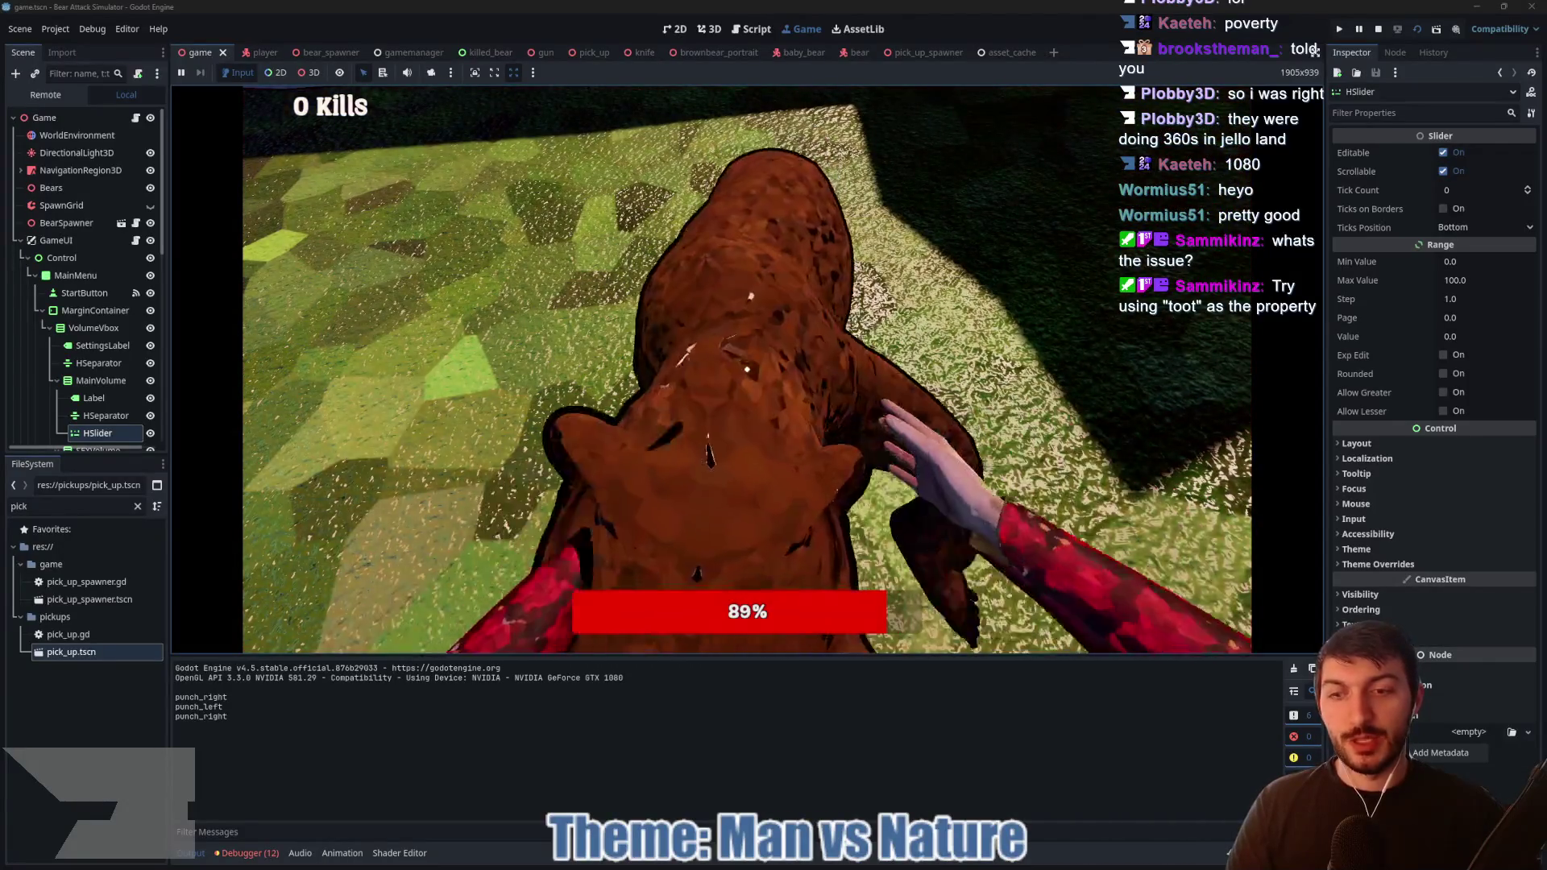
pyautogui.click(748, 369)
pyautogui.rightClick(747, 369)
pyautogui.press('F8')
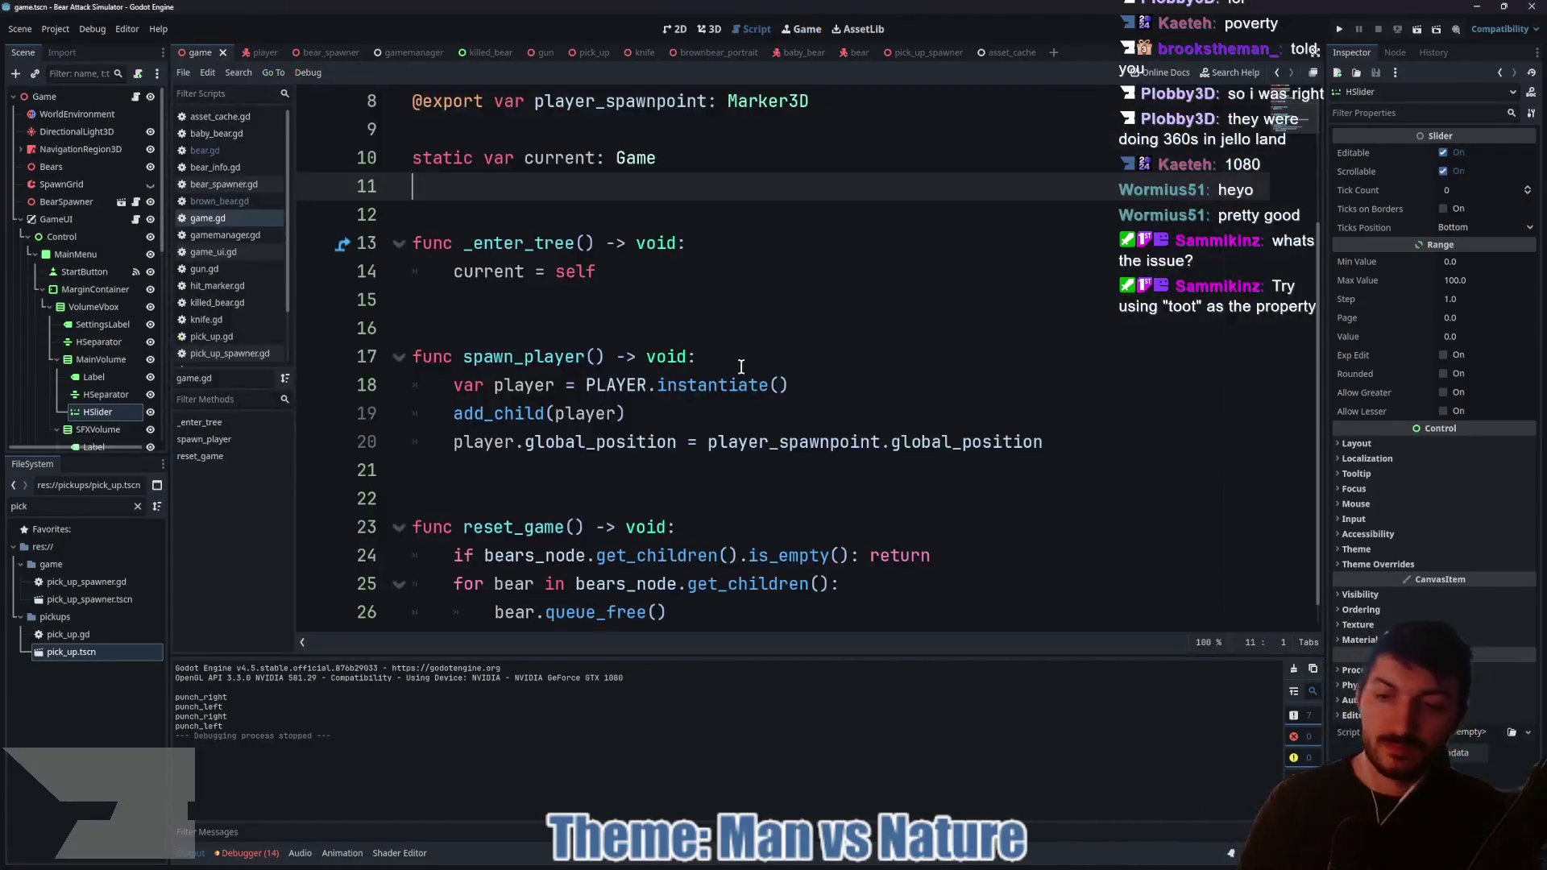
# Step: Show the runtime errors and jump to the tween_blood call at bear.gd line 182
pyautogui.click(266, 856)
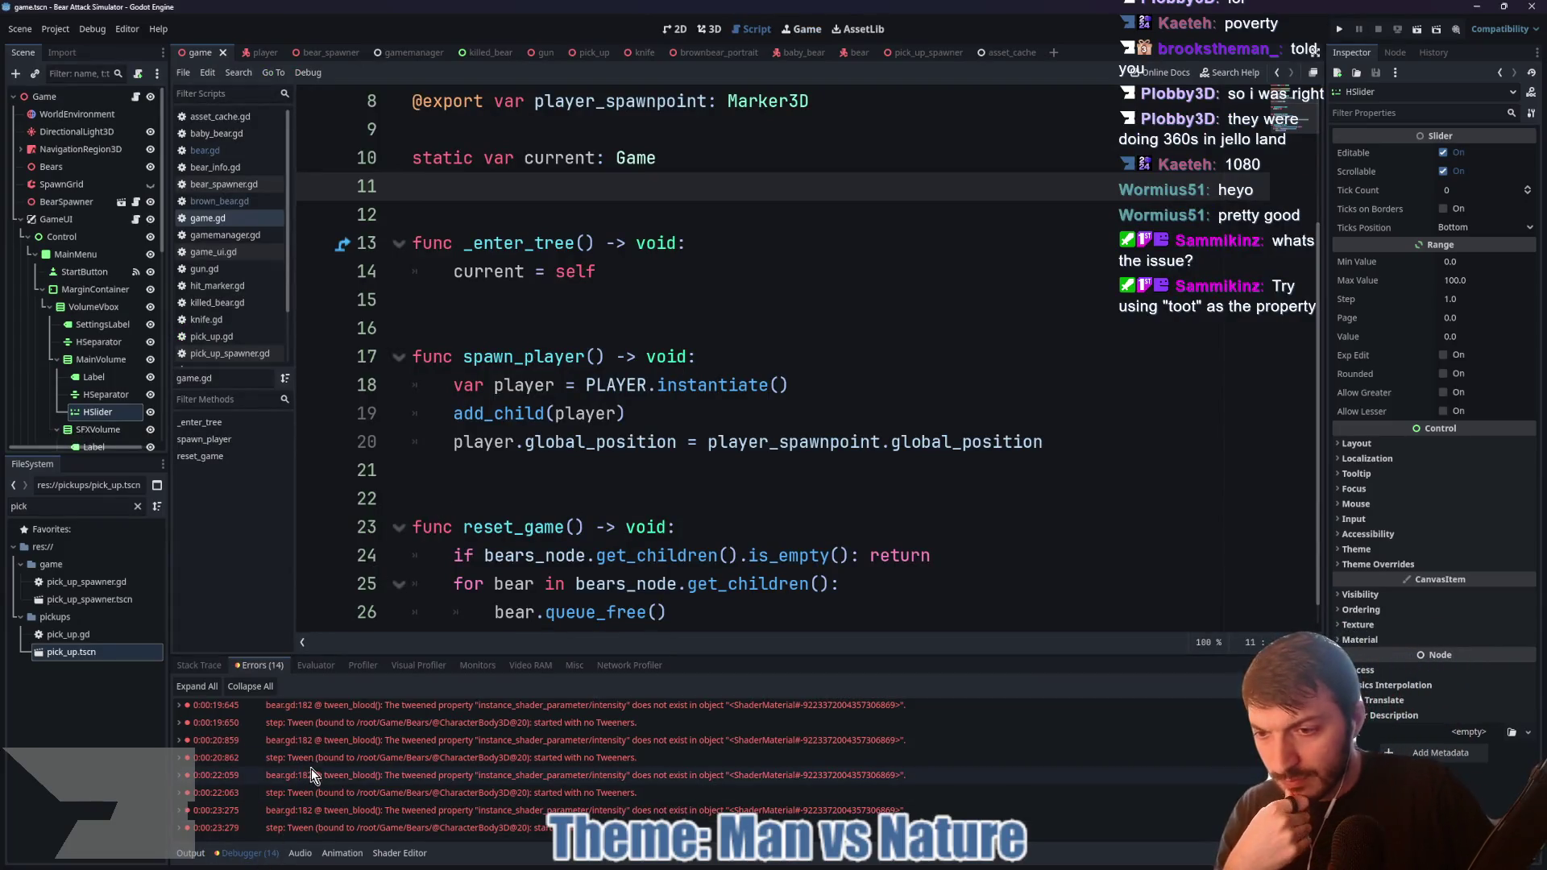
pyautogui.click(495, 812)
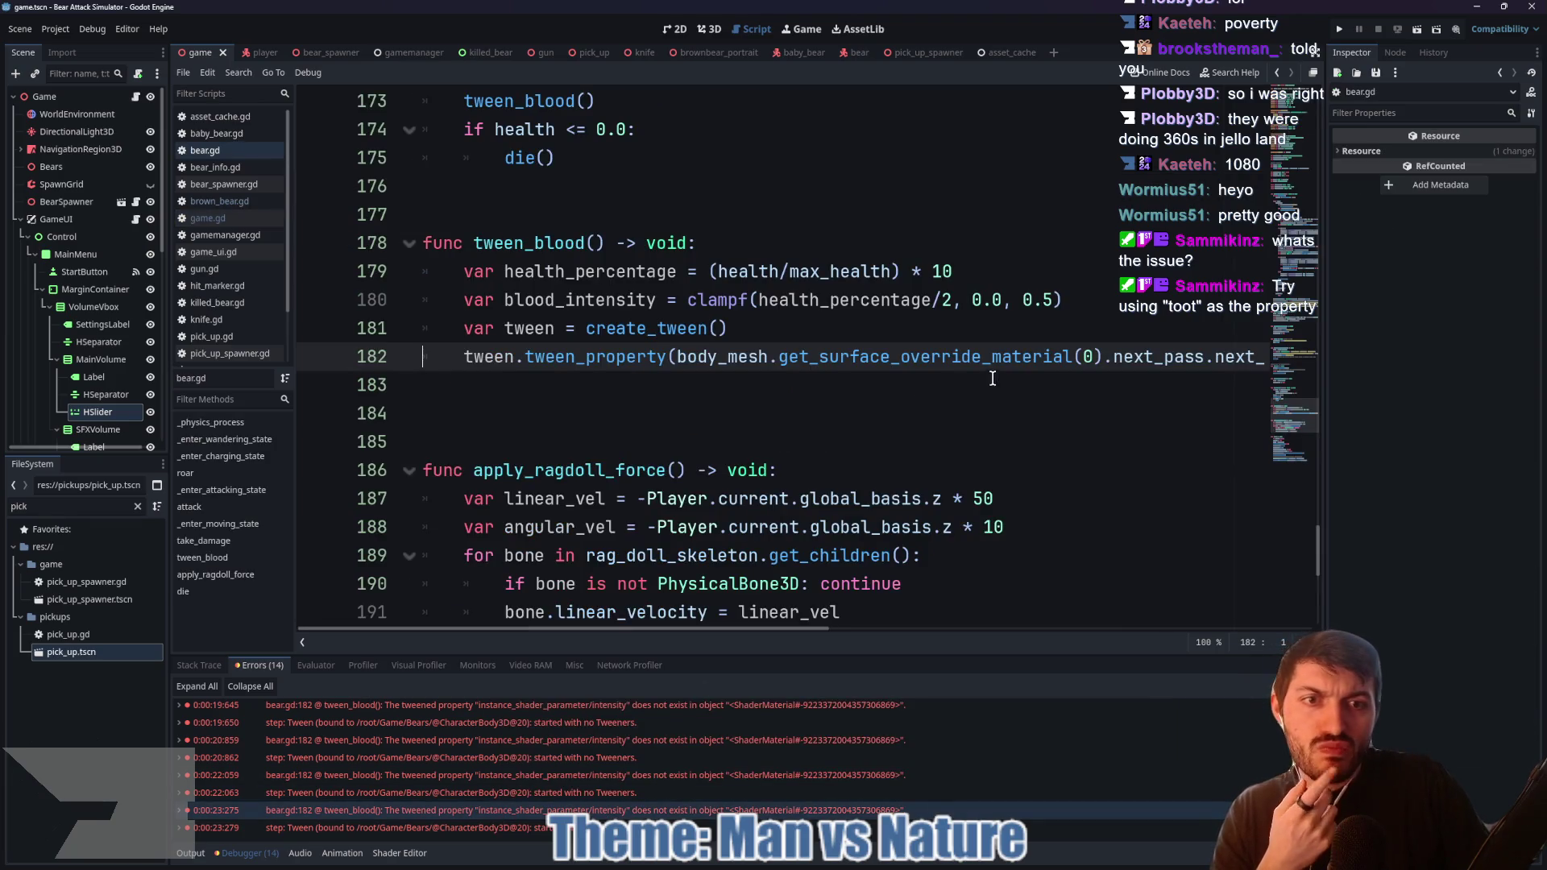
pyautogui.moveTo(788, 629)
pyautogui.mouseDown()
pyautogui.moveTo(1002, 628)
pyautogui.moveTo(1067, 608)
pyautogui.mouseUp()
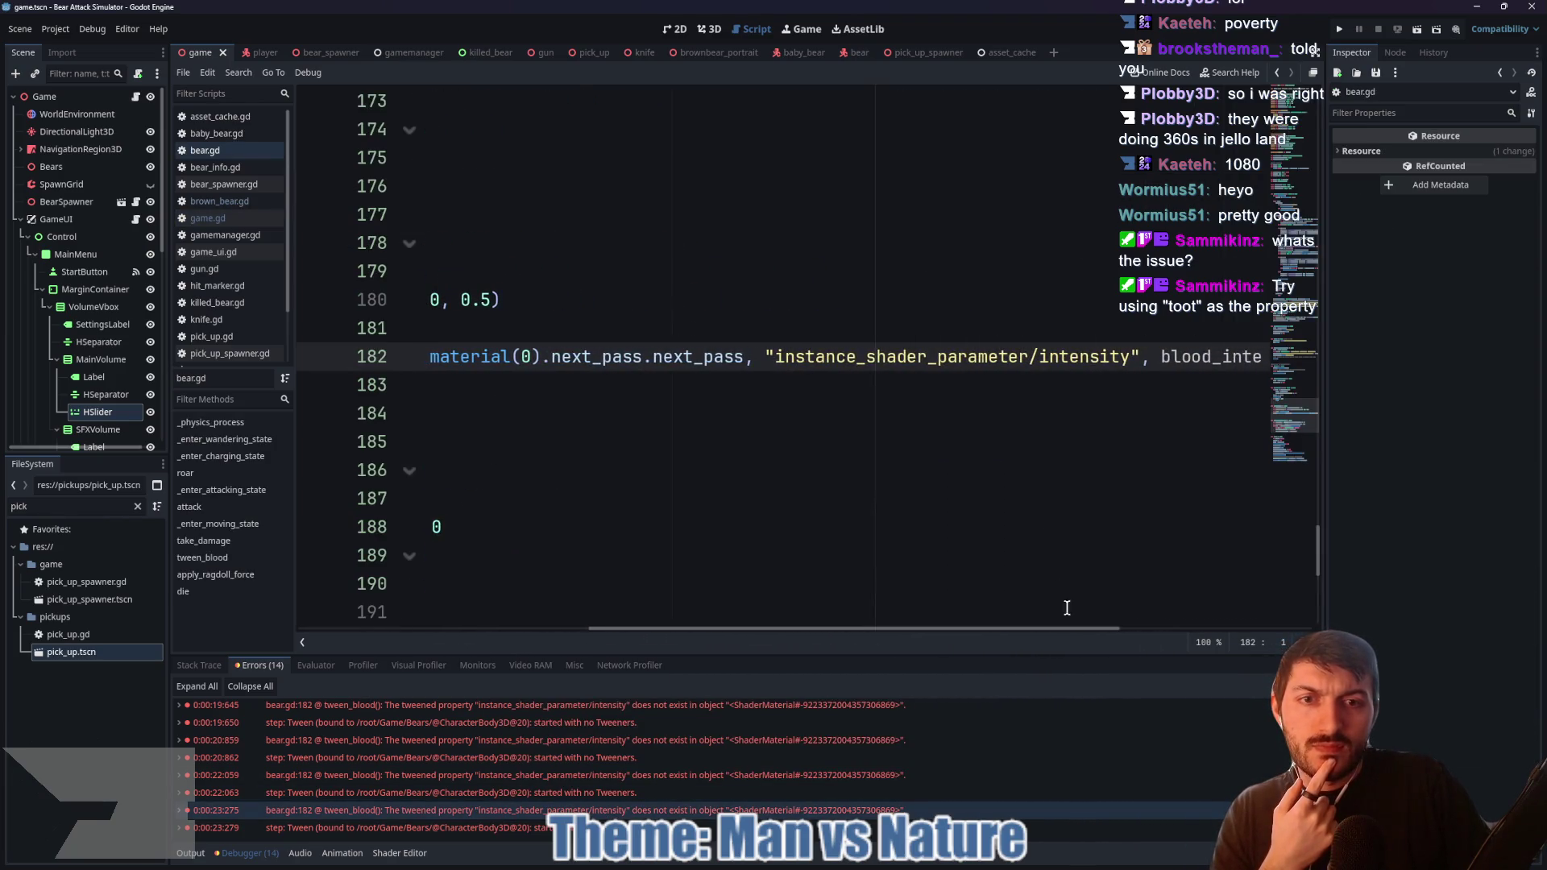
# Step: Delete the 'instance_' prefix so the path reads shader_parameter/intensity, and save bear.gd
pyautogui.moveTo(1129, 358); pyautogui.dragTo(777, 364)
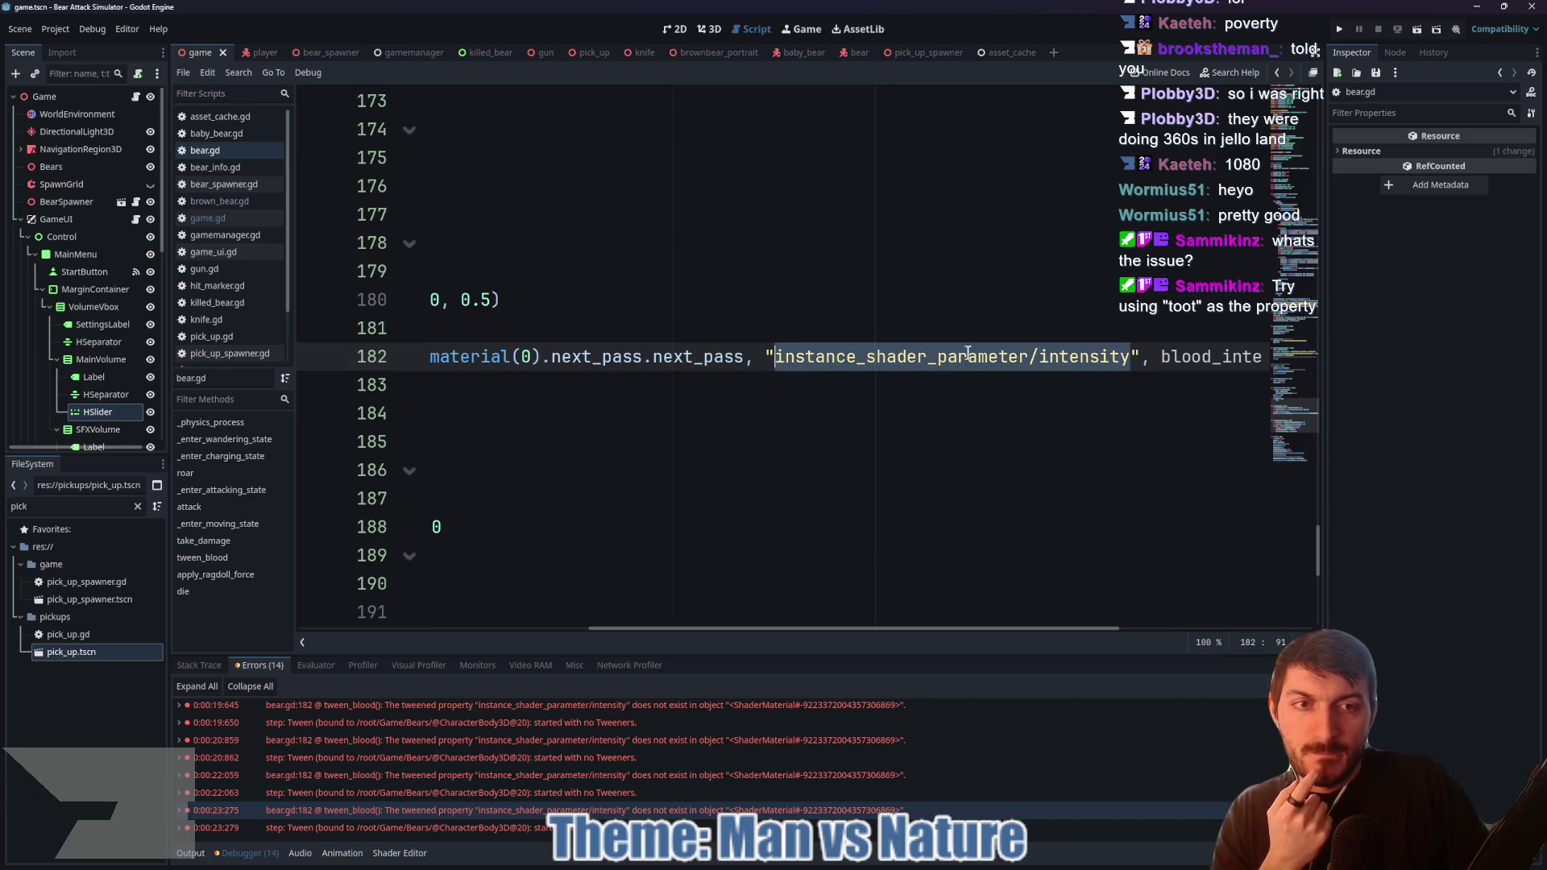
pyautogui.moveTo(864, 356); pyautogui.dragTo(778, 353)
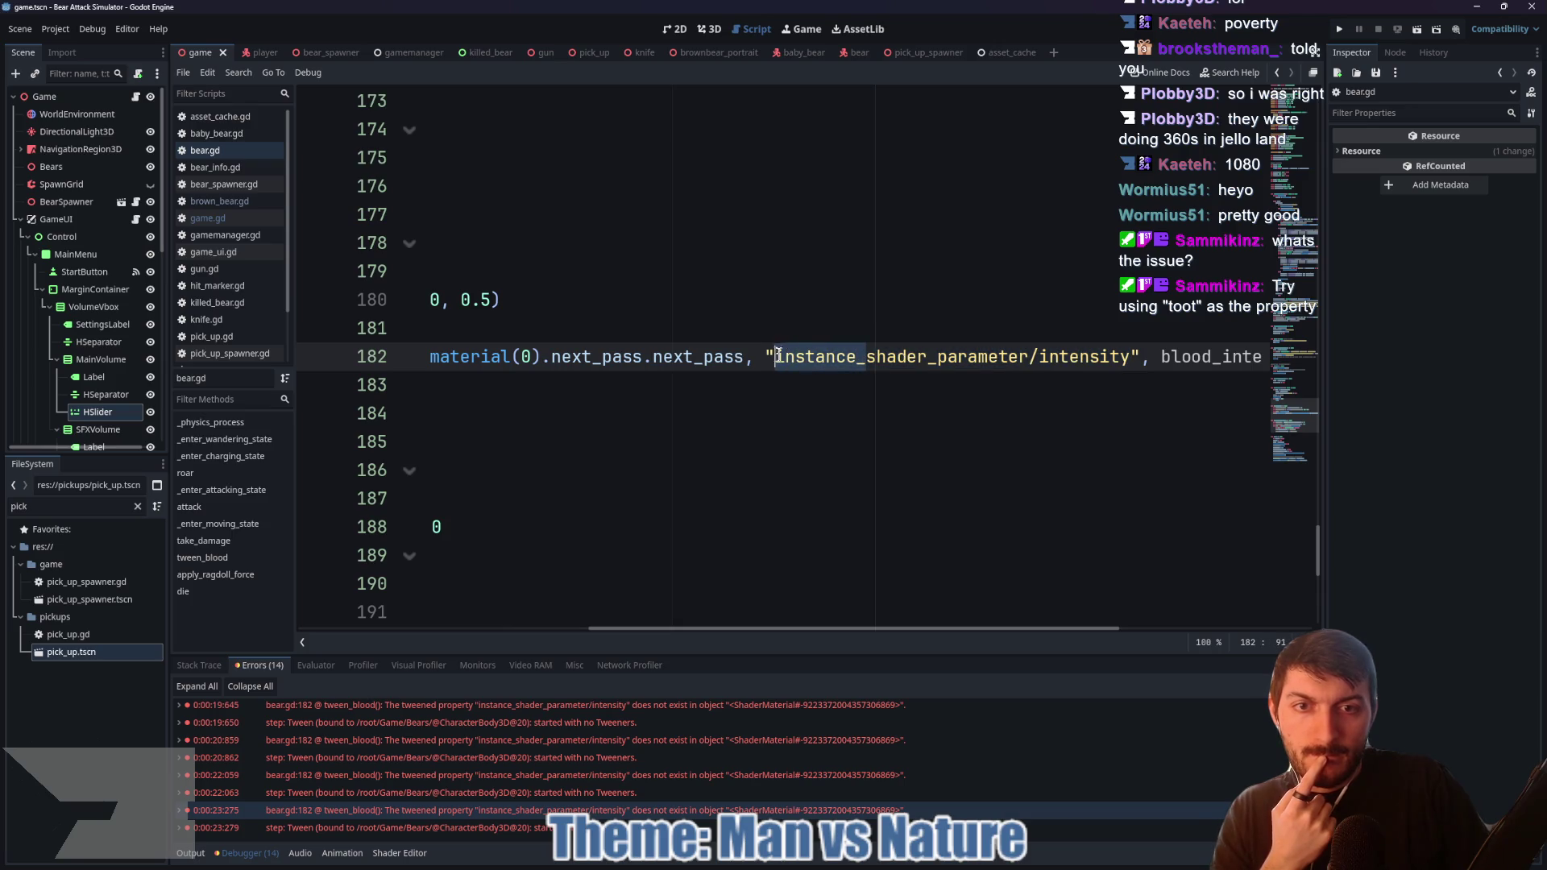
pyautogui.press('BackSpace')
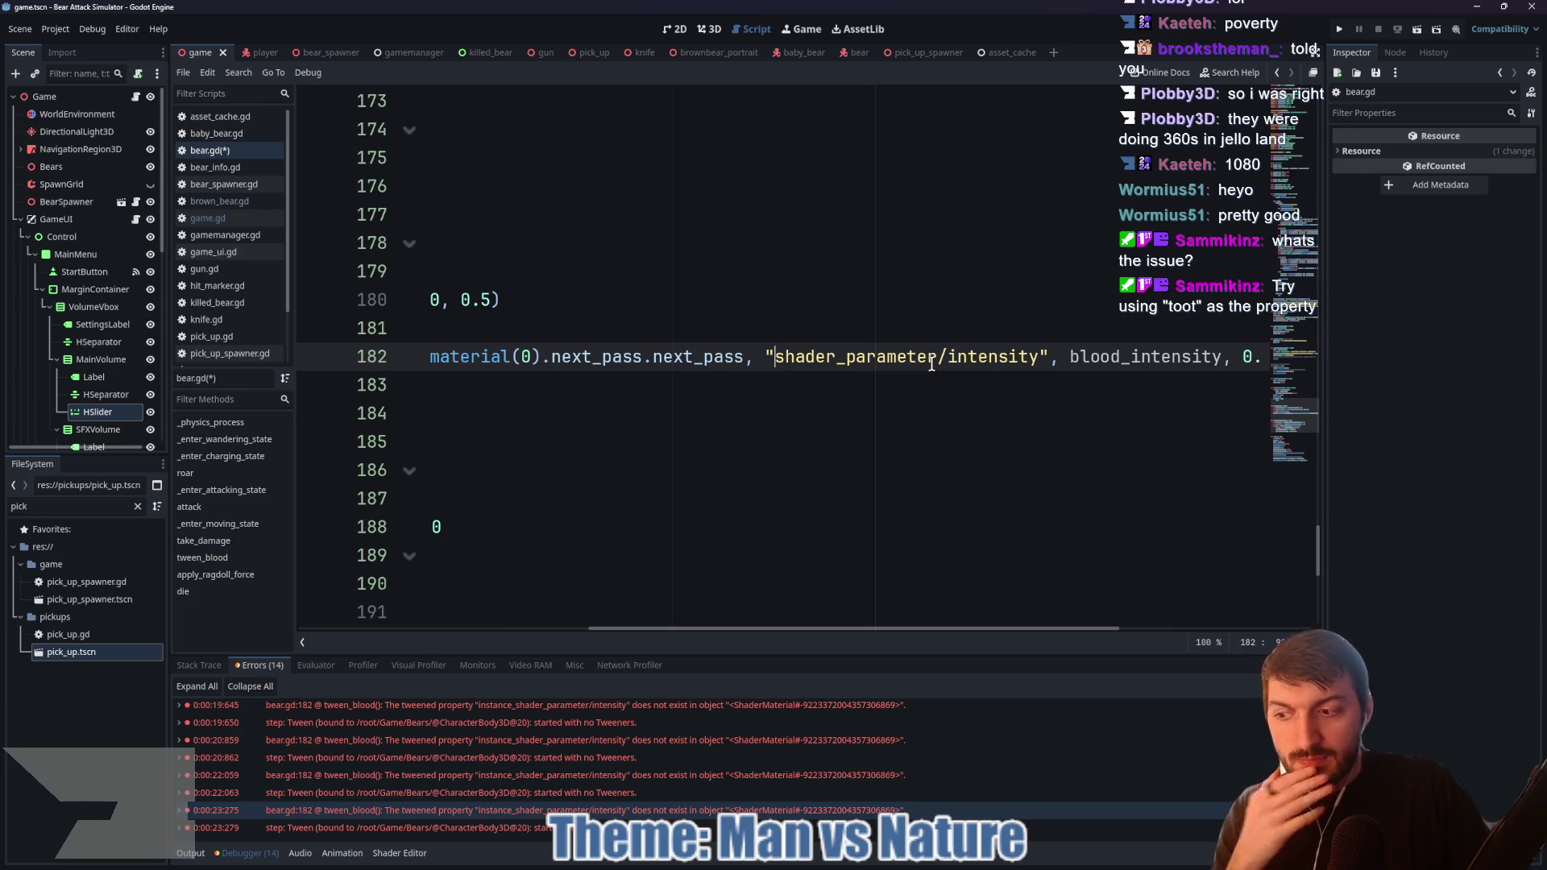
pyautogui.hotkey('ctrl', 's')
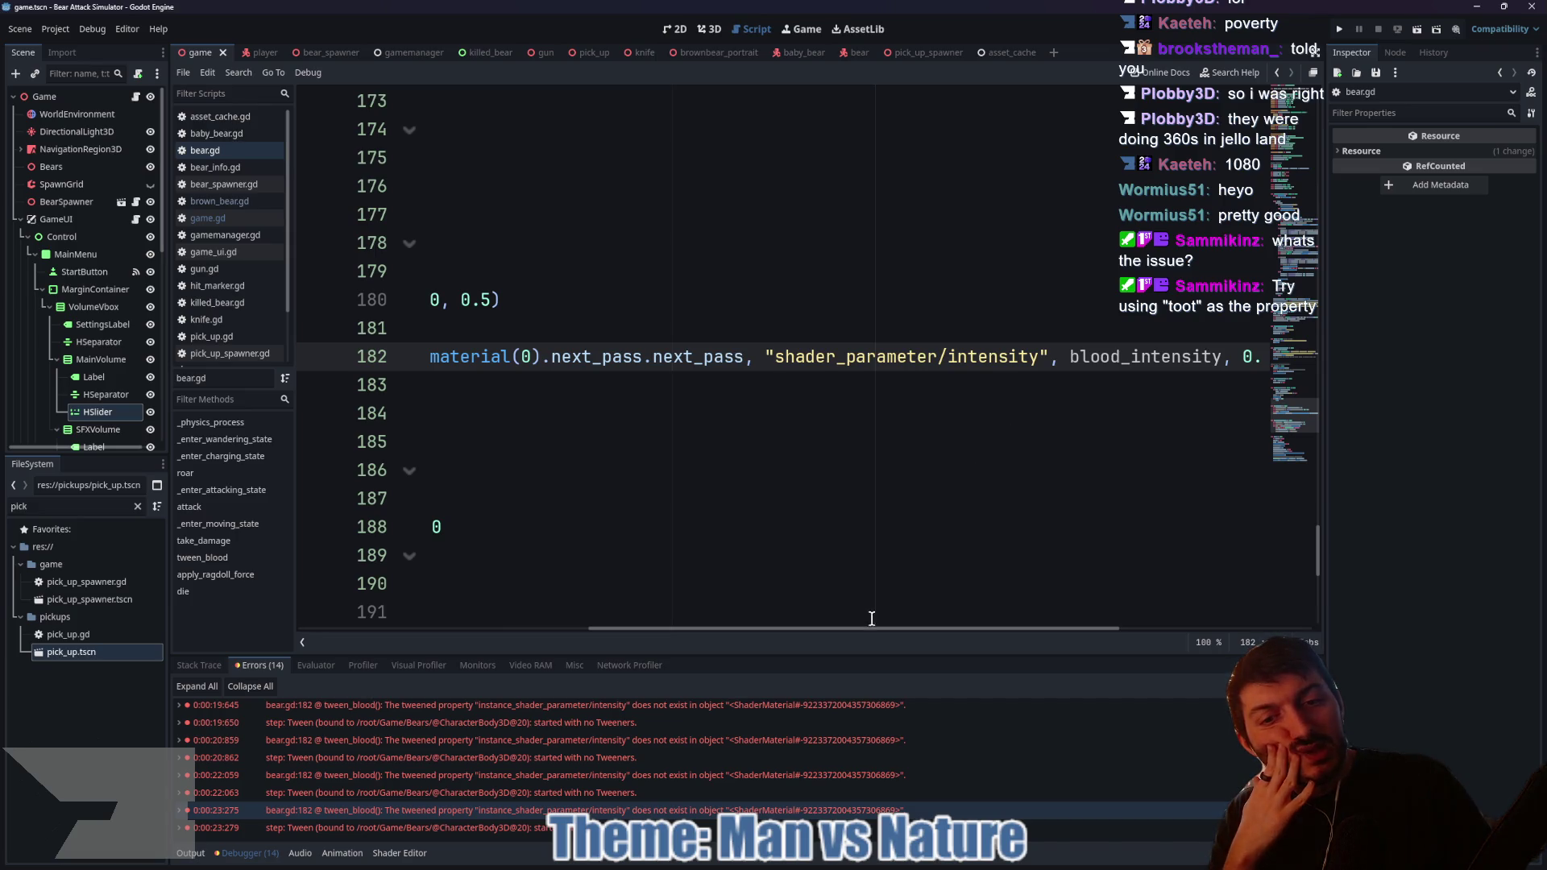
# Step: Inspect the code line again, then return to the Reddit shader-parameter thread
pyautogui.moveTo(873, 629)
pyautogui.mouseDown()
pyautogui.moveTo(984, 629)
pyautogui.moveTo(527, 627)
pyautogui.mouseUp()
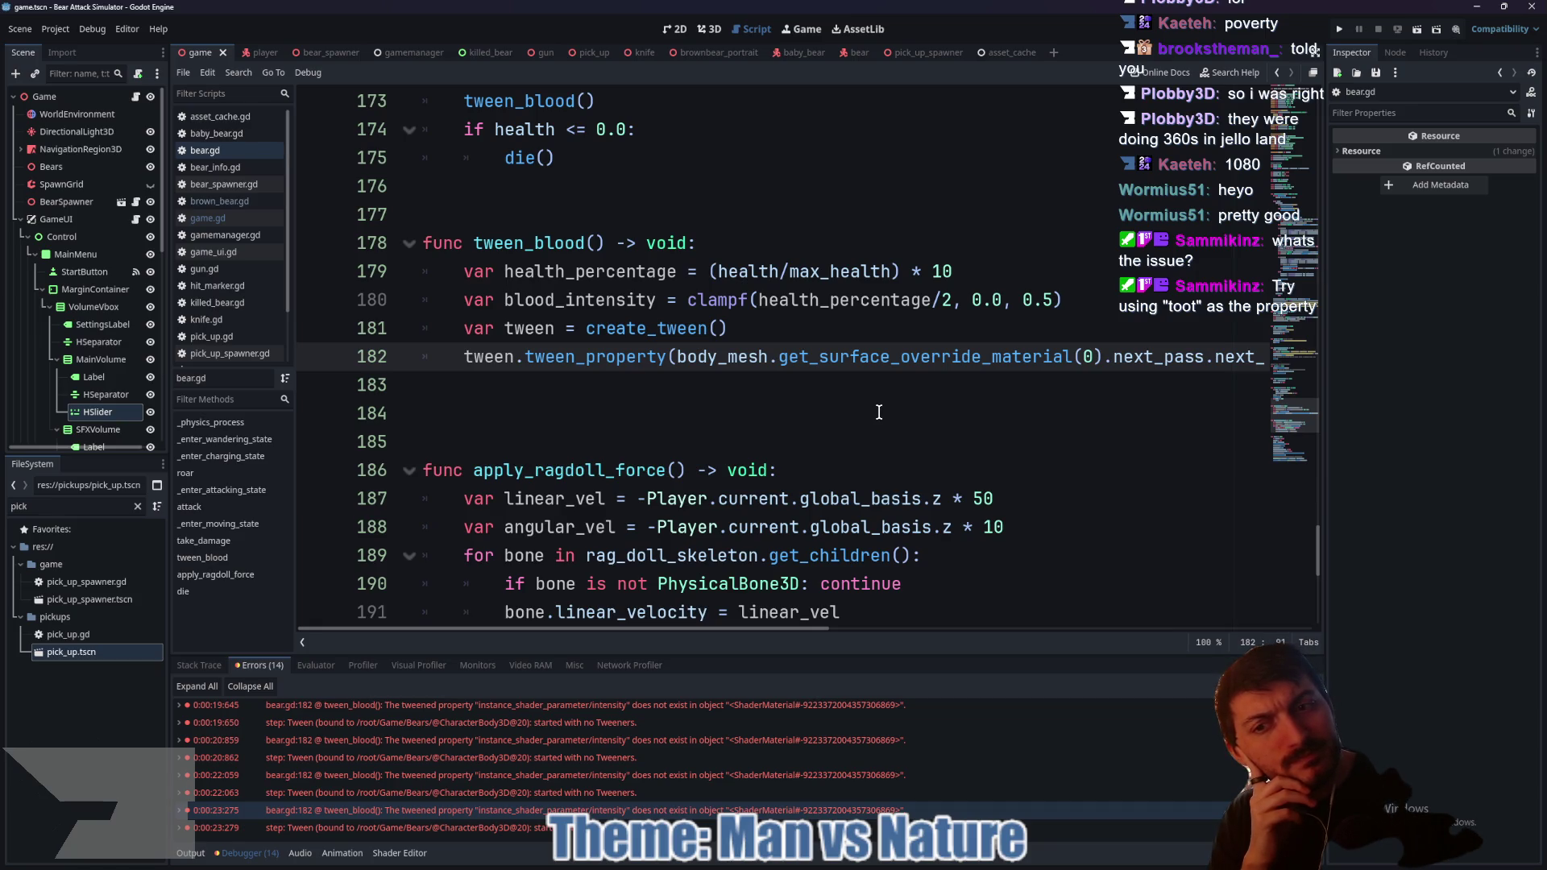
pyautogui.moveTo(737, 629); pyautogui.dragTo(1015, 638)
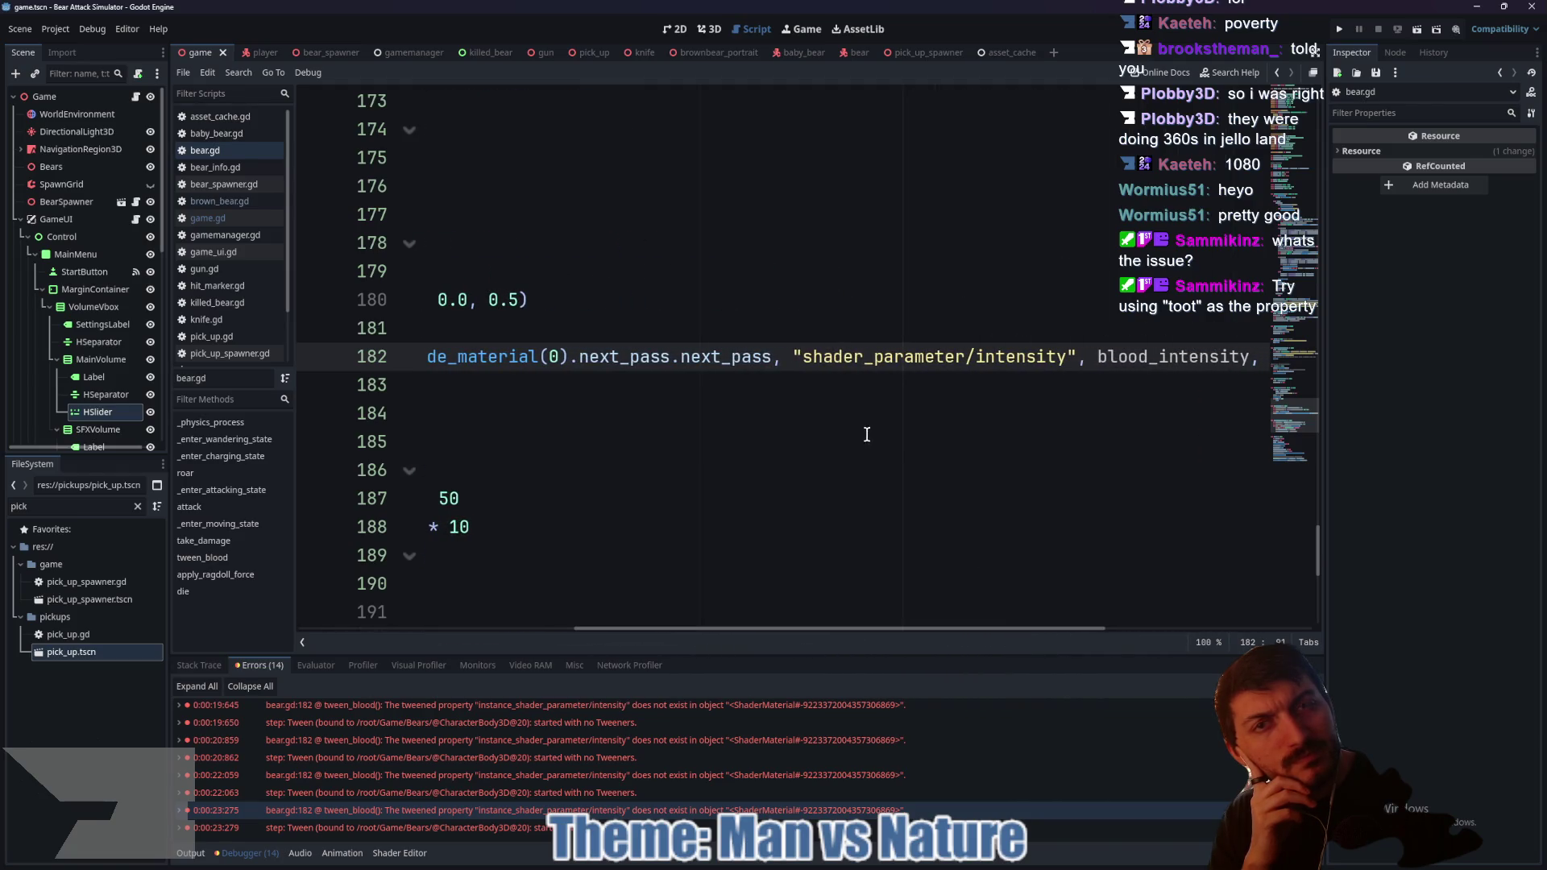
pyautogui.moveTo(868, 865)
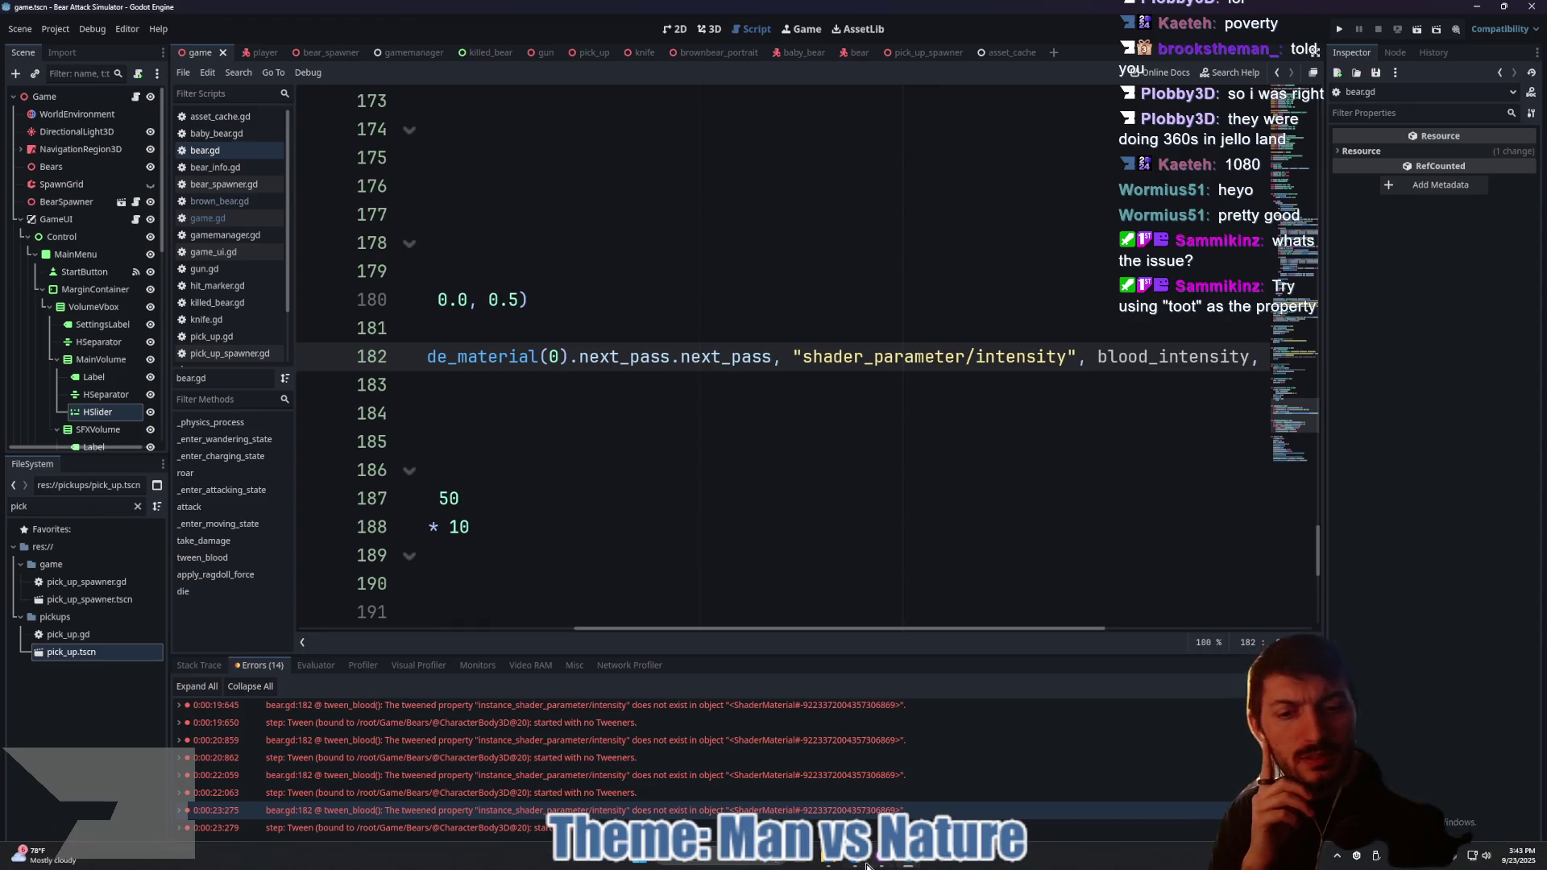
pyautogui.click(848, 865)
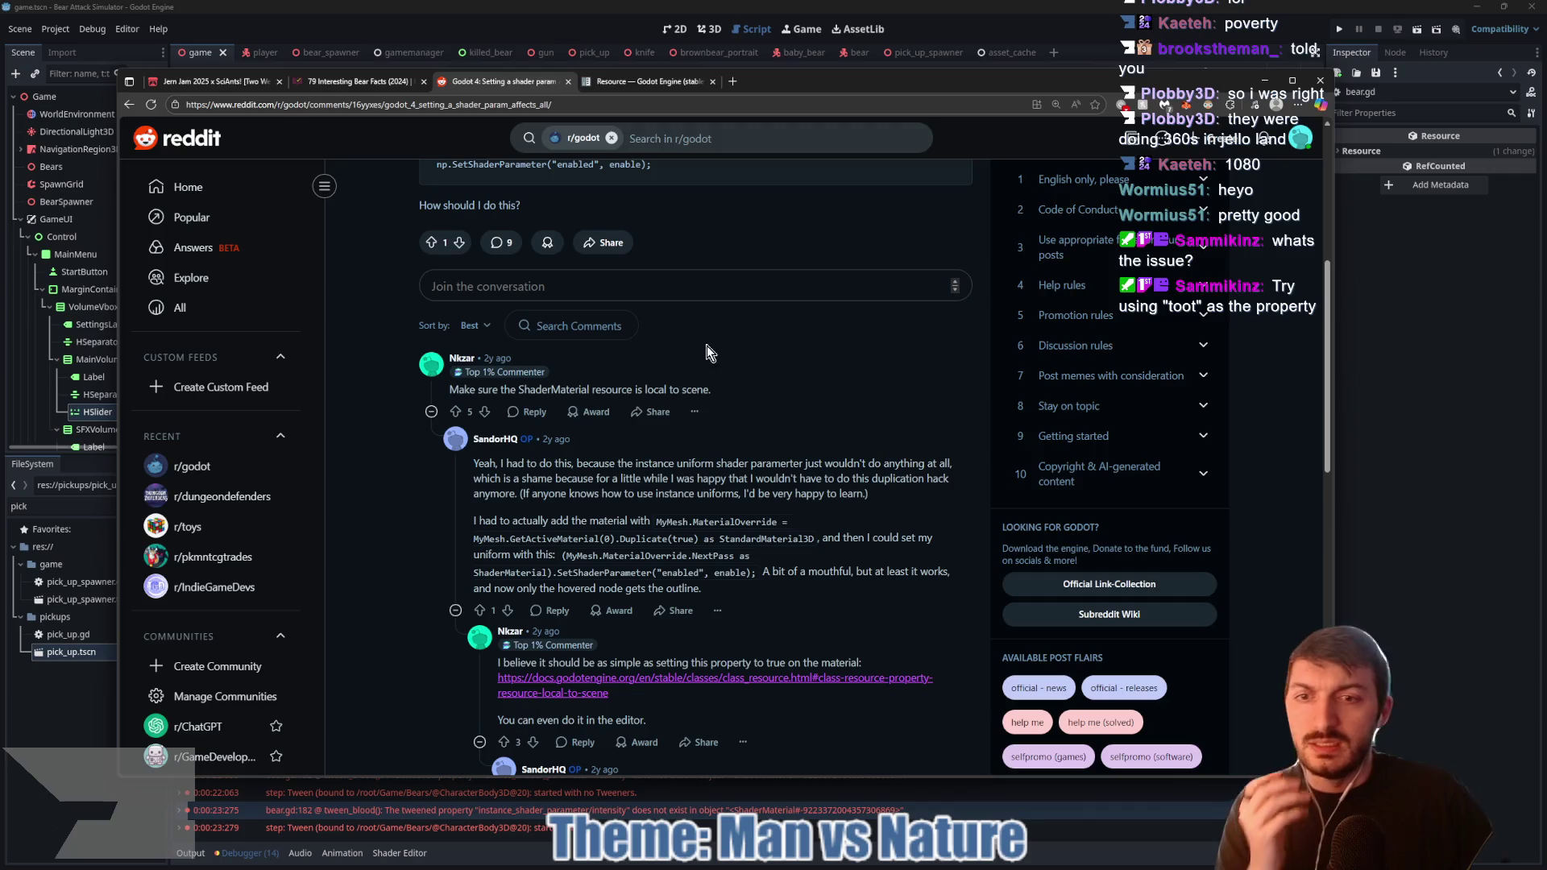
# Step: Scroll the Reddit comments down to the mesh.set_instance_shader_parameter("param", value) reply
pyautogui.scroll(-2, 707, 352)
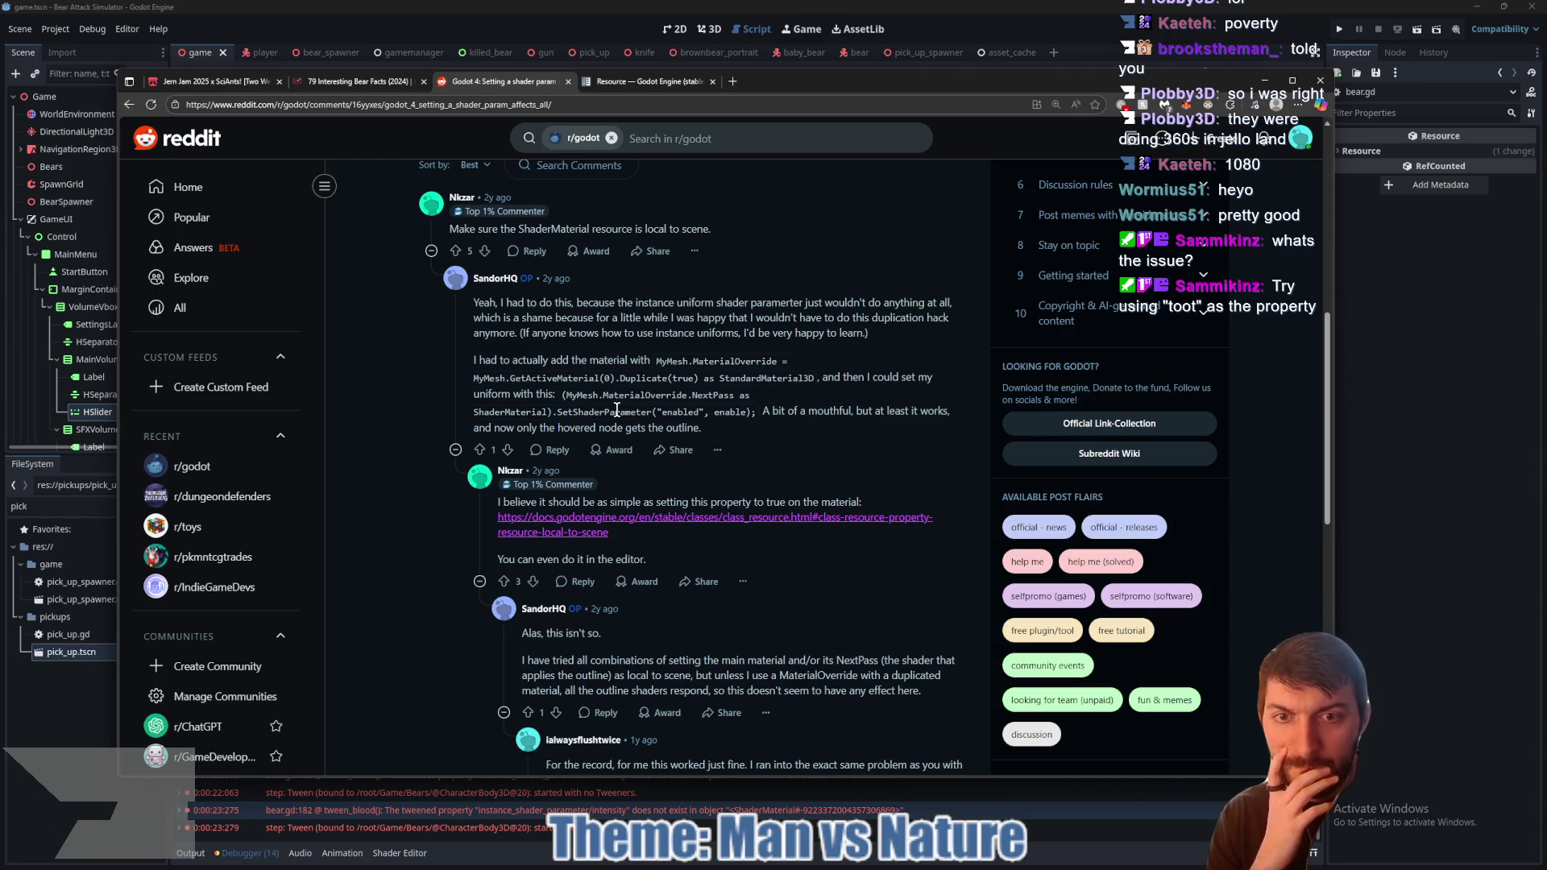
pyautogui.scroll(-6, 661, 398)
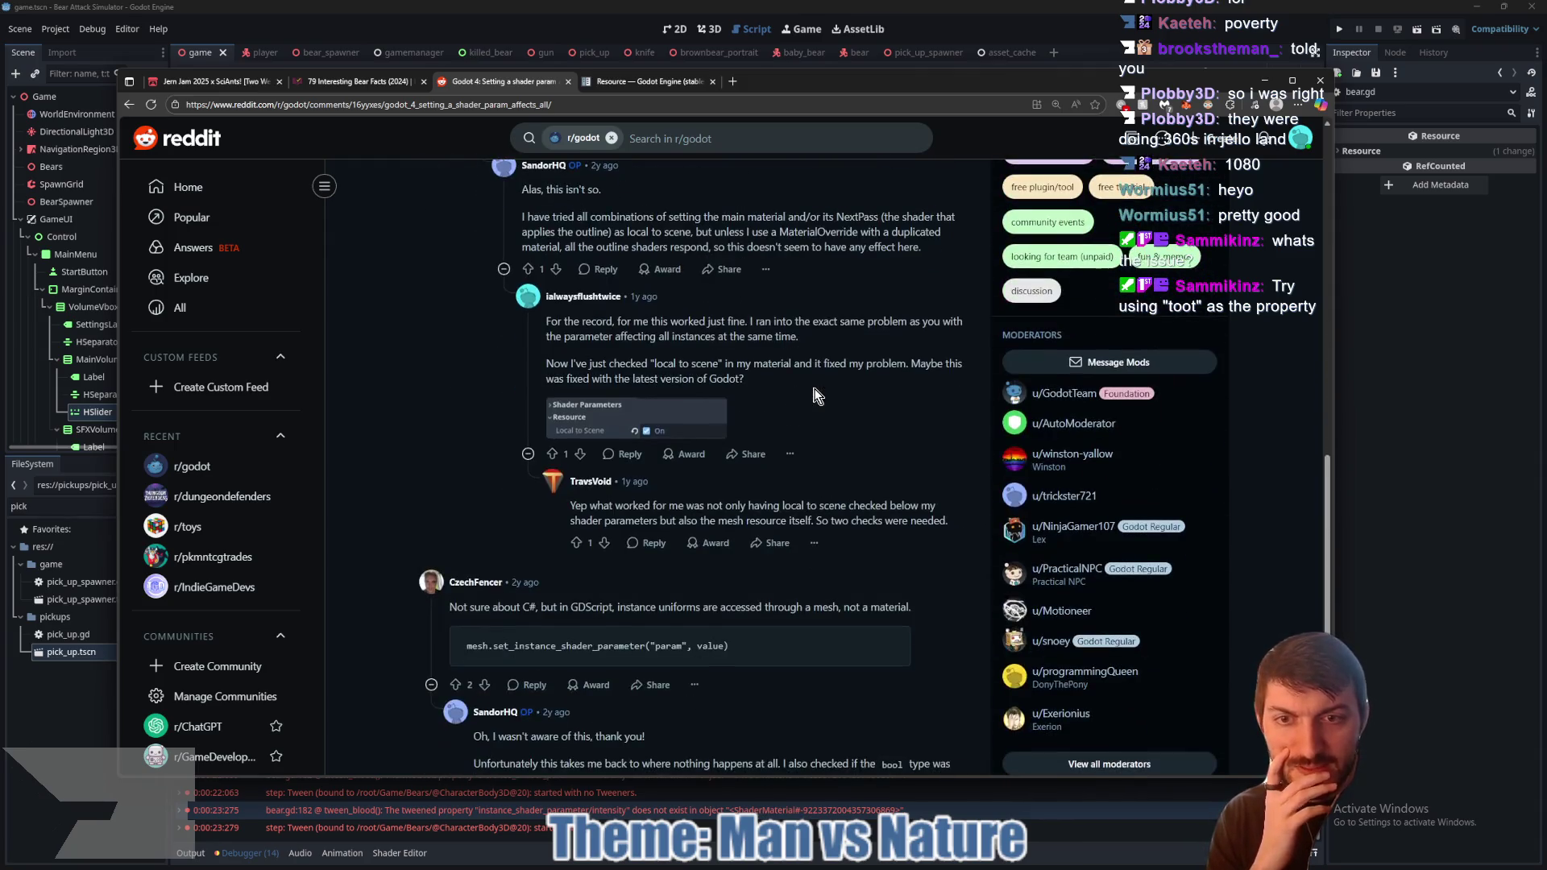
pyautogui.scroll(-3, 789, 394)
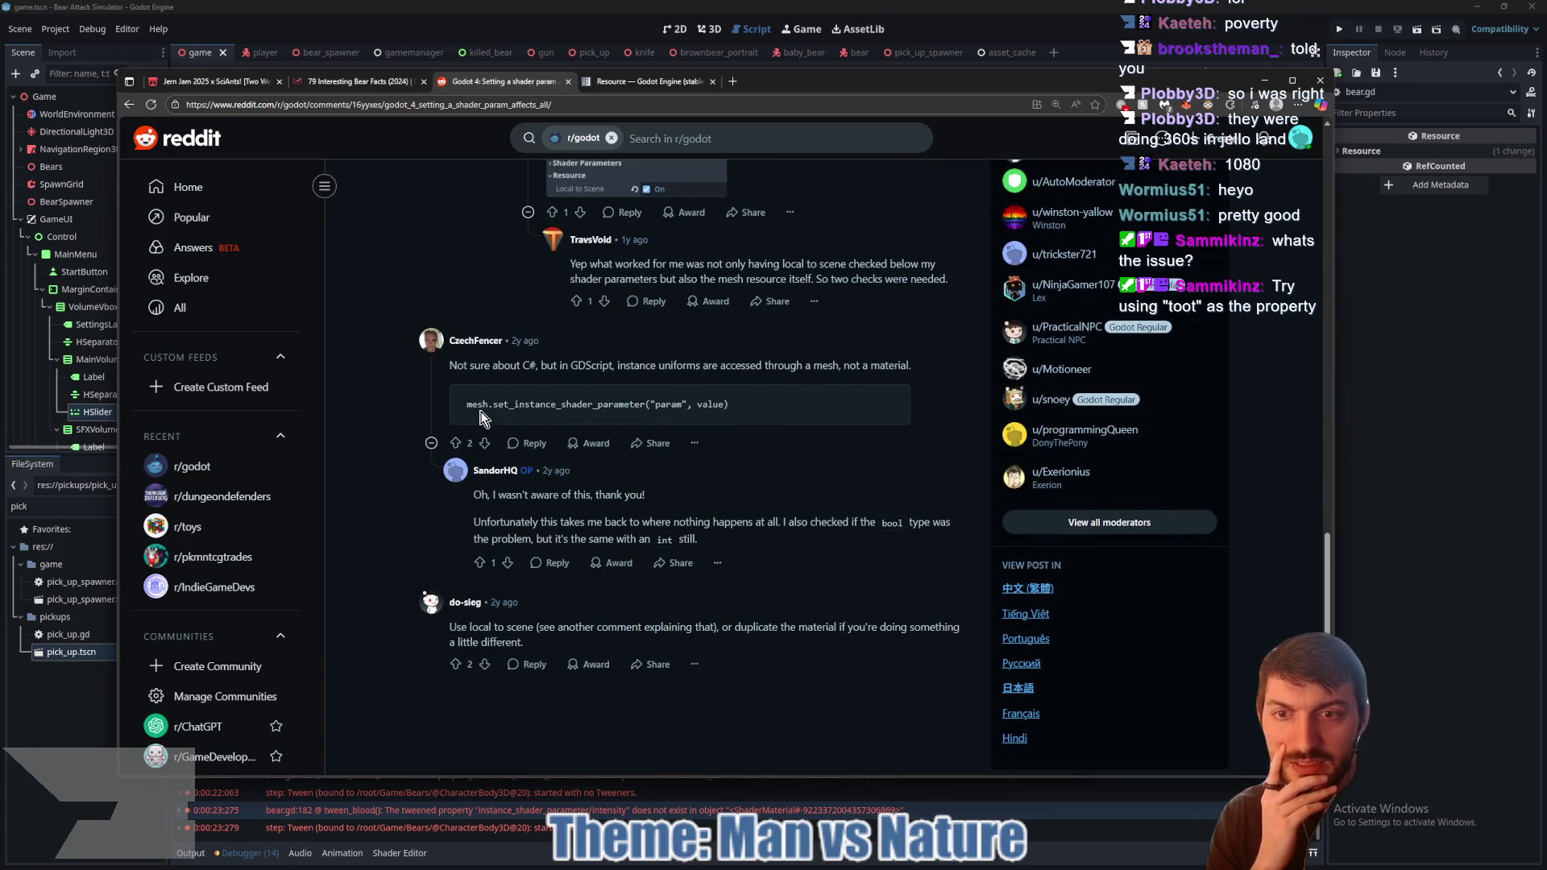
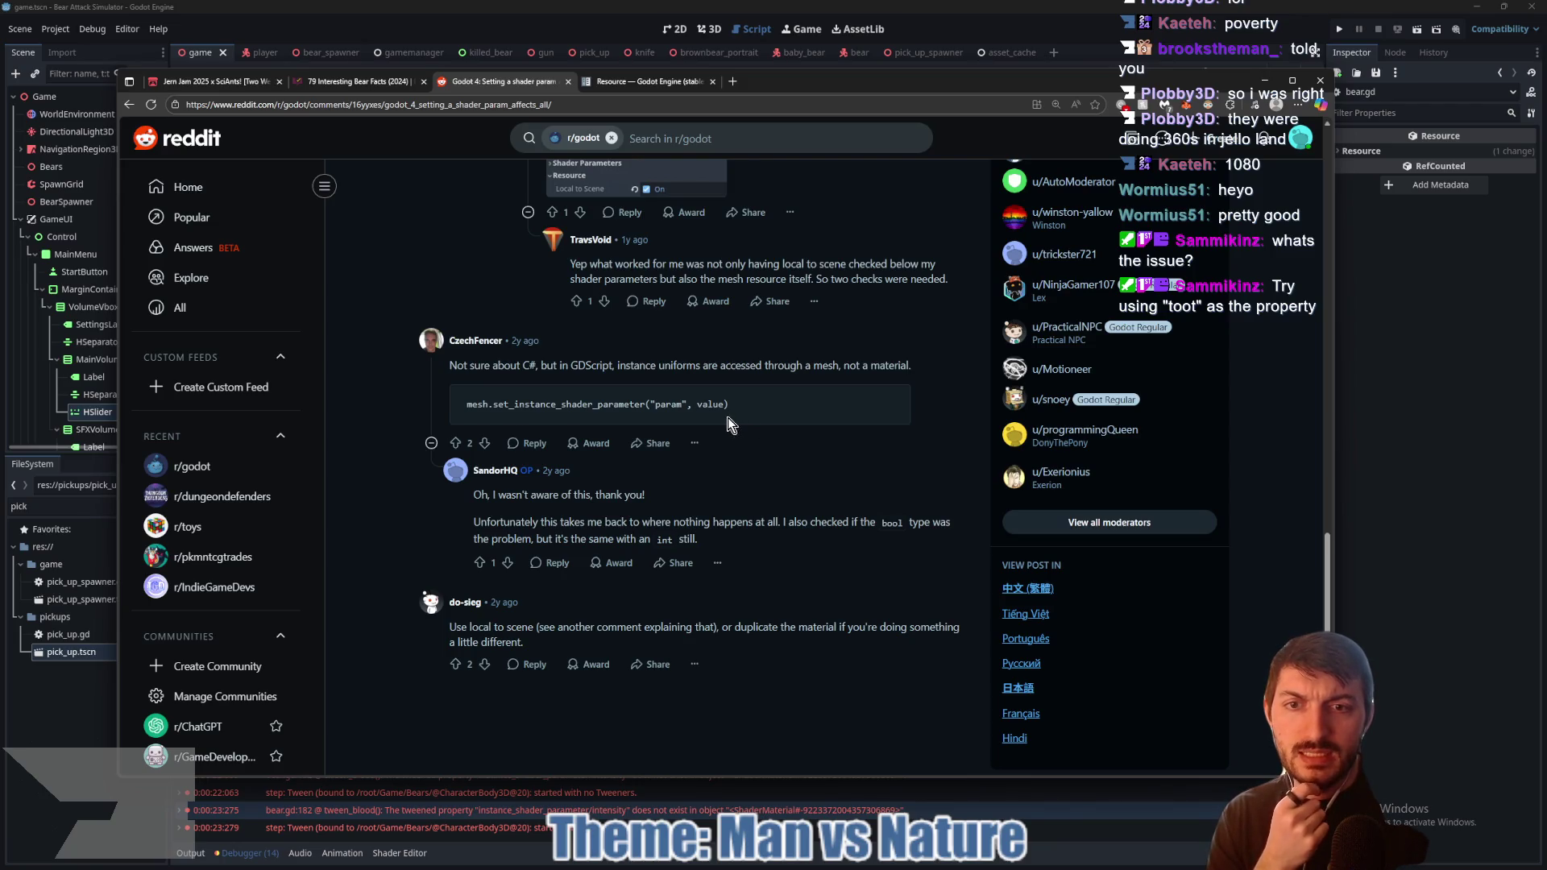
# Step: Comment out the old blood tween on line 182 of bear.gd
pyautogui.hotkey('alt', 'Tab')
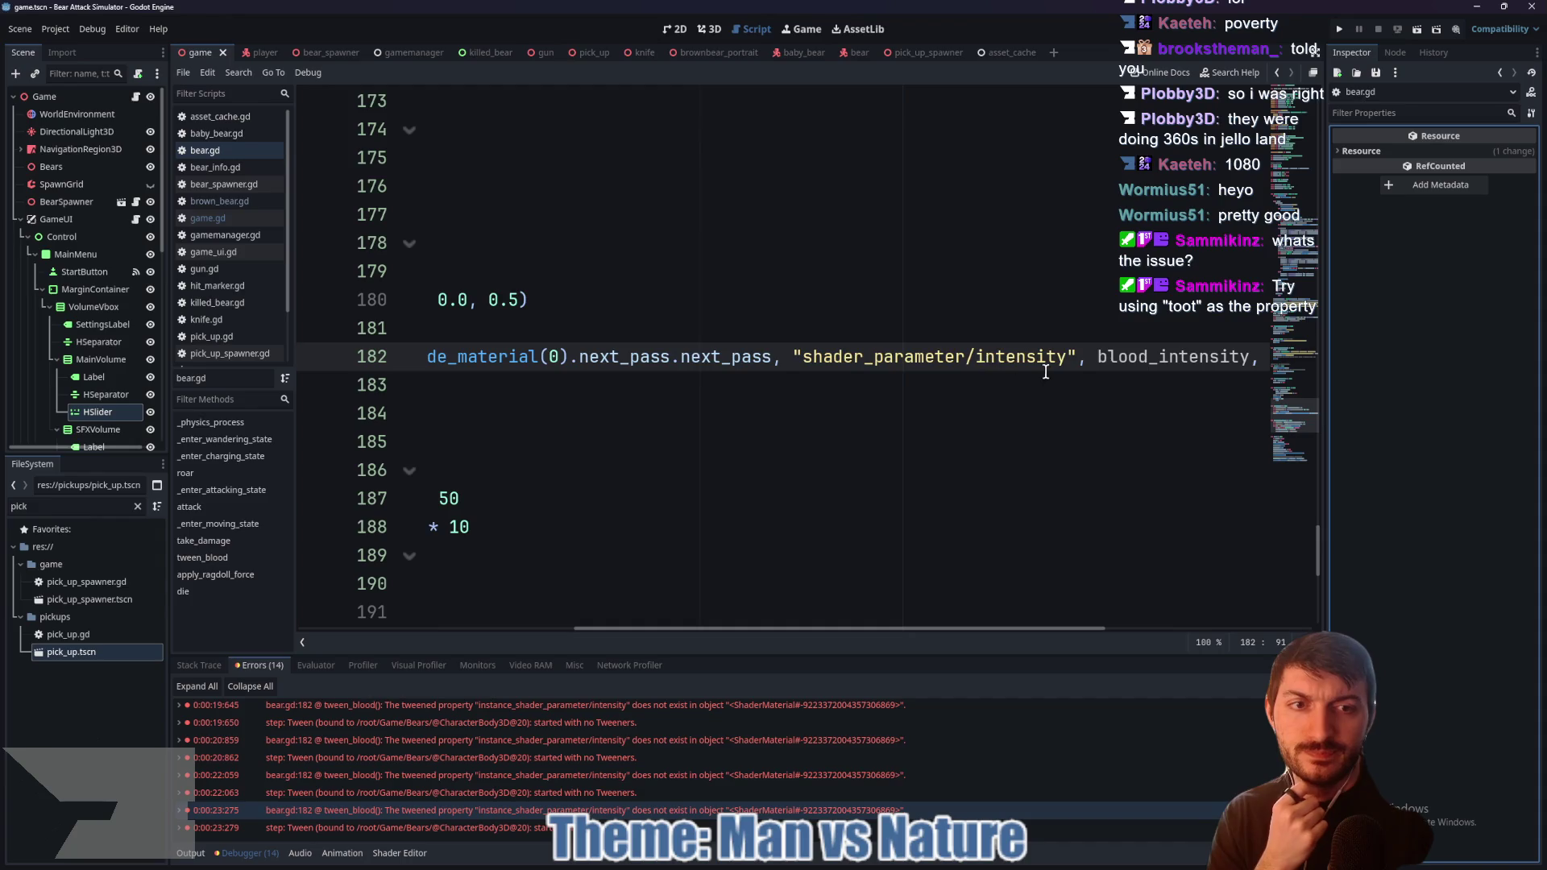
pyautogui.moveTo(829, 628)
pyautogui.mouseDown()
pyautogui.moveTo(553, 624)
pyautogui.moveTo(751, 632)
pyautogui.mouseUp()
pyautogui.moveTo(917, 355)
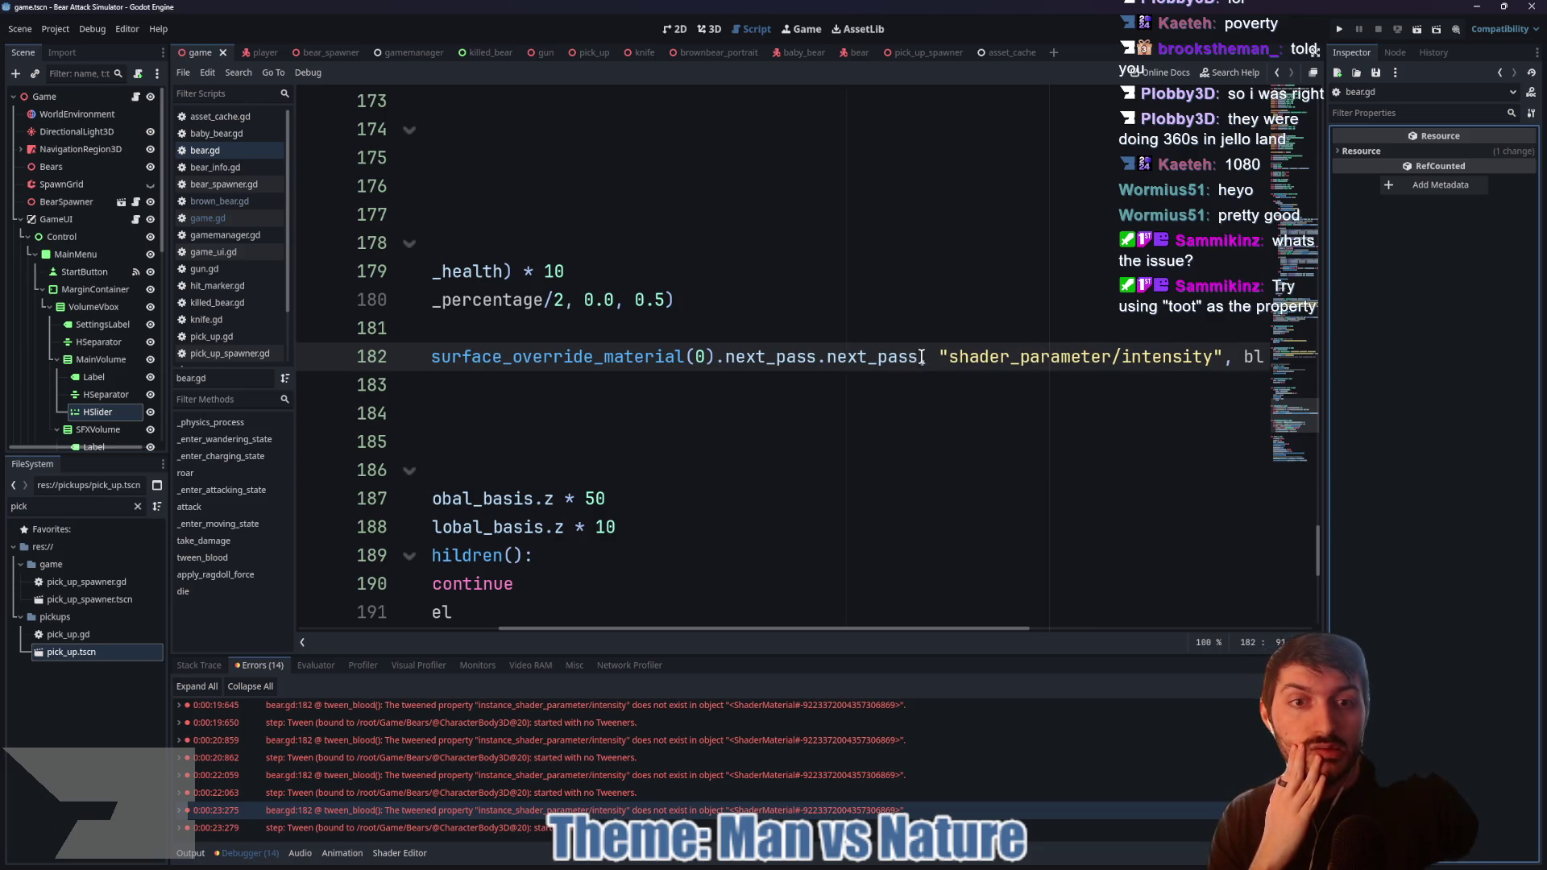
pyautogui.moveTo(800, 631); pyautogui.dragTo(530, 627)
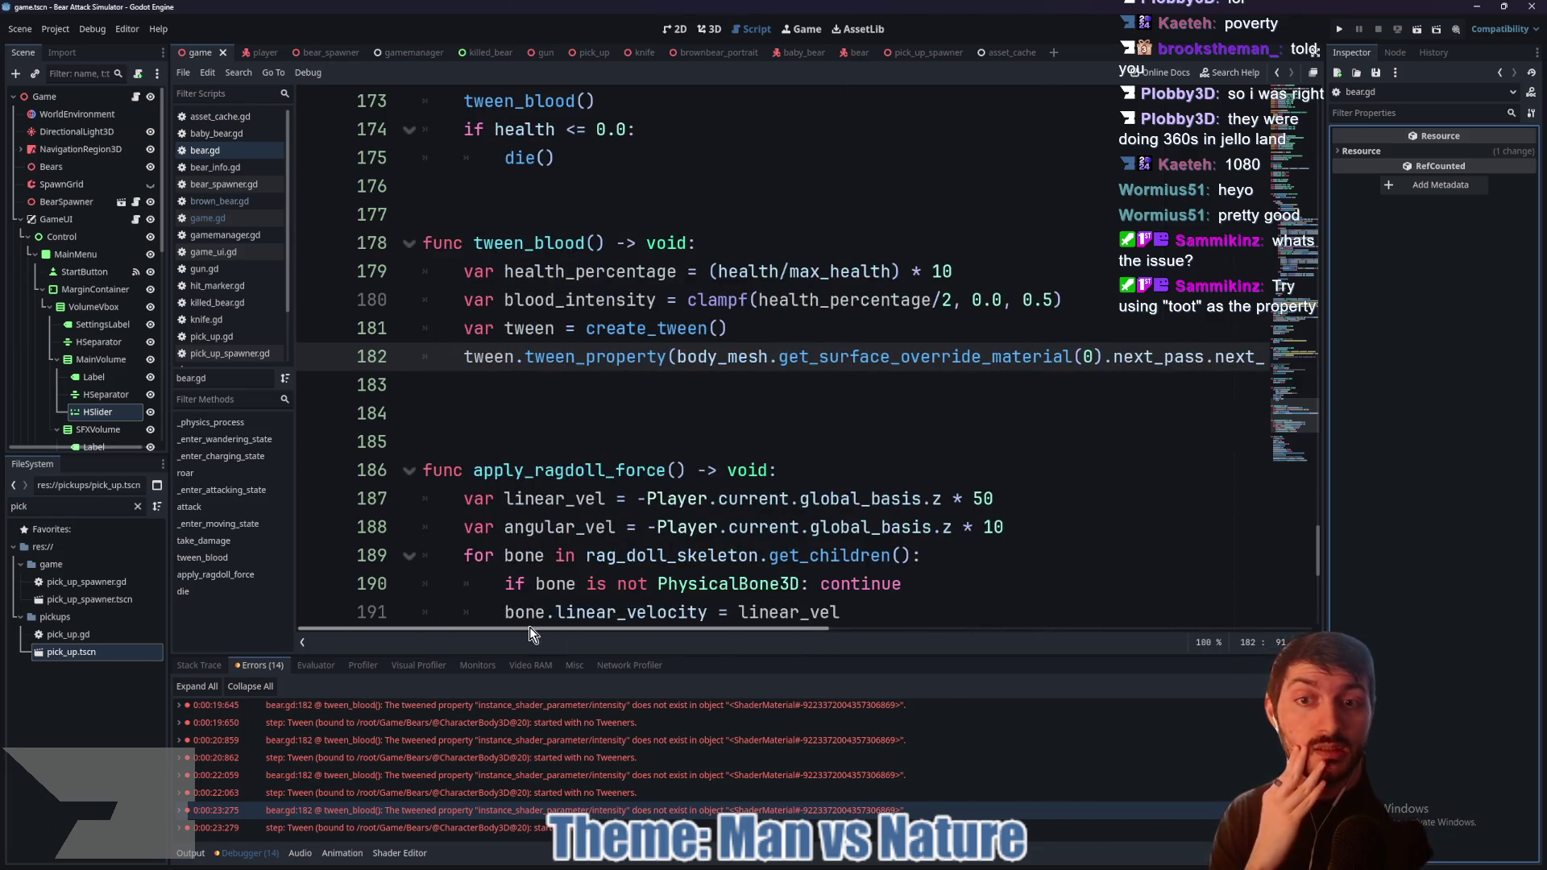
pyautogui.click(444, 342)
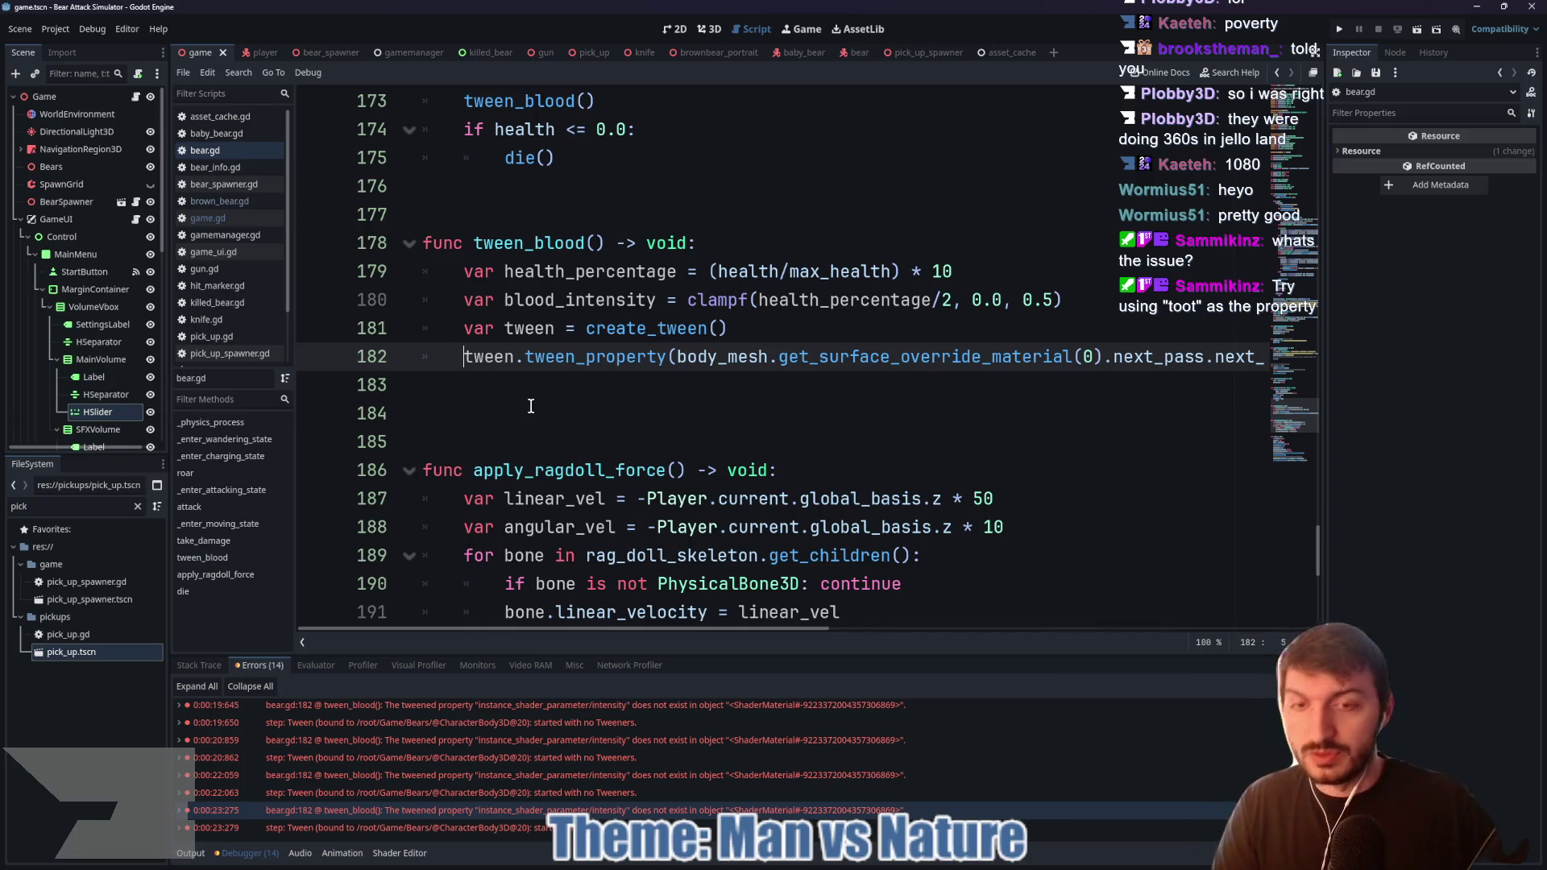
pyautogui.hotkey('ctrl', 'k')
# Step: Write tween.tween_property(body_mesh, "set_instance_shader_parameter/intensity") below it and check the Reddit thread
pyautogui.click(528, 379)
pyautogui.press('Tab')
pyautogui.write('tw')
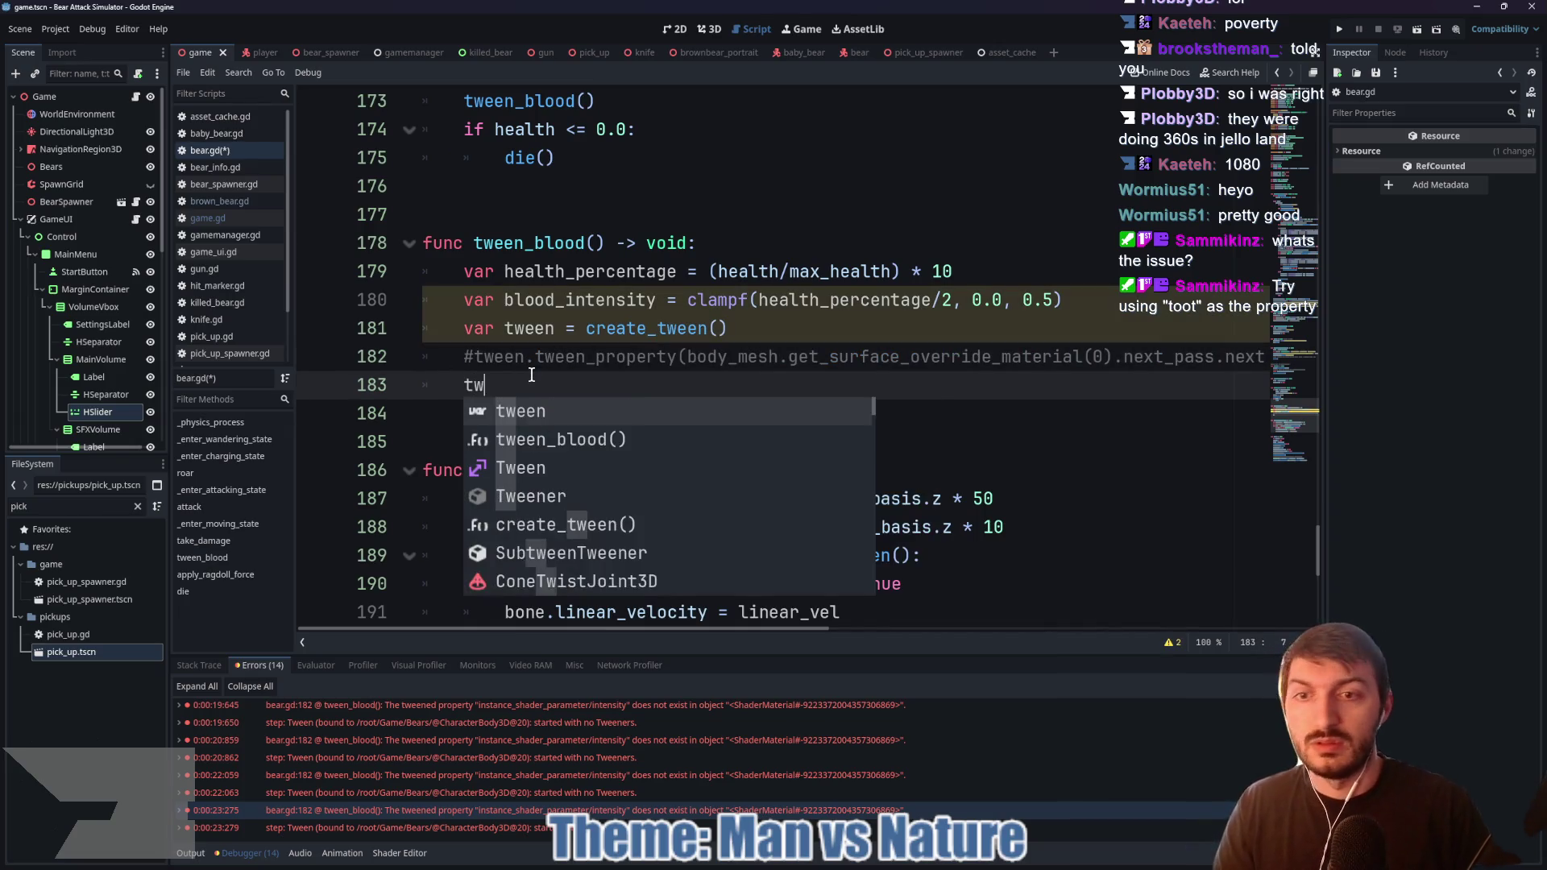
pyautogui.write('een.tween_p')
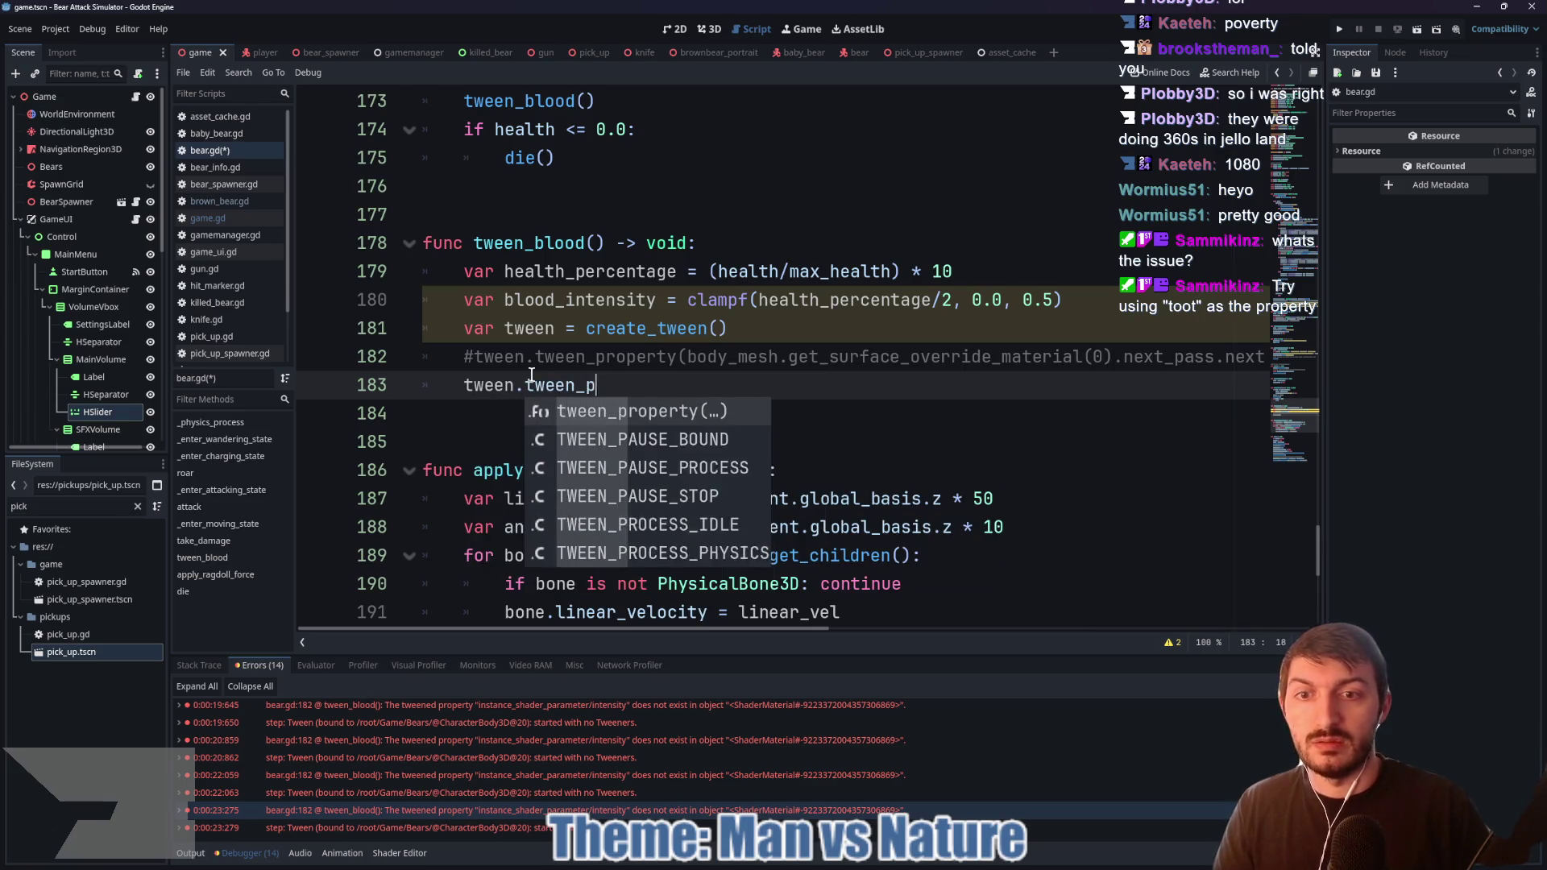
pyautogui.press('Return')
pyautogui.write('bo')
pyautogui.press('Return')
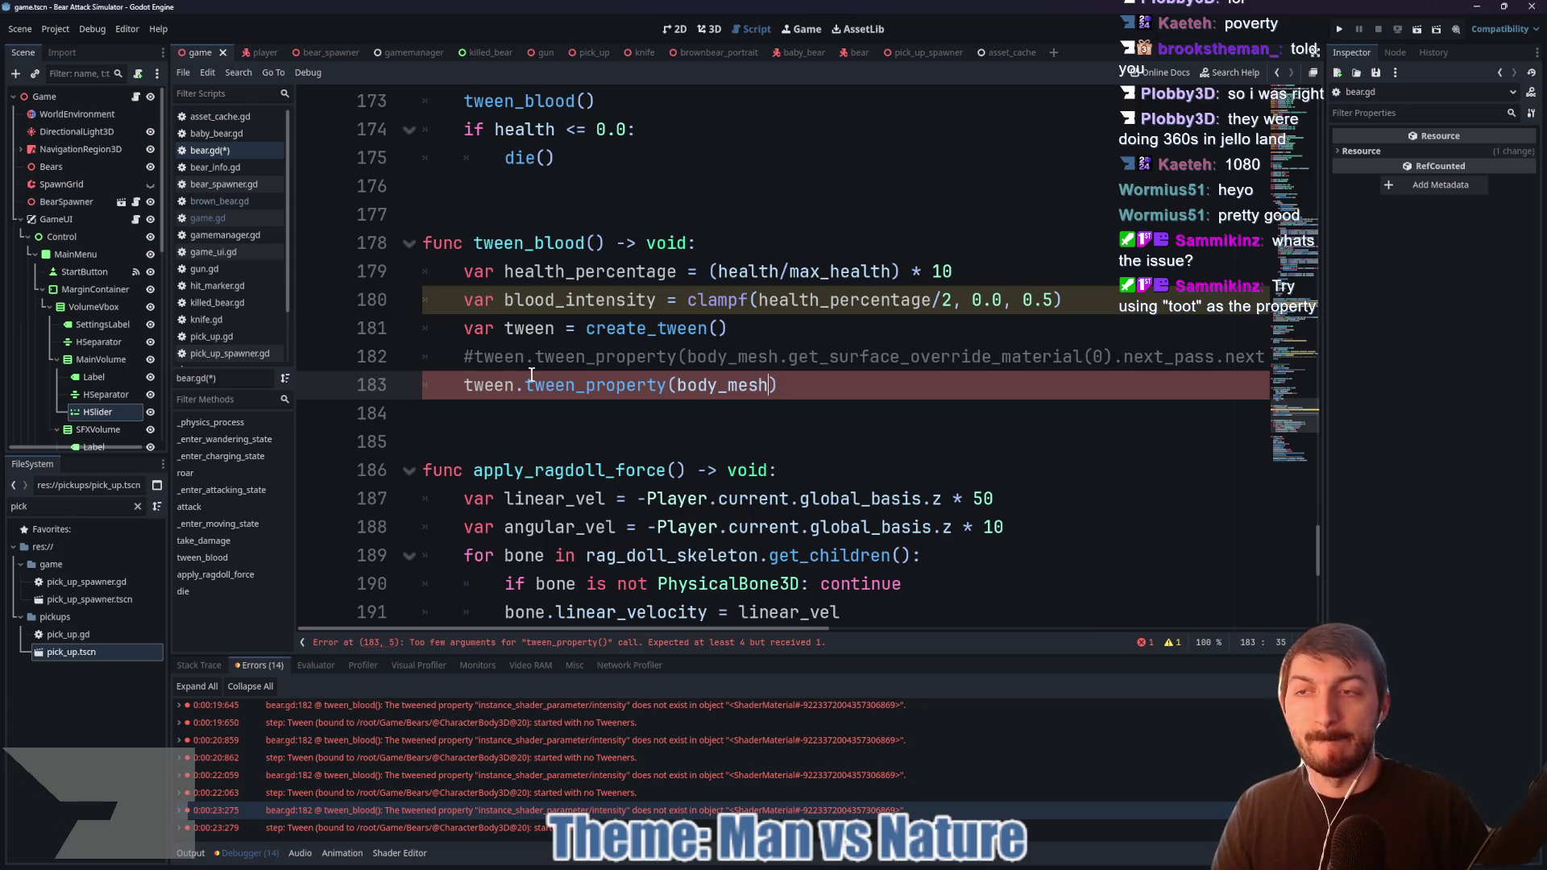
pyautogui.write(', "set')
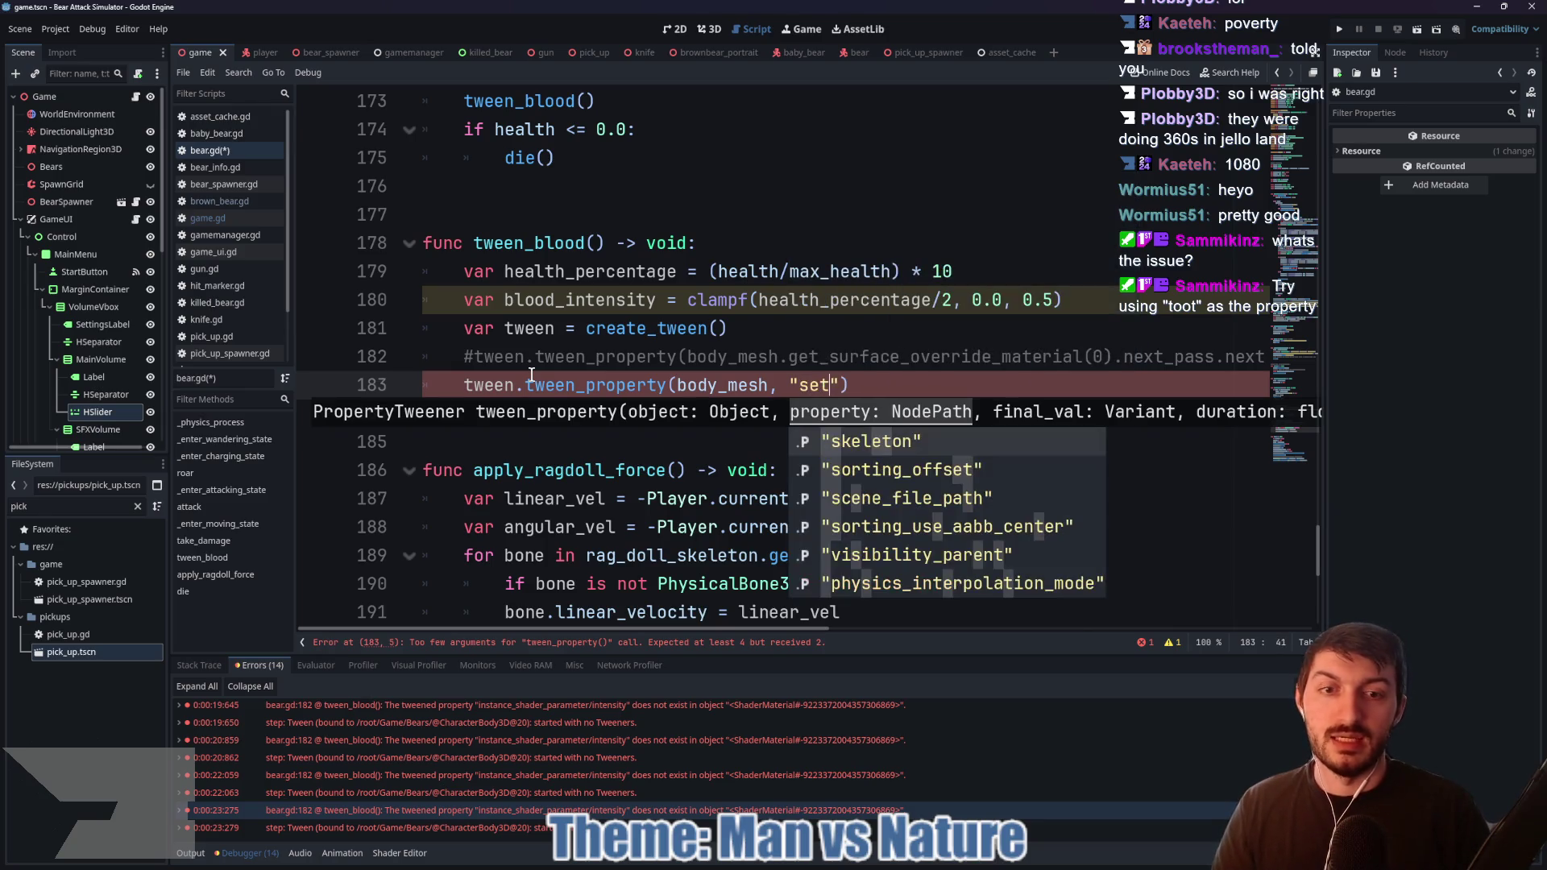
pyautogui.write('_instance_shad')
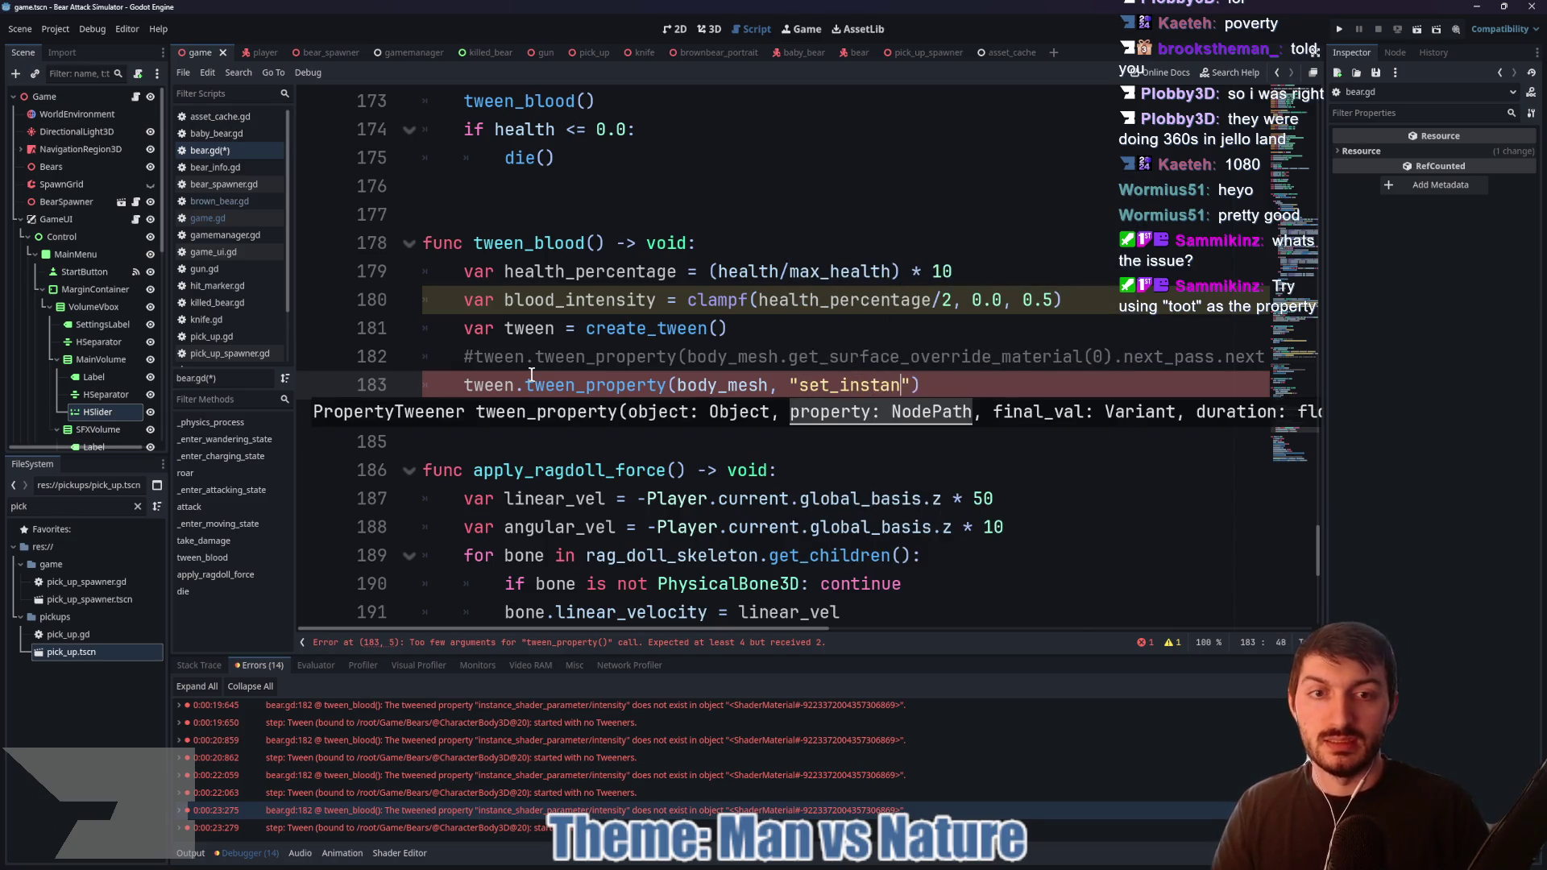
pyautogui.write('er_')
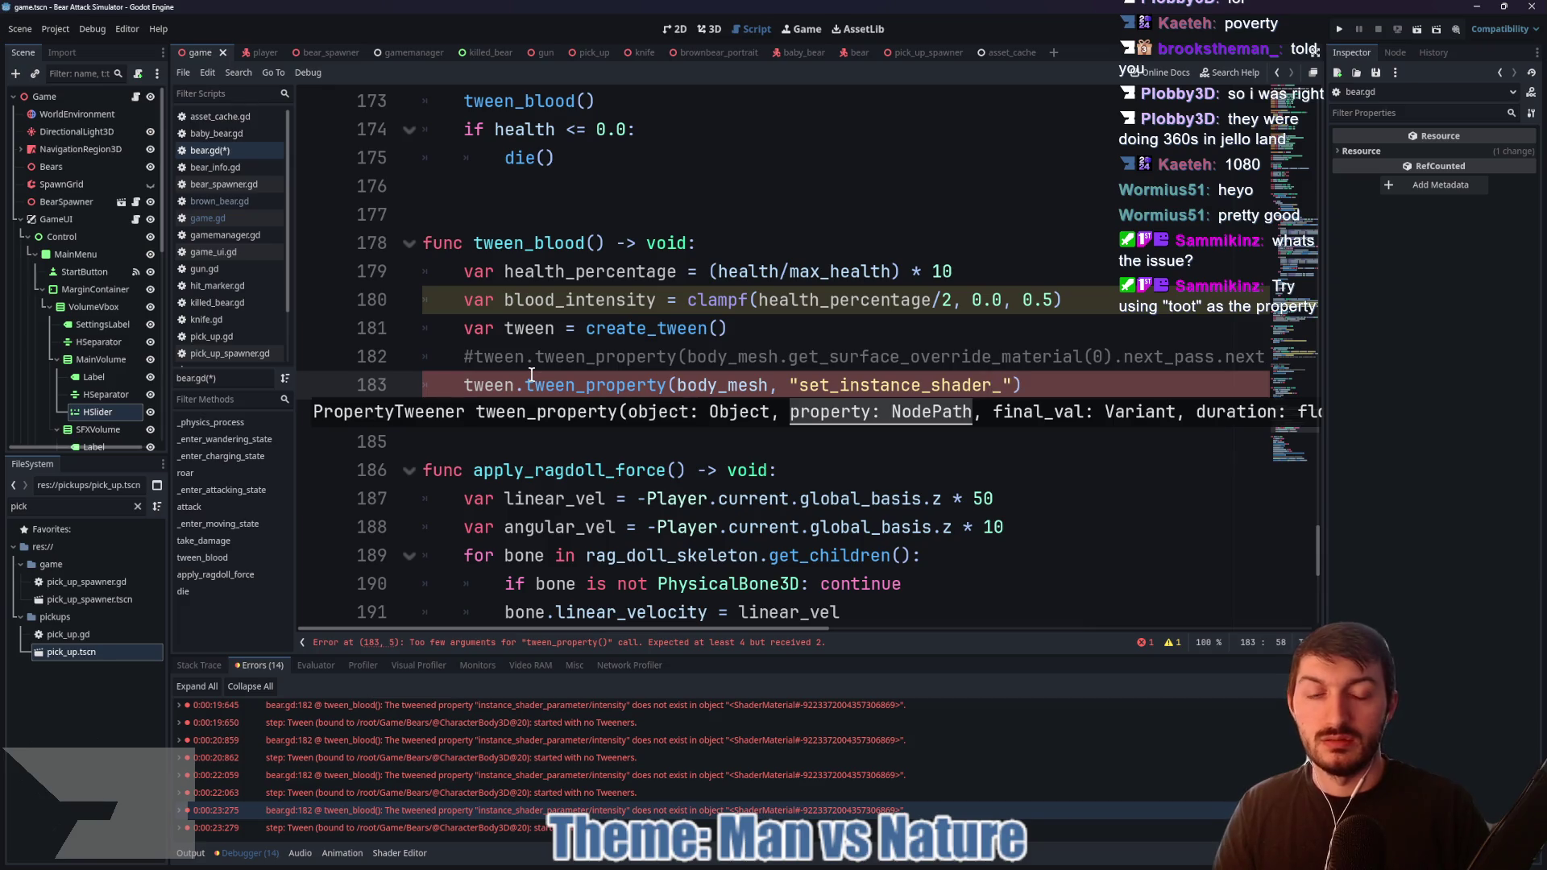
pyautogui.write('parameter')
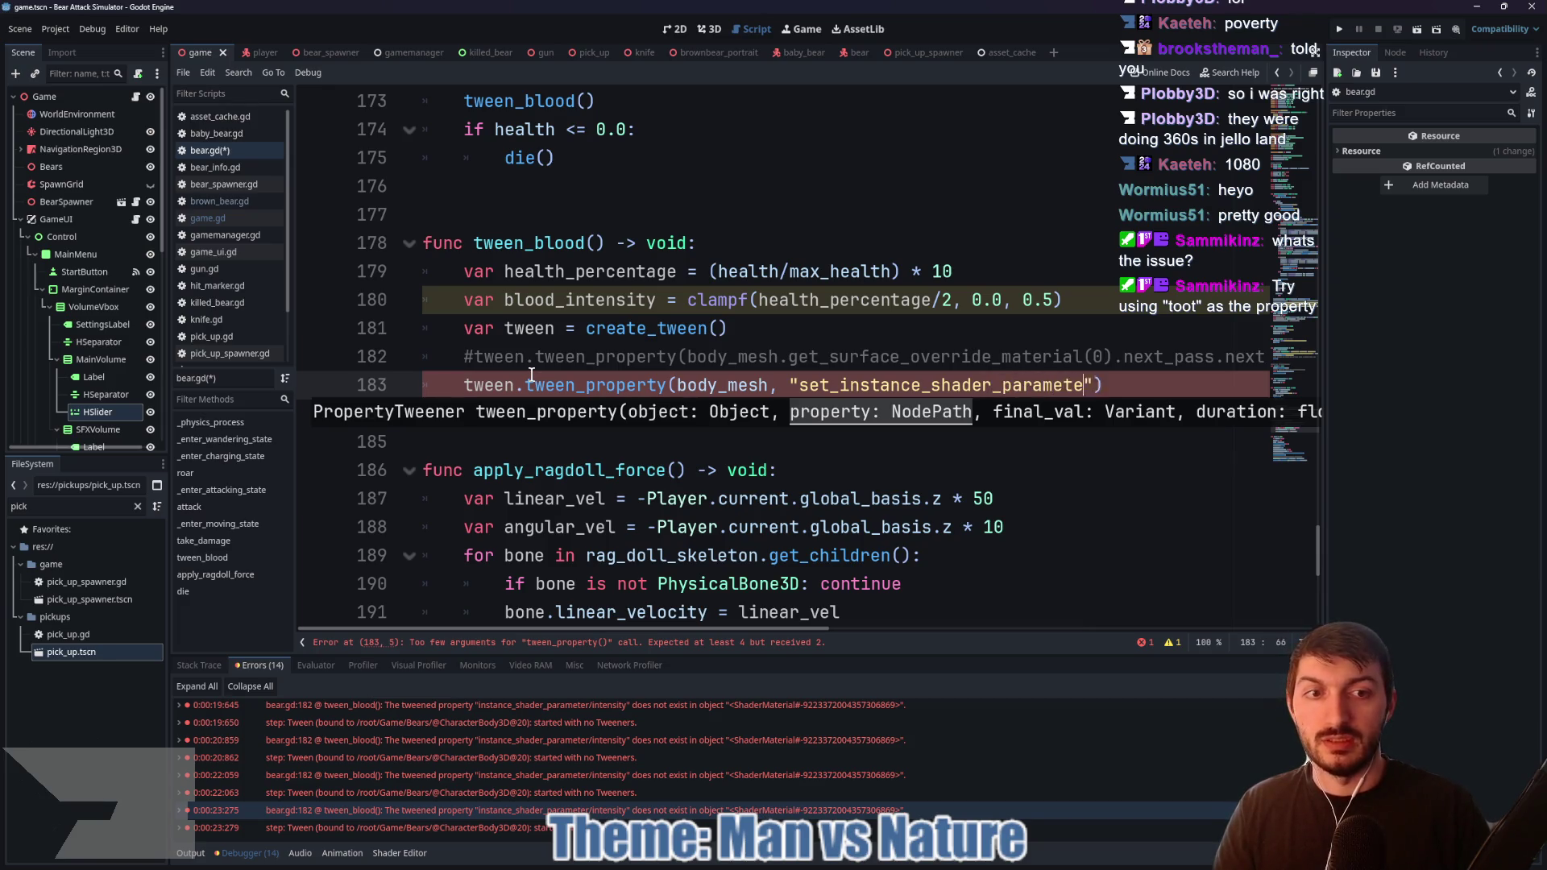
pyautogui.write('/intensity')
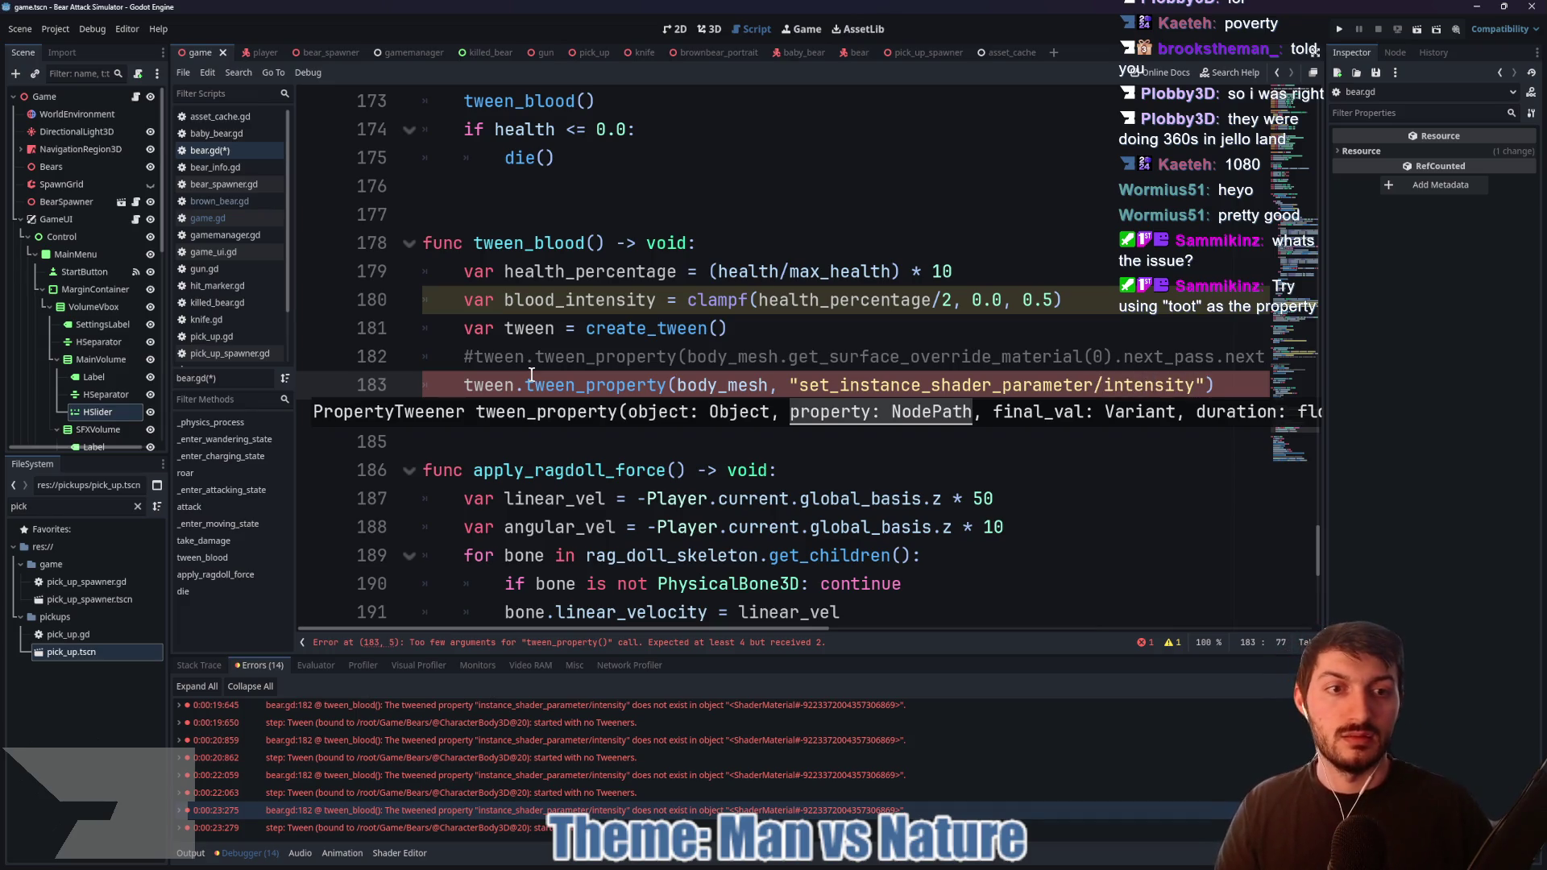
pyautogui.click(851, 862)
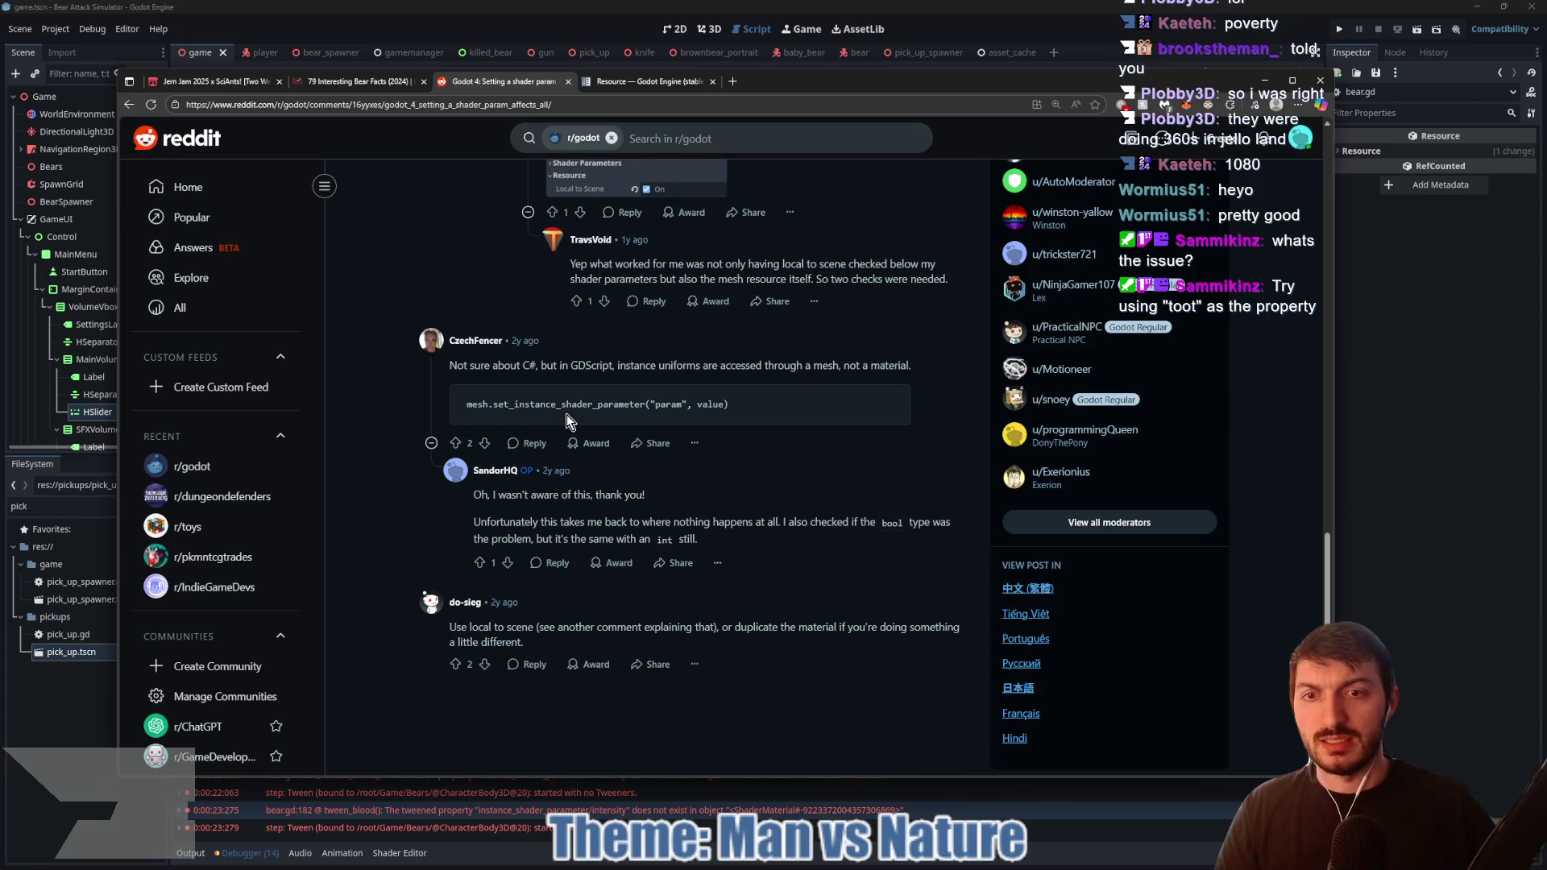
pyautogui.click(1481, 492)
# Step: Rewrite line 183 as a body_mesh.set_instance_shader_parameter("intensity", …) call
pyautogui.click(1217, 386)
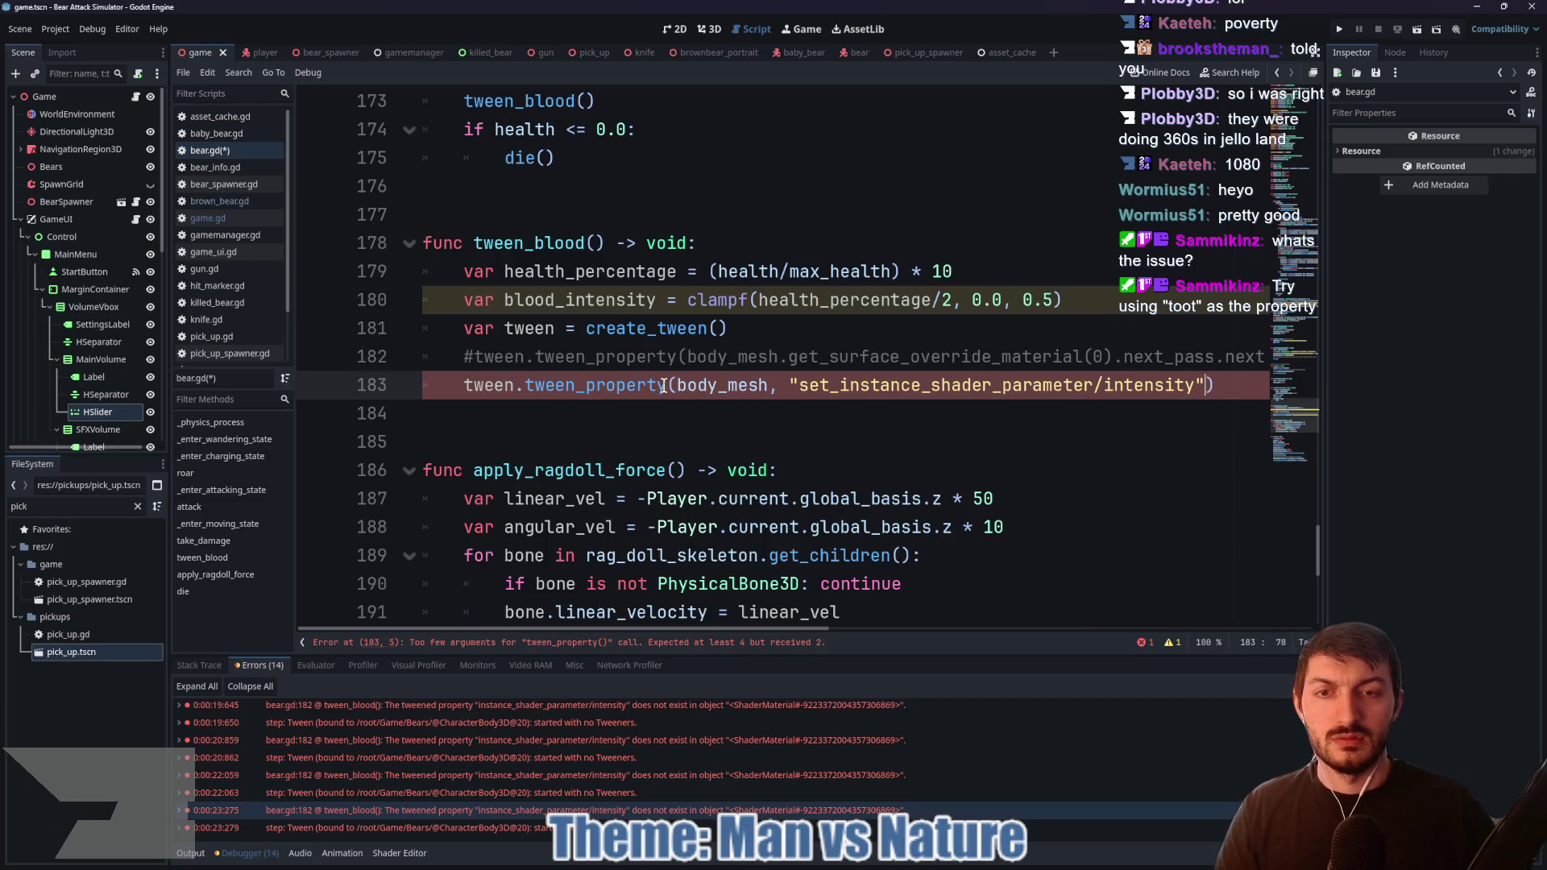
pyautogui.moveTo(1217, 388); pyautogui.dragTo(460, 385)
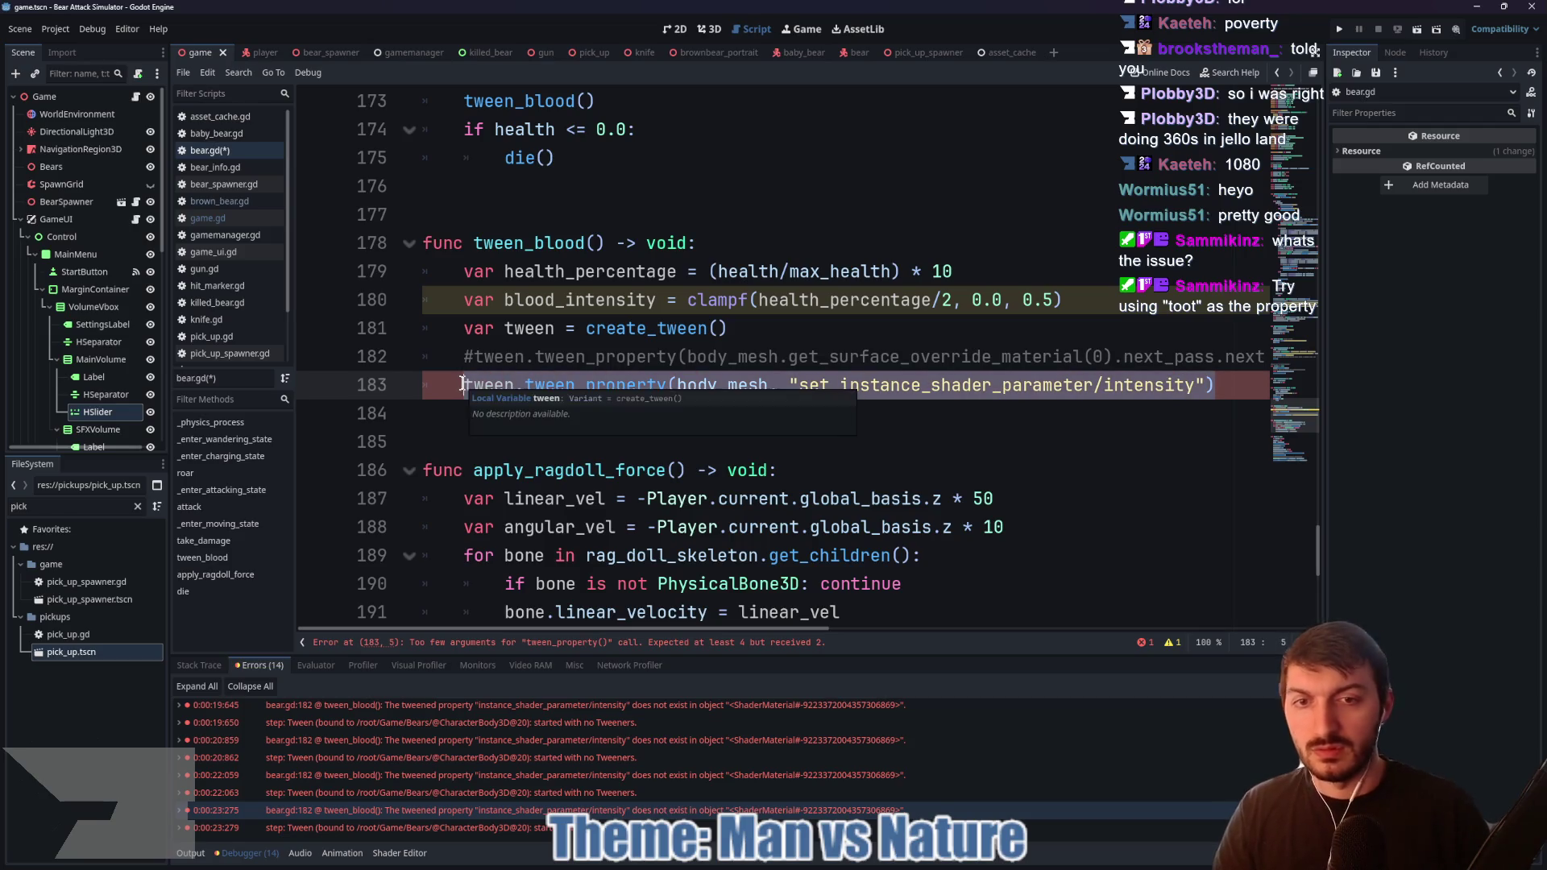
pyautogui.write('bod')
pyautogui.press('BackSpace')
pyautogui.press('BackSpace')
pyautogui.write('ody')
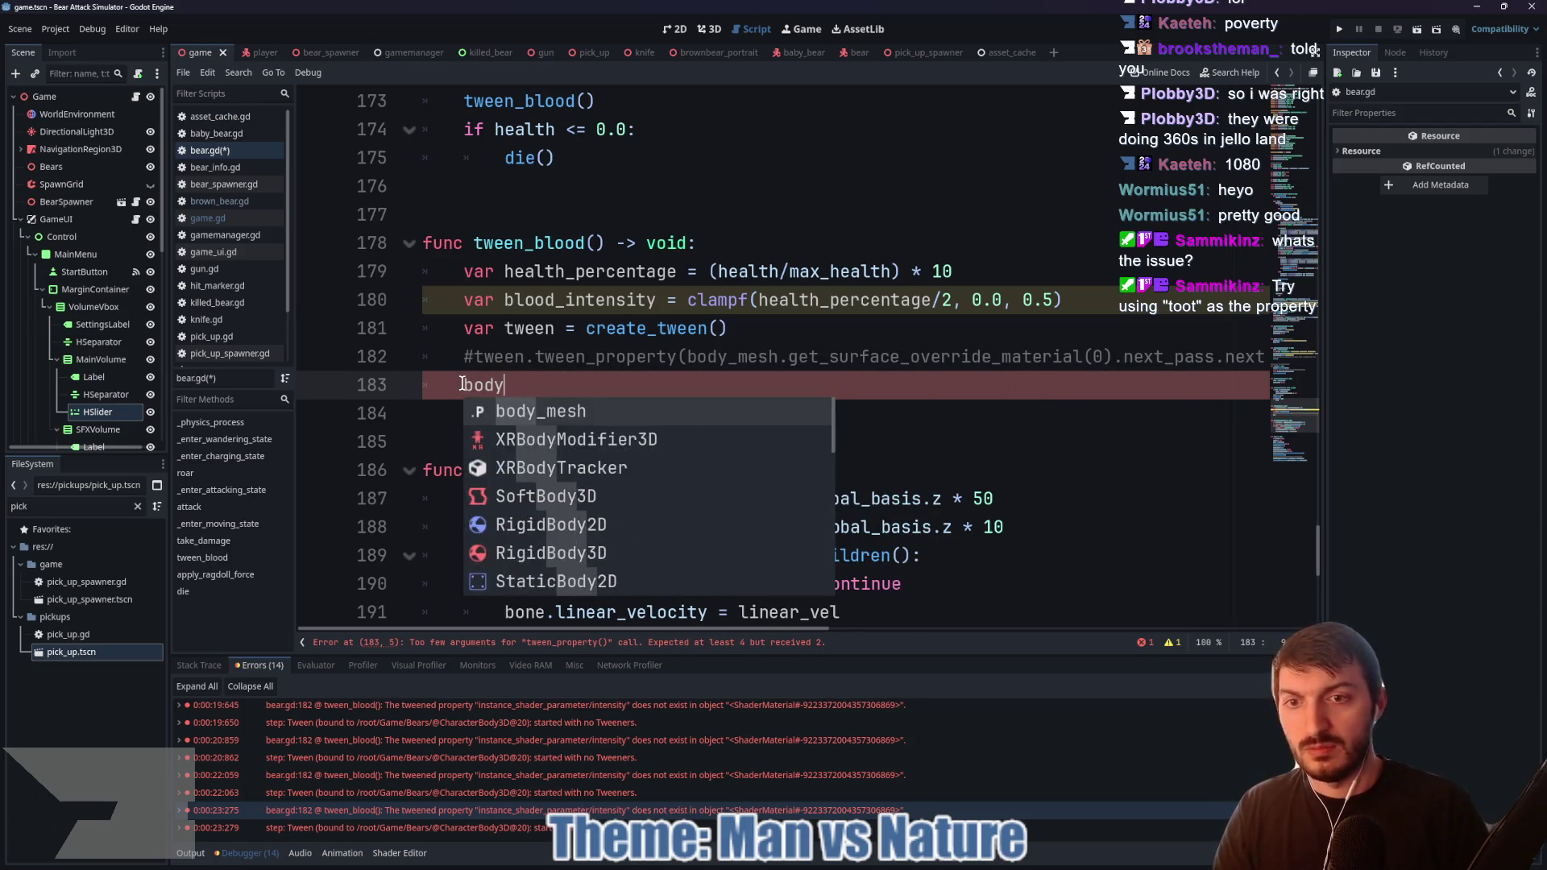
pyautogui.write('_mesh.set_in')
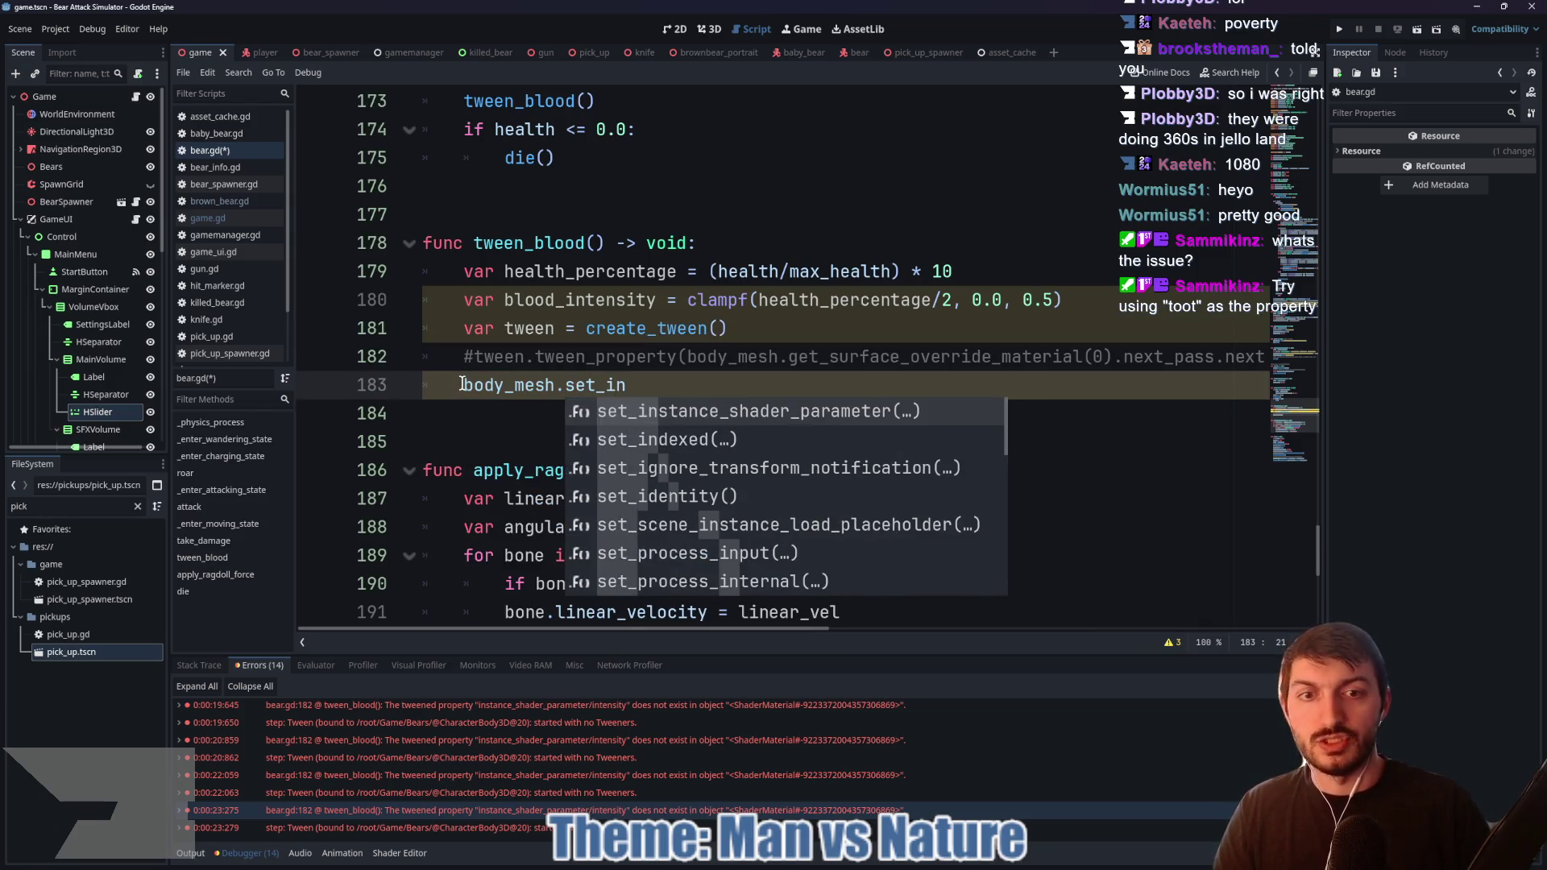
pyautogui.press('Return')
pyautogui.write('"intensity"')
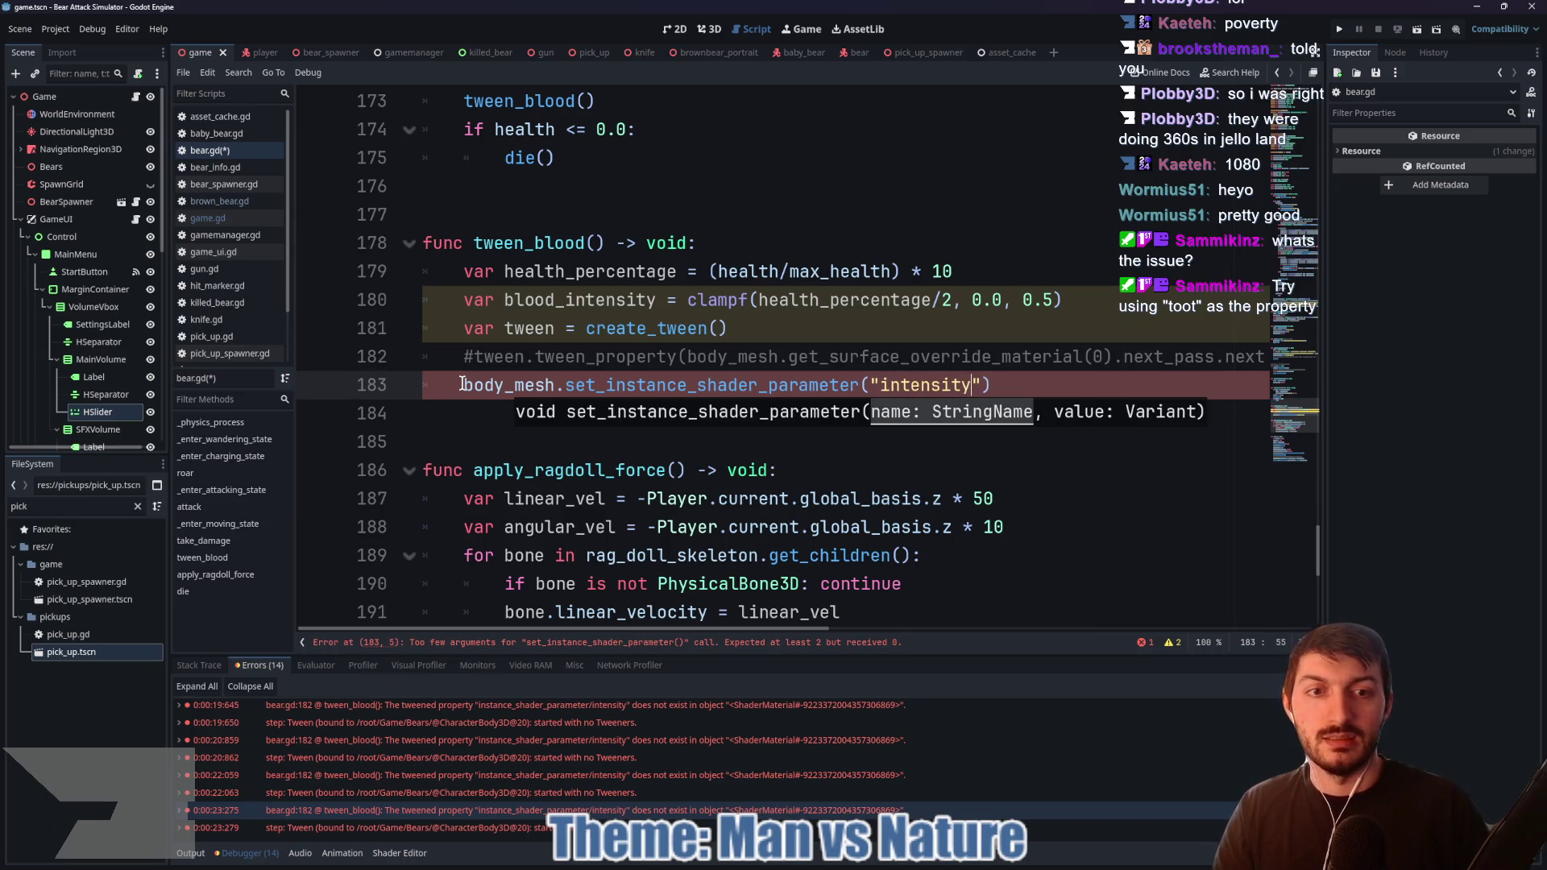
pyautogui.write(', tween')
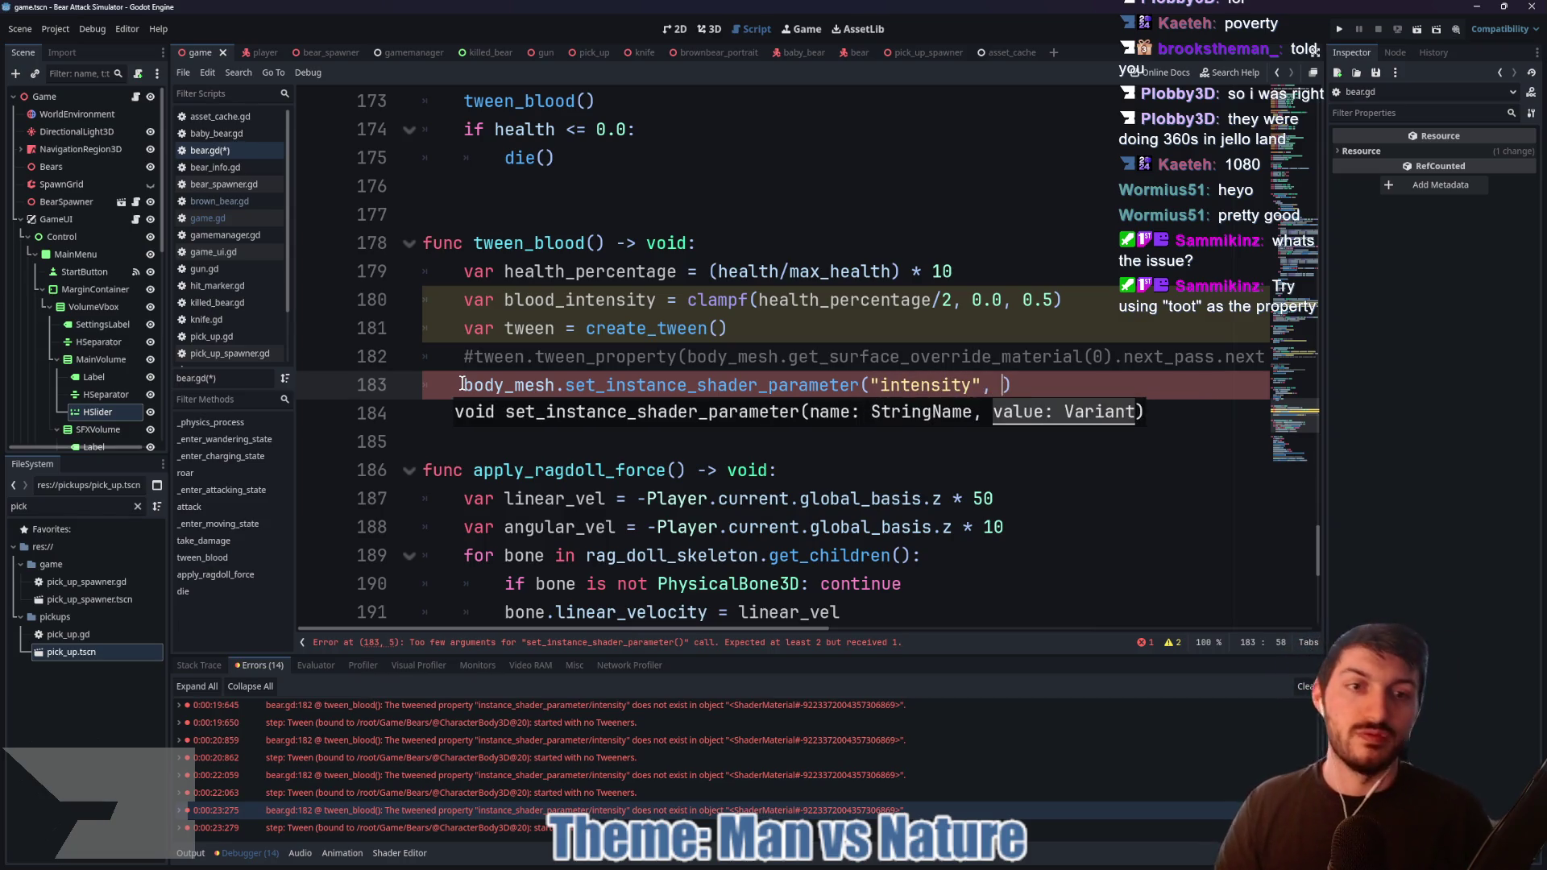
pyautogui.write('.tween.')
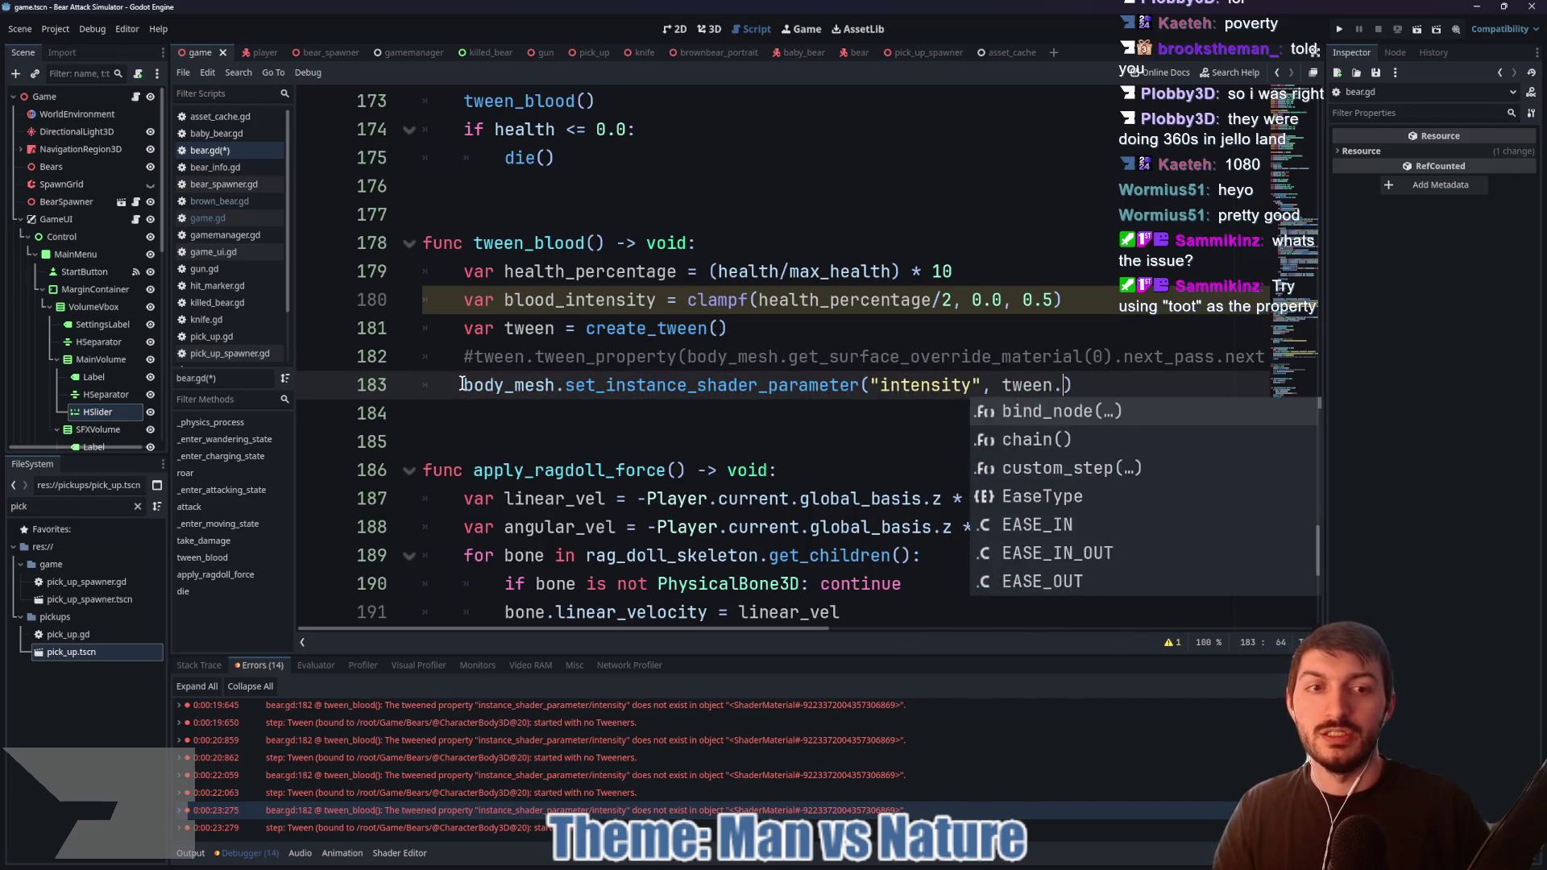
# Step: Pass a nested tween_property call with blood_intensity as the value argument
pyautogui.press('Down')
pyautogui.press('Down')
pyautogui.press('Down')
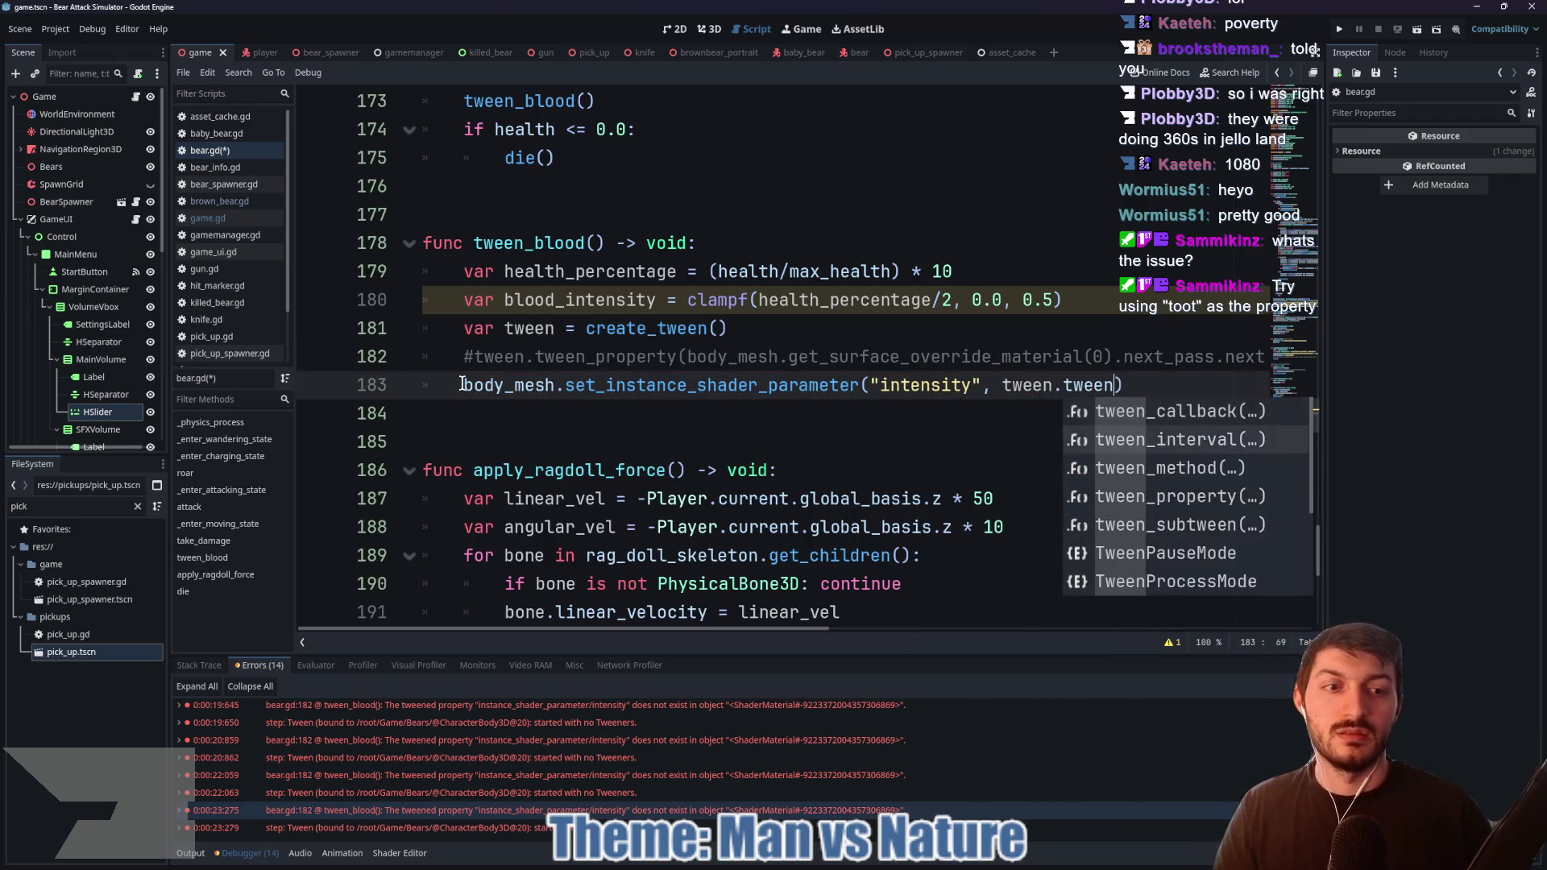
pyautogui.press('Return')
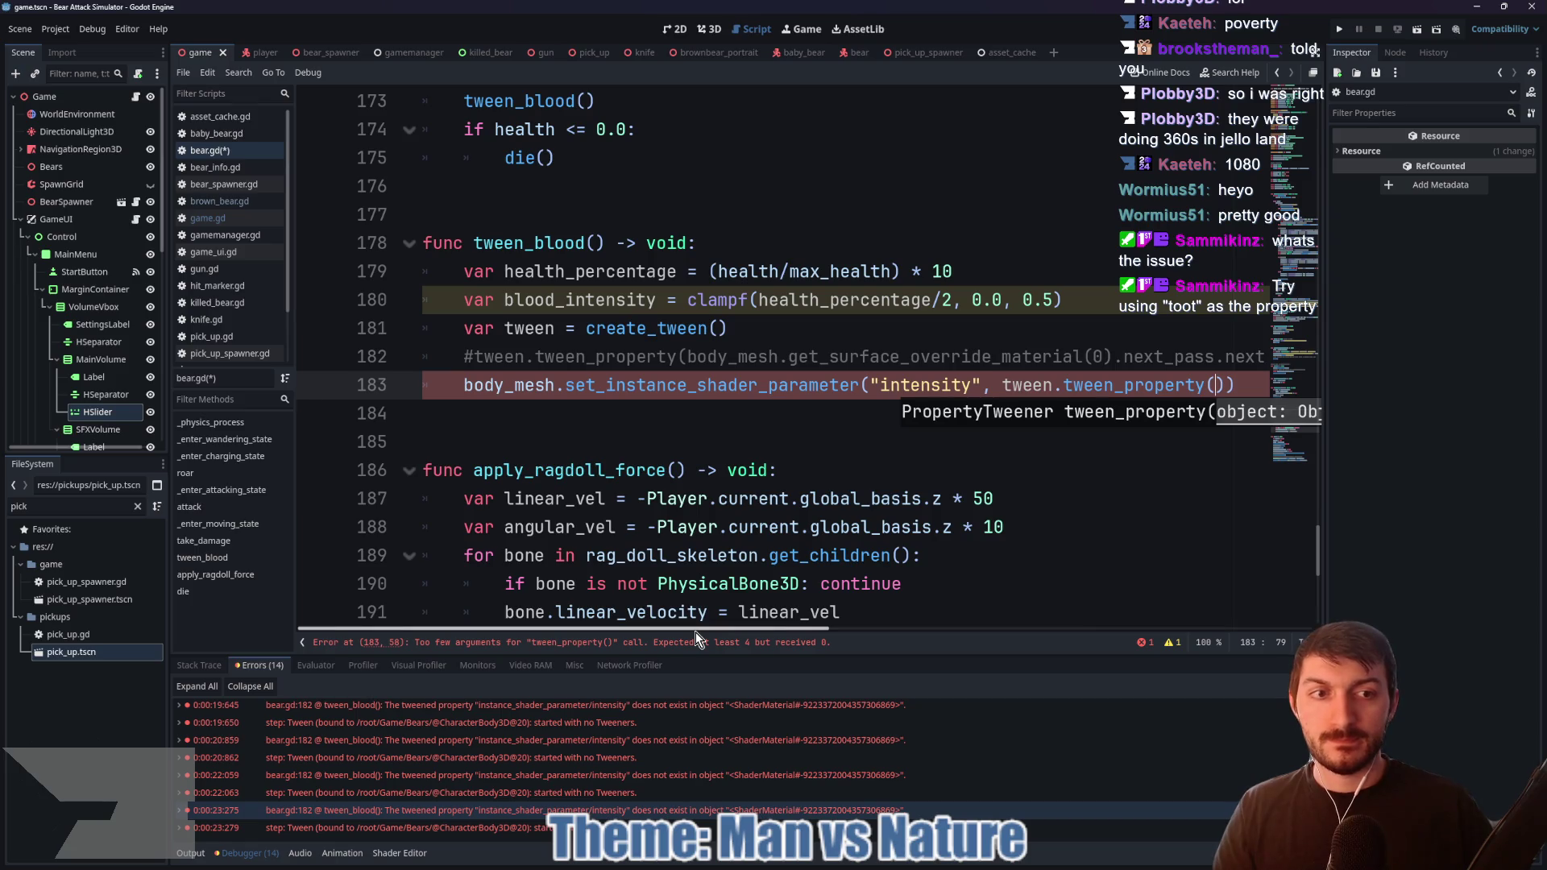
pyautogui.write('body')
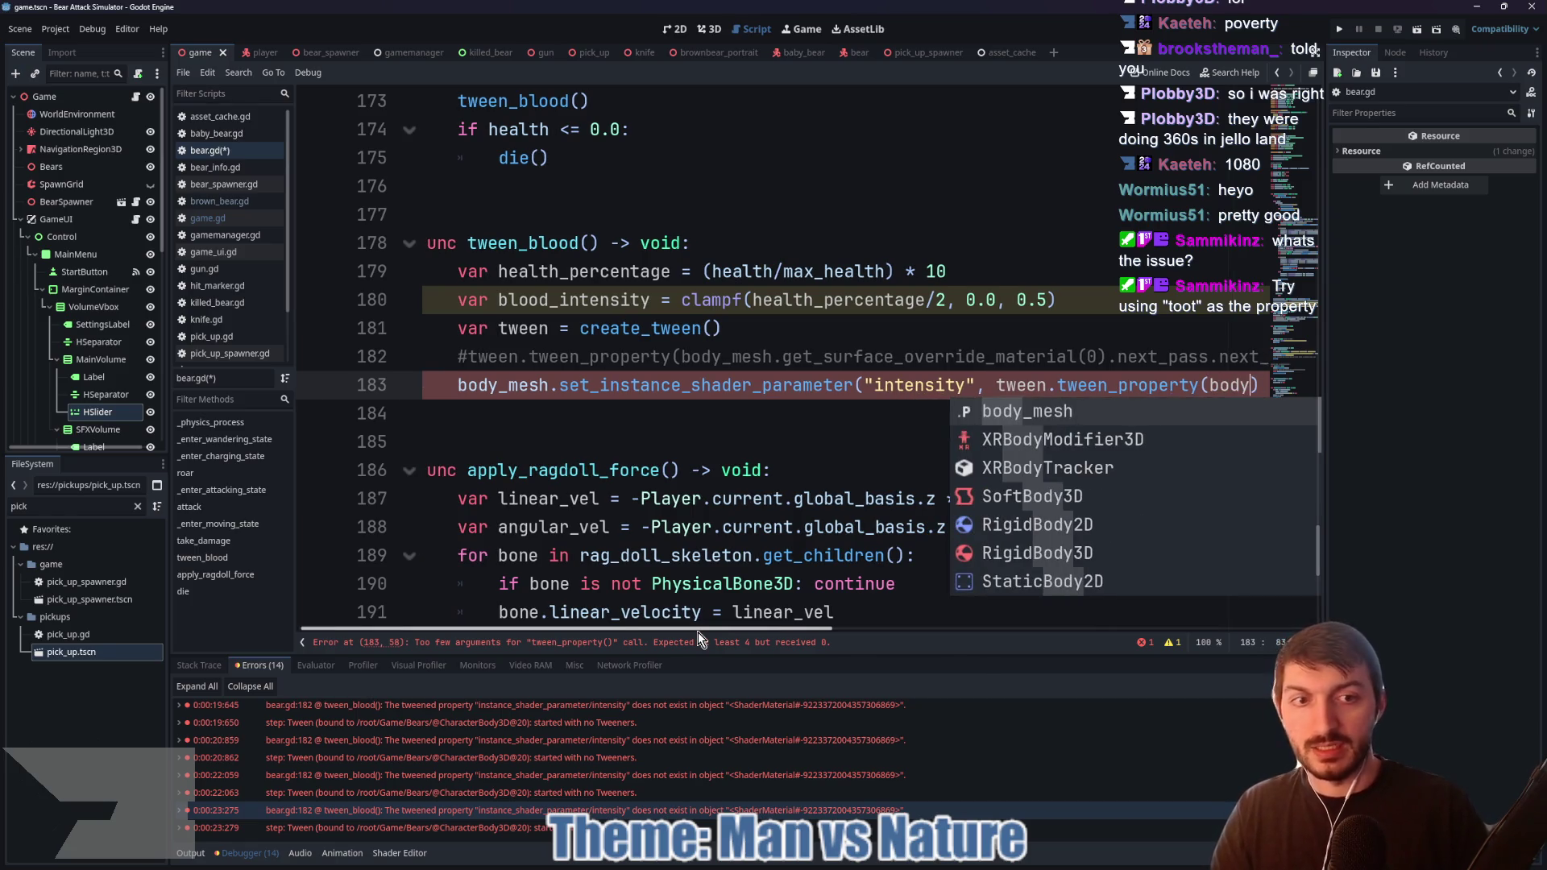
pyautogui.press('BackSpace')
pyautogui.press('BackSpace')
pyautogui.press('BackSpace')
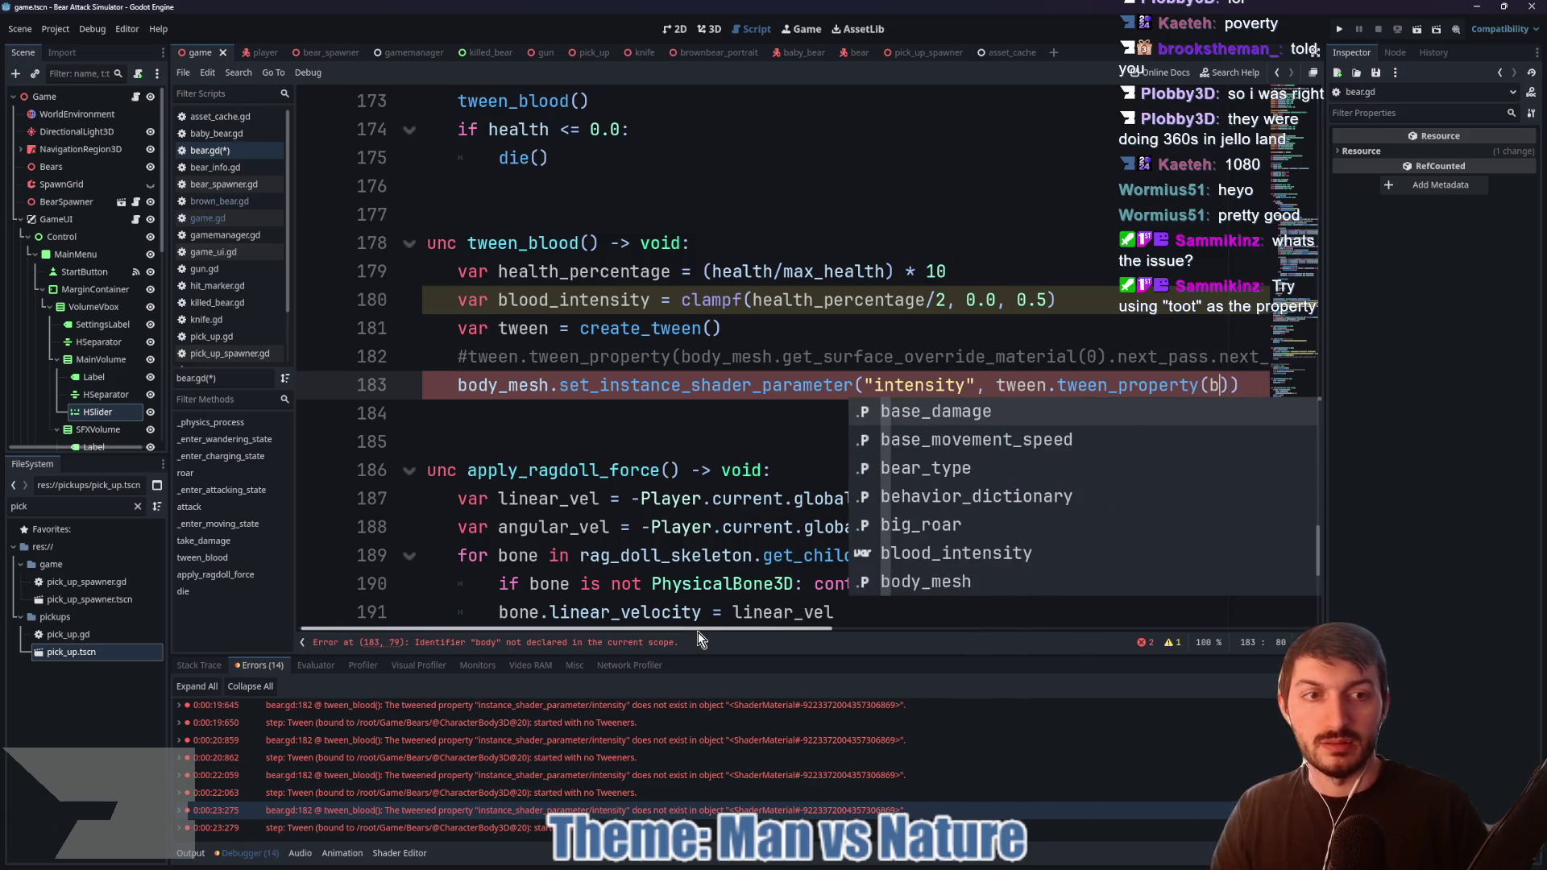
pyautogui.write('lood')
pyautogui.press('Return')
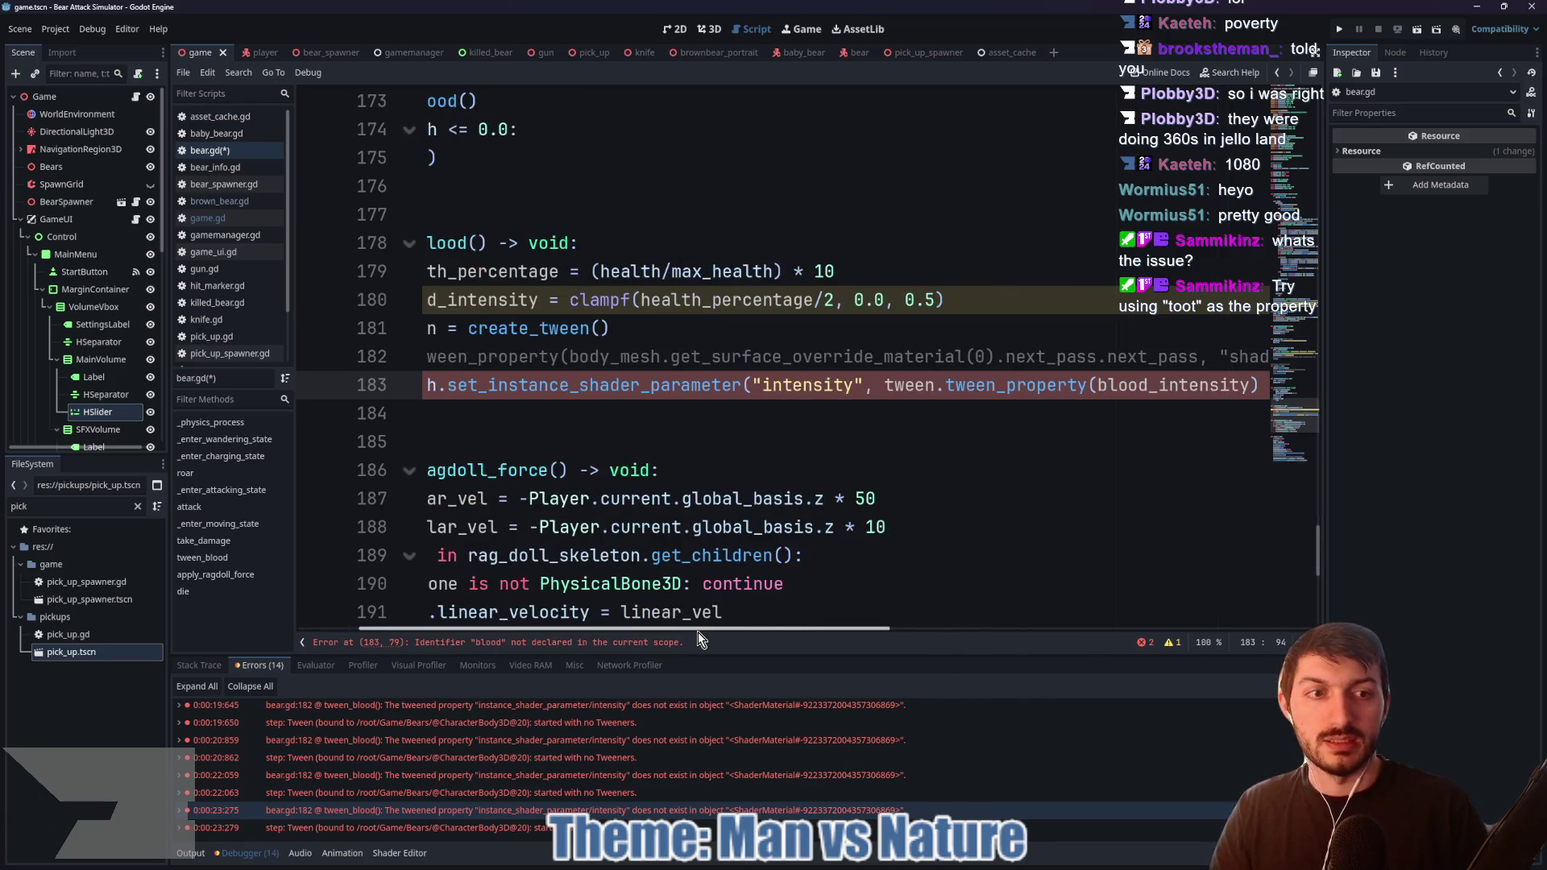
pyautogui.write(',')
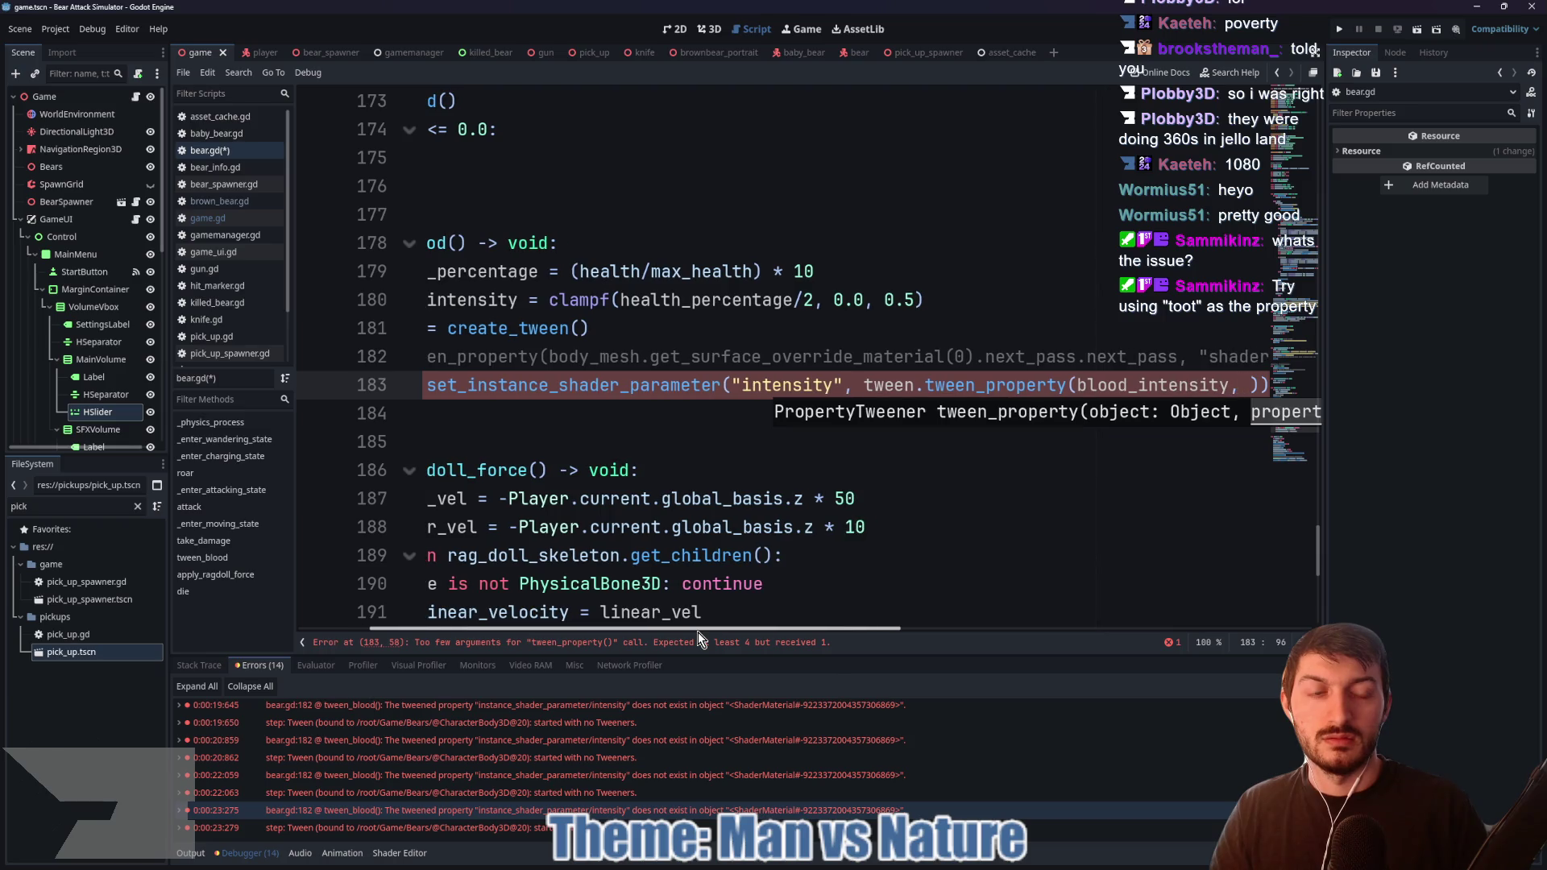
pyautogui.write(' b')
pyautogui.press('BackSpace')
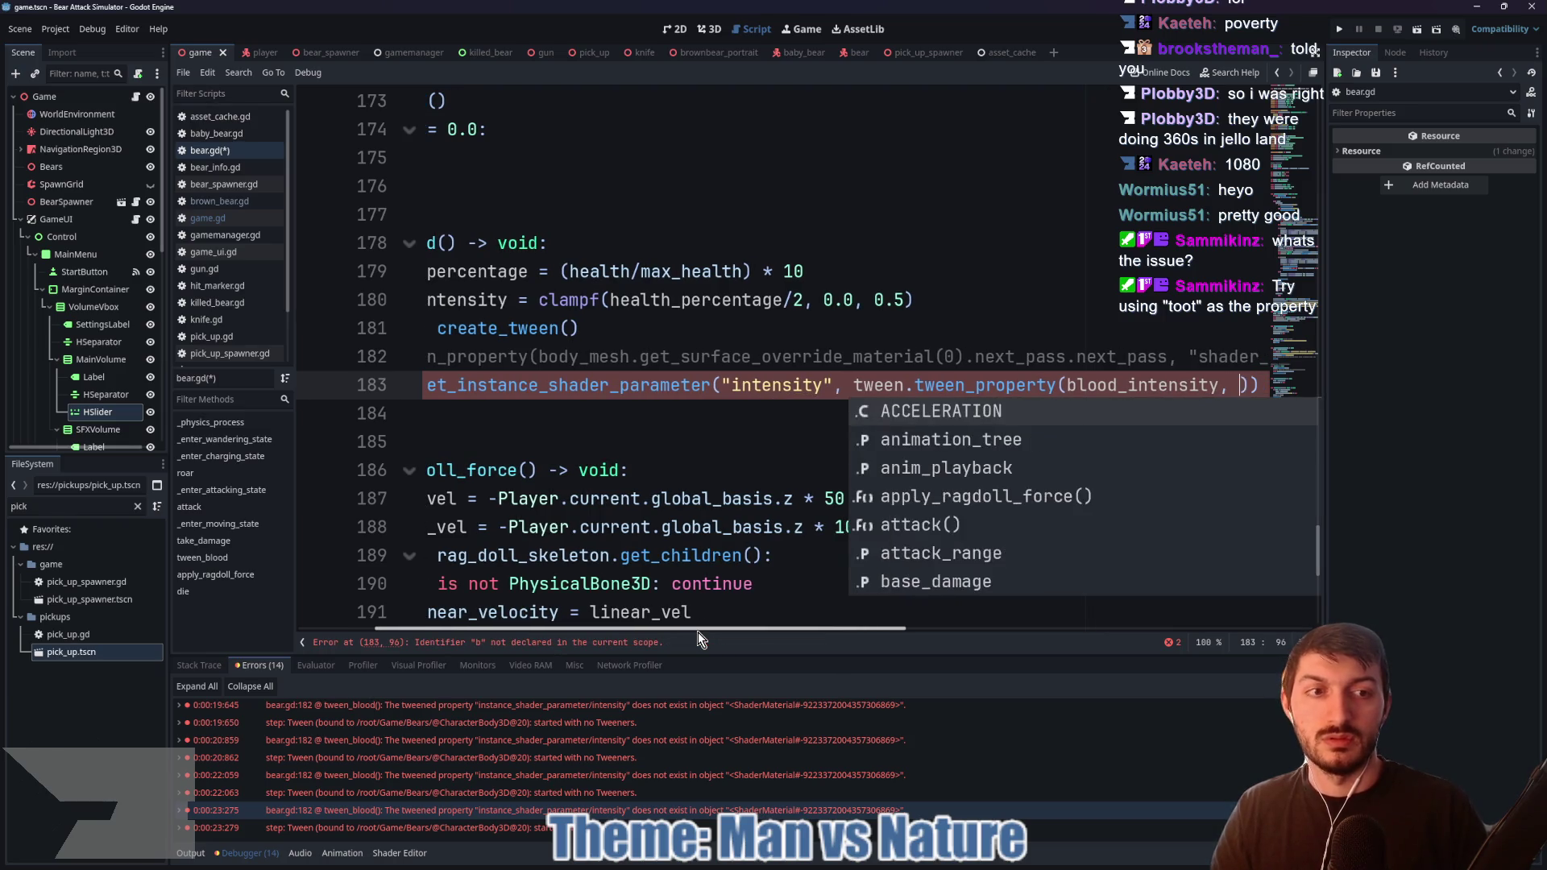
pyautogui.write('"v')
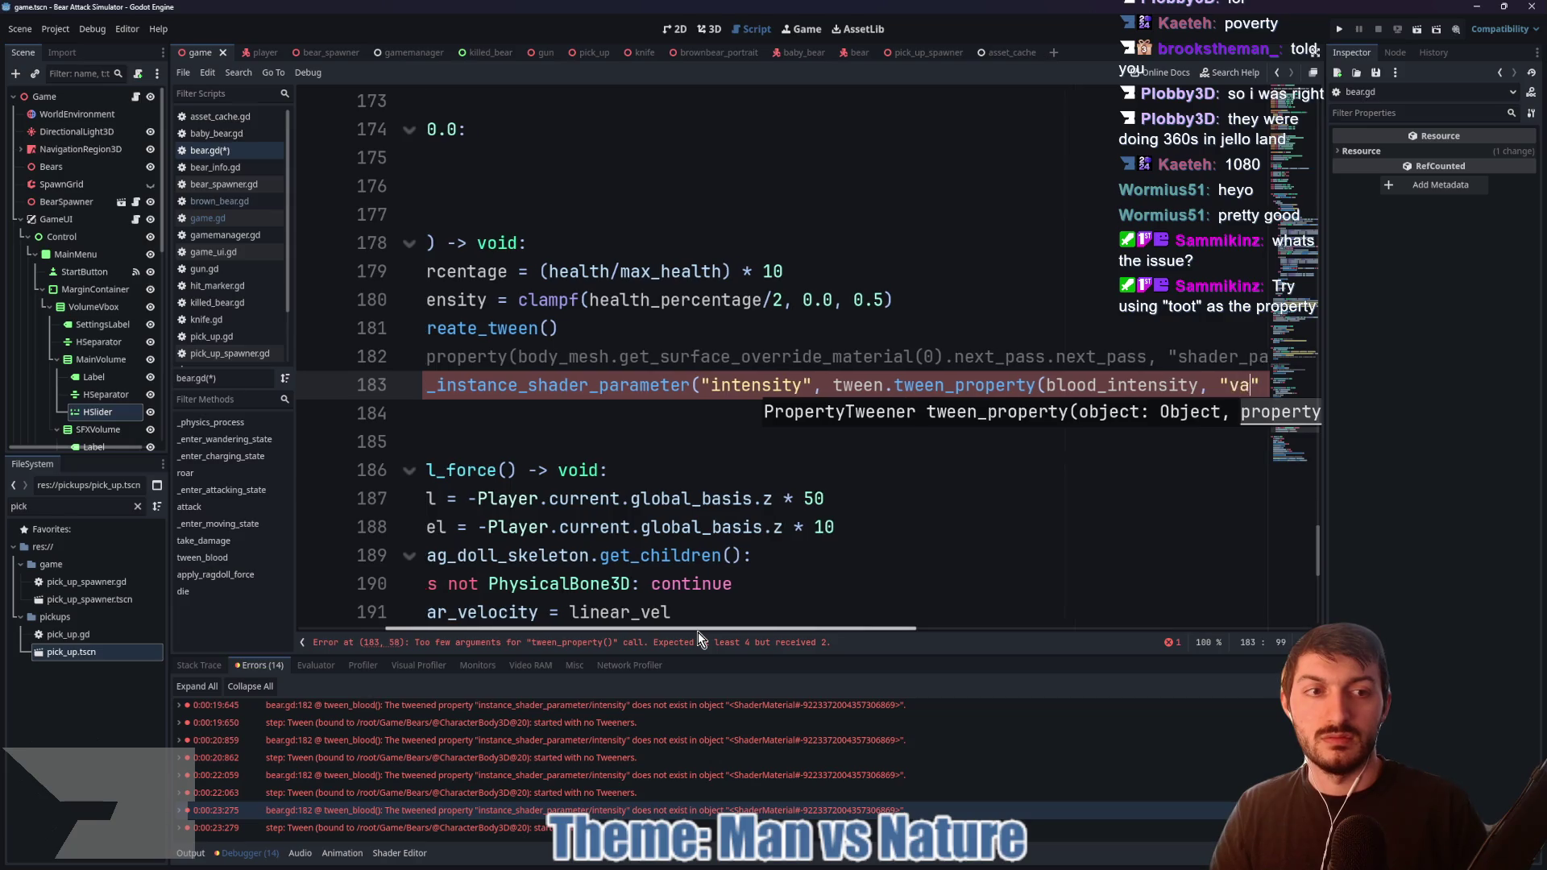
pyautogui.press('BackSpace')
# Step: Replace the nested tween_property call with just blood_intensity and run the game with F5
pyautogui.moveTo(1215, 385); pyautogui.dragTo(804, 386)
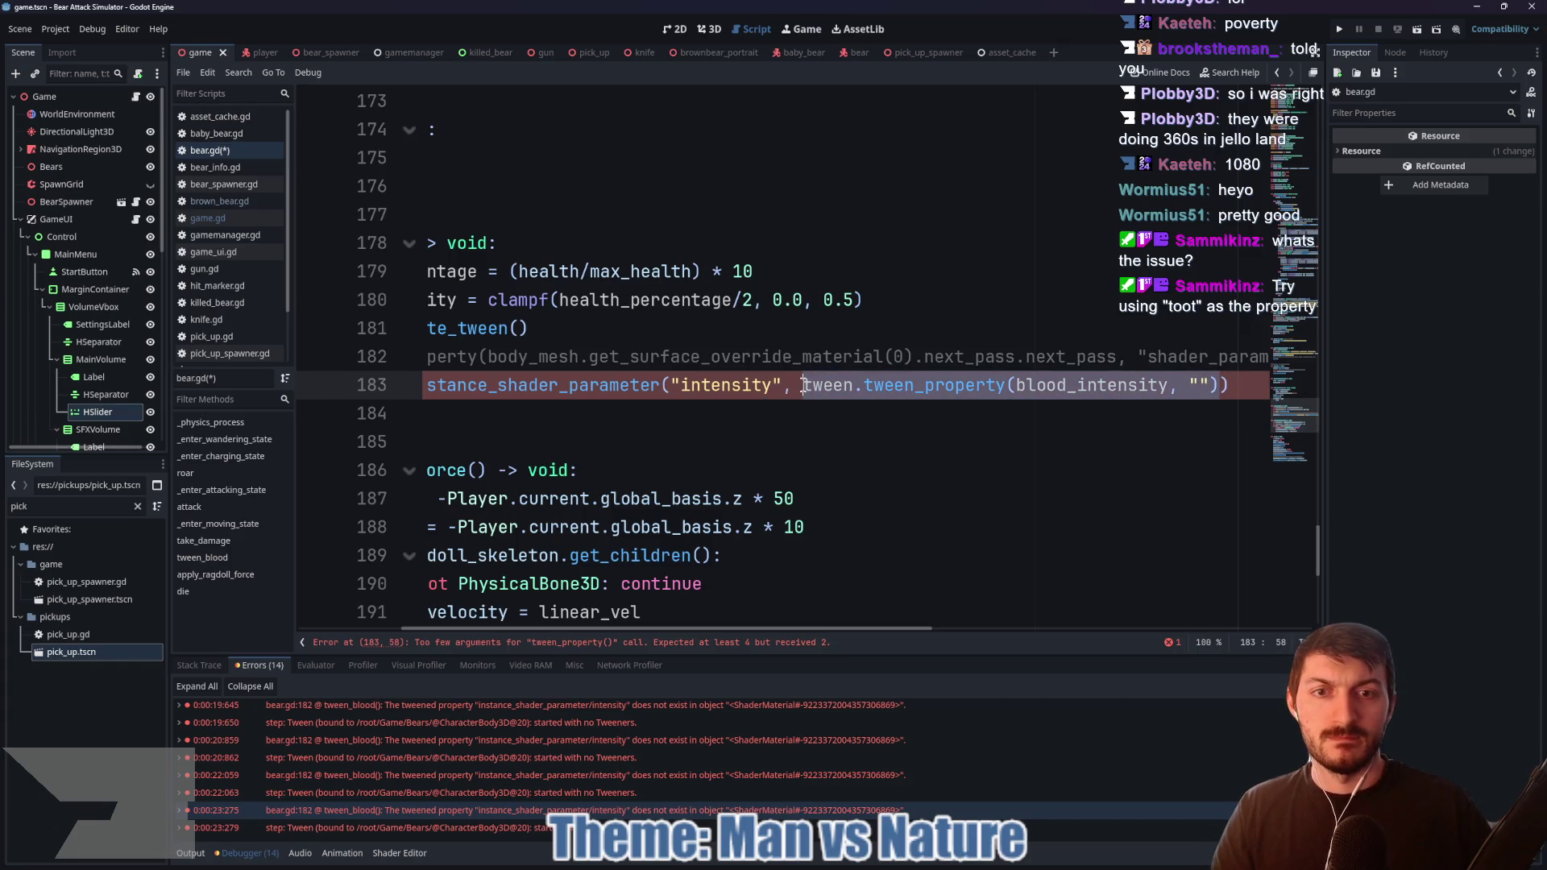
pyautogui.write('blood')
pyautogui.press('Return')
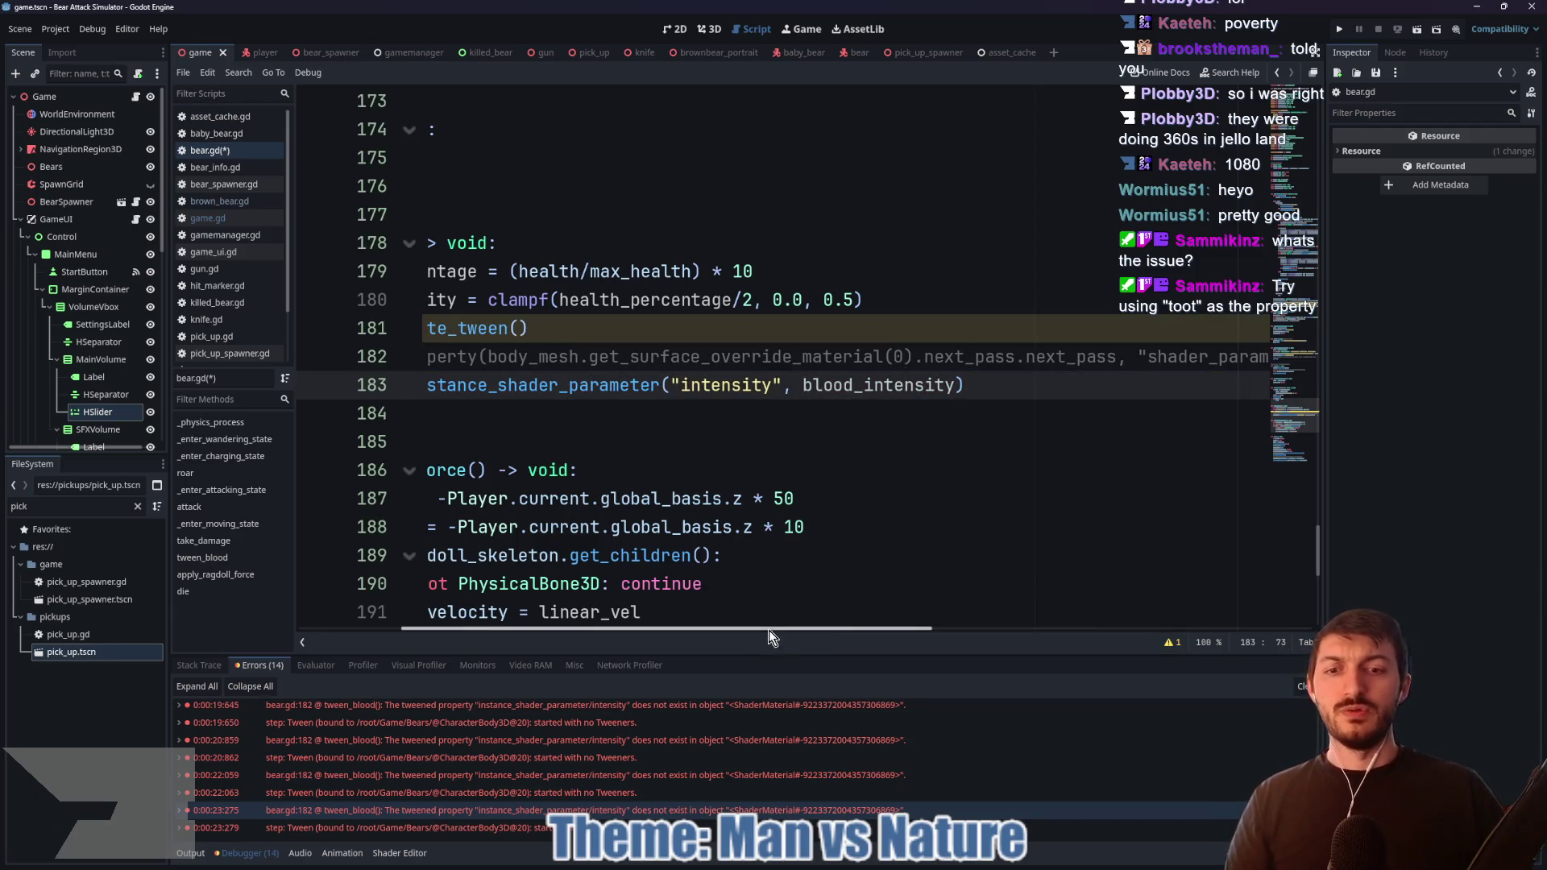
pyautogui.moveTo(769, 630); pyautogui.dragTo(477, 612)
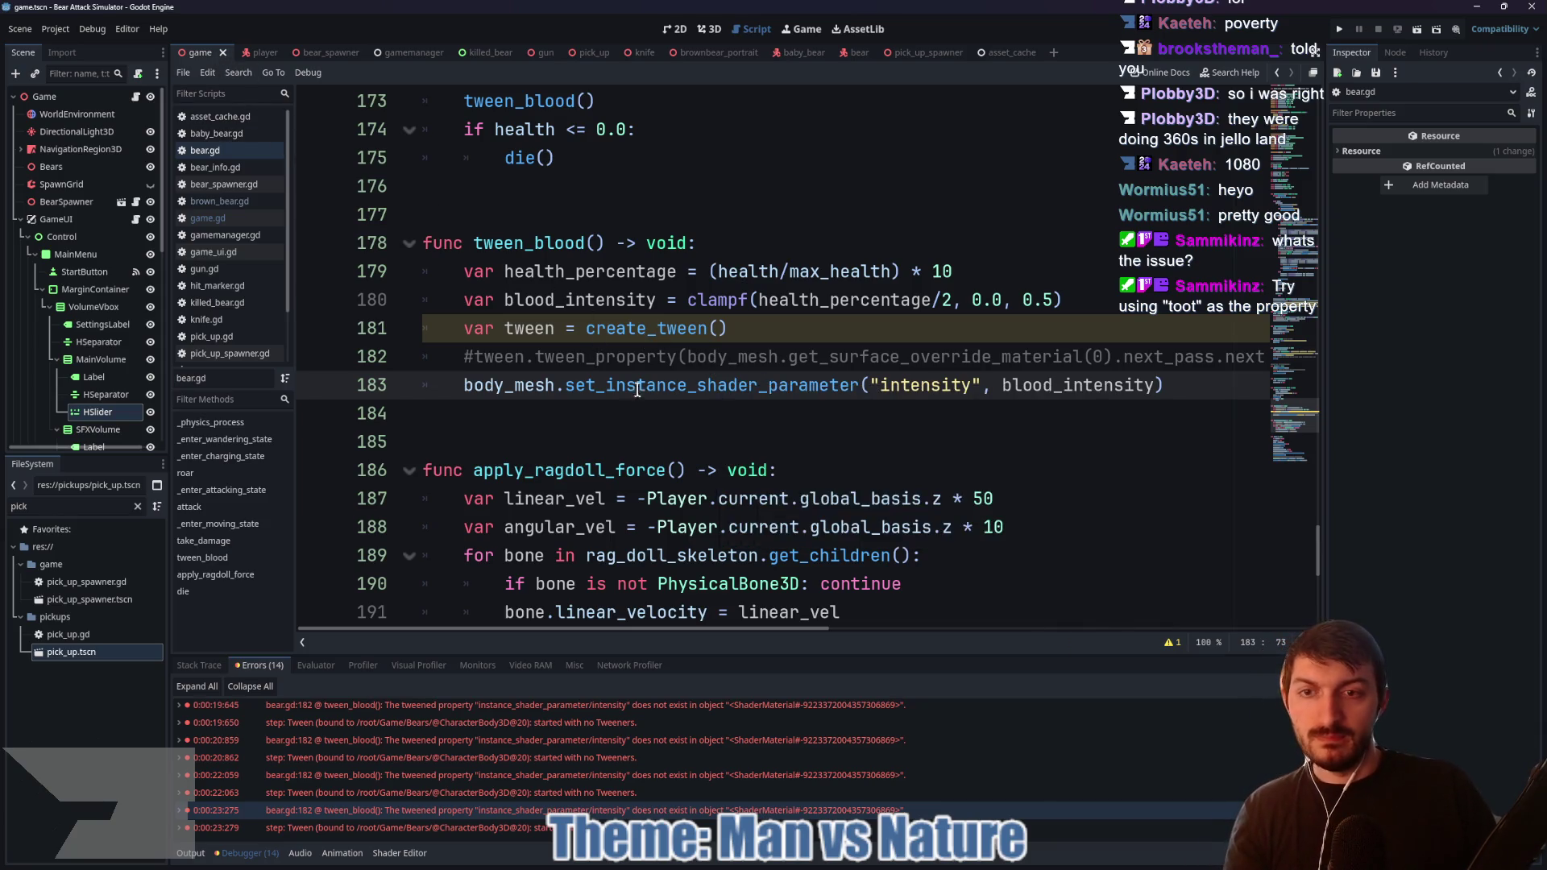
pyautogui.press('F5')
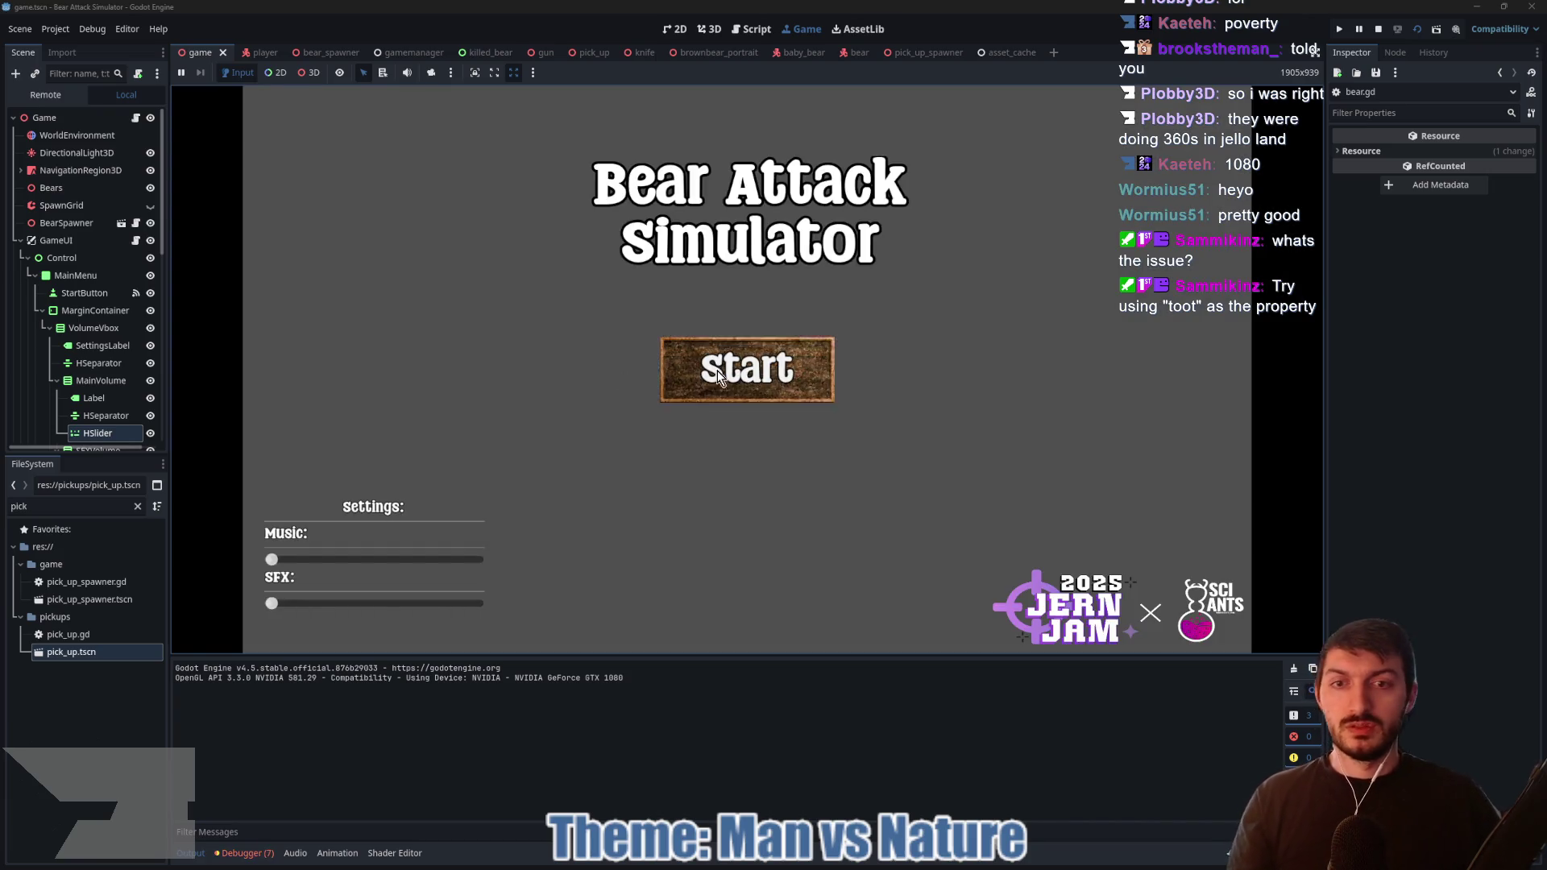
# Step: Start a round and punch the first bear until it dies
pyautogui.click(685, 372)
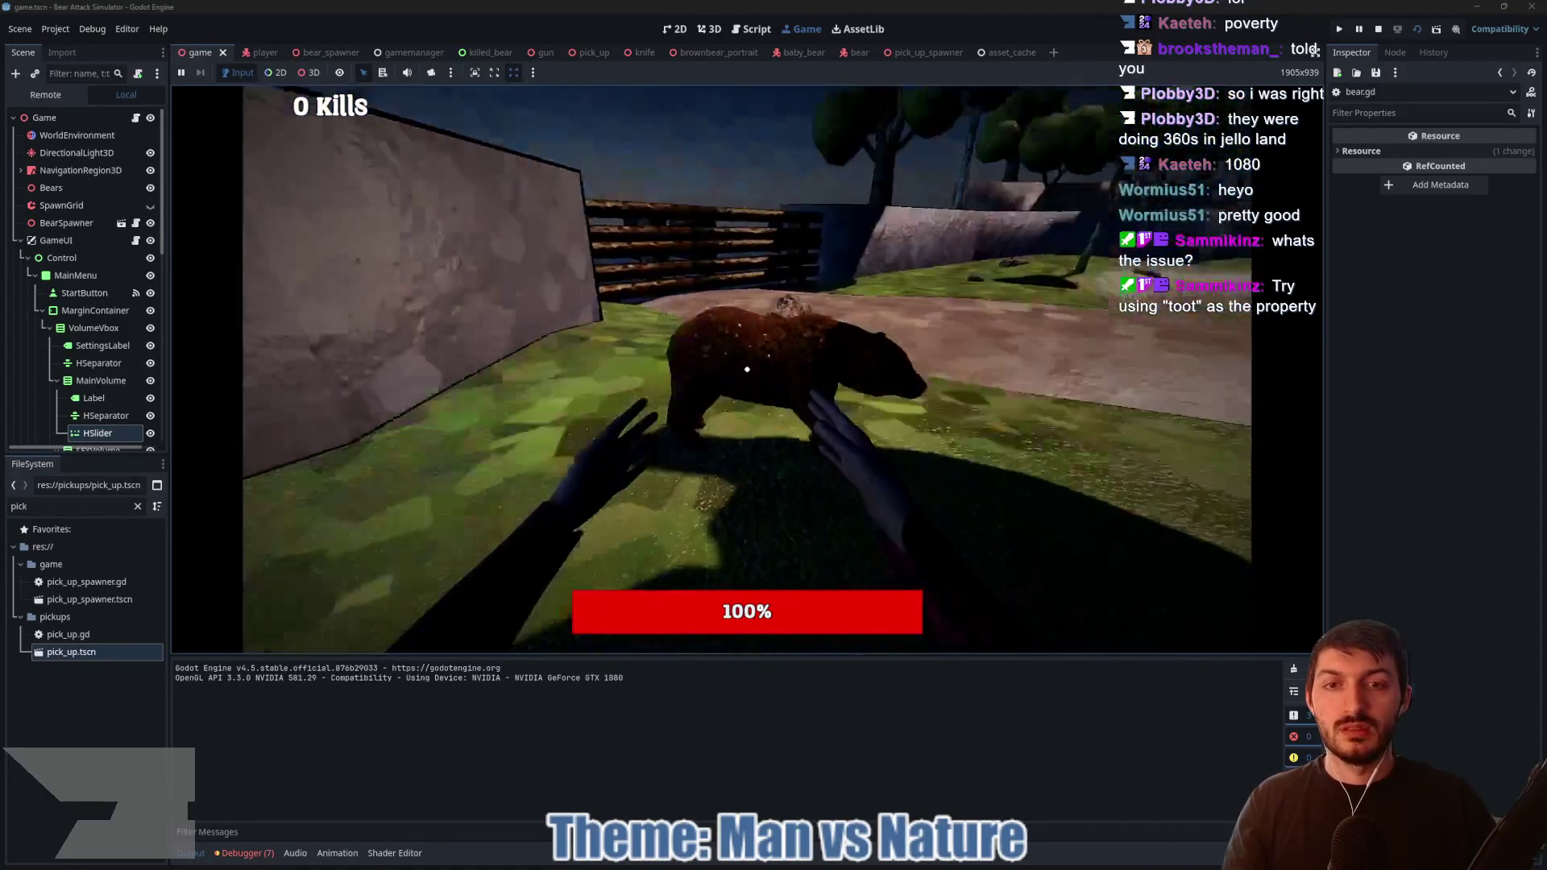
pyautogui.click(747, 370)
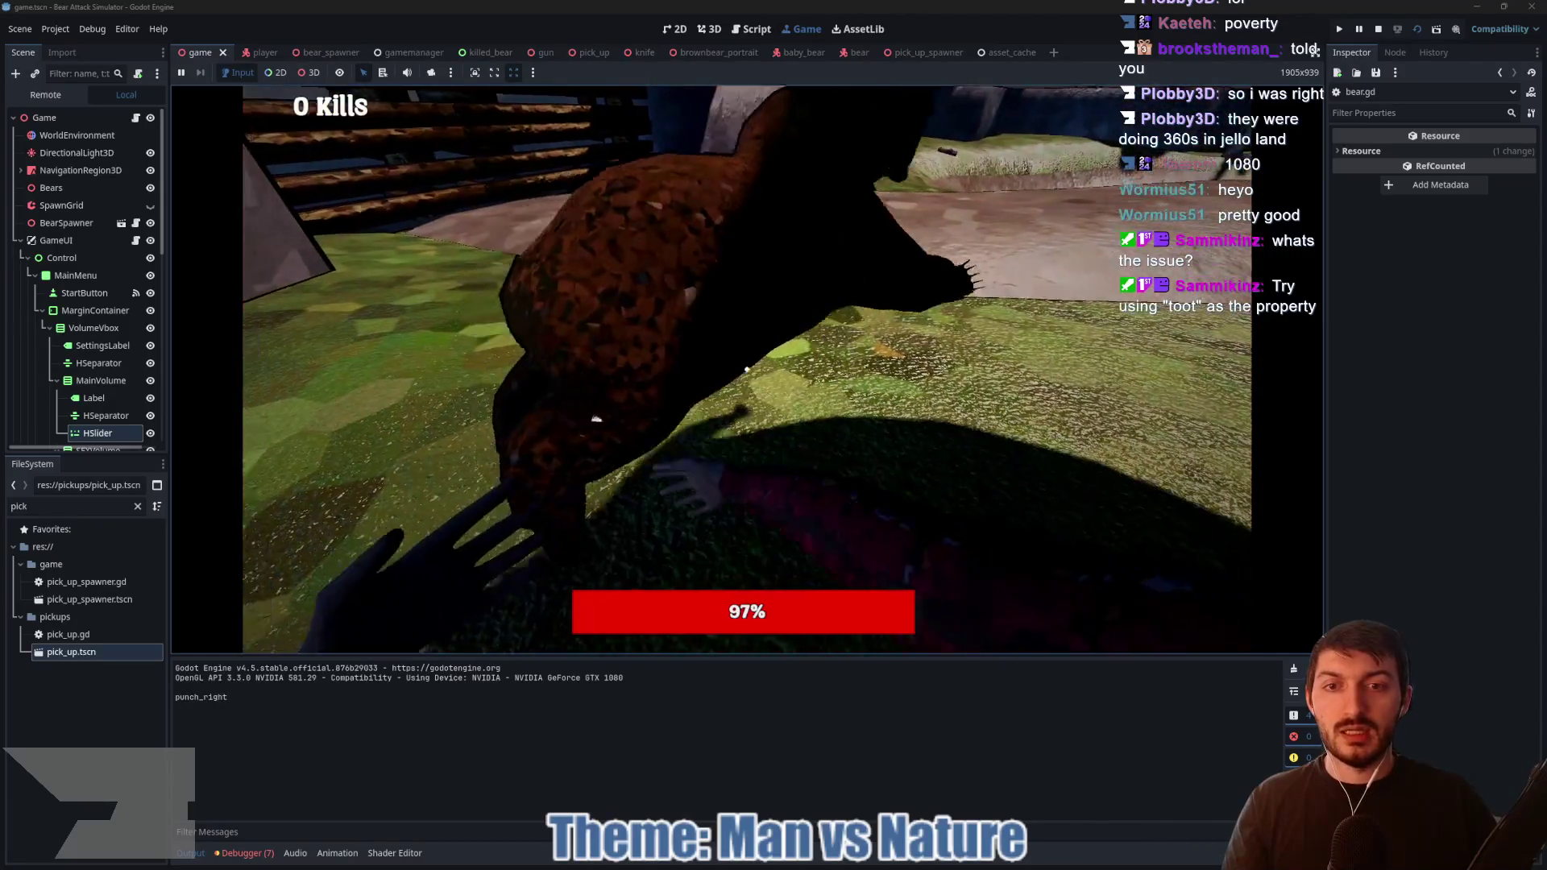
pyautogui.click(747, 369)
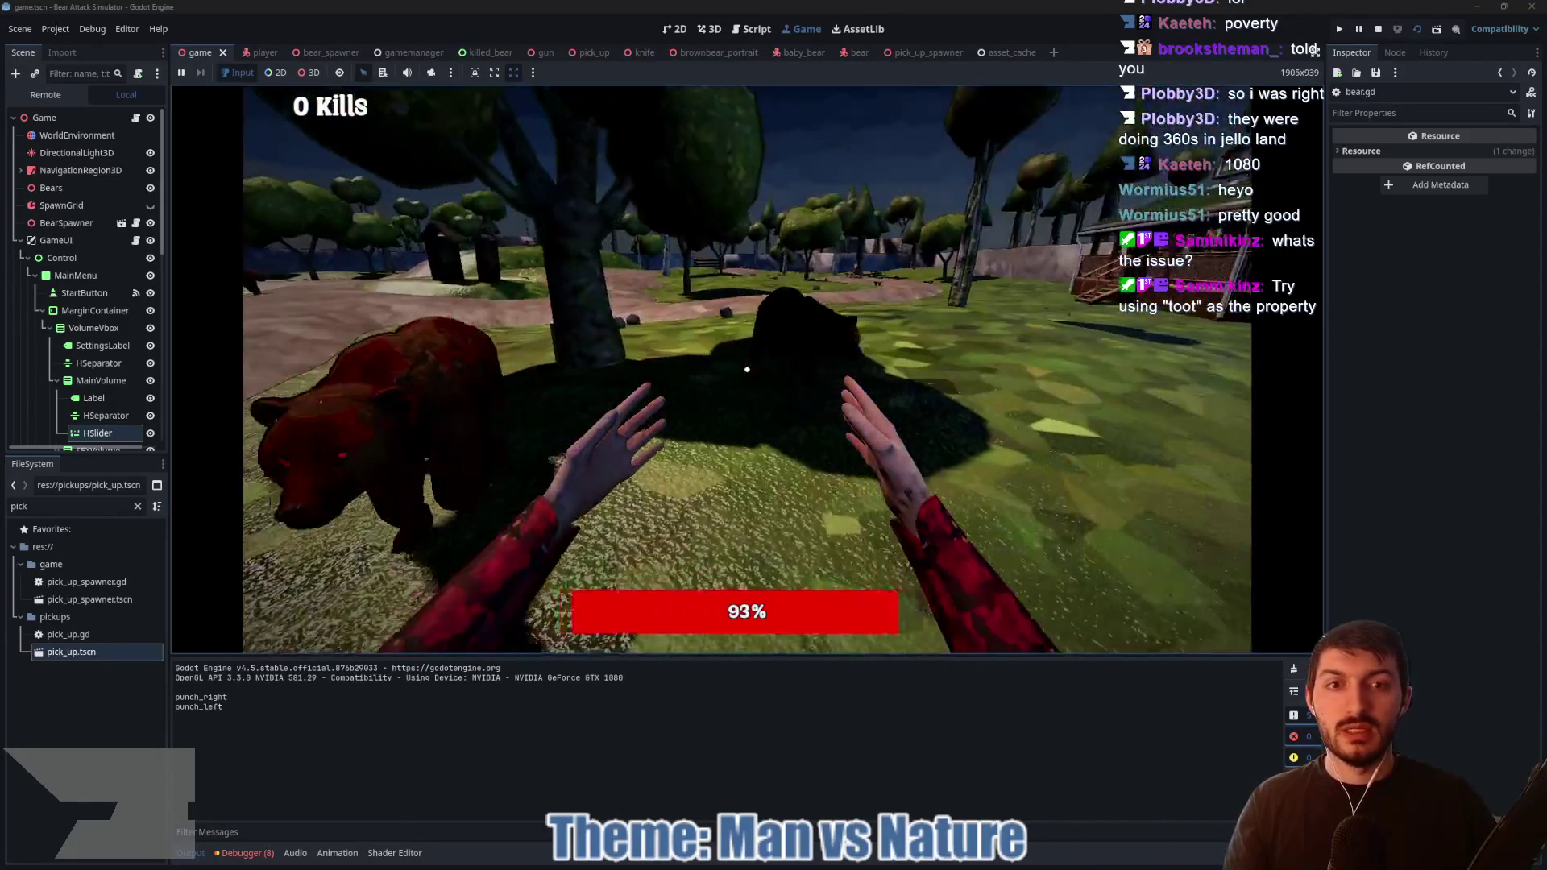
pyautogui.click(747, 369)
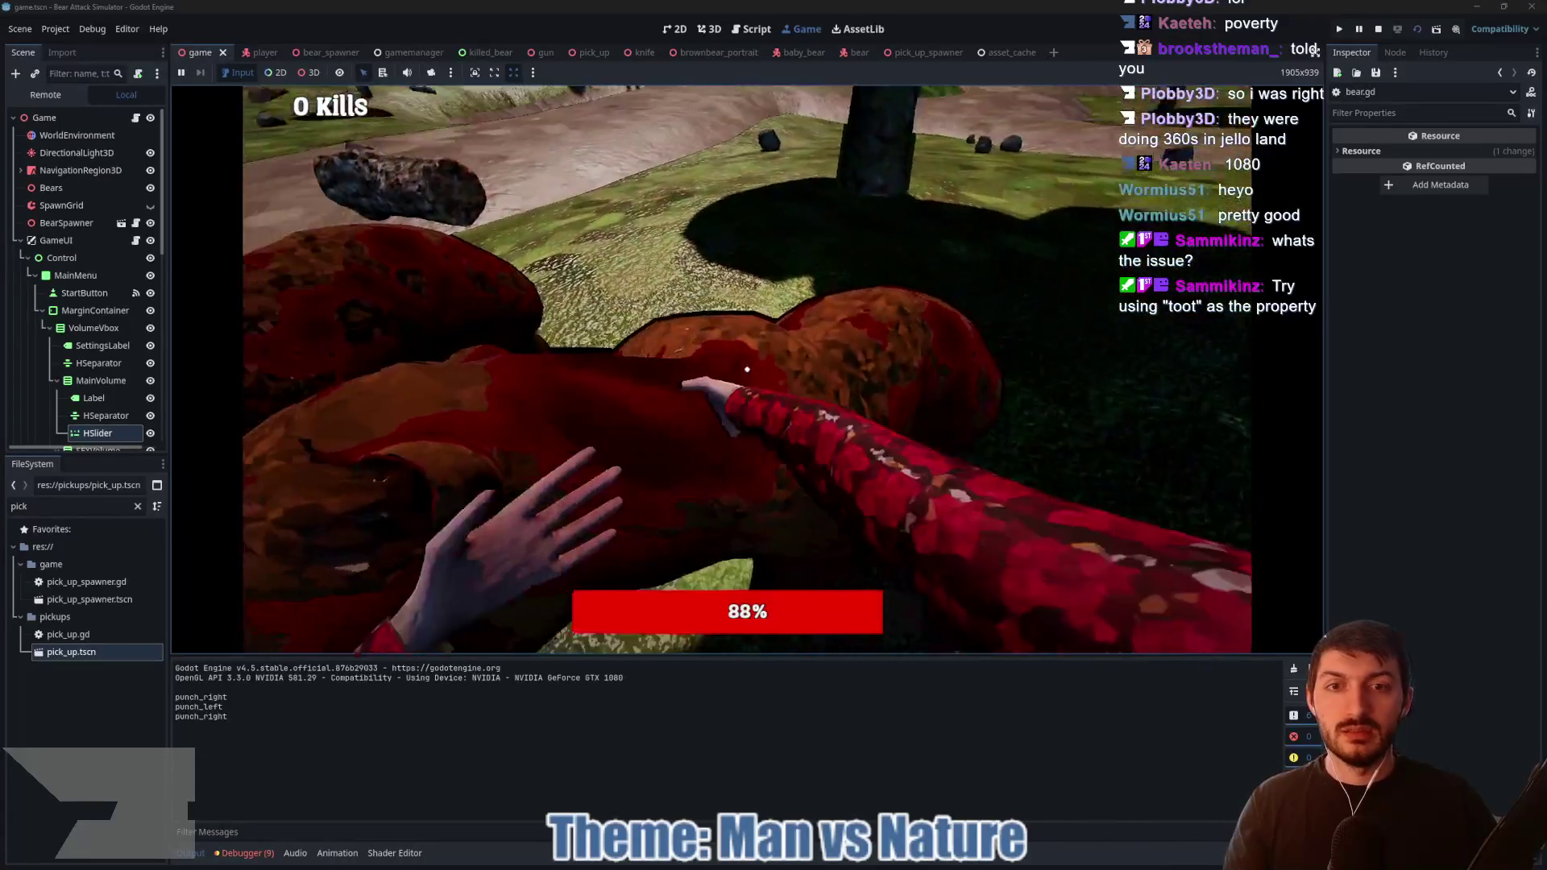
pyautogui.click(747, 369)
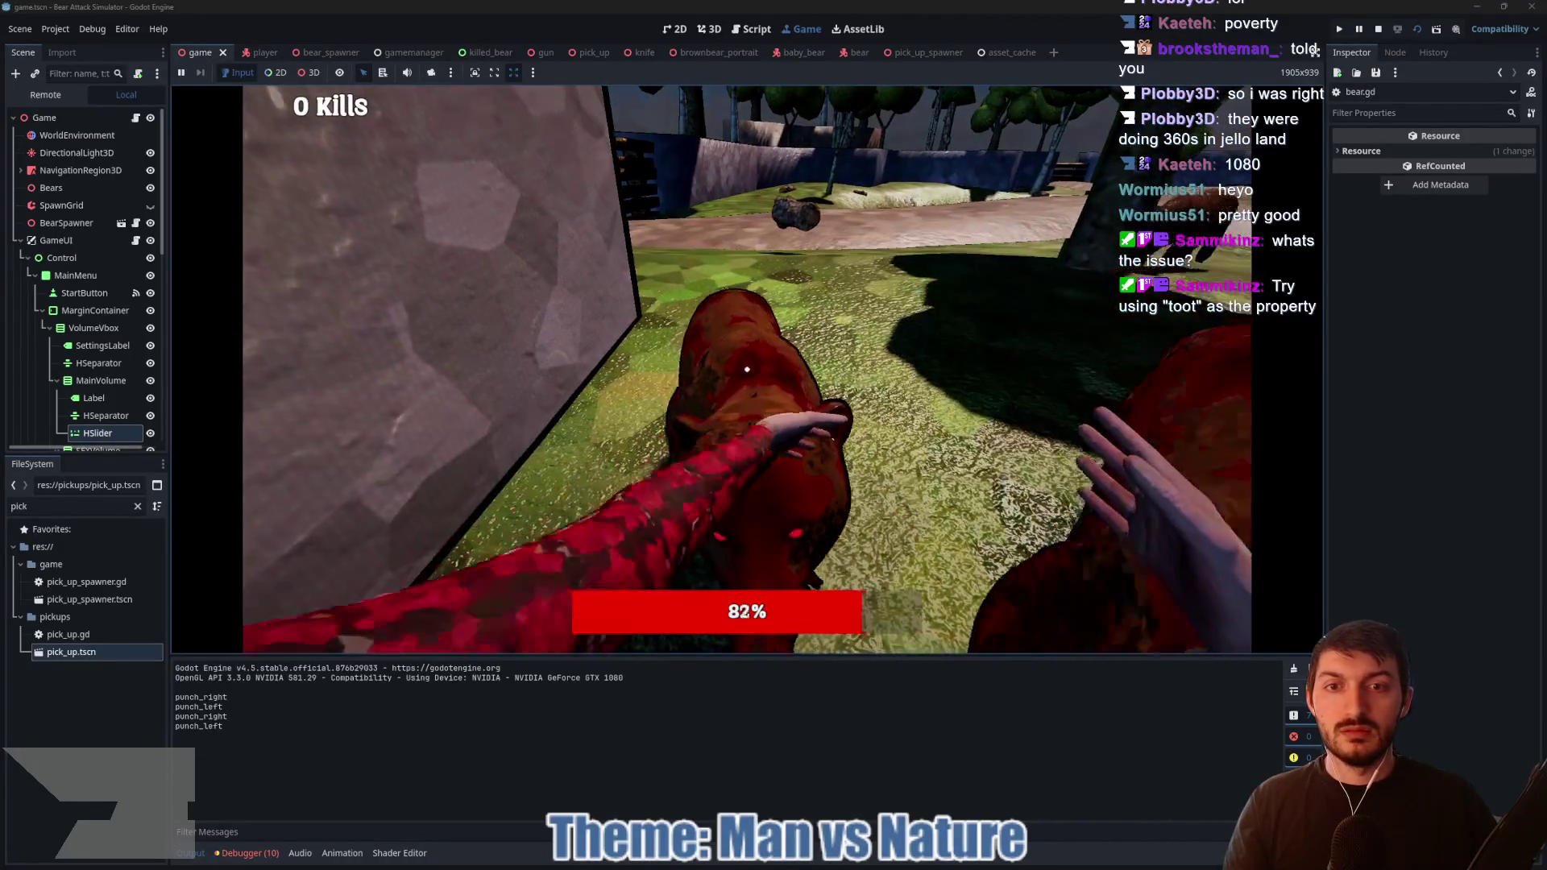
pyautogui.click(747, 369)
pyautogui.click(747, 369)
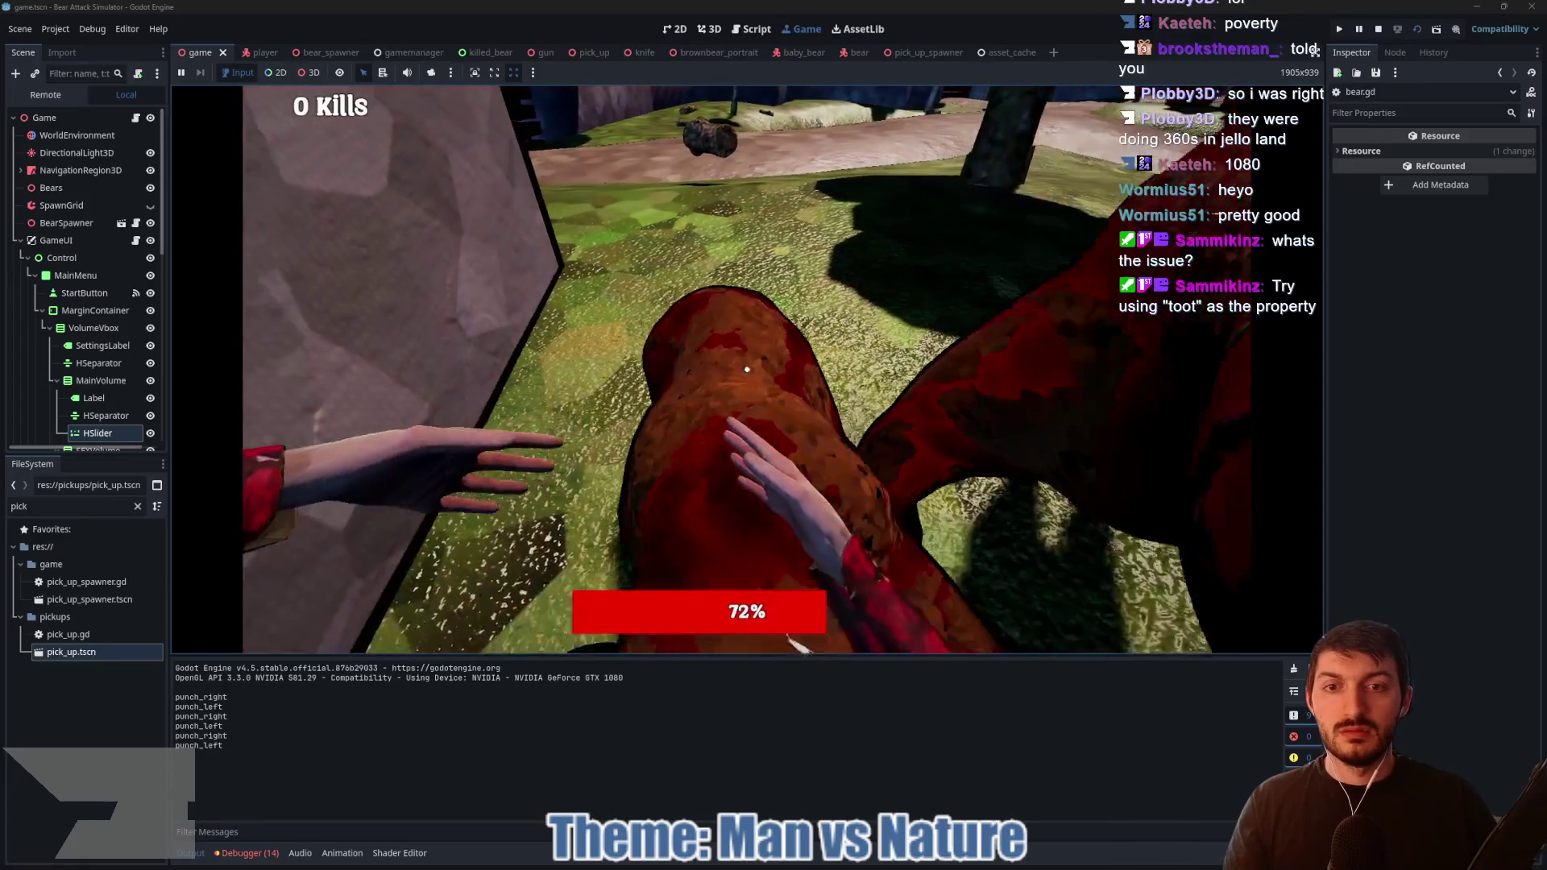
pyautogui.click(747, 370)
pyautogui.click(747, 369)
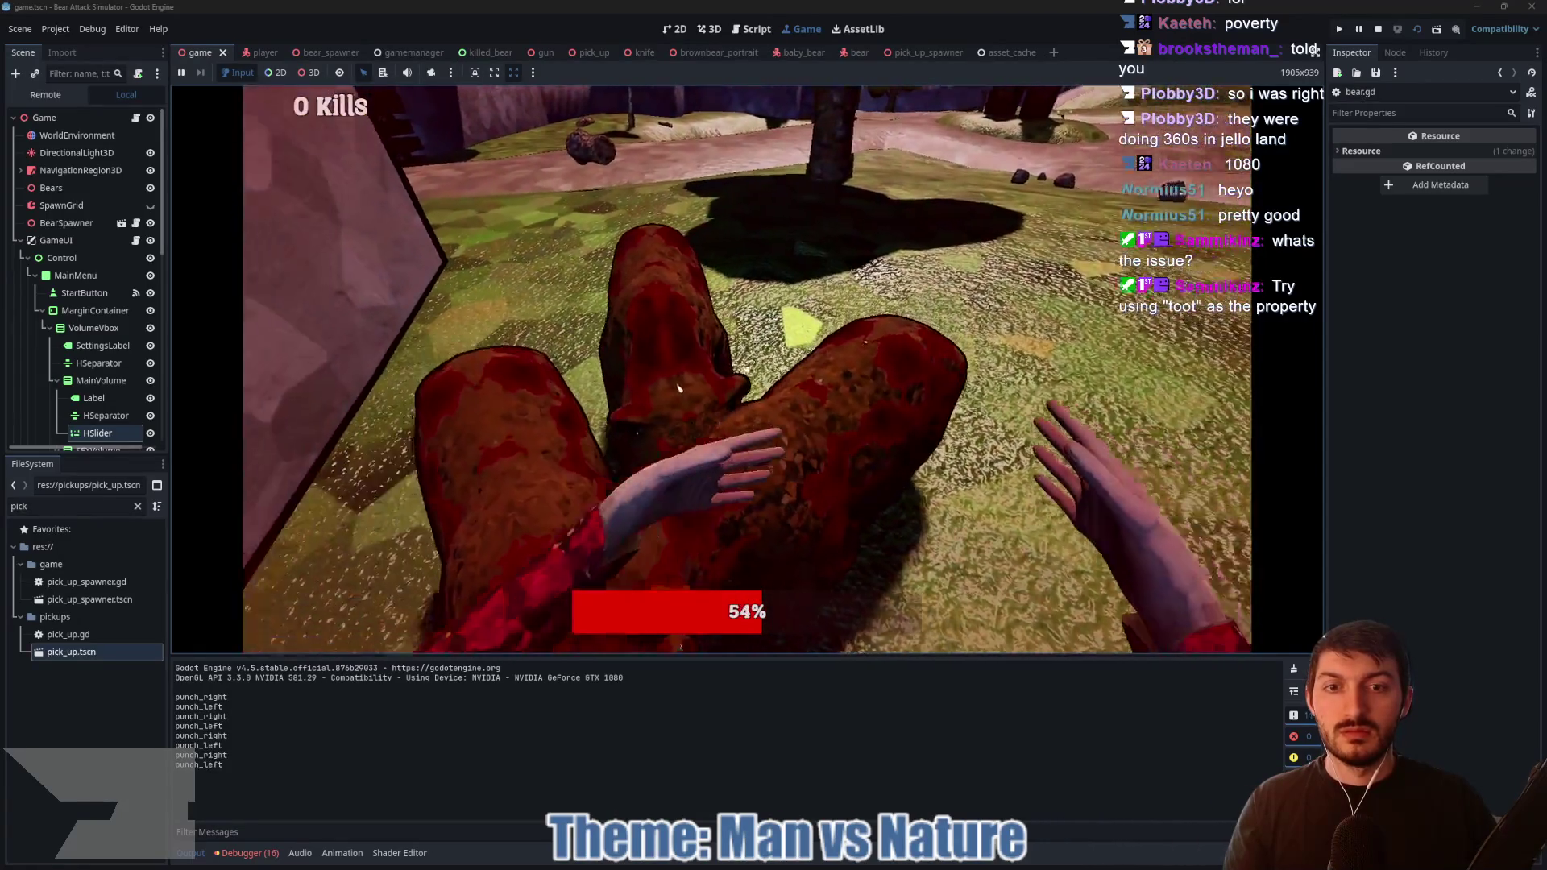
pyautogui.click(747, 369)
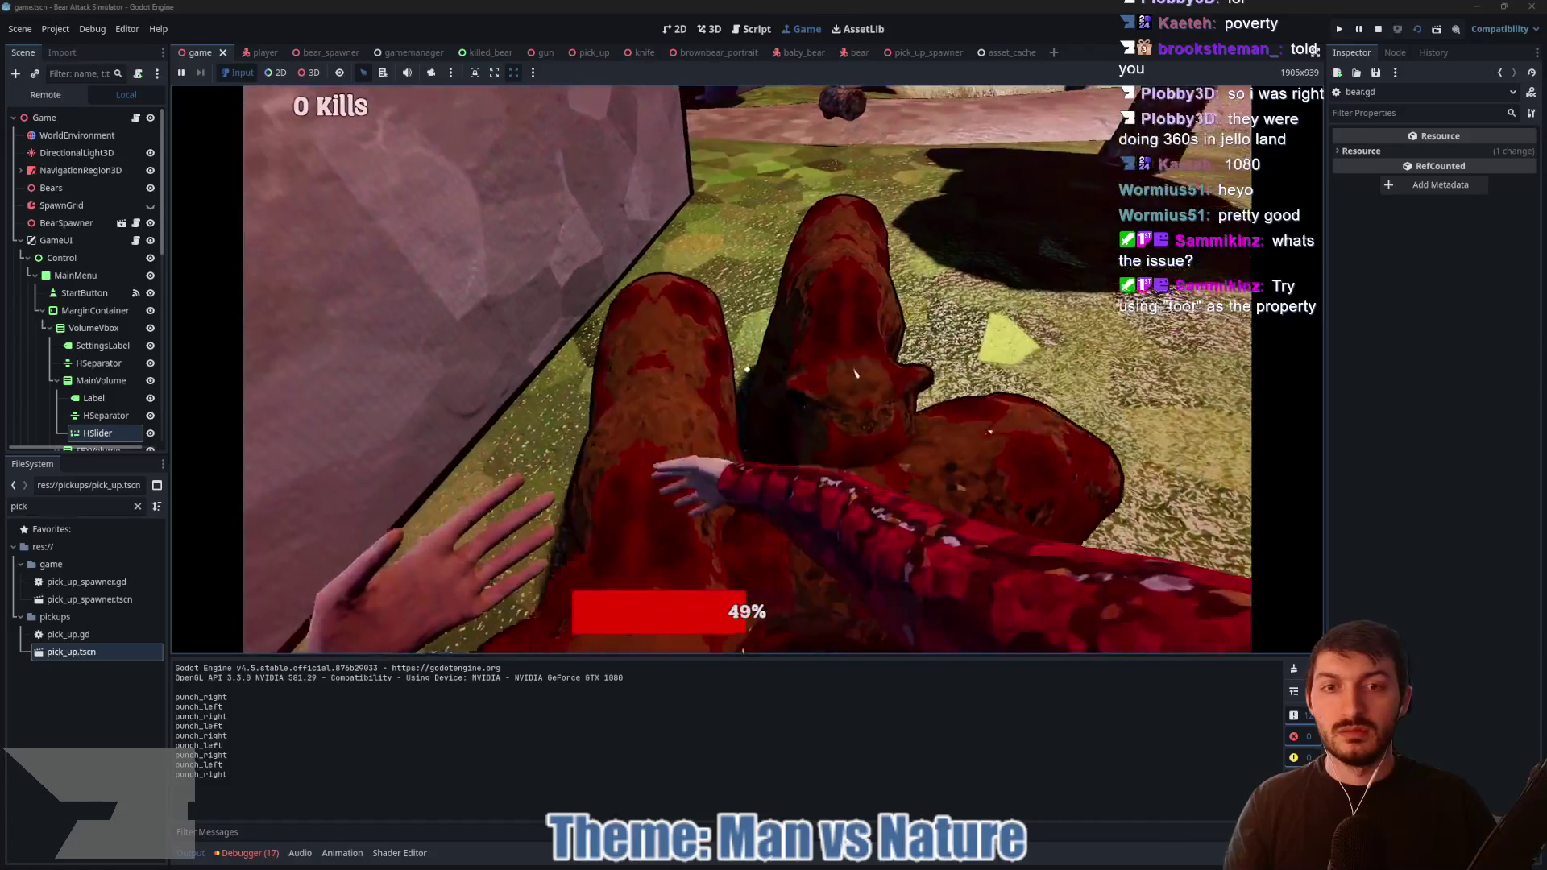
pyautogui.click(747, 369)
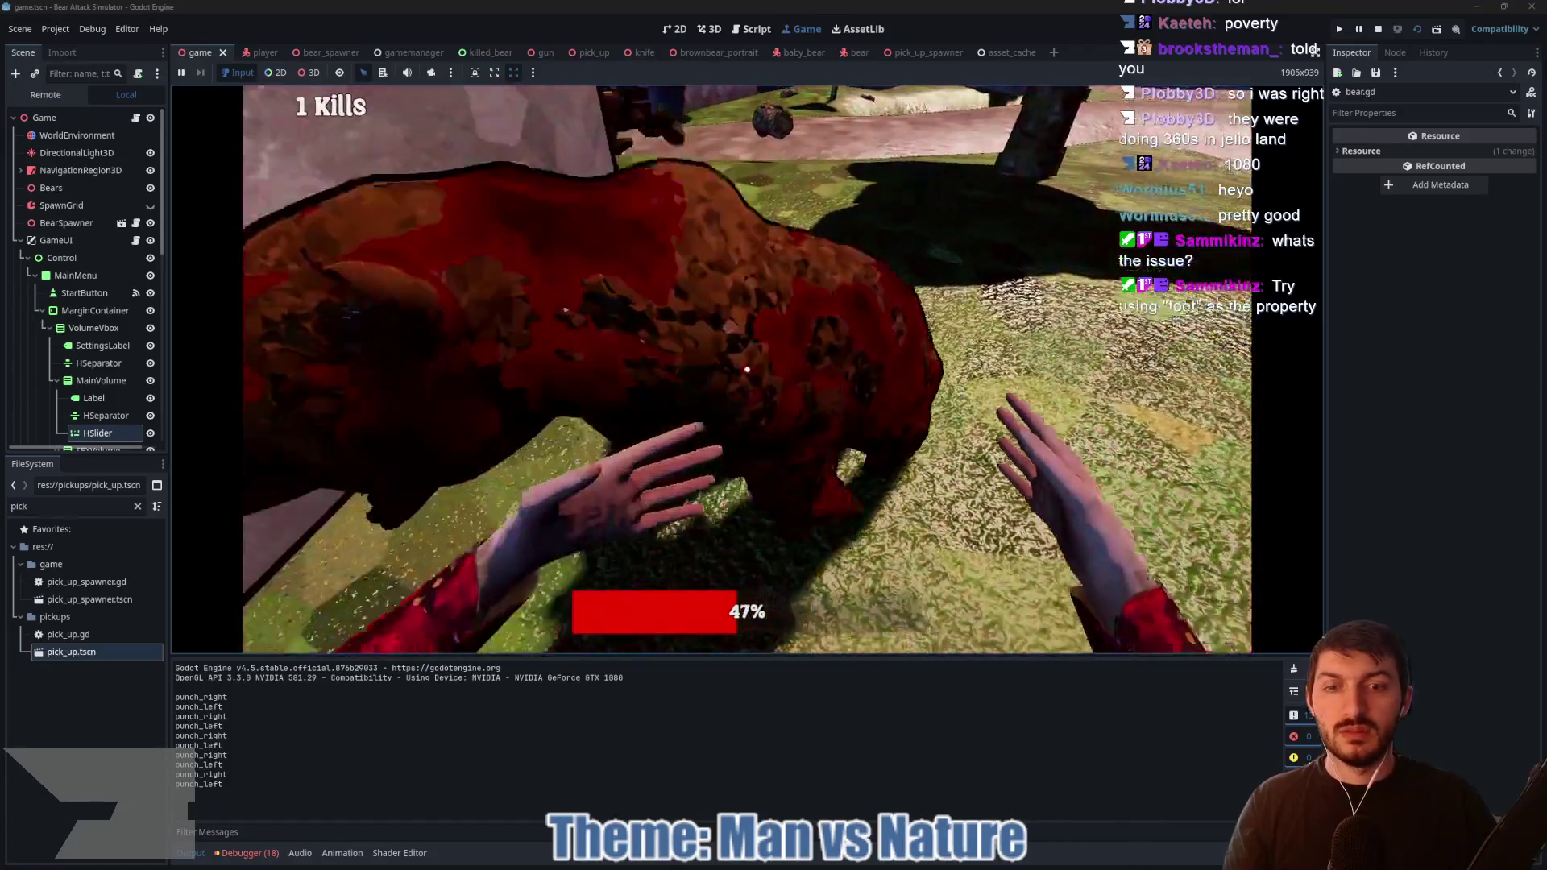
# Step: Keep punching the next bear until the player dies, then leave the Bearly Made It kill report
pyautogui.click(747, 369)
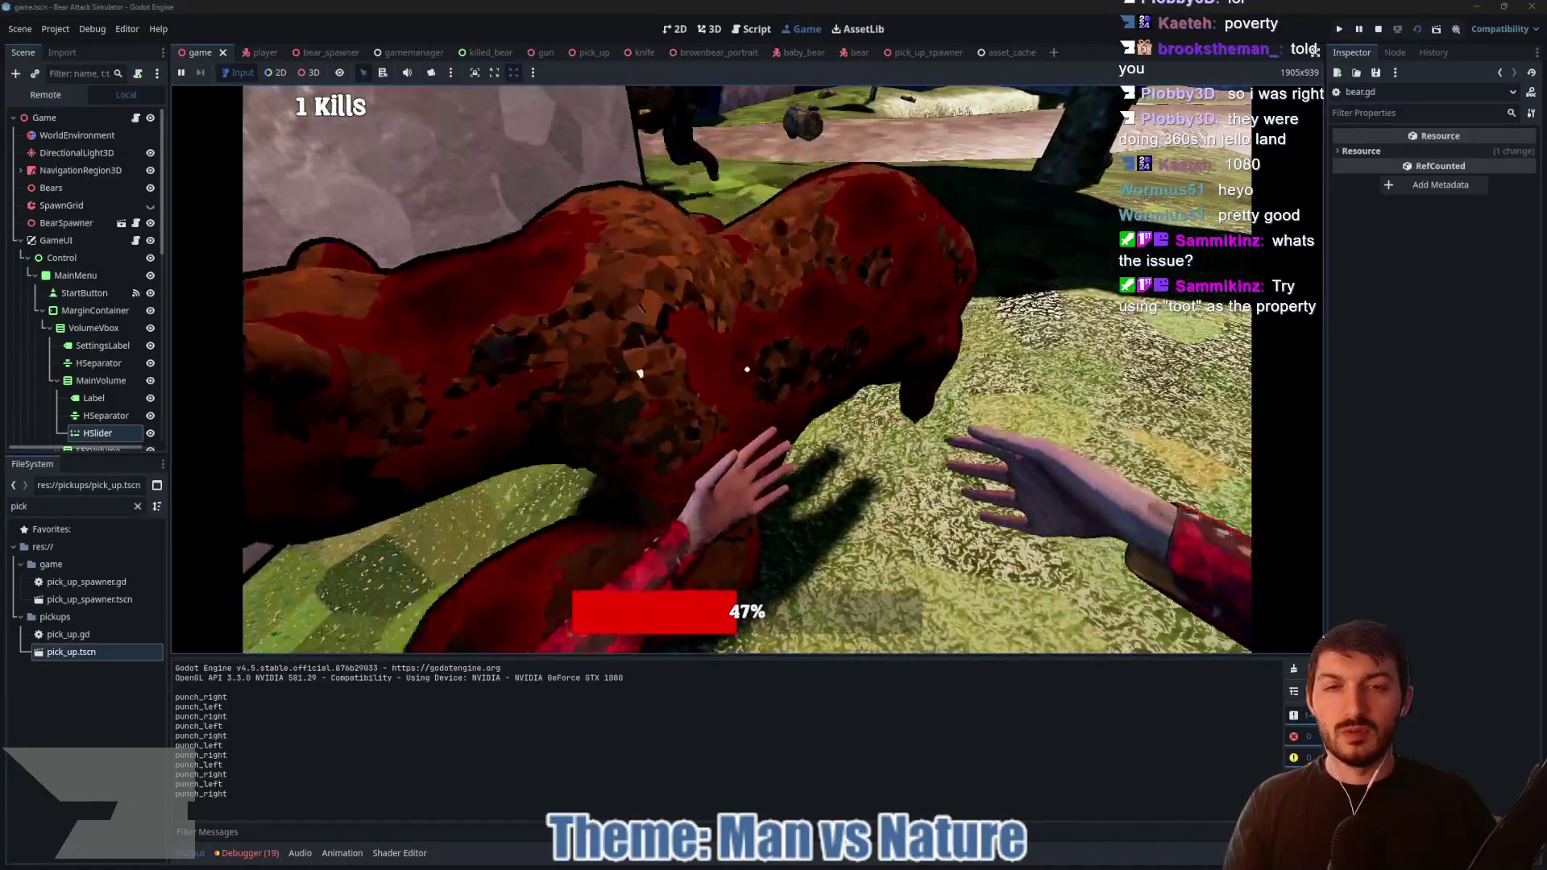
pyautogui.click(747, 369)
pyautogui.click(747, 369)
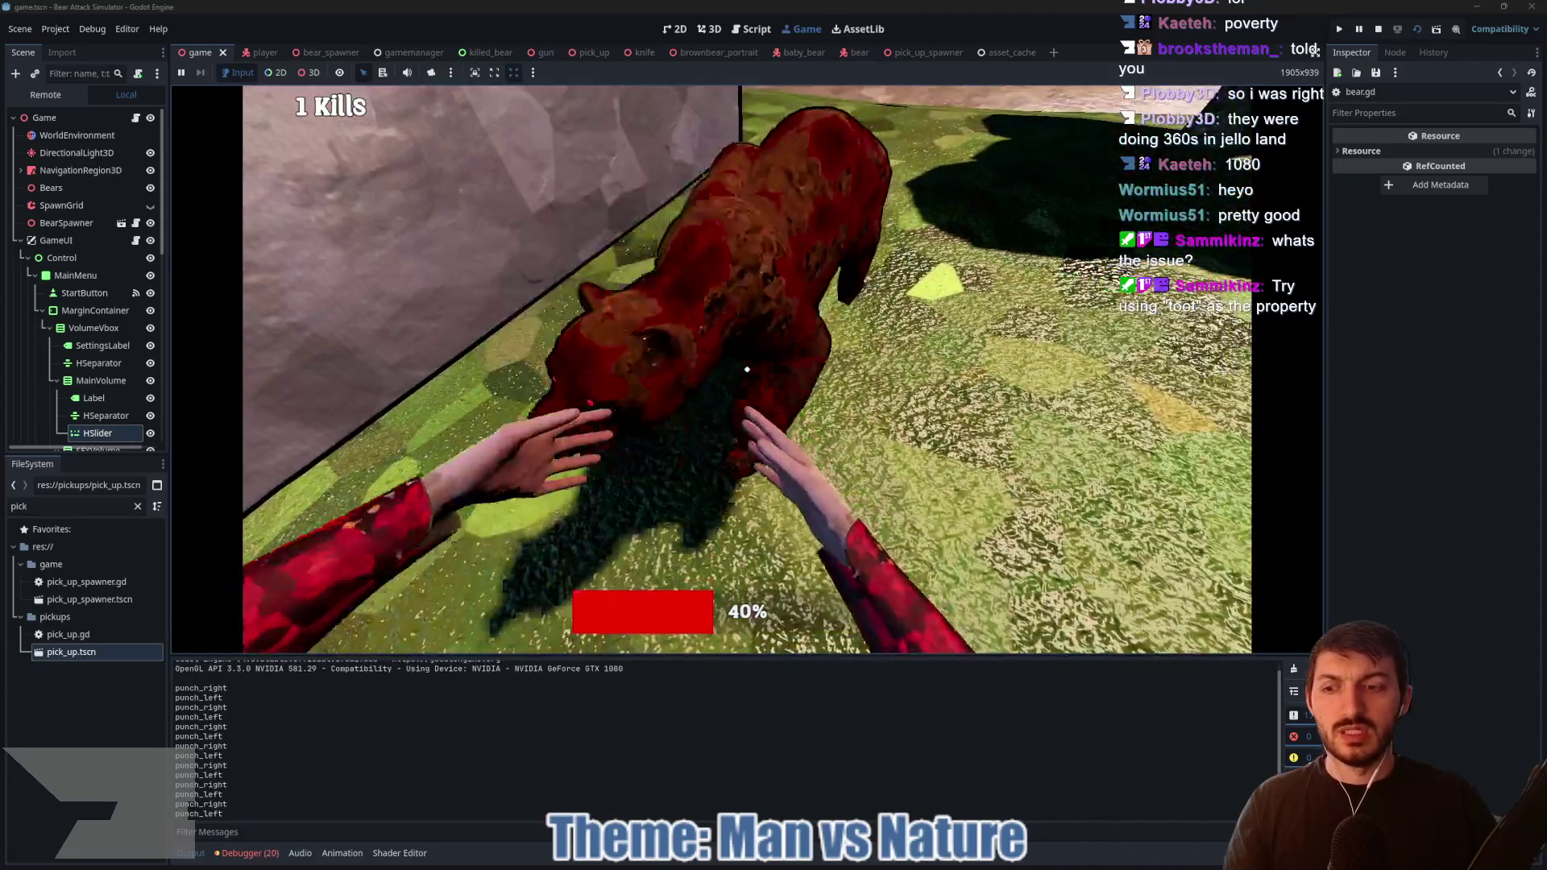
pyautogui.click(747, 369)
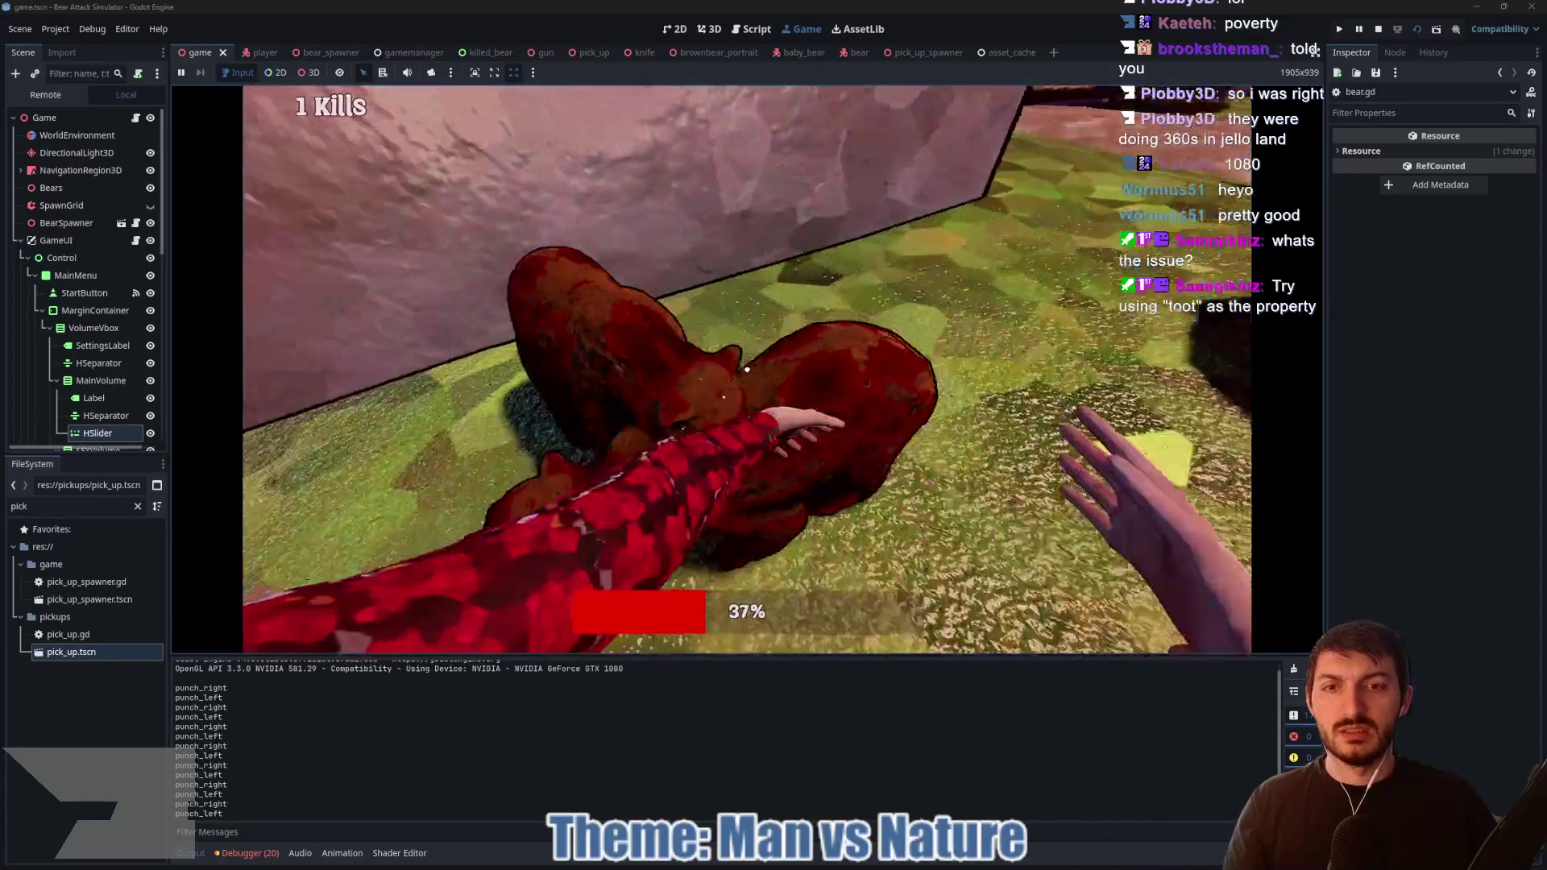
pyautogui.click(747, 369)
pyautogui.click(747, 369)
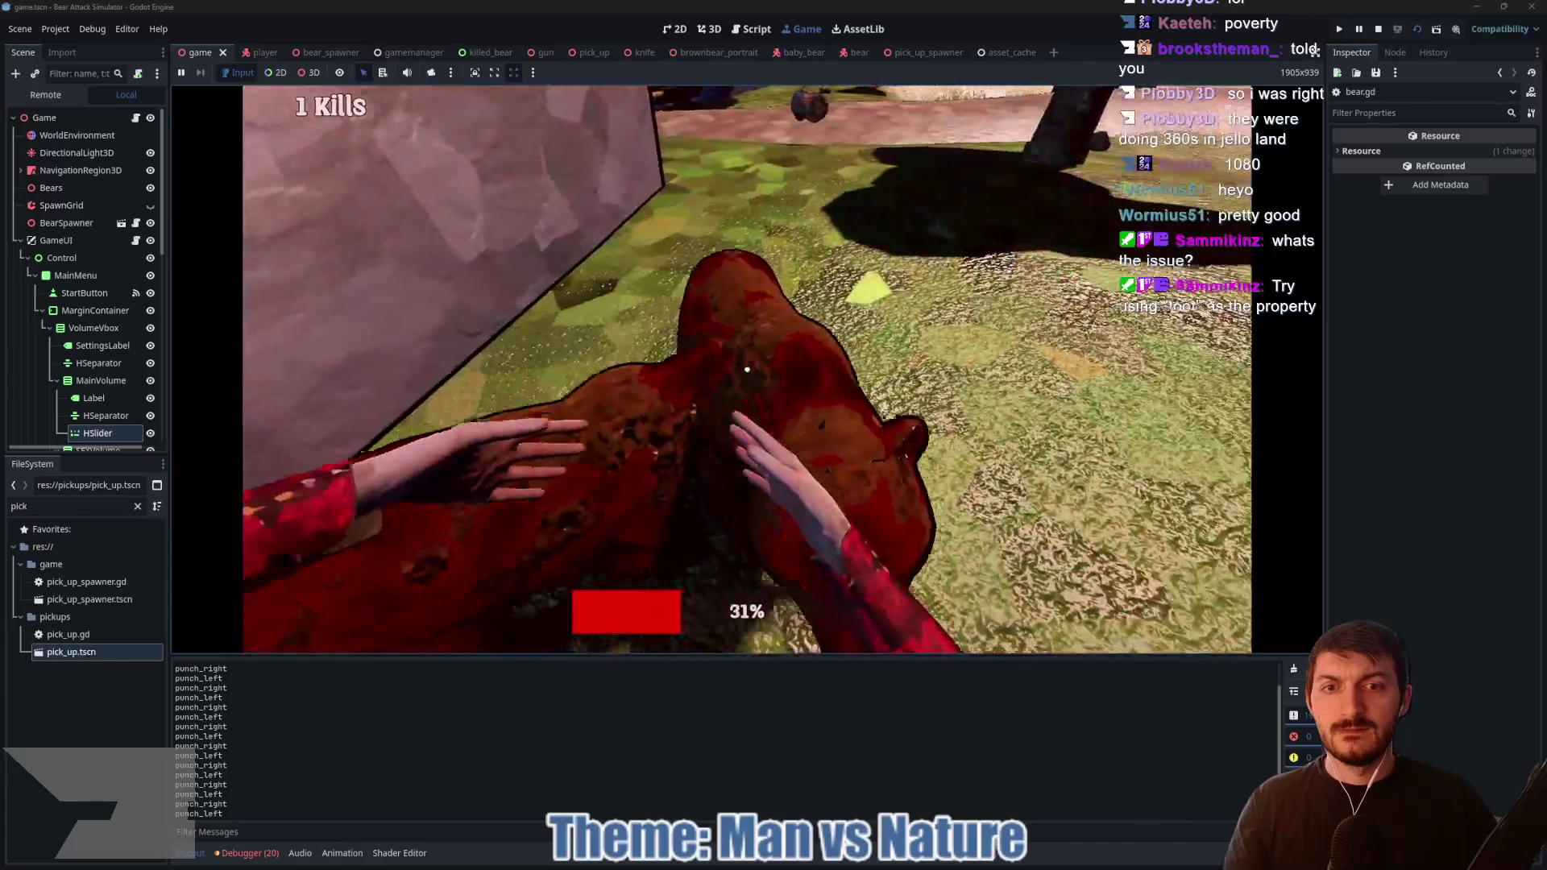
pyautogui.click(747, 369)
pyautogui.click(747, 369)
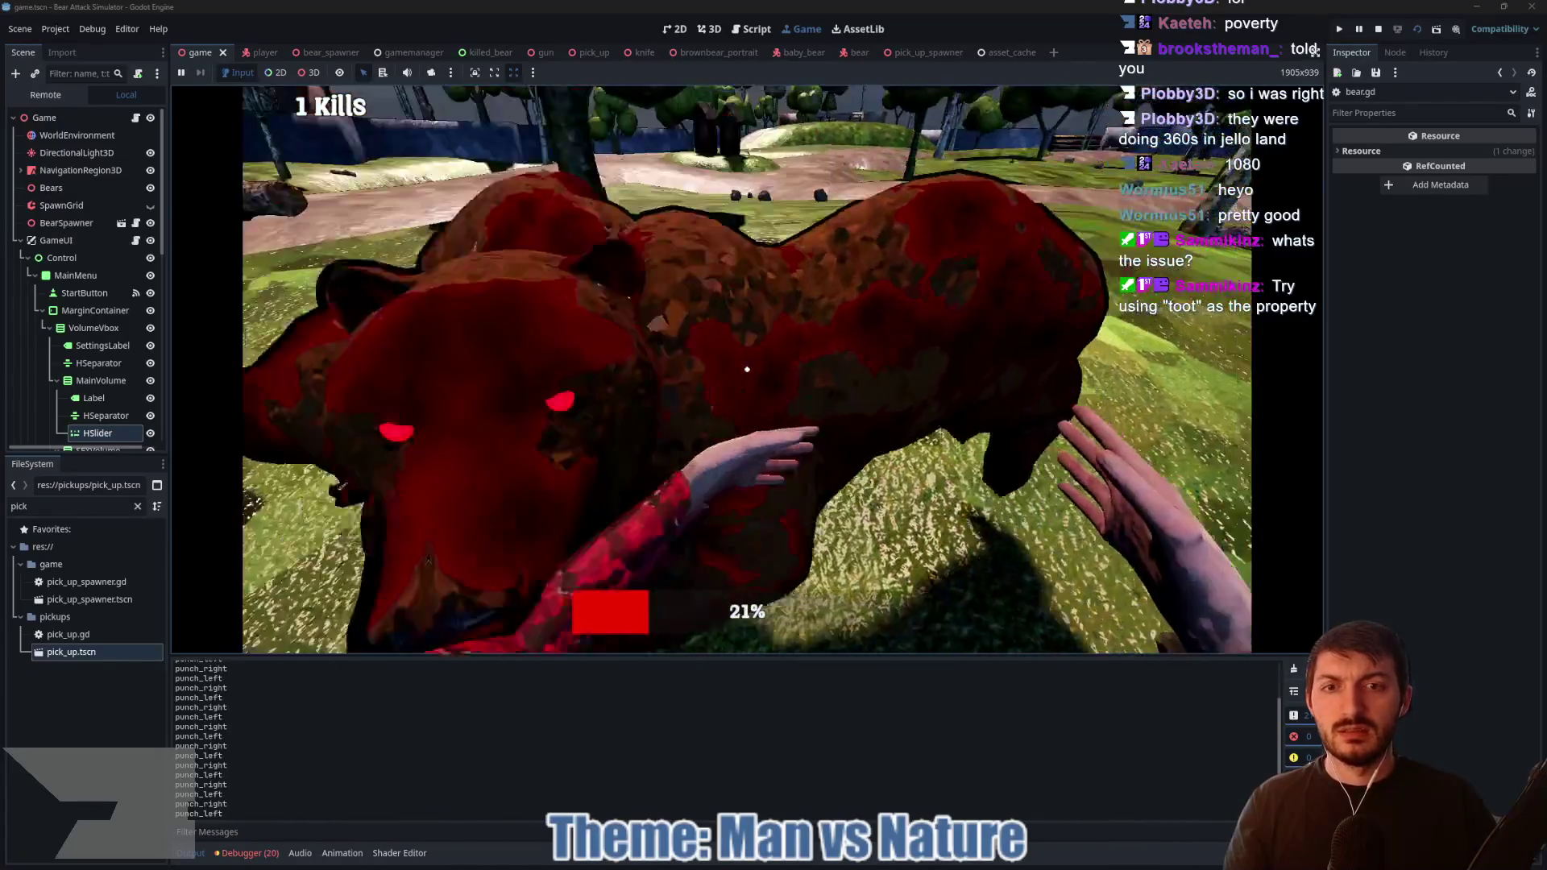
pyautogui.click(747, 369)
pyautogui.click(747, 369)
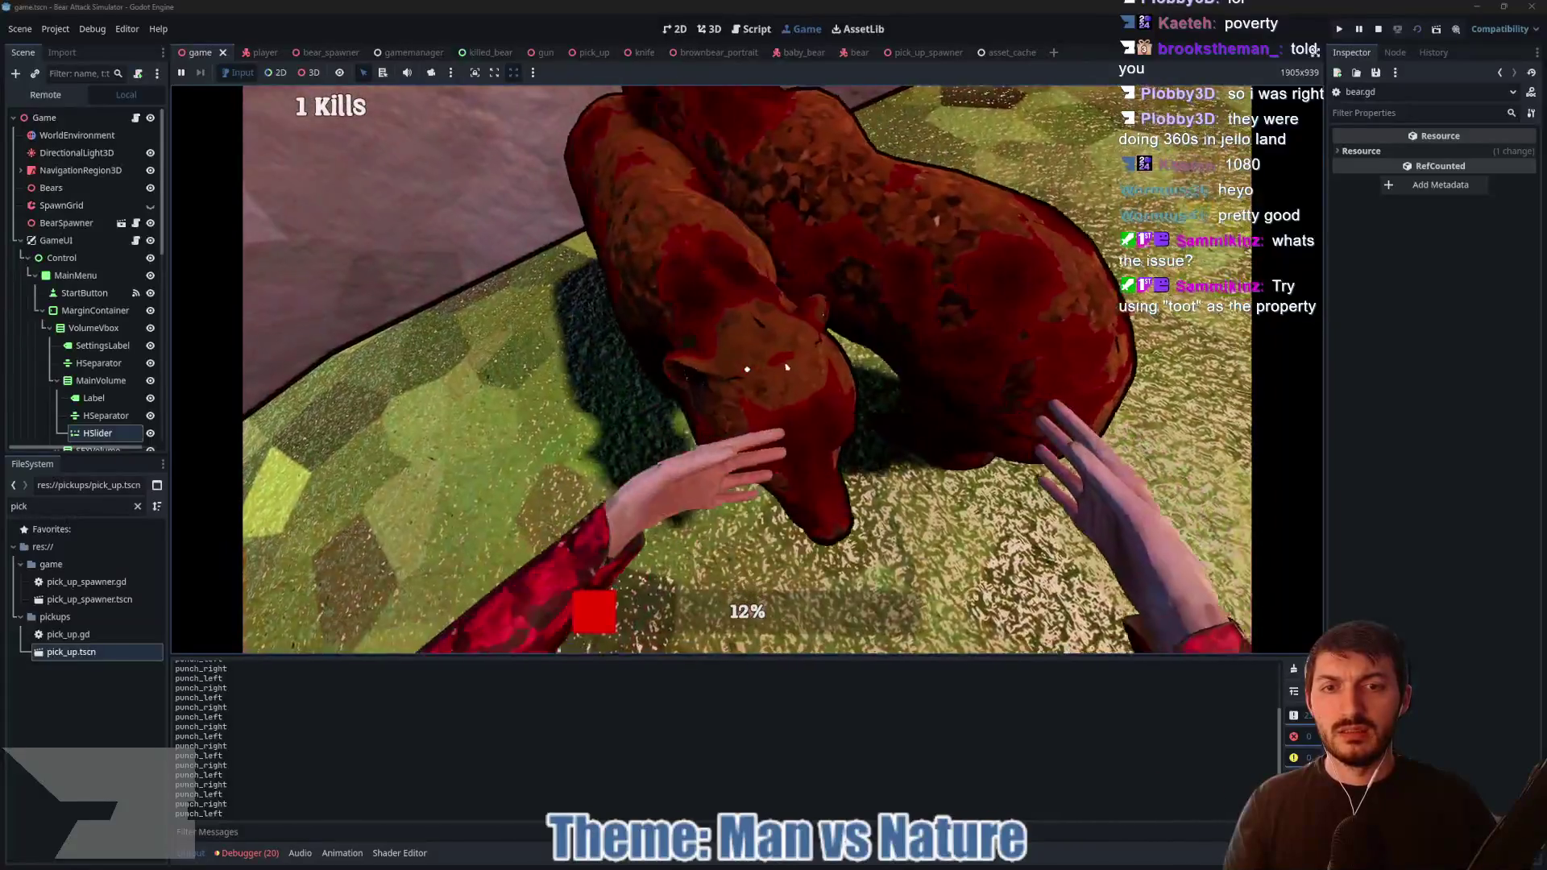
pyautogui.click(747, 369)
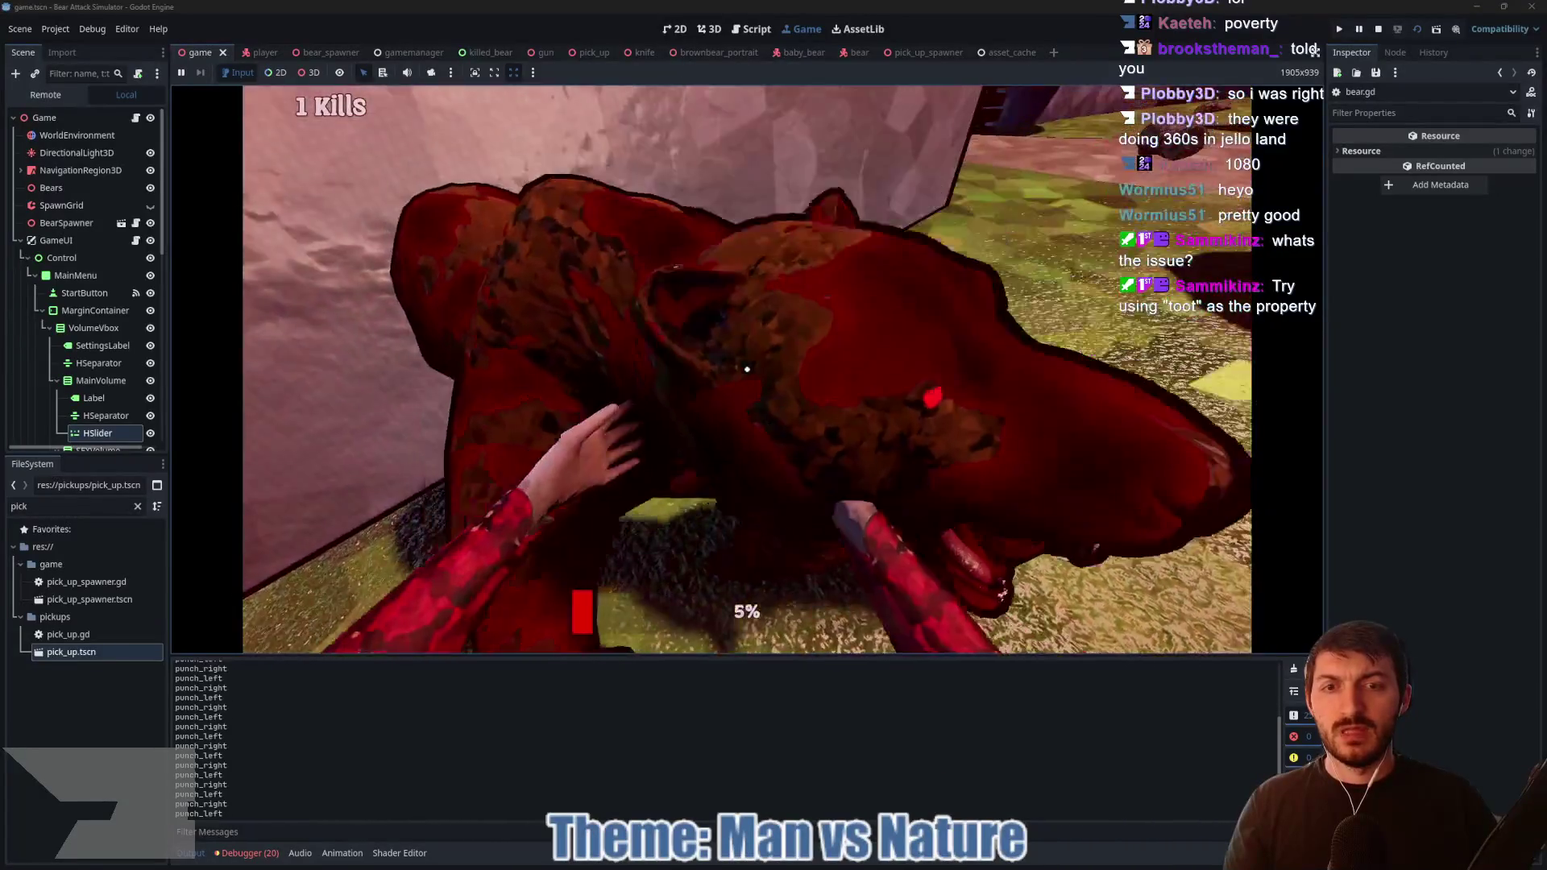
pyautogui.click(747, 369)
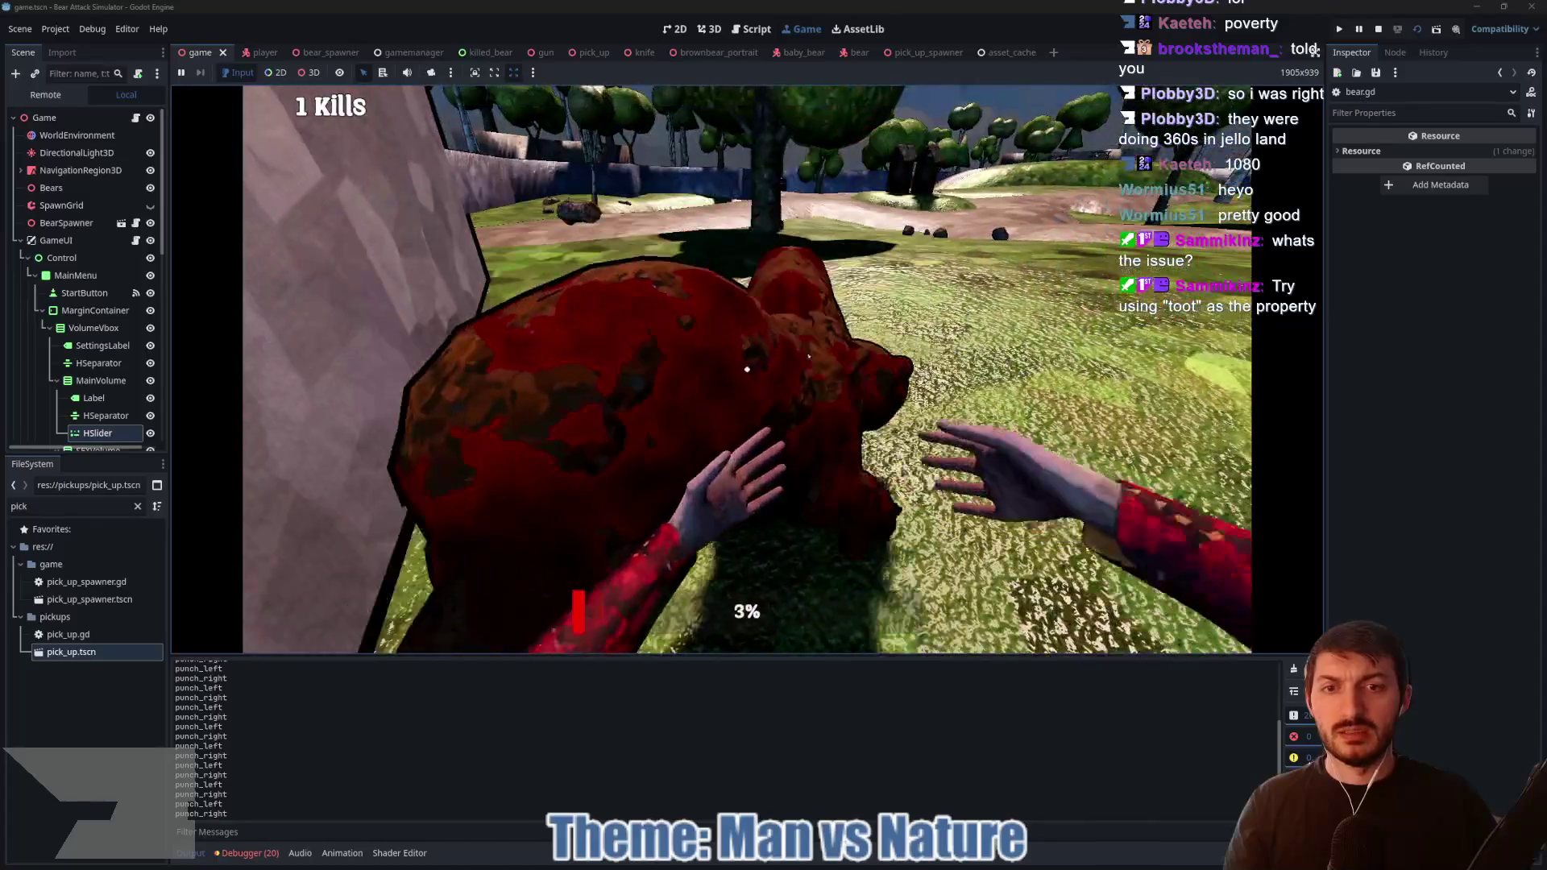
pyautogui.click(747, 369)
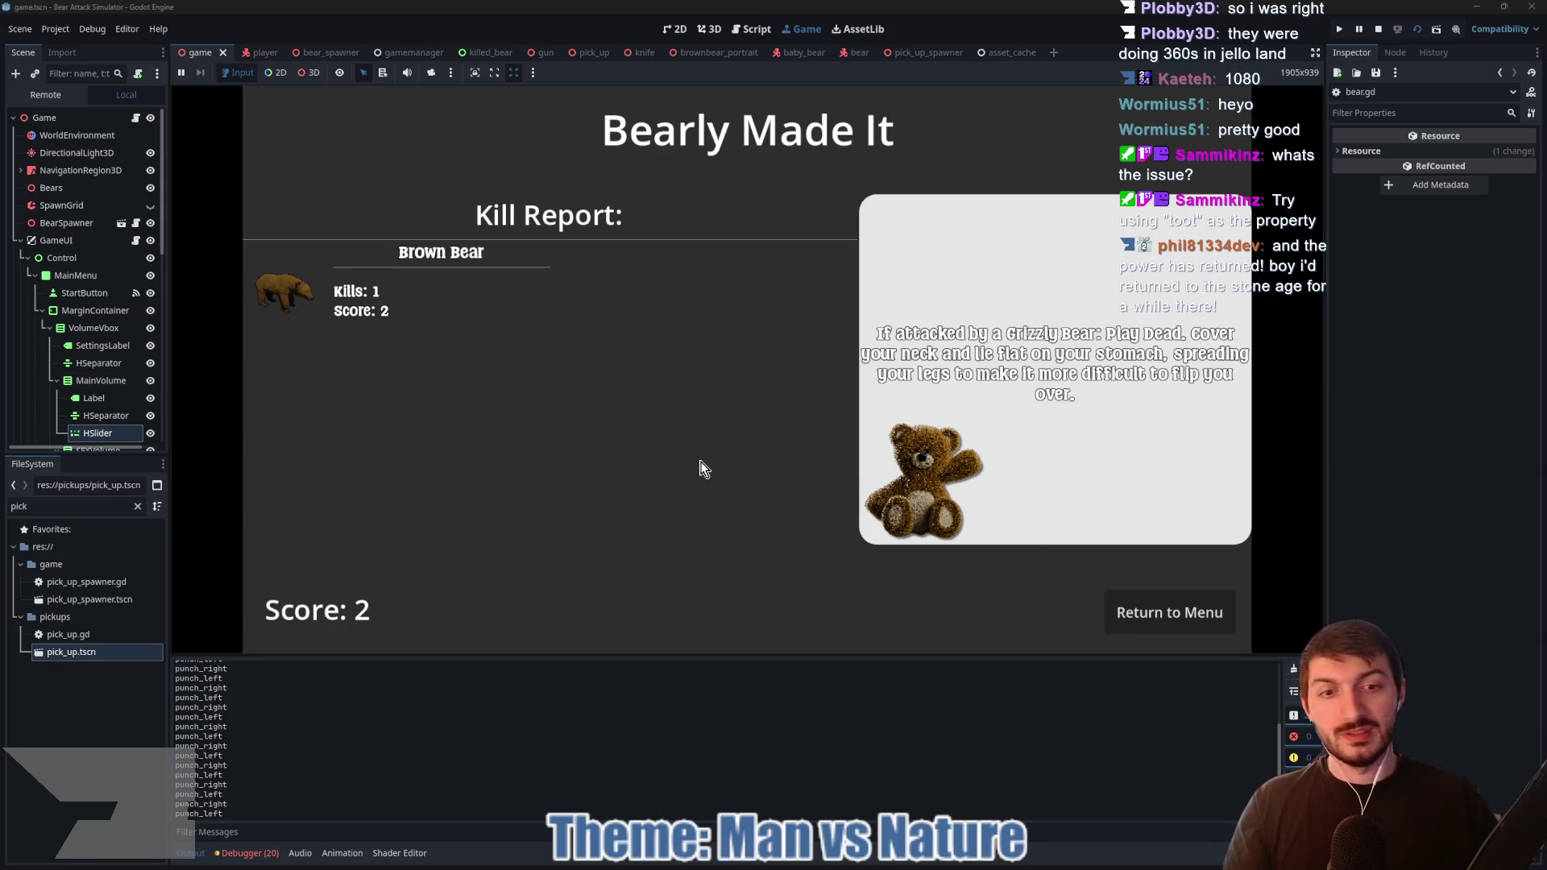
pyautogui.click(1201, 609)
# Step: Stop the game, comment out the unused create_tween line 181, and save bear.gd
pyautogui.click(1378, 29)
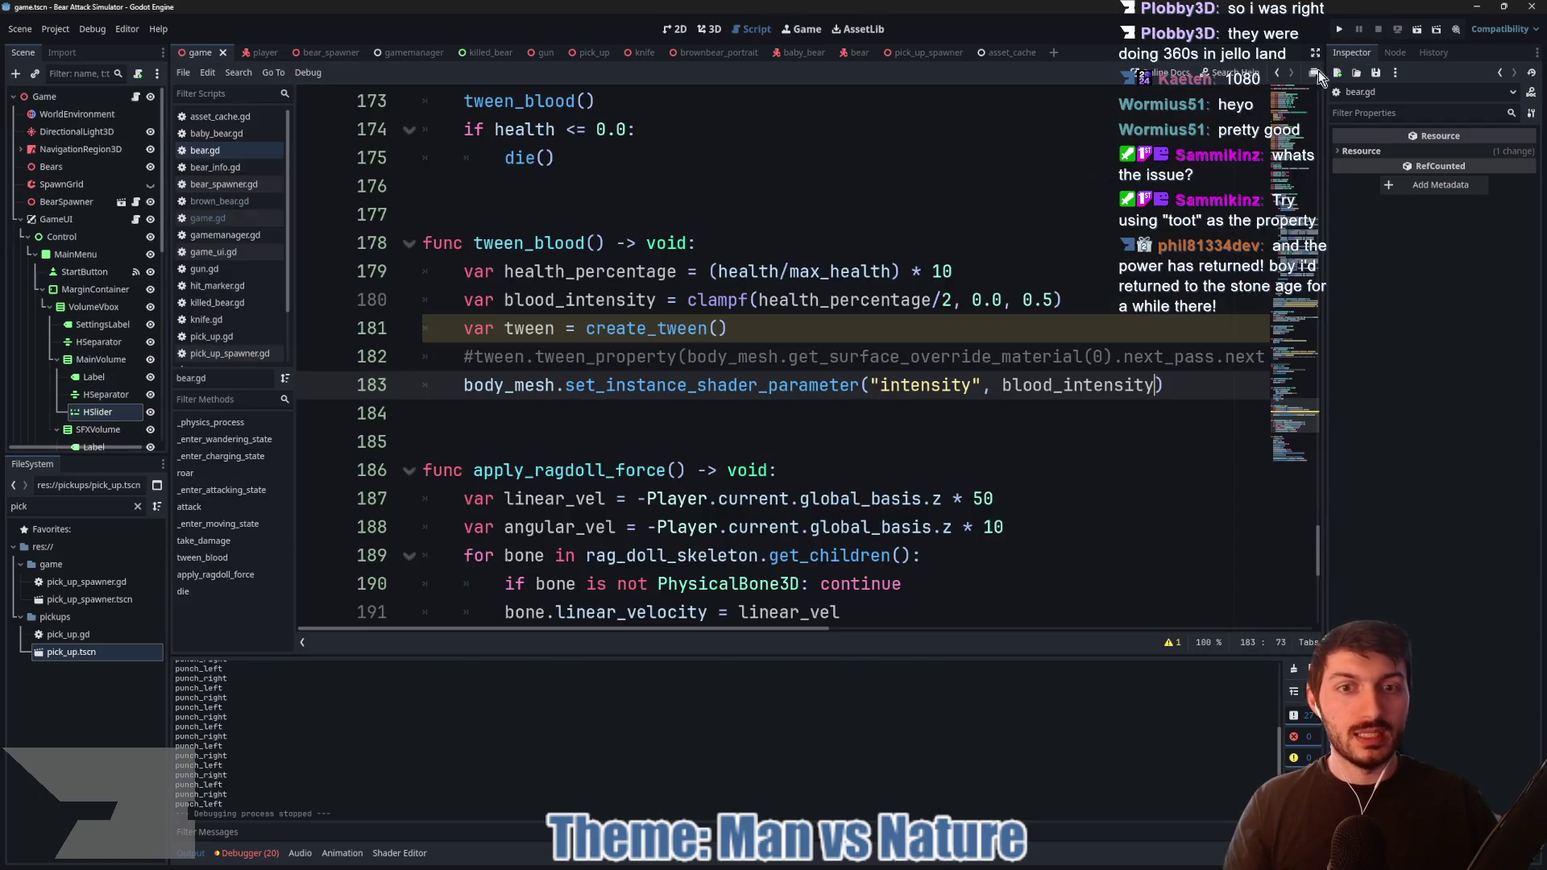
pyautogui.moveTo(790, 322); pyautogui.dragTo(438, 323)
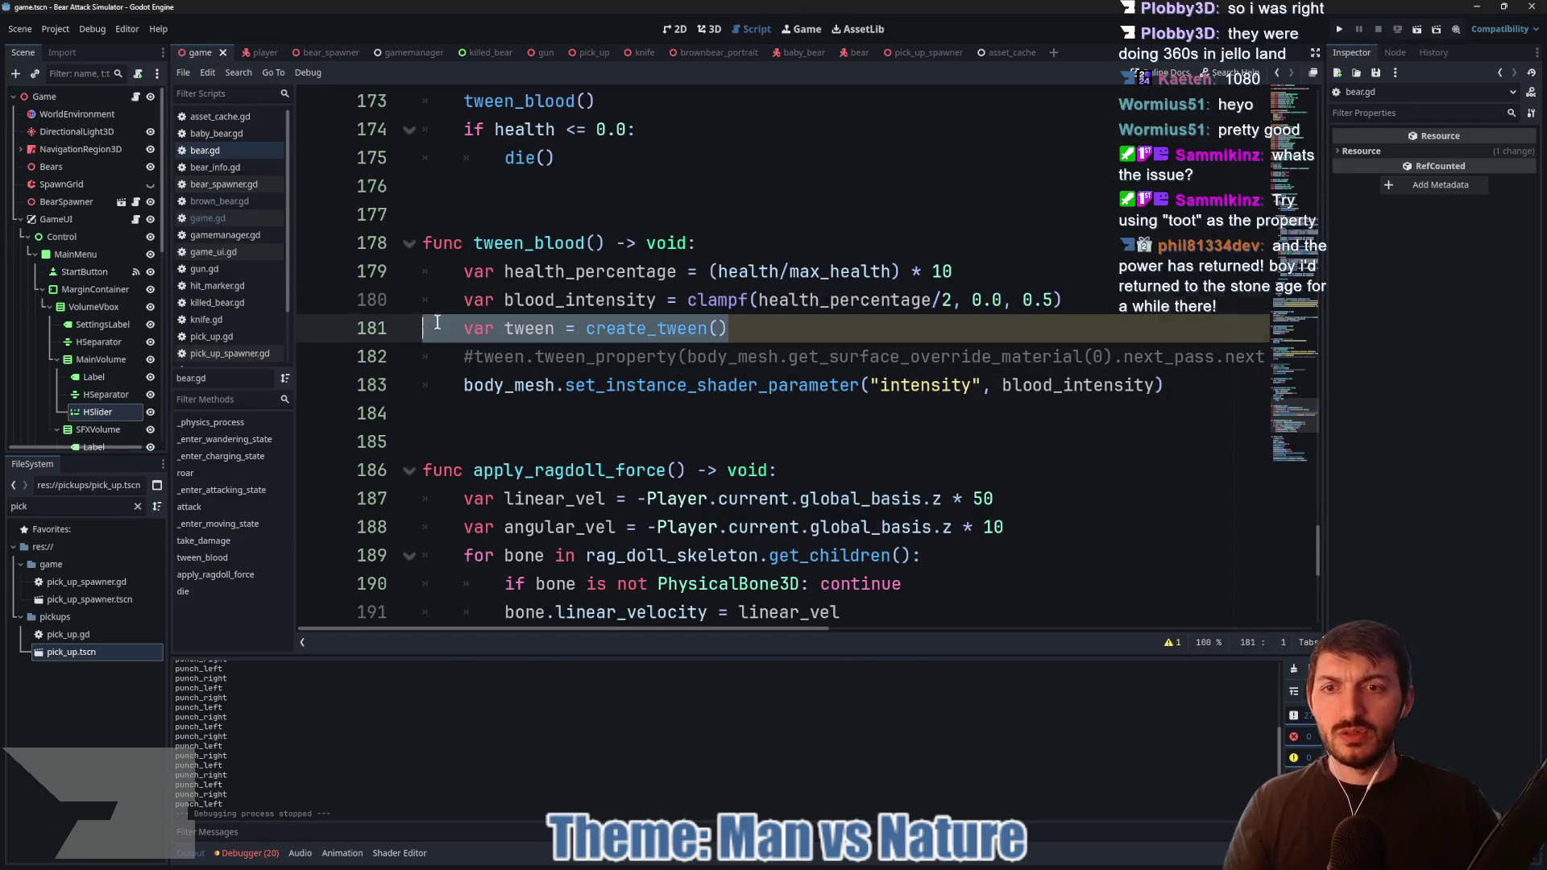
pyautogui.click(467, 333)
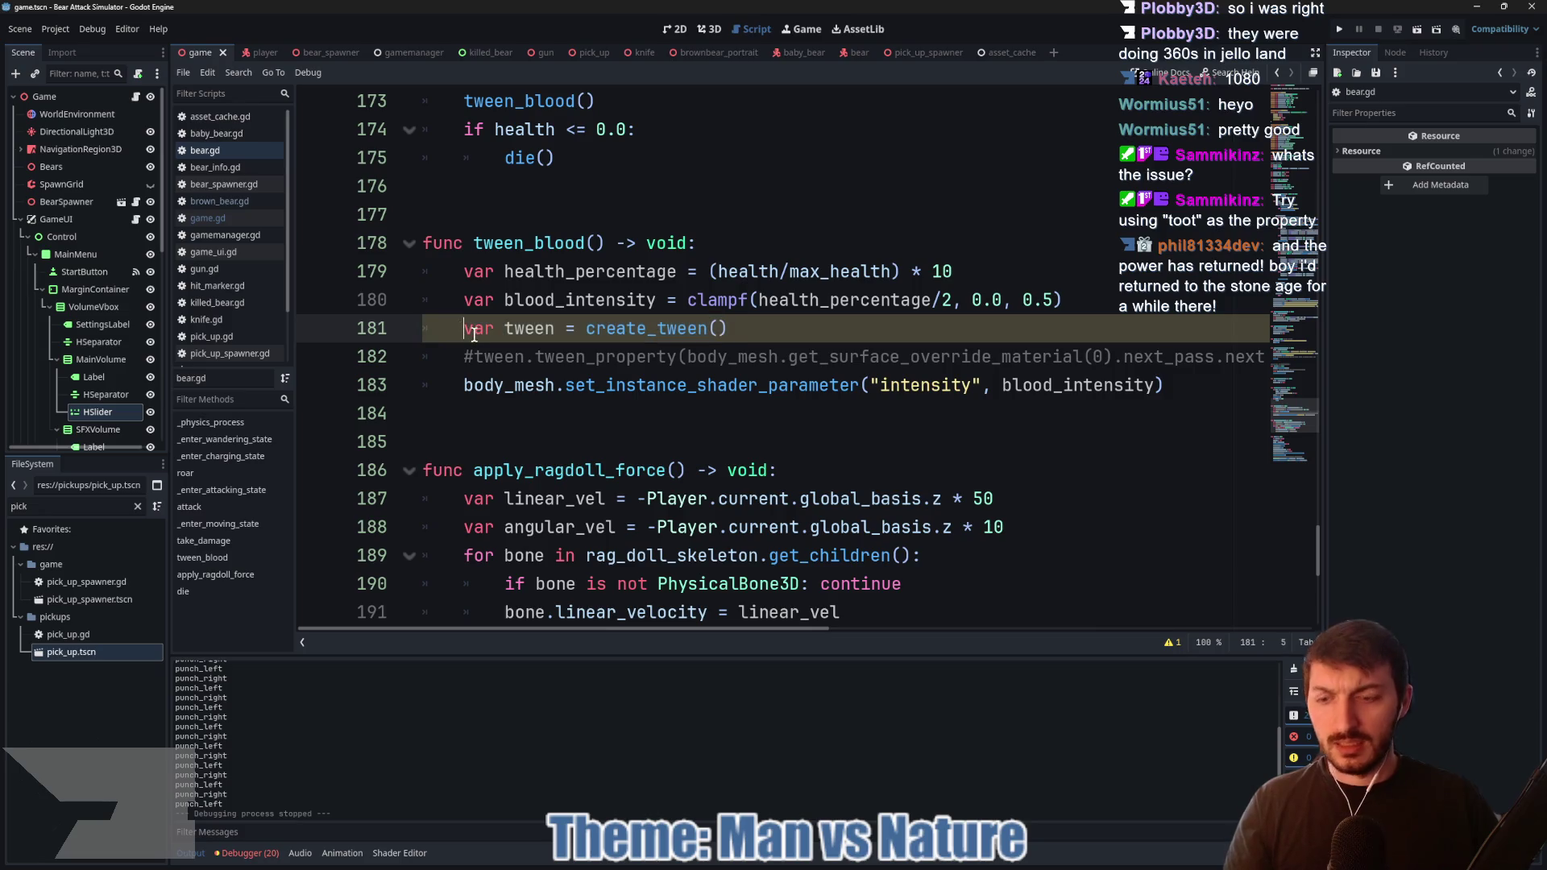
pyautogui.click(760, 334)
pyautogui.hotkey('ctrl', 'k')
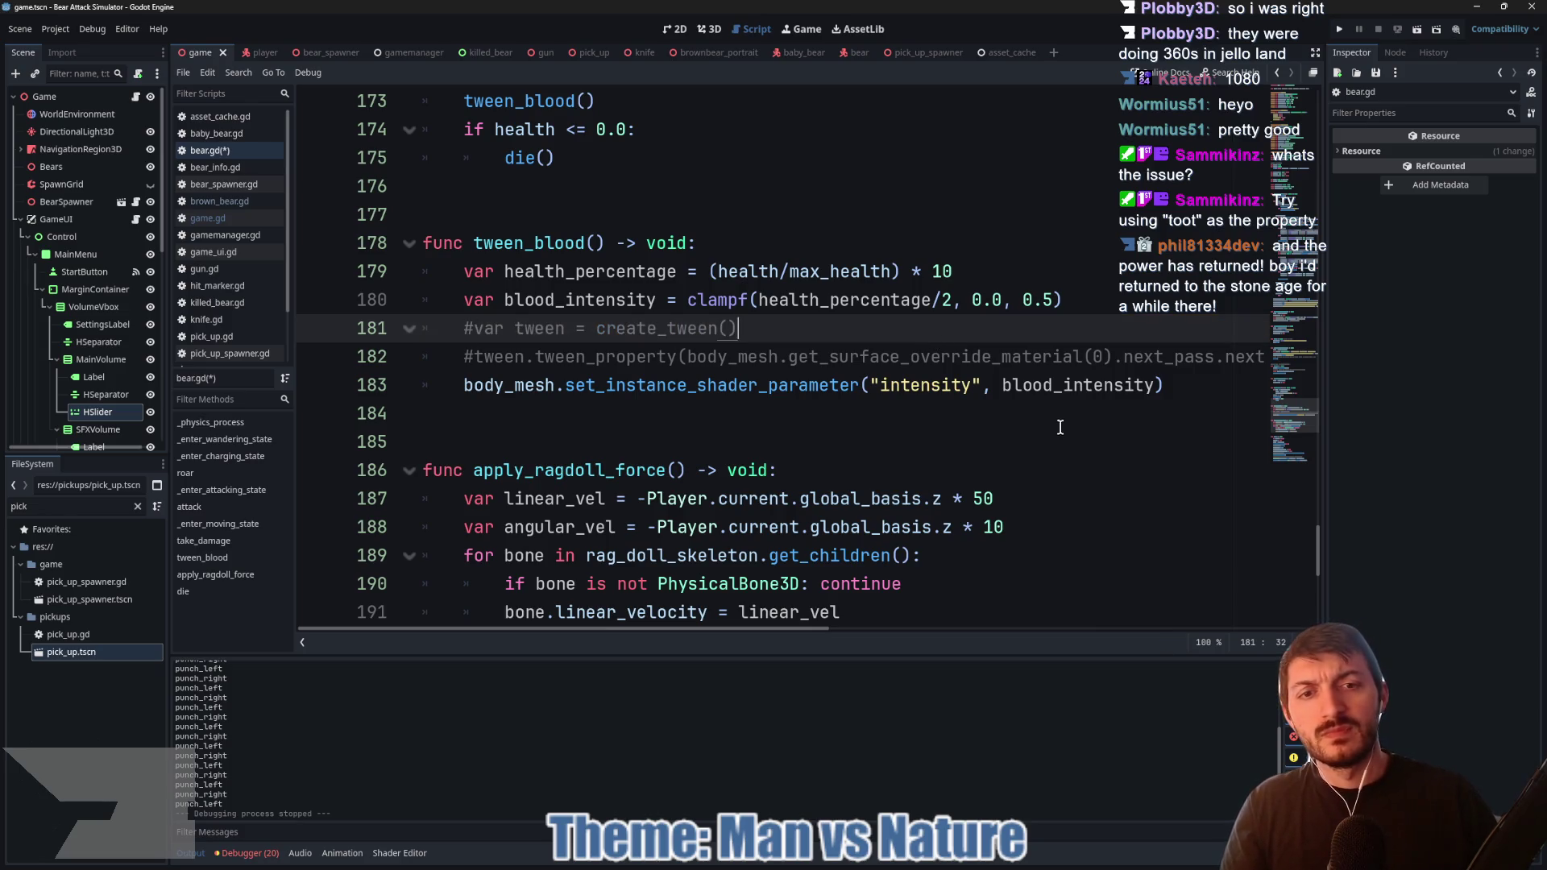
pyautogui.moveTo(809, 626)
pyautogui.mouseDown()
pyautogui.moveTo(877, 631)
pyautogui.moveTo(790, 628)
pyautogui.mouseUp()
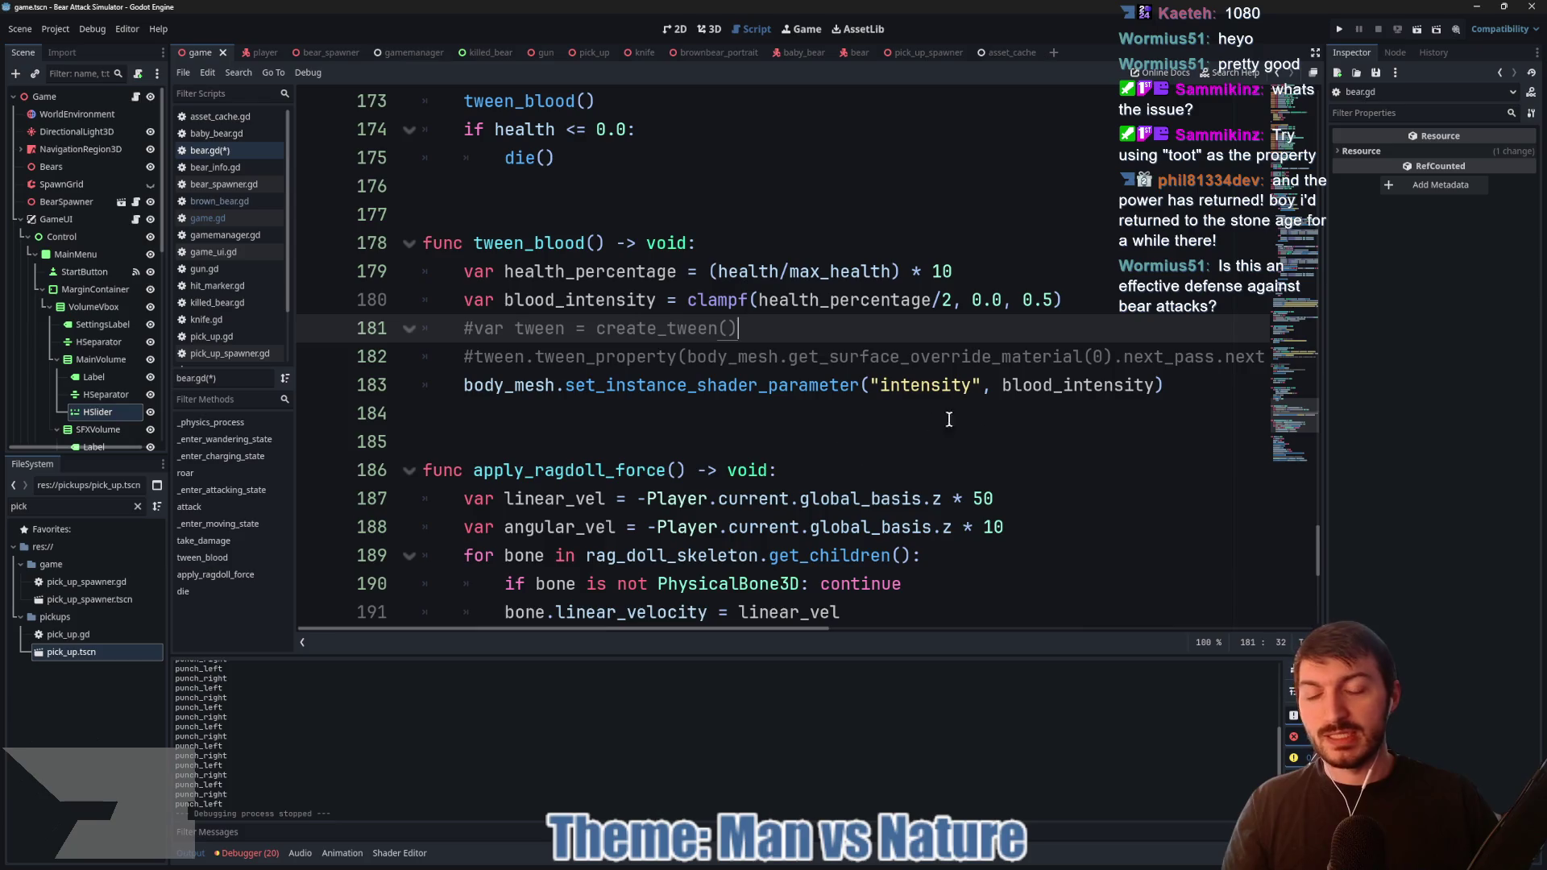
pyautogui.click(1152, 387)
pyautogui.hotkey('ctrl', 's')
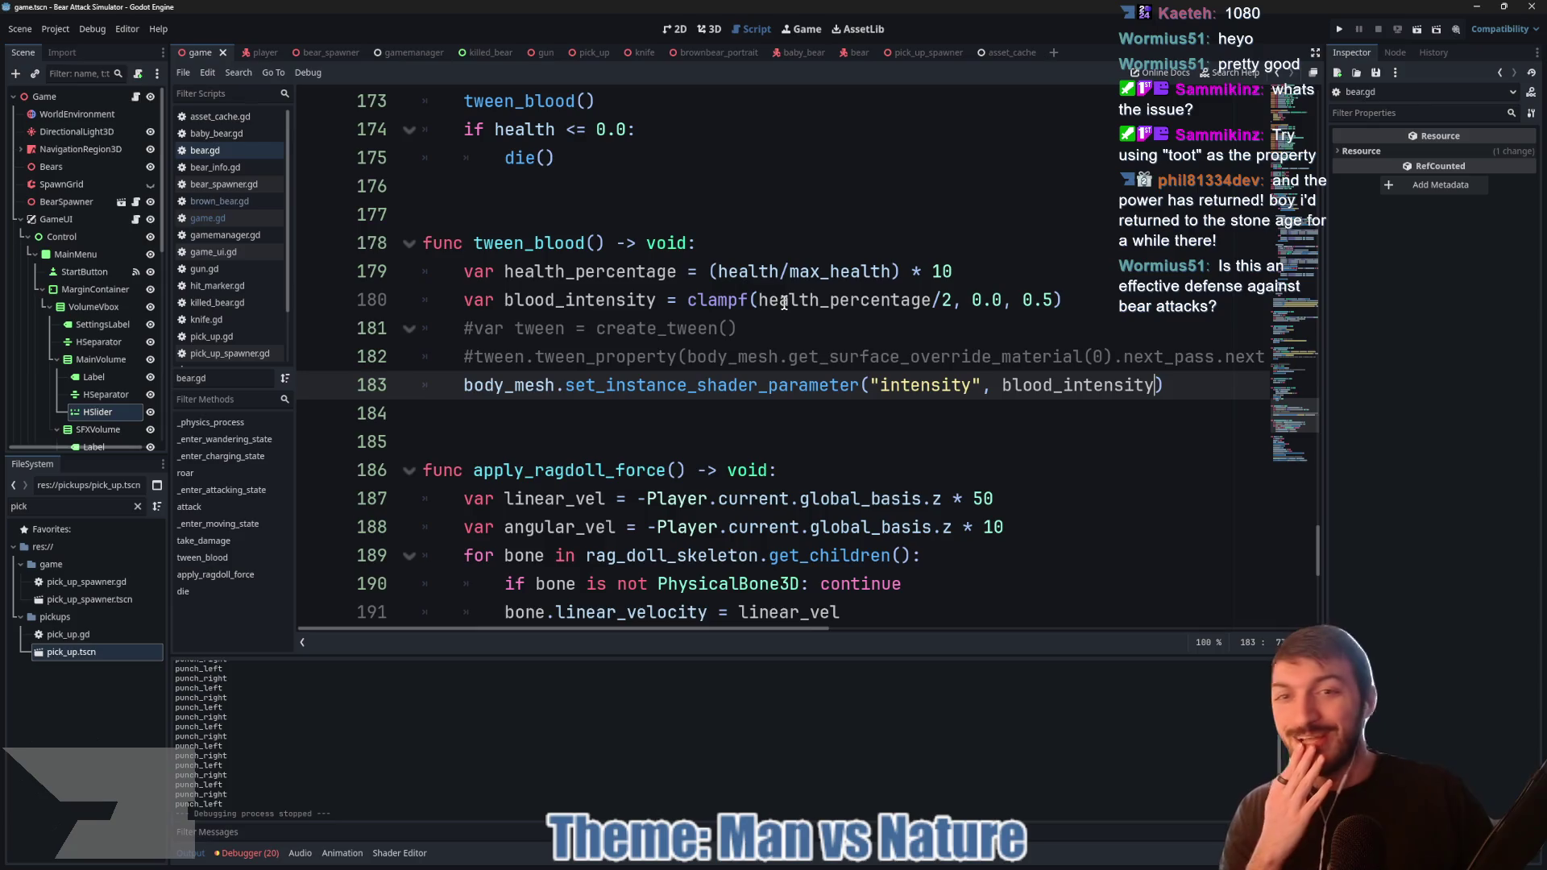
# Step: Review the bear script, then switch to the 2D view of the game scene
pyautogui.scroll(-1, 793, 366)
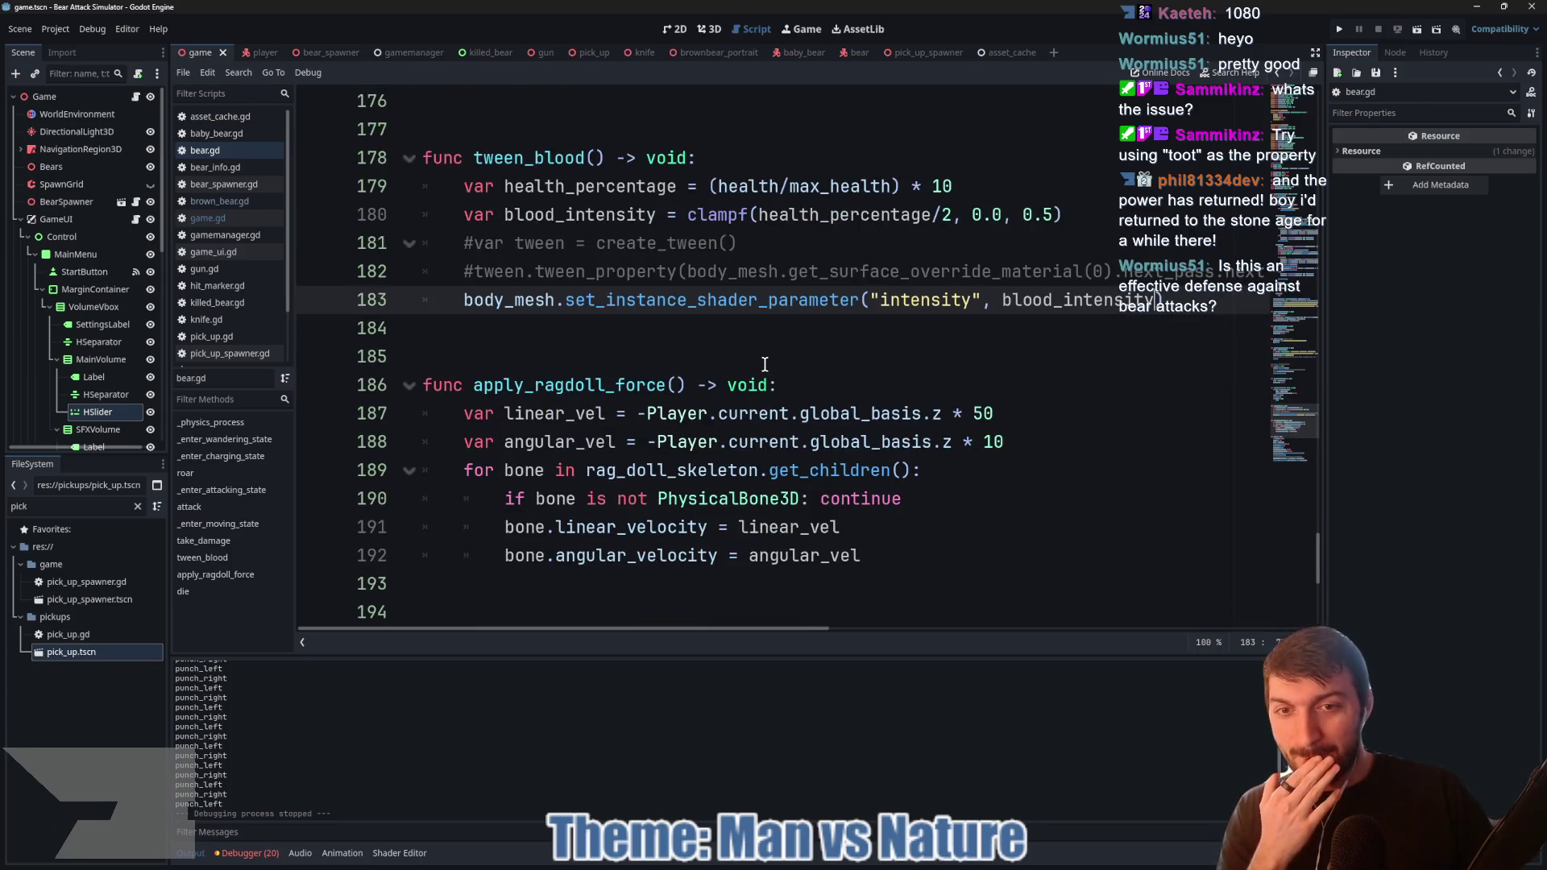
pyautogui.scroll(-4, 764, 364)
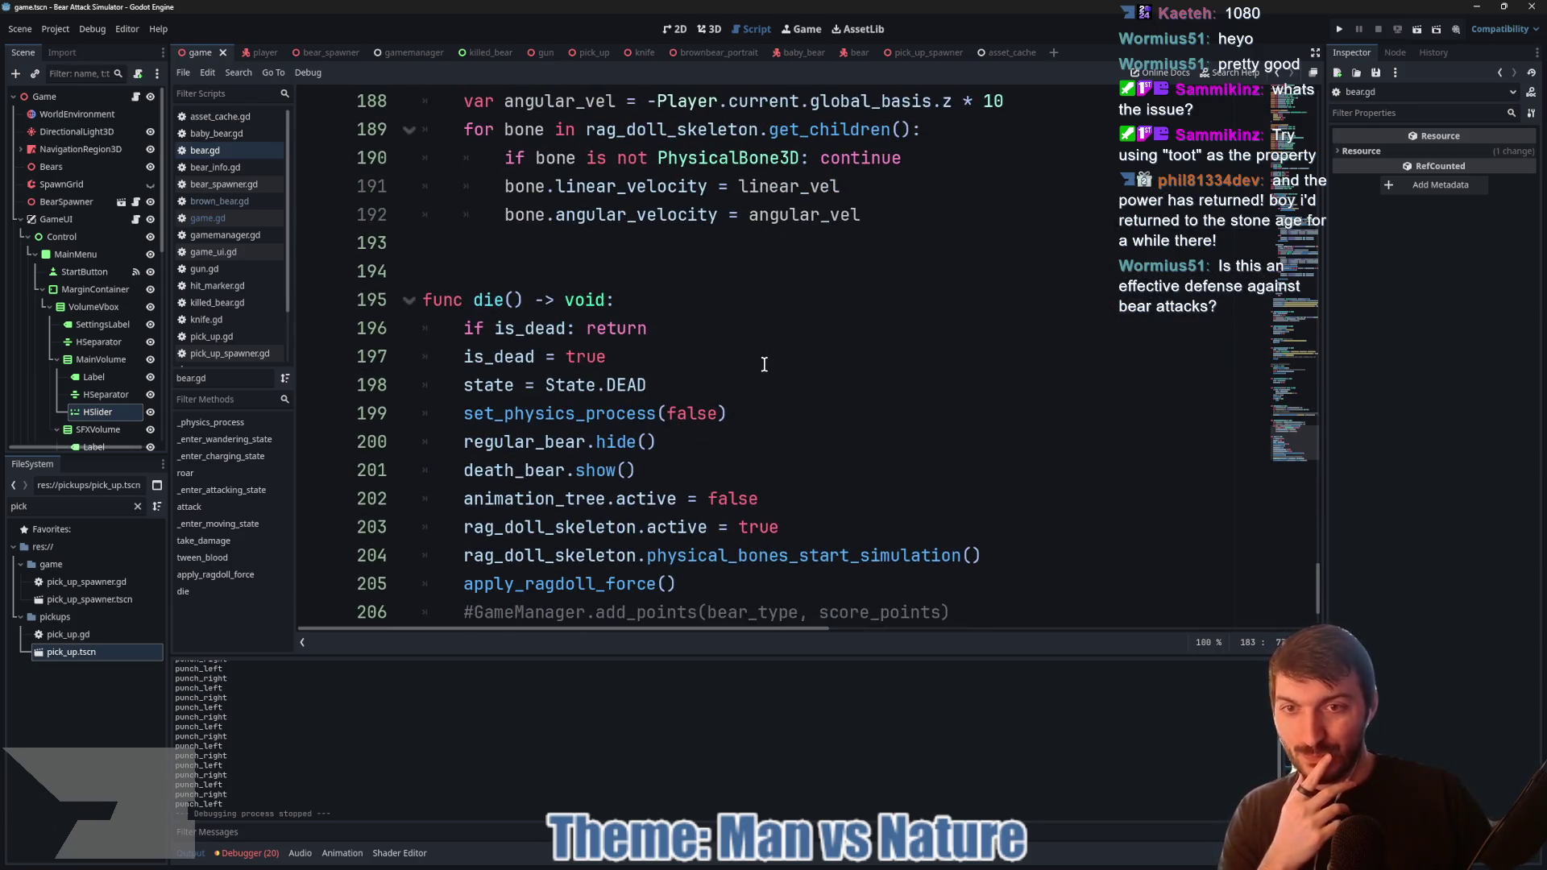
pyautogui.scroll(2, 765, 364)
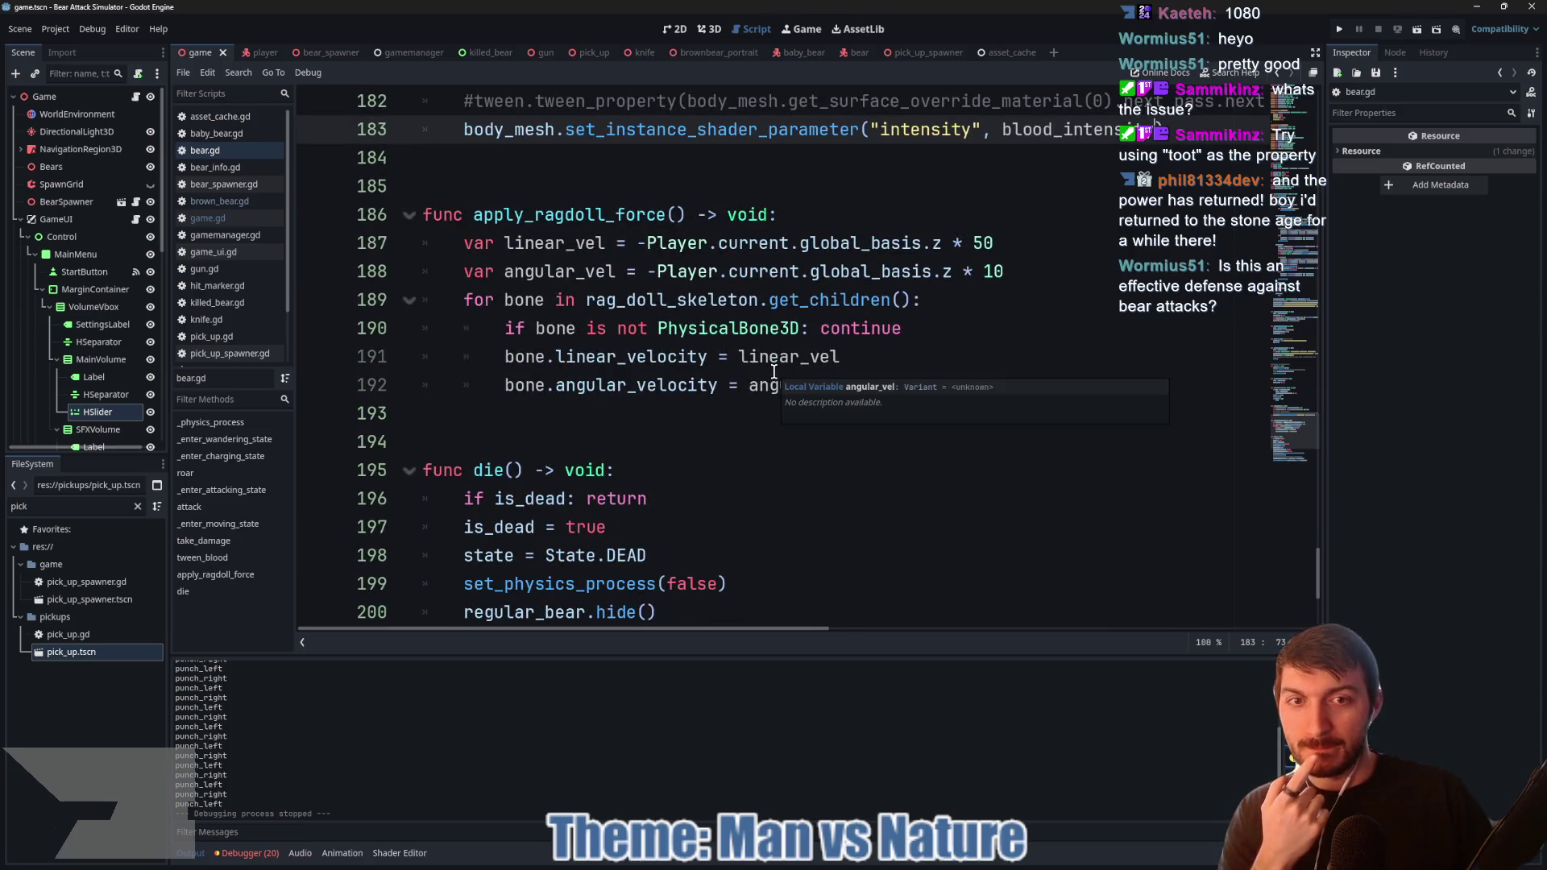
pyautogui.scroll(2, 757, 365)
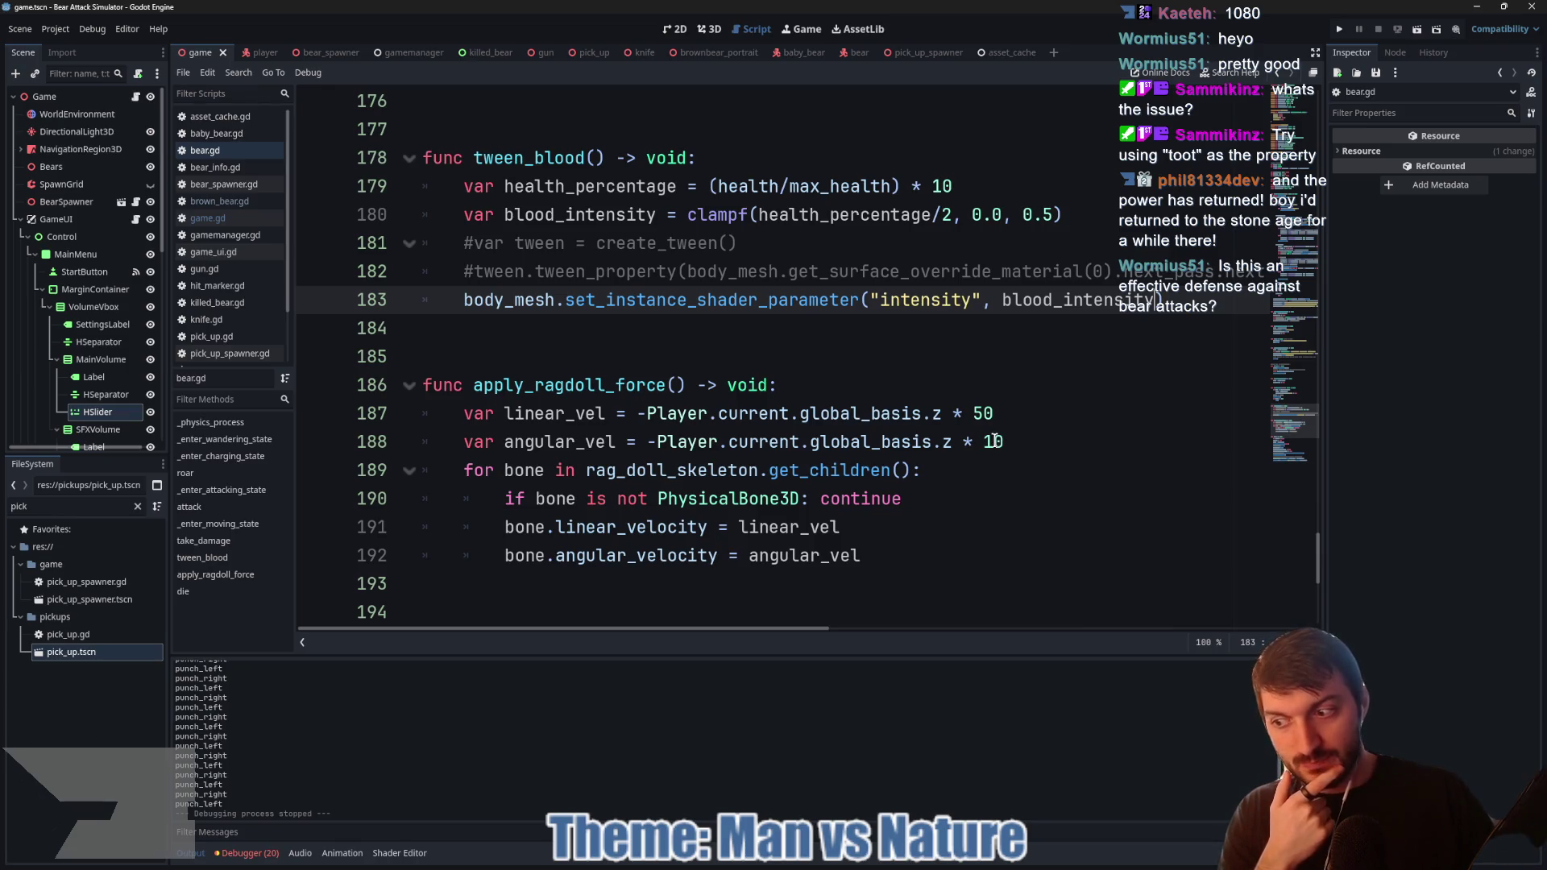
pyautogui.scroll(1, 1028, 339)
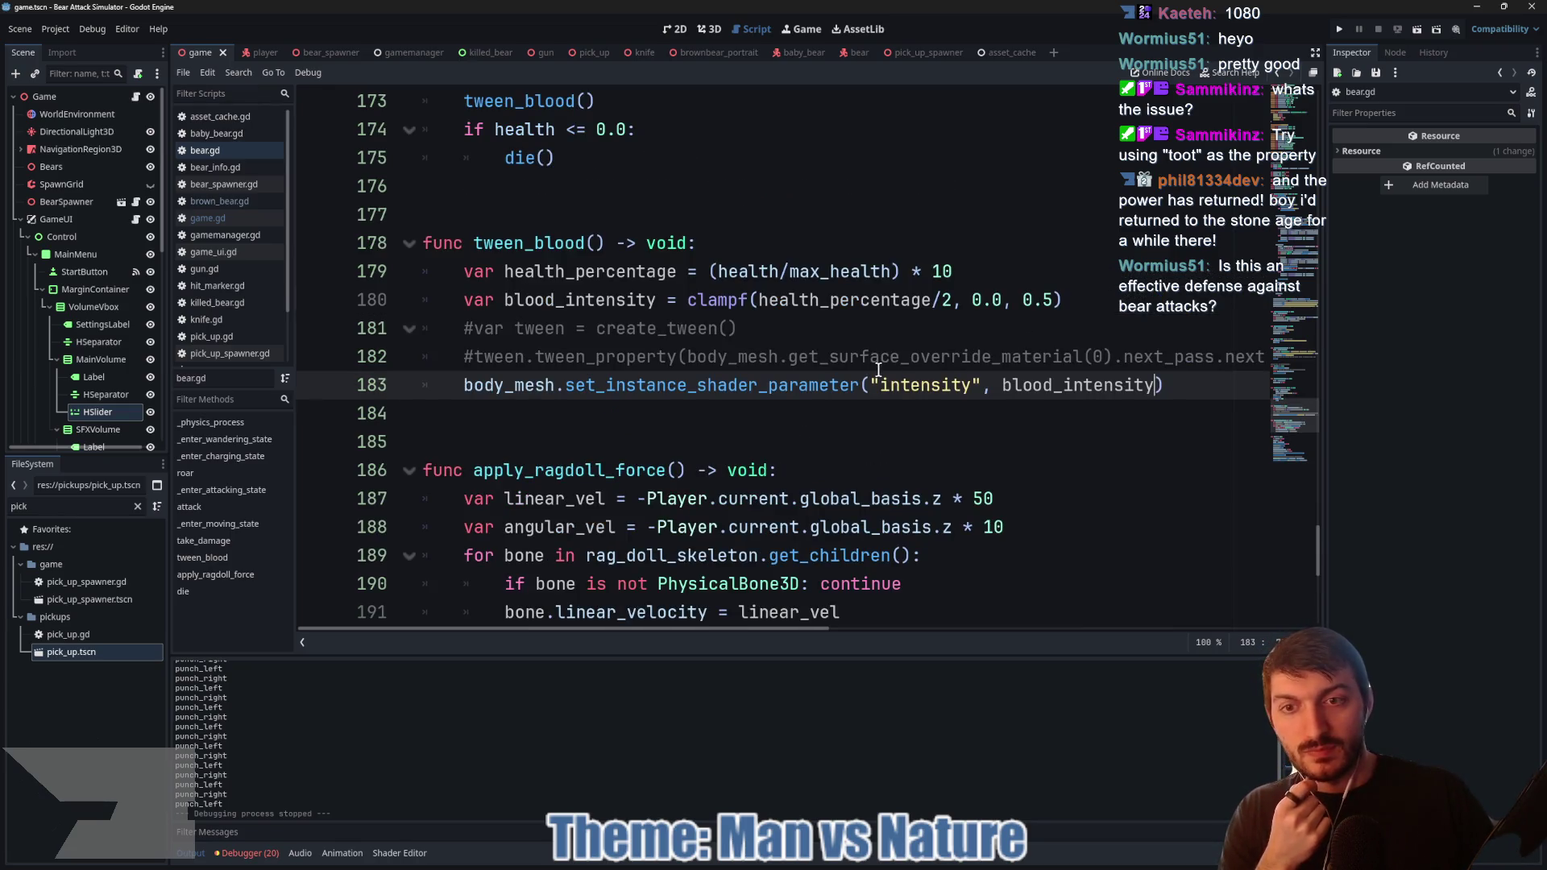
pyautogui.moveTo(637, 627)
pyautogui.mouseDown()
pyautogui.moveTo(972, 628)
pyautogui.moveTo(635, 627)
pyautogui.mouseUp()
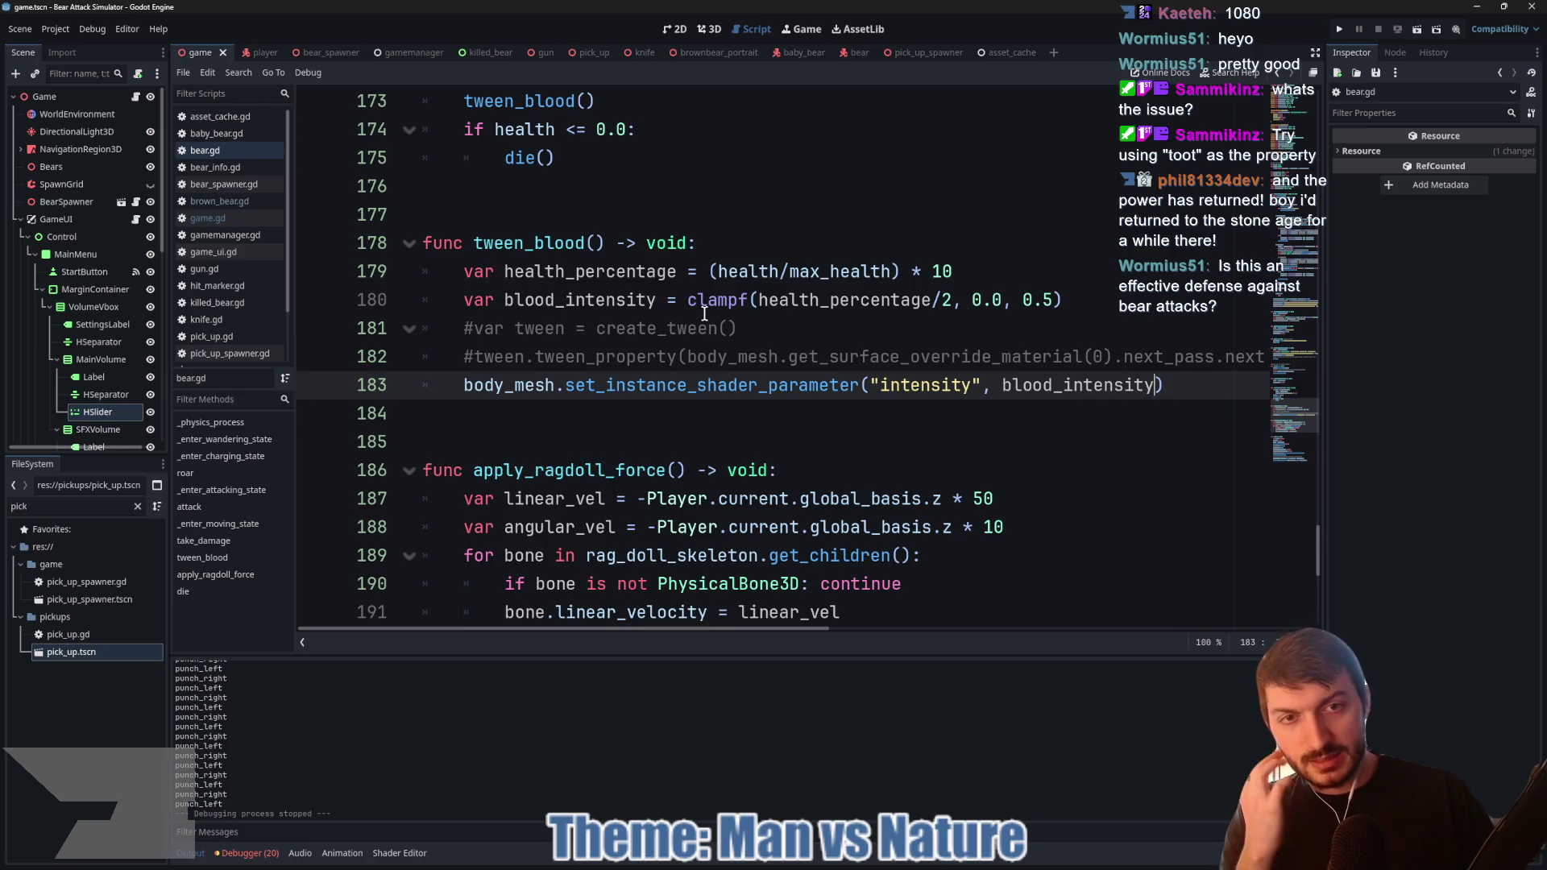
pyautogui.moveTo(704, 314)
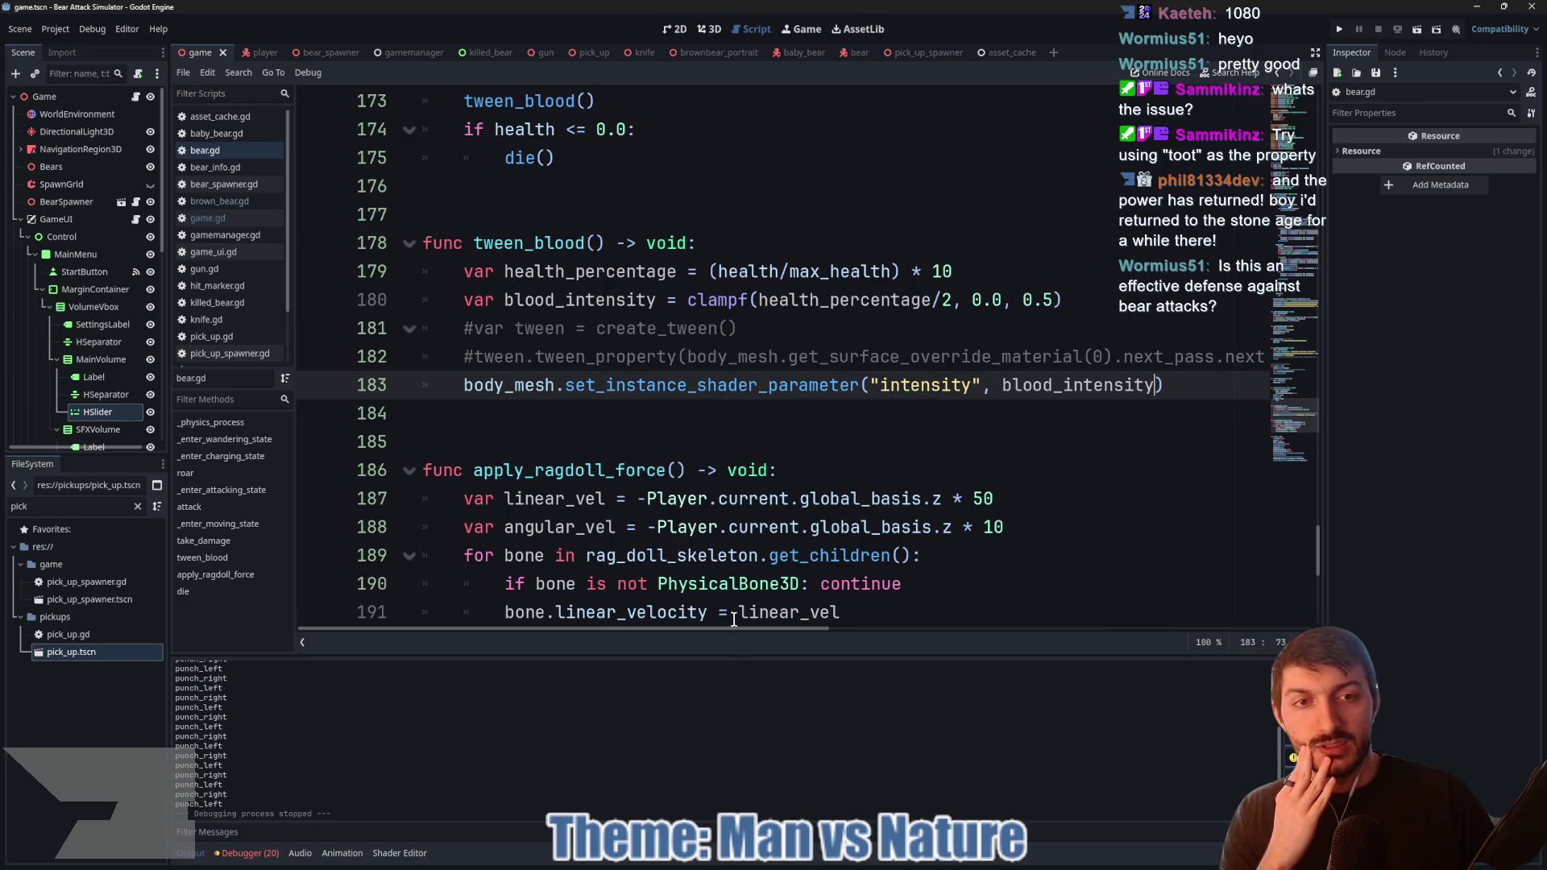
pyautogui.click(706, 436)
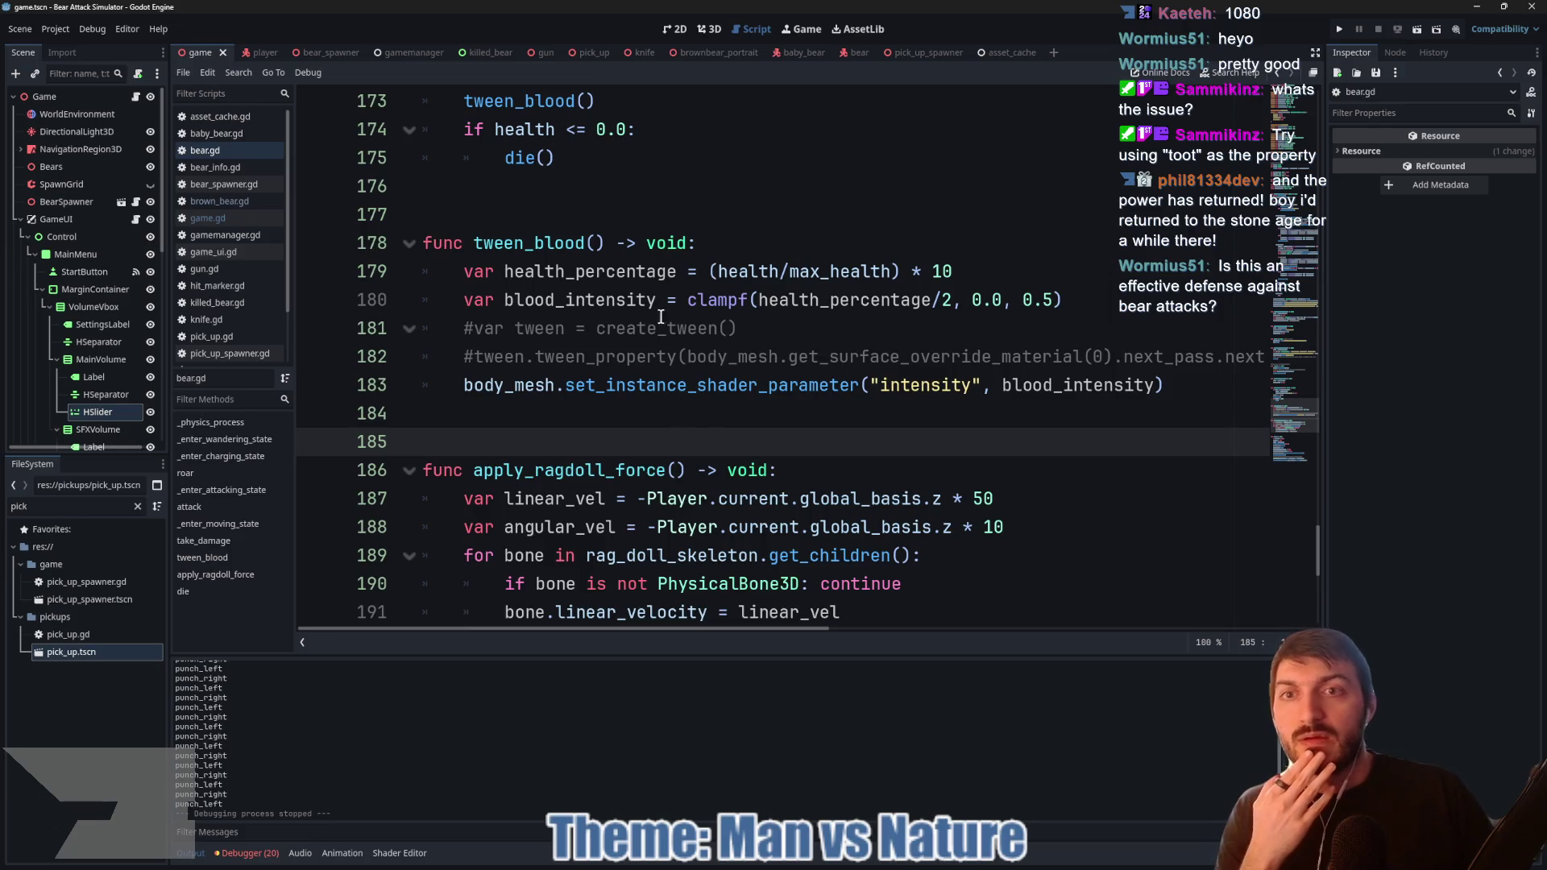
pyautogui.click(675, 29)
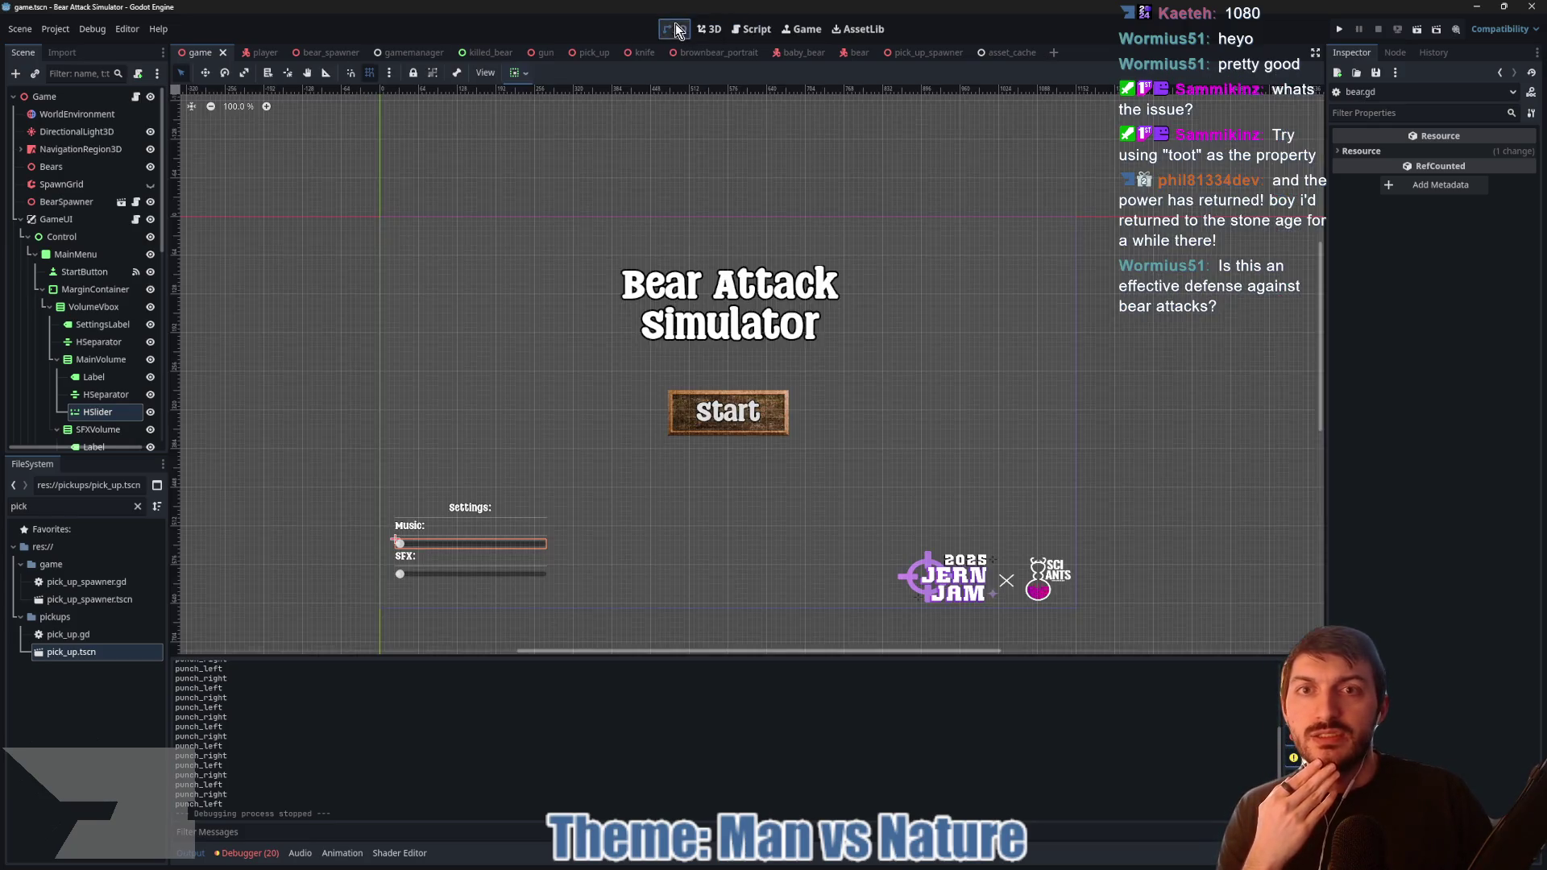
# Step: Hide MainMenu and show DiedMenu in the scene view, inspecting the bear fact panel
pyautogui.scroll(-2, 114, 390)
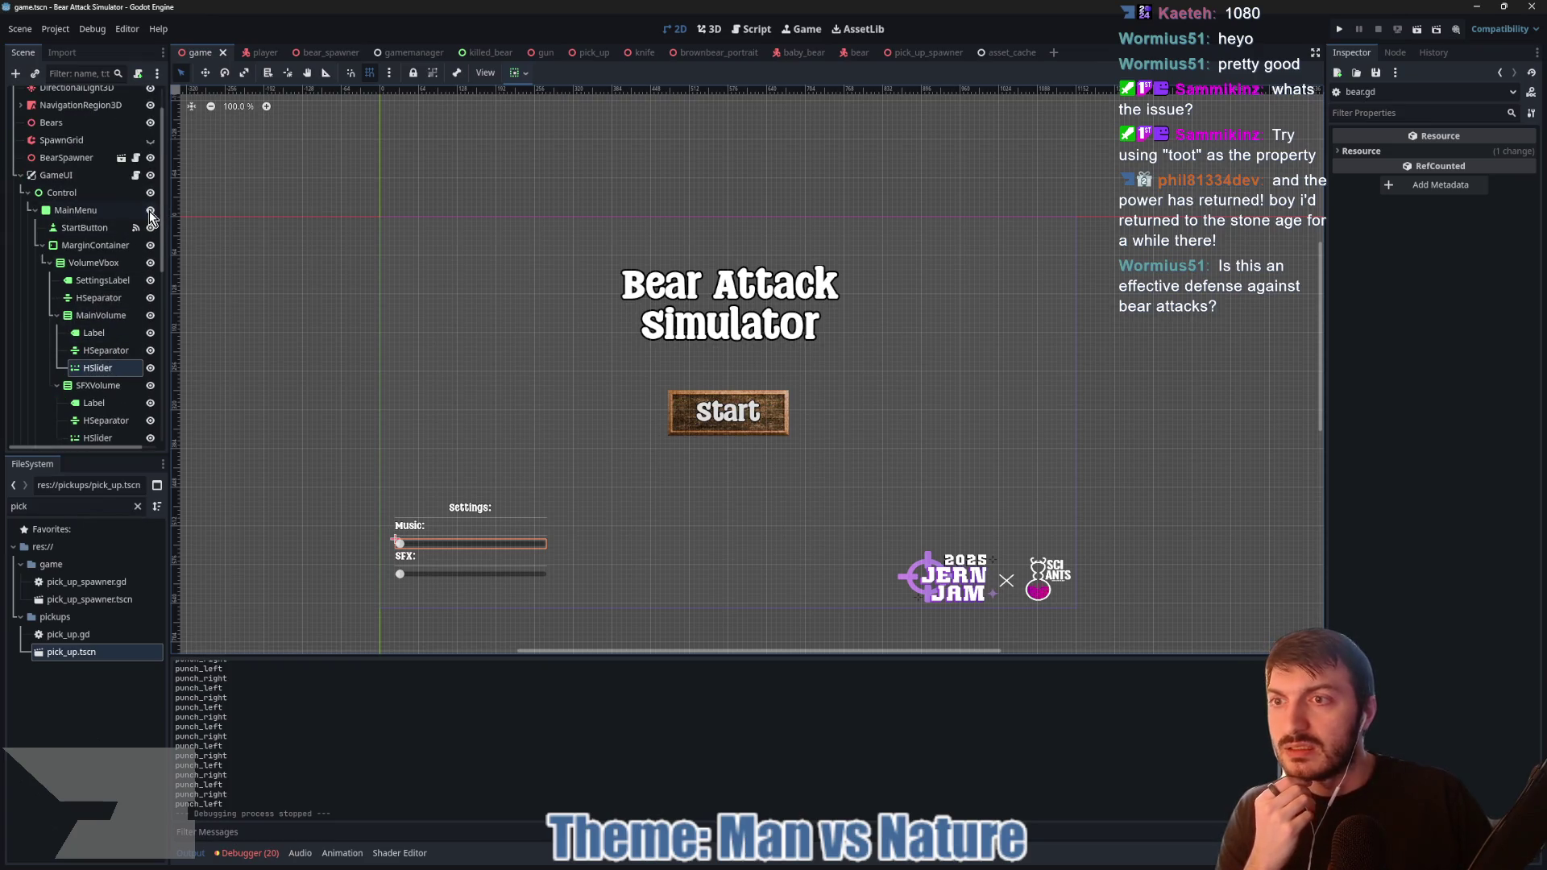
pyautogui.click(149, 210)
pyautogui.click(32, 210)
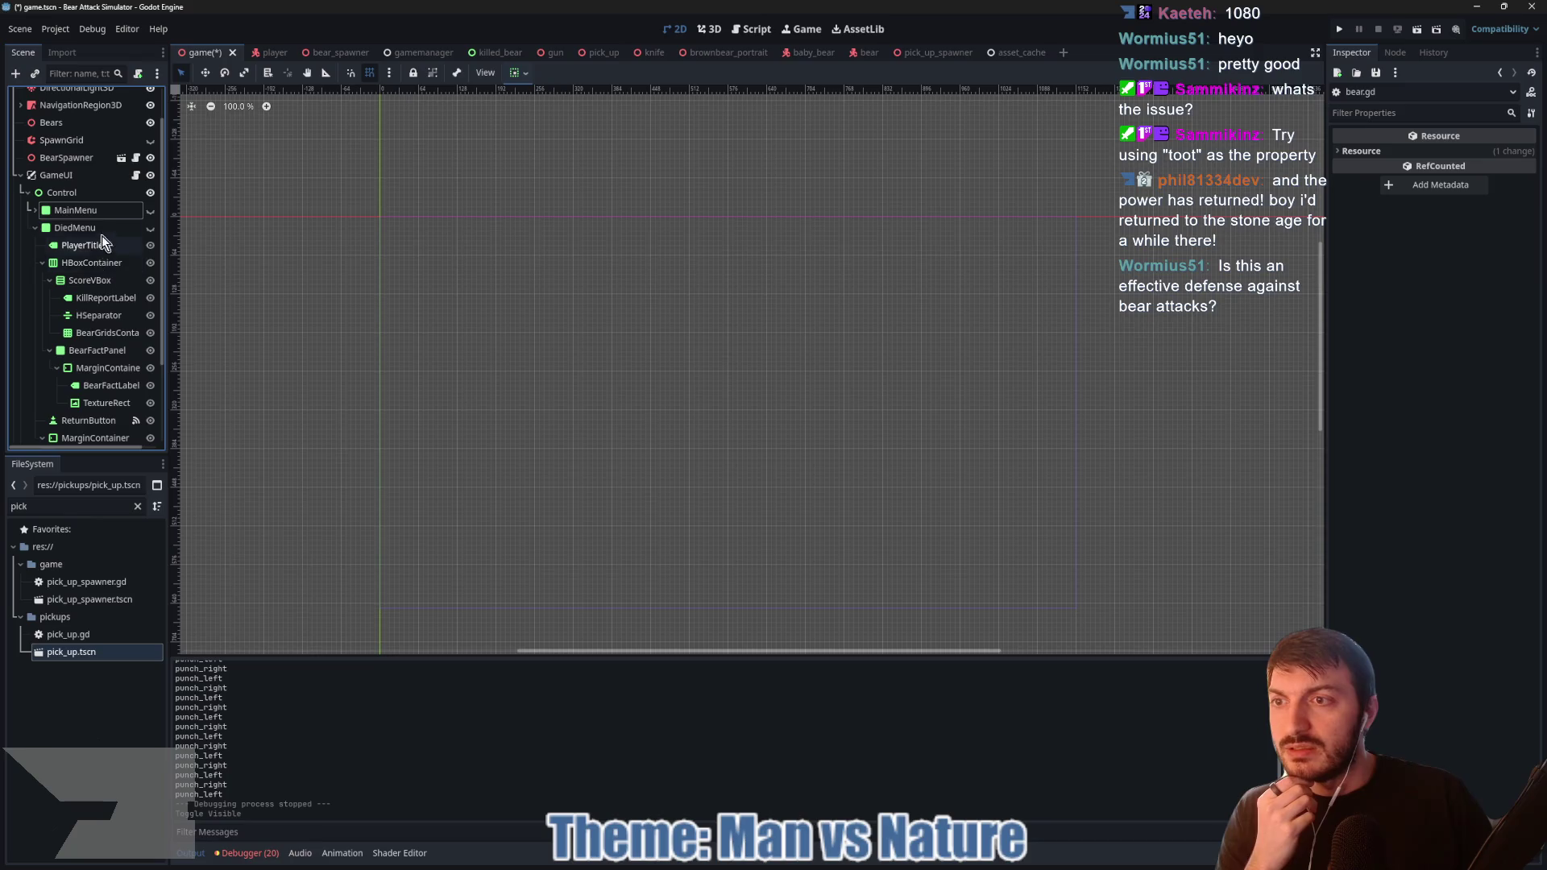
pyautogui.click(149, 228)
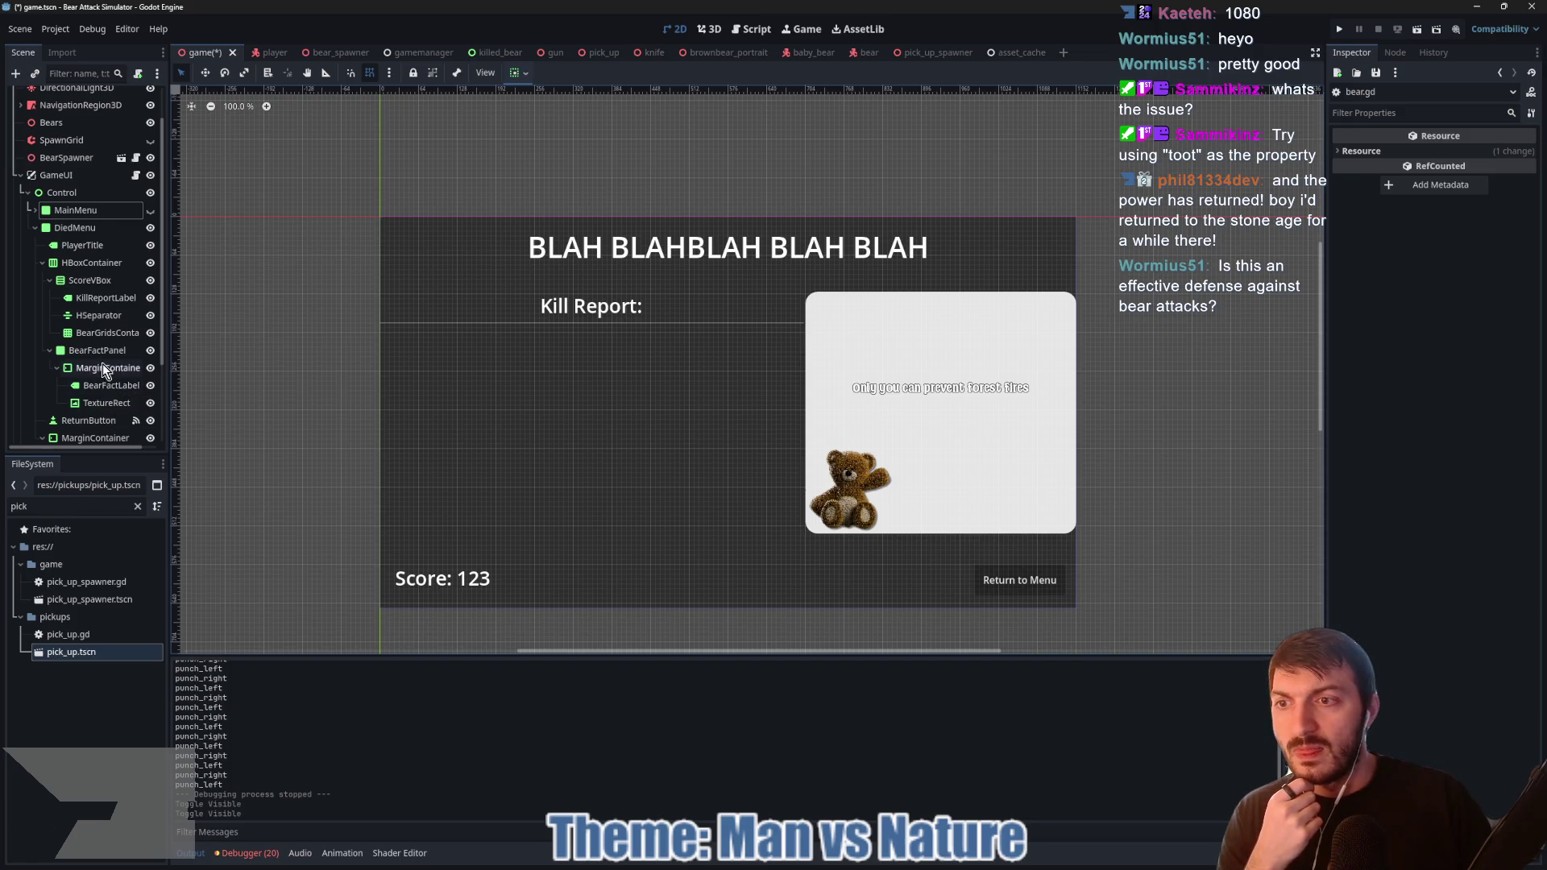
pyautogui.click(90, 405)
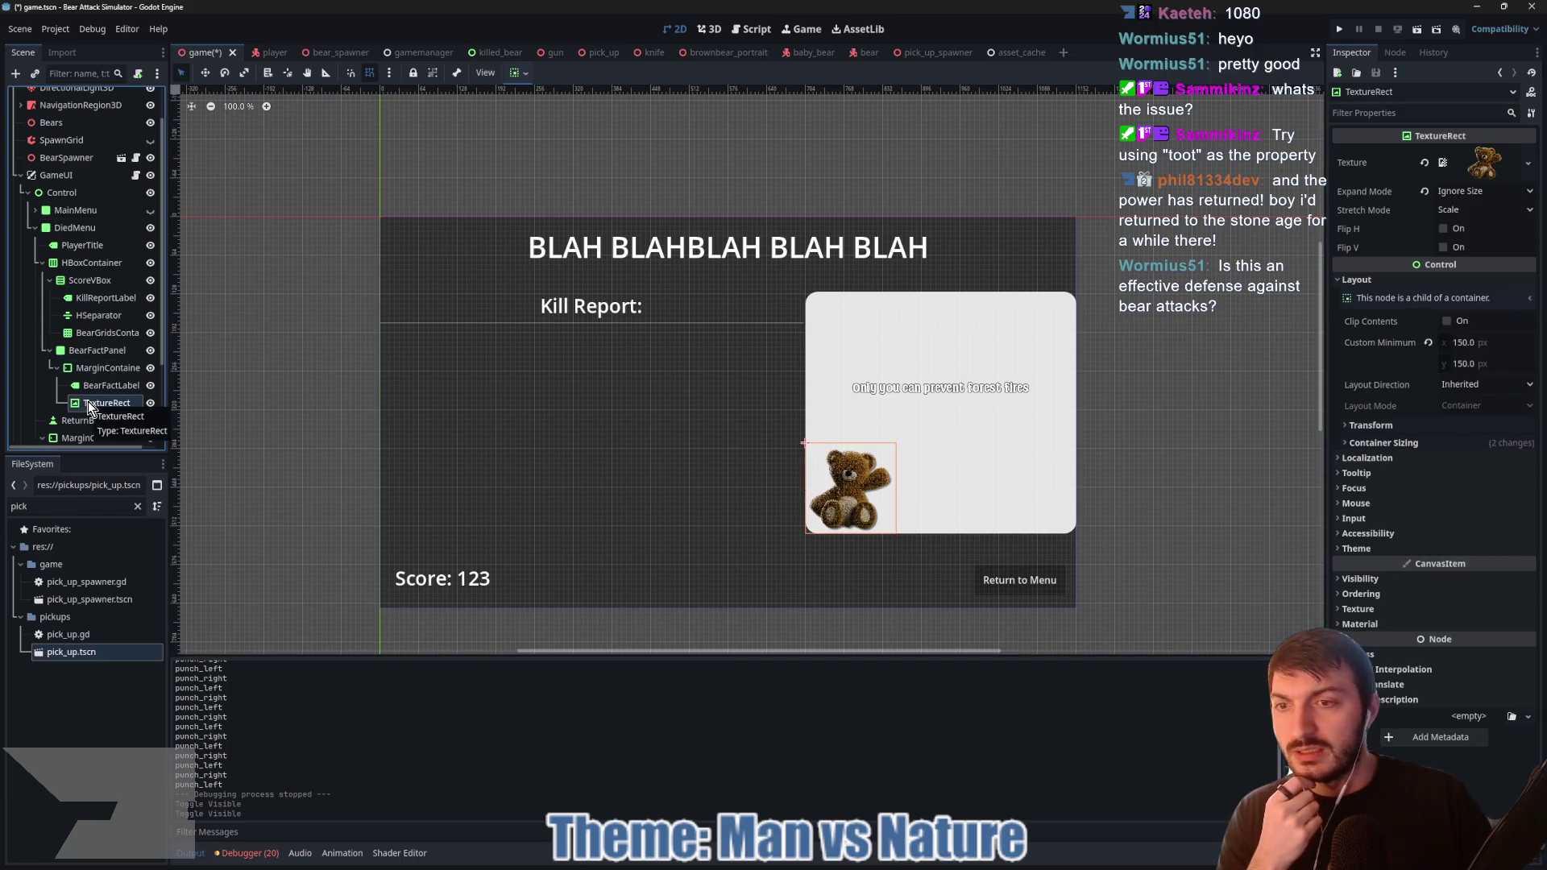
pyautogui.click(91, 355)
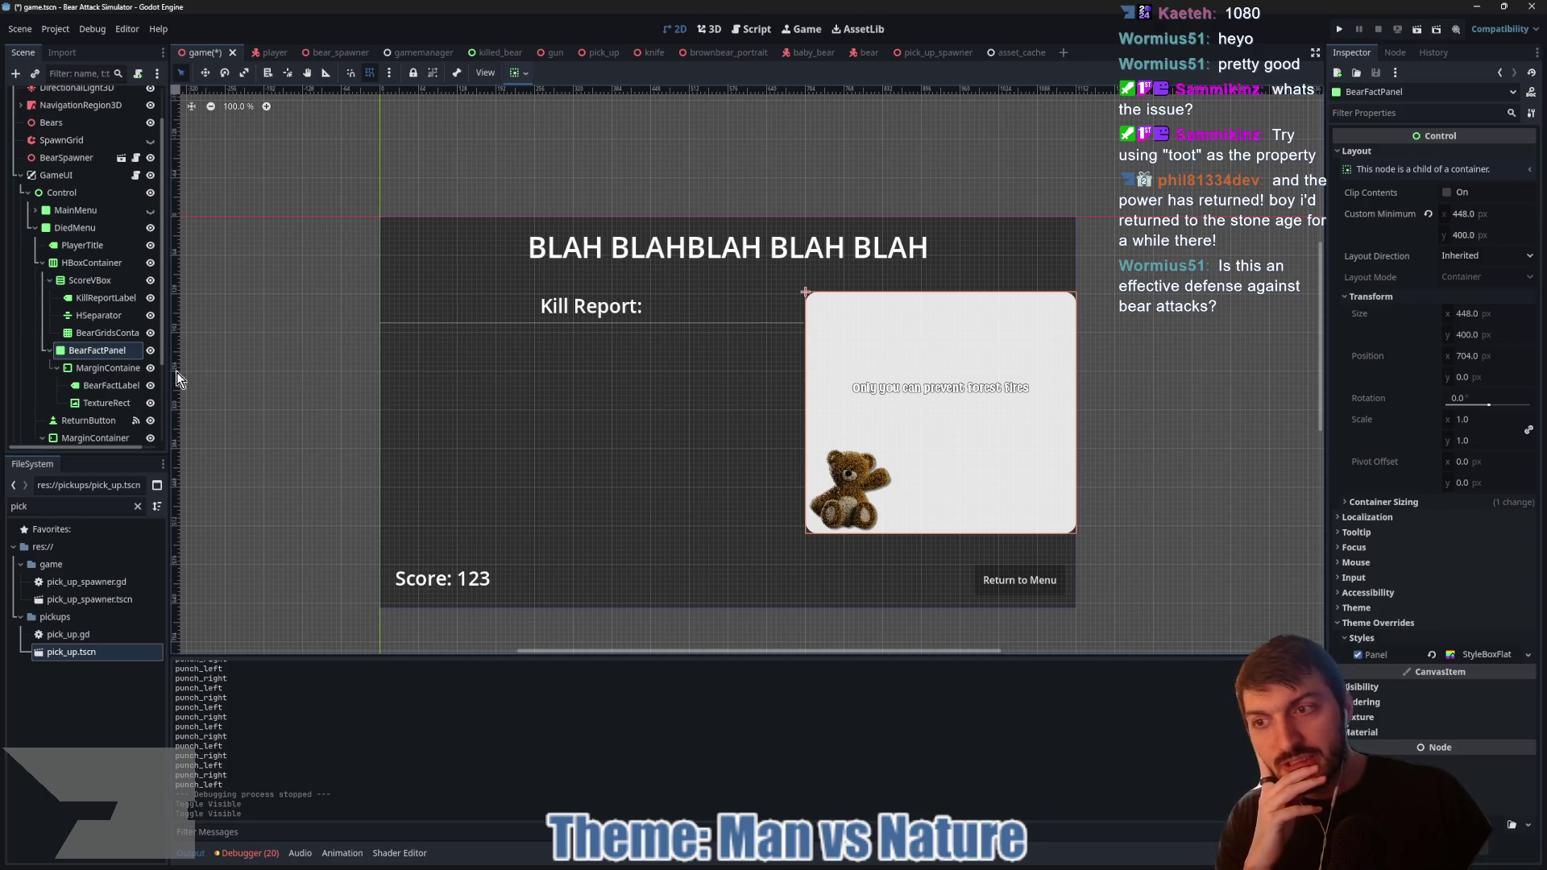
# Step: Make ReturnButton flat and expand its Theme Overrides styles down to Normal
pyautogui.click(105, 421)
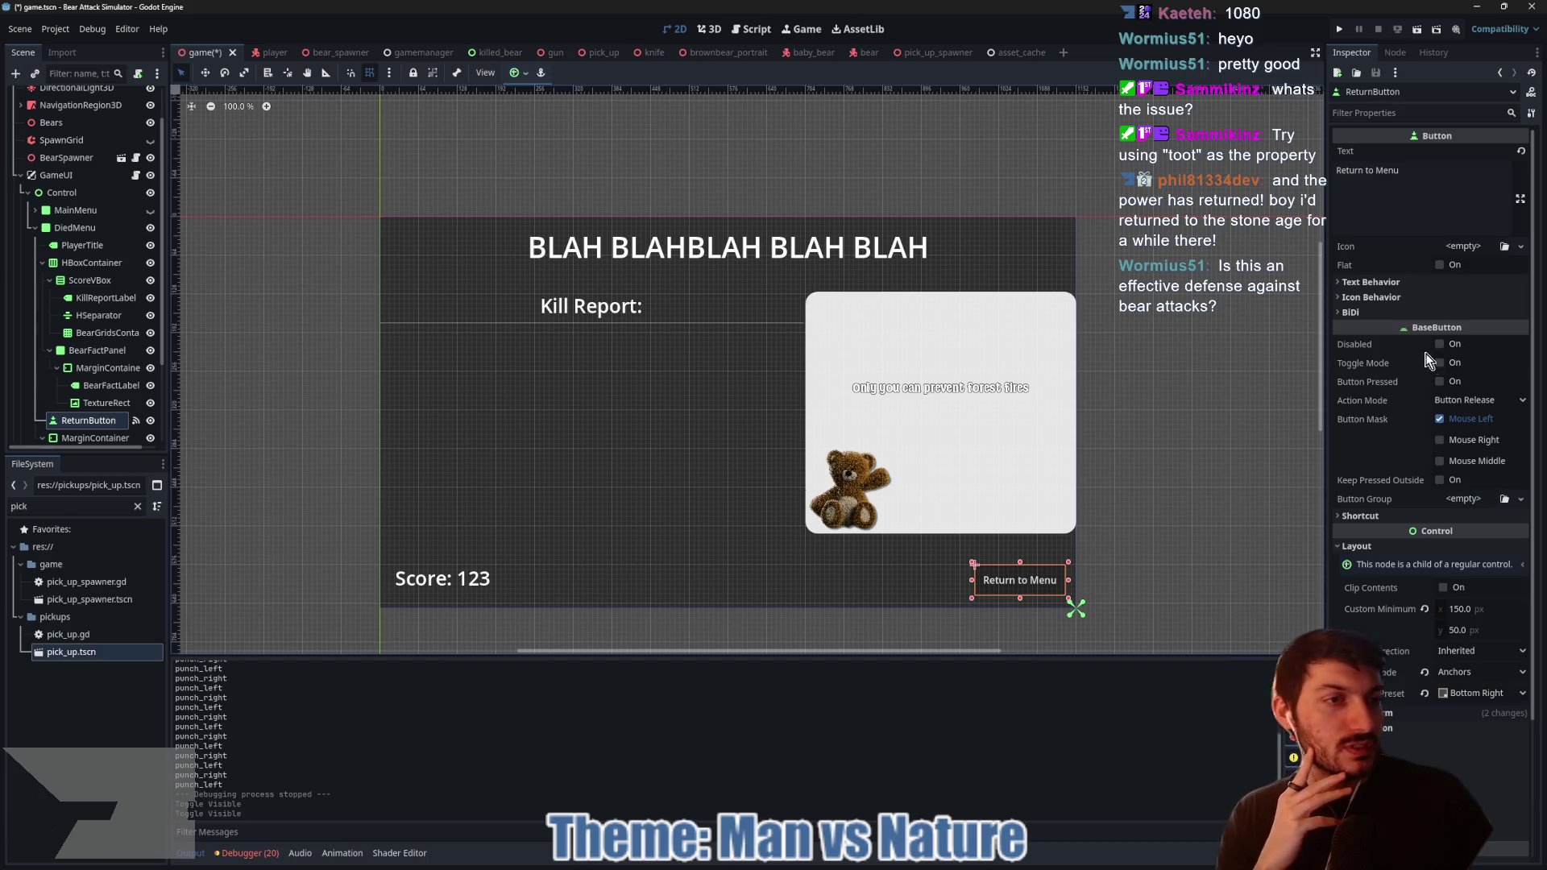
pyautogui.click(1375, 297)
pyautogui.click(1427, 298)
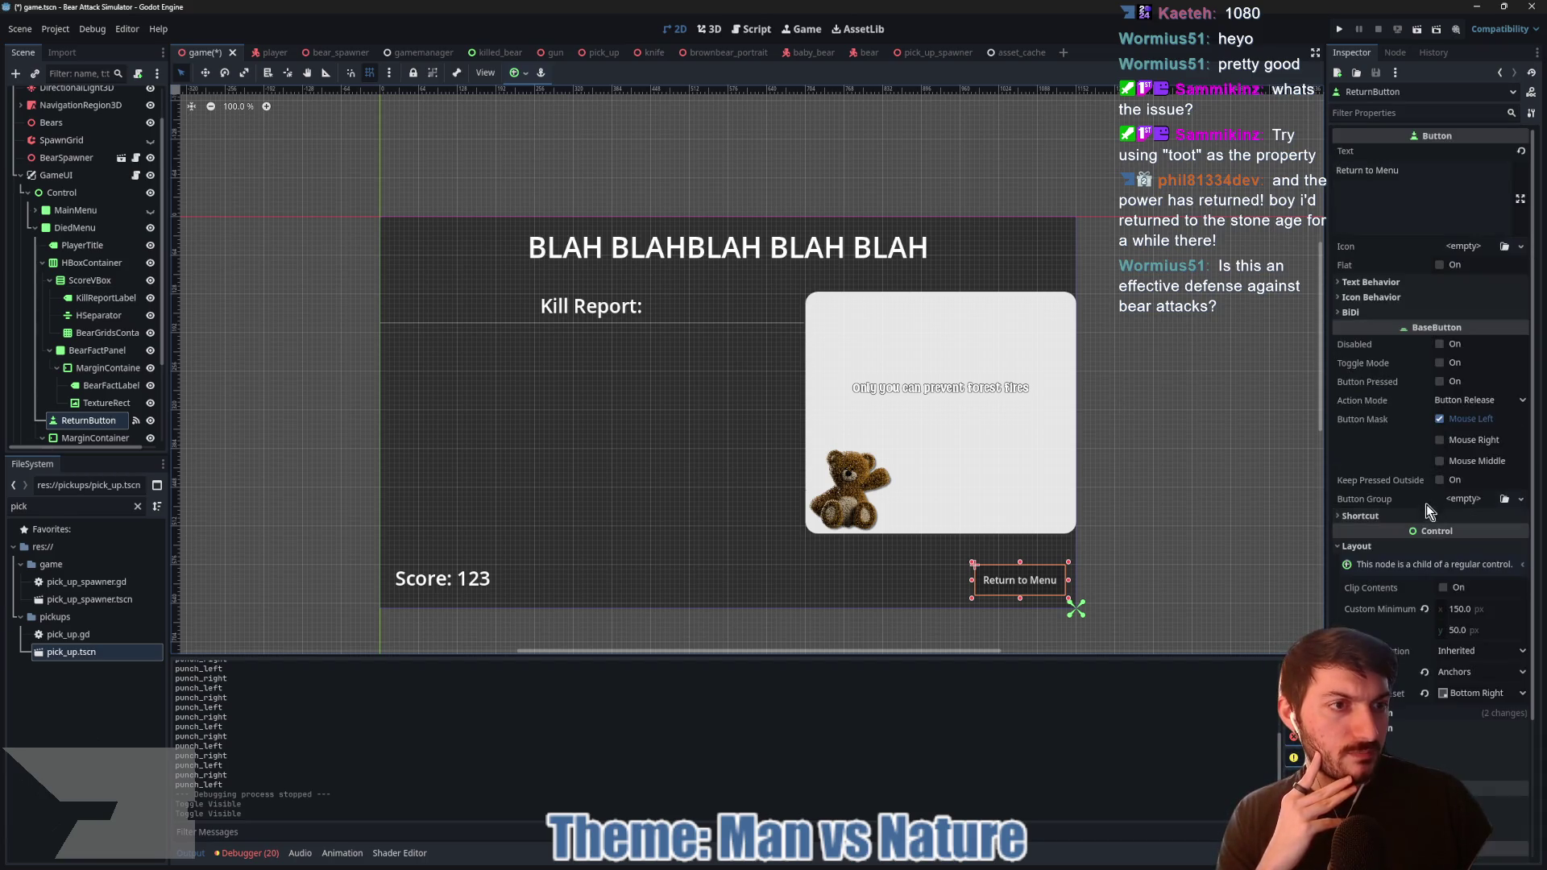
pyautogui.click(1440, 265)
pyautogui.scroll(-5, 1452, 477)
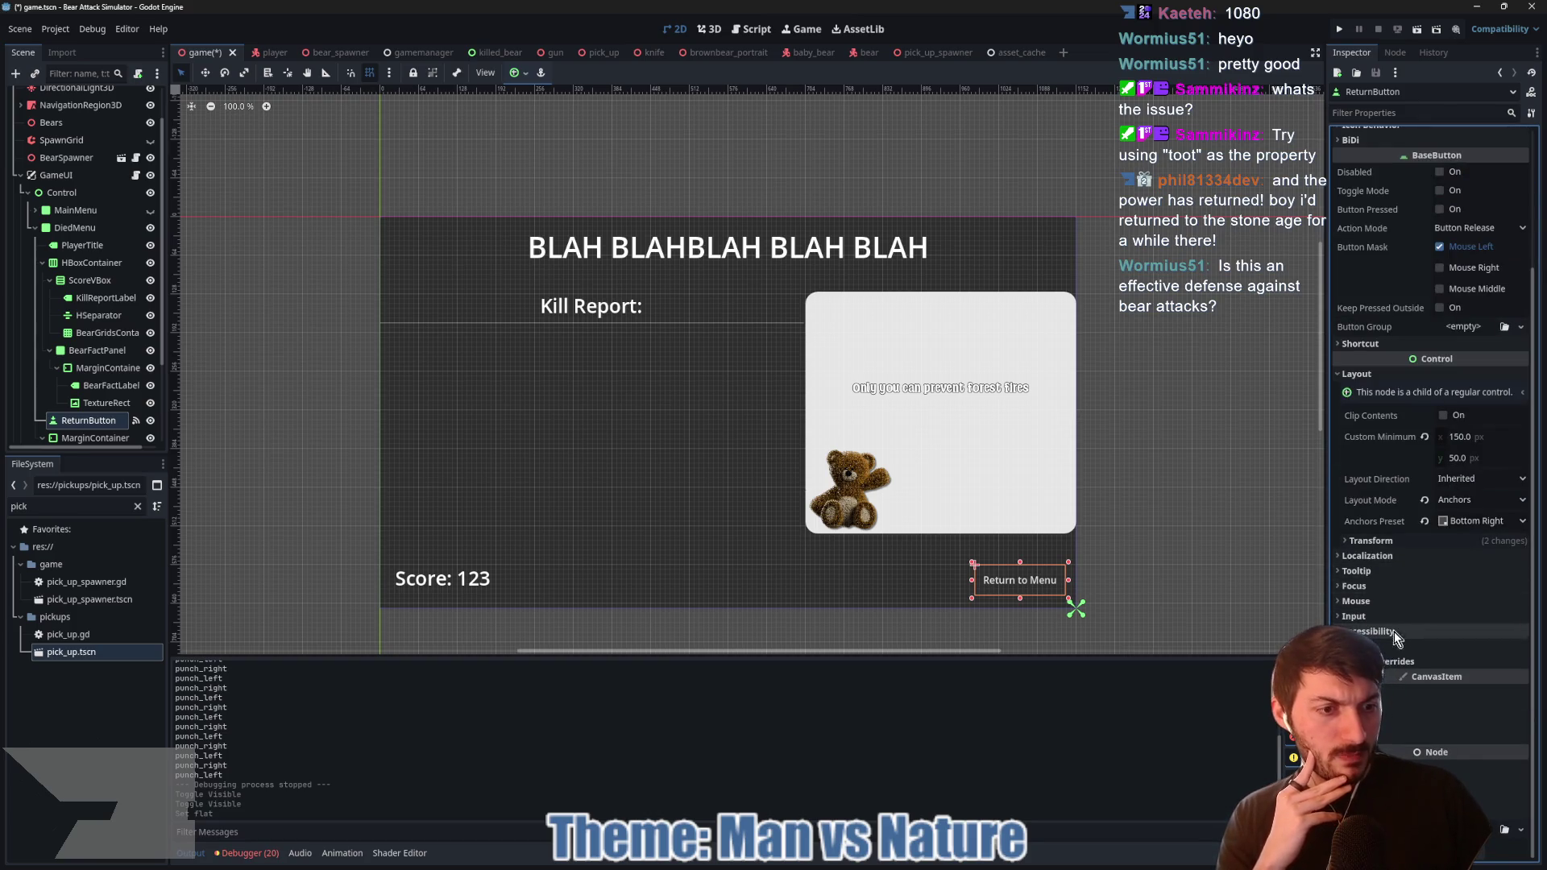
pyautogui.click(1385, 664)
pyautogui.scroll(-10, 1402, 637)
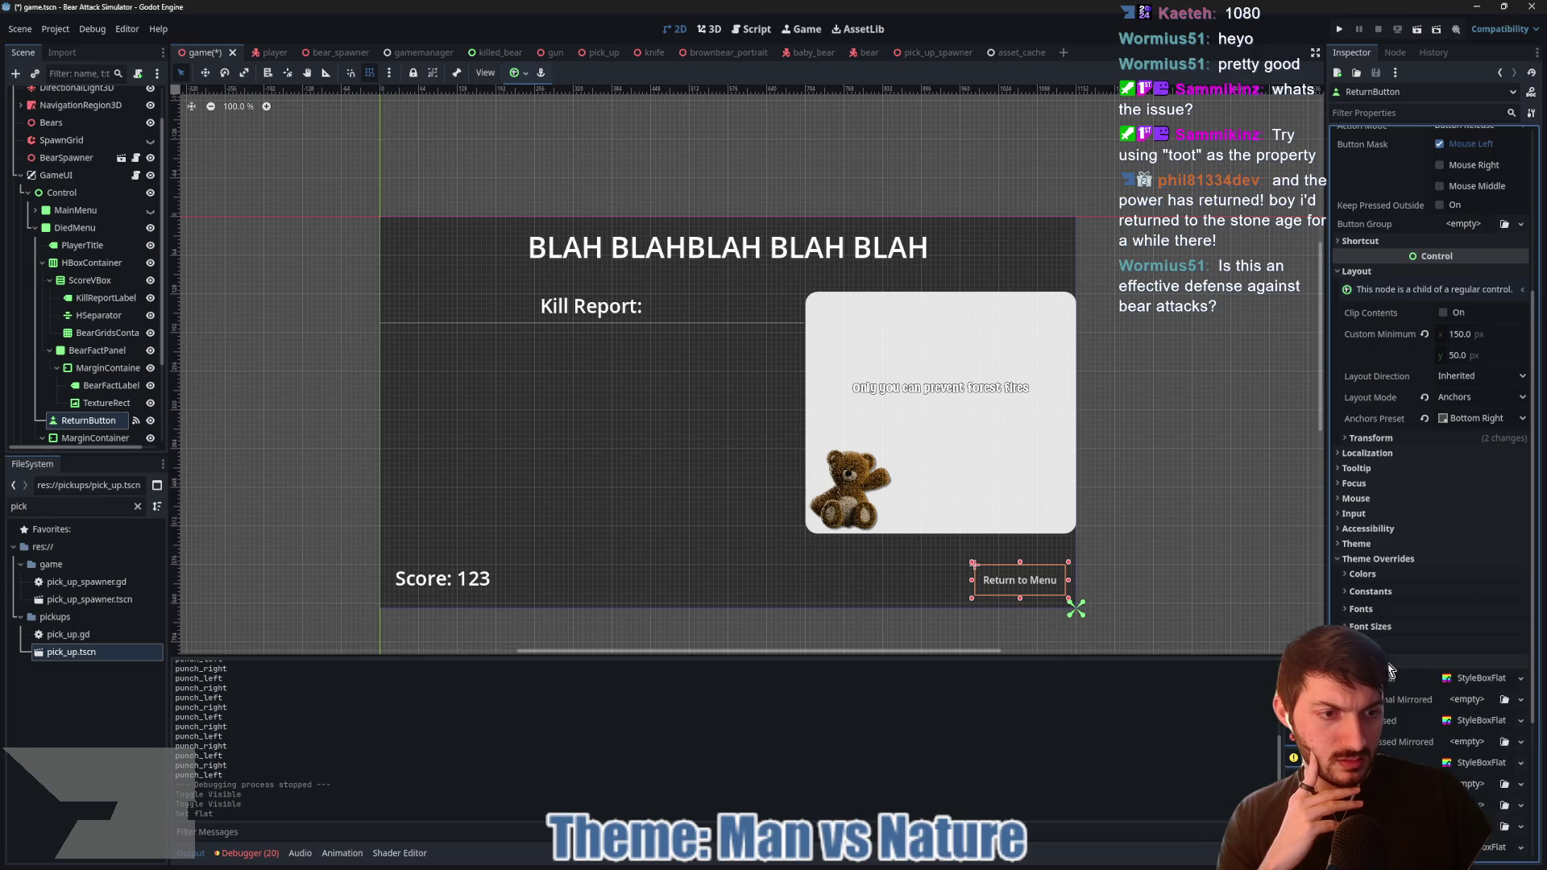
pyautogui.rightClick(1487, 452)
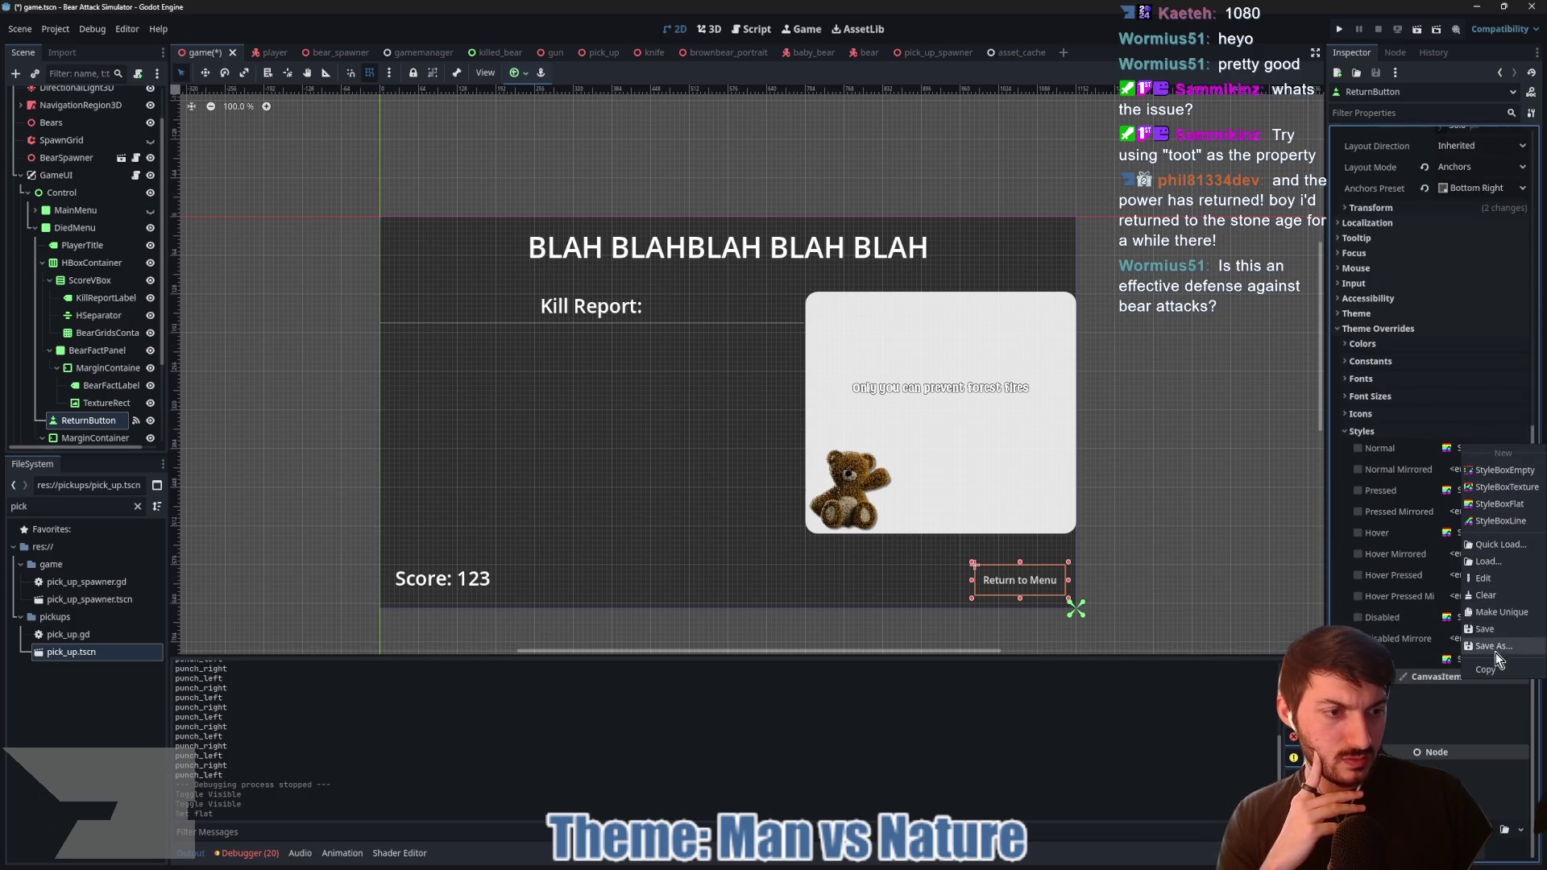
# Step: Quick-load button_normal.tres, button_pressed.tres and hover_button.tres as the Normal, Pressed and Hover styles
pyautogui.click(1501, 545)
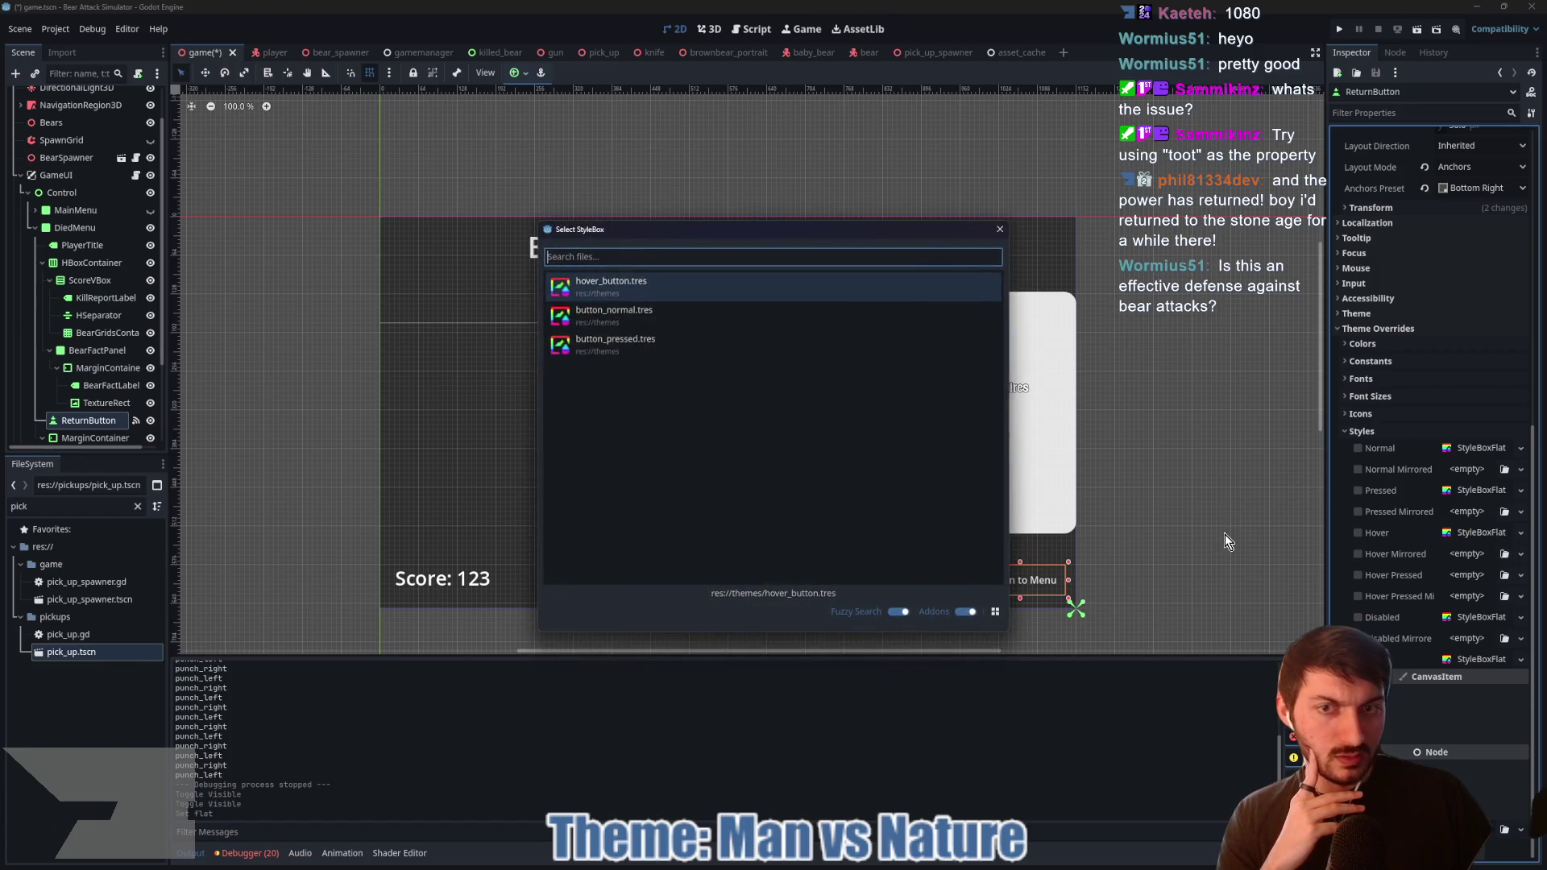
pyautogui.click(676, 322)
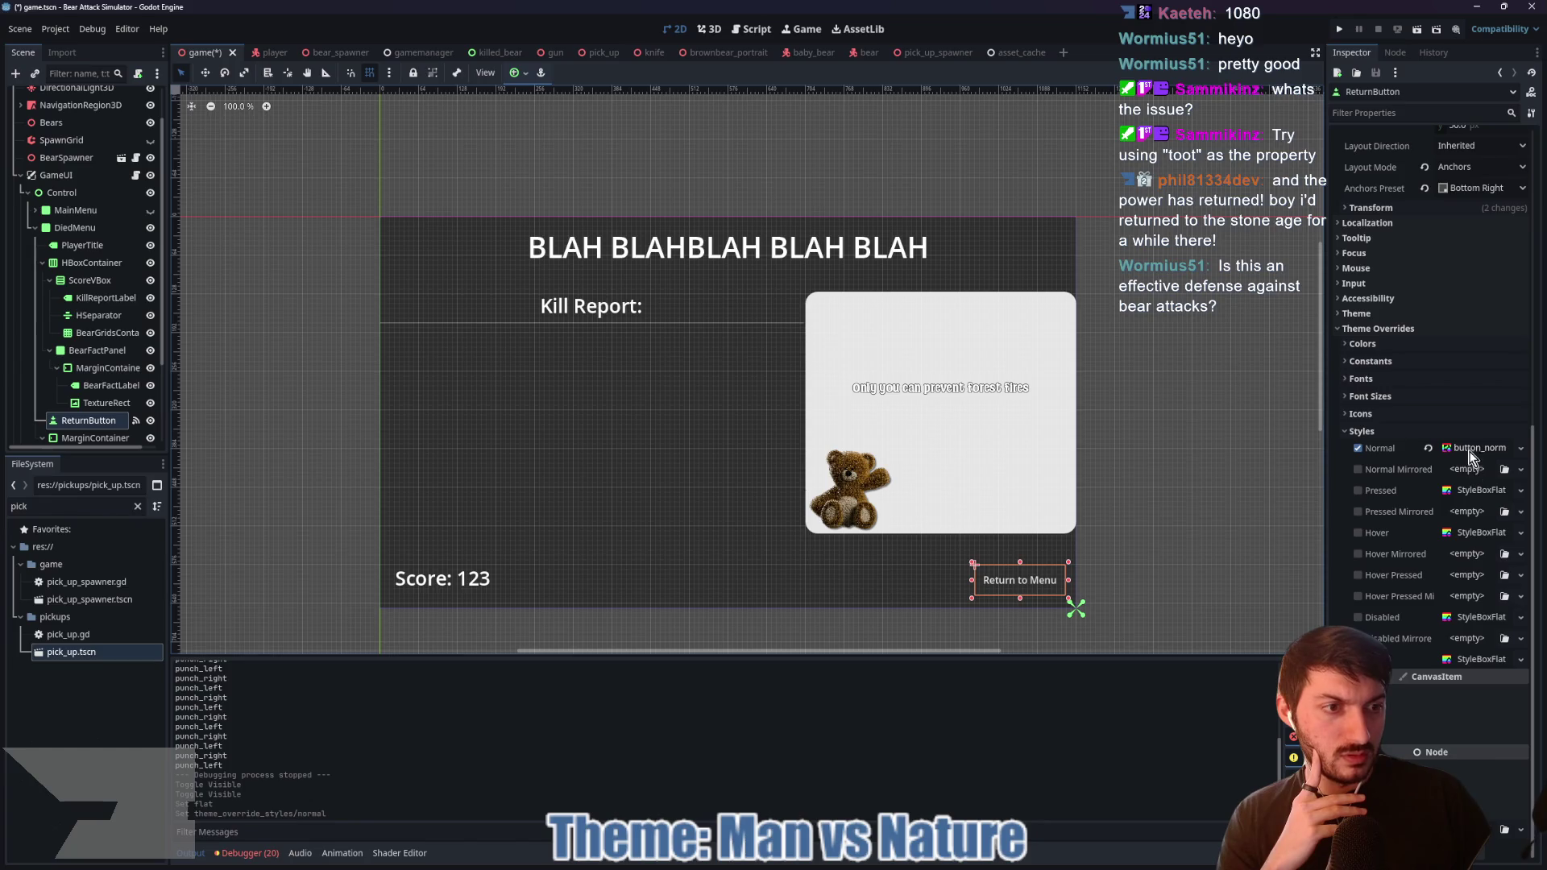
pyautogui.rightClick(1461, 491)
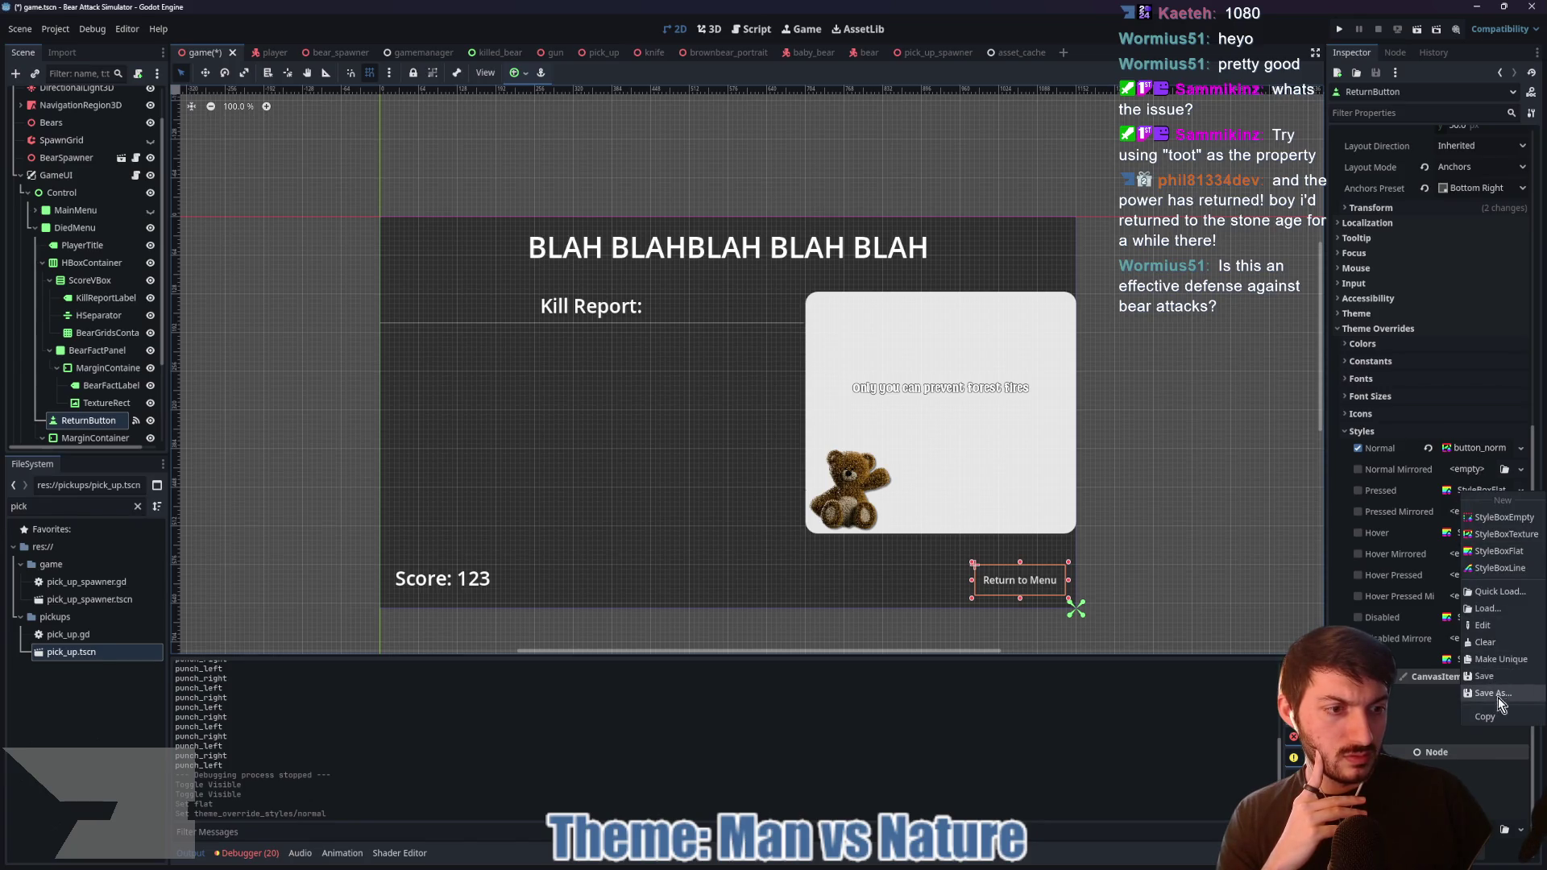
pyautogui.click(1497, 592)
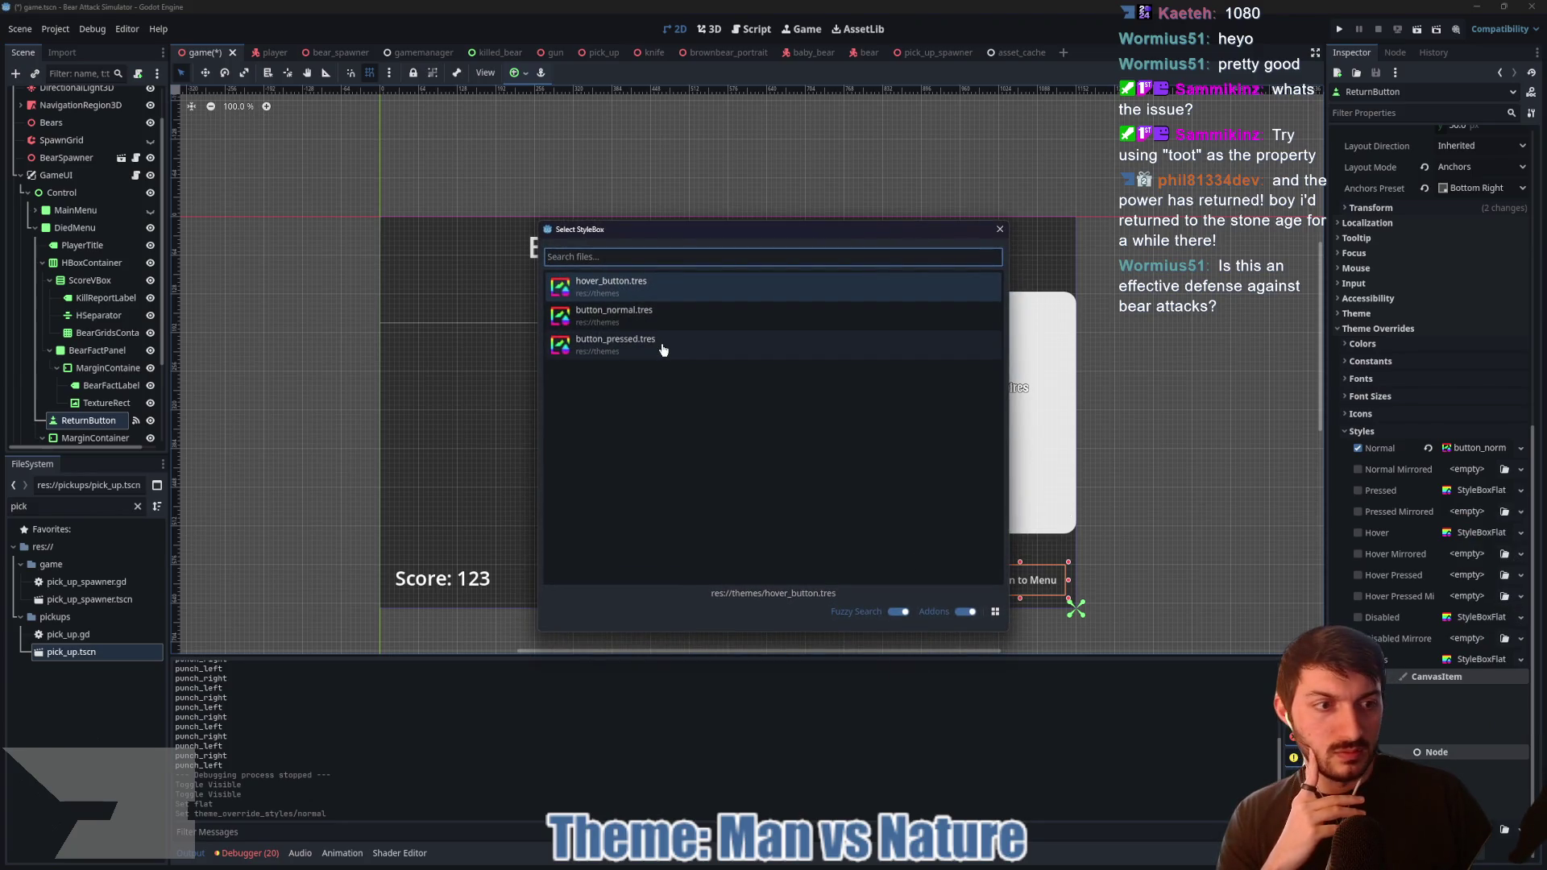
pyautogui.click(659, 345)
pyautogui.rightClick(1466, 533)
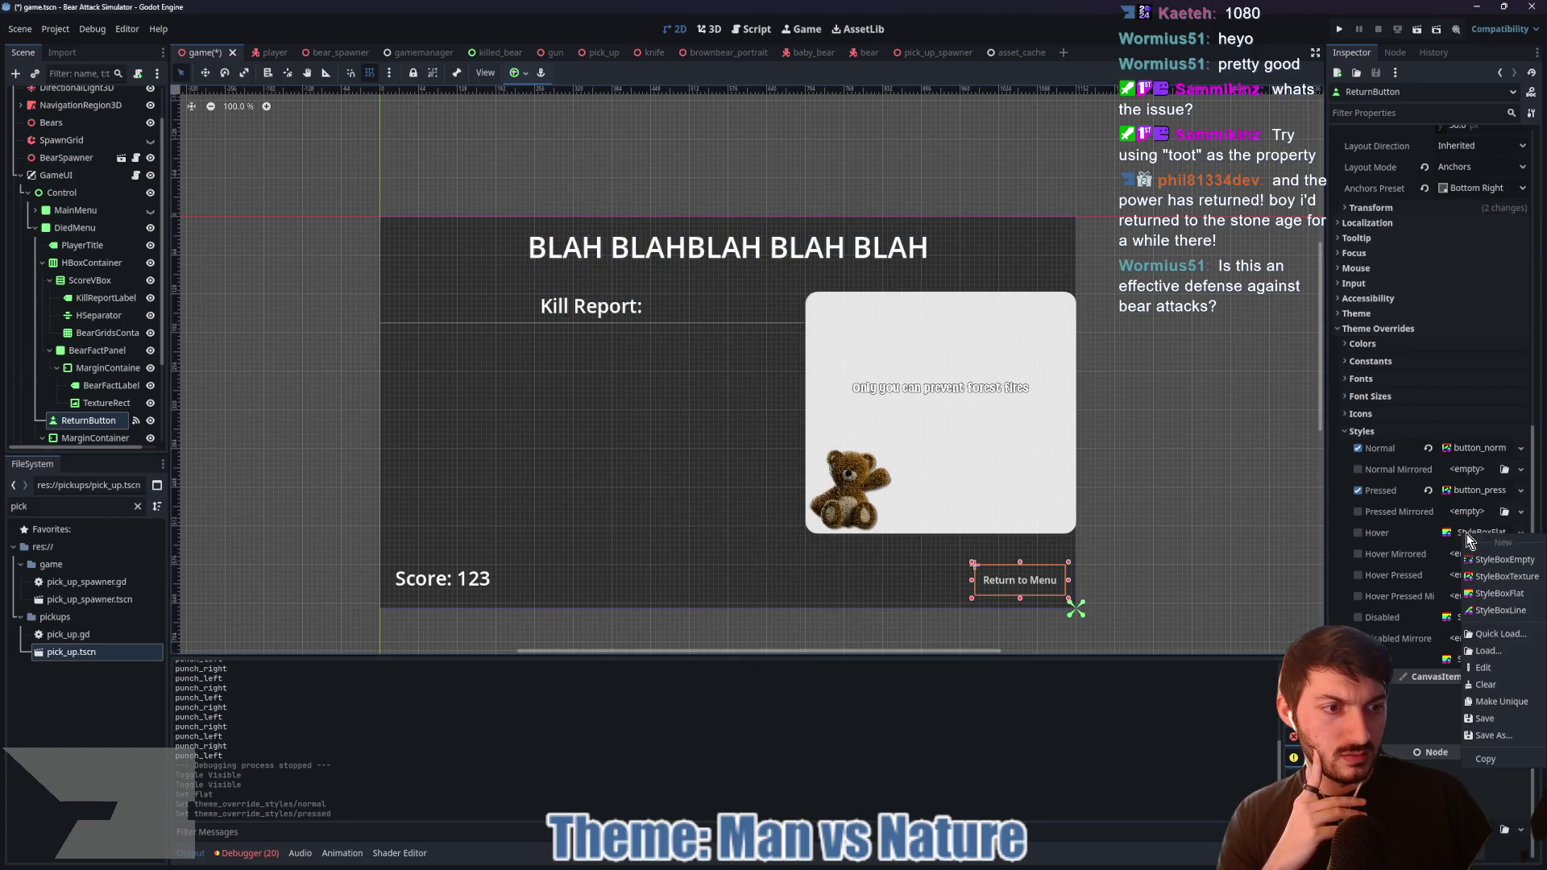
pyautogui.click(1501, 634)
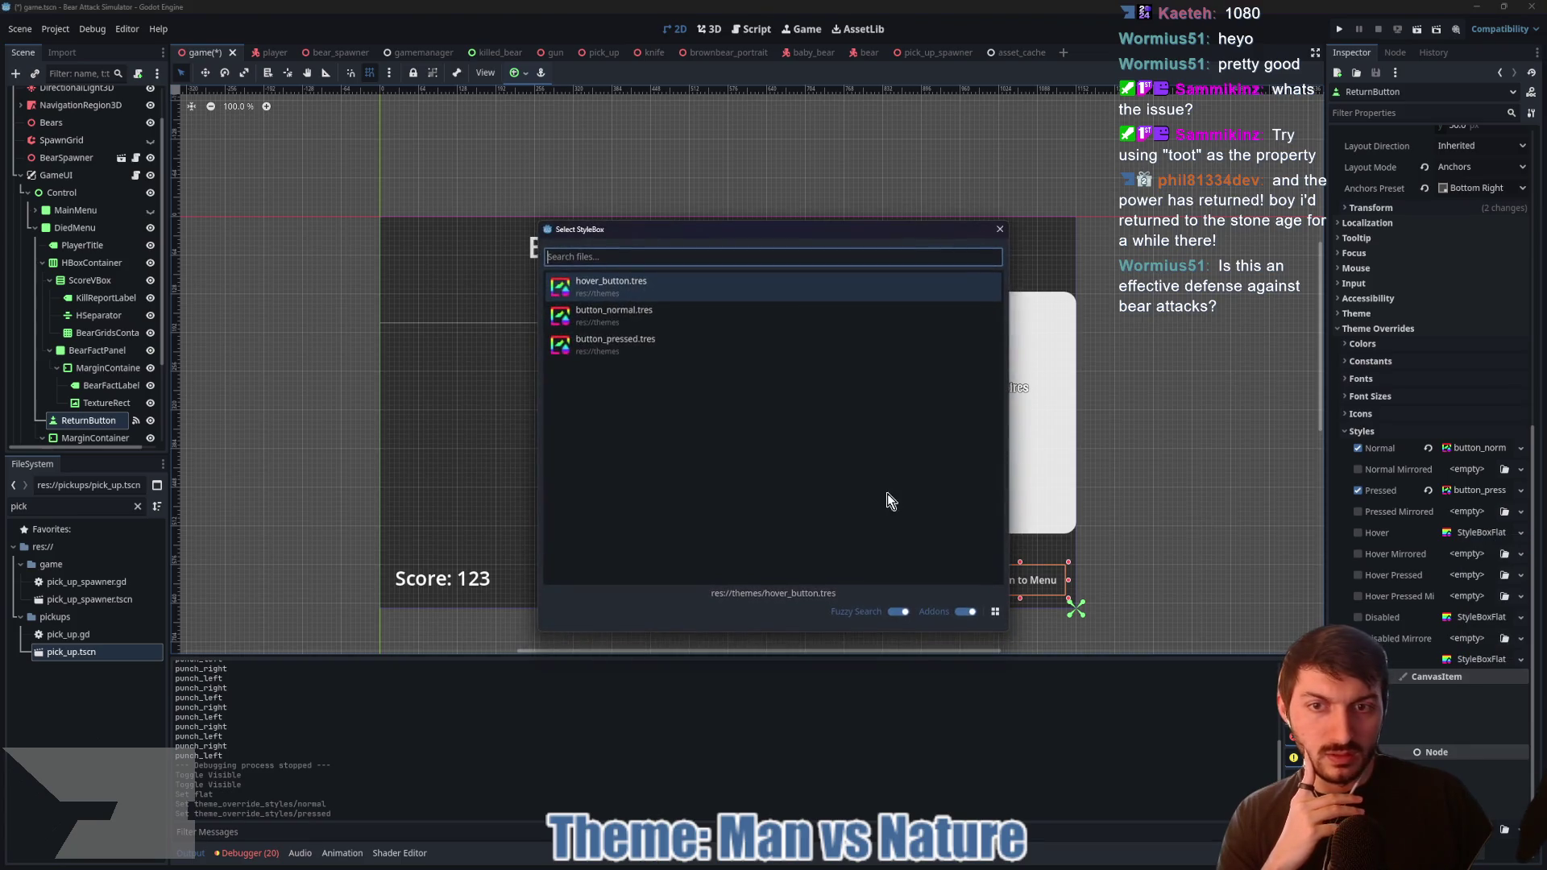
pyautogui.click(644, 295)
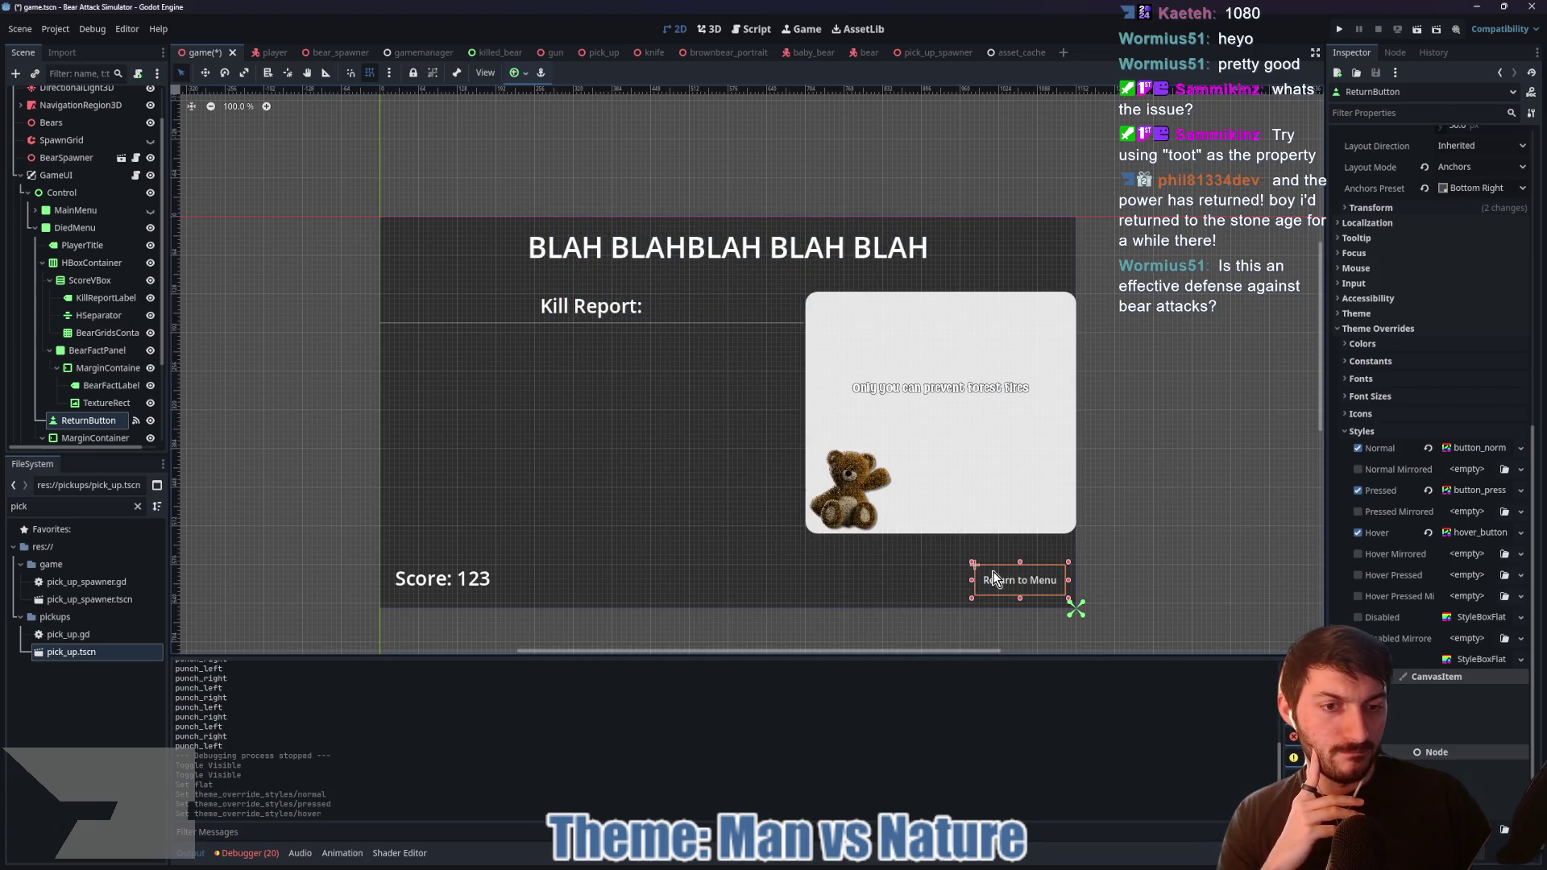
pyautogui.scroll(5, 1393, 416)
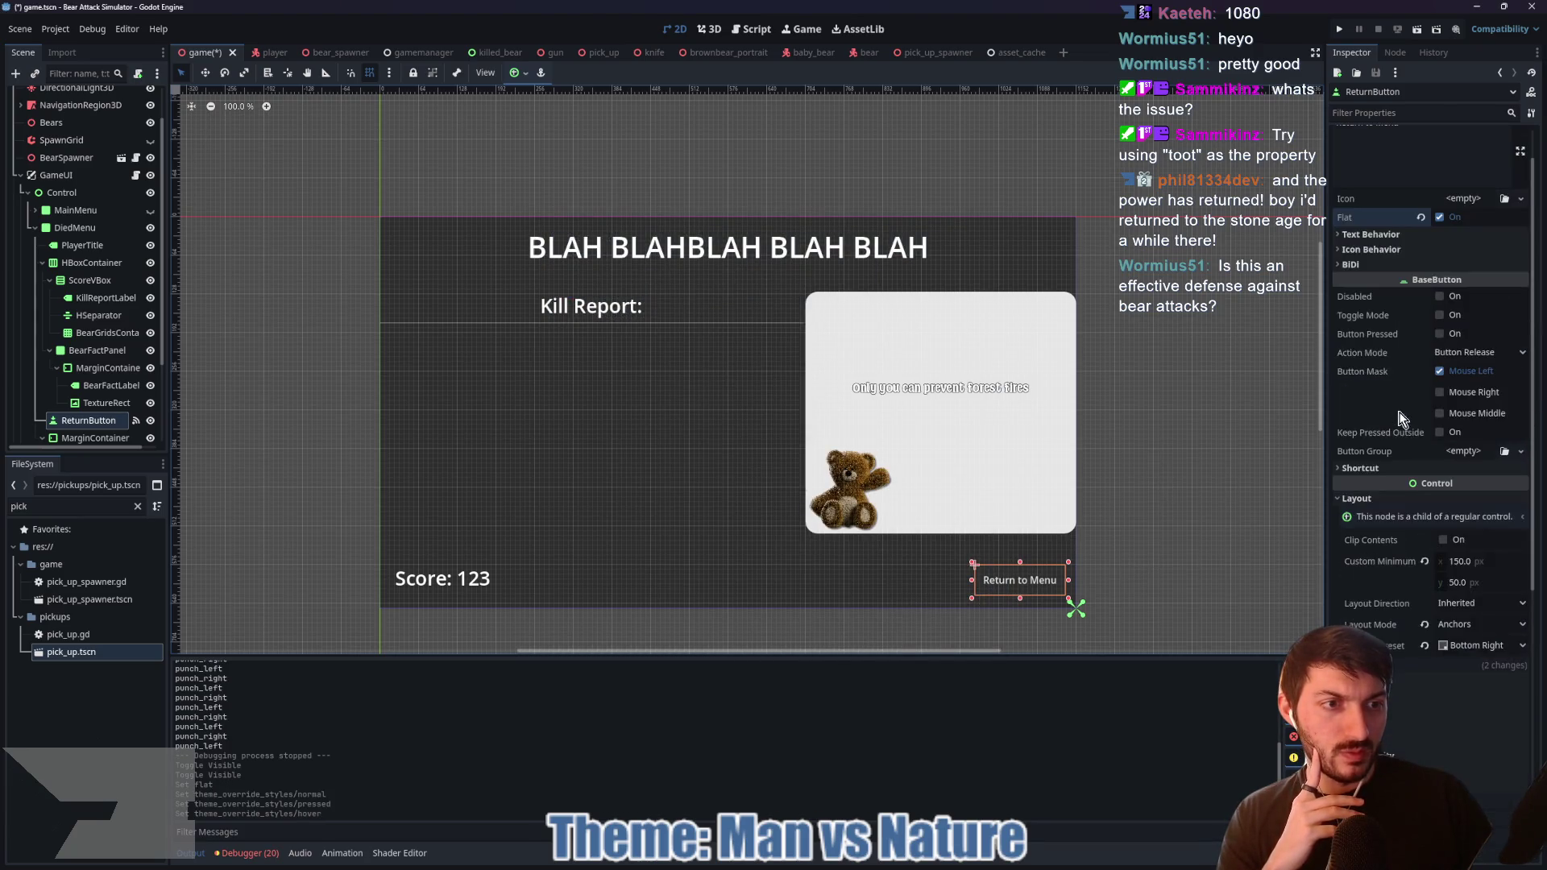
# Step: Set the button's Icon Alignment to Center, enable Expand Icon and turn Flat off
pyautogui.click(1384, 249)
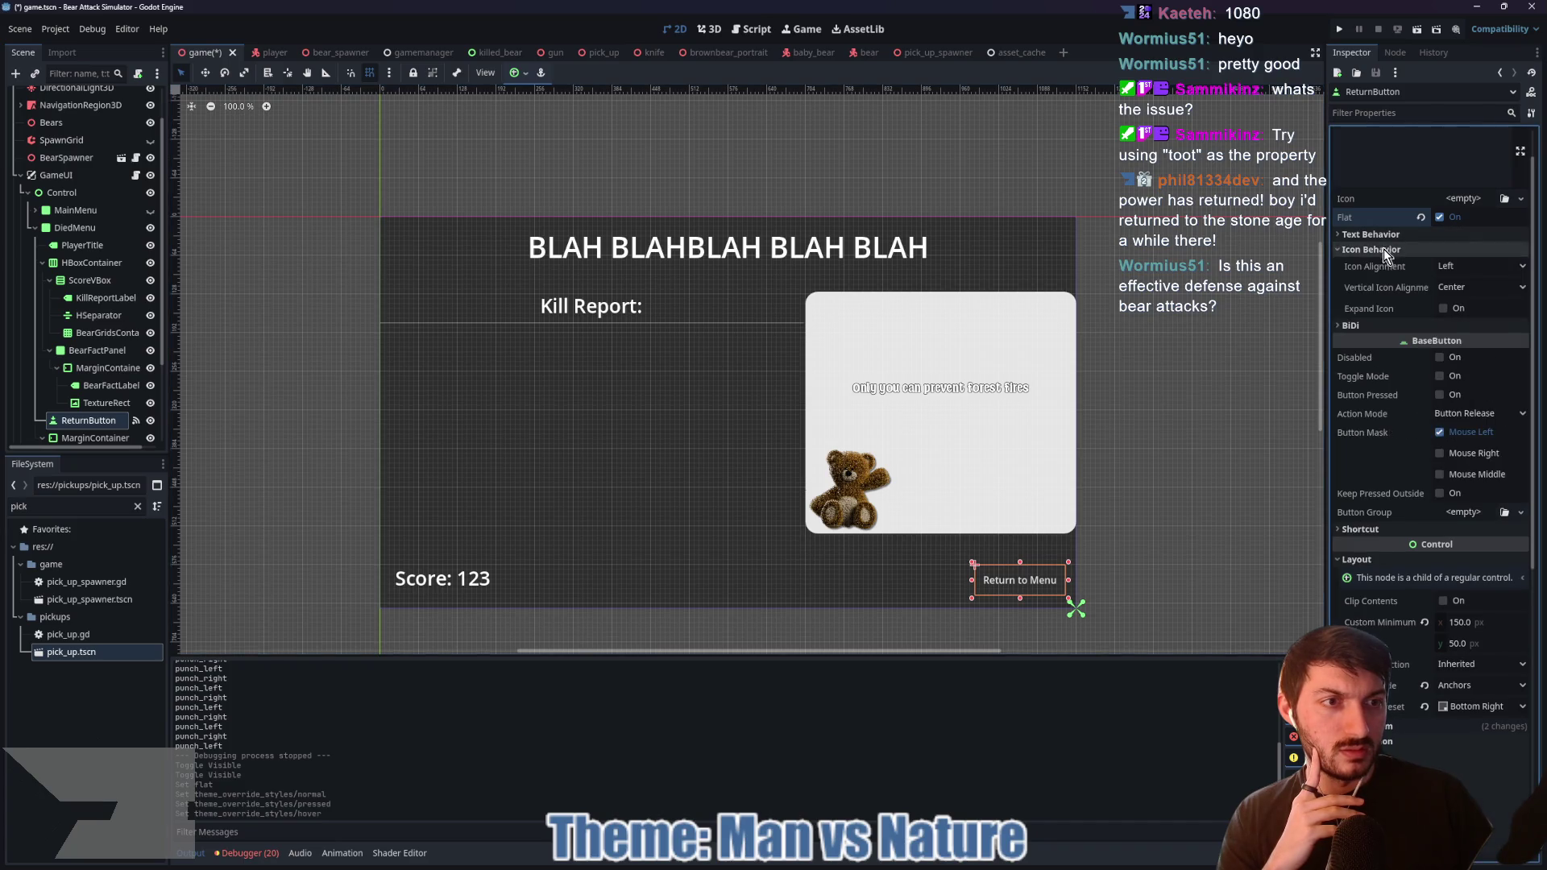
pyautogui.click(1473, 268)
pyautogui.click(1476, 302)
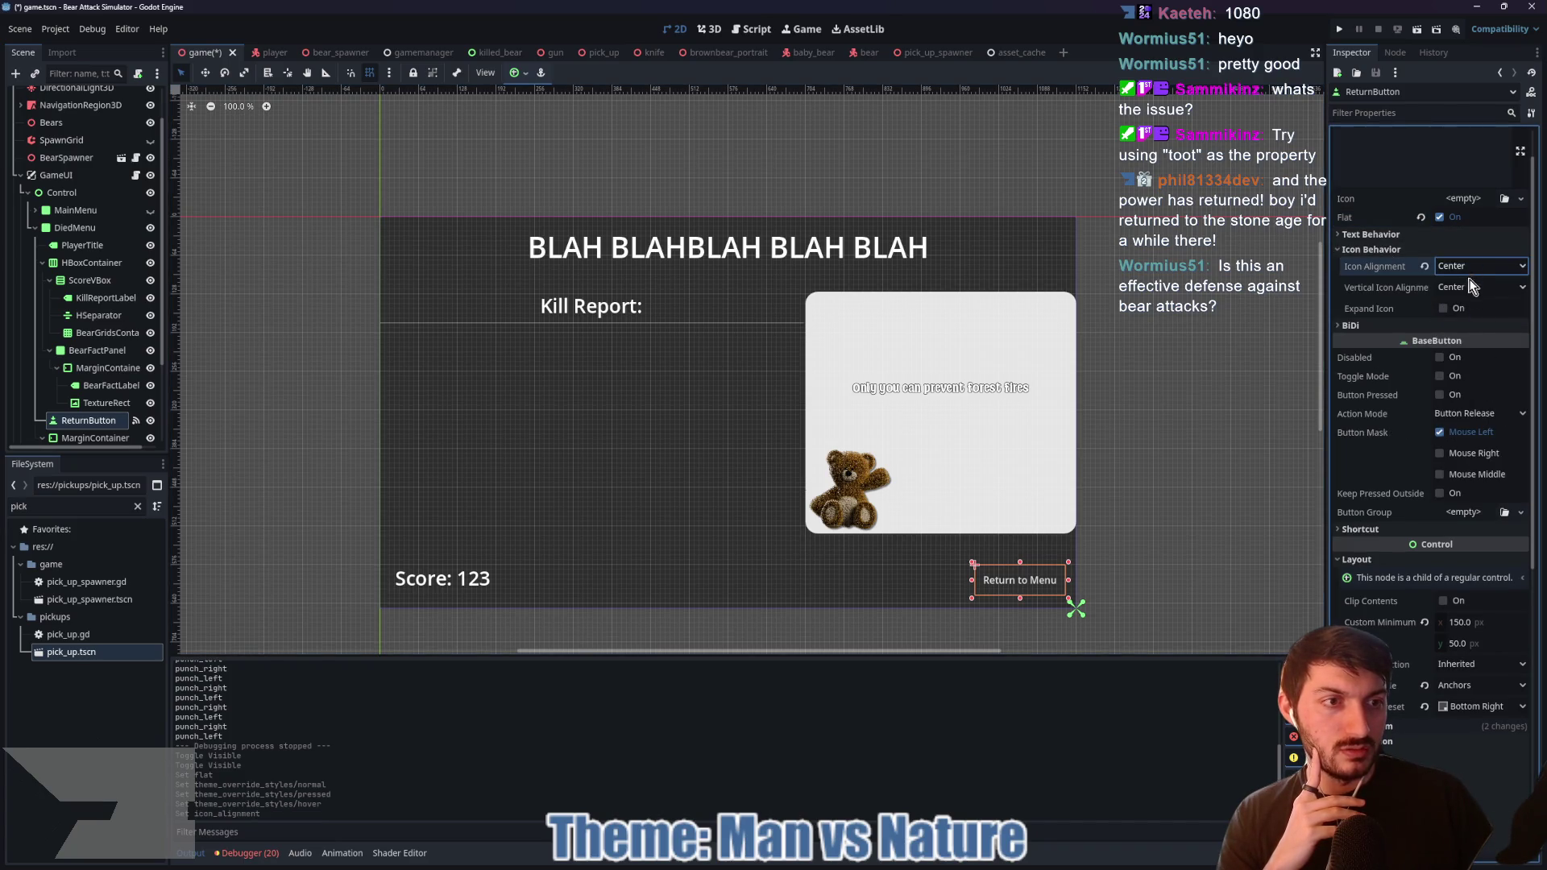
pyautogui.click(1442, 308)
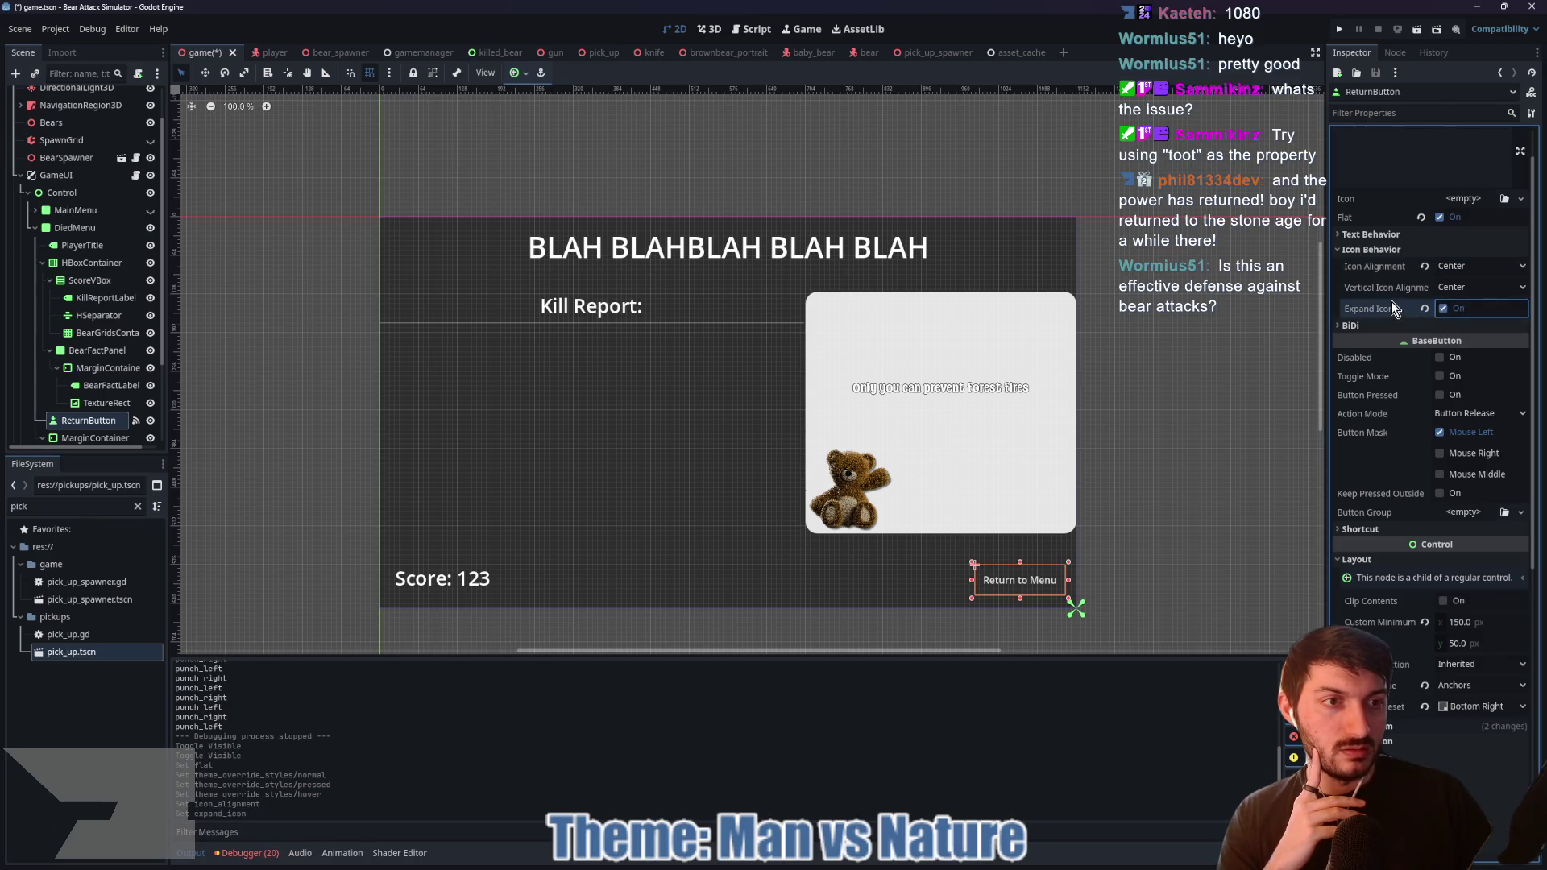
pyautogui.click(1439, 218)
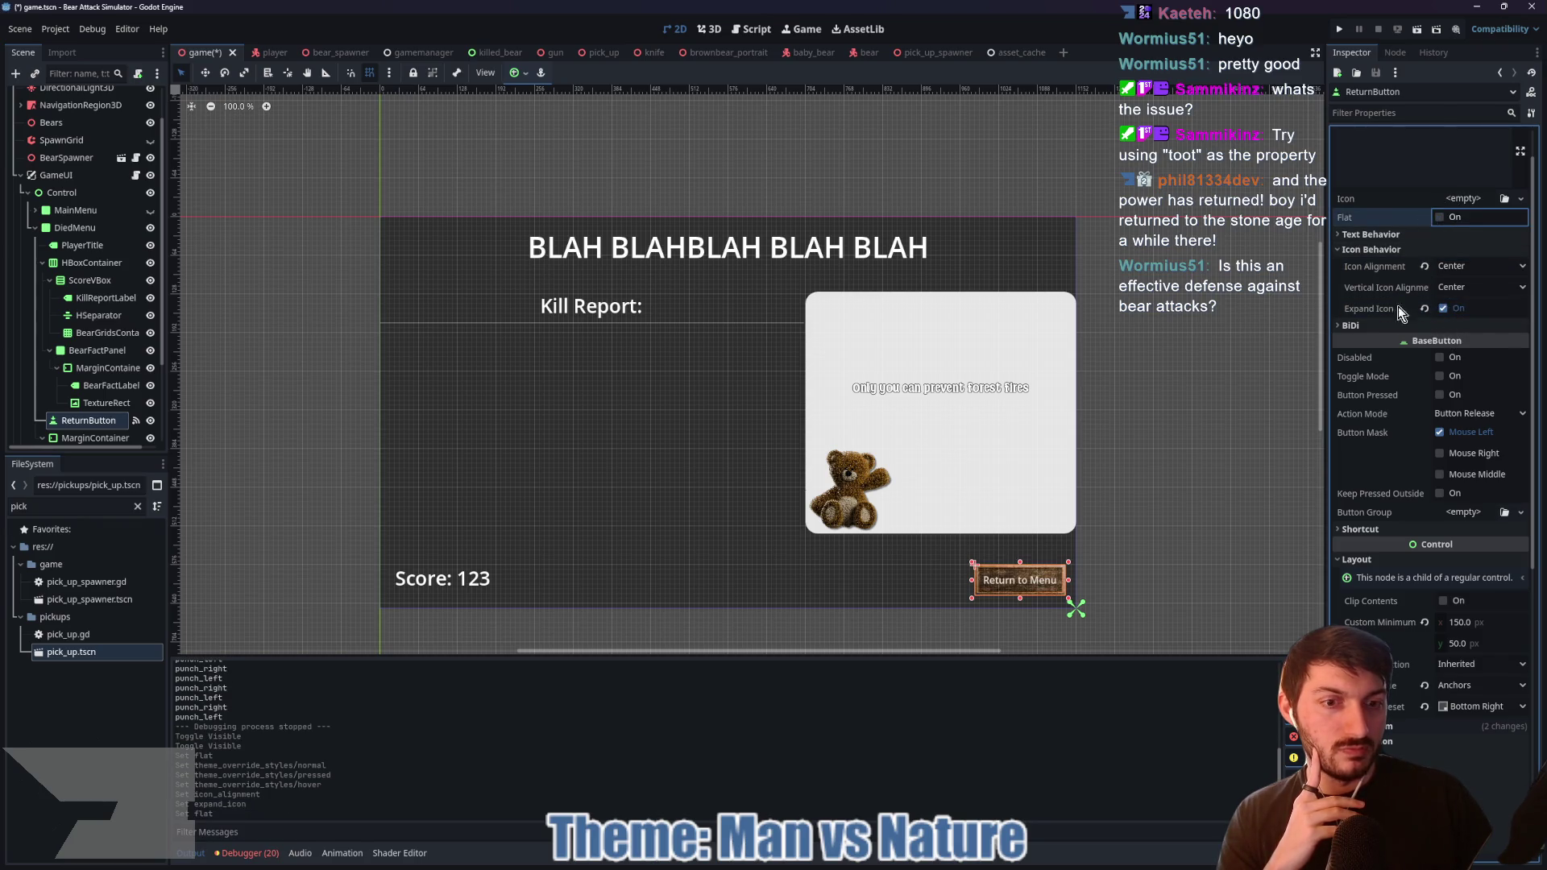
pyautogui.scroll(8, 1058, 594)
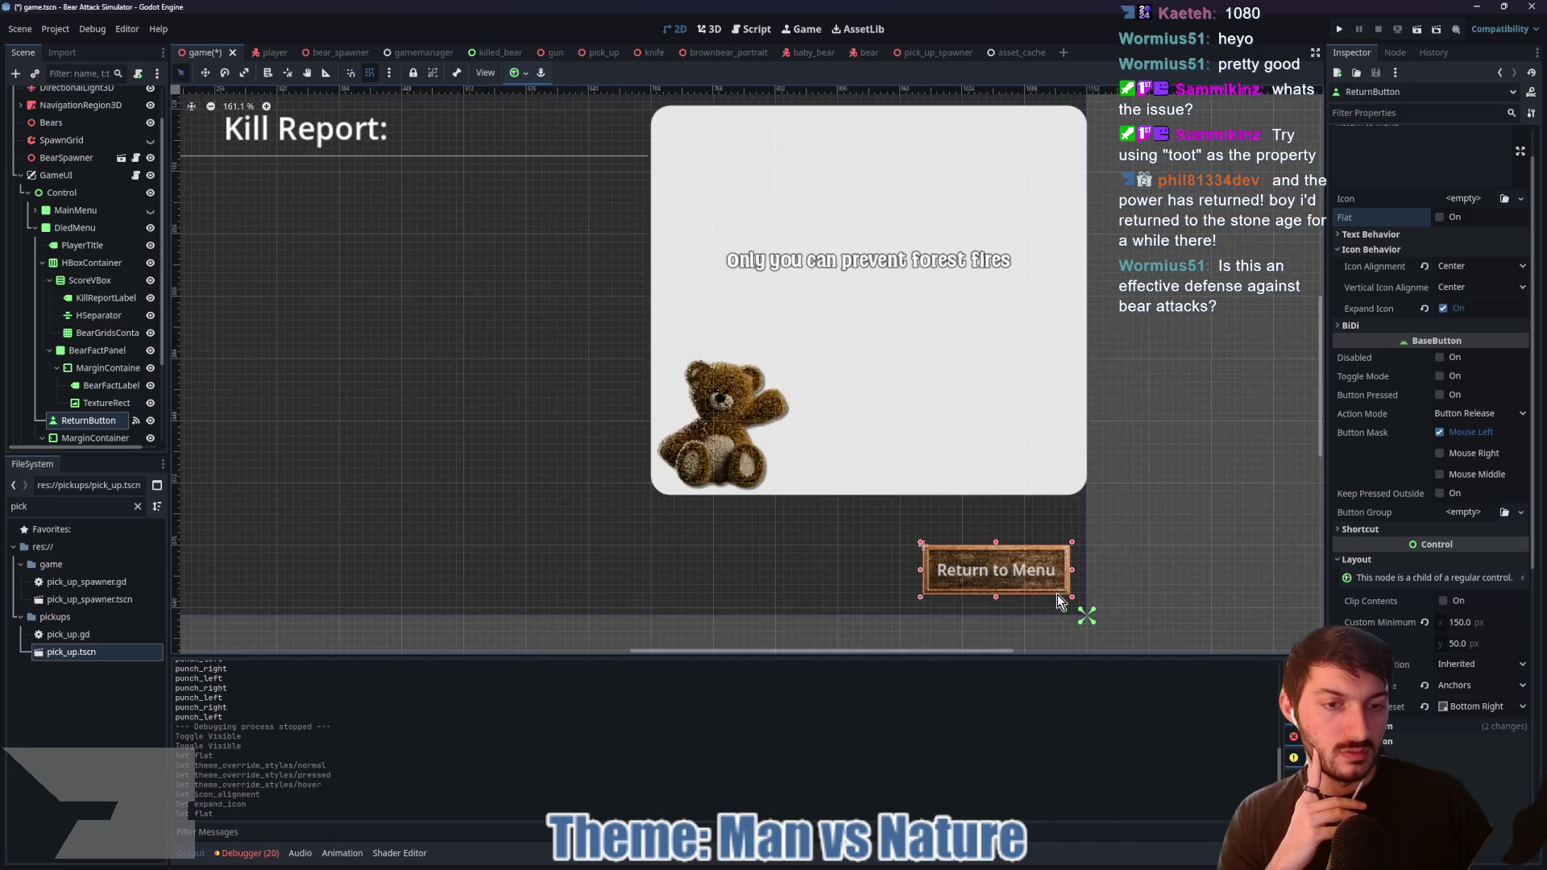
pyautogui.scroll(-8, 1058, 582)
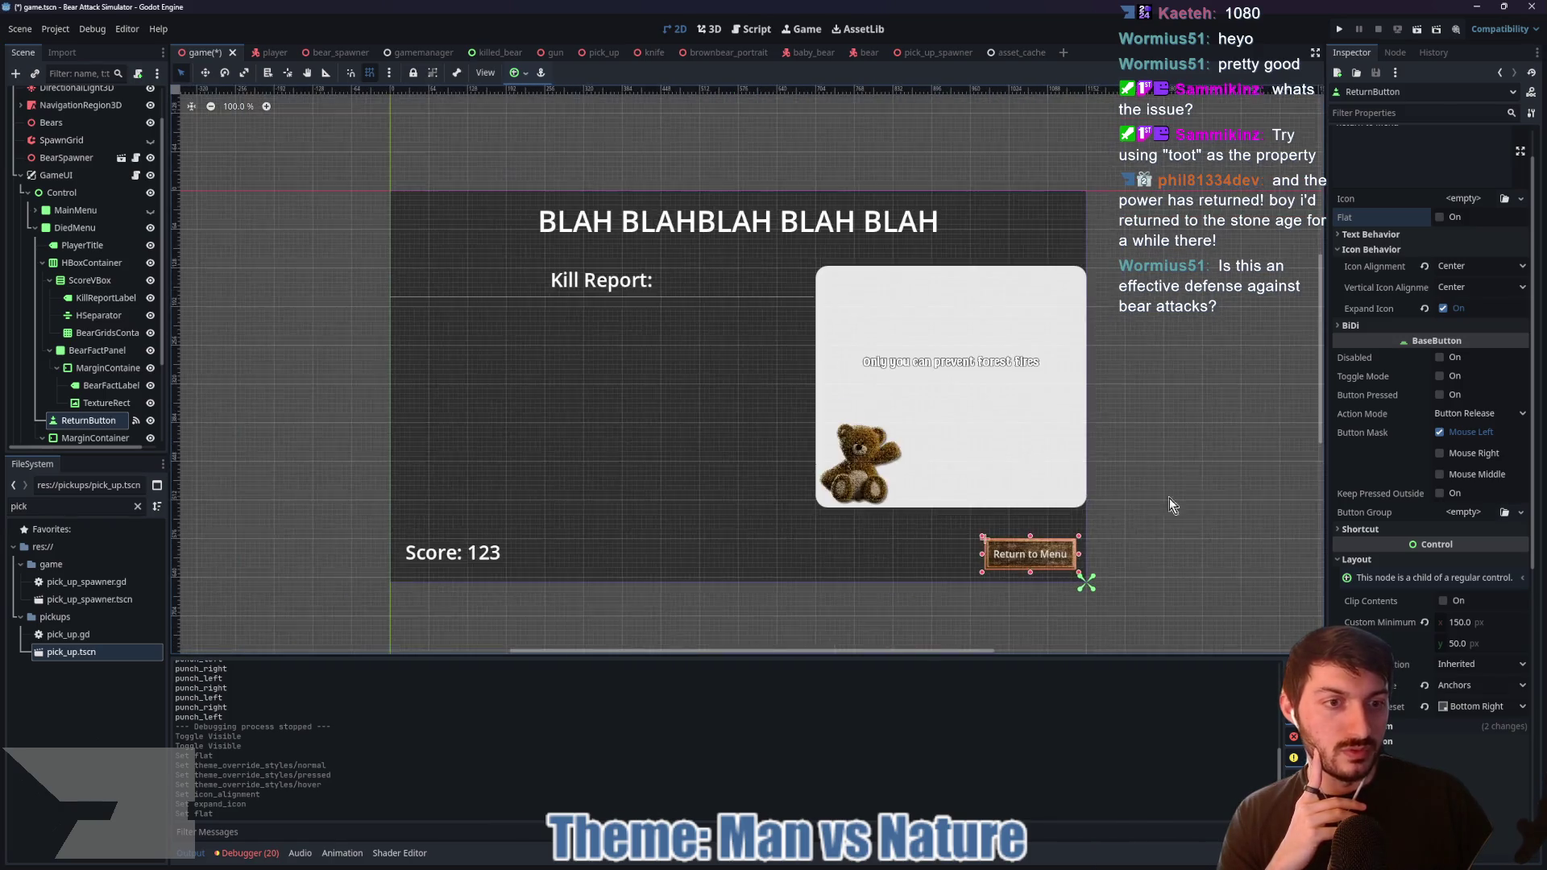
pyautogui.click(1469, 200)
pyautogui.click(1380, 235)
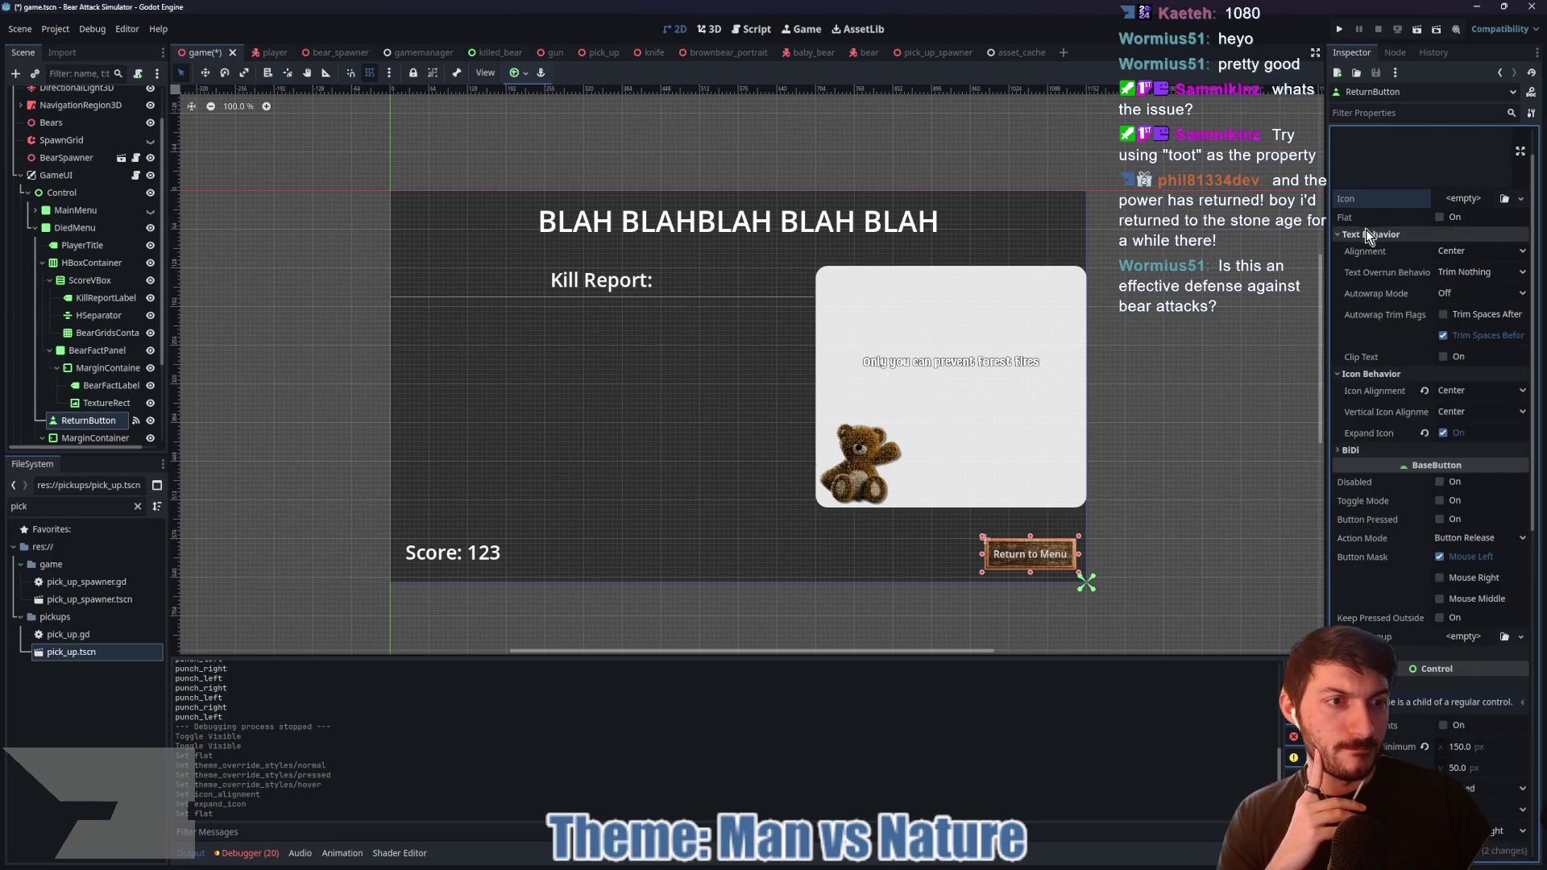
pyautogui.click(1360, 375)
pyautogui.scroll(1, 1381, 310)
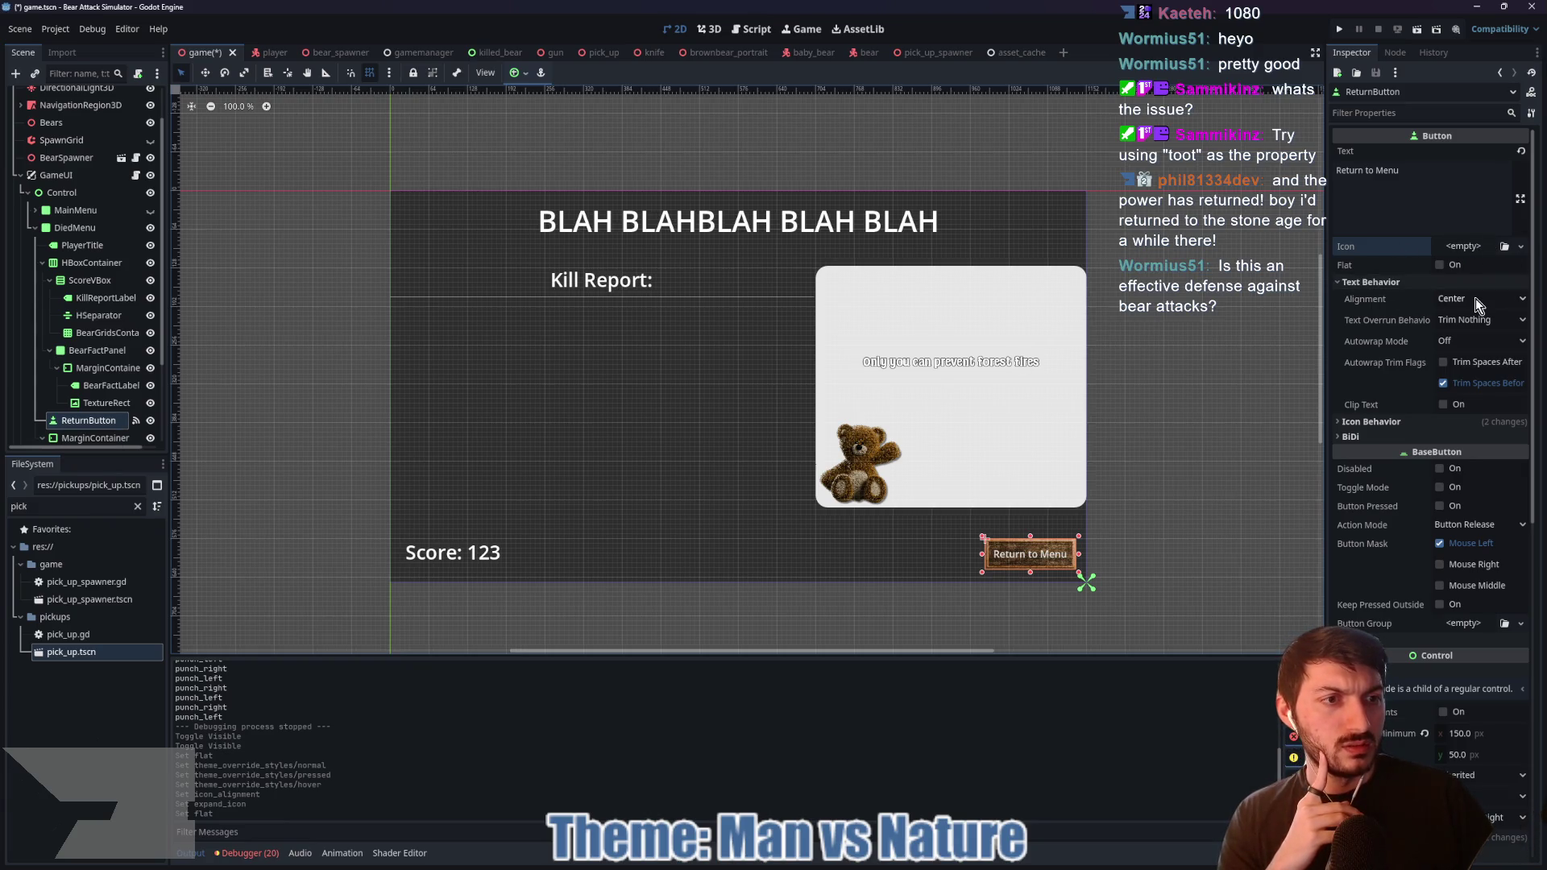
# Step: Set the button's Outline Size theme constant to 4
pyautogui.scroll(-5, 1401, 395)
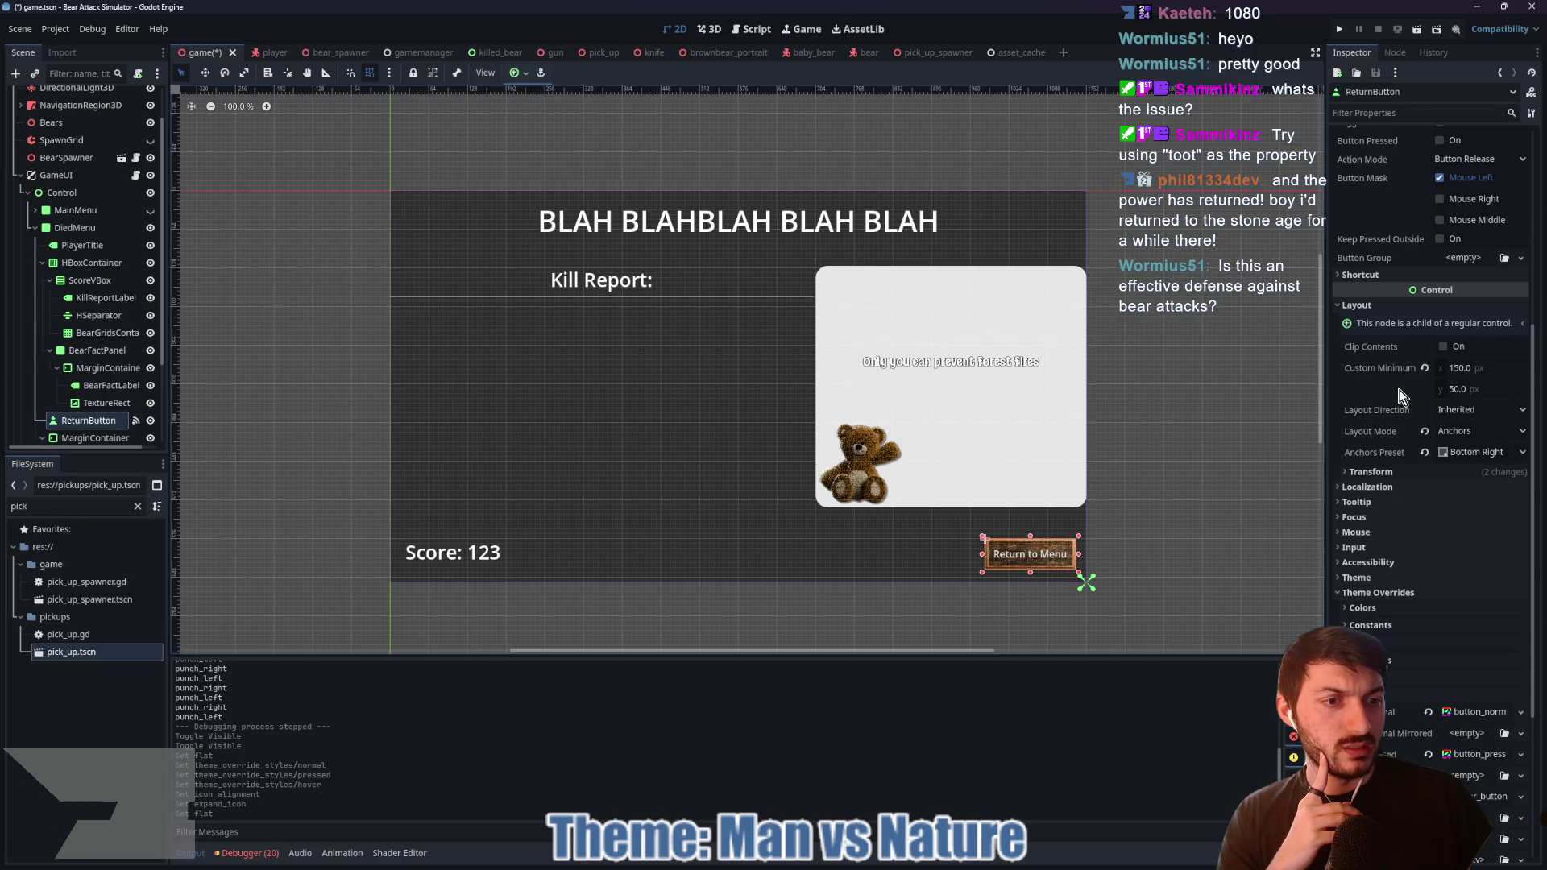
pyautogui.scroll(-1, 1379, 436)
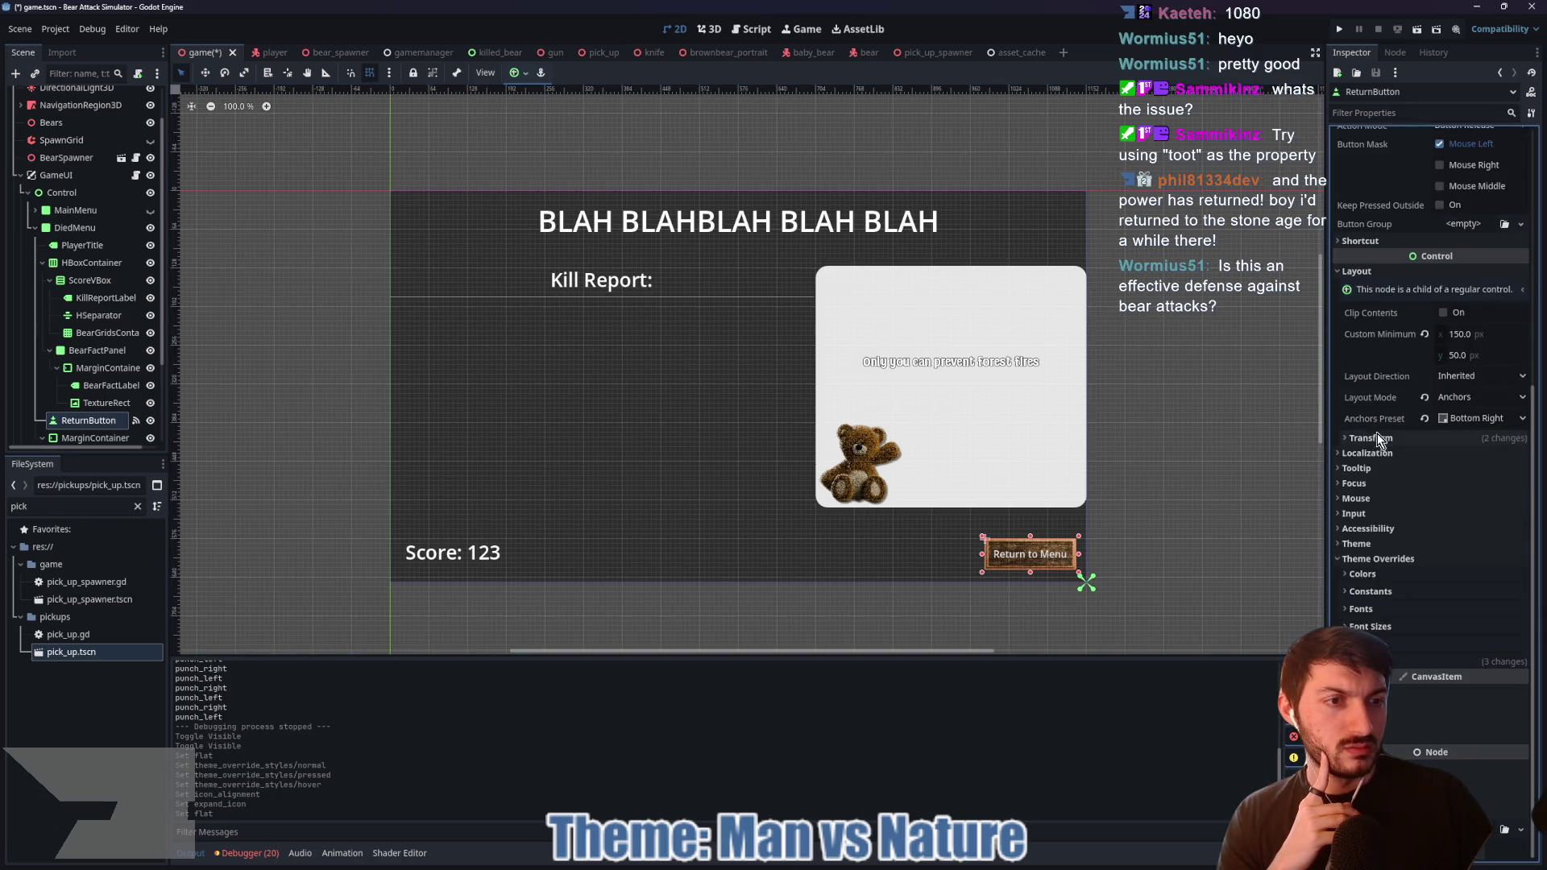
pyautogui.click(1391, 593)
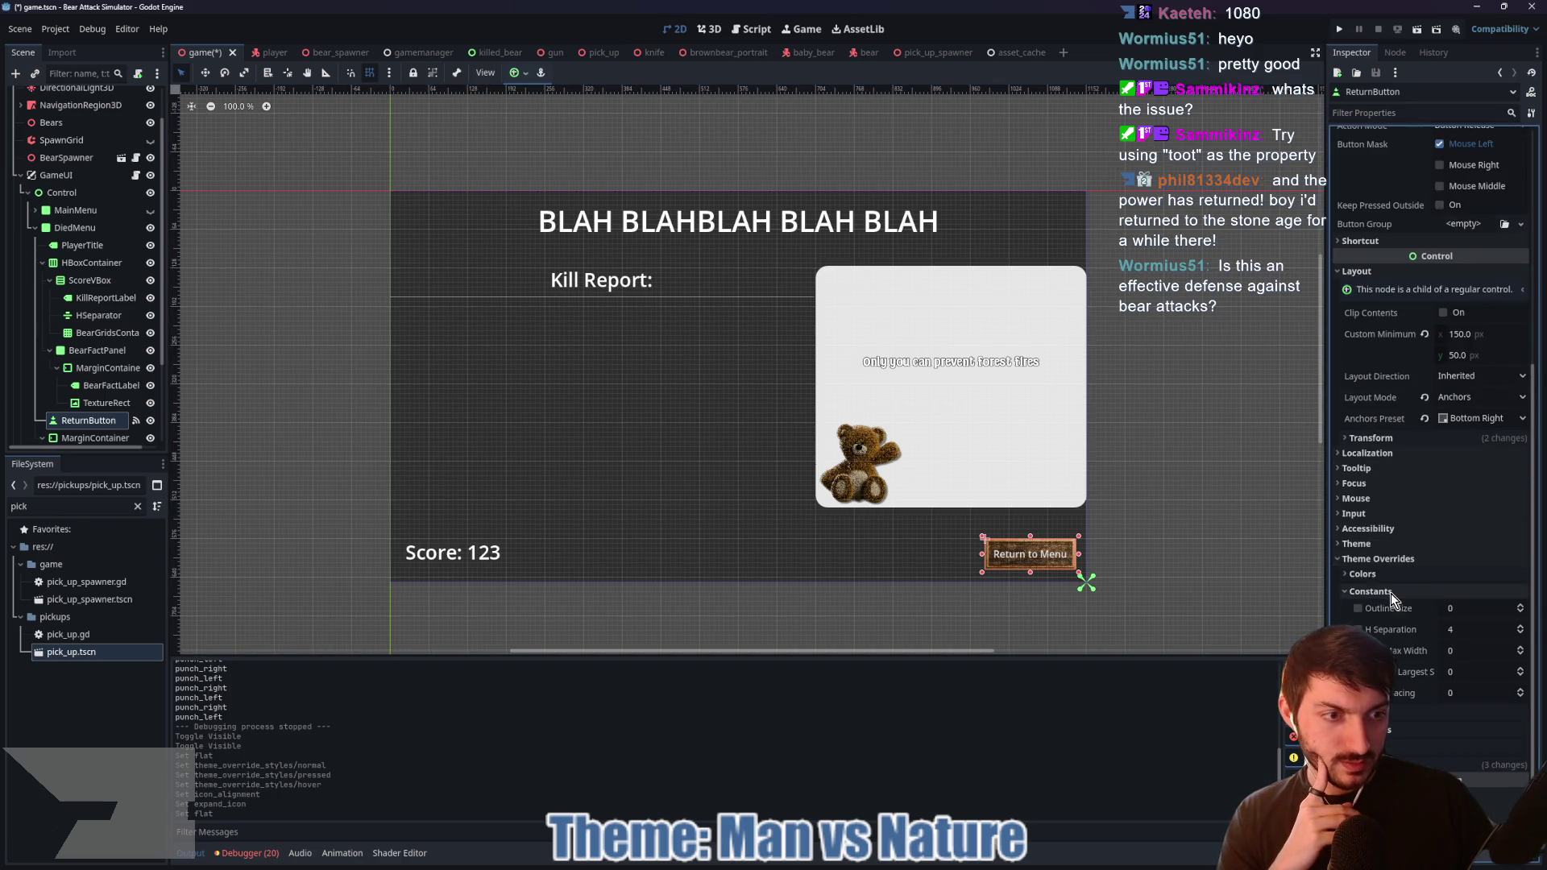
pyautogui.click(1471, 605)
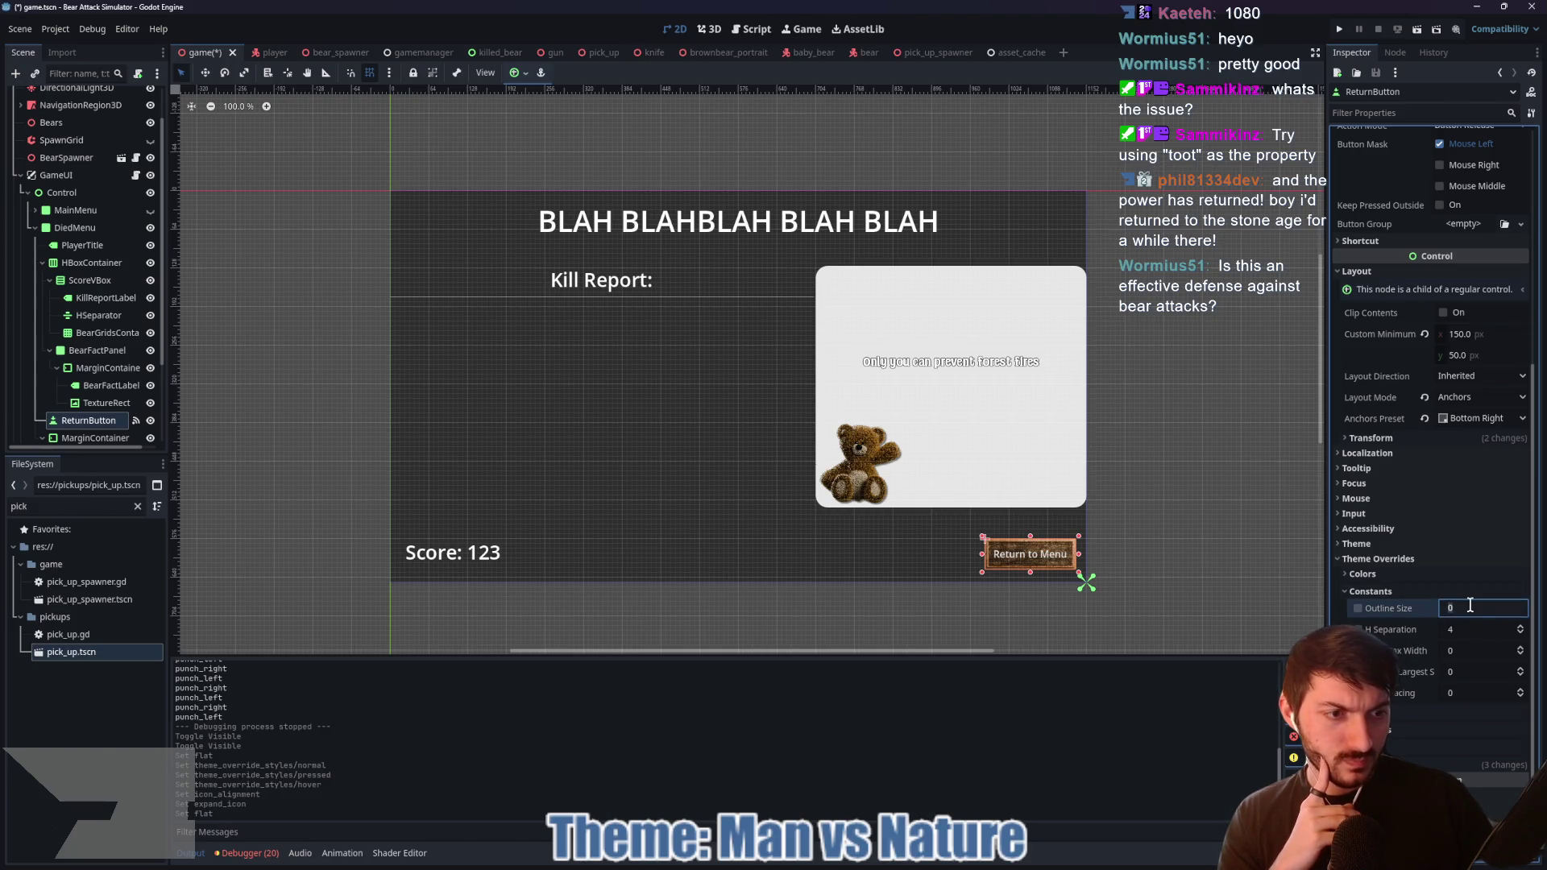
pyautogui.write('4')
pyautogui.press('Return')
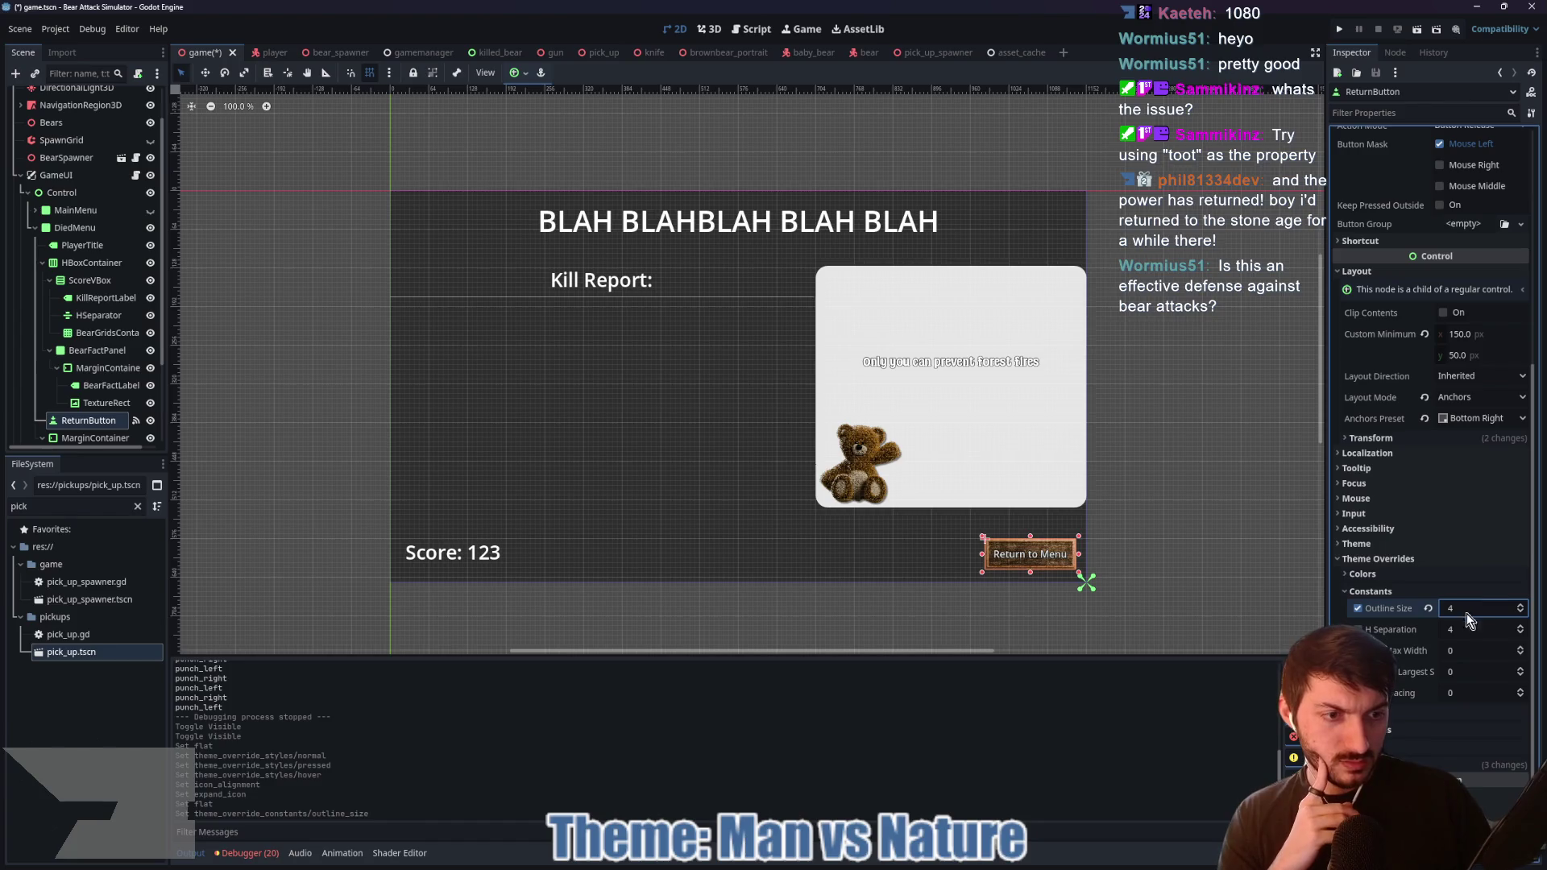
# Step: Load Sparky Stones.ttf as the button font at size 18 with a black outline colour
pyautogui.scroll(-3, 1443, 645)
pyautogui.click(1477, 606)
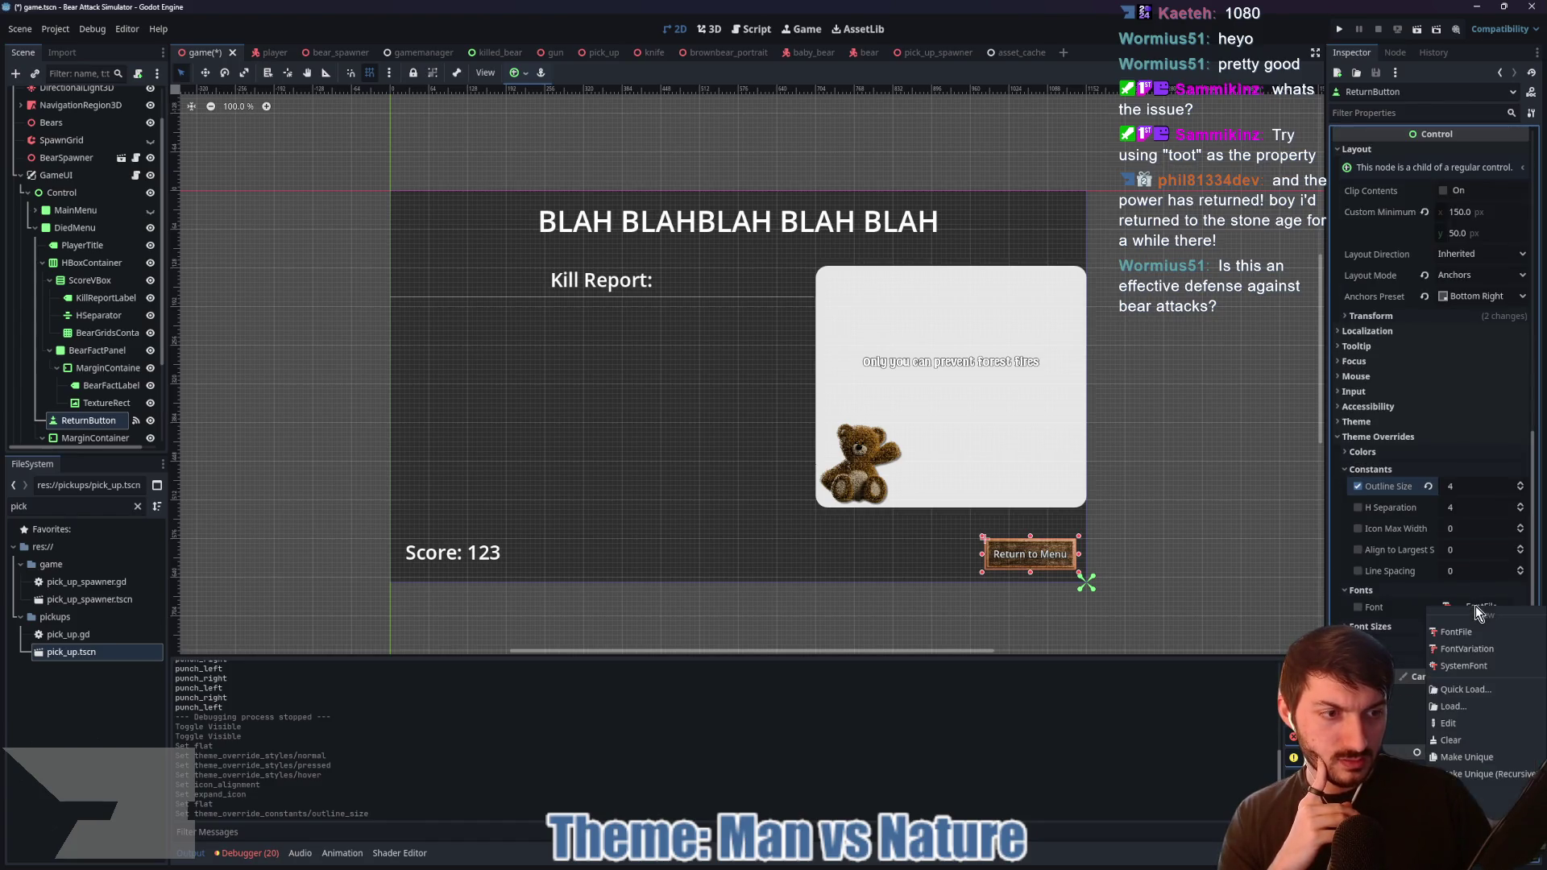
pyautogui.click(1462, 687)
pyautogui.click(569, 304)
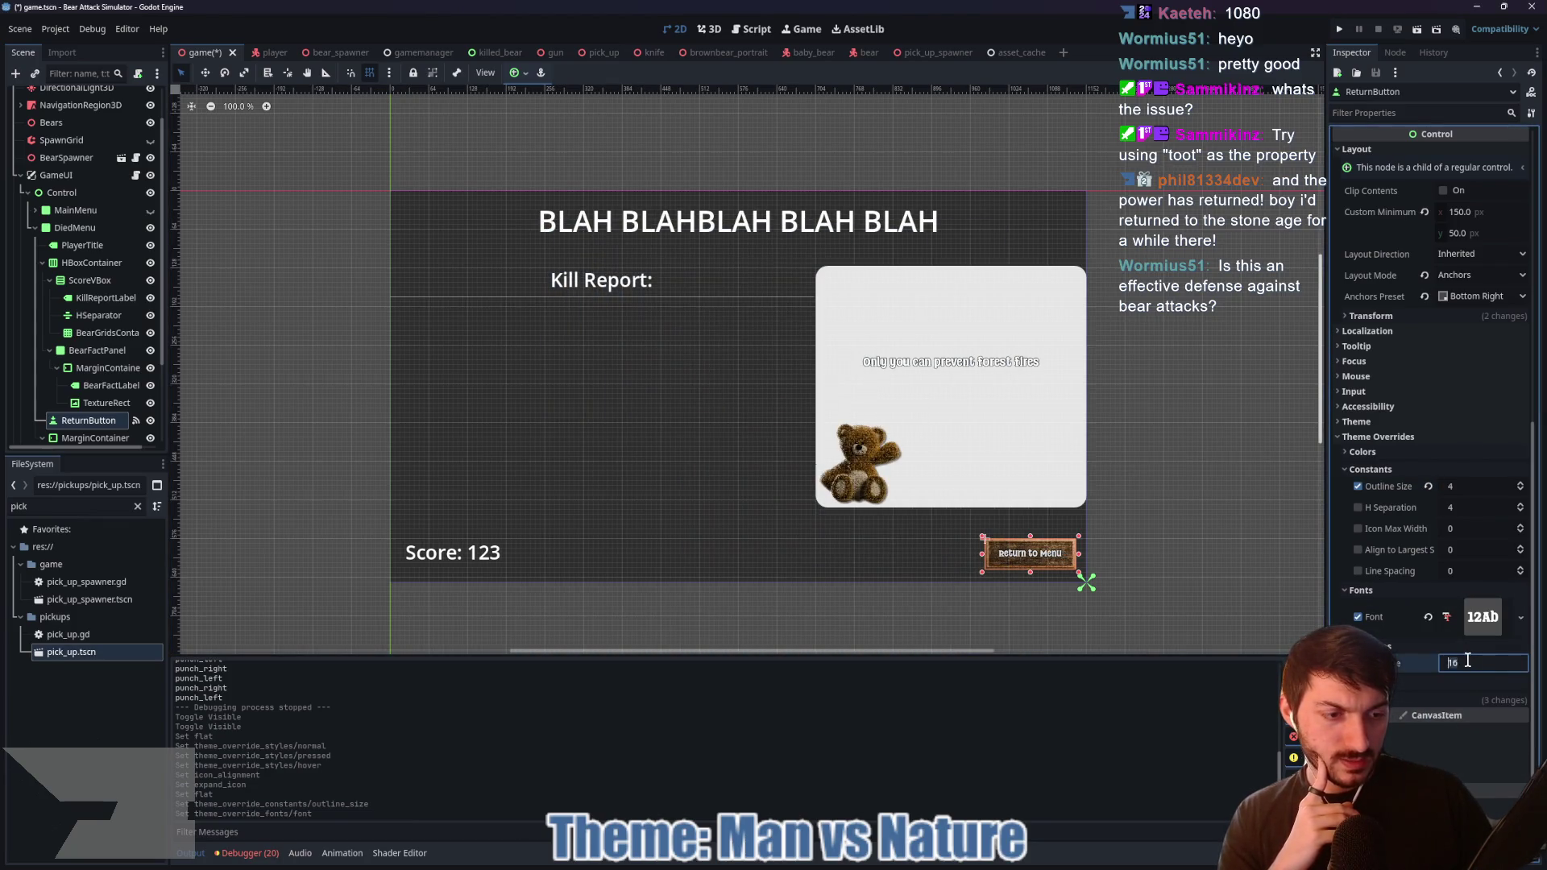
pyautogui.moveTo(1477, 663); pyautogui.dragTo(1467, 663)
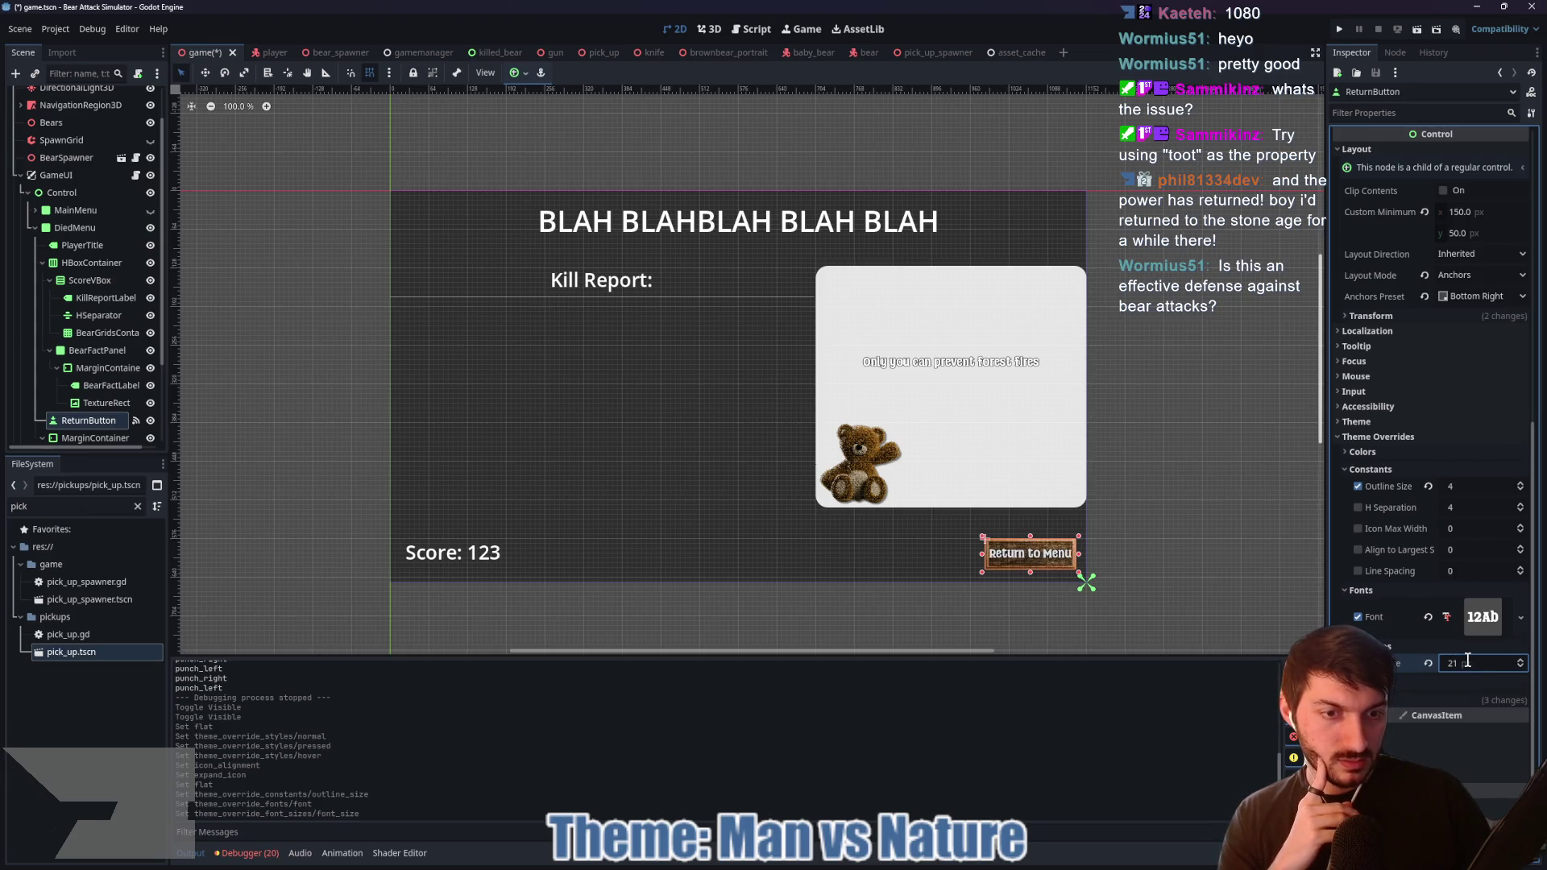
pyautogui.scroll(-3, 1467, 660)
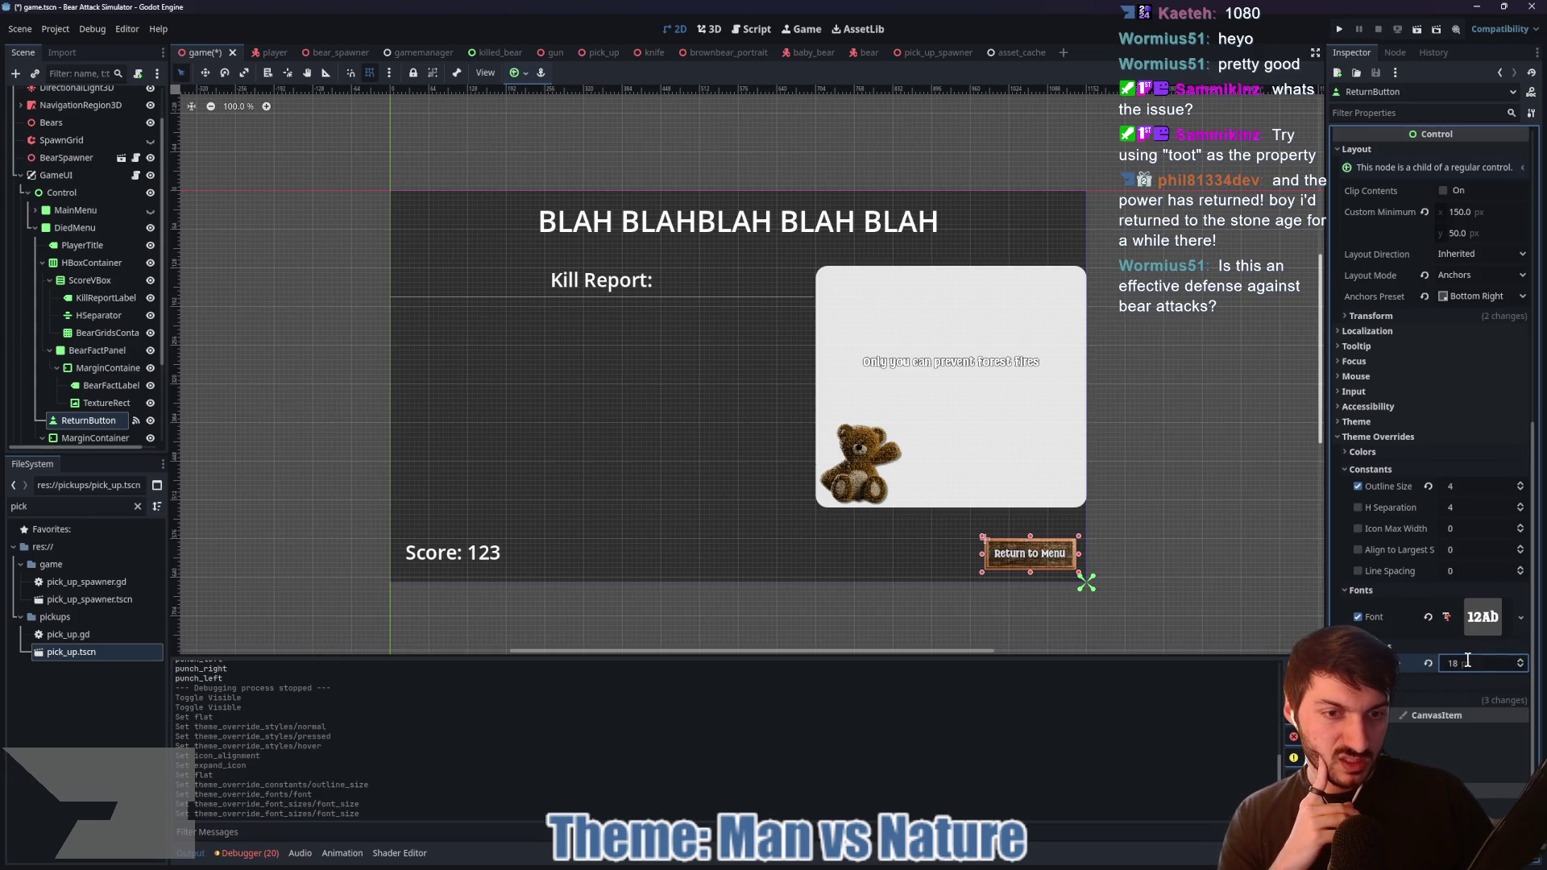
pyautogui.click(1399, 680)
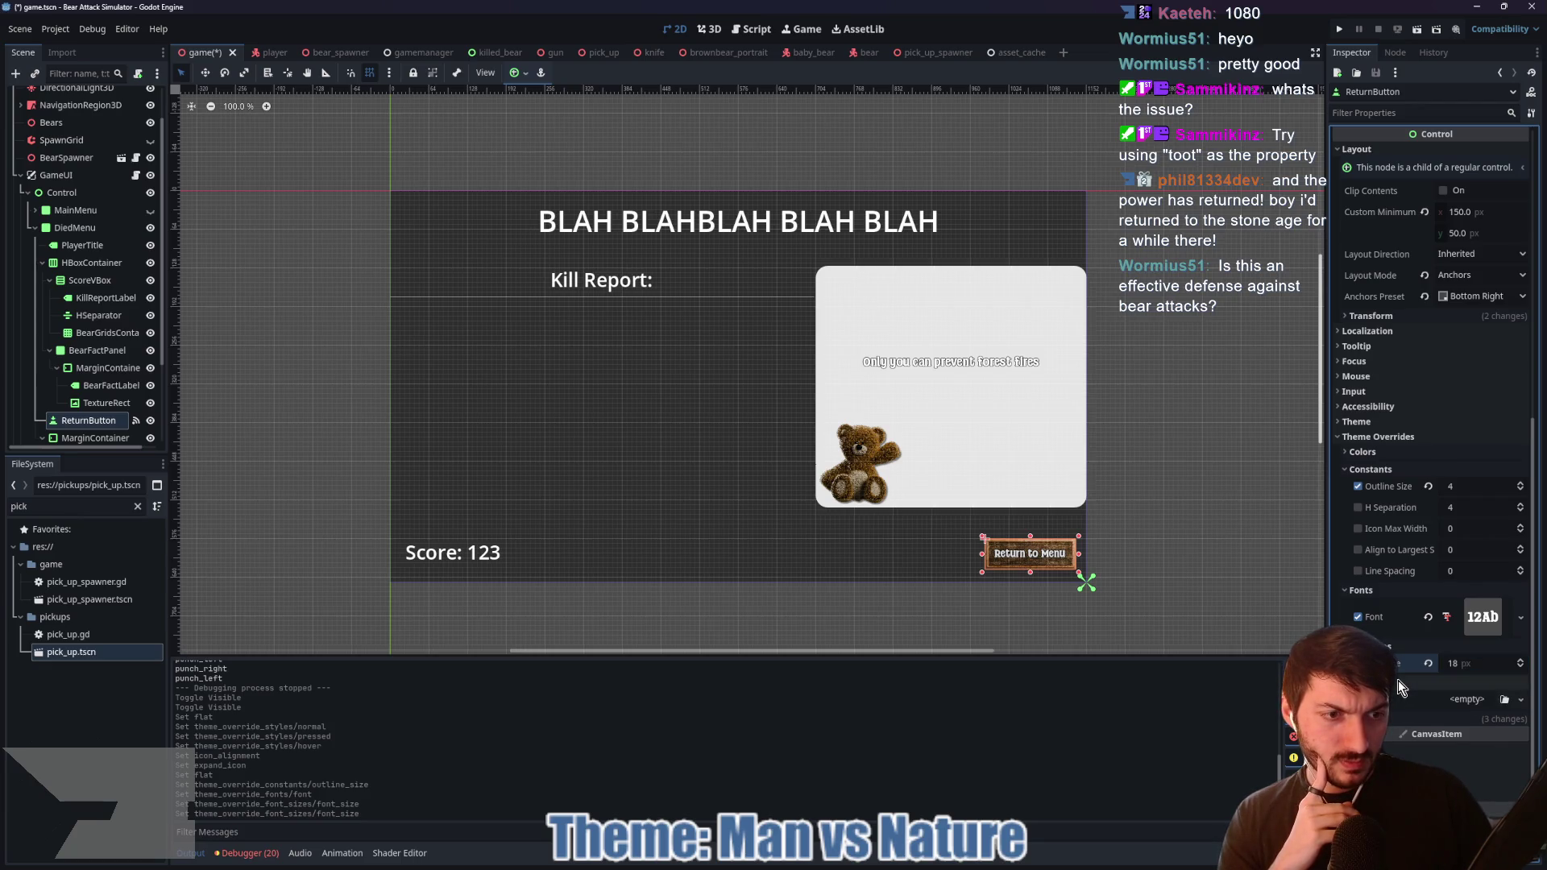
pyautogui.click(1362, 453)
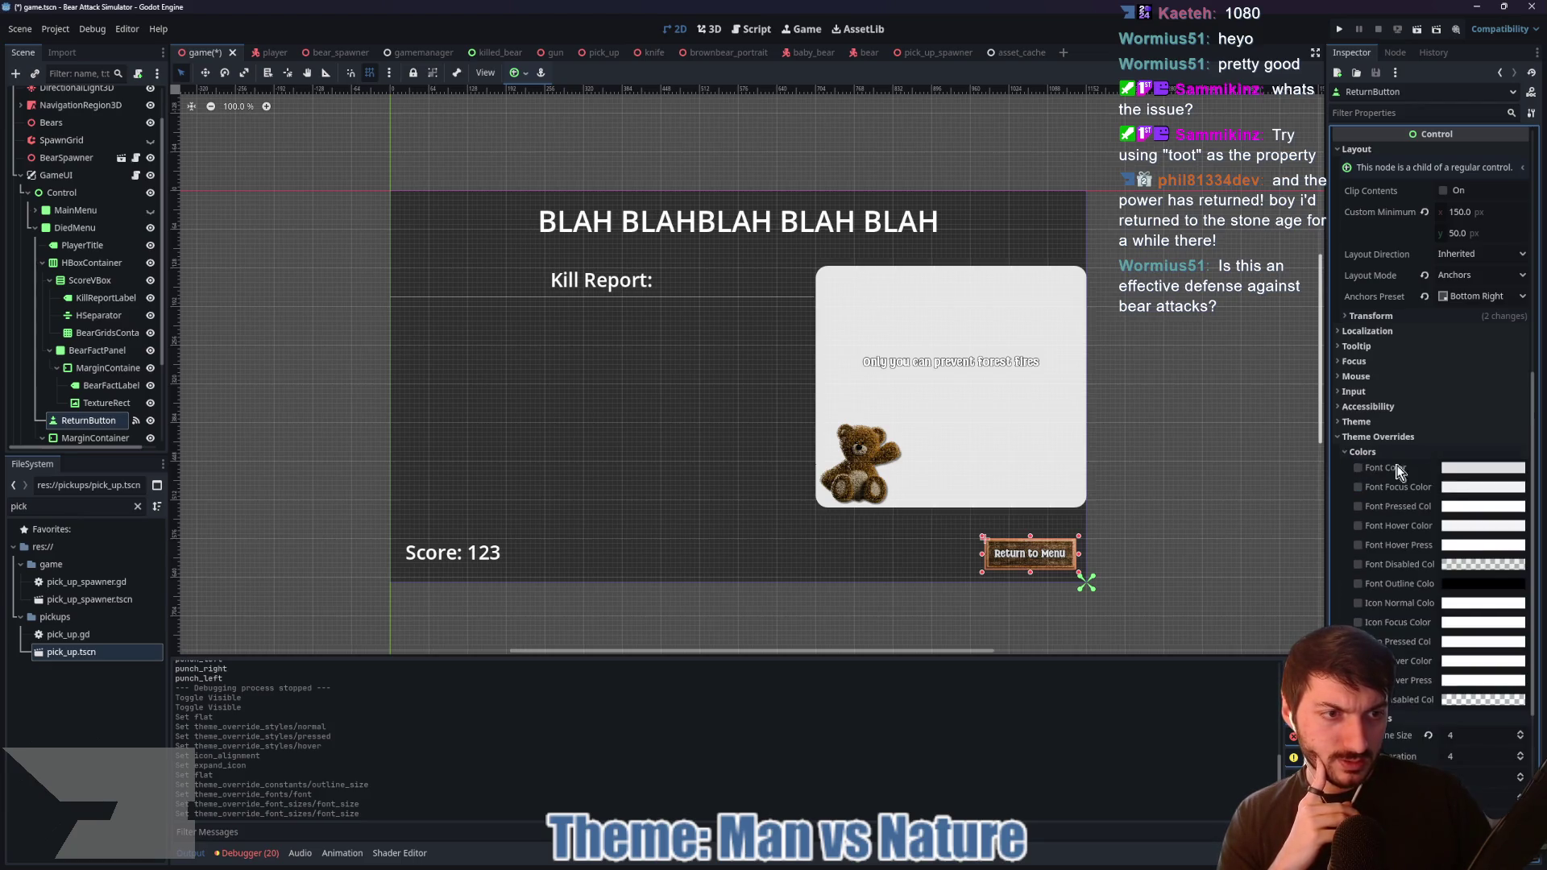
pyautogui.click(1444, 584)
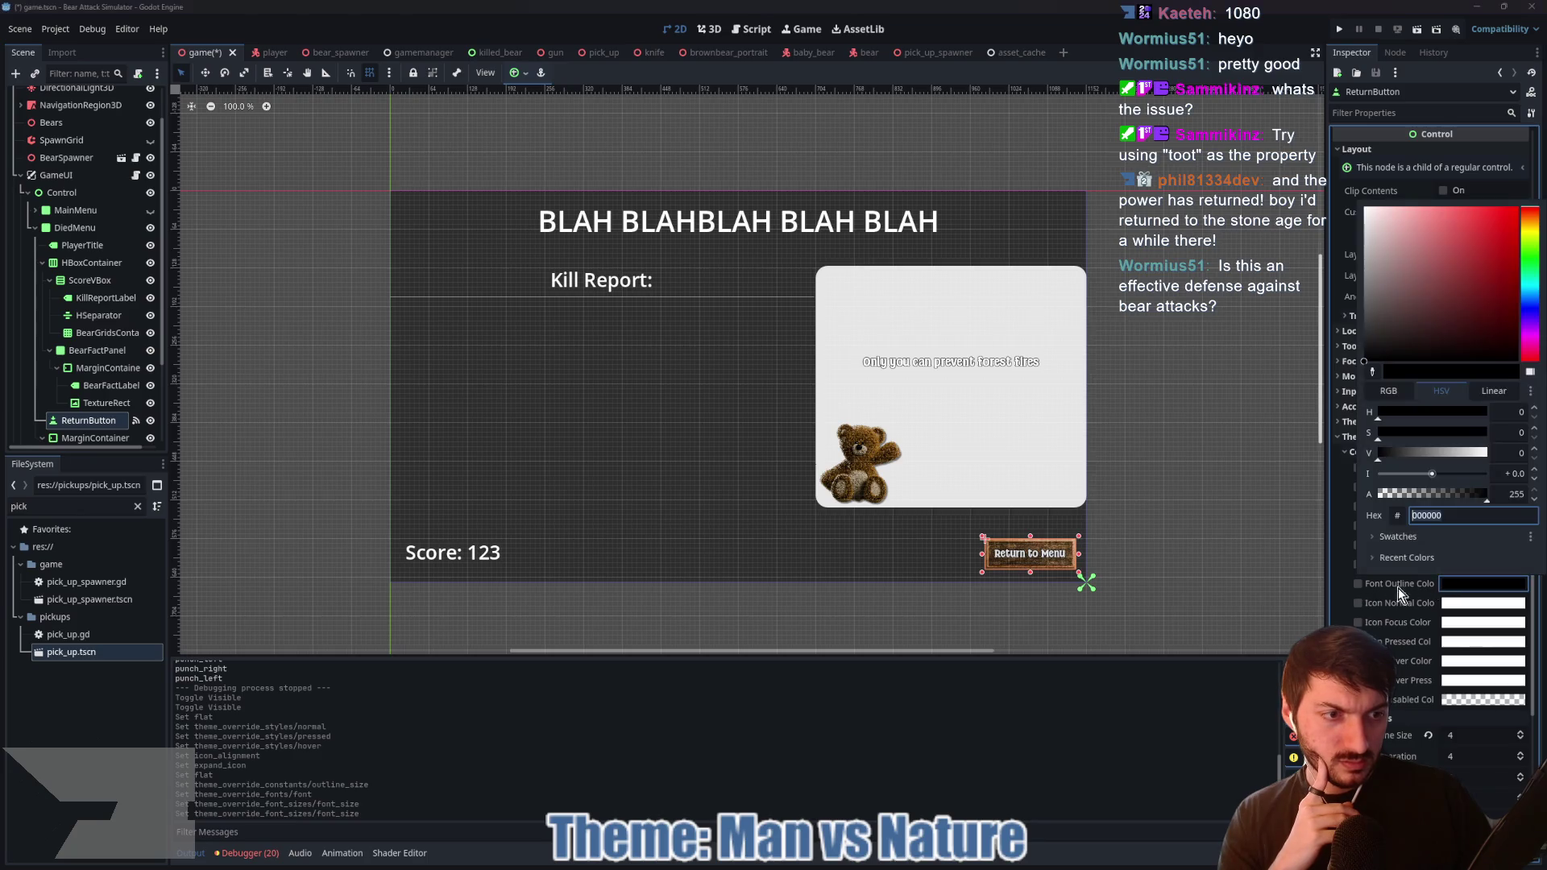
pyautogui.click(1367, 592)
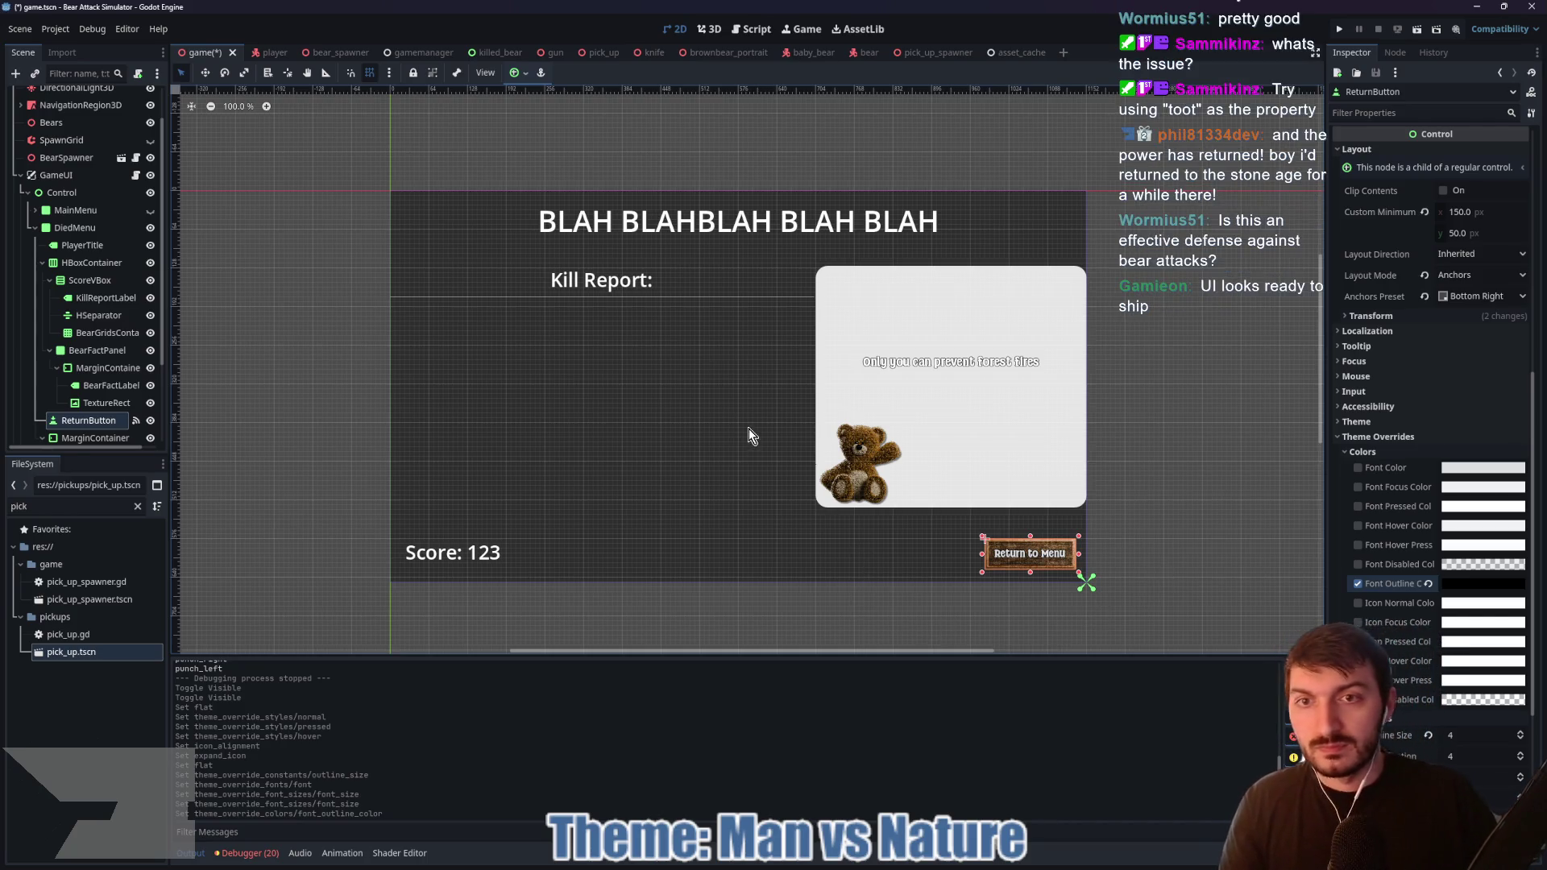
# Step: Save the game scene, then select the BearFactPanel node
pyautogui.hotkey('ctrl', 's')
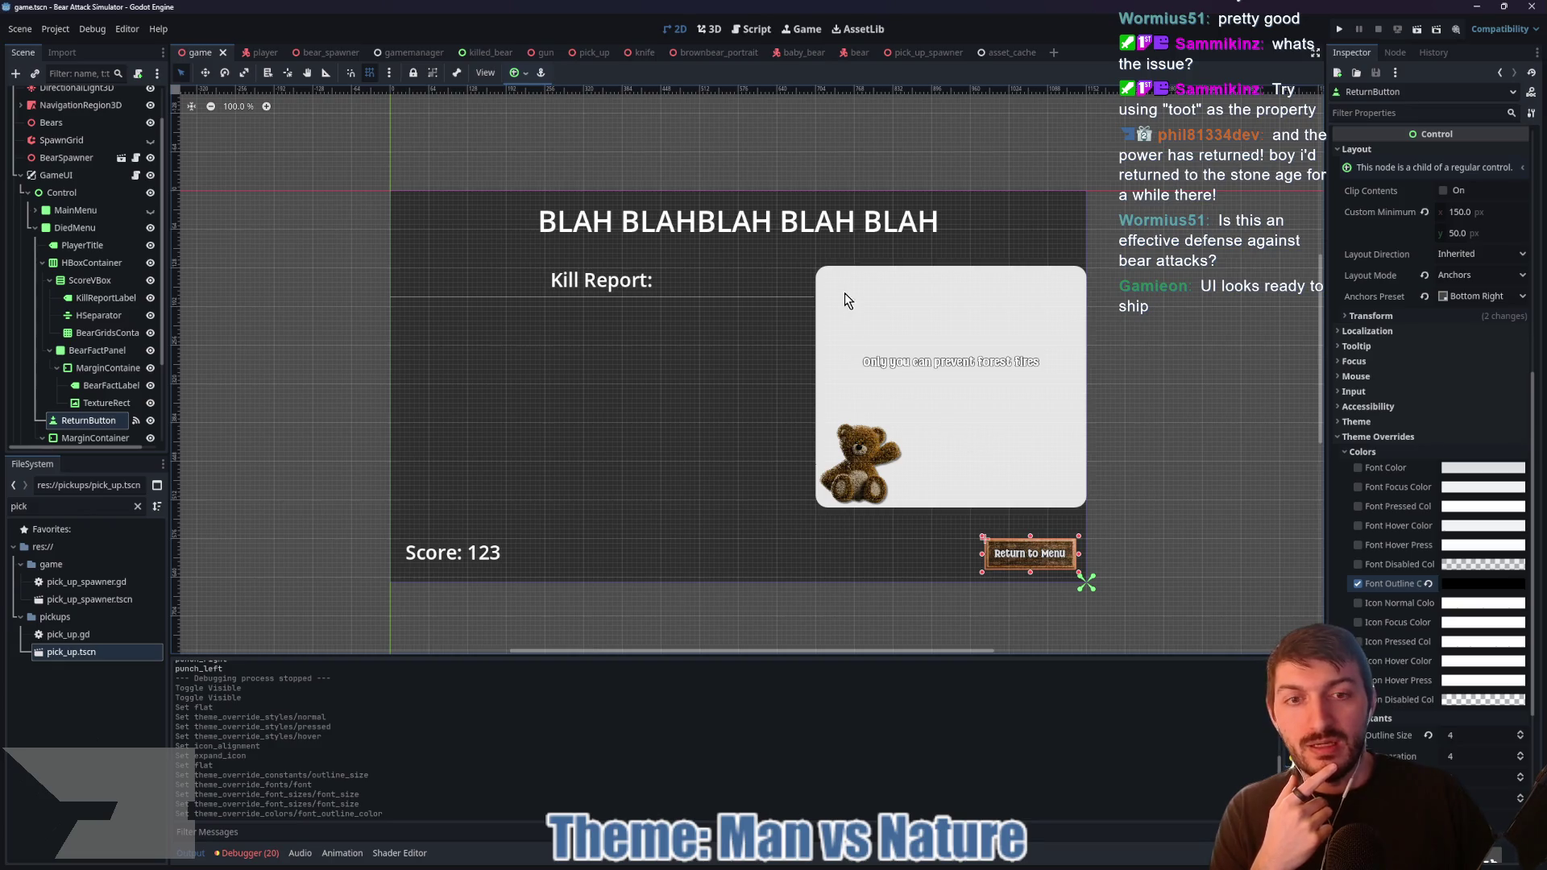
pyautogui.click(103, 350)
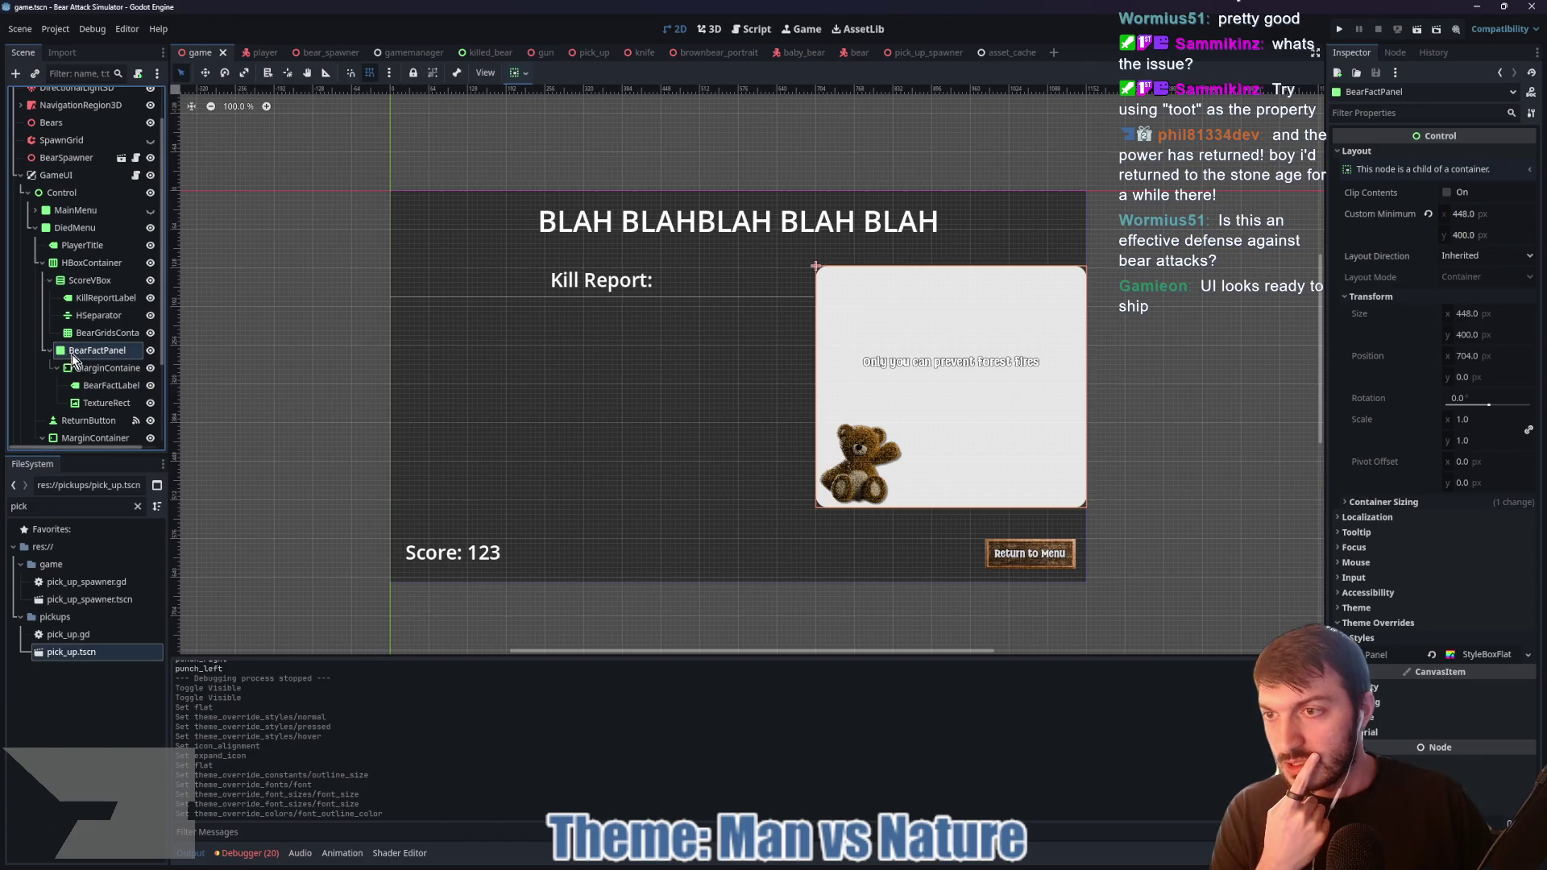
# Step: Reparent MarginContainer, then move BearFactPanel inside it beside the fact label and bear image
pyautogui.rightClick(76, 368)
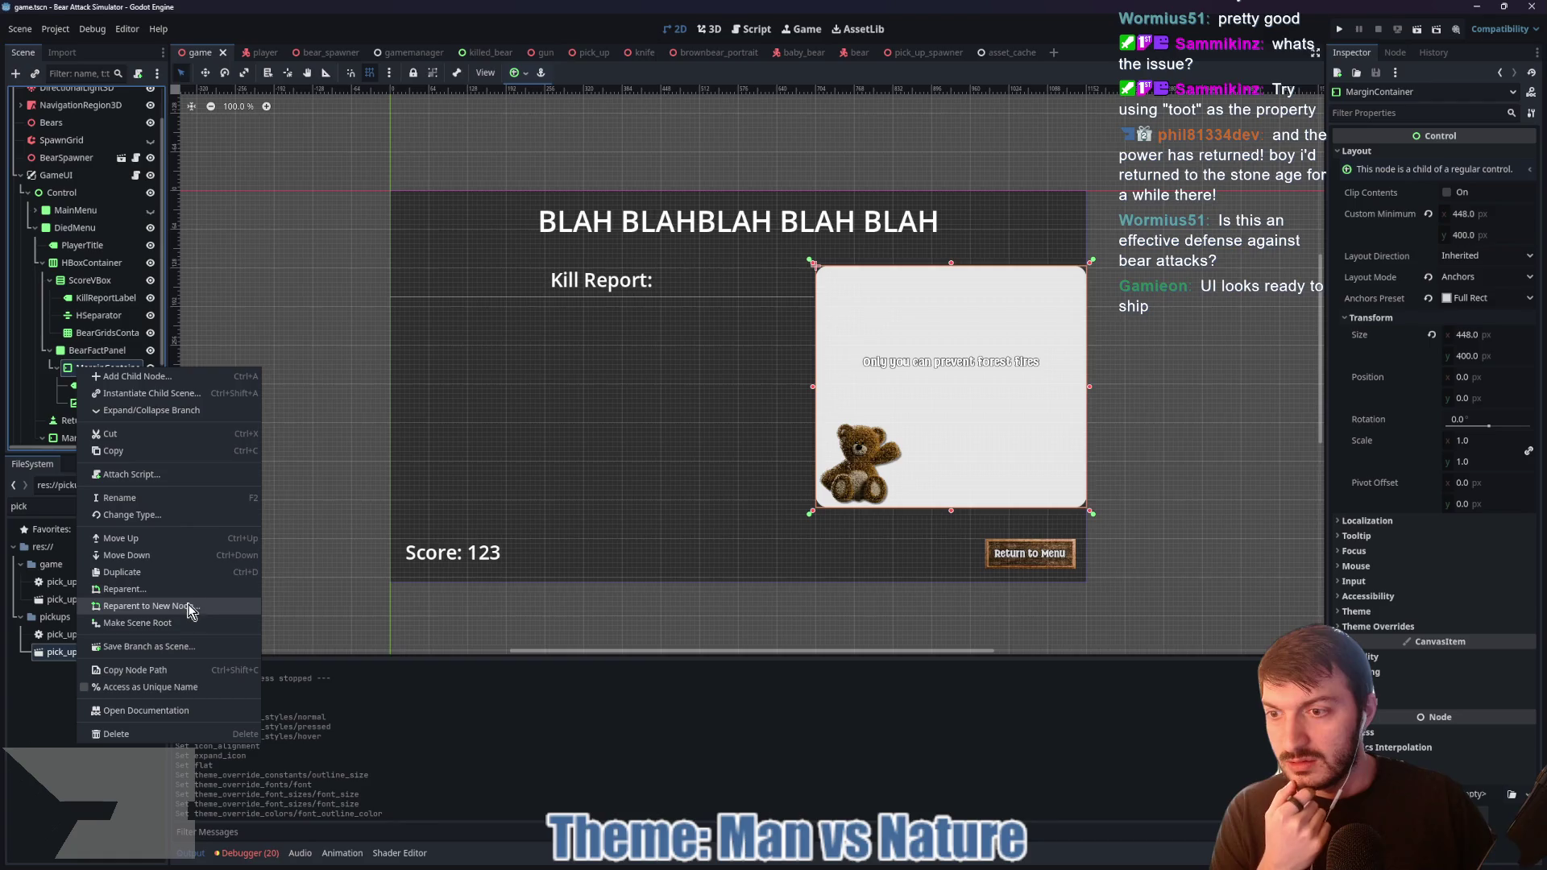
pyautogui.click(158, 598)
pyautogui.scroll(-5, 725, 458)
pyautogui.scroll(-5, 766, 459)
pyautogui.click(778, 391)
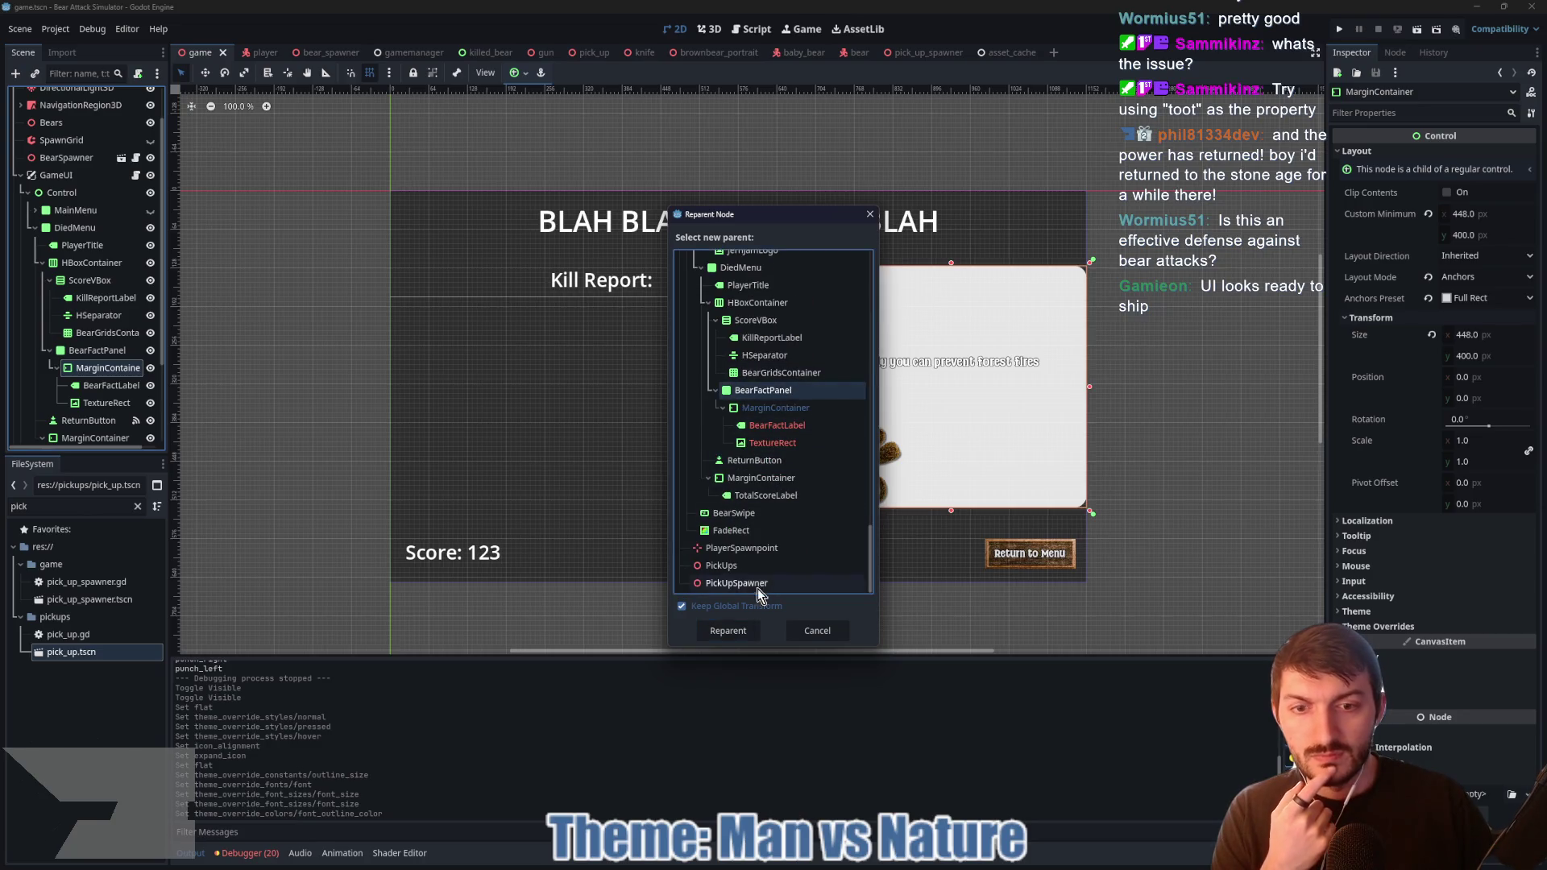
pyautogui.click(727, 632)
pyautogui.moveTo(86, 373); pyautogui.dragTo(40, 345)
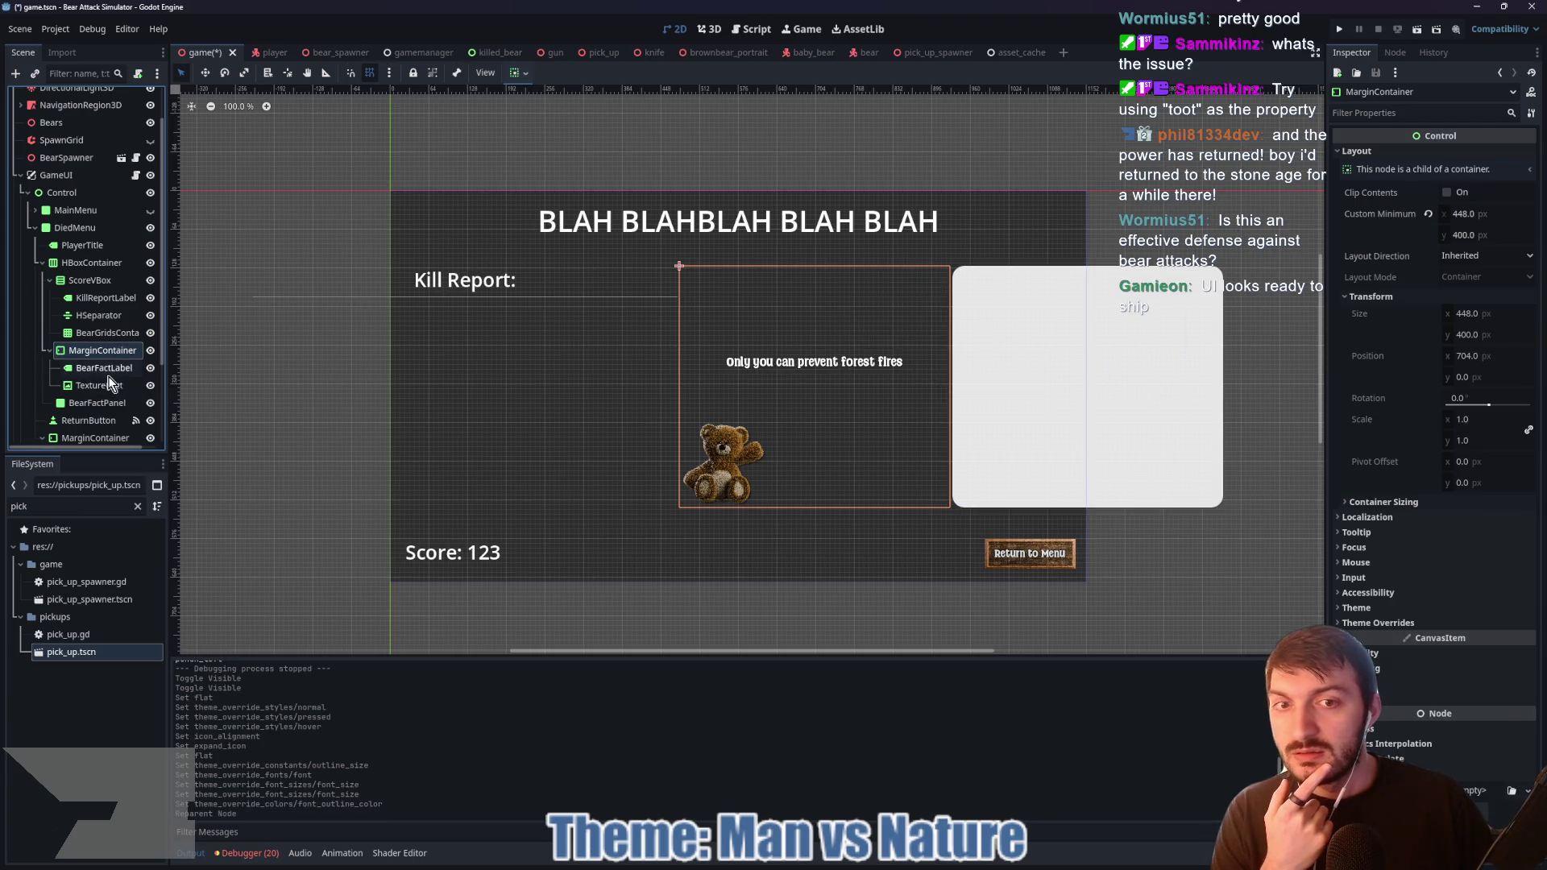
pyautogui.click(73, 403)
pyautogui.moveTo(92, 367); pyautogui.dragTo(90, 366)
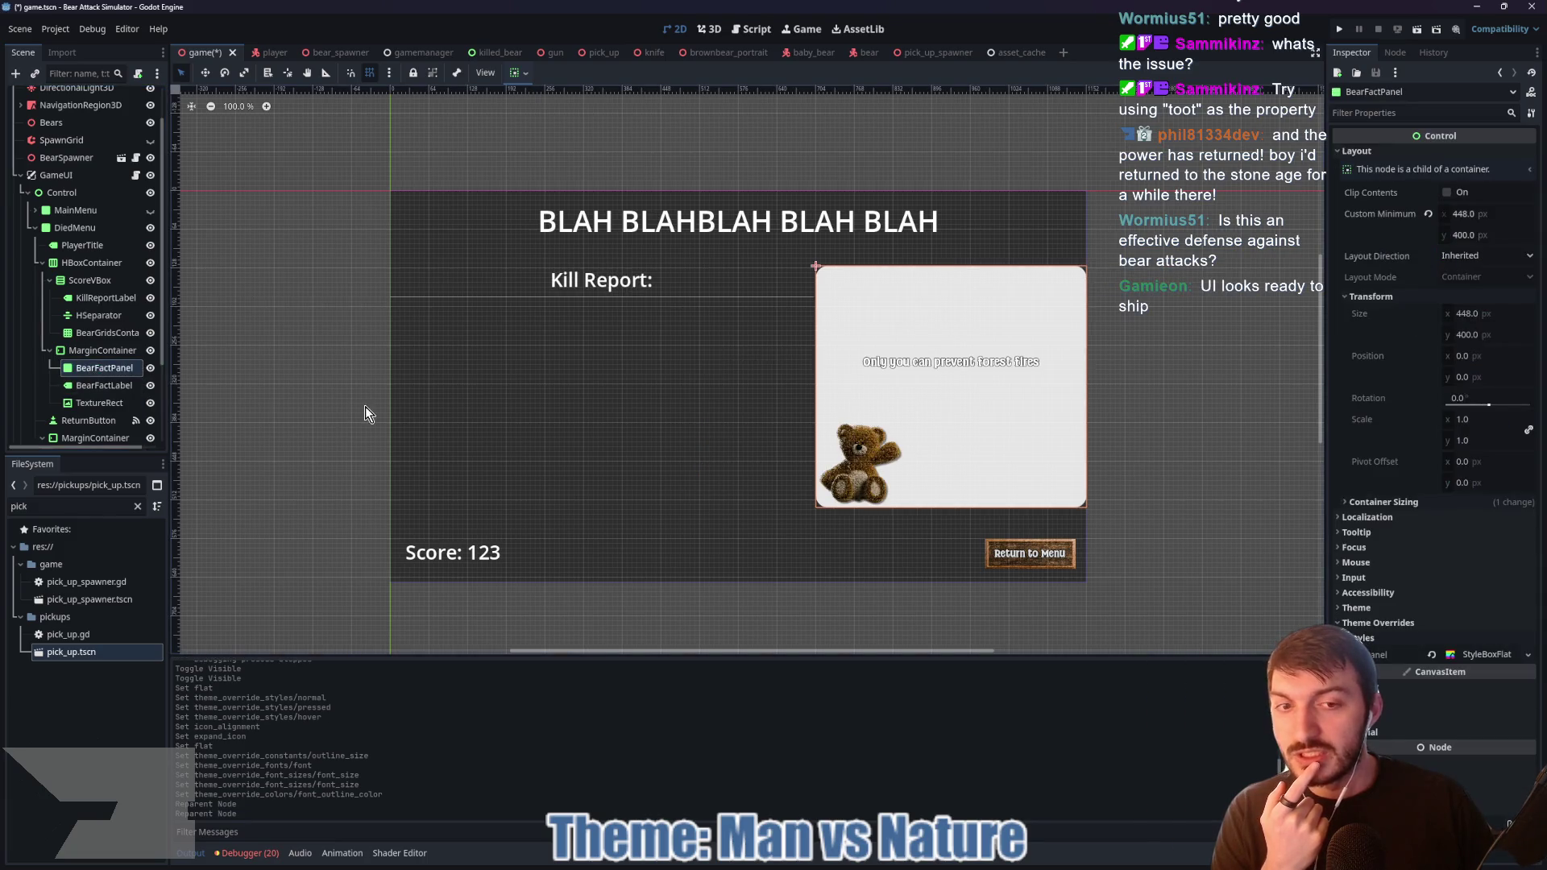